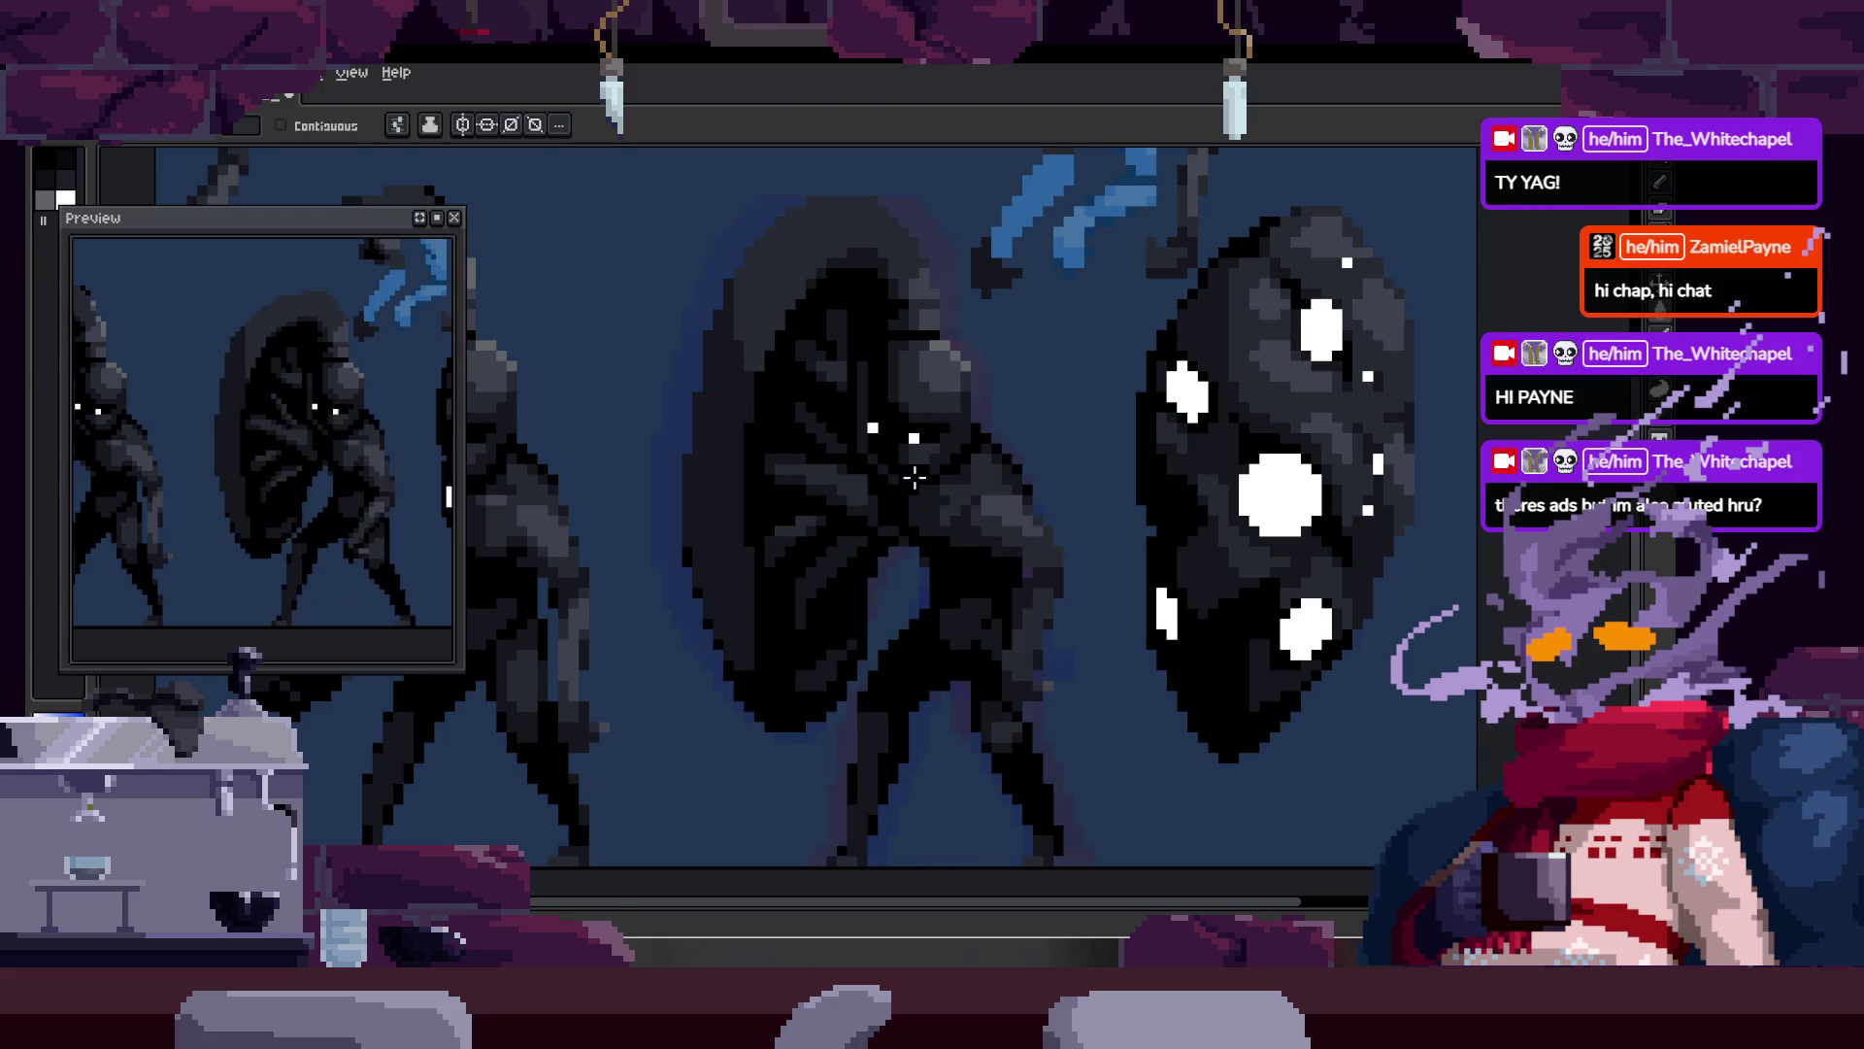
Step: Zoom in close on the creature's head and sample a shading colour from it
key(z)
click(909, 428)
click(930, 434)
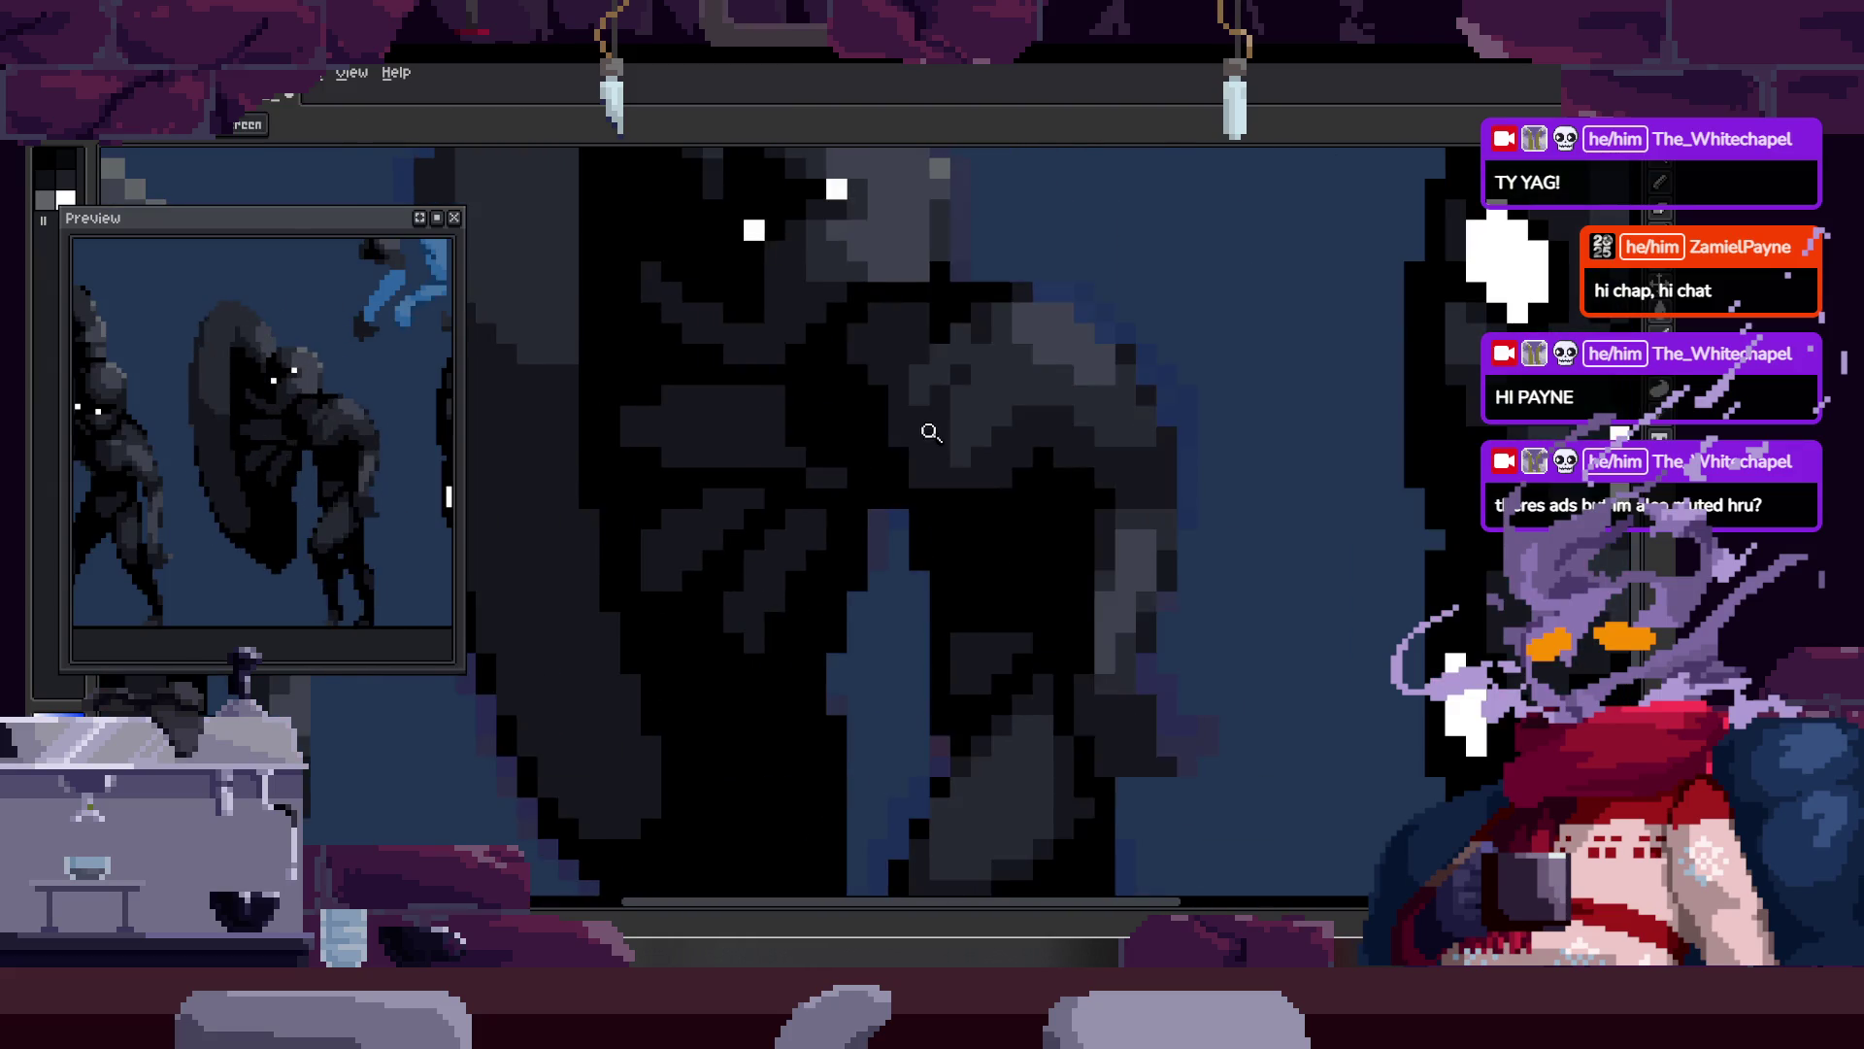
key(b)
scroll(767, 282, up, 1)
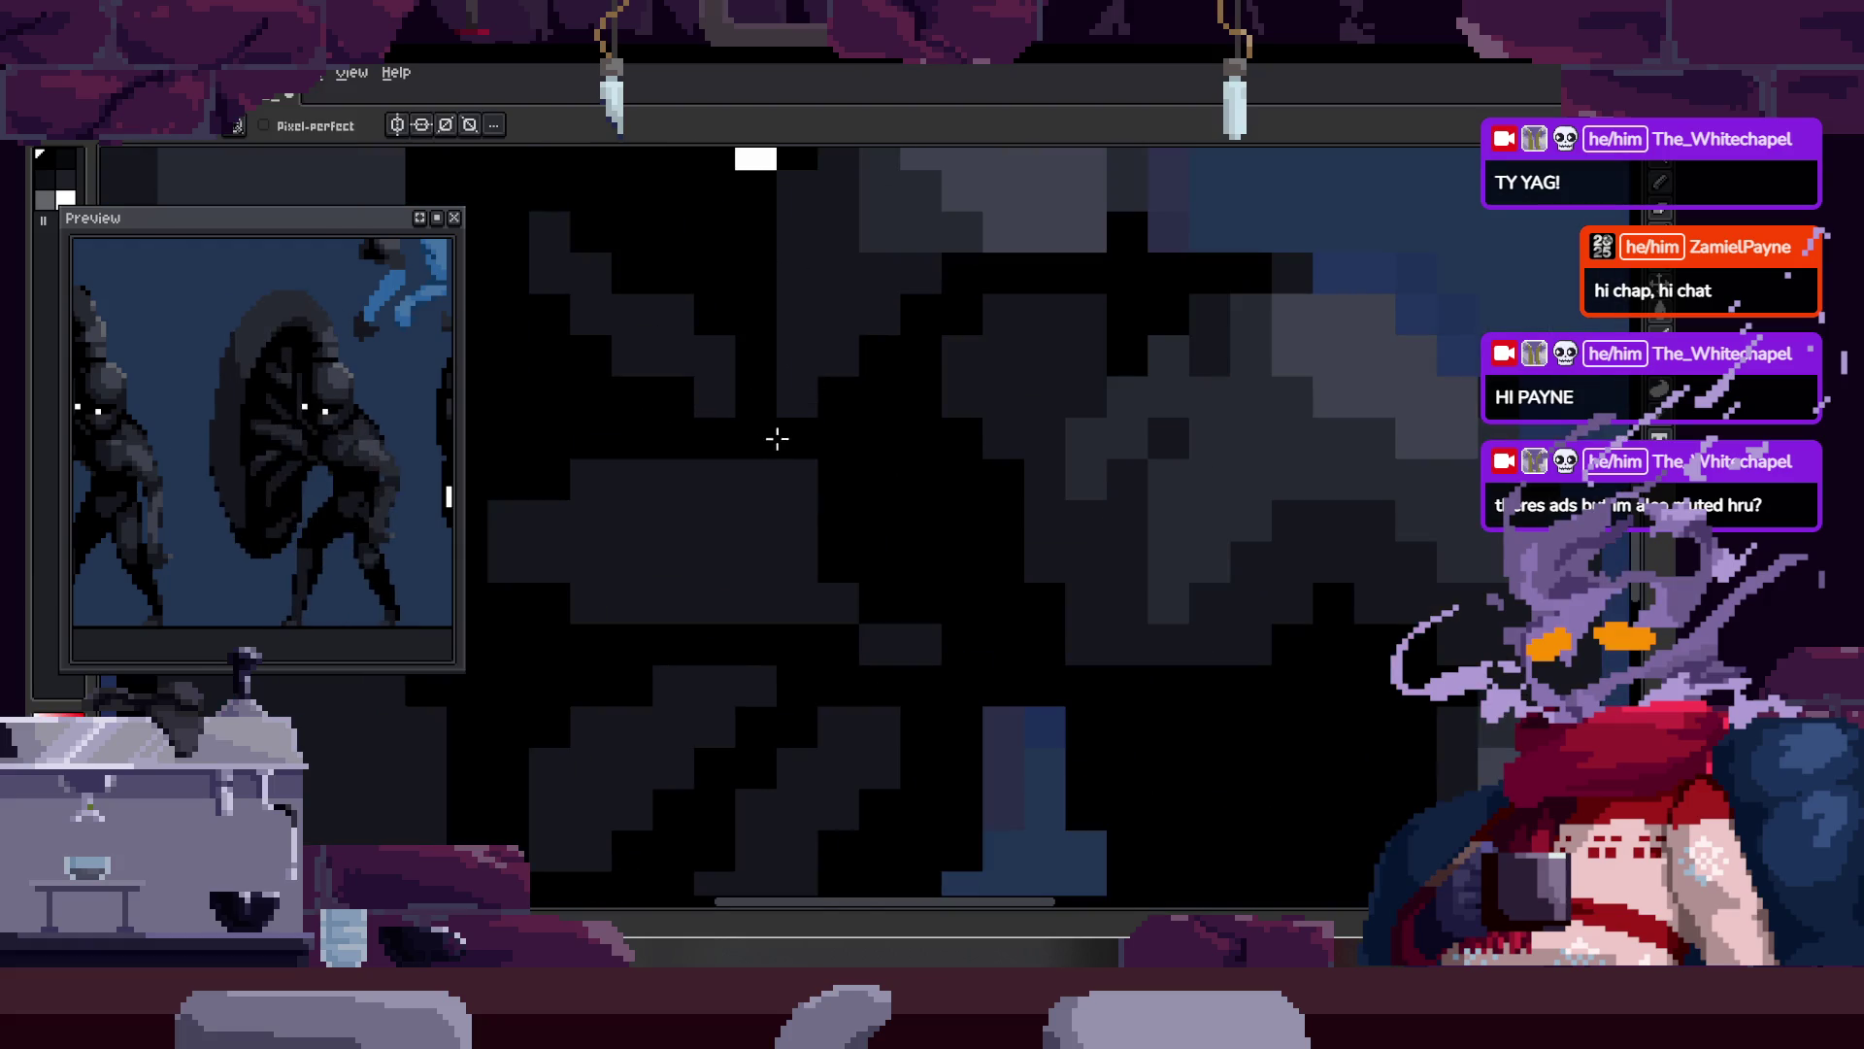
key(z)
scroll(825, 392, down, 2)
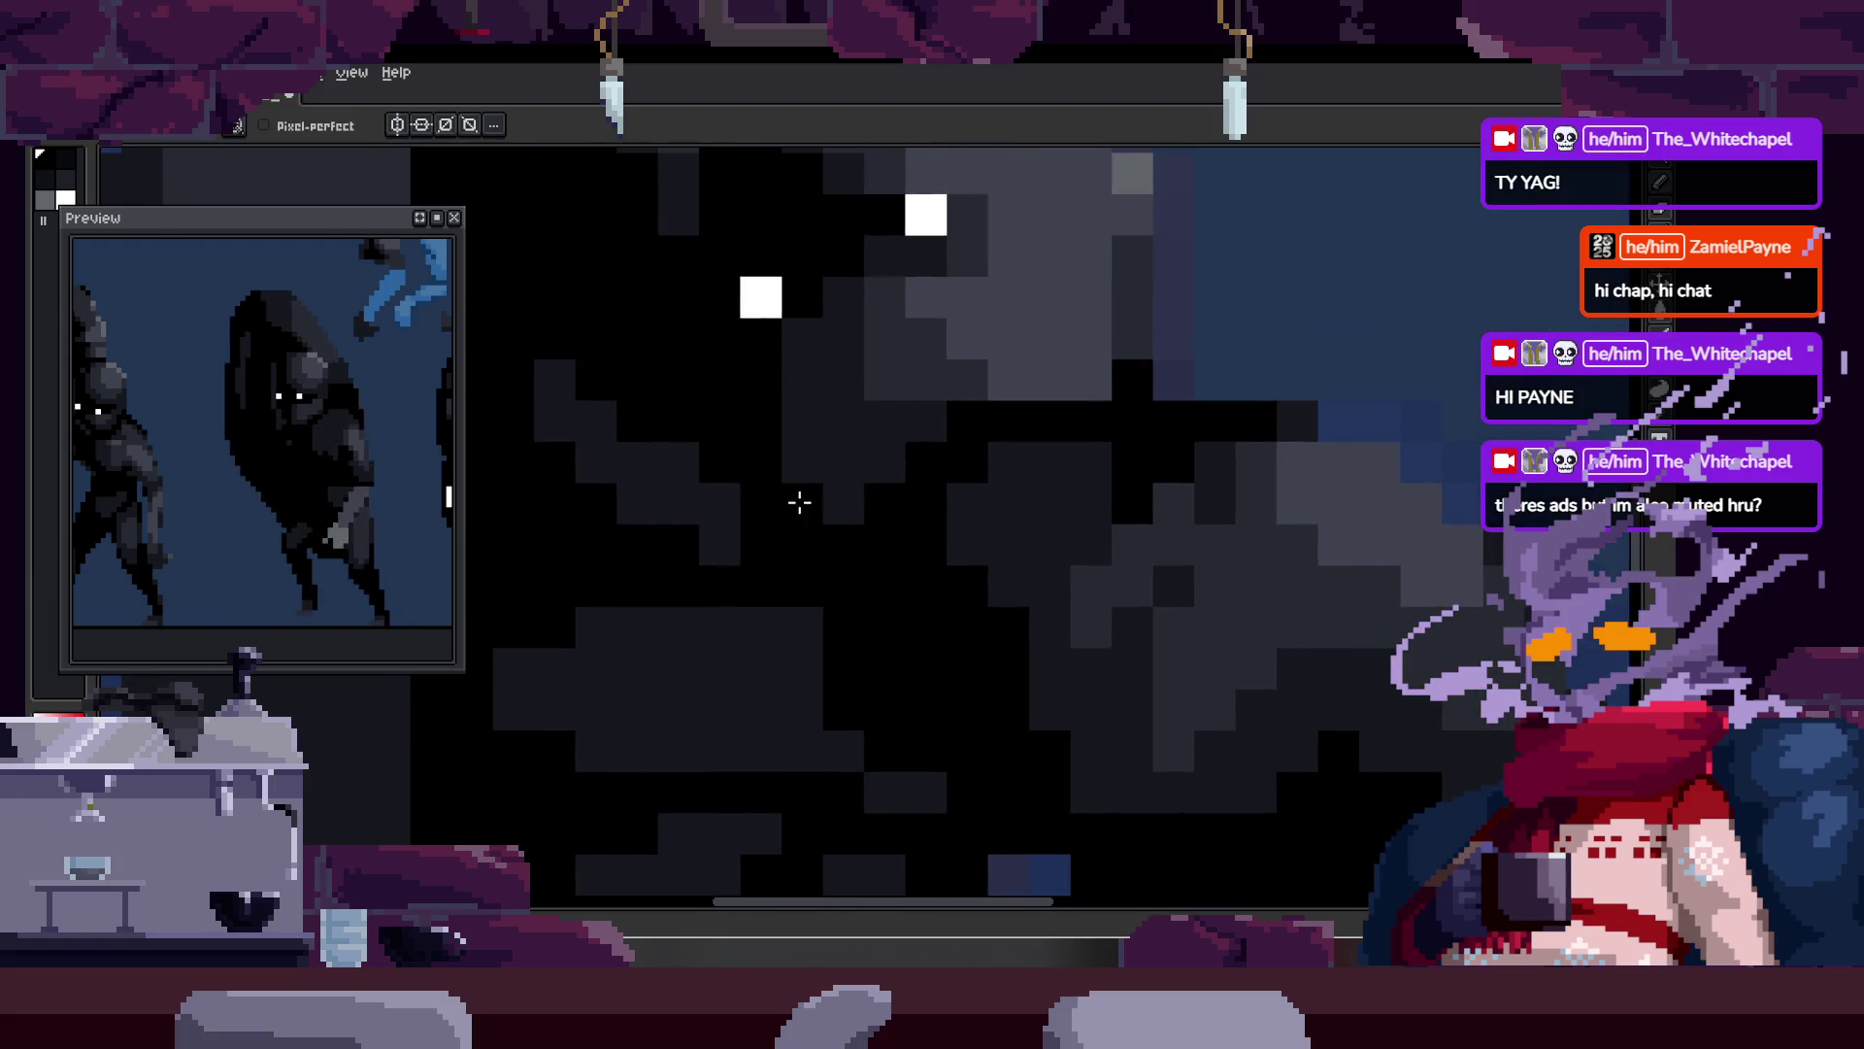
scroll(928, 390, down, 1)
scroll(816, 341, up, 3)
key(alt)
scroll(758, 417, down, 2)
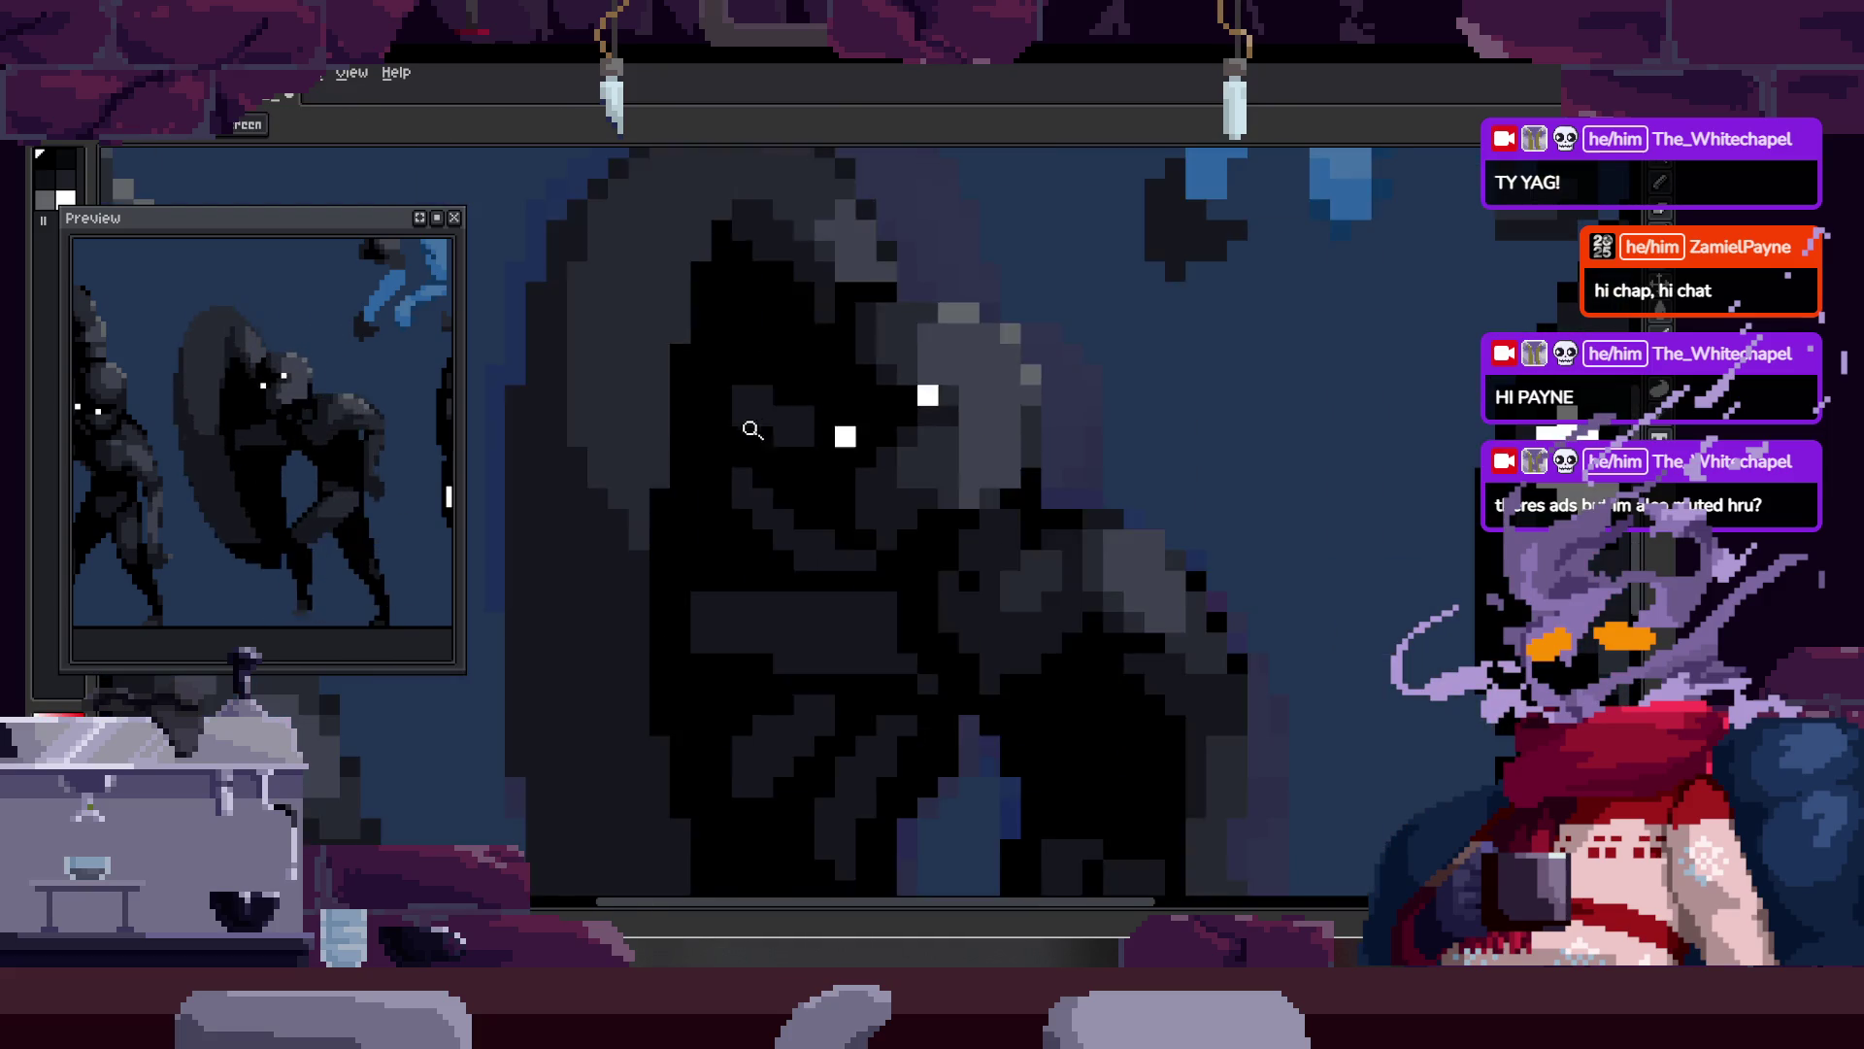
Step: Paint dark-grey shading strokes and black pixels into the head area with the Pencil
key(b)
scroll(738, 466, up, 1)
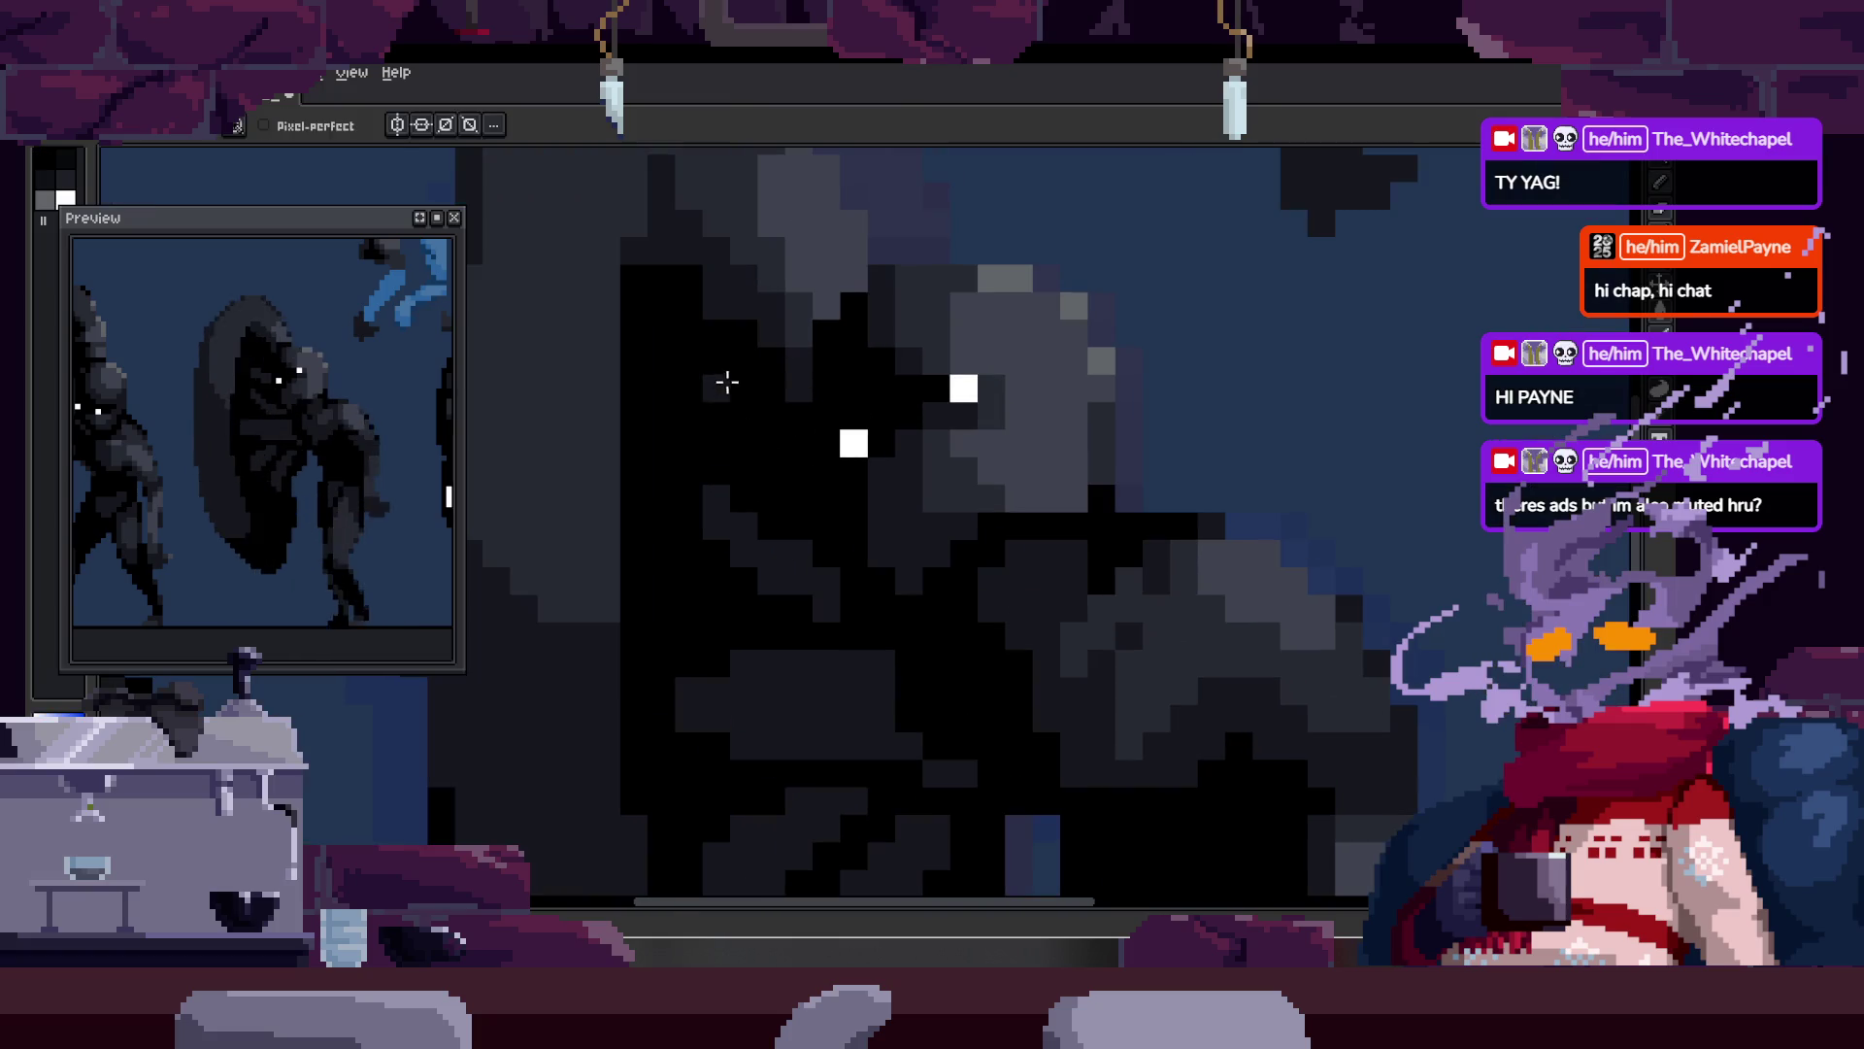
key(z)
scroll(835, 432, down, 2)
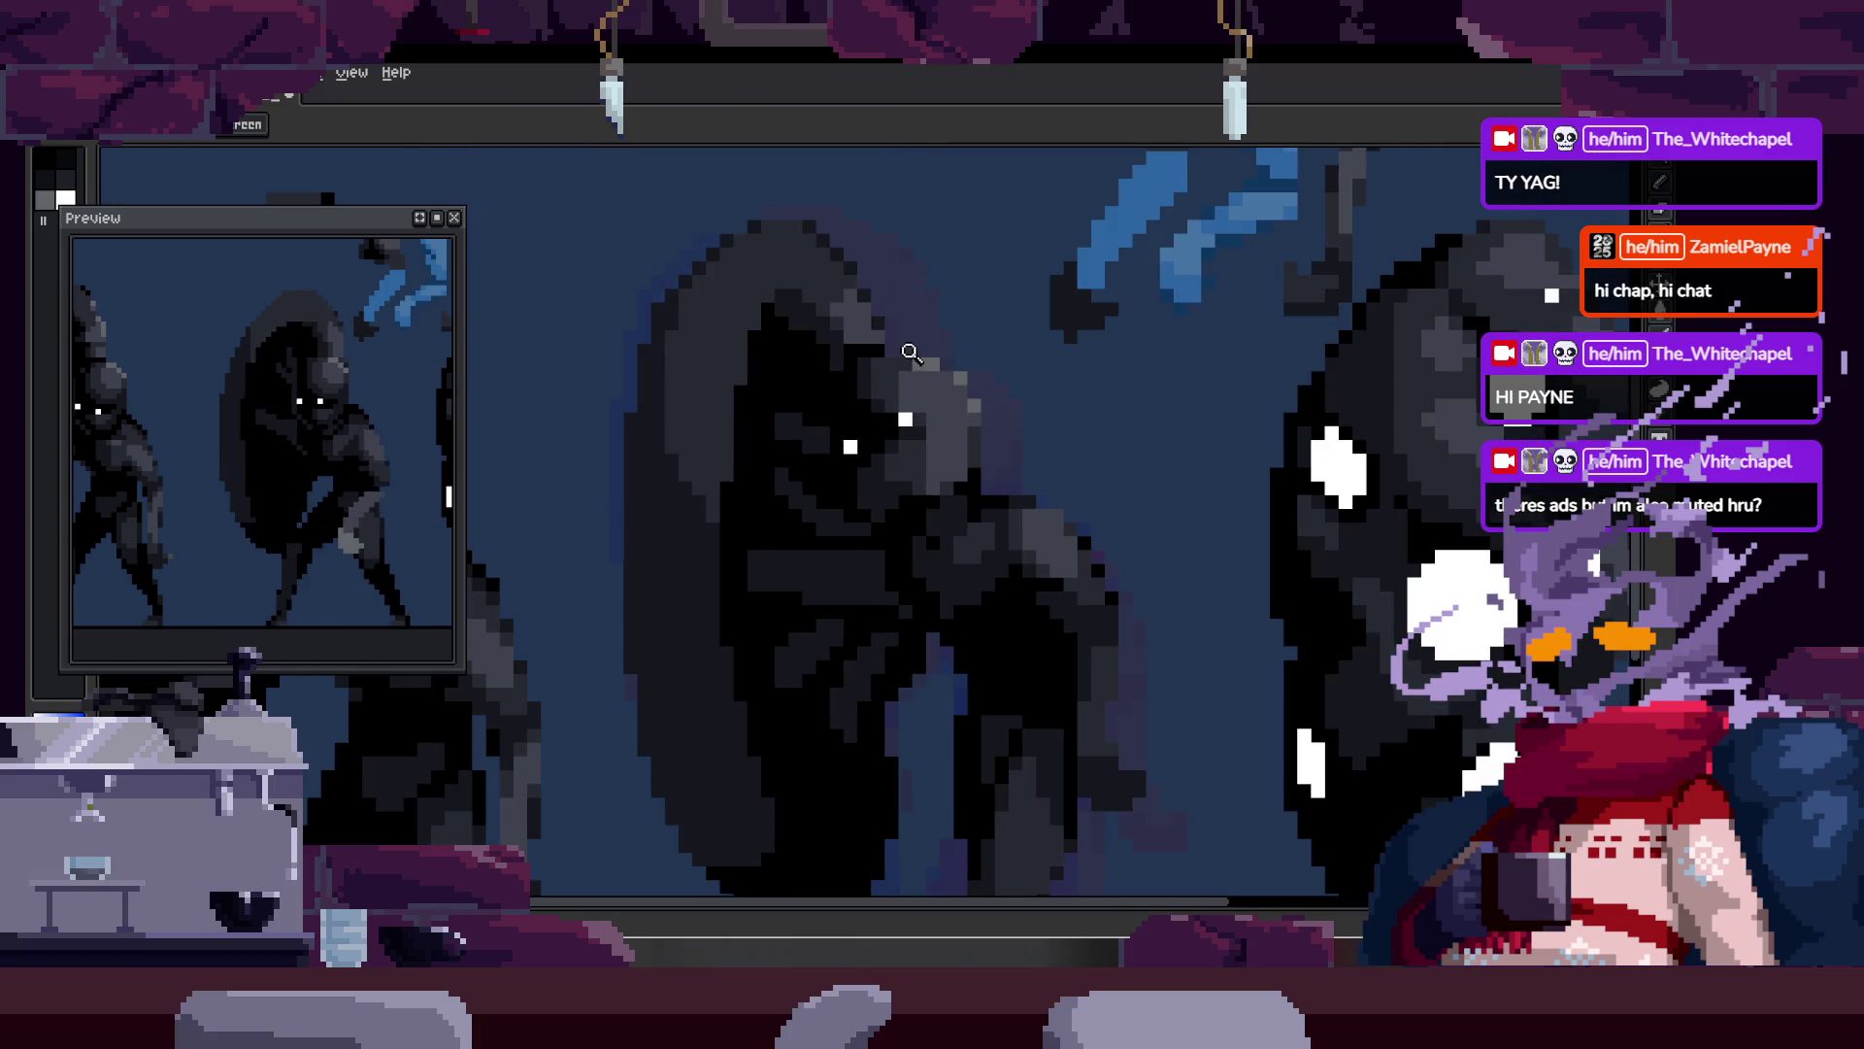
scroll(796, 389, up, 2)
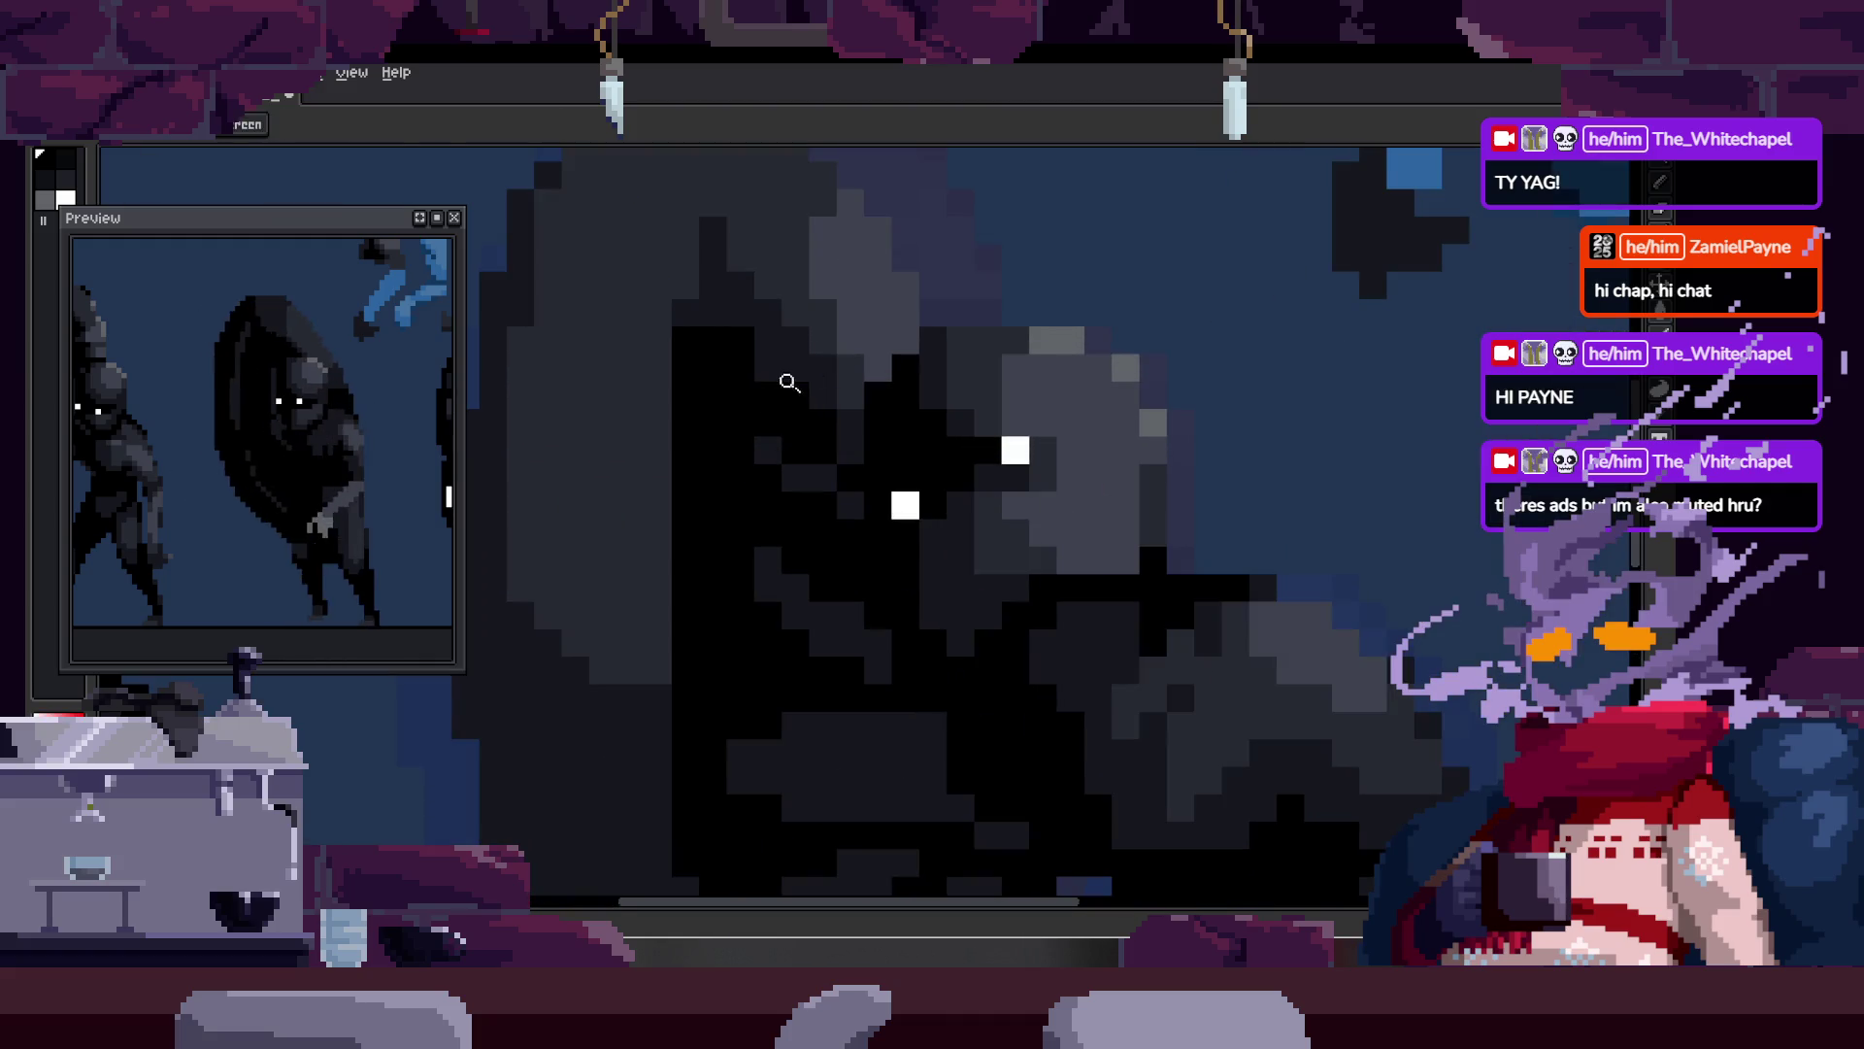
key(b)
key(z)
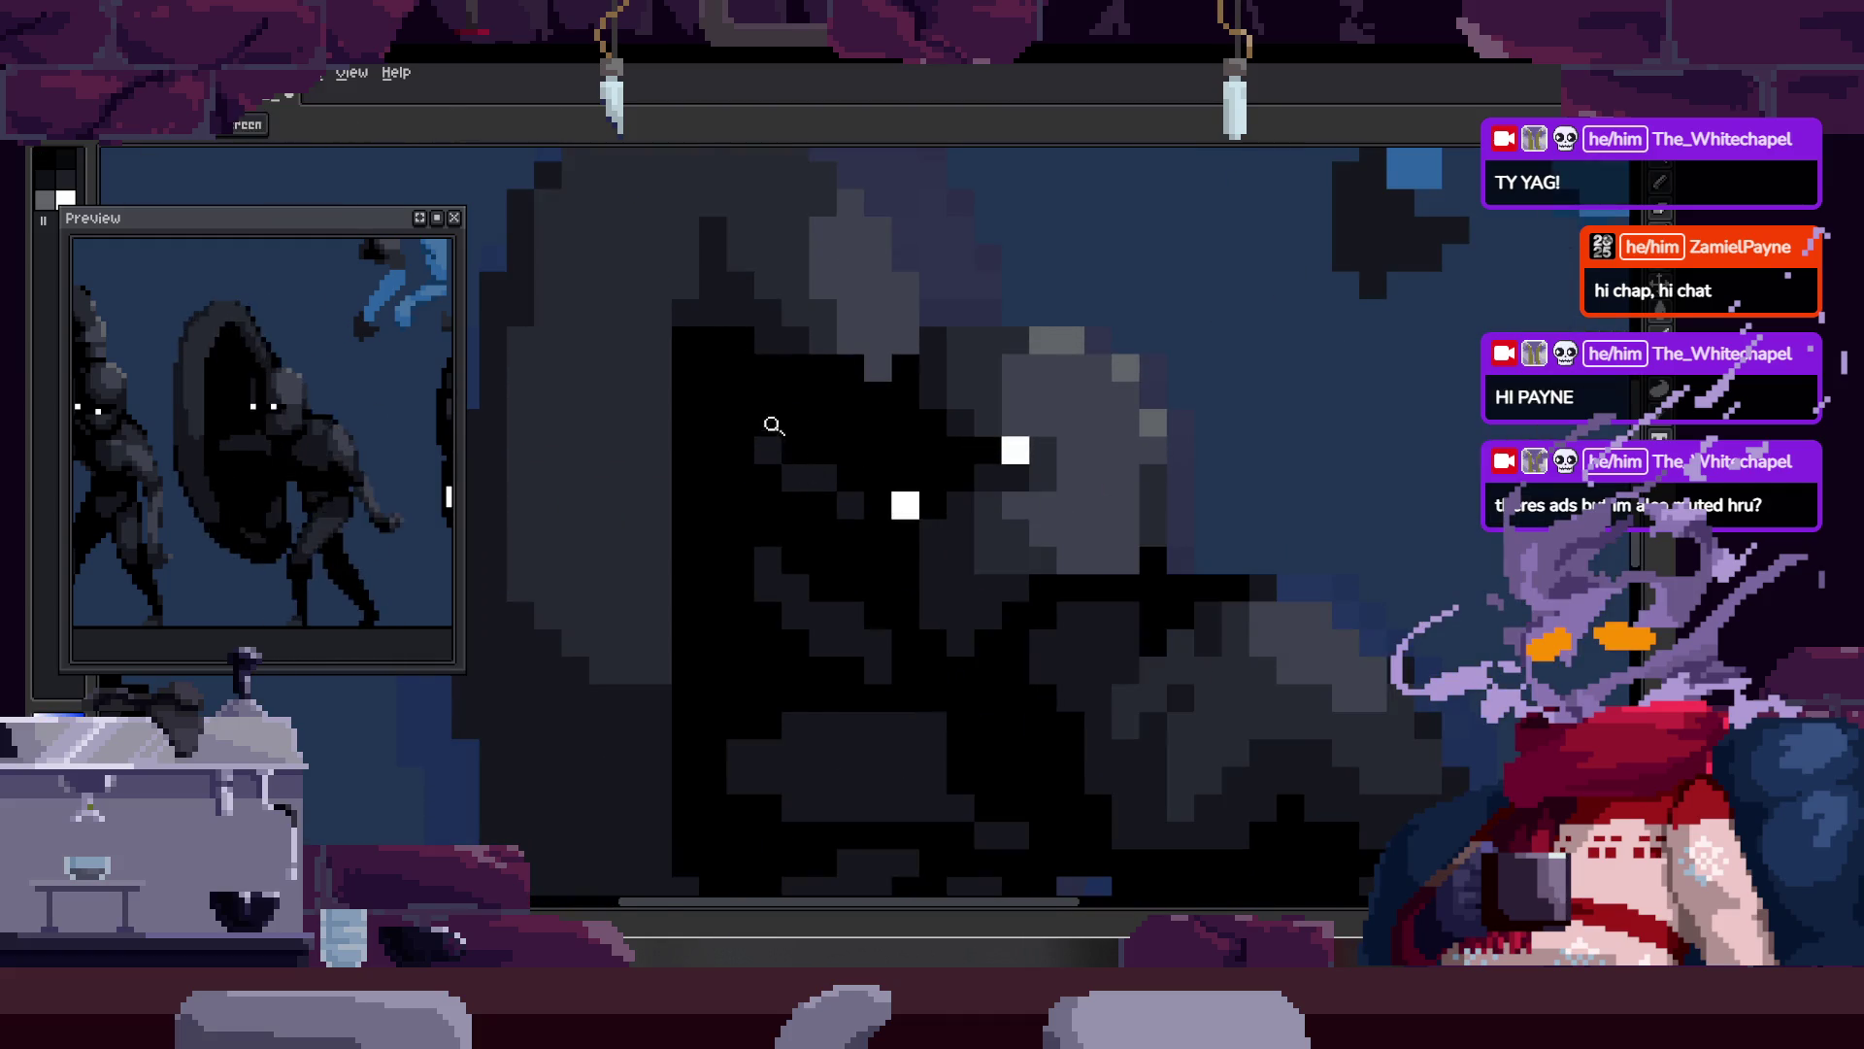
scroll(723, 427, up, 1)
key(b)
mouse_move(729, 436)
mouse_down()
mouse_move(845, 521)
mouse_move(830, 468)
mouse_up()
key(alt)
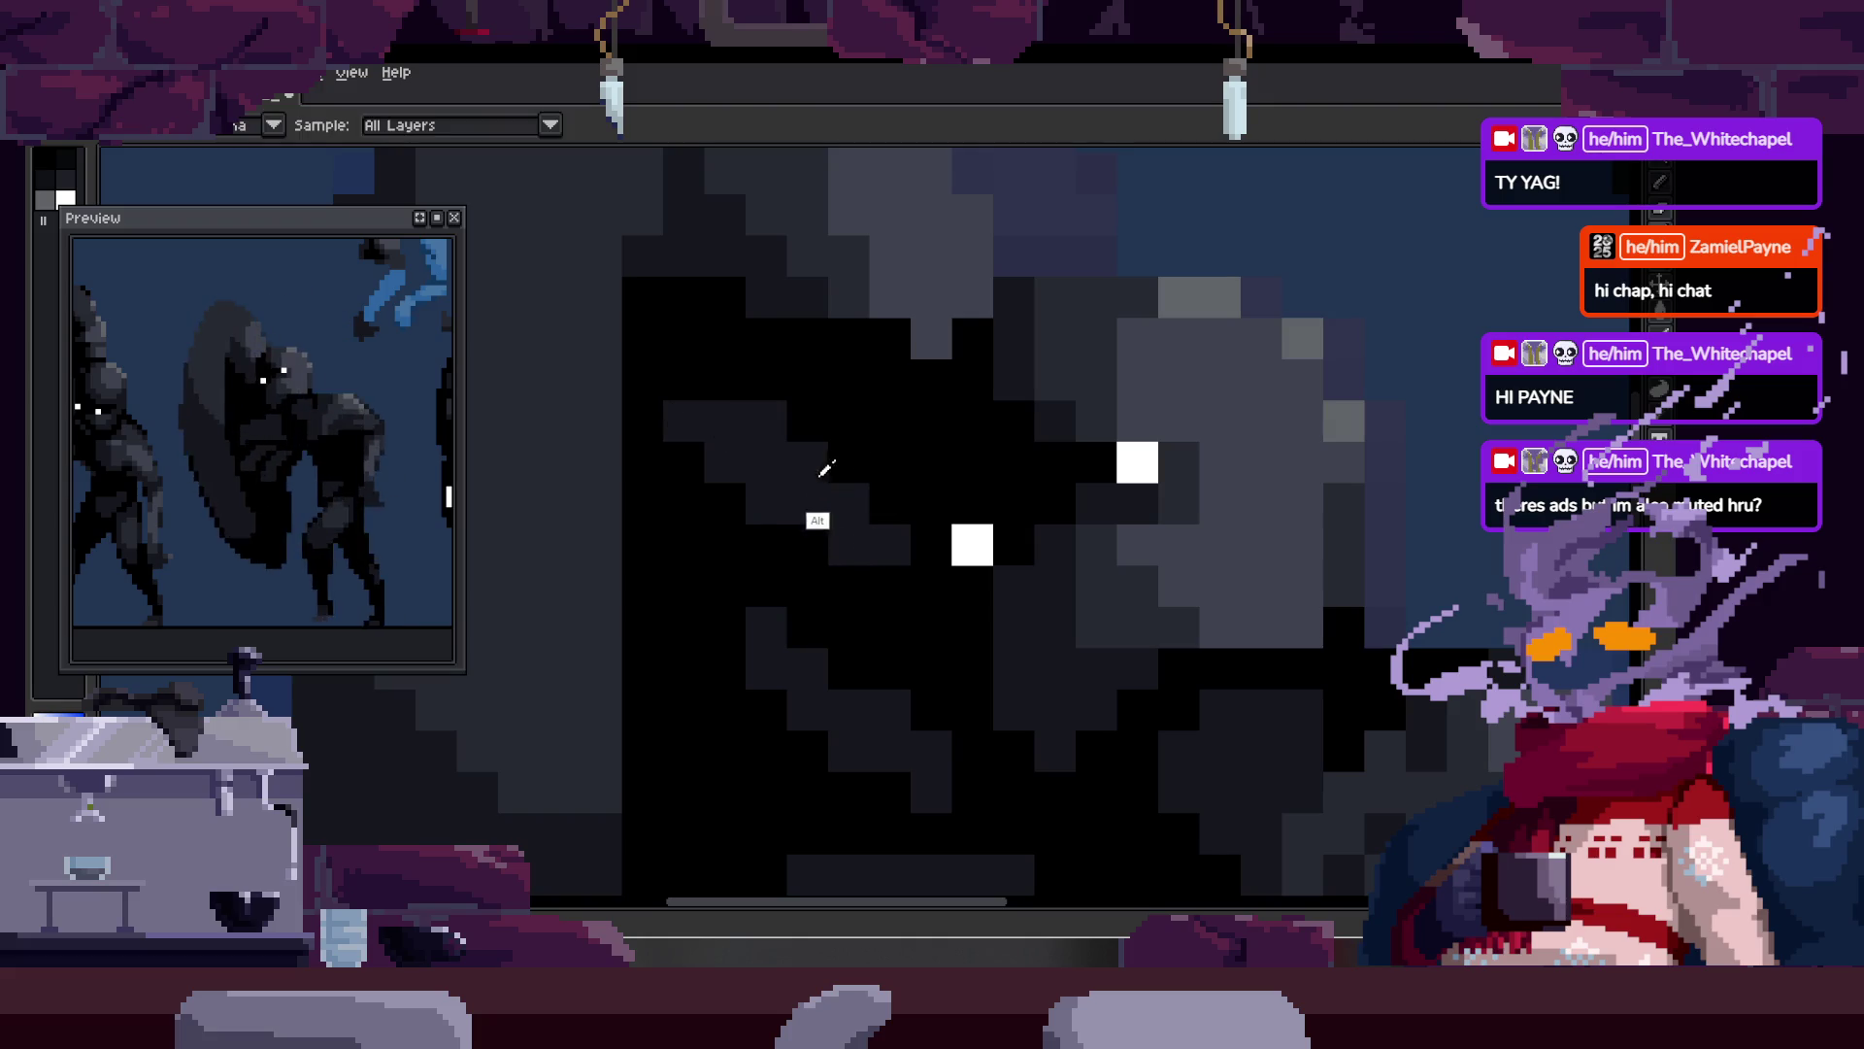
mouse_move(725, 277)
mouse_down()
mouse_move(761, 408)
mouse_move(770, 379)
mouse_move(827, 412)
mouse_up()
Step: Darken more grey head pixels, resampling darker shades from the figure with Alt
drag(762, 344, 857, 403)
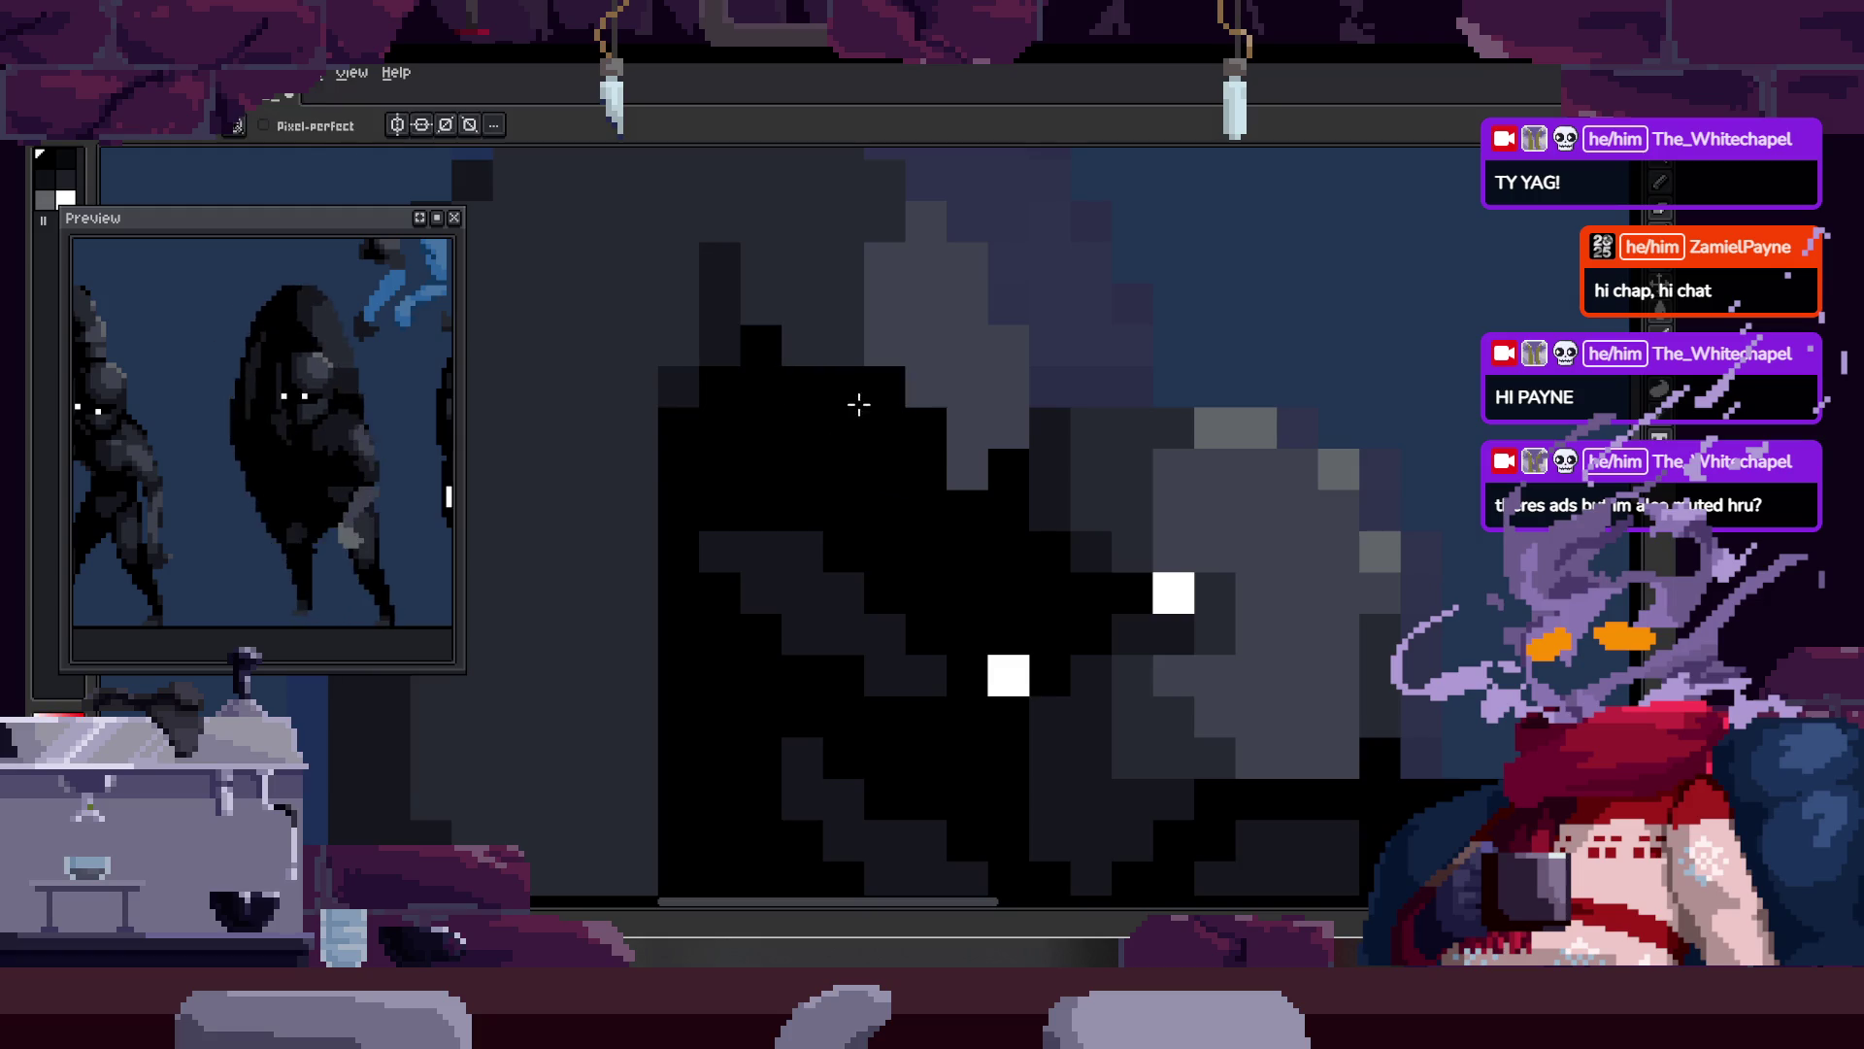
key(alt)
mouse_move(763, 314)
mouse_down()
mouse_move(962, 441)
mouse_move(932, 399)
mouse_up()
alt+click(932, 399)
drag(912, 466, 919, 476)
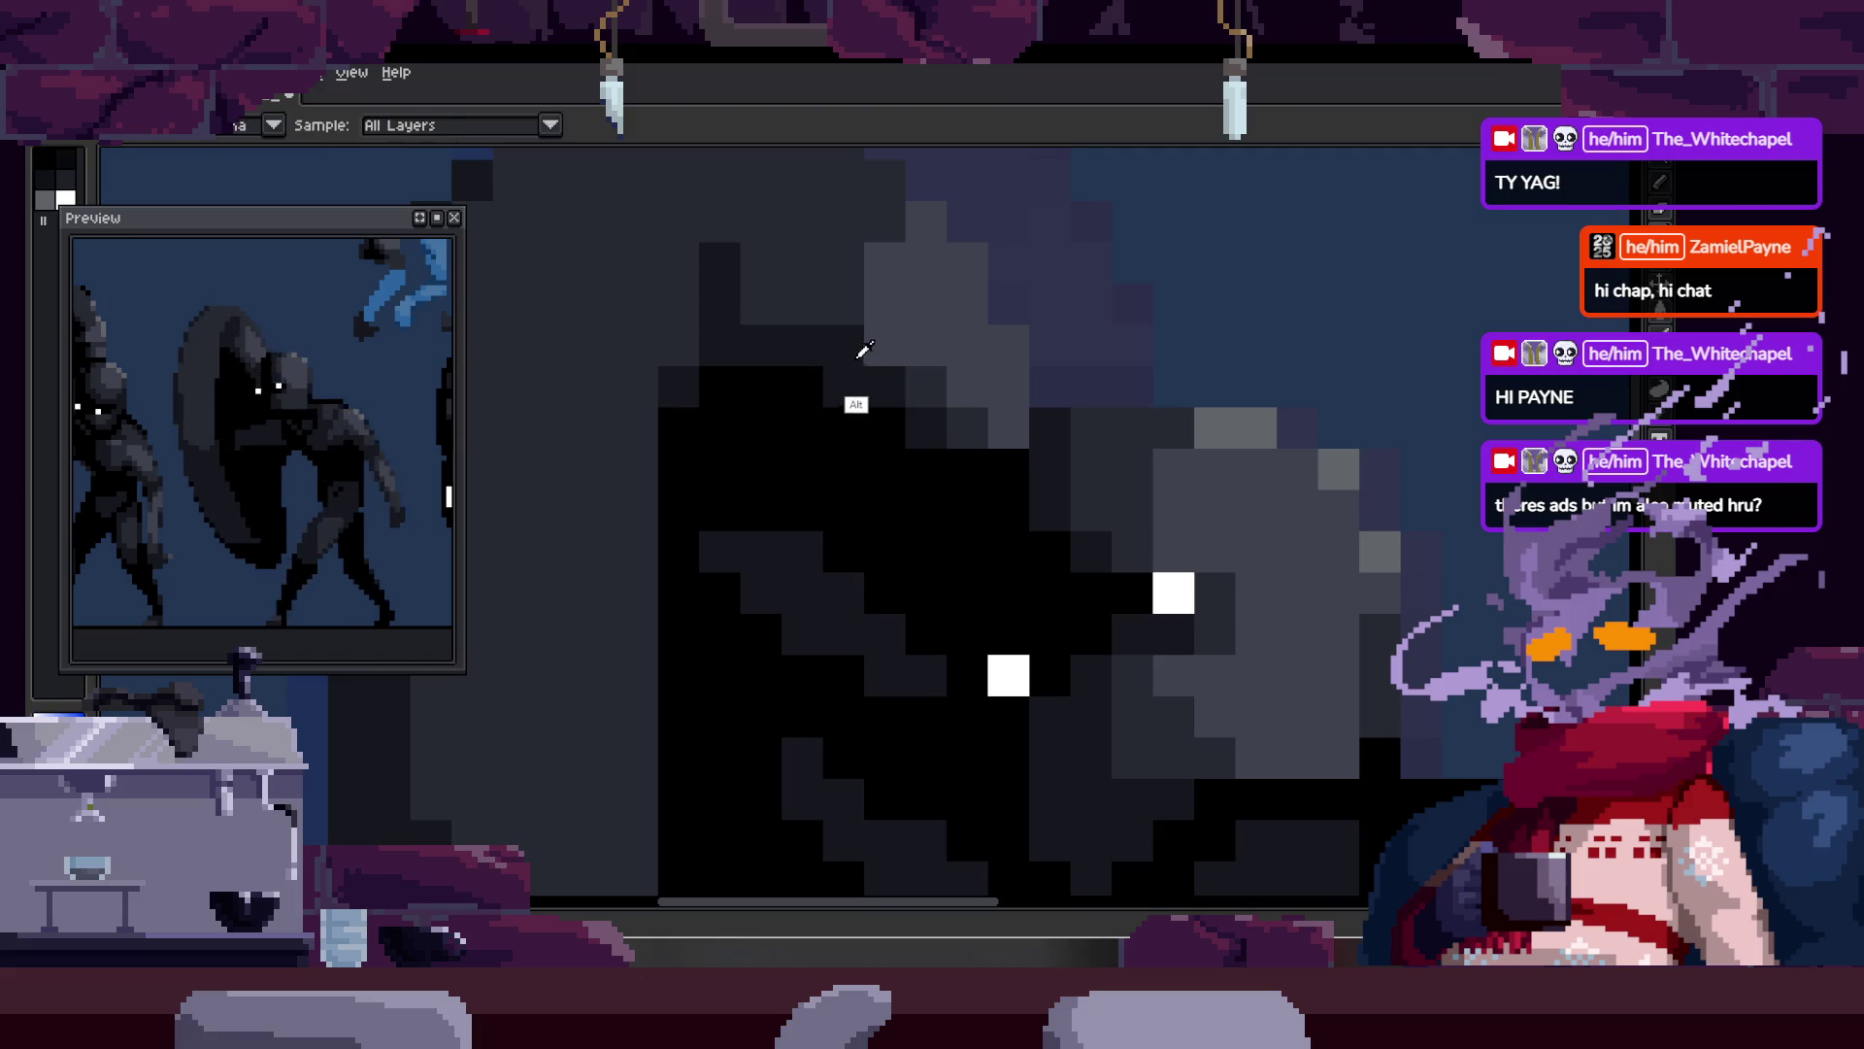
alt+click(853, 388)
drag(805, 427, 793, 442)
key(z)
scroll(826, 524, down, 4)
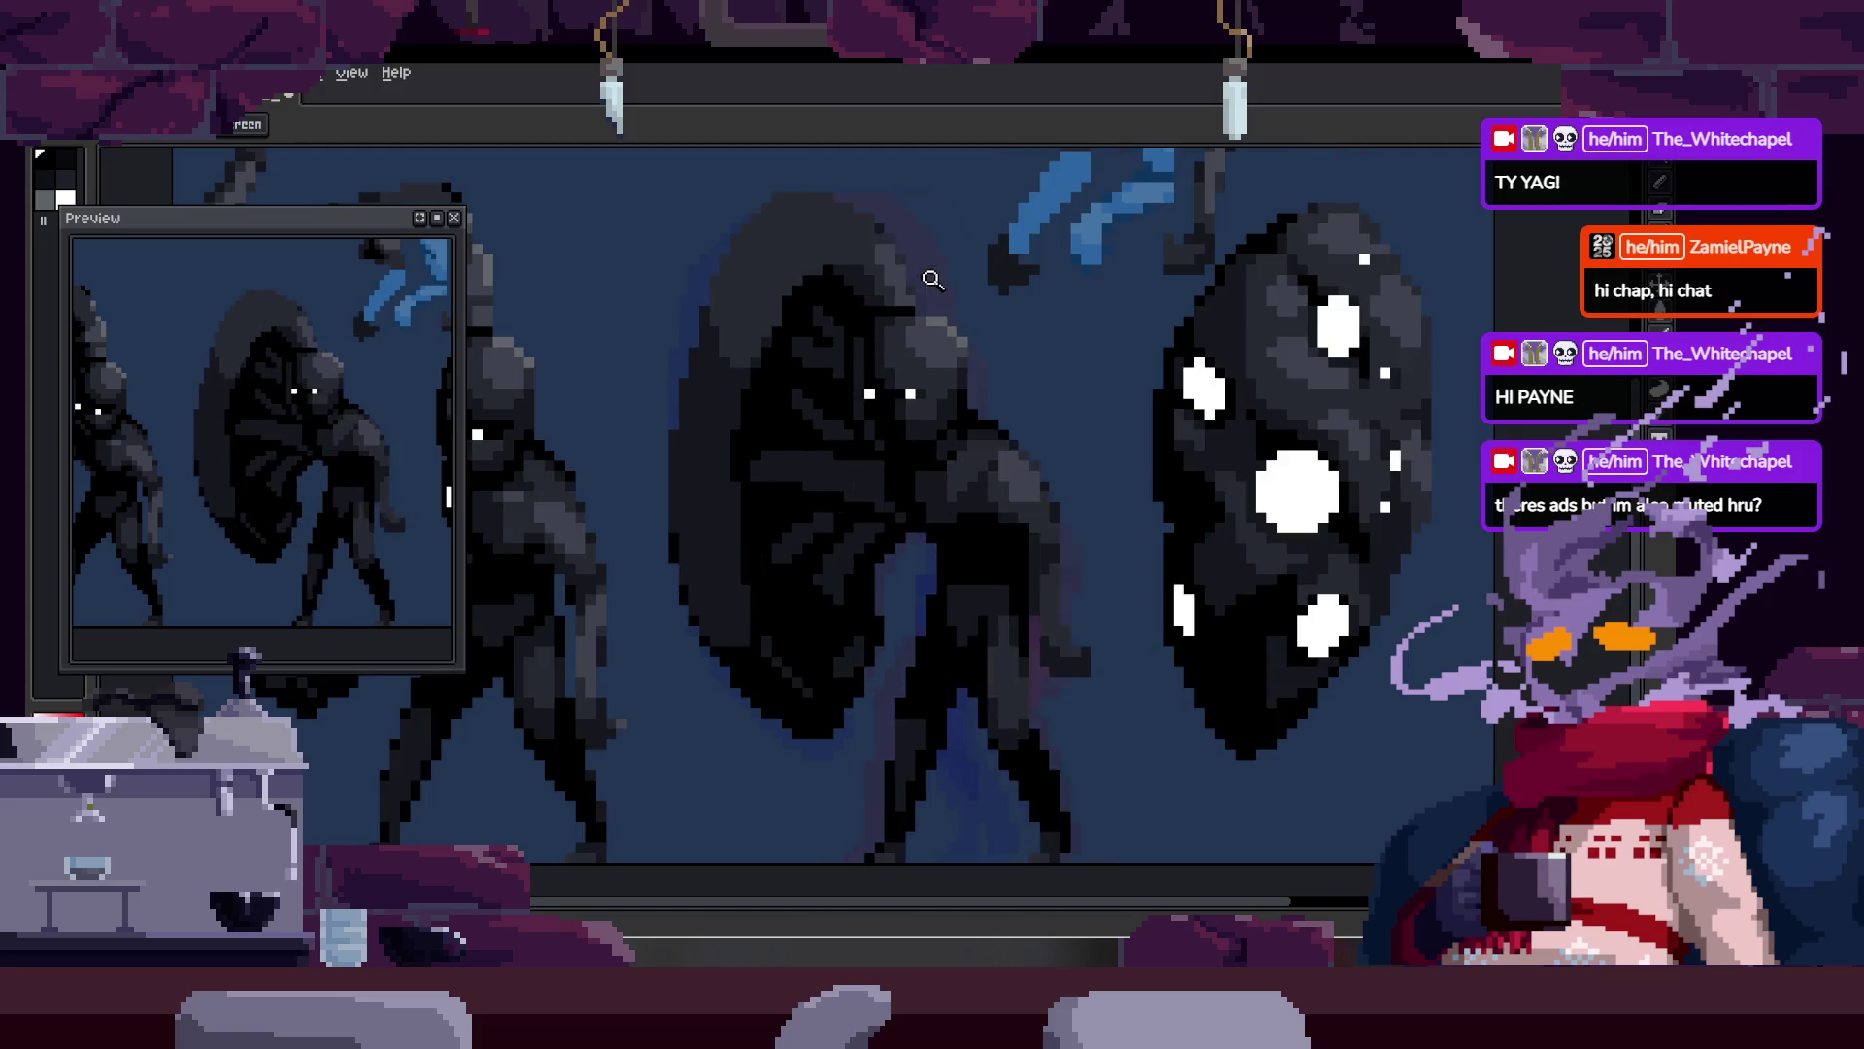
Step: Darken a grey pixel block, a row of grey blocks, and turn one block black
scroll(832, 375, up, 3)
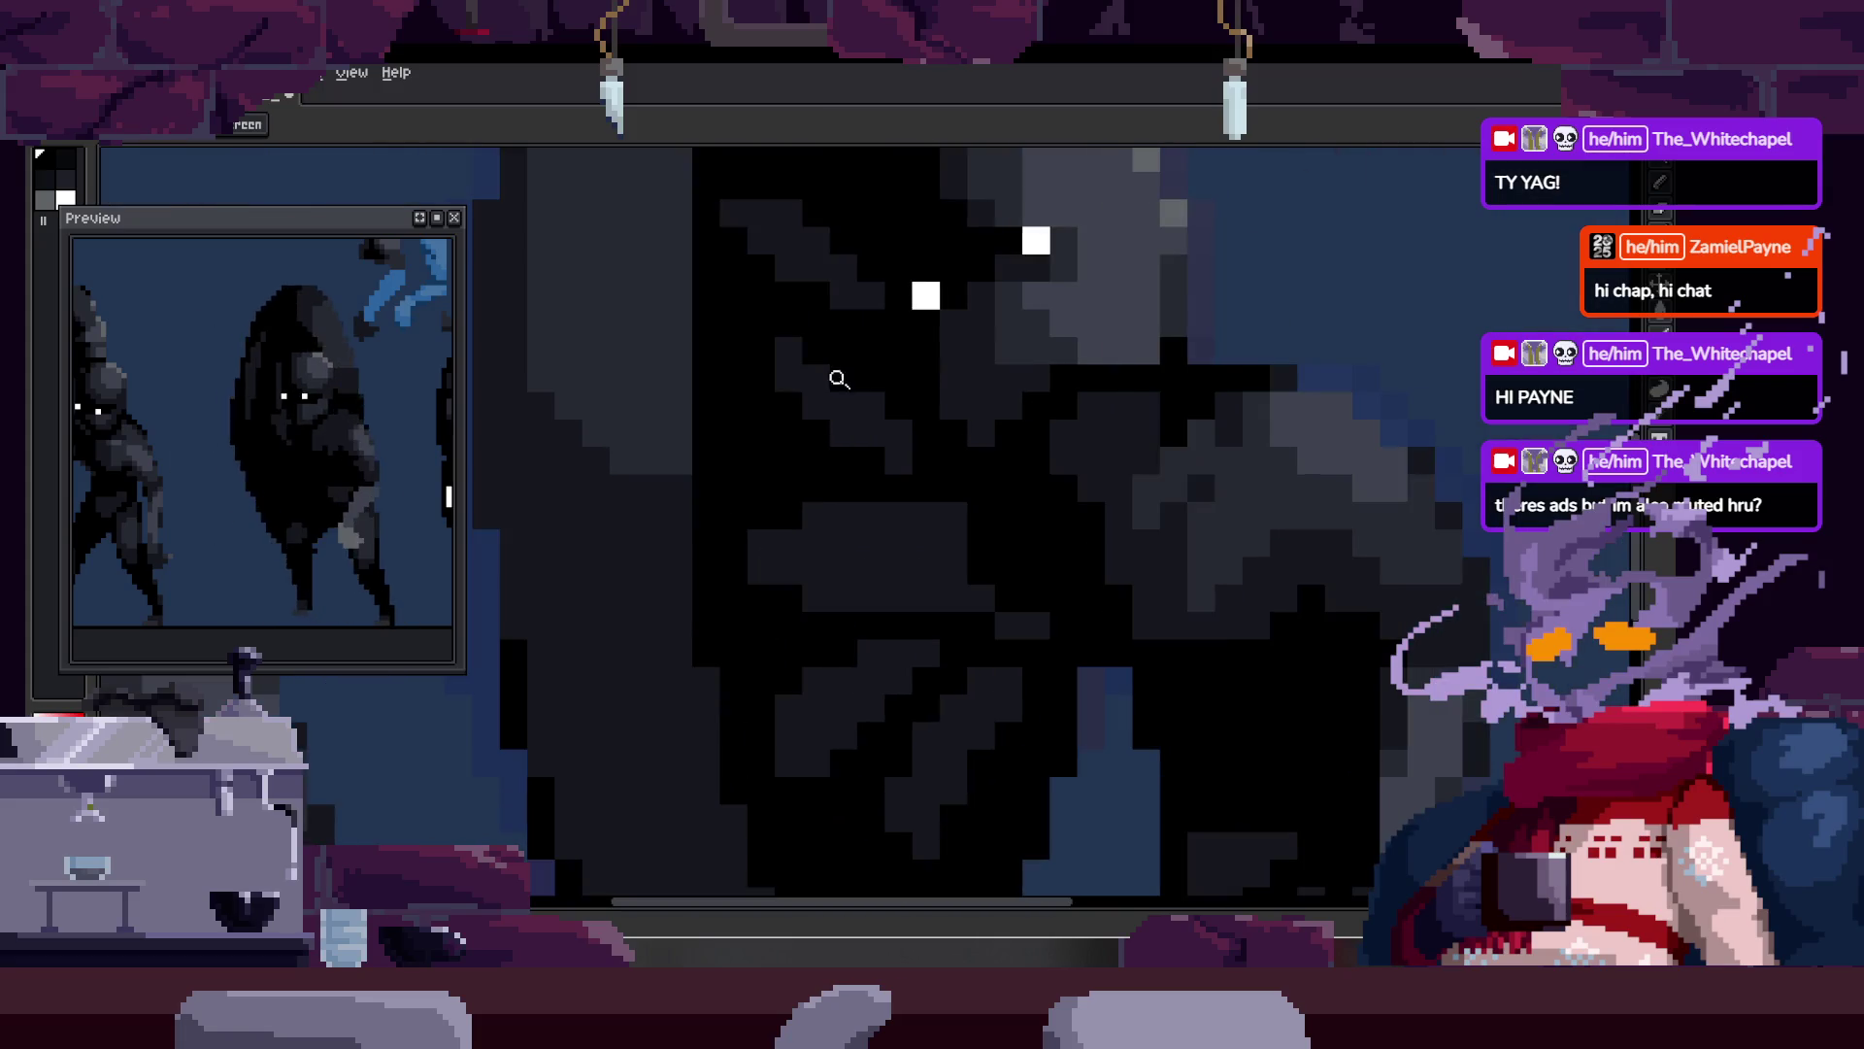
key(b)
scroll(952, 447, up, 2)
click(770, 395)
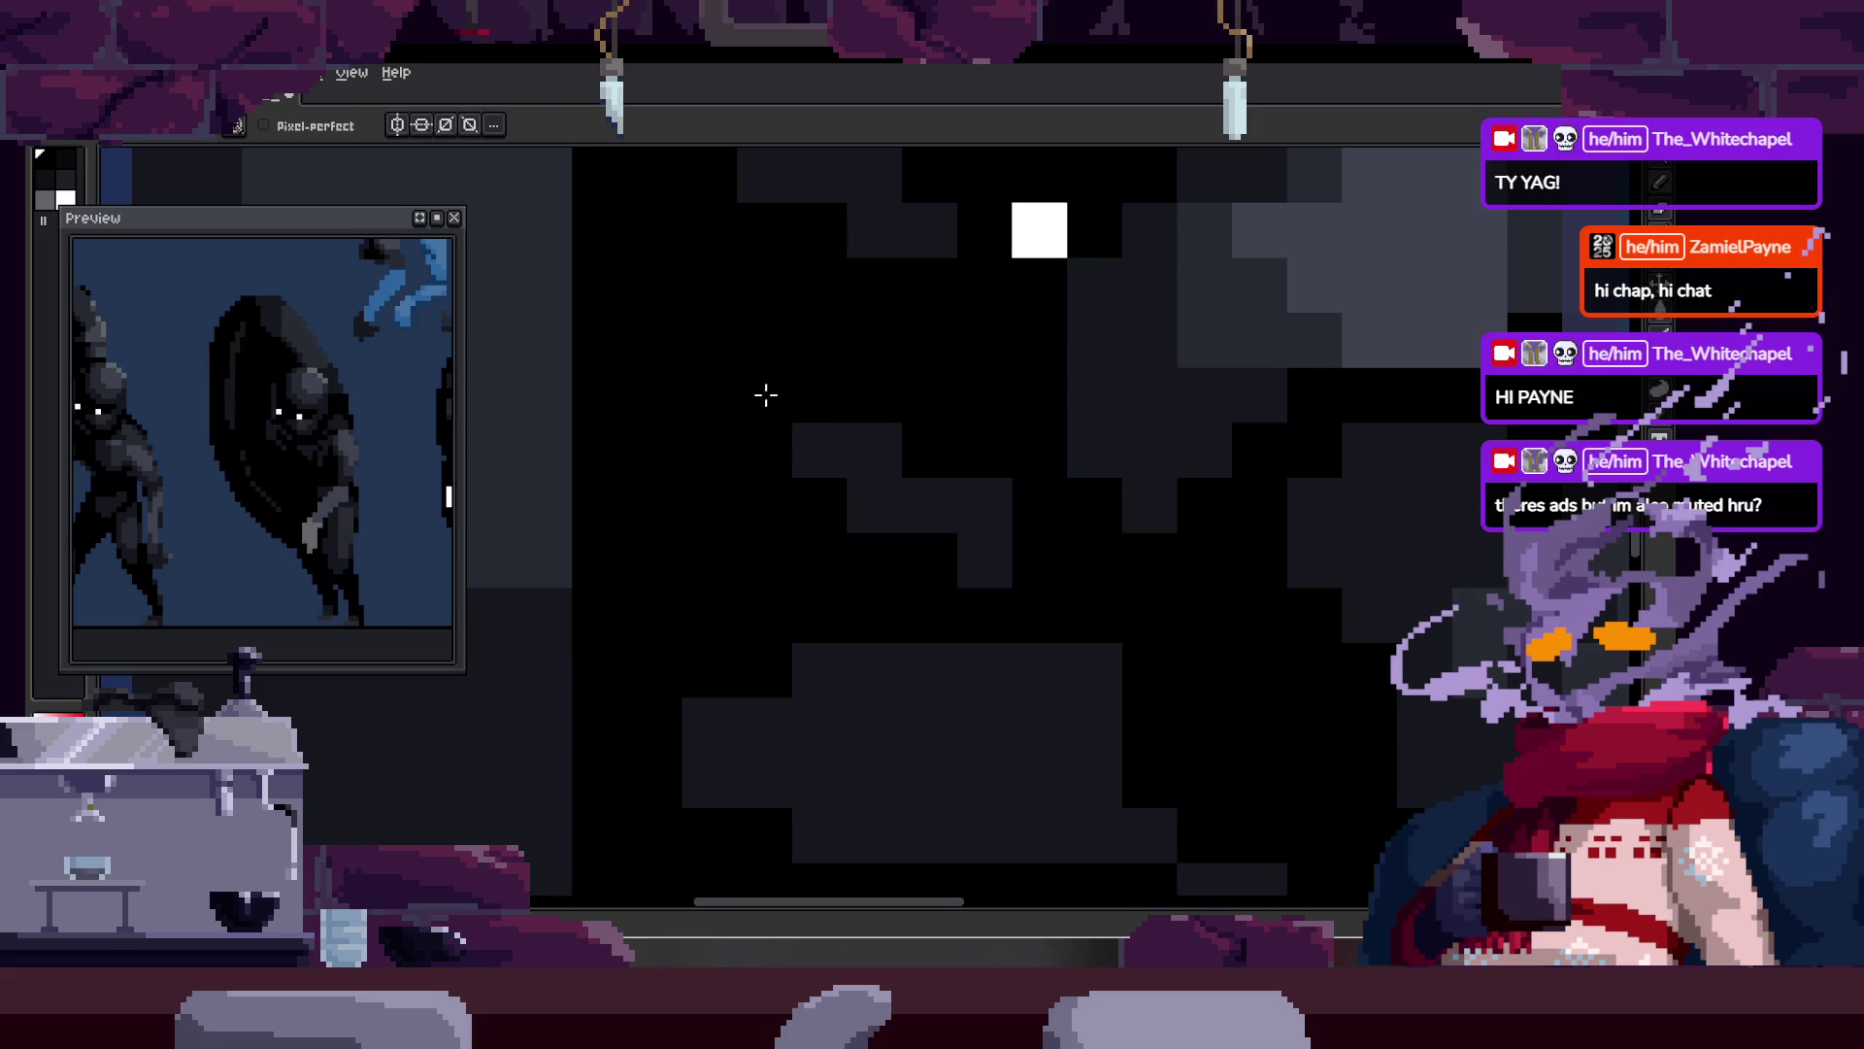
drag(802, 446, 728, 446)
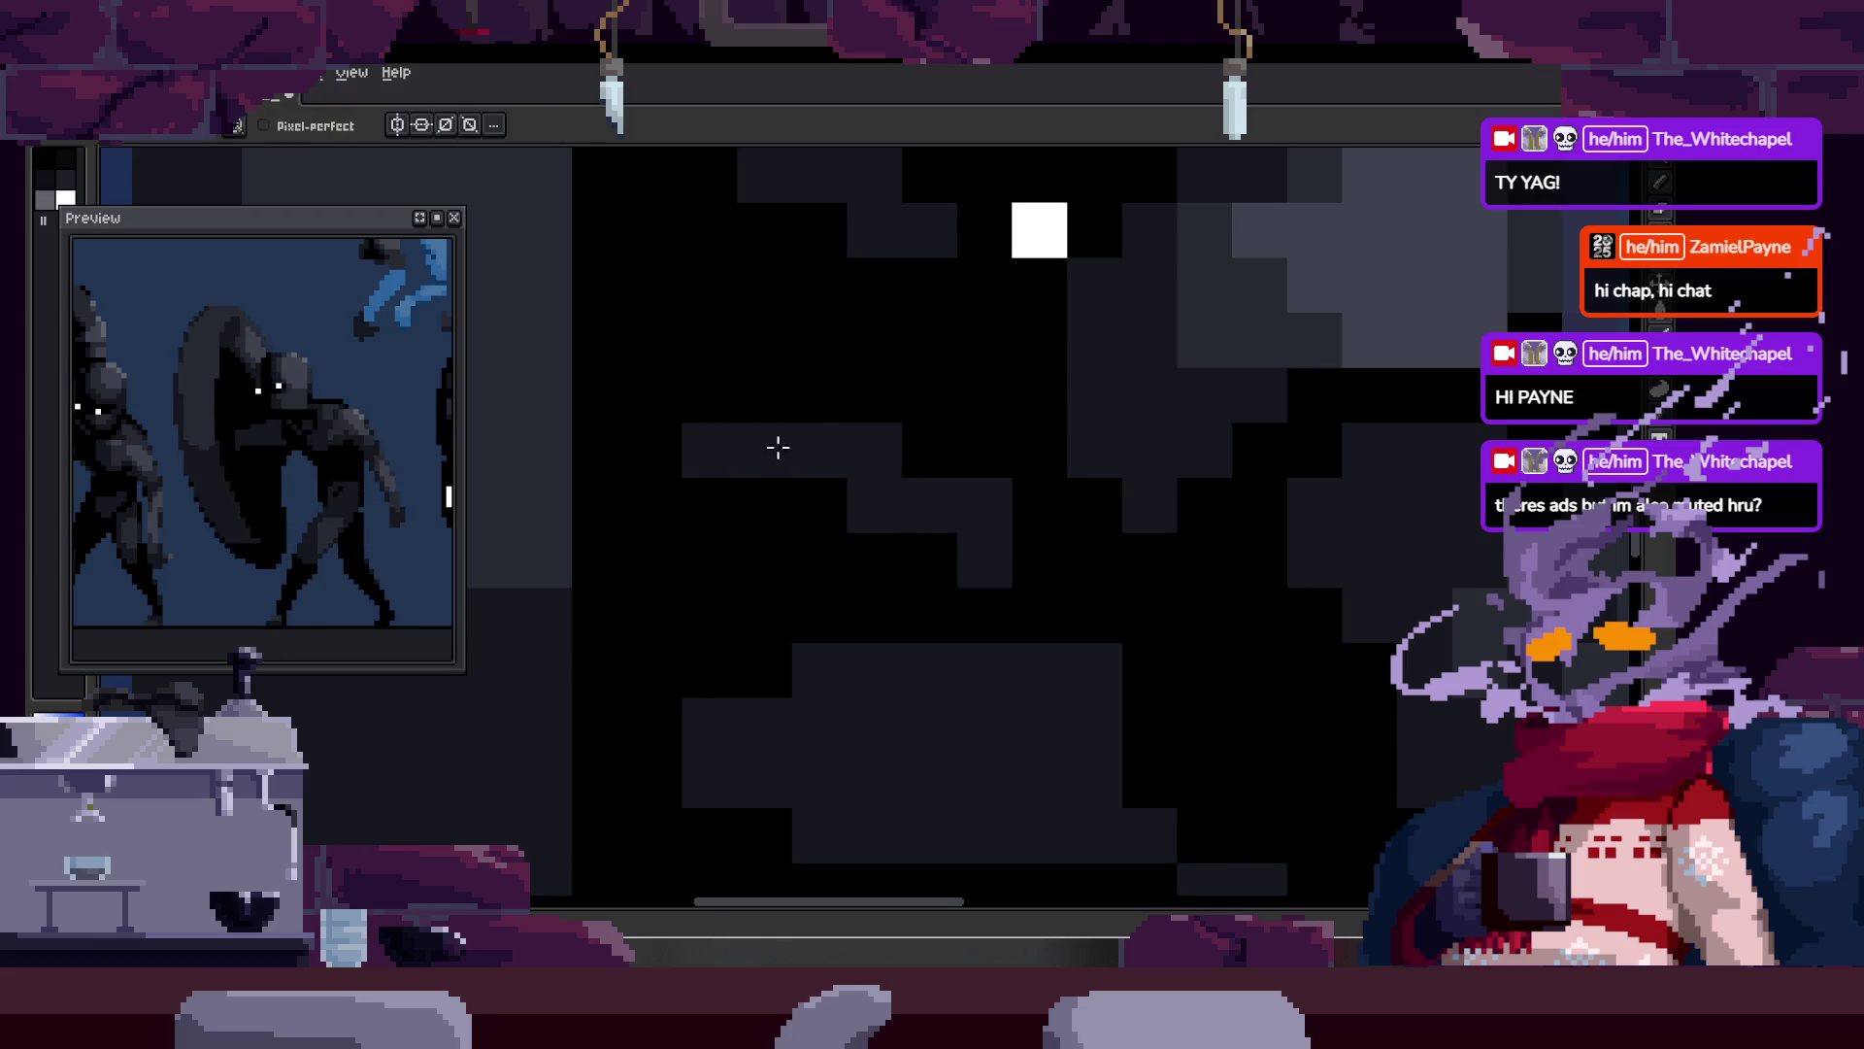
click(870, 467)
Step: Zoom in on the creature's eyes to check the shading, sample a colour, and zoom out
key(z)
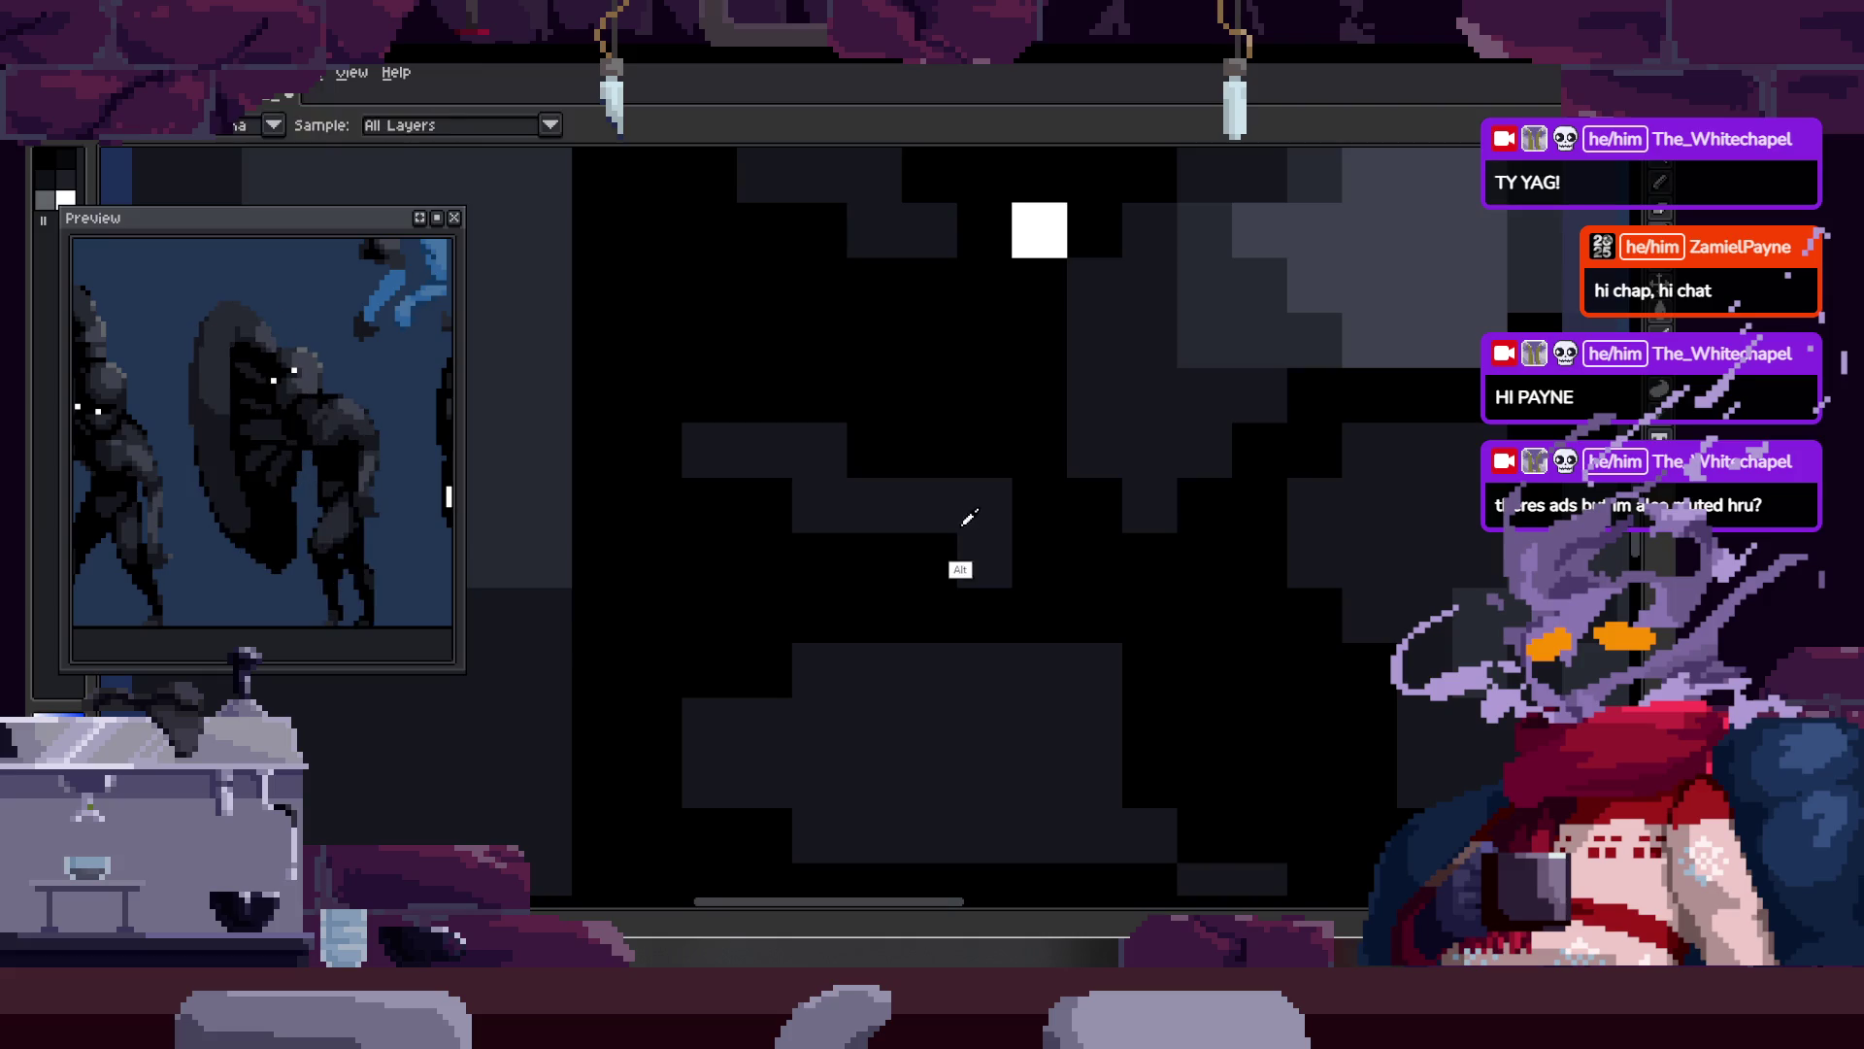
scroll(966, 520, down, 3)
click(970, 428)
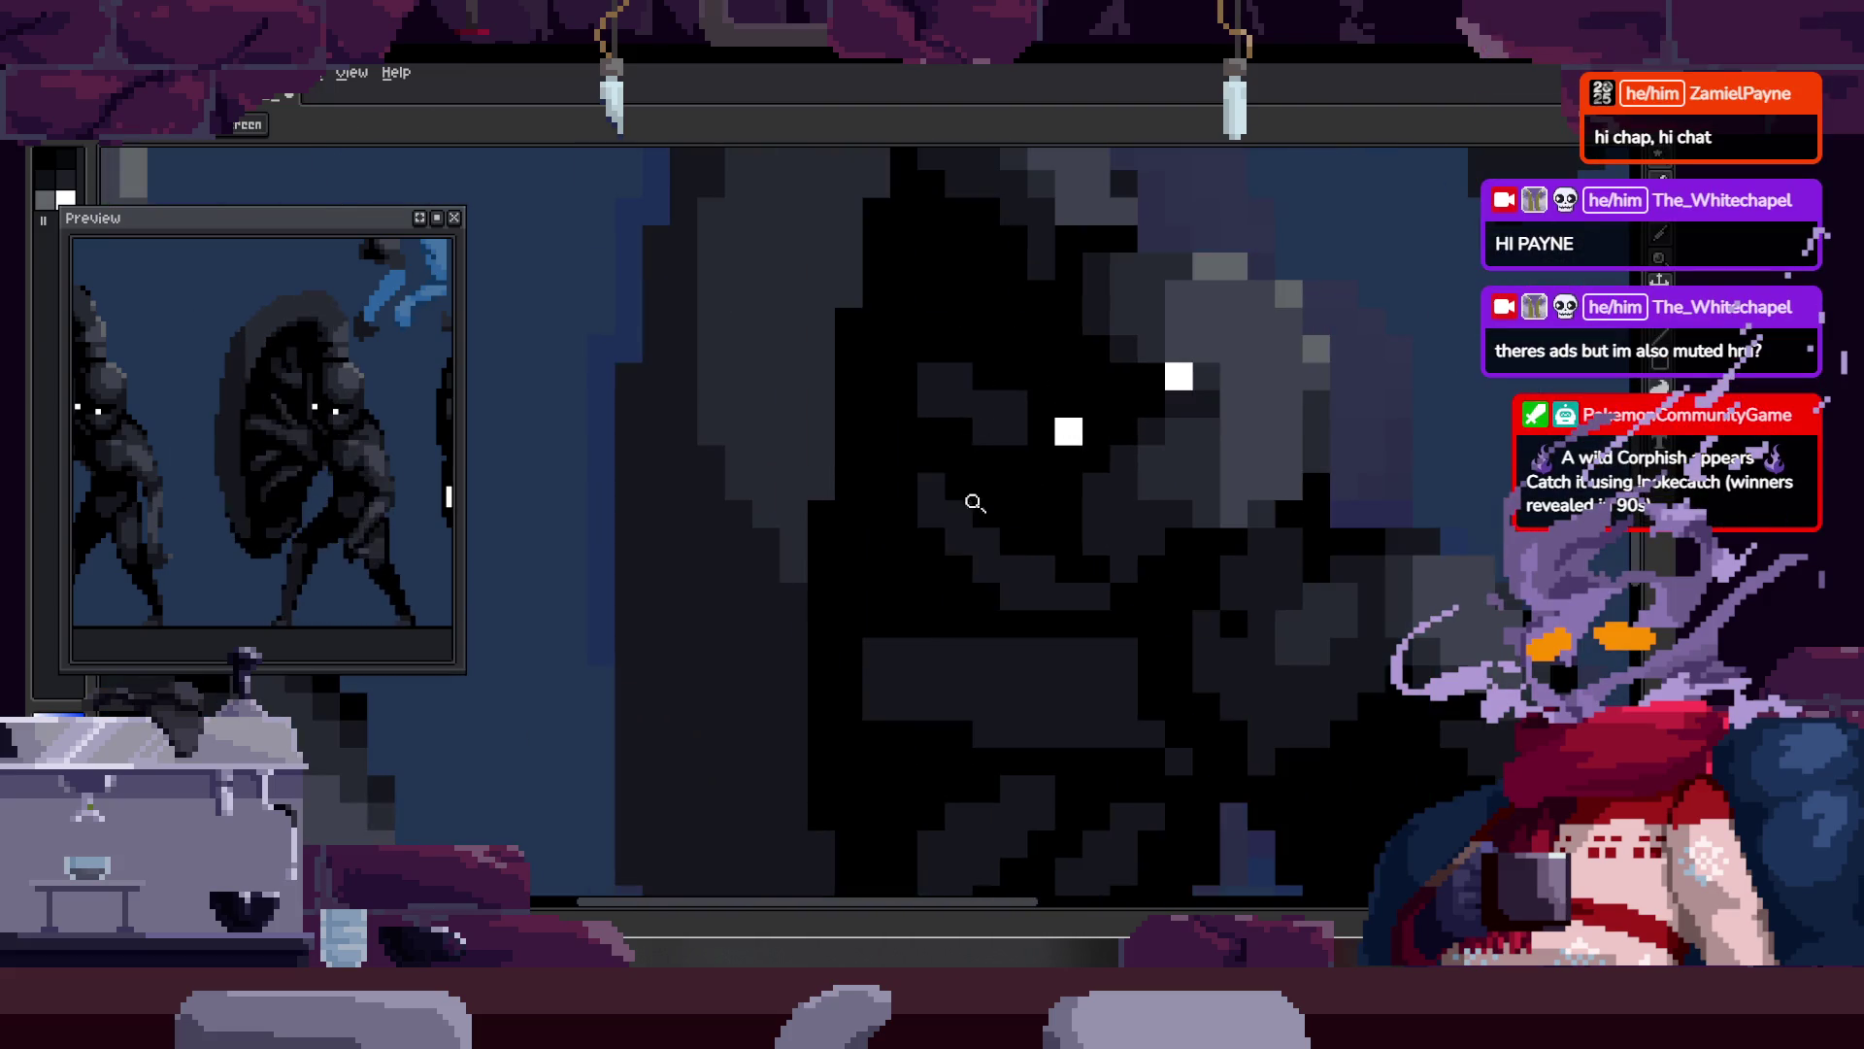
key(b)
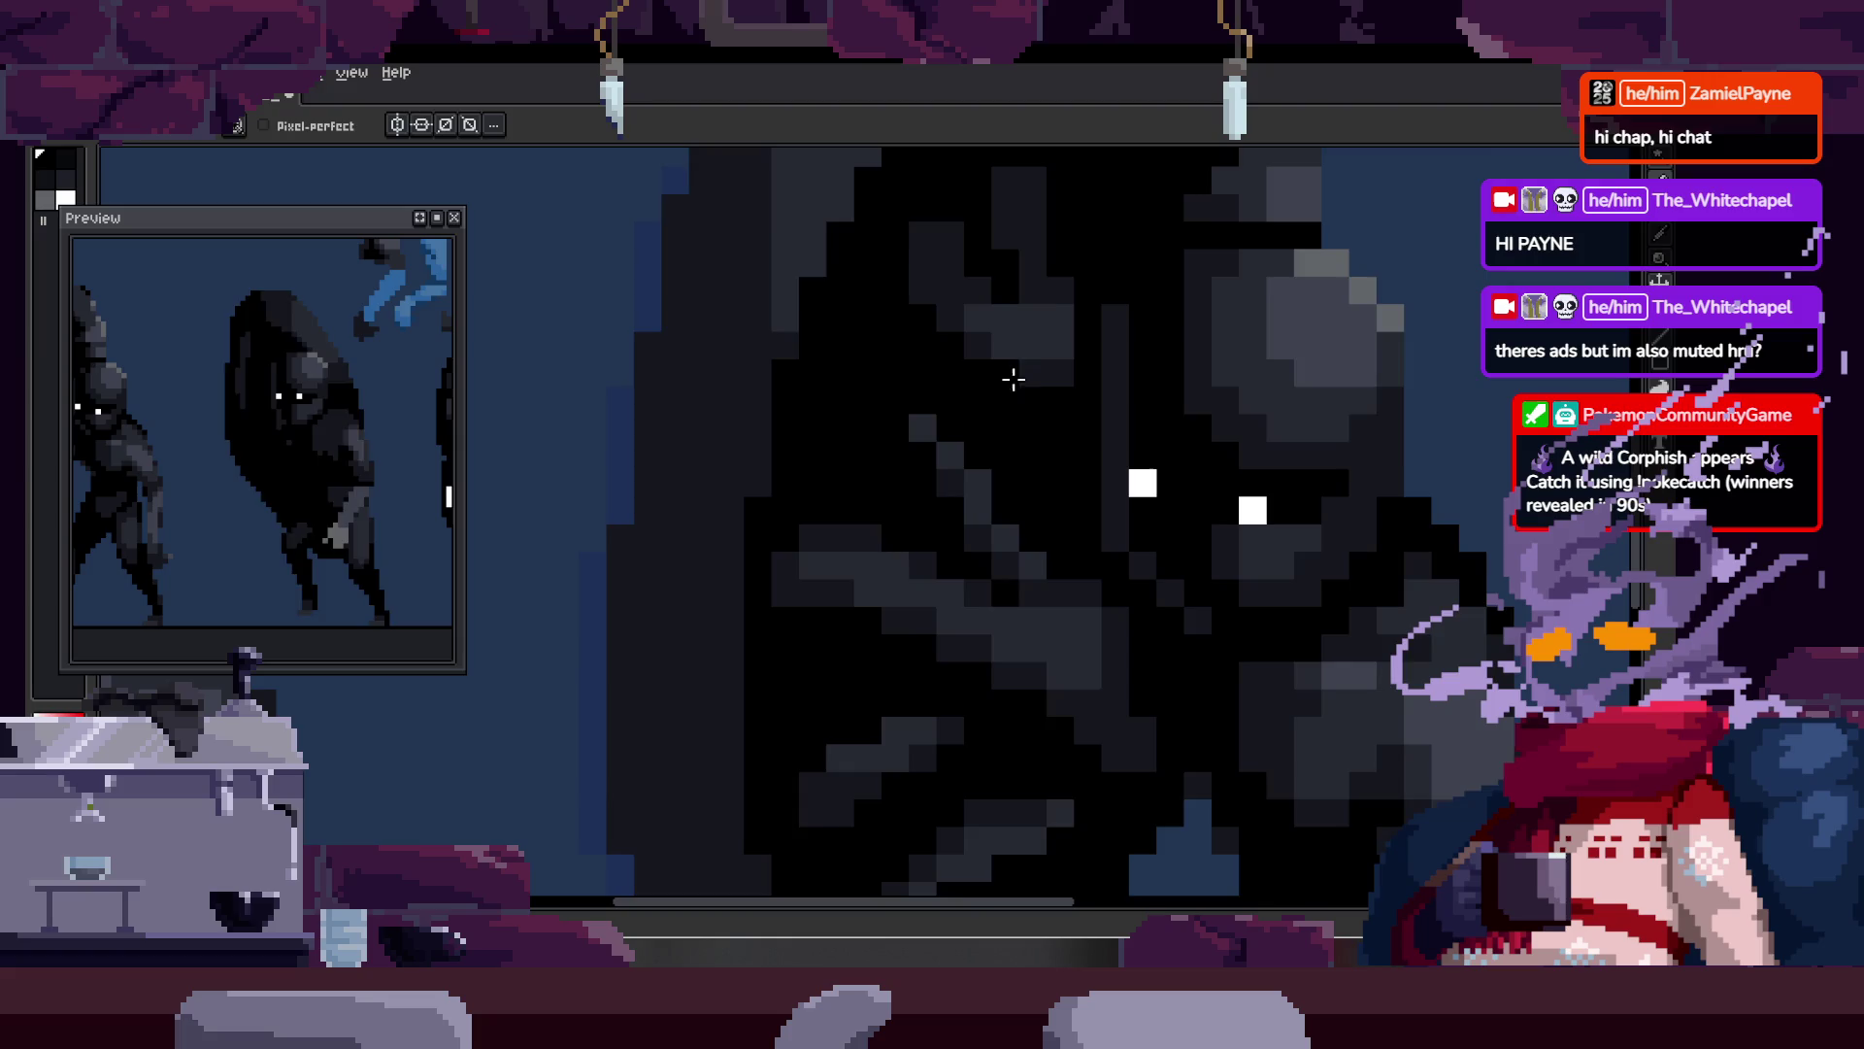
key(z)
scroll(962, 403, down, 1)
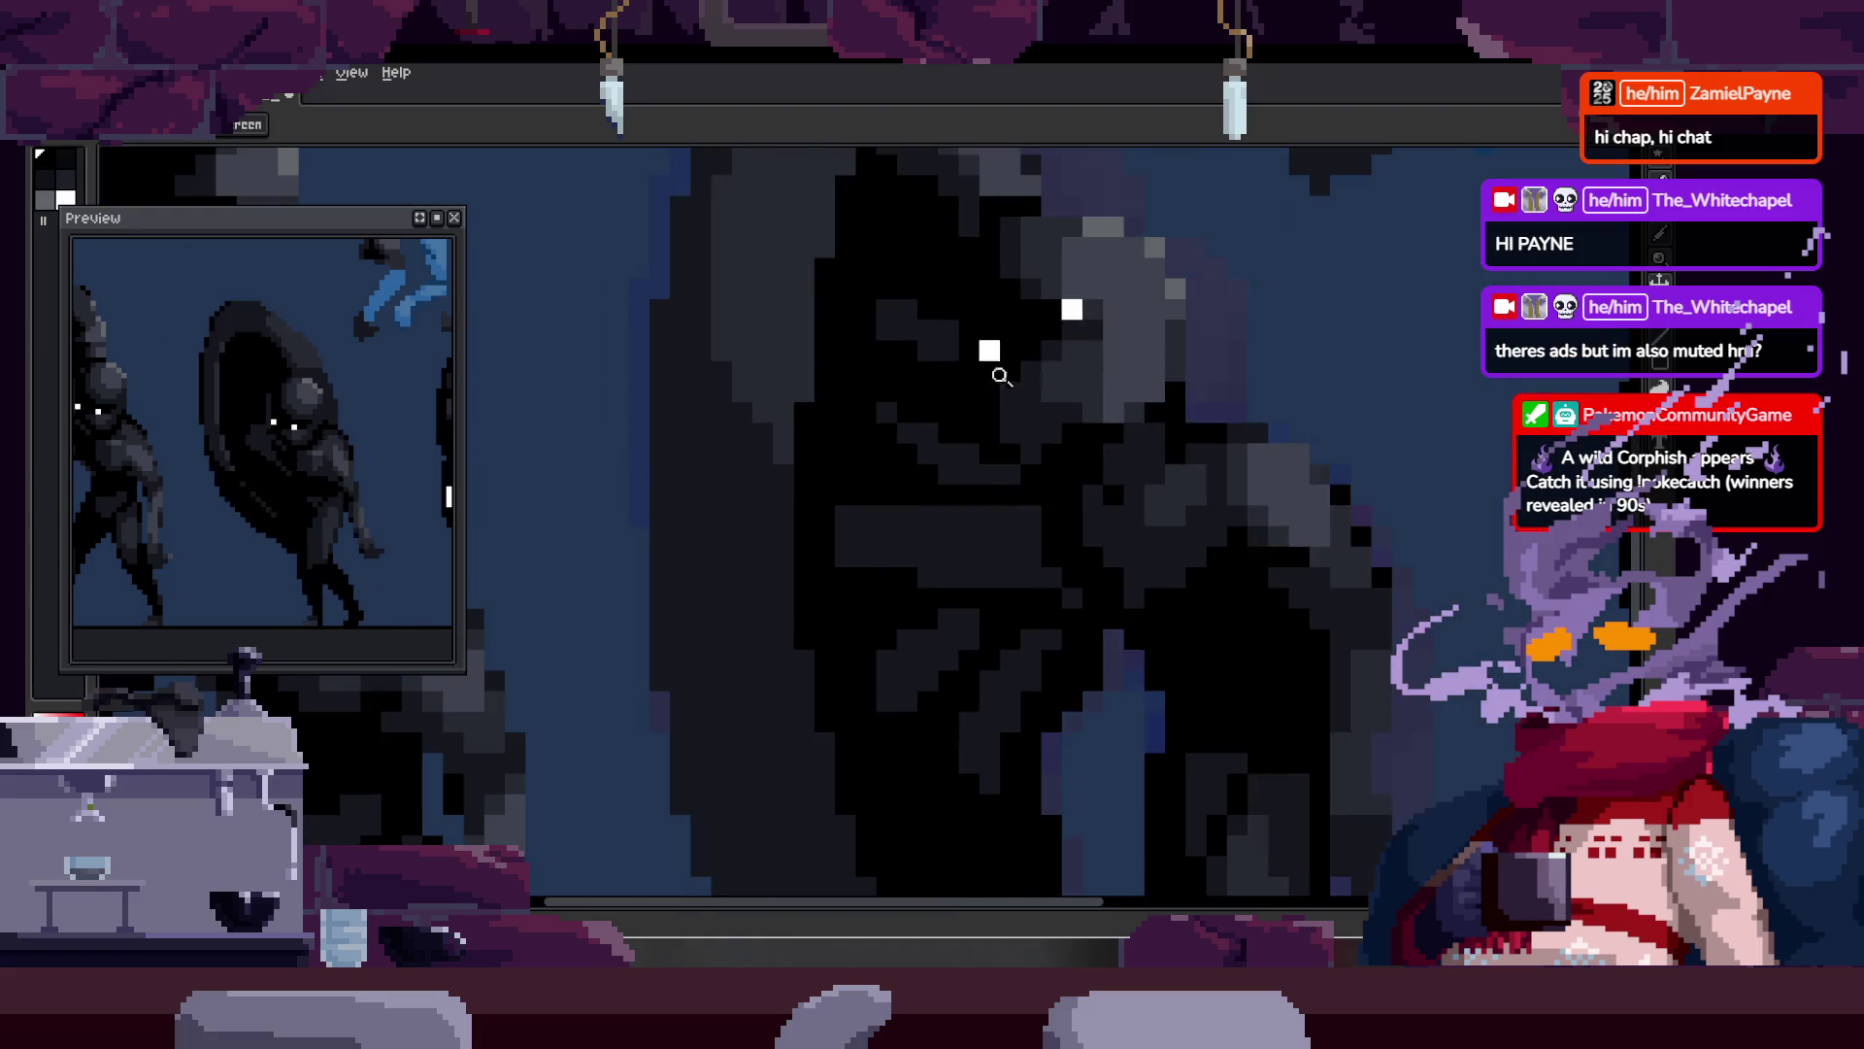
drag(1041, 385, 913, 433)
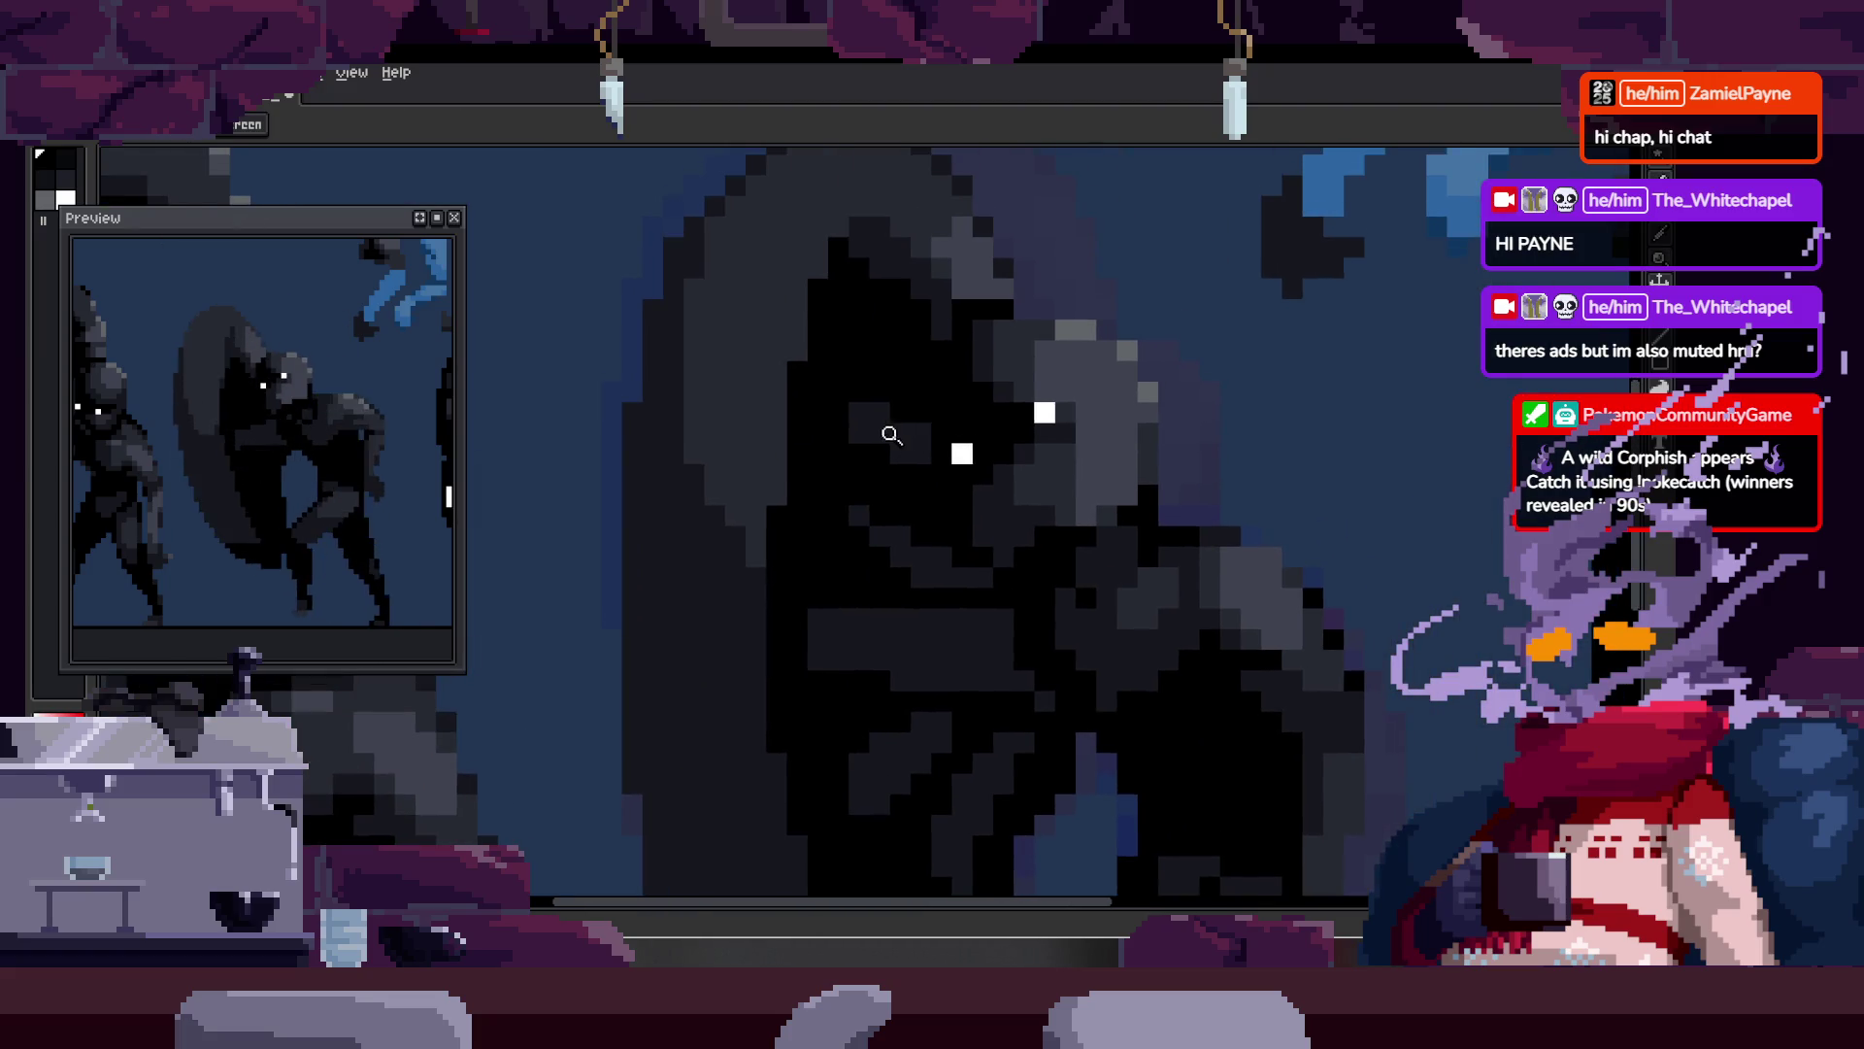
key(b)
scroll(820, 363, up, 1)
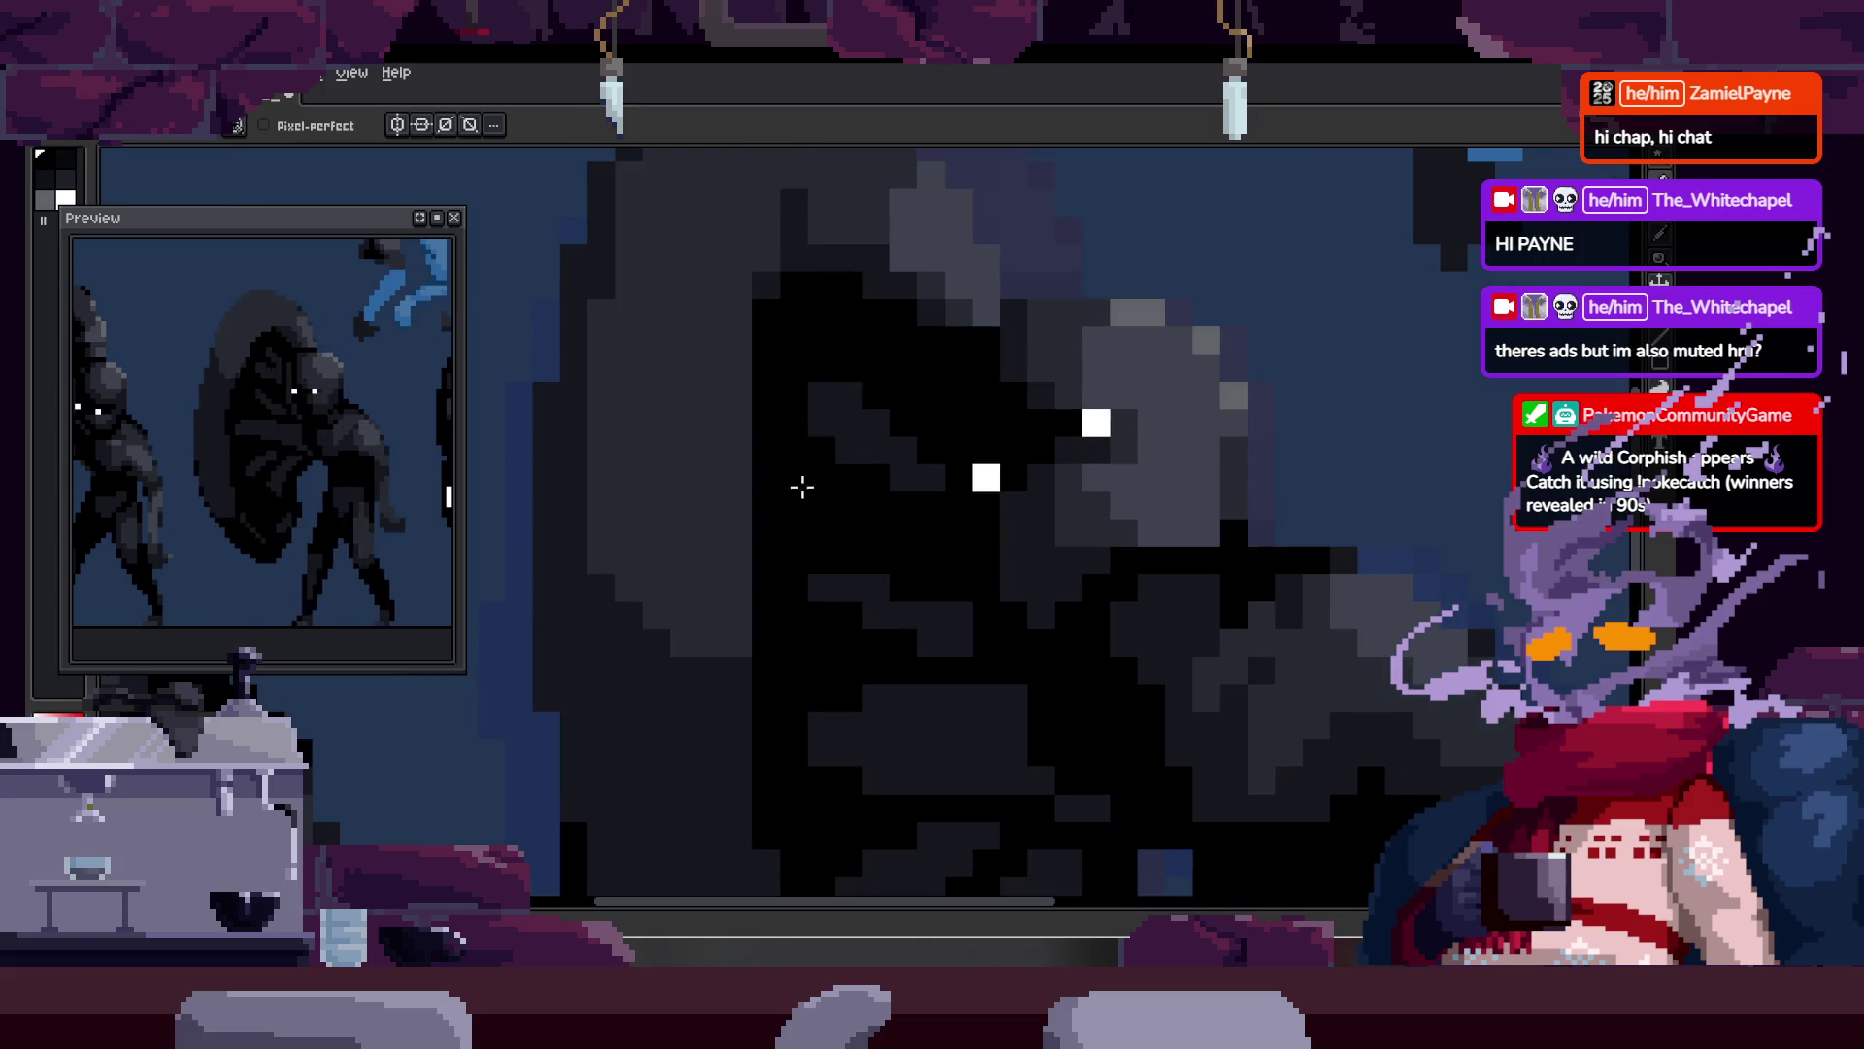
scroll(855, 434, up, 1)
key(alt)
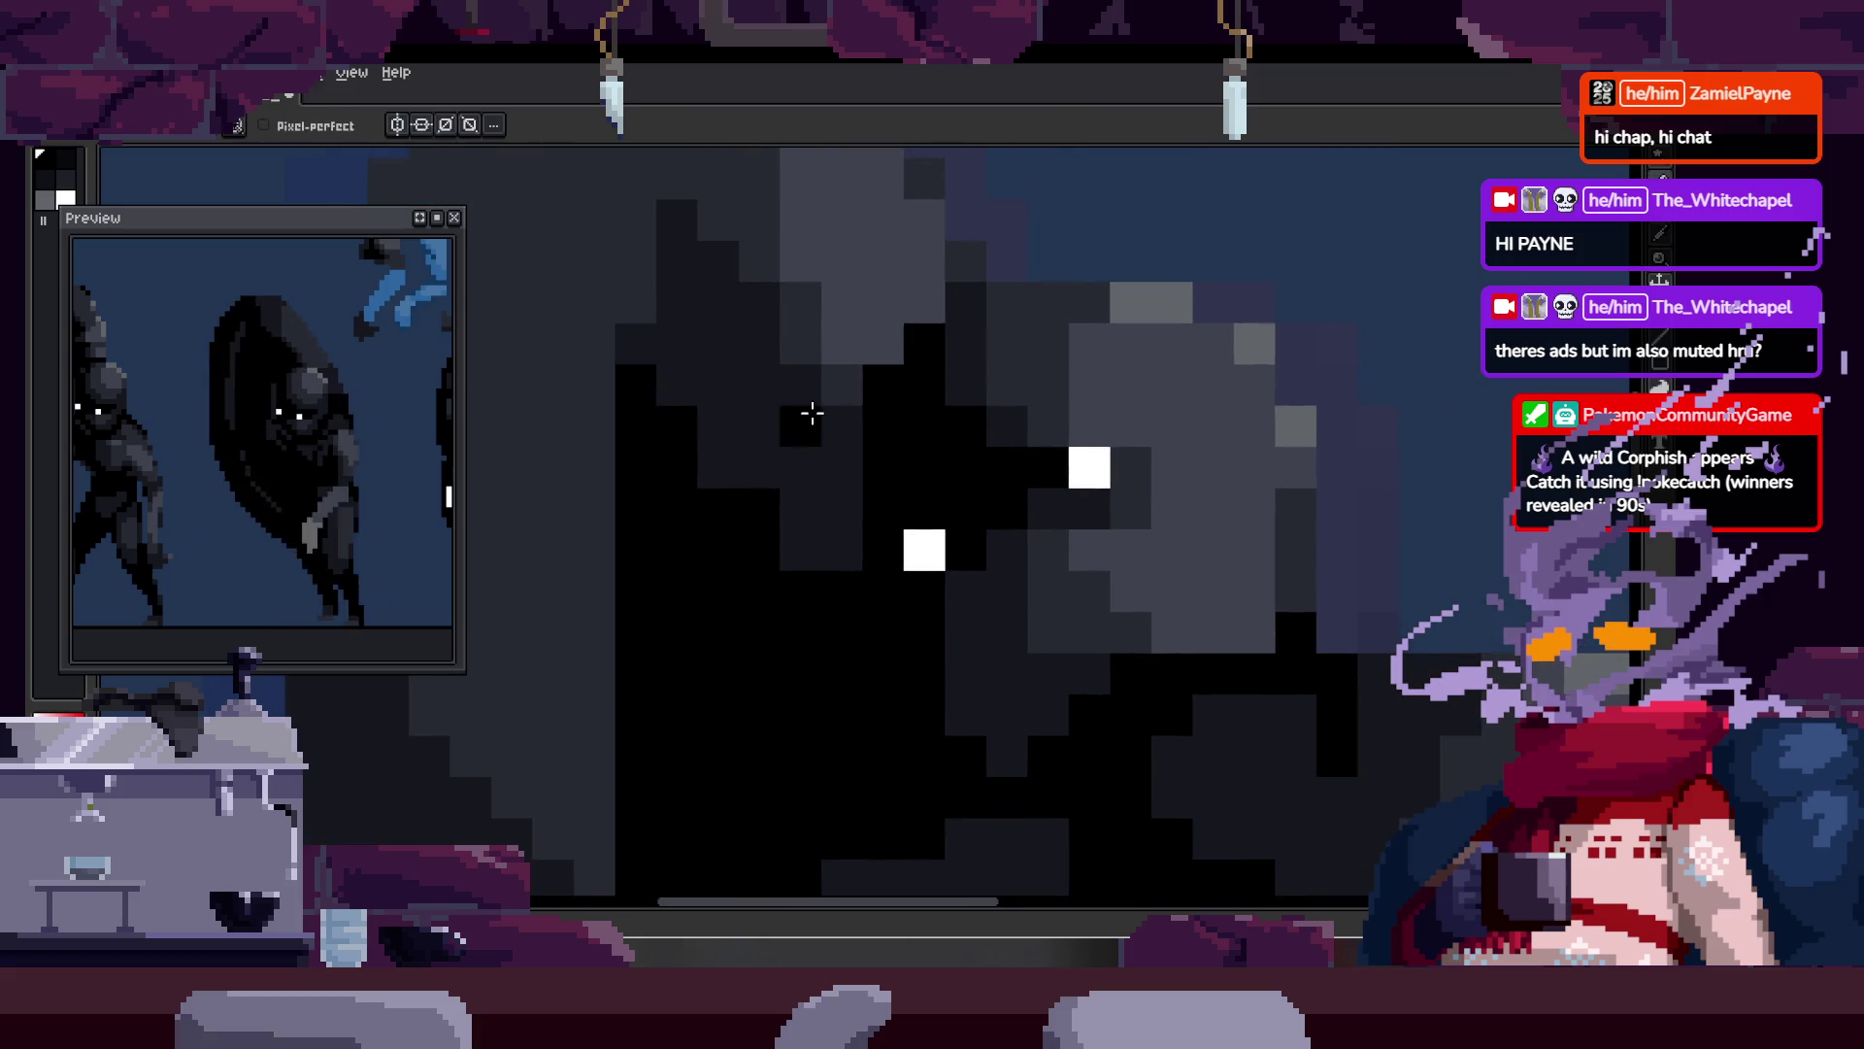
scroll(778, 413, down, 5)
key(z)
scroll(894, 475, down, 1)
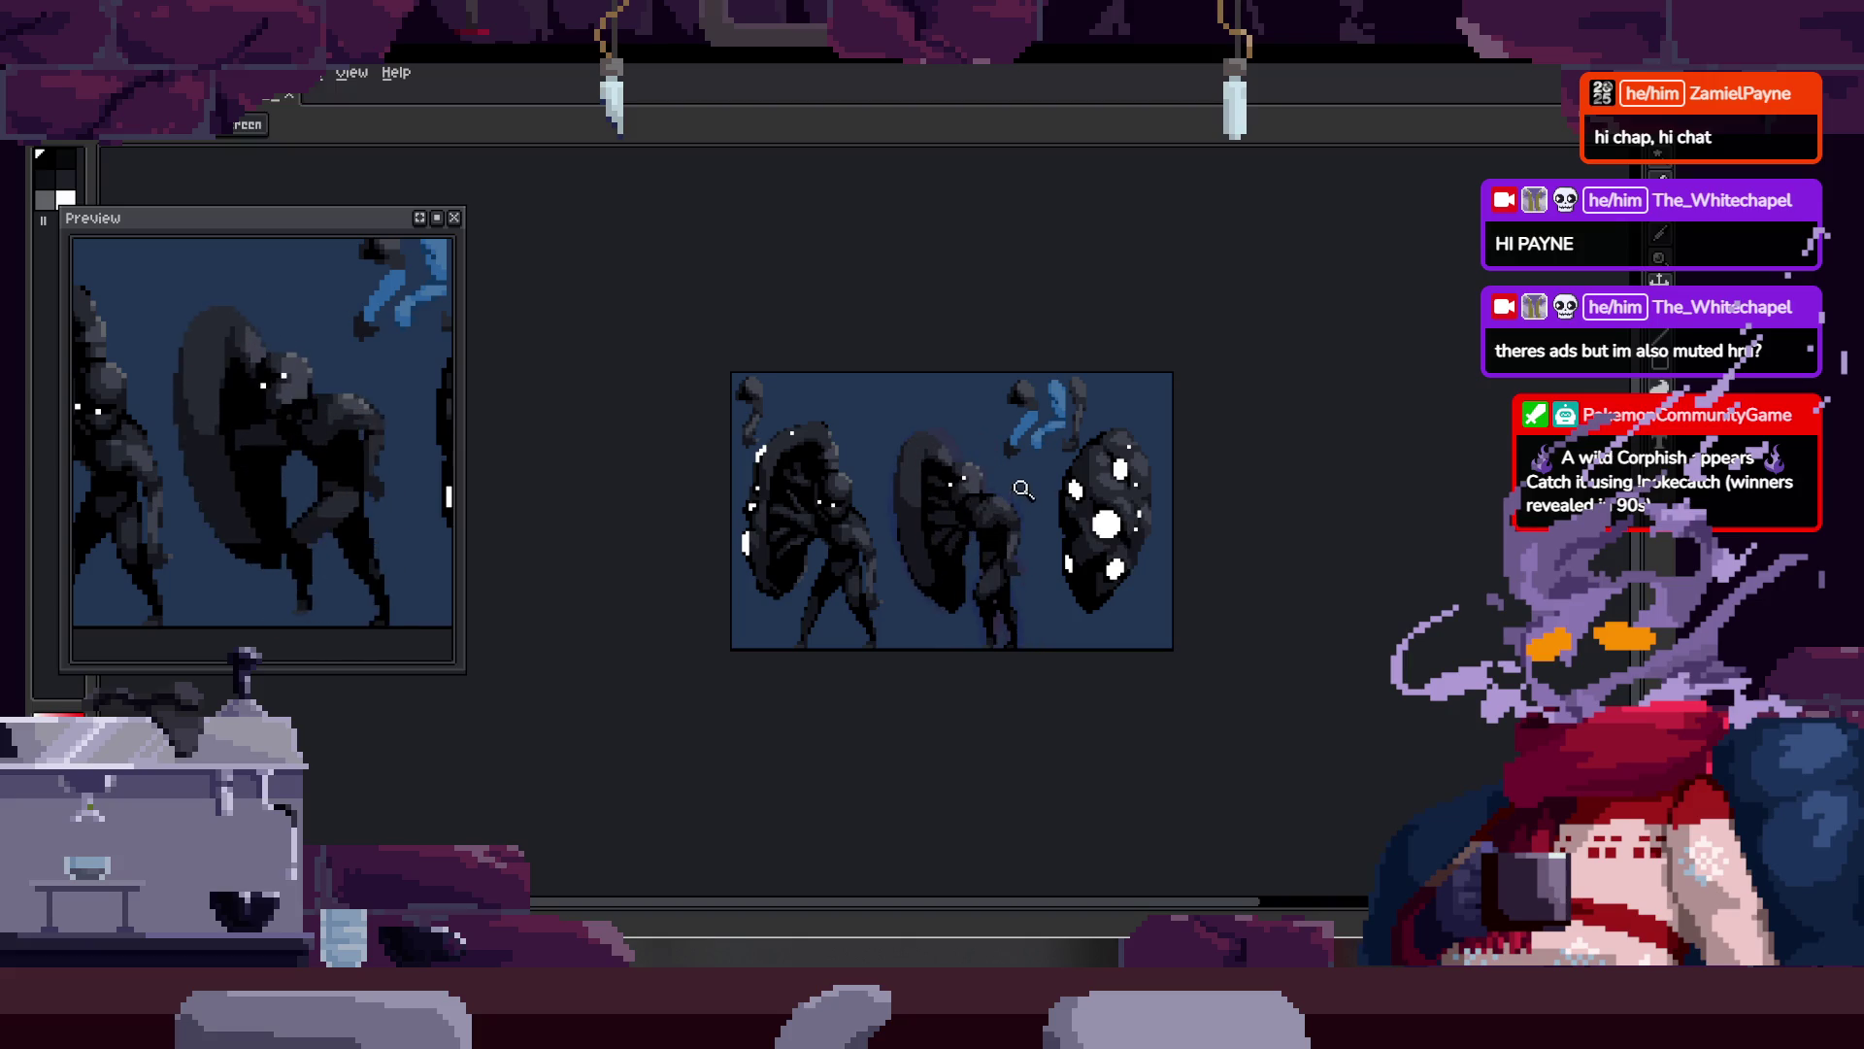
scroll(1023, 488, up, 8)
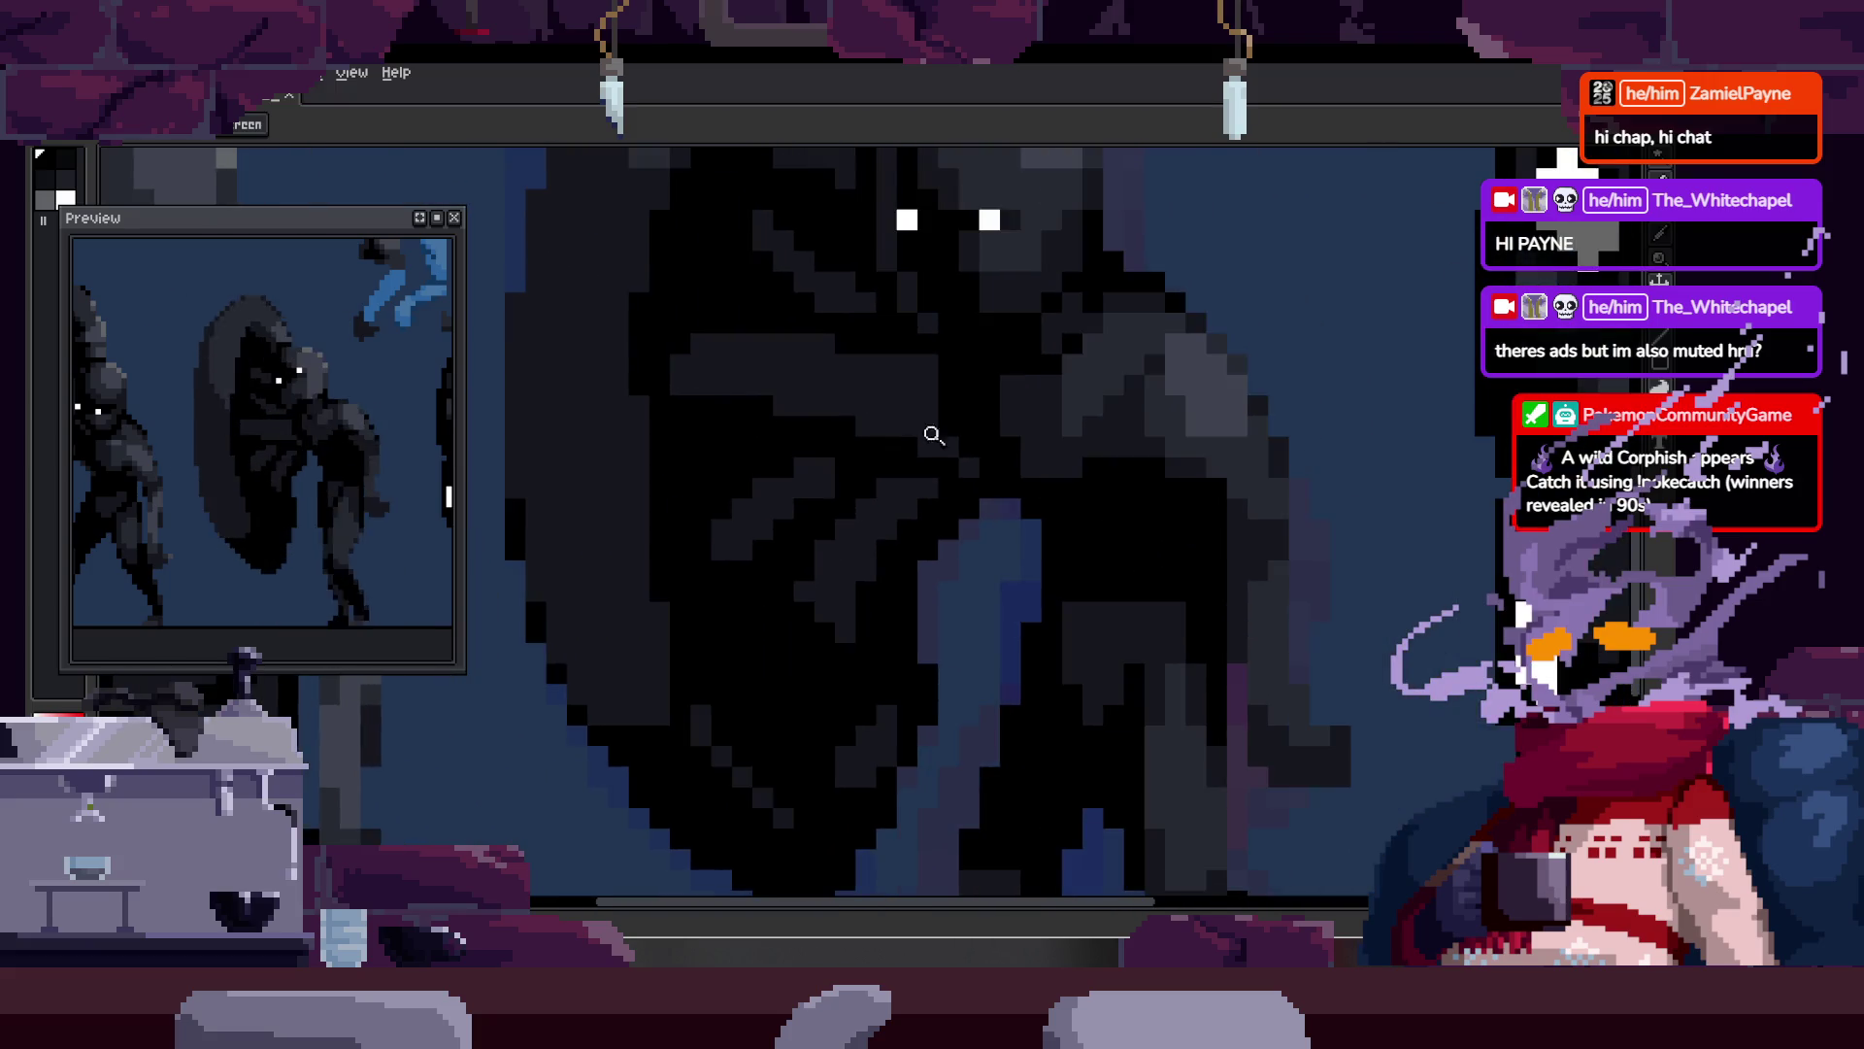
scroll(845, 582, up, 1)
key(b)
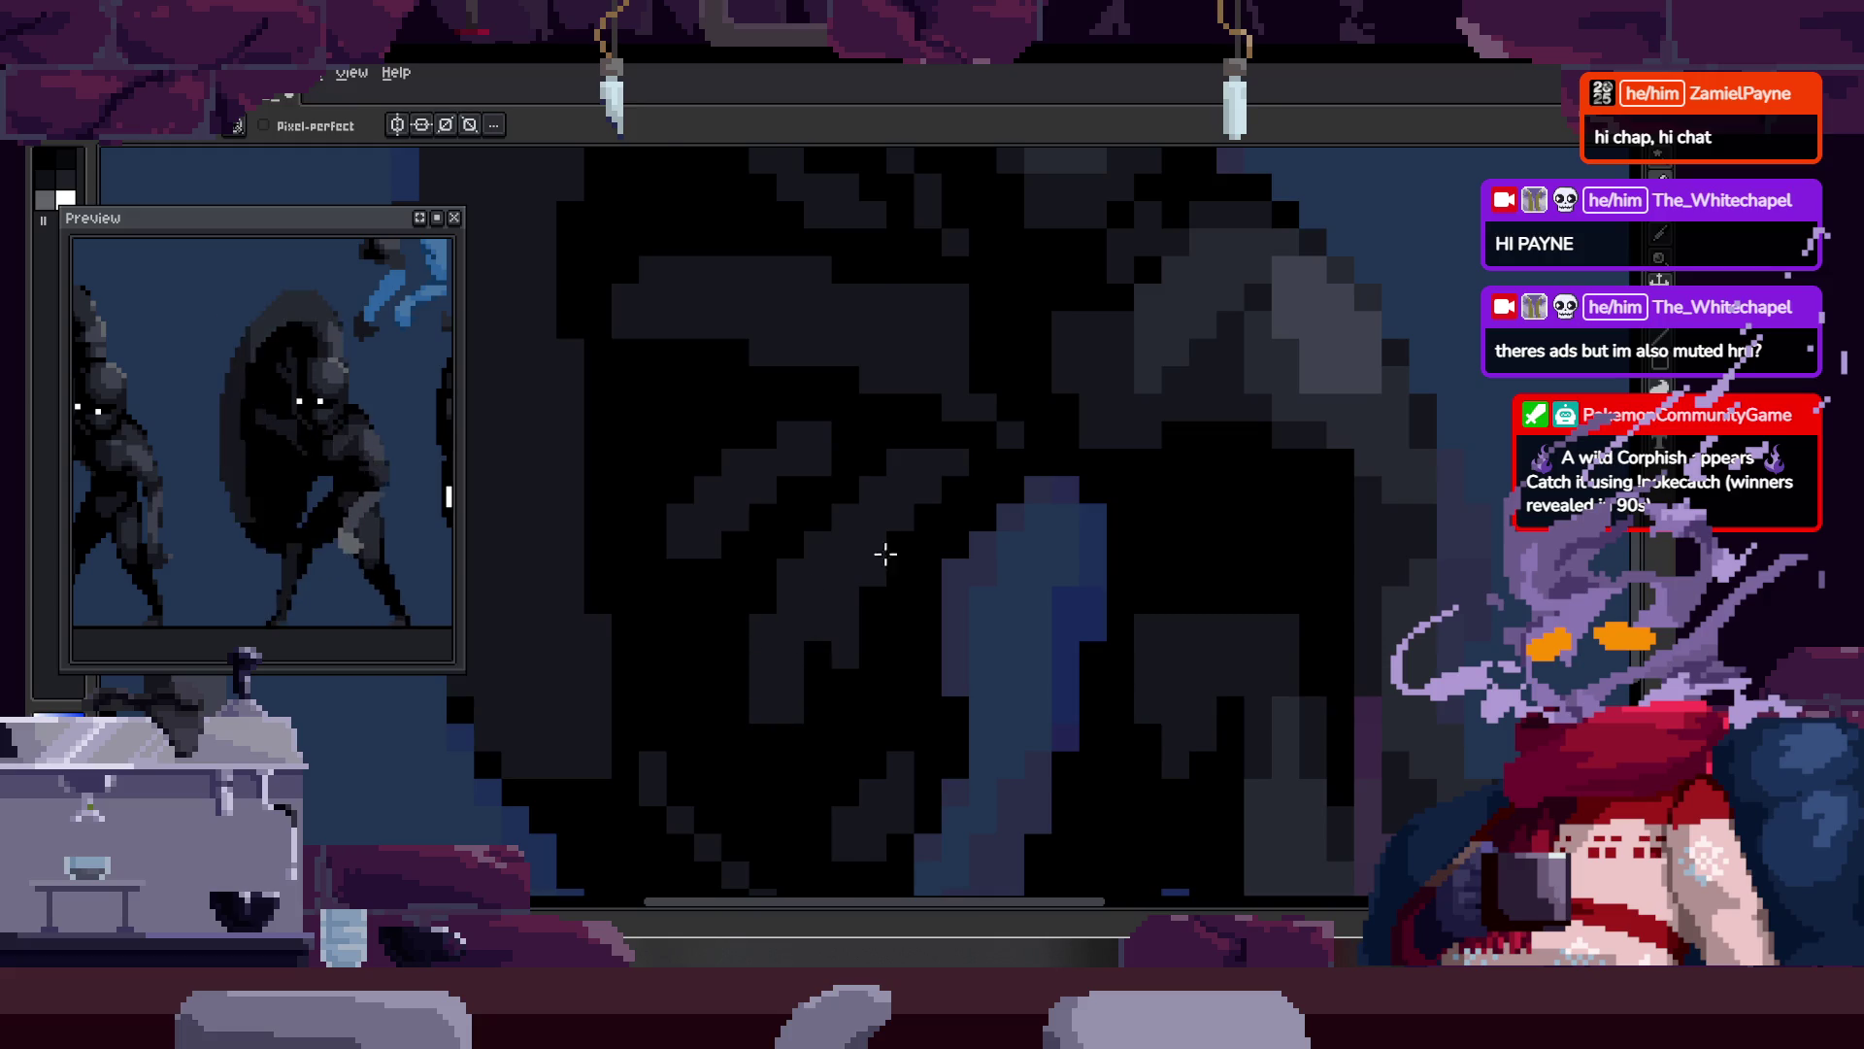
alt+click(853, 683)
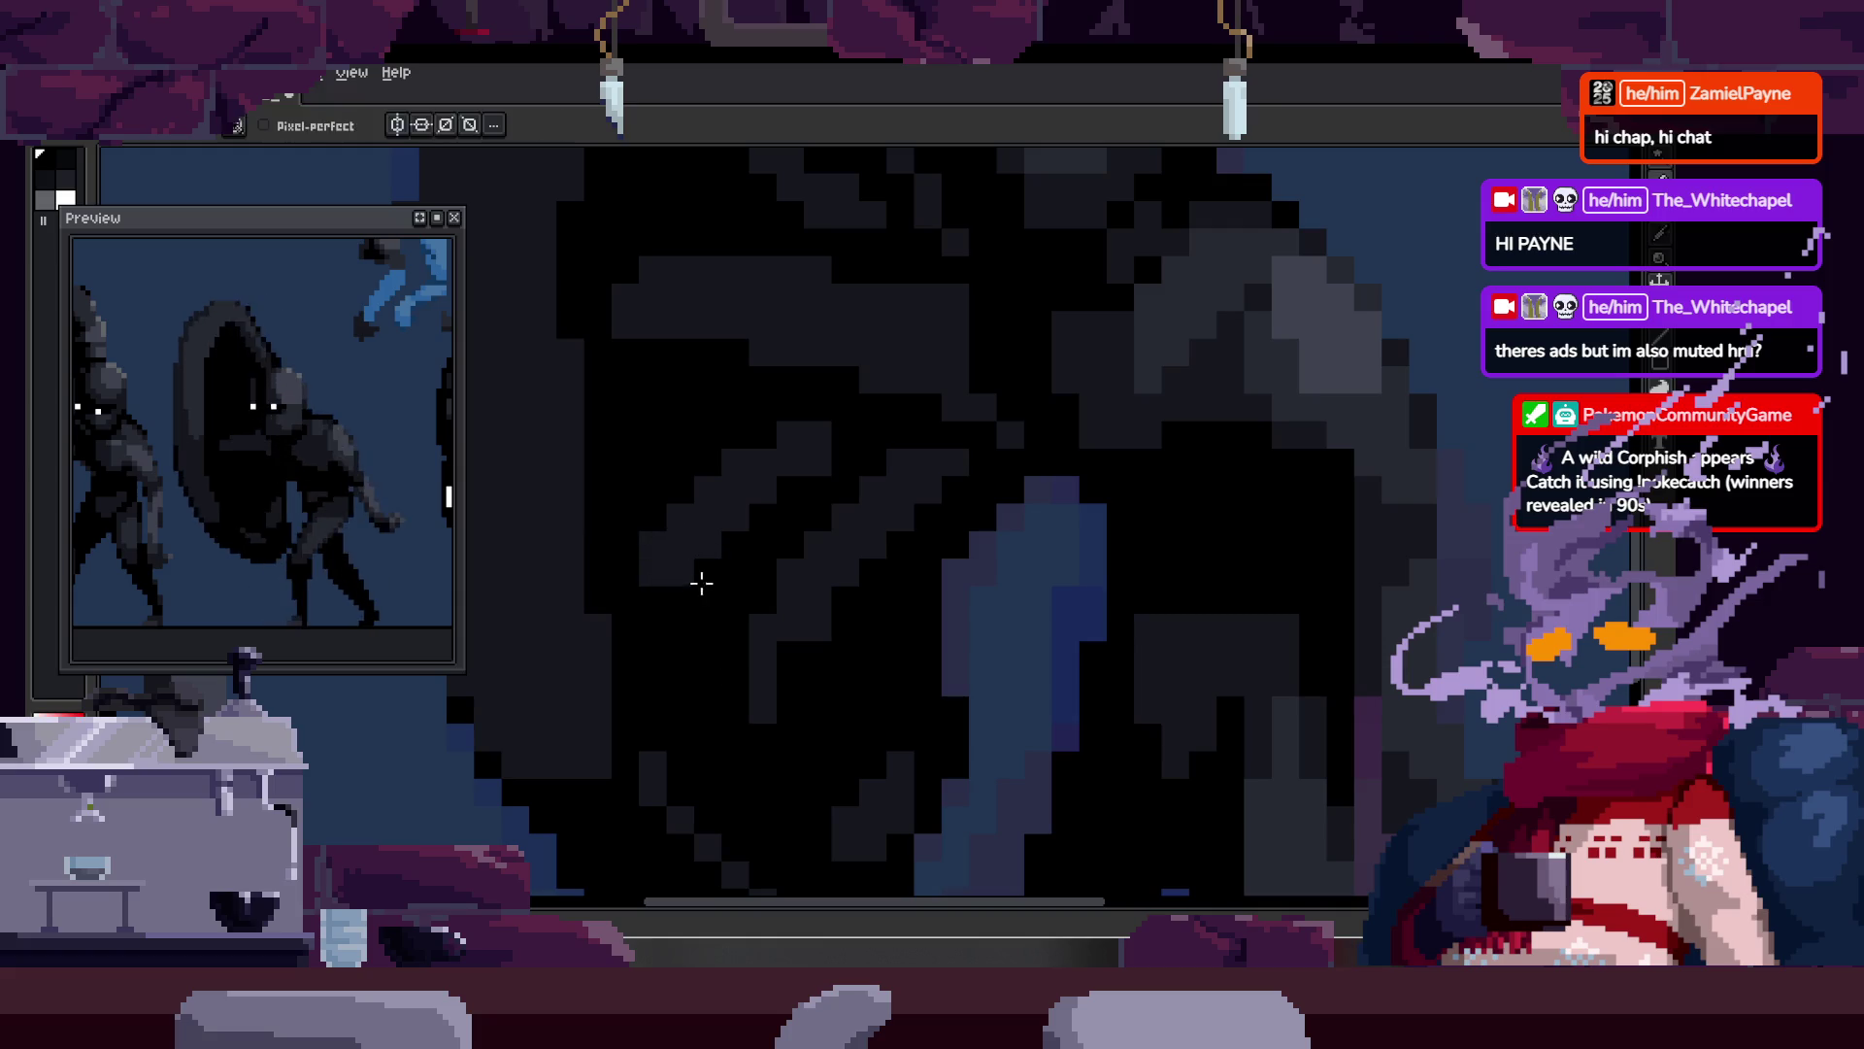
key(z)
scroll(703, 583, down, 3)
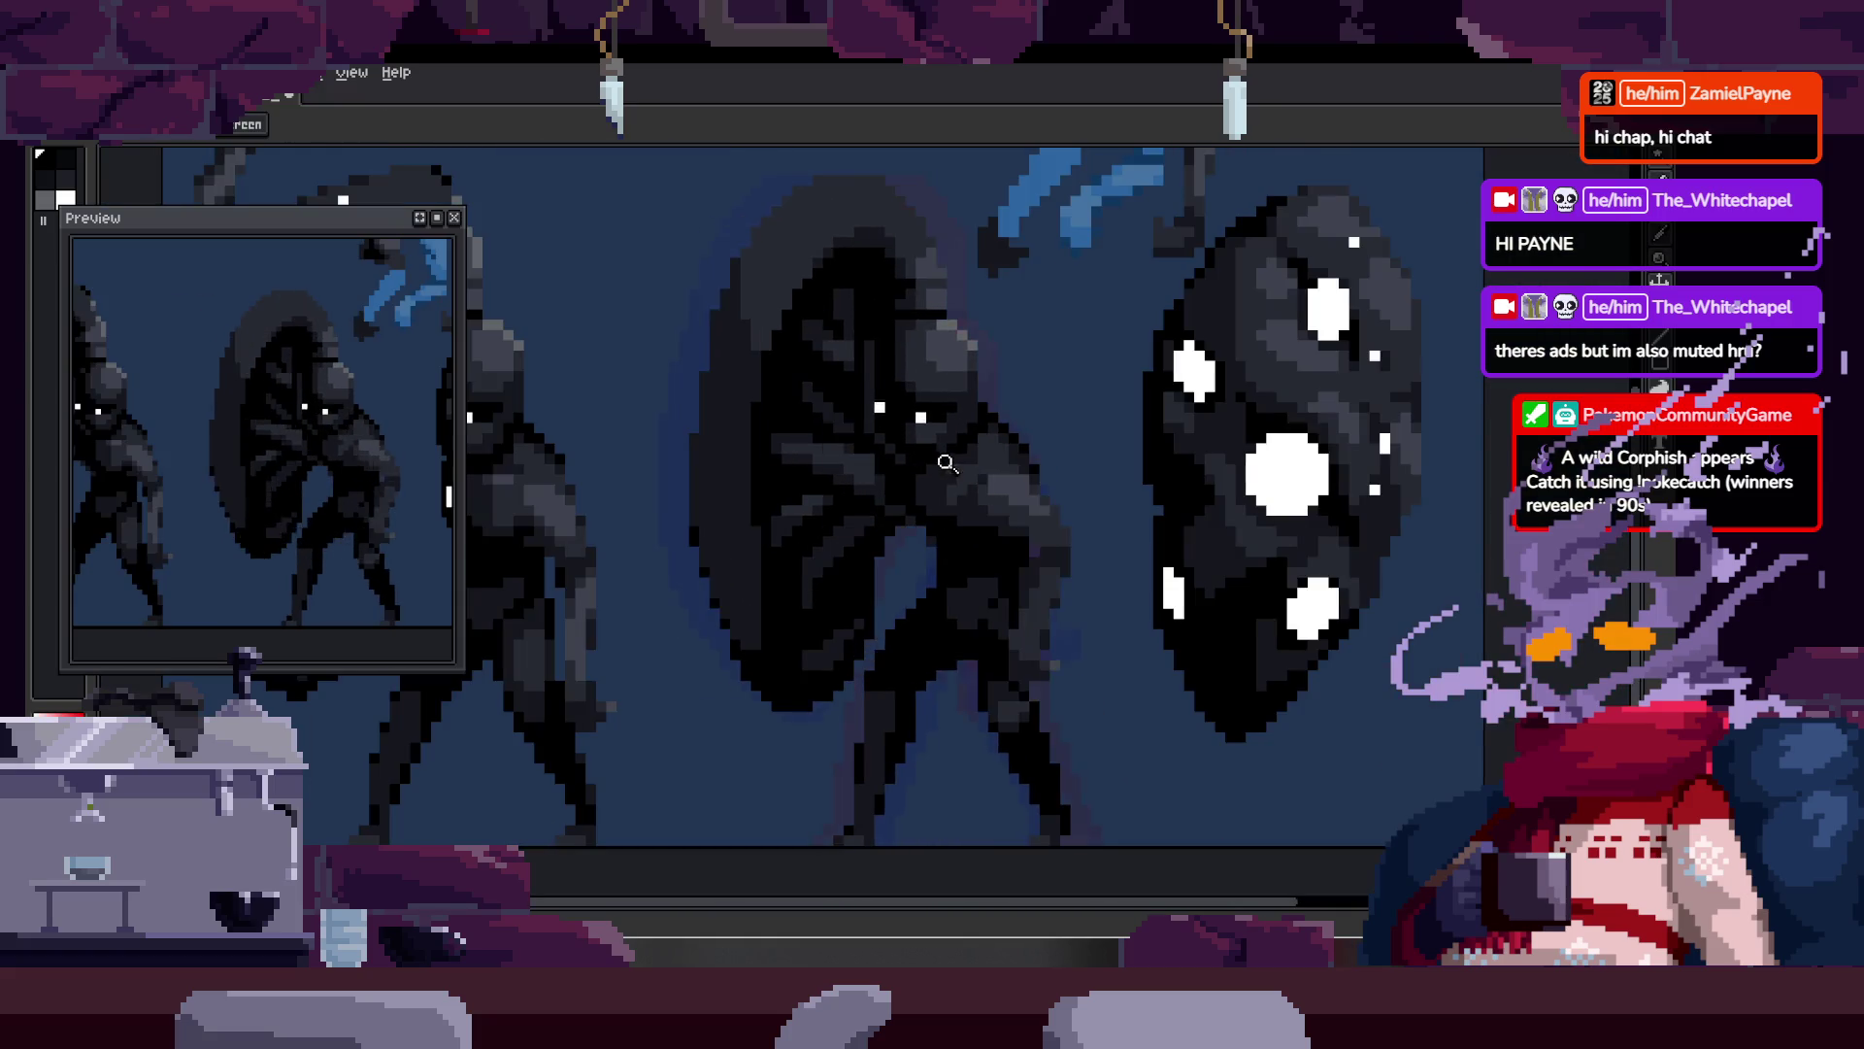
scroll(824, 519, up, 3)
key(alt)
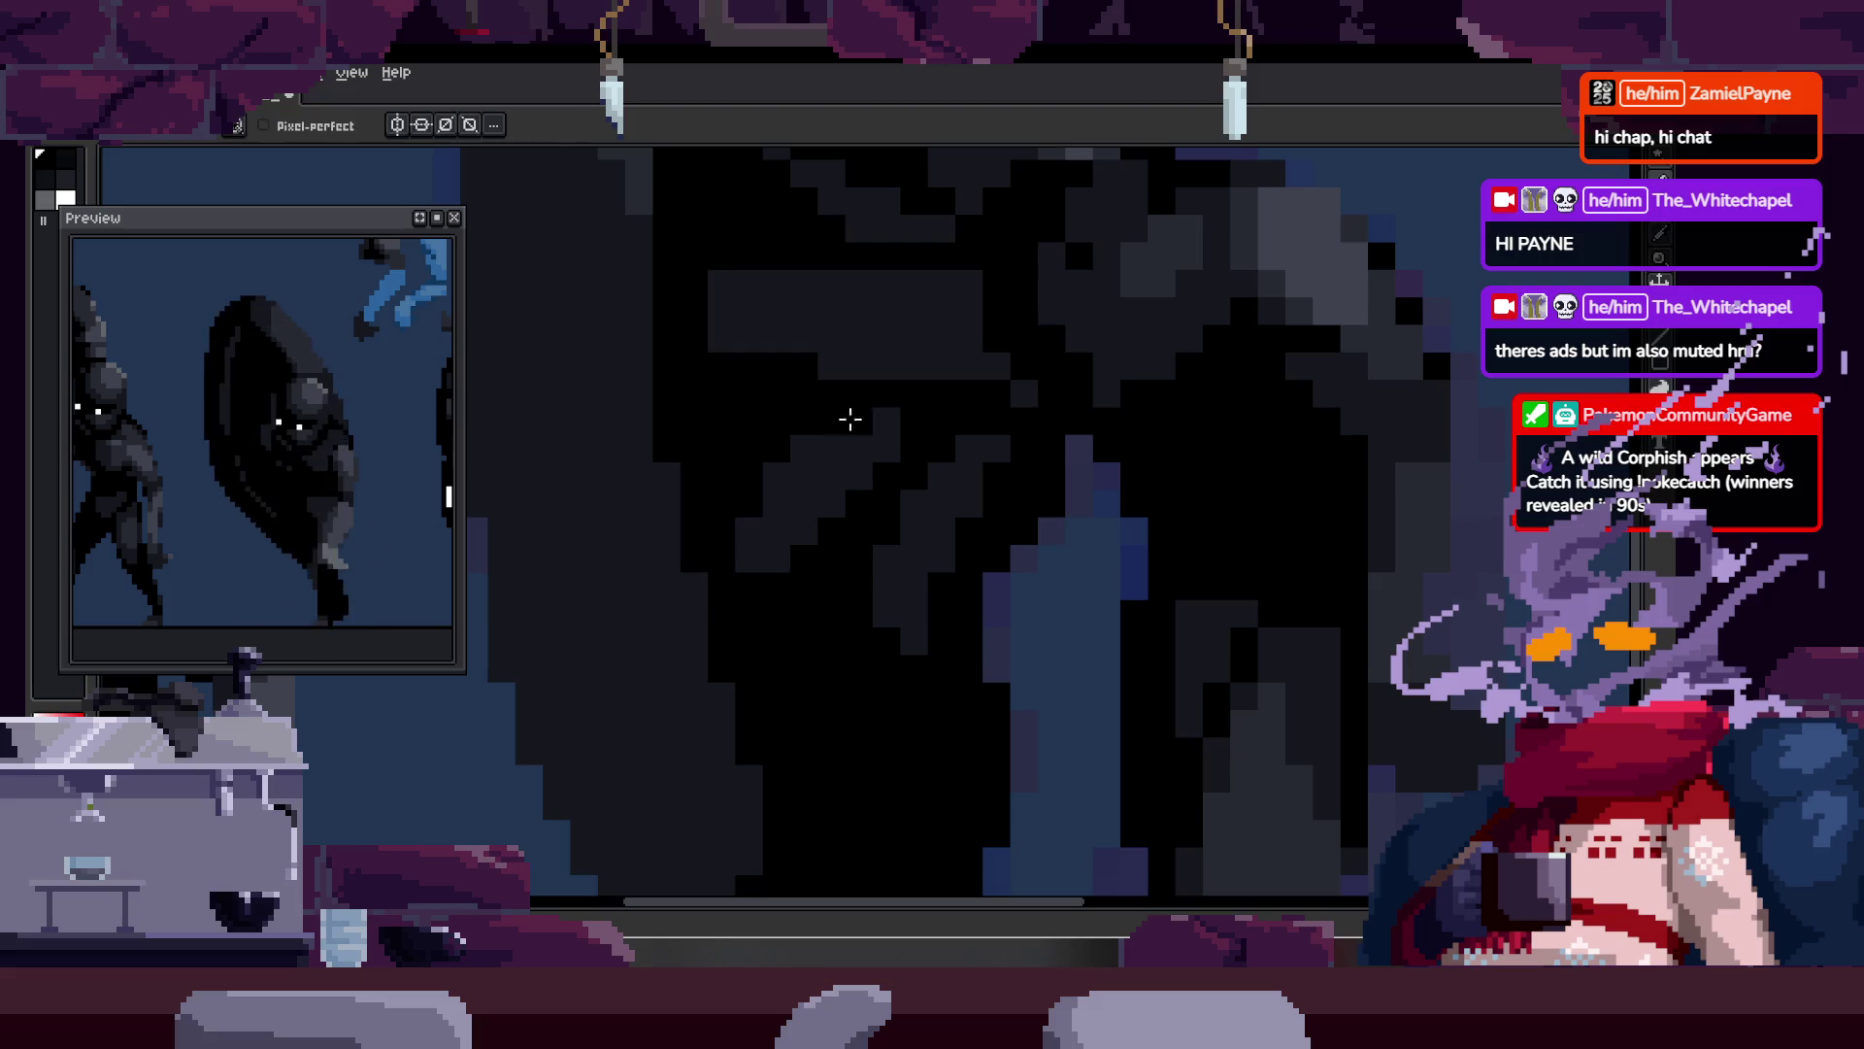
scroll(836, 479, down, 2)
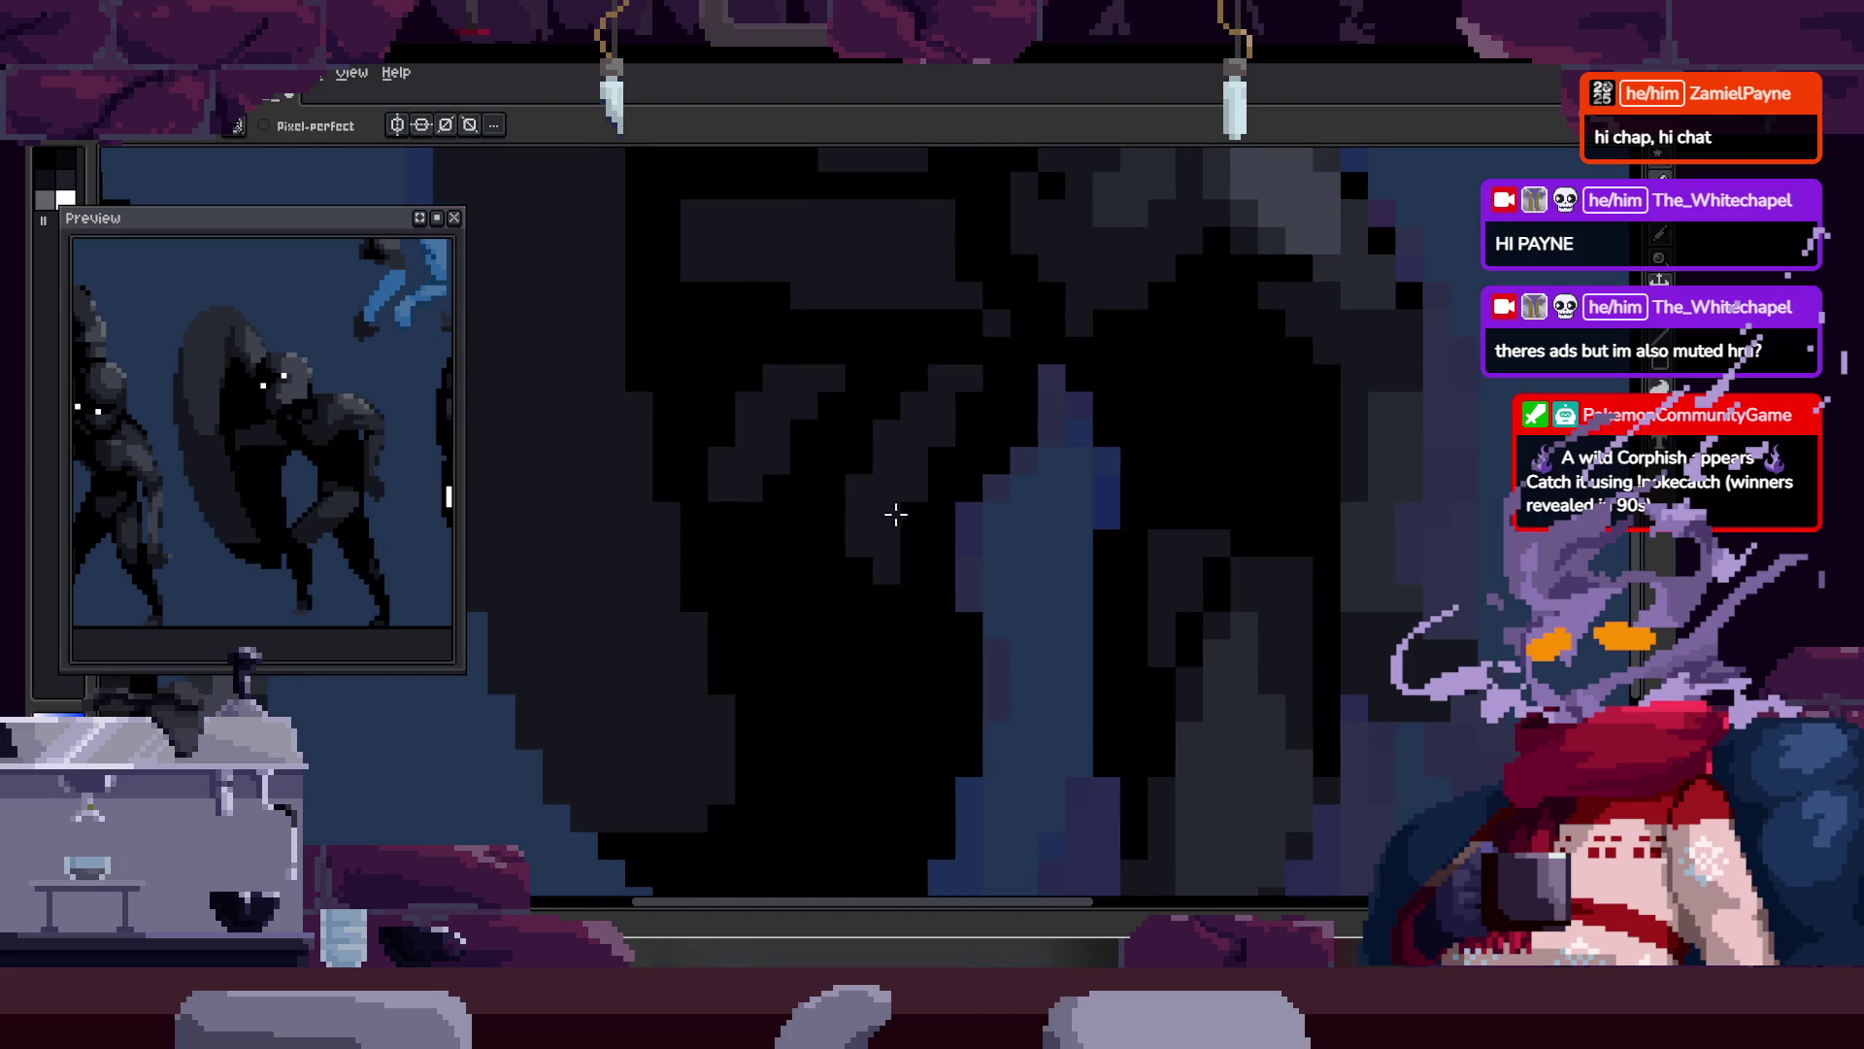
scroll(908, 483, up, 1)
scroll(874, 500, down, 2)
key(z)
scroll(932, 553, down, 3)
scroll(976, 484, up, 3)
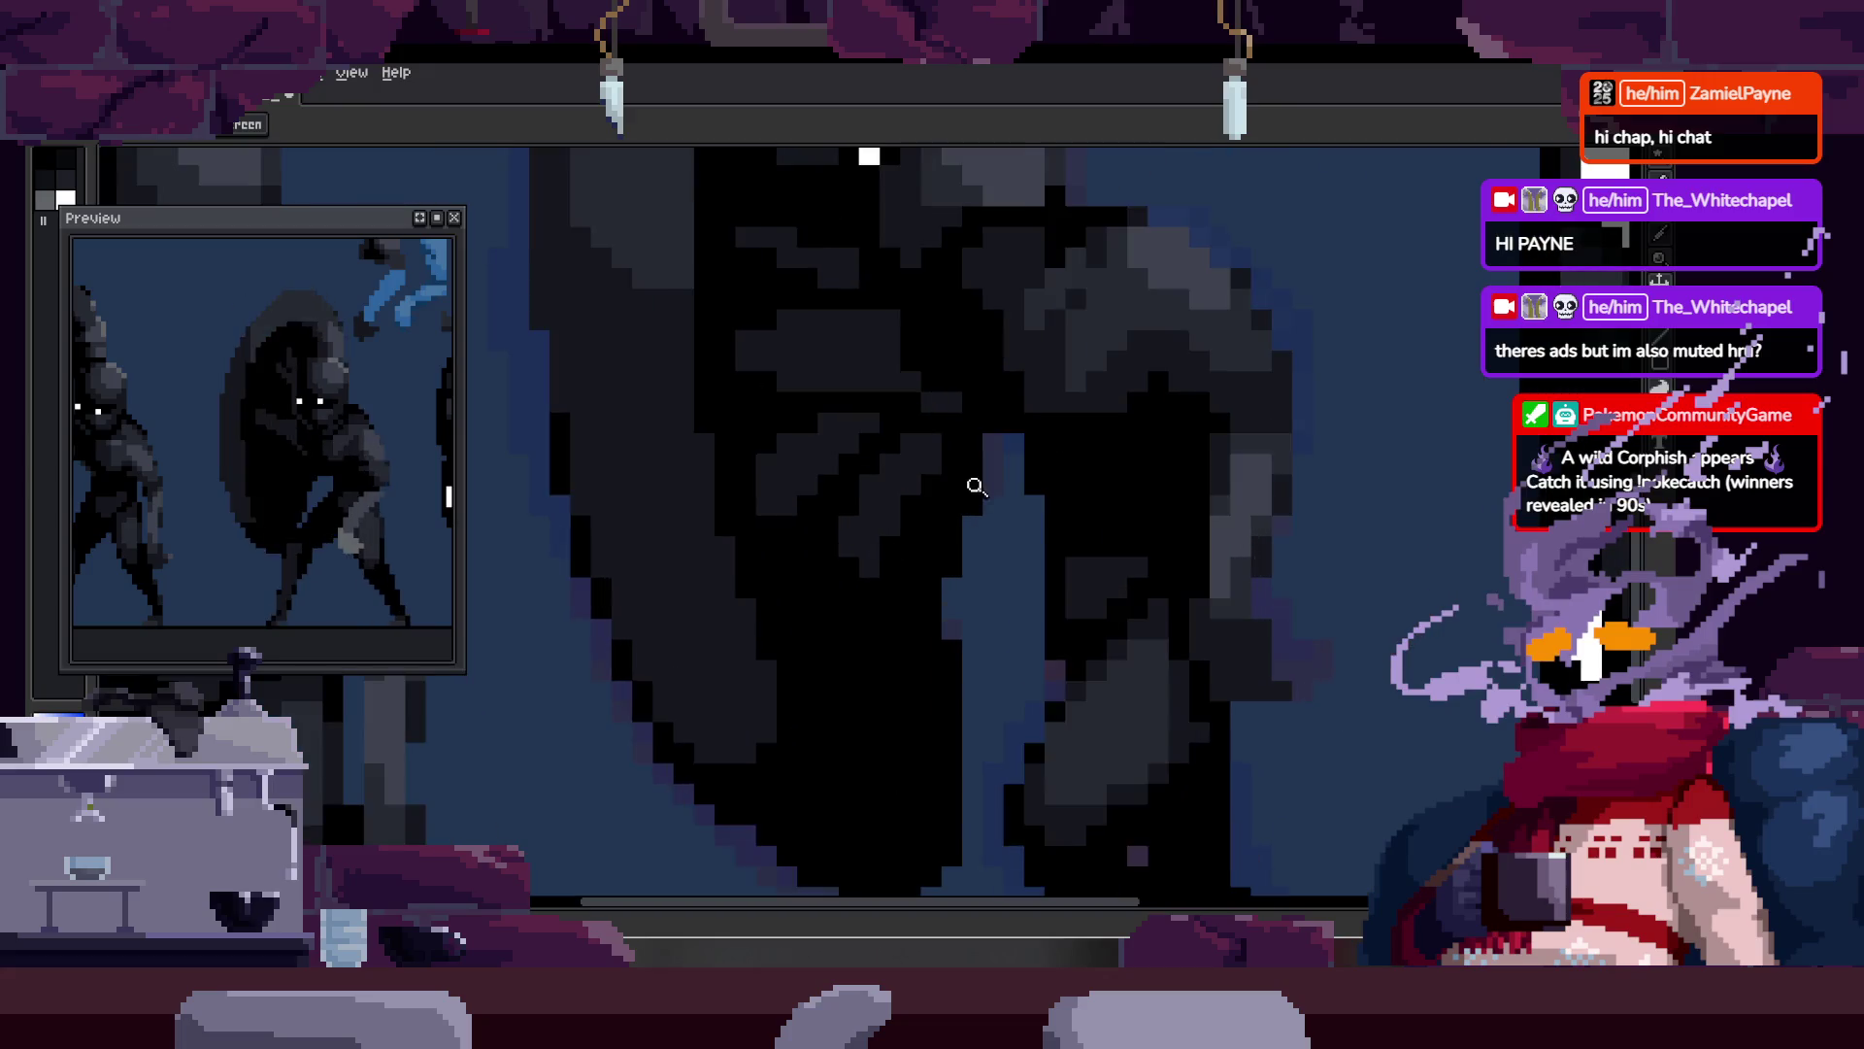
key(b)
scroll(845, 579, up, 1)
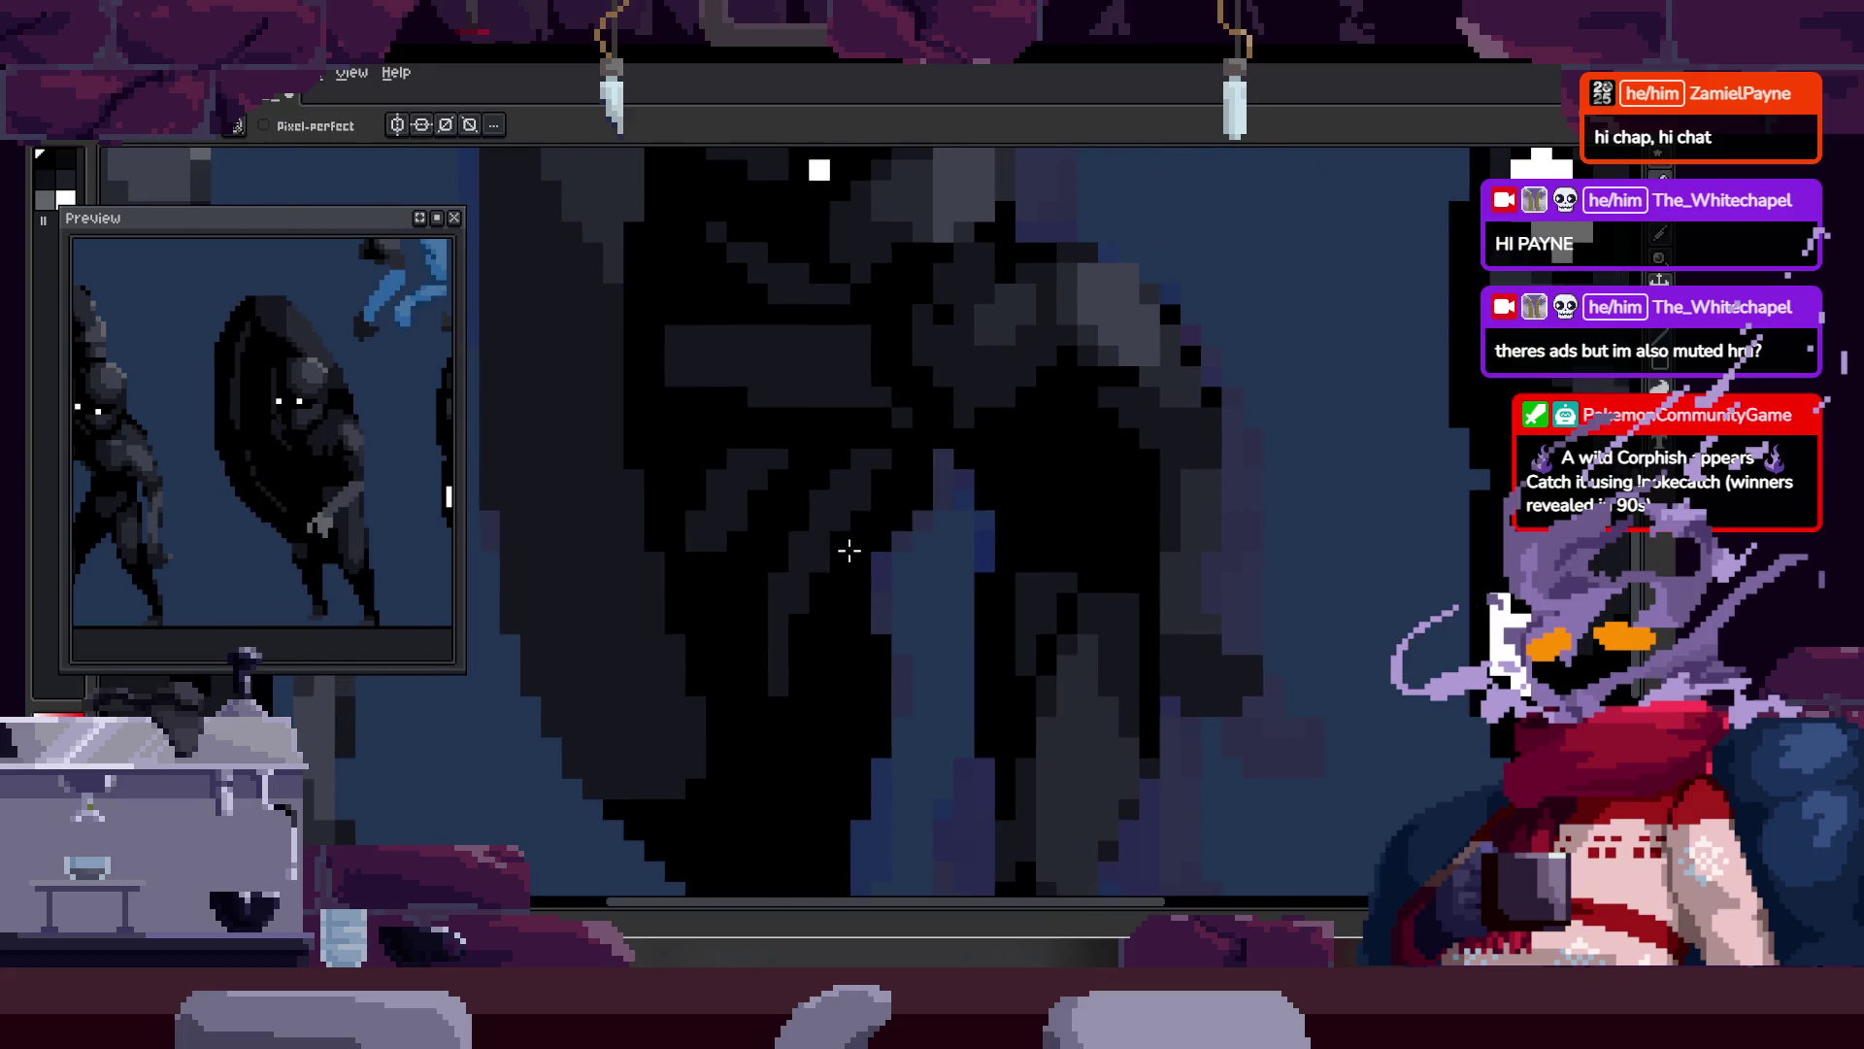
key(z)
scroll(835, 568, down, 3)
scroll(902, 419, up, 2)
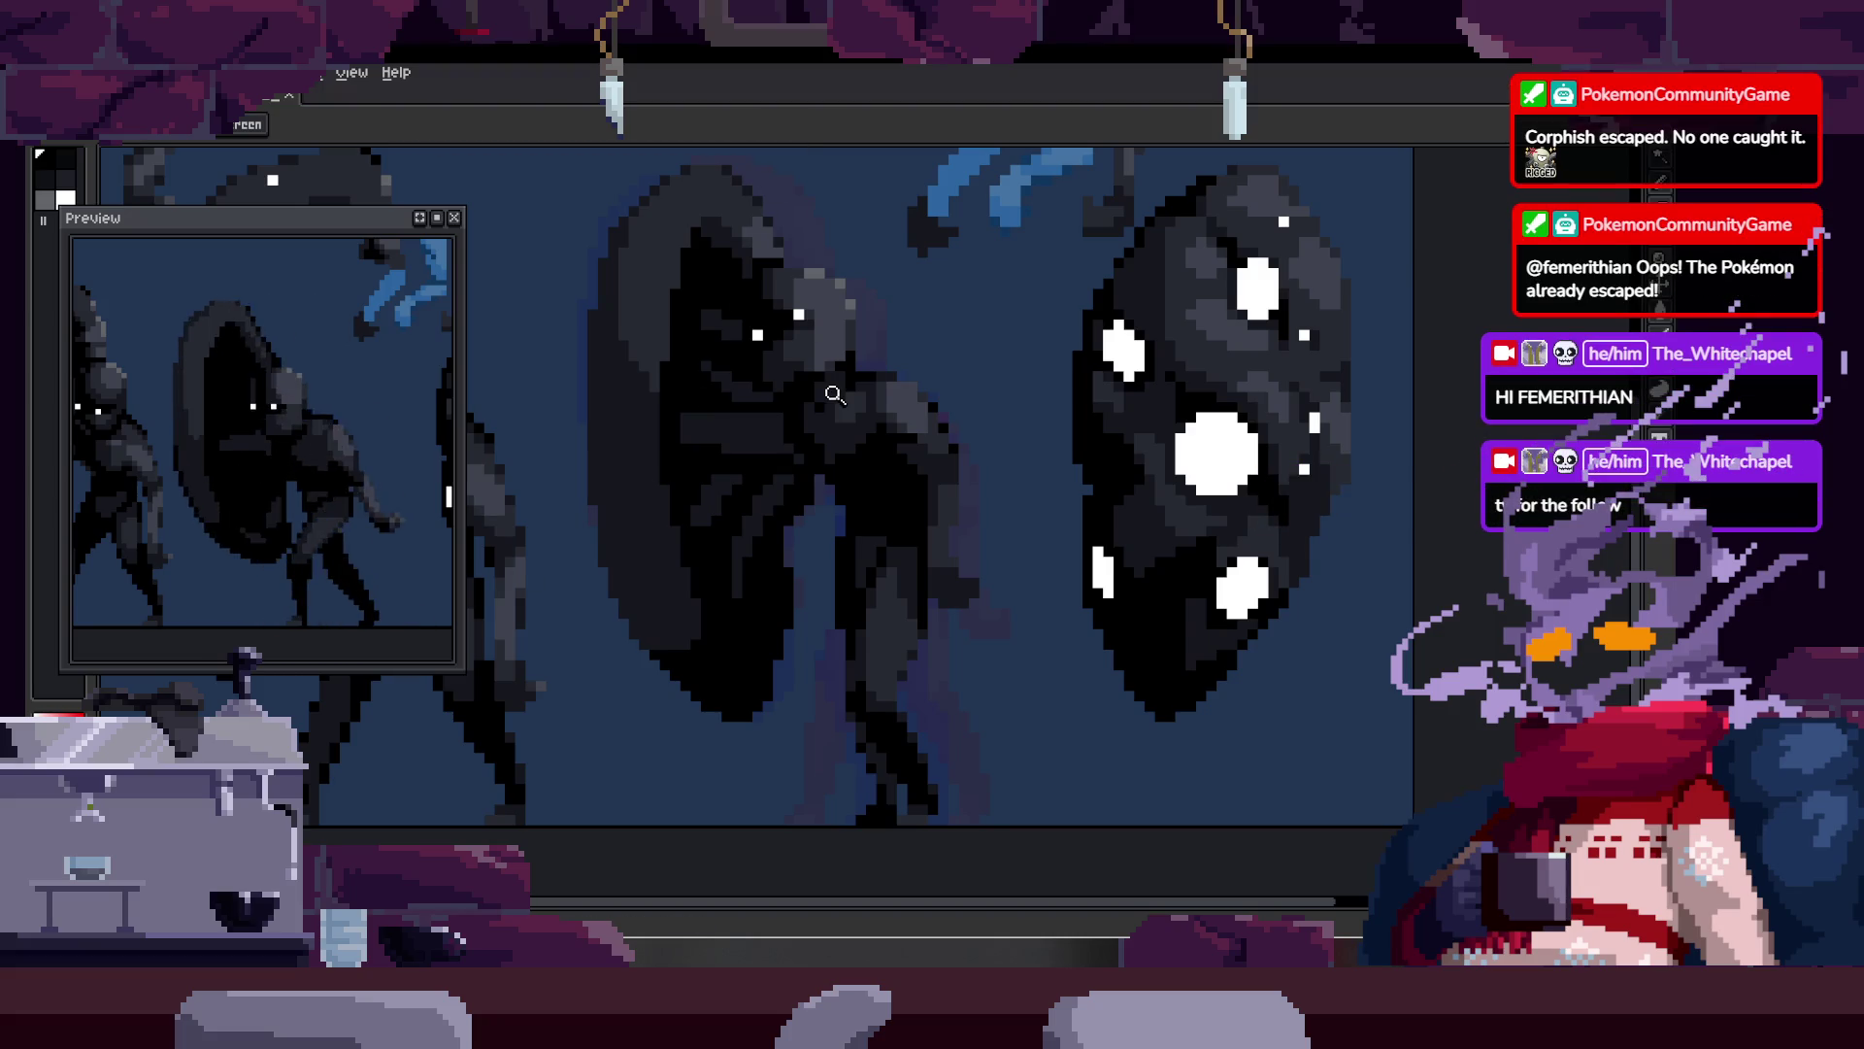
Step: Show the timeline with Idle, Full Run, Run, Old Run and Attack tags, zooming into the figure's lower edge
scroll(980, 485, down, 2)
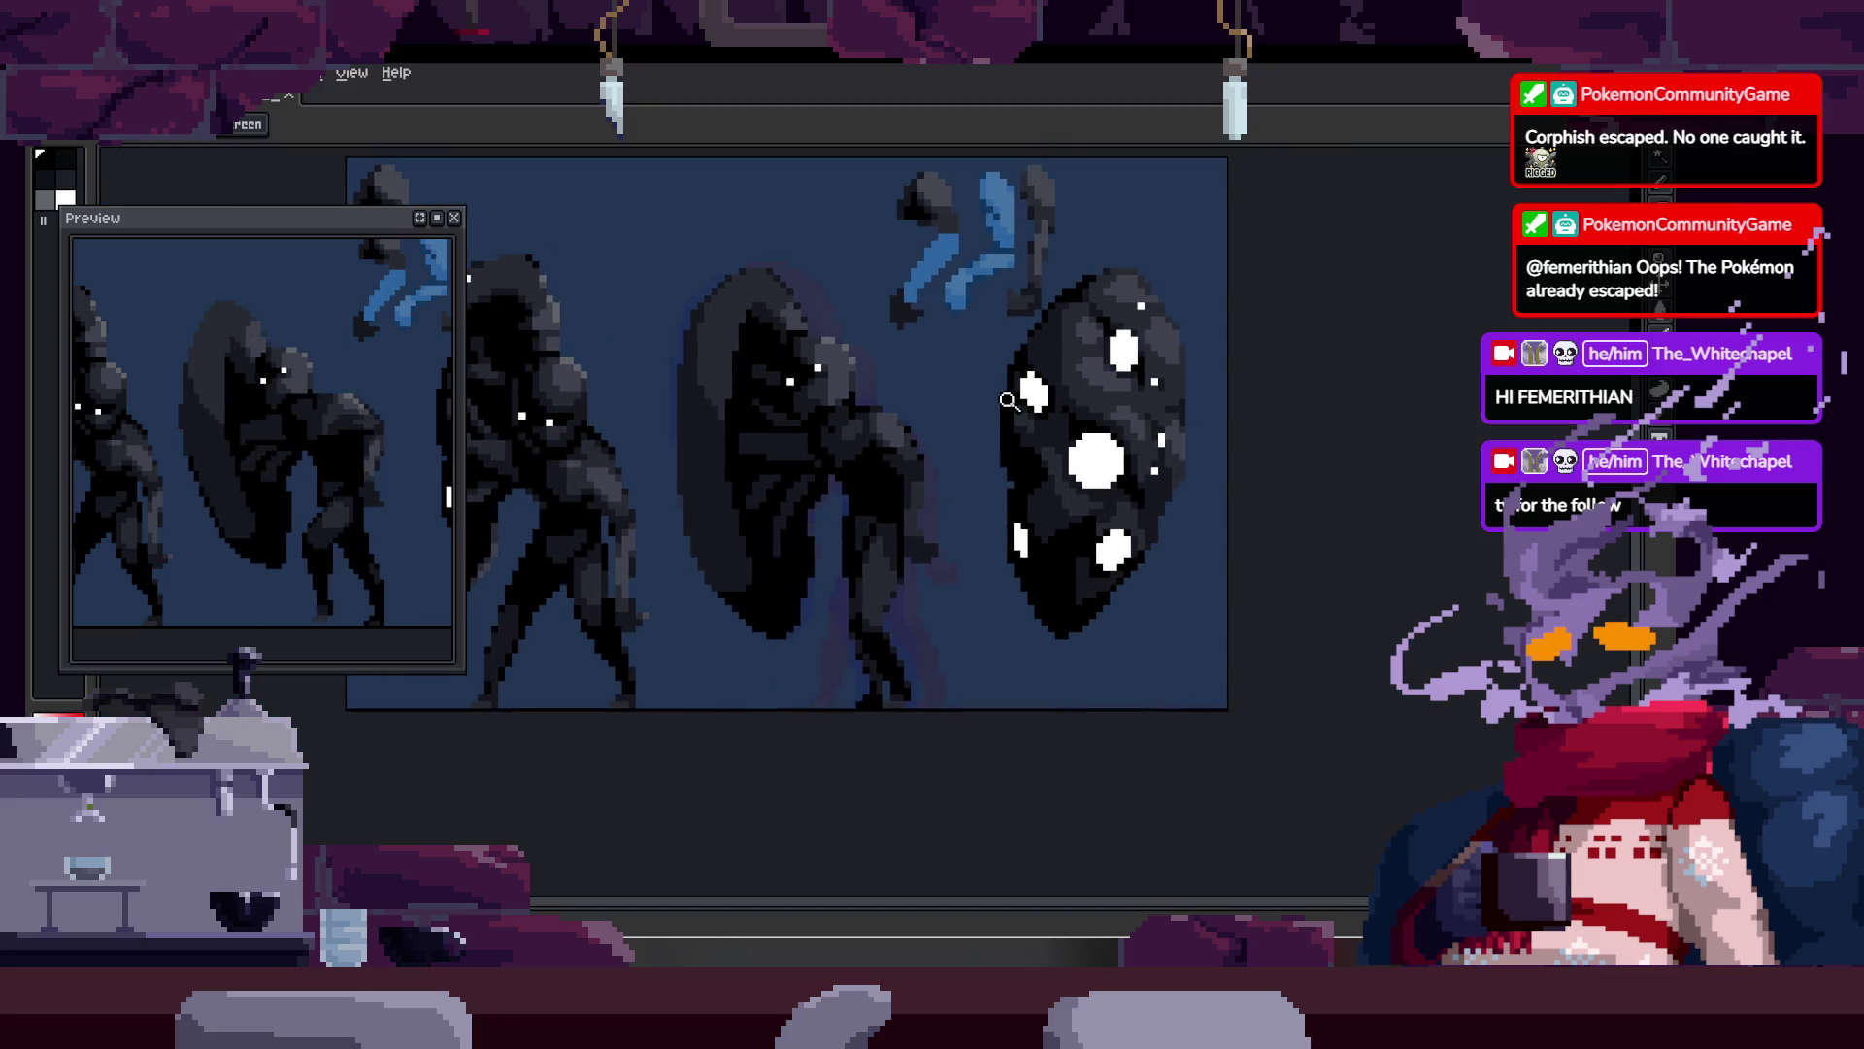
key(Tab)
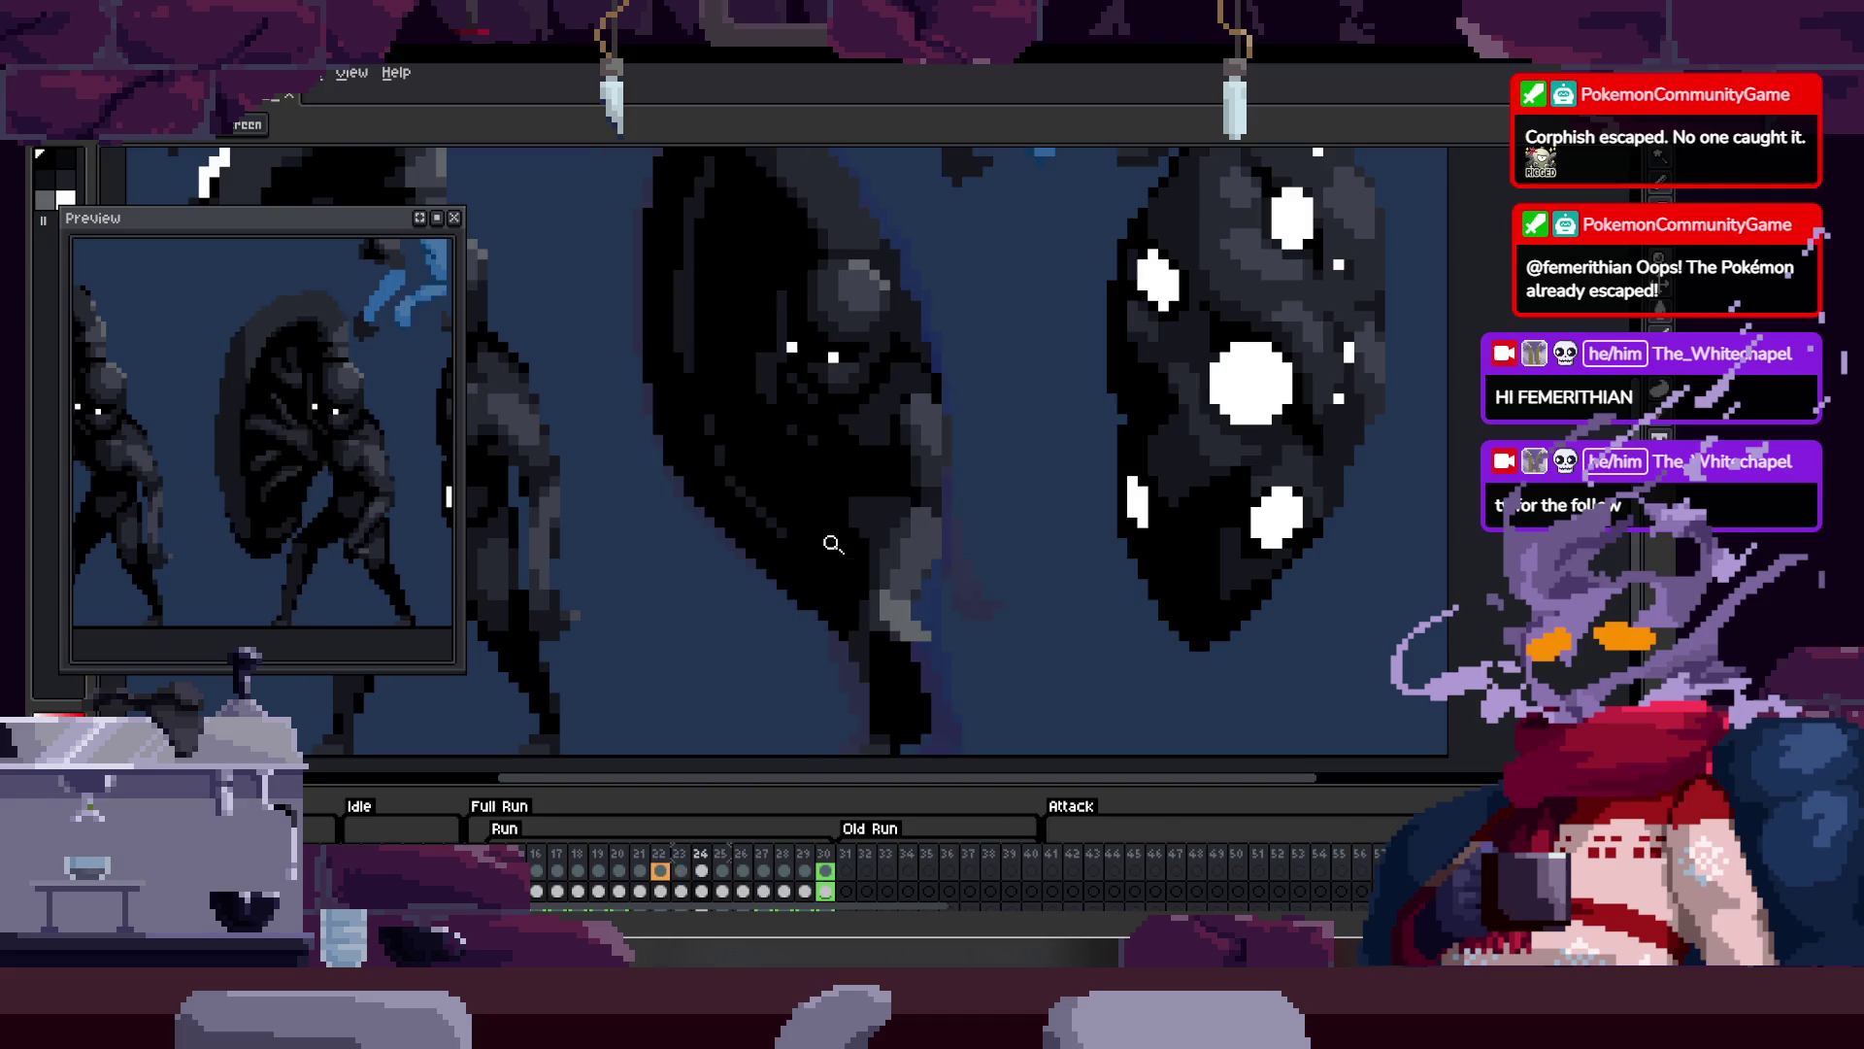
click(836, 615)
key(b)
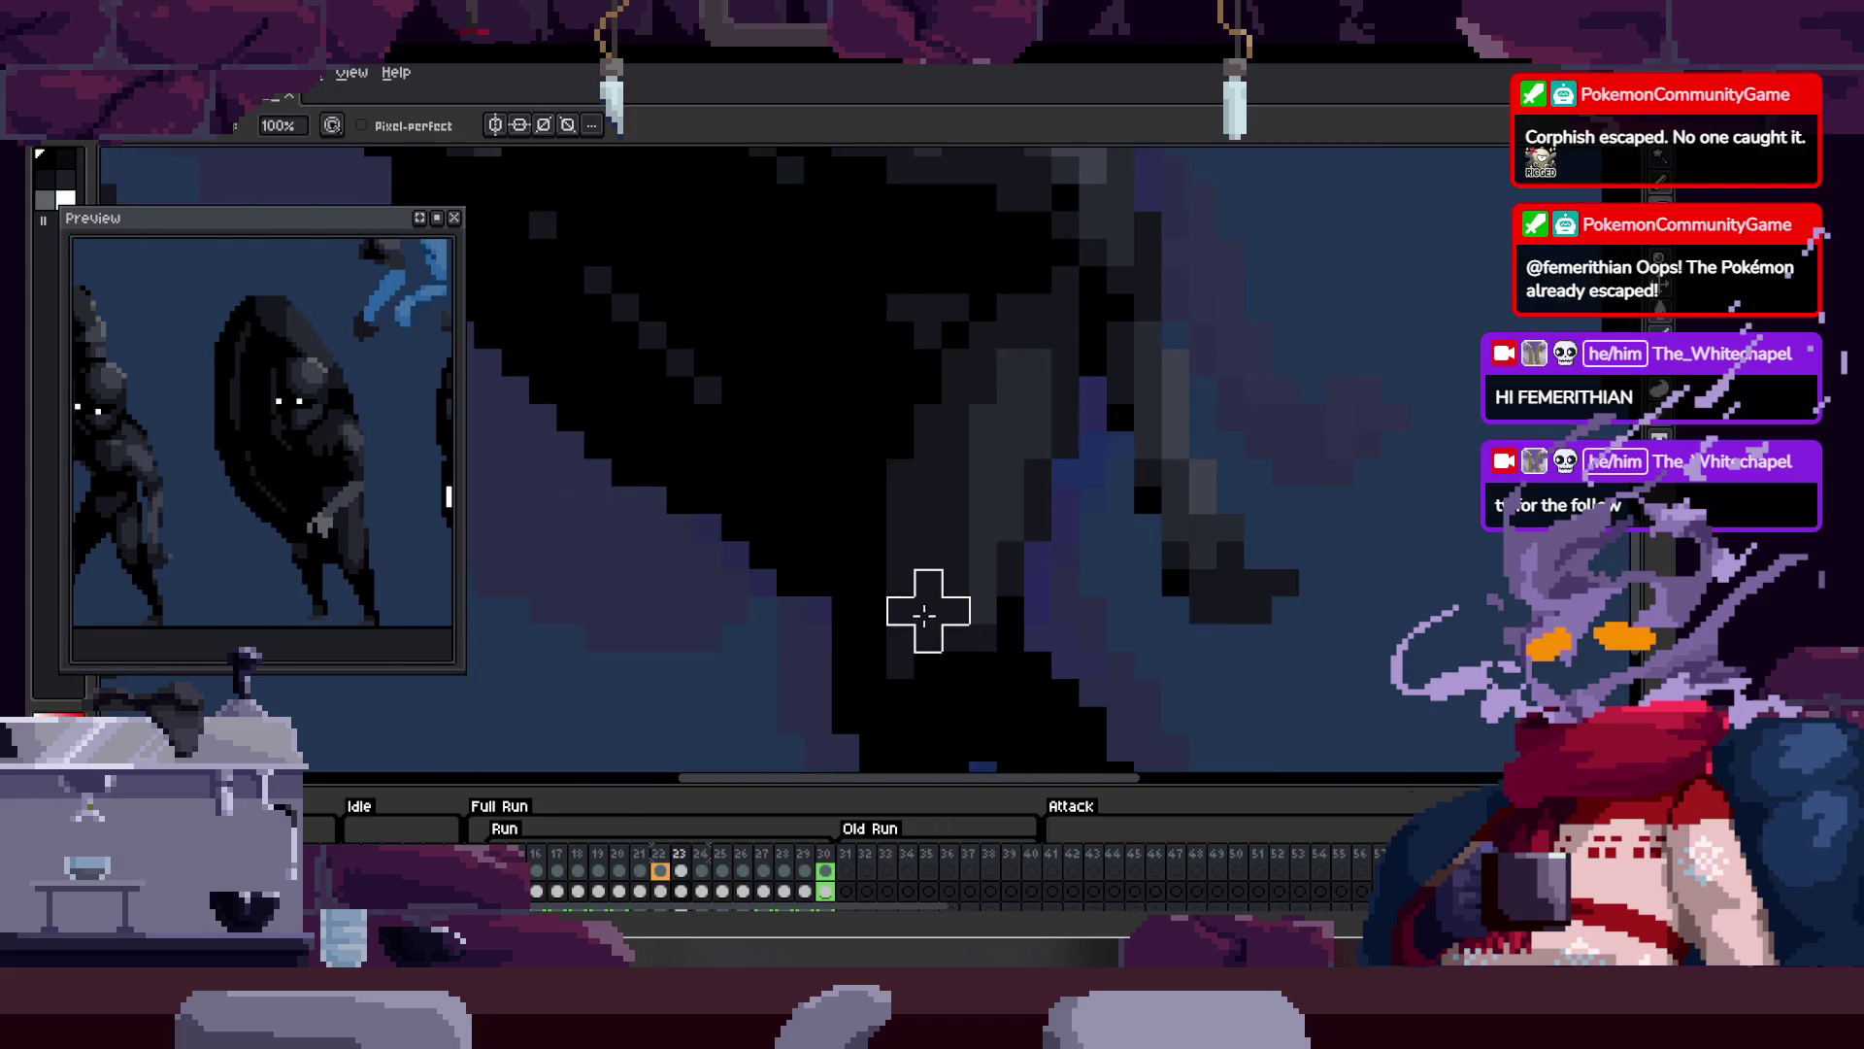
key(z)
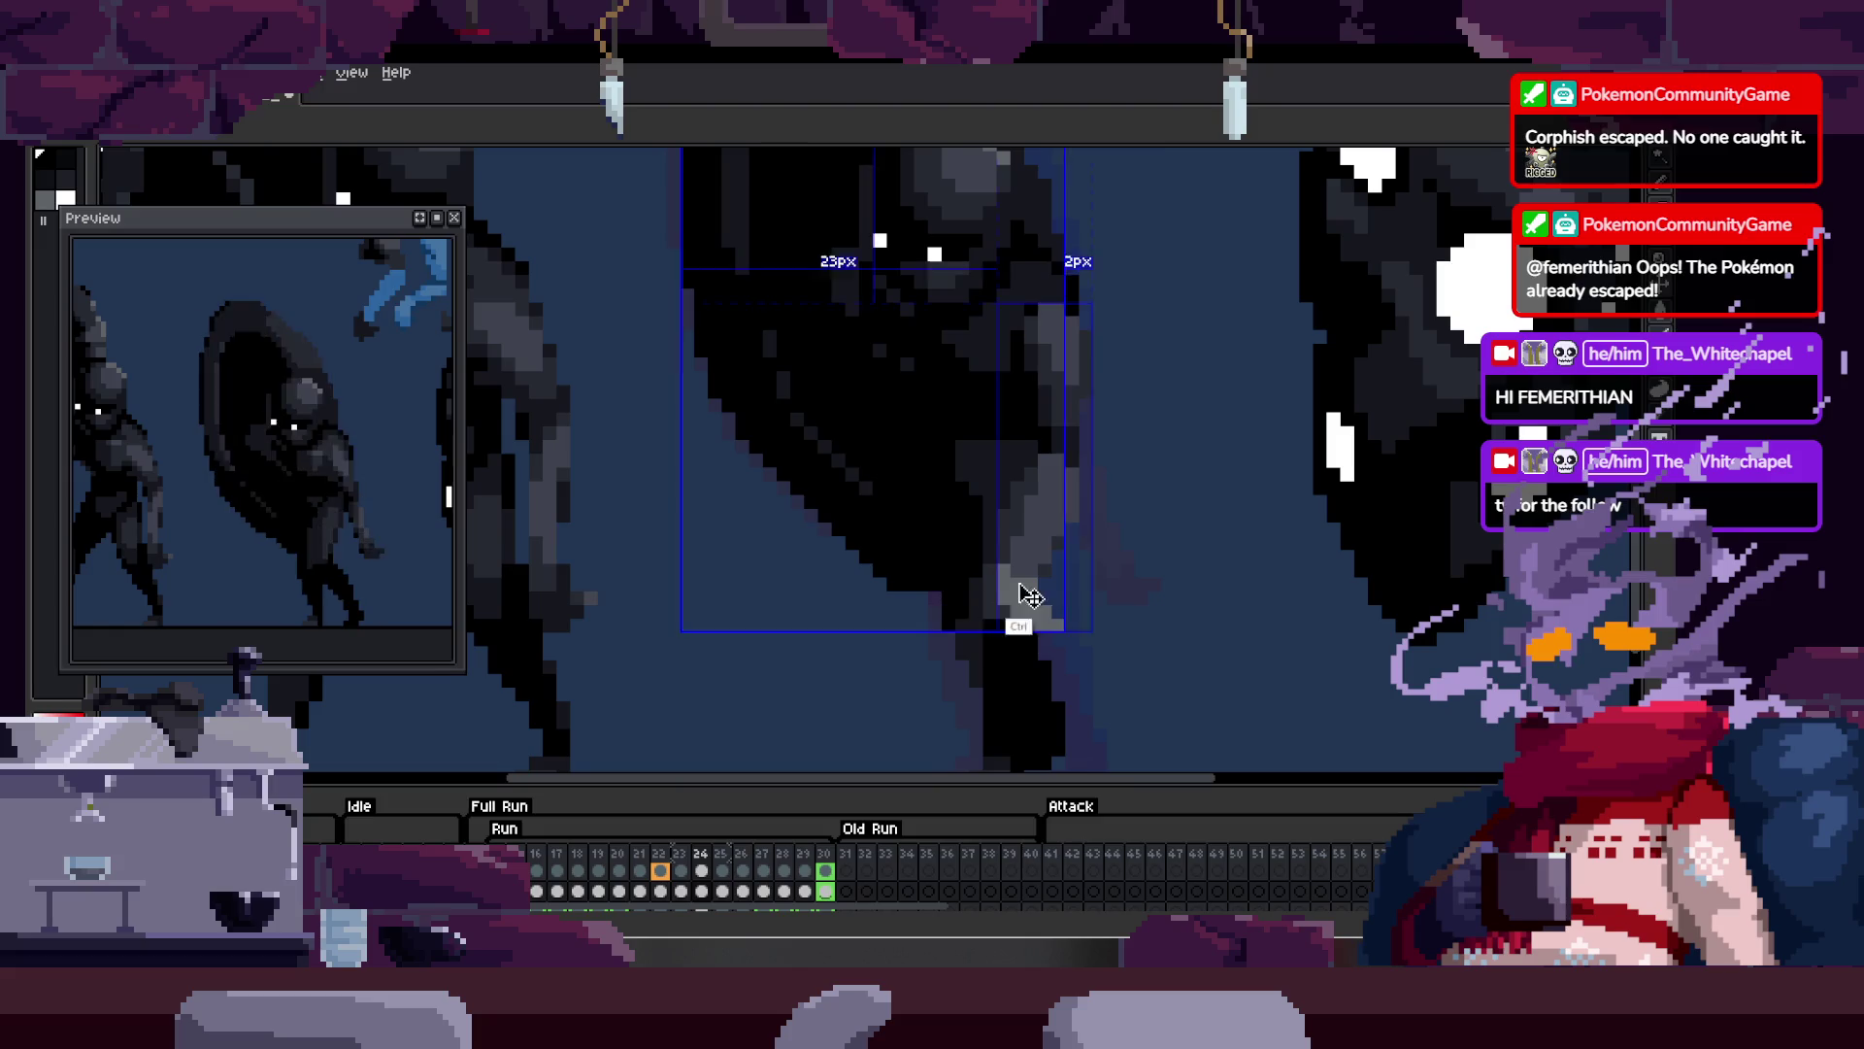
Step: Zoom the canvas out three steps and save the sprite with Ctrl+S
right_click(1010, 593)
right_click(999, 554)
right_click(991, 517)
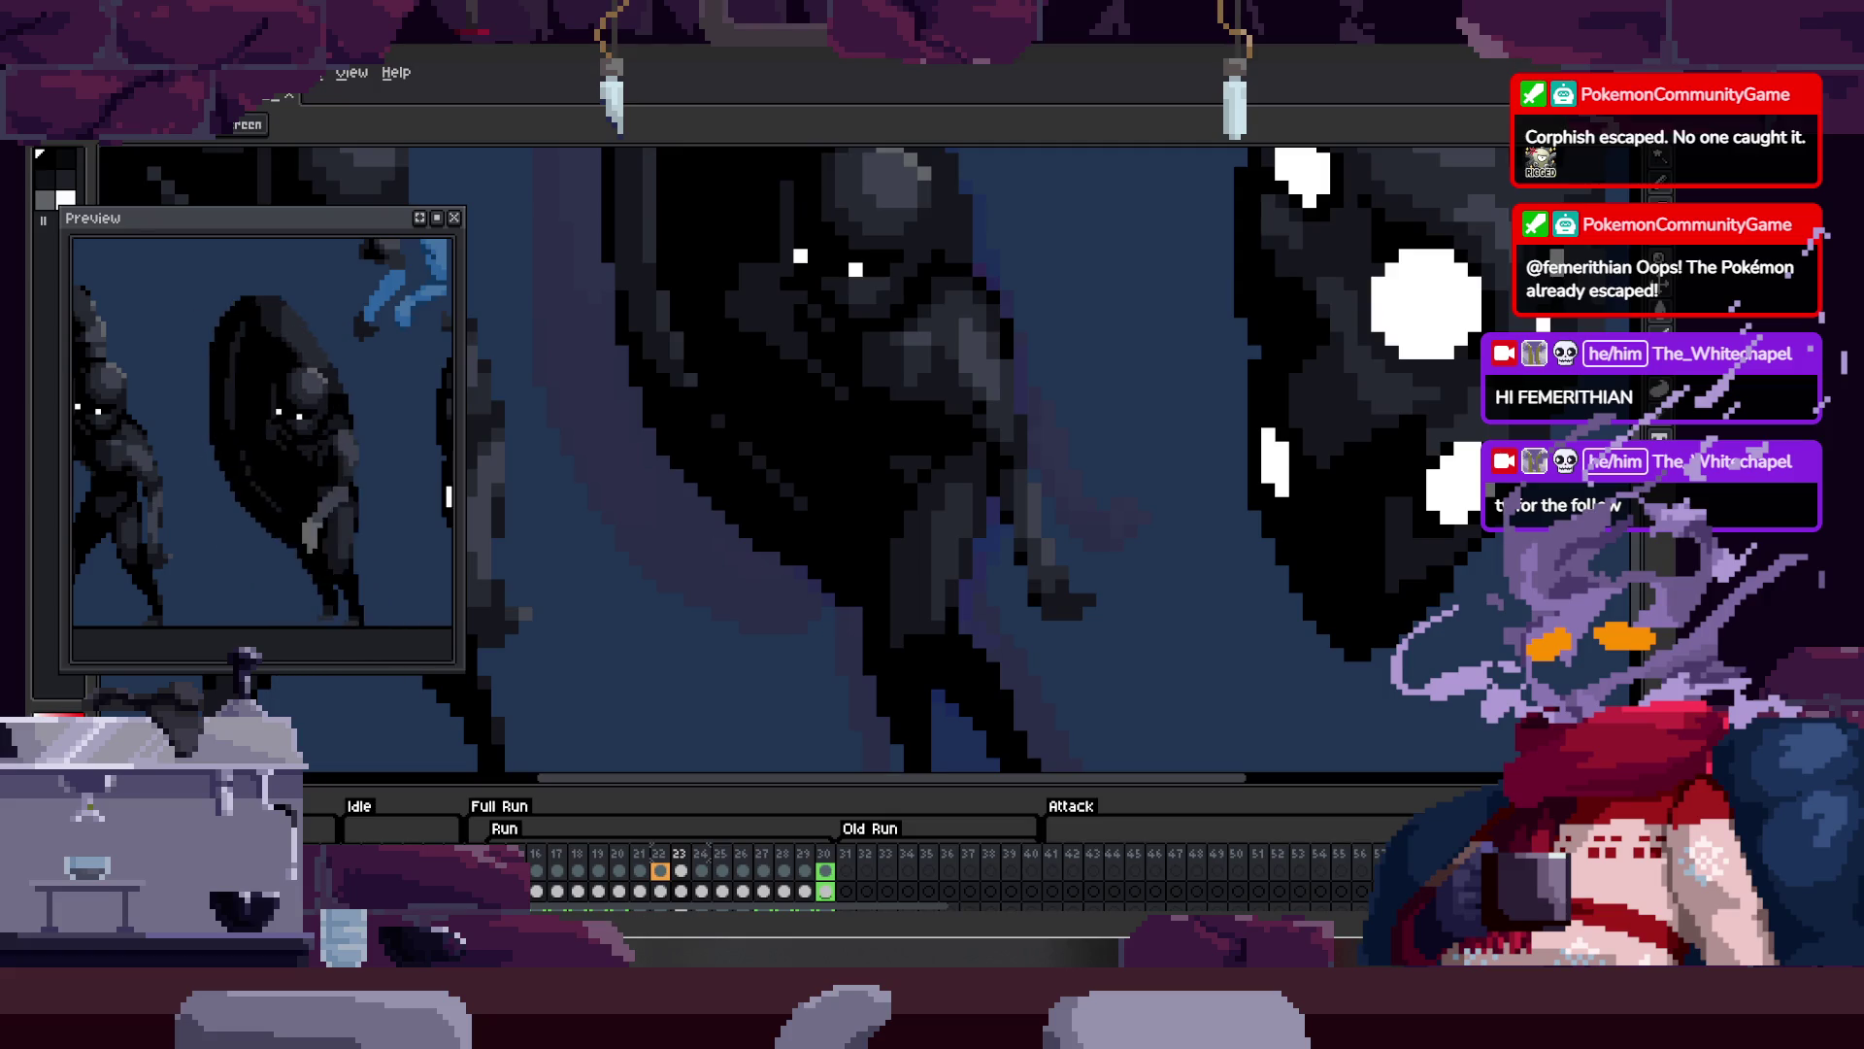
key(ctrl+s)
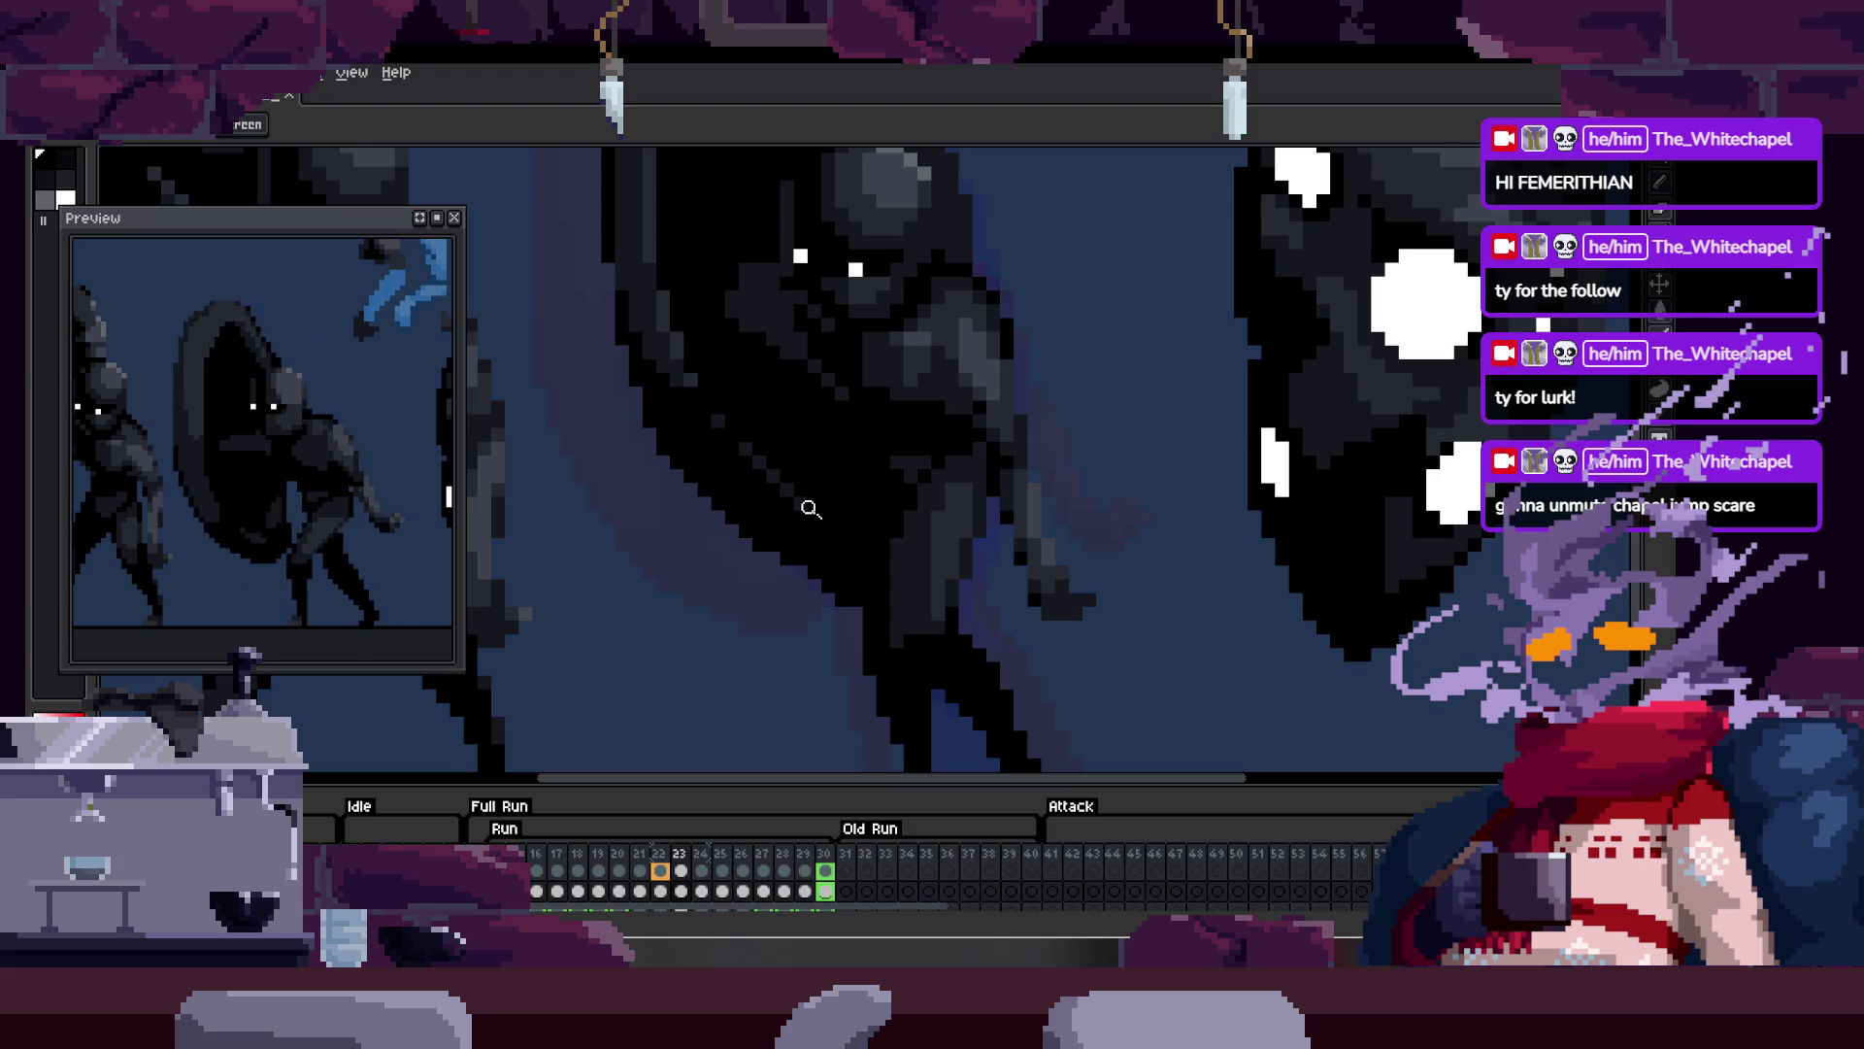
Step: Hide the timeline panel with Tab and readjust the canvas zoom
key(Tab)
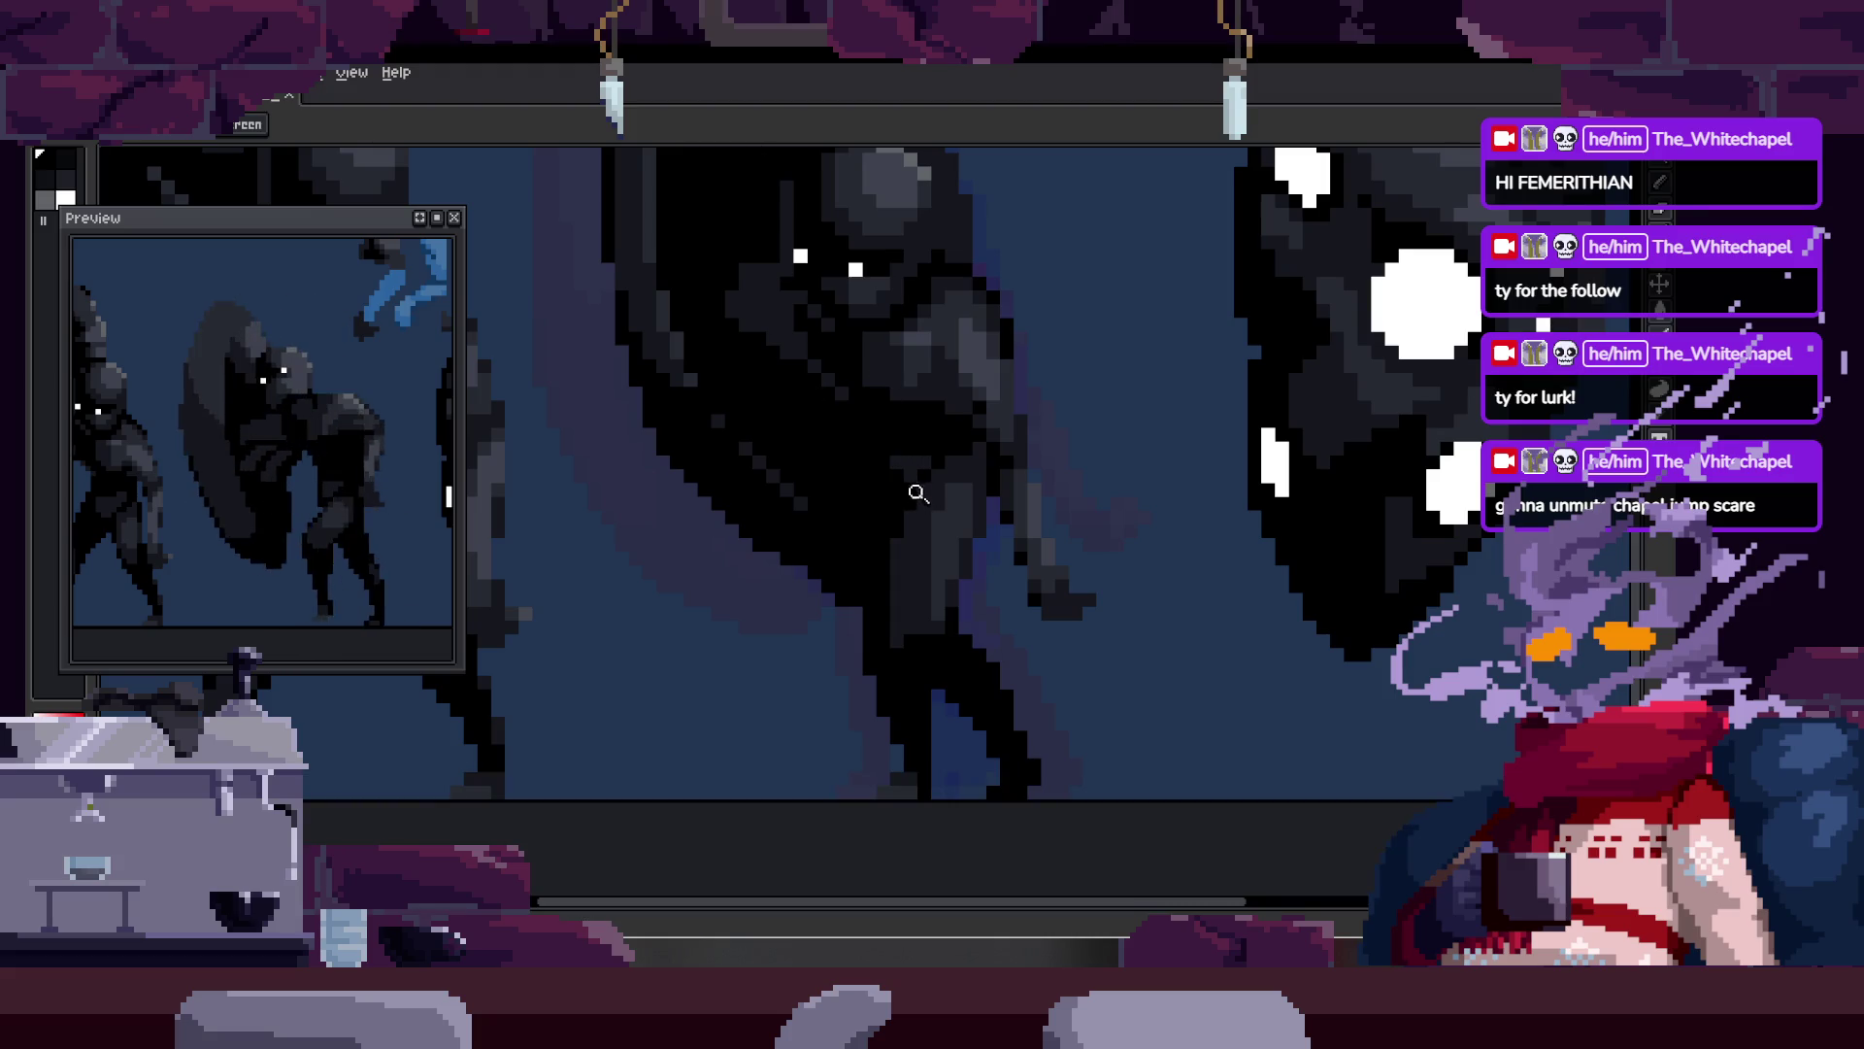
scroll(978, 499, down, 2)
scroll(812, 566, up, 4)
Step: Darken a few pixels along the creature's diagonal edge with the Pencil
key(b)
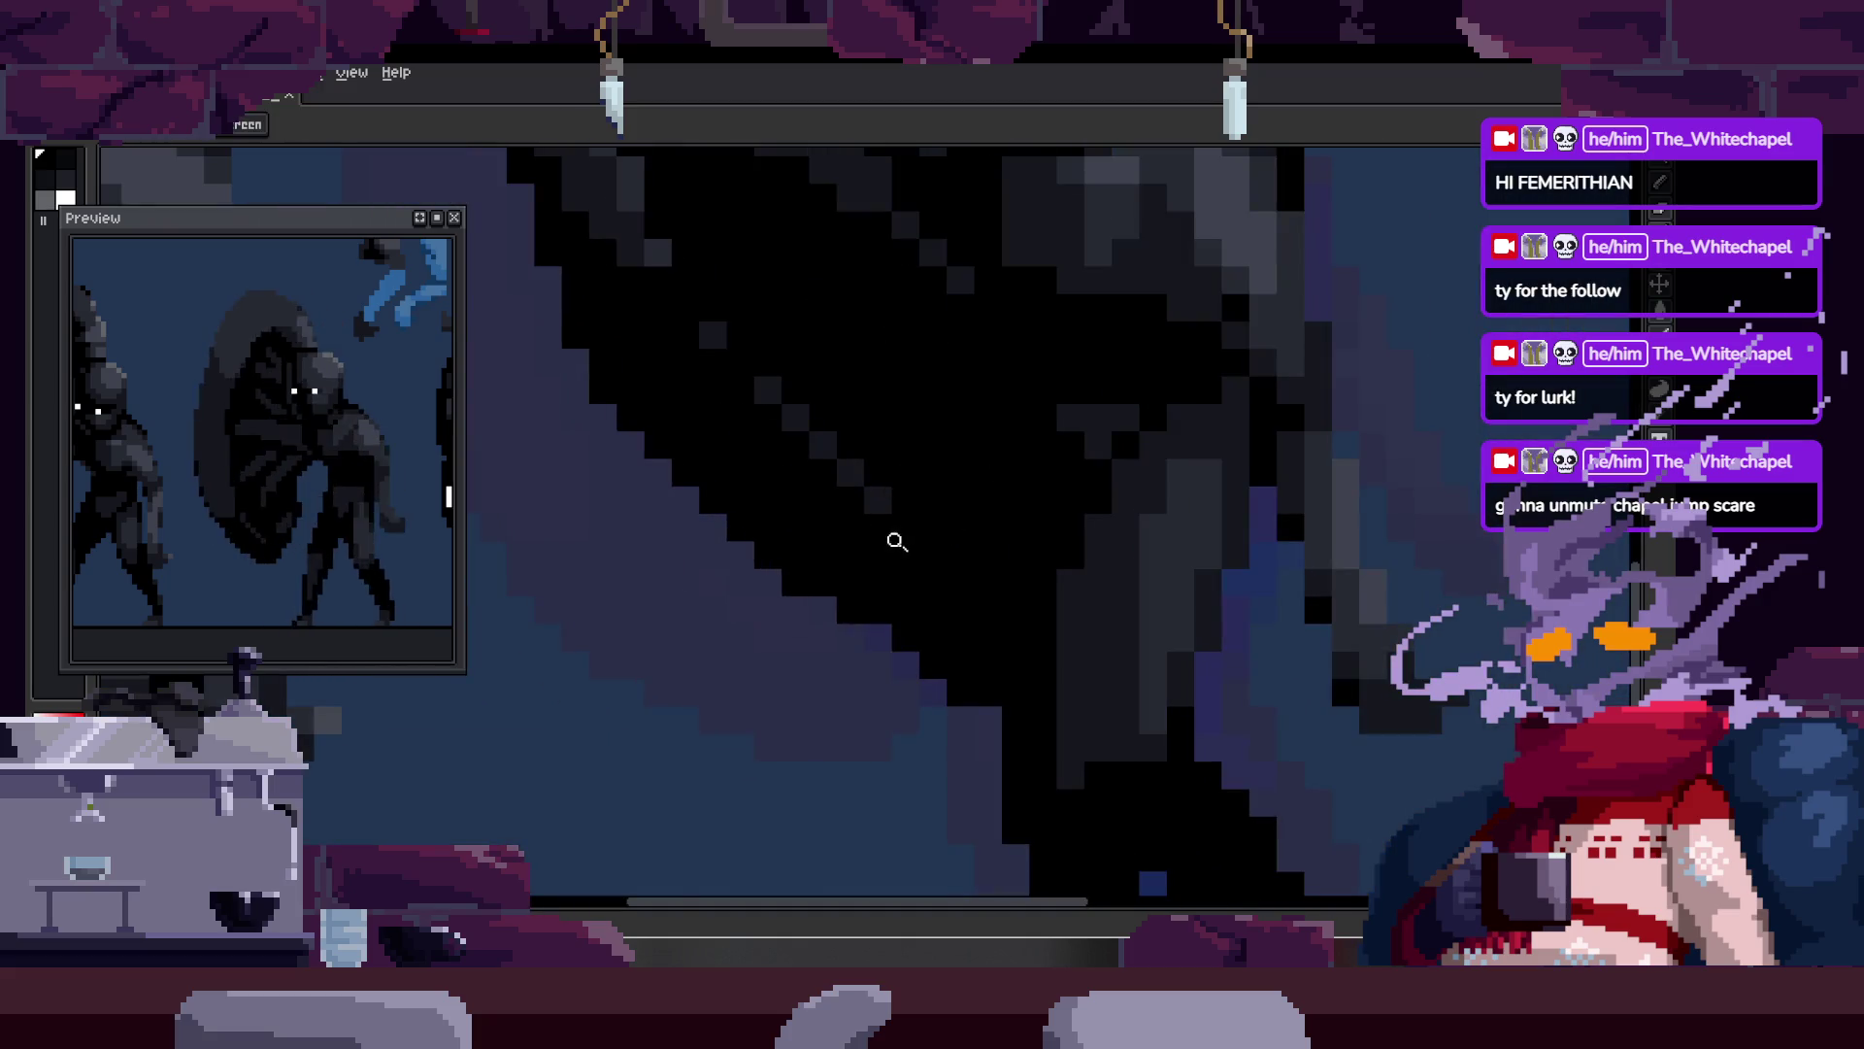
scroll(803, 618, up, 1)
mouse_move(884, 663)
mouse_down()
mouse_move(974, 670)
mouse_move(982, 719)
mouse_up()
scroll(982, 720, down, 3)
key(z)
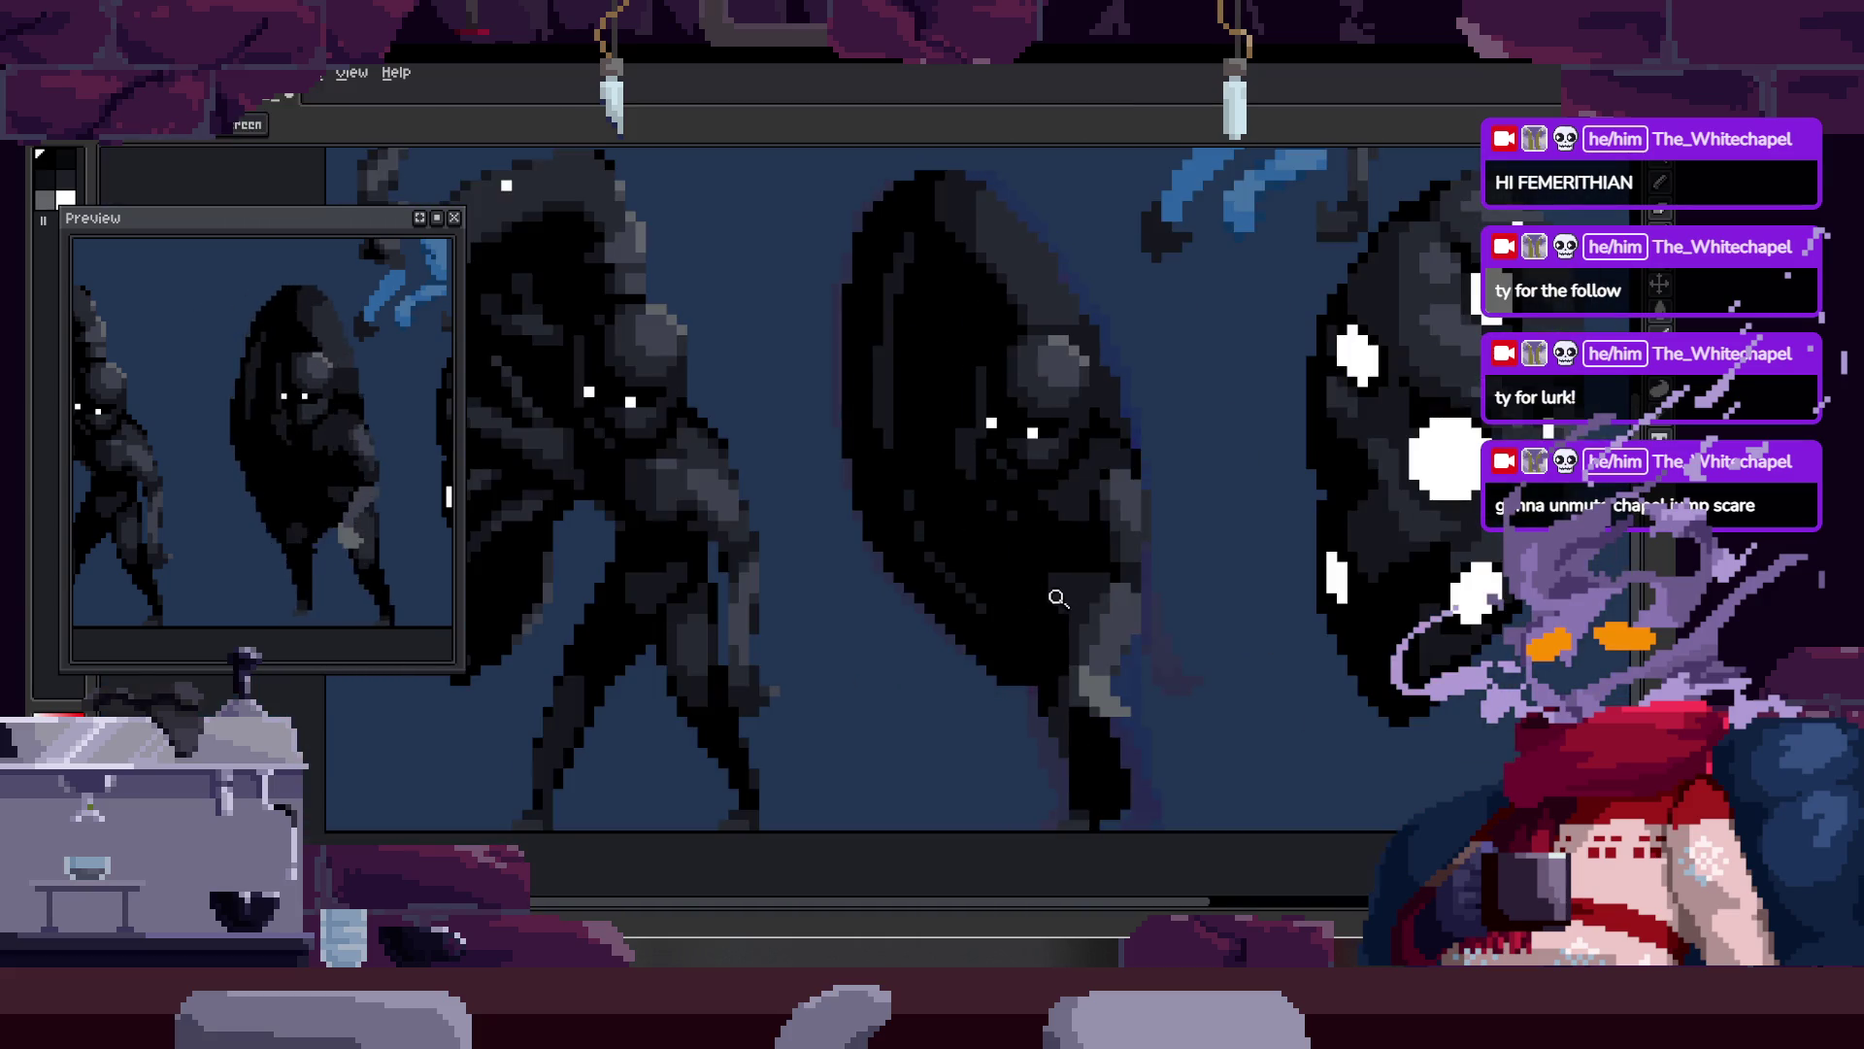
Step: Zoom in on the body and diagonal edge, then bring back the animation timeline
click(909, 644)
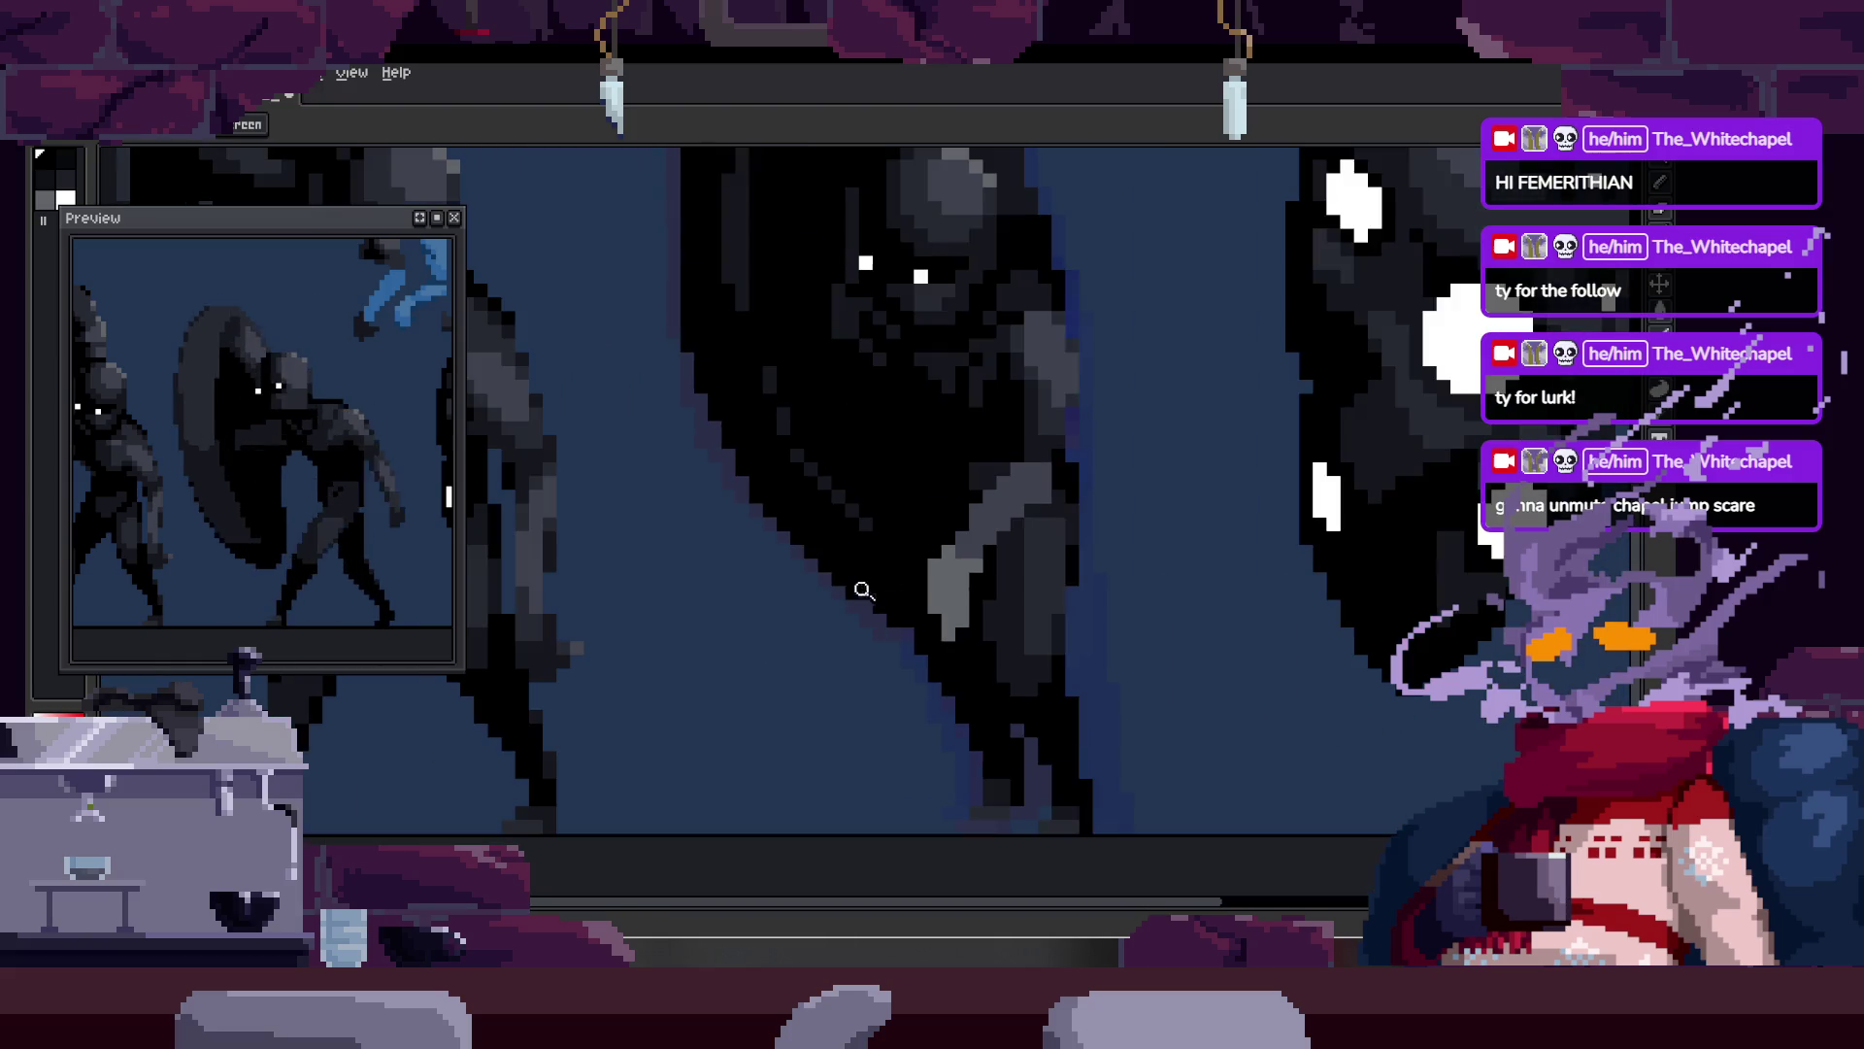
scroll(903, 594, down, 2)
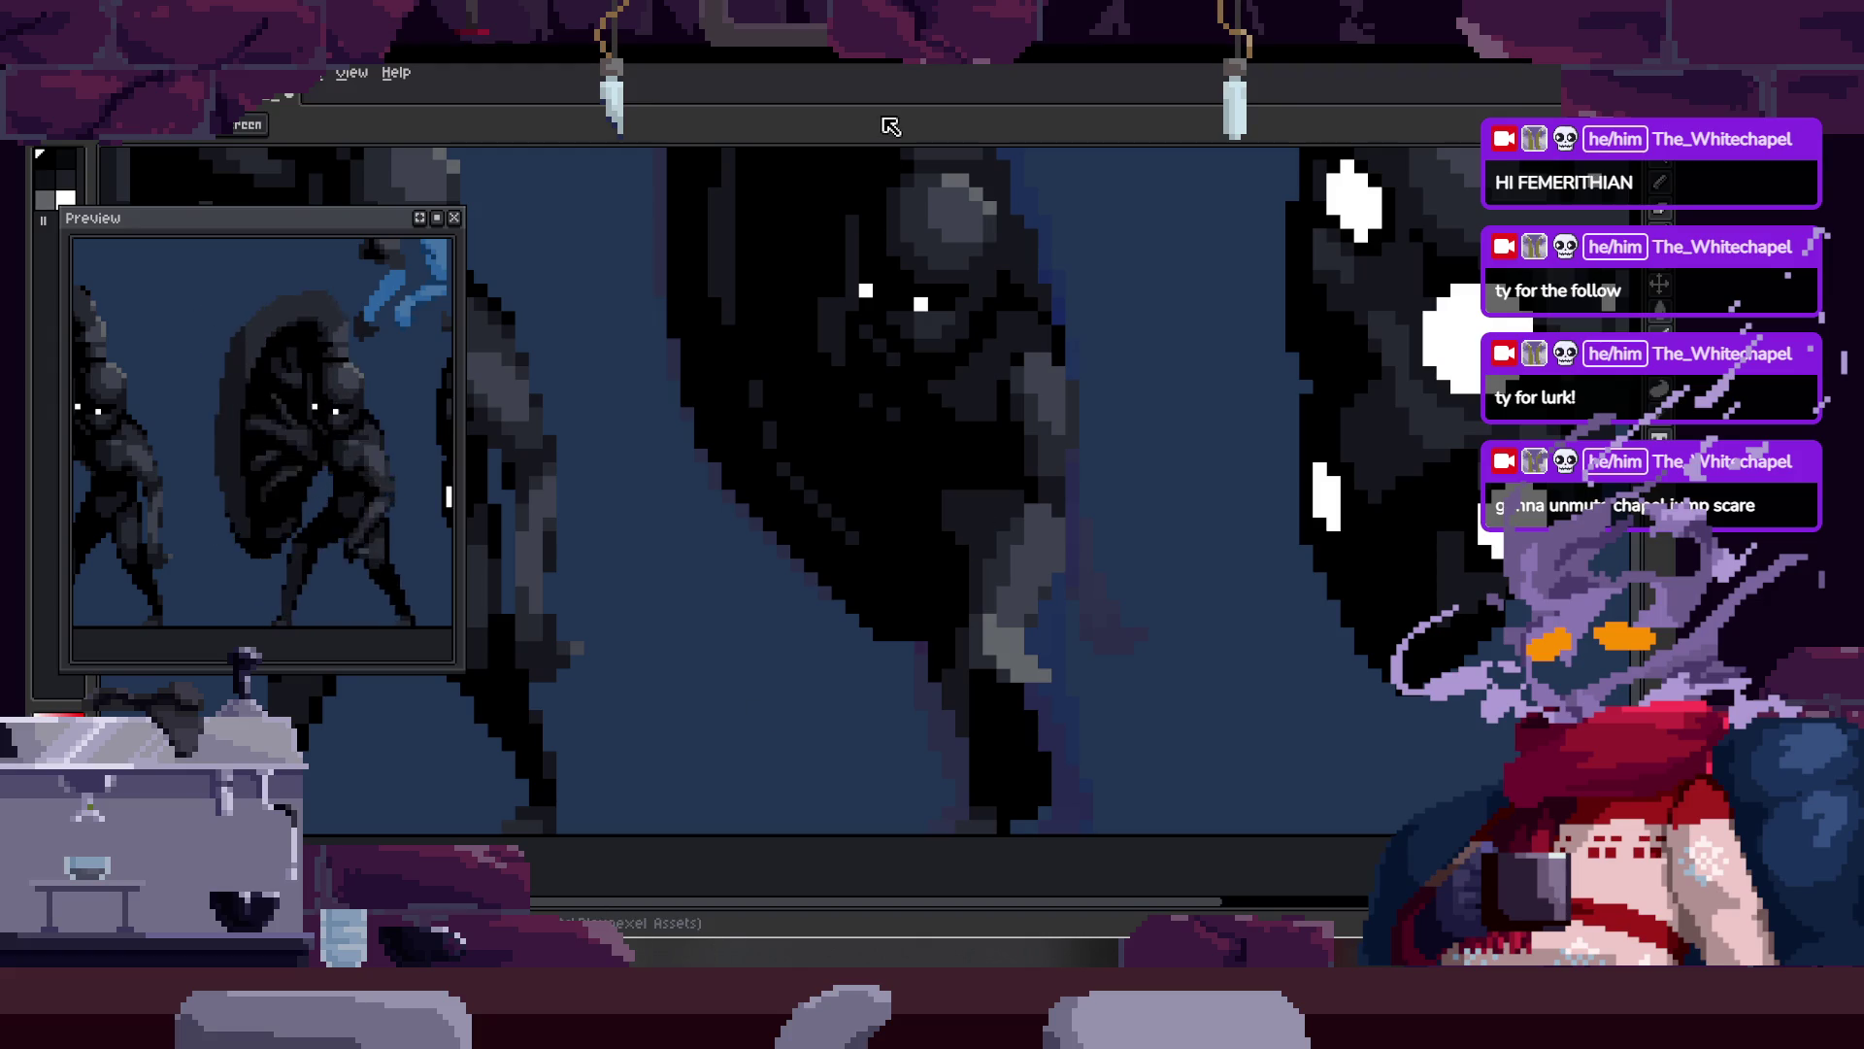
click(859, 527)
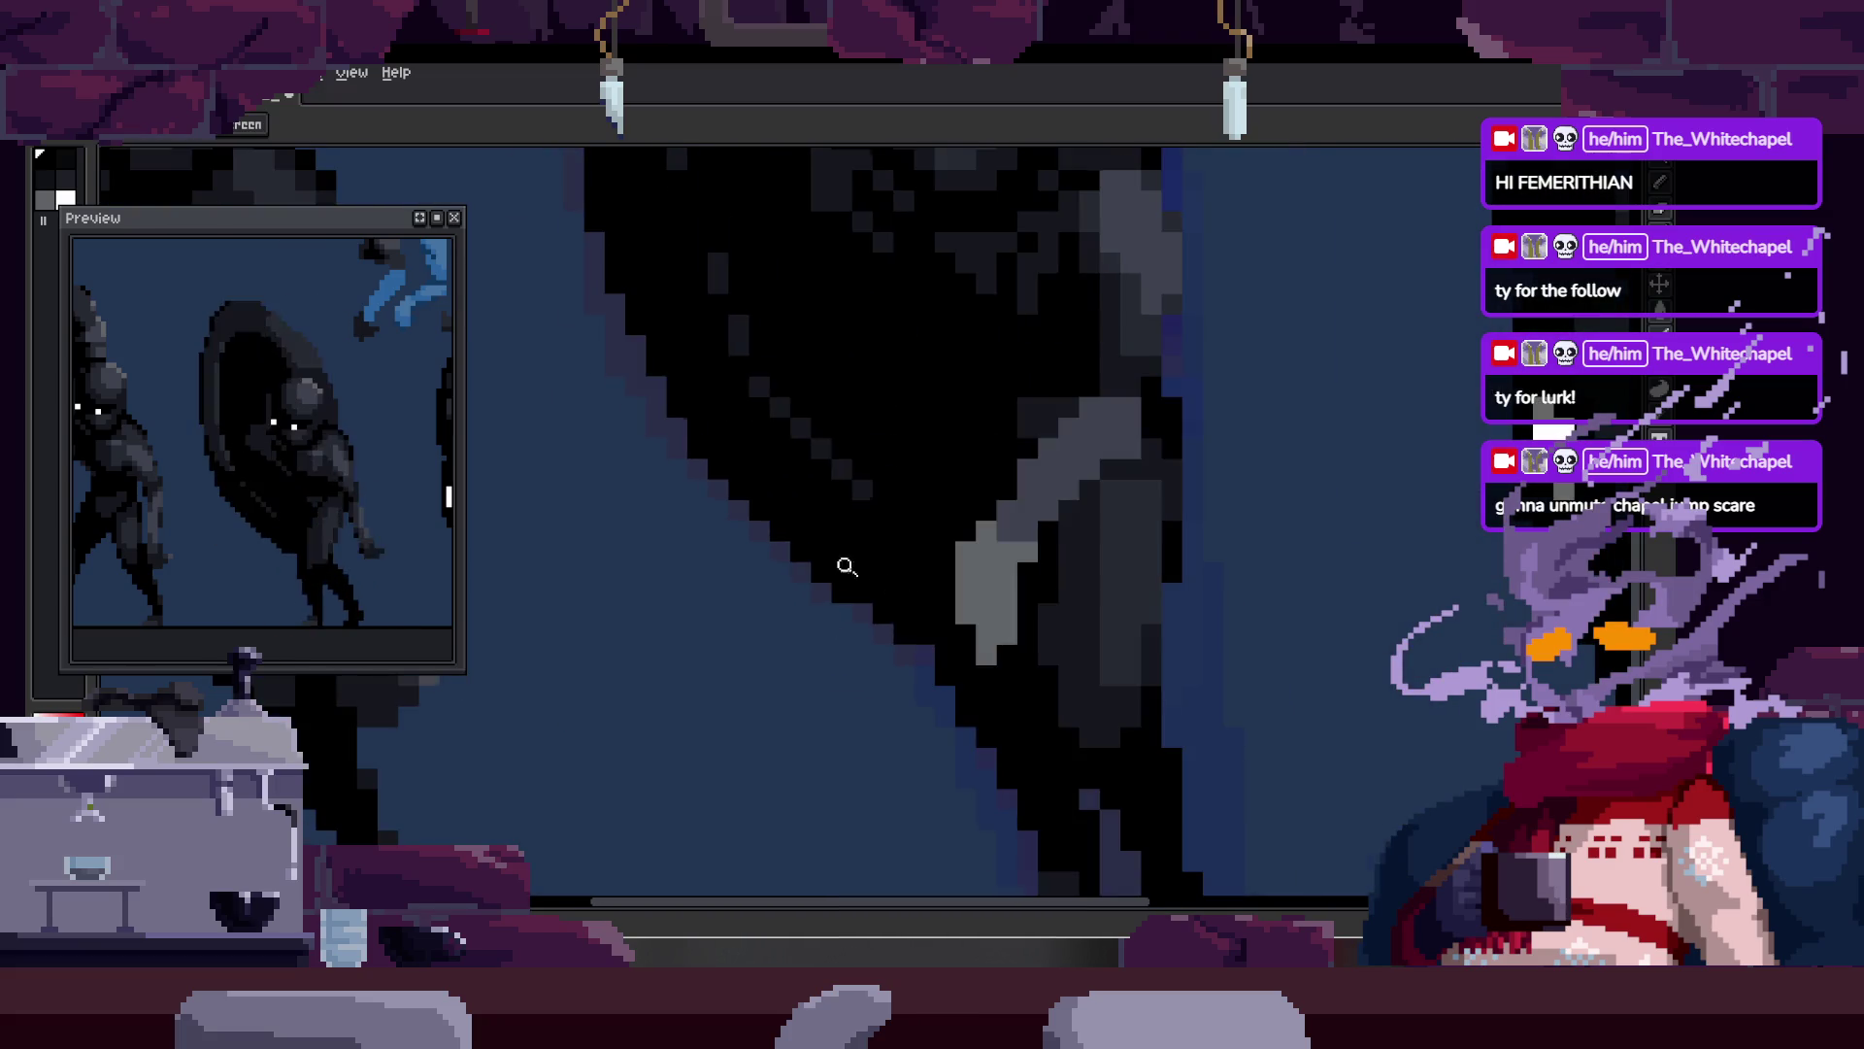
click(829, 589)
scroll(910, 660, down, 2)
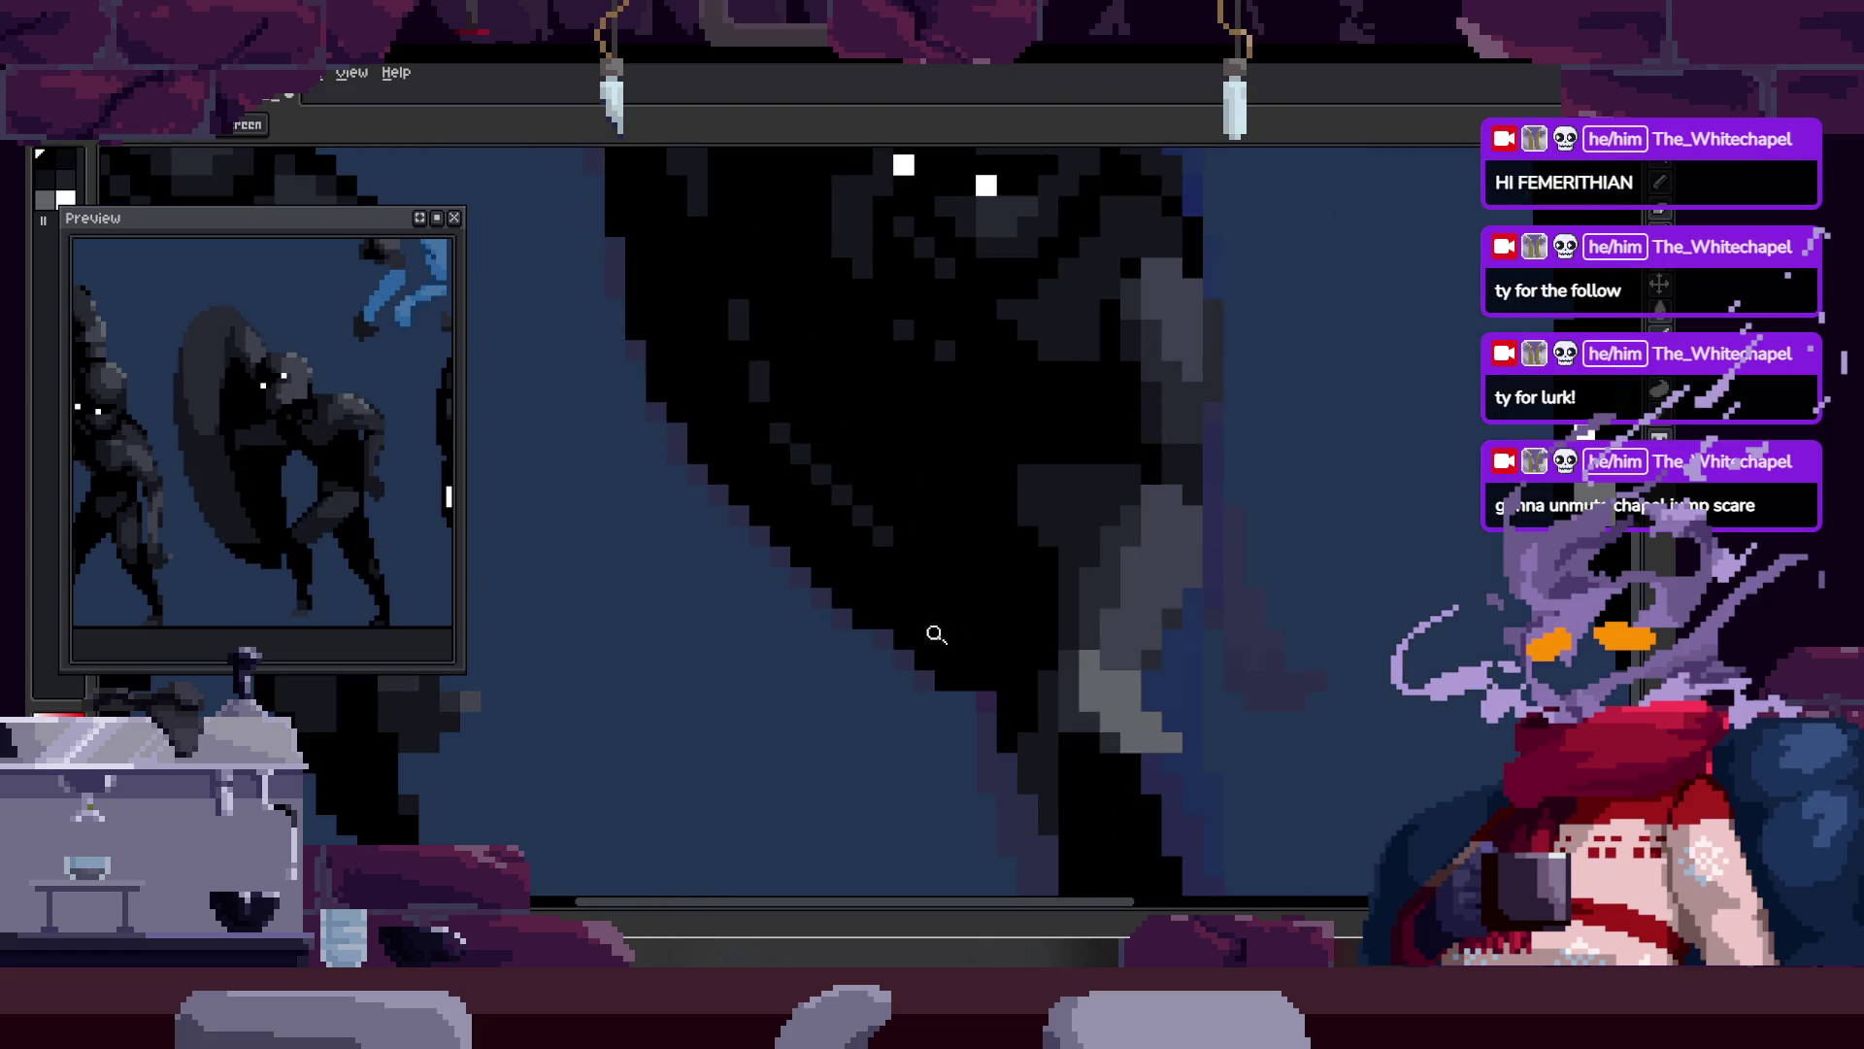
scroll(940, 554, down, 2)
key(Tab)
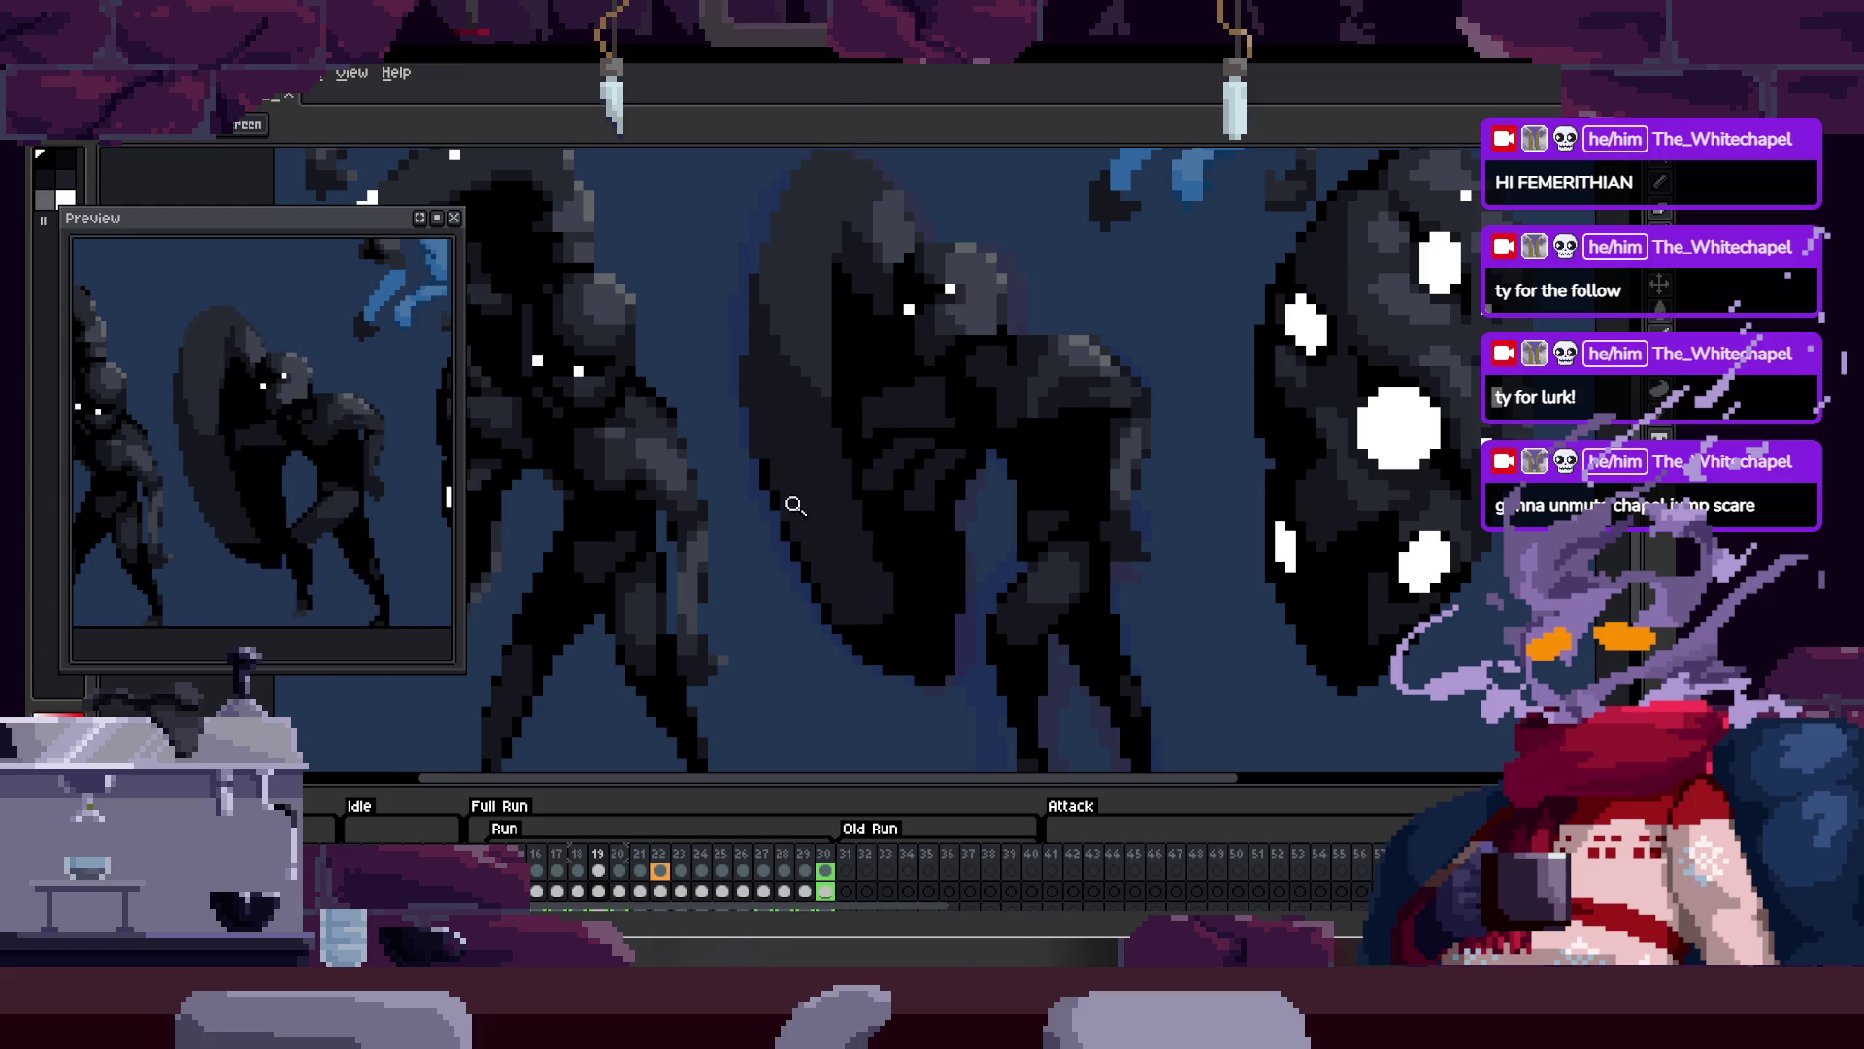
Step: Zoom in and back out to see more frames, then hide the timeline
click(735, 701)
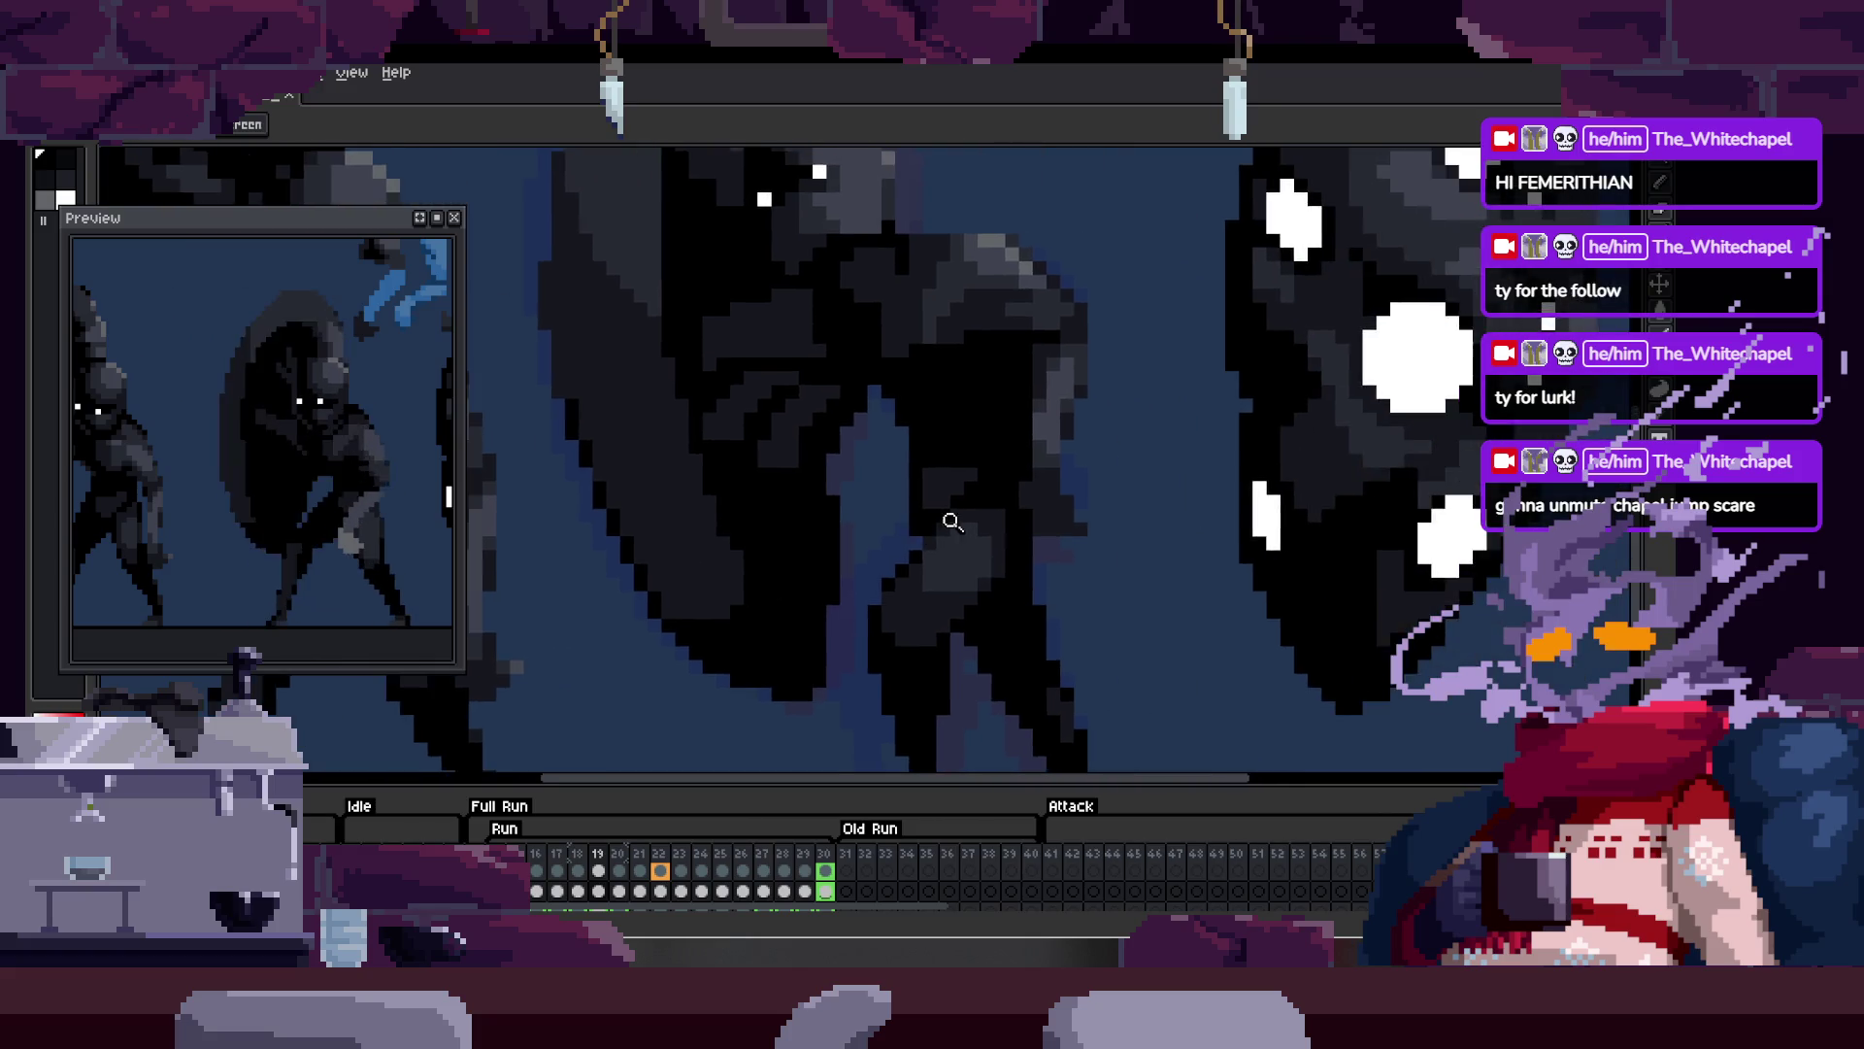
right_click(1001, 517)
key(Tab)
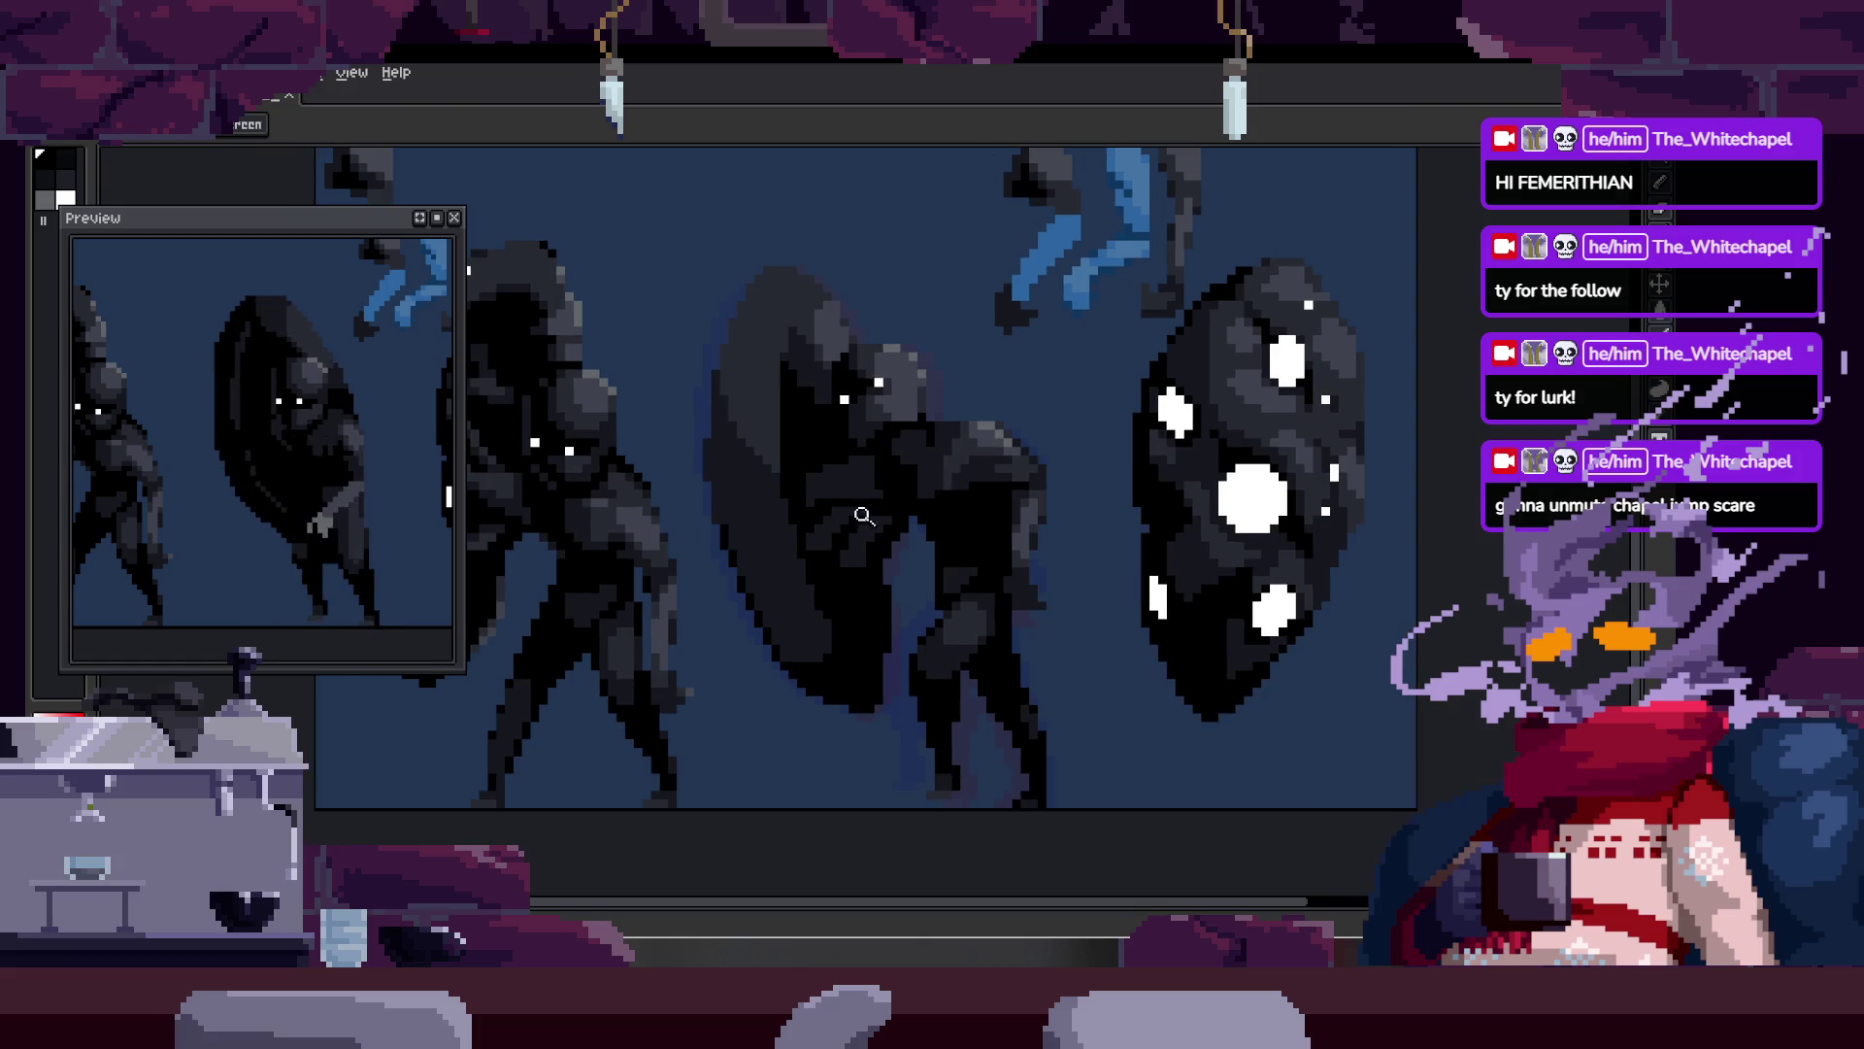
Step: Zoom in on the shield-carrying creature for a closer look at its shading
click(840, 479)
right_click(845, 478)
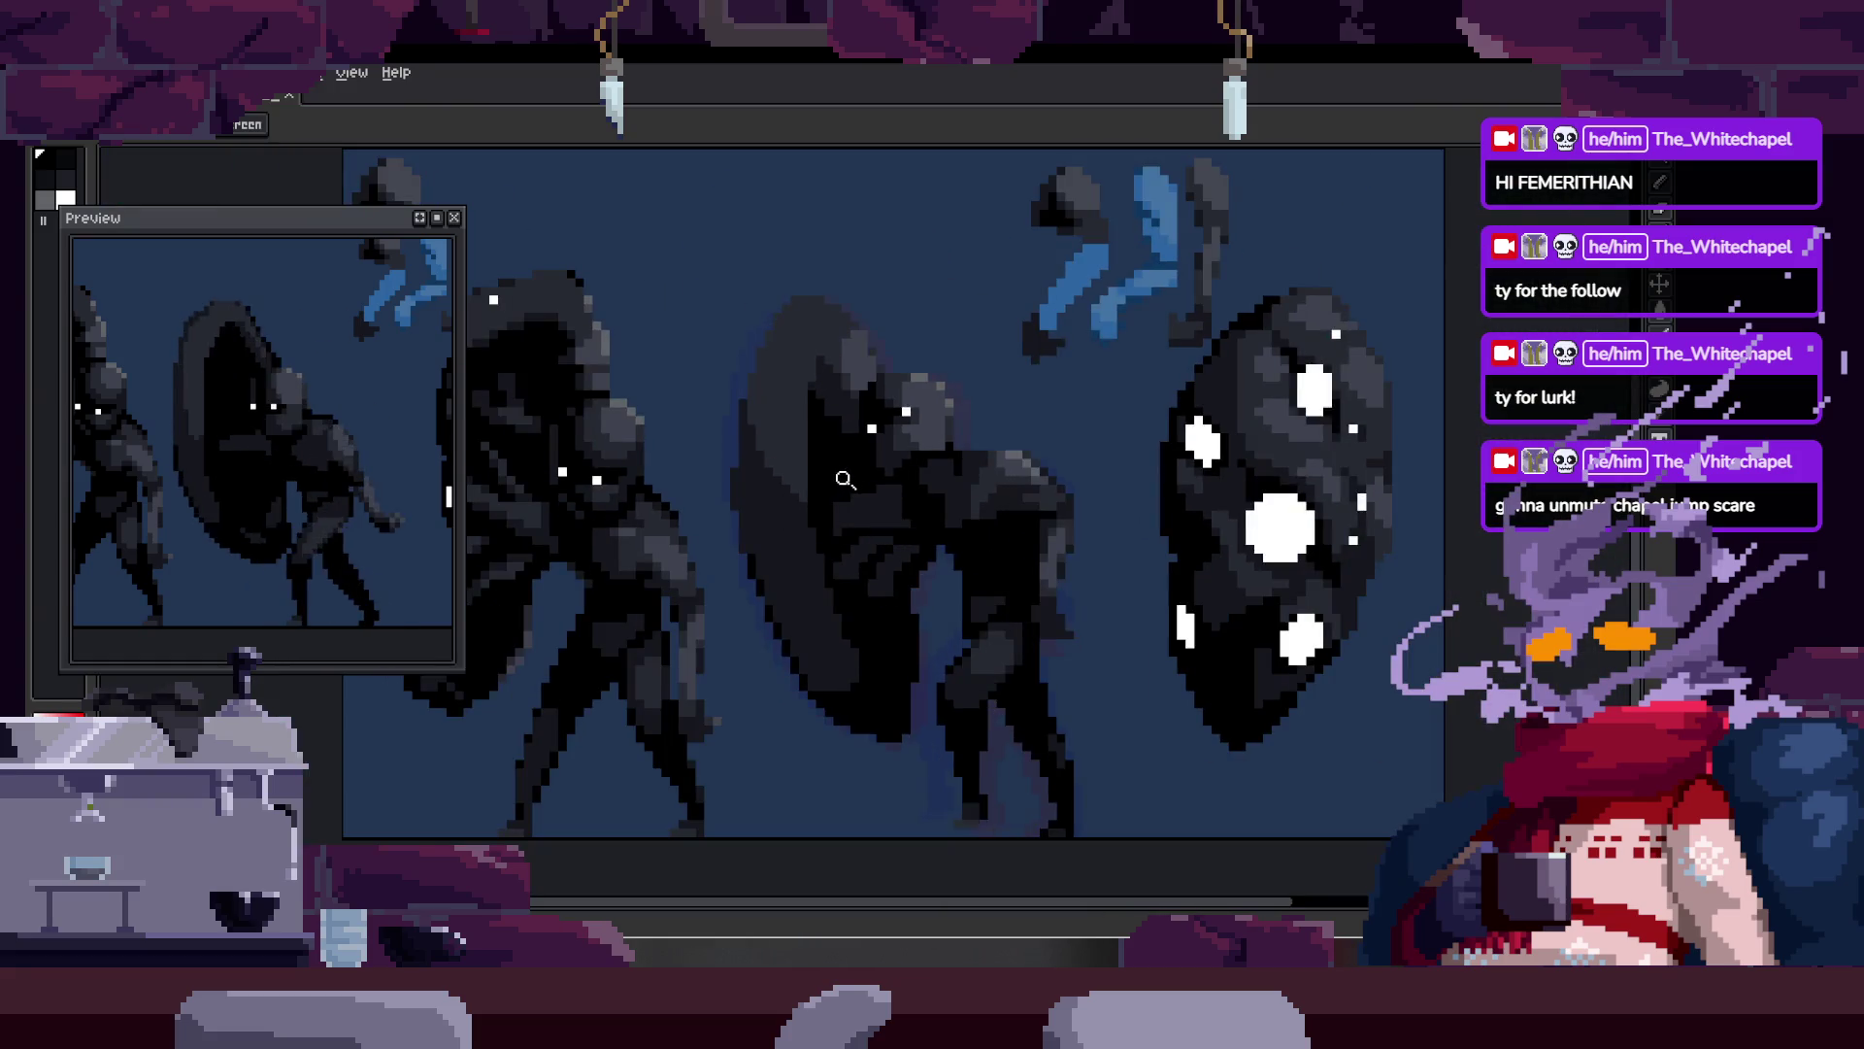
click(799, 478)
key(b)
scroll(801, 621, up, 2)
scroll(805, 651, down, 3)
key(z)
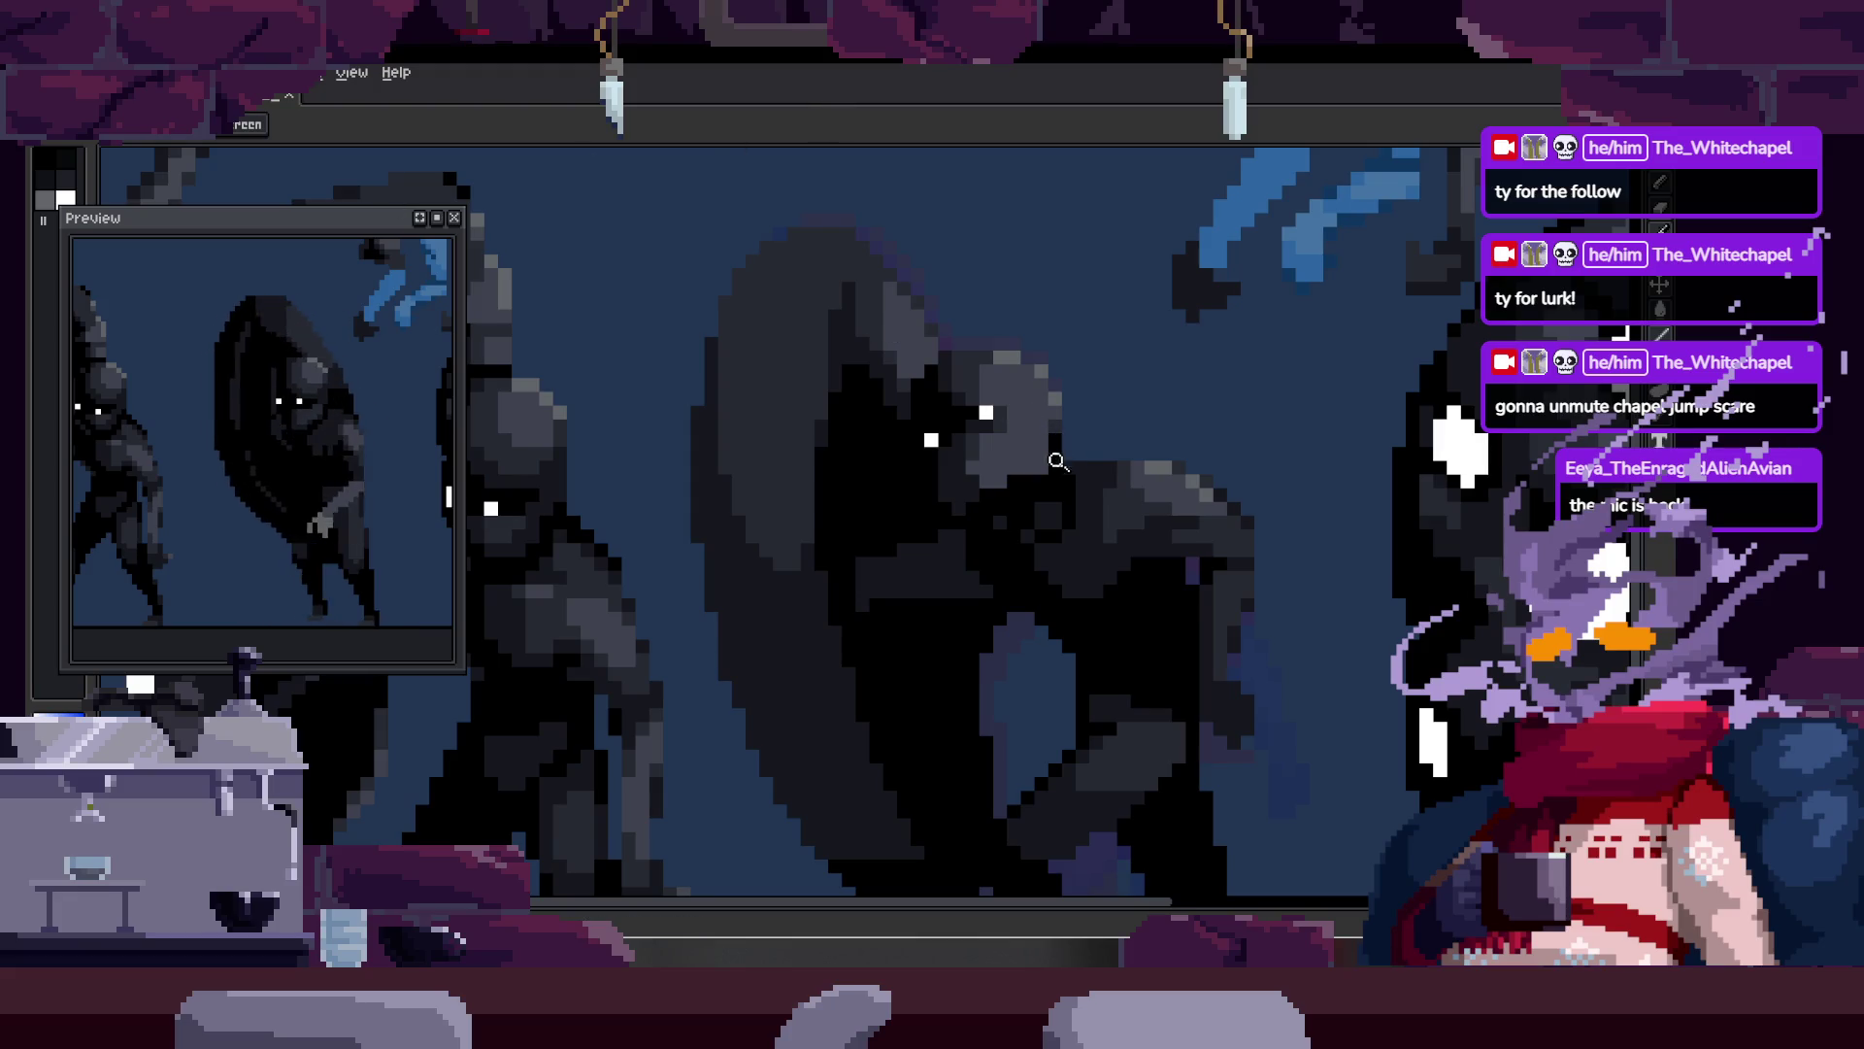
Step: Paint darker shading pixels on the creature's body
scroll(1054, 464, down, 2)
scroll(1000, 444, up, 1)
scroll(879, 446, up, 2)
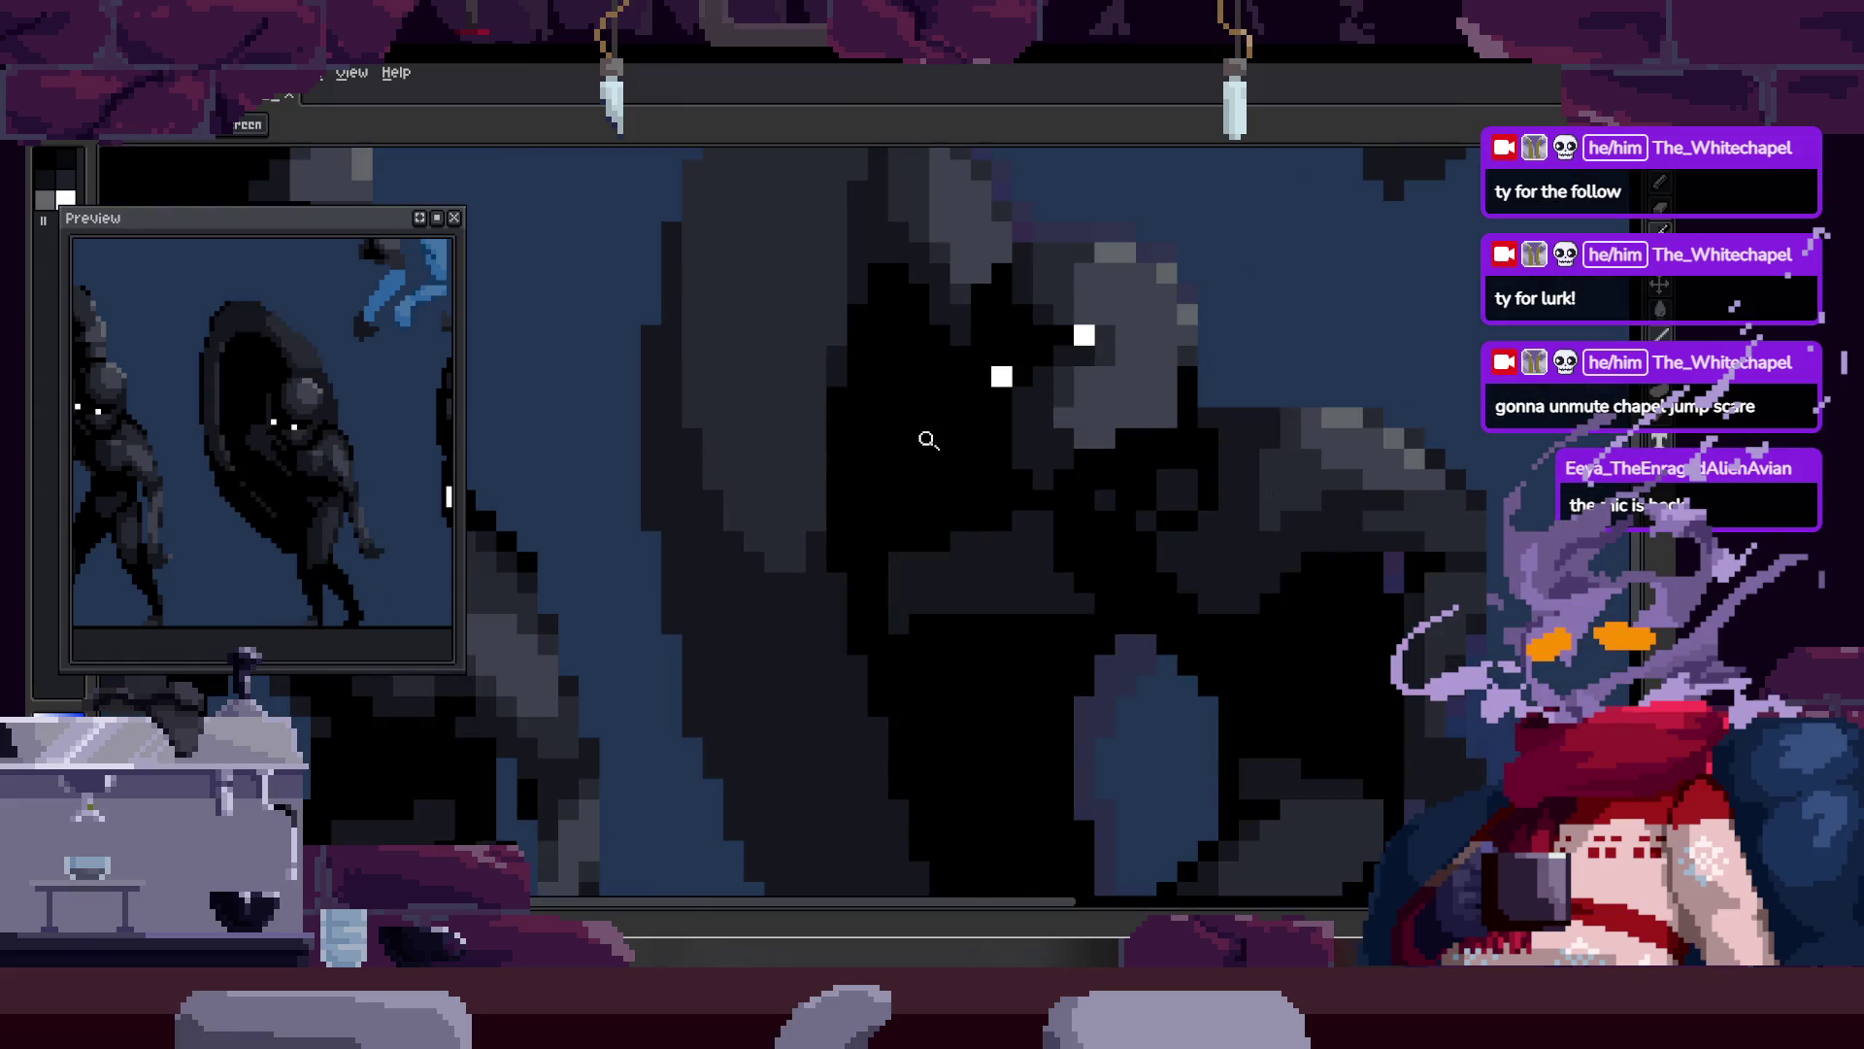
scroll(890, 471, up, 1)
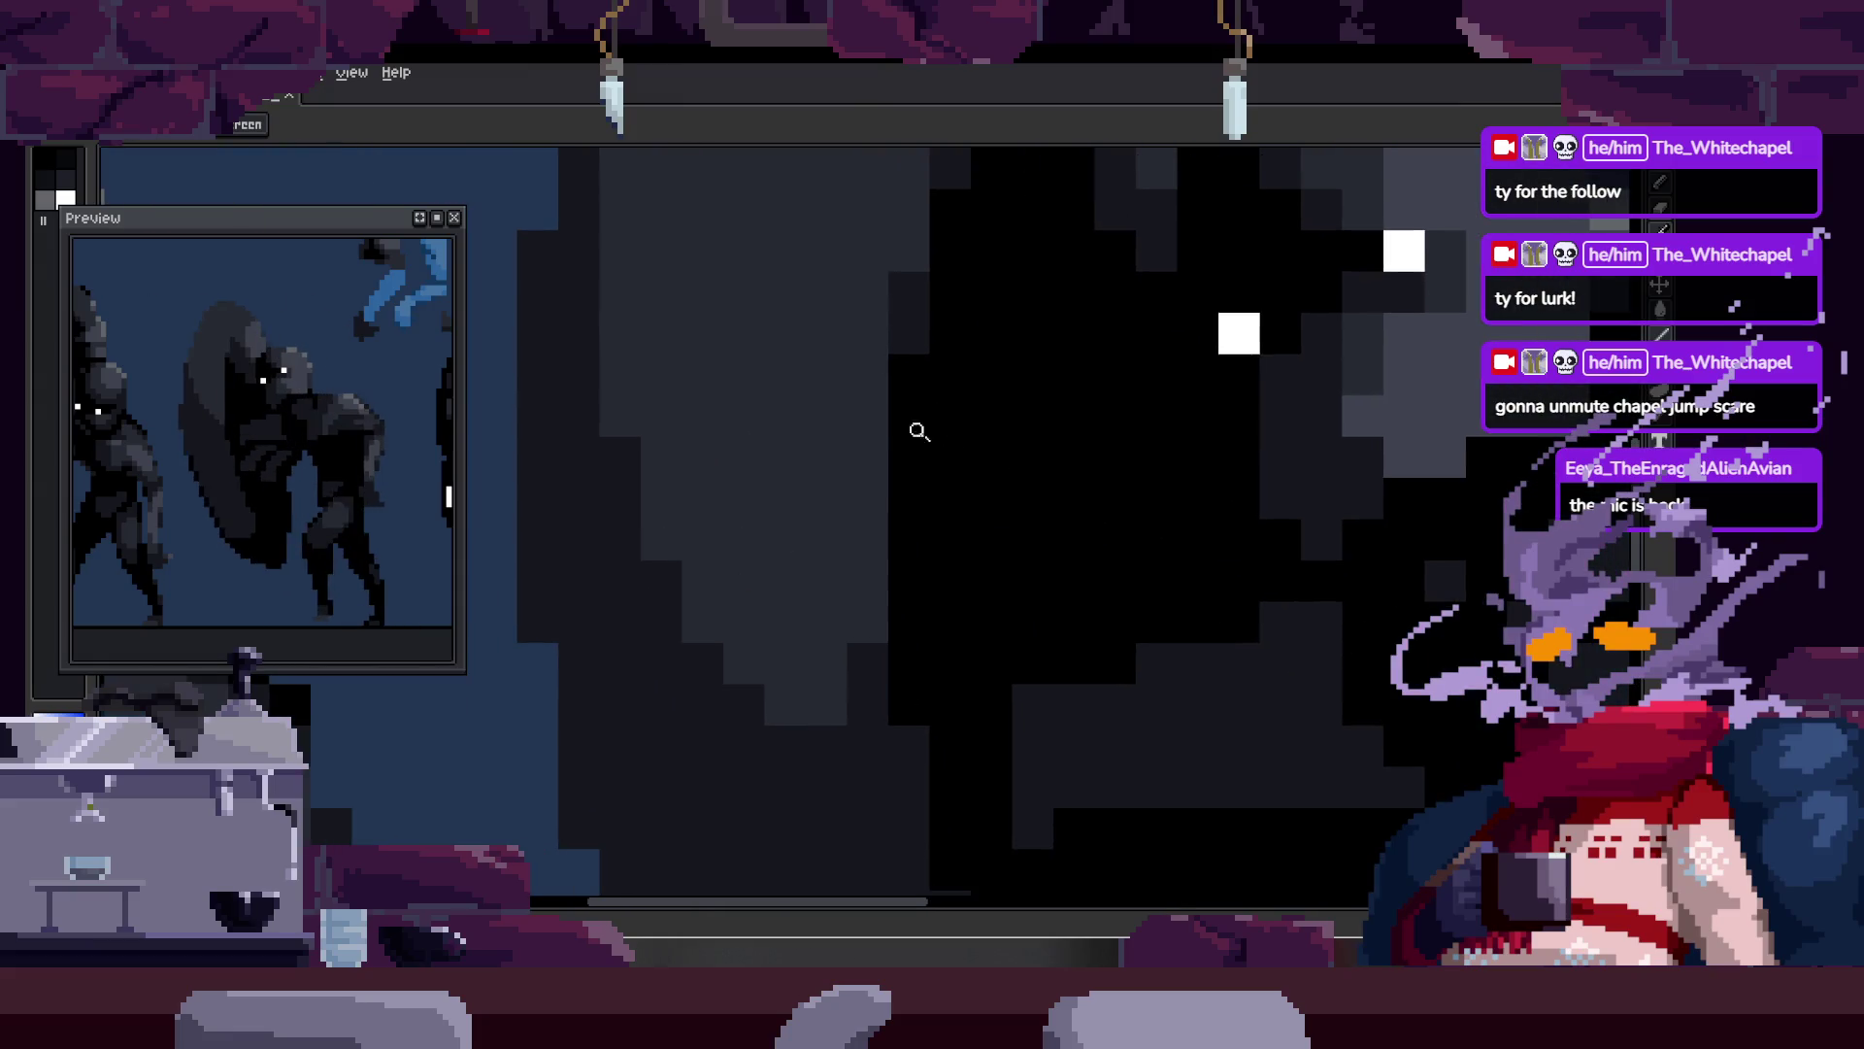
key(b)
mouse_move(696, 610)
mouse_down()
mouse_move(786, 699)
mouse_move(812, 562)
mouse_move(744, 664)
mouse_up()
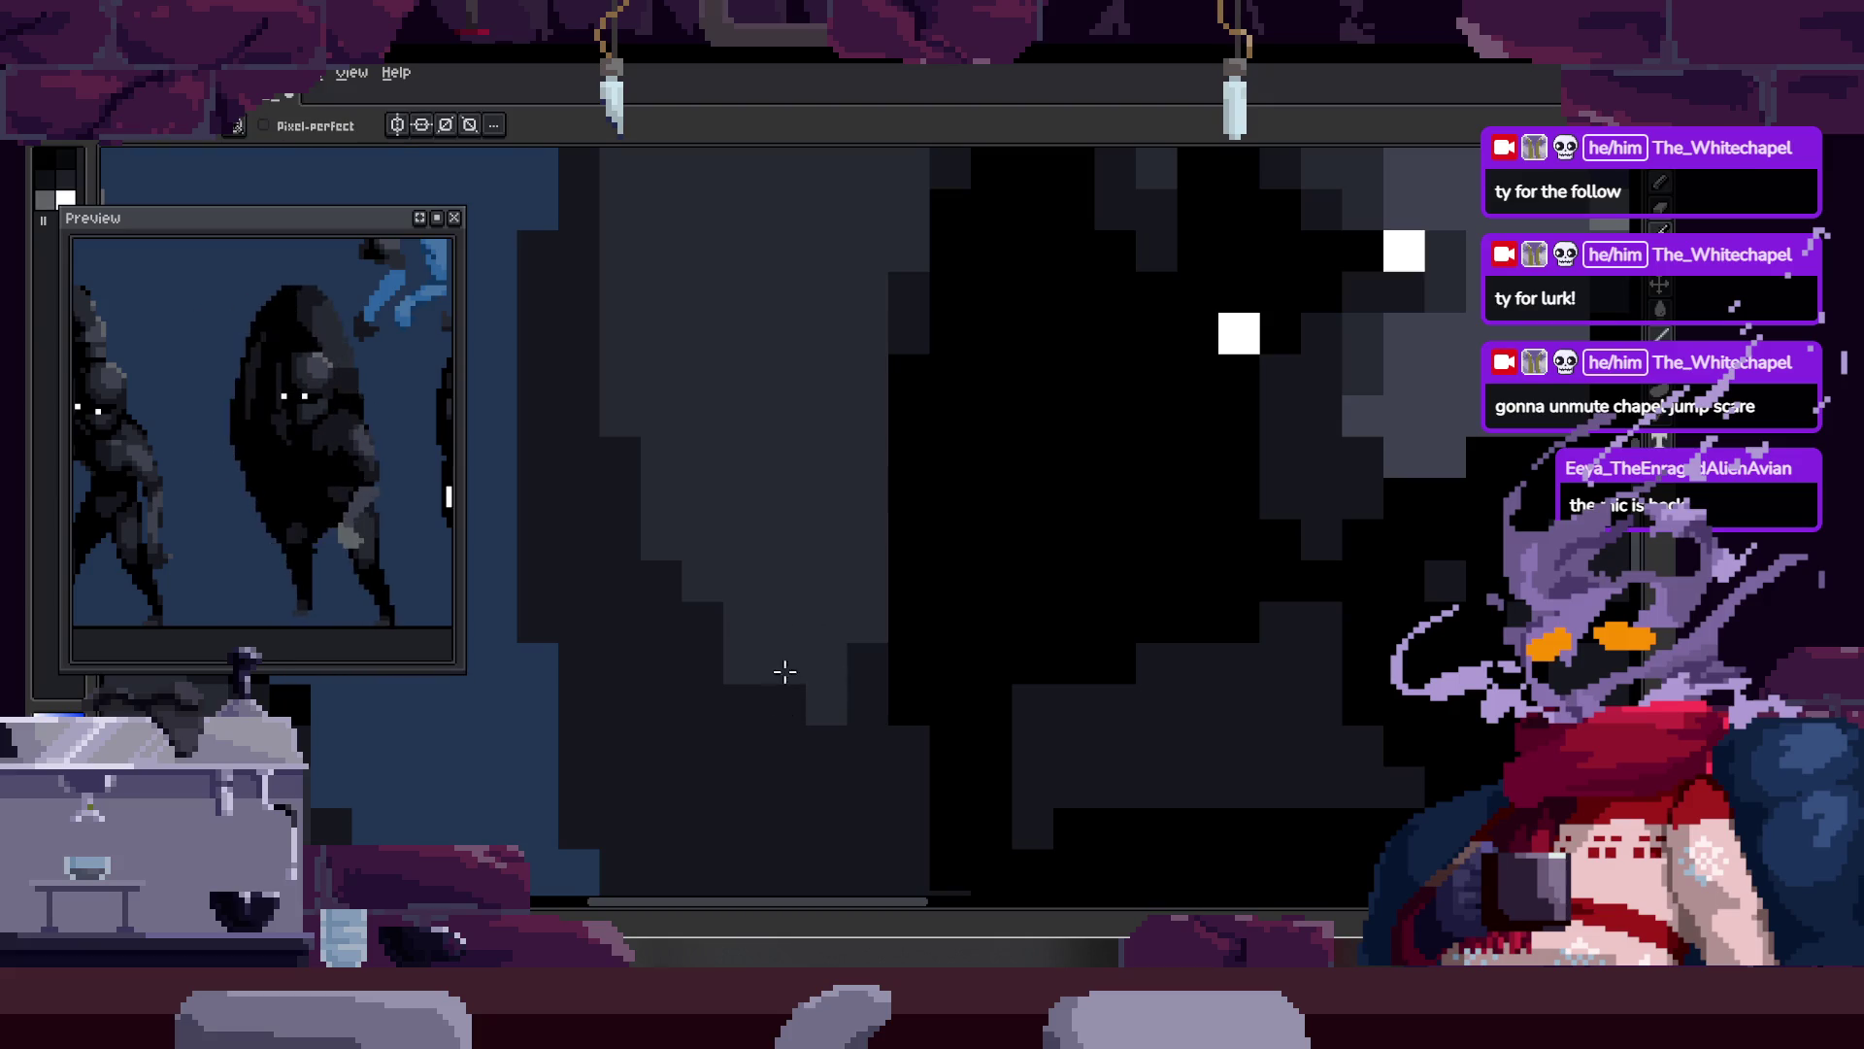
key(space)
Step: Add two single dark pixels on the creature's torso
scroll(849, 662, down, 3)
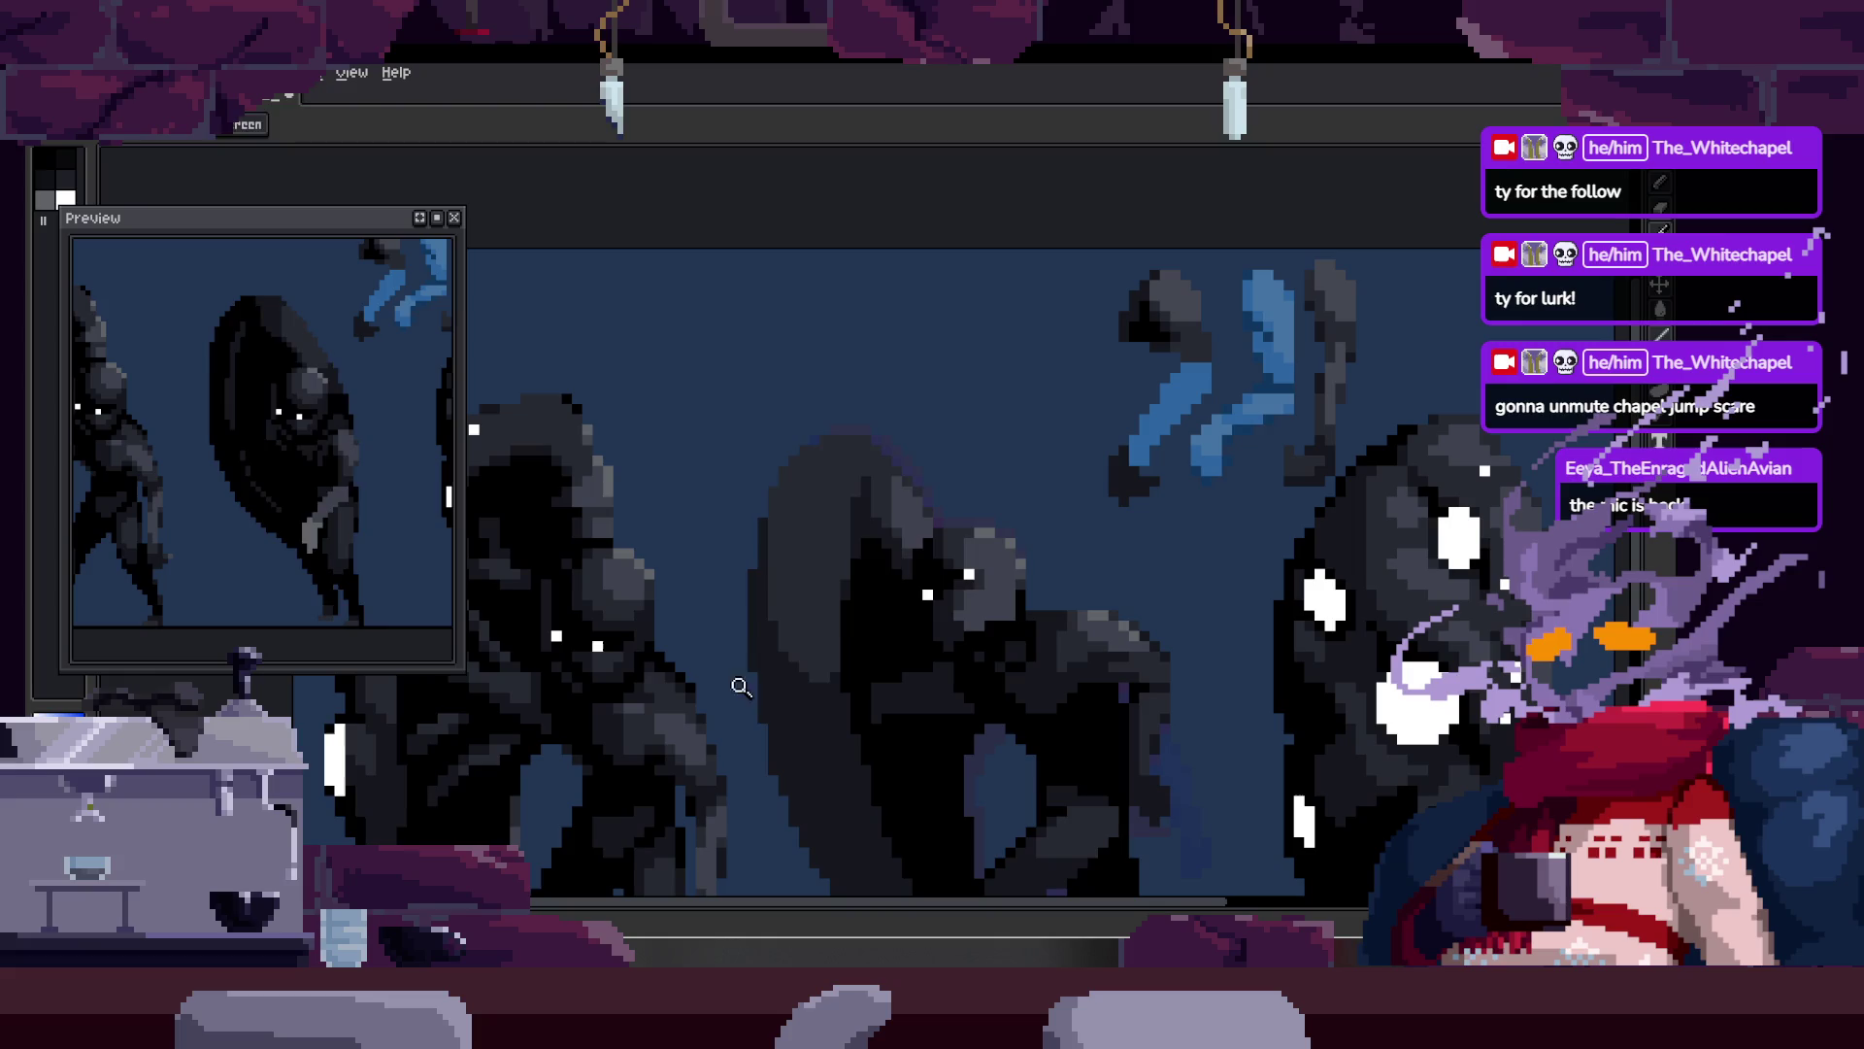
scroll(943, 607, down, 1)
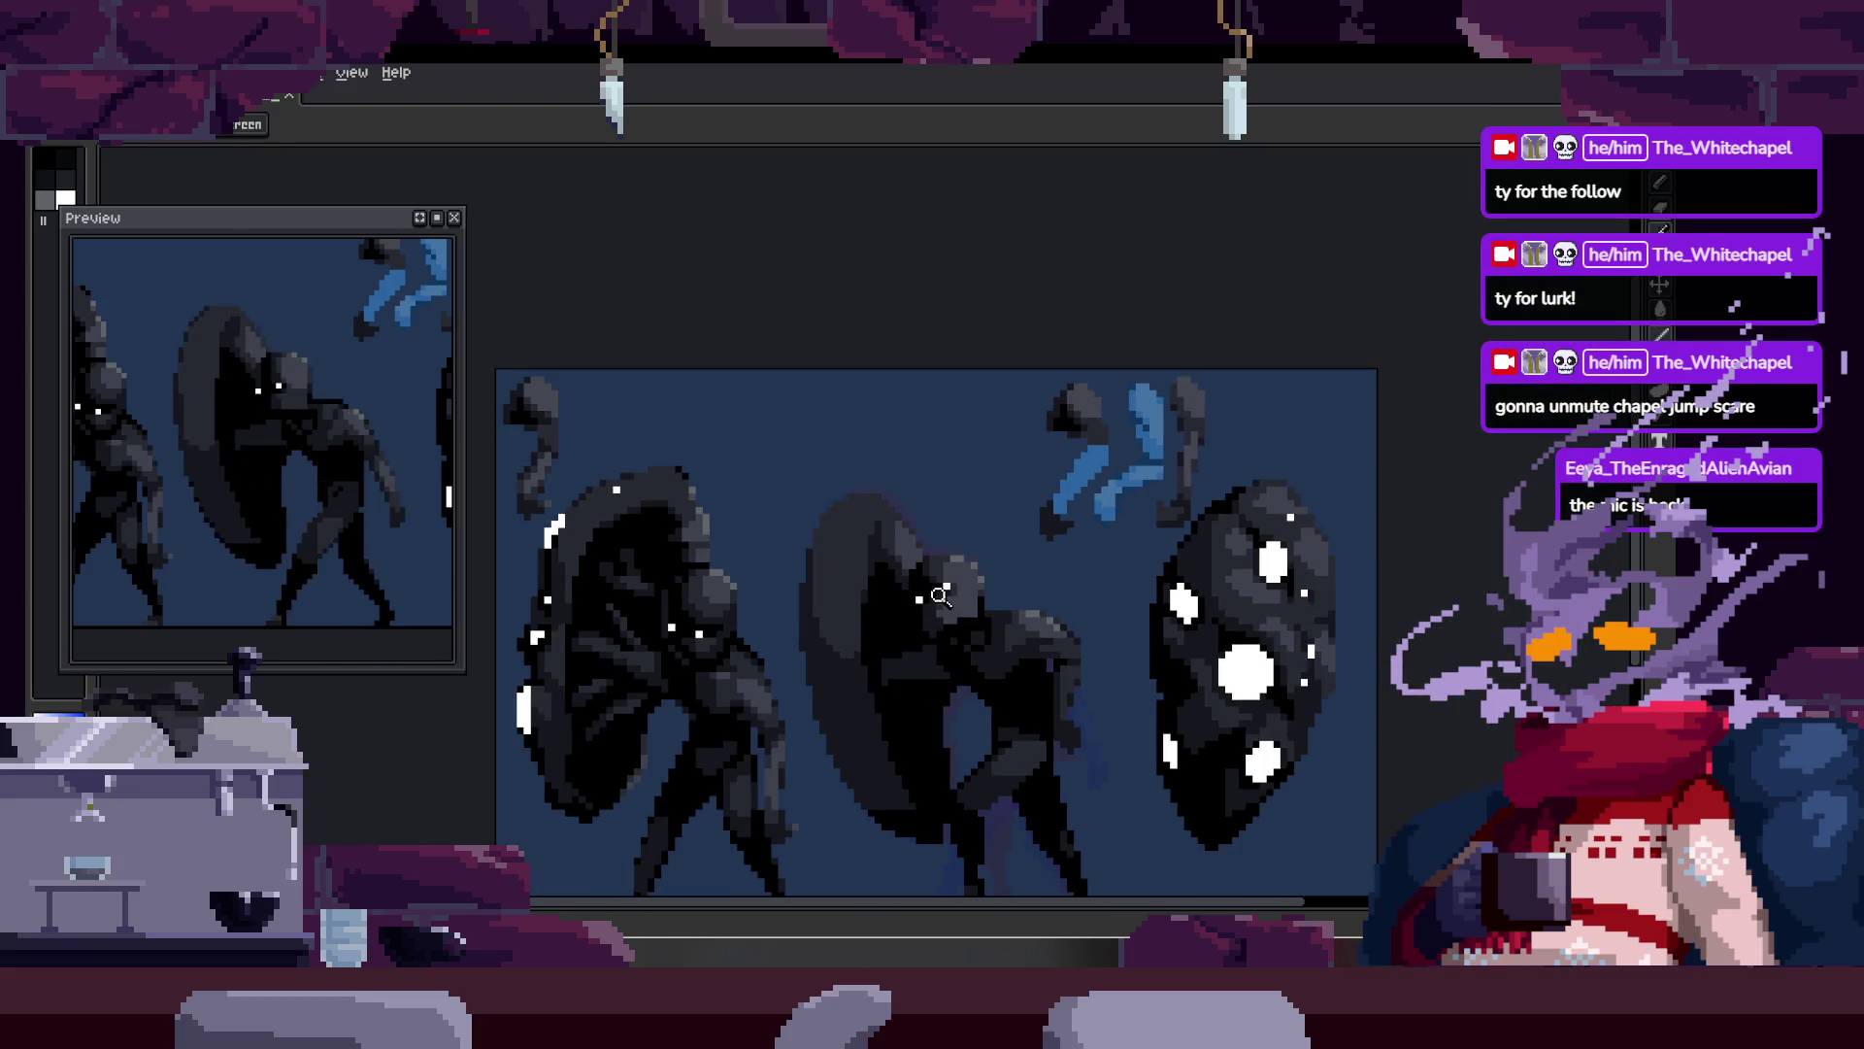
scroll(943, 607, up, 2)
scroll(896, 621, up, 3)
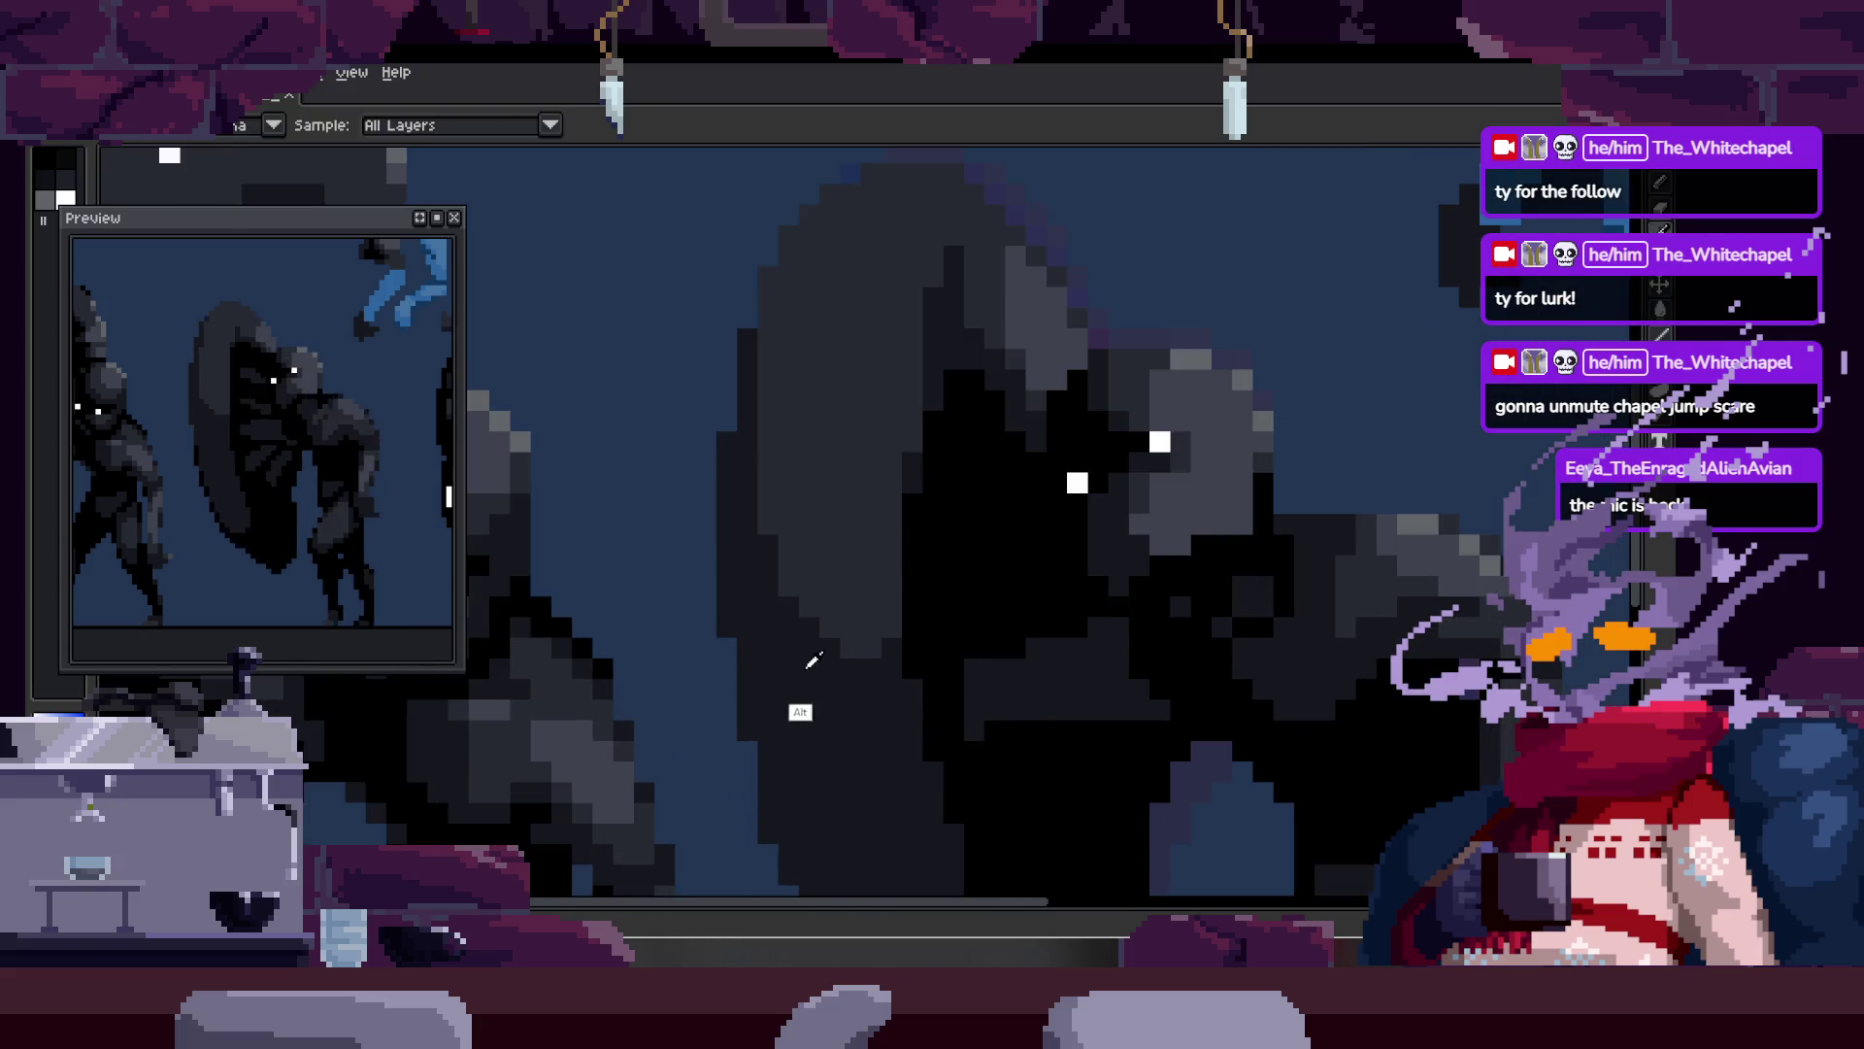
key(b)
click(767, 554)
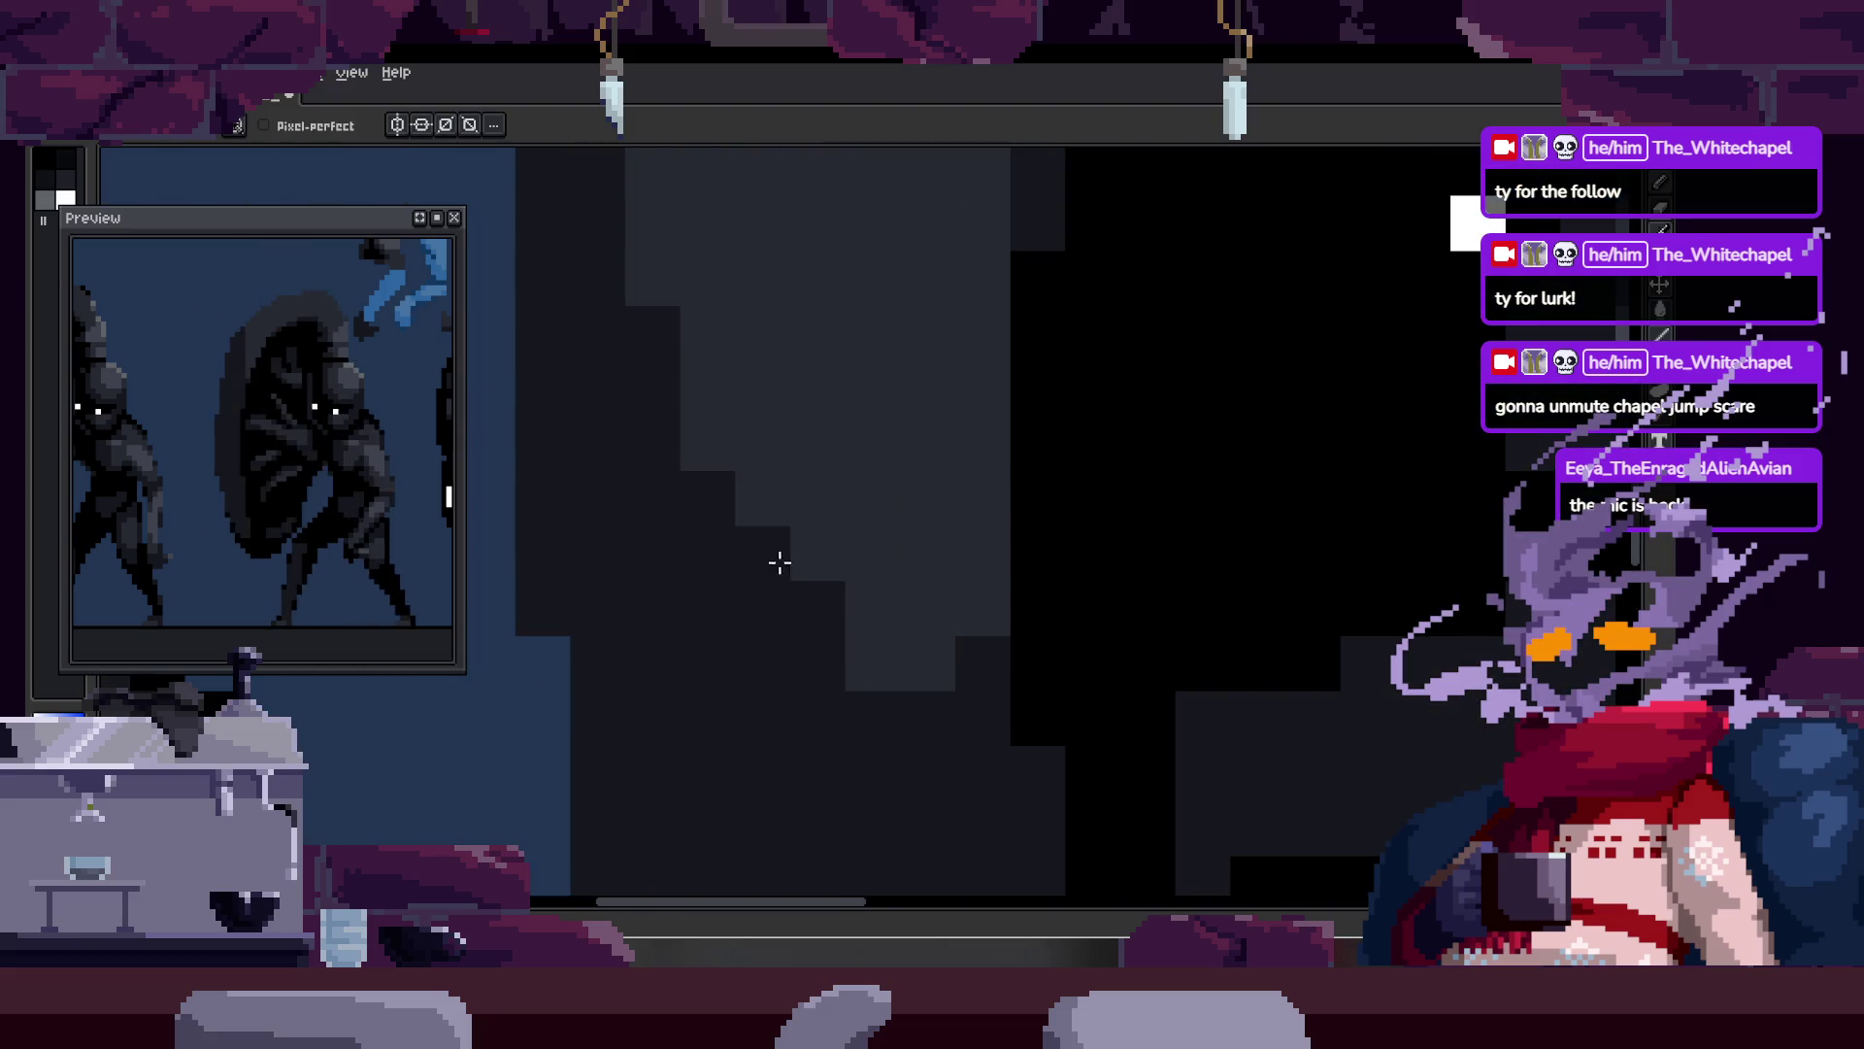
click(874, 662)
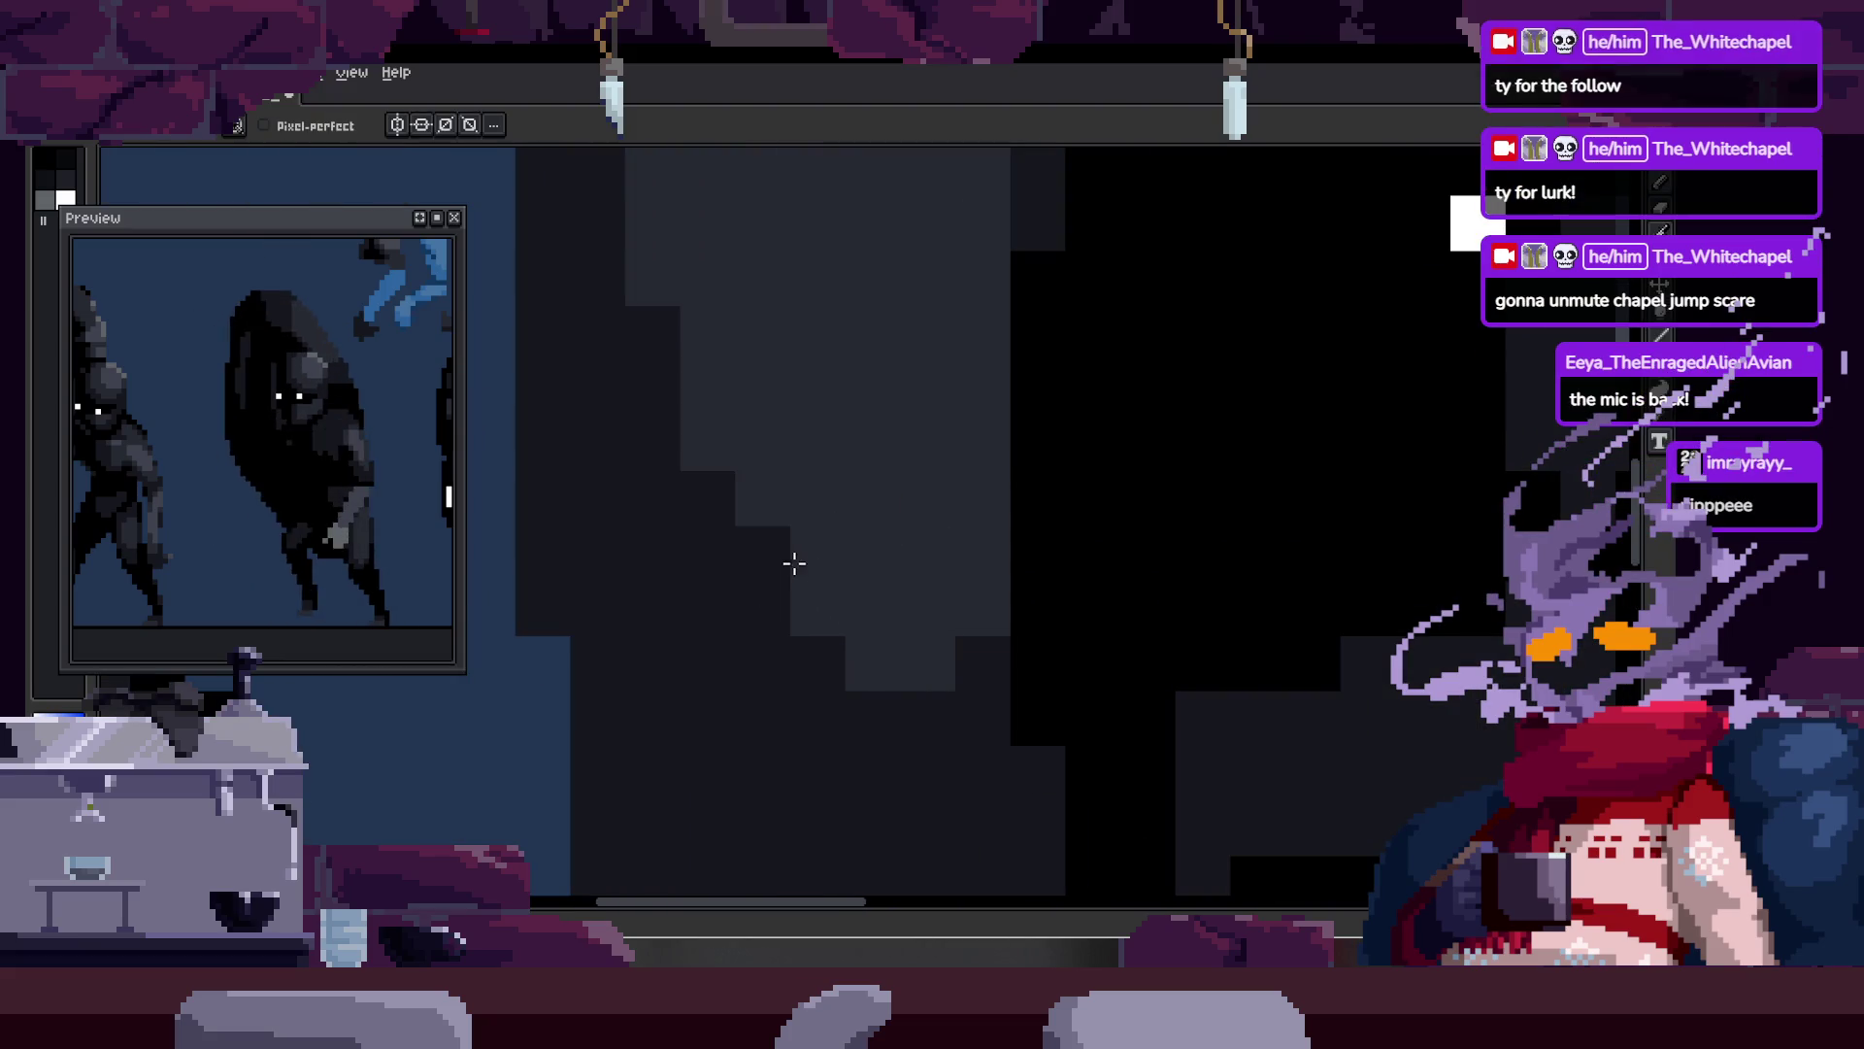
key(z)
scroll(835, 583, down, 3)
scroll(863, 551, up, 2)
Step: Darken a diagonal run of pixels across the torso, resampling the shade with Alt
key(b)
mouse_move(781, 573)
mouse_down()
mouse_move(790, 641)
mouse_move(912, 723)
mouse_up()
key(alt)
scroll(977, 607, down, 2)
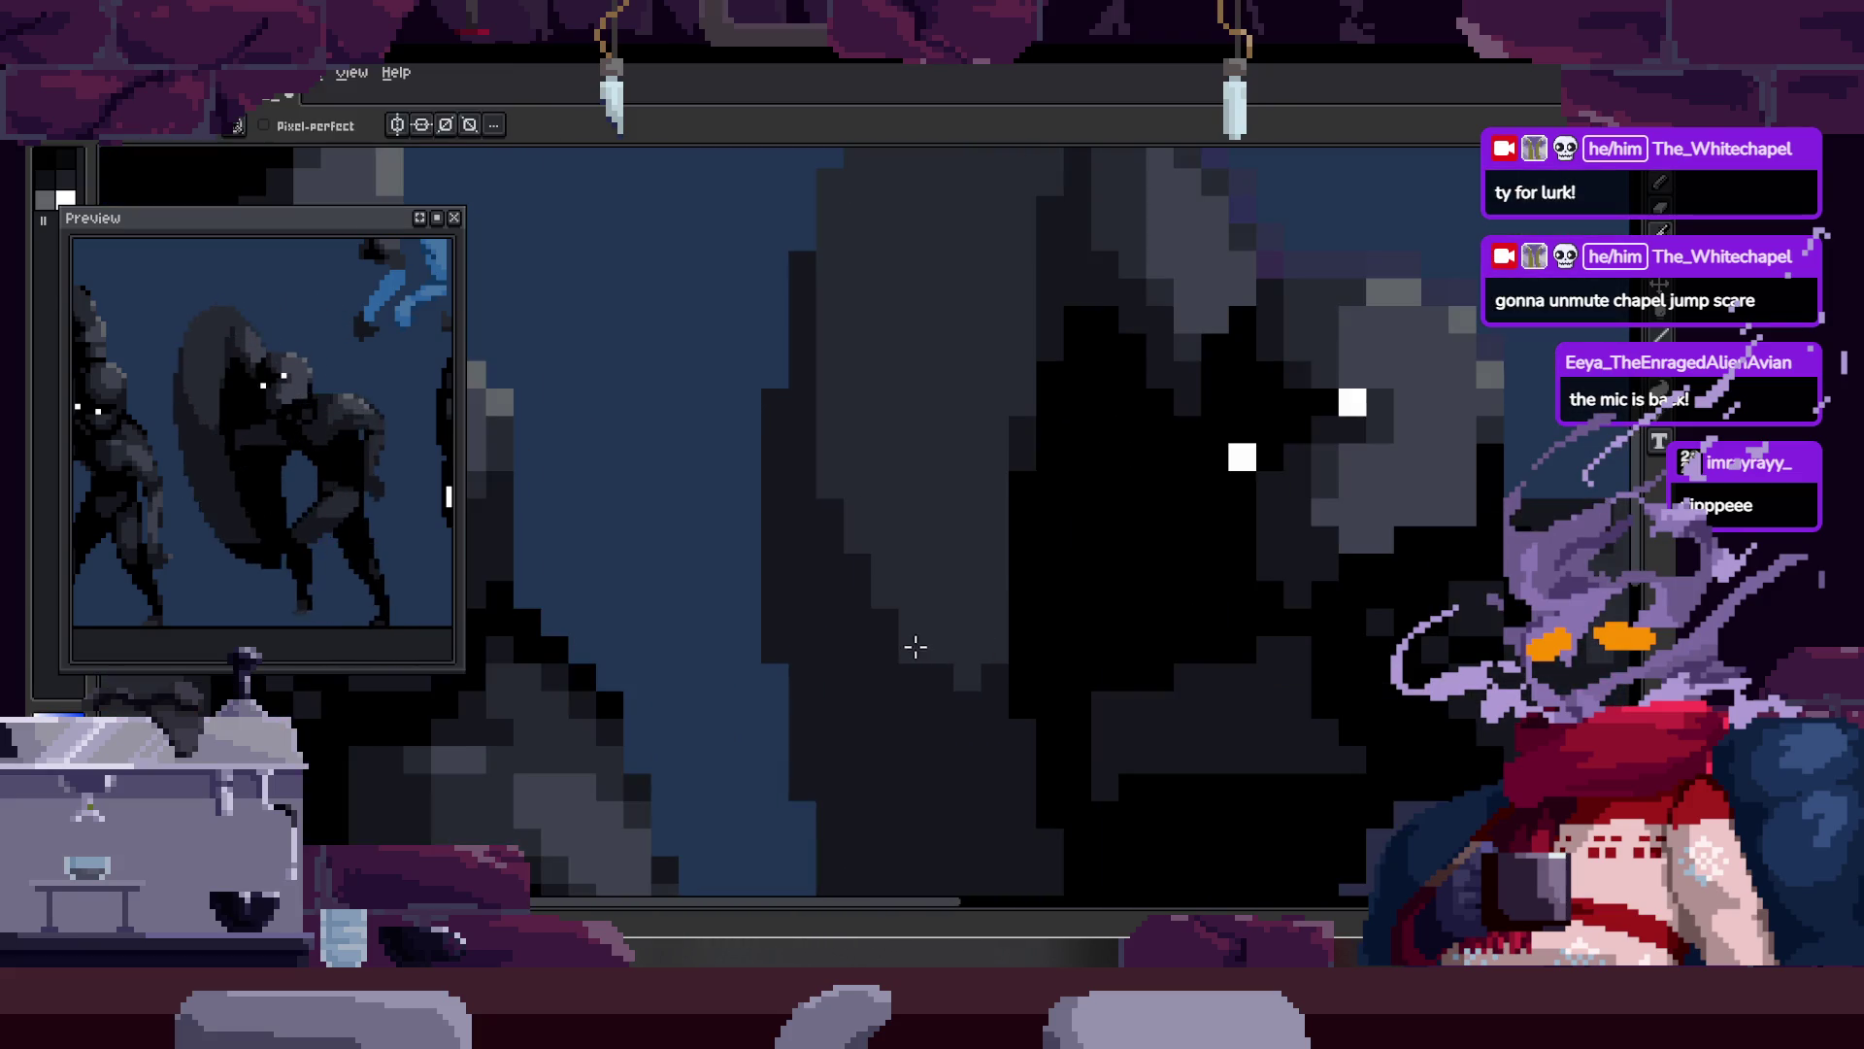
scroll(894, 583, up, 3)
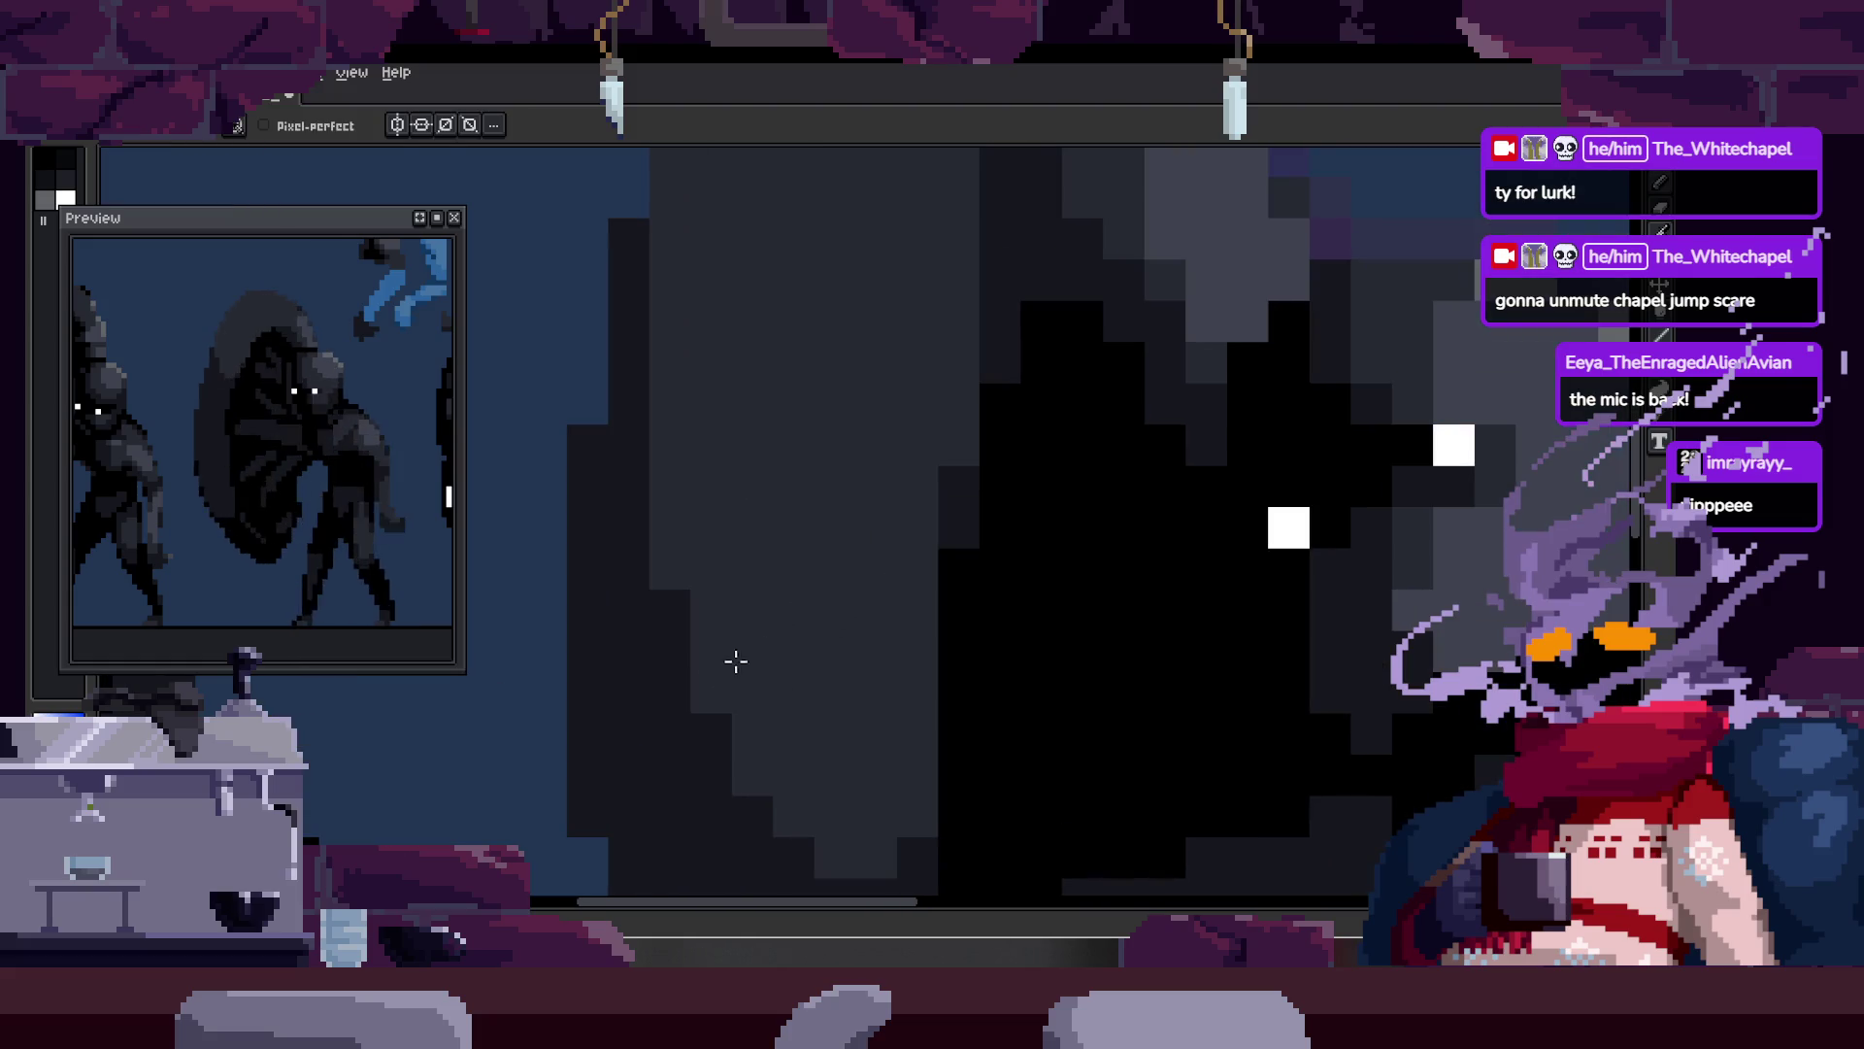
key(z)
scroll(894, 541, down, 2)
scroll(937, 535, down, 2)
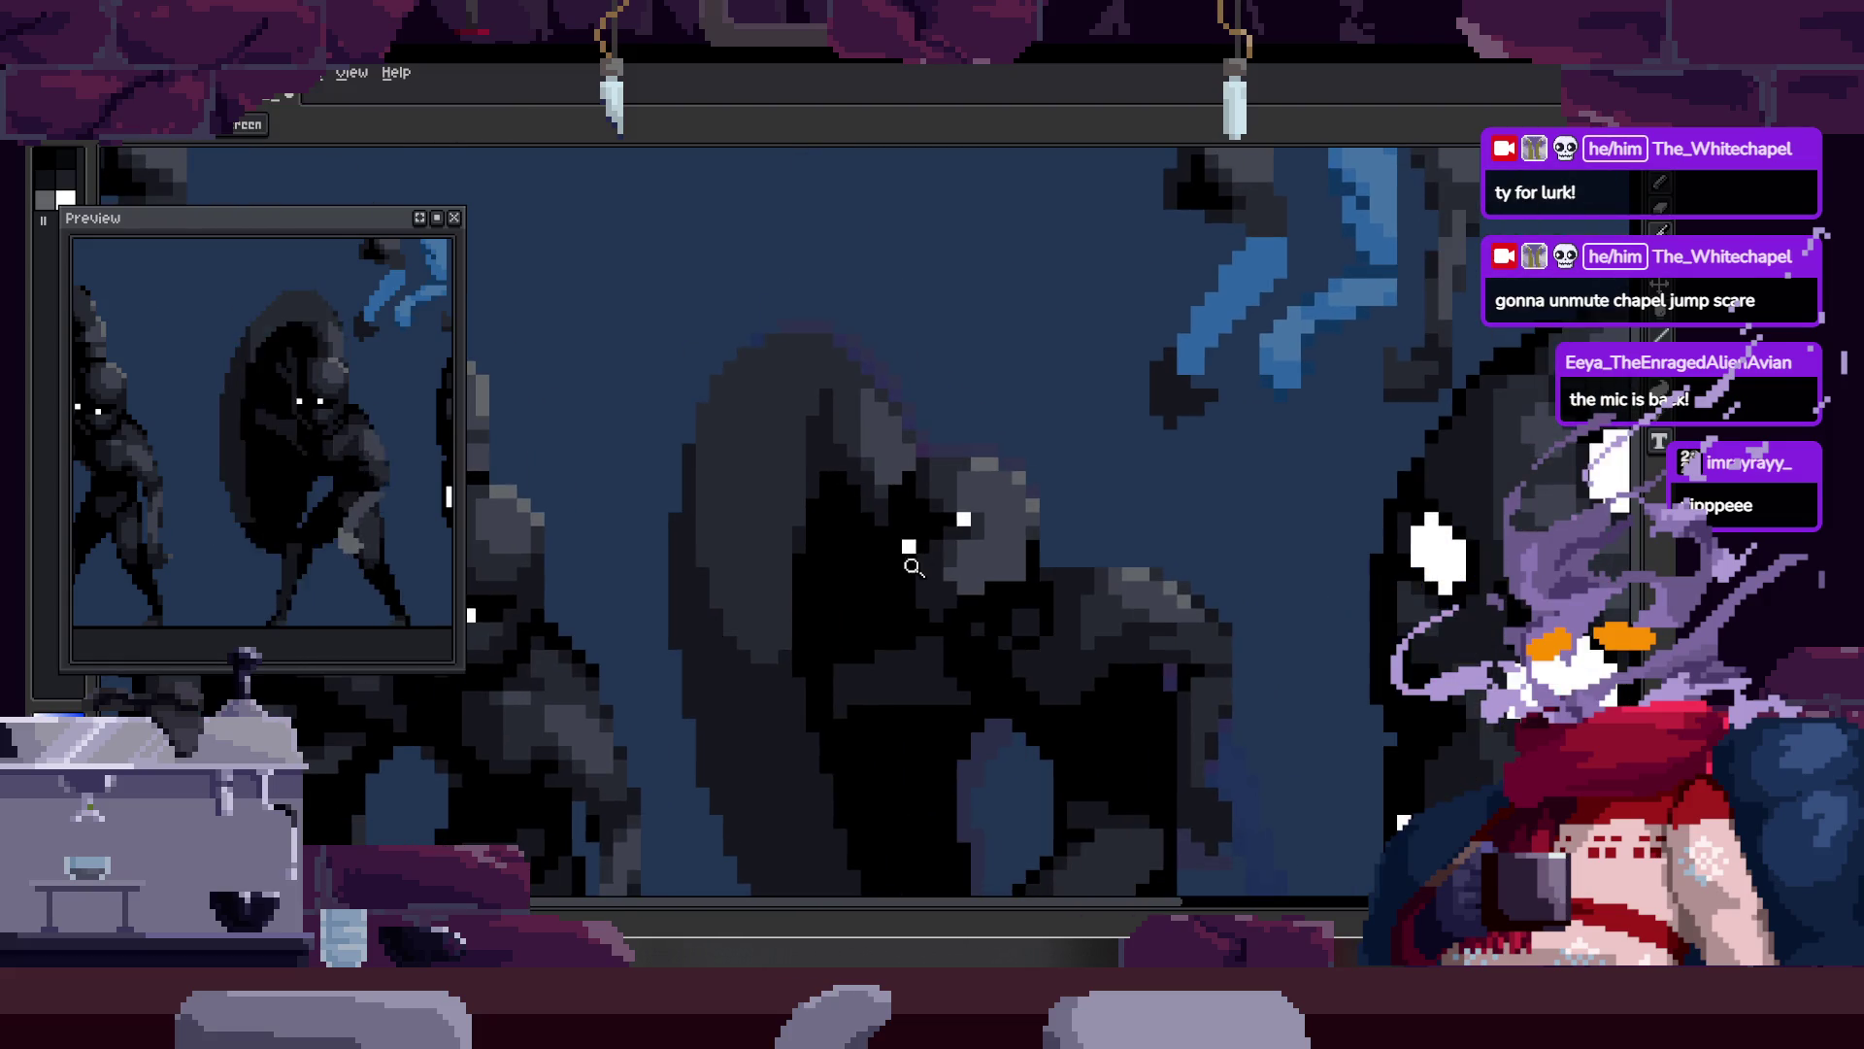
scroll(873, 510, down, 2)
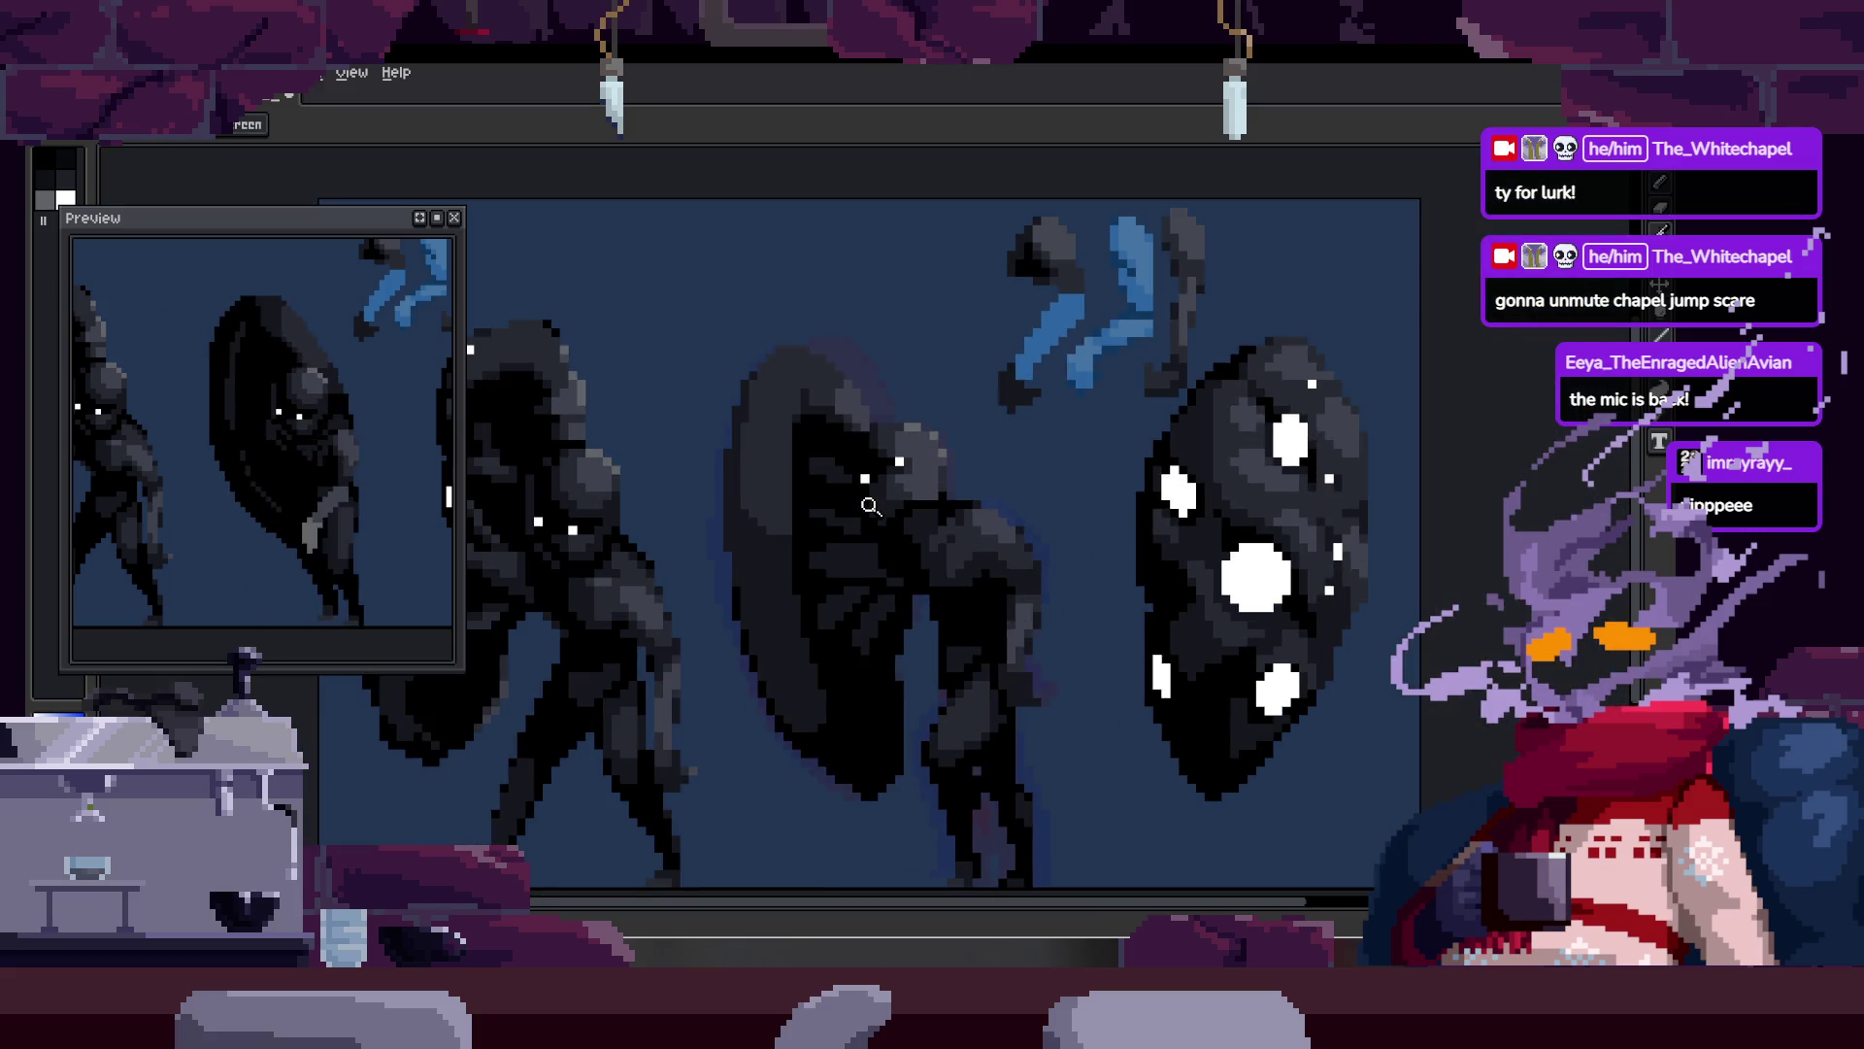
scroll(797, 516, up, 3)
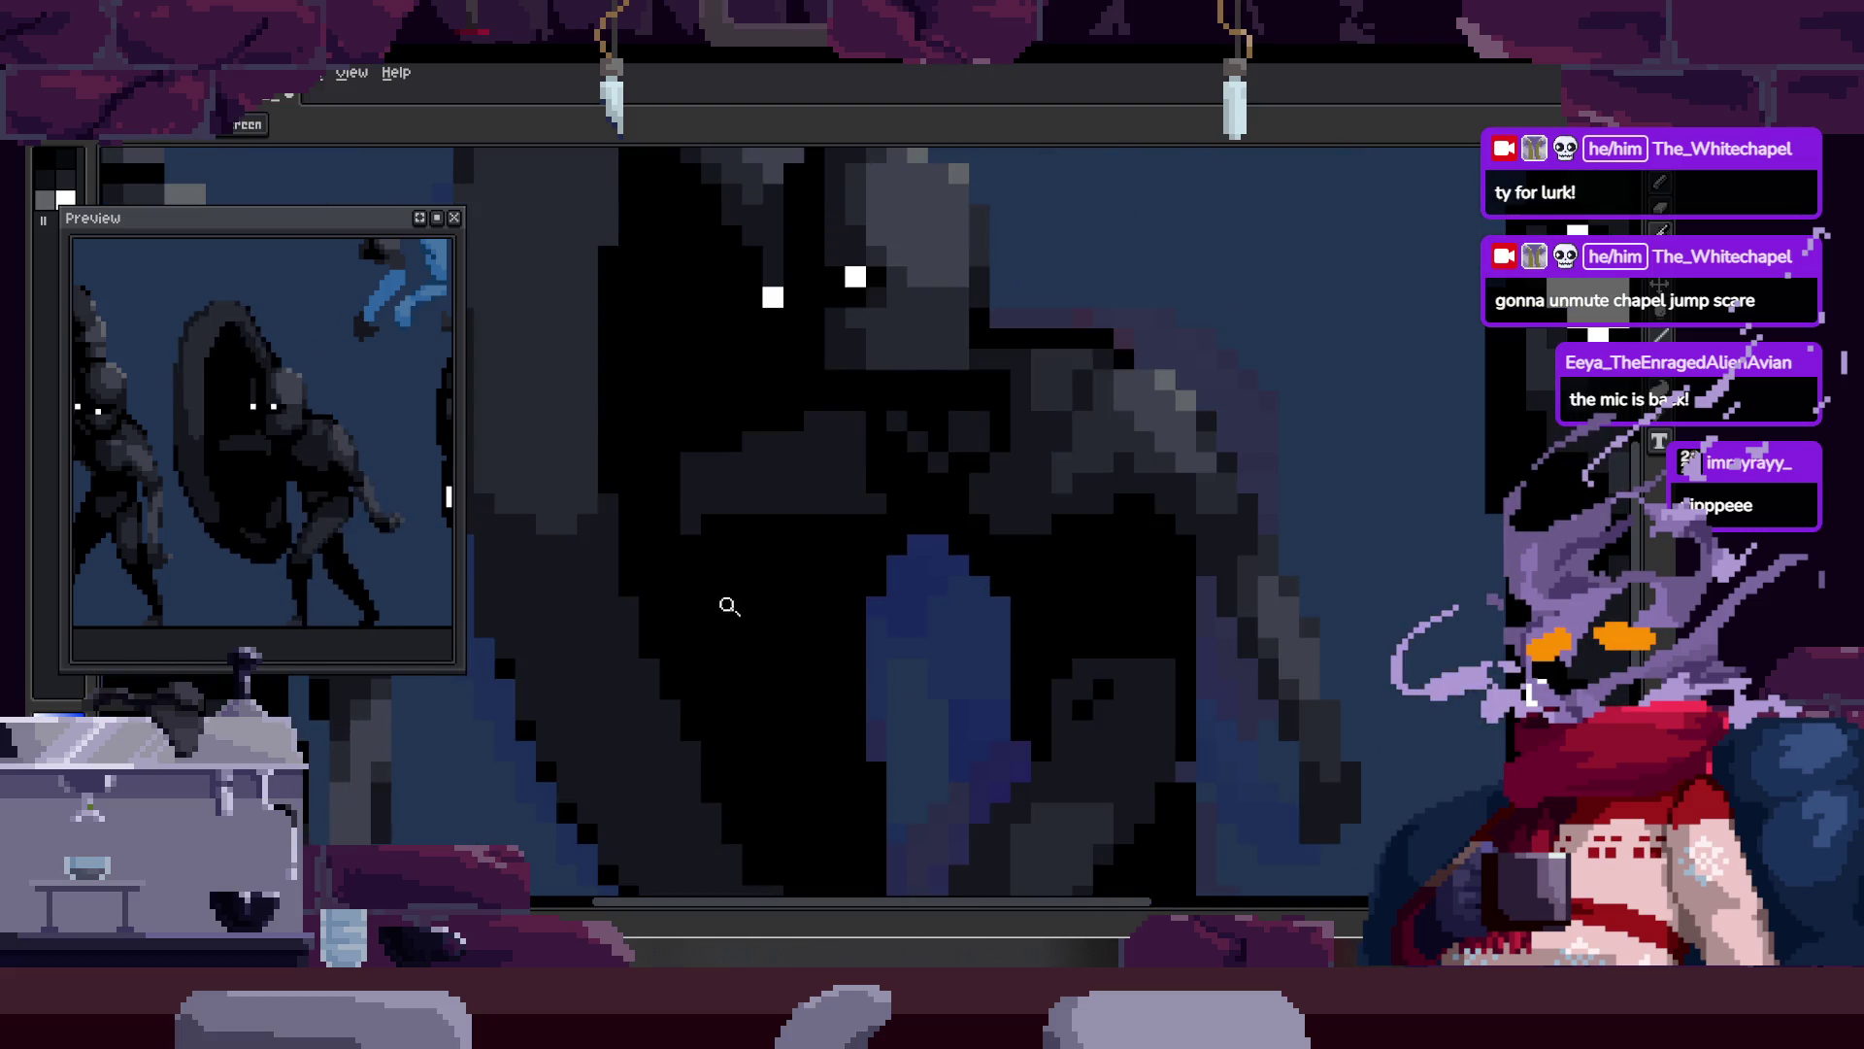
scroll(716, 590, up, 1)
Step: Add grey shading strokes on the torso and inspect the chest up close
key(b)
mouse_move(716, 591)
mouse_down()
mouse_move(766, 533)
mouse_move(707, 632)
mouse_up()
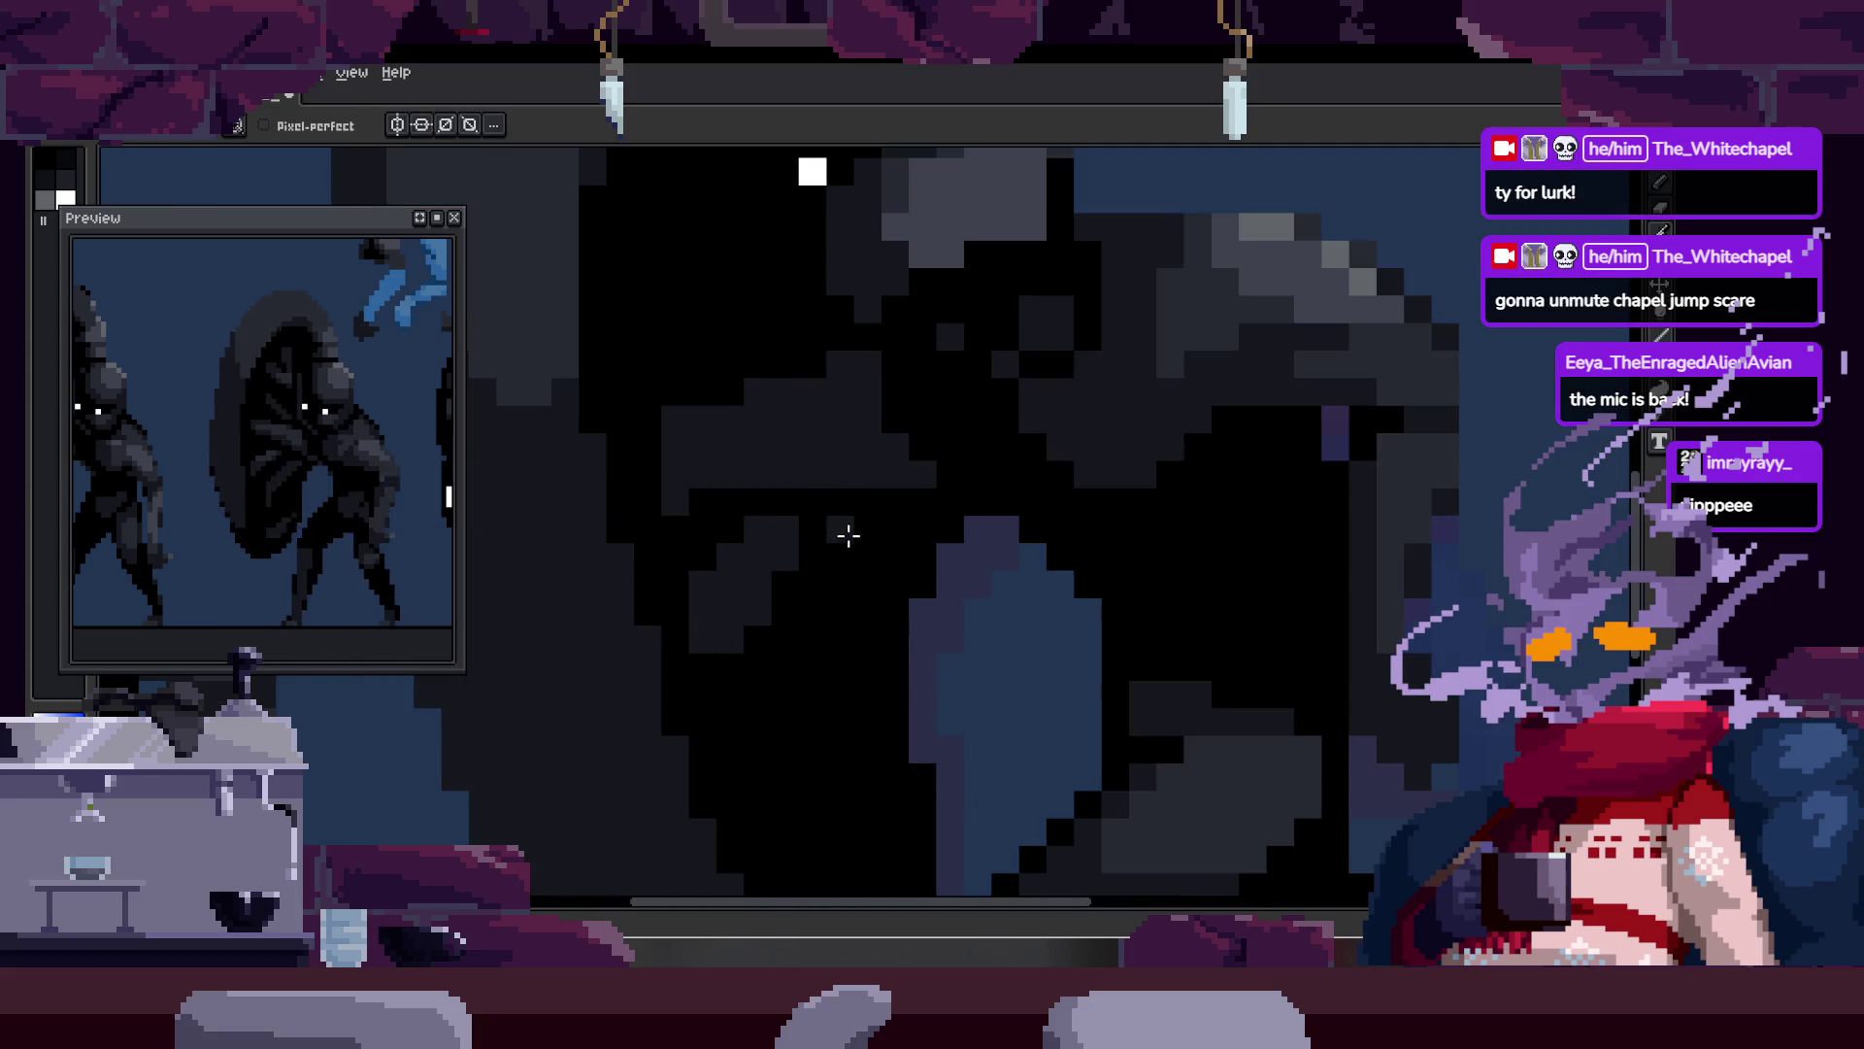
key(z)
click(822, 537)
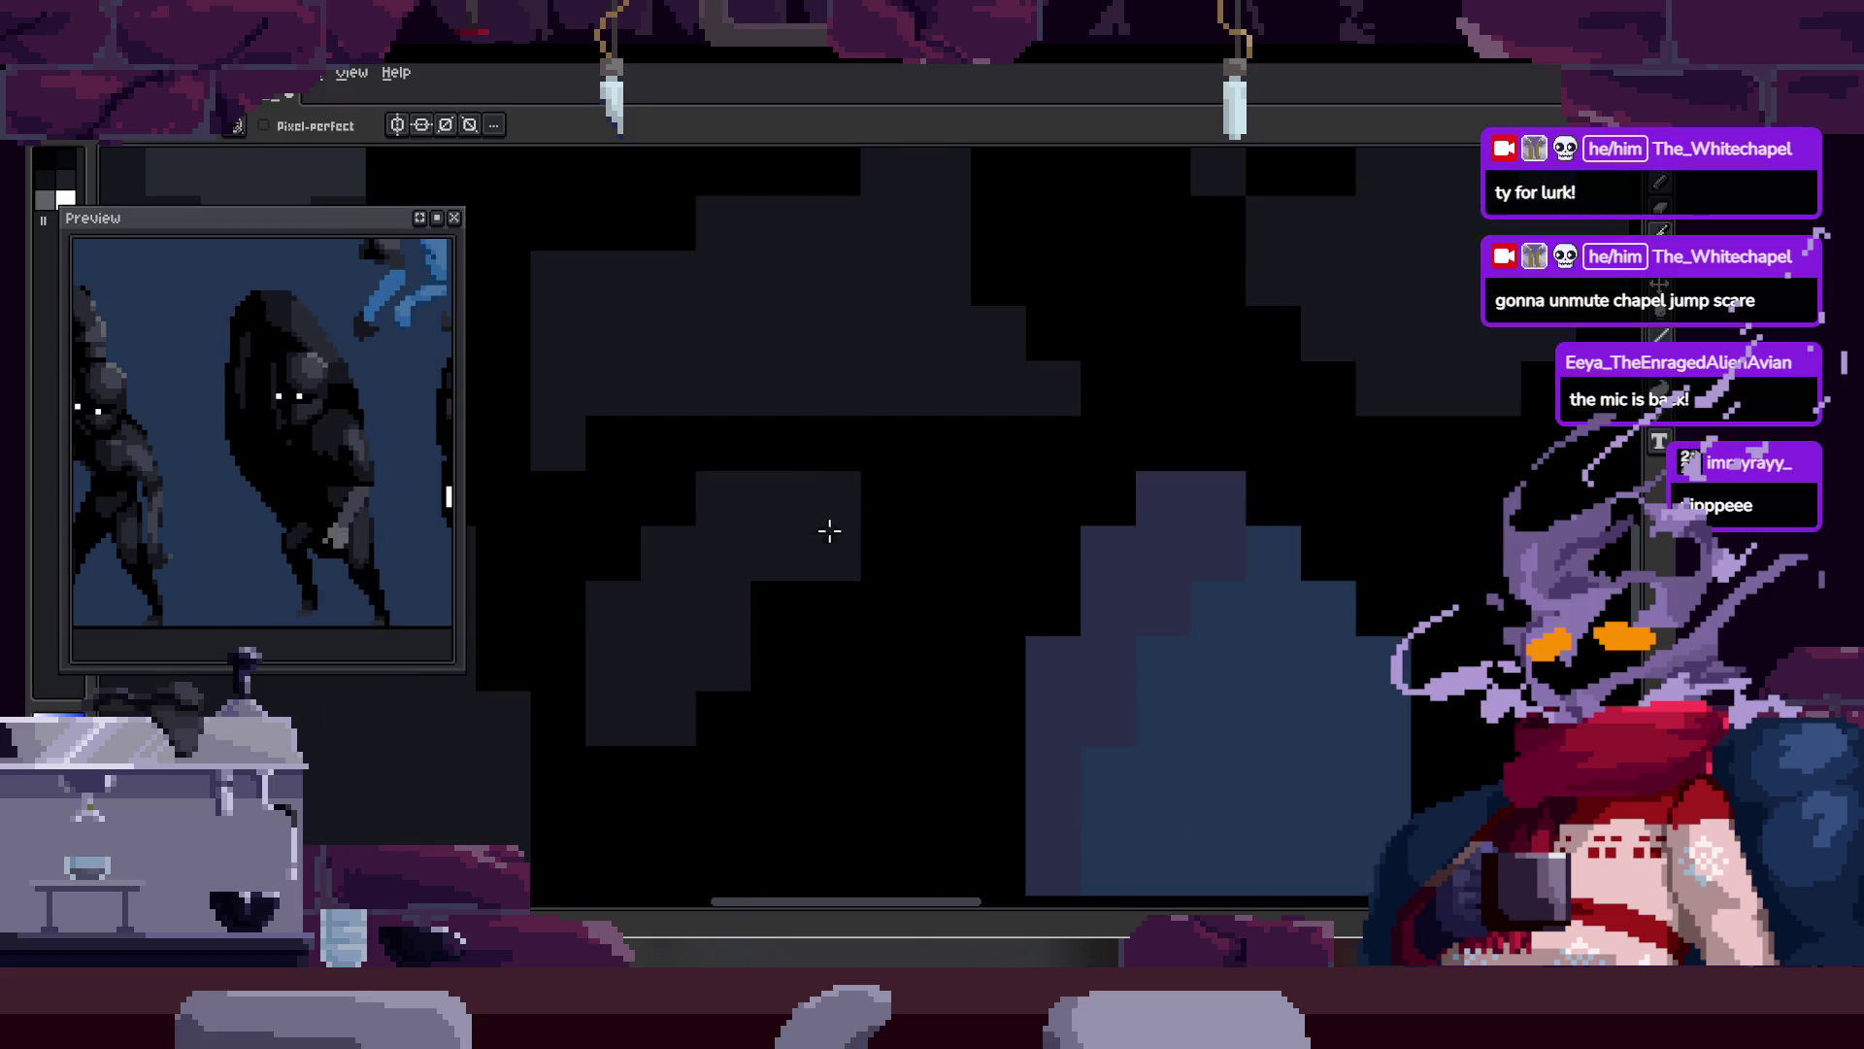
key(b)
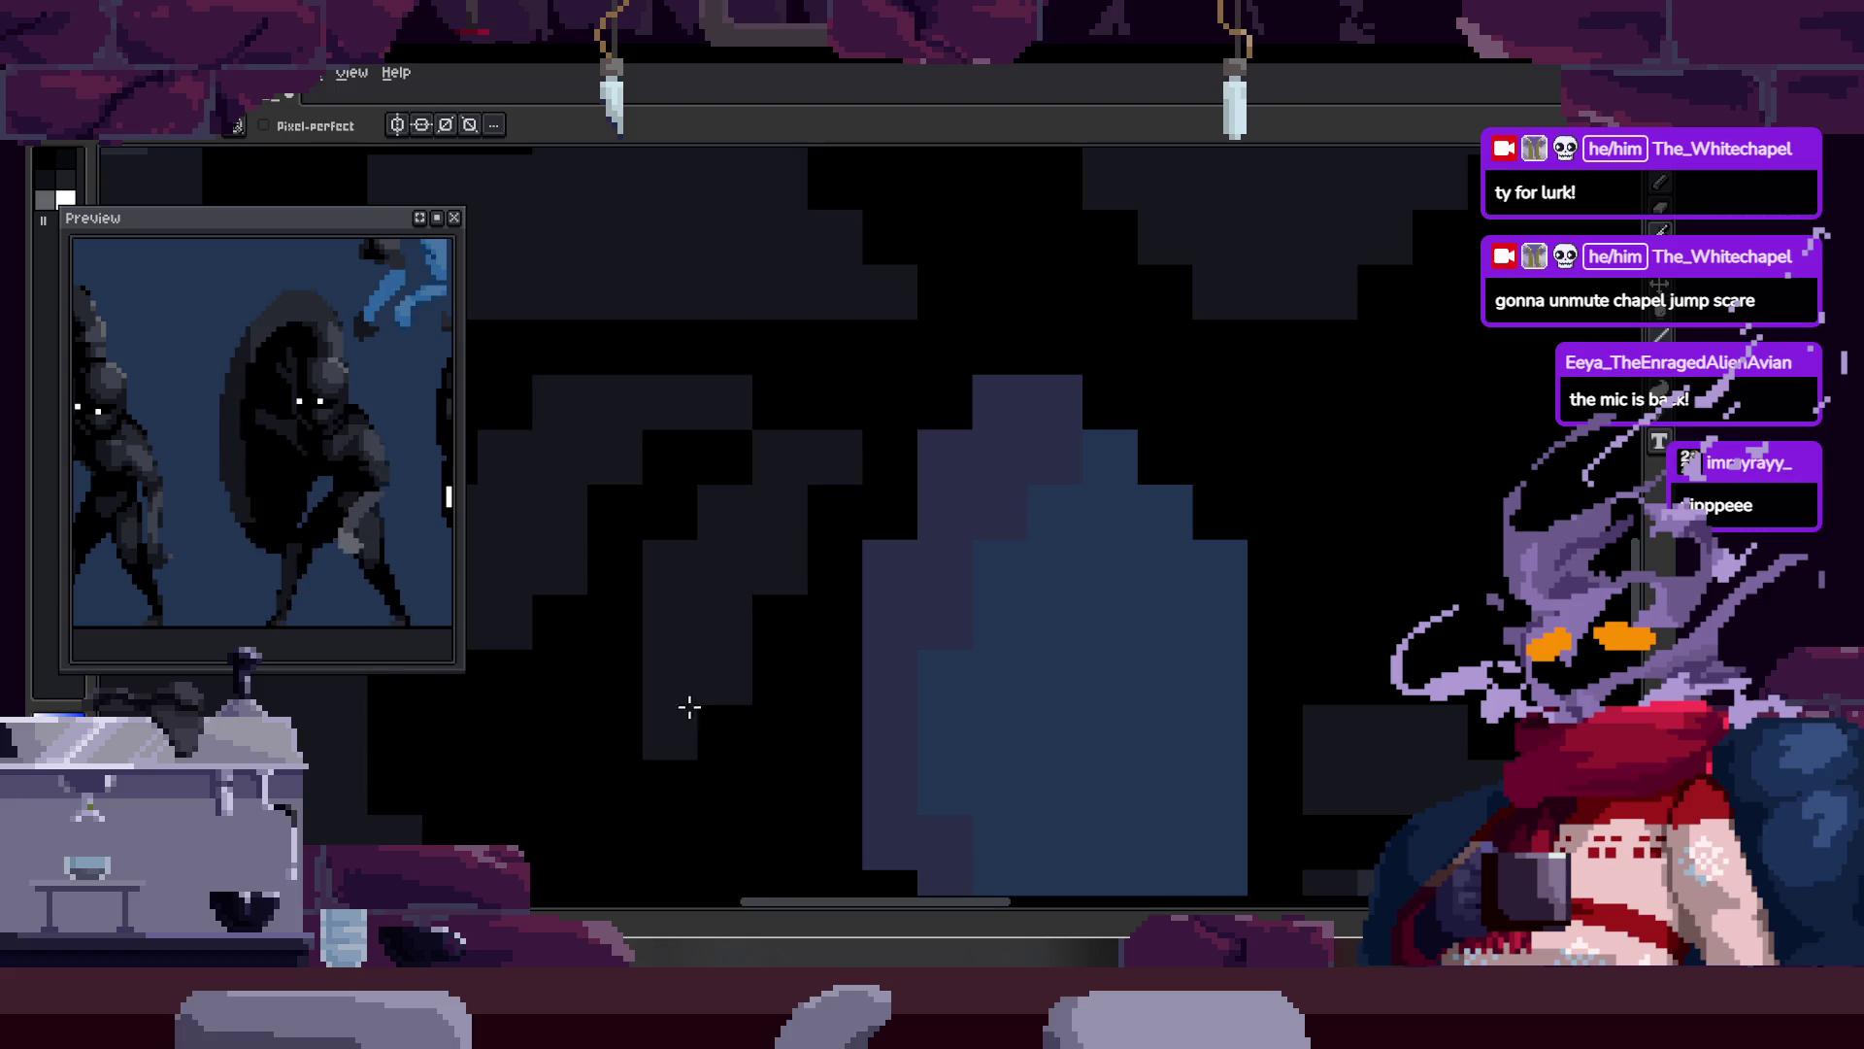
key(z)
scroll(876, 595, down, 3)
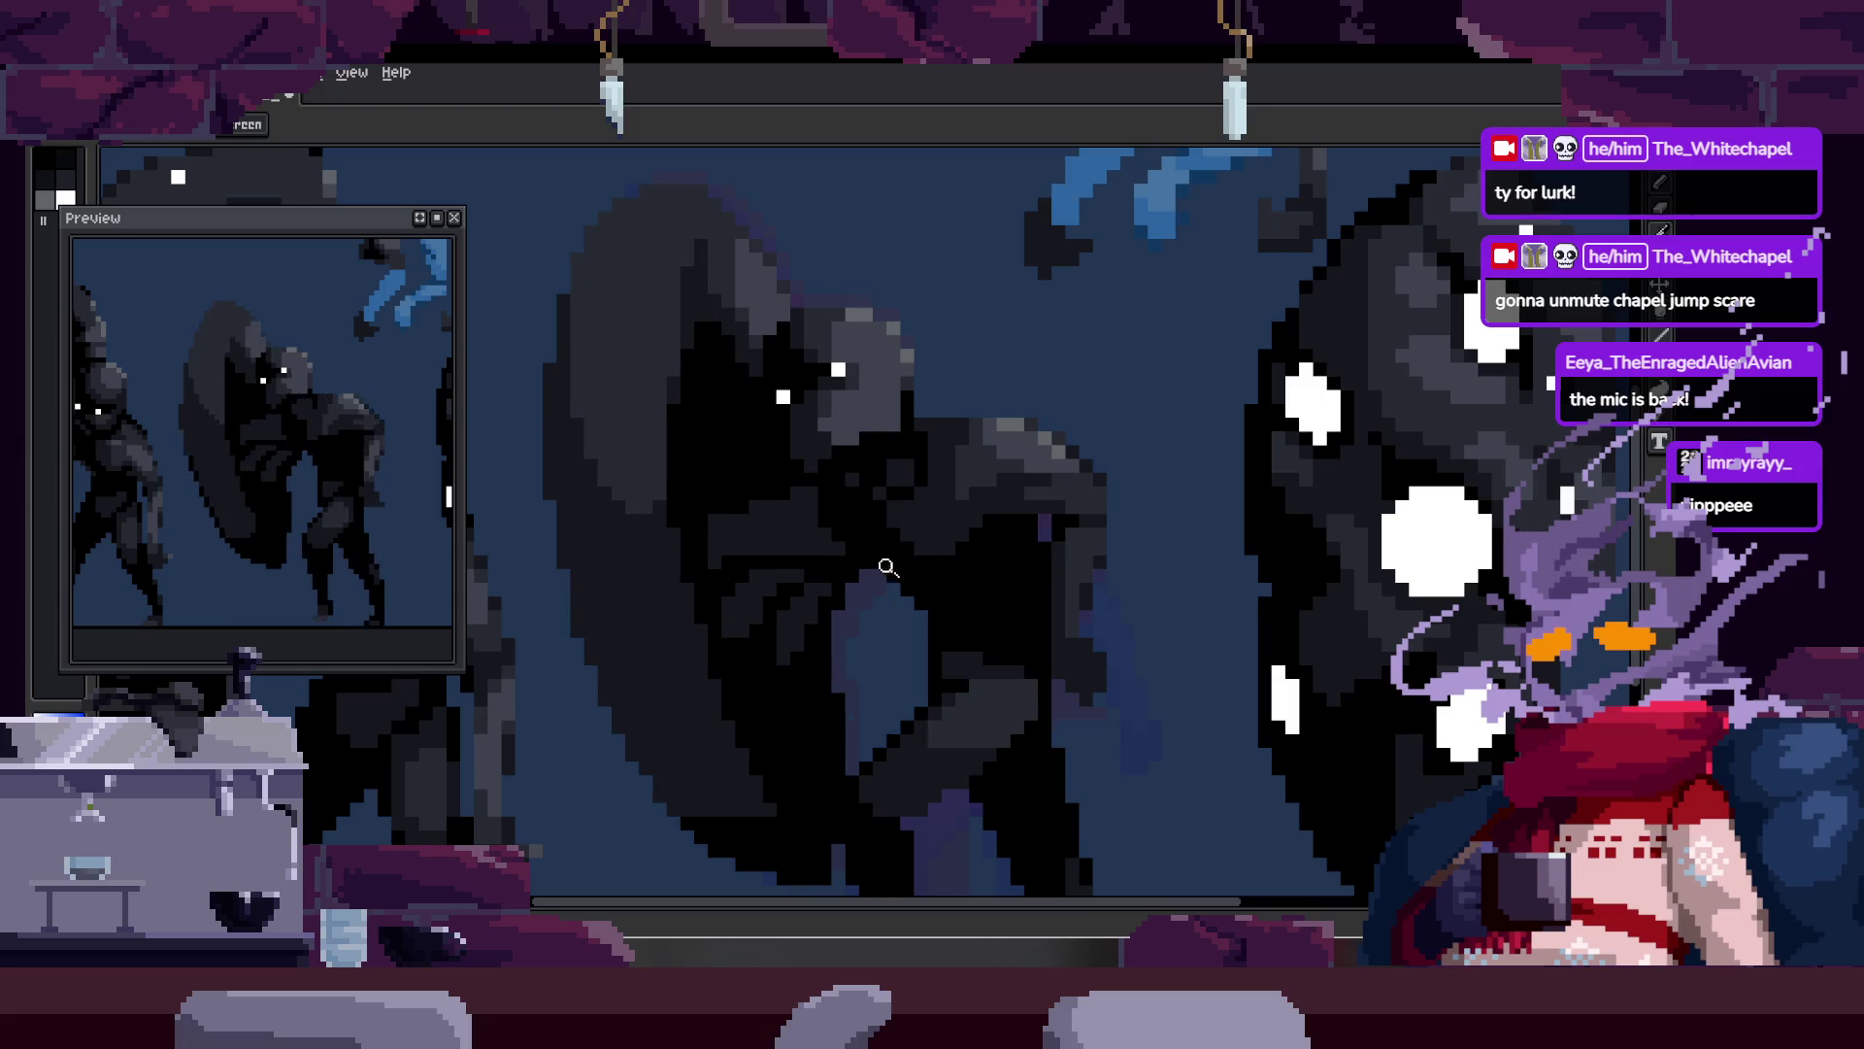
Step: Lasso a patch of the chest shading, deselect with Ctrl+D, and zoom out to the whole figure
click(772, 627)
right_click(831, 580)
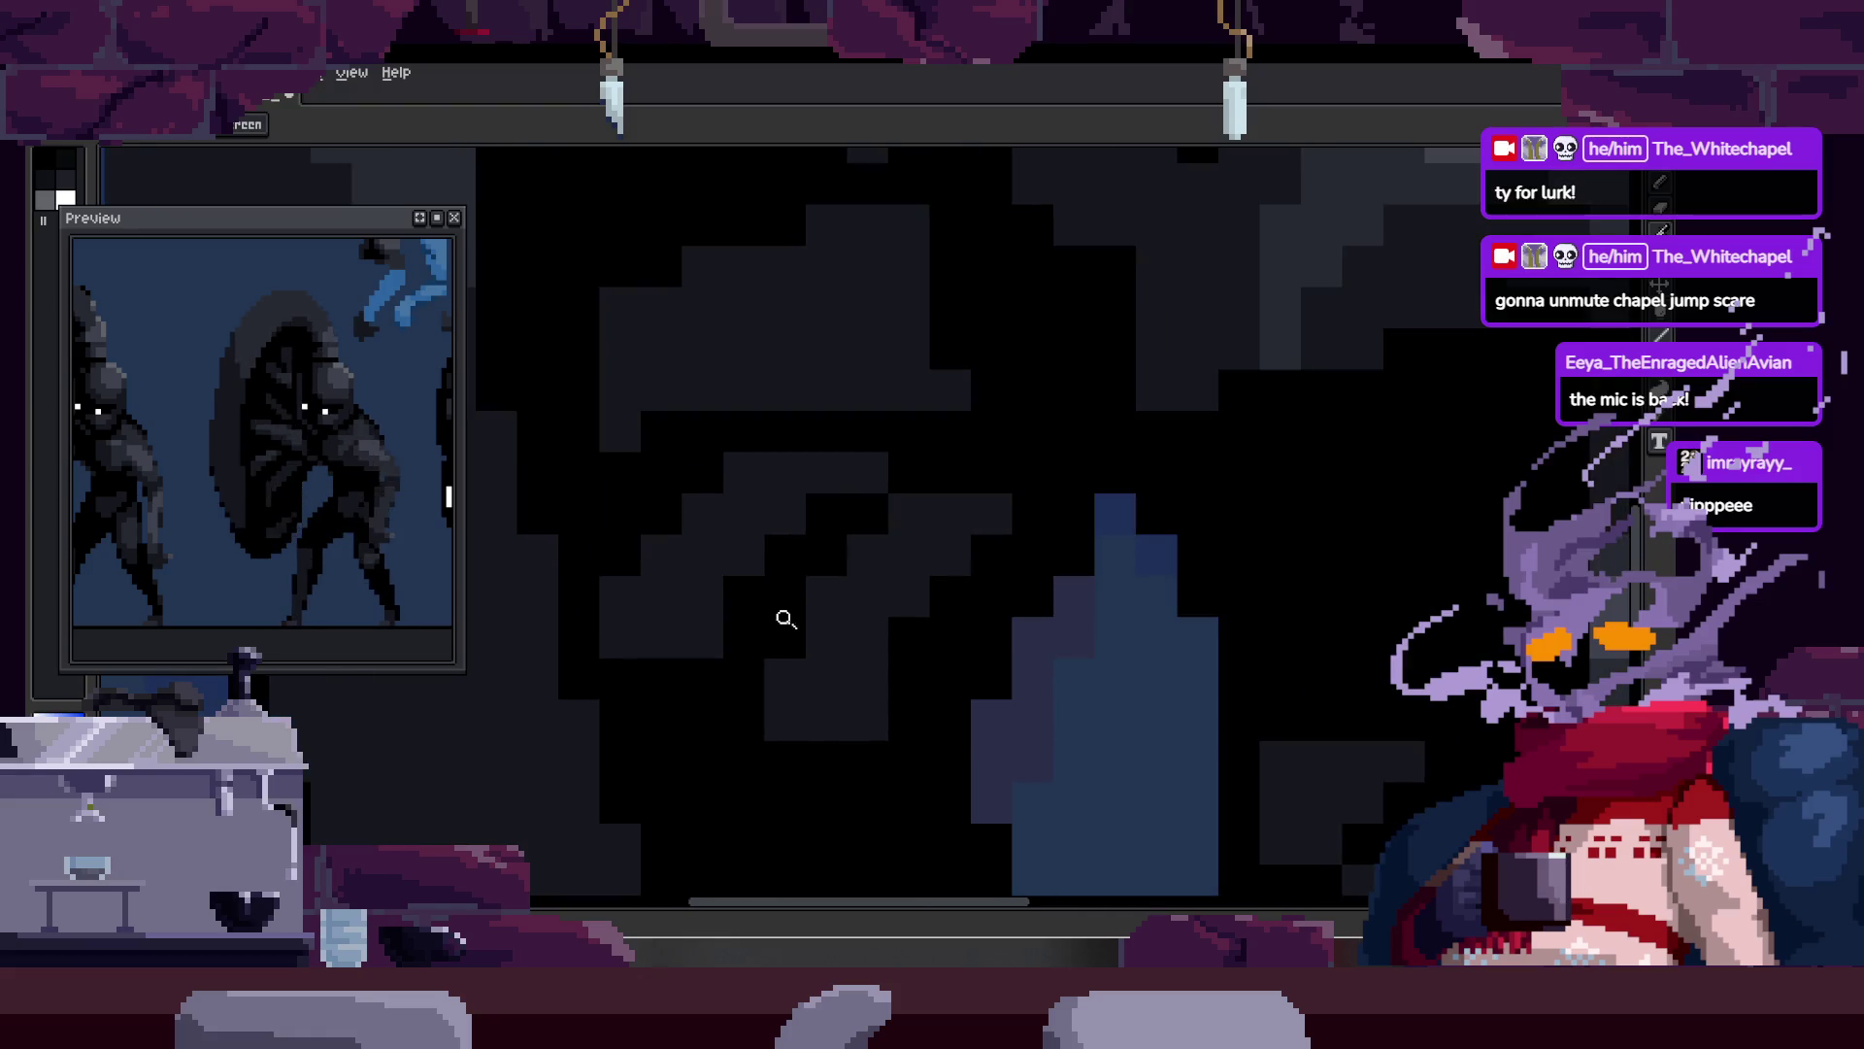
click(783, 616)
key(b)
mouse_move(826, 431)
mouse_down()
mouse_move(606, 613)
mouse_move(907, 689)
mouse_move(936, 470)
mouse_up()
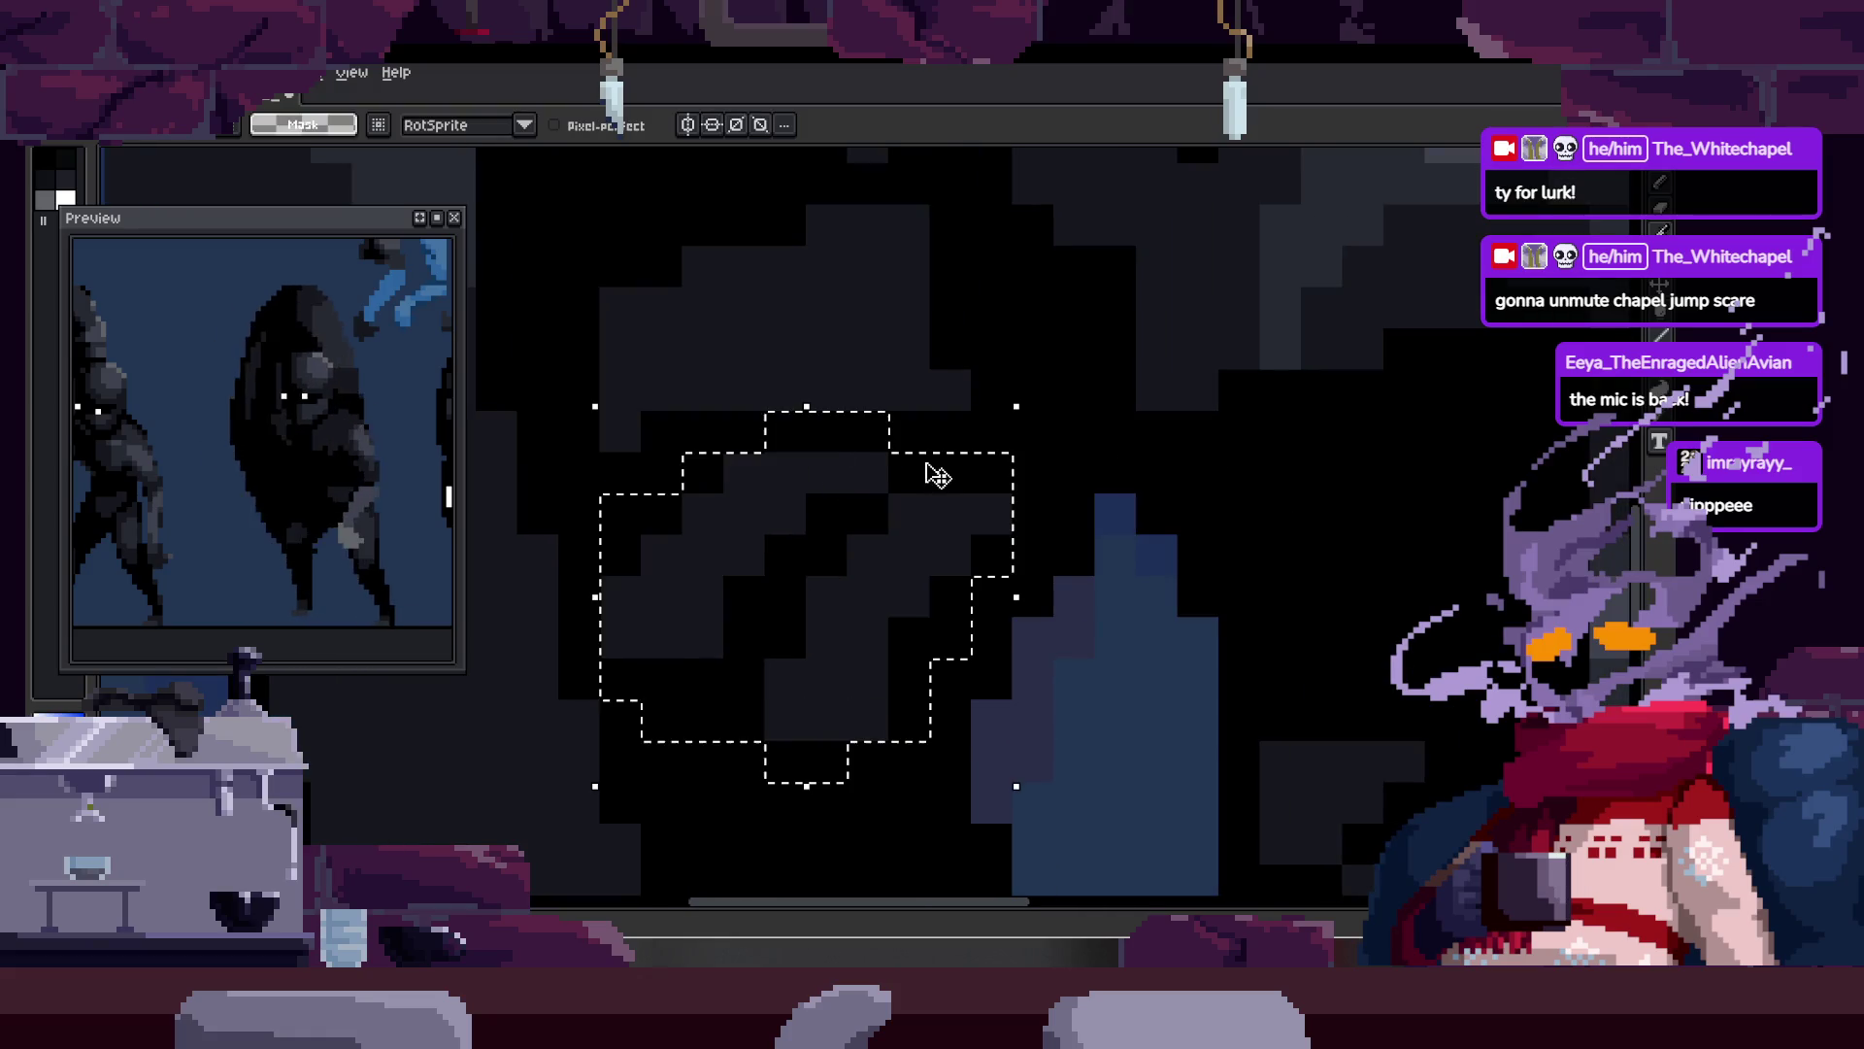
key(ctrl+d)
key(z)
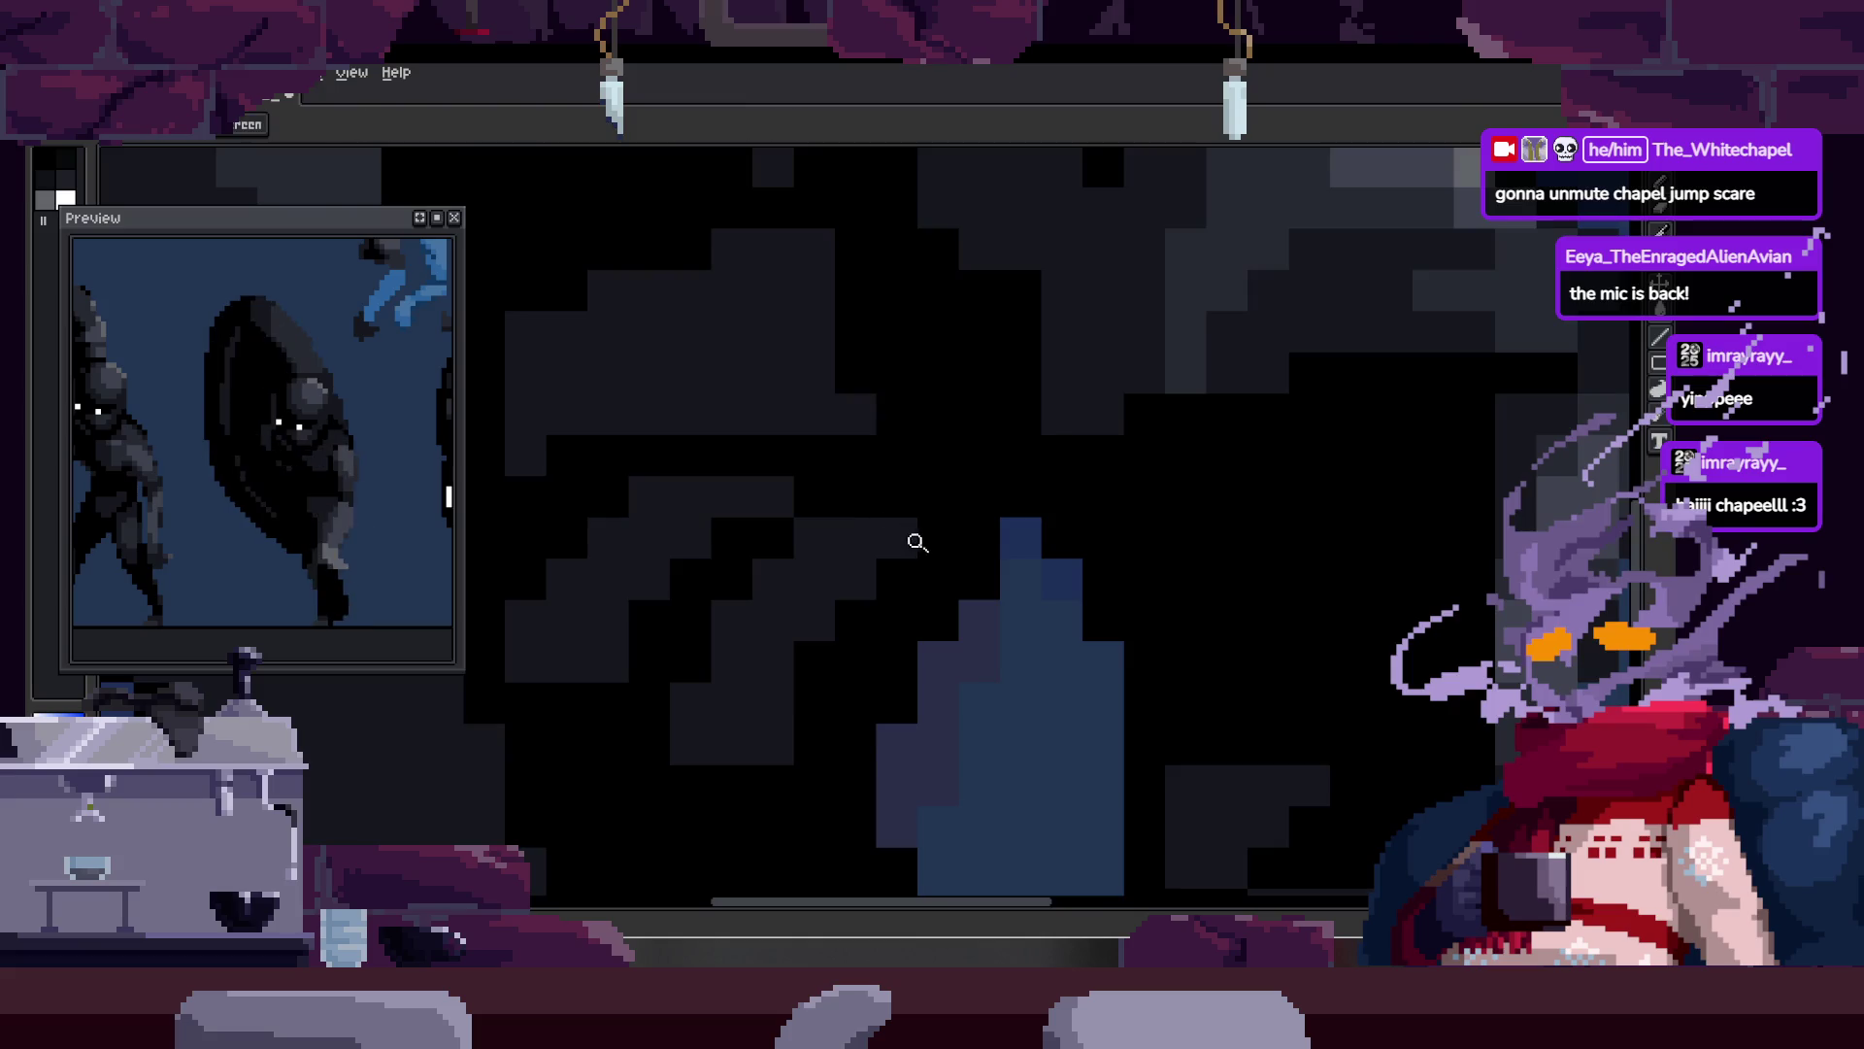
right_click(912, 541)
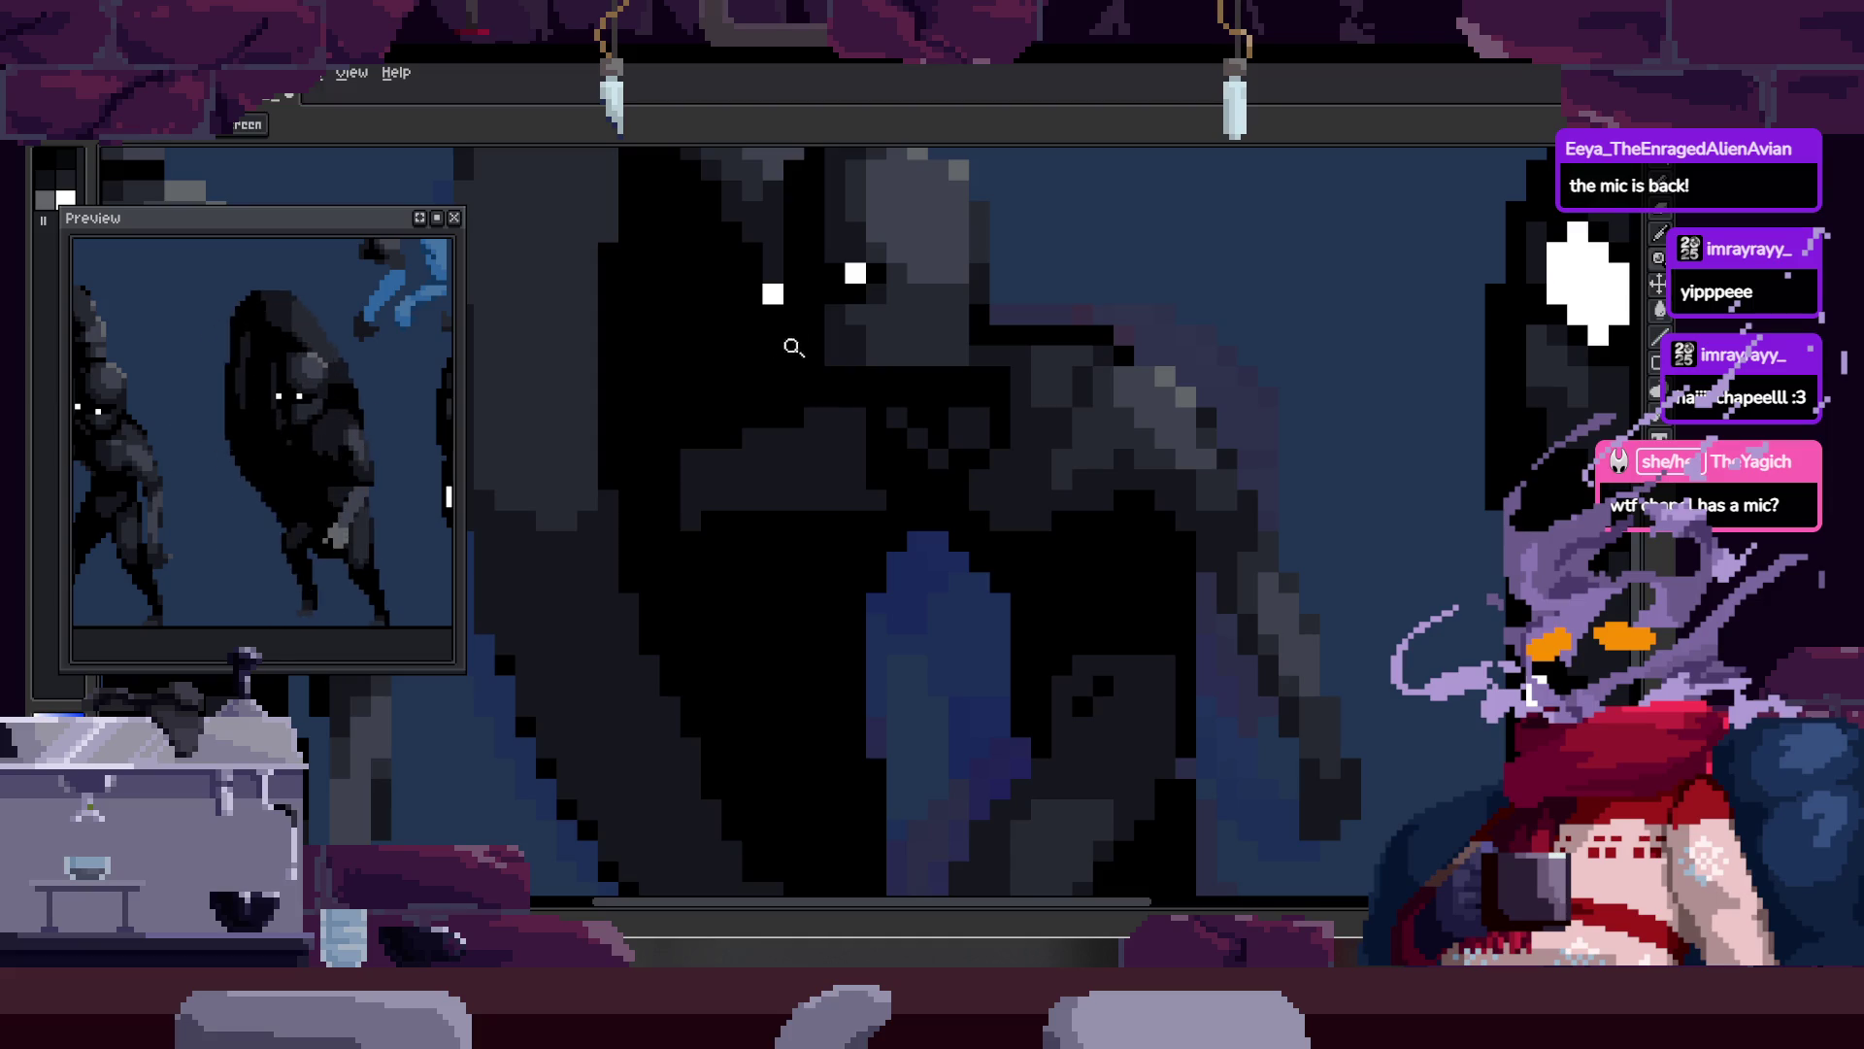
Step: Zoom in on the creature's face and draw a dark pencil stroke across it
click(819, 533)
key(b)
key(z)
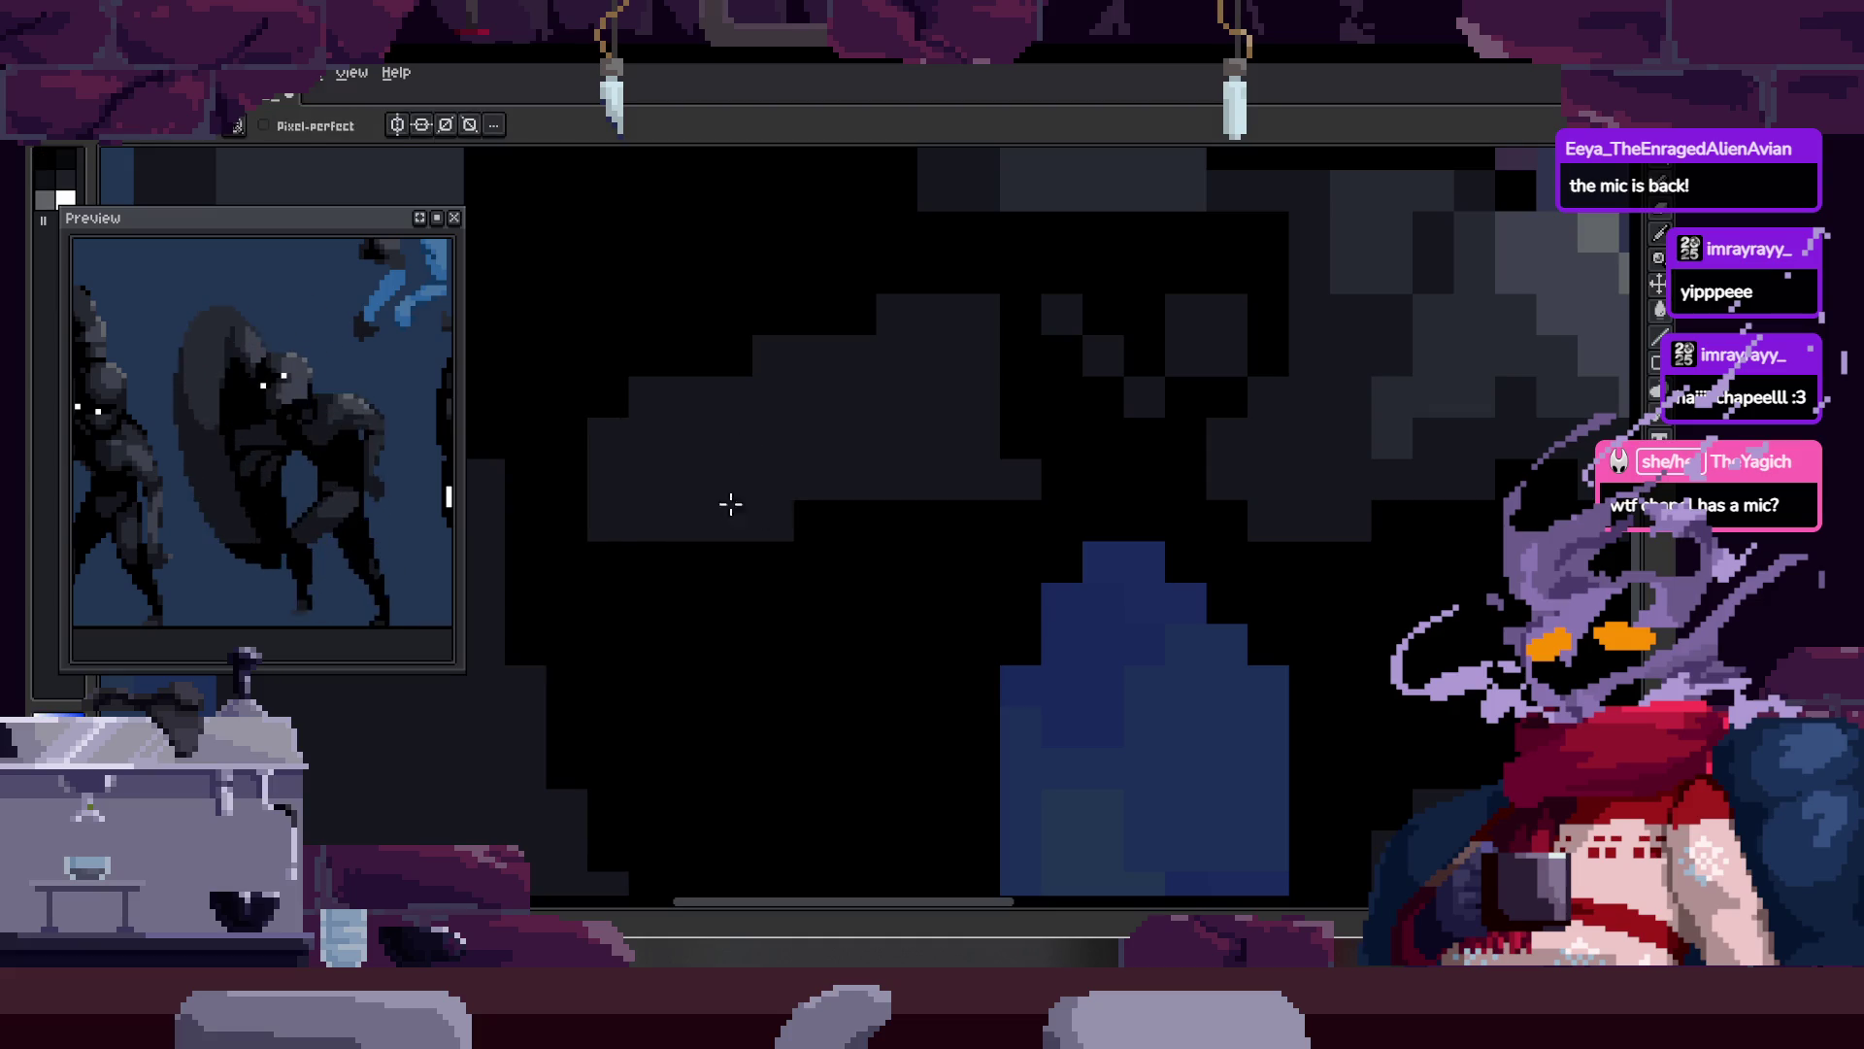
right_click(753, 503)
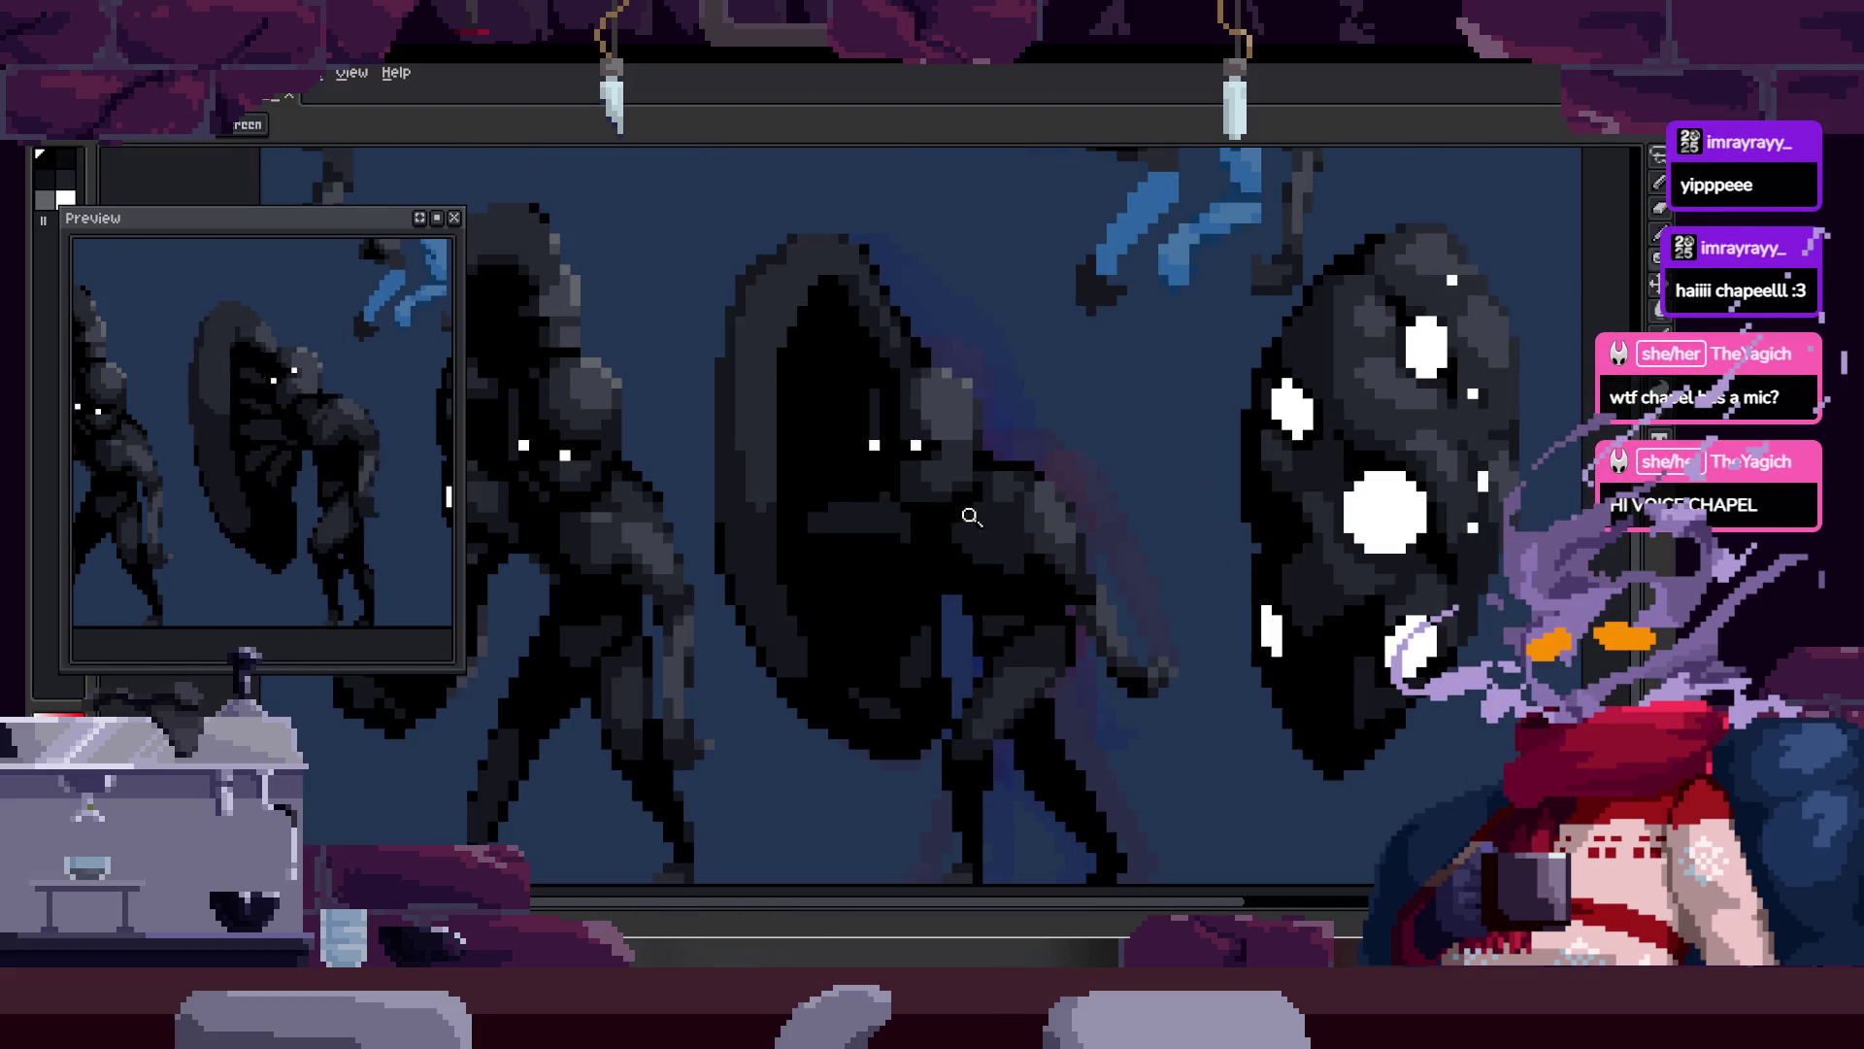
click(892, 485)
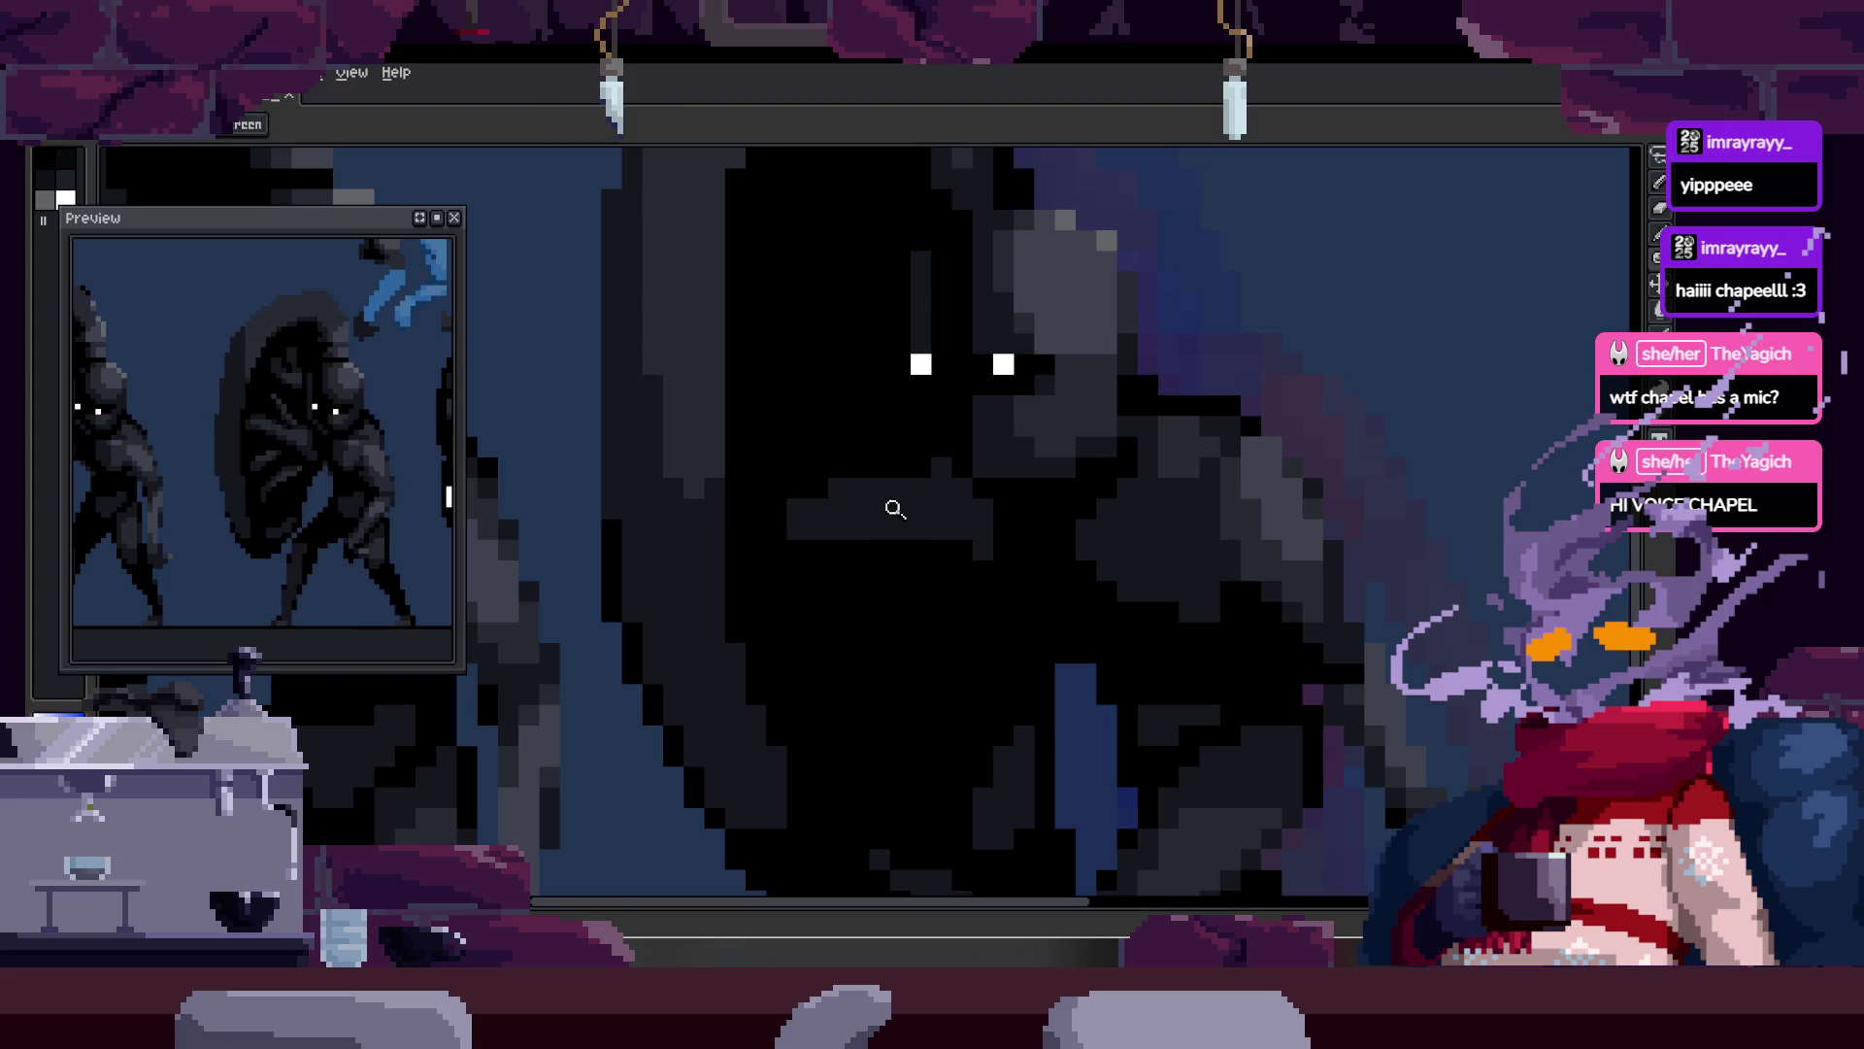
click(892, 504)
key(b)
drag(1062, 508, 999, 587)
Step: Bring the face into view and paint dark shading pixels below the eyes
key(z)
scroll(941, 528, down, 4)
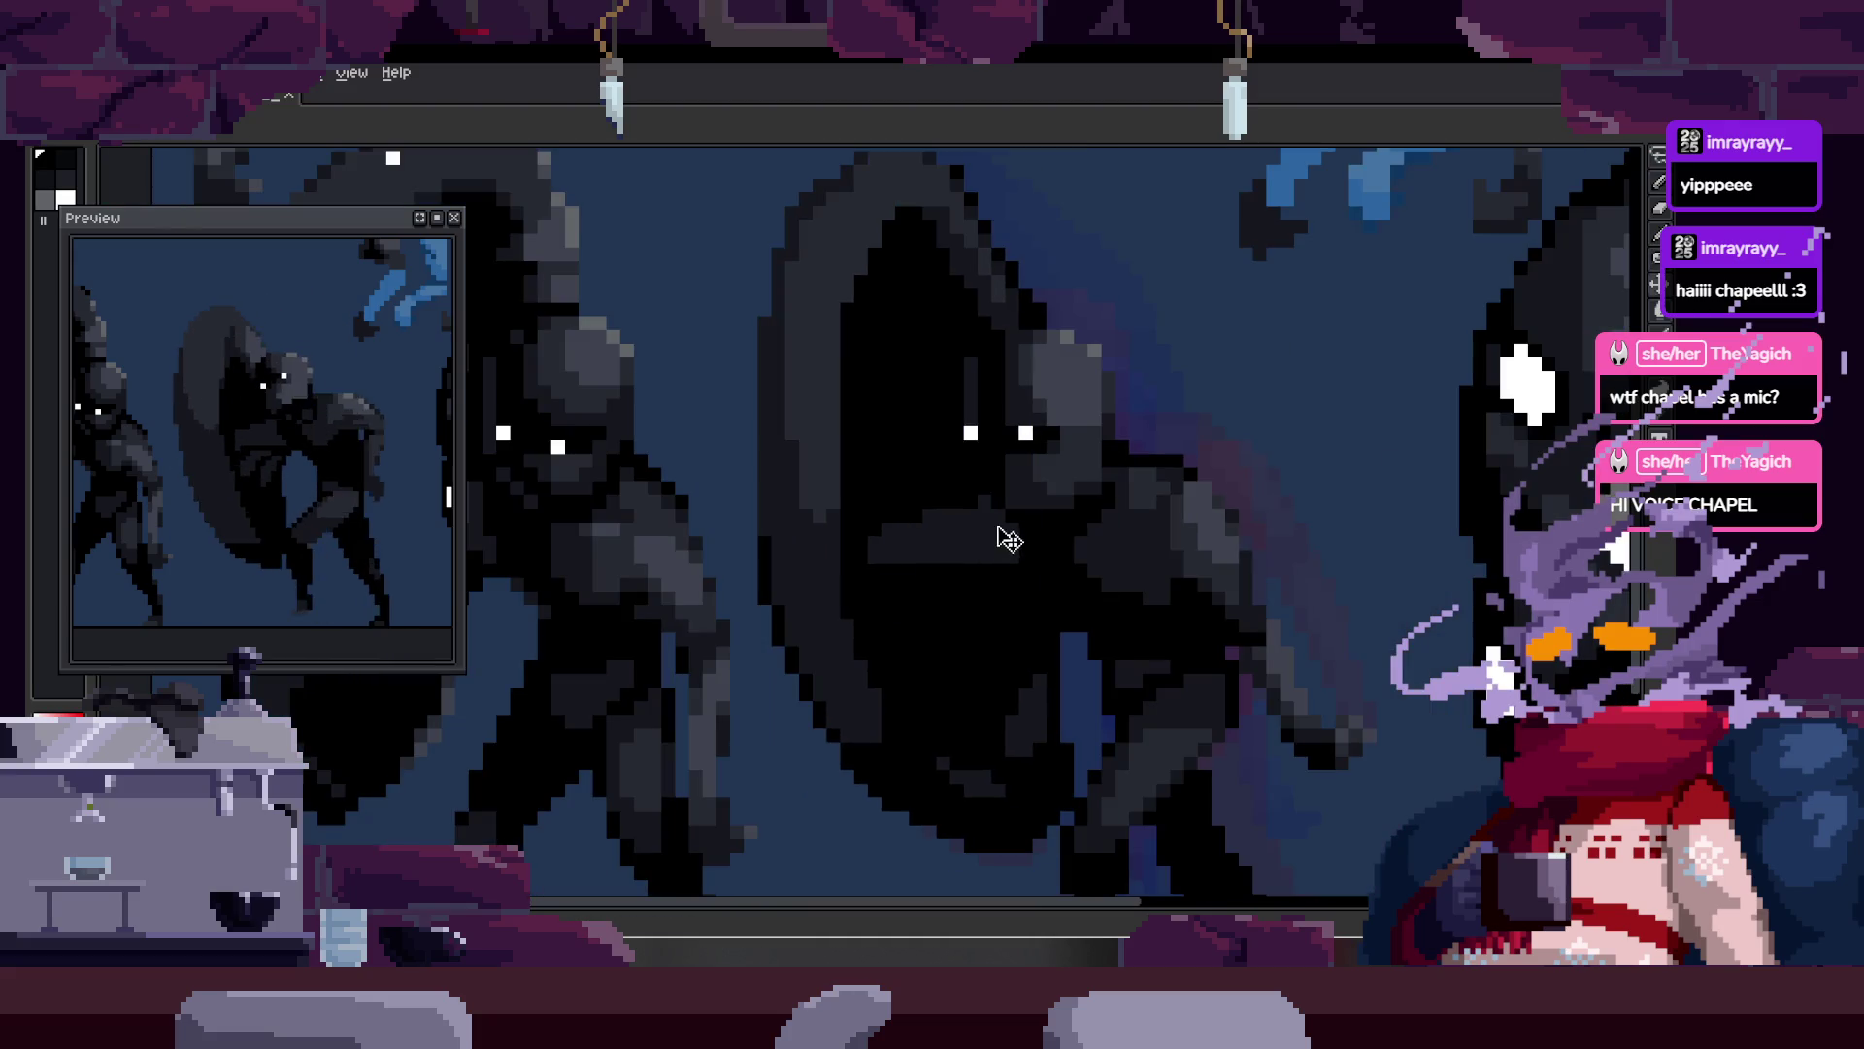
scroll(1003, 533, up, 4)
key(b)
scroll(998, 553, down, 1)
drag(999, 553, 961, 582)
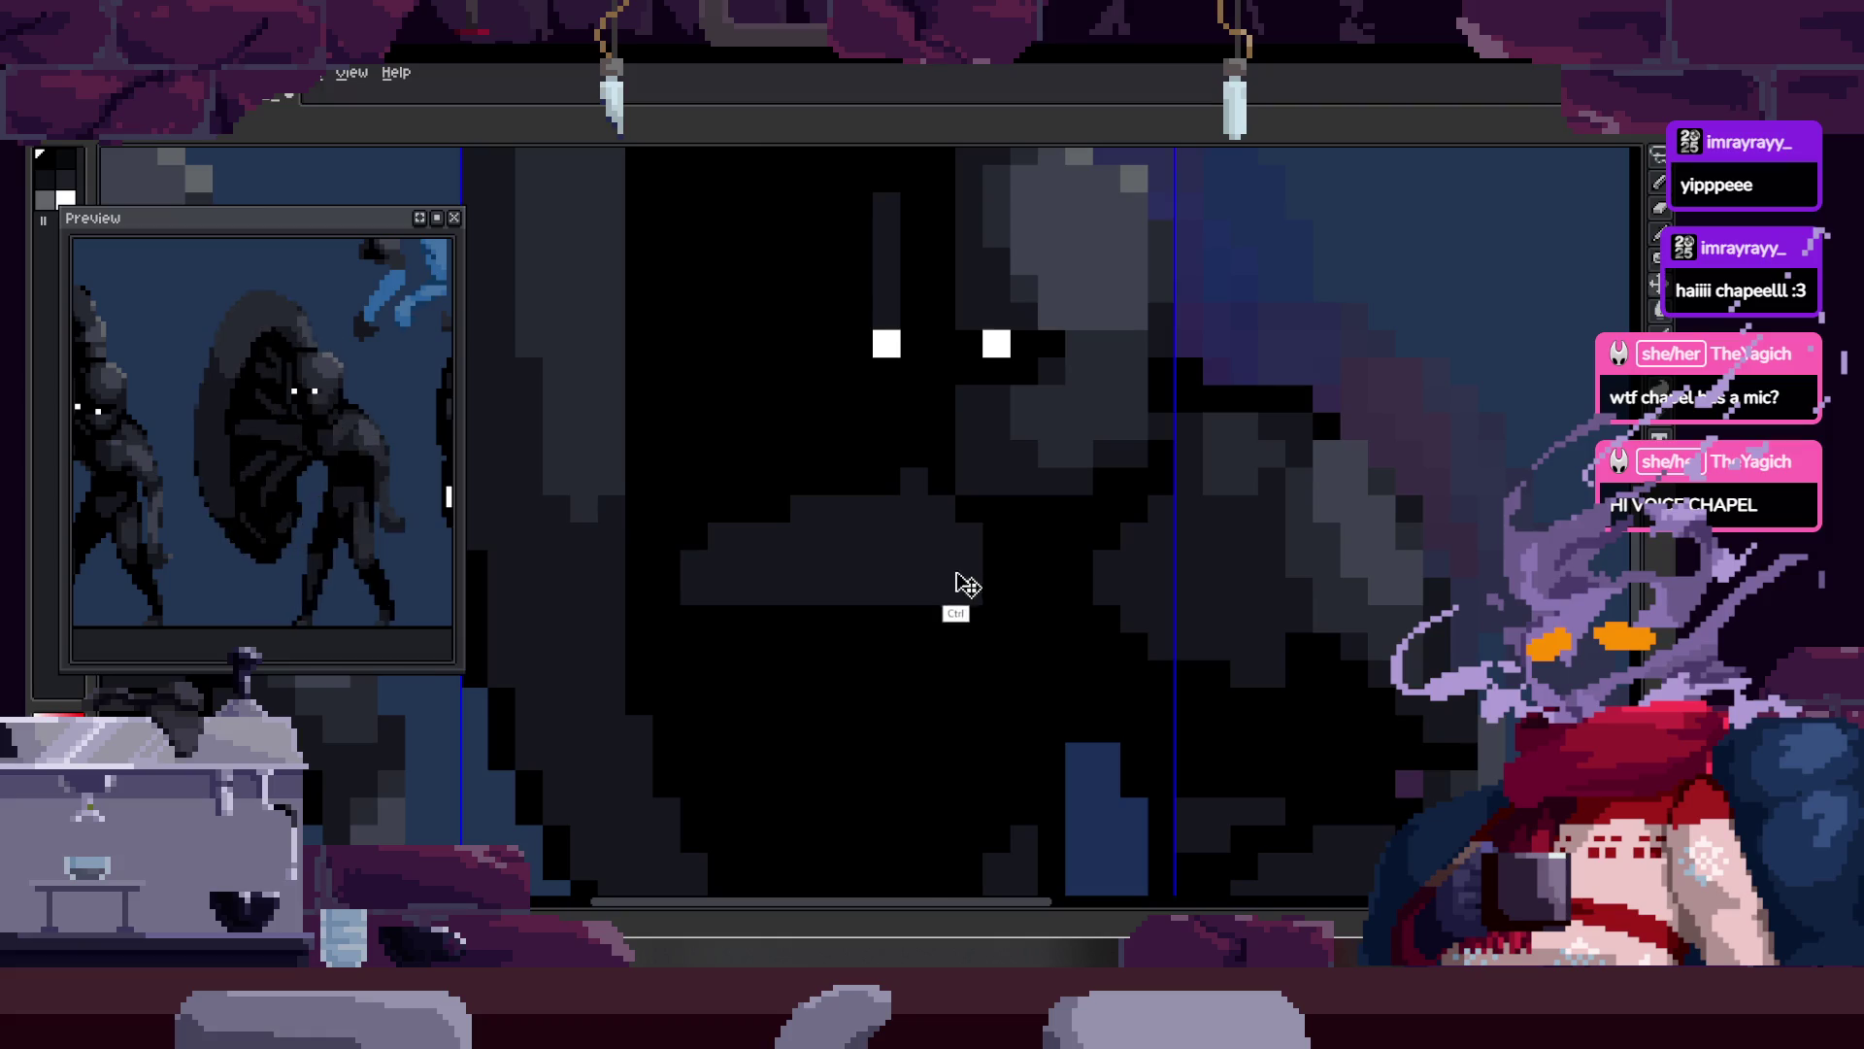
scroll(993, 502, up, 2)
click(907, 523)
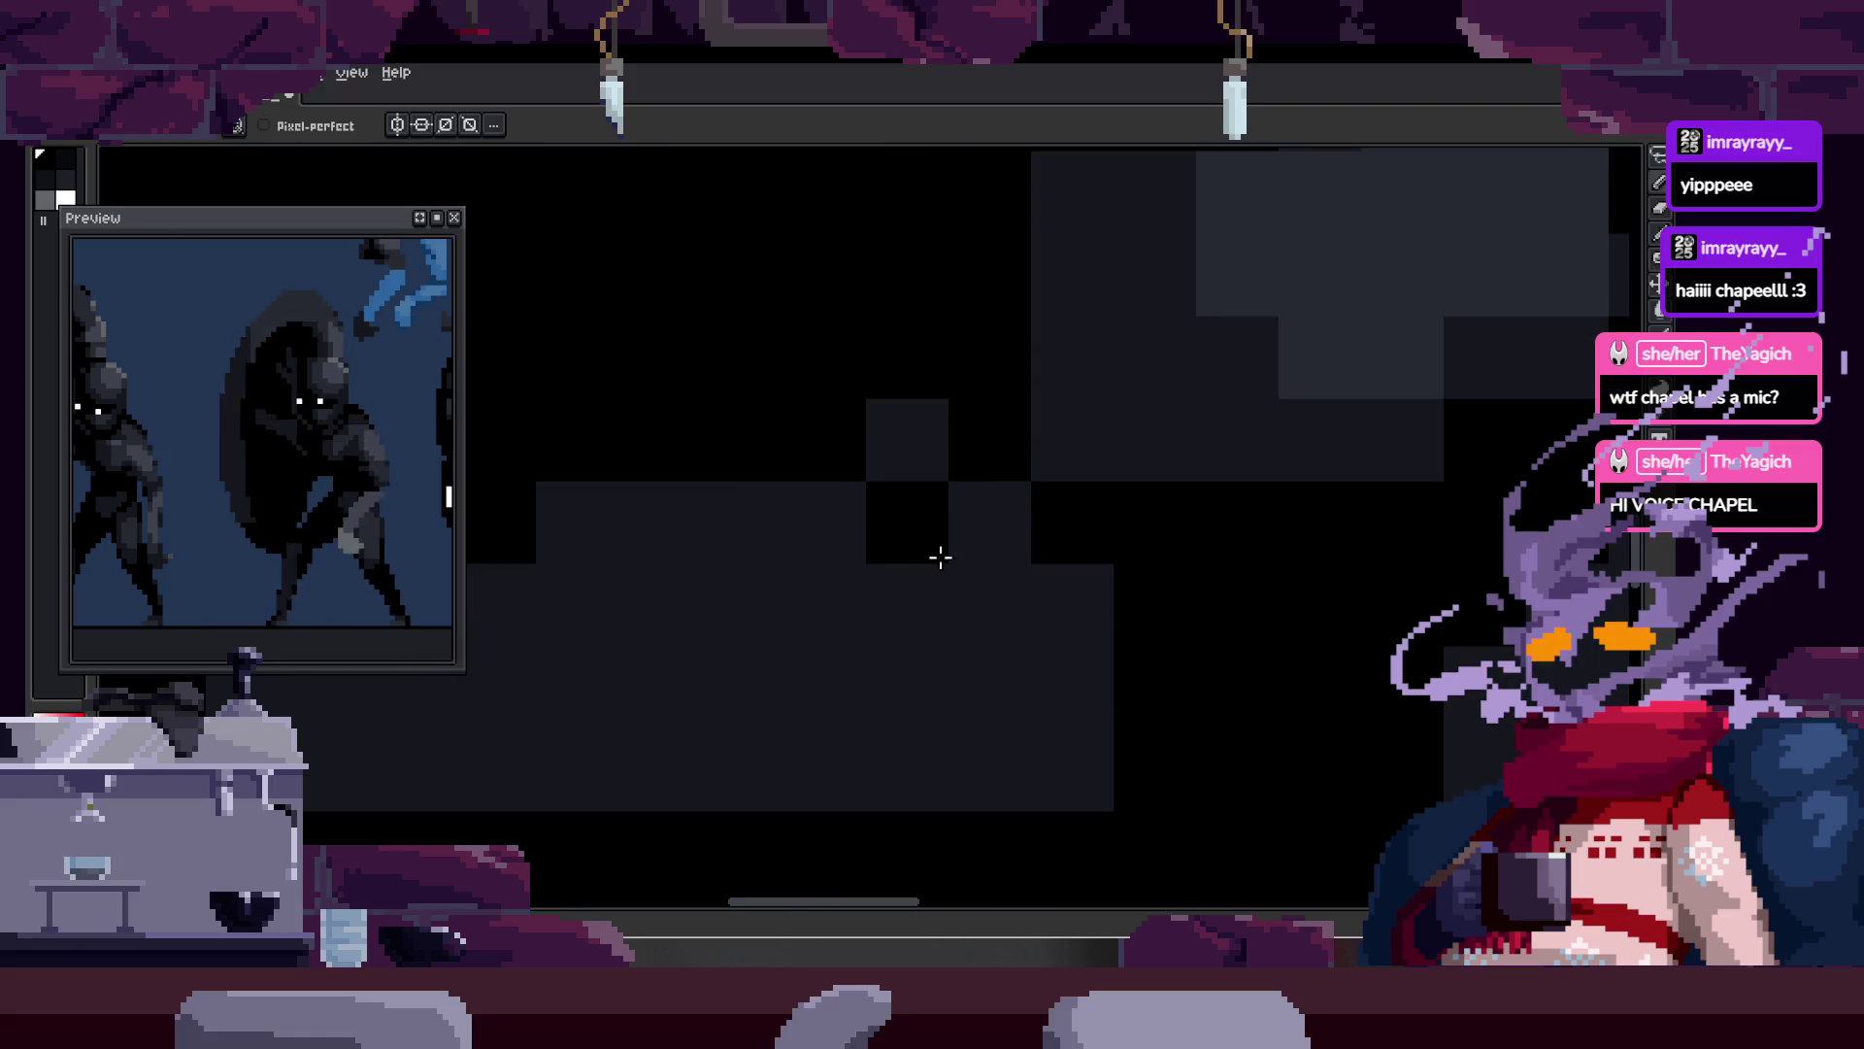
click(990, 604)
click(1040, 688)
click(1073, 604)
Step: Zoom in around the creature's eyes, then zoom back out to the whole figures
key(z)
scroll(1061, 664, down, 2)
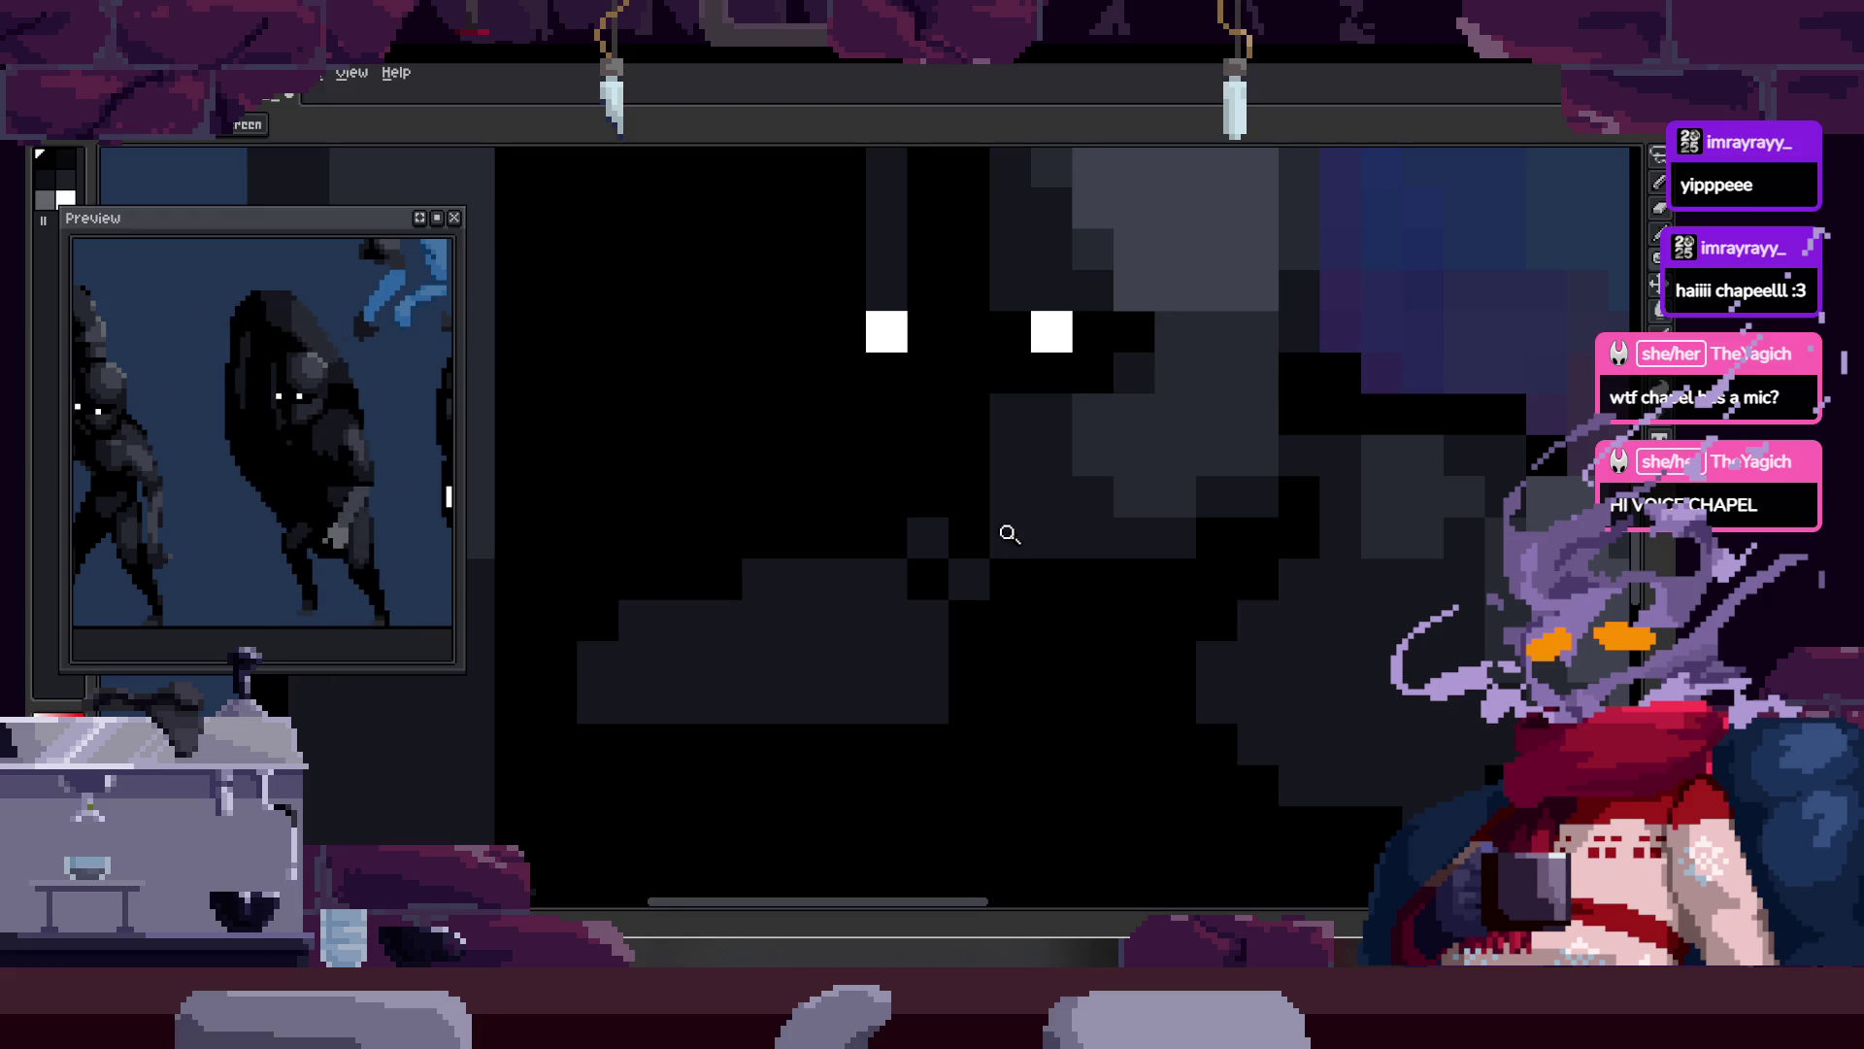
scroll(1010, 533, down, 2)
key(b)
scroll(1011, 583, up, 2)
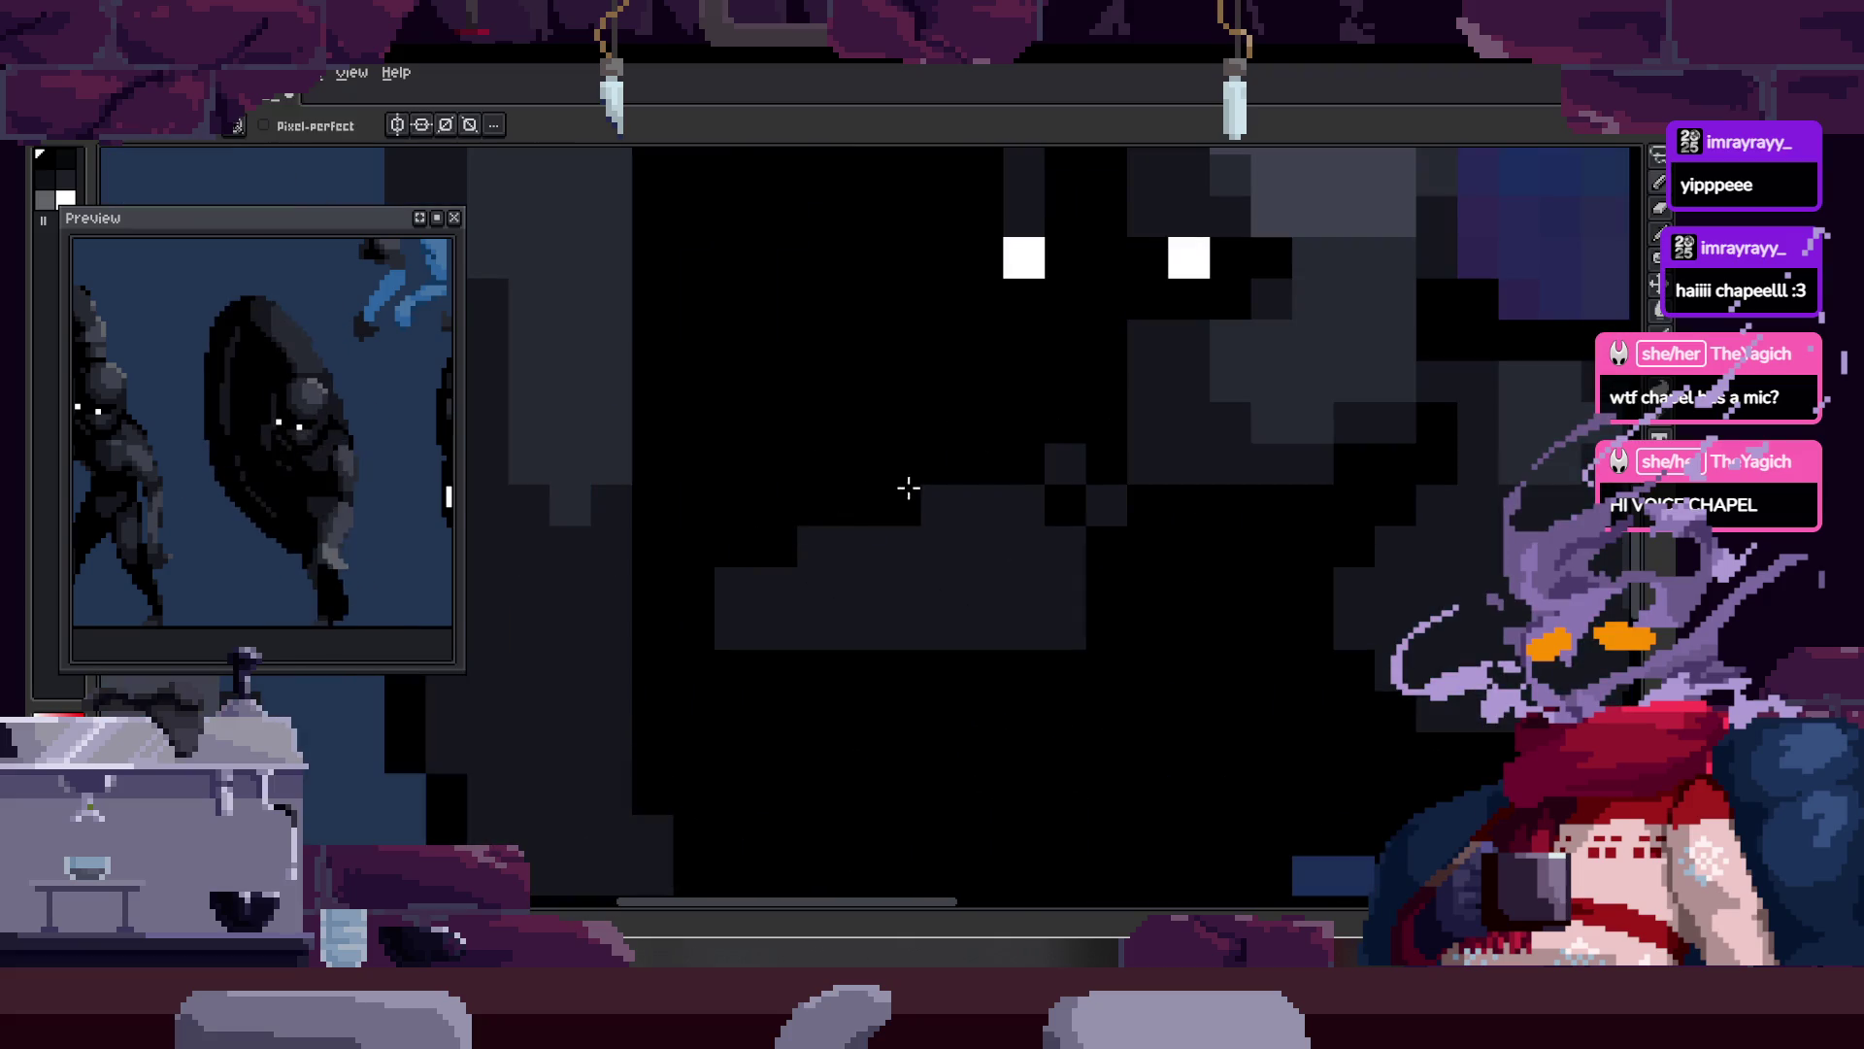
key(z)
scroll(923, 520, down, 3)
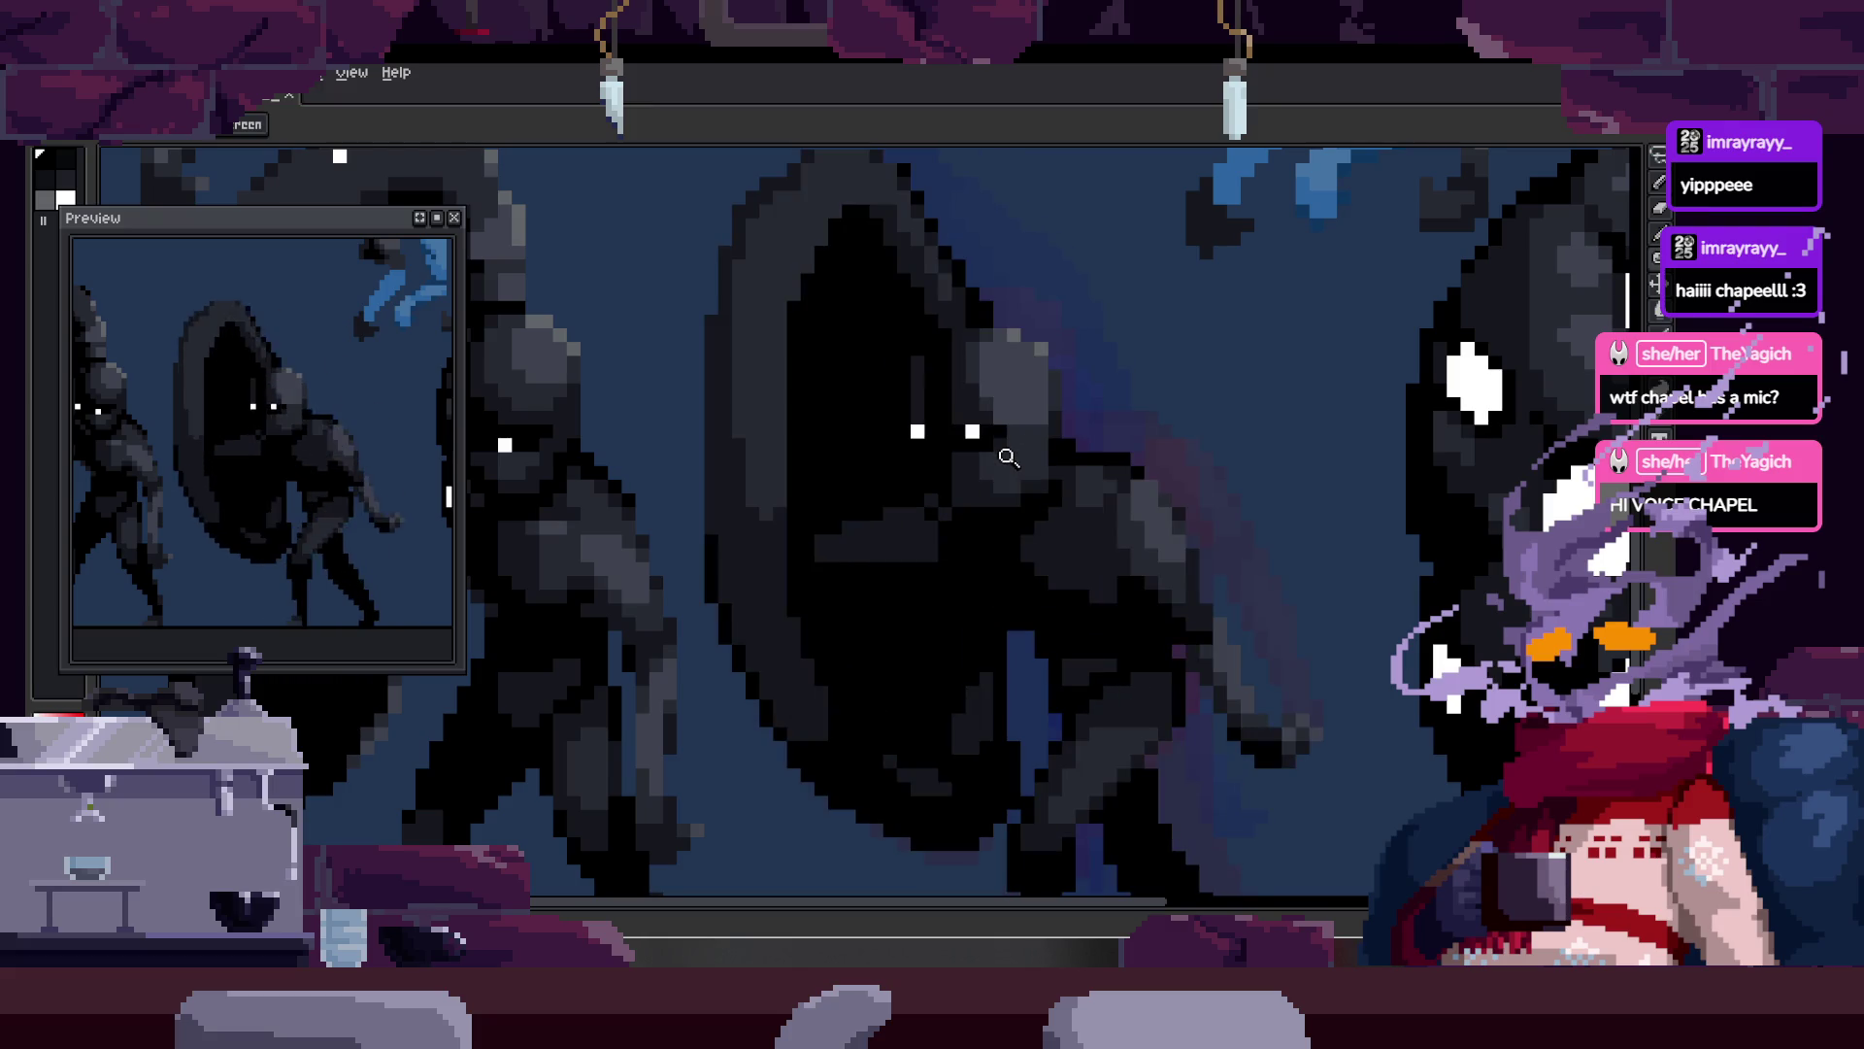
click(1006, 465)
key(b)
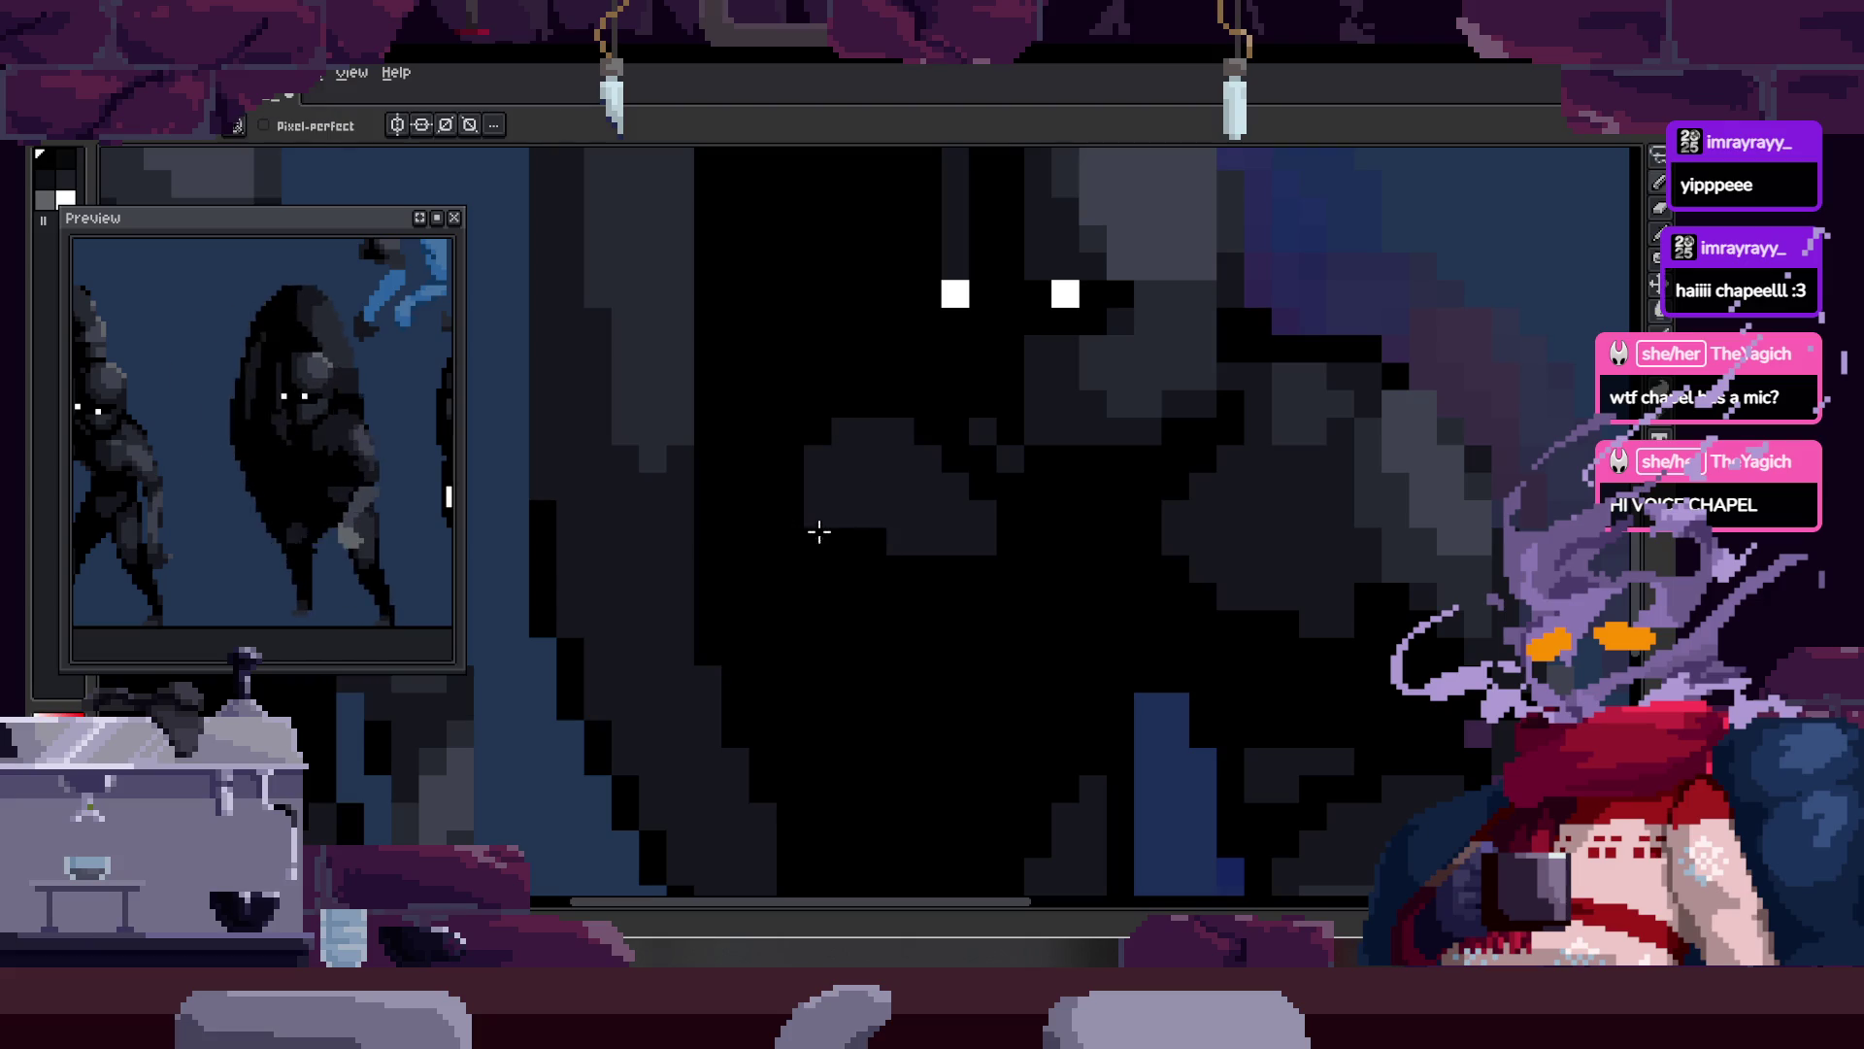
key(z)
right_click(1094, 450)
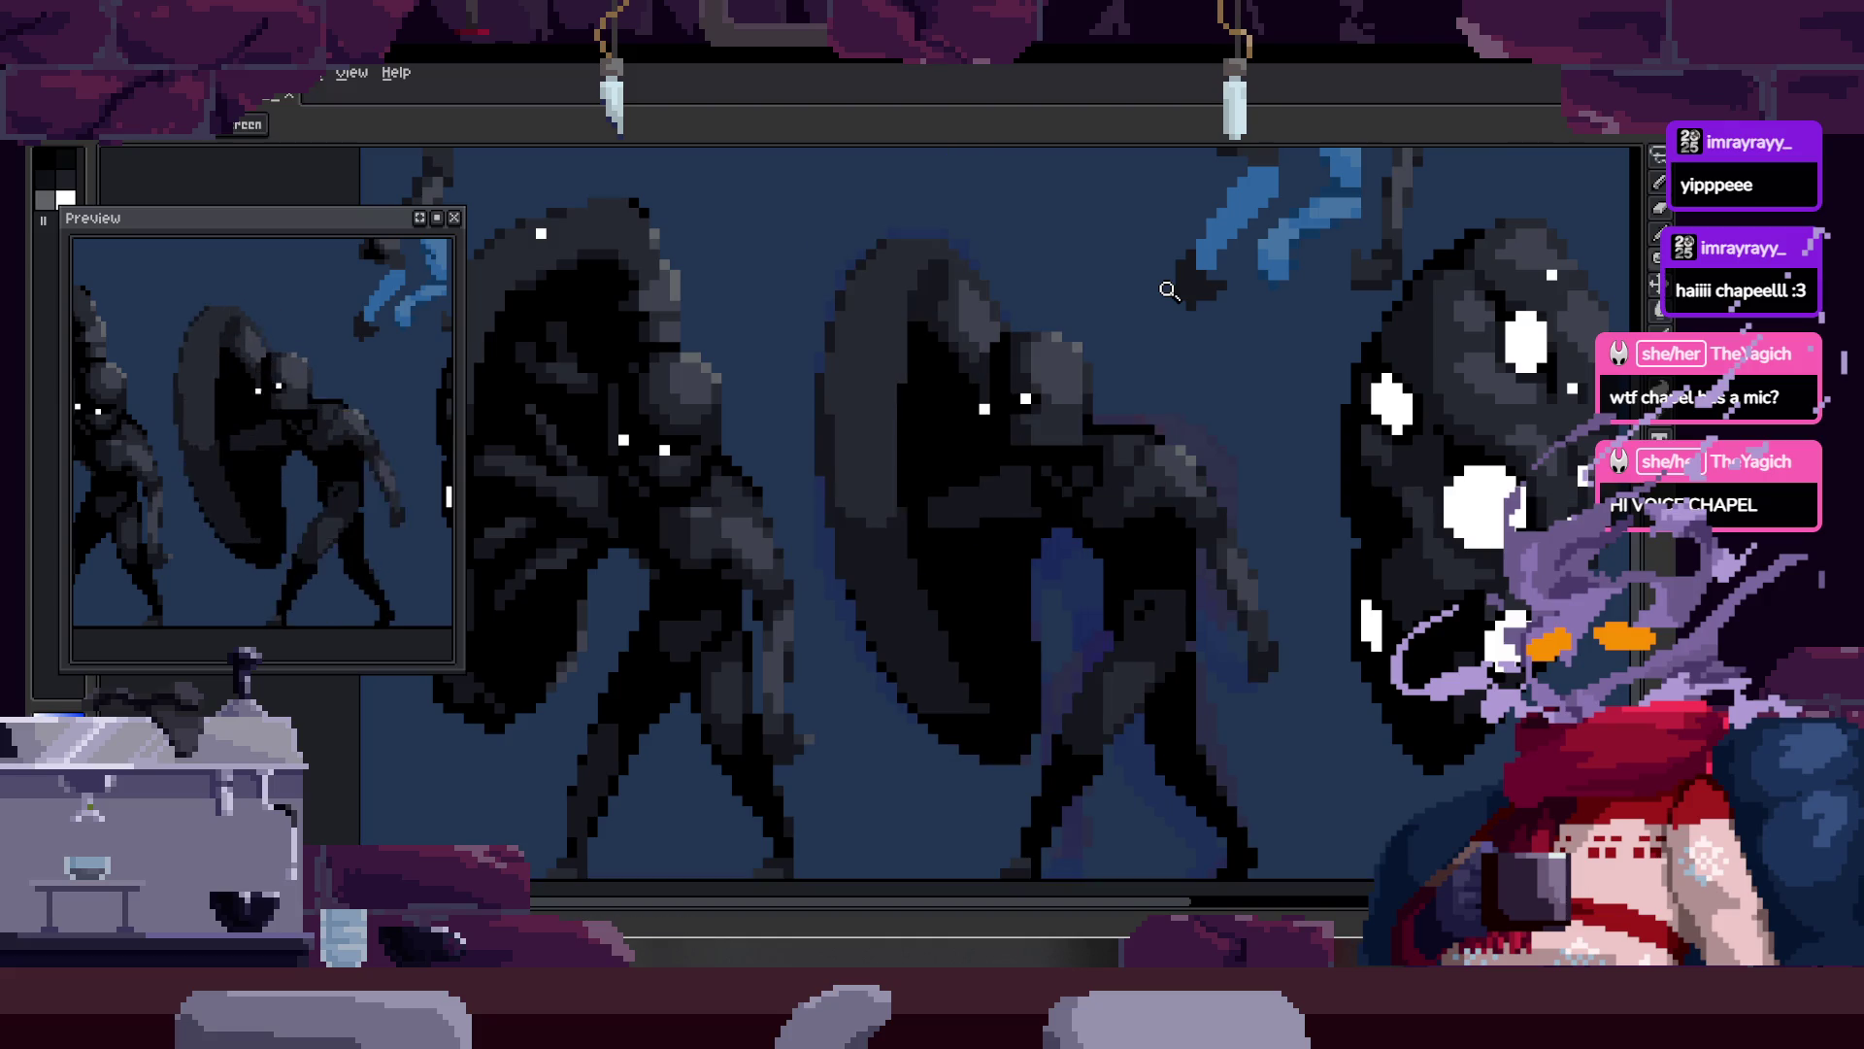
Step: Briefly show and hide the animation timeline, then adjust the canvas zoom
key(Tab)
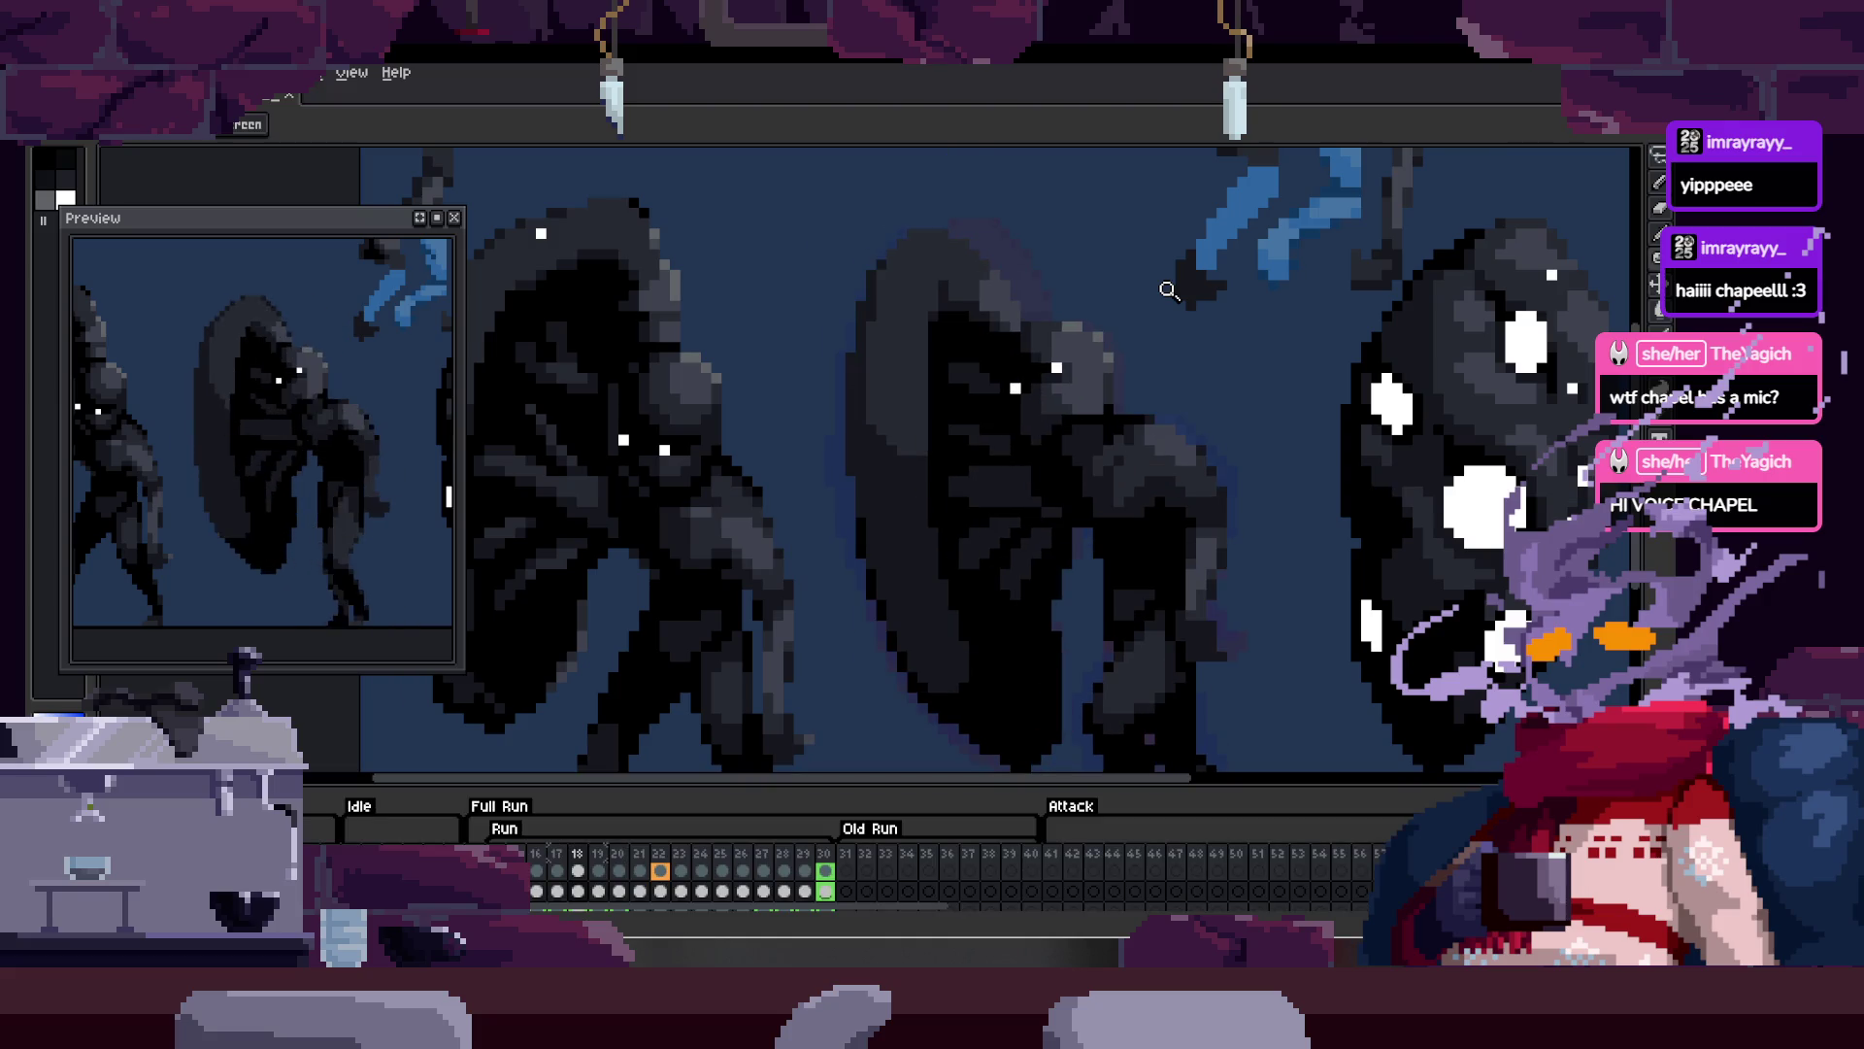
key(Tab)
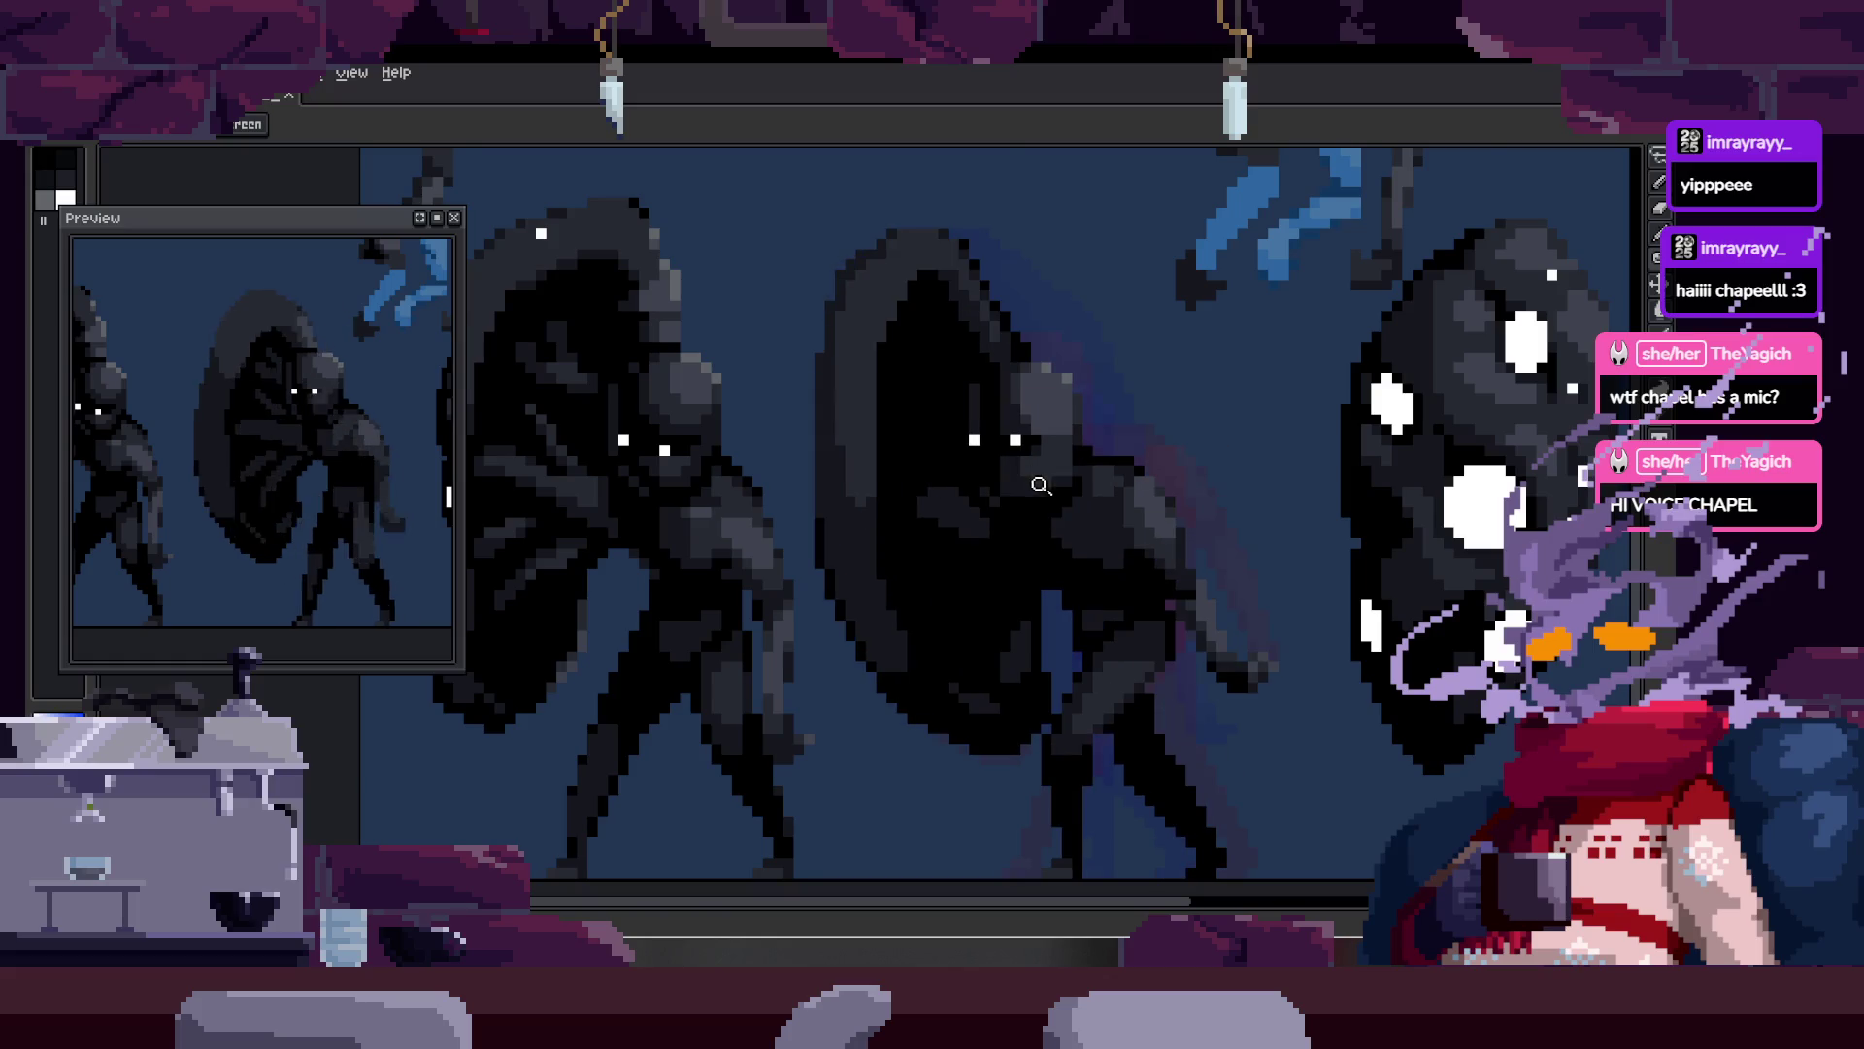
scroll(998, 536, up, 3)
key(b)
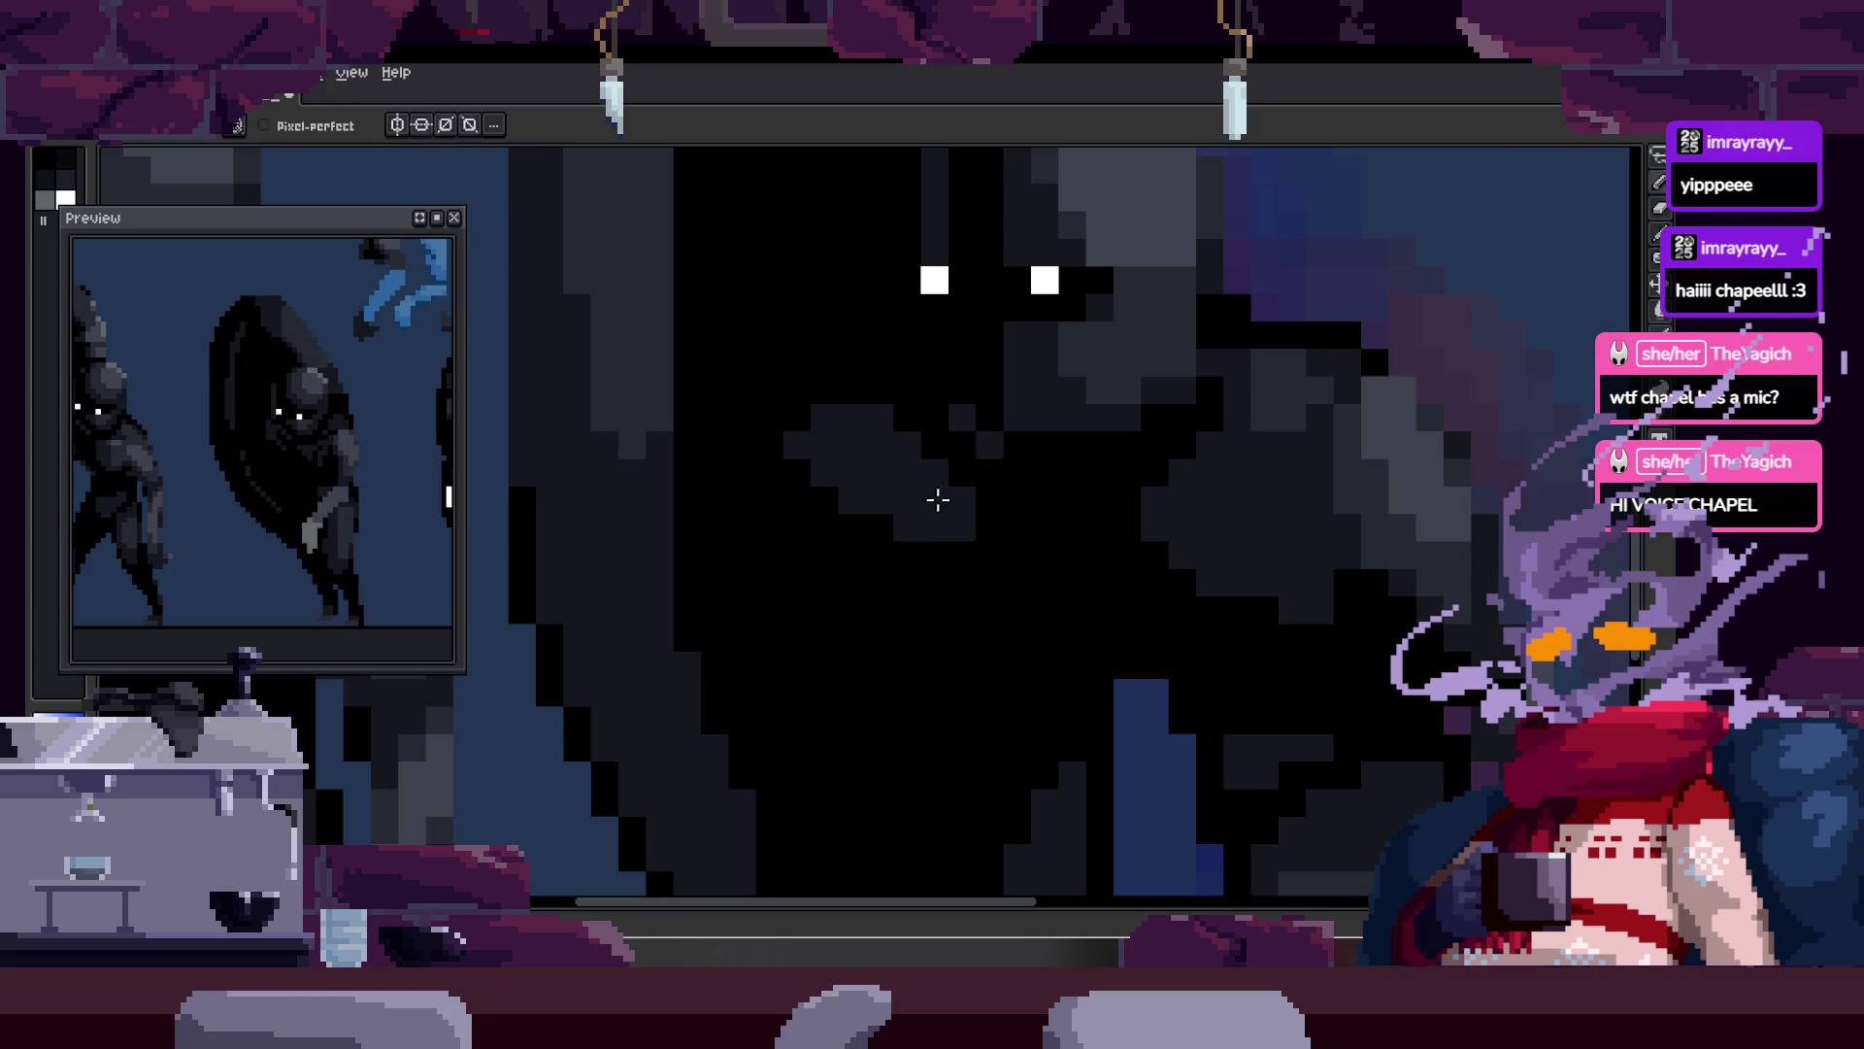
scroll(931, 498, up, 1)
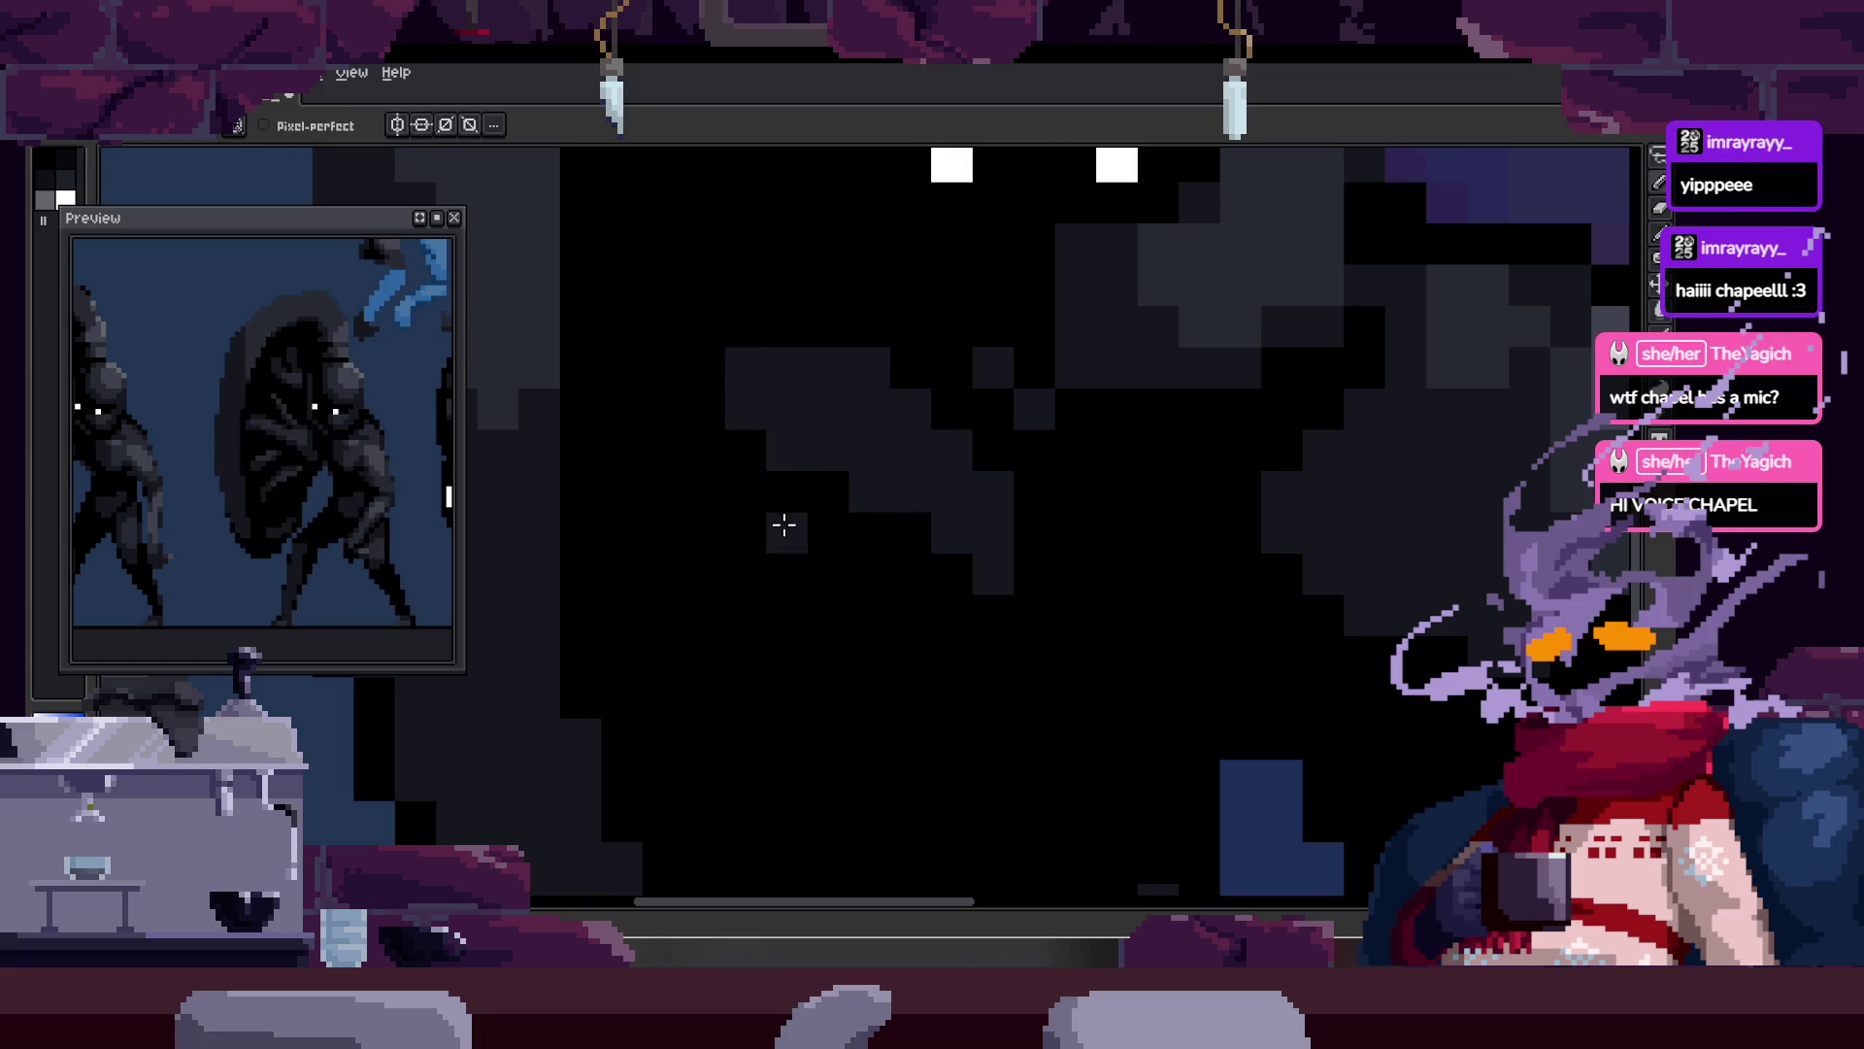
key(z)
scroll(858, 486, down, 5)
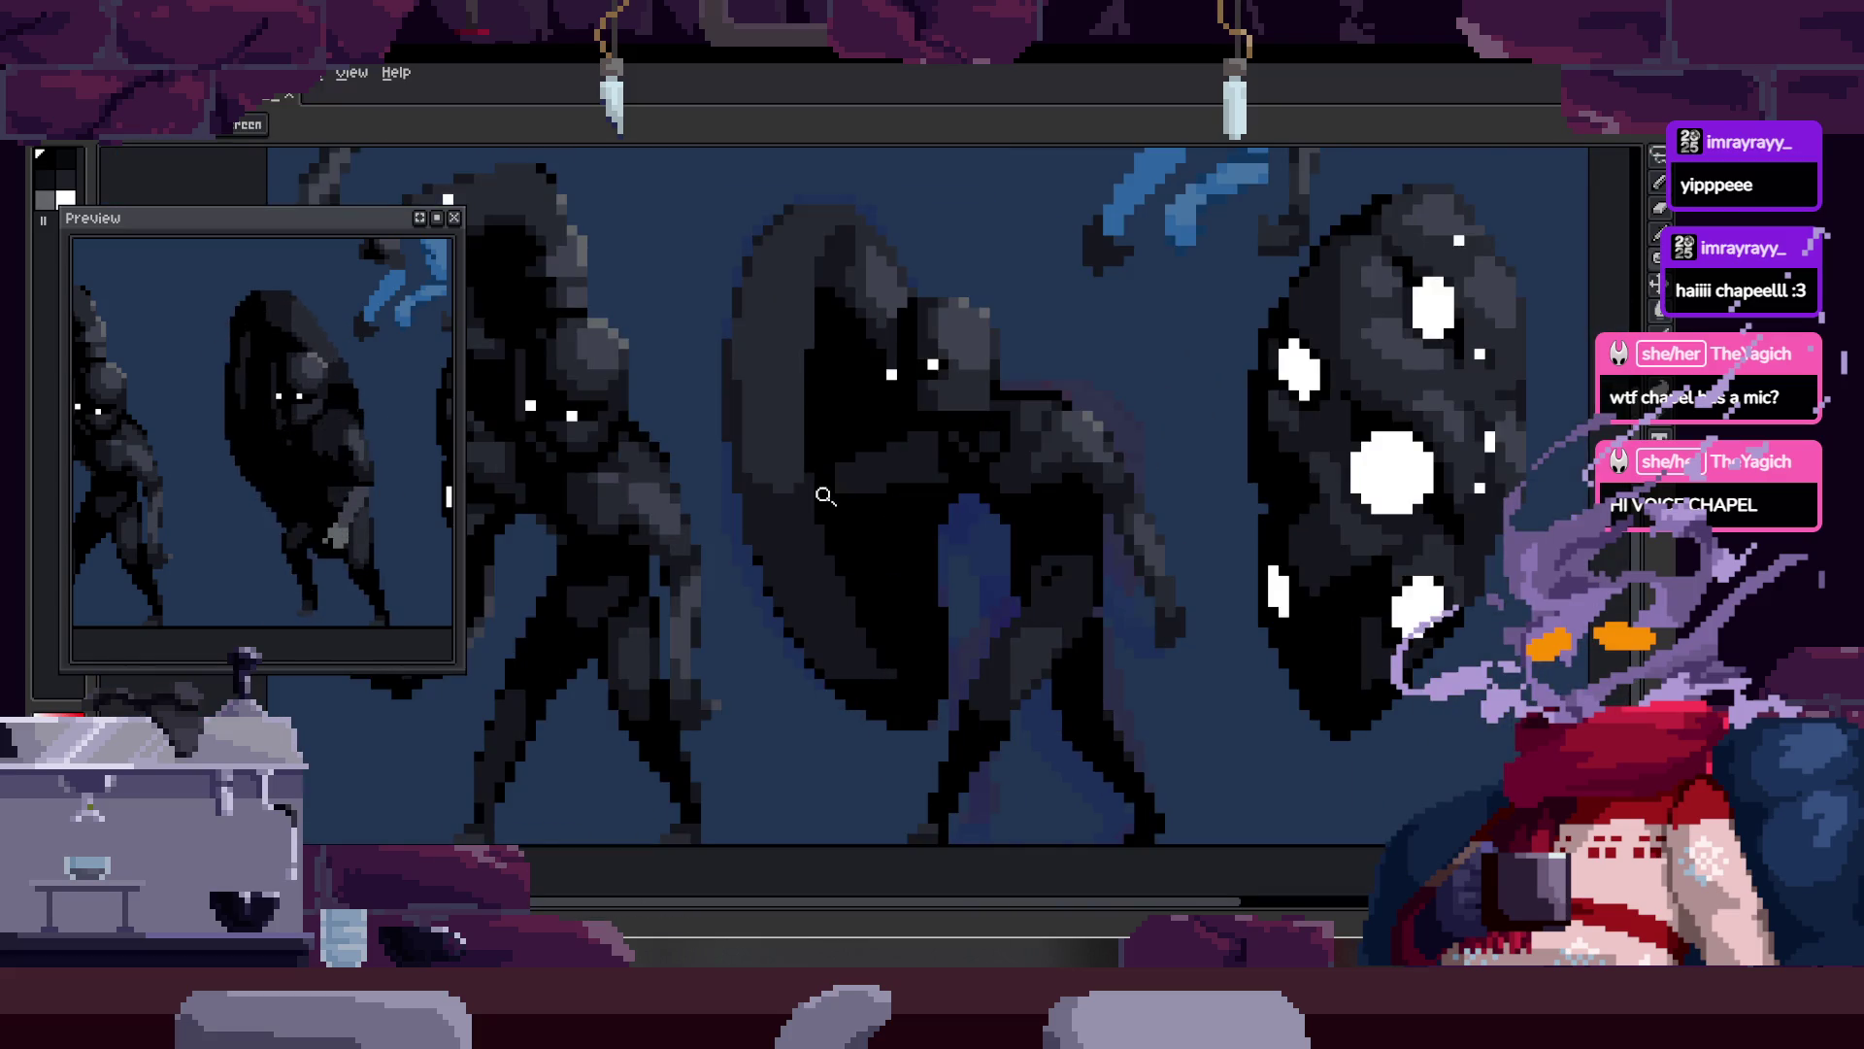
scroll(948, 491, up, 3)
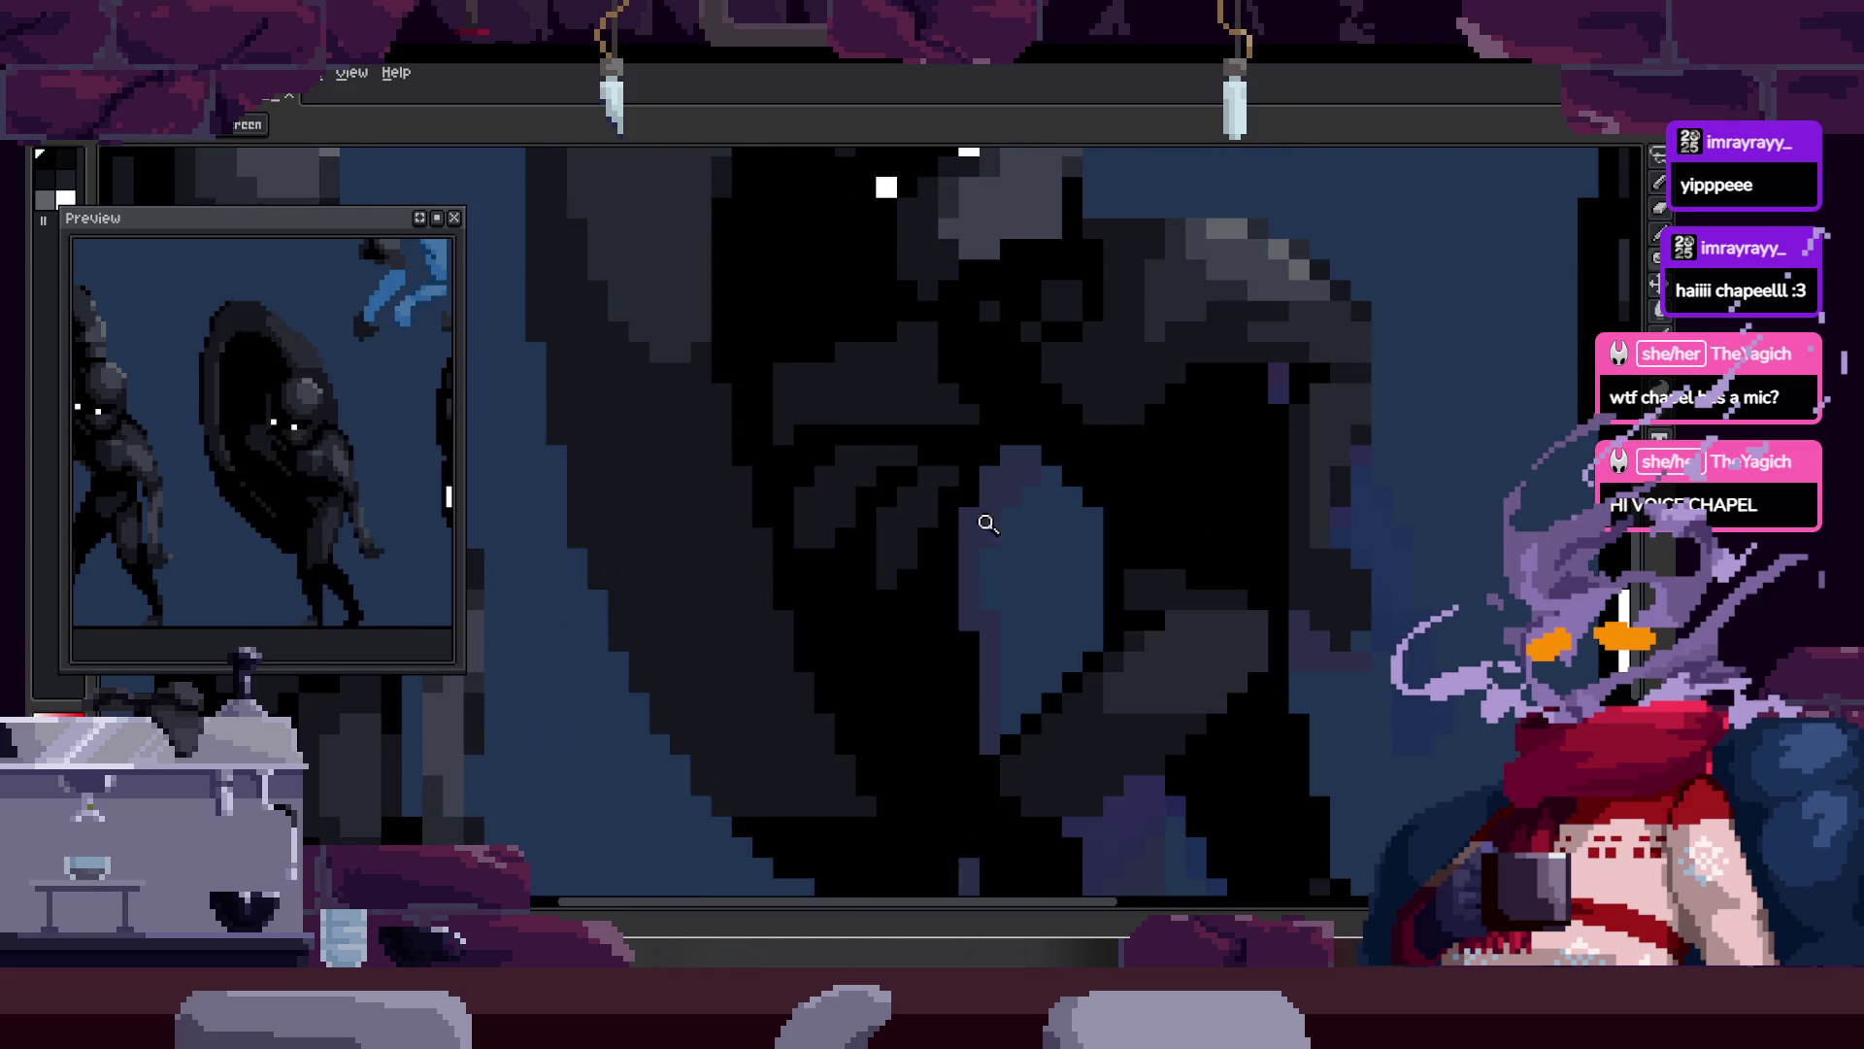
scroll(996, 517, down, 3)
scroll(969, 488, up, 3)
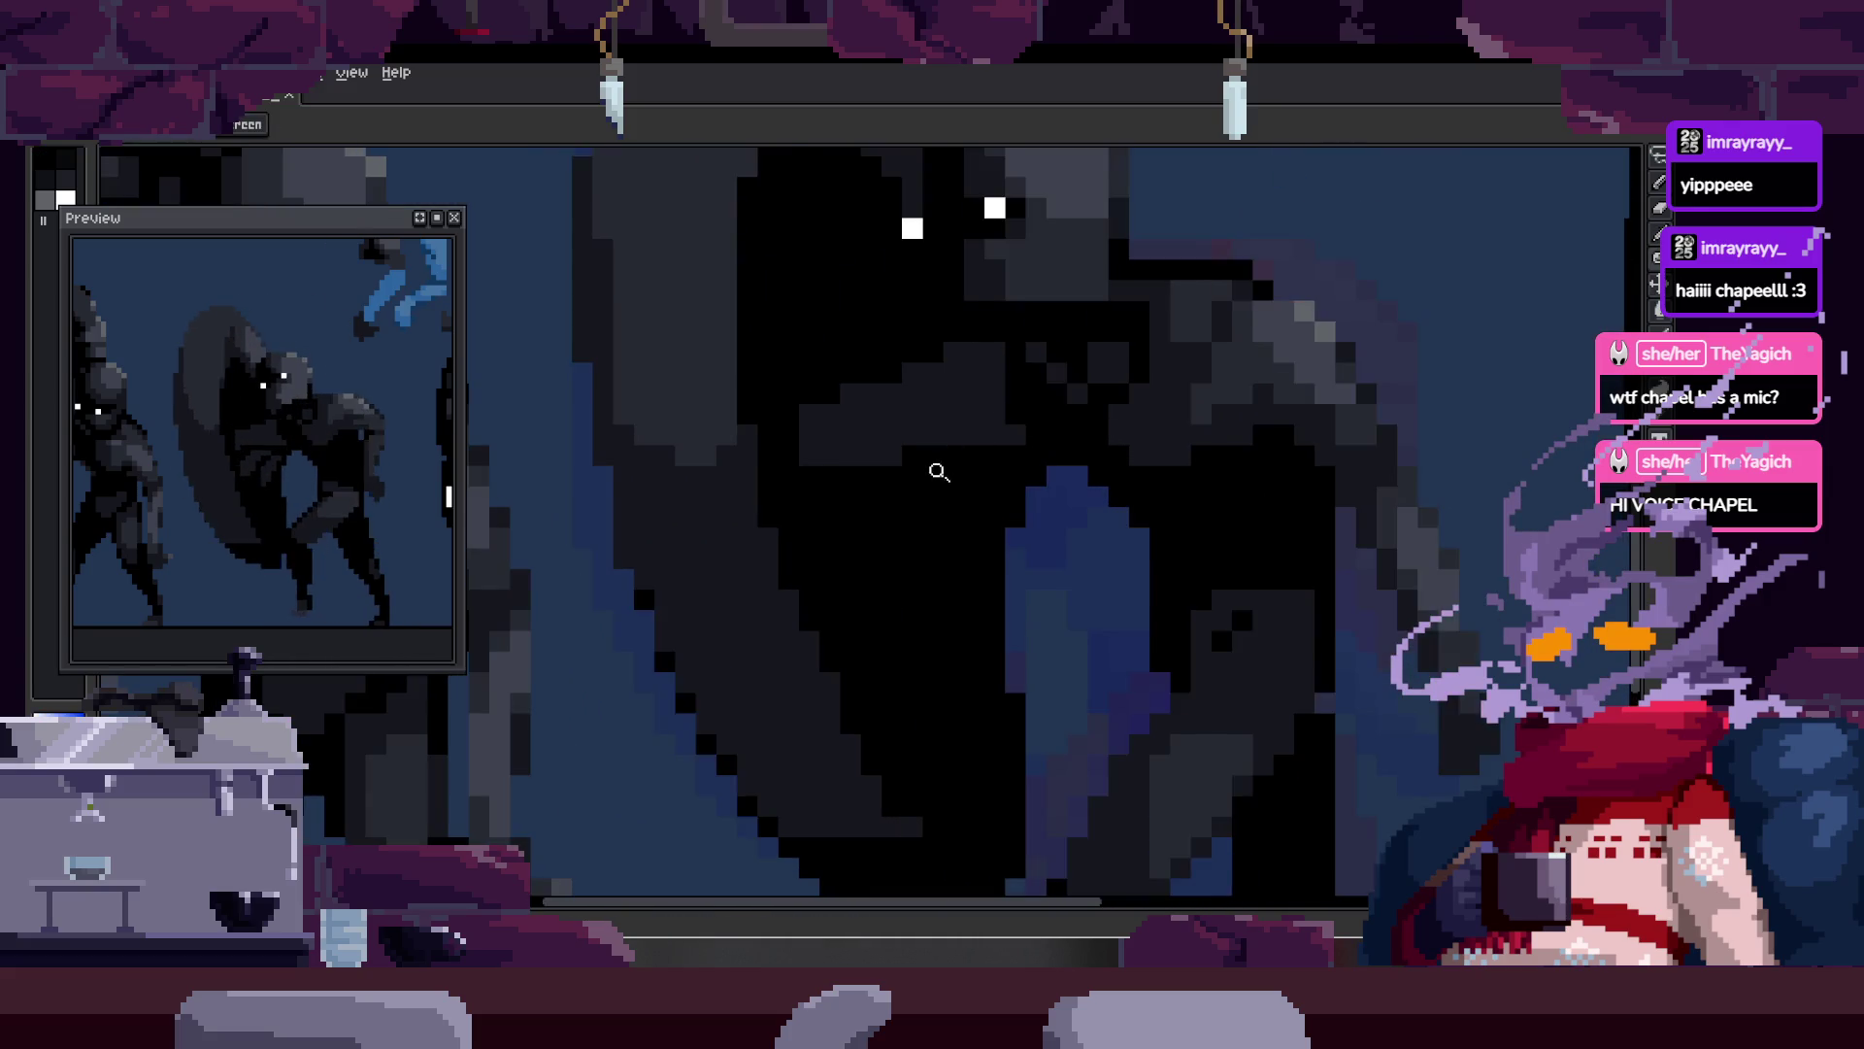
Step: Lasso a region of the chest shading, deselect it, and sample a shading colour
key(b)
drag(922, 455, 1011, 495)
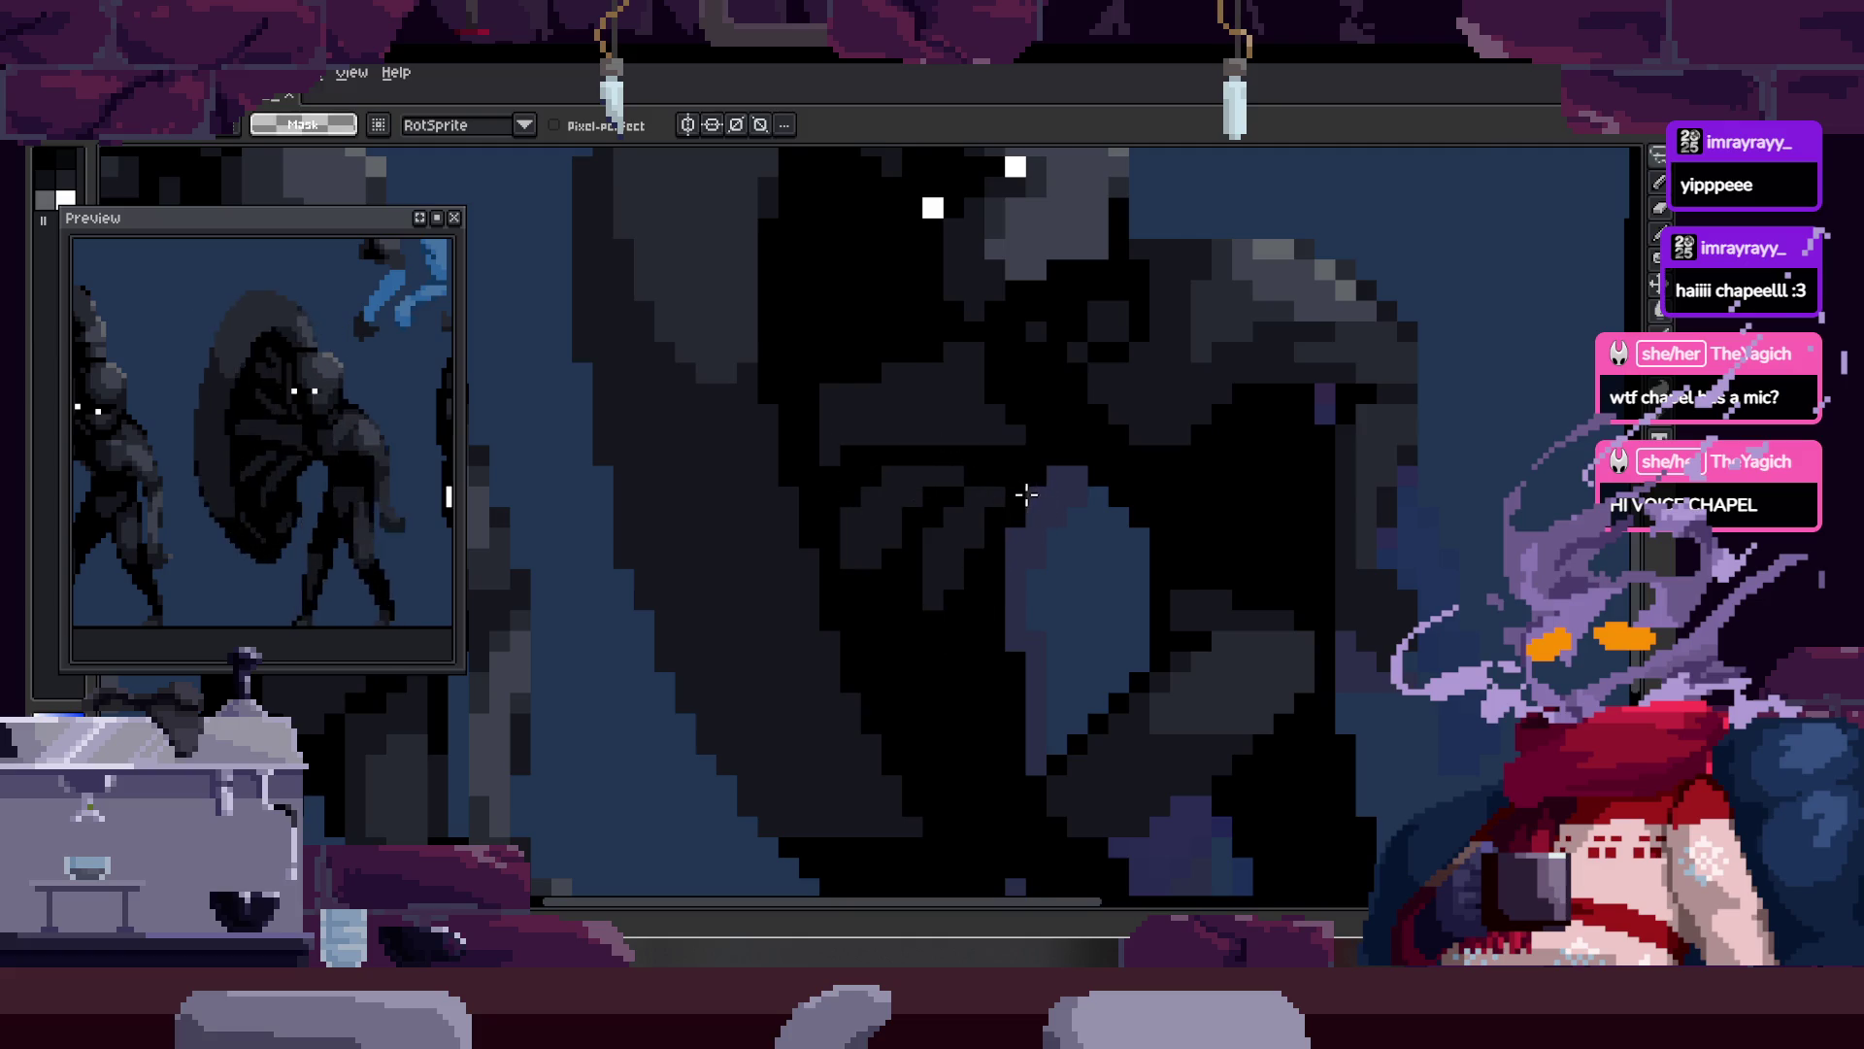
scroll(1000, 499, down, 2)
scroll(1034, 506, up, 3)
key(ctrl+d)
scroll(911, 403, down, 2)
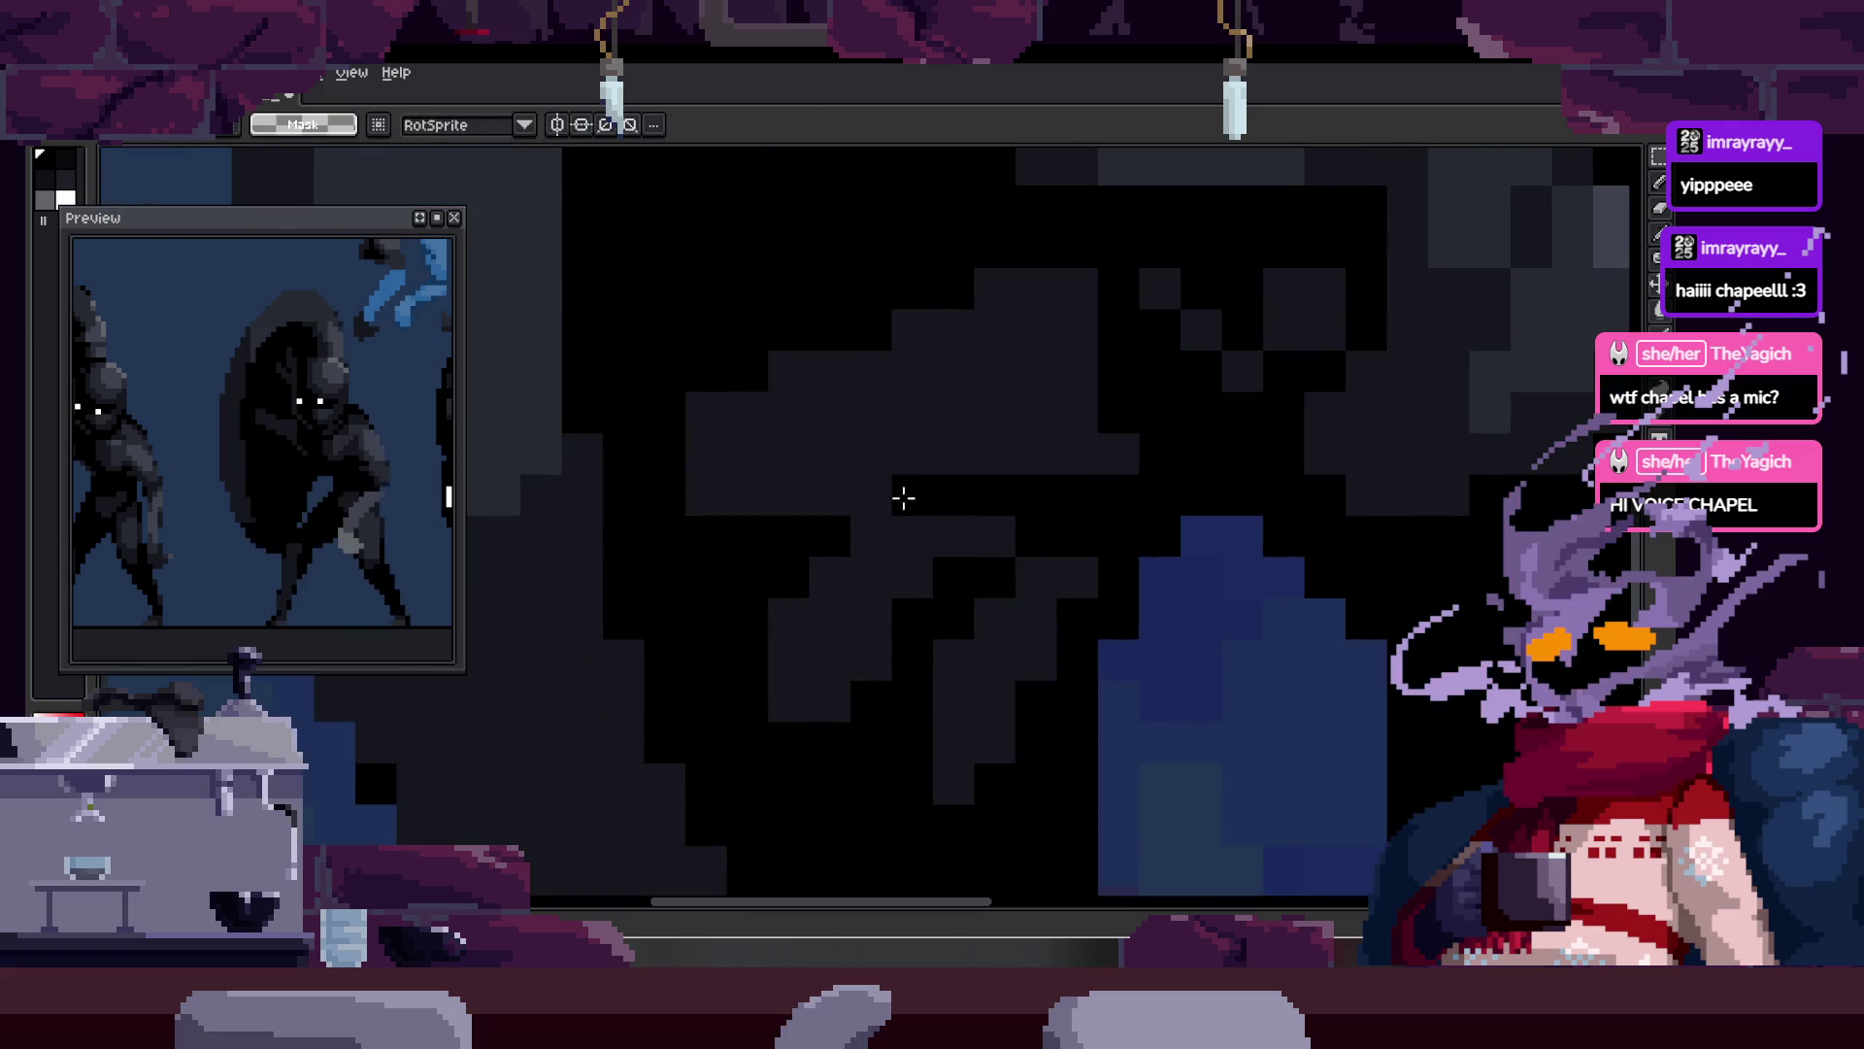
key(alt)
scroll(978, 503, up, 2)
Step: Zoom and pan to bring the creature's chest into view
key(z)
scroll(833, 520, down, 3)
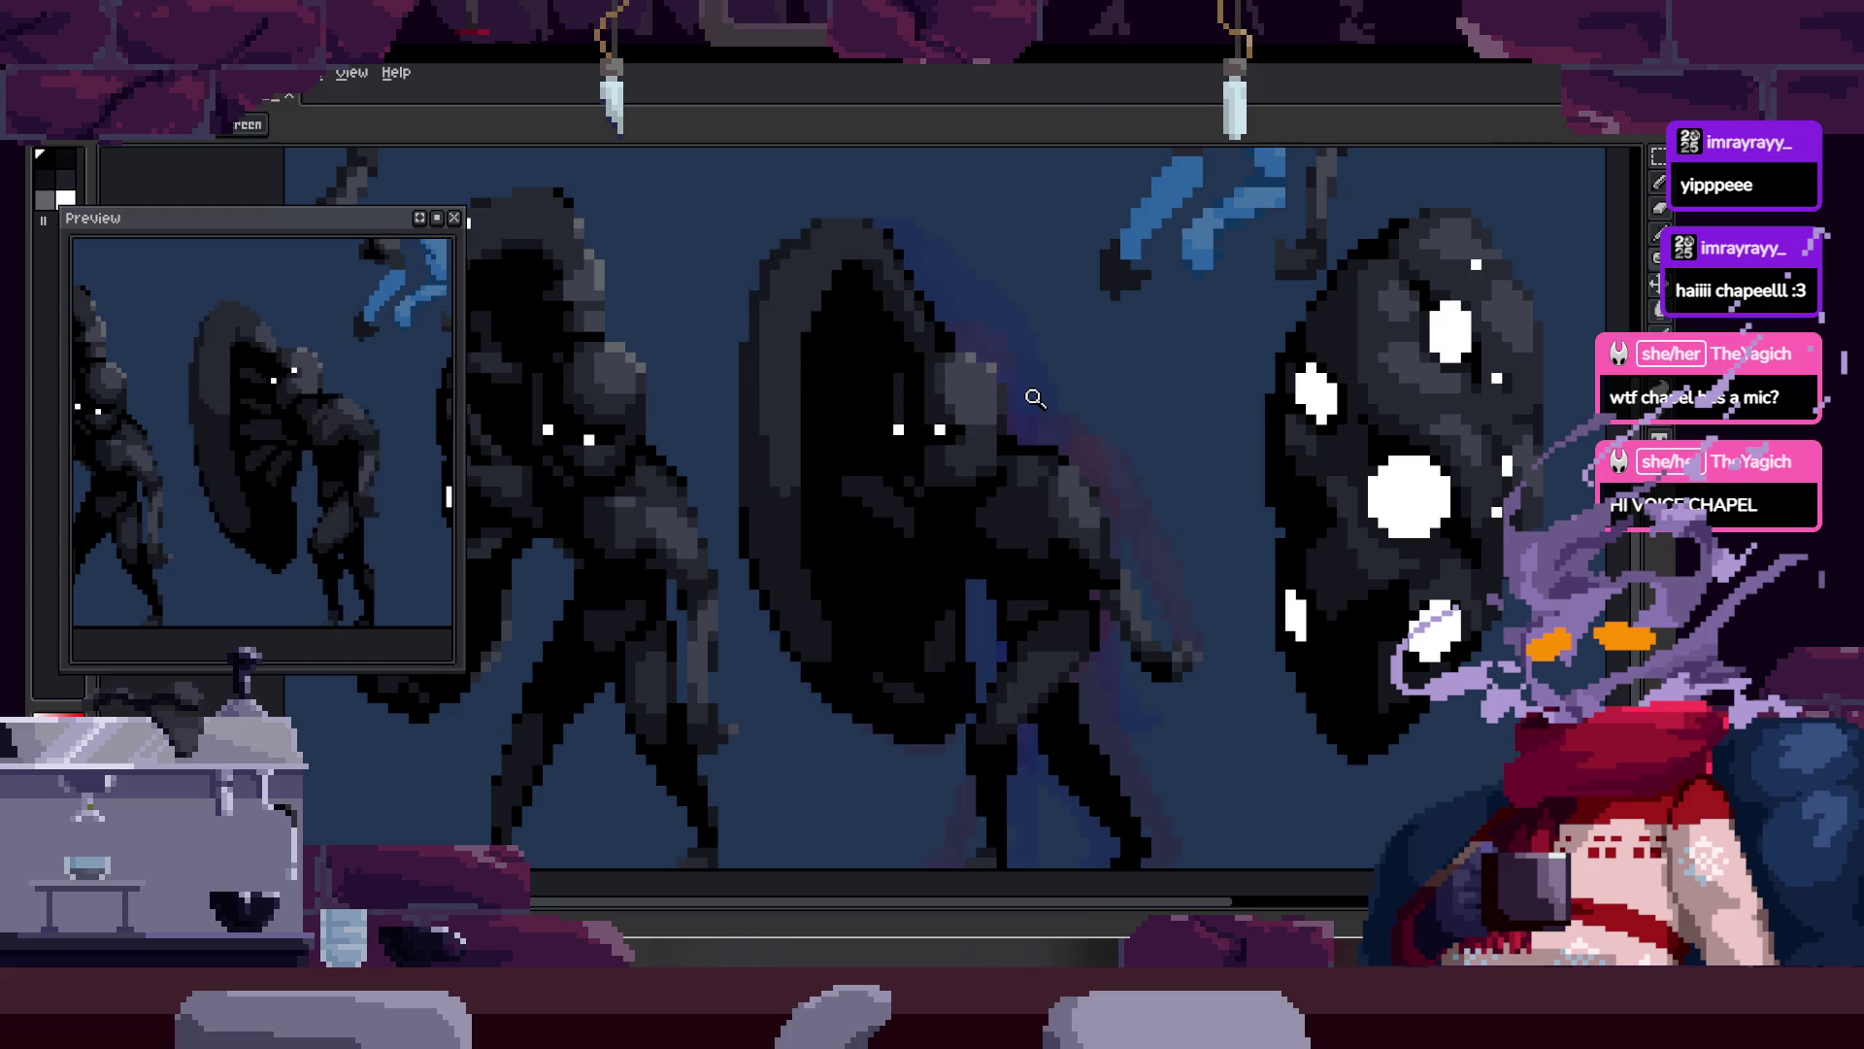
scroll(884, 413, up, 5)
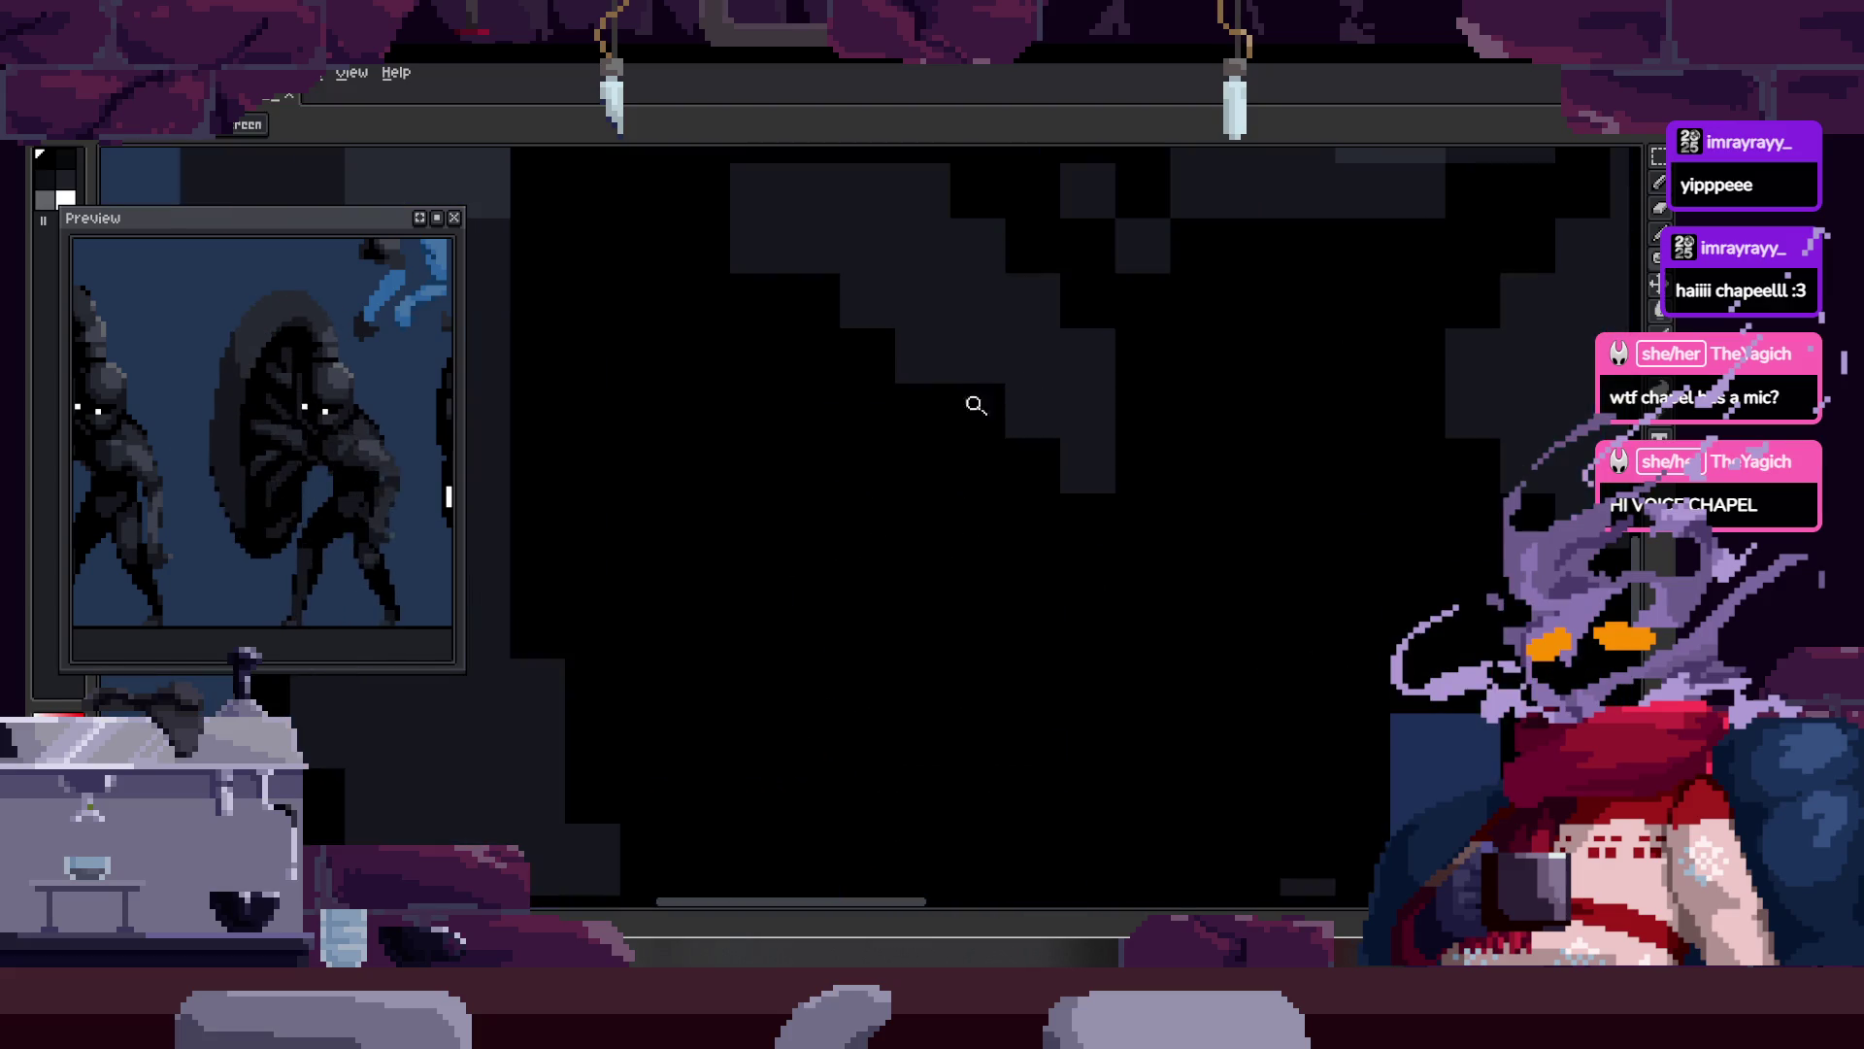
mouse_move(920, 291)
mouse_down()
mouse_move(757, 400)
mouse_move(779, 447)
mouse_move(812, 446)
mouse_up()
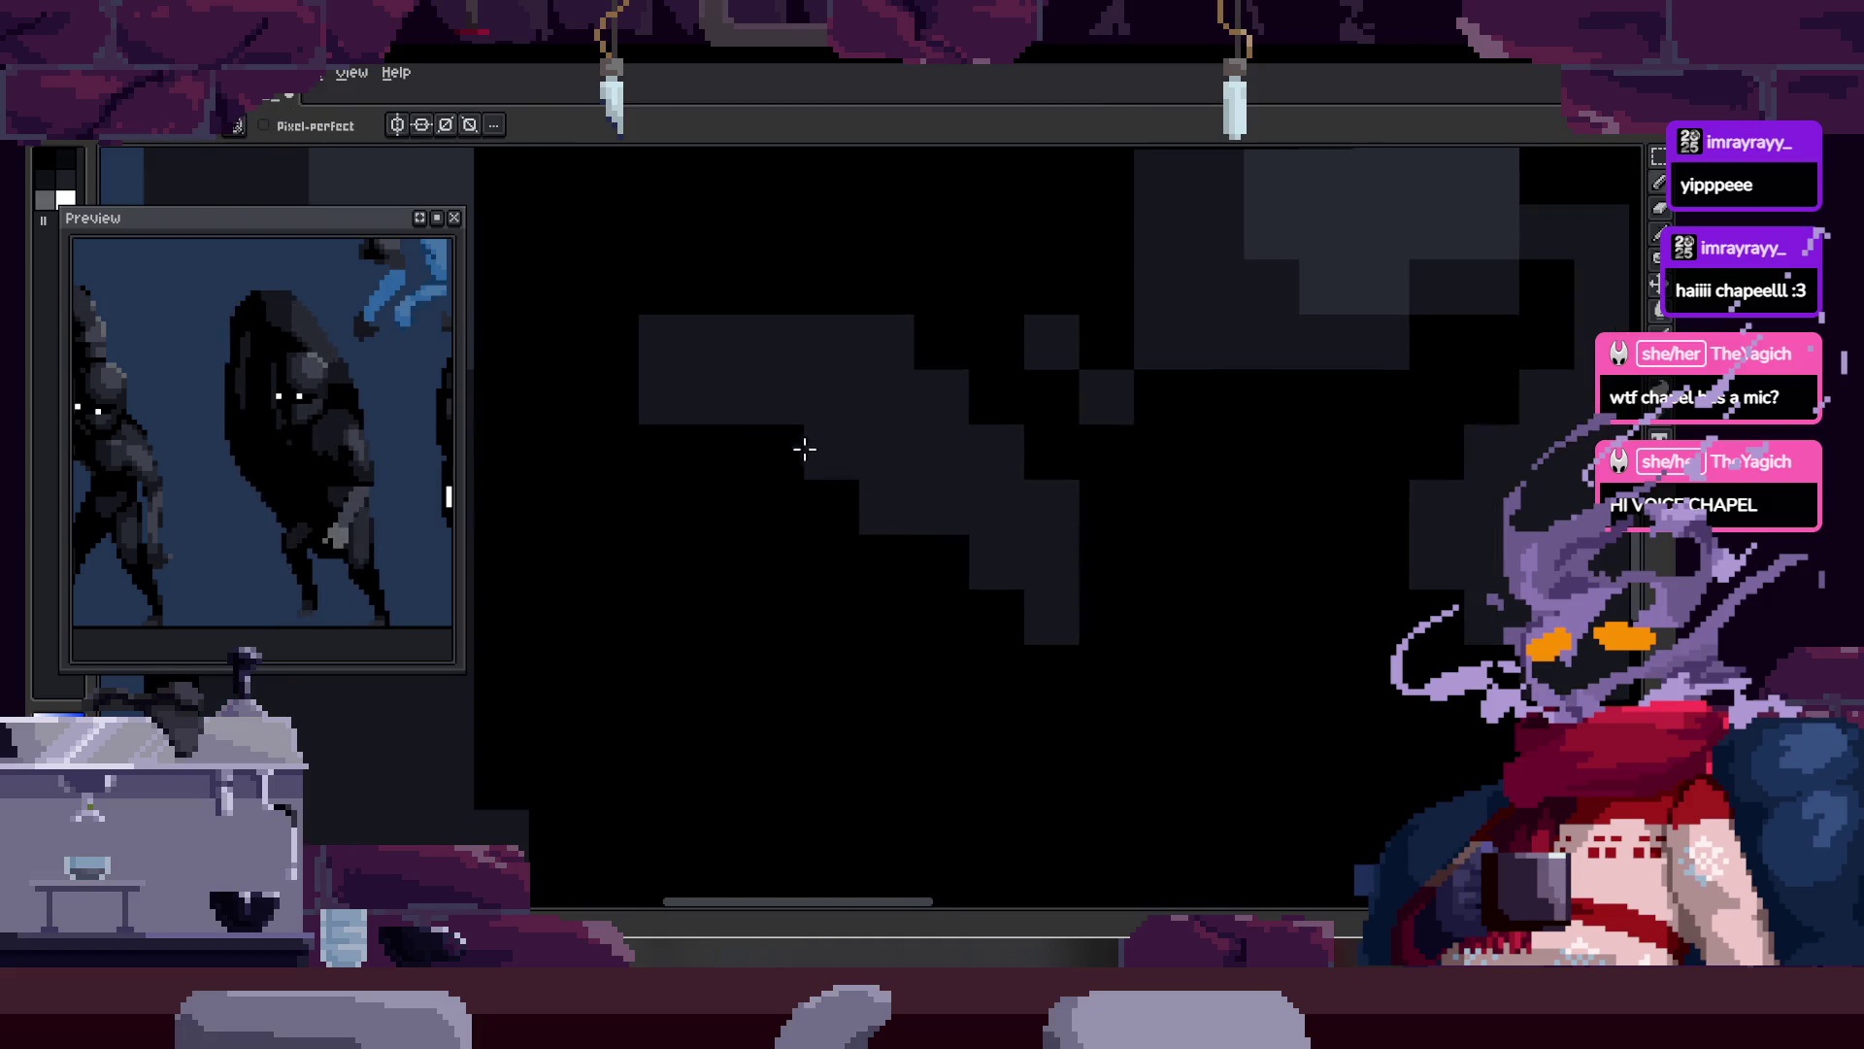
scroll(845, 412, down, 3)
scroll(957, 415, up, 3)
scroll(971, 408, down, 3)
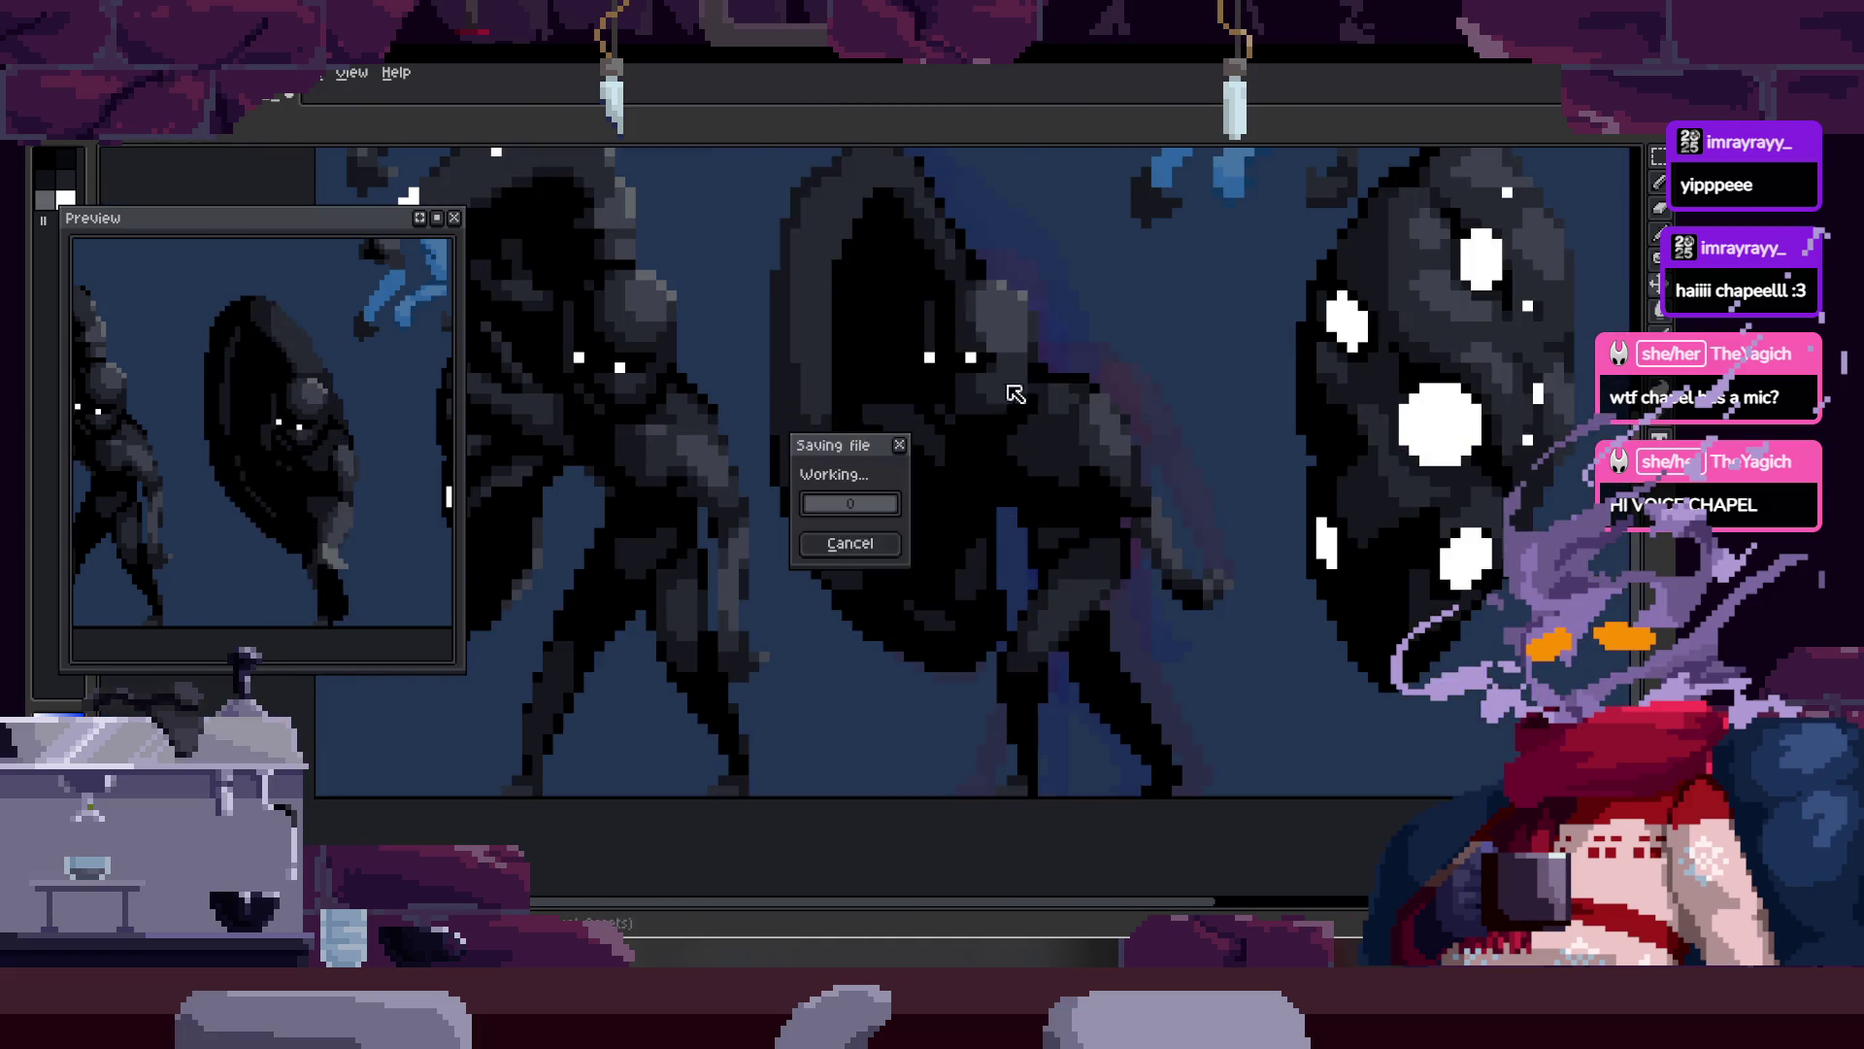
Step: Show the timeline, play the run animation, and toggle the timeline off and back on
scroll(1075, 256, up, 1)
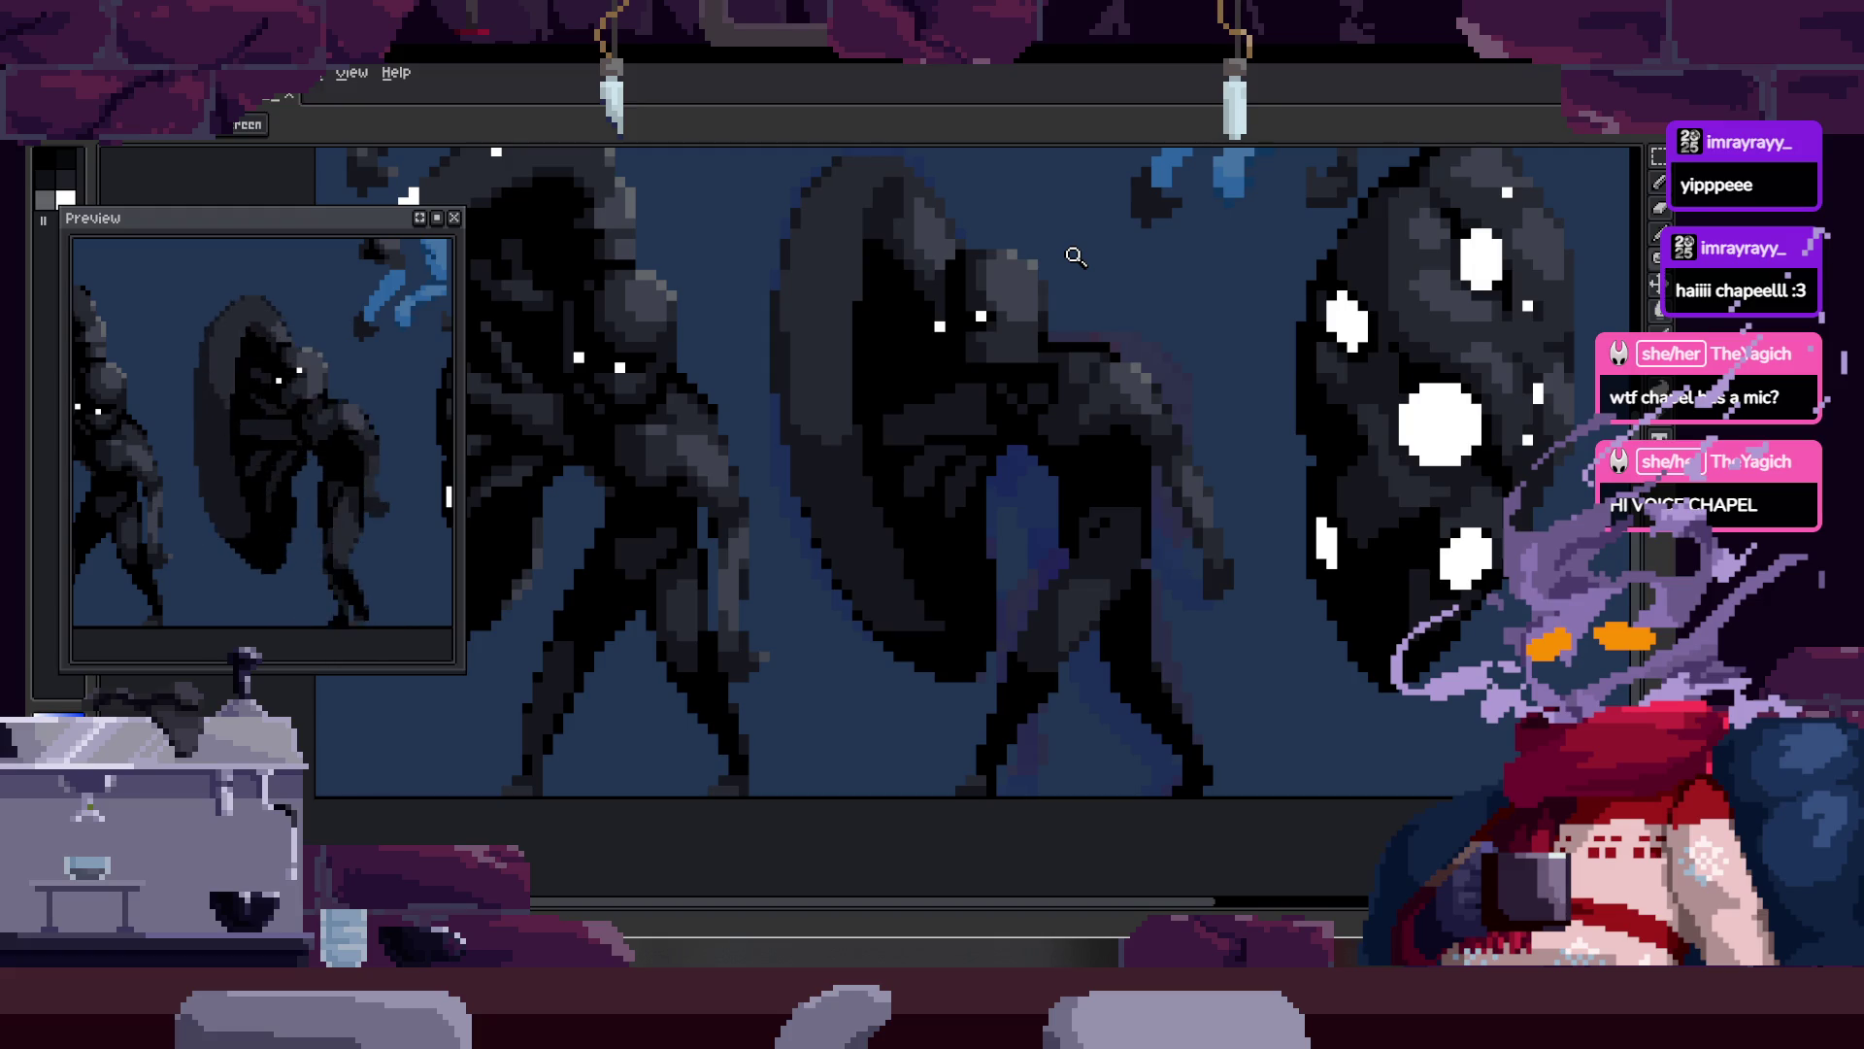
key(Tab)
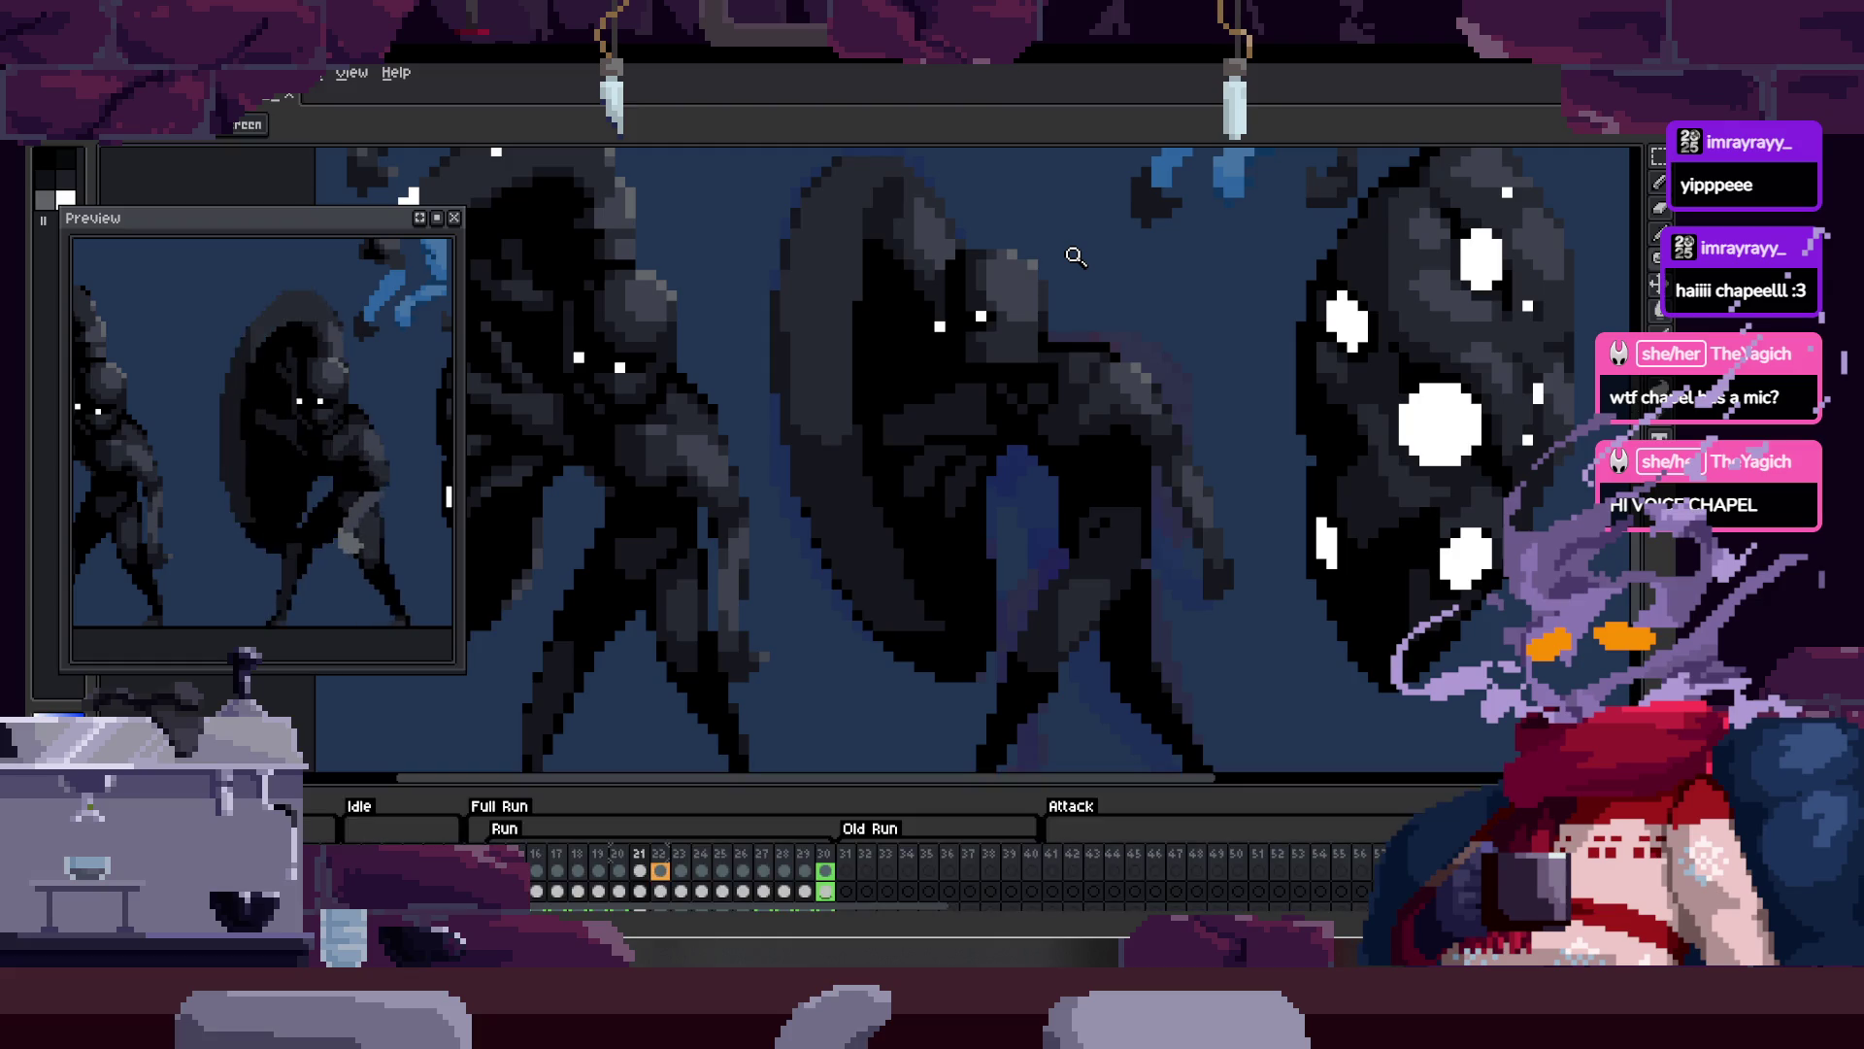
key(Return)
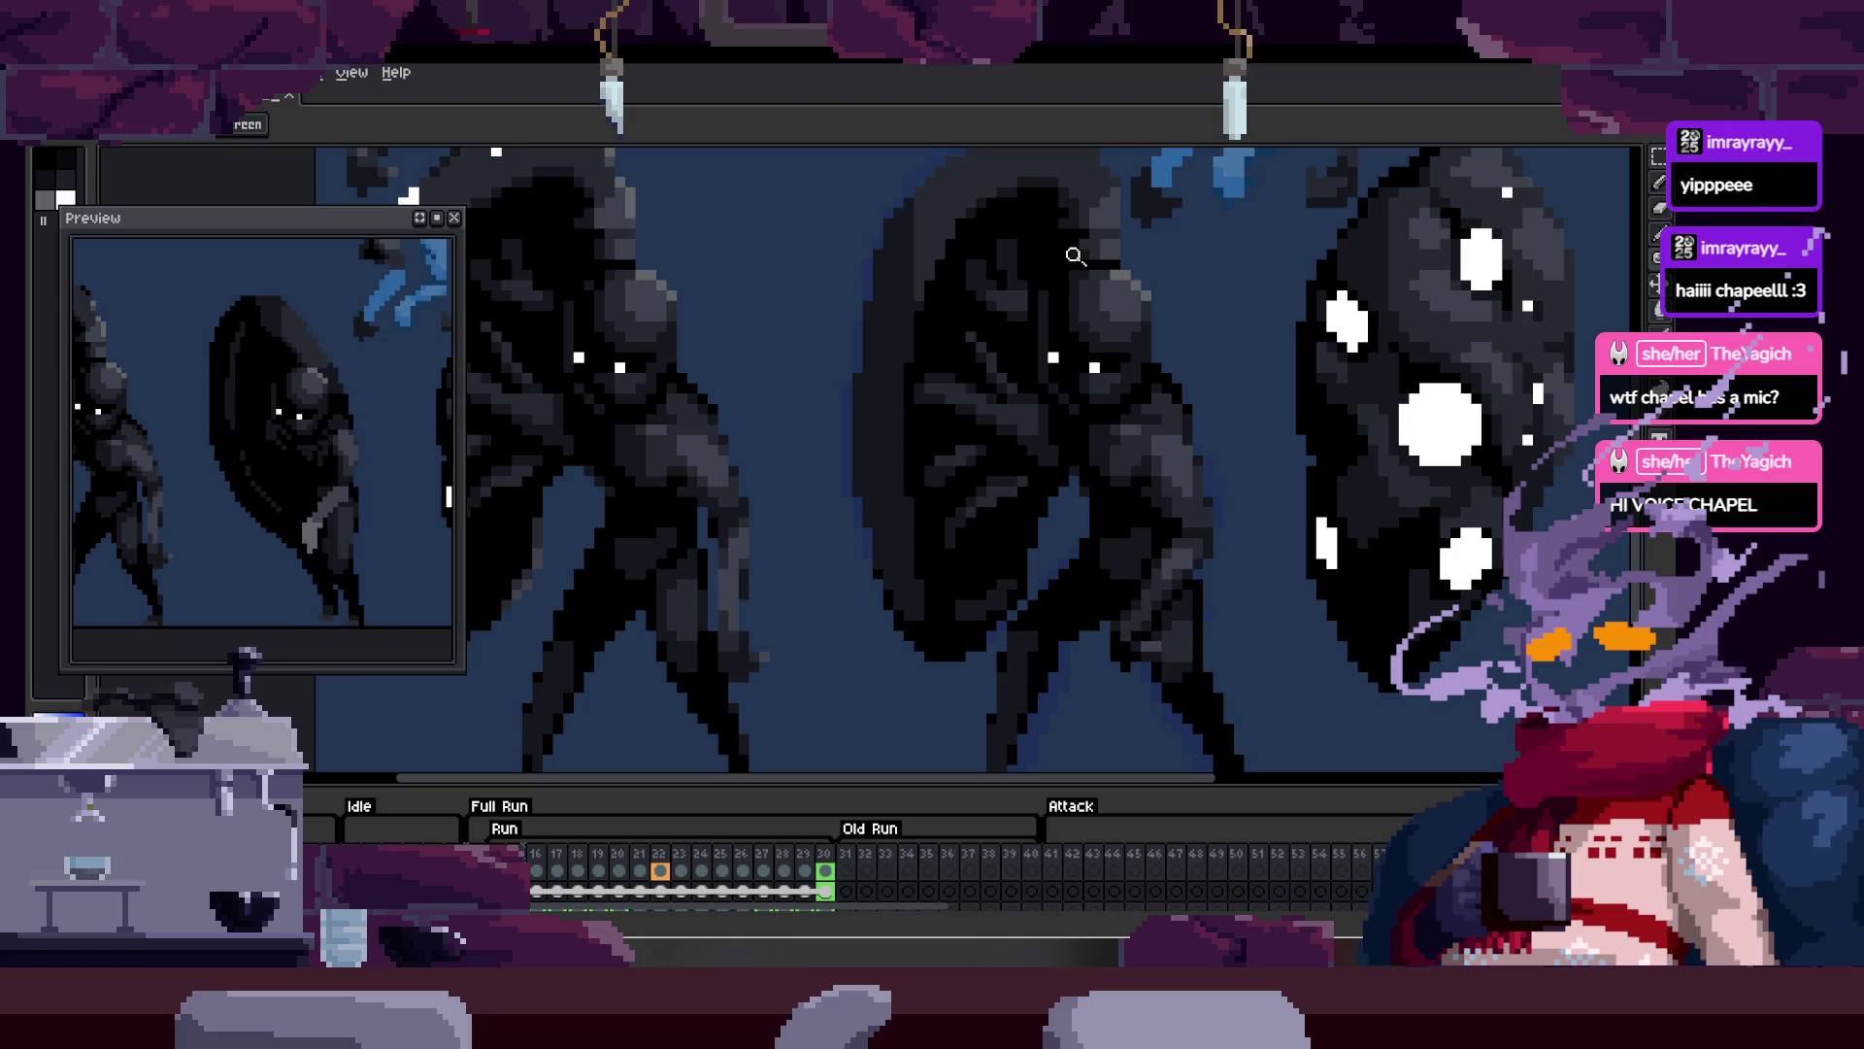
key(Tab)
scroll(975, 494, down, 1)
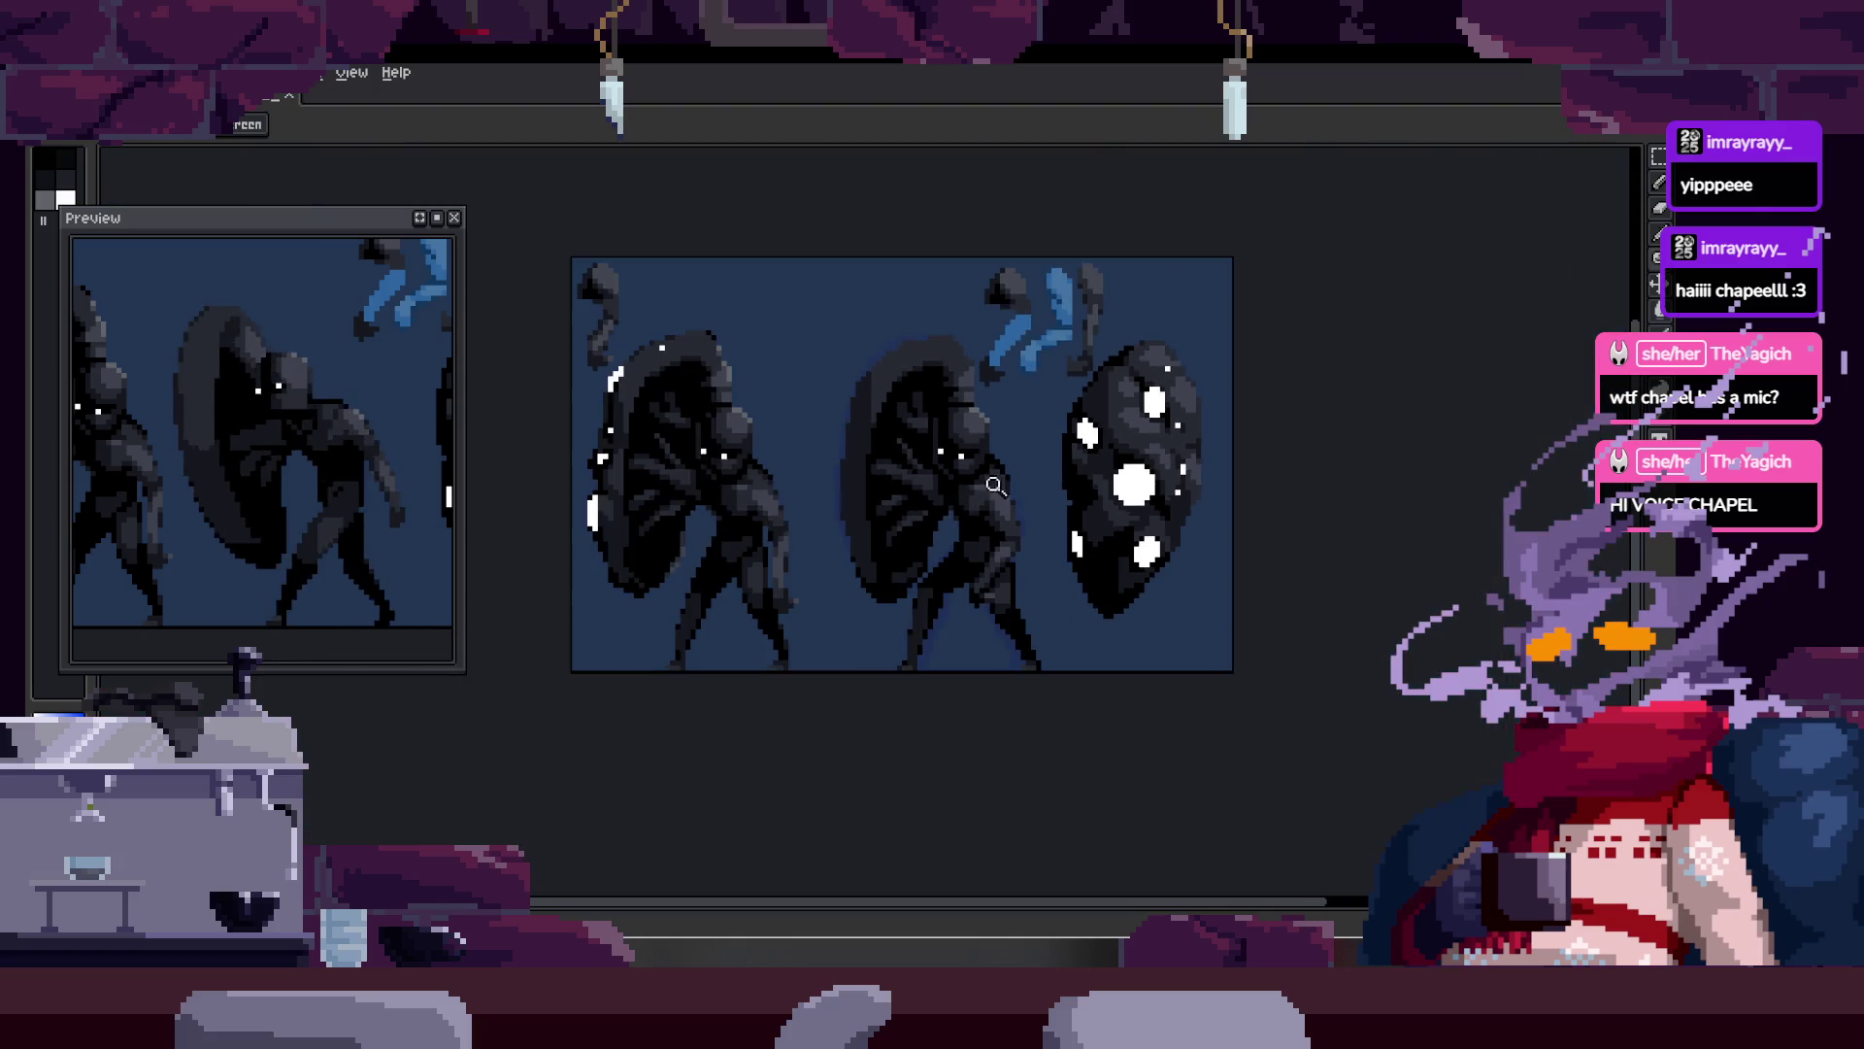
key(Tab)
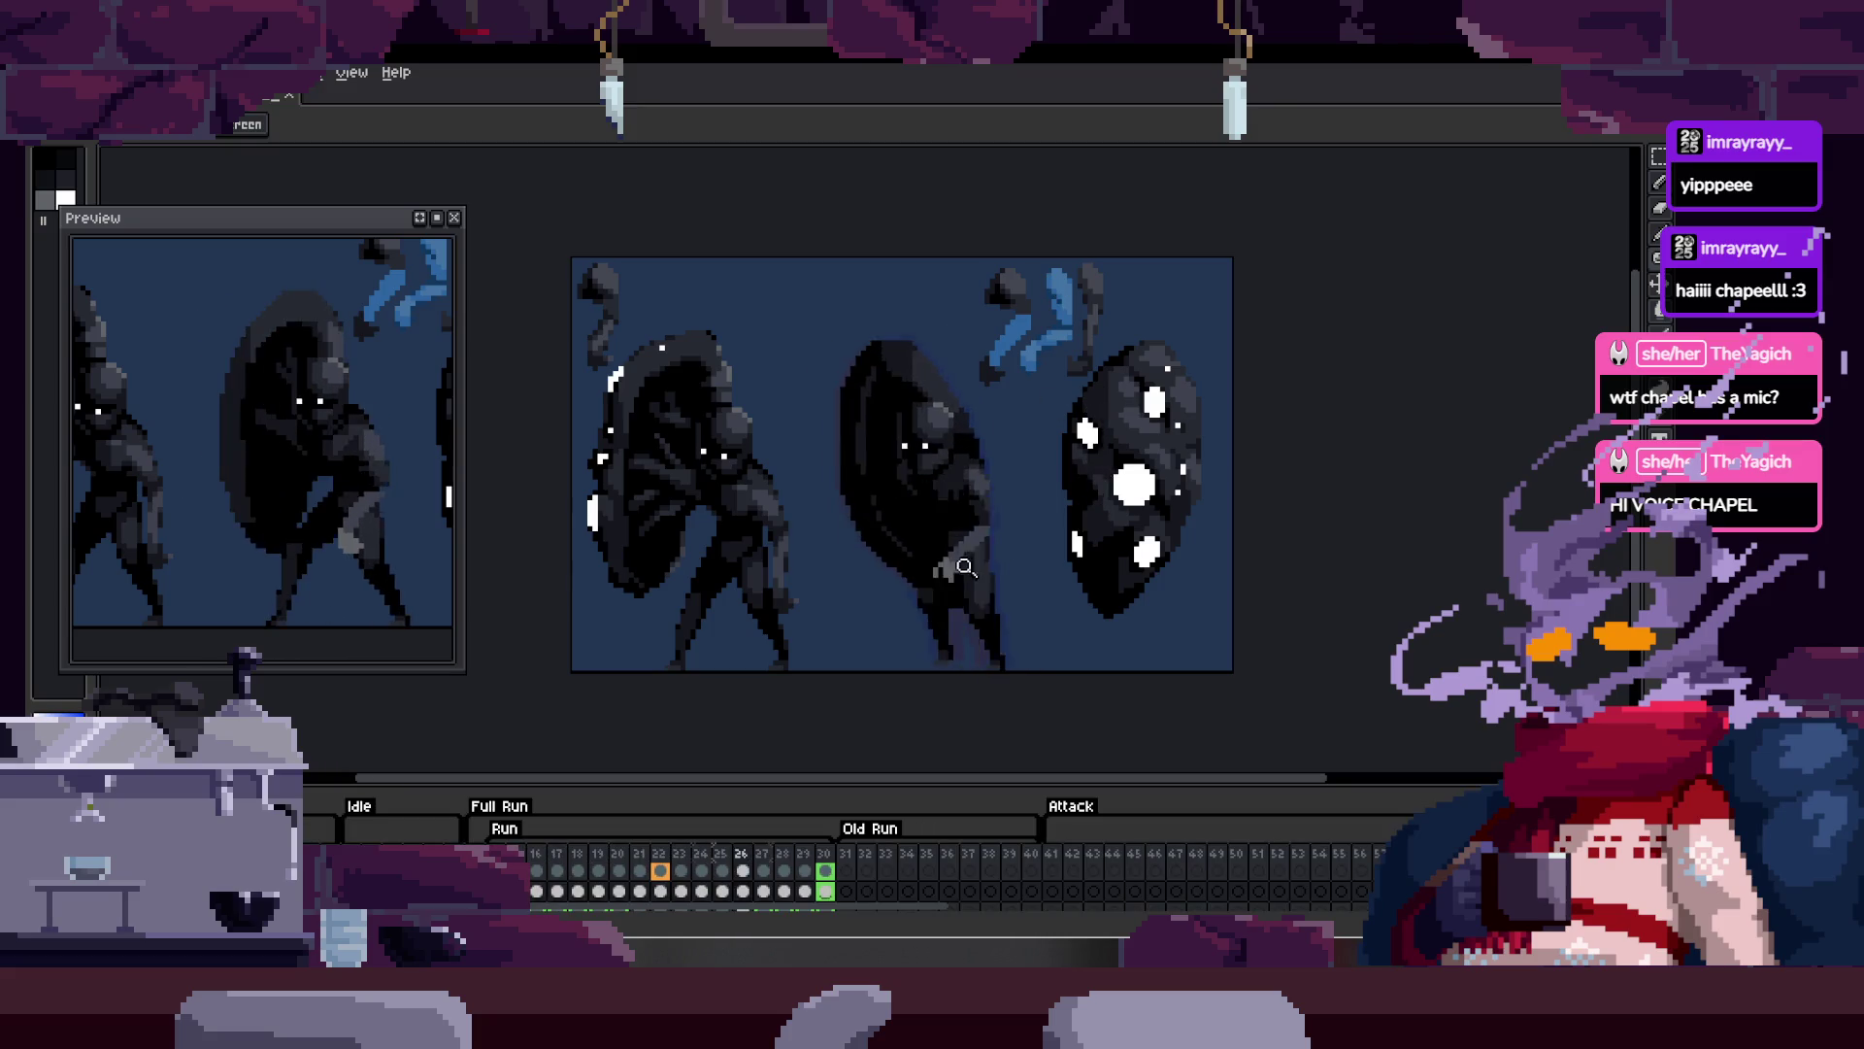
Step: Hide the timeline and zoom in on the middle running figure
click(977, 537)
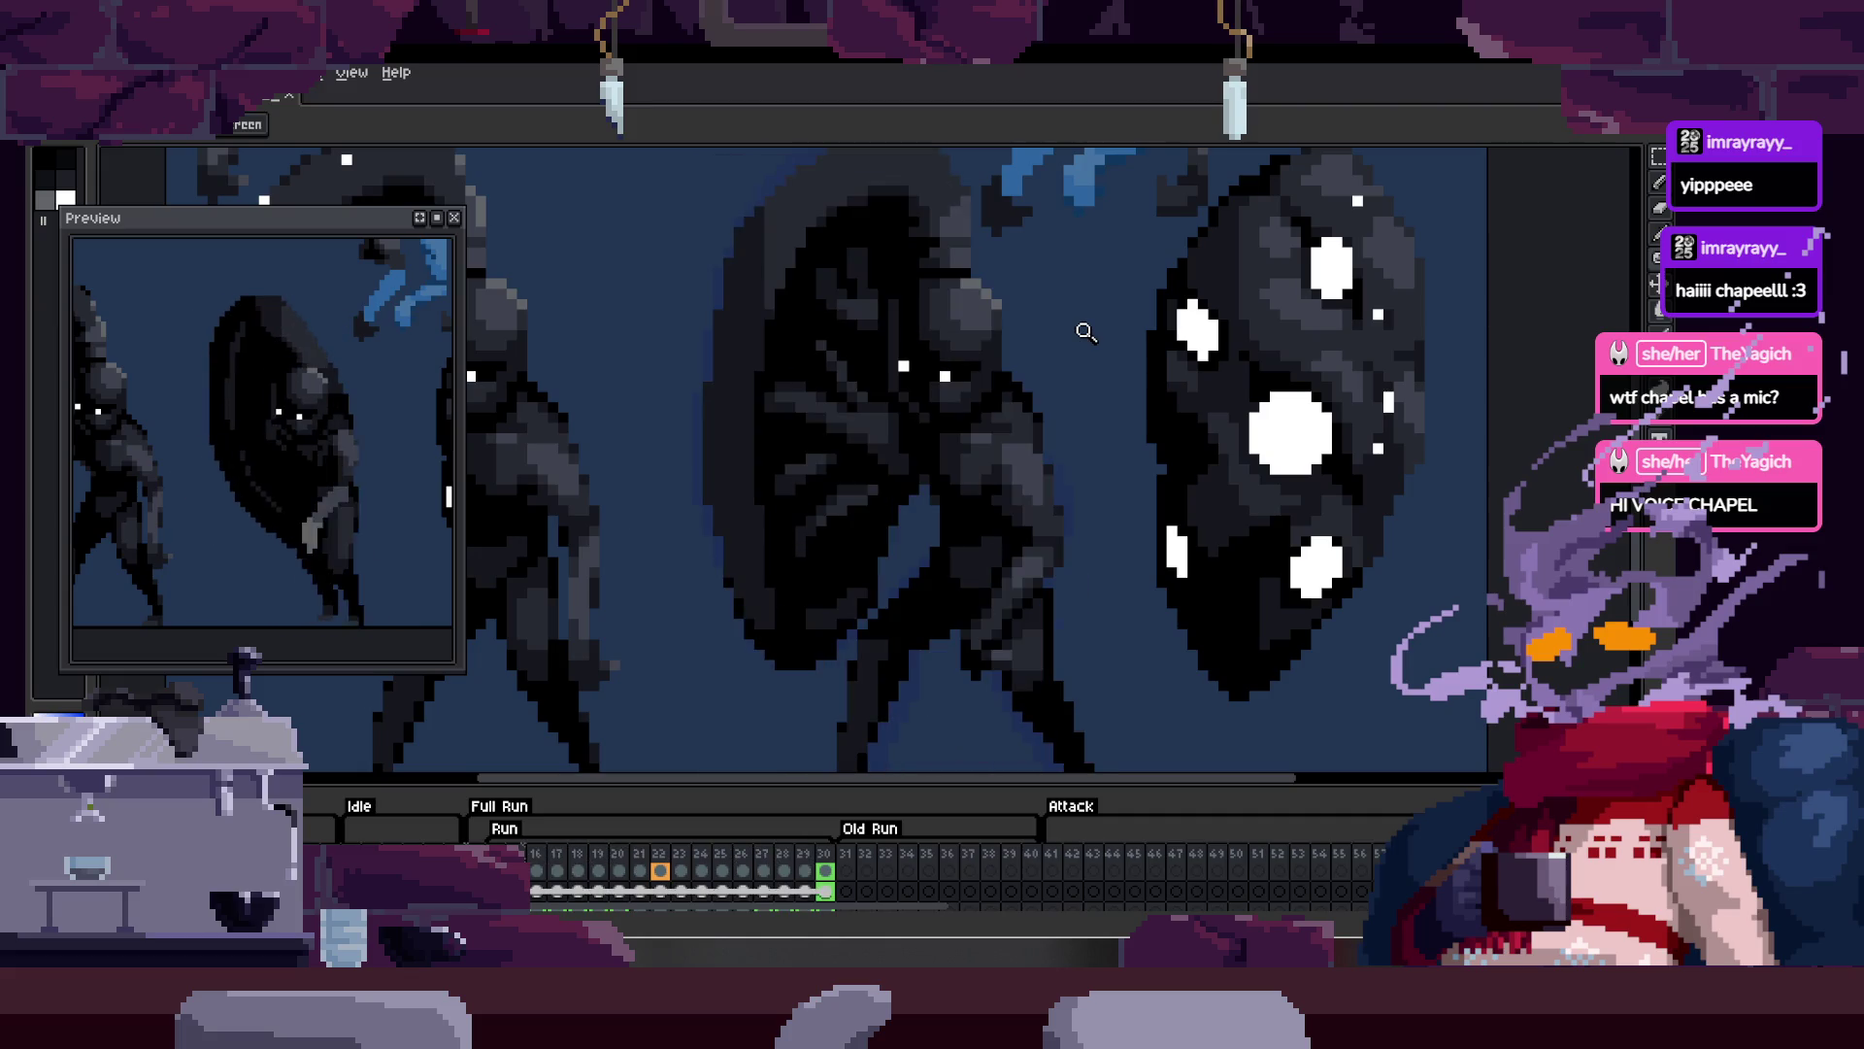
key(Tab)
click(904, 343)
right_click(790, 506)
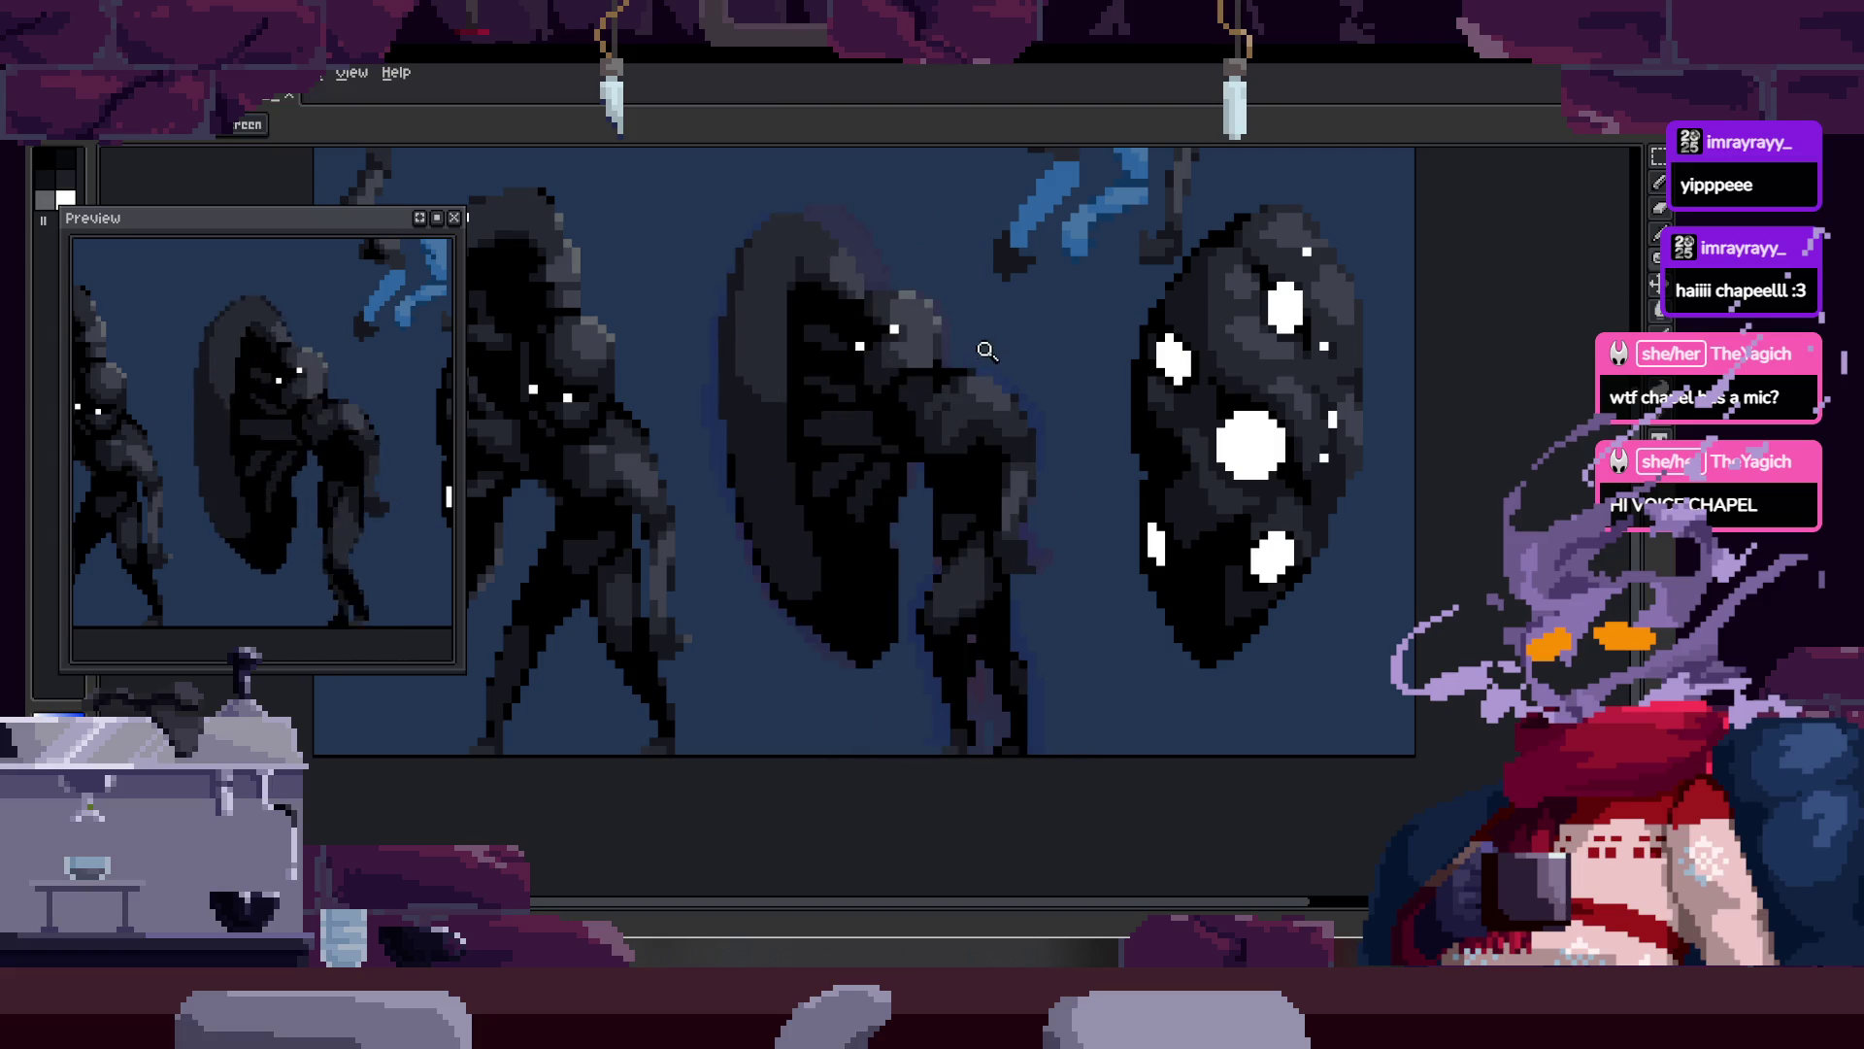
Step: Zoom close on the middle figure's face, then fit the whole sprite in view
click(802, 334)
key(b)
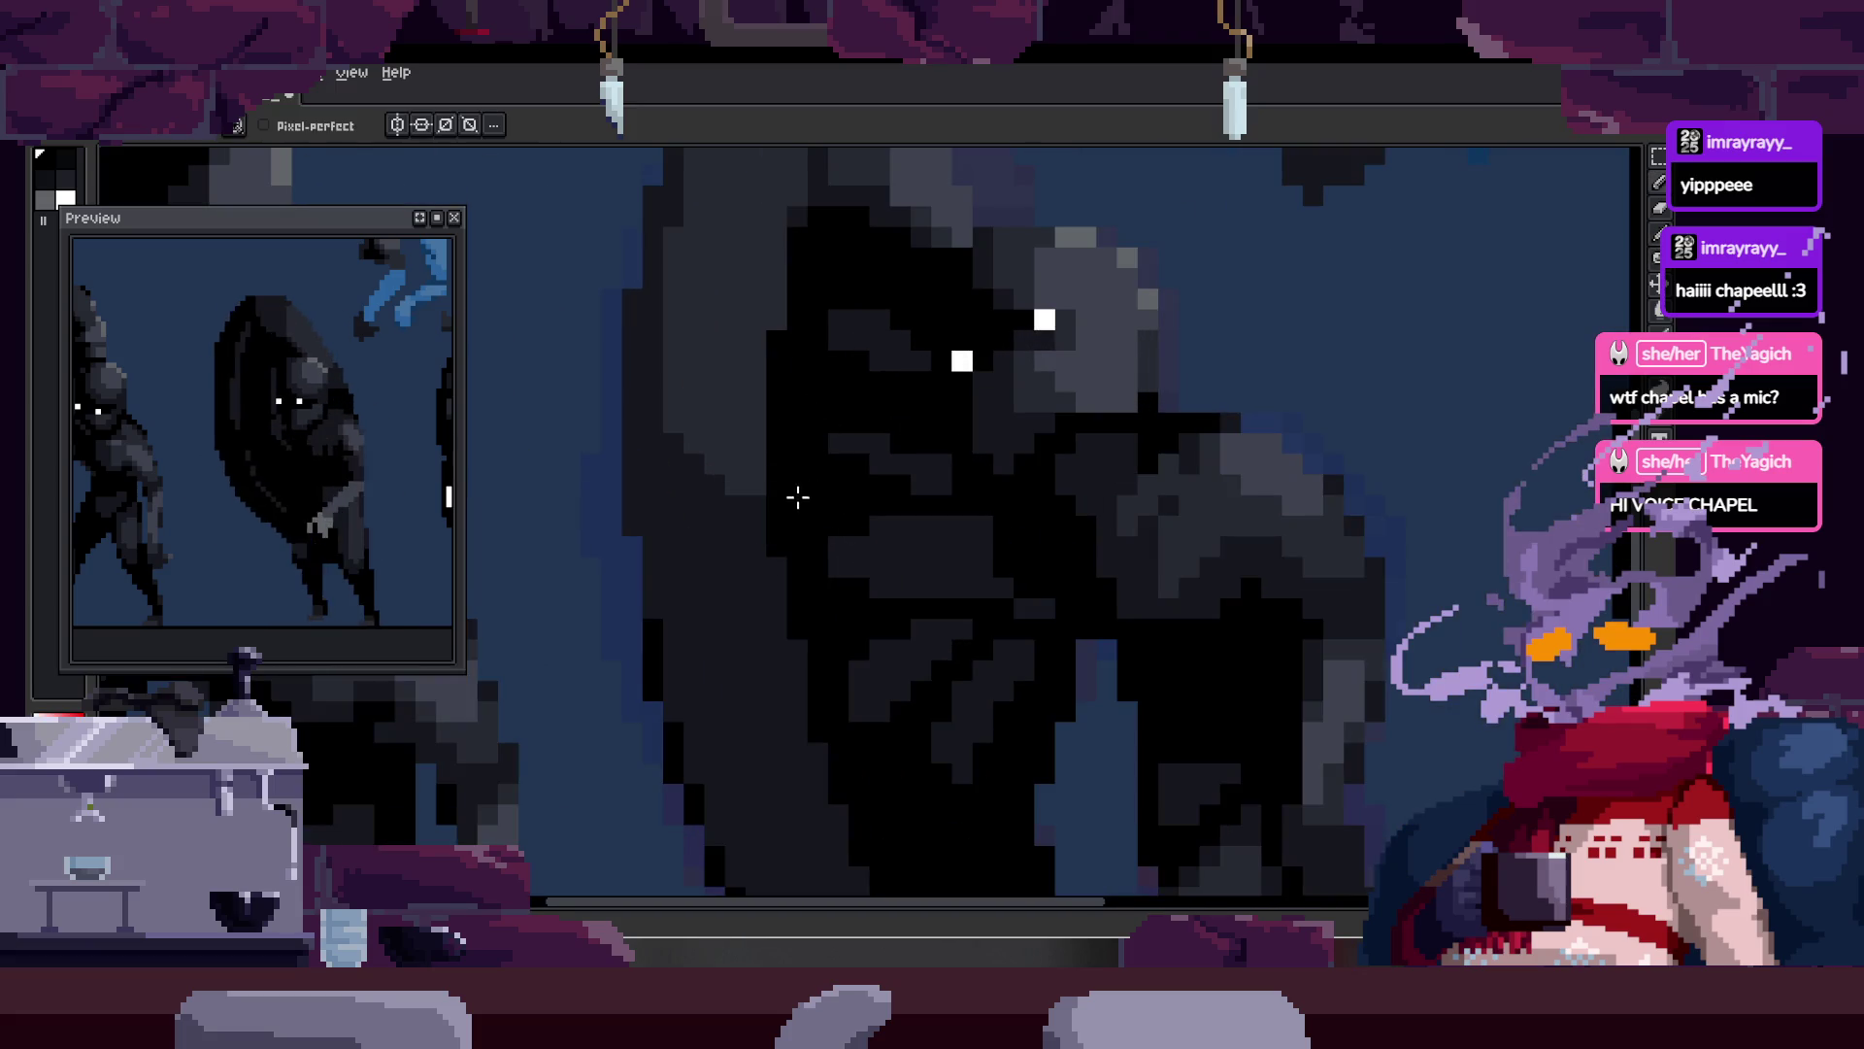
scroll(795, 499, down, 3)
key(z)
scroll(832, 369, up, 3)
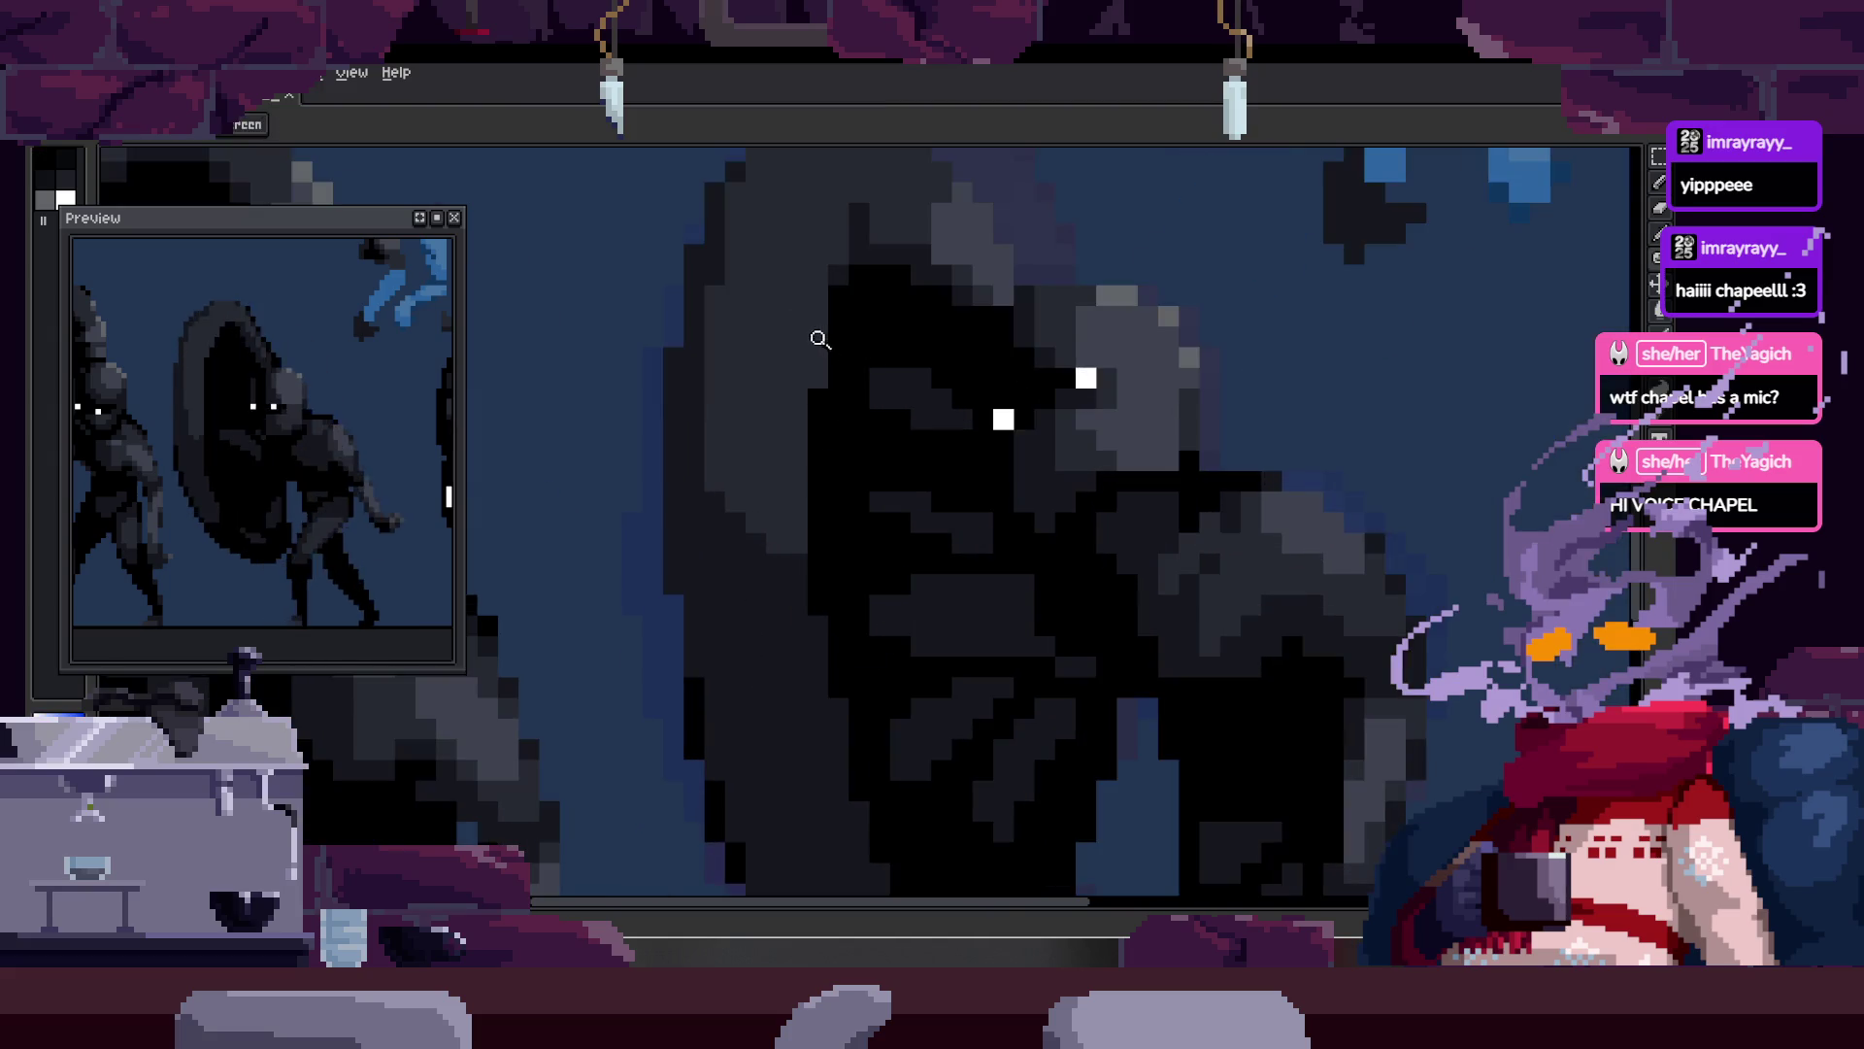
click(823, 340)
key(b)
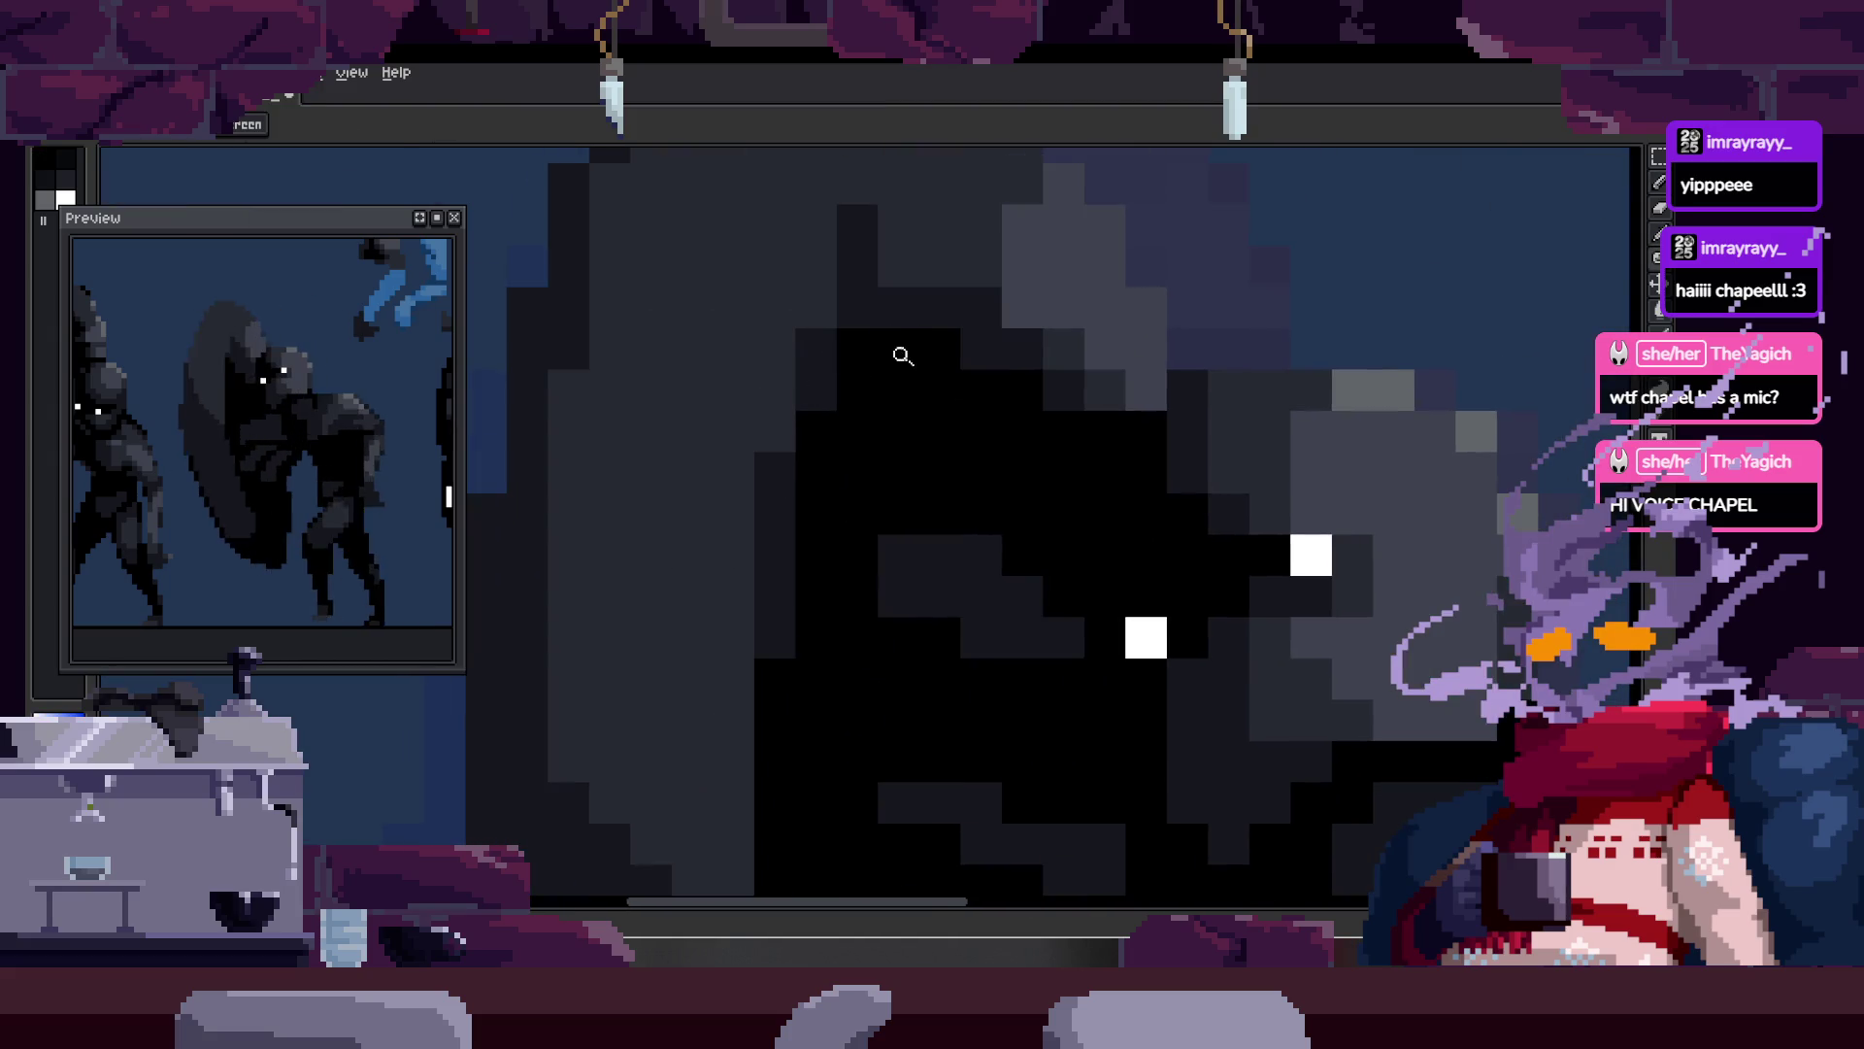
key(ctrl+0)
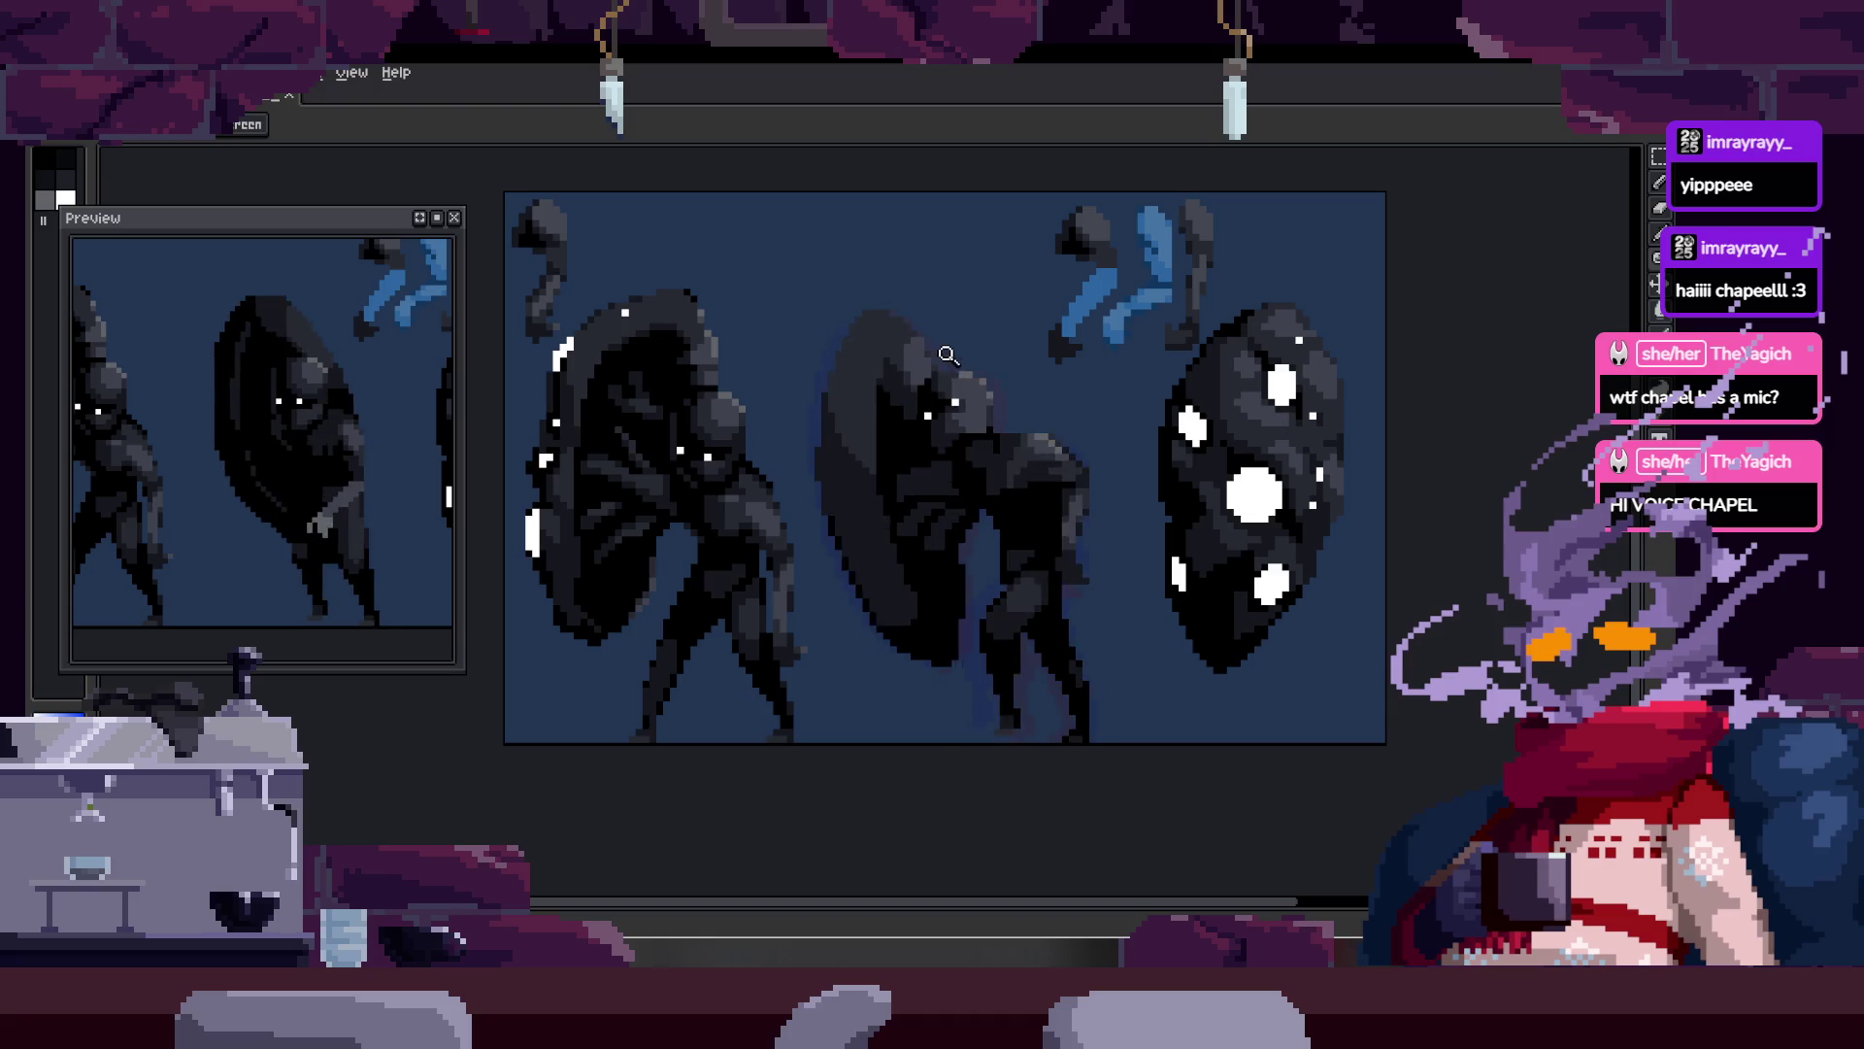
scroll(934, 410, up, 2)
key(b)
scroll(853, 500, up, 3)
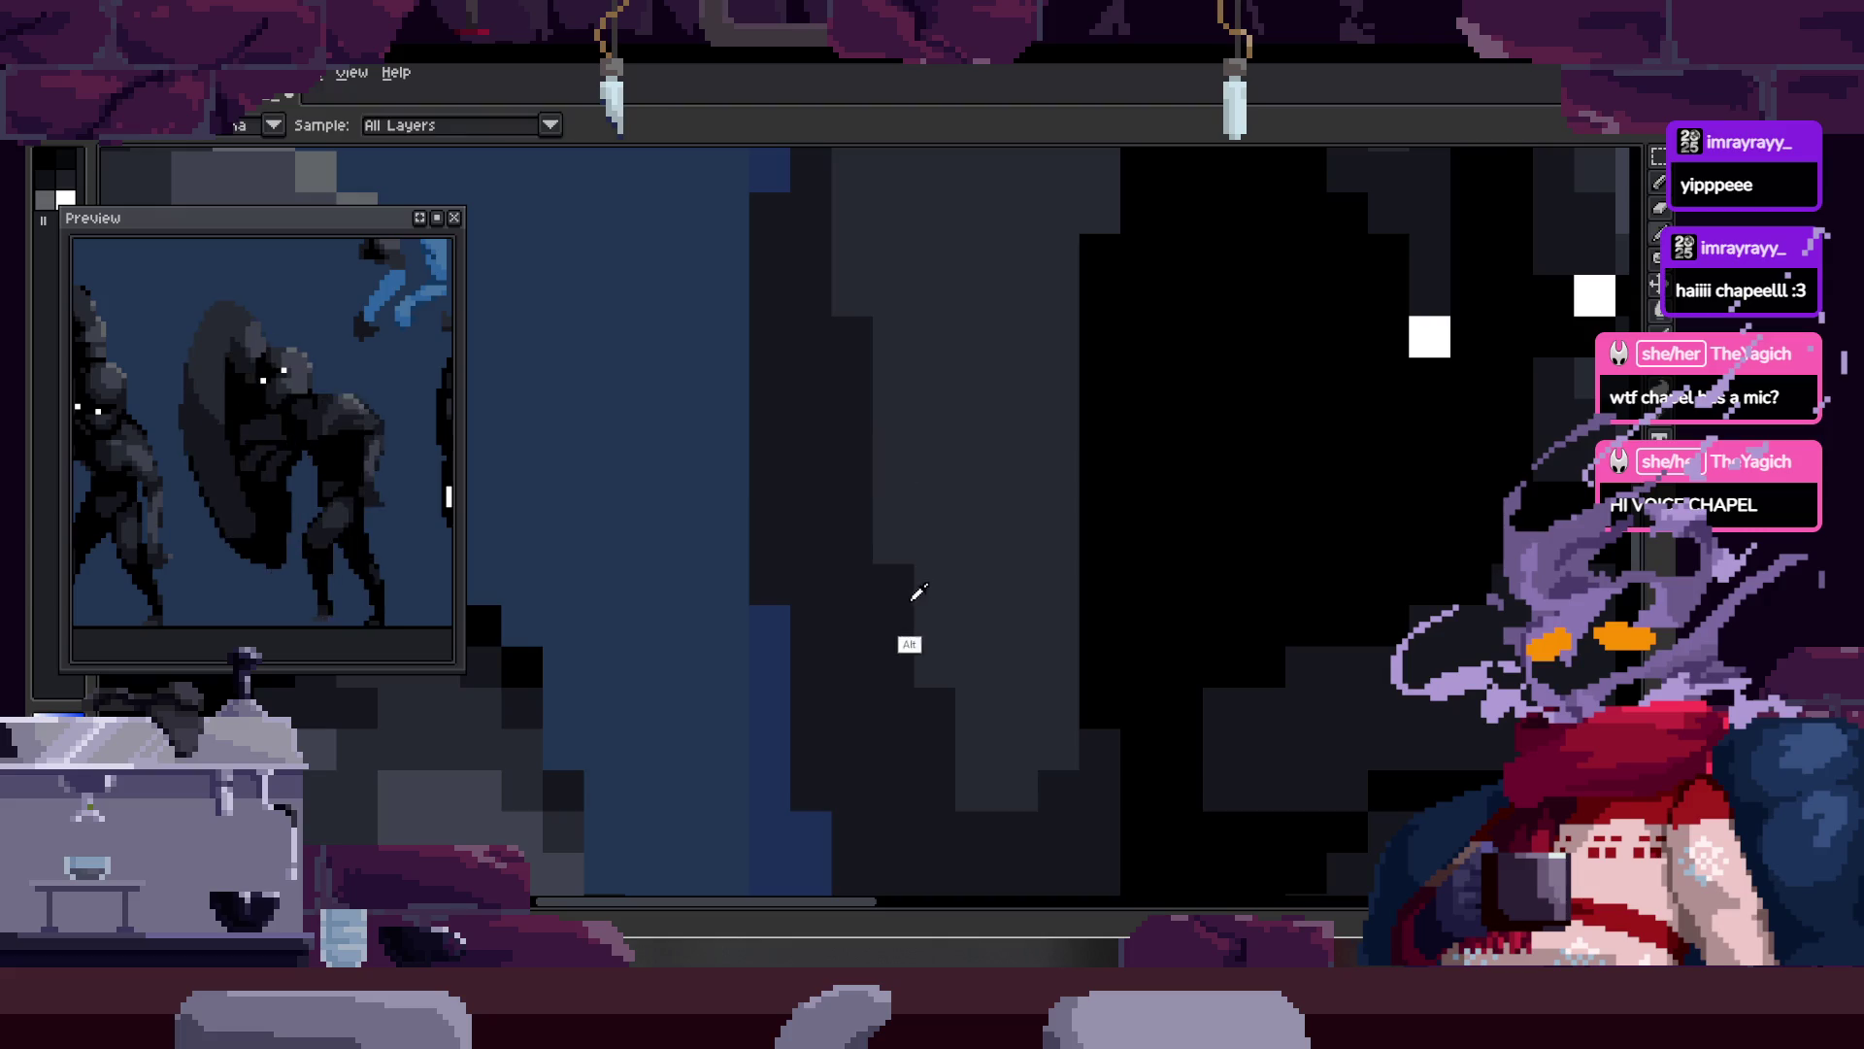
key(z)
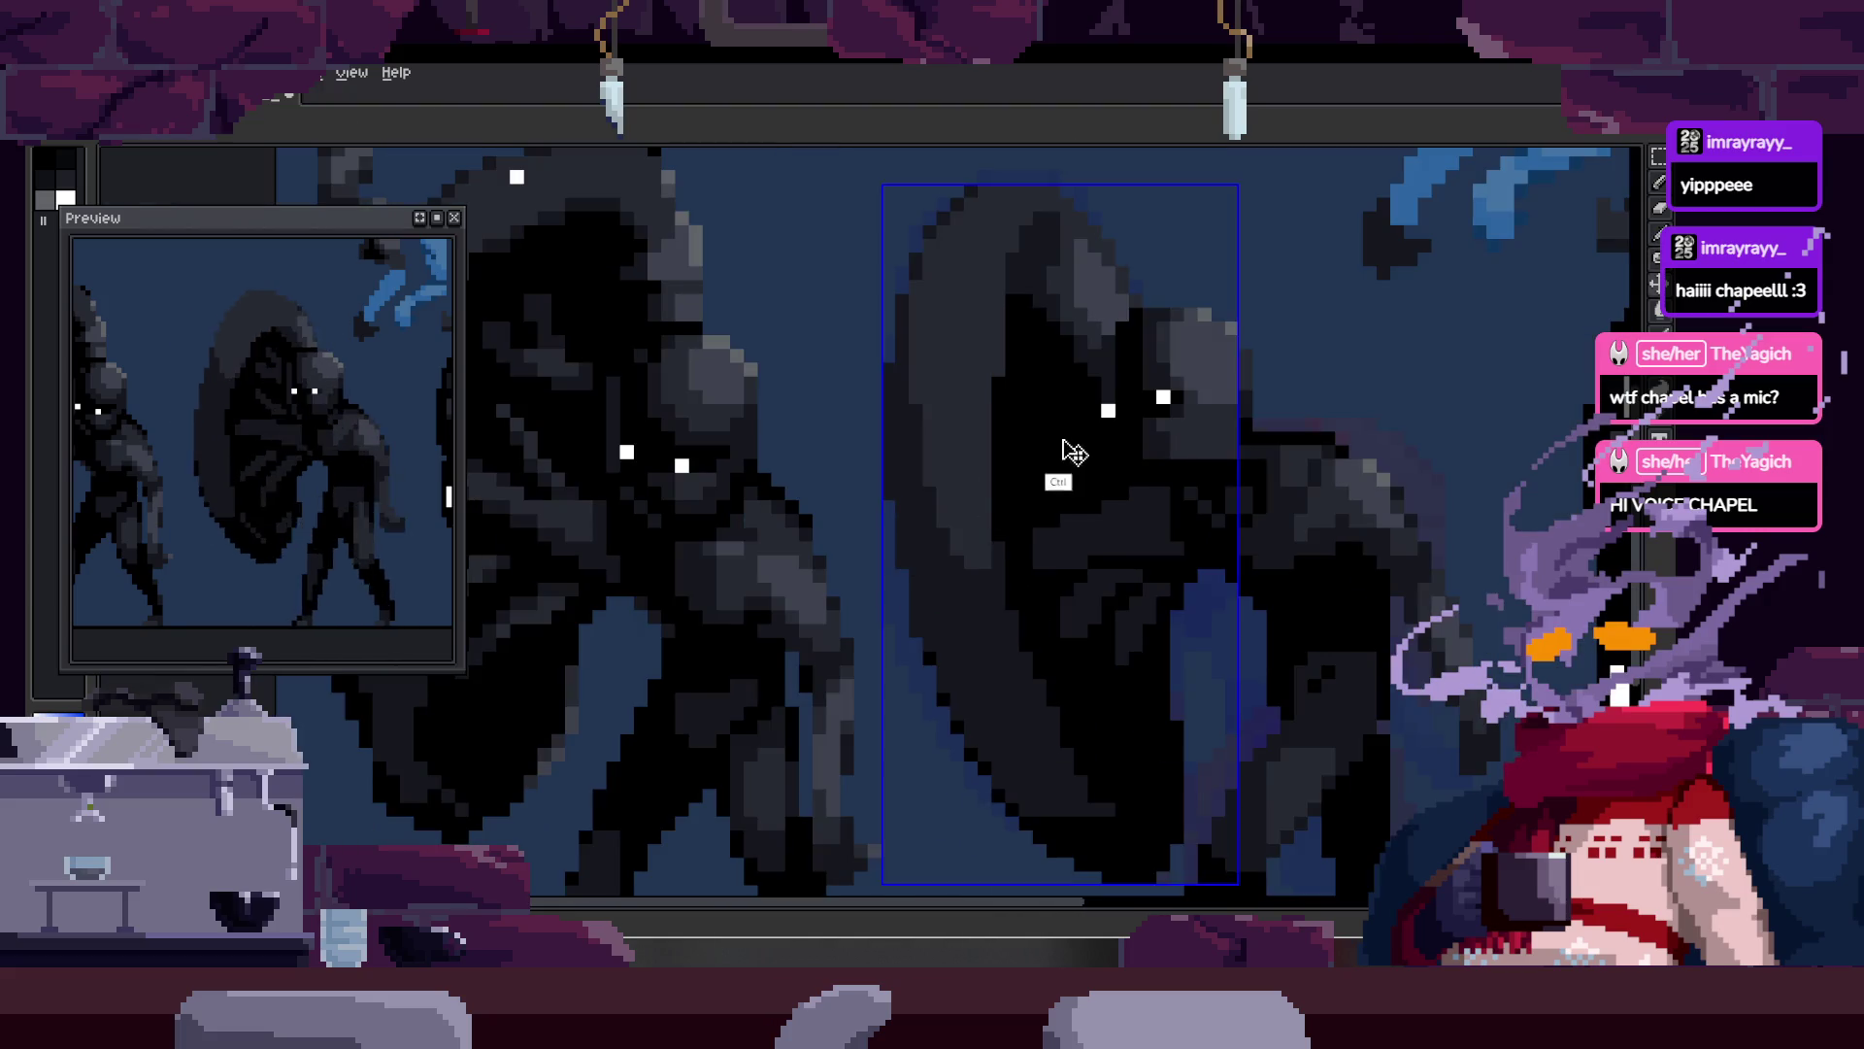
scroll(1061, 445, down, 3)
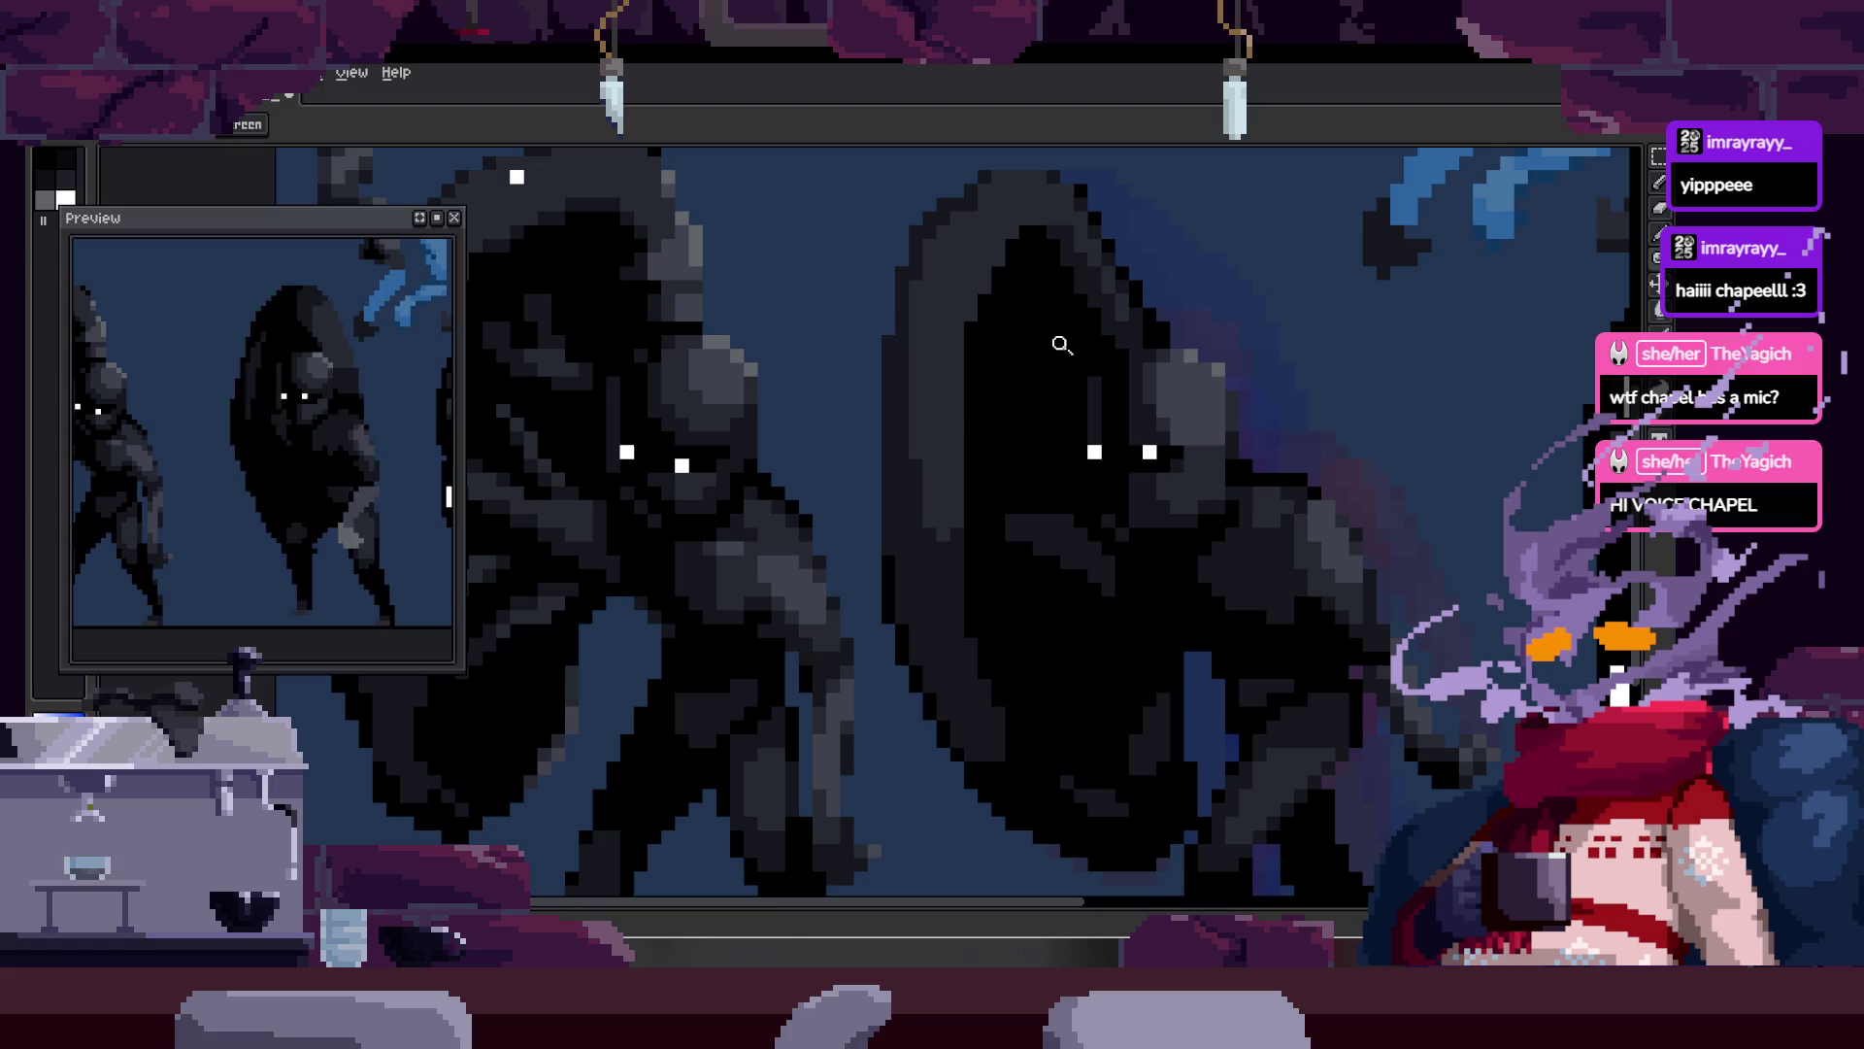
key(i)
scroll(957, 292, up, 2)
key(b)
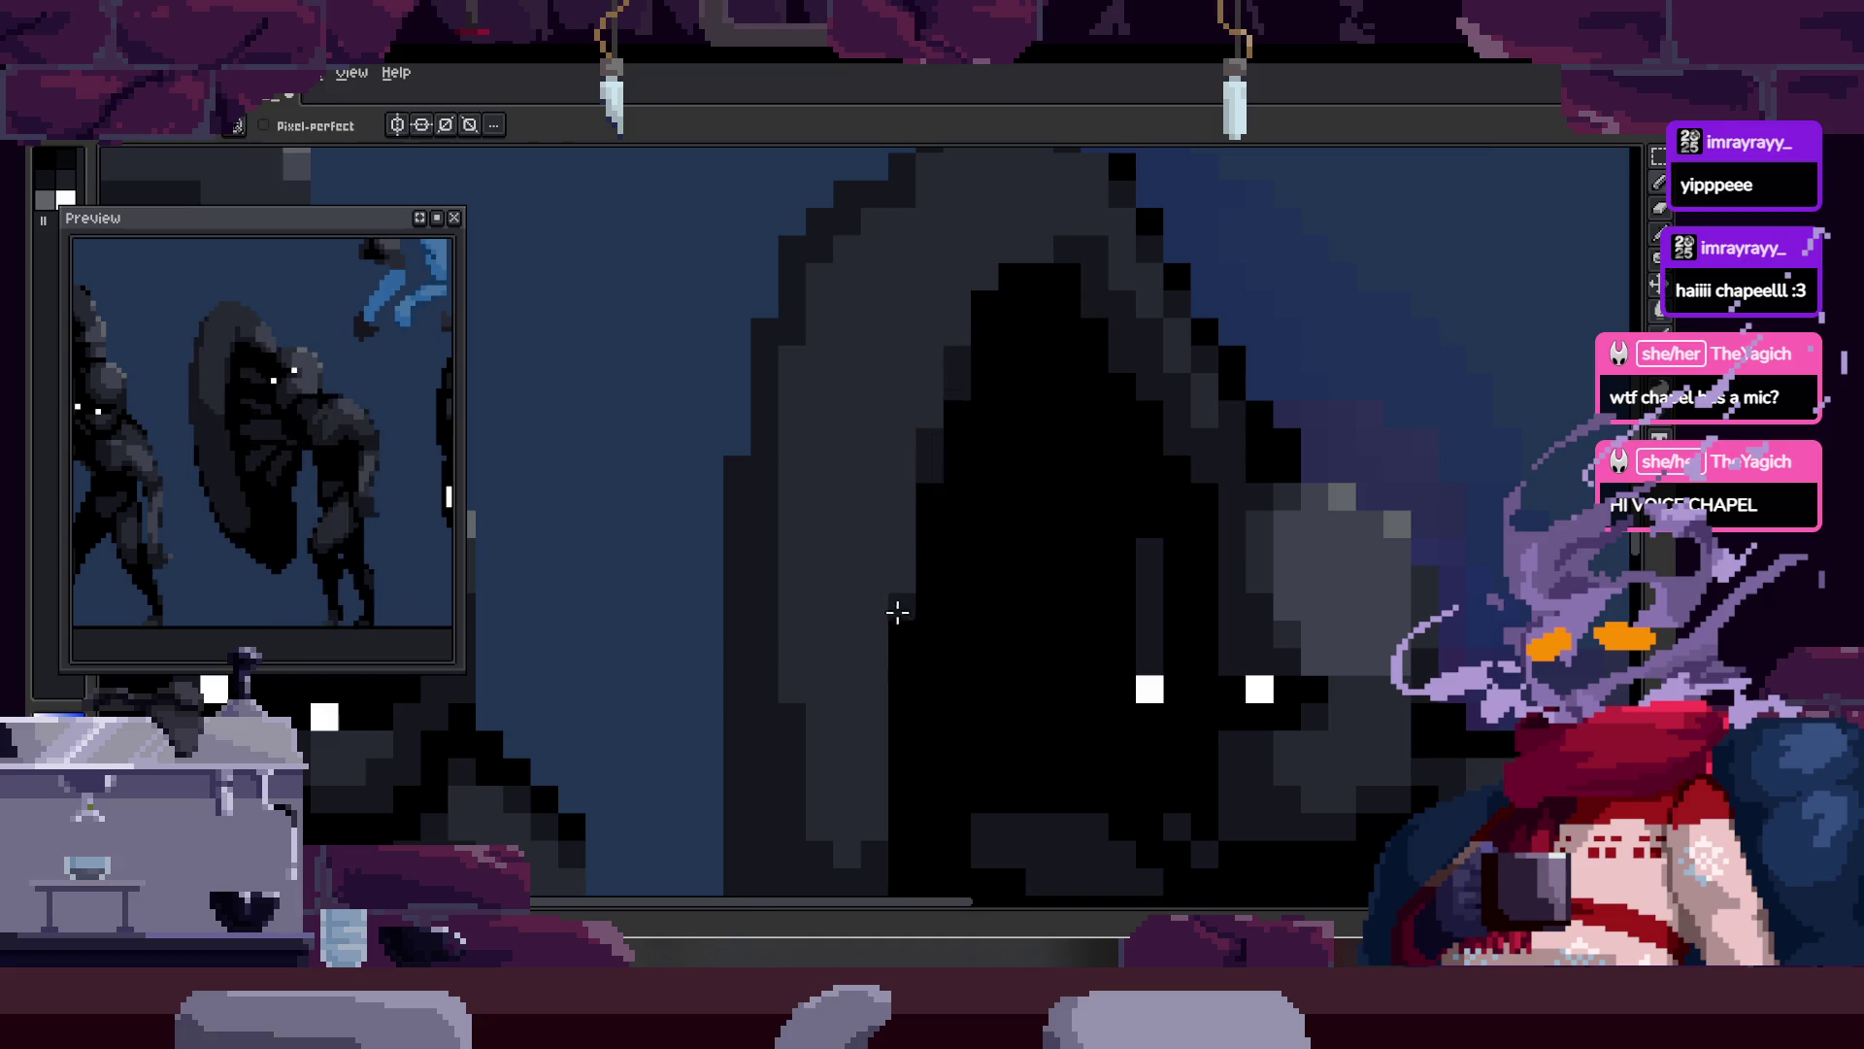
key(z)
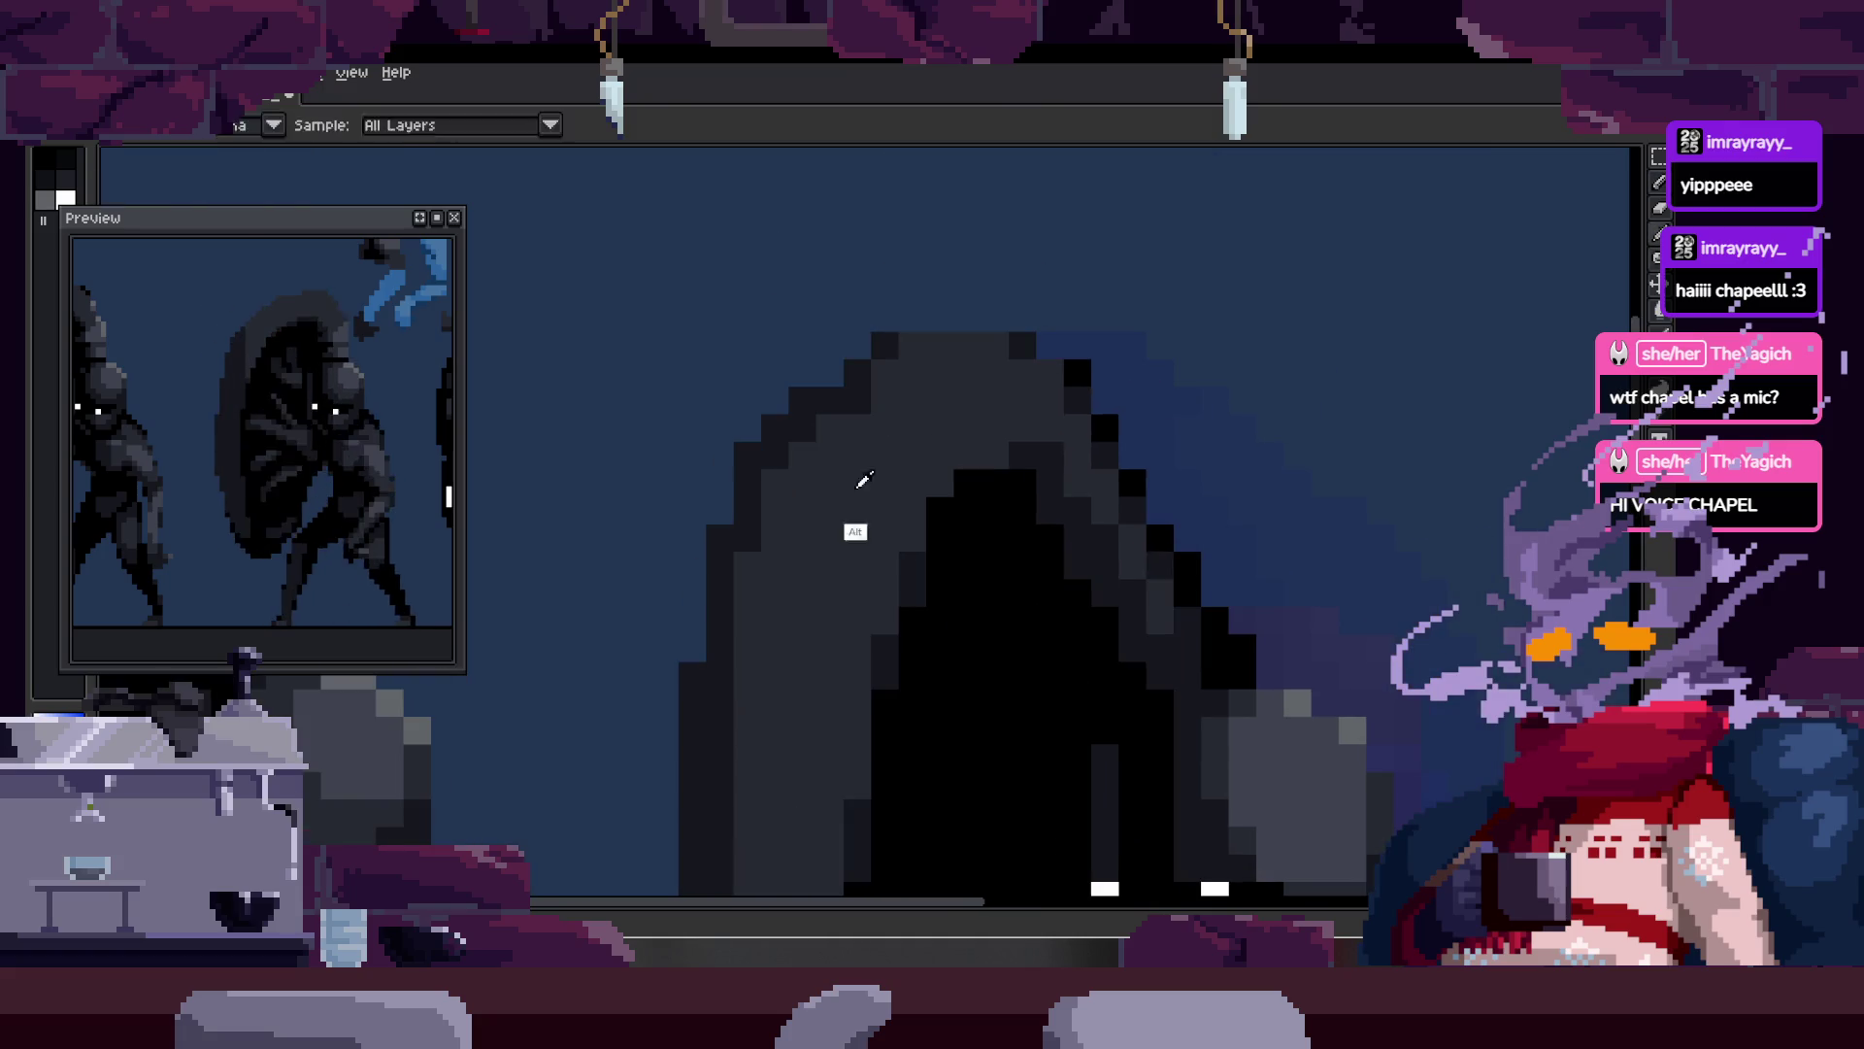
key(b)
key(z)
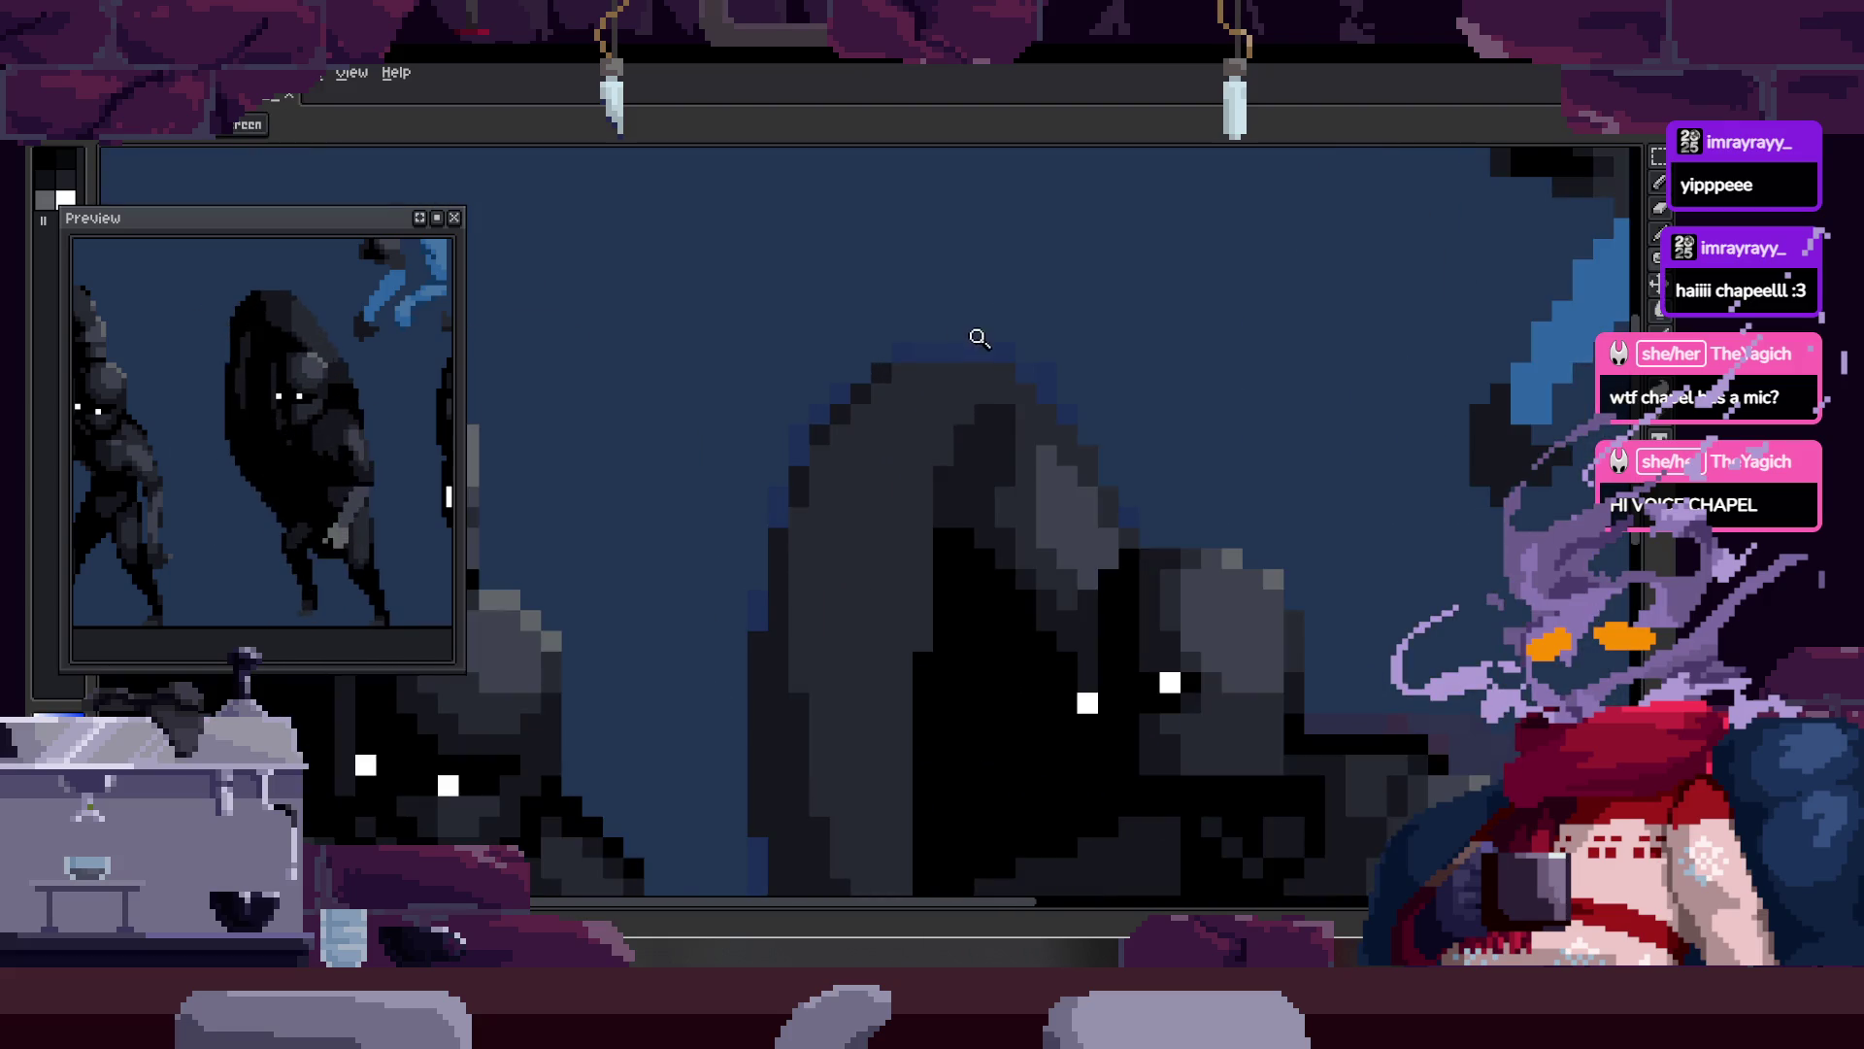
scroll(989, 357, down, 2)
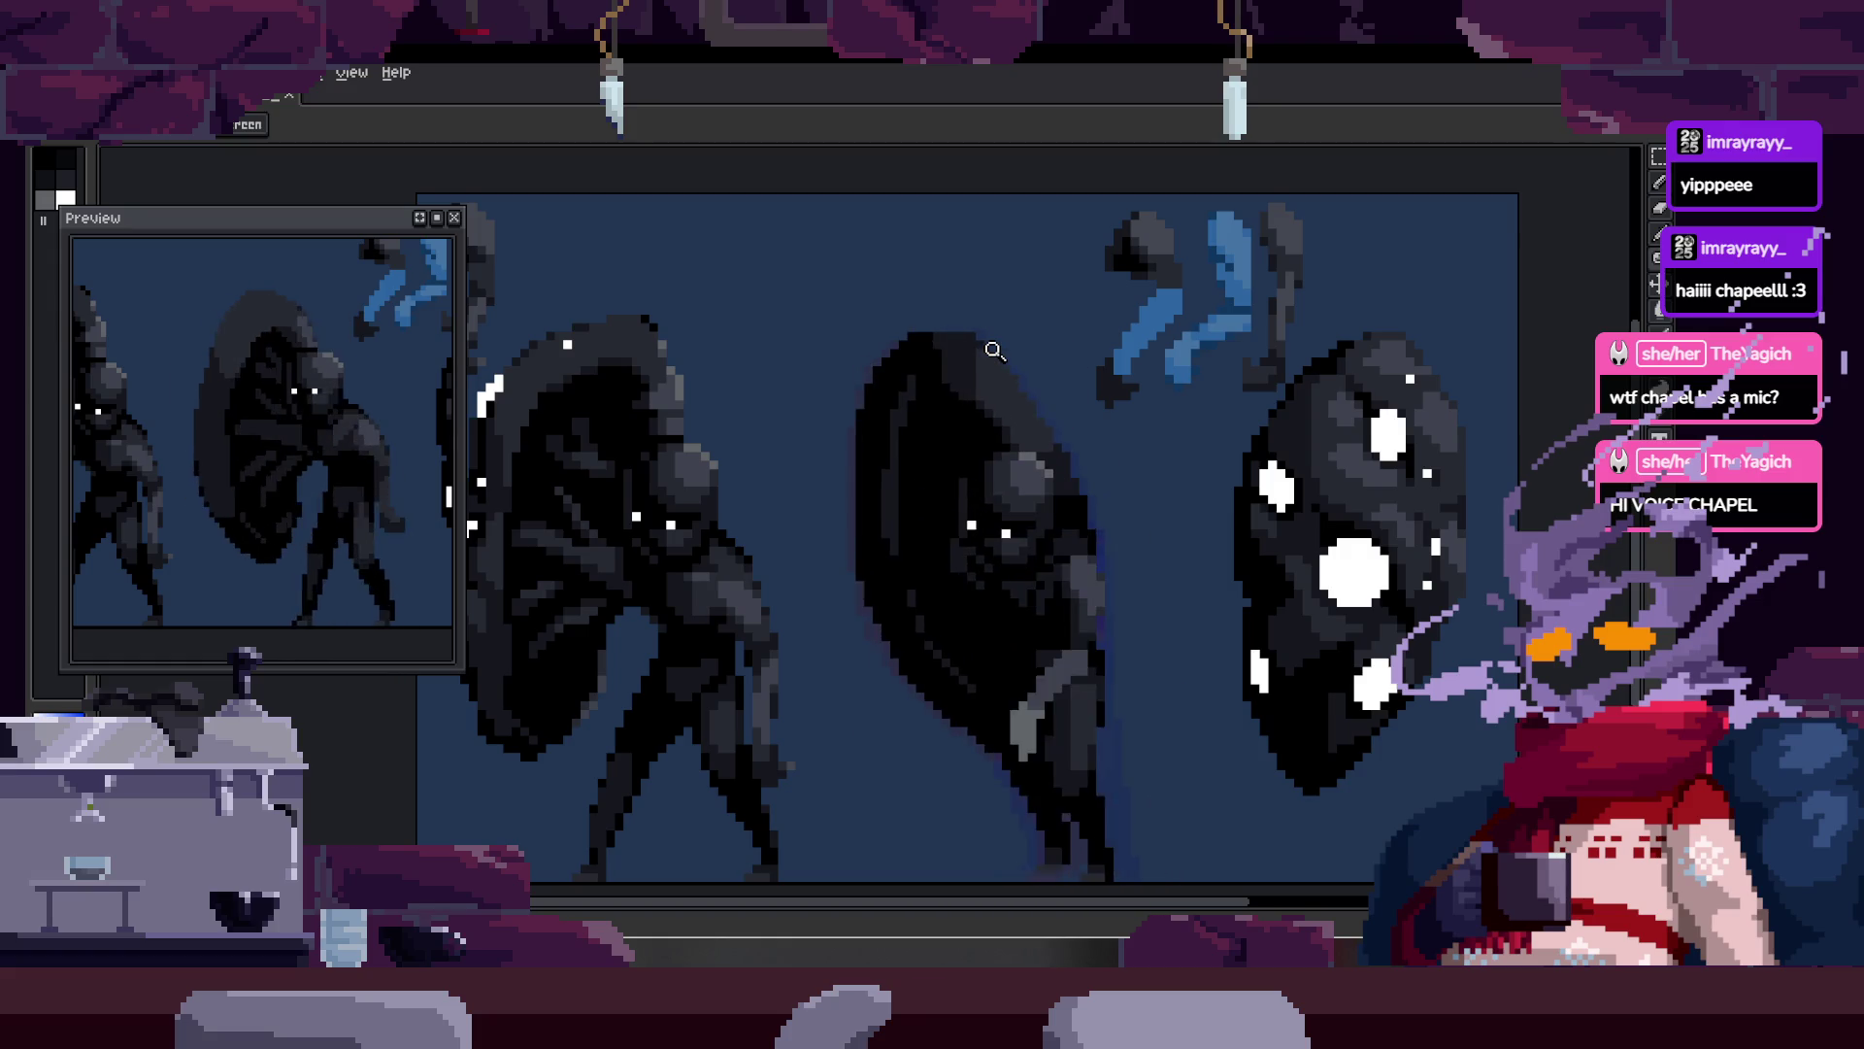
scroll(994, 351, down, 3)
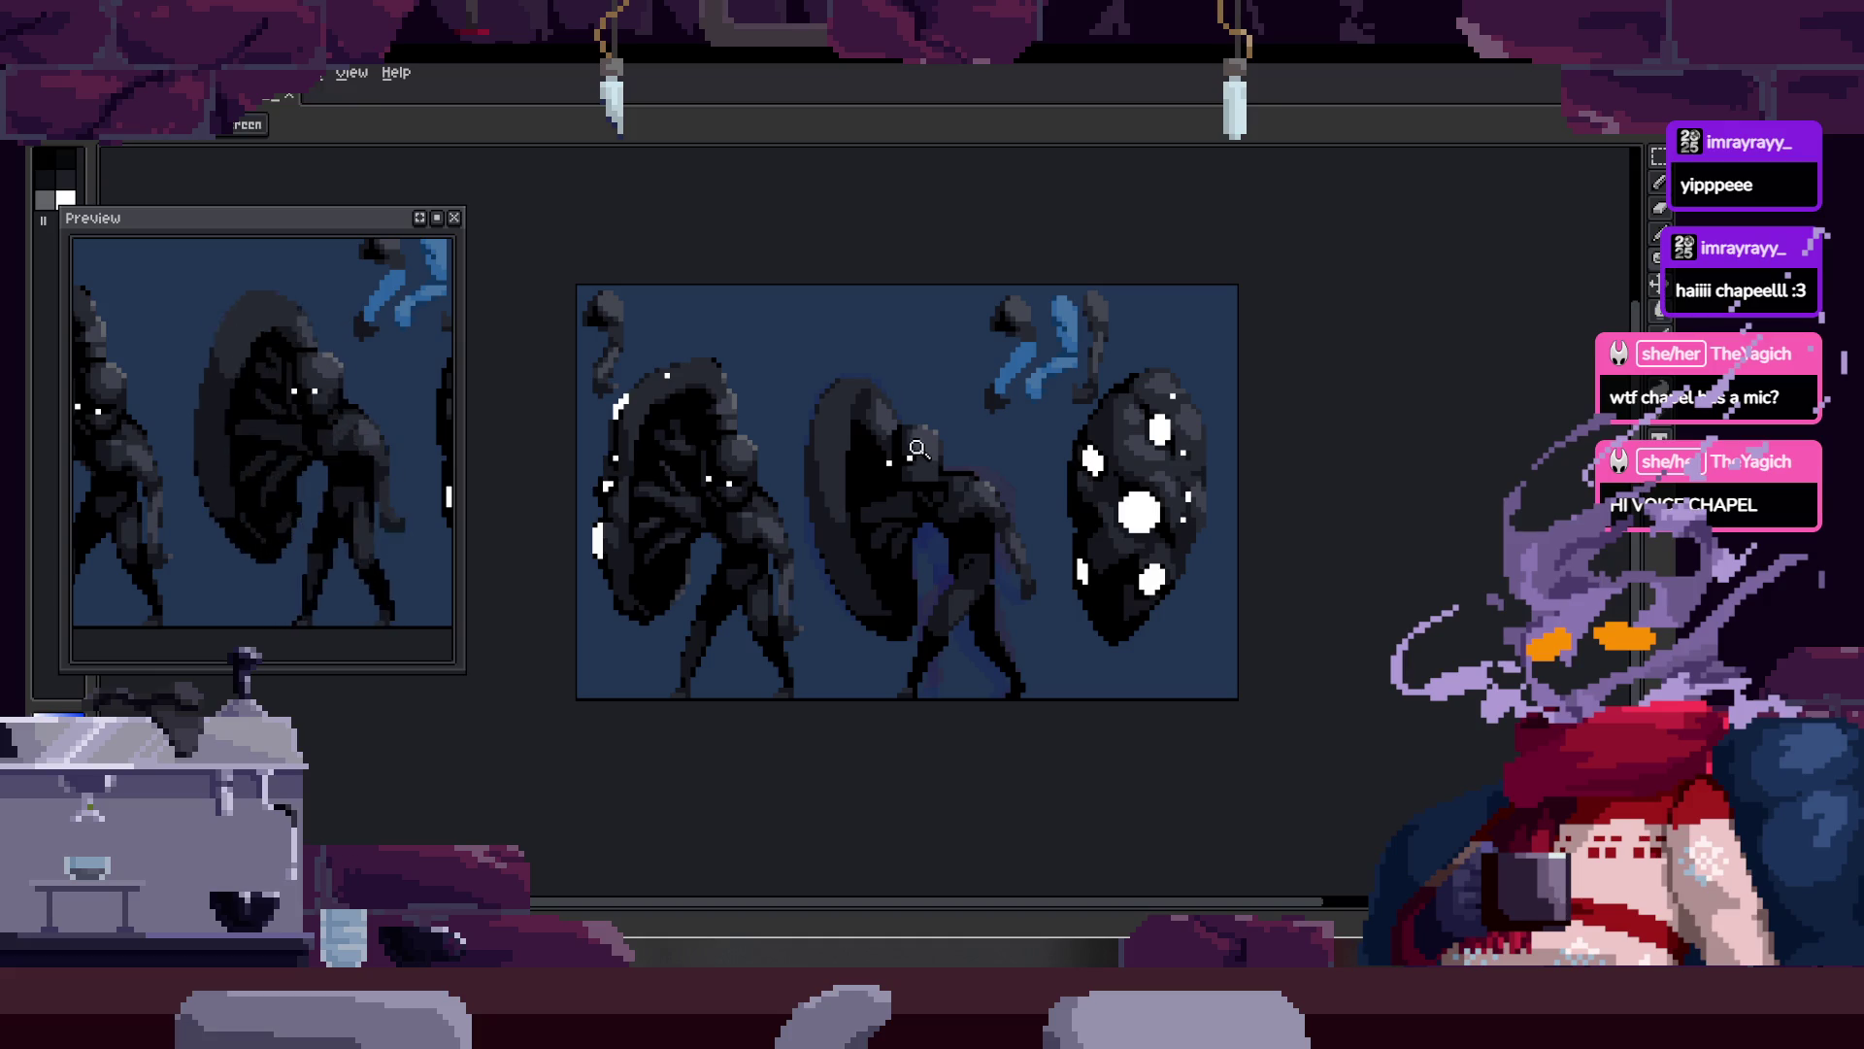
Step: Show the timeline, stop playback, and go back to frame 17
scroll(1015, 449, down, 2)
scroll(1014, 428, up, 3)
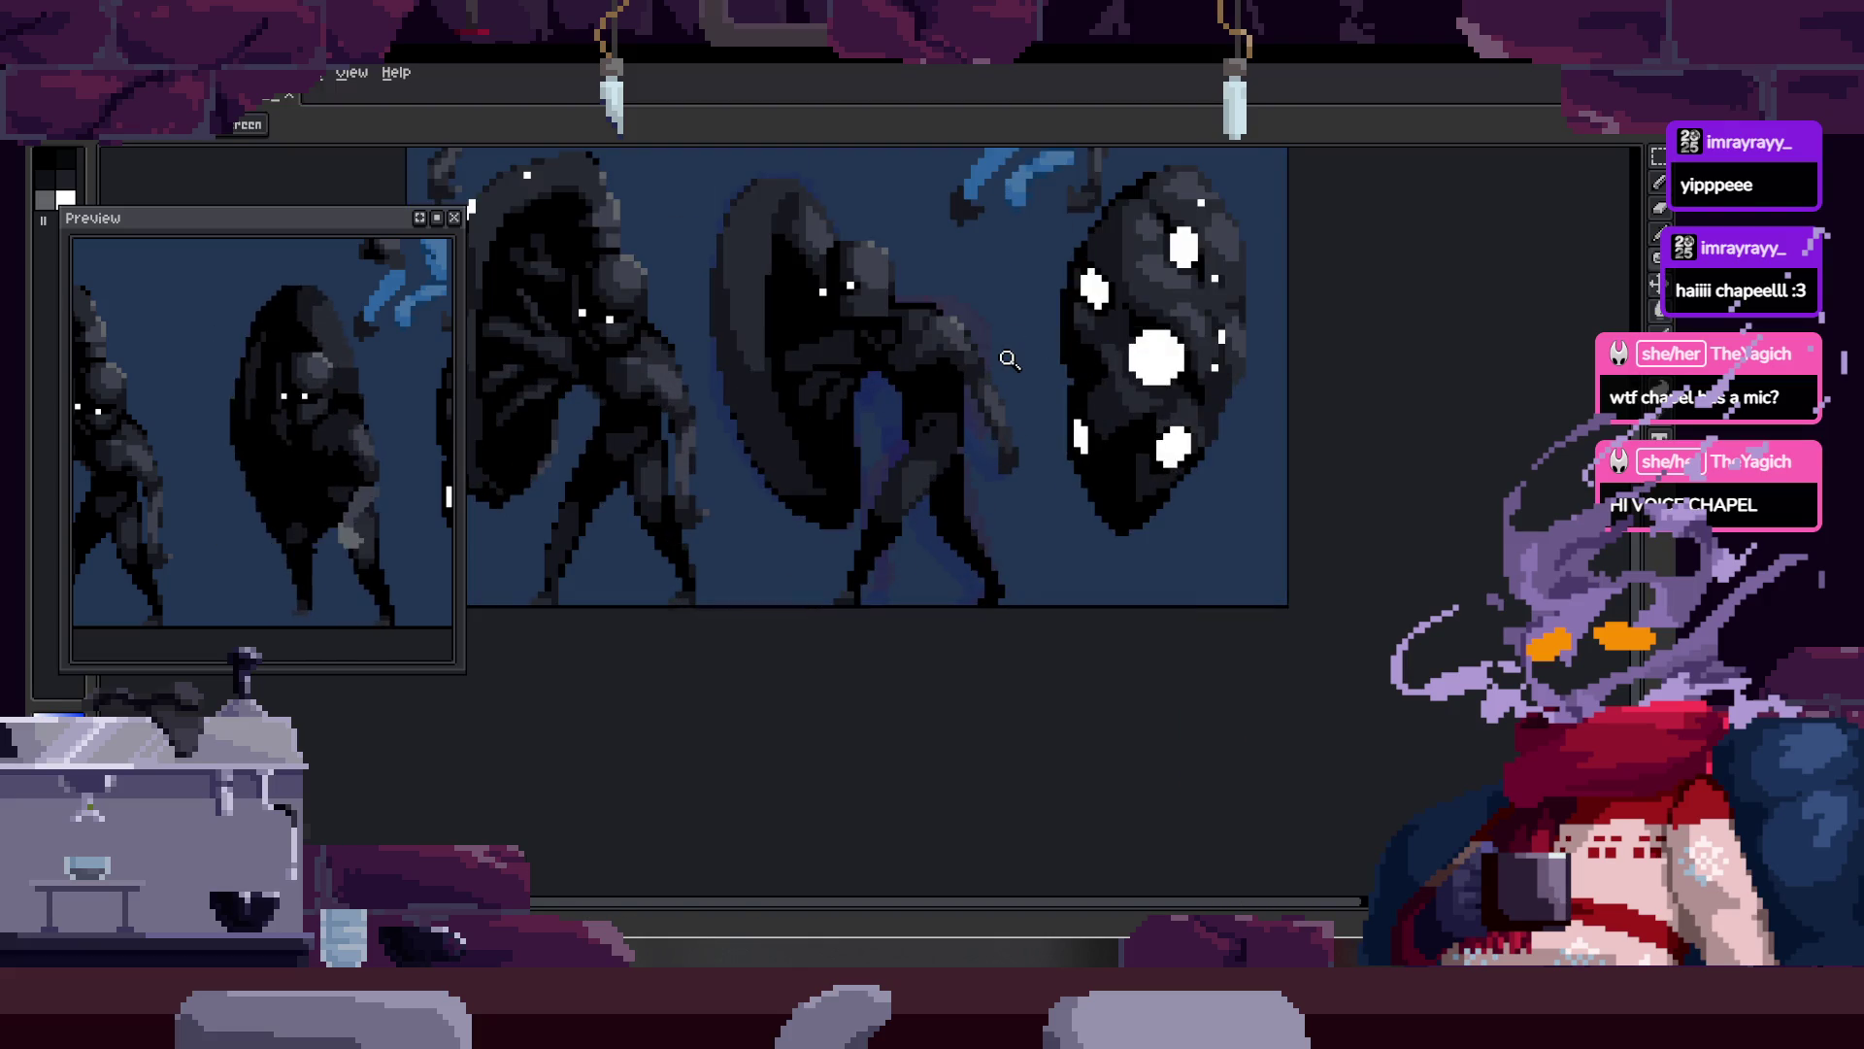
key(Tab)
key(Right)
key(Right)
key(Right)
key(Left)
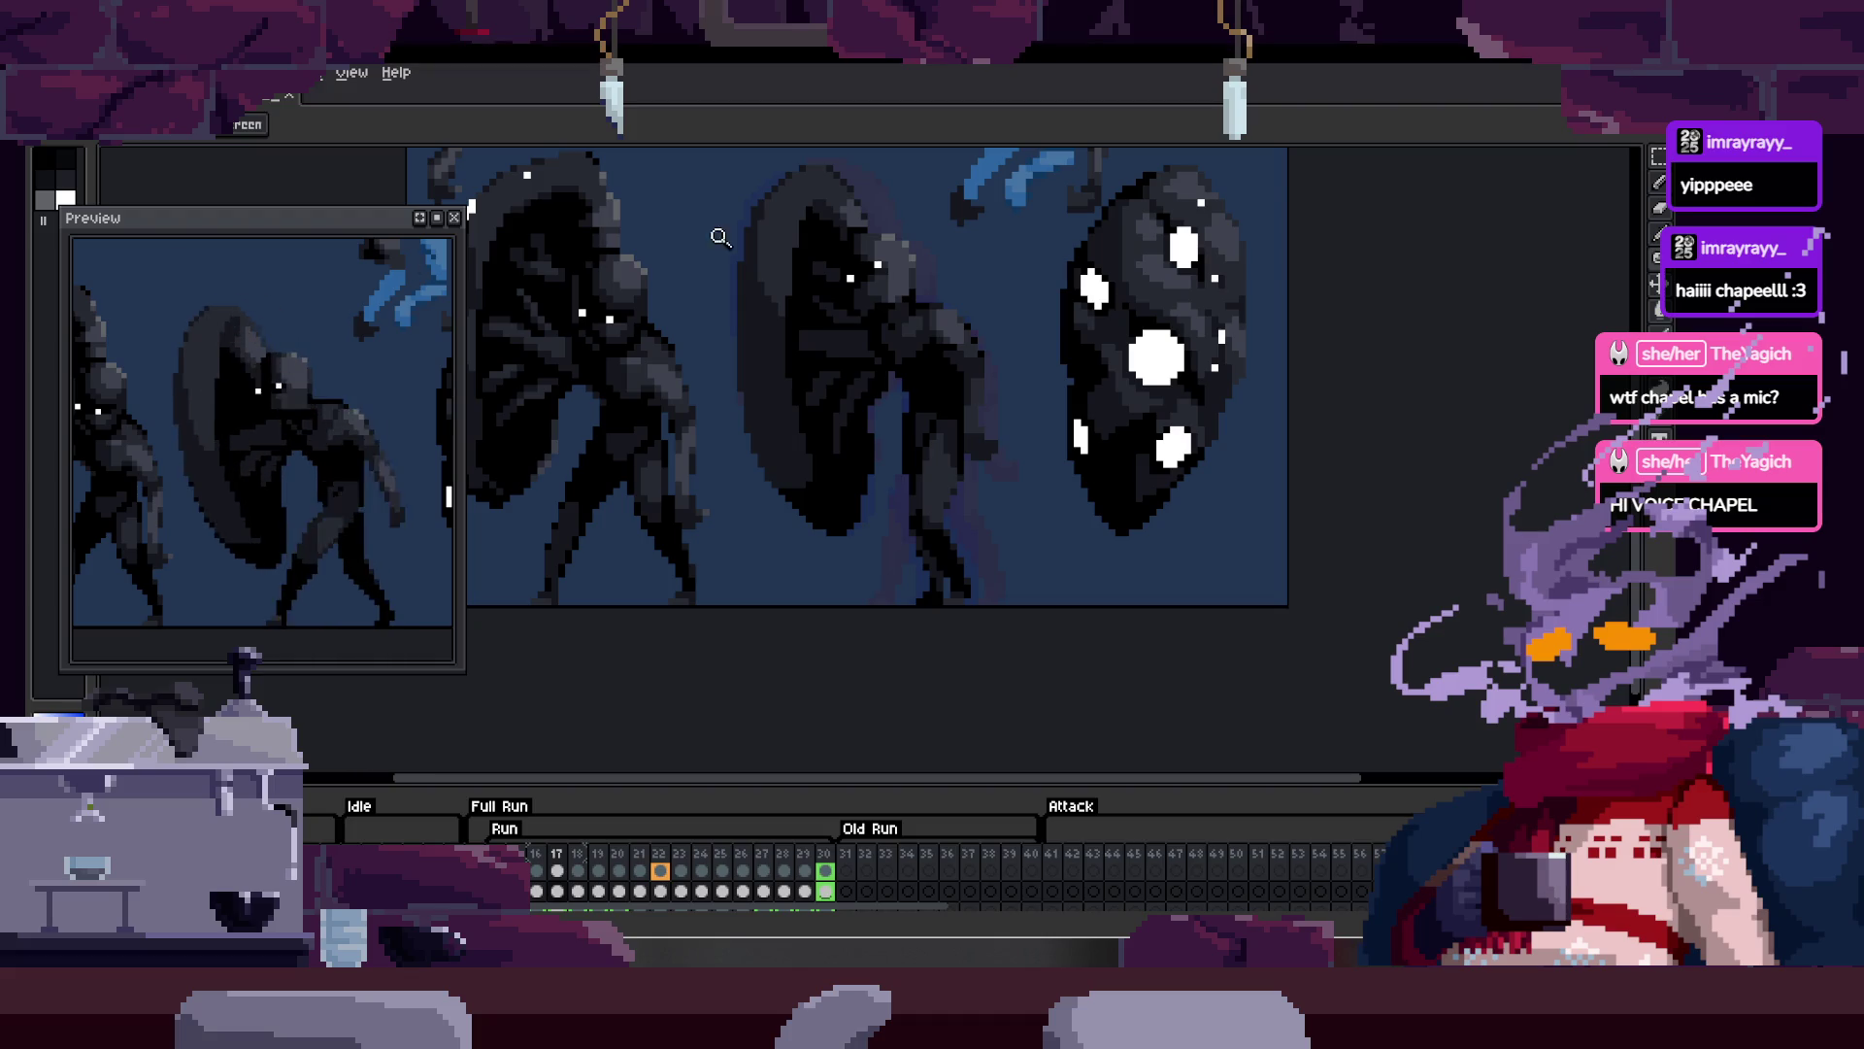
scroll(874, 408, up, 2)
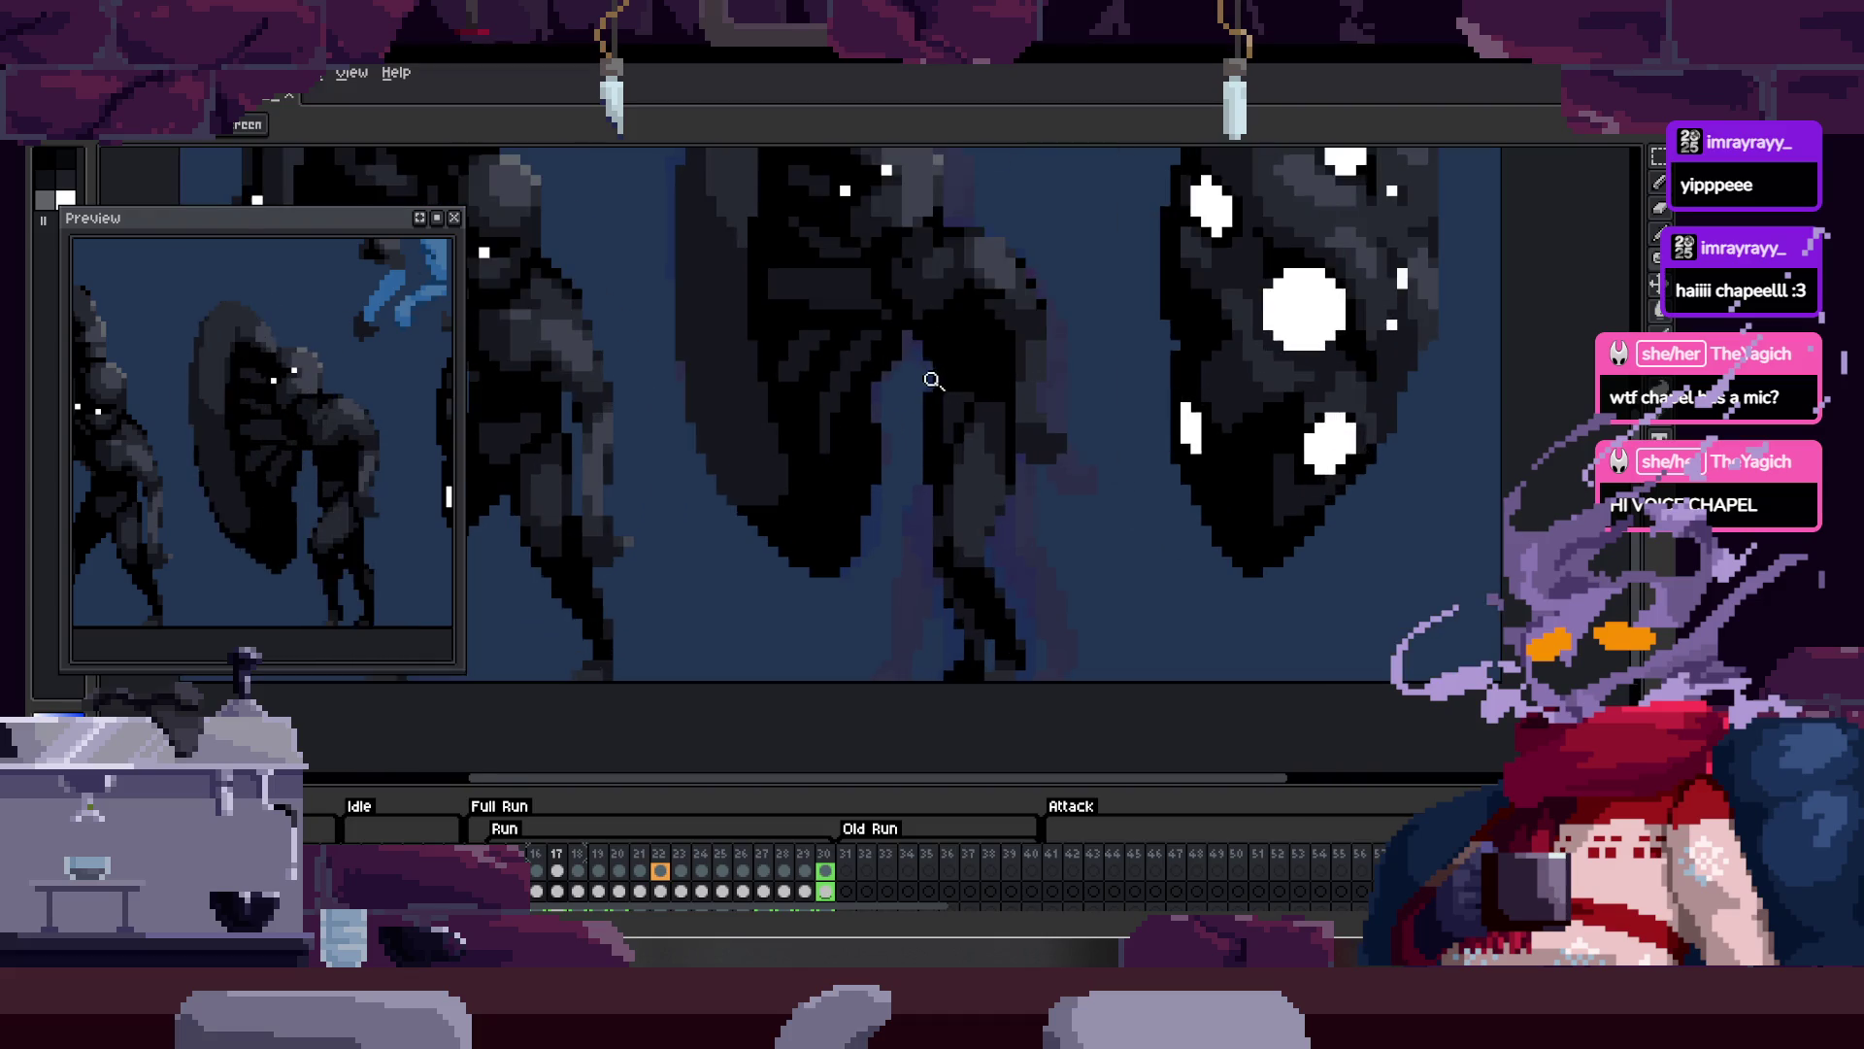
Step: Step back and forth between frames 16 and 22, ending on frame 25
key(Right)
key(Right)
key(Right)
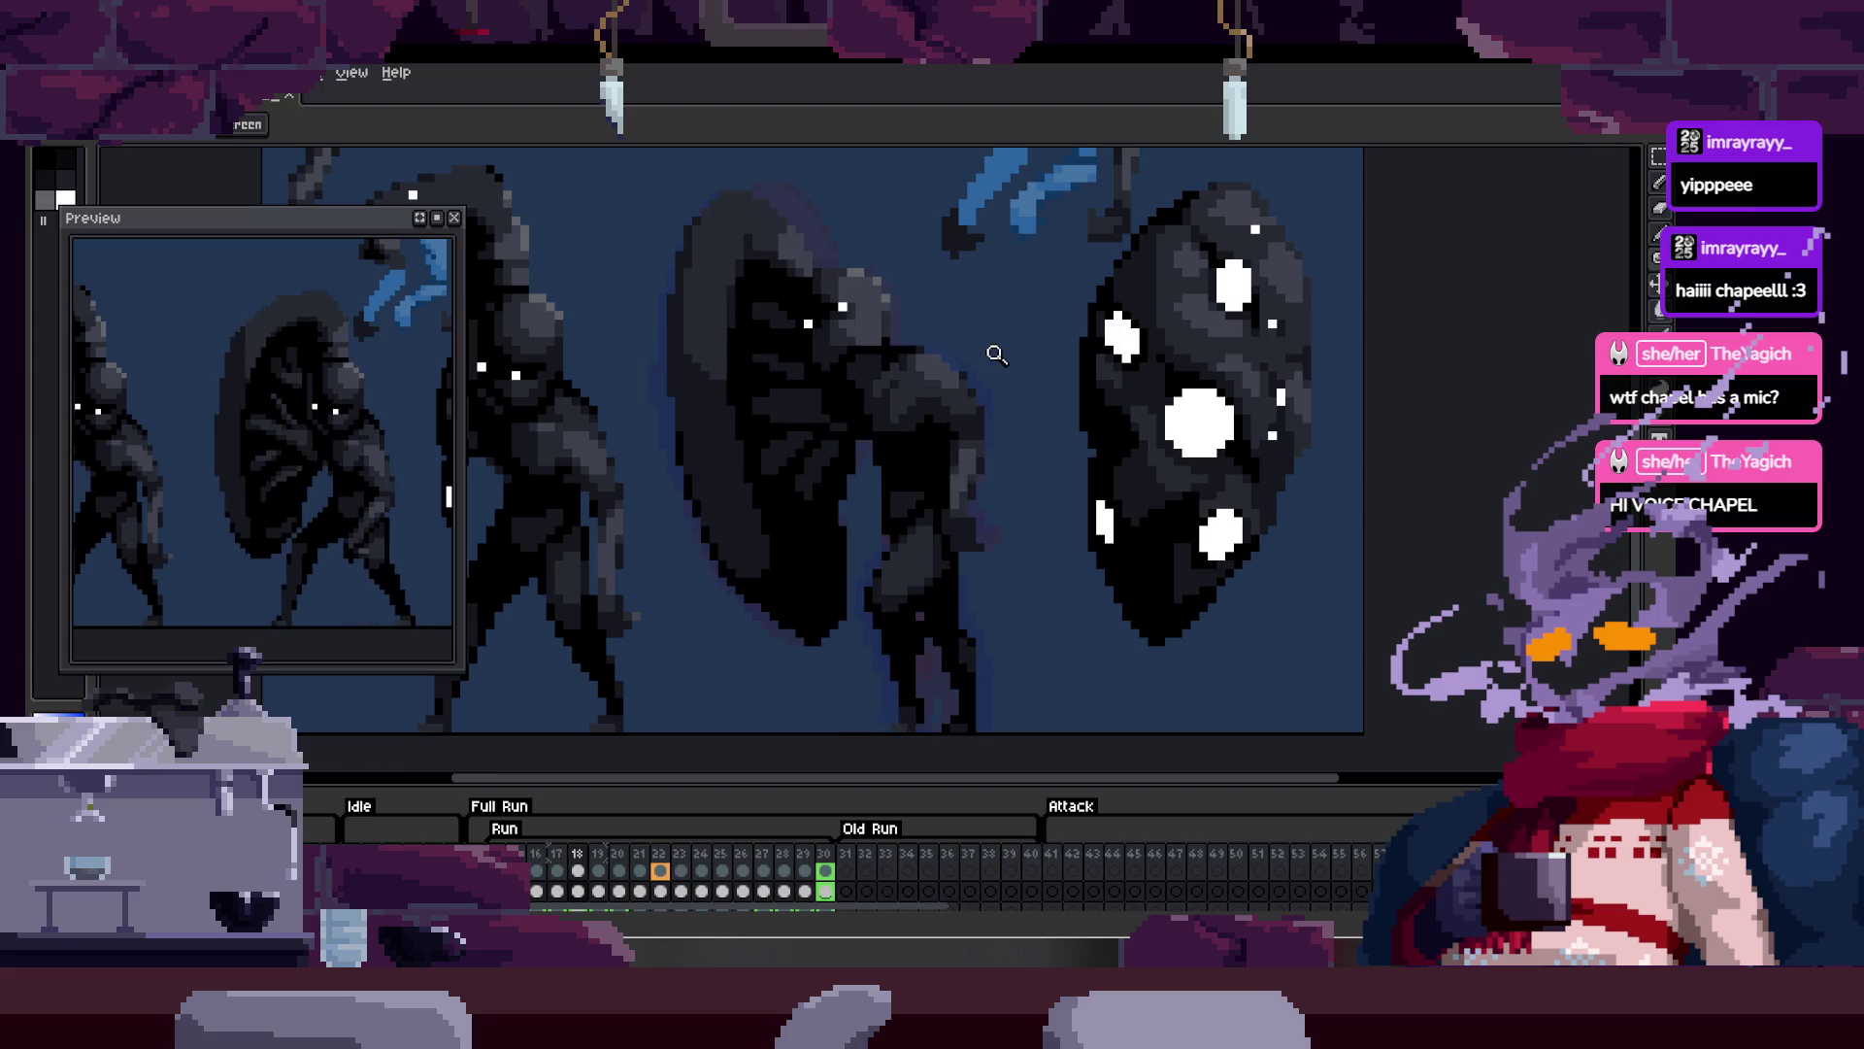
scroll(996, 354, up, 1)
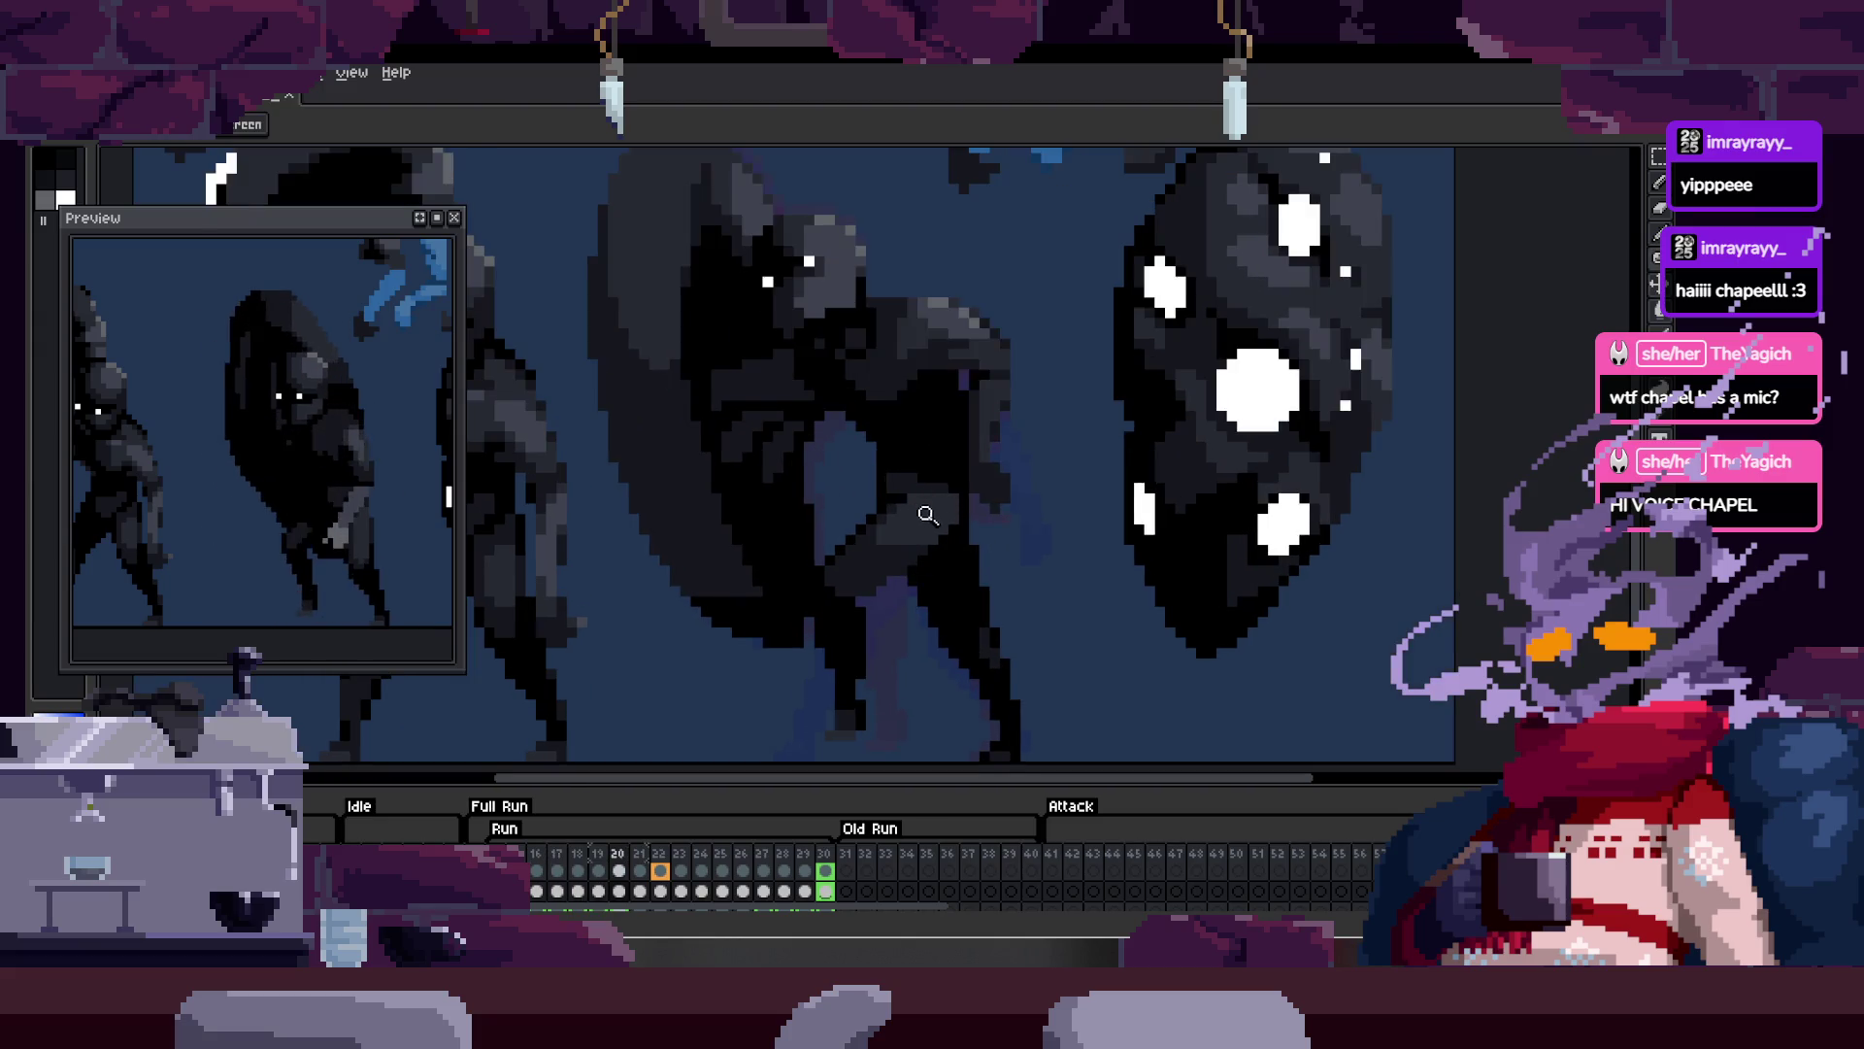
key(Left)
key(Left)
key(Left)
key(Right)
key(Right)
key(Right)
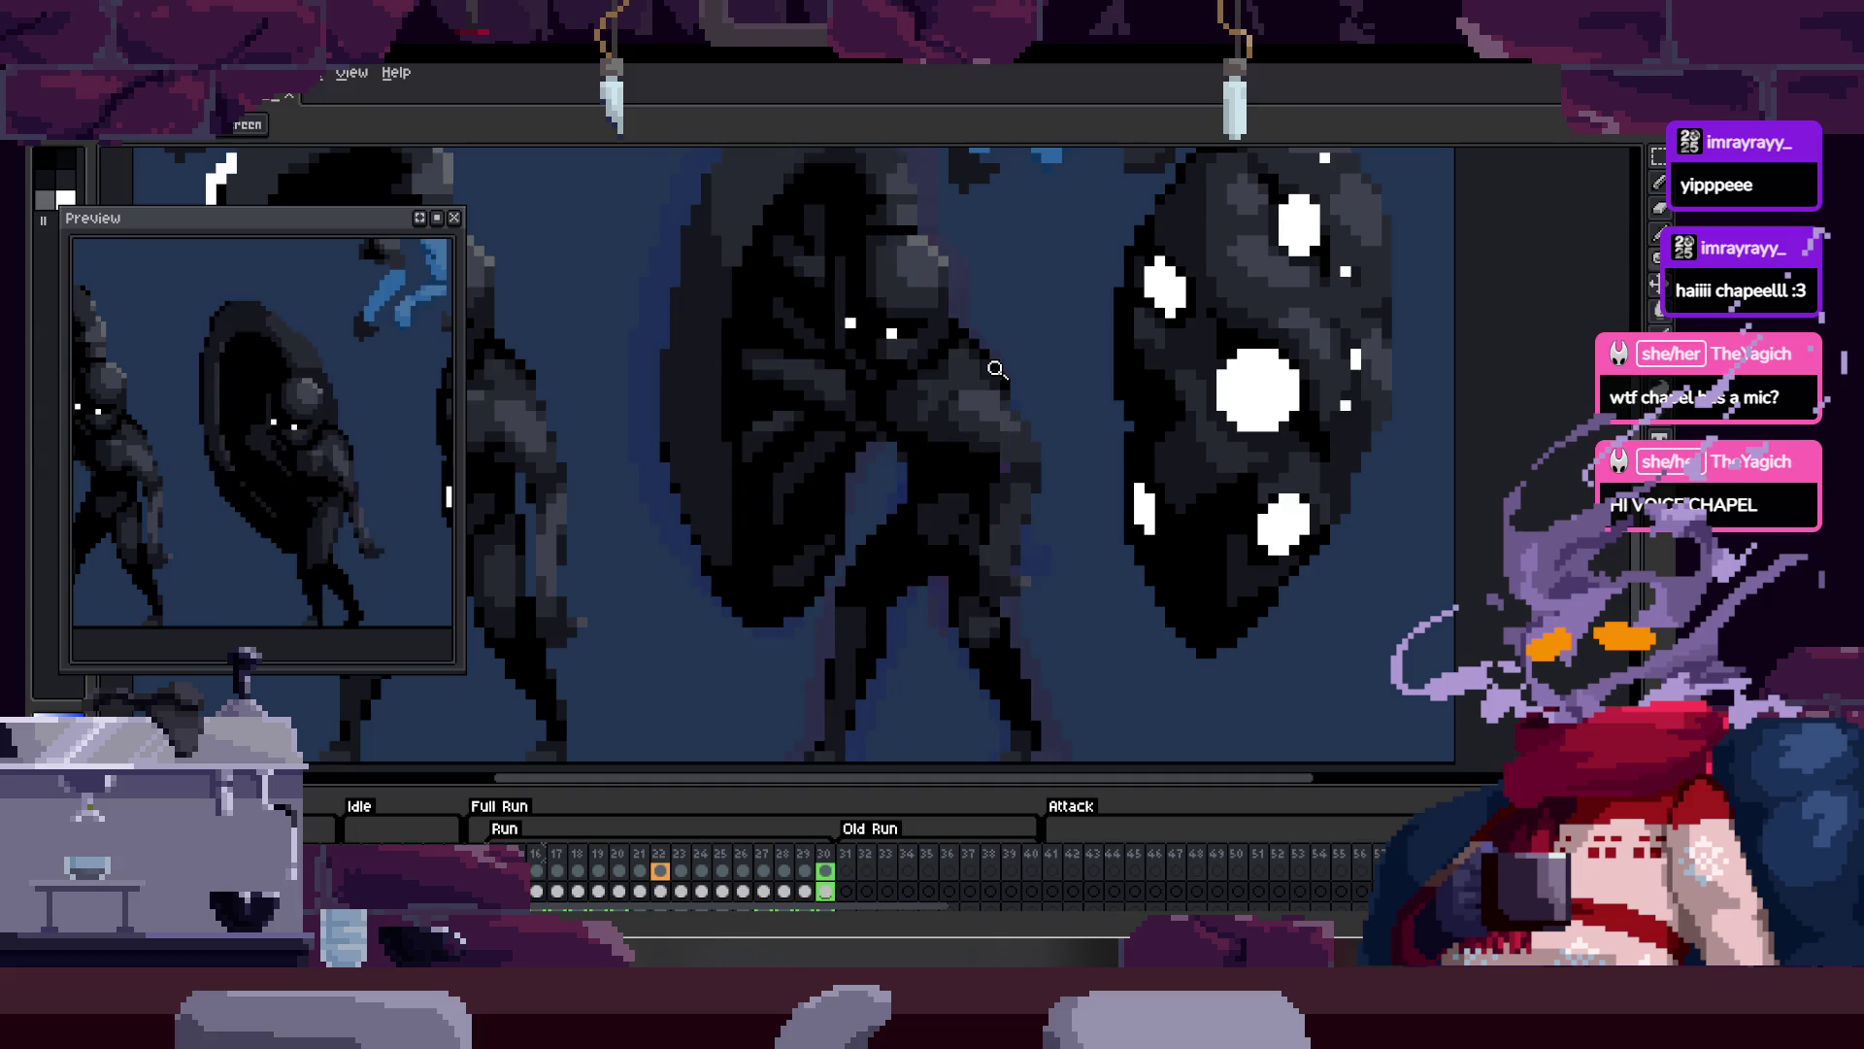
key(Left)
key(Left)
key(Left)
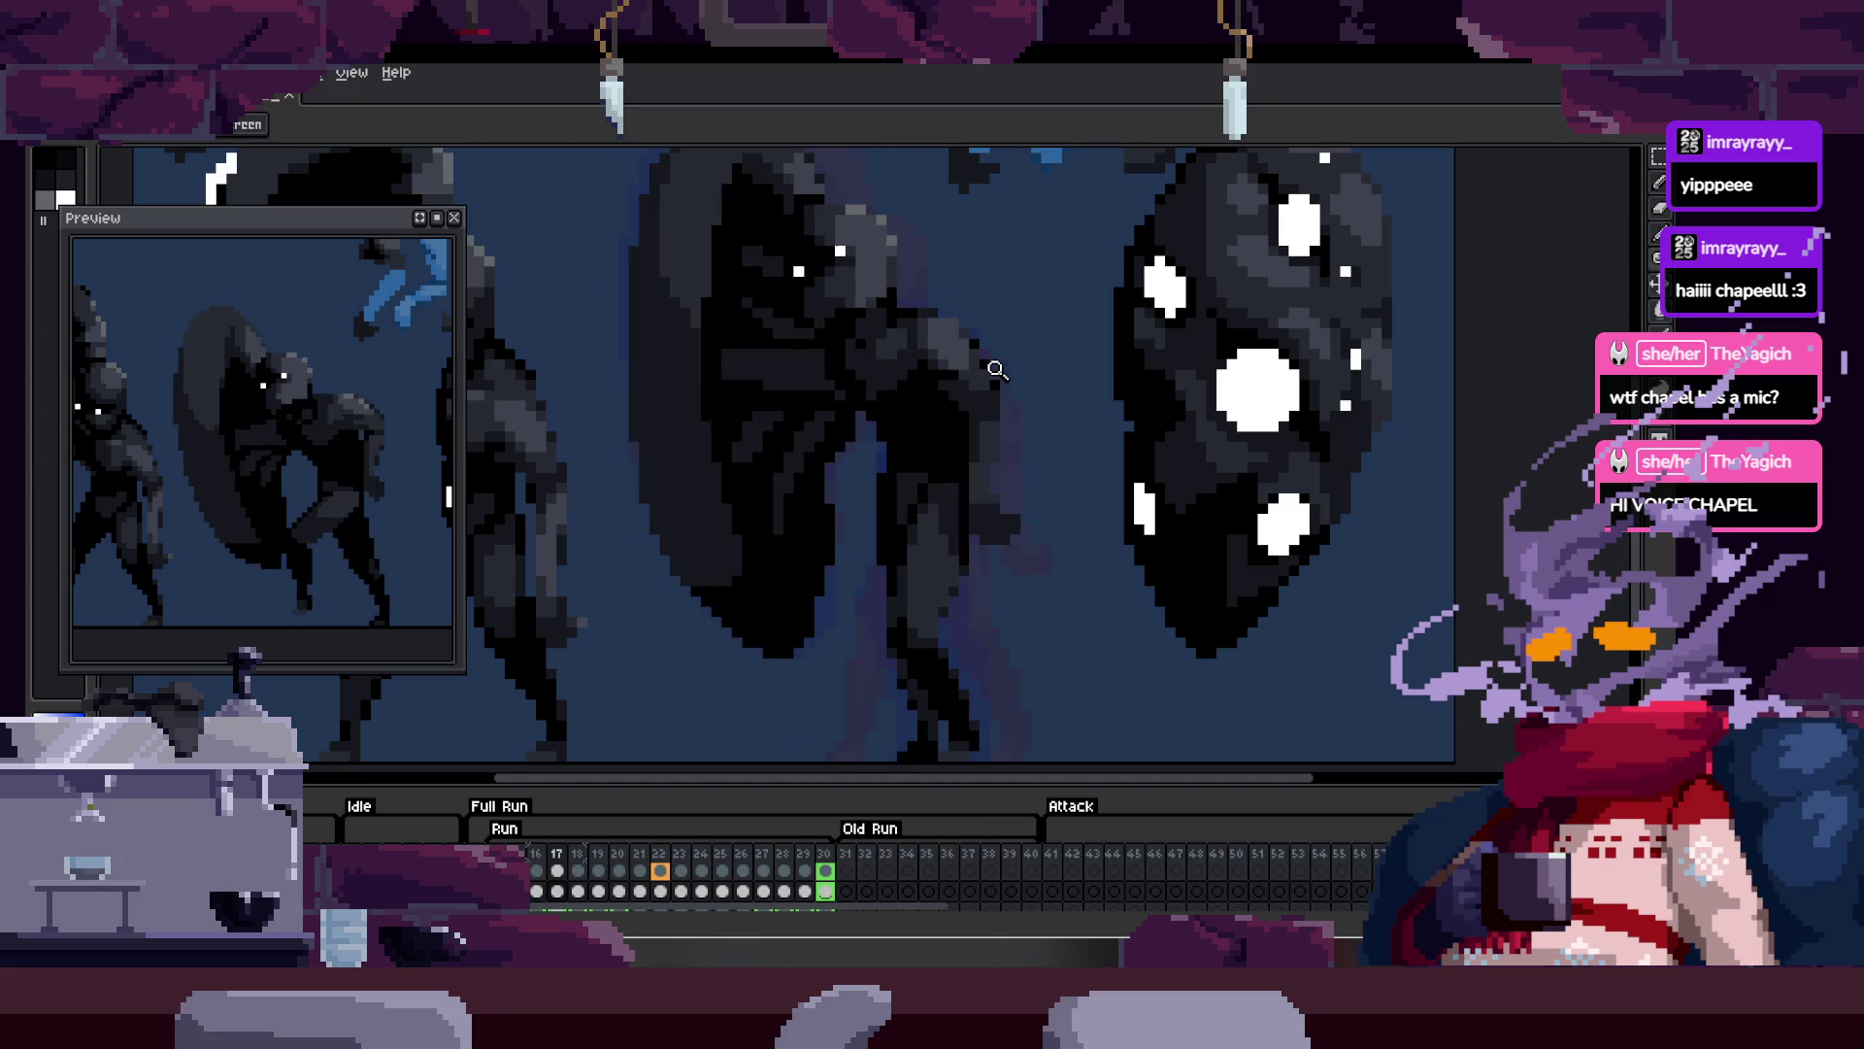
key(Right)
key(Right)
key(Right)
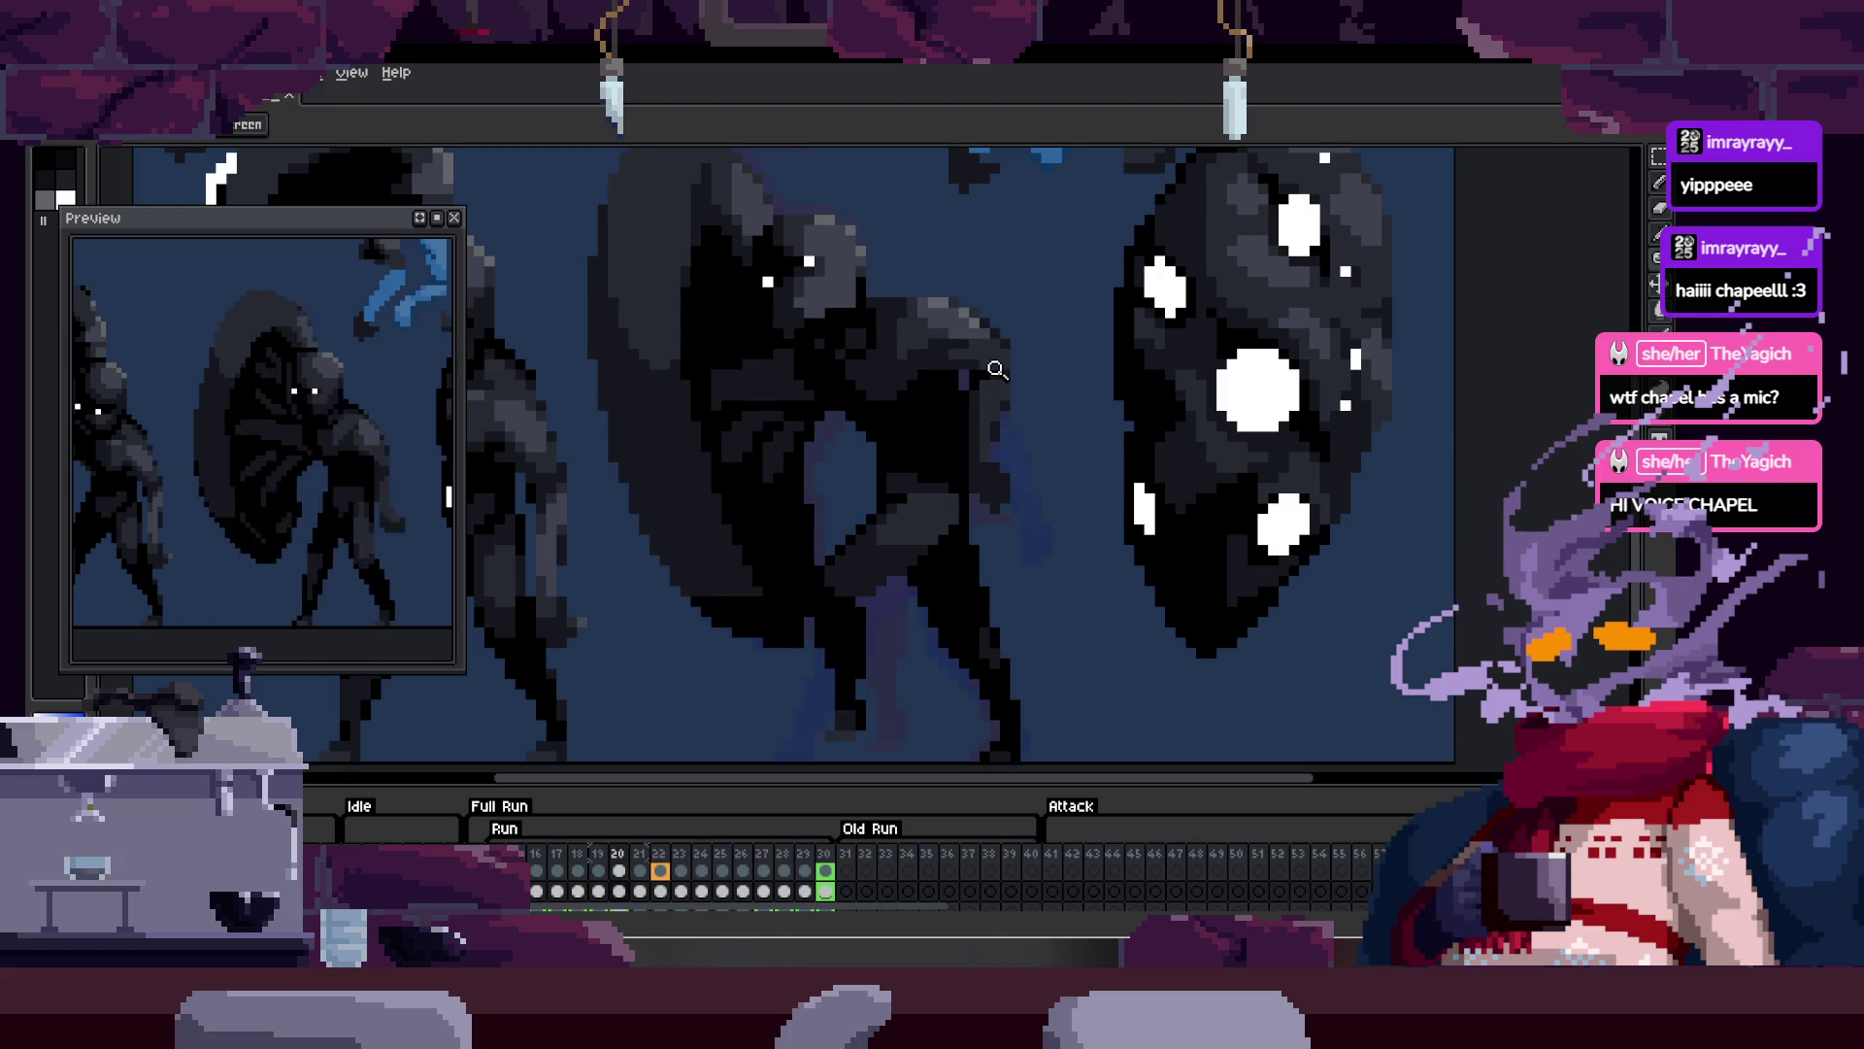
key(Right)
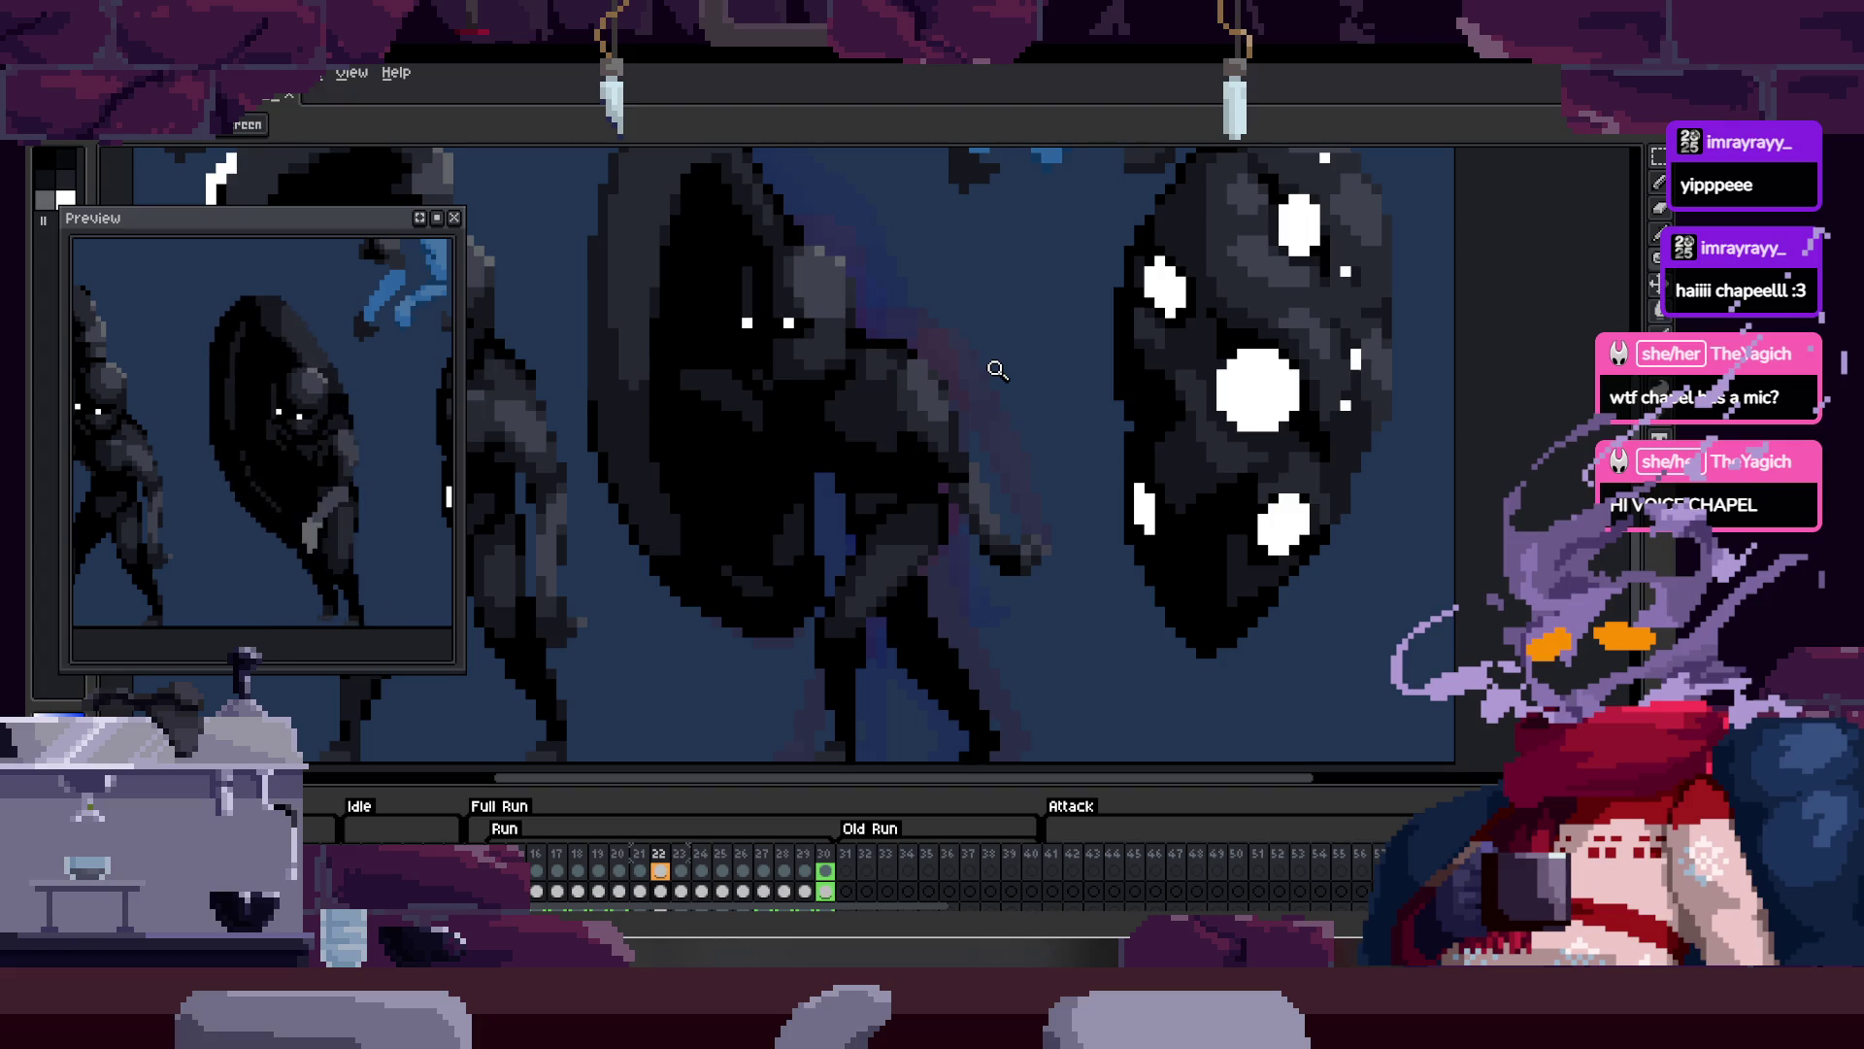
key(Right)
key(Right)
key(Right)
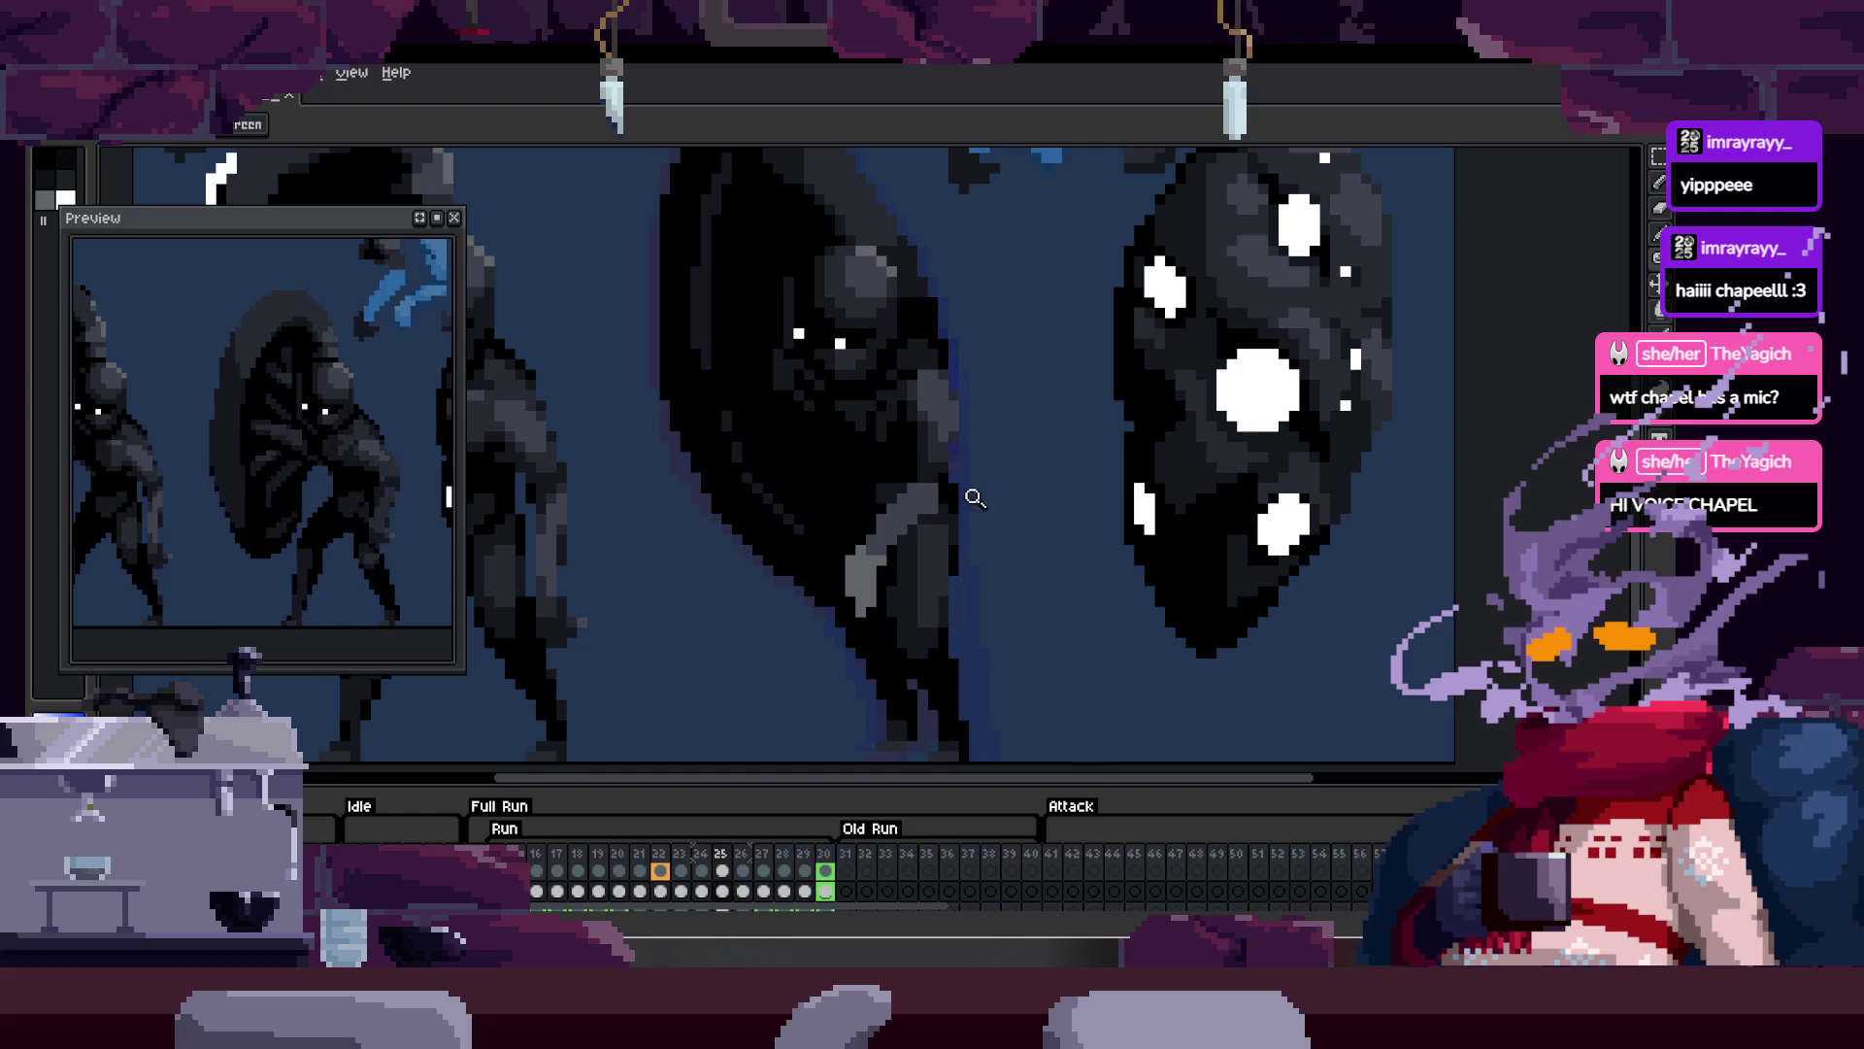
key(ctrl)
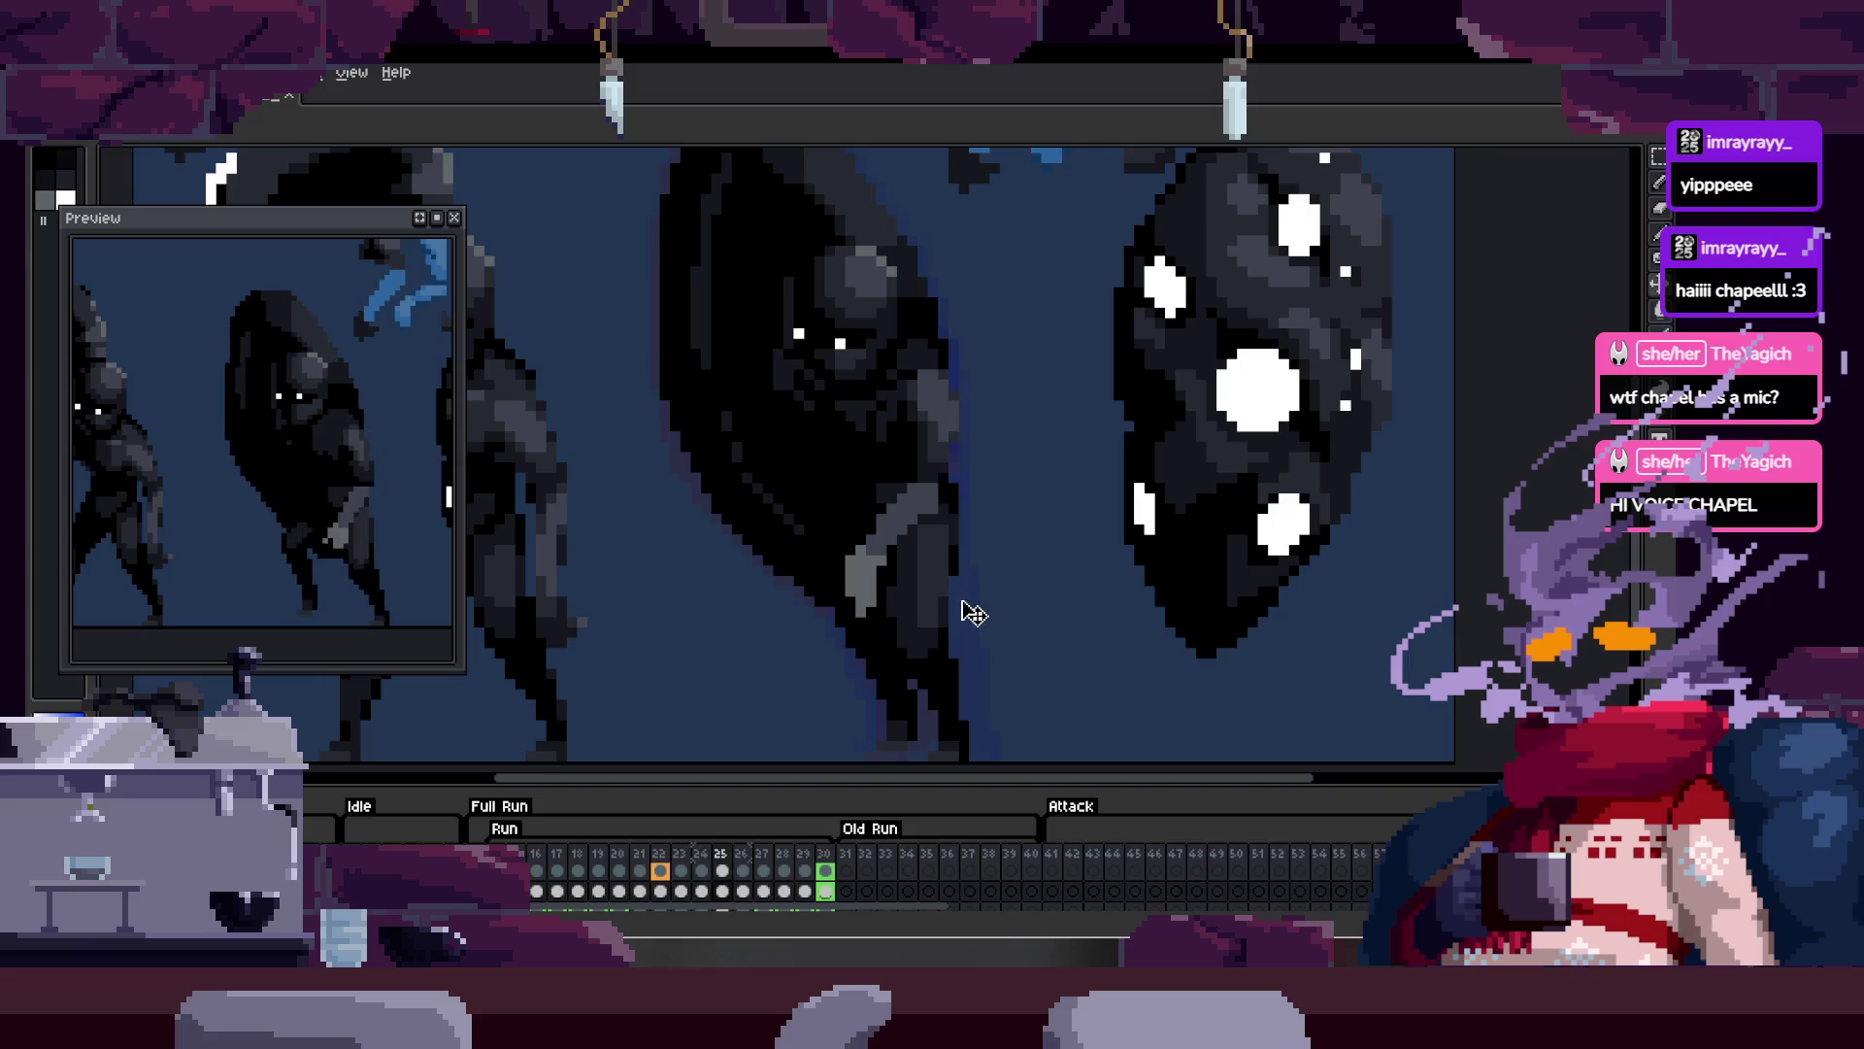
Step: Zoom in on the figures and hide the timeline to enlarge the canvas
scroll(774, 665, up, 3)
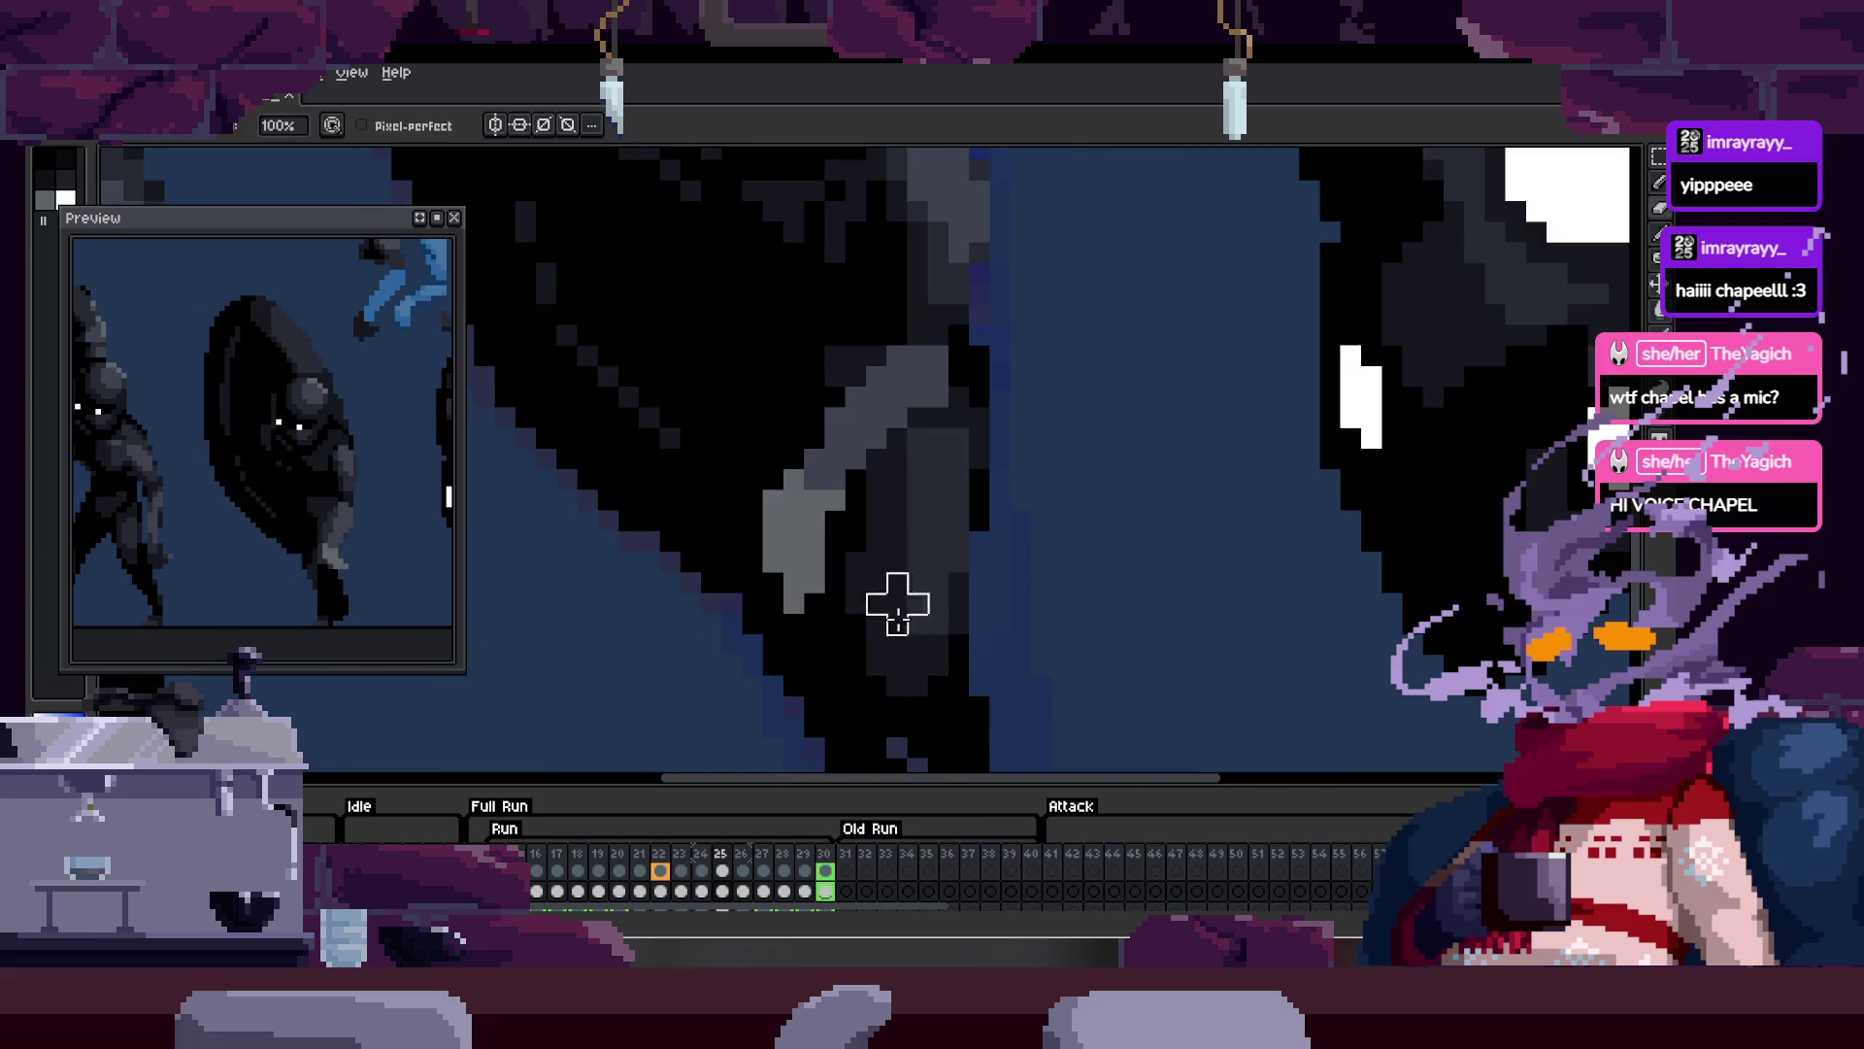
scroll(912, 592, down, 3)
scroll(1059, 519, down, 3)
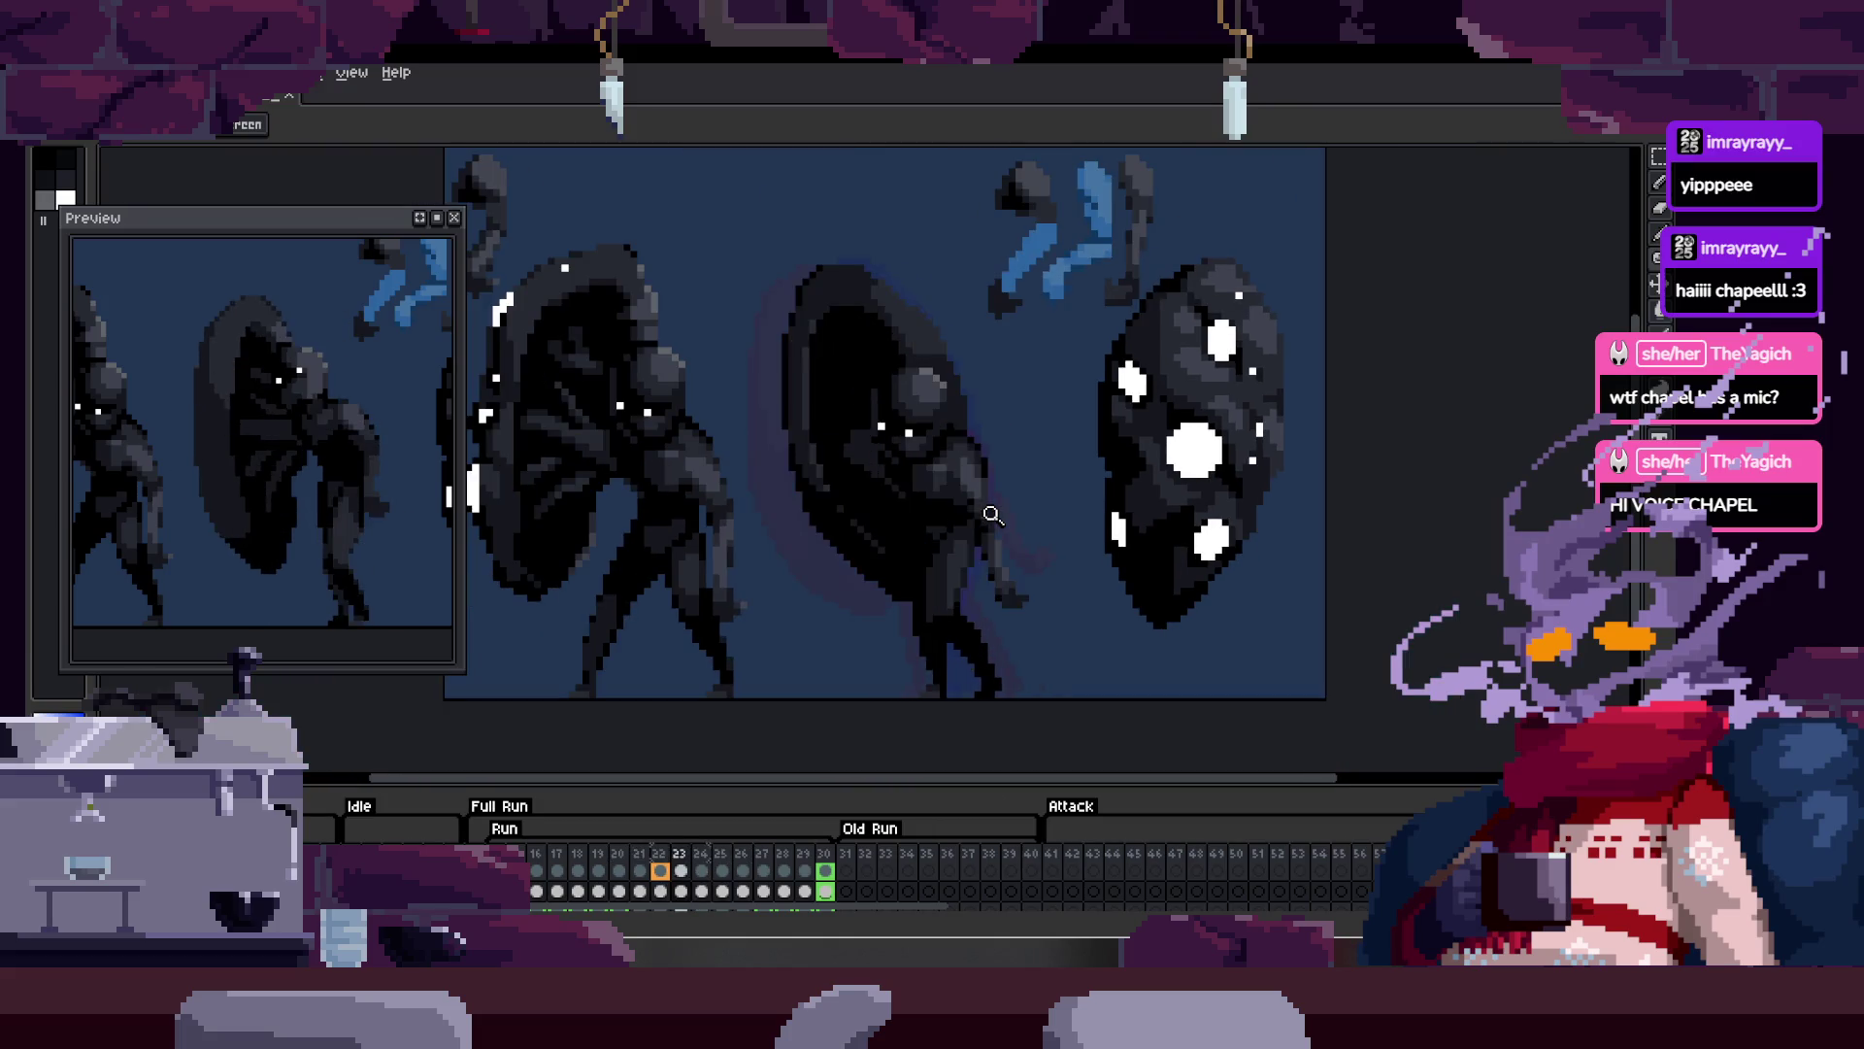
click(911, 426)
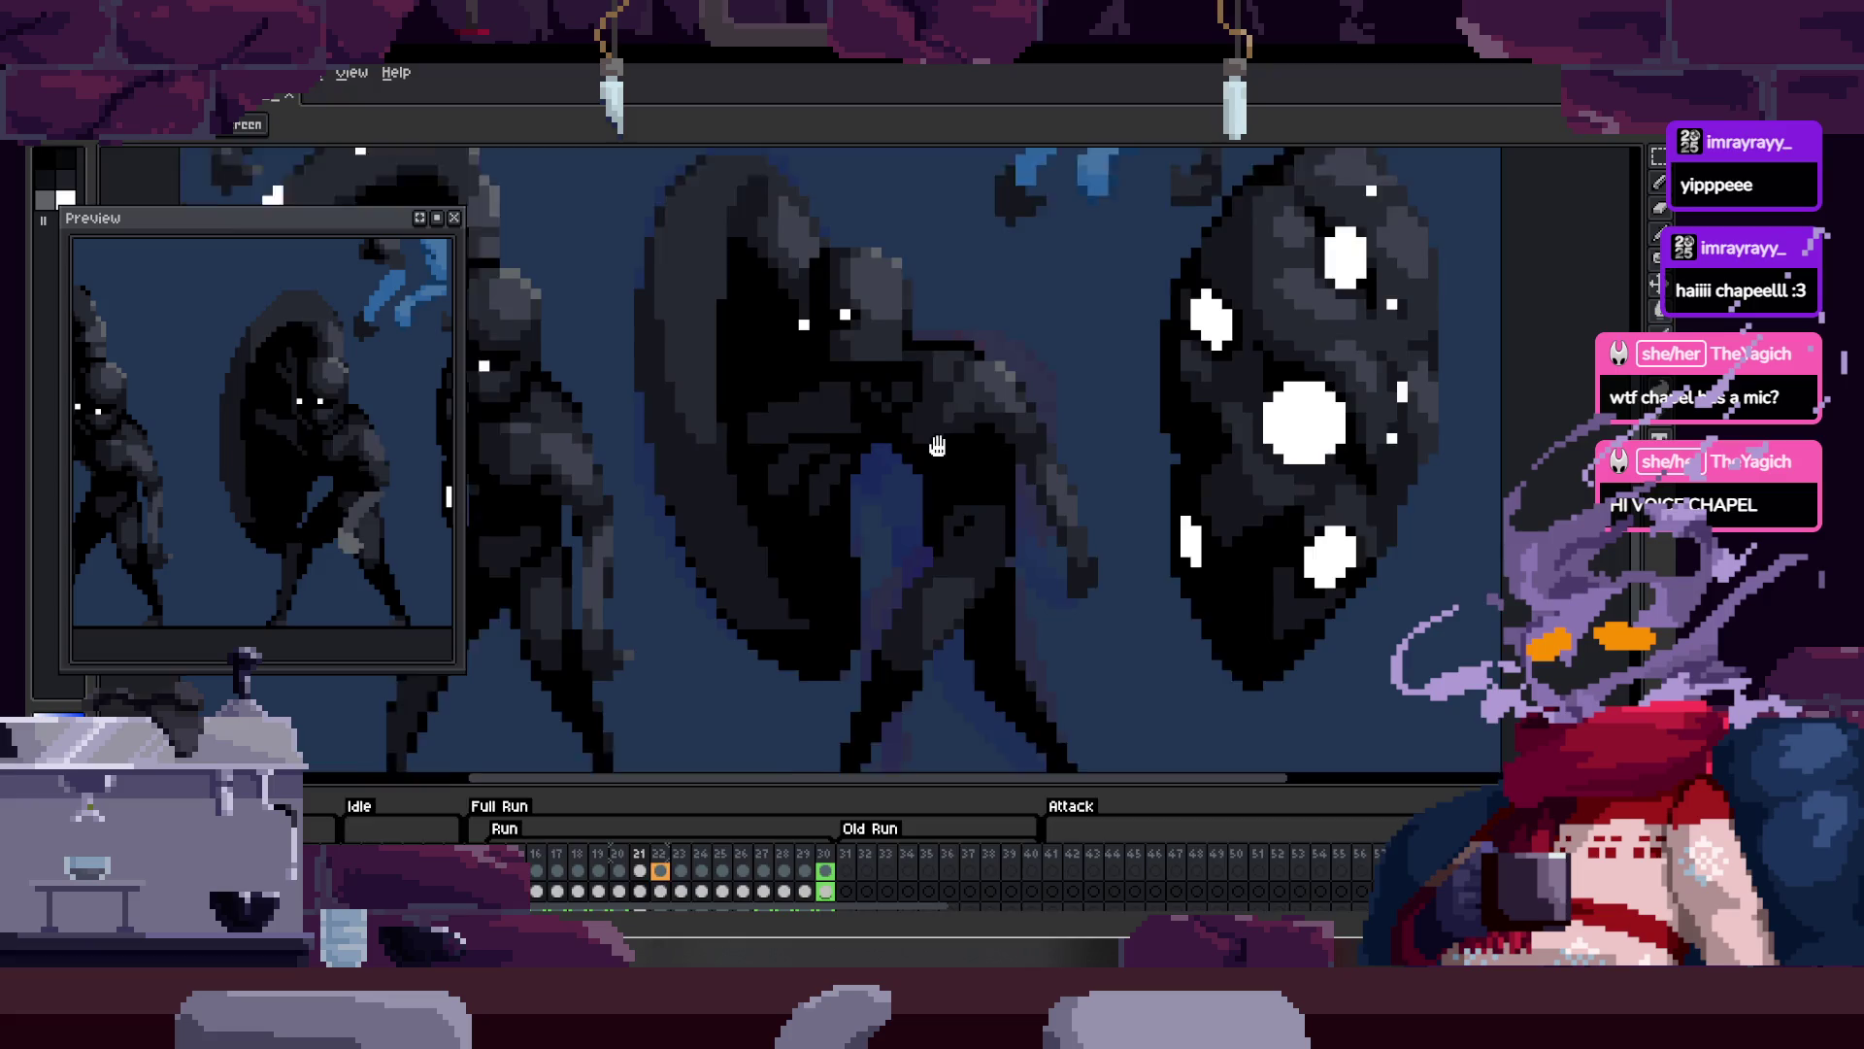
key(Tab)
Step: Zoom the canvas out to frame all three dark shield-carrying figures
scroll(947, 428, down, 2)
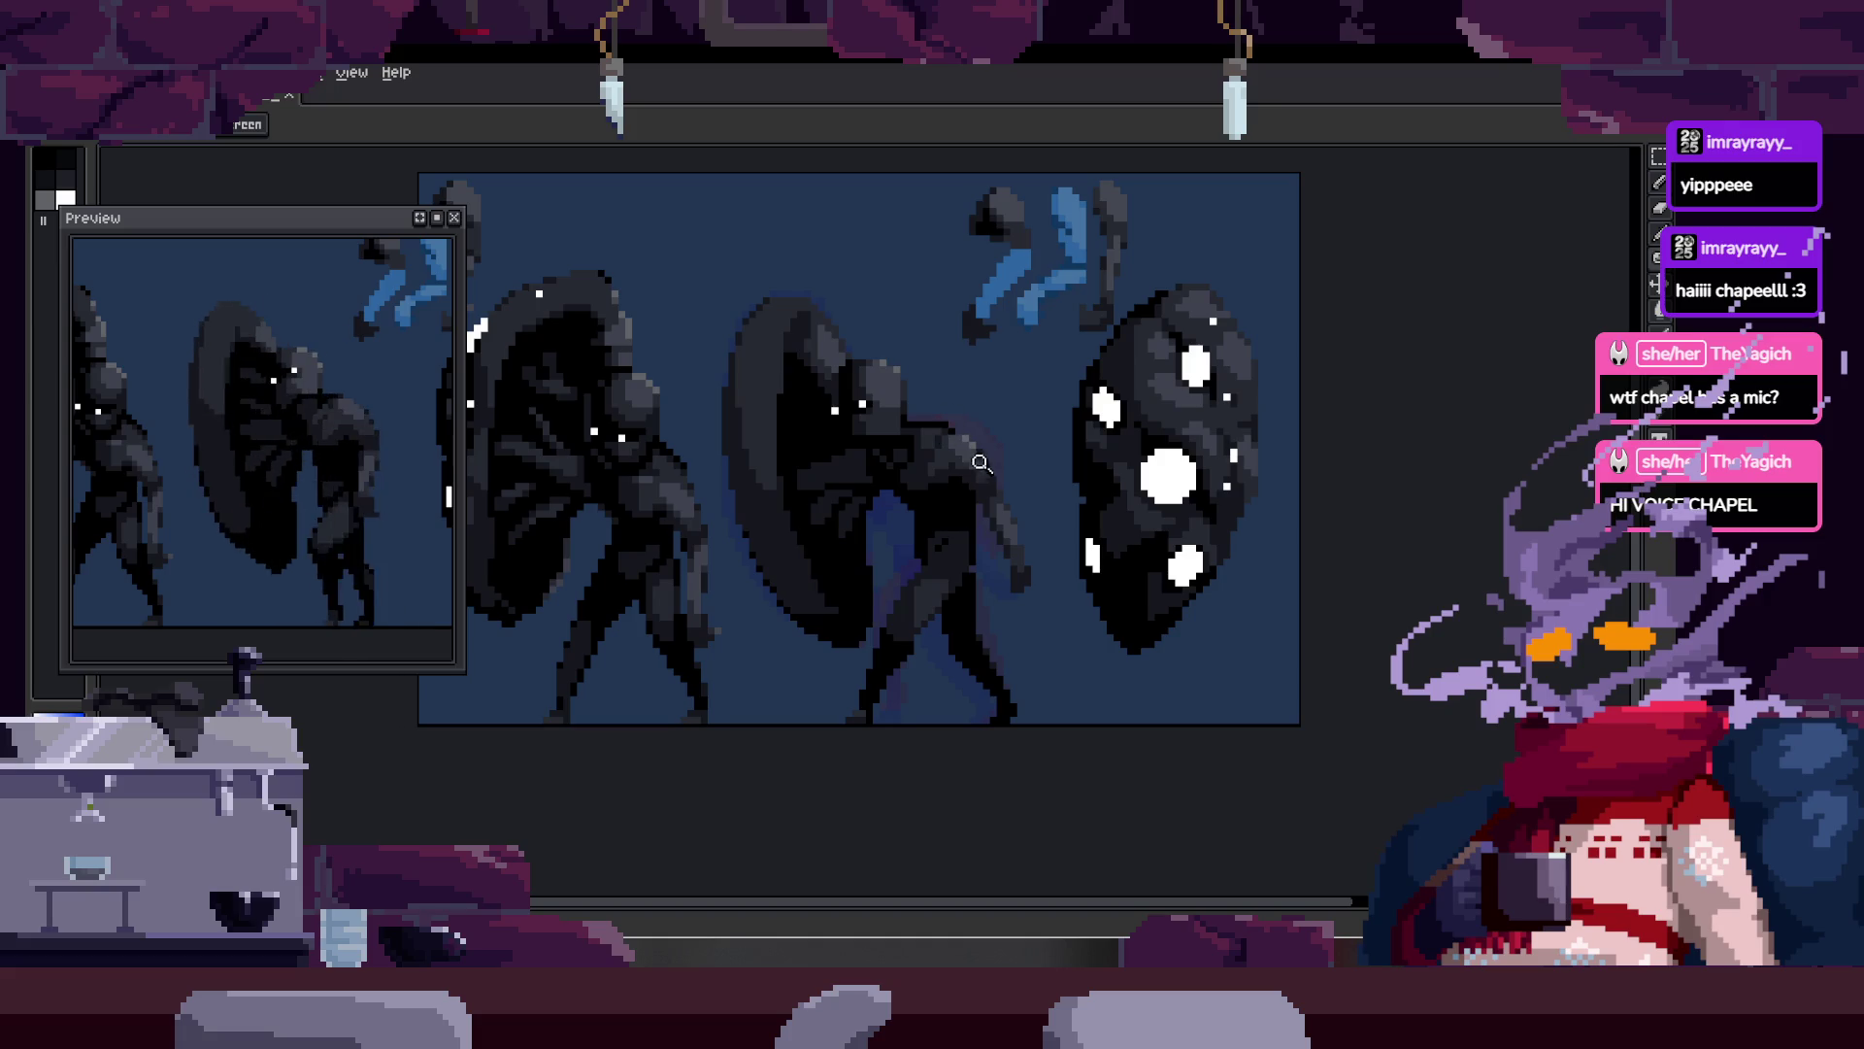
scroll(985, 459, up, 2)
scroll(1003, 458, down, 3)
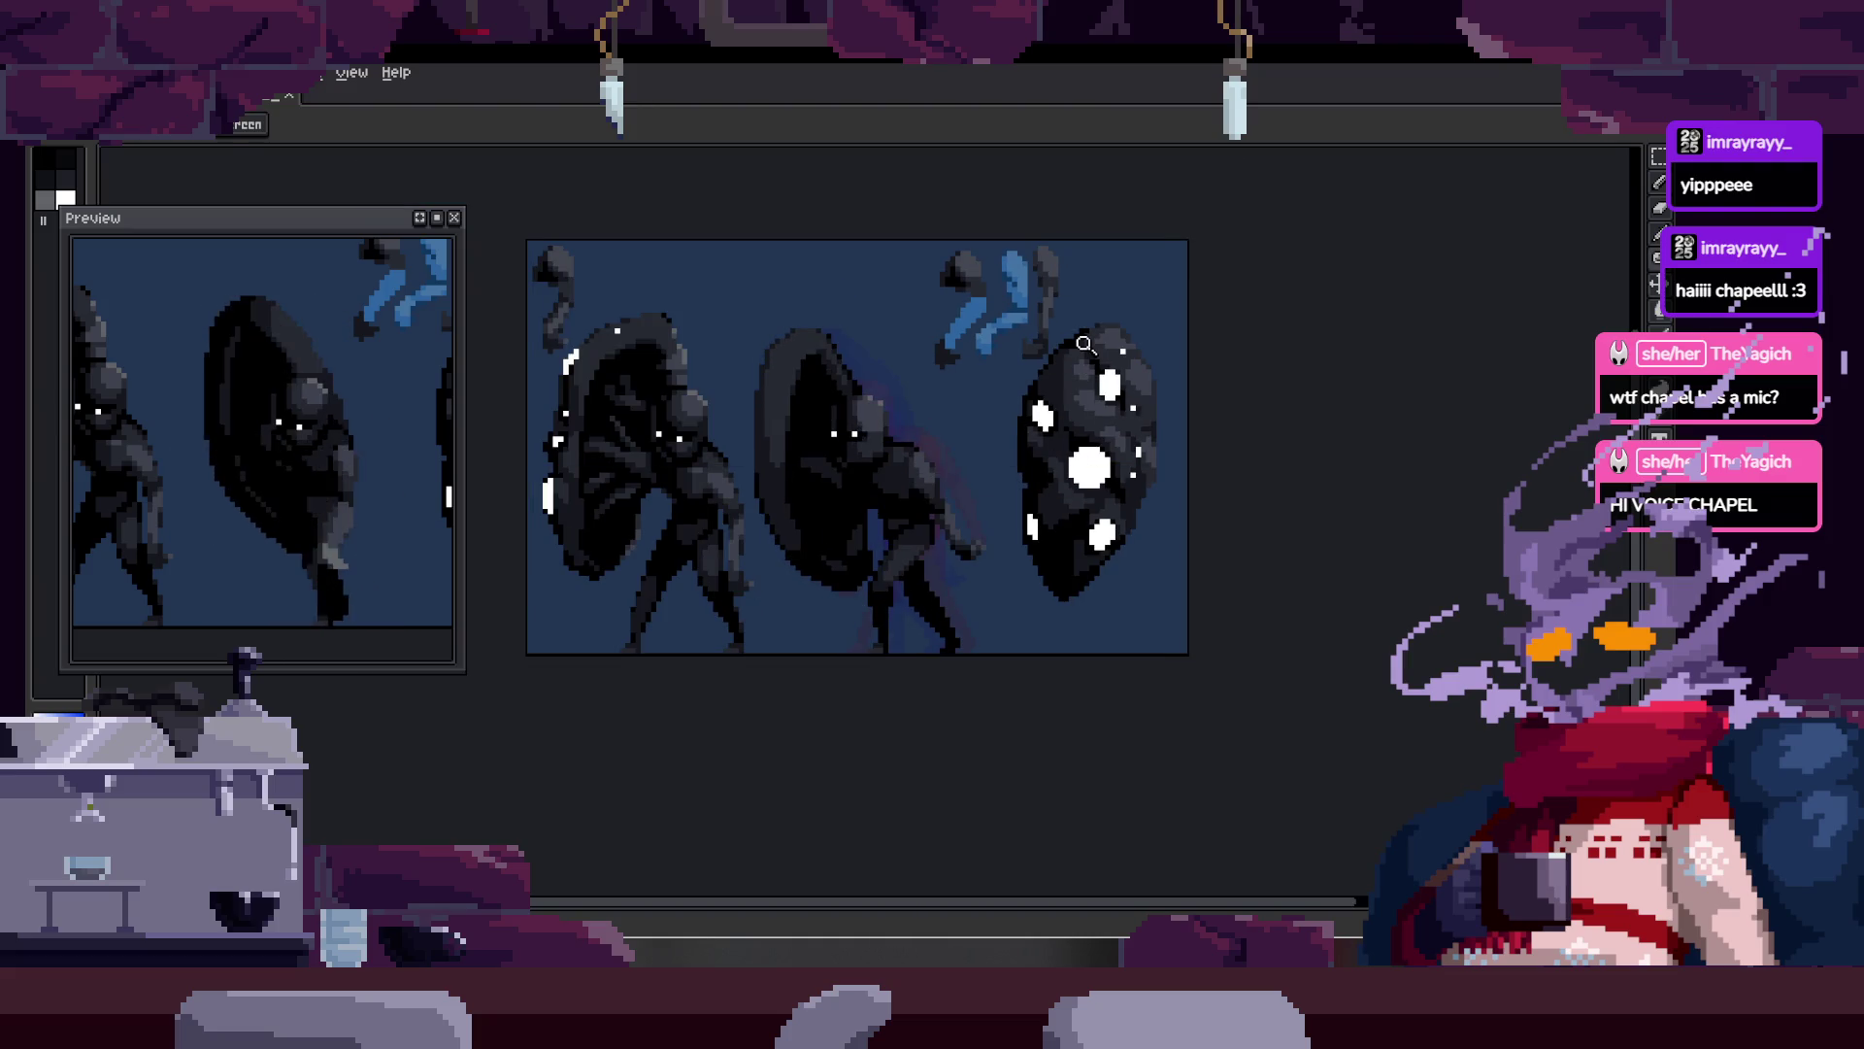
scroll(943, 437, up, 2)
scroll(899, 387, up, 3)
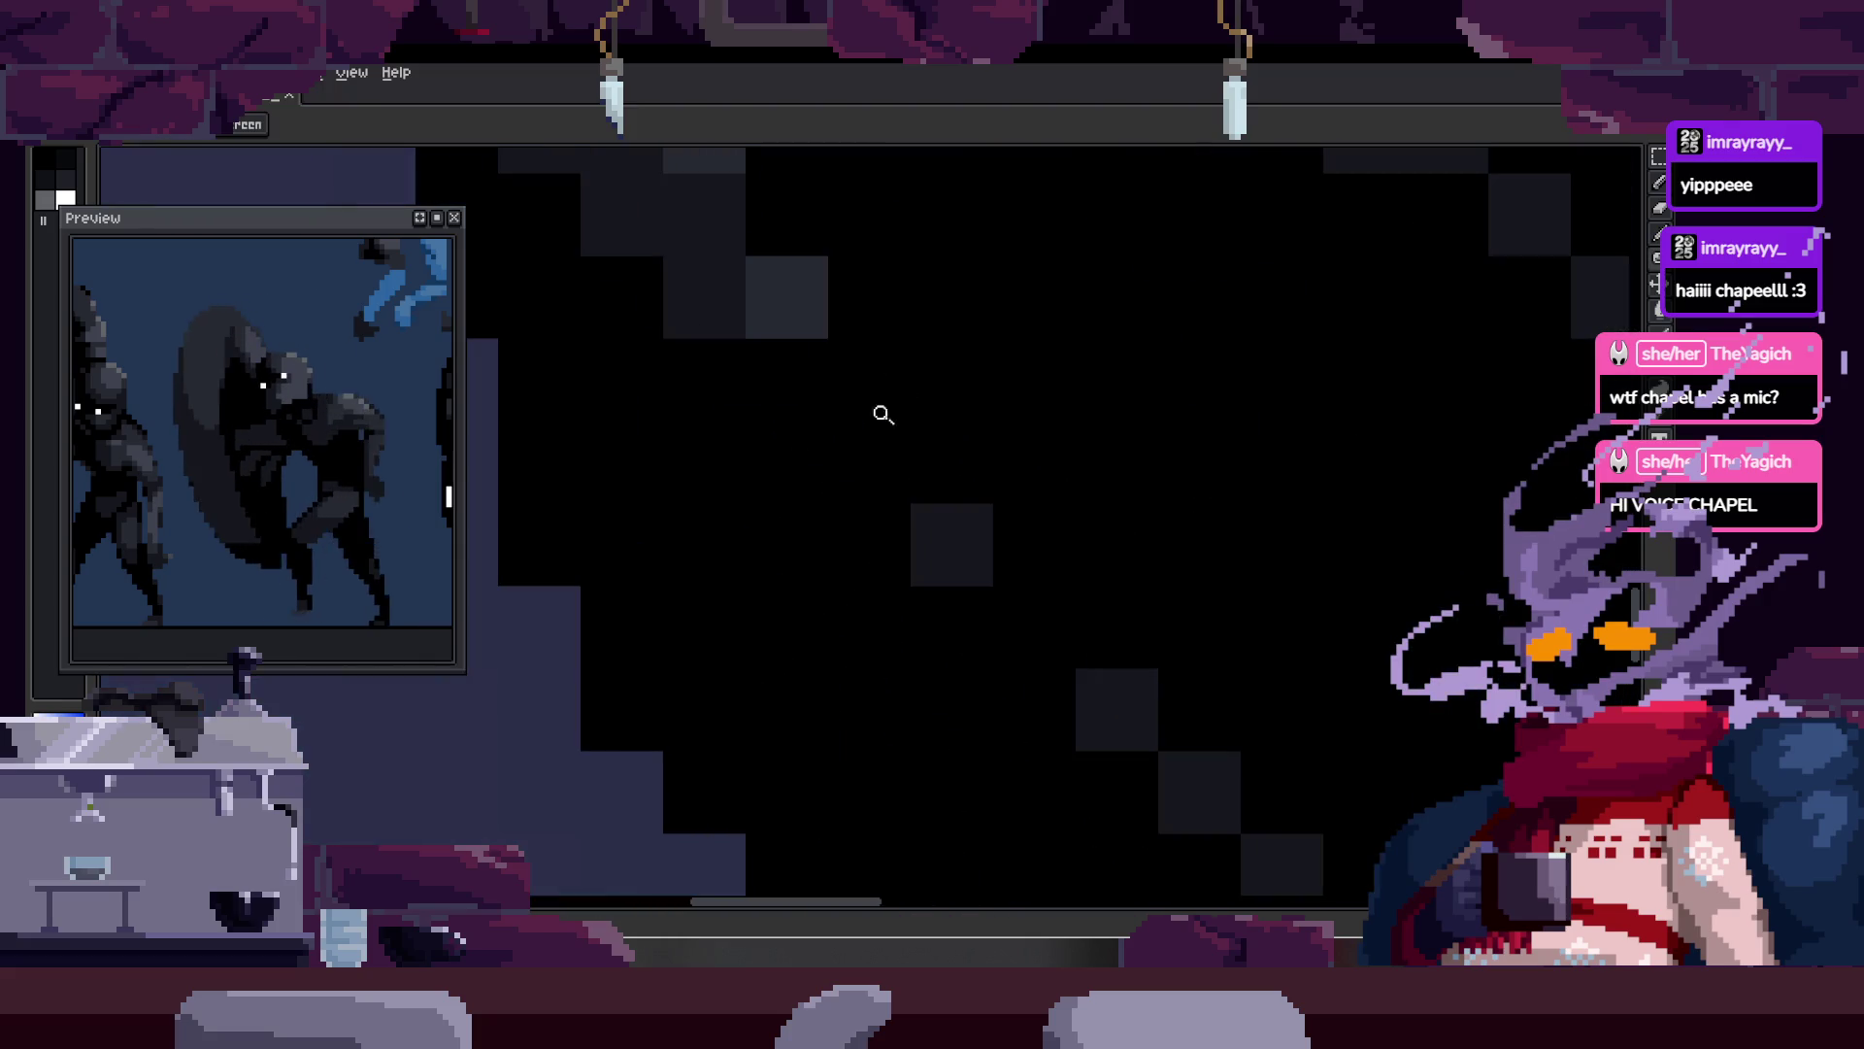
scroll(761, 441, down, 2)
scroll(935, 461, down, 3)
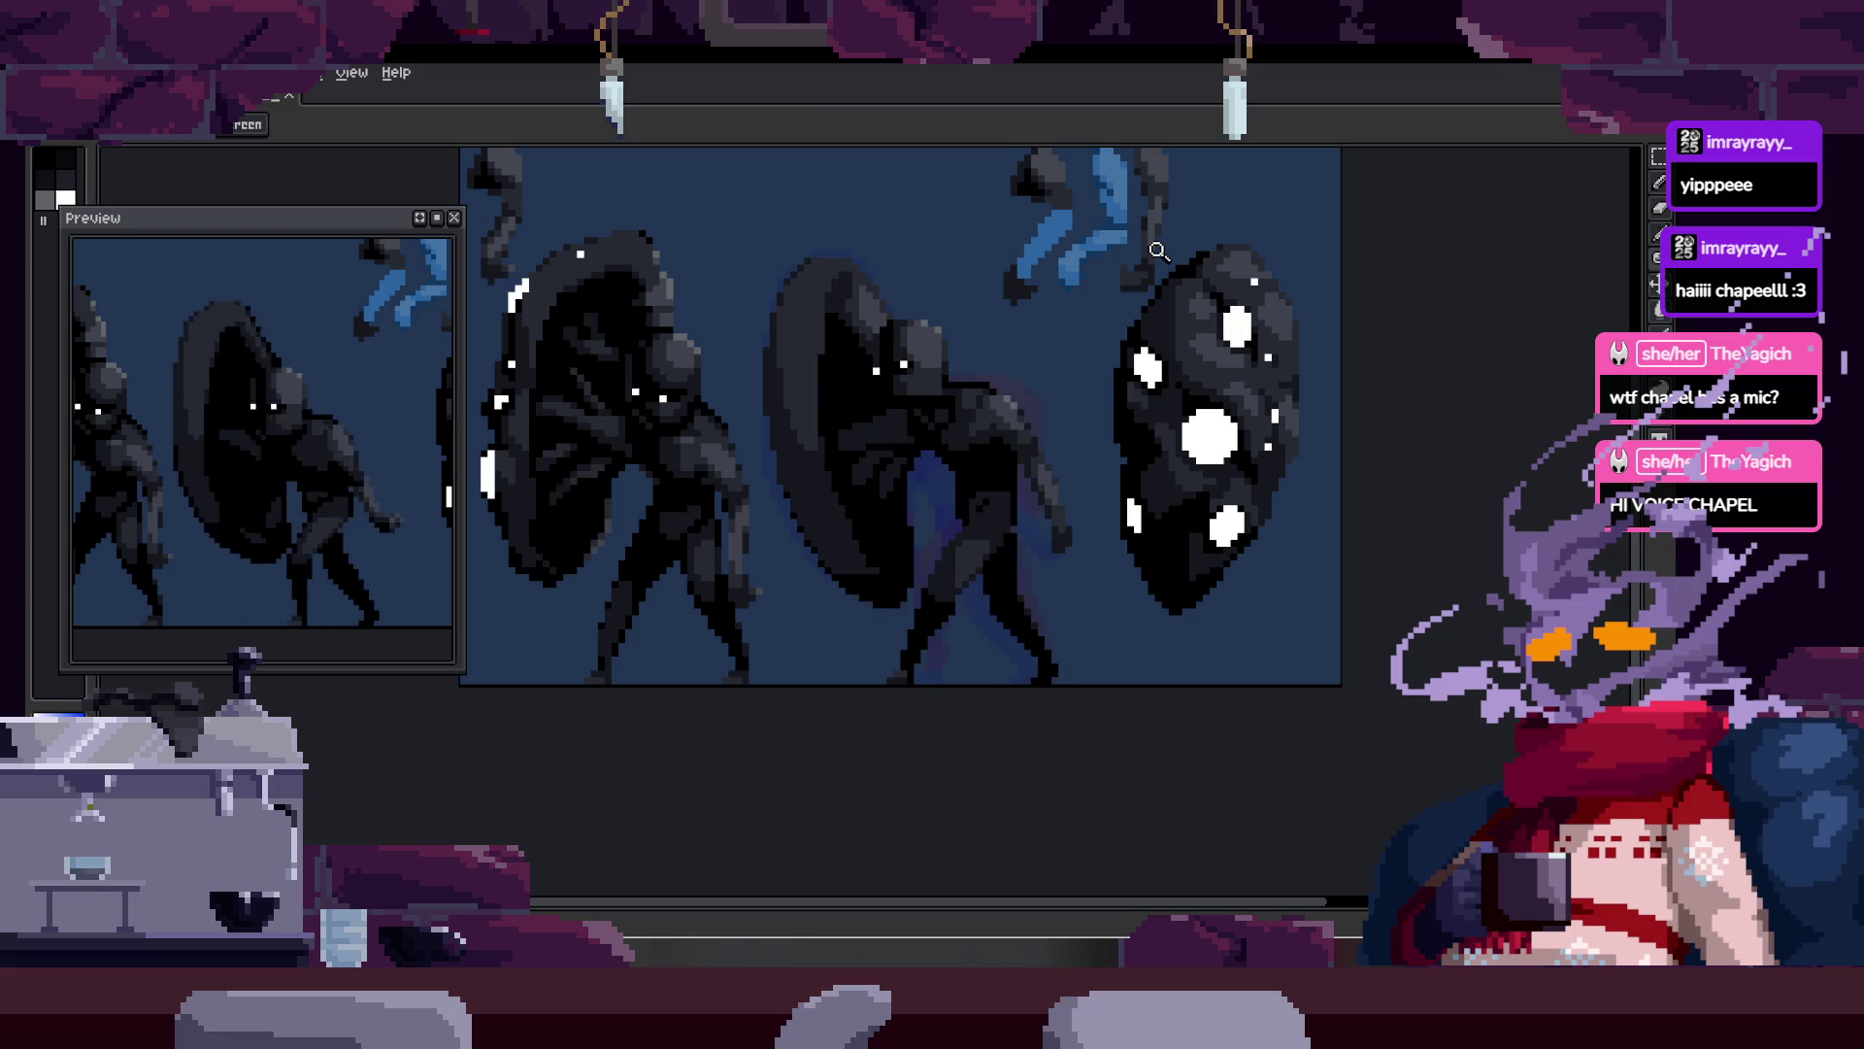
click(879, 291)
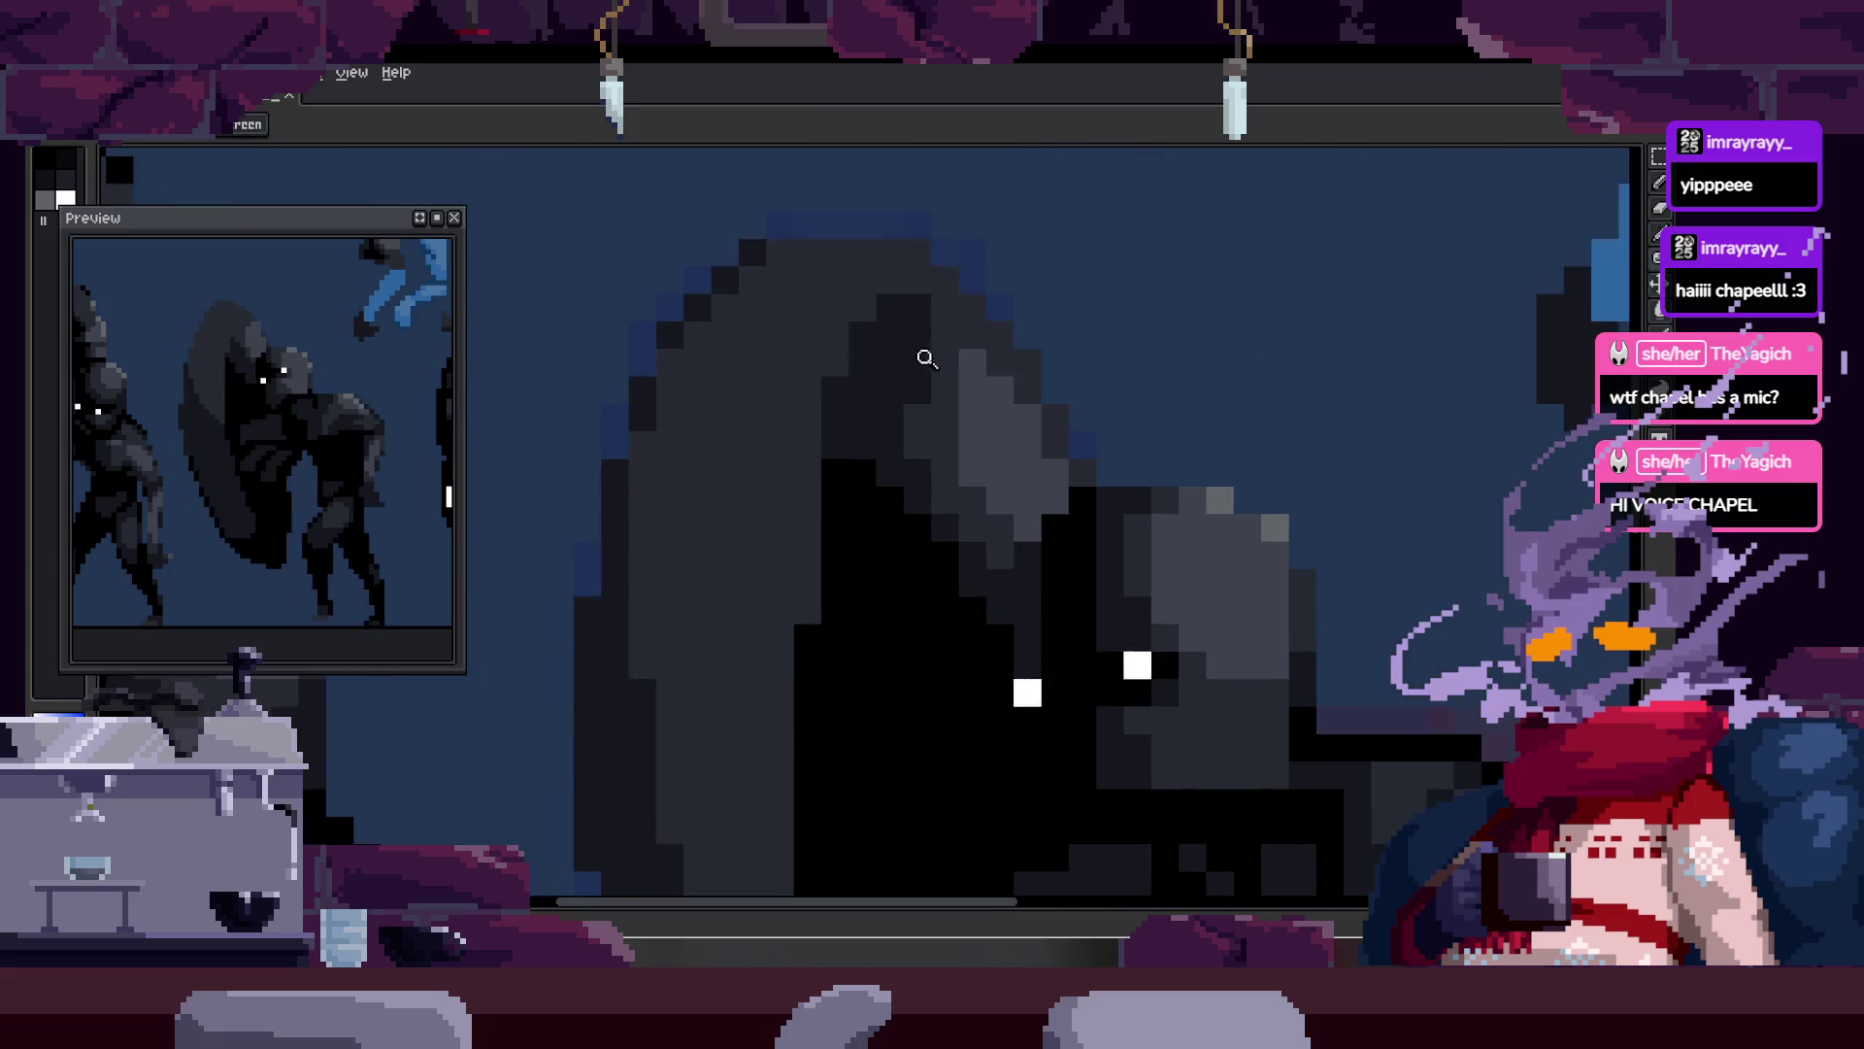
click(933, 360)
key(b)
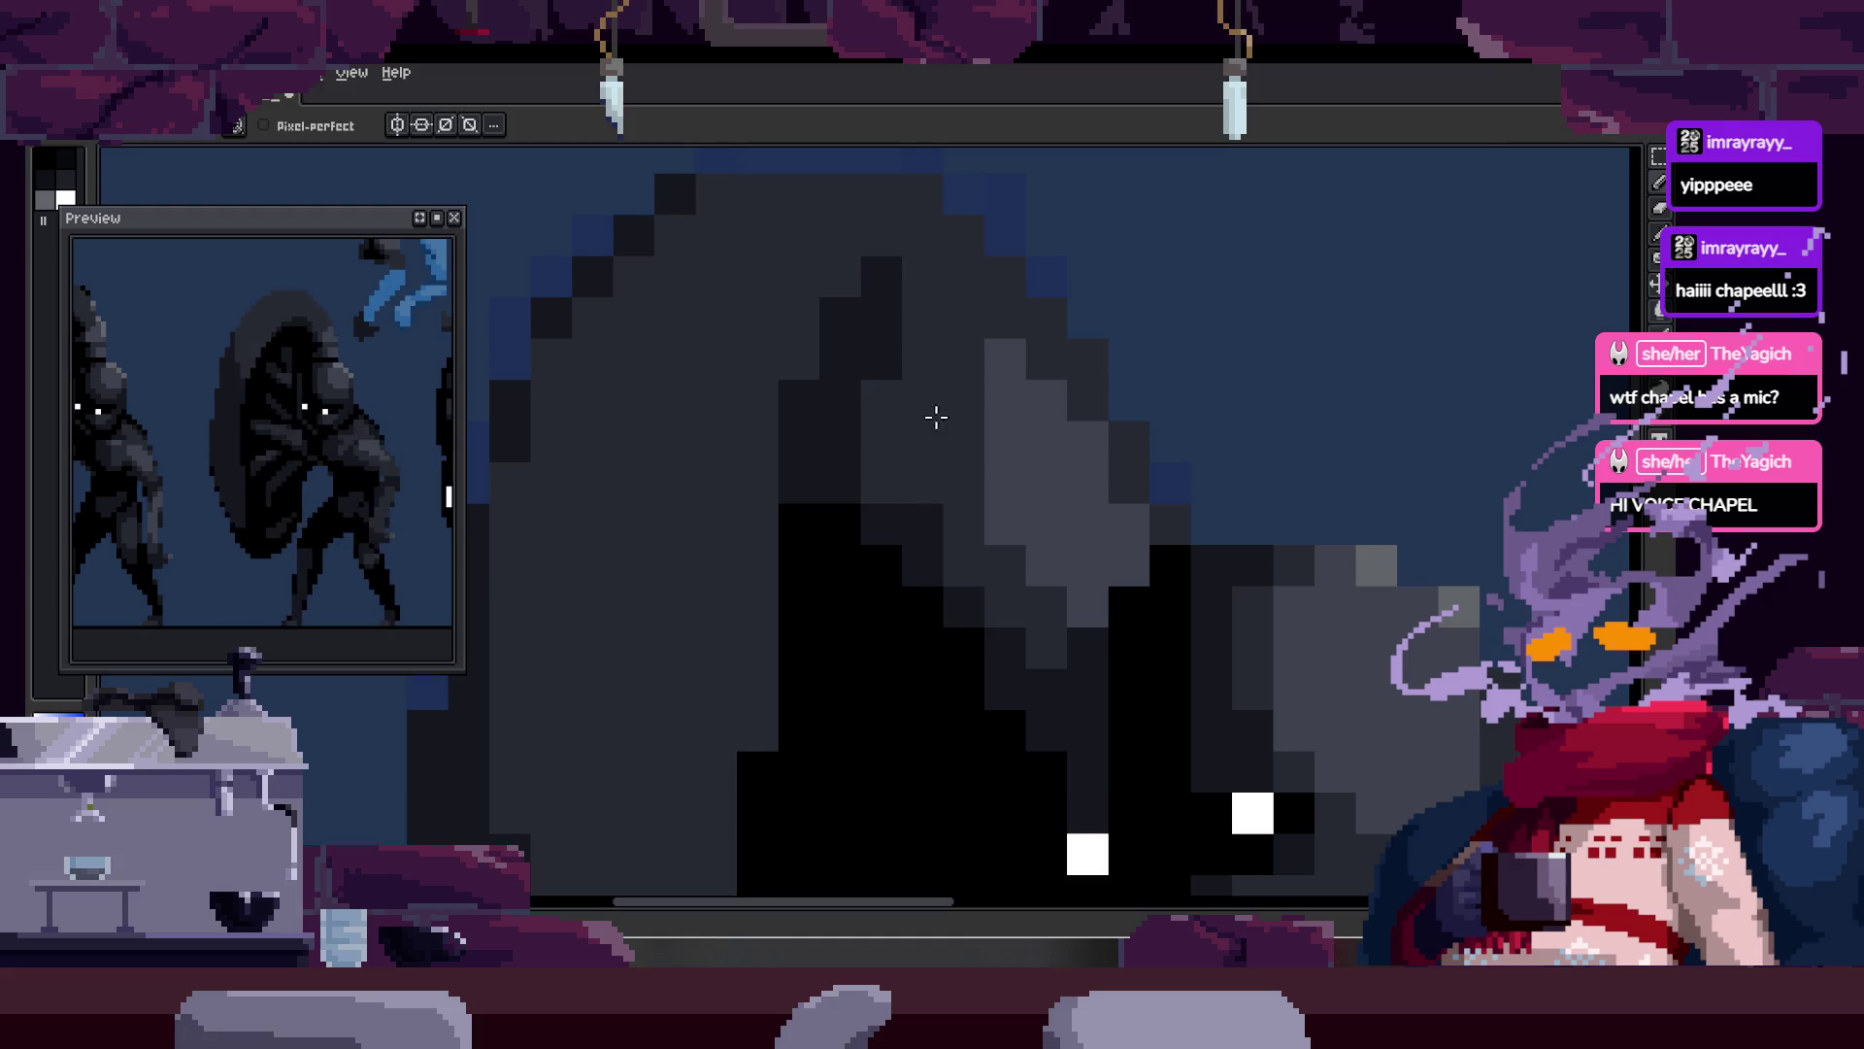
key(alt)
key(alt)
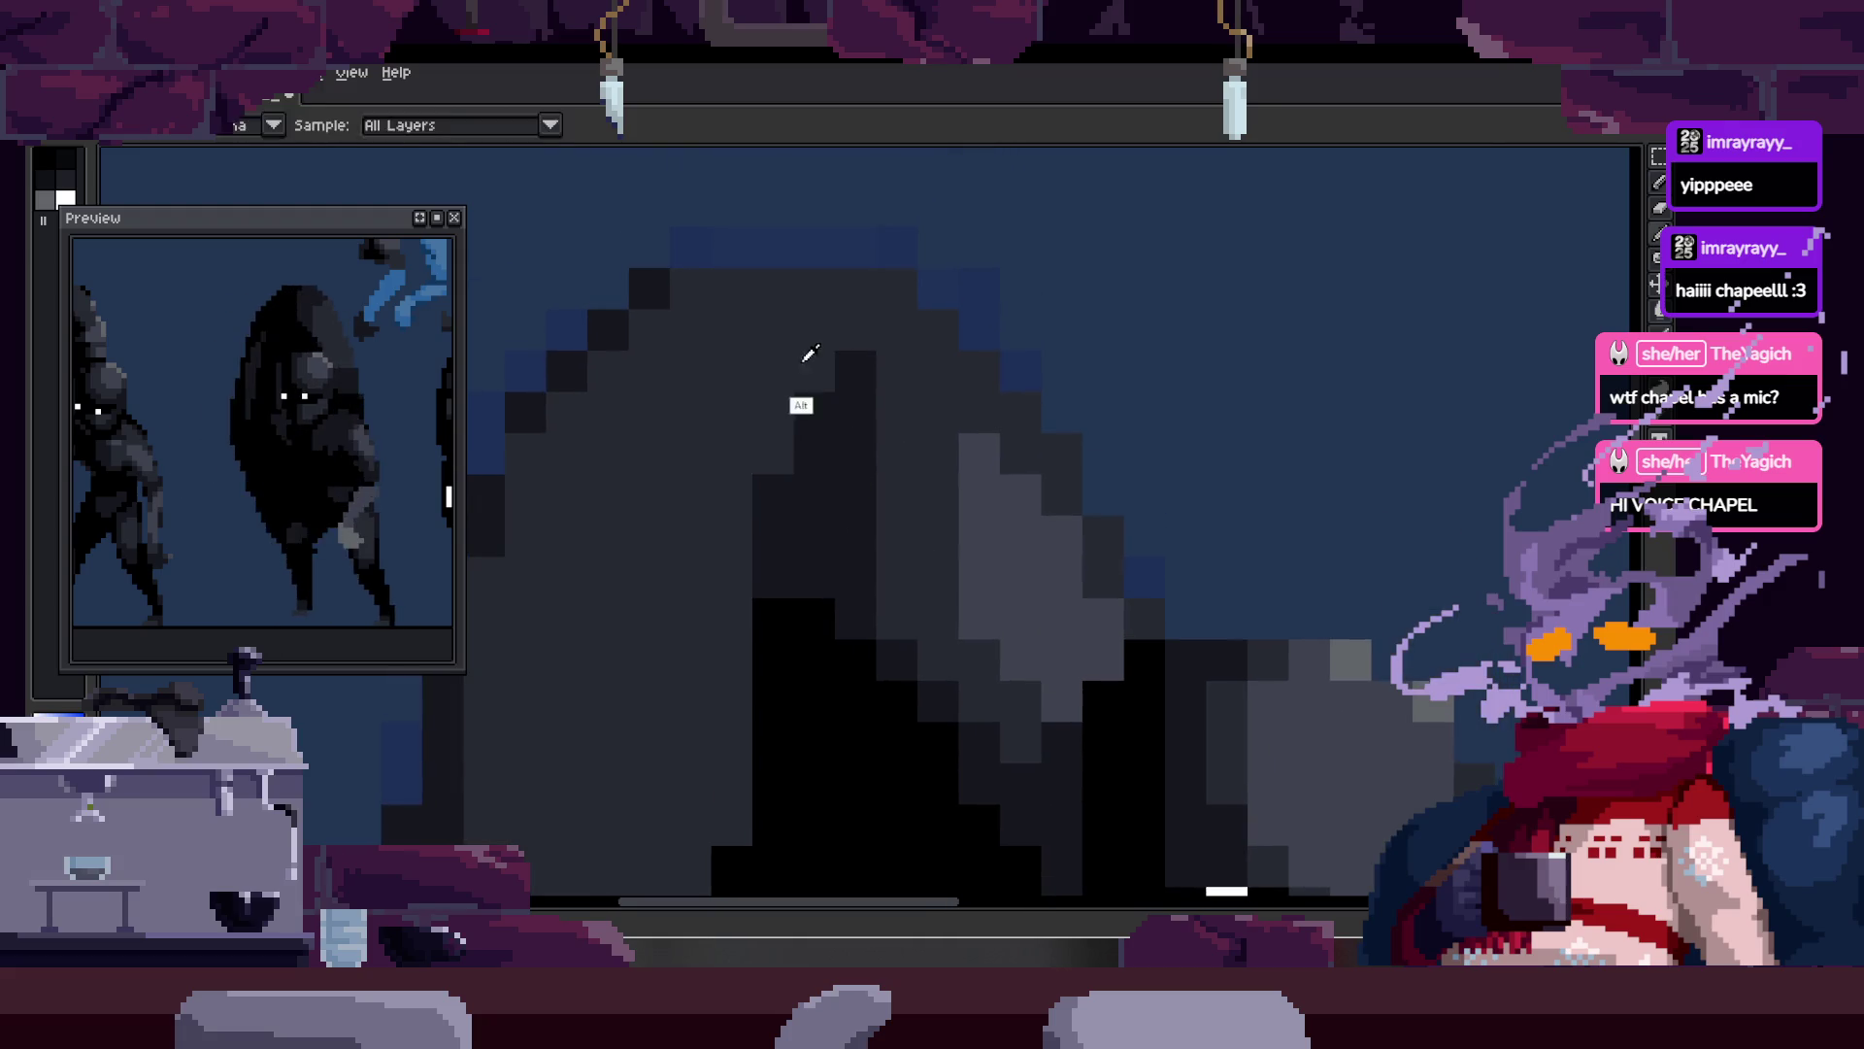
key(z)
scroll(848, 437, down, 2)
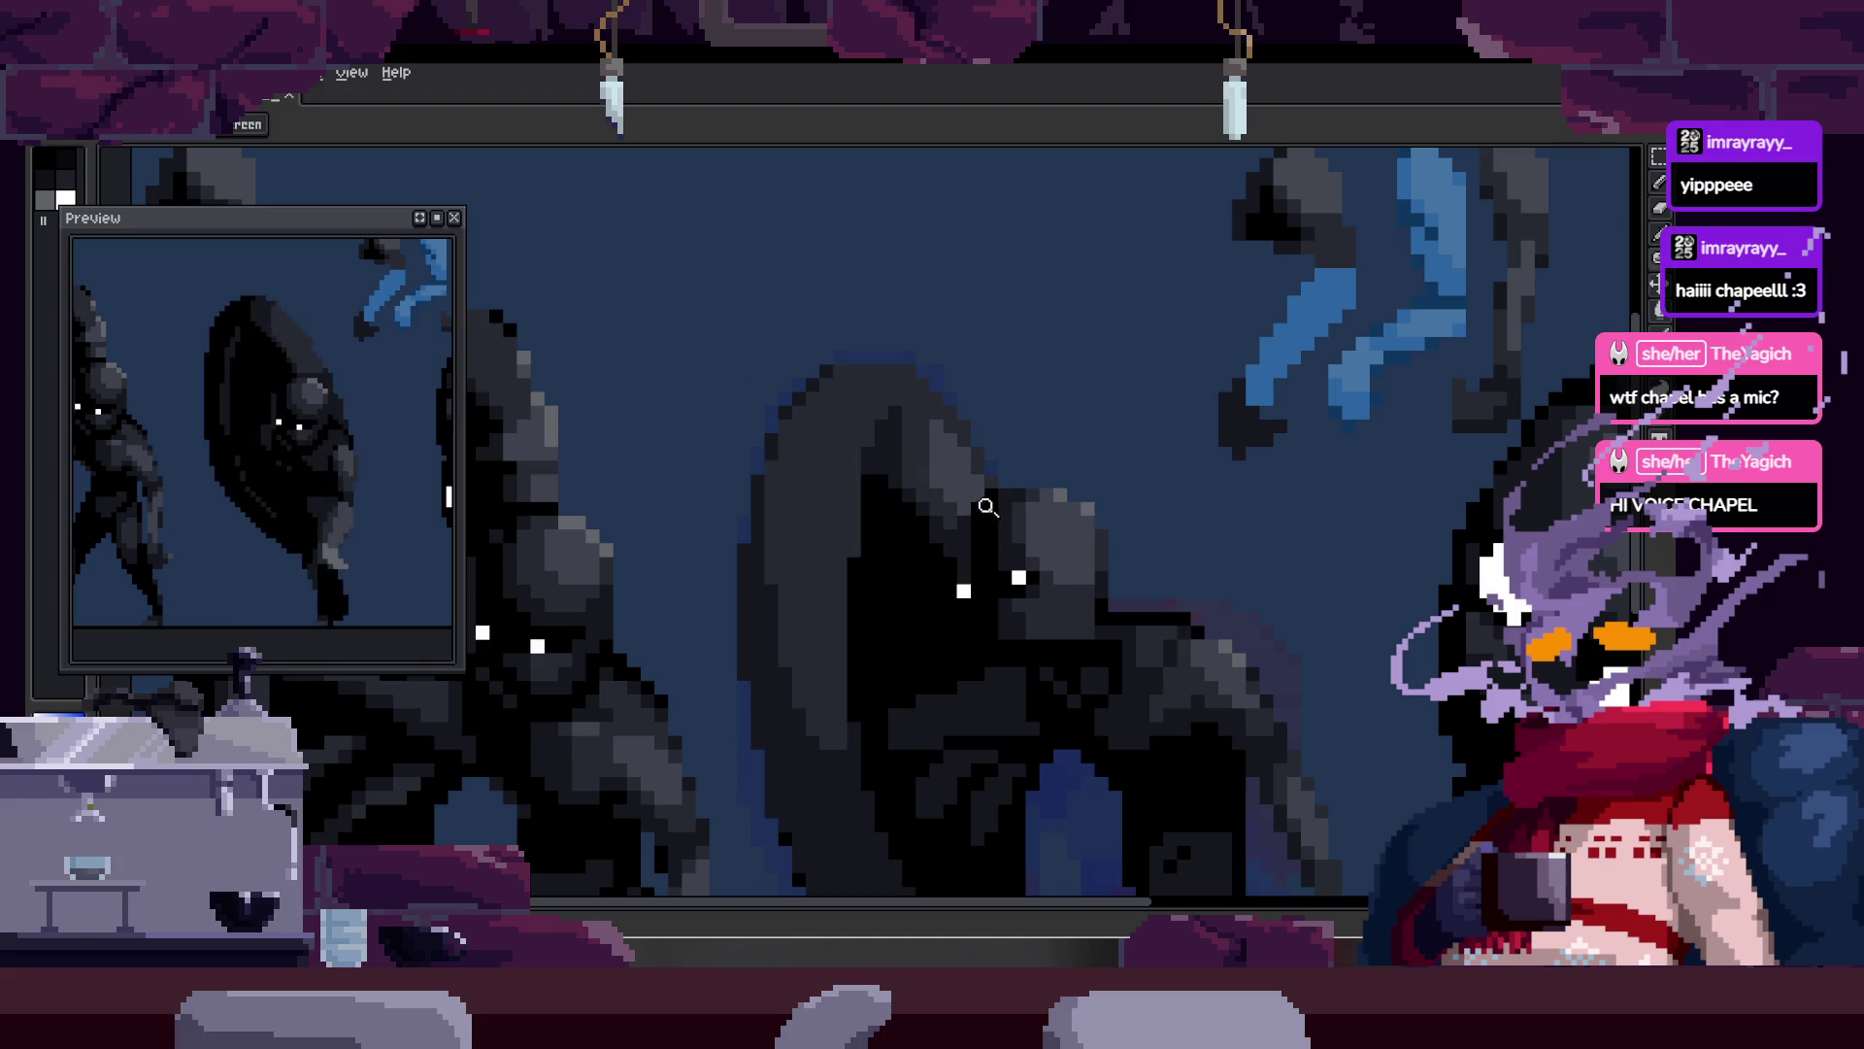
scroll(987, 508, down, 2)
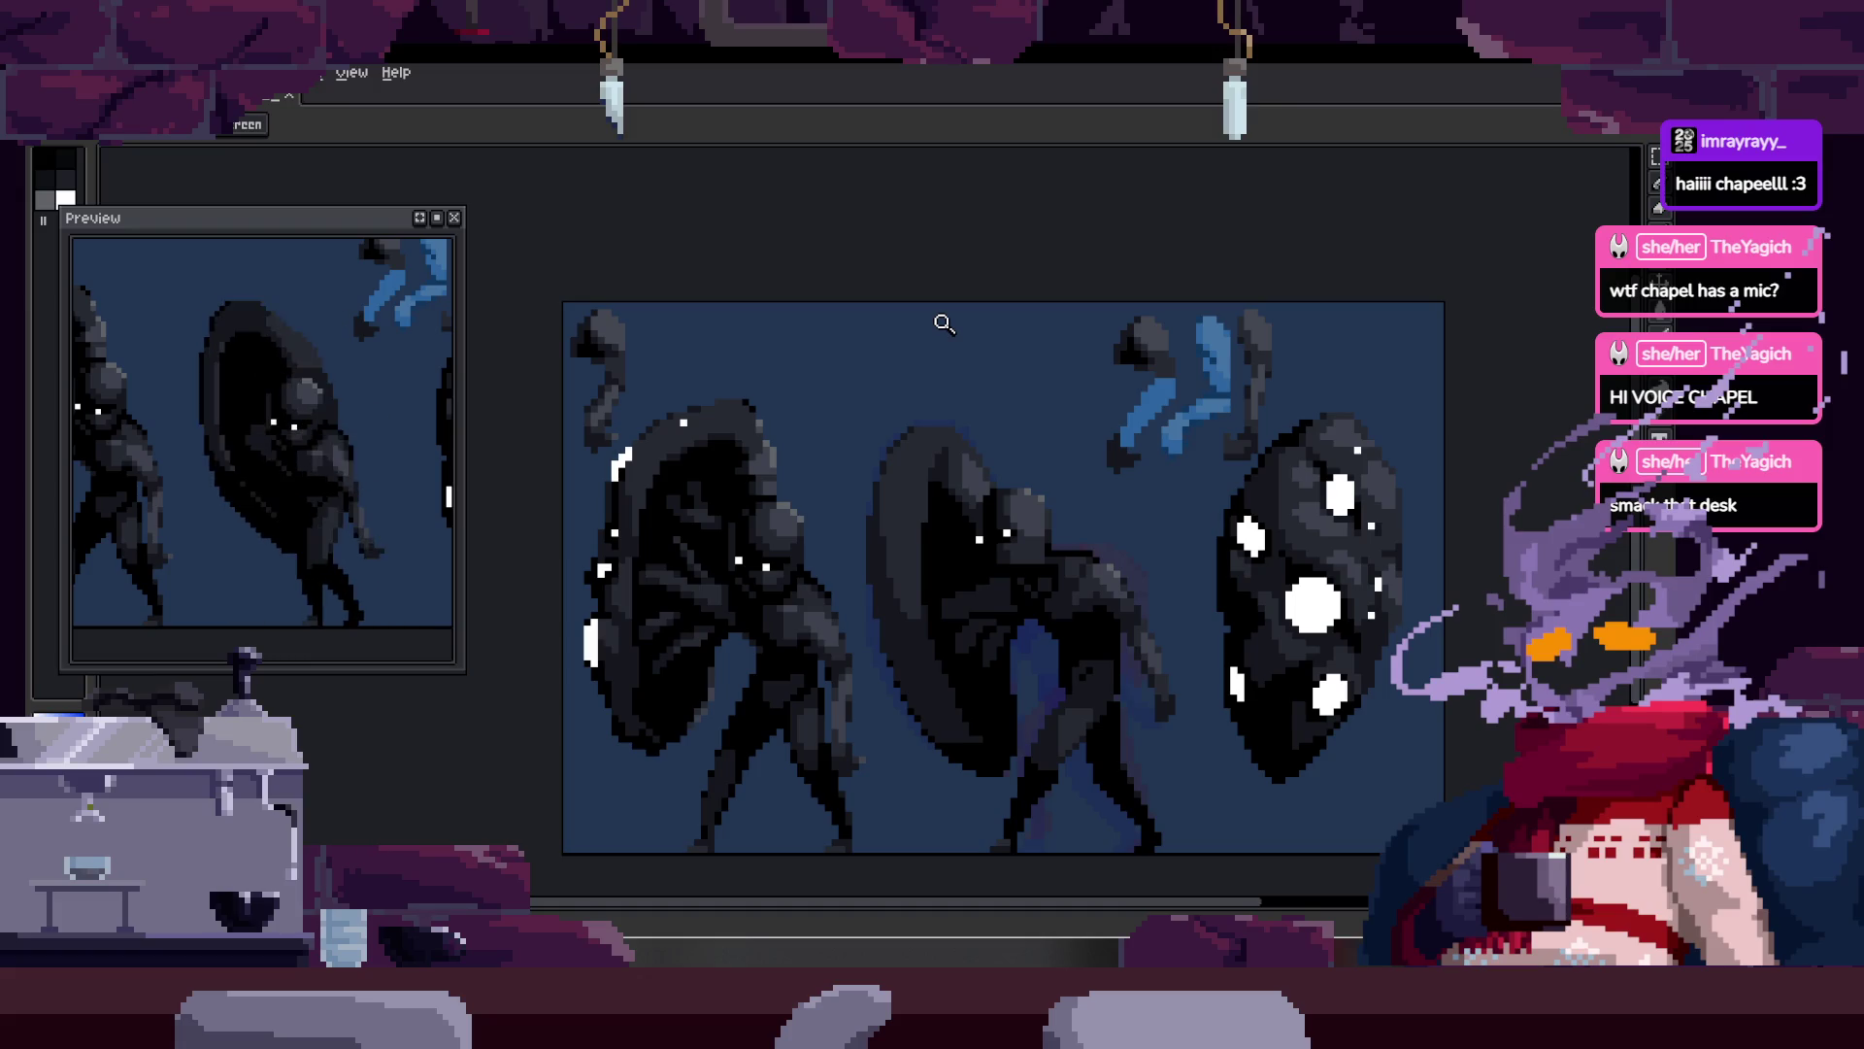
scroll(1089, 429, down, 1)
scroll(991, 434, up, 4)
scroll(992, 434, down, 1)
scroll(862, 475, up, 2)
scroll(792, 562, up, 1)
scroll(783, 552, up, 2)
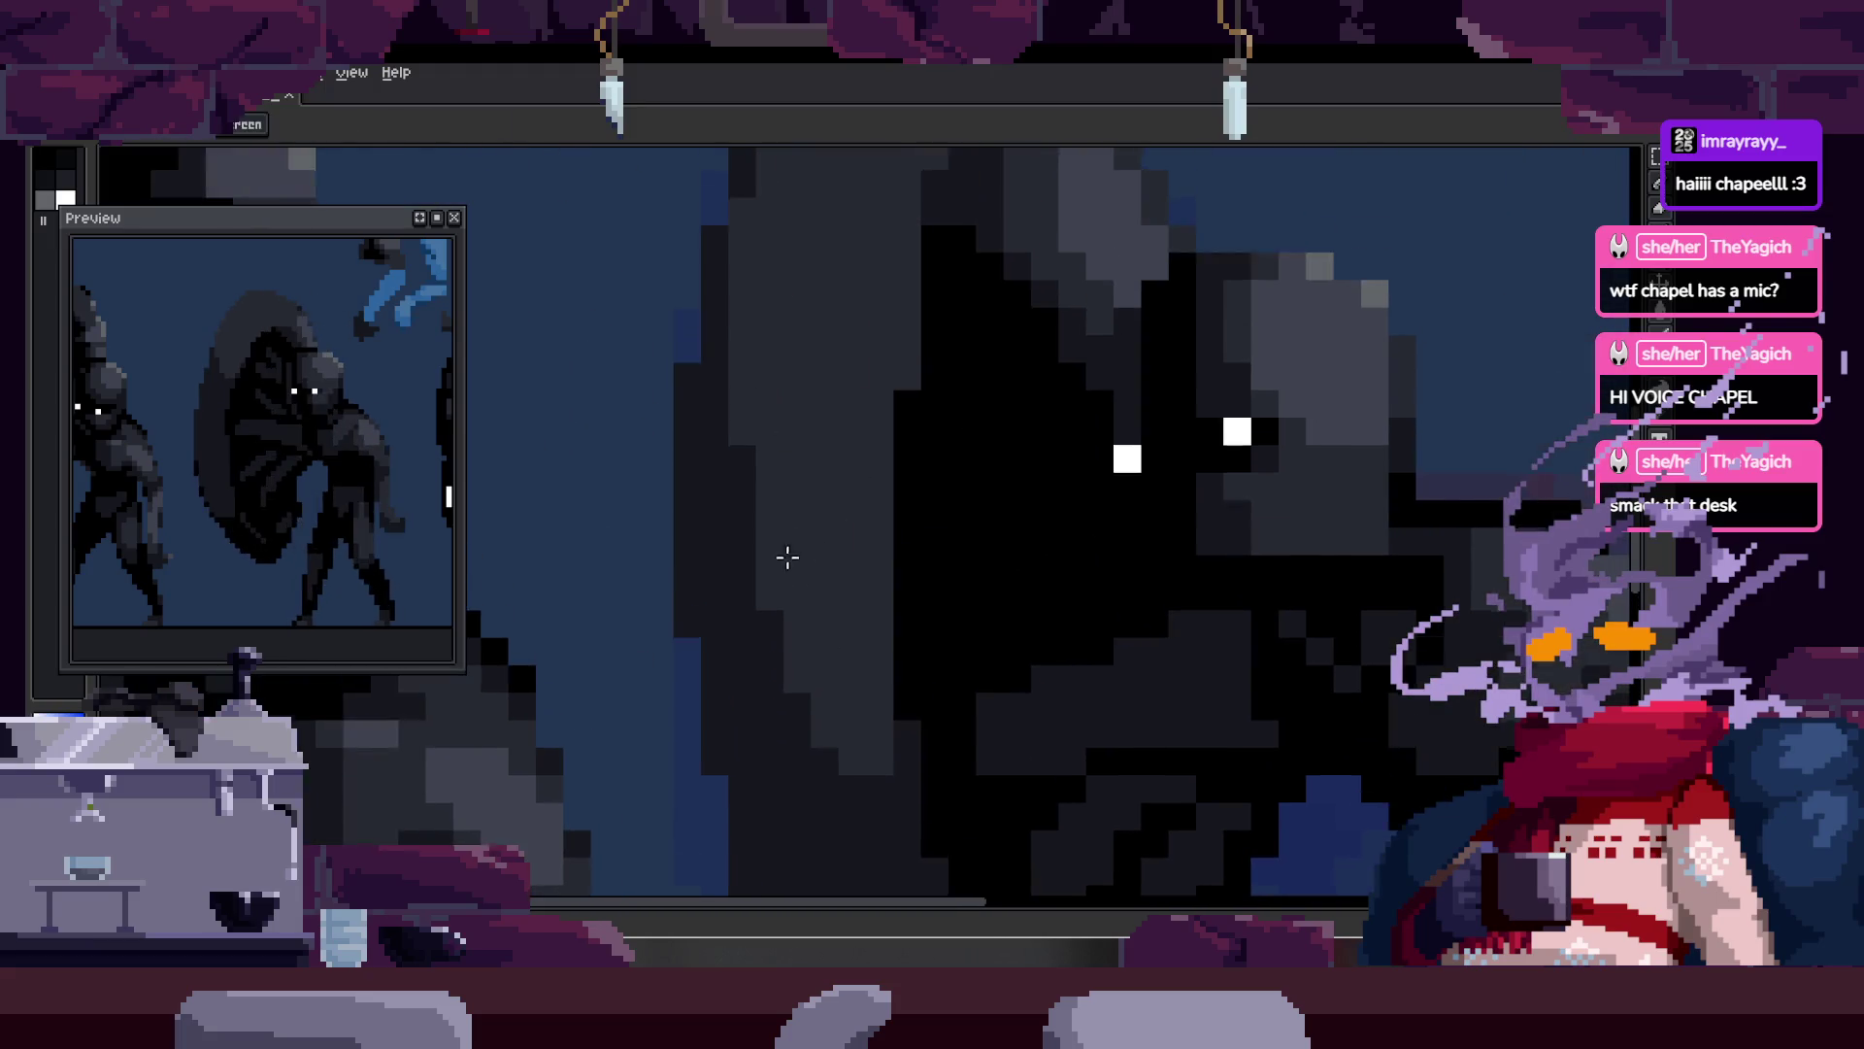
scroll(784, 551, up, 1)
drag(791, 674, 708, 404)
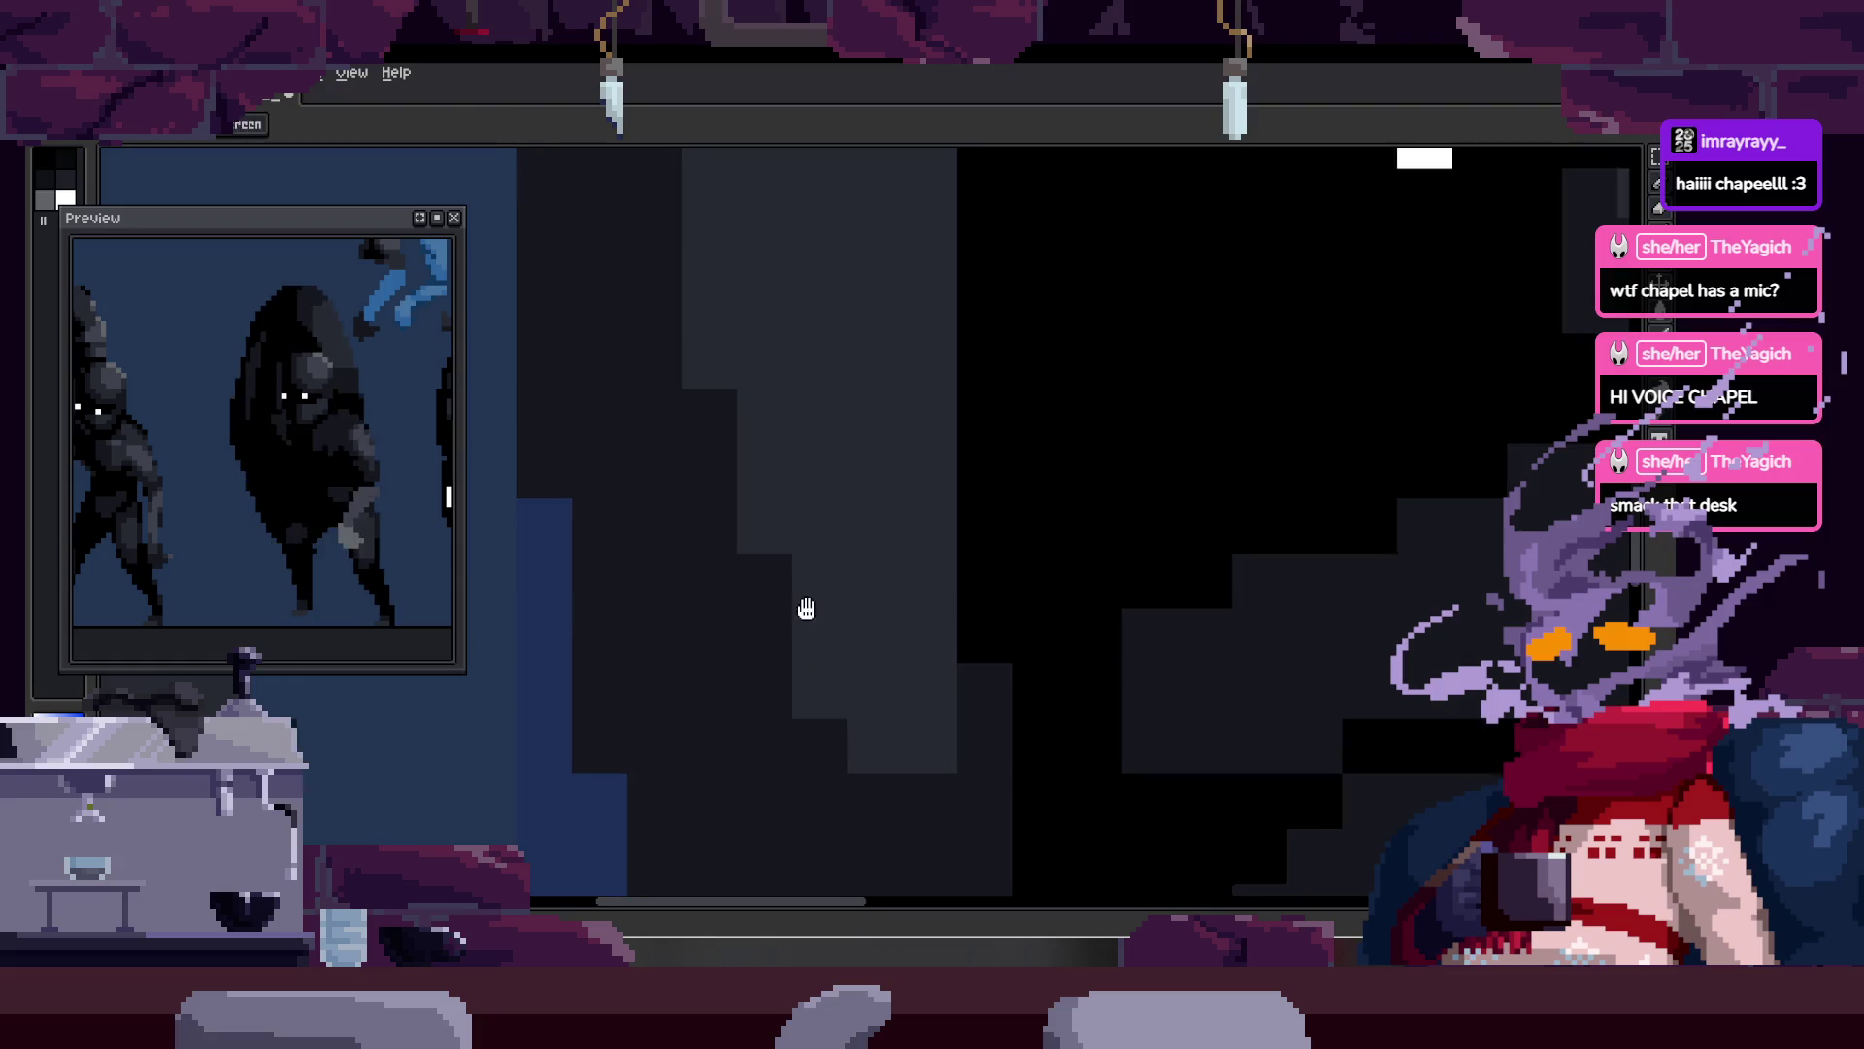
drag(829, 629, 741, 574)
scroll(883, 544, down, 3)
scroll(884, 678, up, 3)
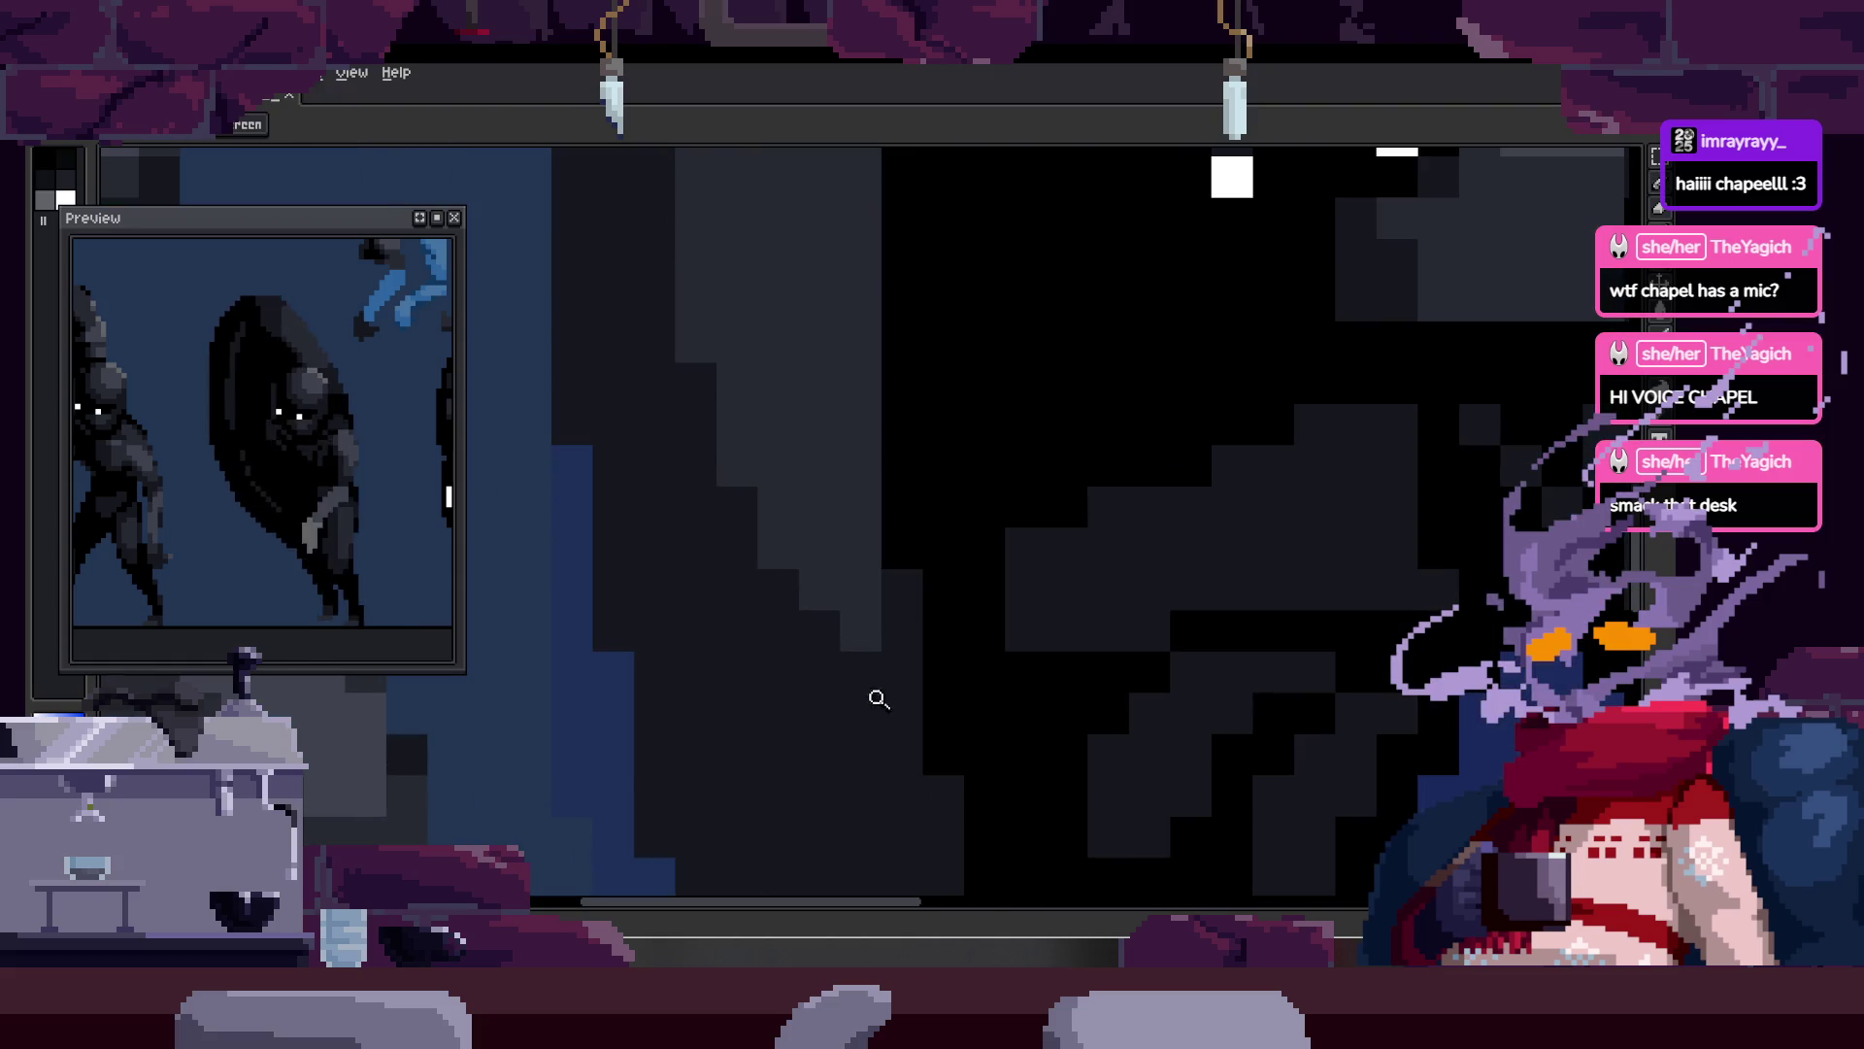
scroll(851, 631, down, 2)
scroll(841, 660, down, 1)
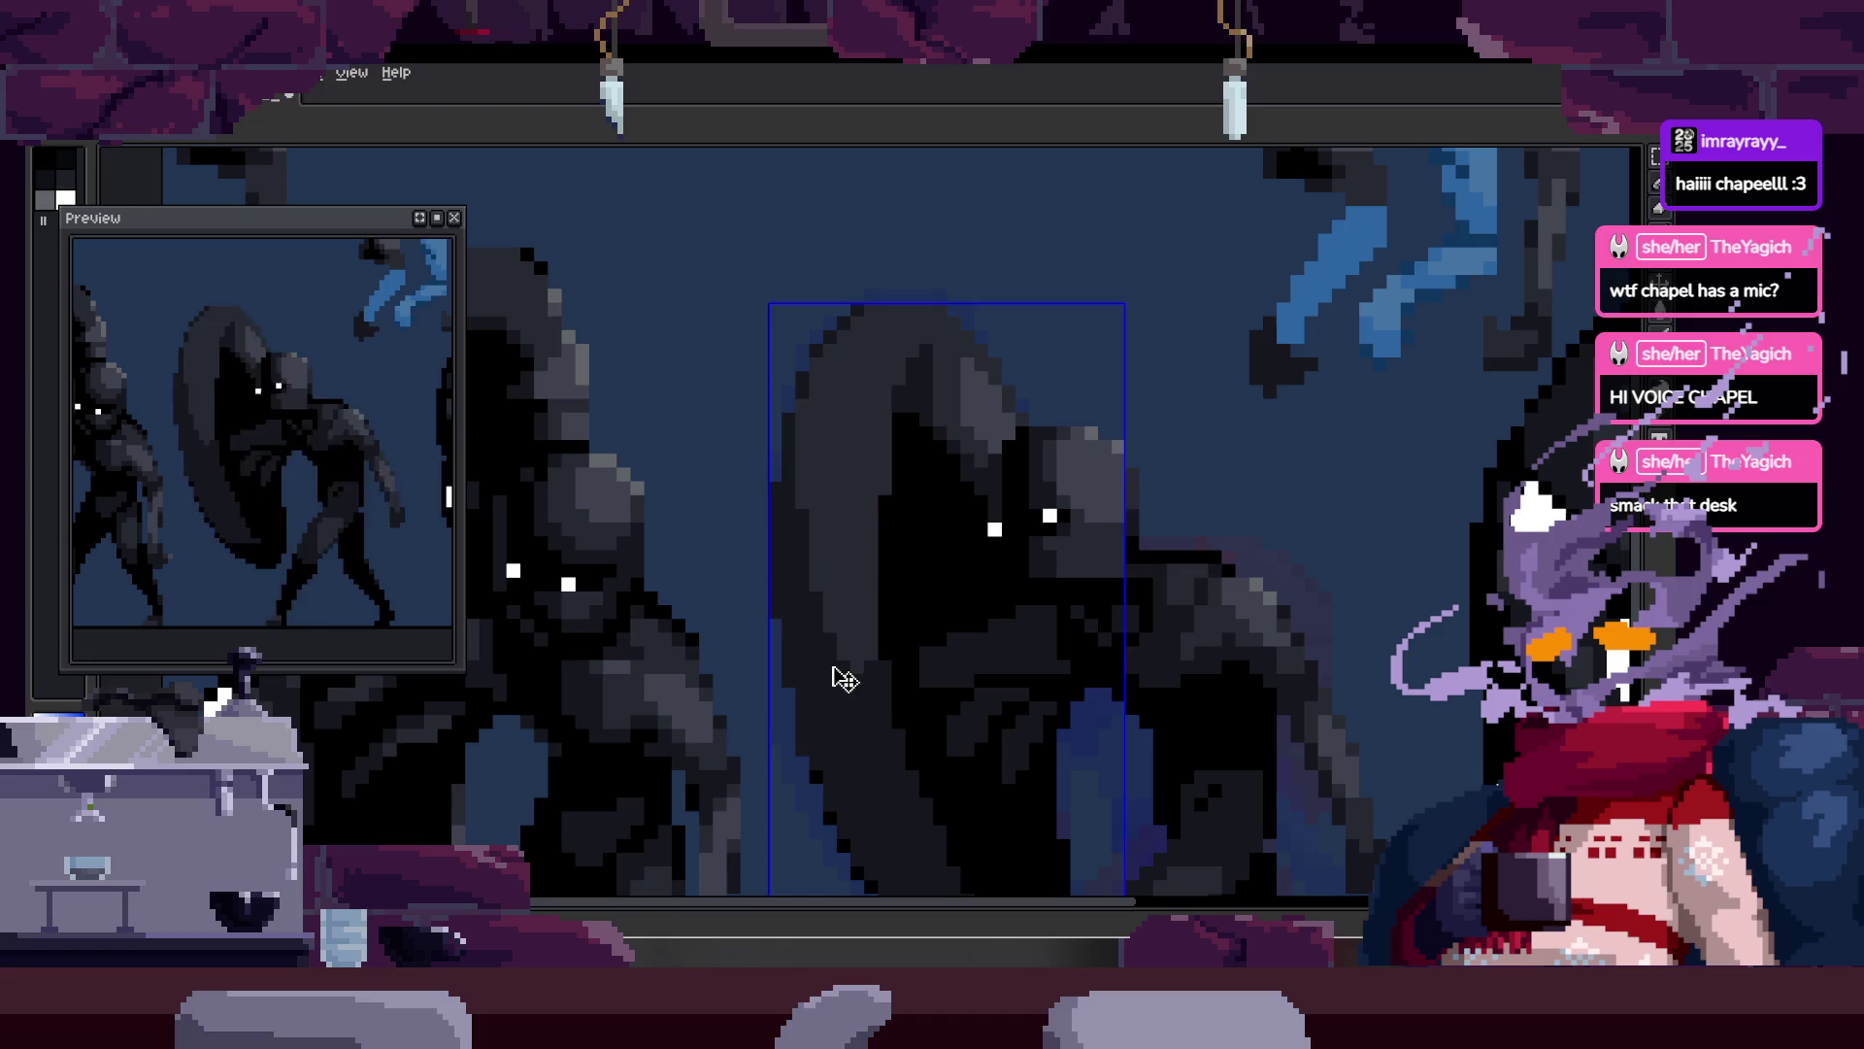
scroll(1012, 477, down, 1)
scroll(820, 554, up, 3)
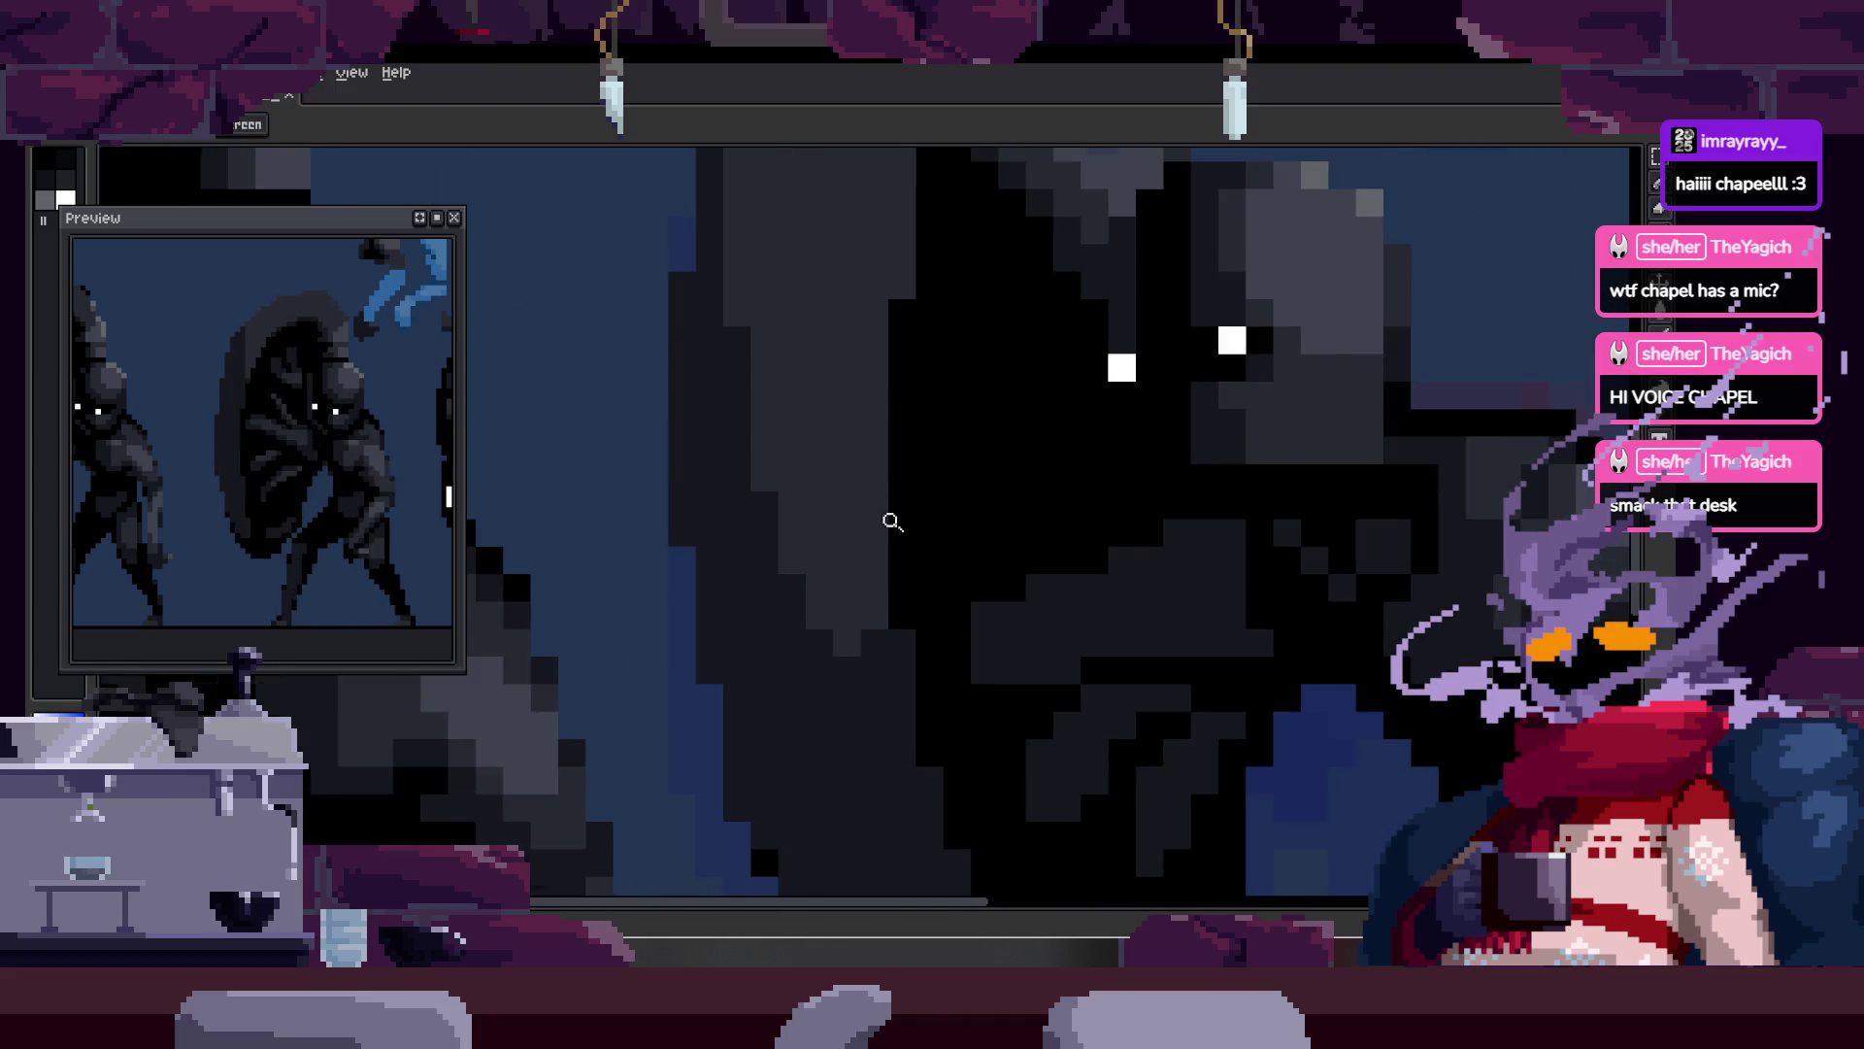
scroll(919, 512, down, 3)
scroll(832, 528, up, 3)
scroll(851, 505, down, 3)
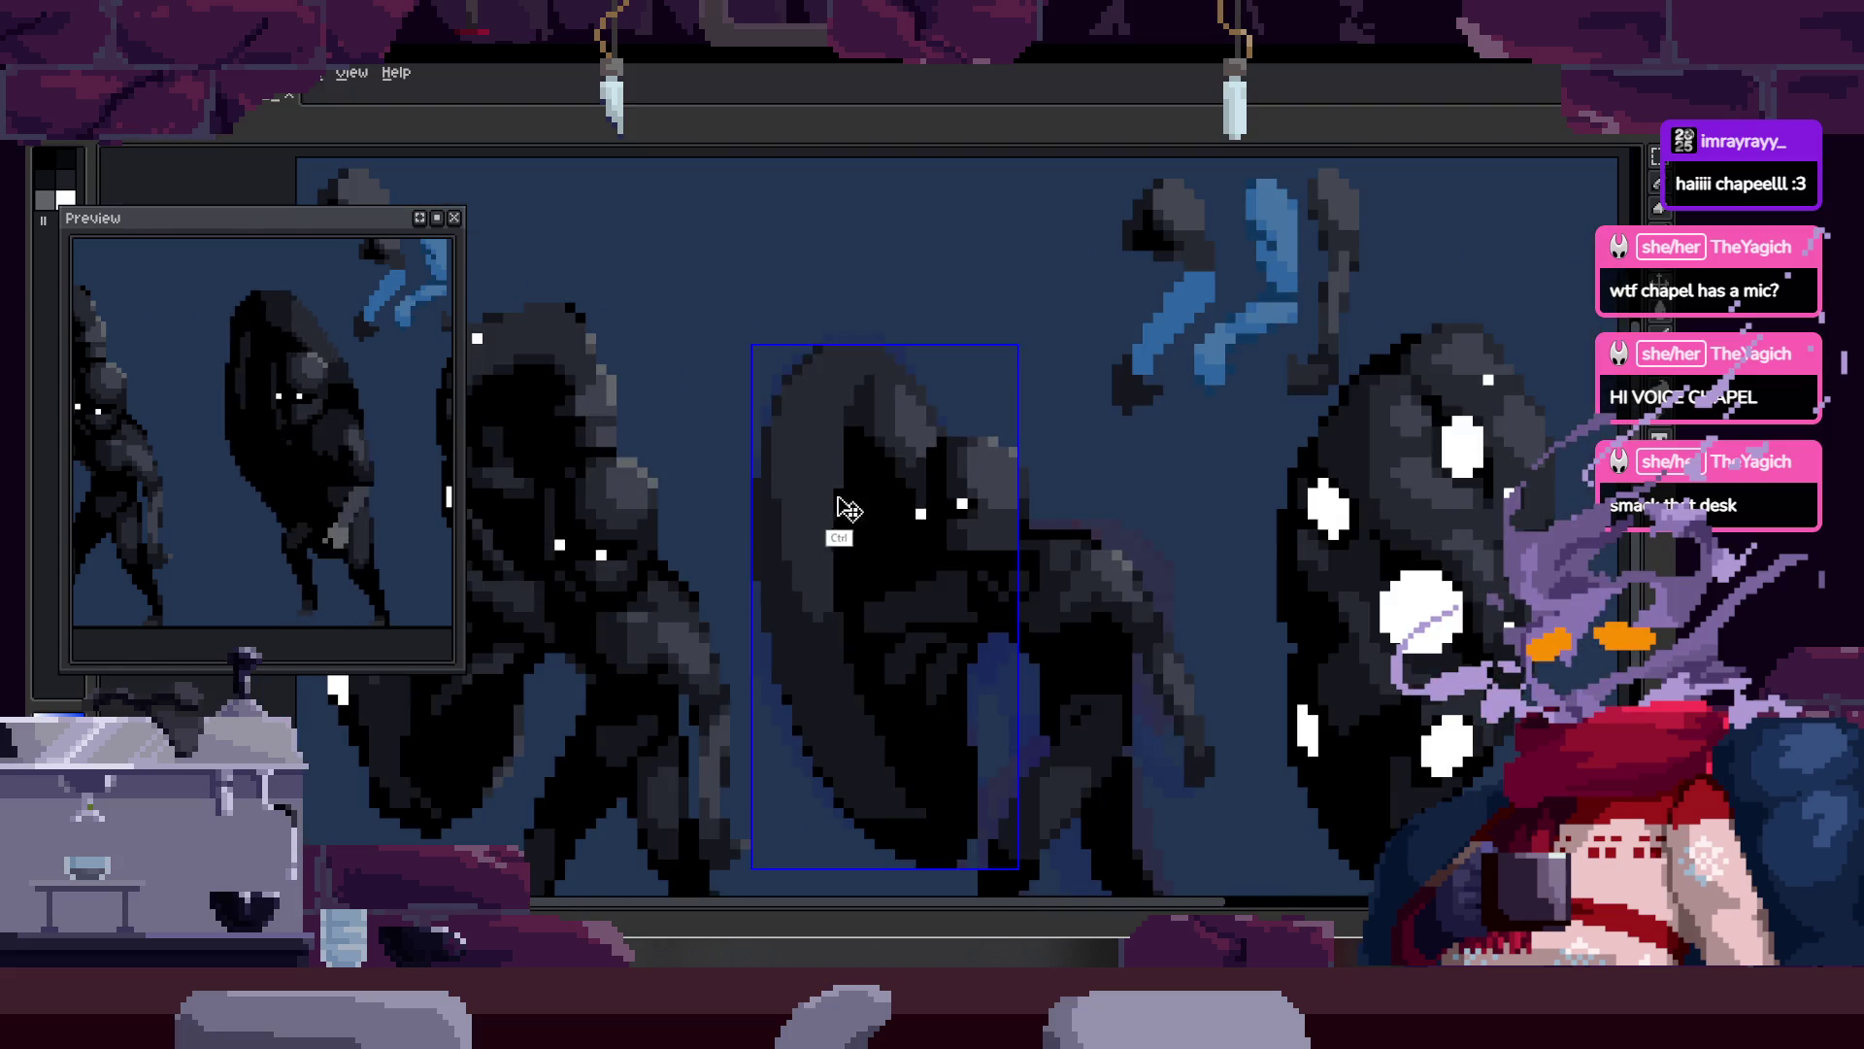
scroll(852, 506, up, 3)
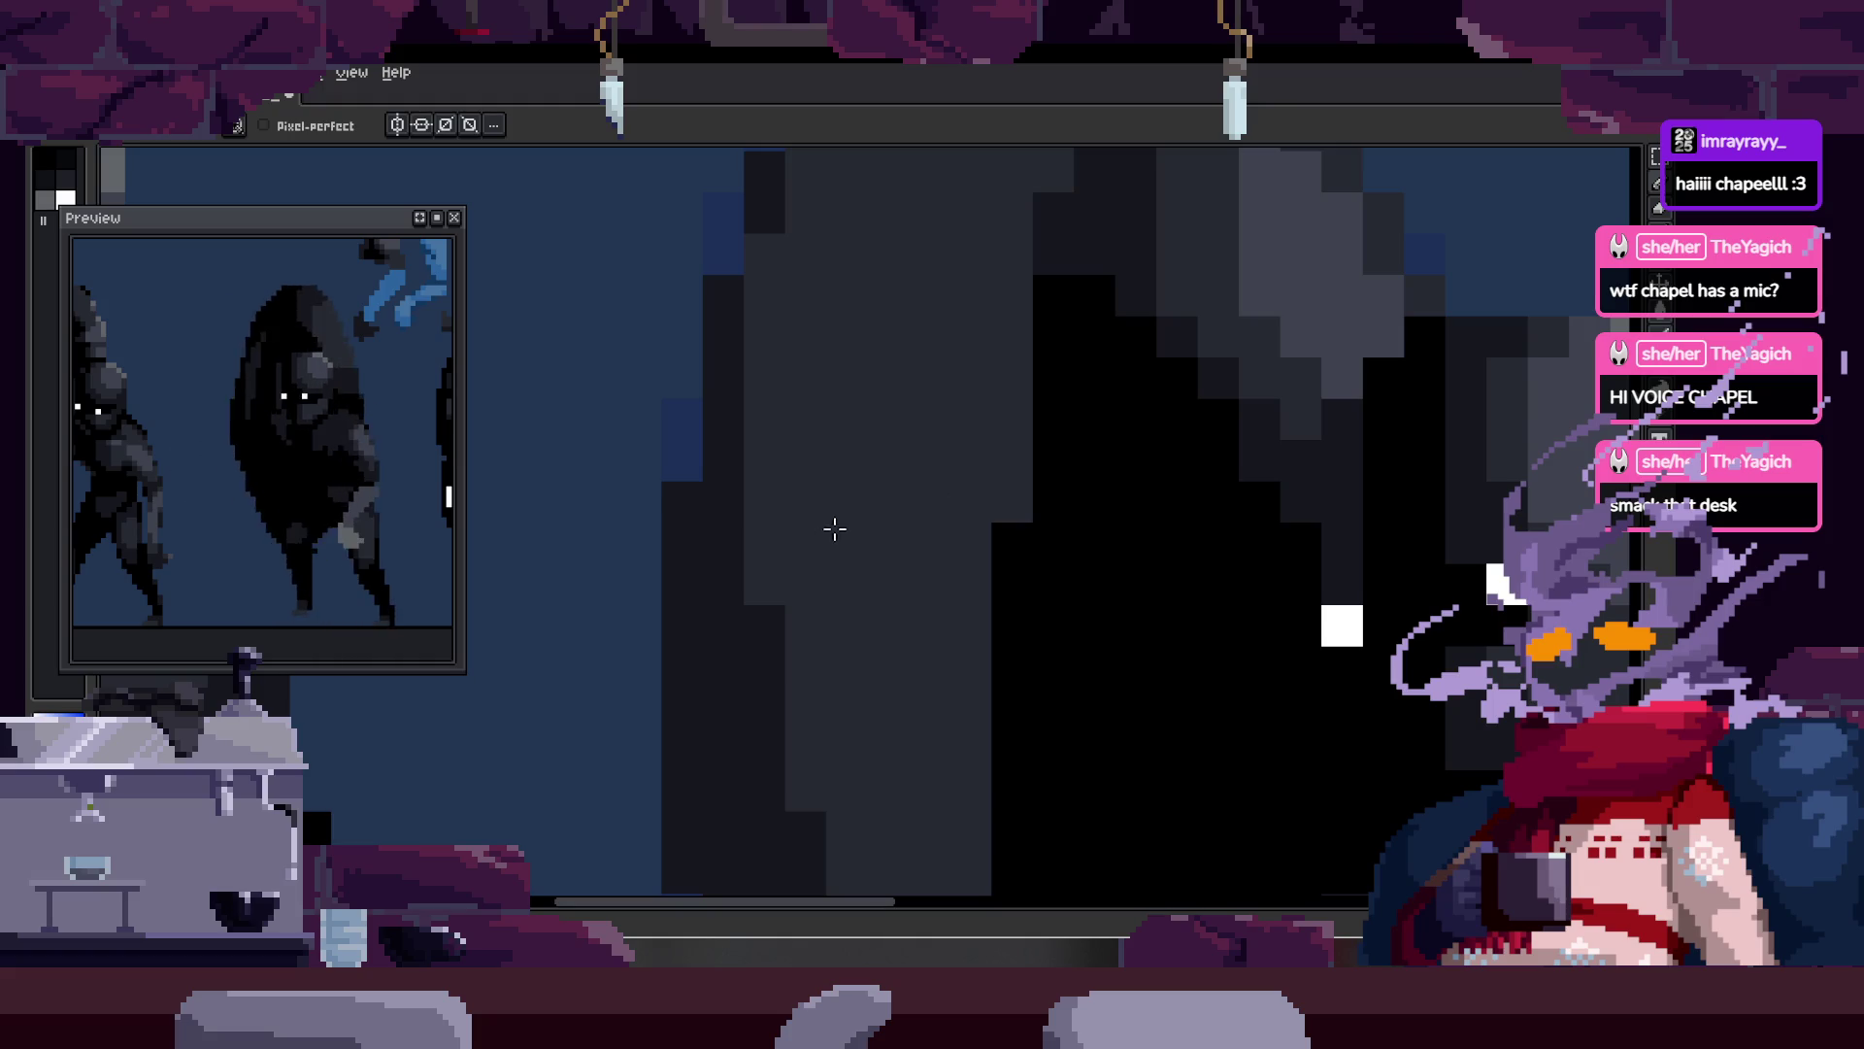
key(z)
Step: Zoom out and centre the three figures, play the run animation, and briefly show the timeline
scroll(980, 456, down, 5)
right_click(910, 466)
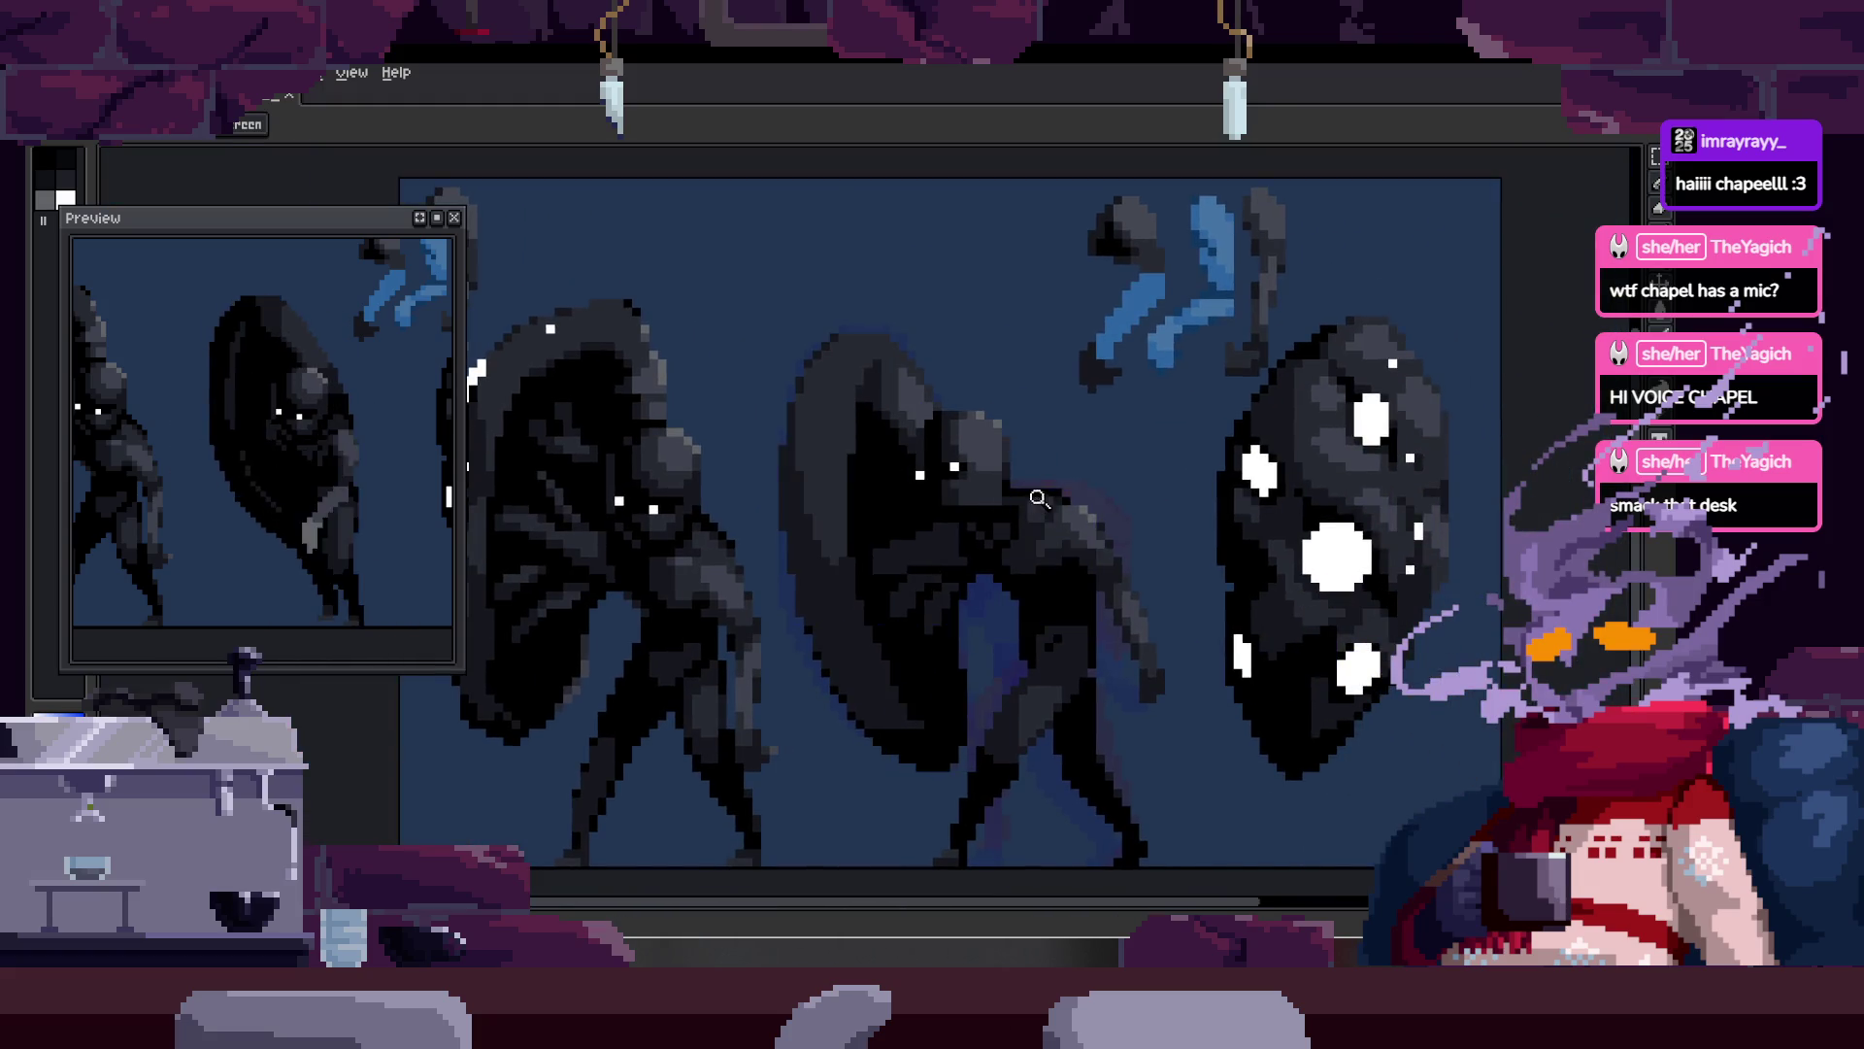
drag(1029, 500, 989, 406)
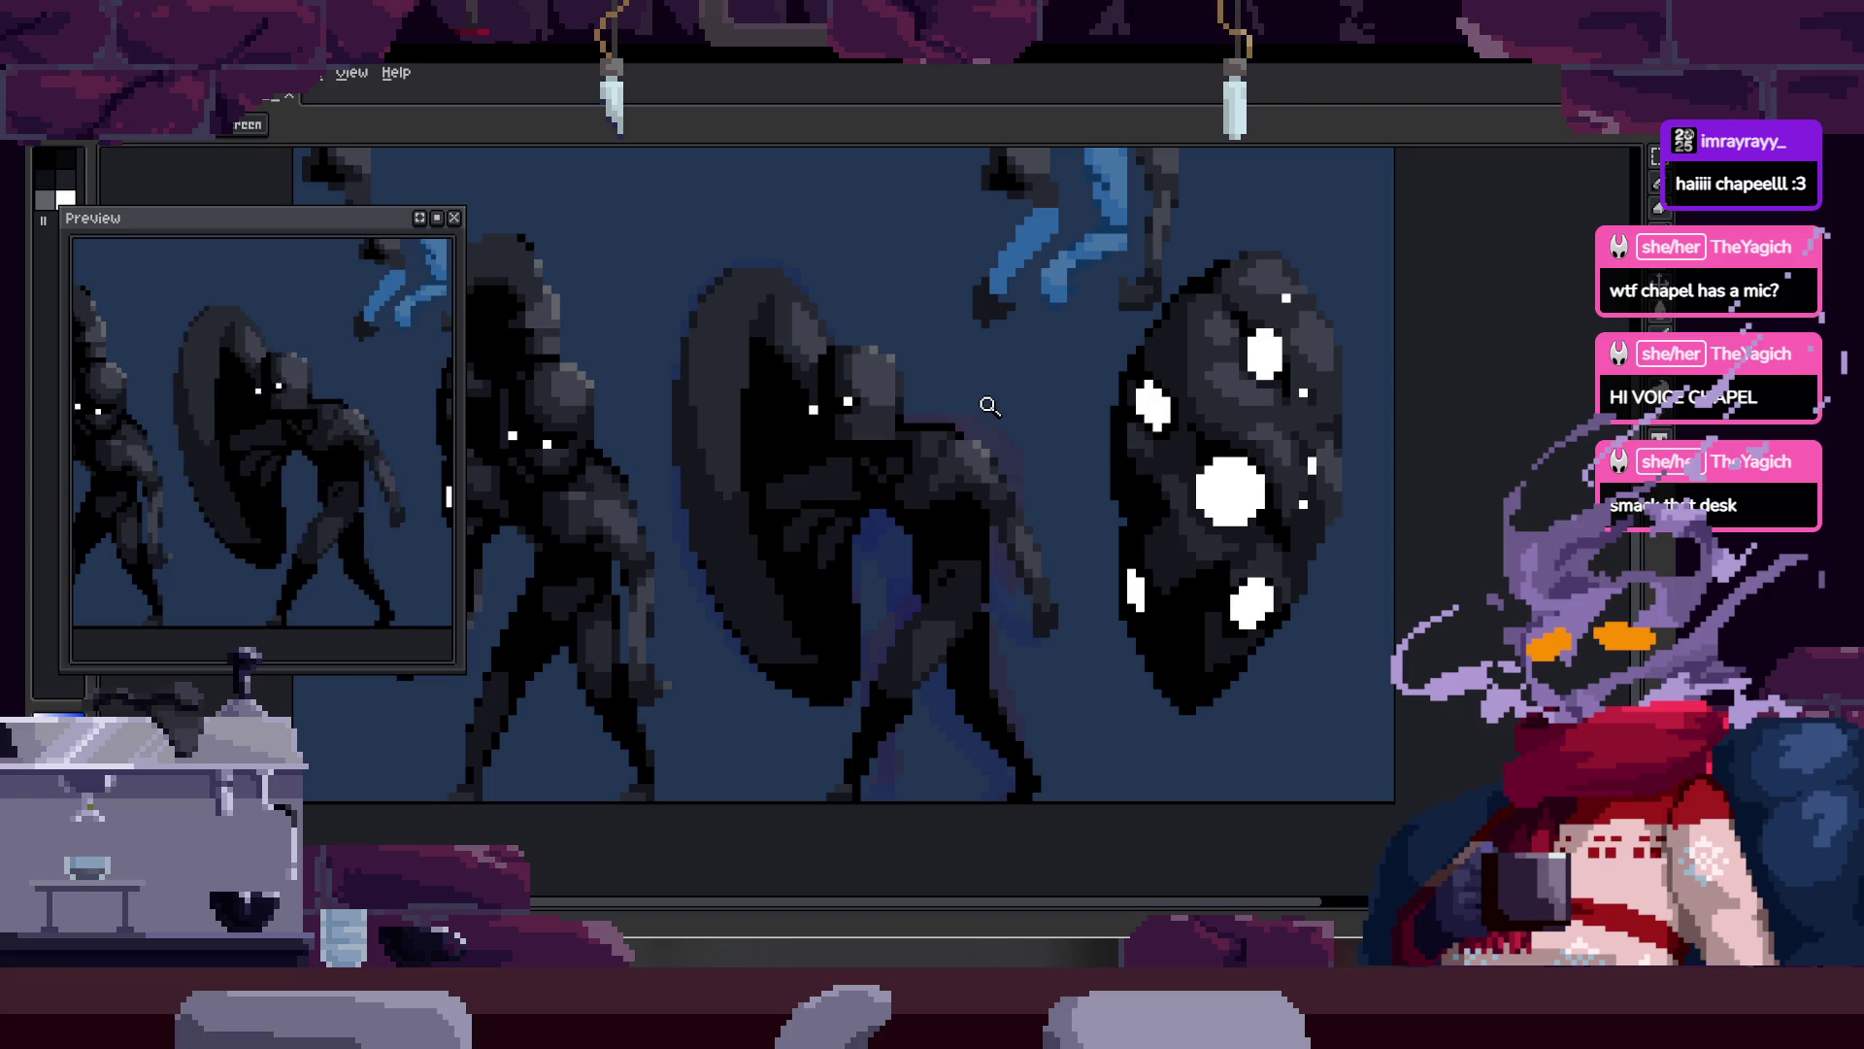
key(Return)
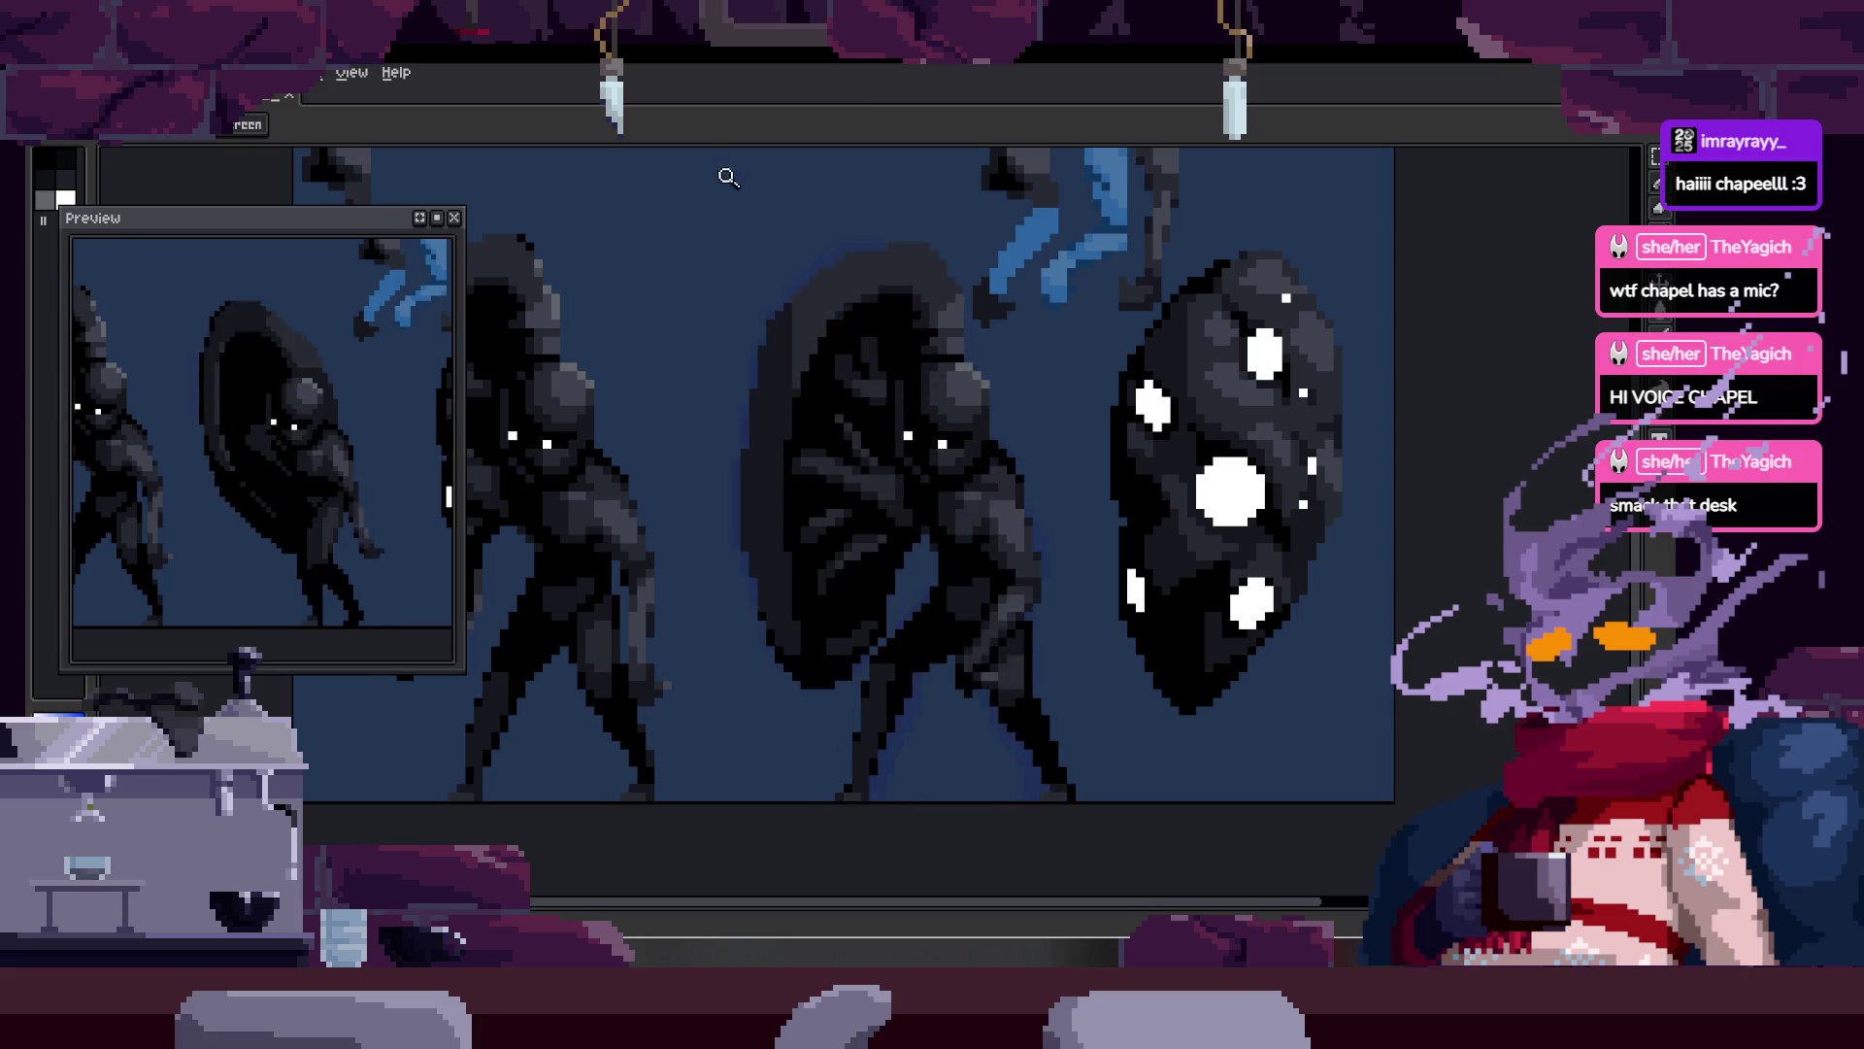
scroll(749, 354, up, 2)
key(Tab)
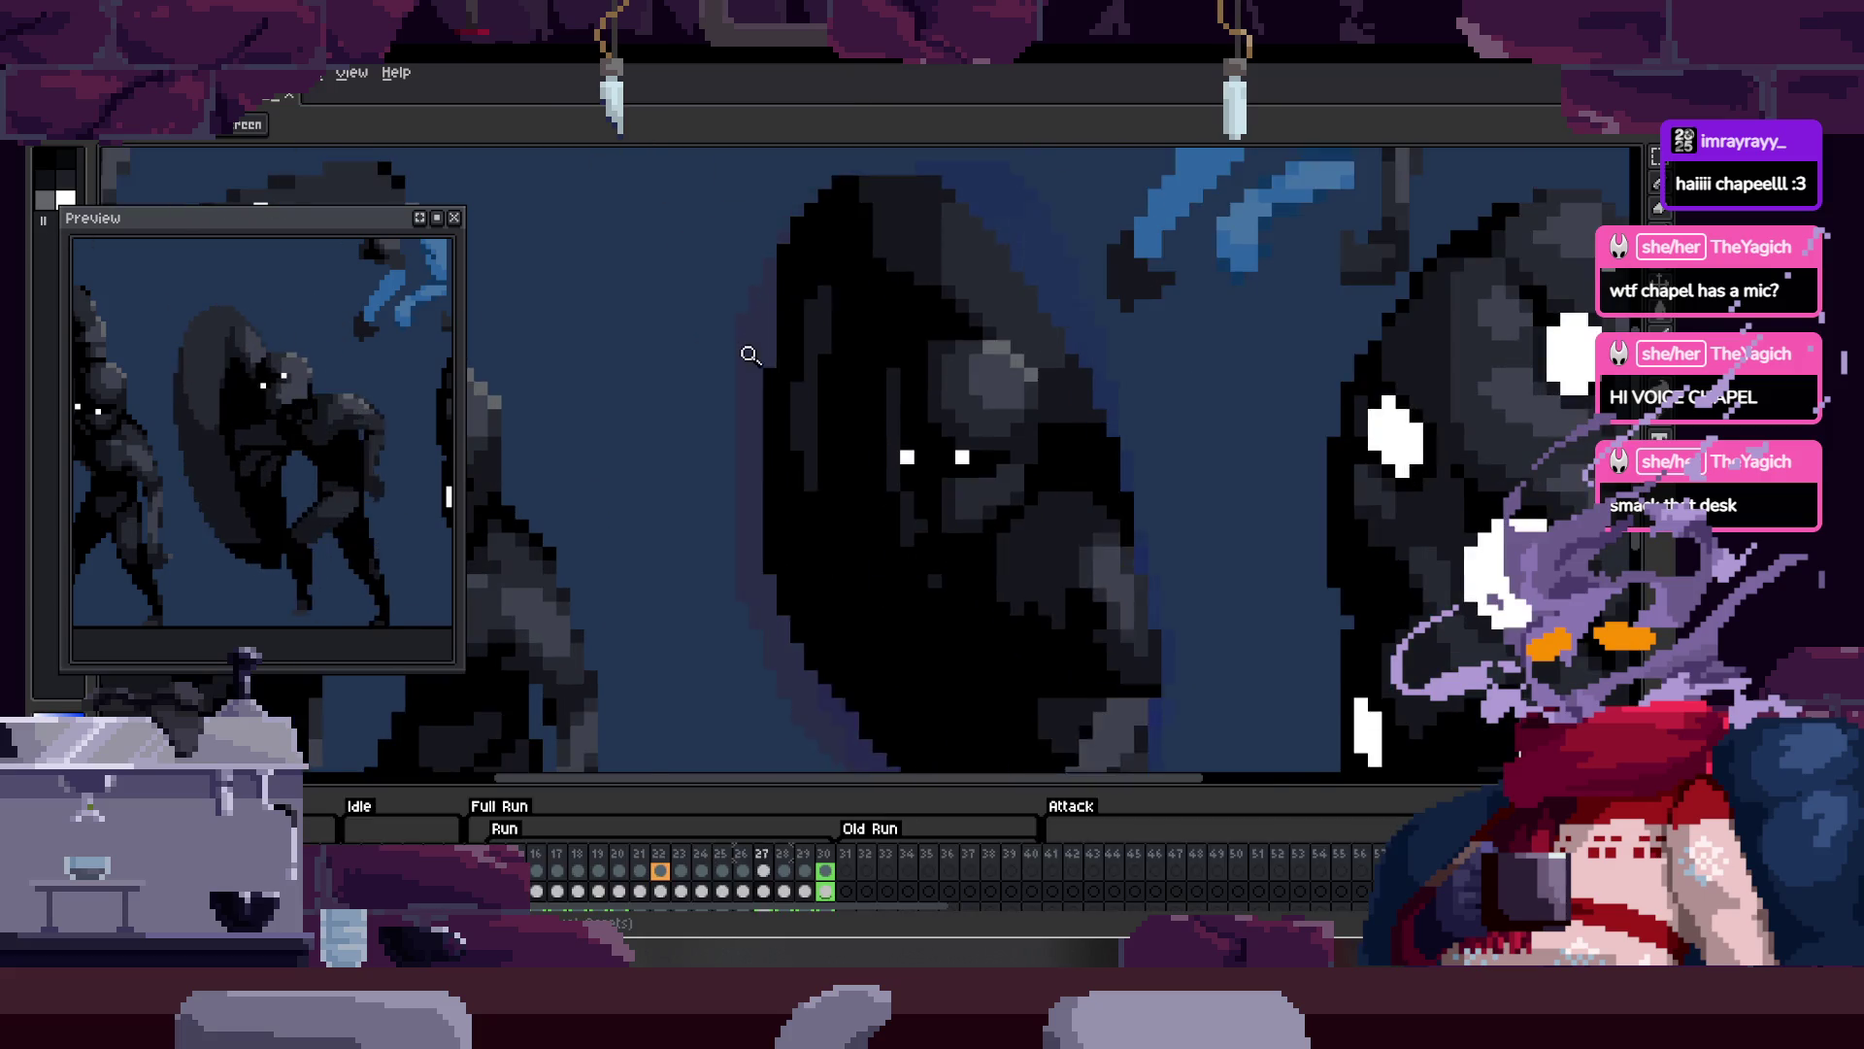
scroll(749, 353, down, 2)
scroll(572, 878, down, 2)
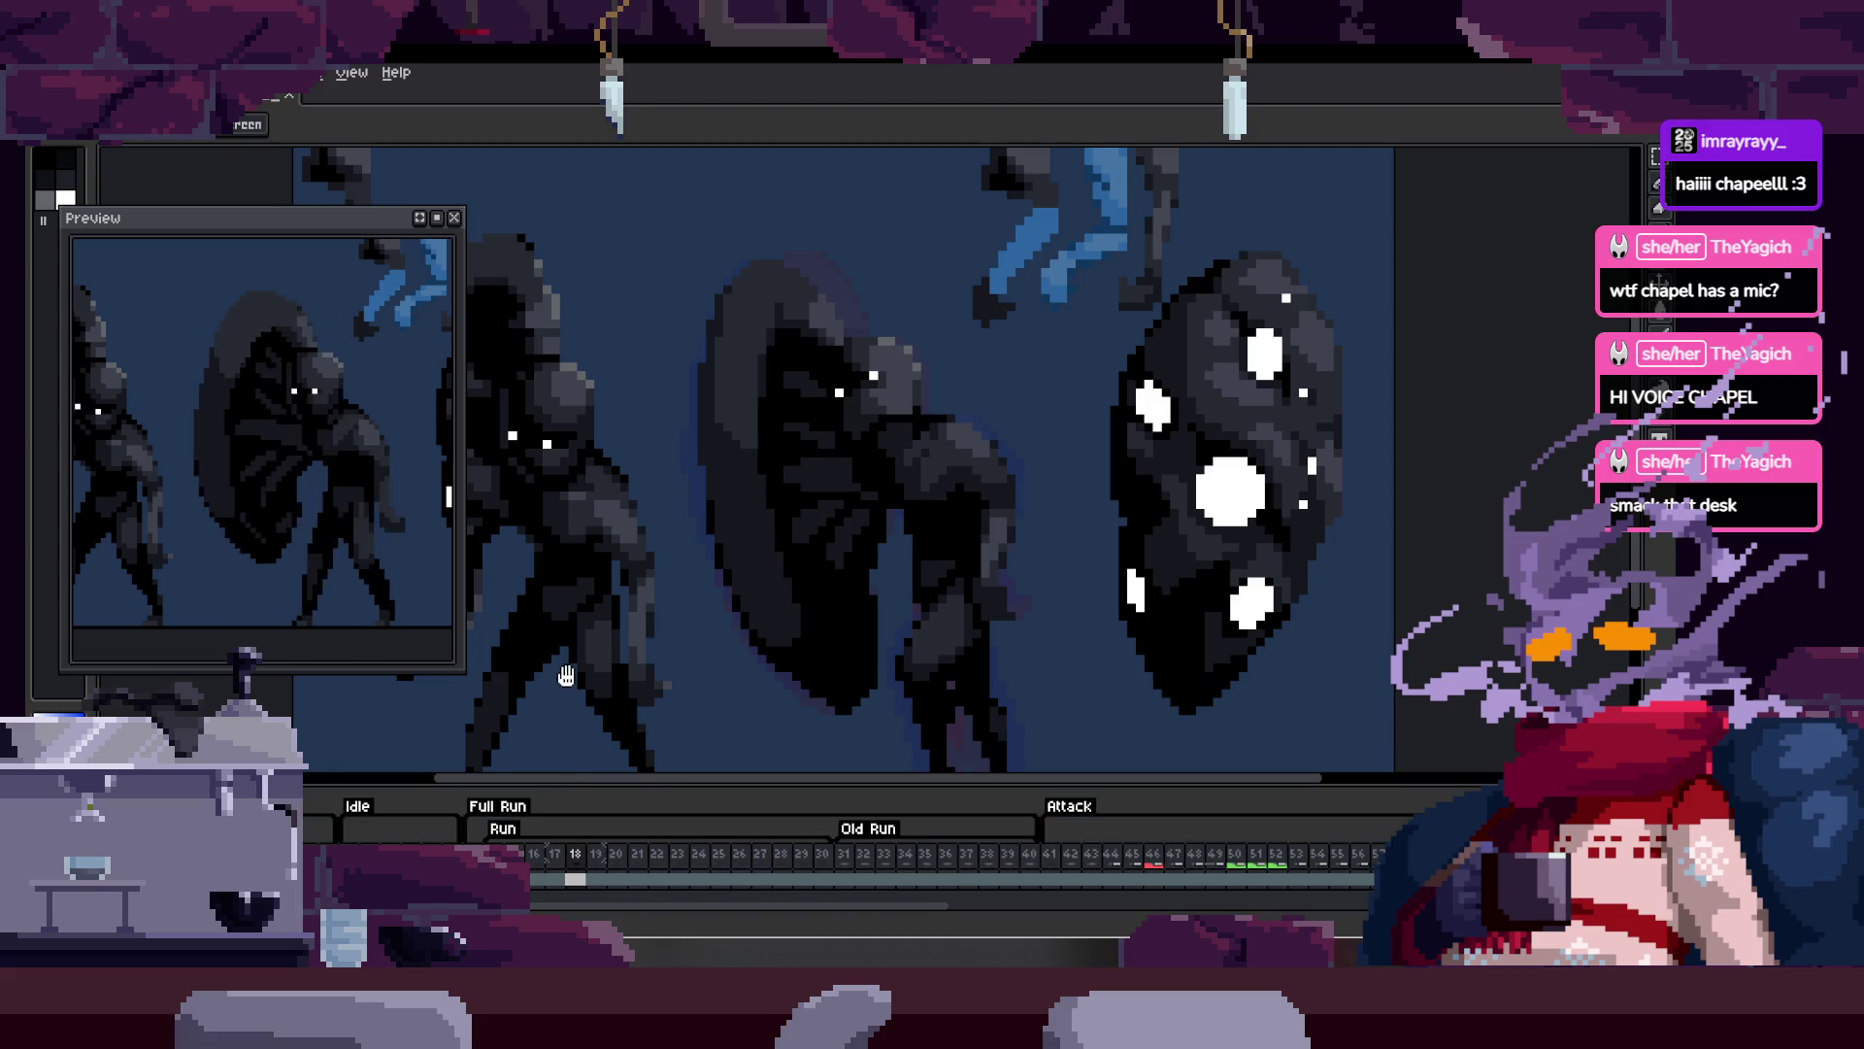
key(Tab)
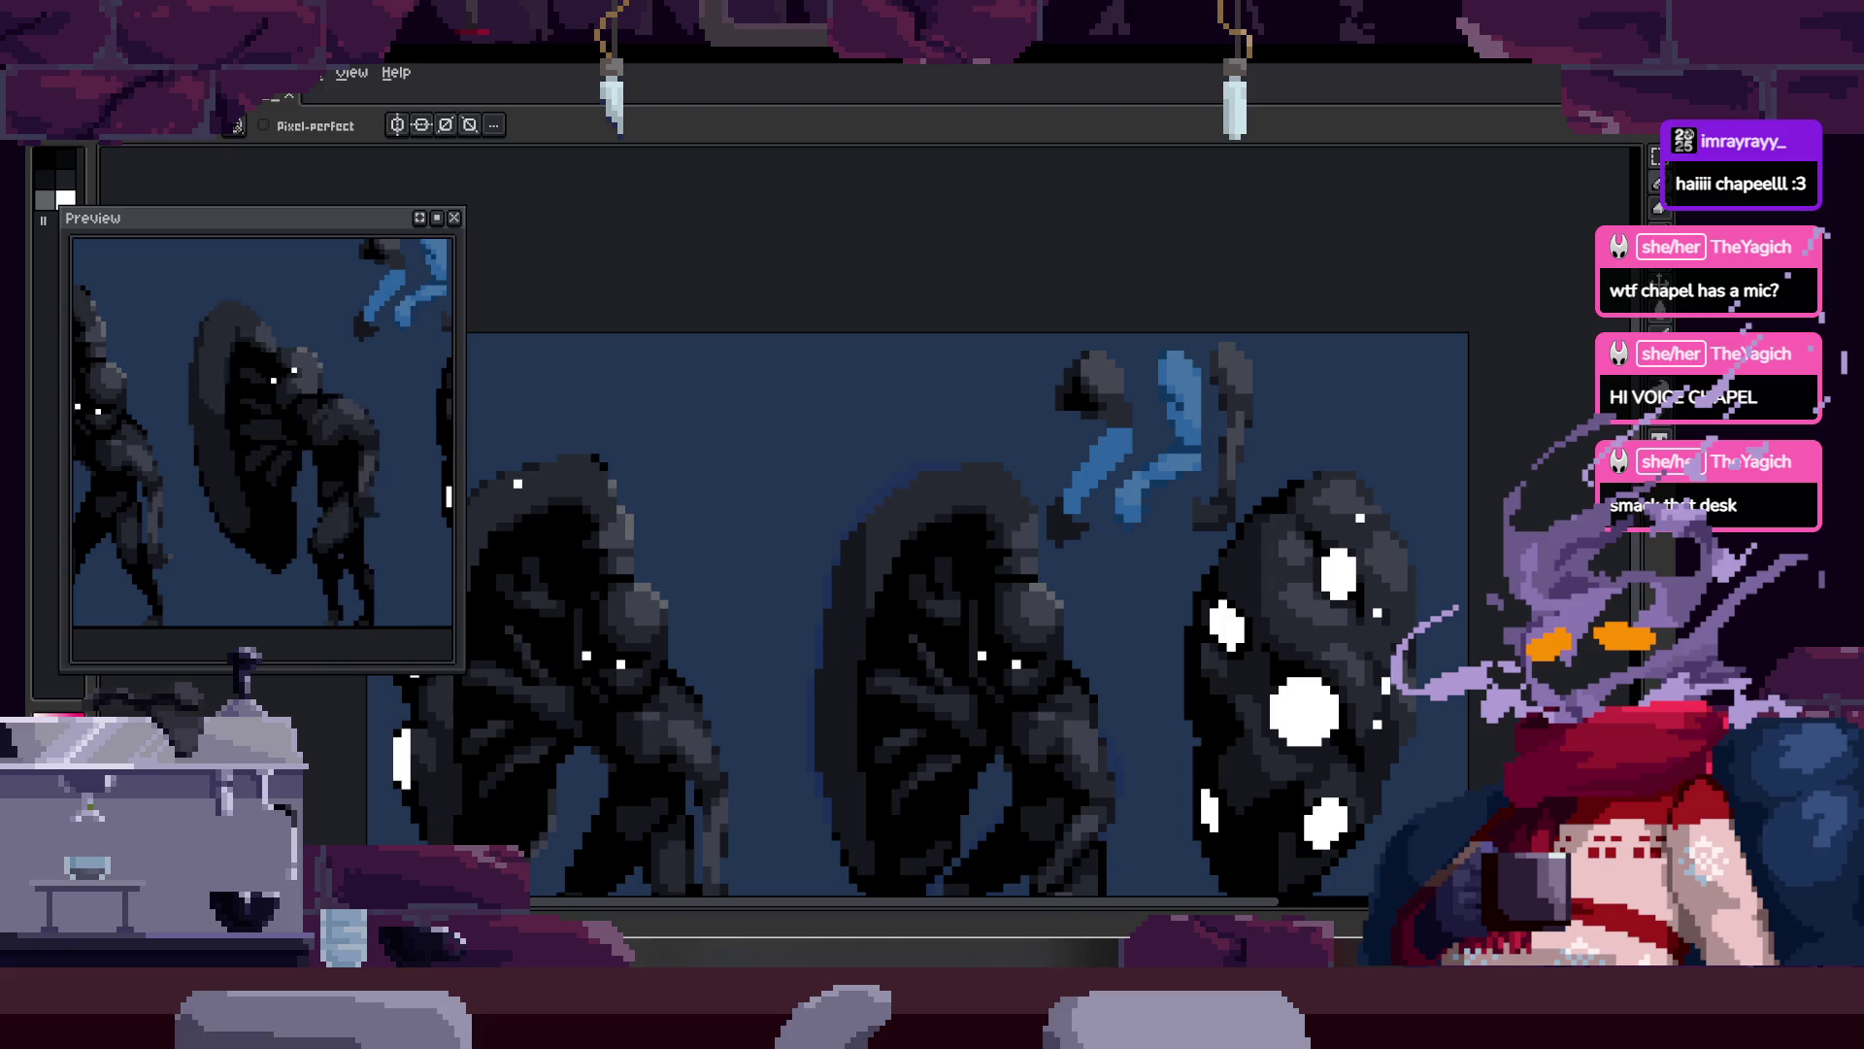
Step: Paint pink letters 'BRB' above the three figures, redrawing the first B
drag(670, 399, 714, 559)
drag(670, 383, 724, 561)
key(ctrl+z)
key(ctrl+z)
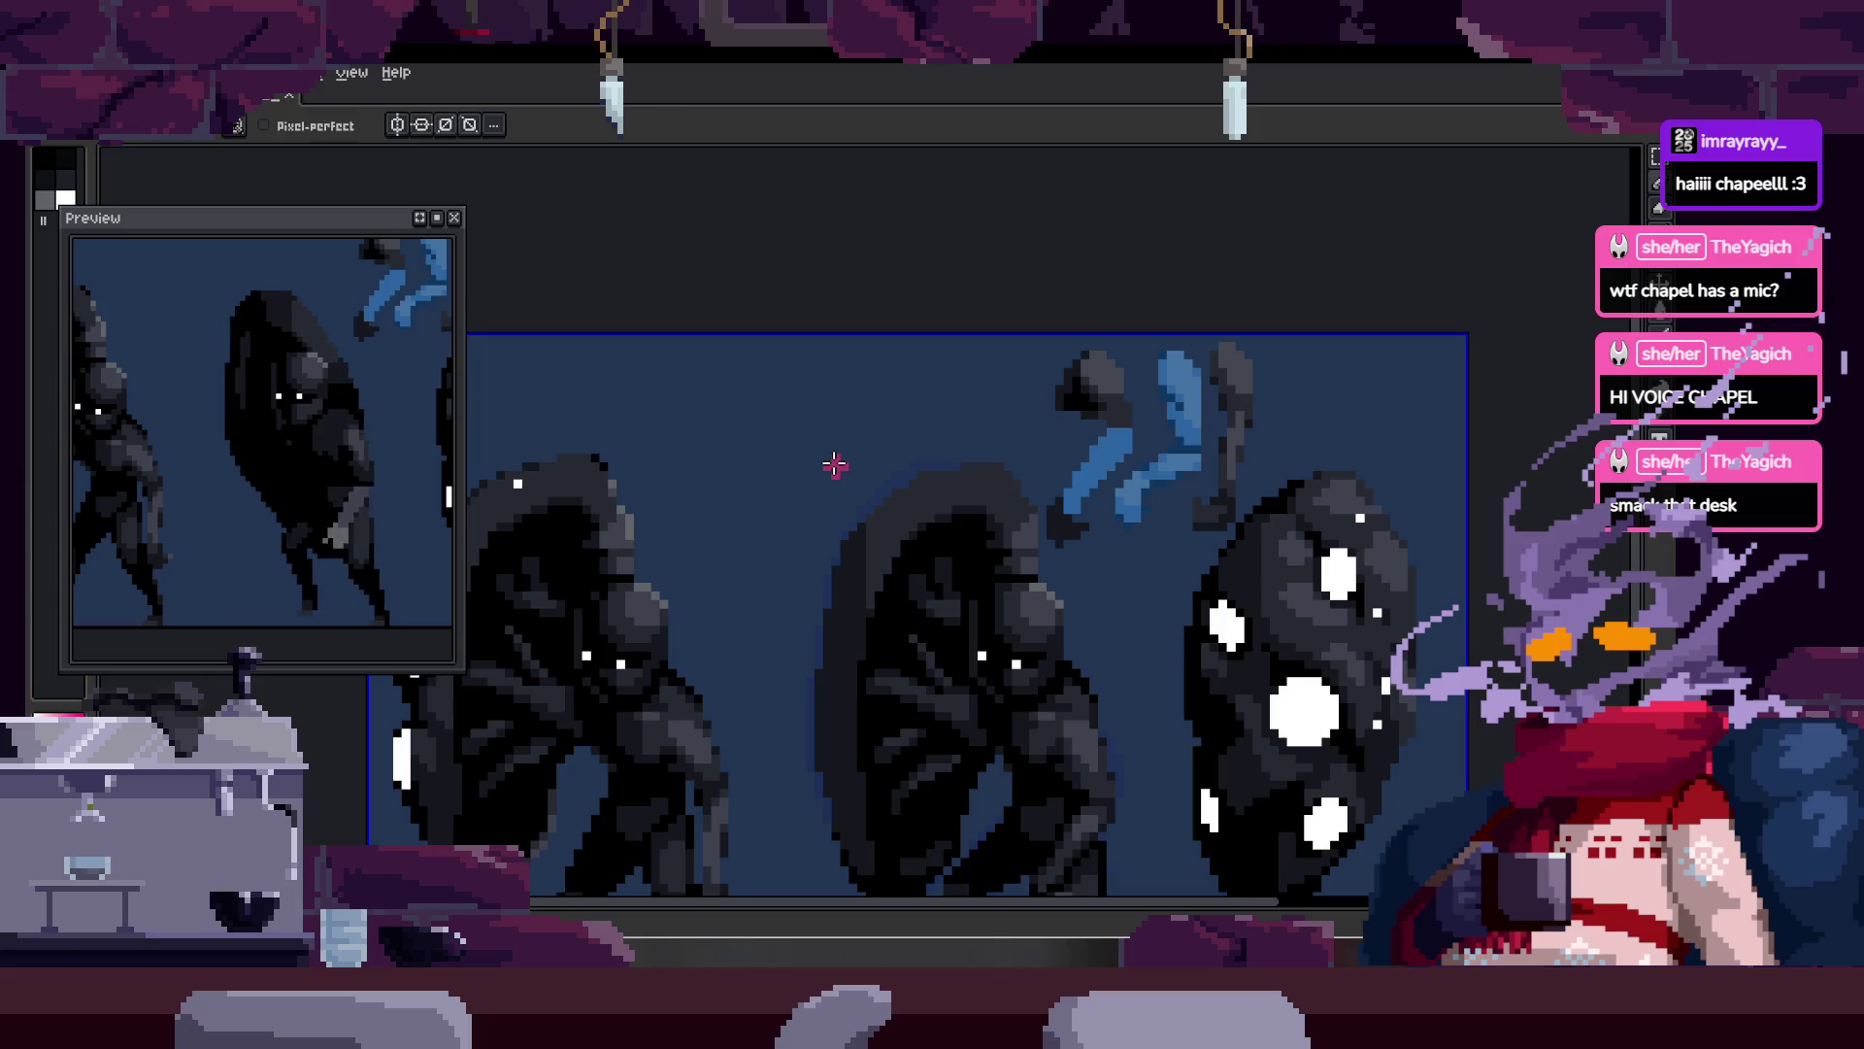
mouse_move(670, 386)
mouse_down()
mouse_move(709, 583)
mouse_move(701, 568)
mouse_up()
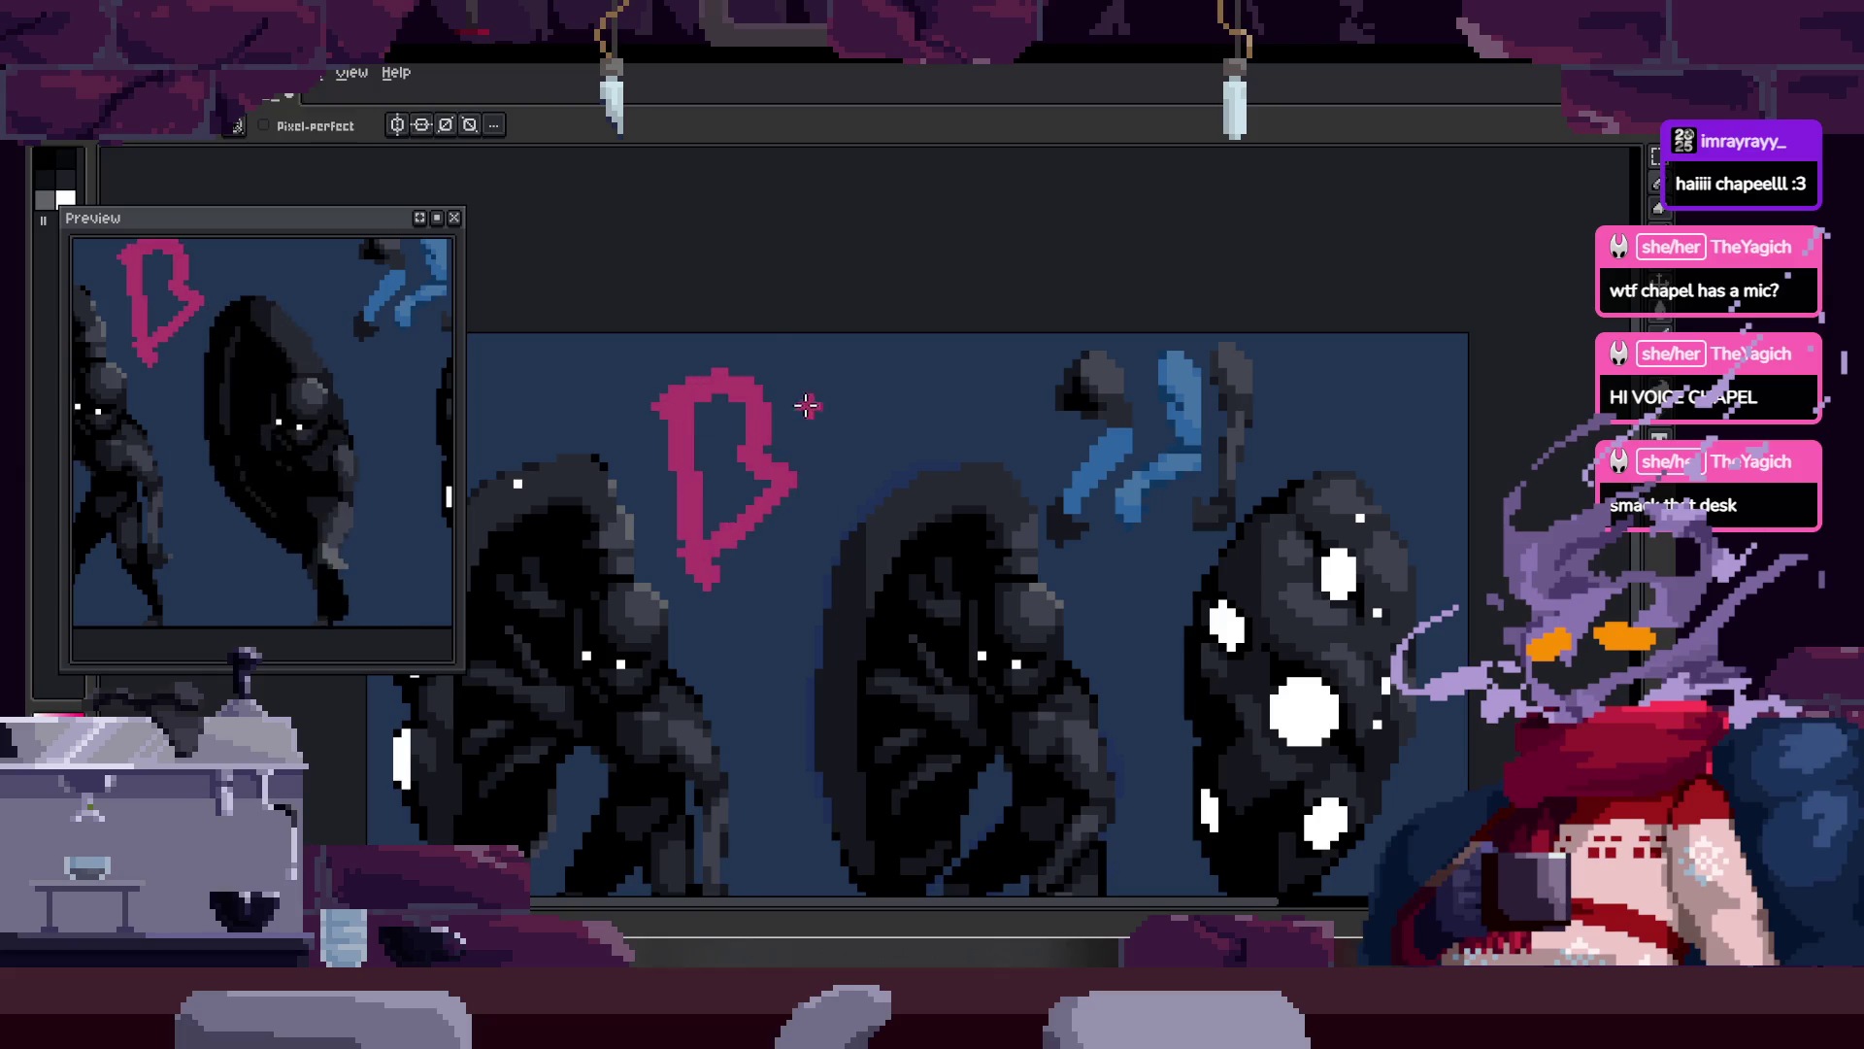
key(ctrl+z)
drag(689, 393, 707, 575)
mouse_move(816, 374)
mouse_down()
mouse_move(835, 500)
mouse_move(937, 468)
mouse_up()
drag(920, 369, 932, 472)
mouse_move(908, 350)
mouse_down()
mouse_move(1010, 417)
mouse_move(937, 472)
mouse_up()
Step: Zoom out and close the floating animation preview window
scroll(1010, 418, down, 2)
key(z)
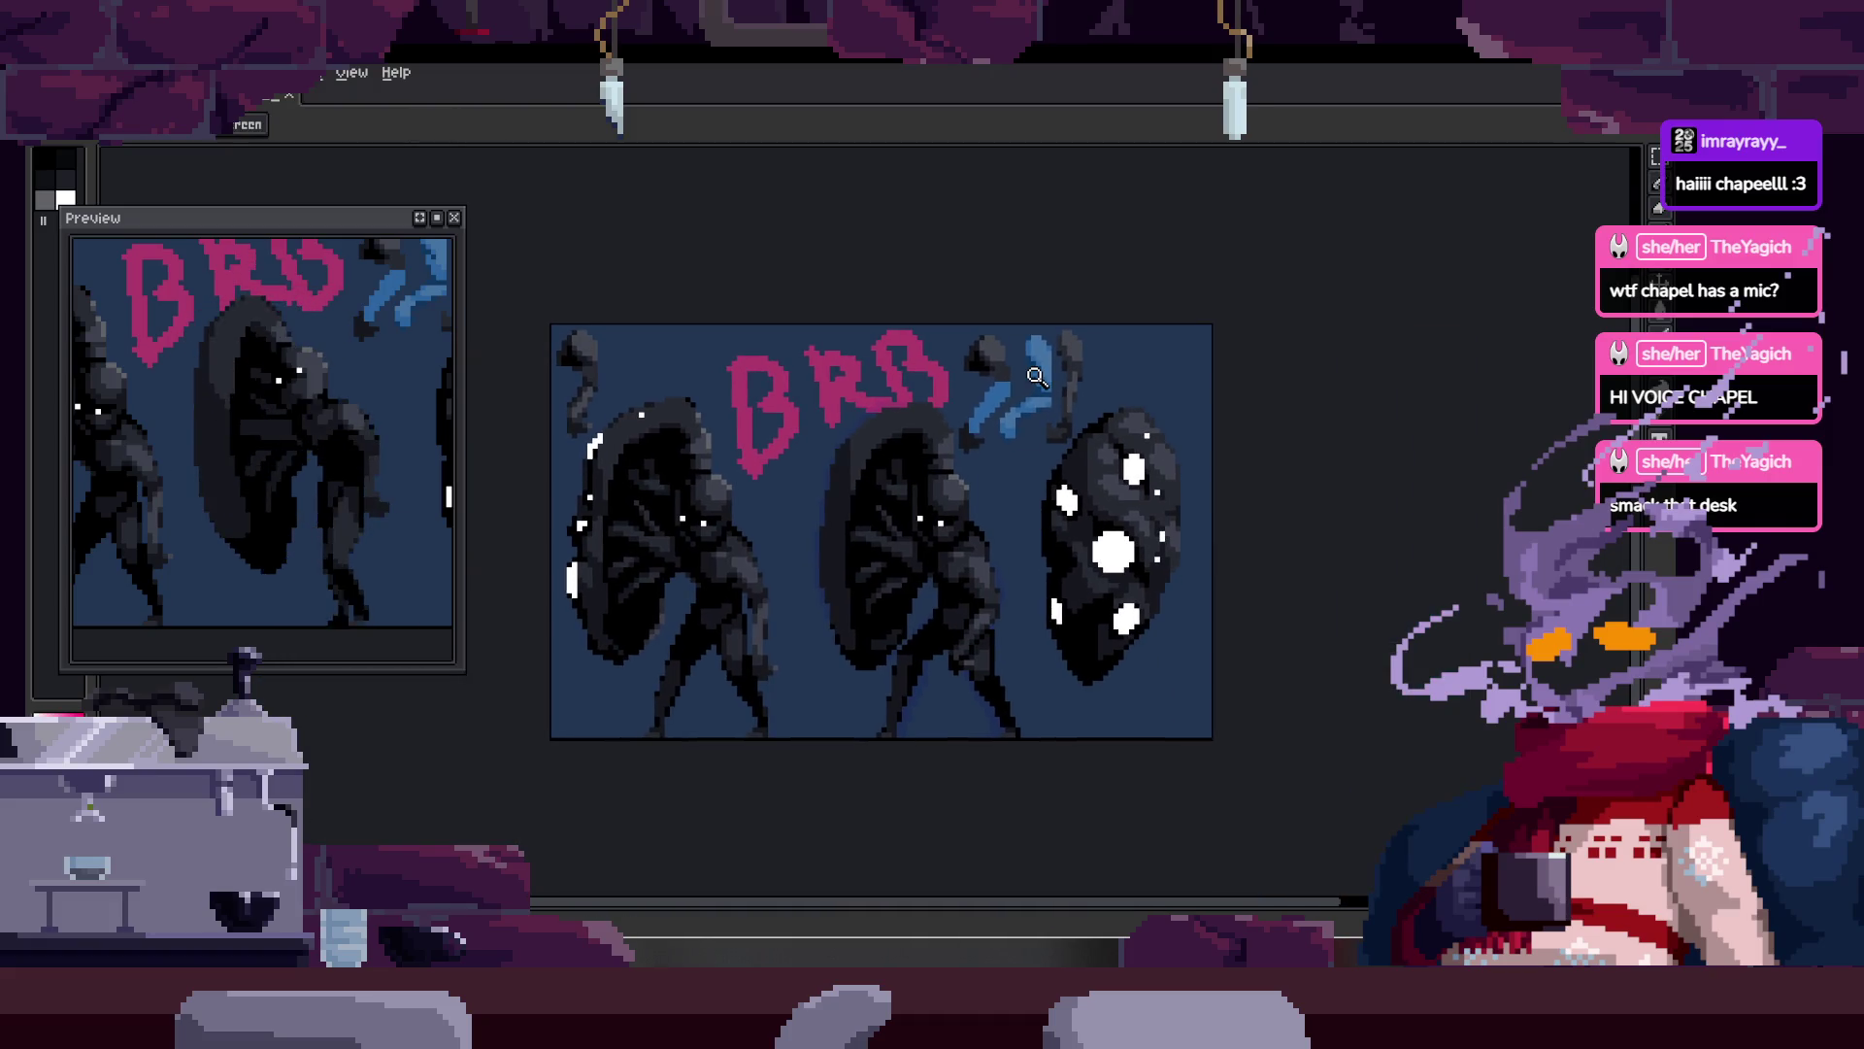
click(454, 217)
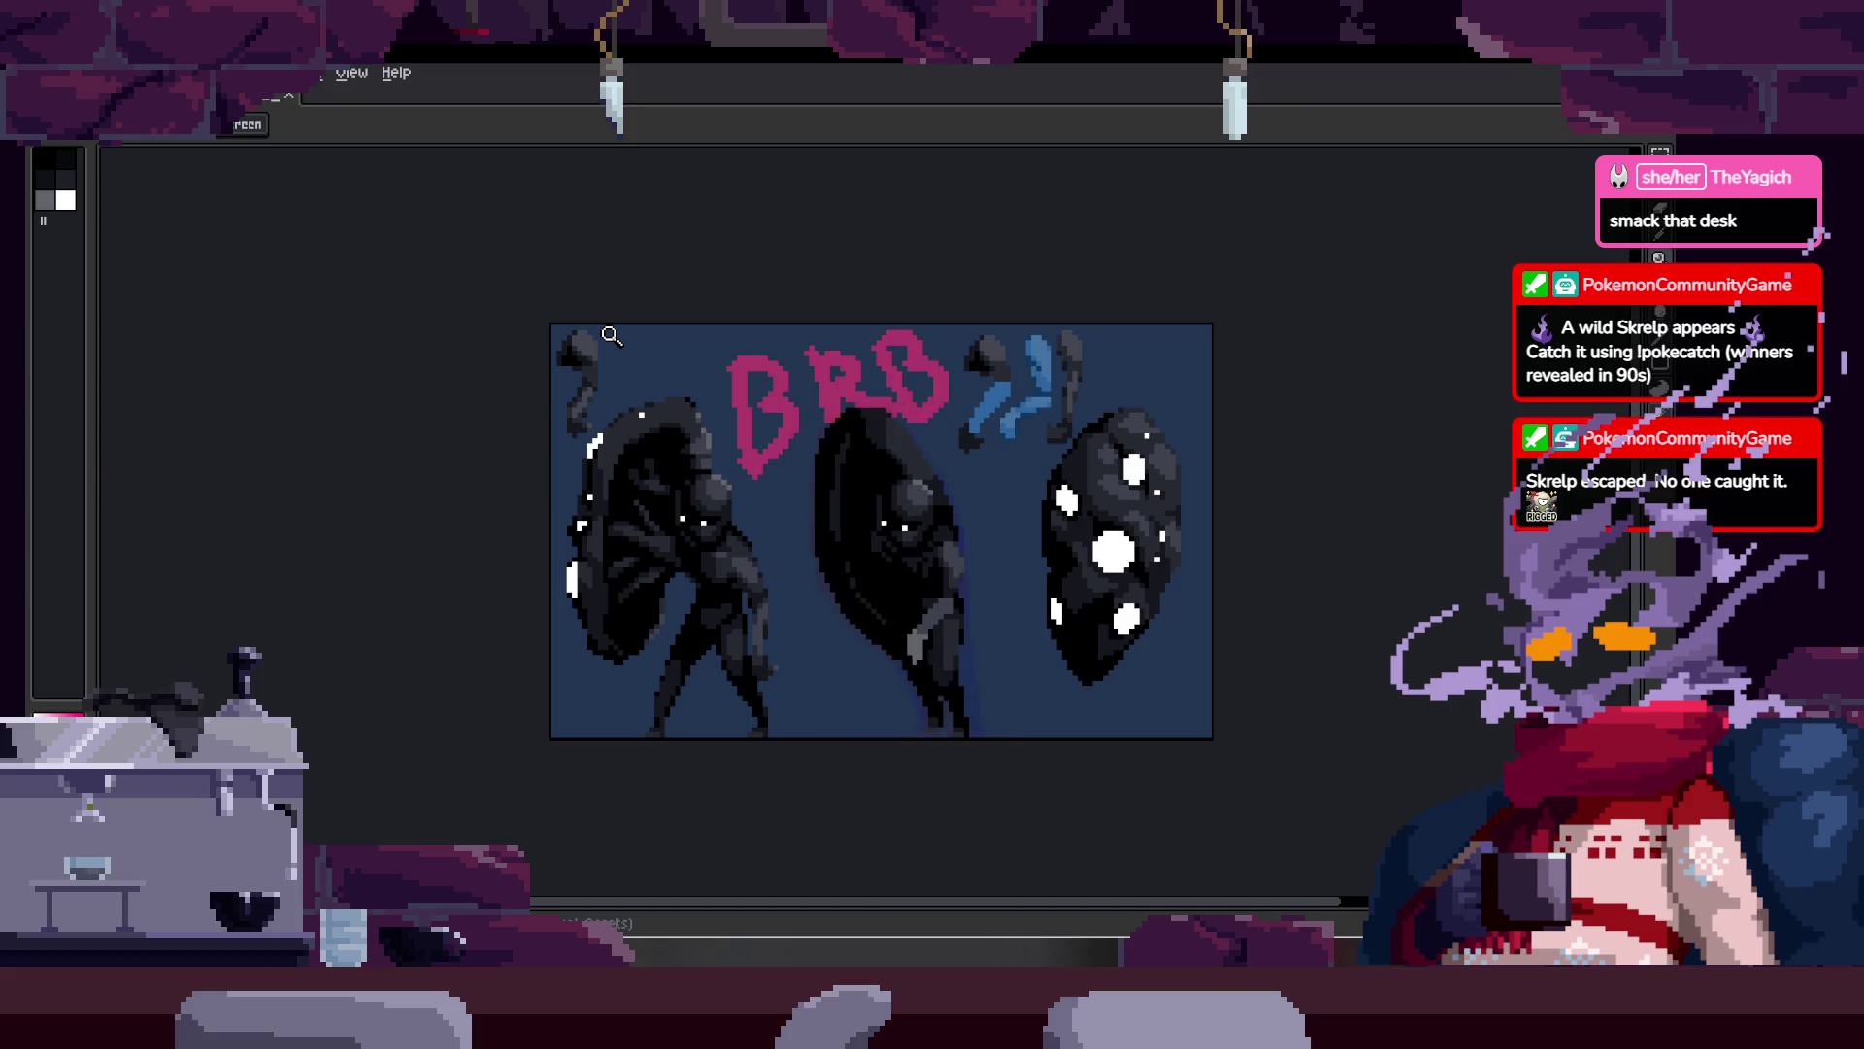
Step: Adjust the canvas zoom over the shaded shield-bearer frames
scroll(876, 407, up, 2)
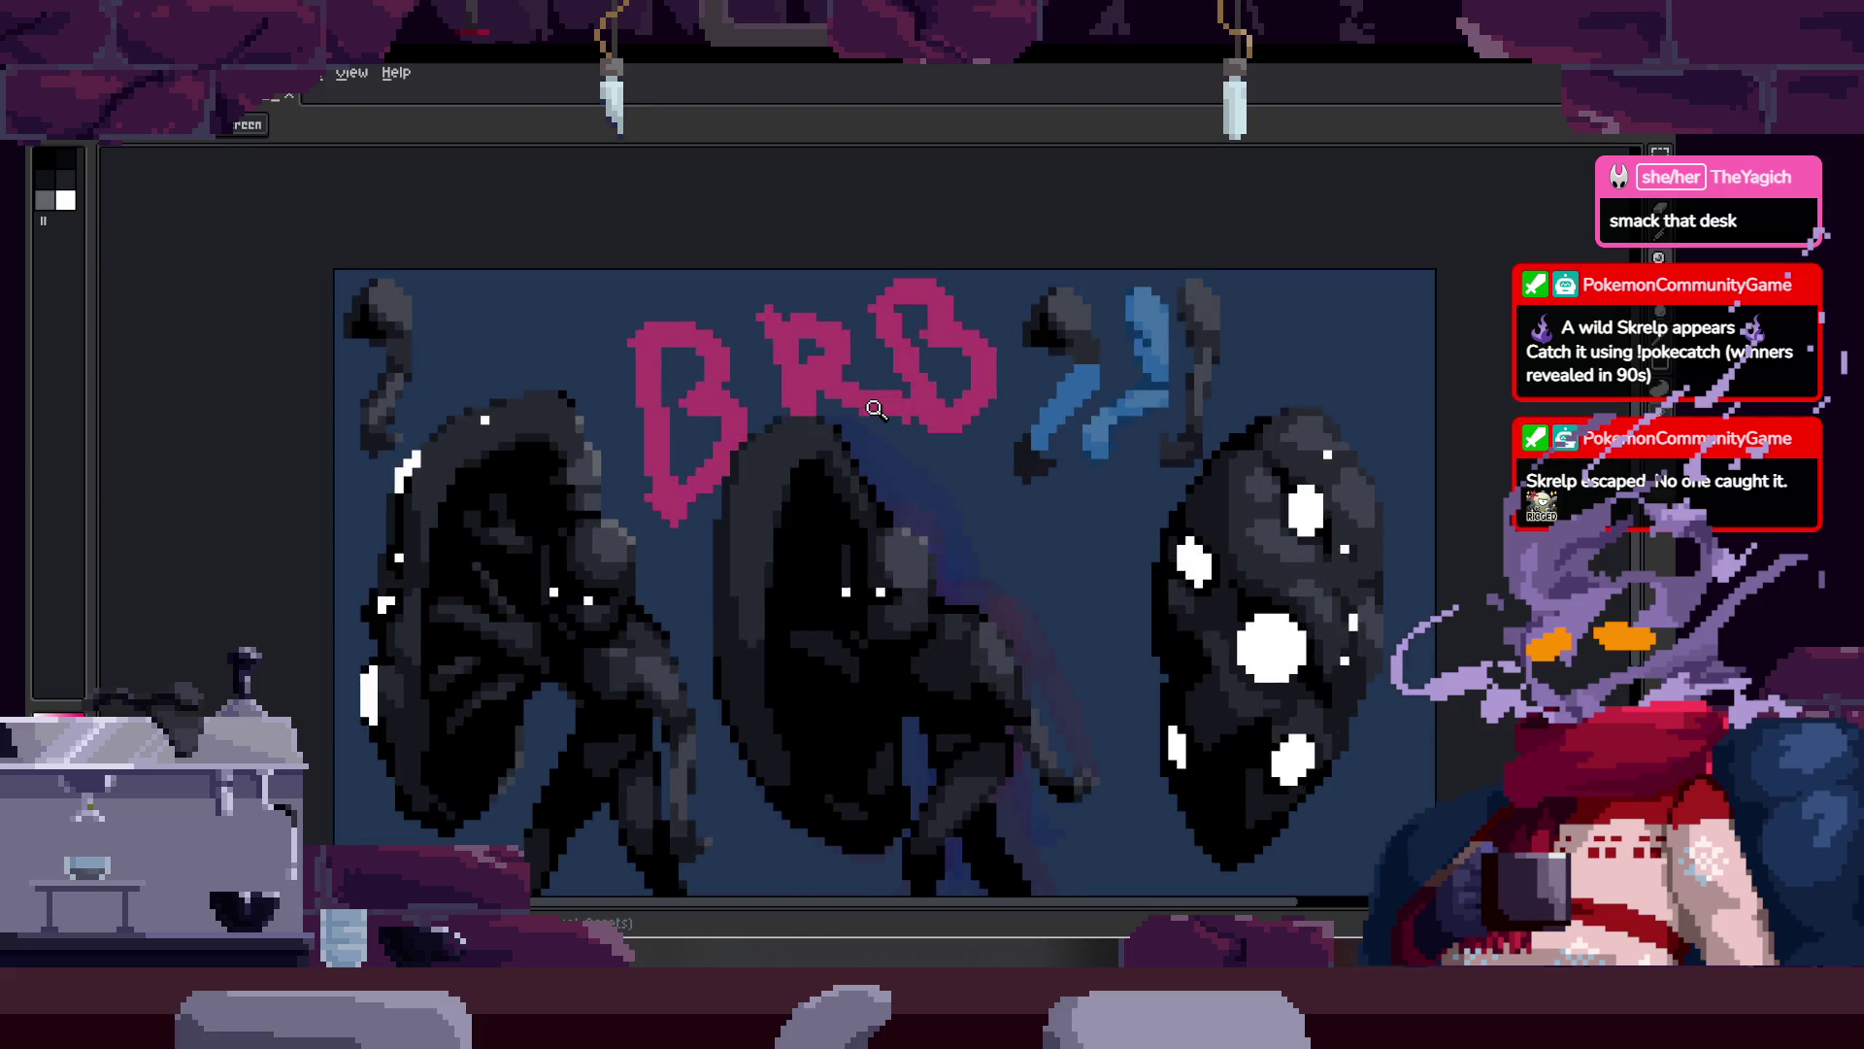
Step: Stop playback, show the timeline, restart the run animation, then hide the timeline and zoom in
scroll(971, 486, up, 1)
scroll(1035, 552, down, 1)
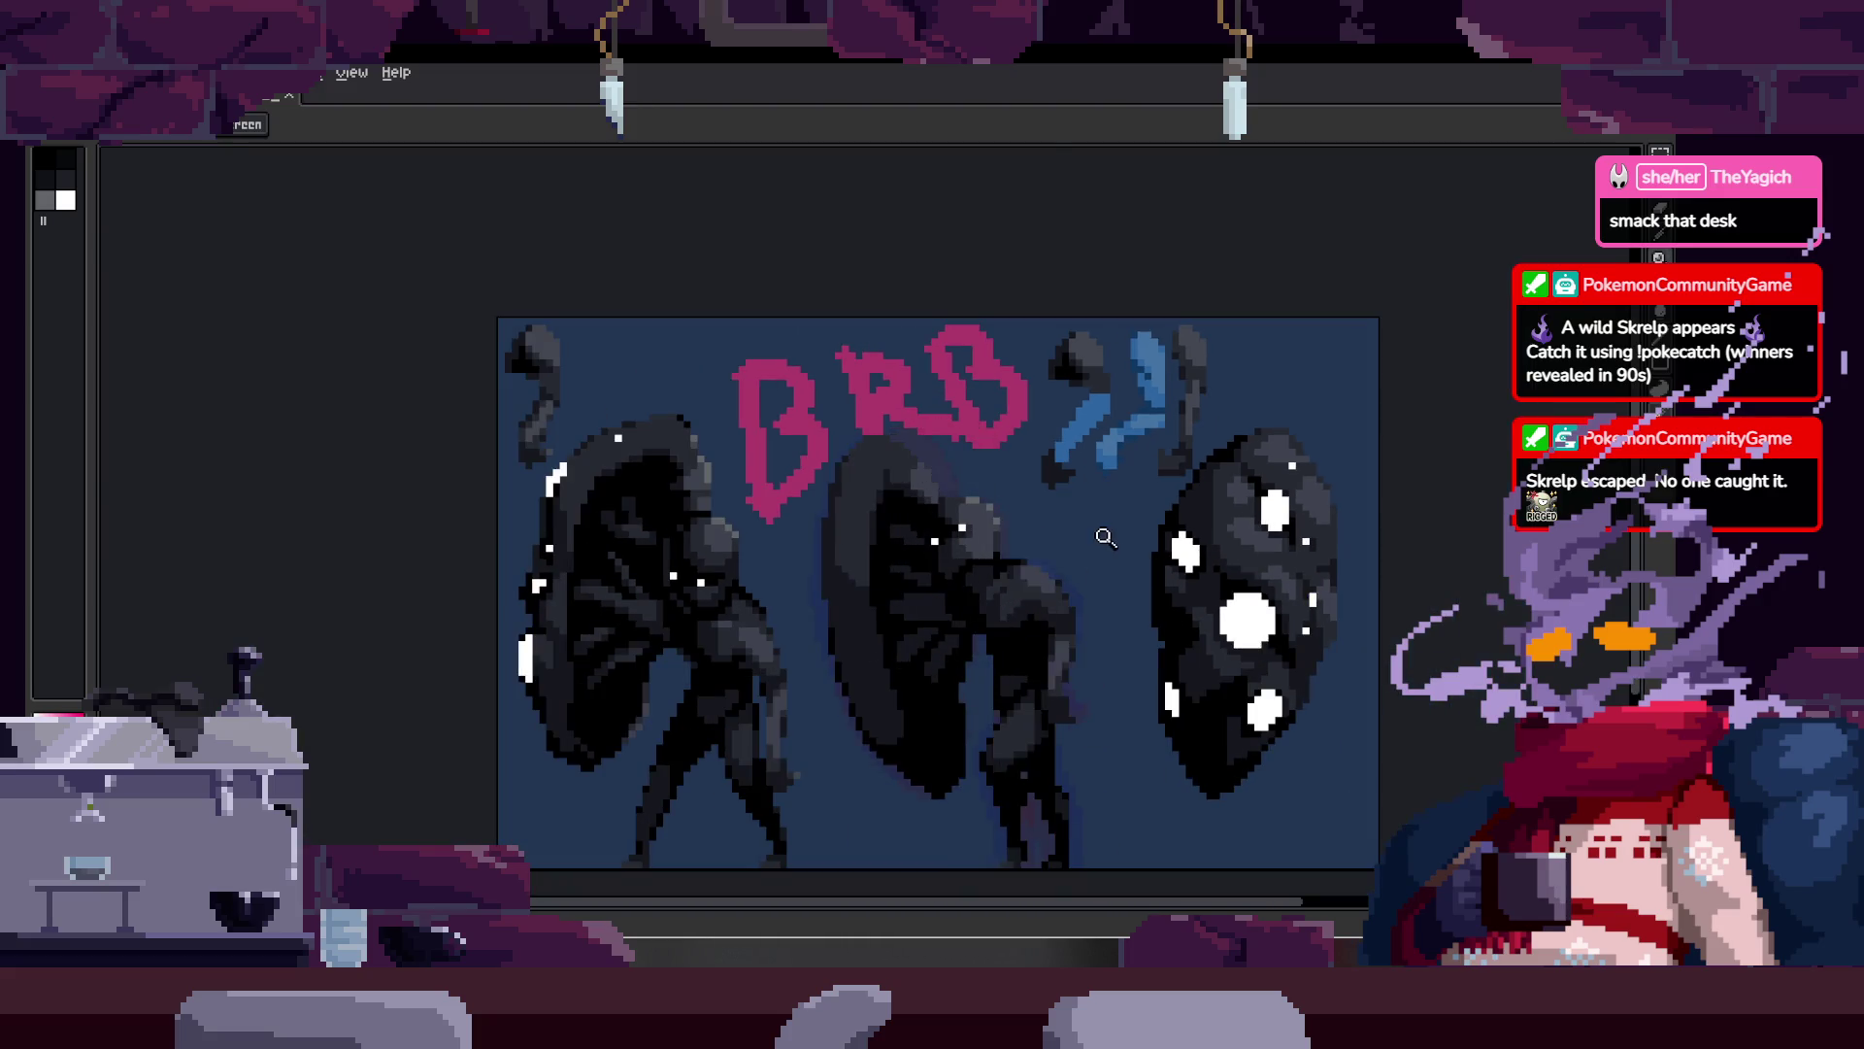
key(Return)
key(b)
key(z)
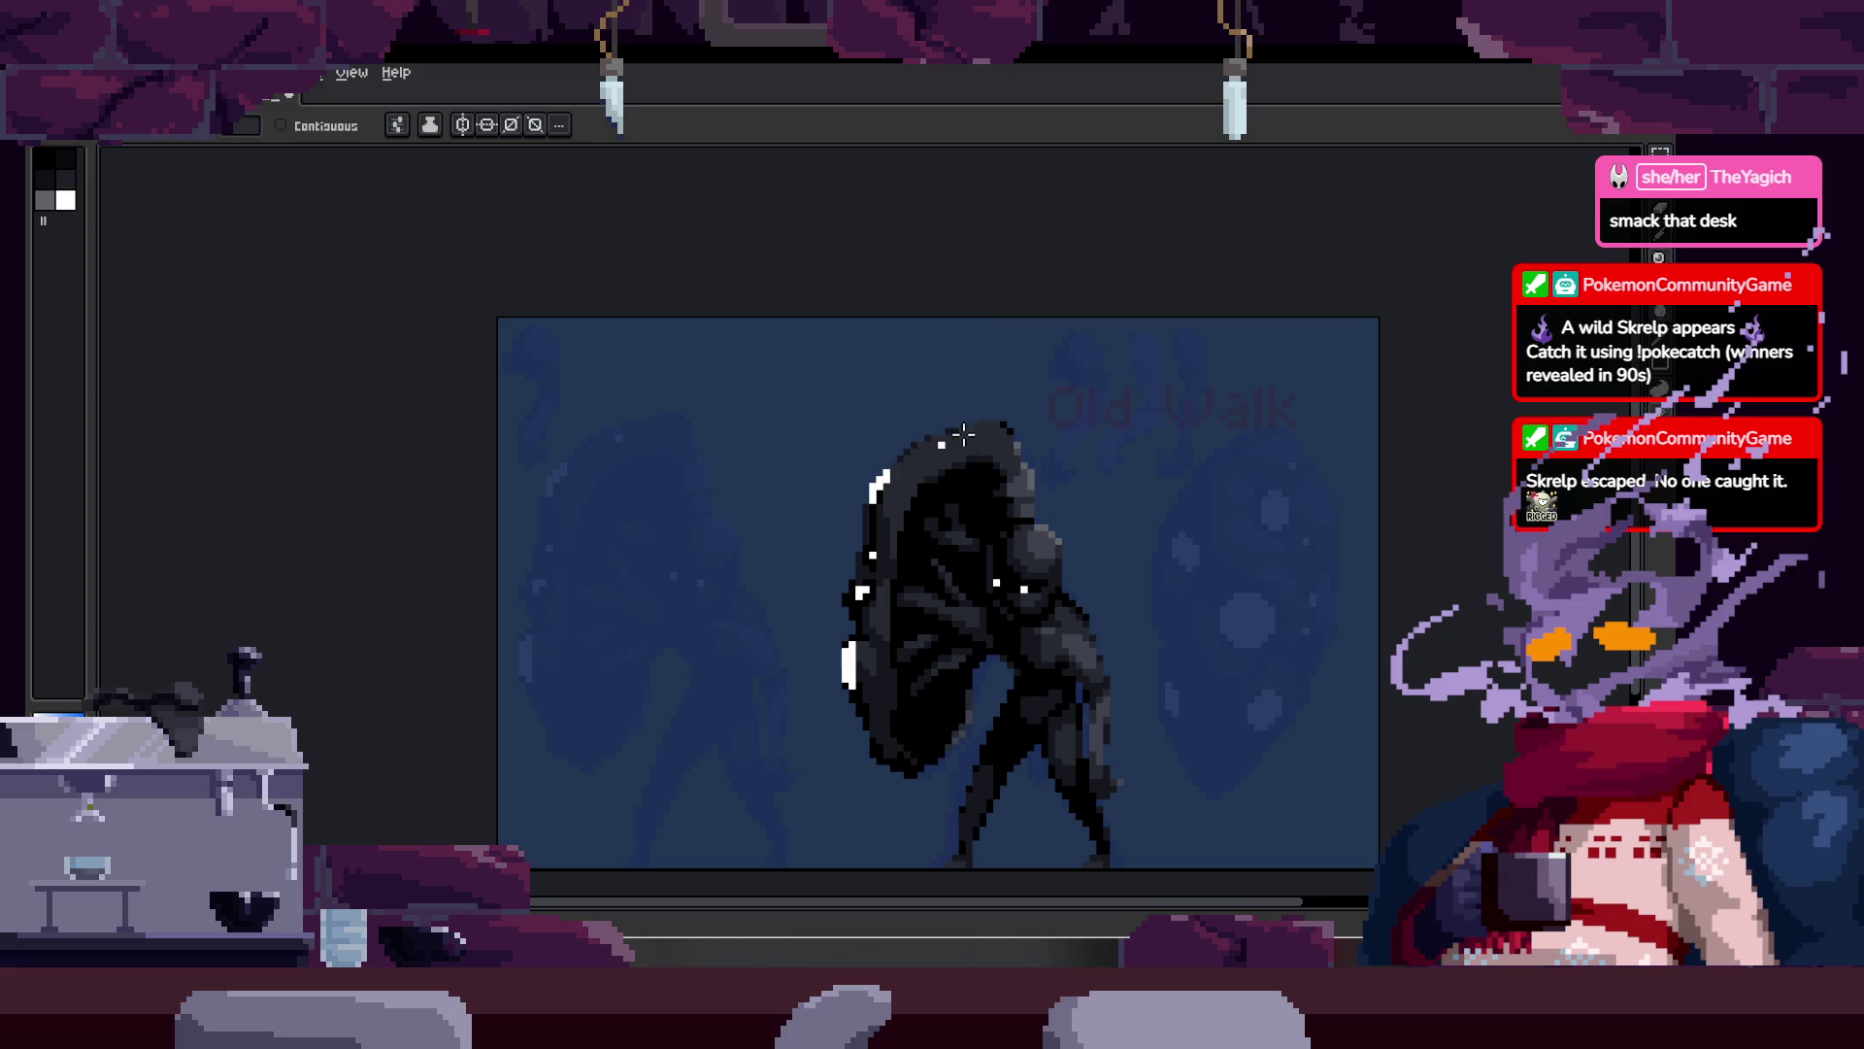
scroll(958, 418, up, 2)
key(Tab)
key(Return)
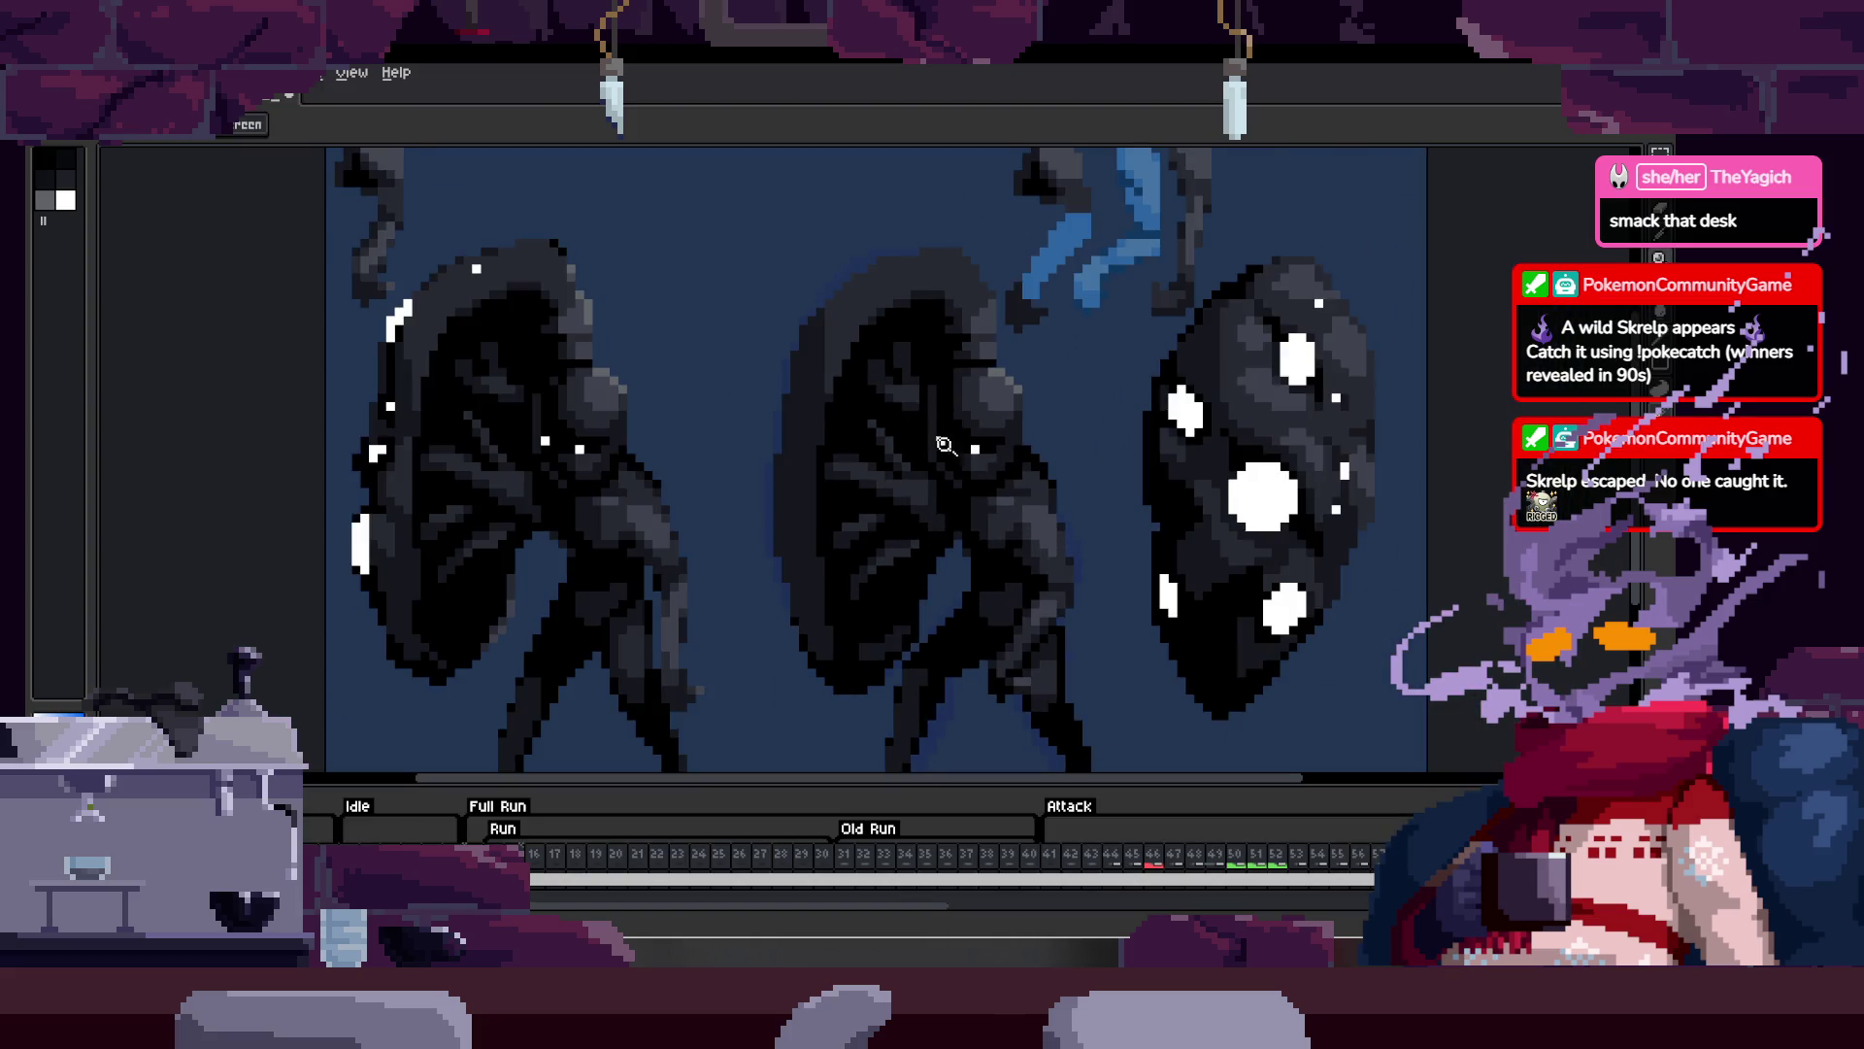
scroll(1036, 433, up, 2)
right_click(790, 428)
key(Tab)
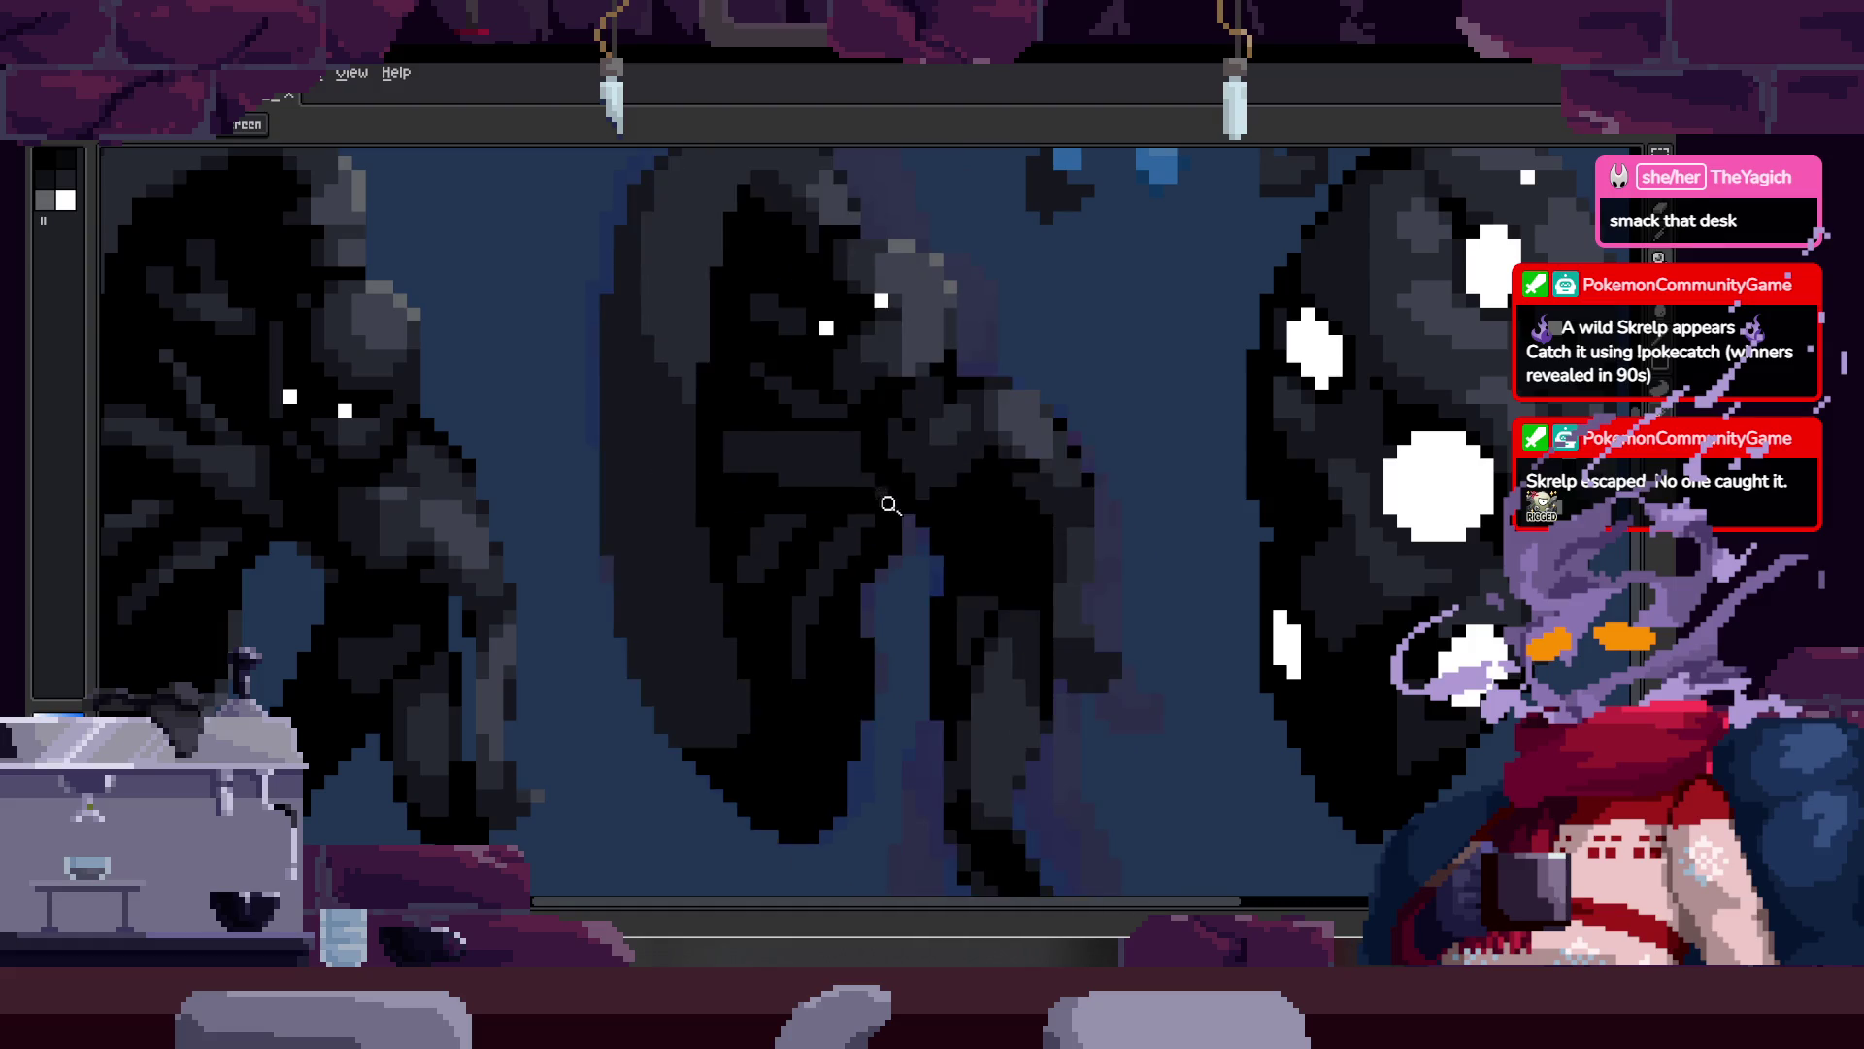
scroll(965, 536, down, 2)
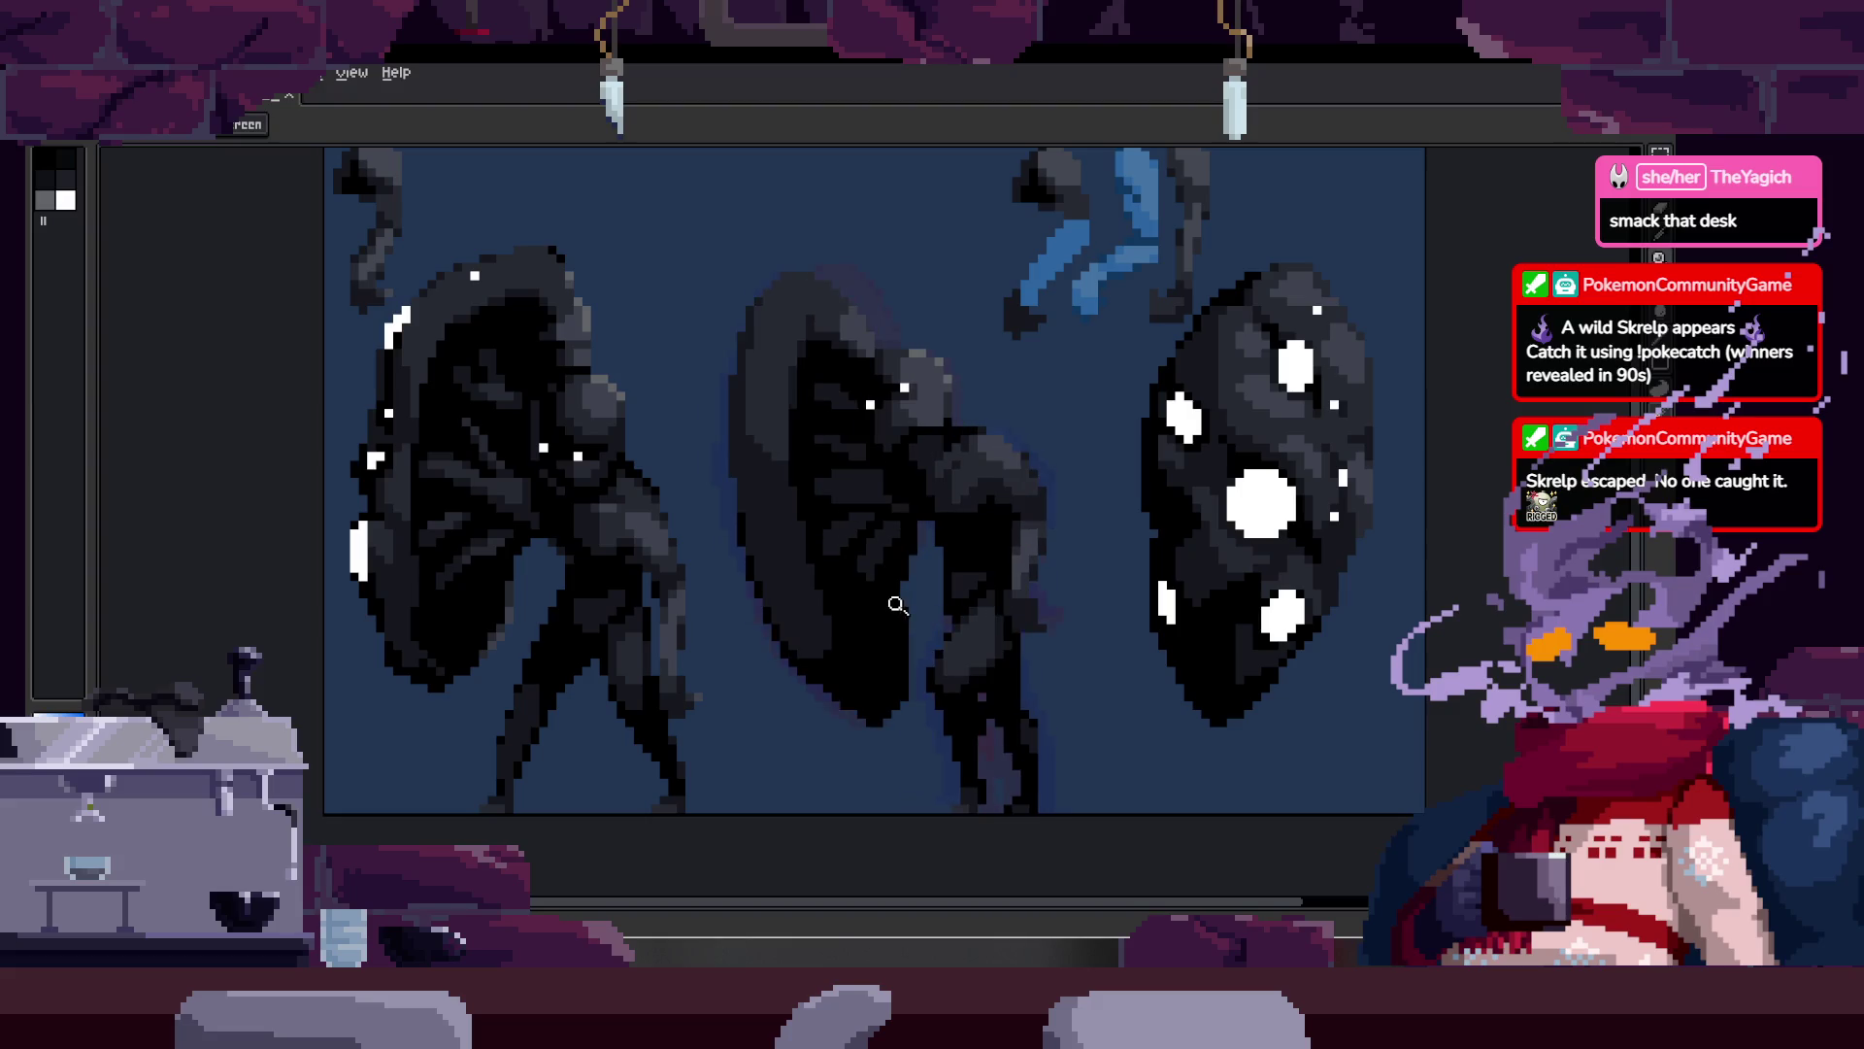
Step: Stop the animation preview and zoom in close on the shield's left edge
key(Return)
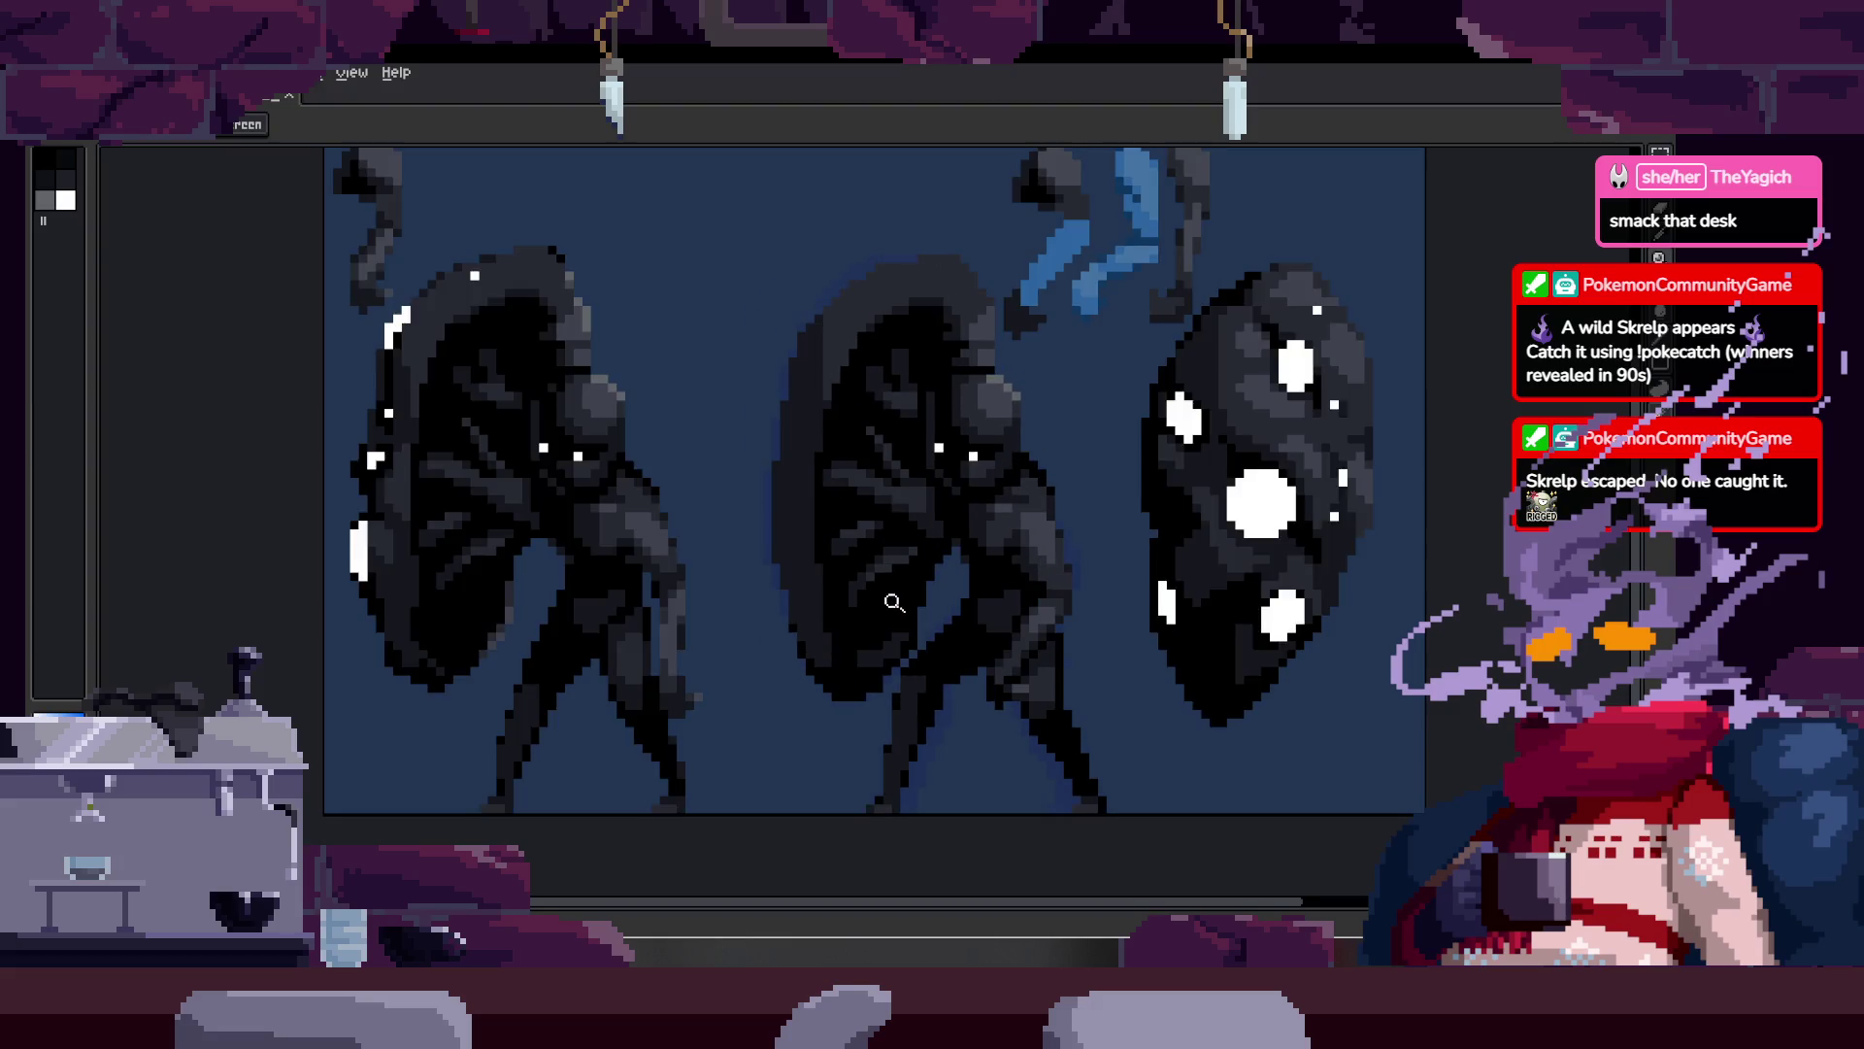
scroll(879, 583, up, 3)
click(871, 566)
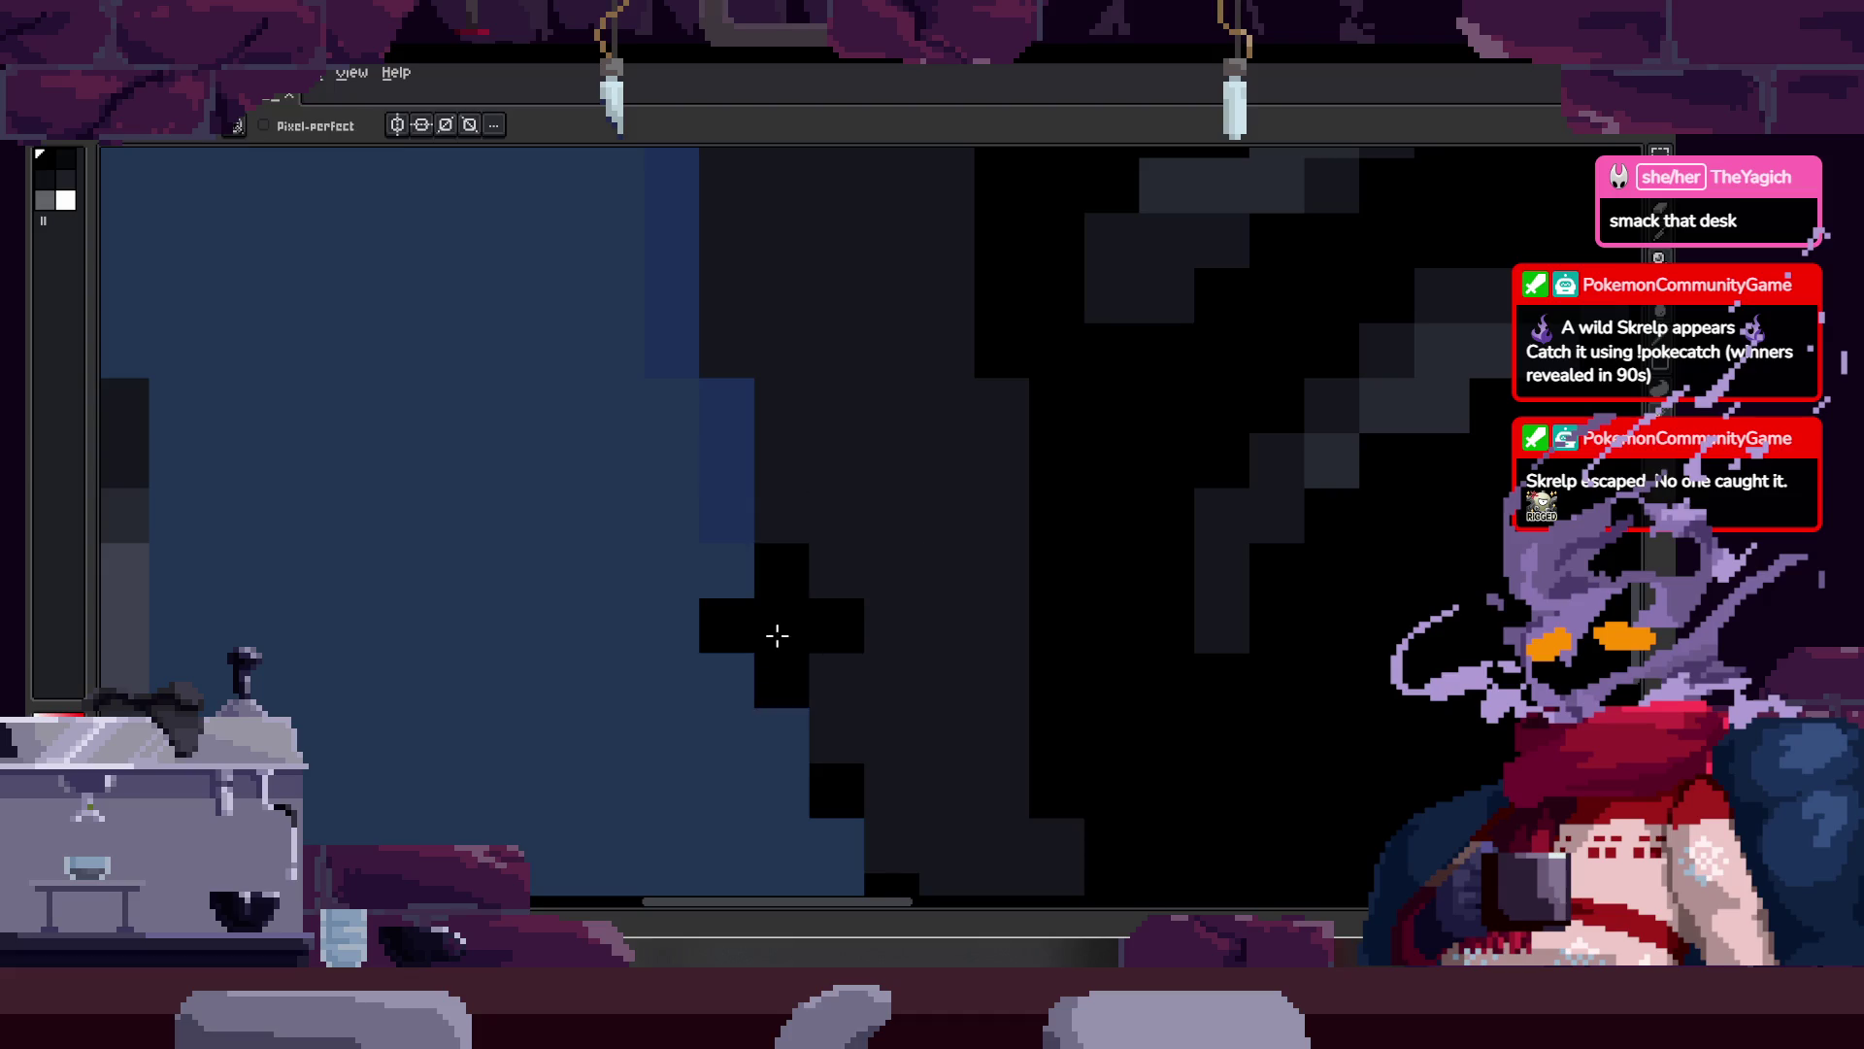
key(b)
scroll(932, 518, down, 3)
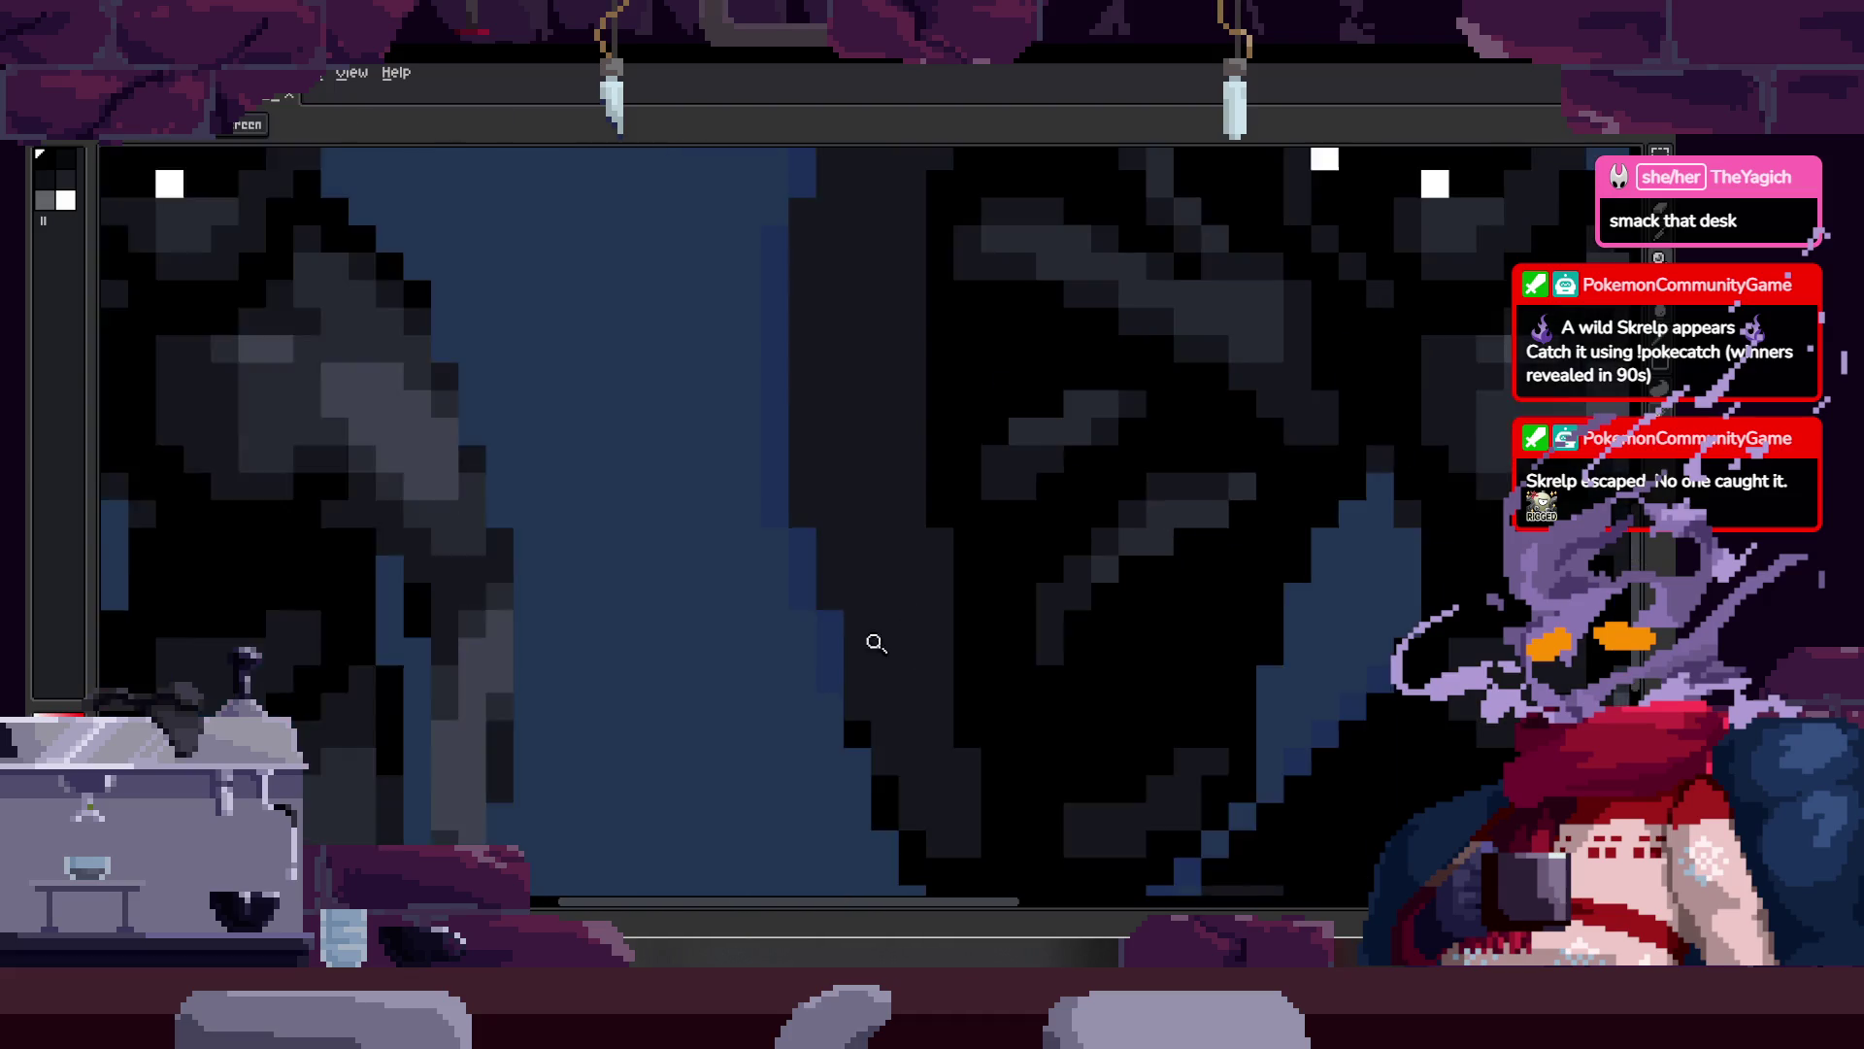
scroll(970, 524, up, 2)
click(874, 644)
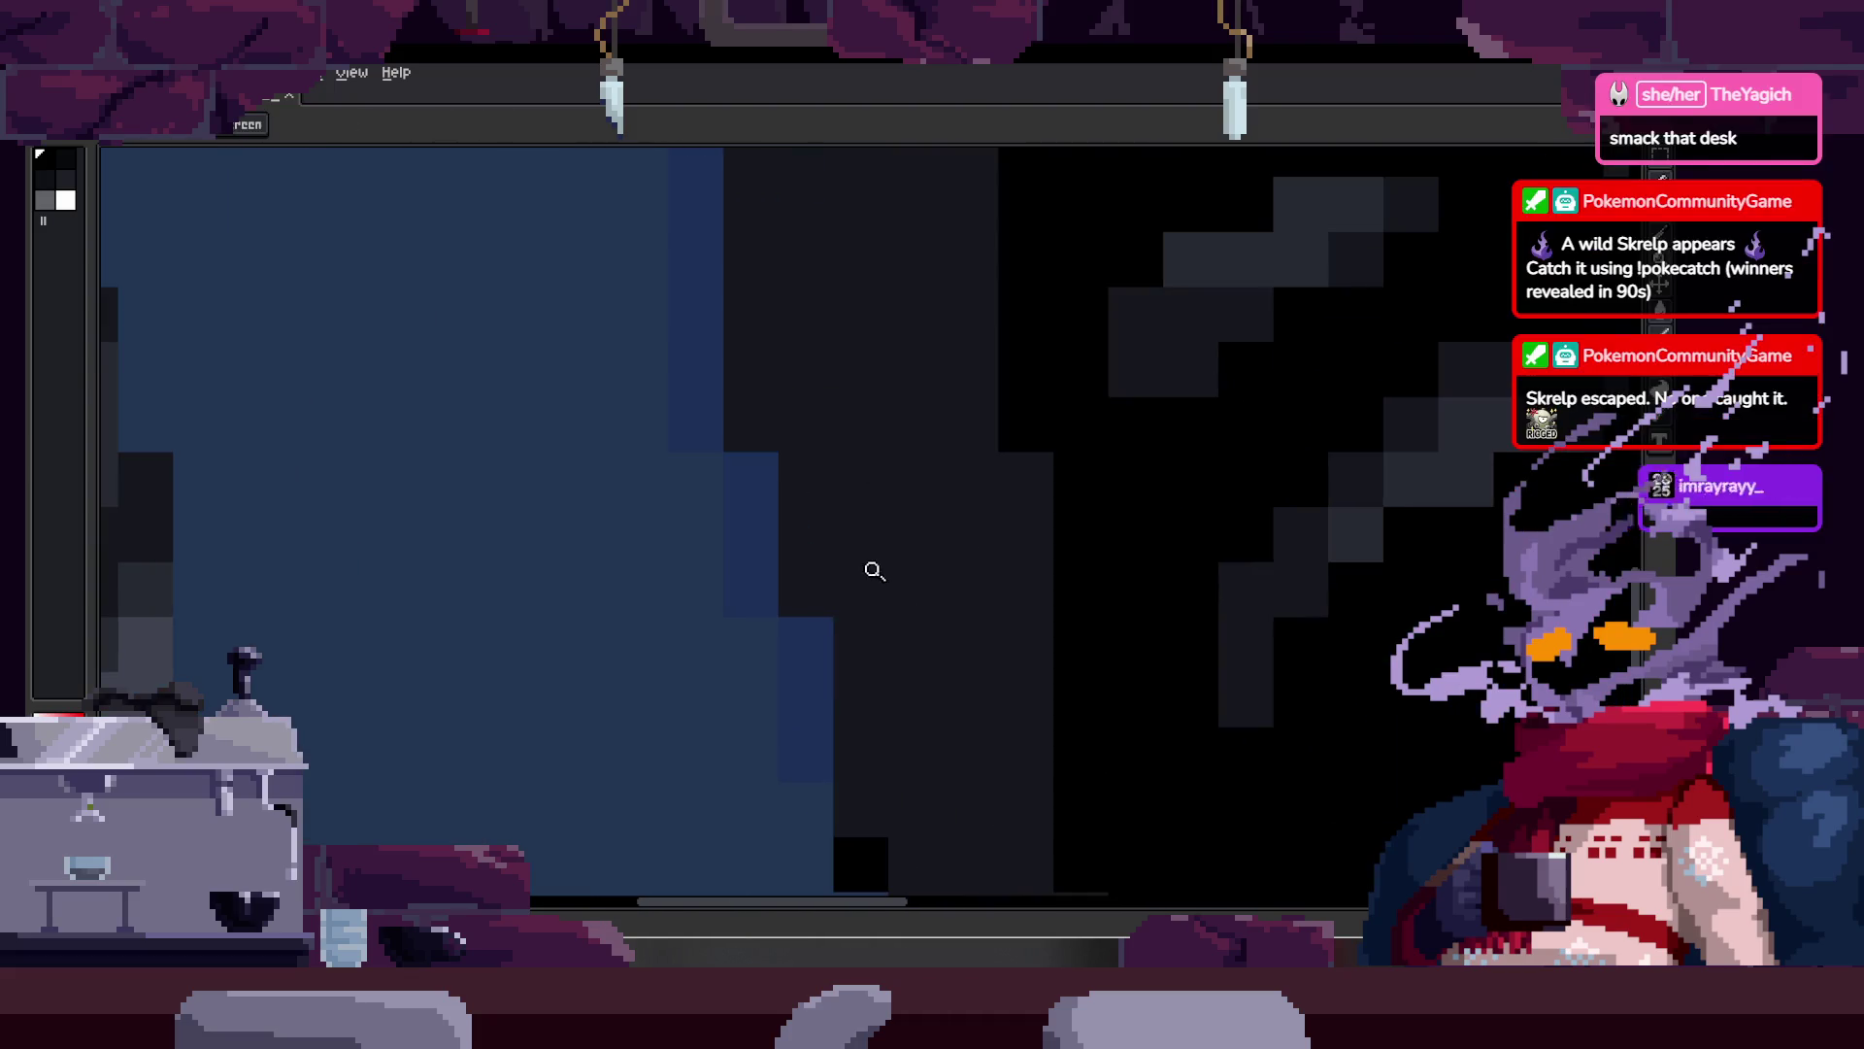
key(b)
scroll(817, 594, down, 2)
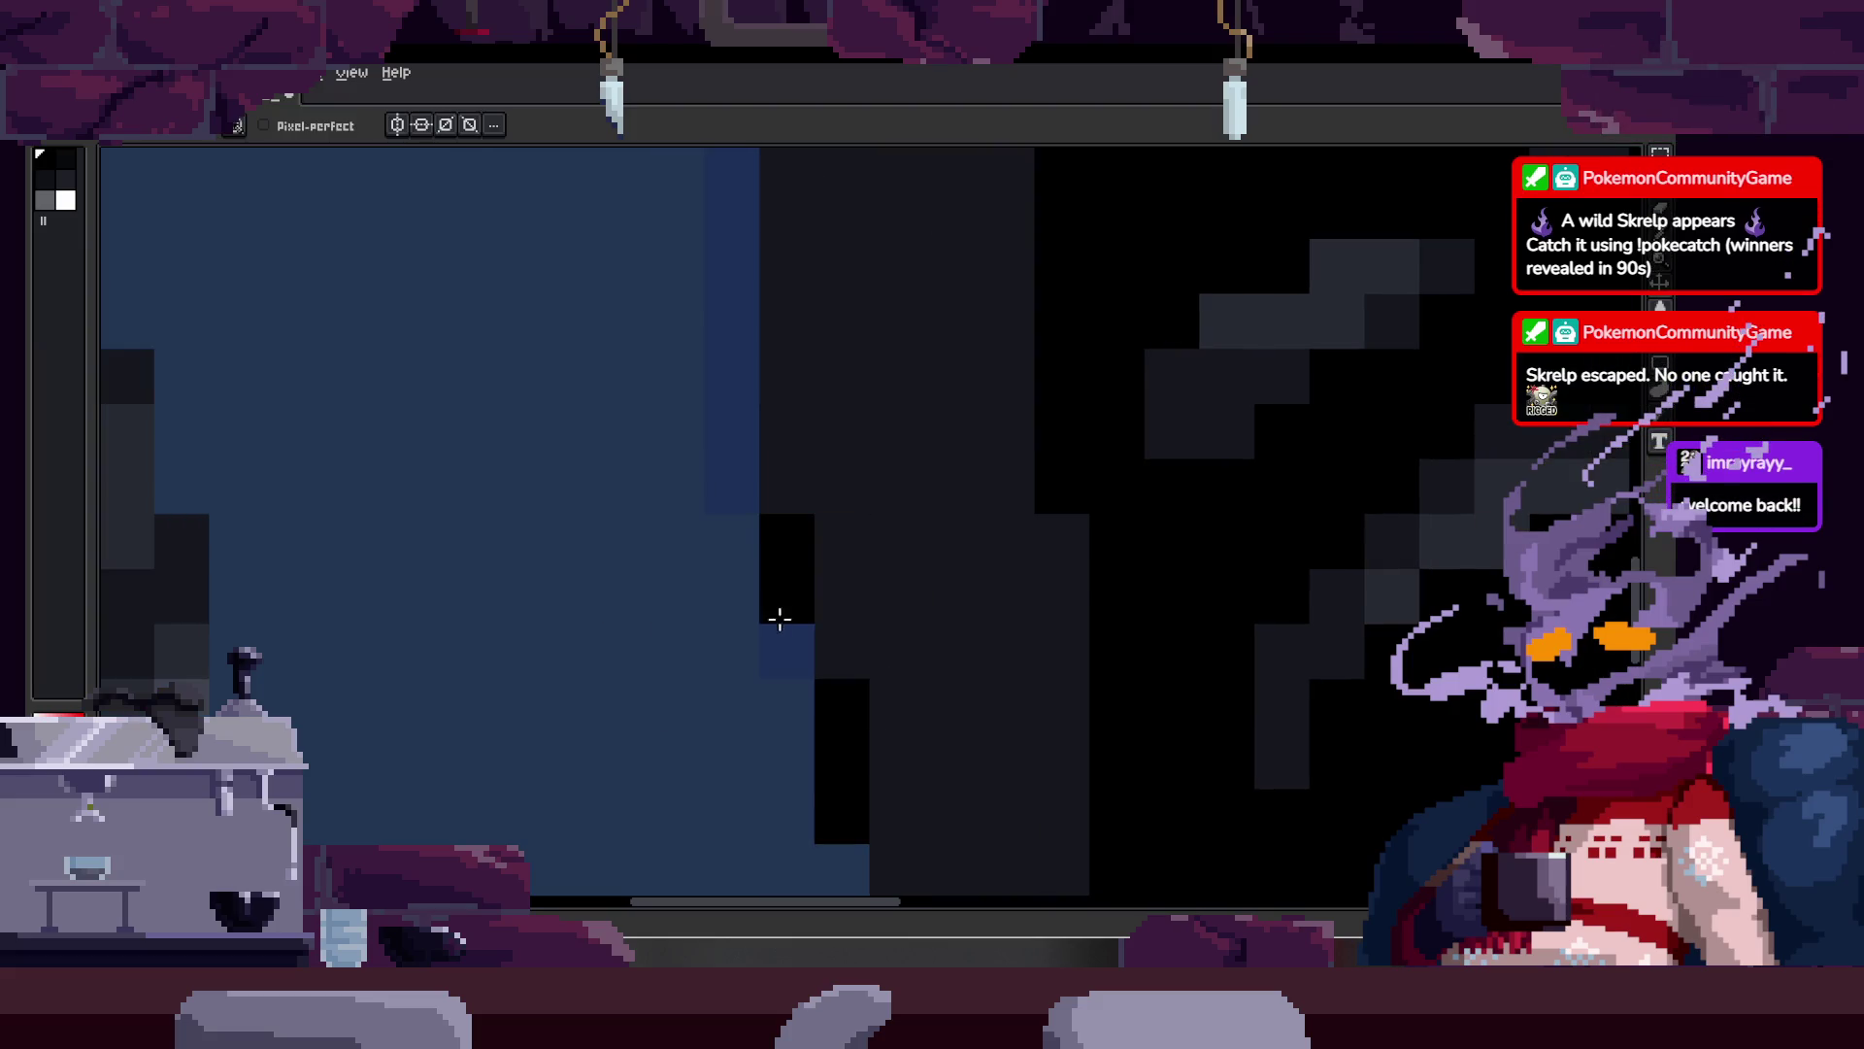
key(z)
scroll(820, 559, down, 3)
scroll(864, 493, up, 2)
key(b)
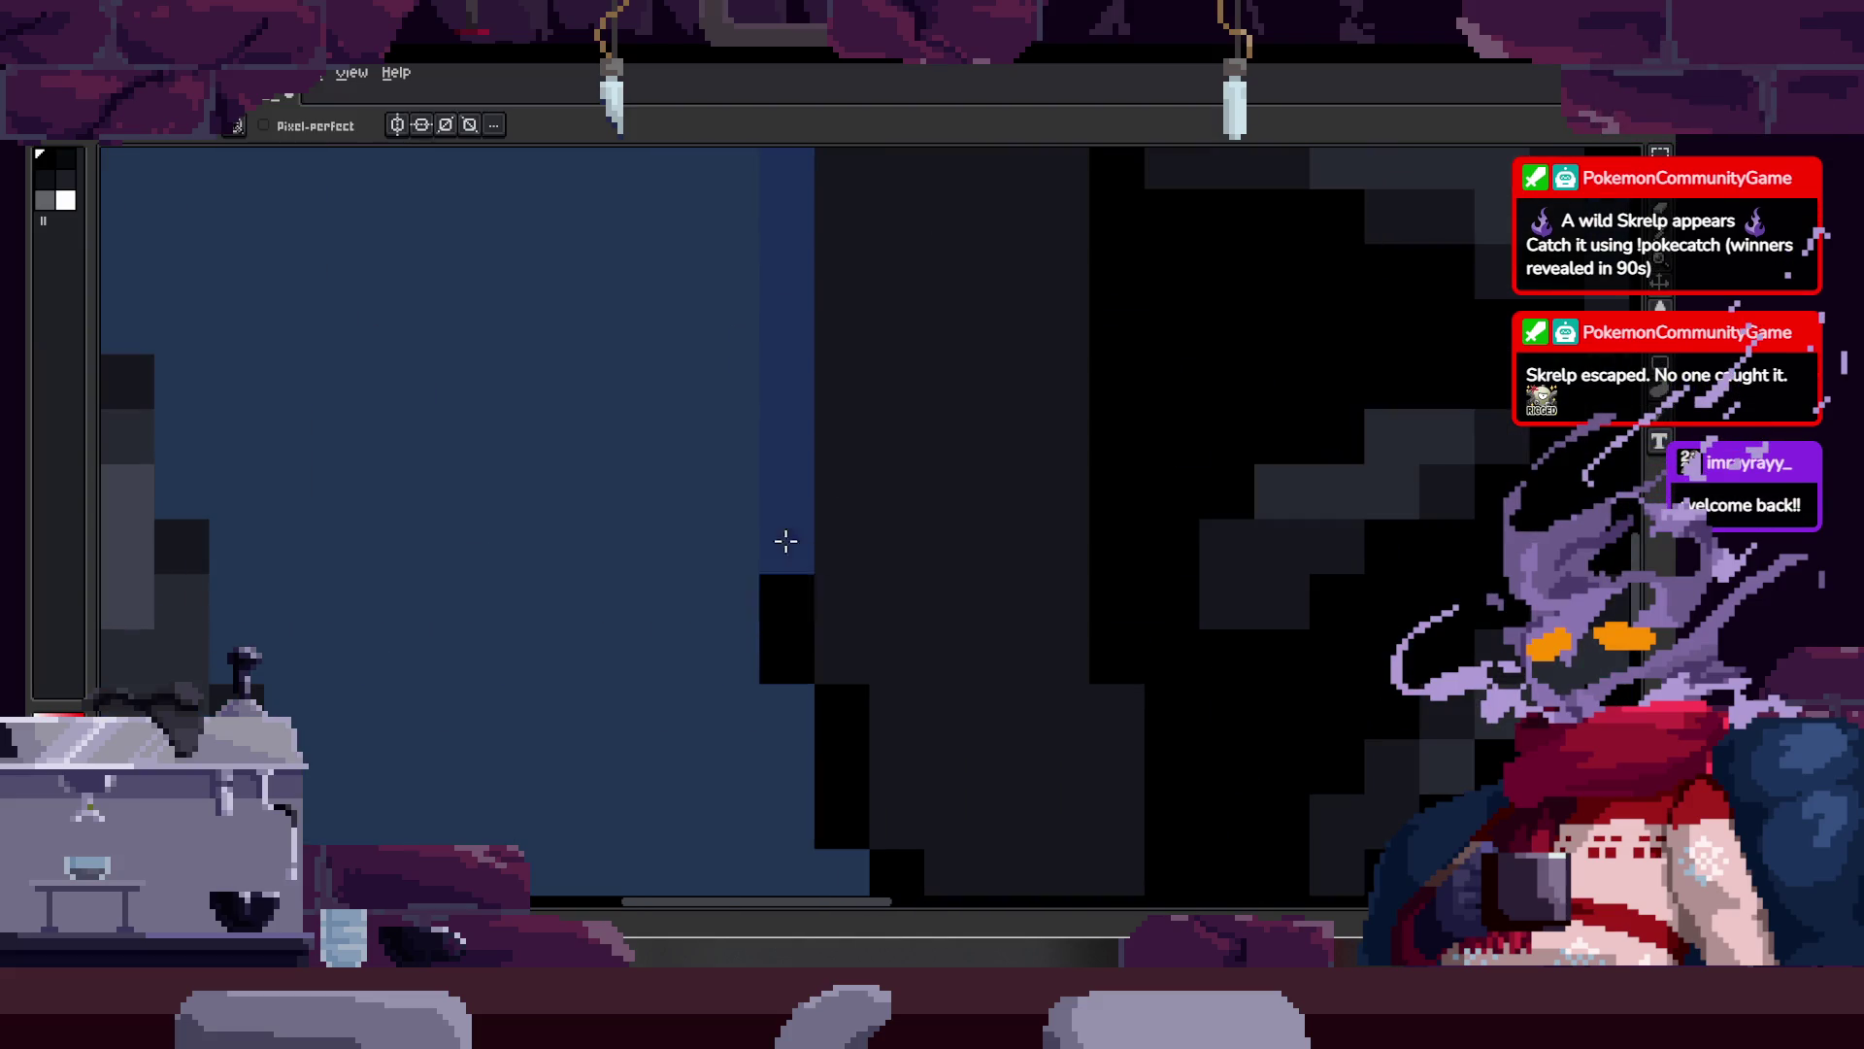
scroll(790, 416, up, 1)
scroll(782, 540, down, 4)
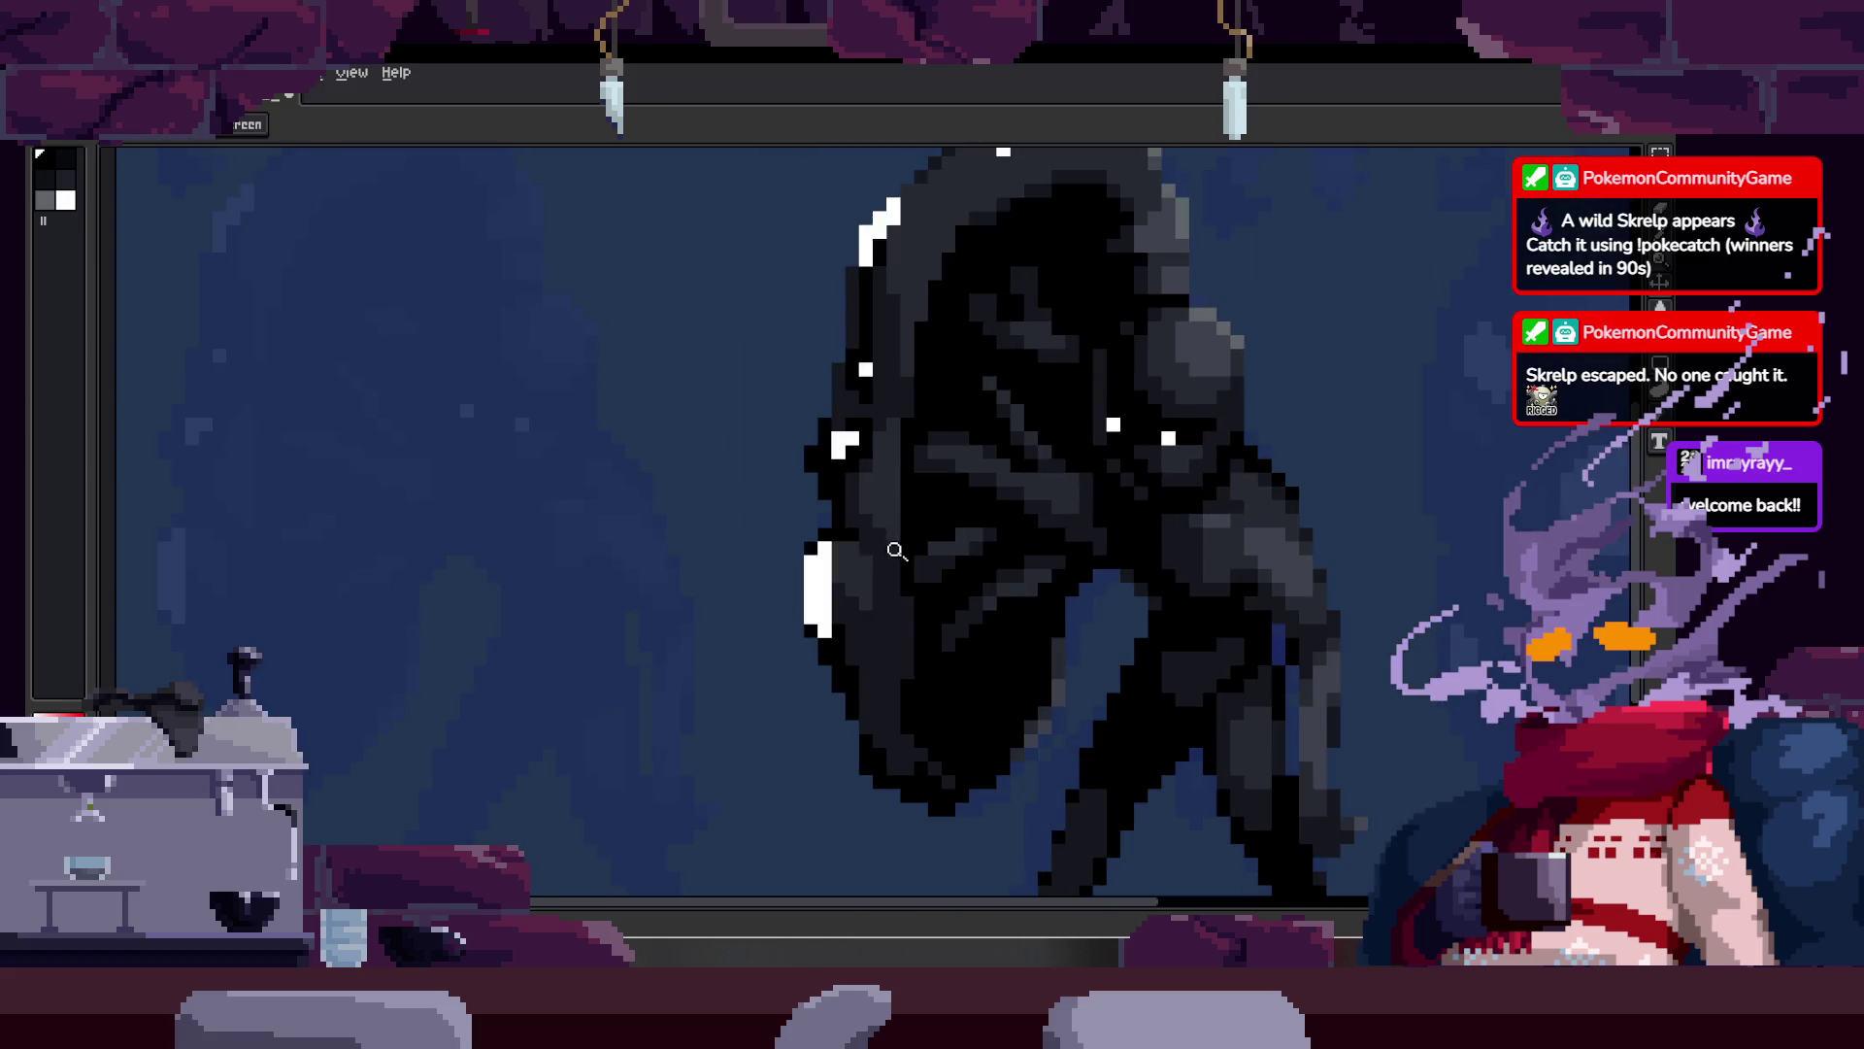
scroll(877, 529, up, 4)
key(z)
scroll(812, 583, down, 2)
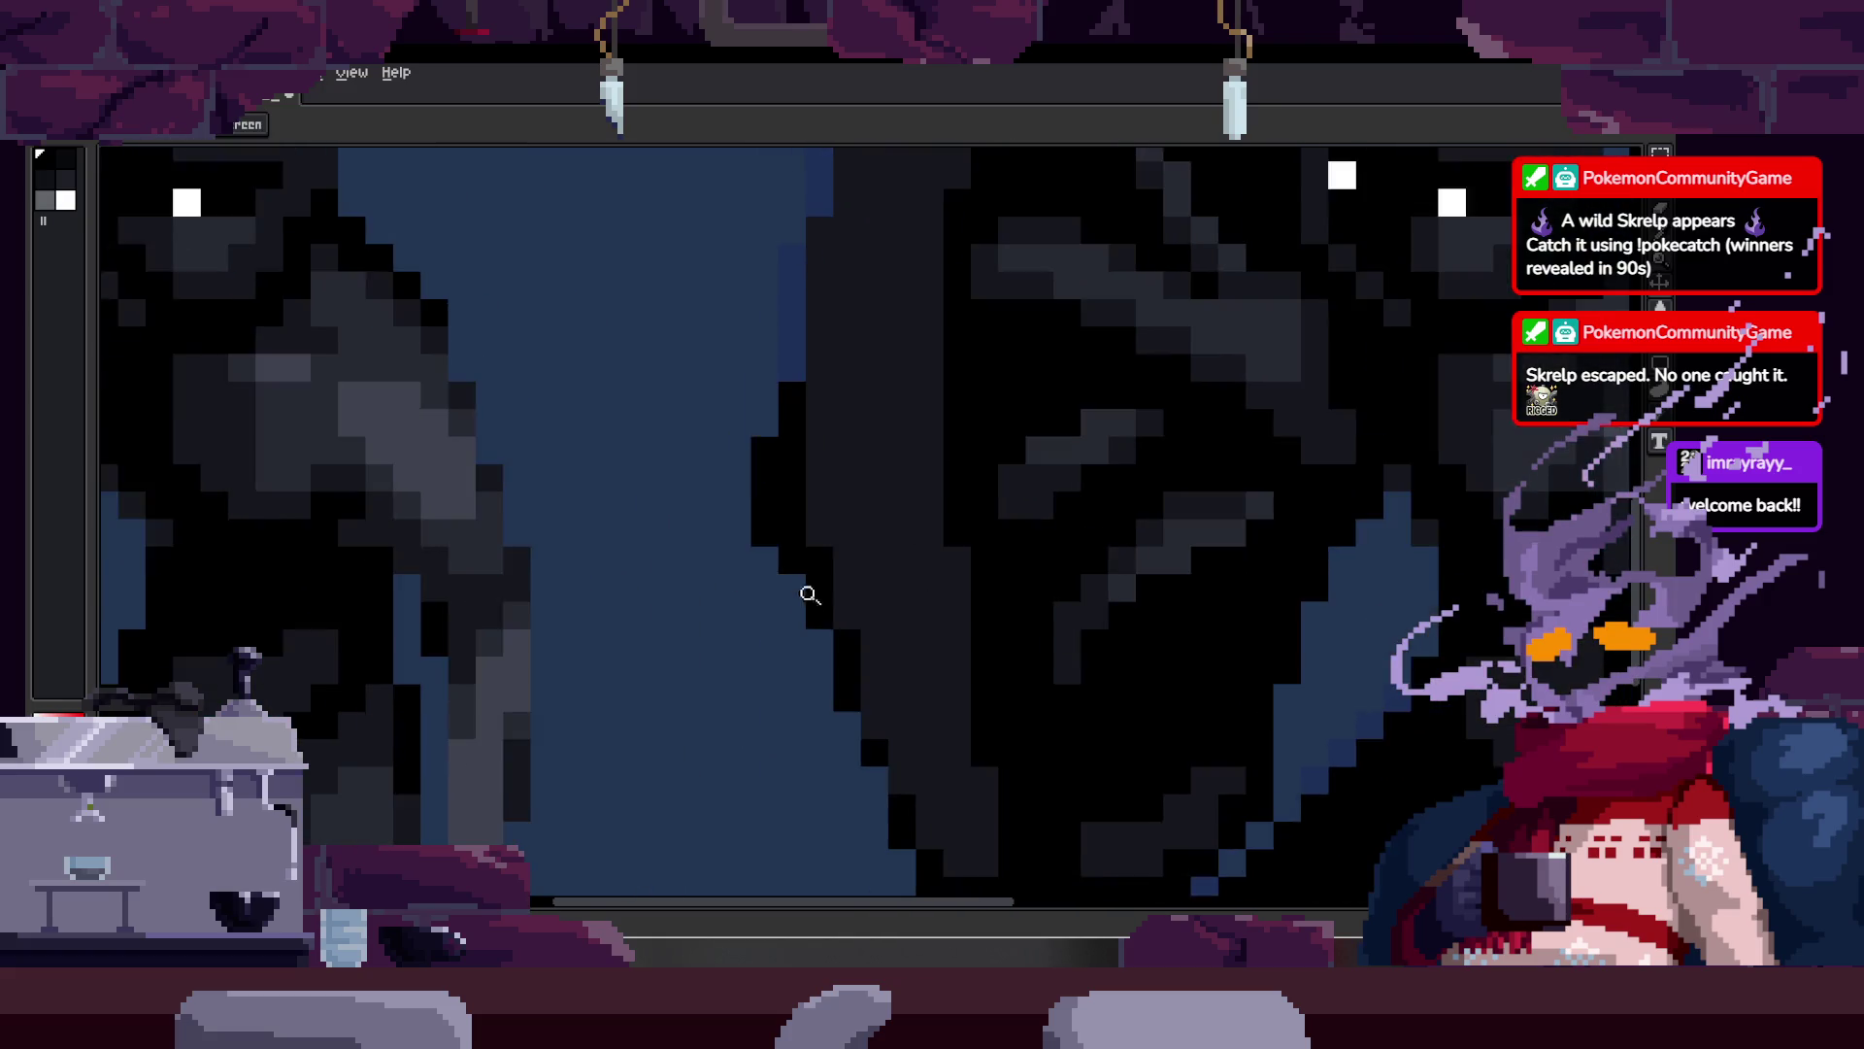
scroll(748, 541, up, 2)
key(b)
scroll(862, 554, up, 1)
scroll(911, 578, up, 1)
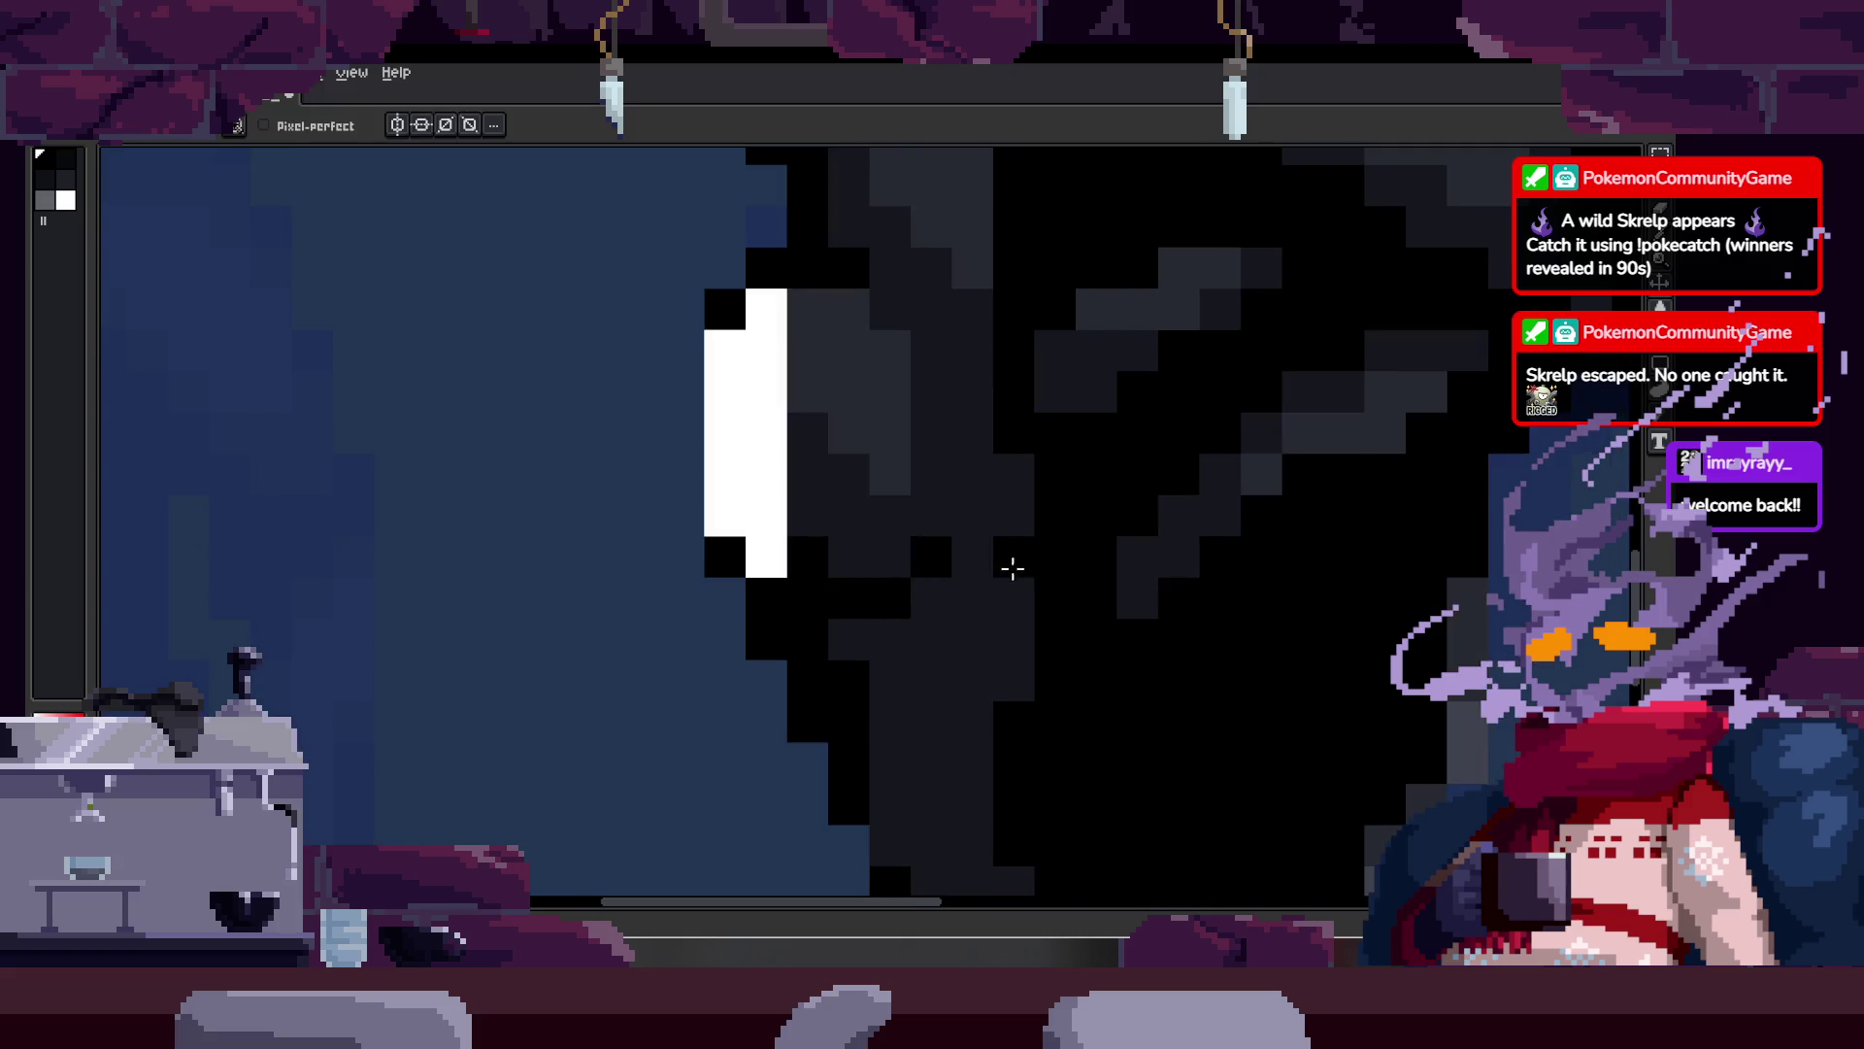
key(z)
scroll(915, 575, down, 2)
scroll(848, 499, down, 2)
scroll(794, 520, up, 2)
scroll(794, 483, up, 1)
key(b)
scroll(793, 456, up, 1)
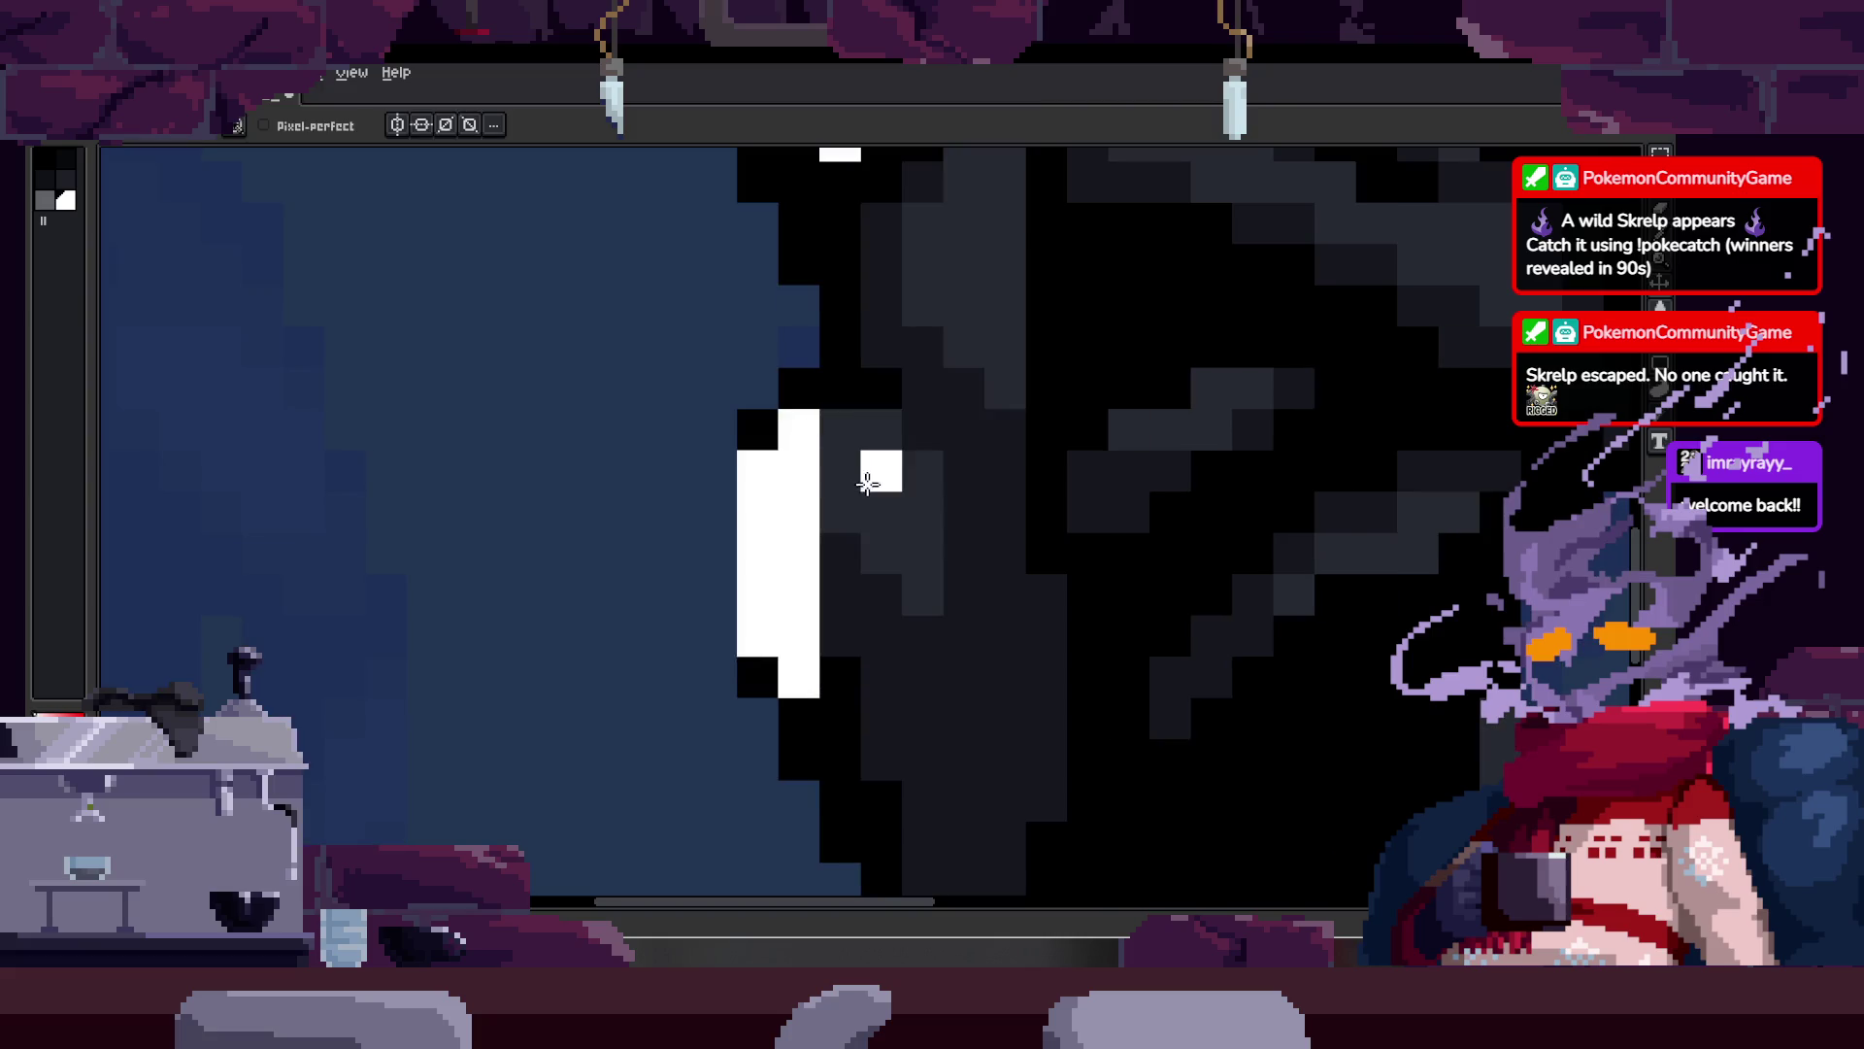
scroll(865, 476, down, 1)
Step: Paint a white highlight column on the shield edge, remove its top pixel, and zoom back out
mouse_move(727, 549)
mouse_down()
mouse_move(728, 503)
mouse_move(767, 457)
mouse_up()
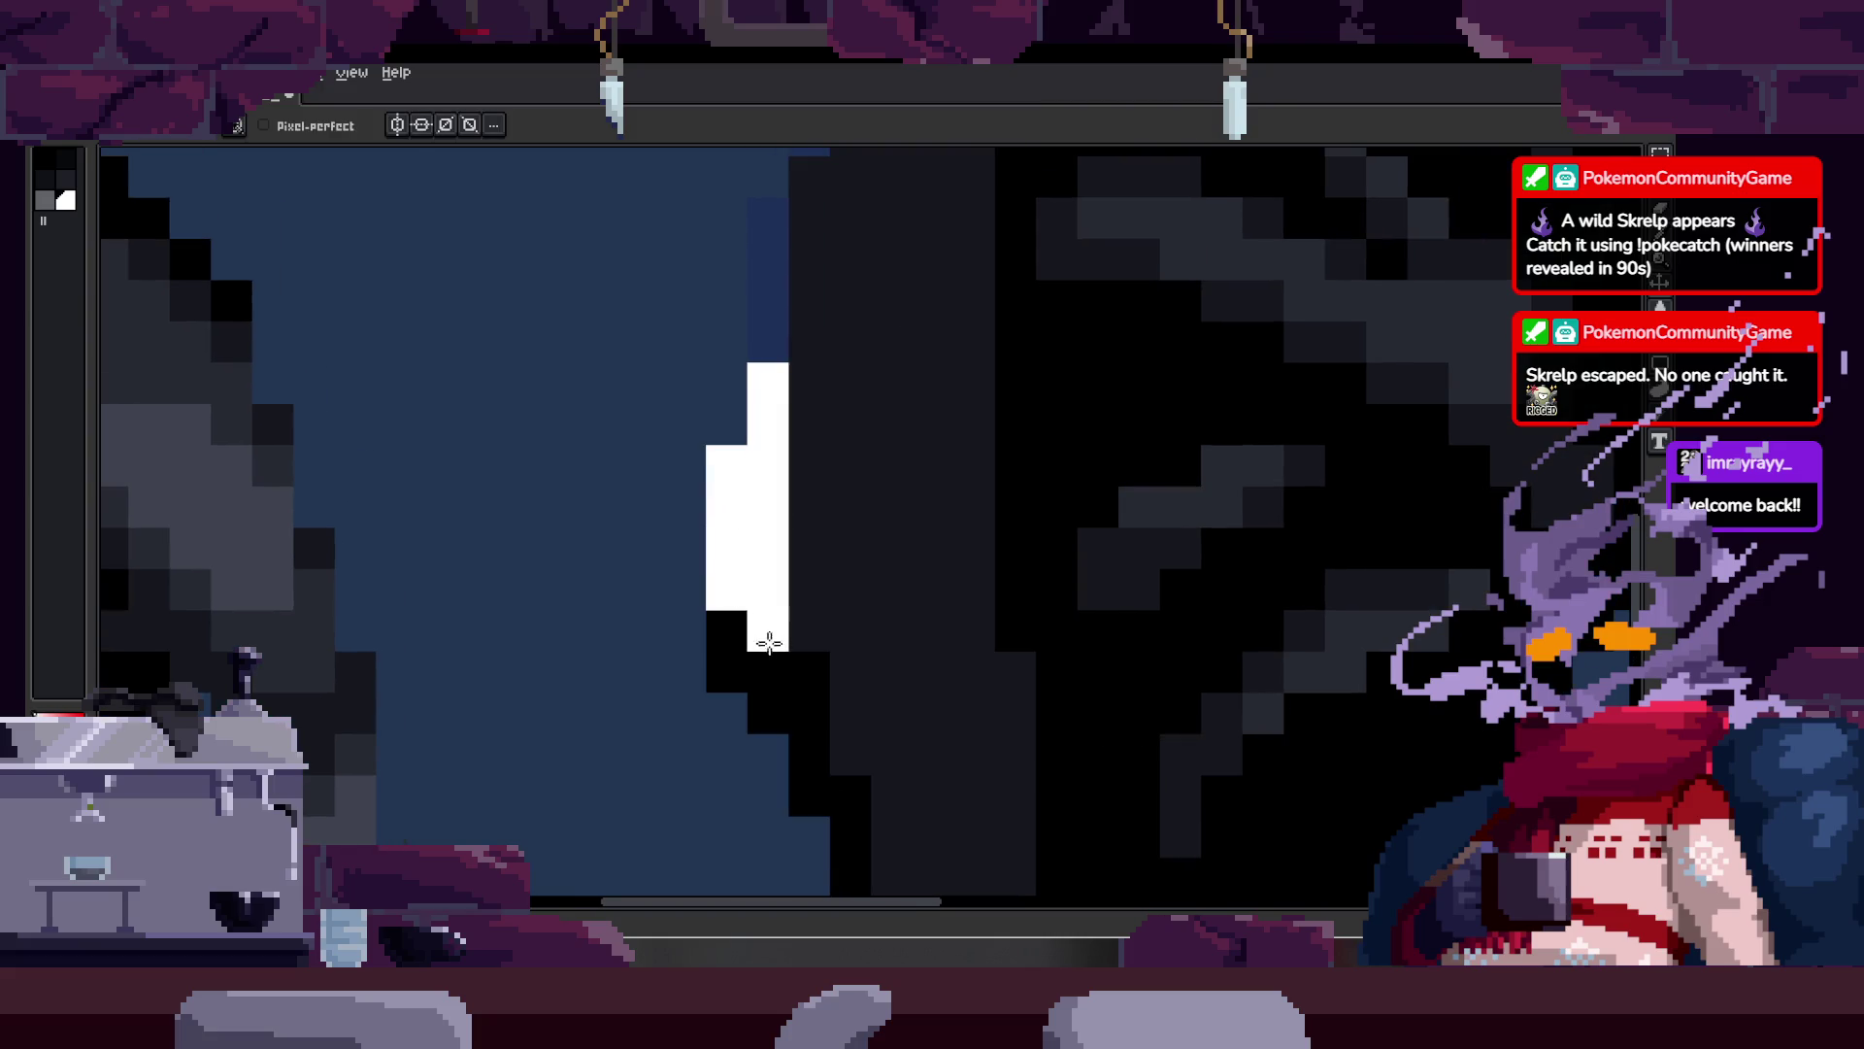
key(e)
click(761, 383)
key(z)
scroll(886, 491, down, 2)
scroll(799, 534, down, 1)
scroll(807, 557, up, 2)
scroll(841, 571, down, 1)
scroll(841, 571, down, 2)
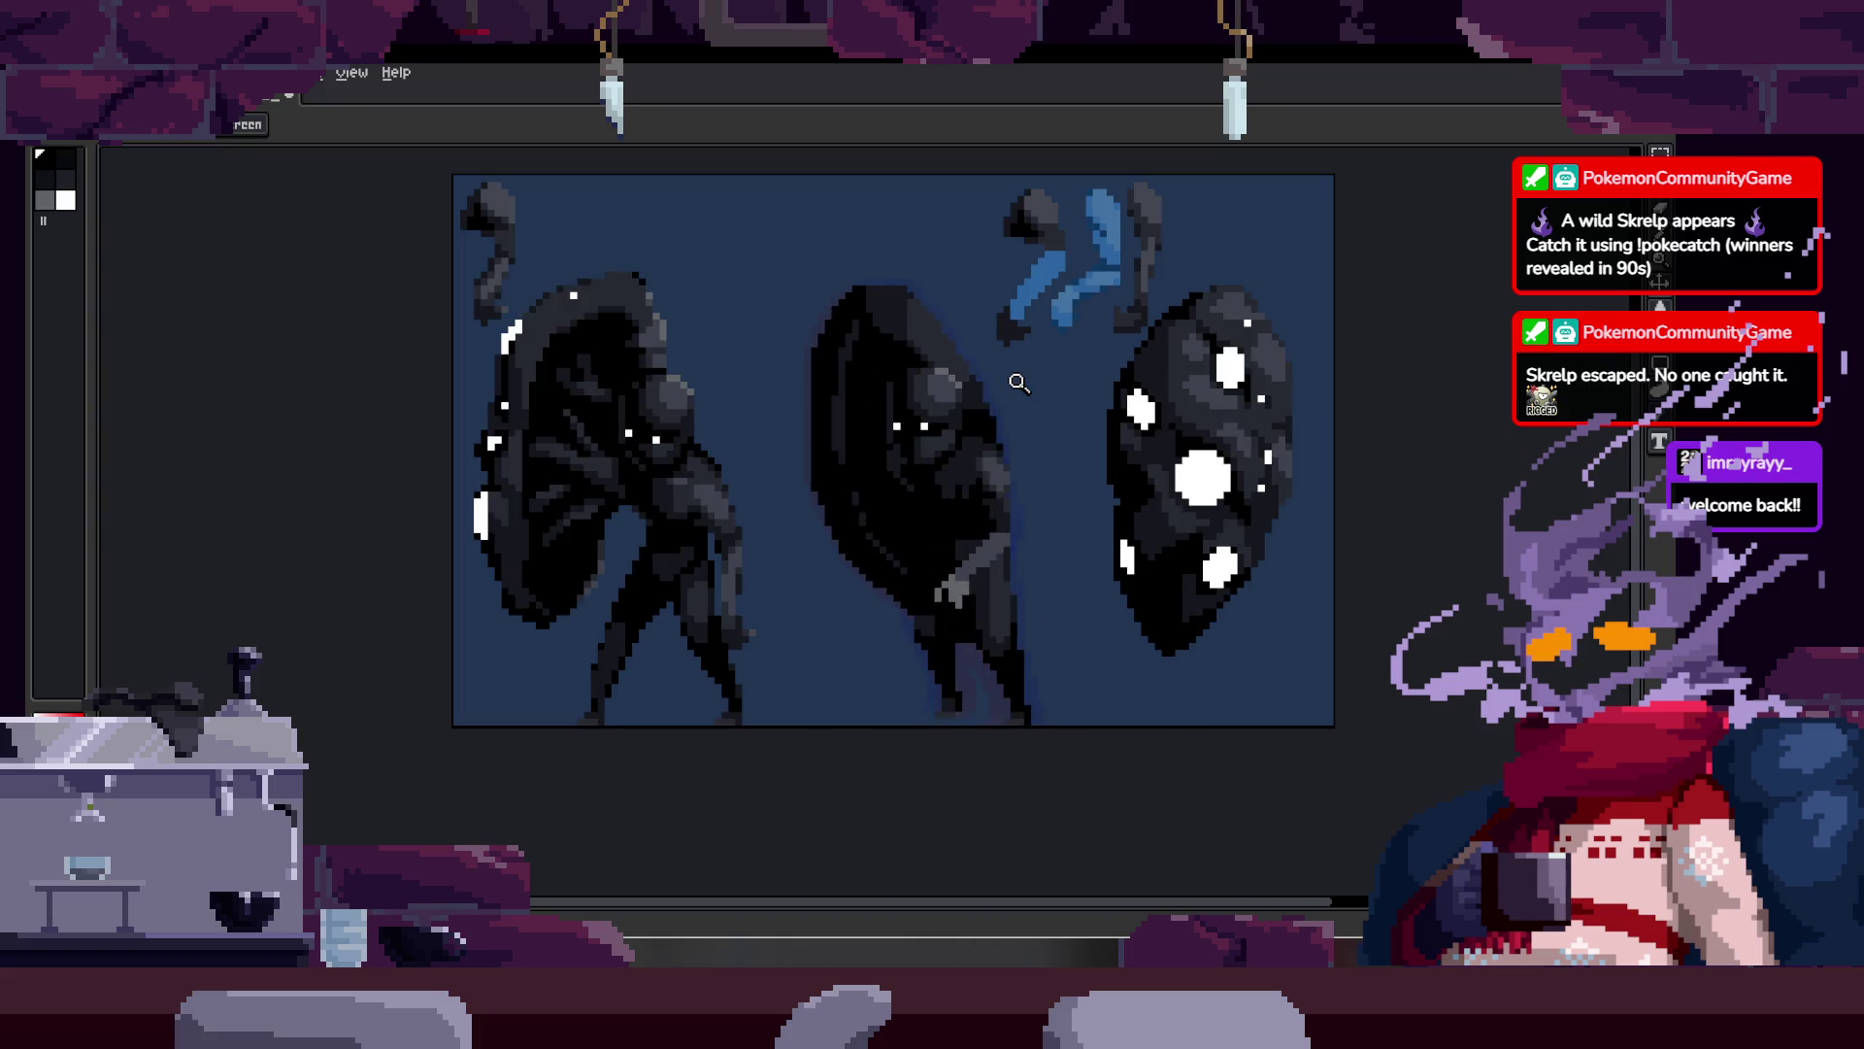
Step: Toggle the timeline and zoom in on the shield's upper and left edges
key(Tab)
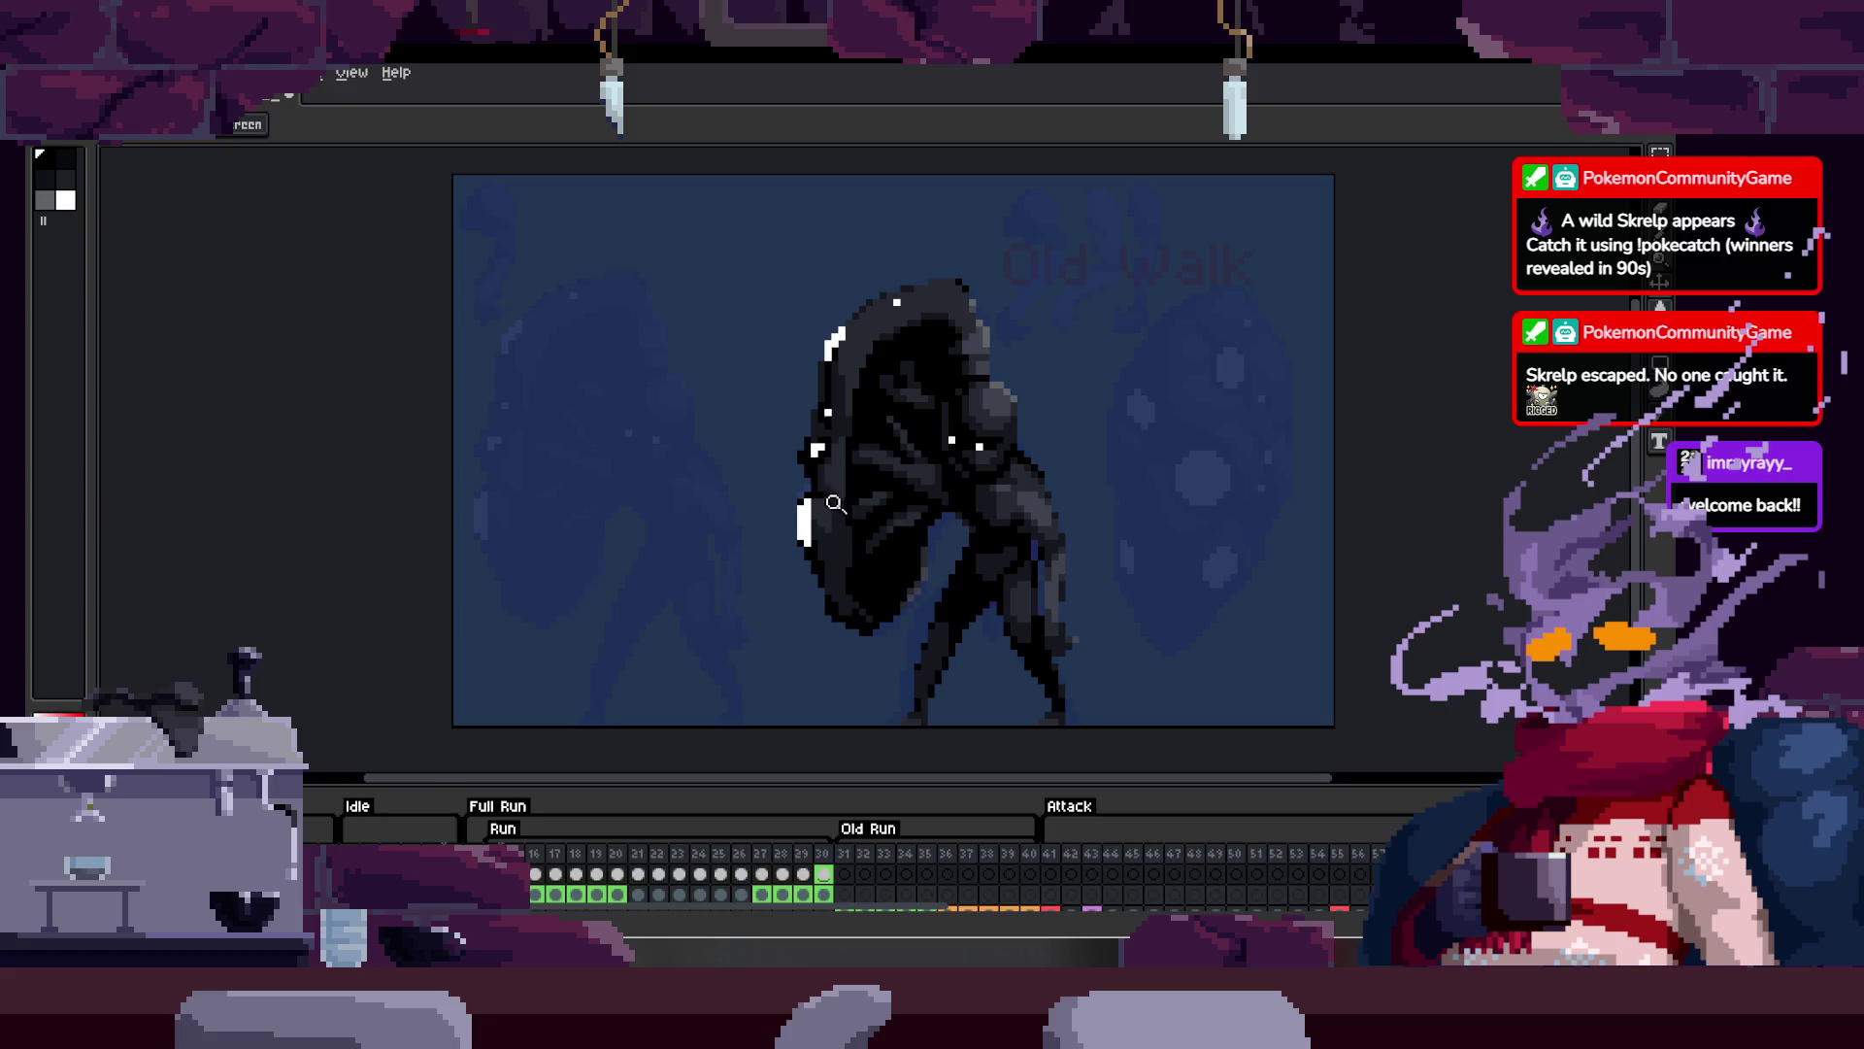
scroll(849, 493, up, 3)
key(Tab)
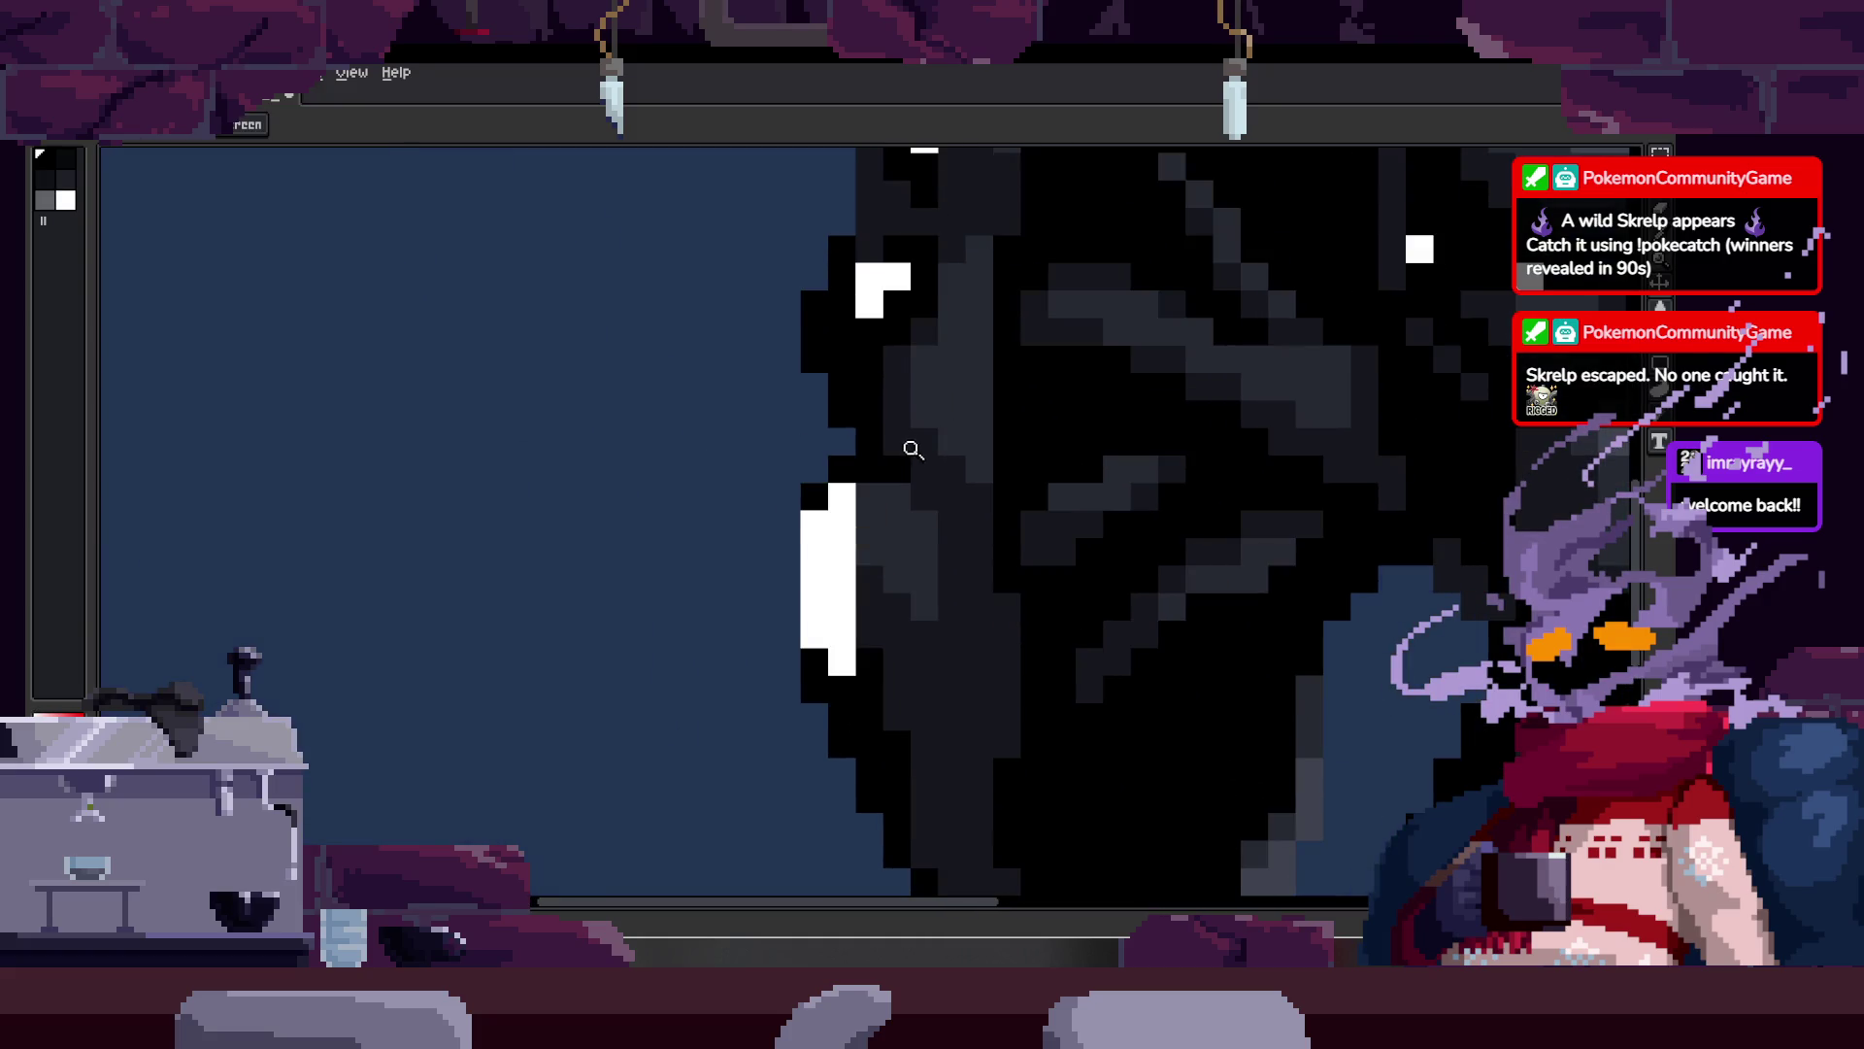
click(913, 449)
key(b)
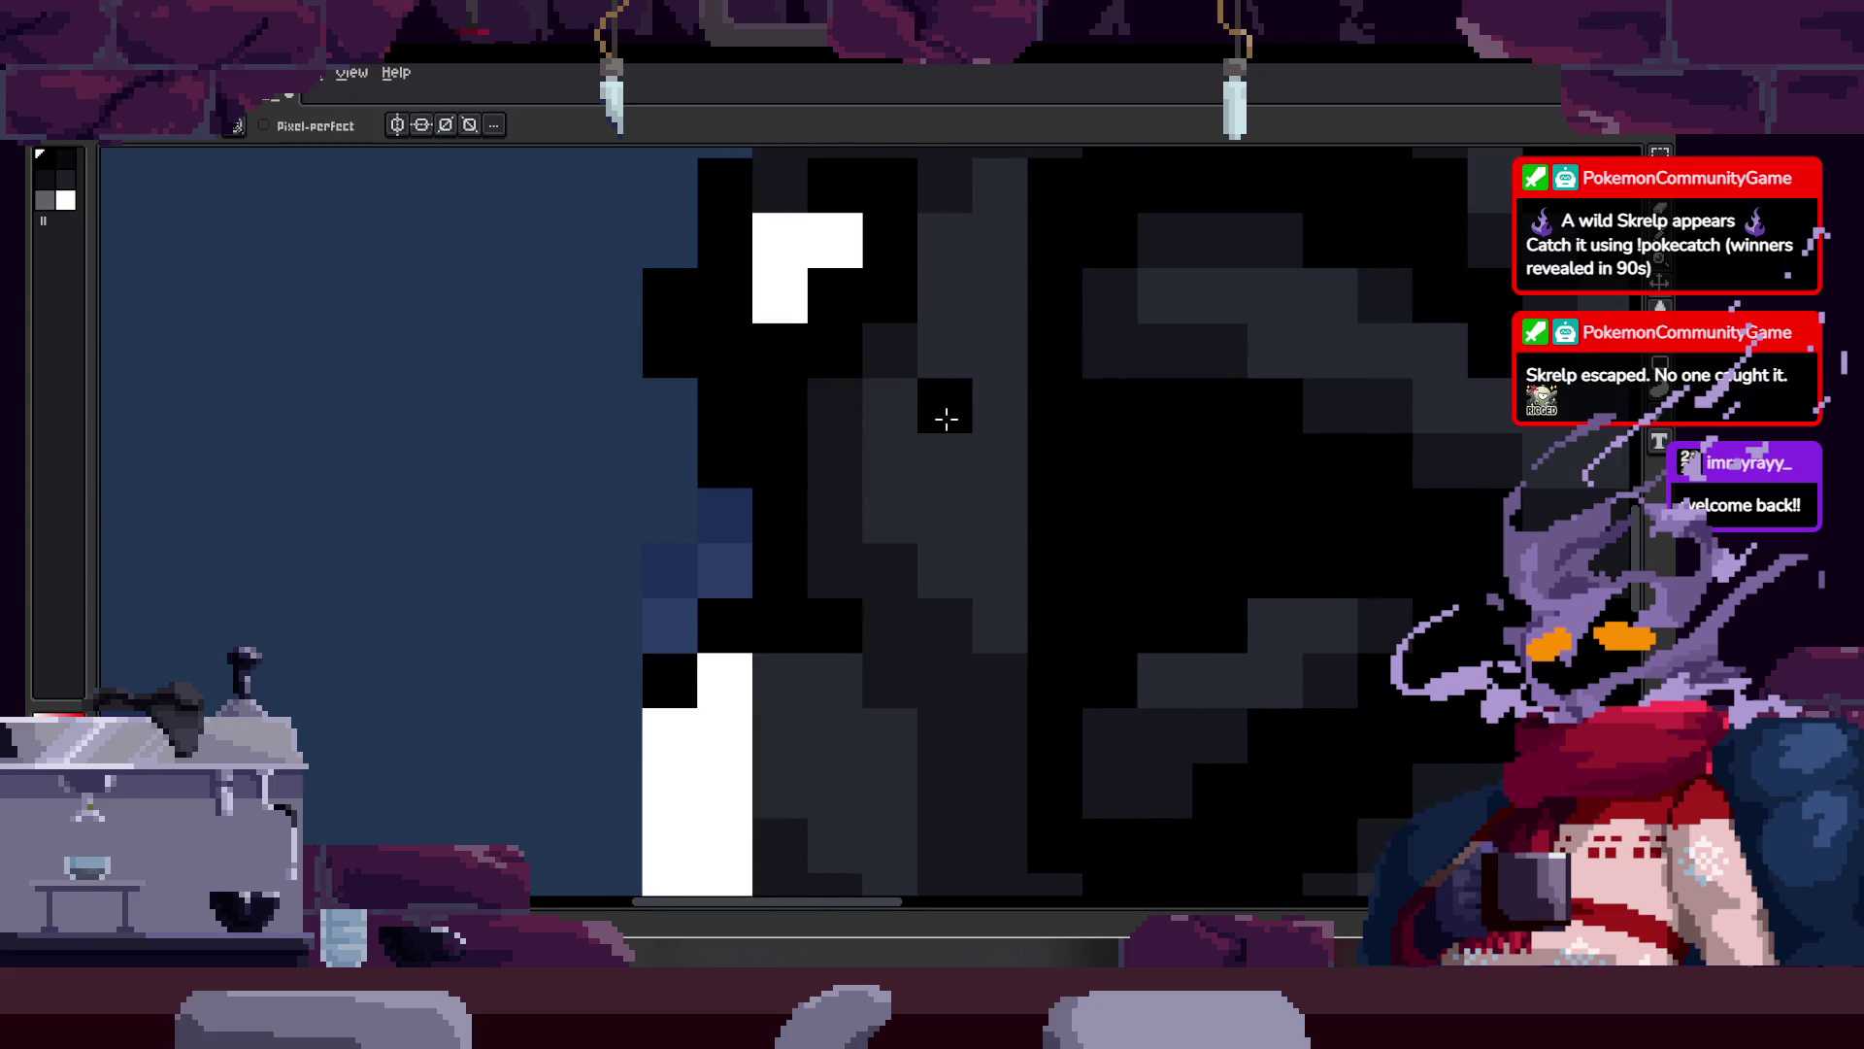
key(z)
scroll(836, 529, down, 2)
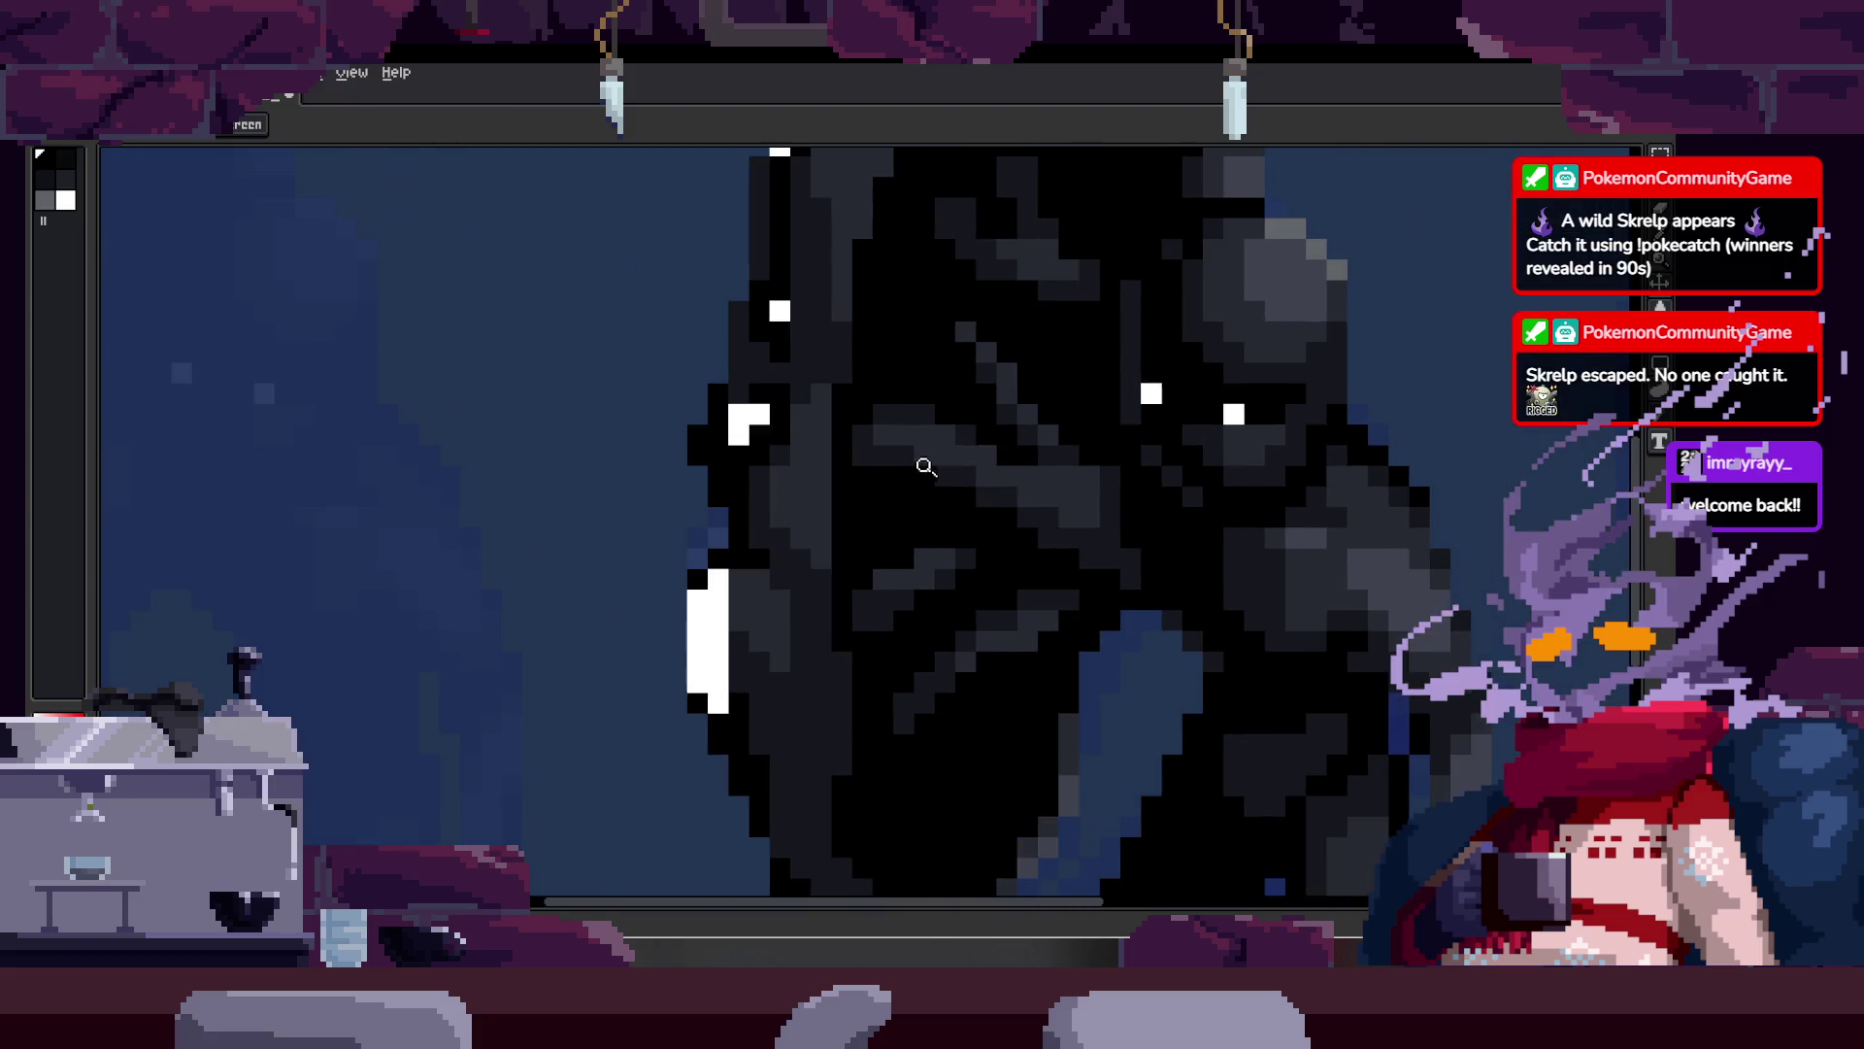
click(786, 557)
key(b)
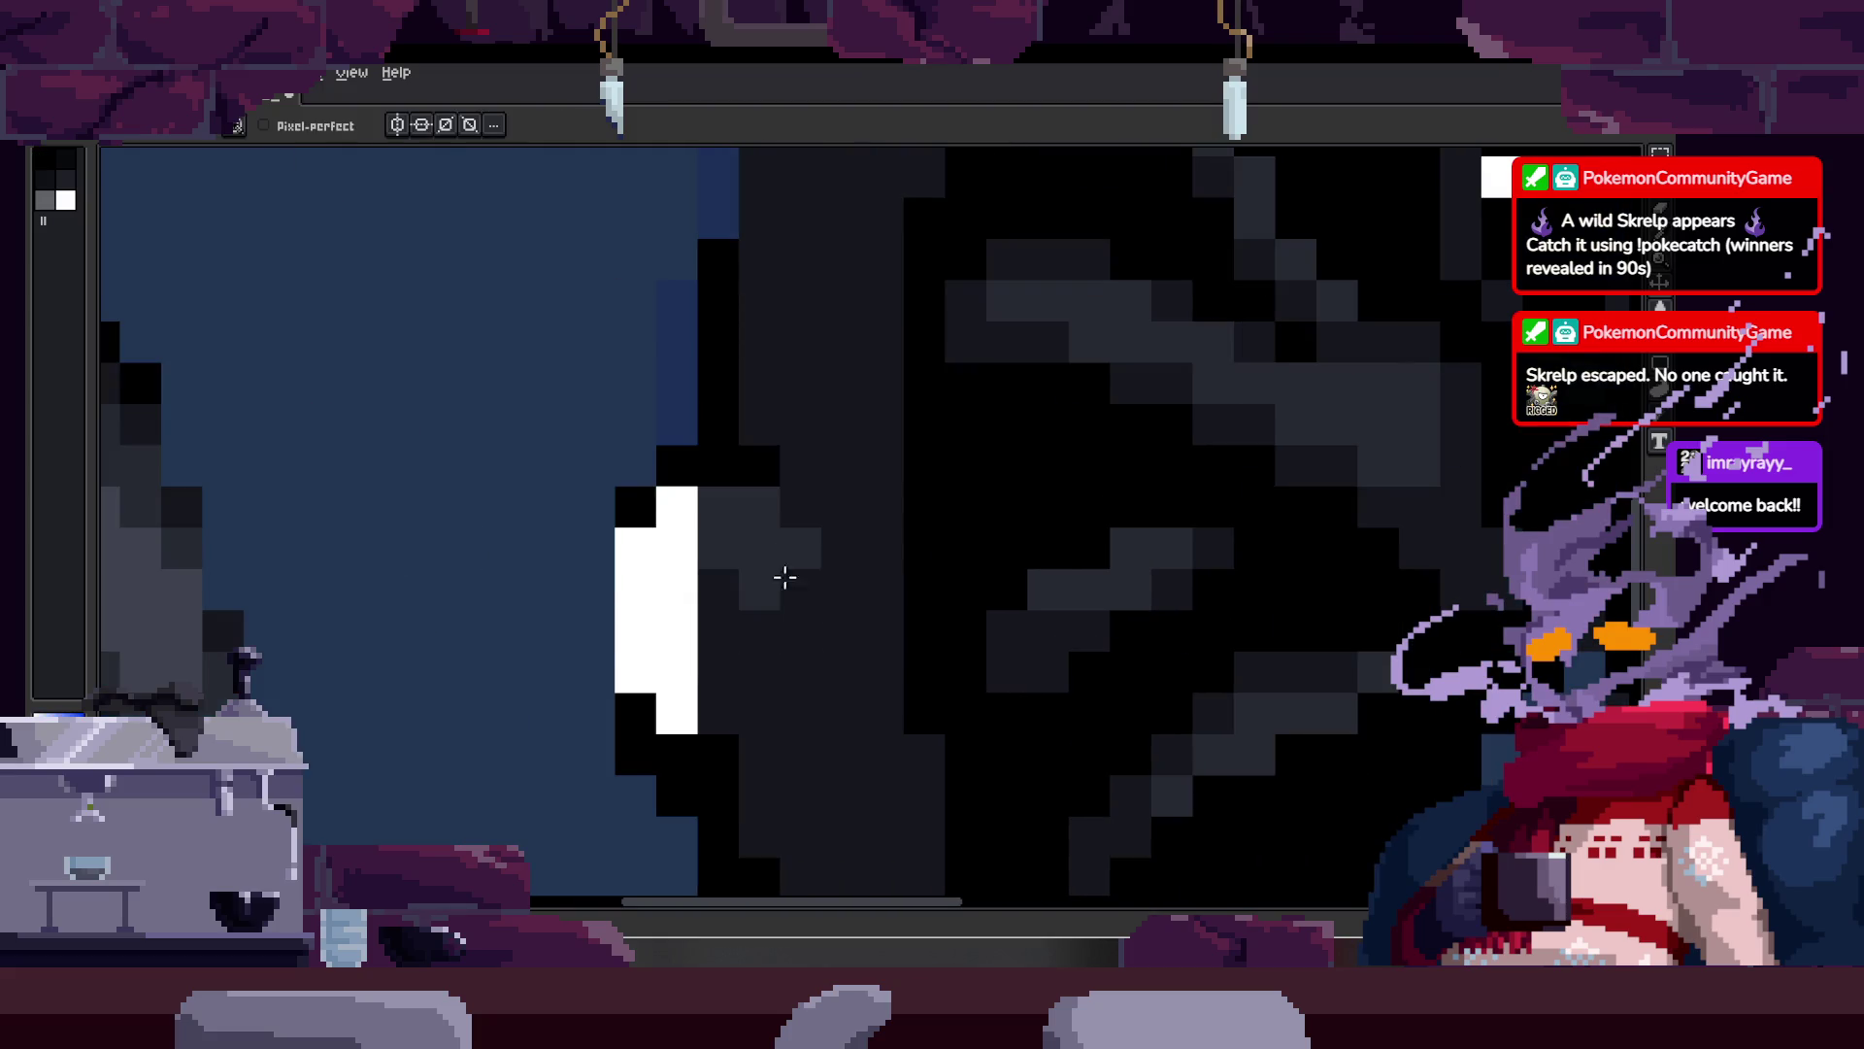
key(z)
scroll(855, 573, down, 2)
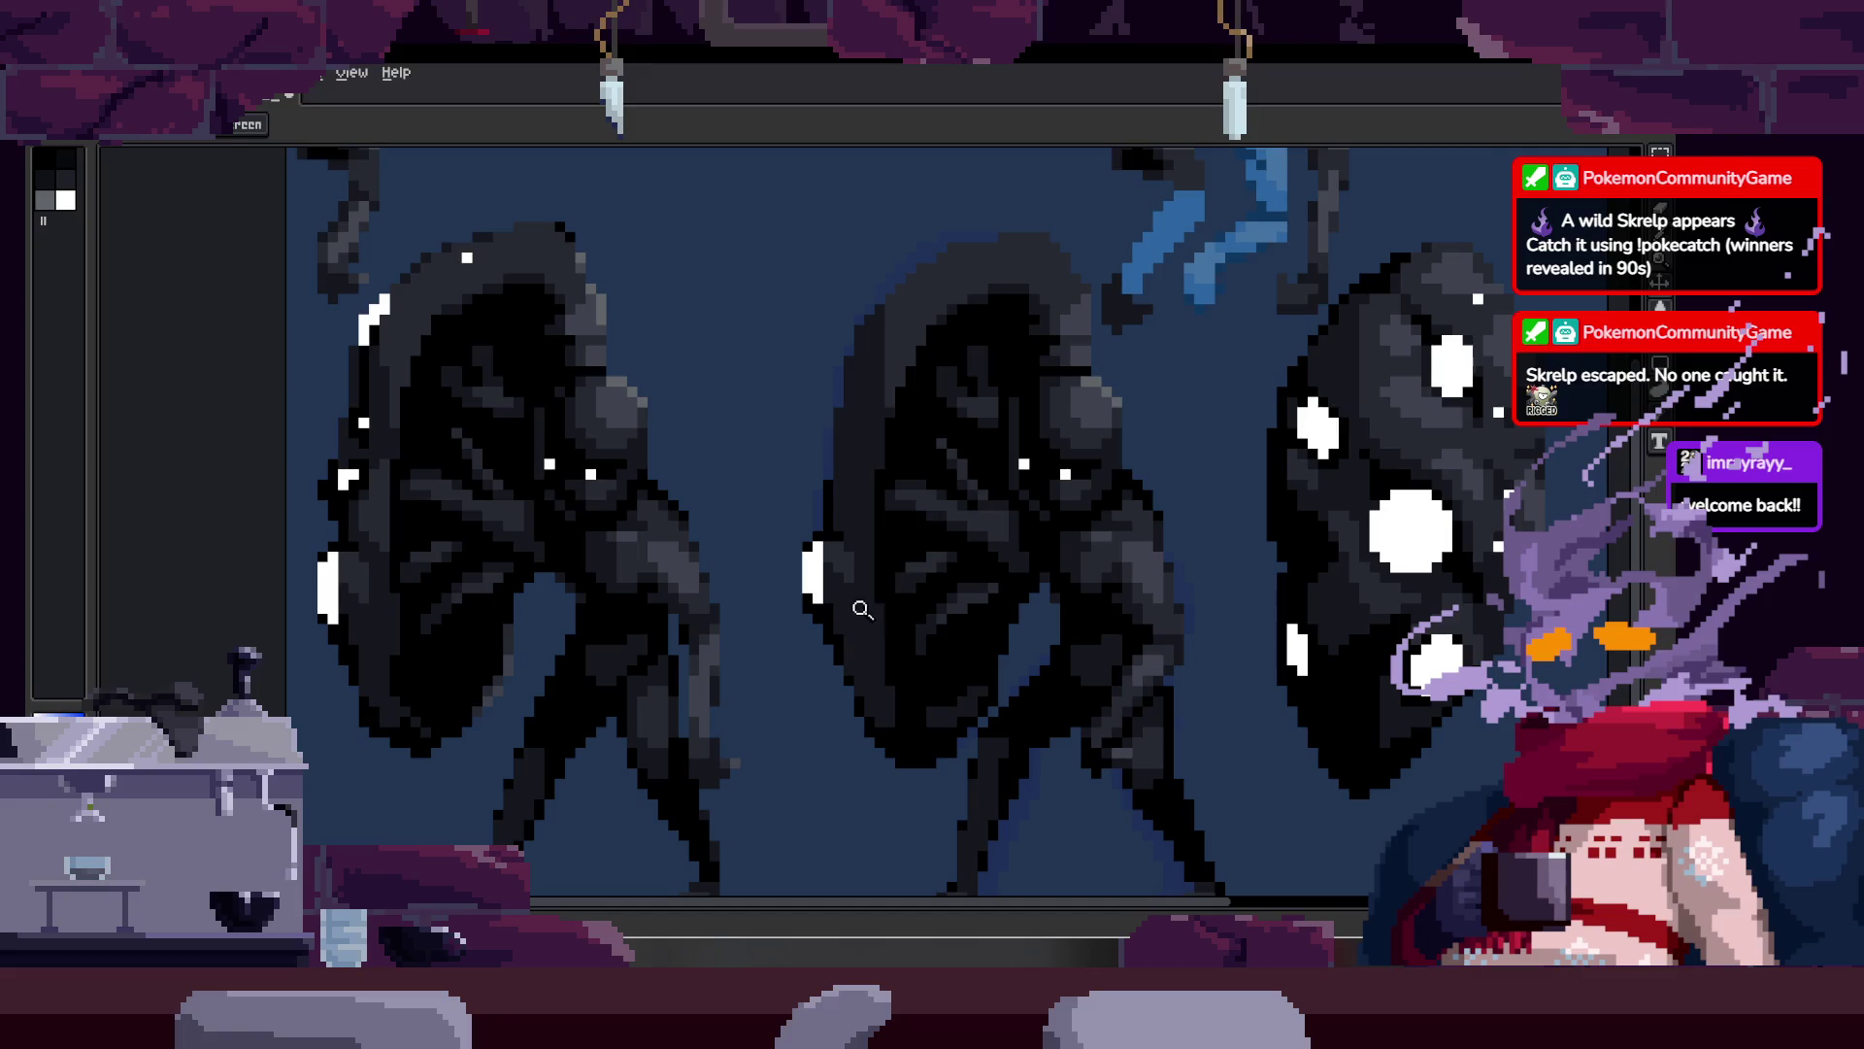
Step: Magic Wand-select the middle figure's dark shield with Contiguous enabled
key(w)
click(281, 125)
scroll(865, 578, up, 2)
scroll(866, 577, up, 2)
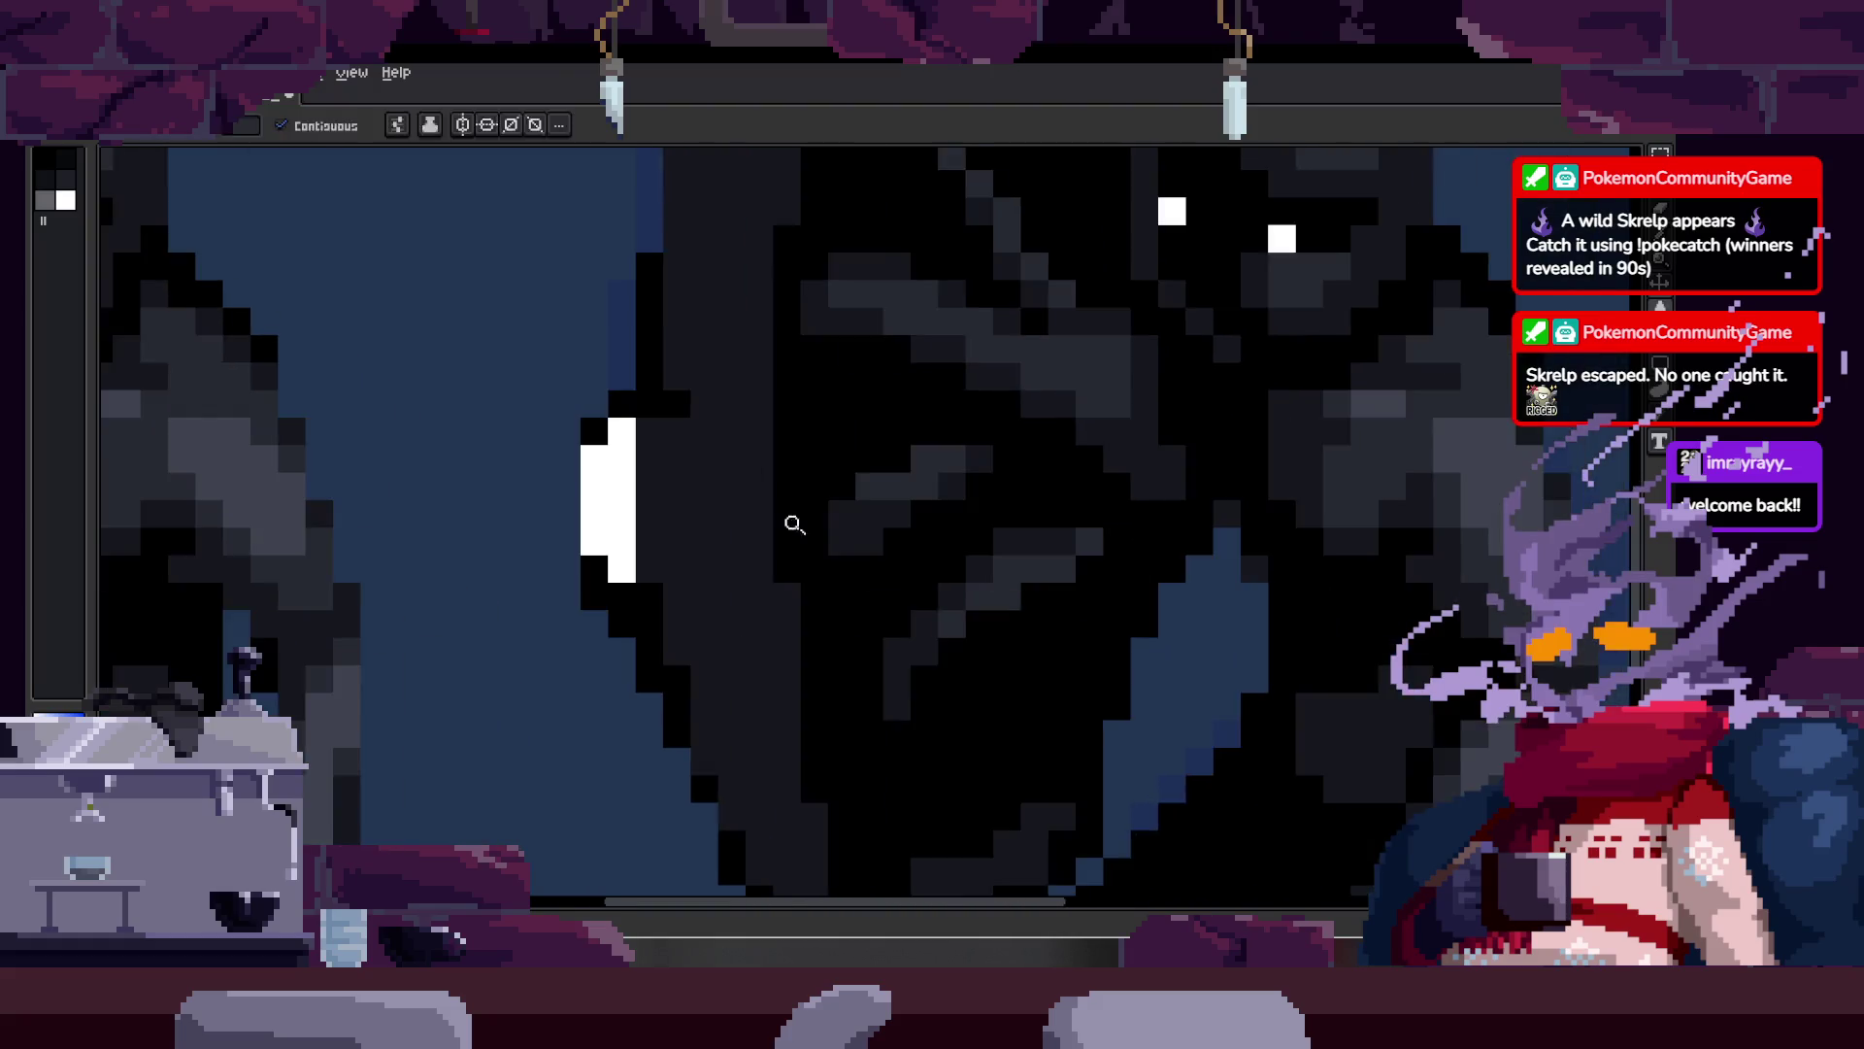
scroll(777, 510, down, 3)
click(812, 435)
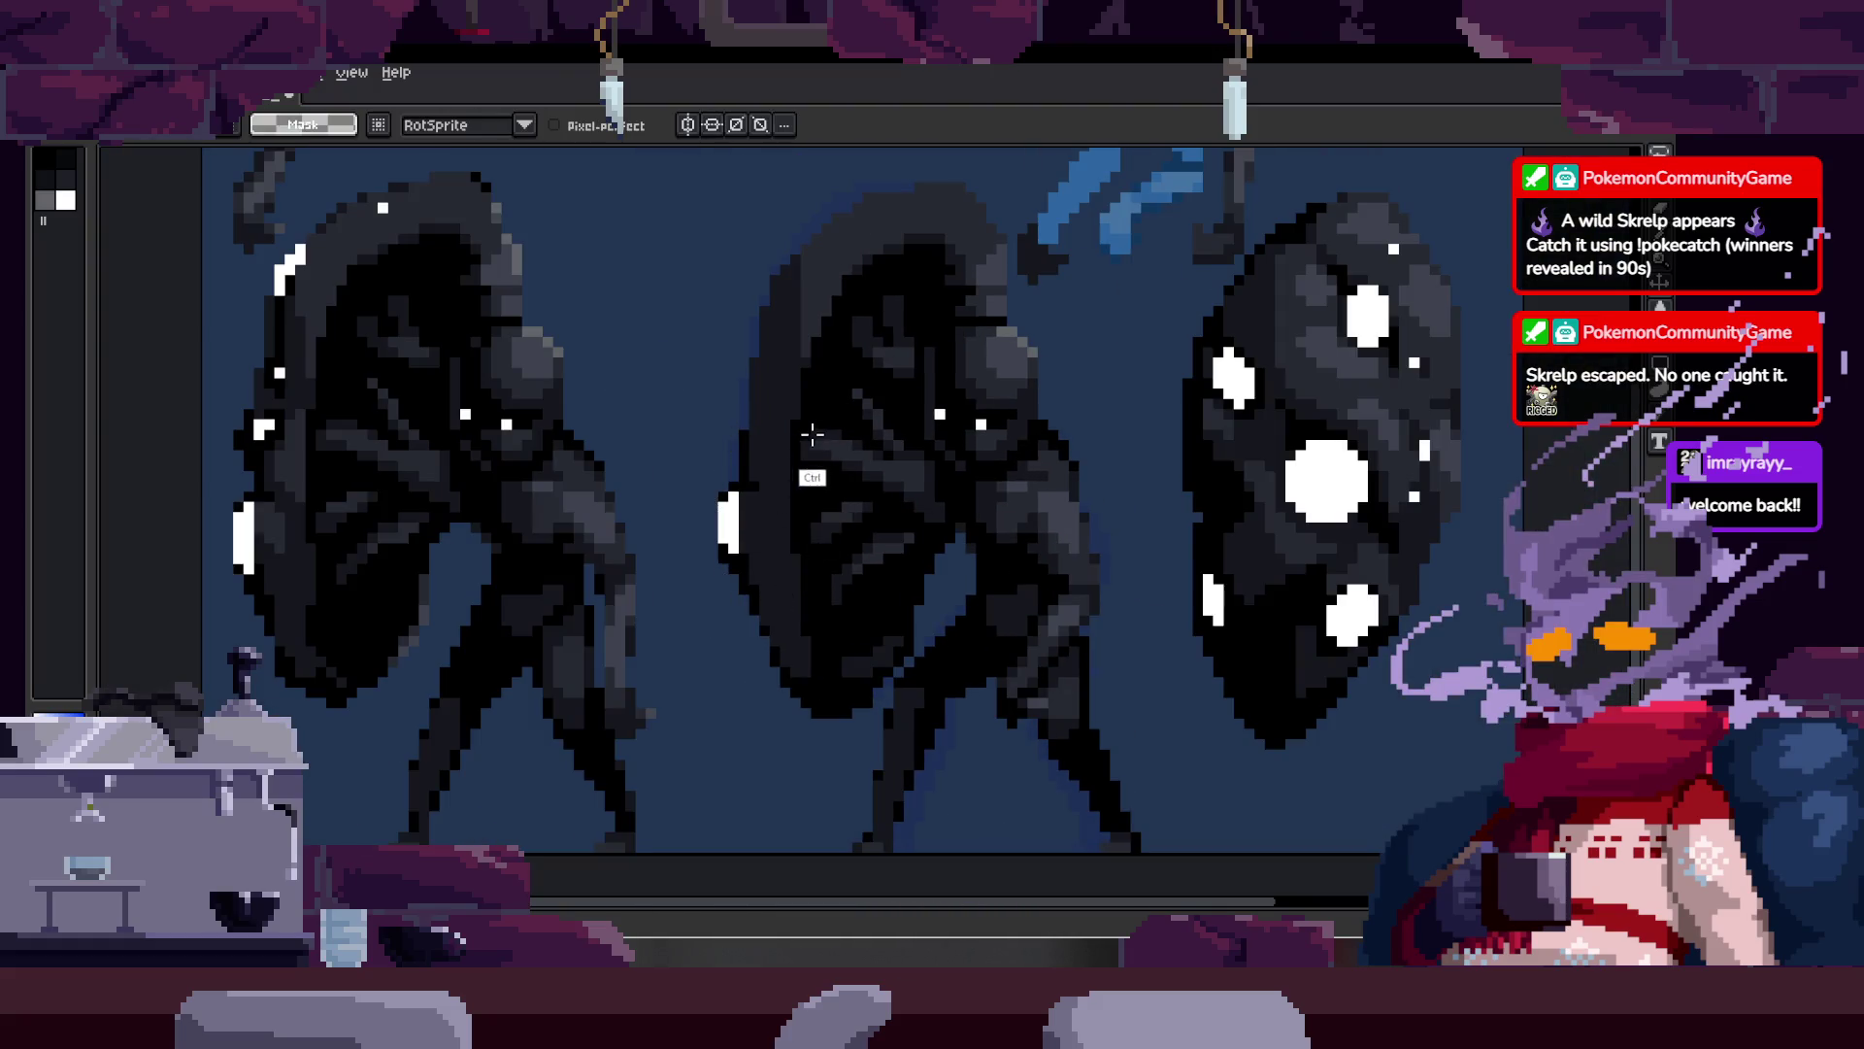
Step: Preview the run frame with onion skin, play the animation, and zoom so the figure fills the view
key(ctrl+Tab)
key(z)
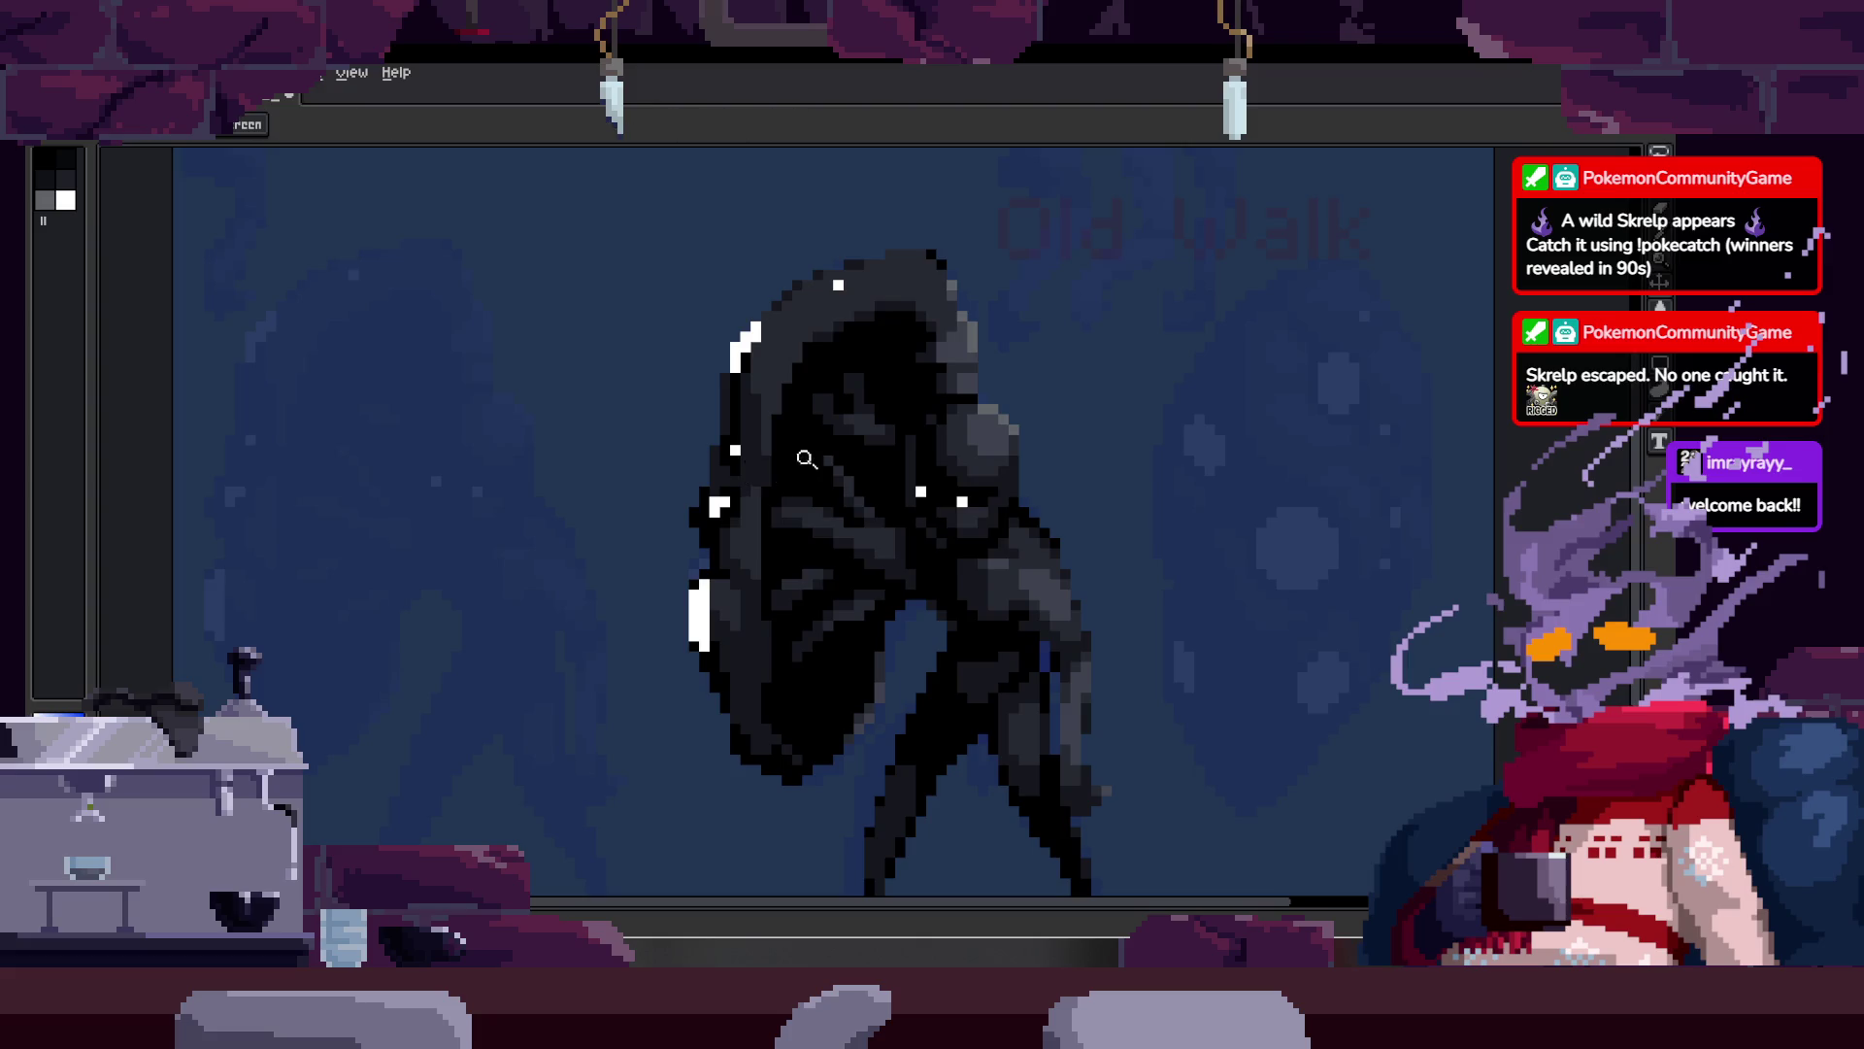
scroll(796, 432, down, 1)
key(Return)
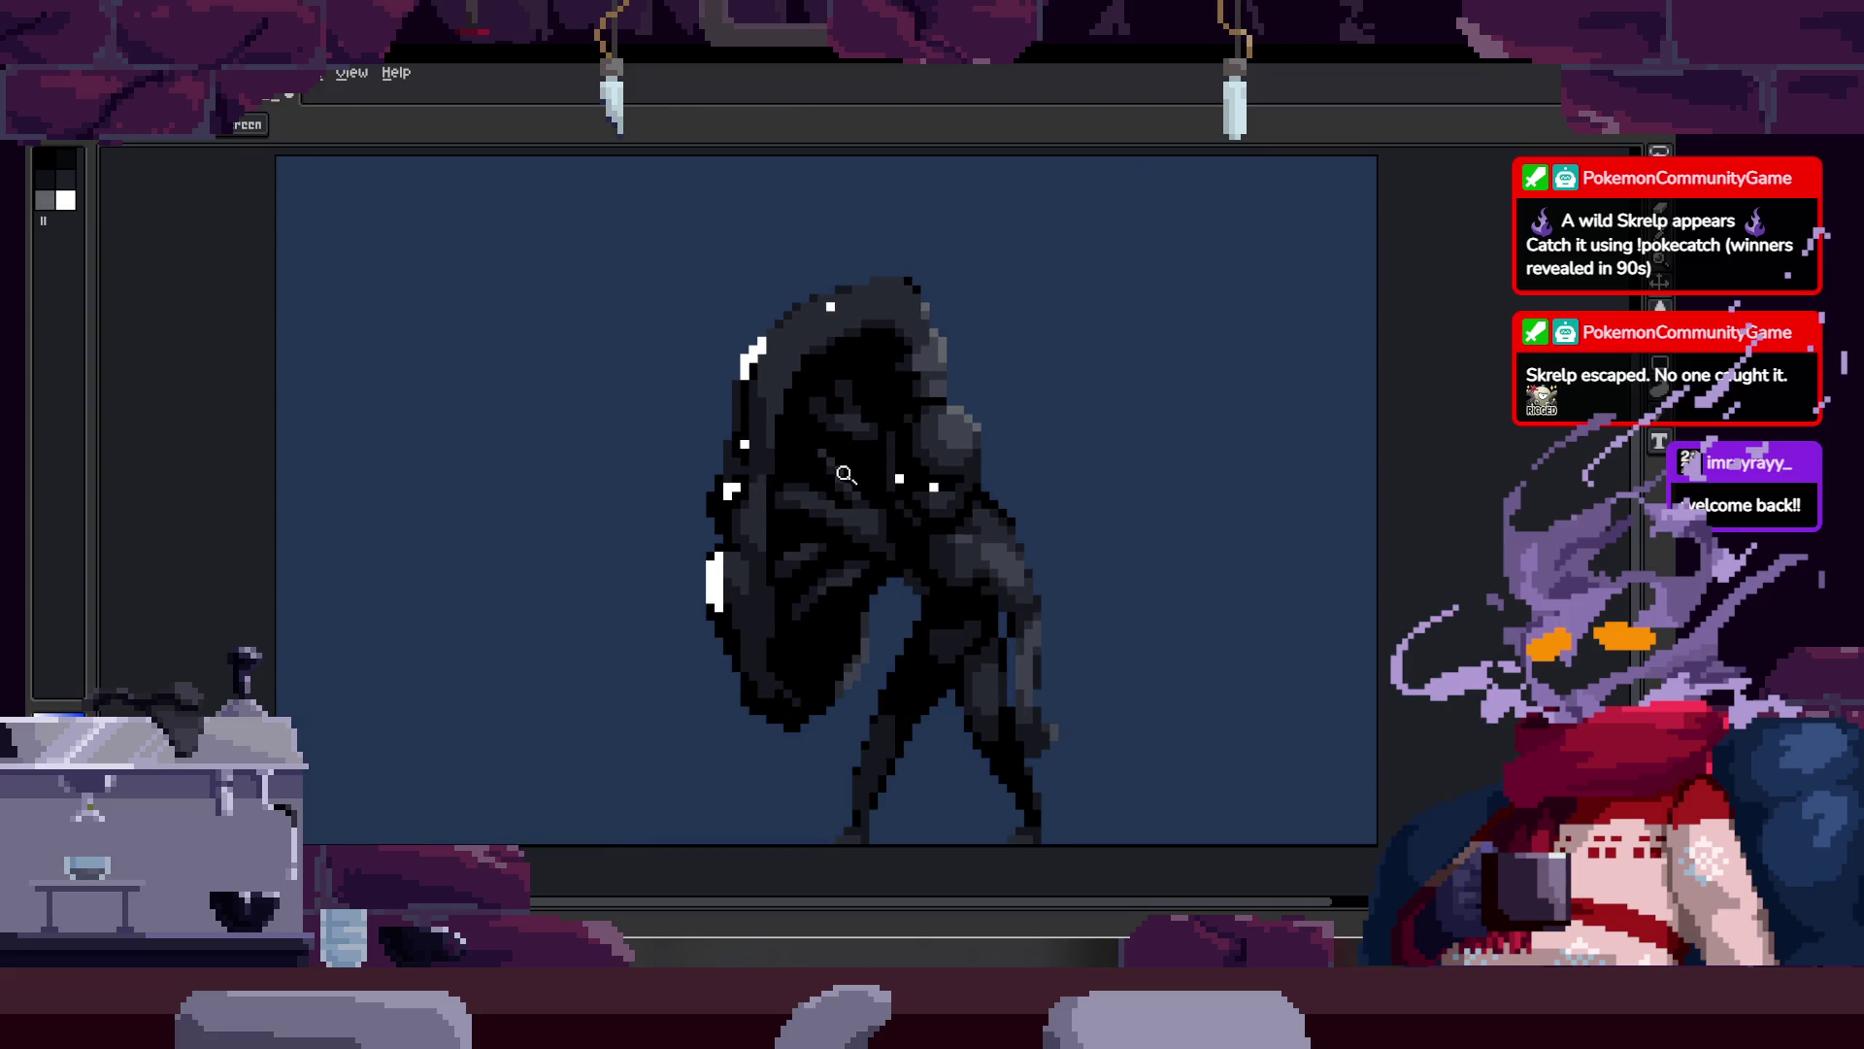
click(841, 472)
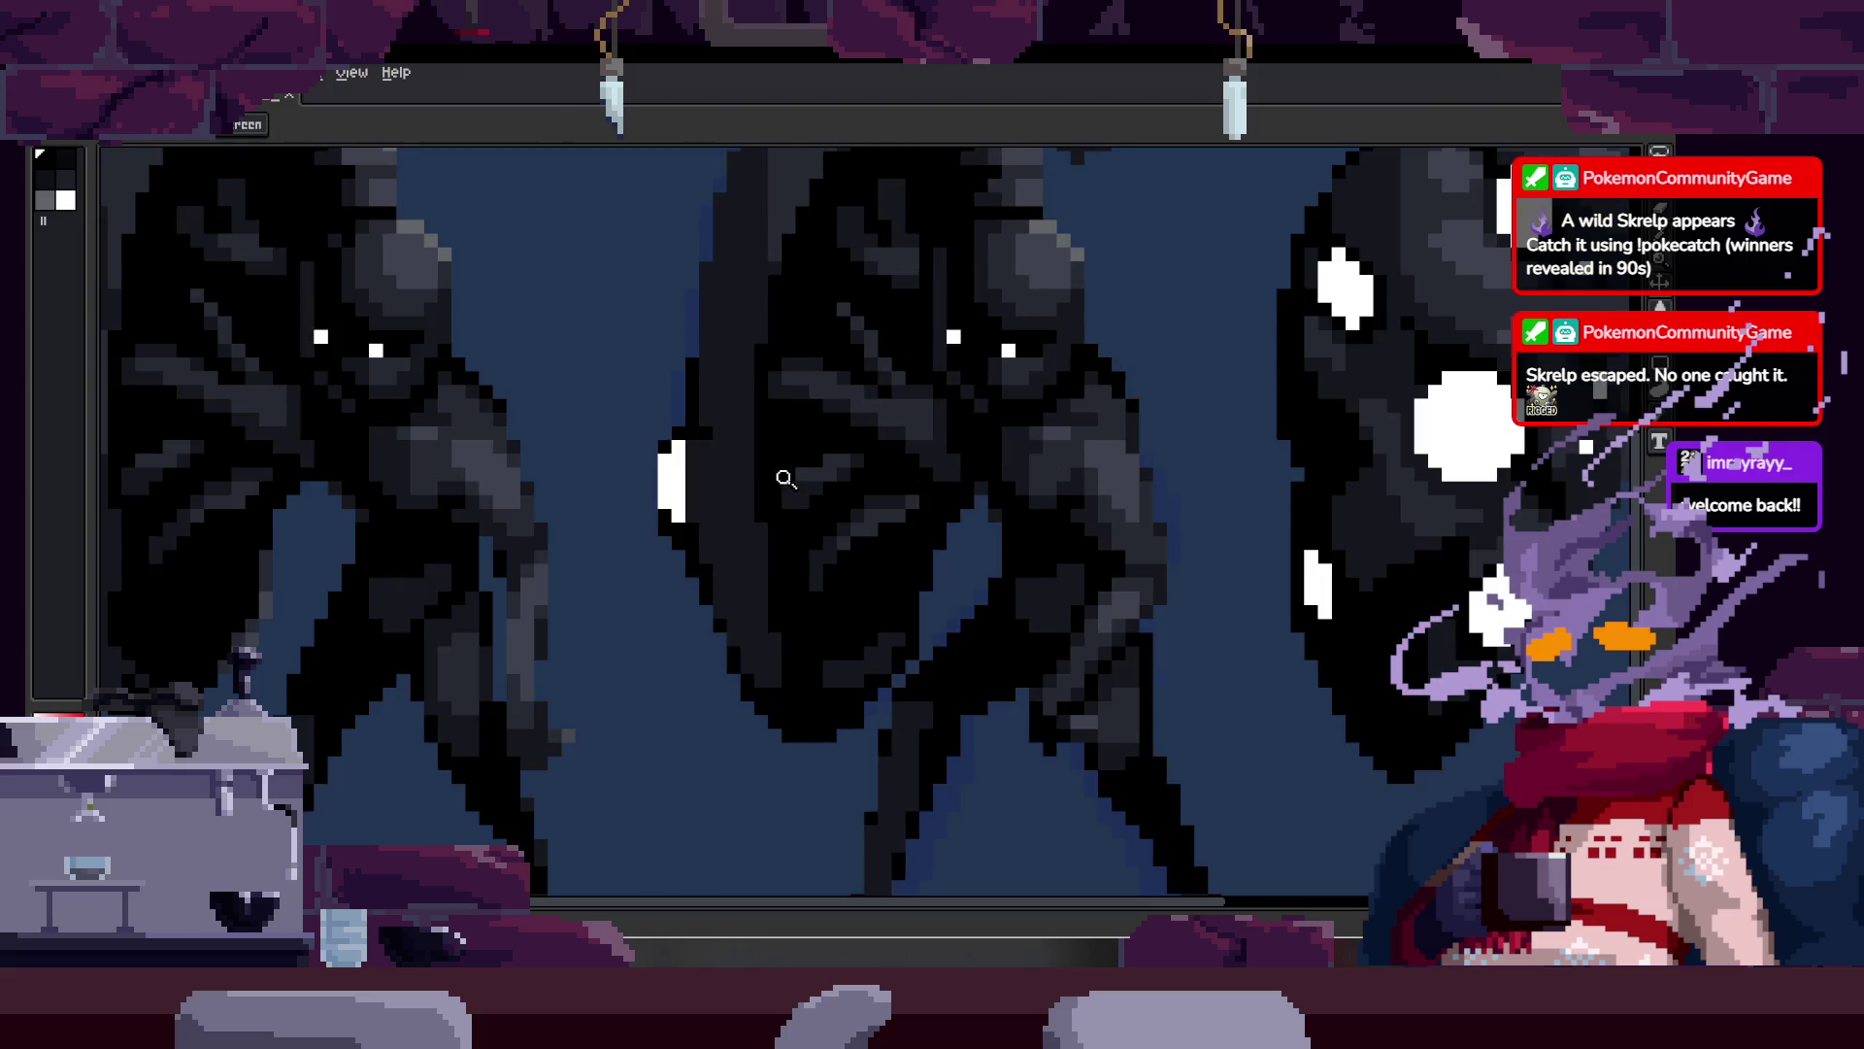
Step: Thicken the shield's left outline with black pixels over the blue background
click(687, 398)
key(b)
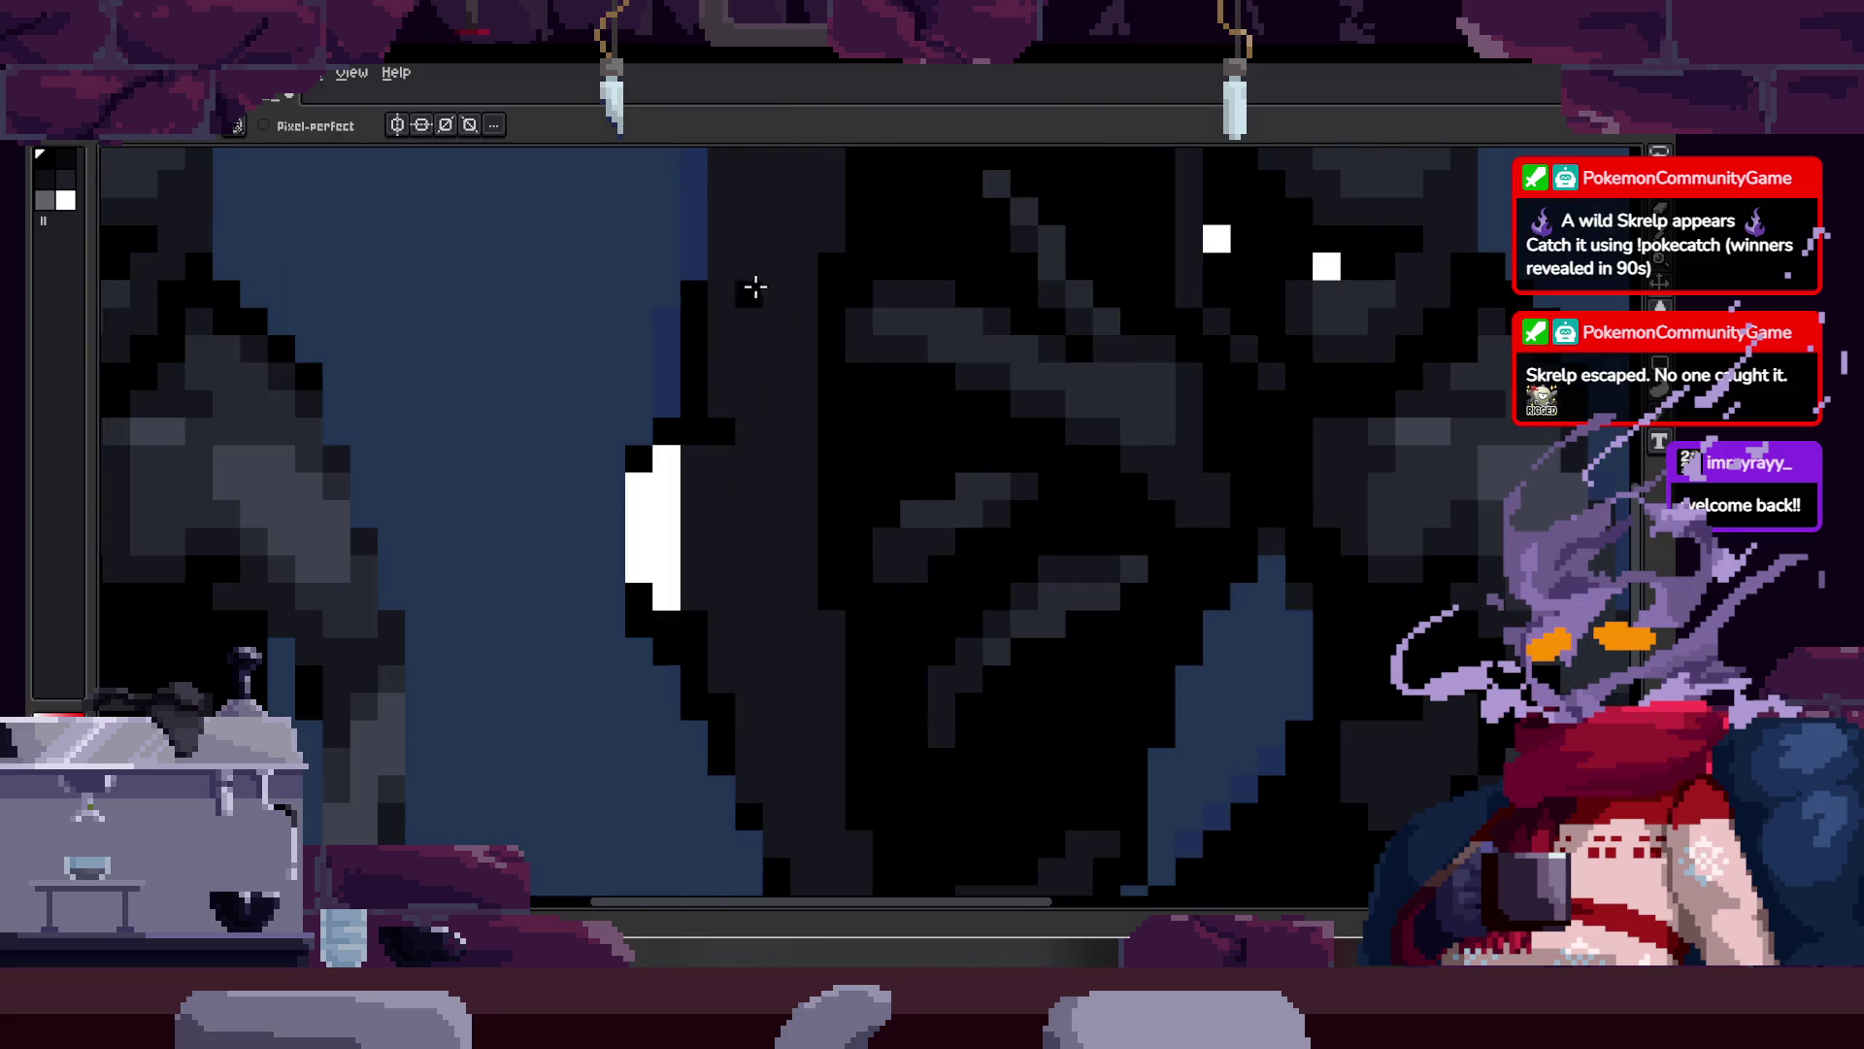
scroll(651, 437, up, 1)
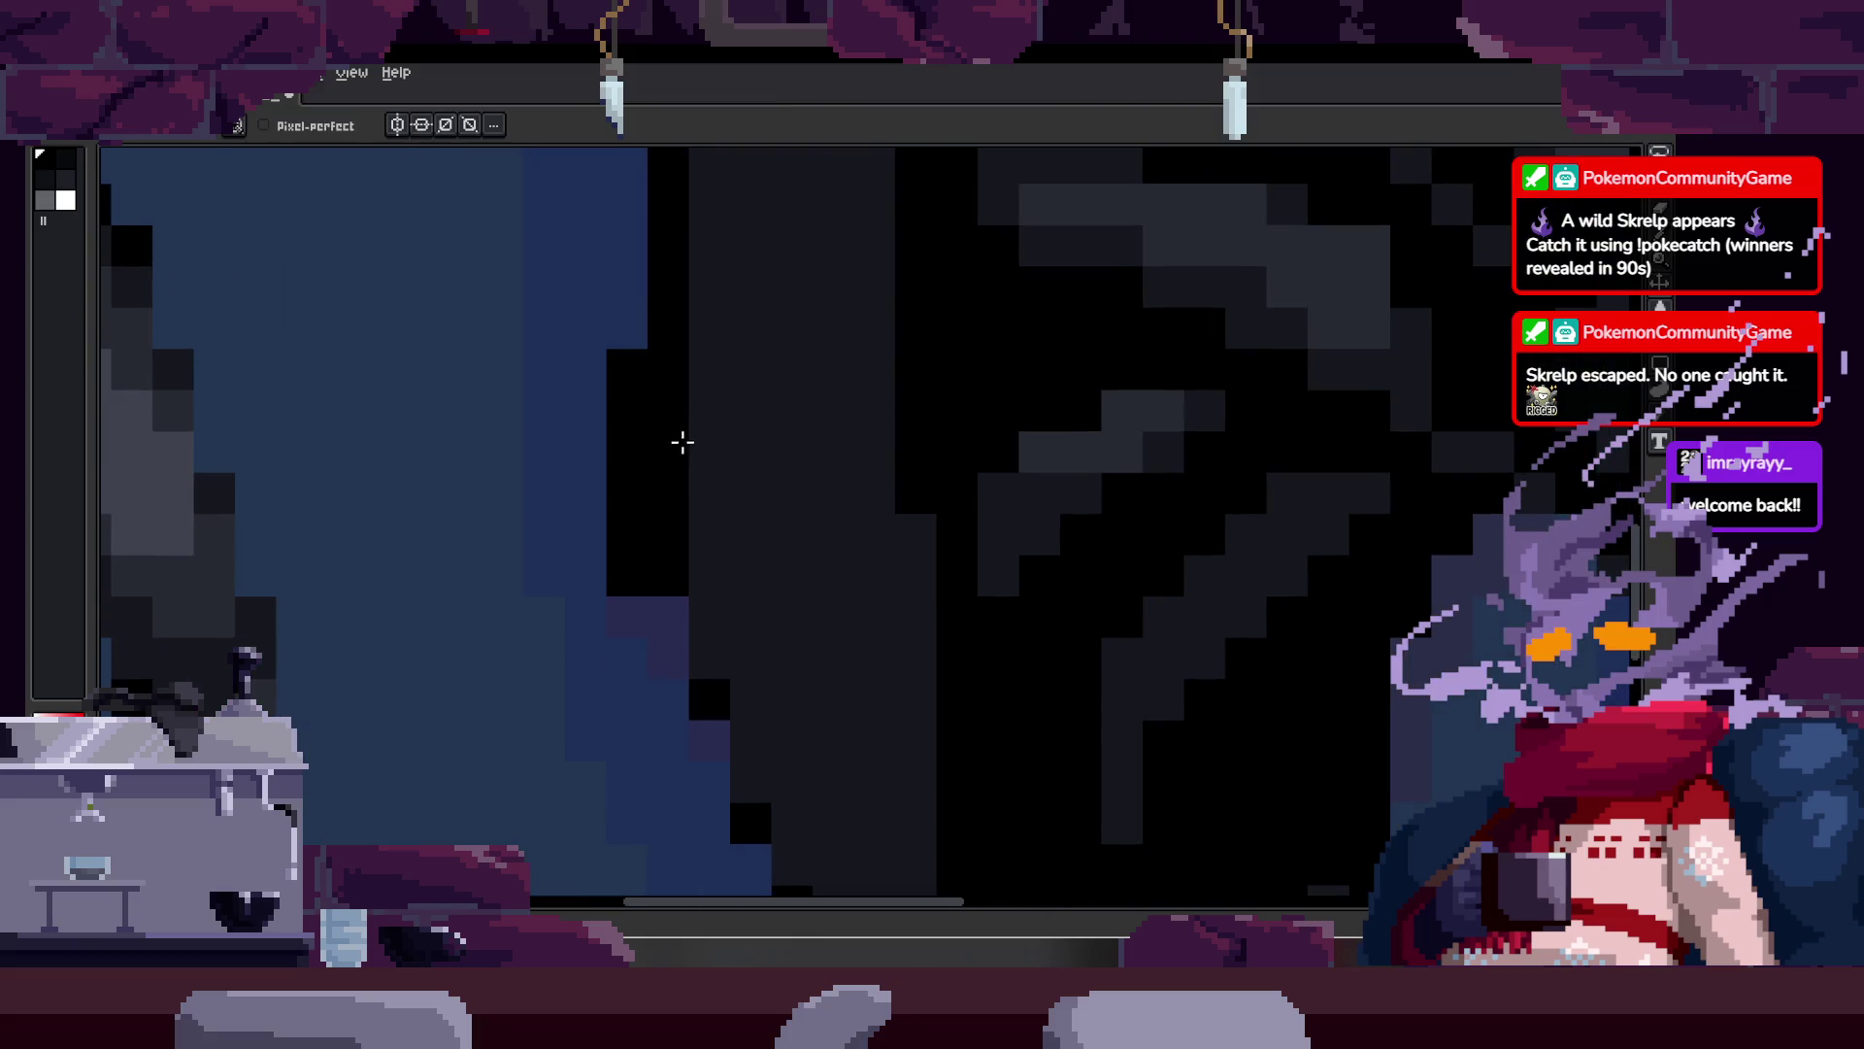
key(z)
scroll(736, 519, down, 2)
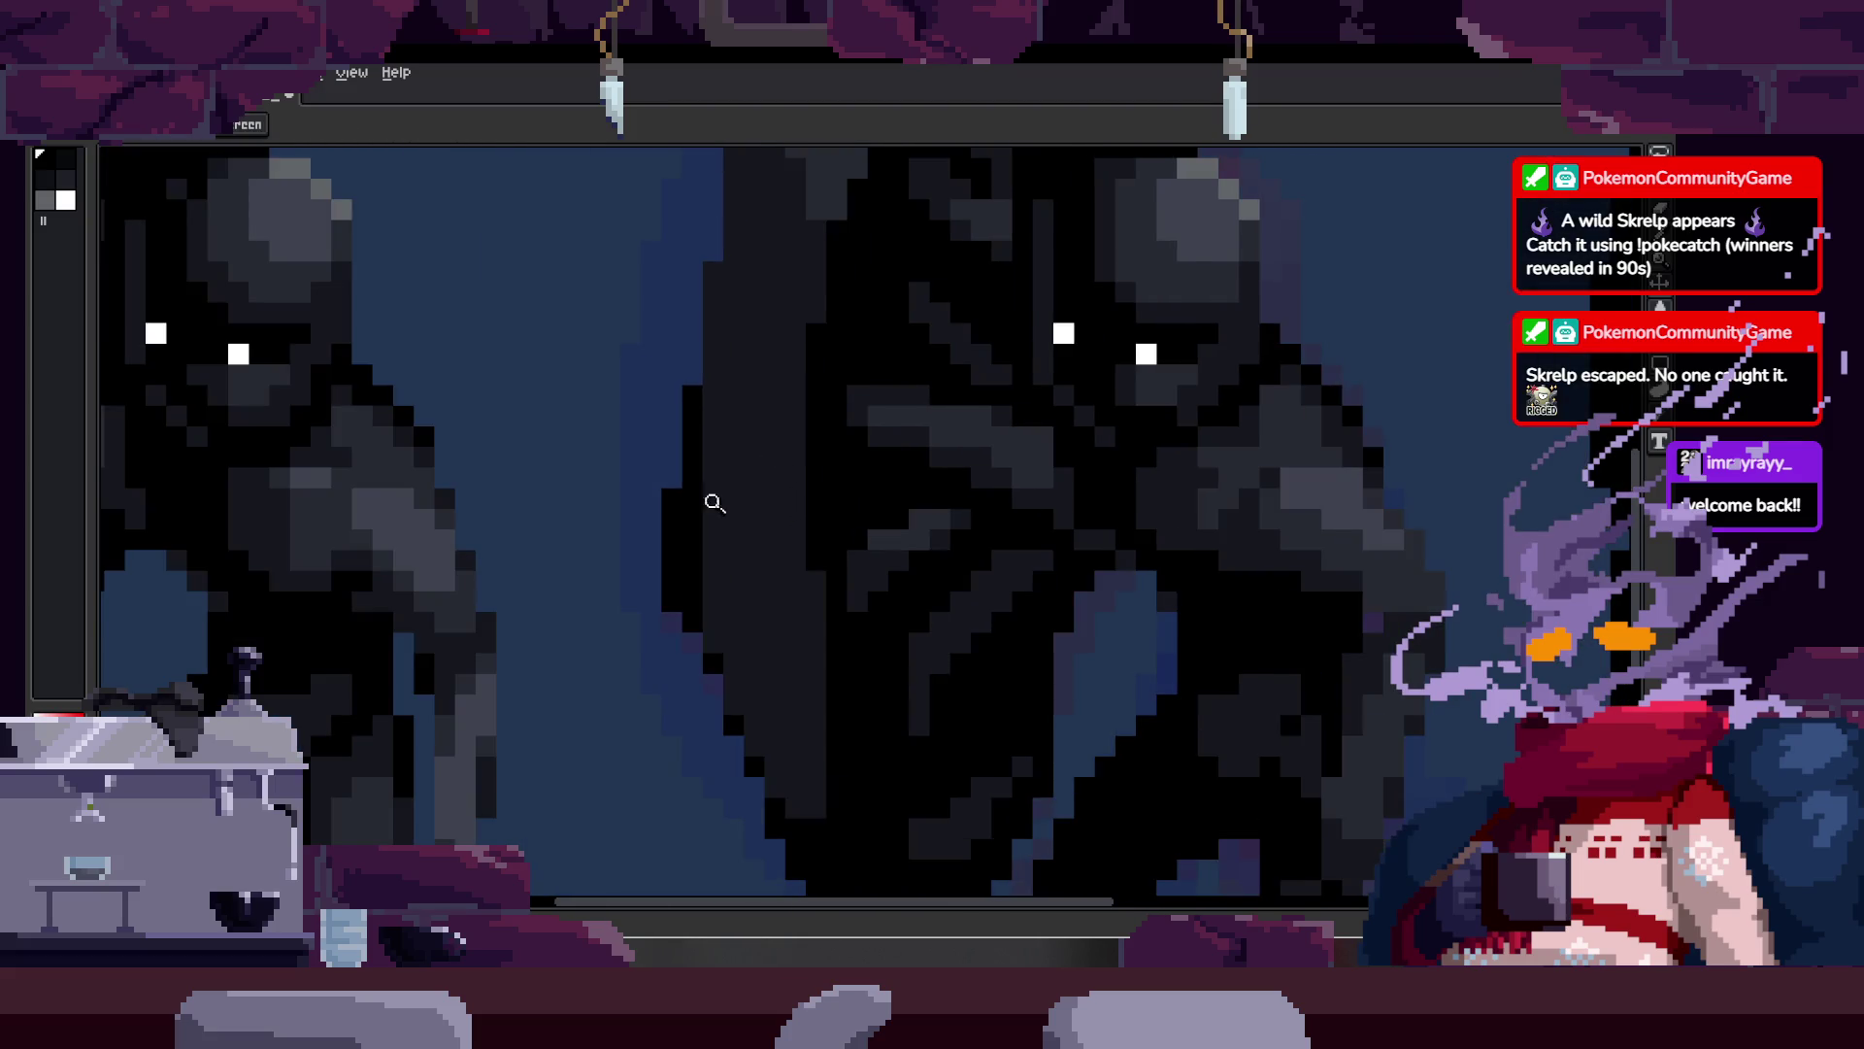
click(715, 491)
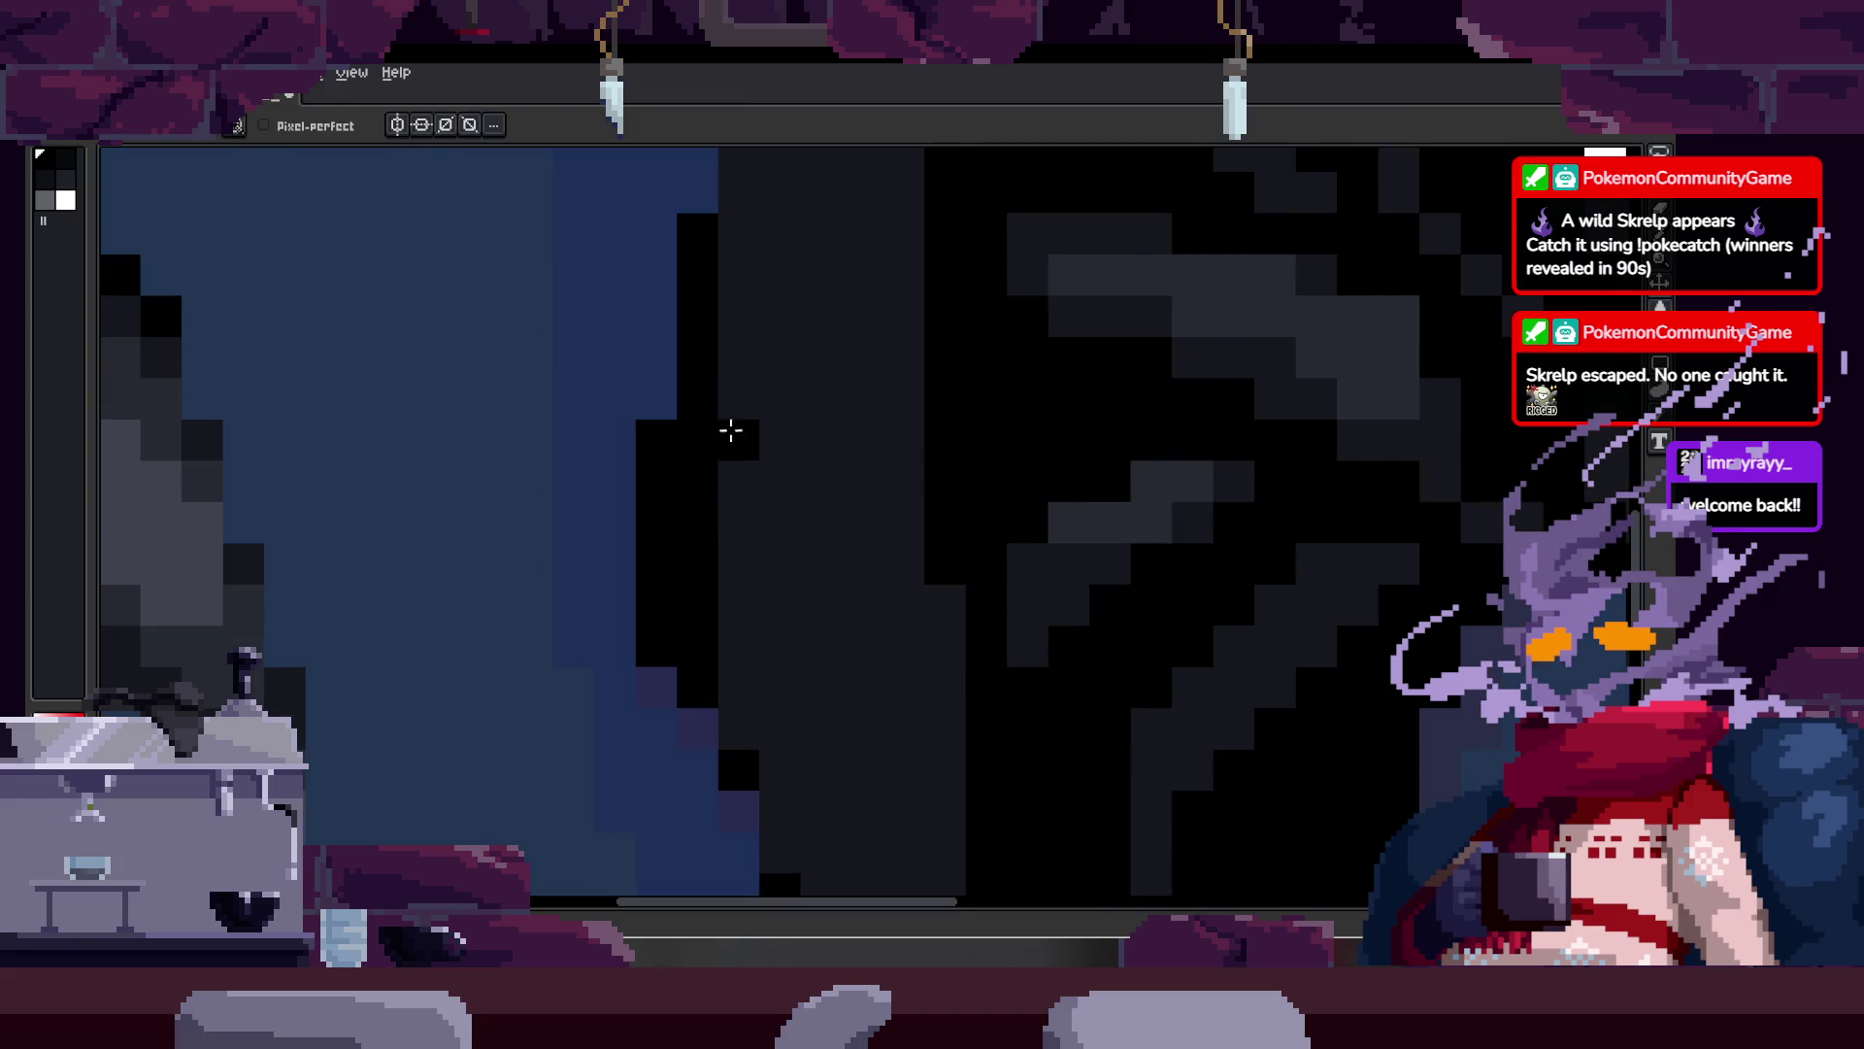
key(b)
mouse_move(680, 427)
mouse_down()
mouse_move(632, 511)
mouse_move(645, 533)
mouse_move(675, 423)
mouse_up()
Step: Zoom out, check the shield's lower edge, and zoom back out to see the figure
key(z)
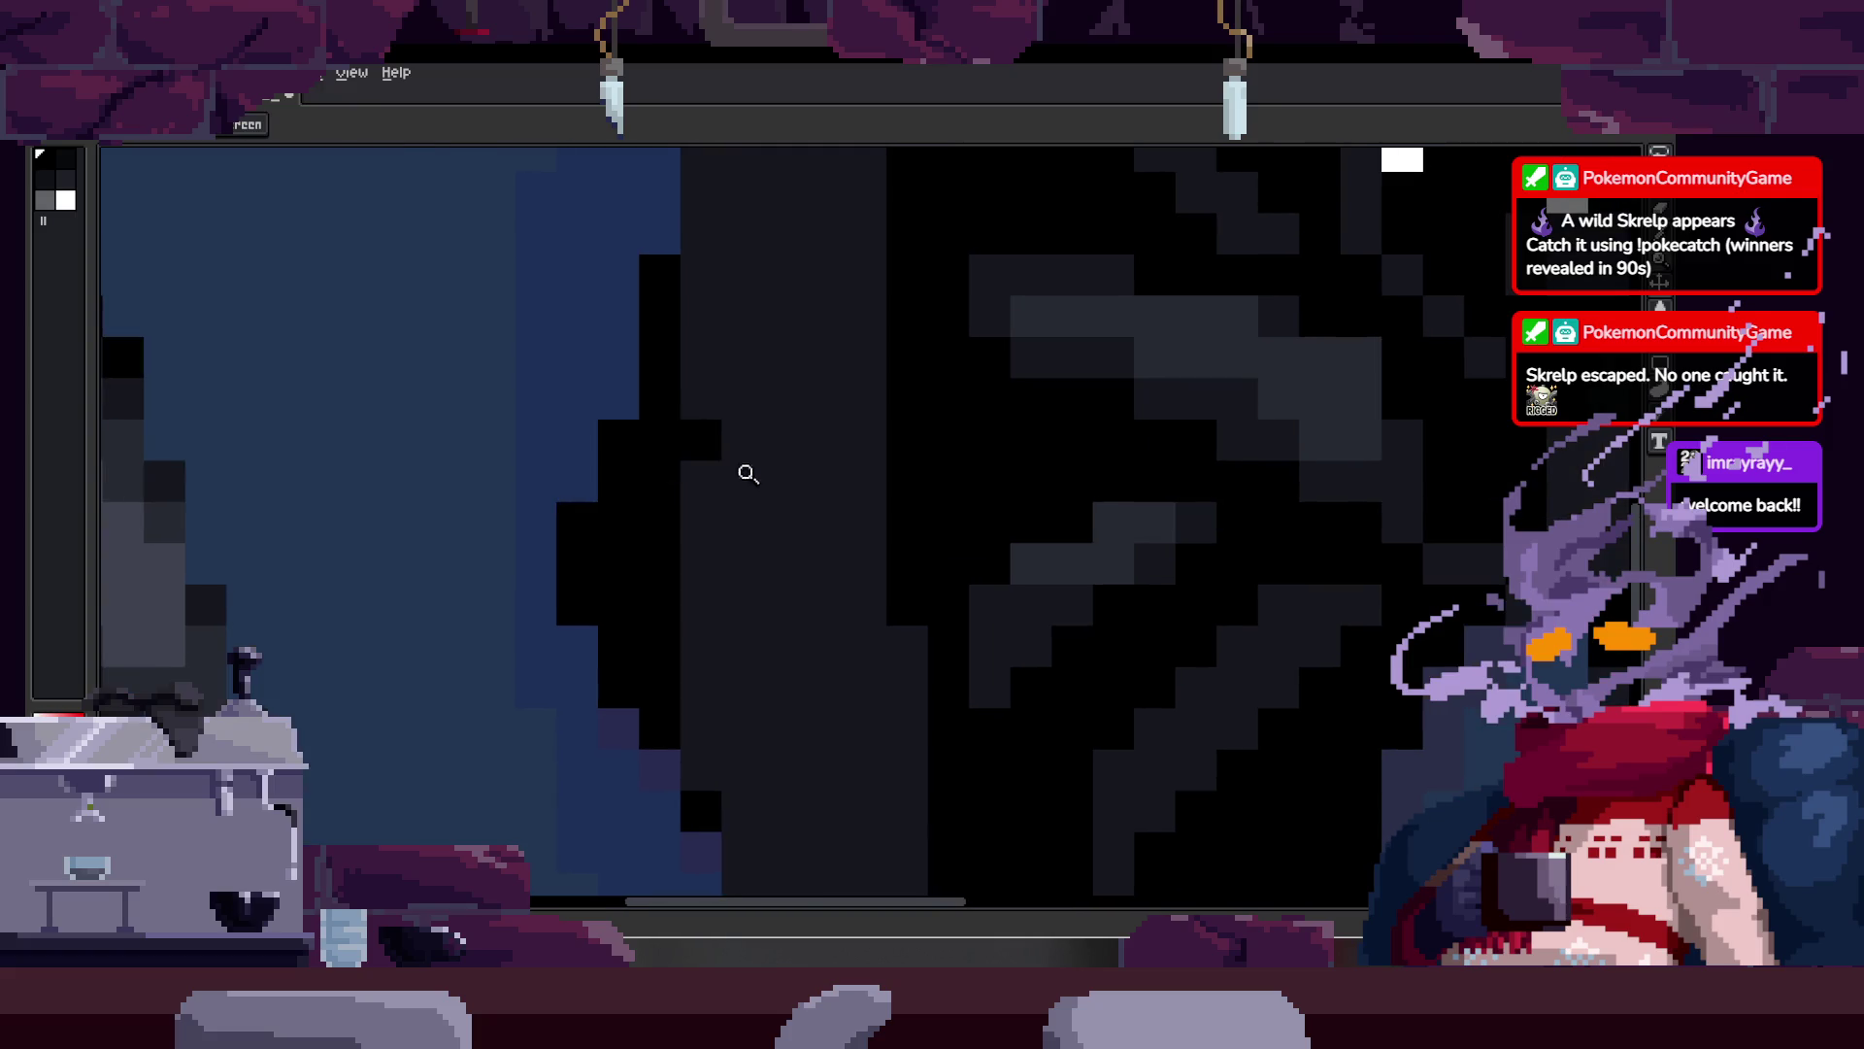
right_click(767, 463)
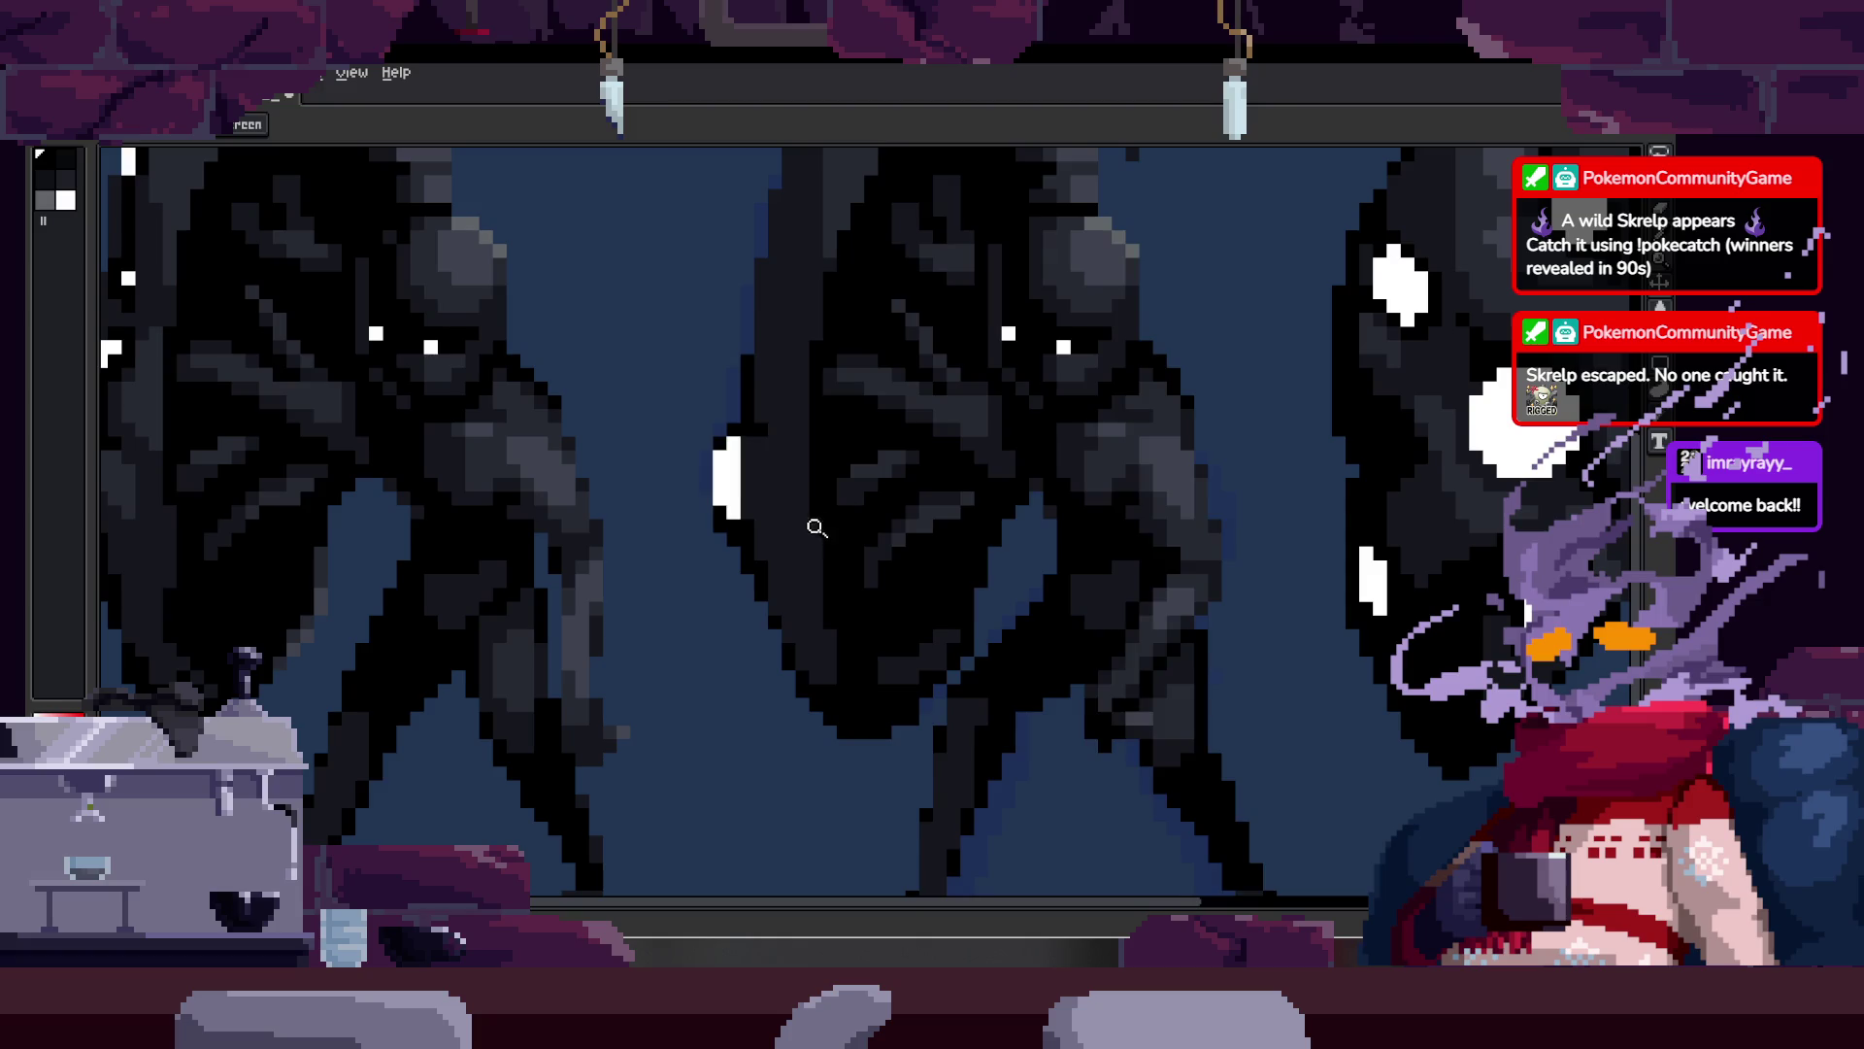
click(815, 527)
key(b)
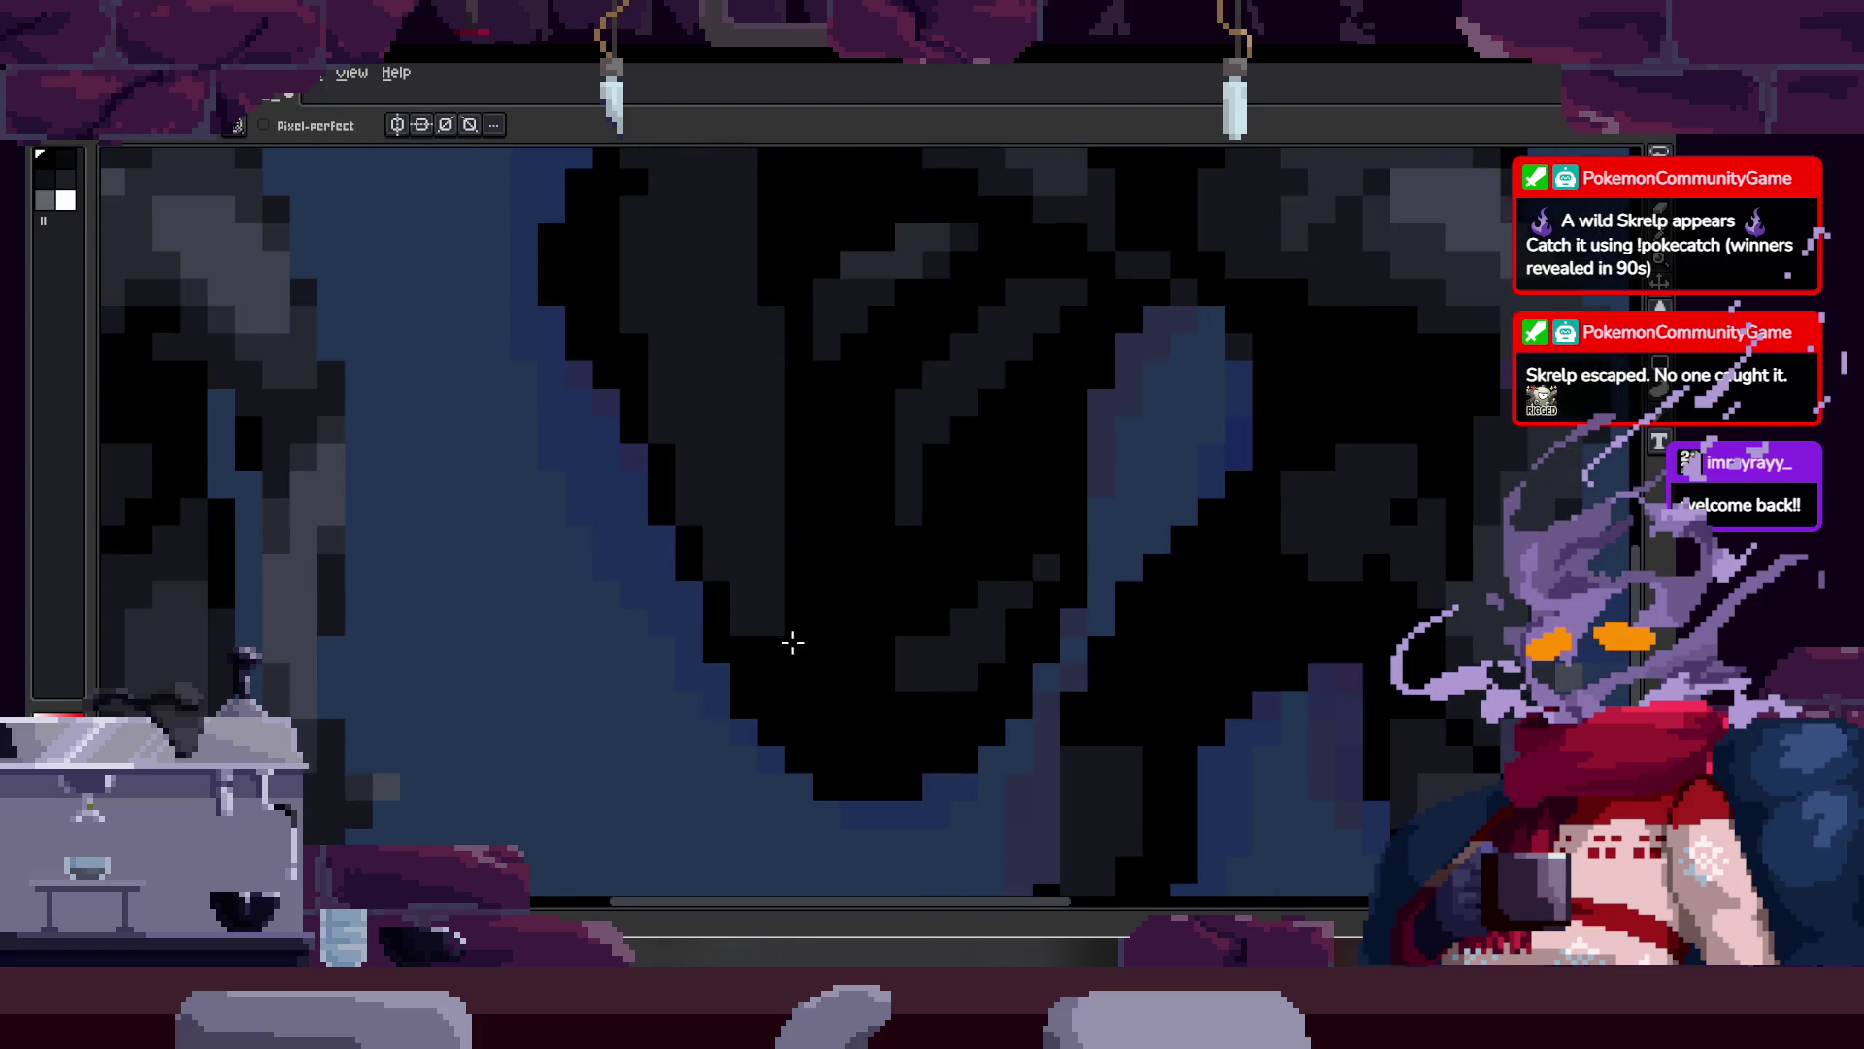
key(z)
right_click(903, 529)
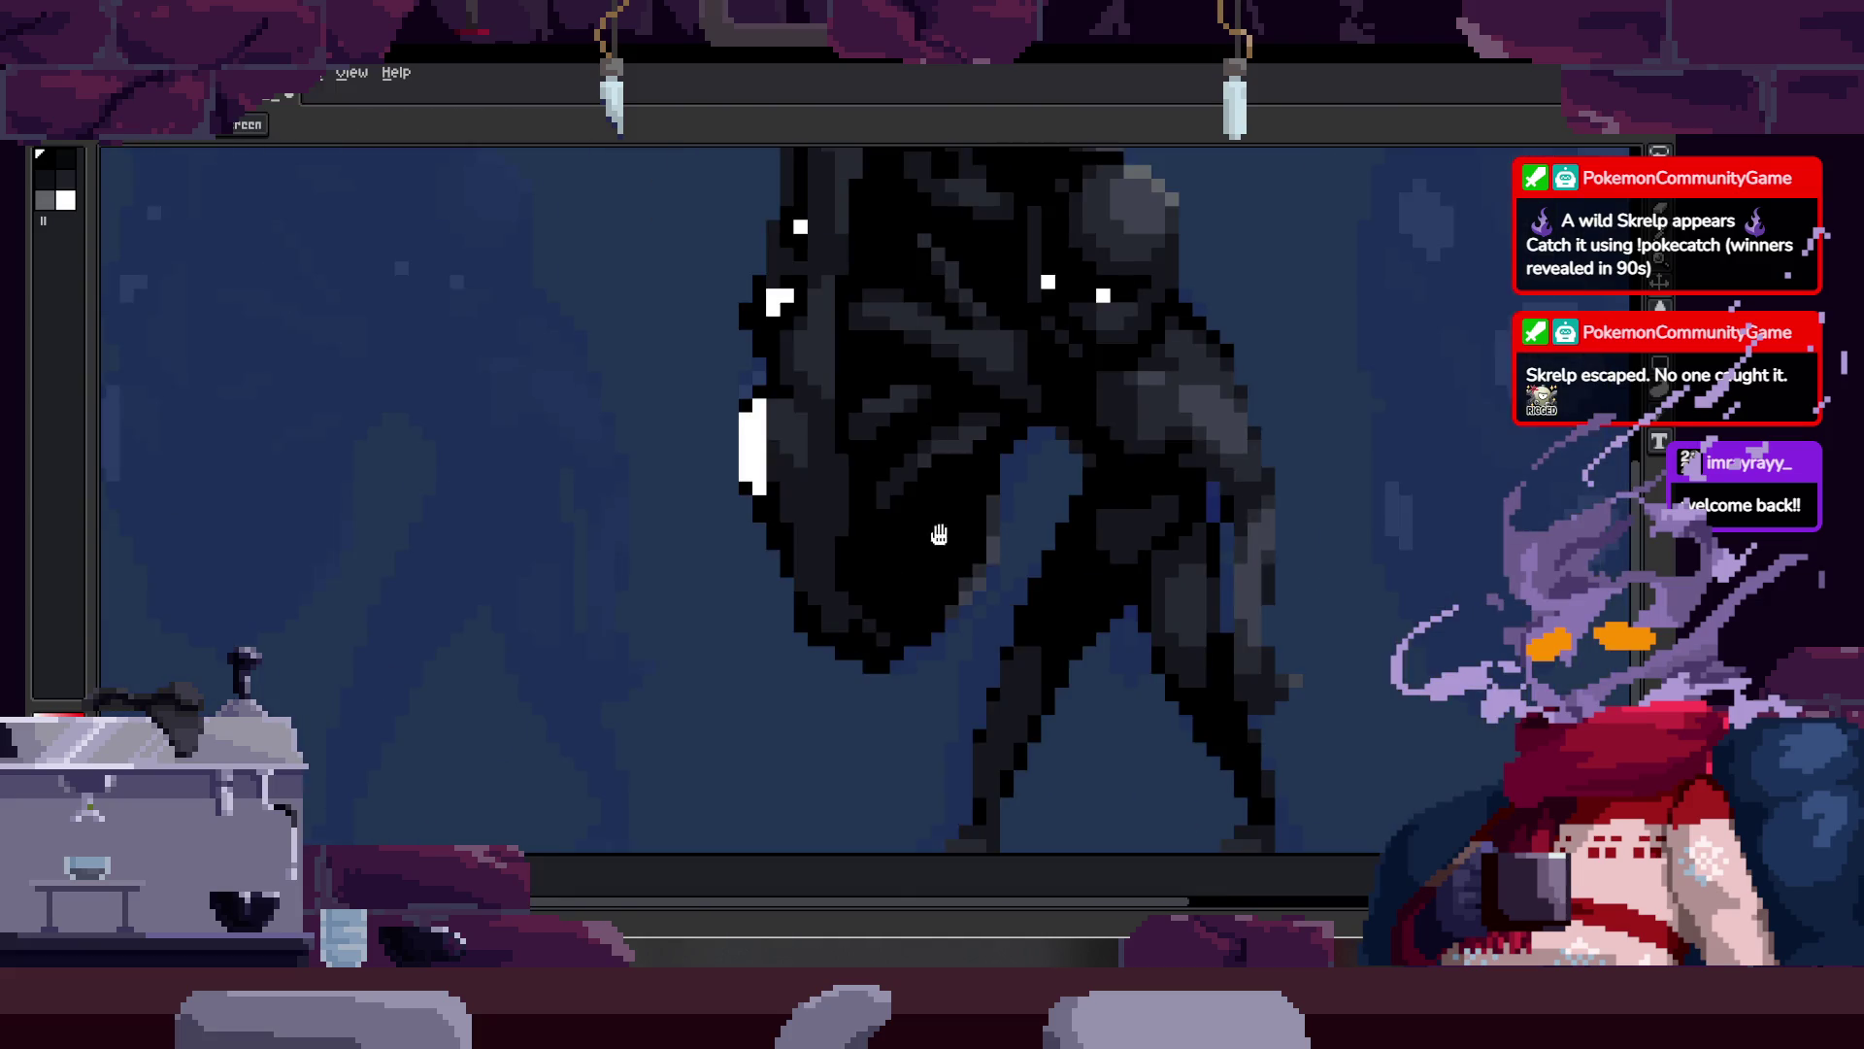
right_click(833, 513)
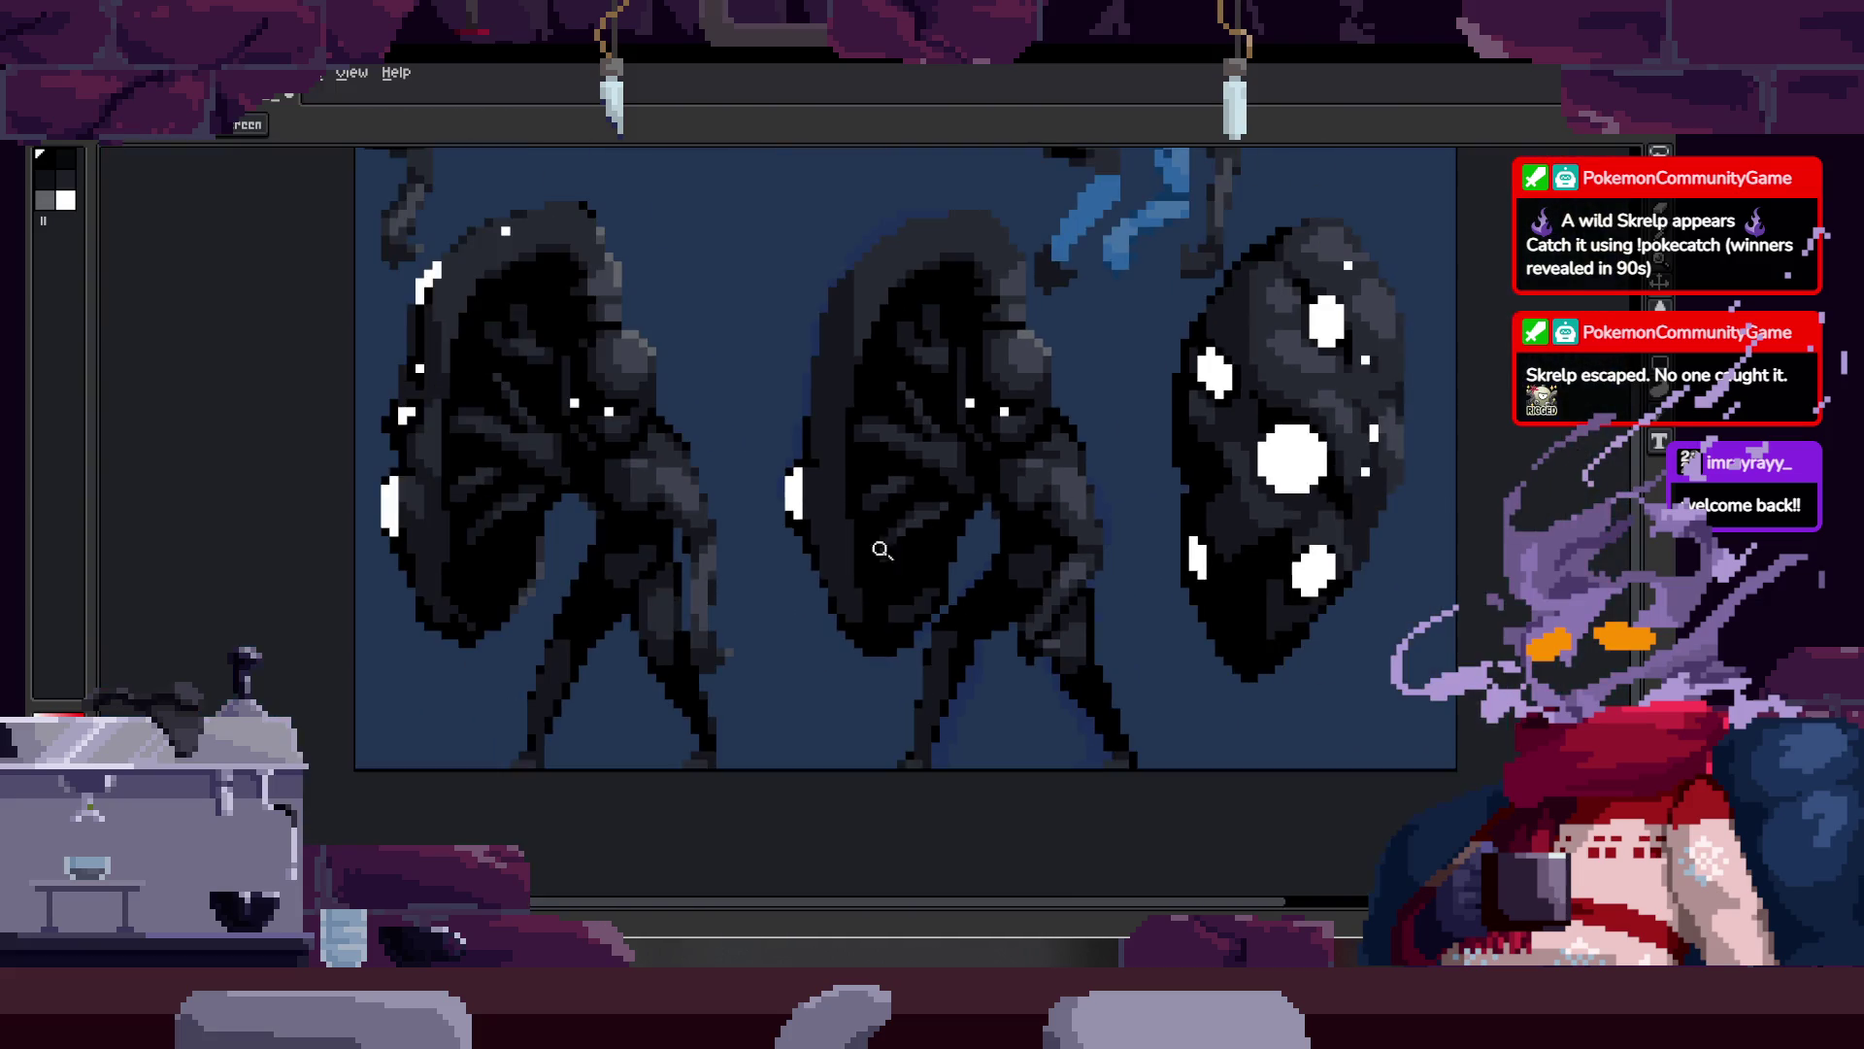
Step: Play the run animation, stop on frame 22, and move the upper body and head down one pixel
key(Tab)
key(Return)
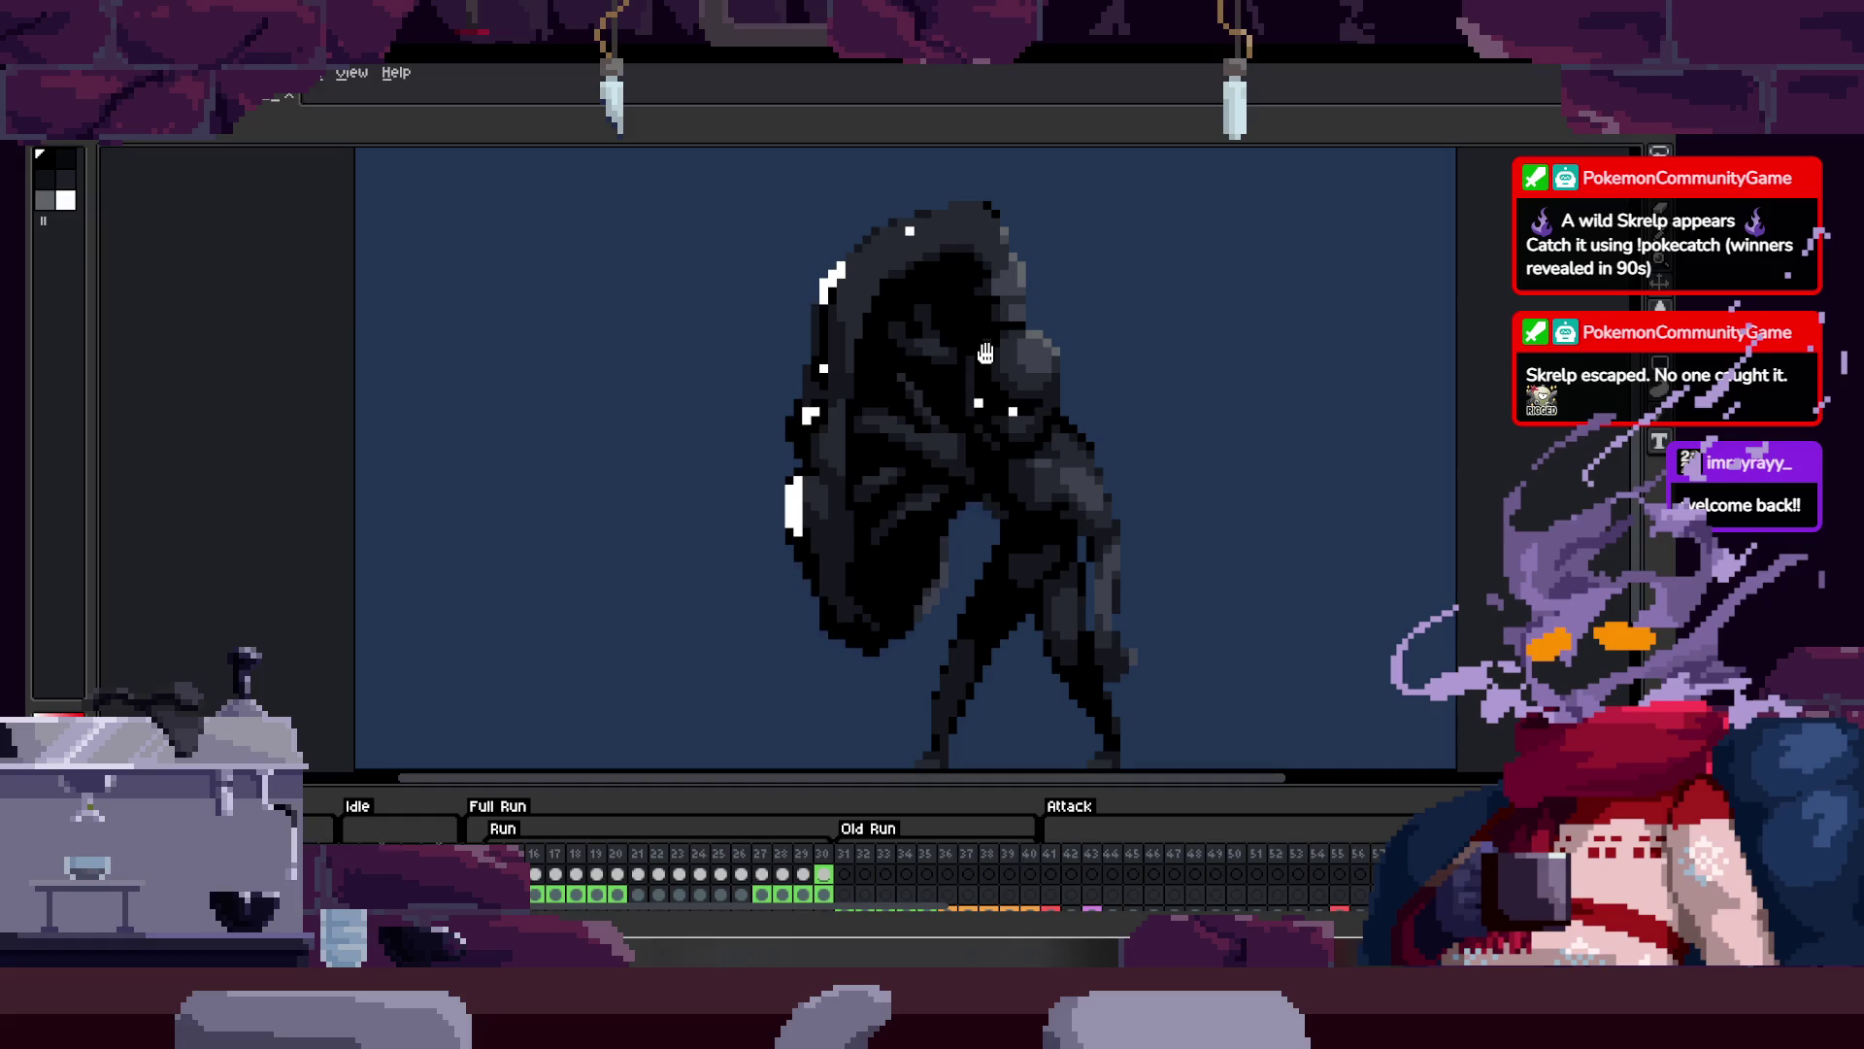
key(b)
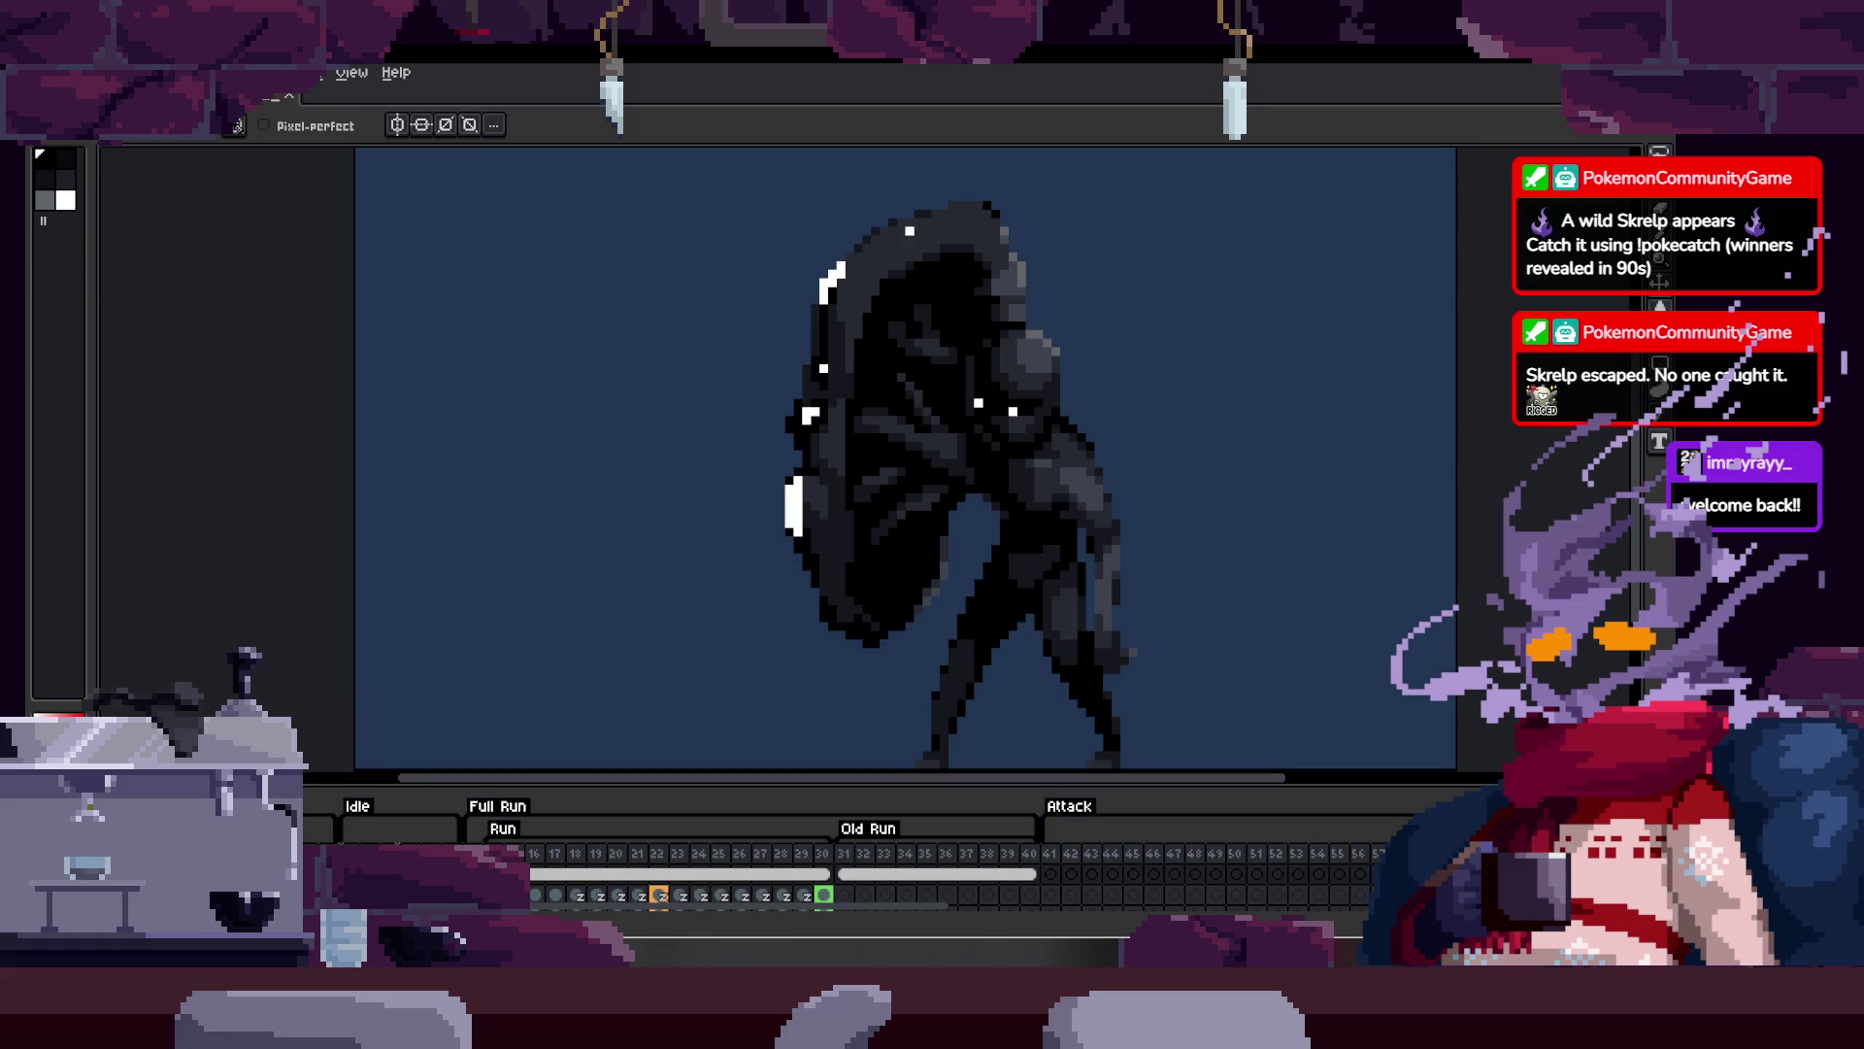
drag(983, 503, 983, 512)
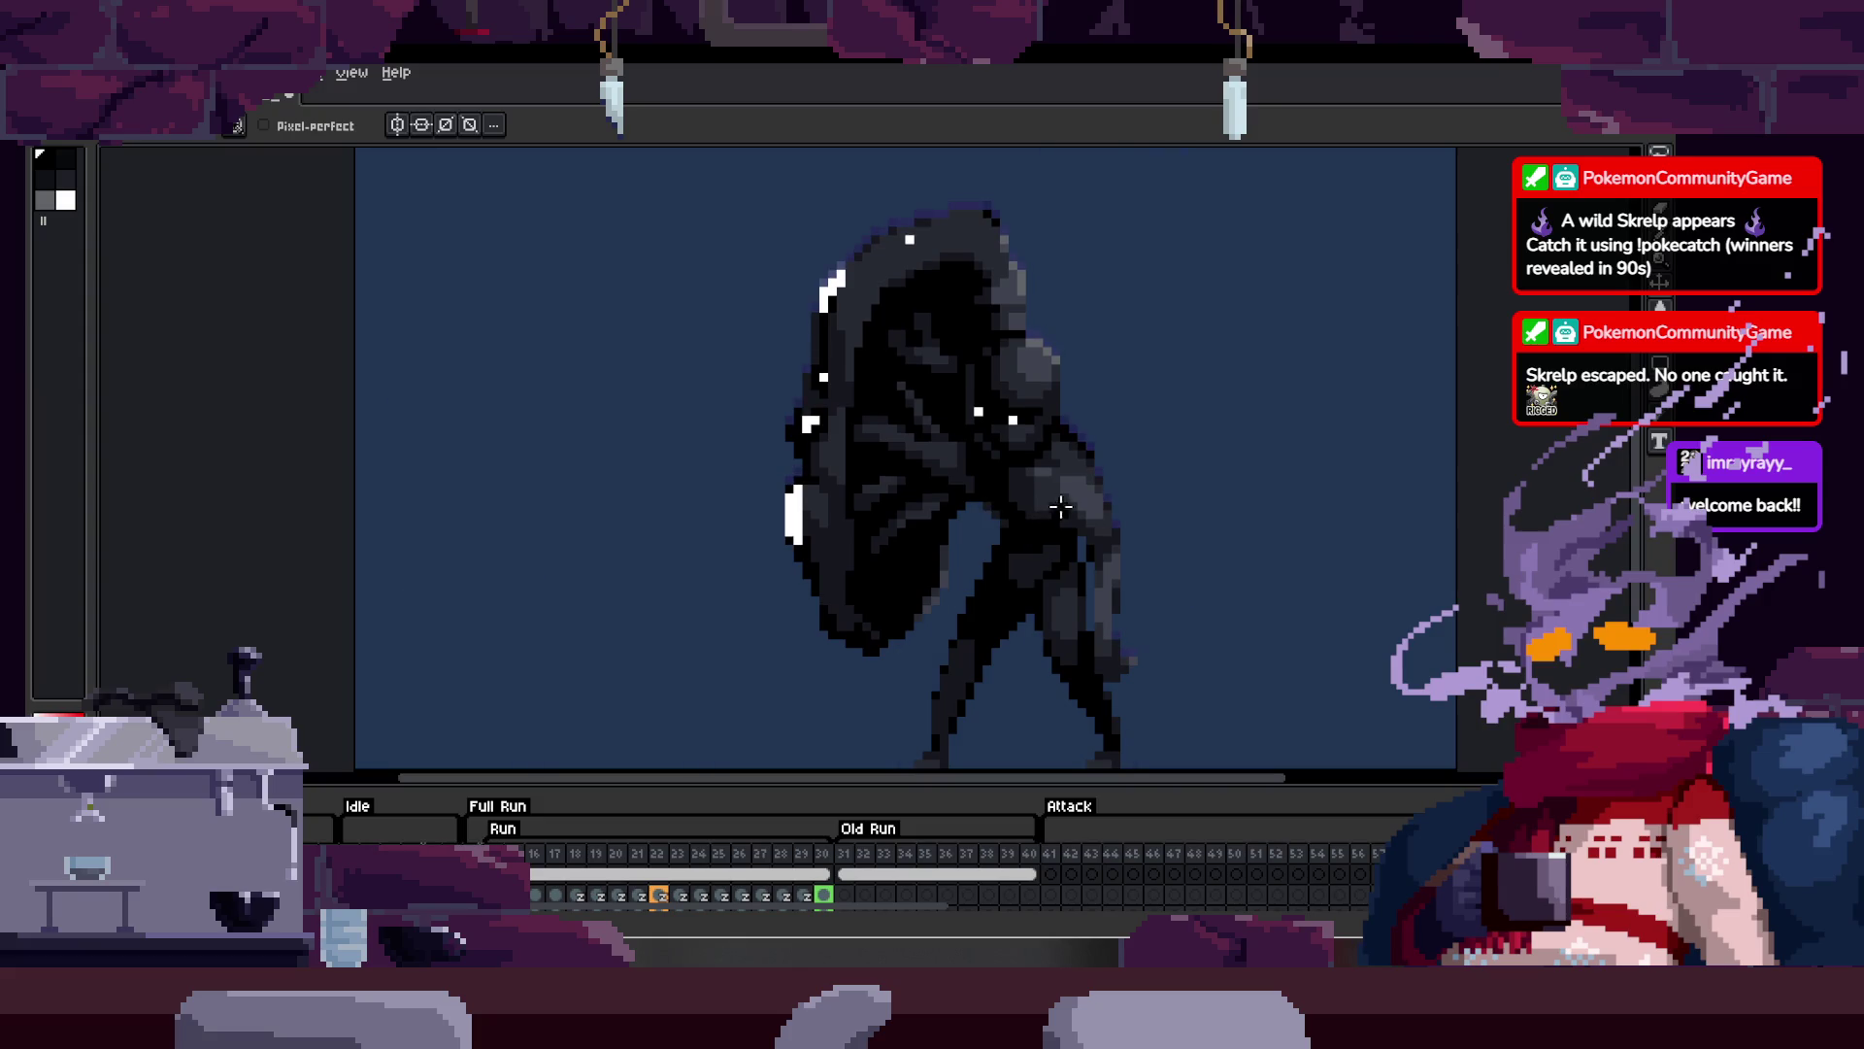
Step: Replay the animation to check the shift and toggle the onion-skin ghosts of neighbouring frames
key(Tab)
key(h)
key(b)
key(Tab)
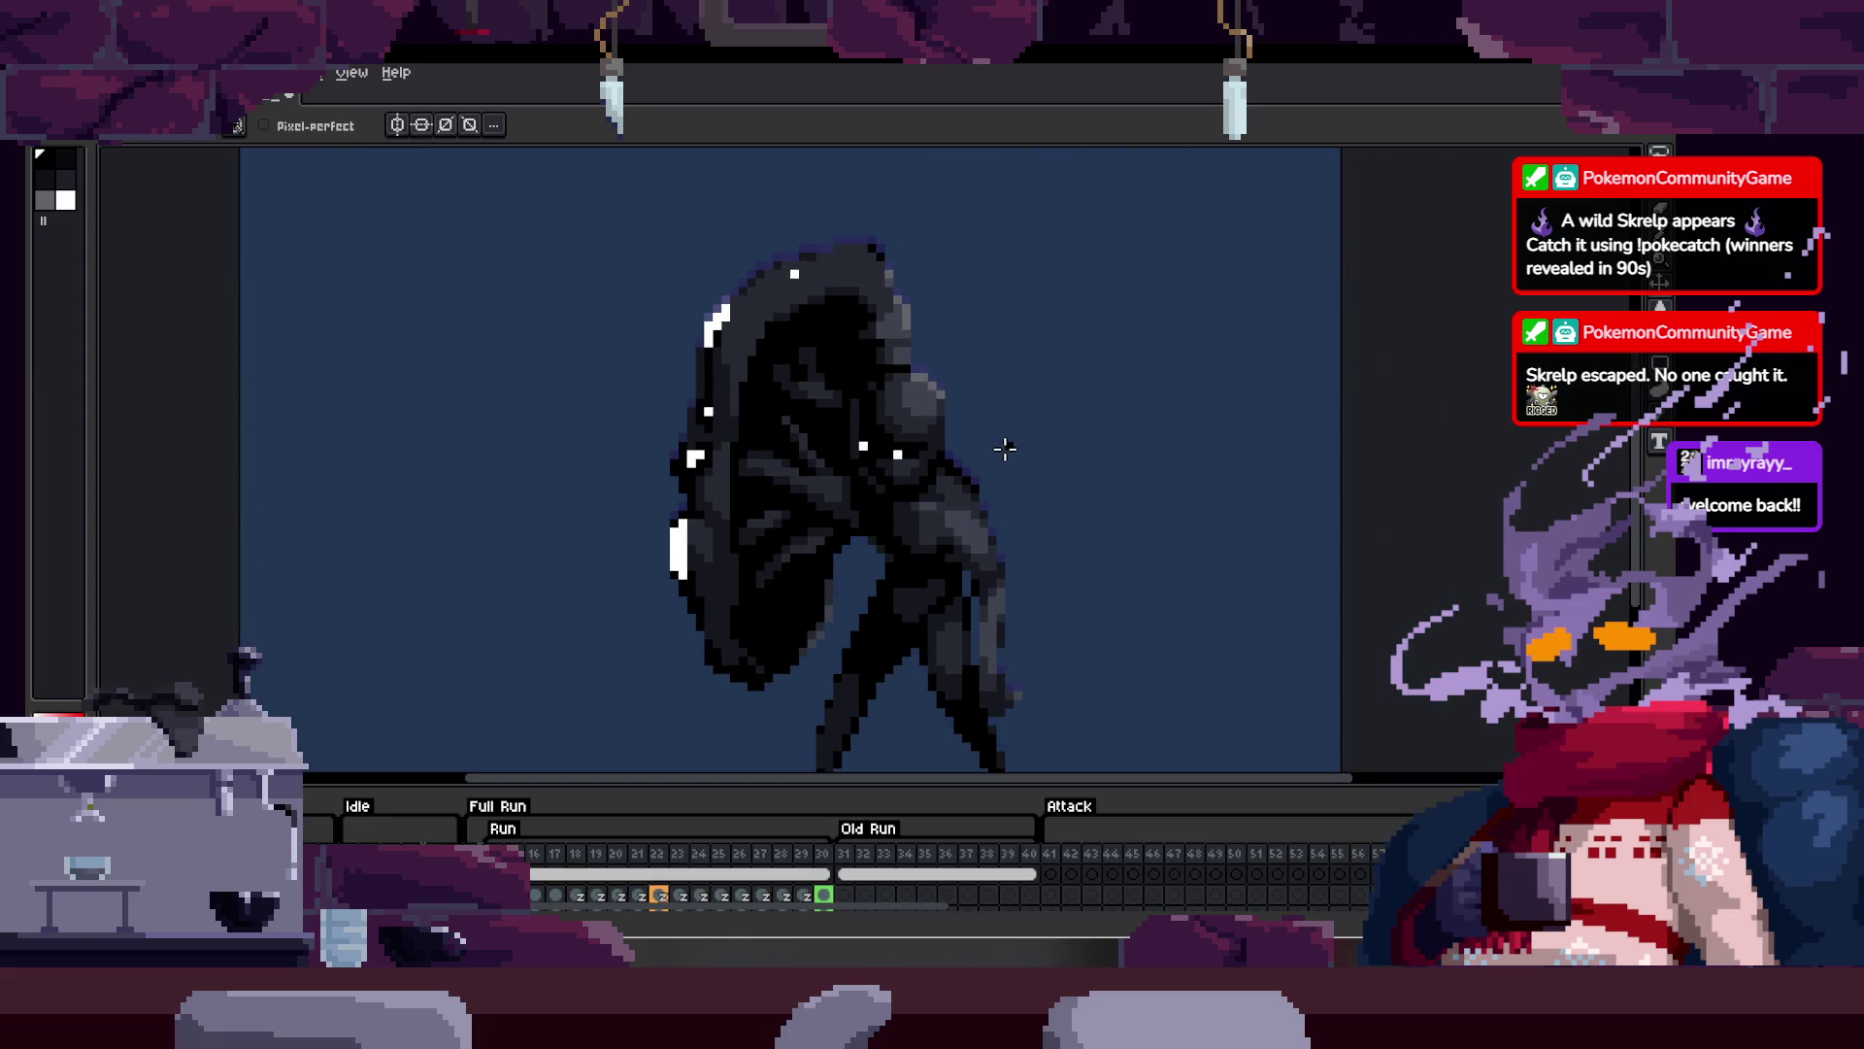
key(Return)
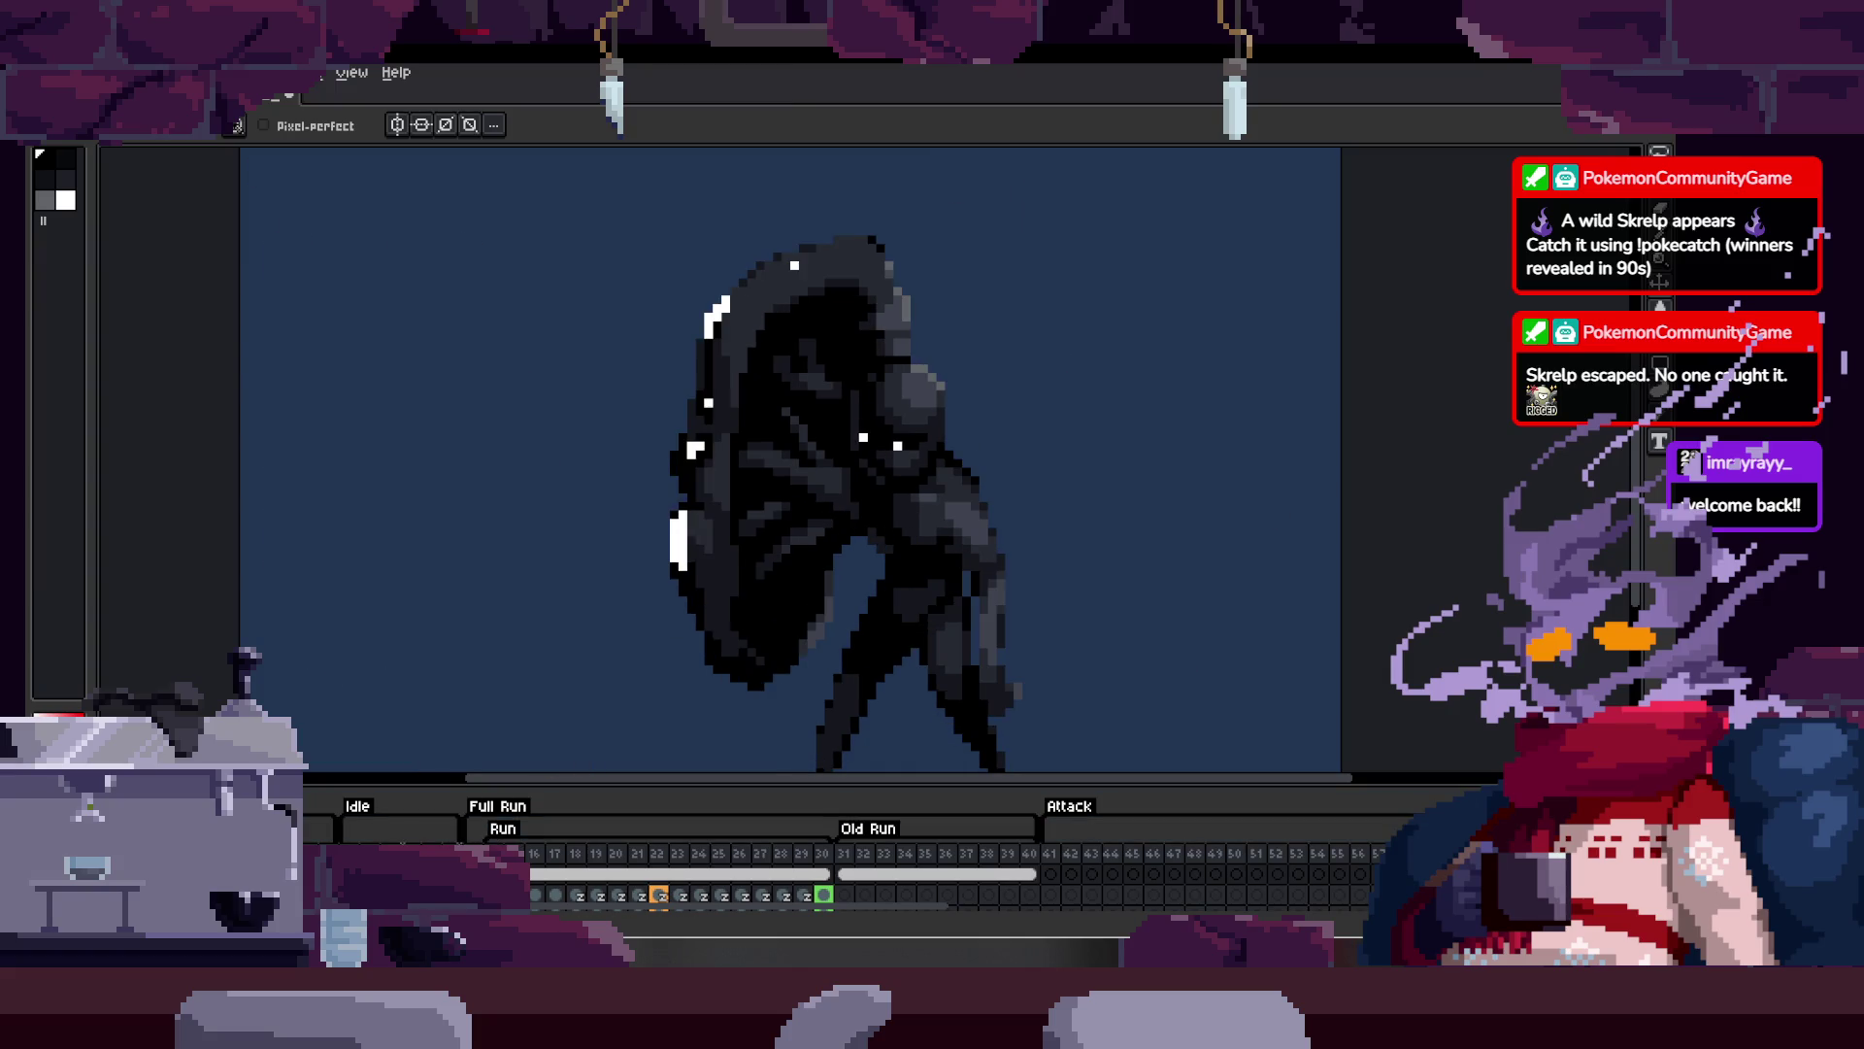
key(Return)
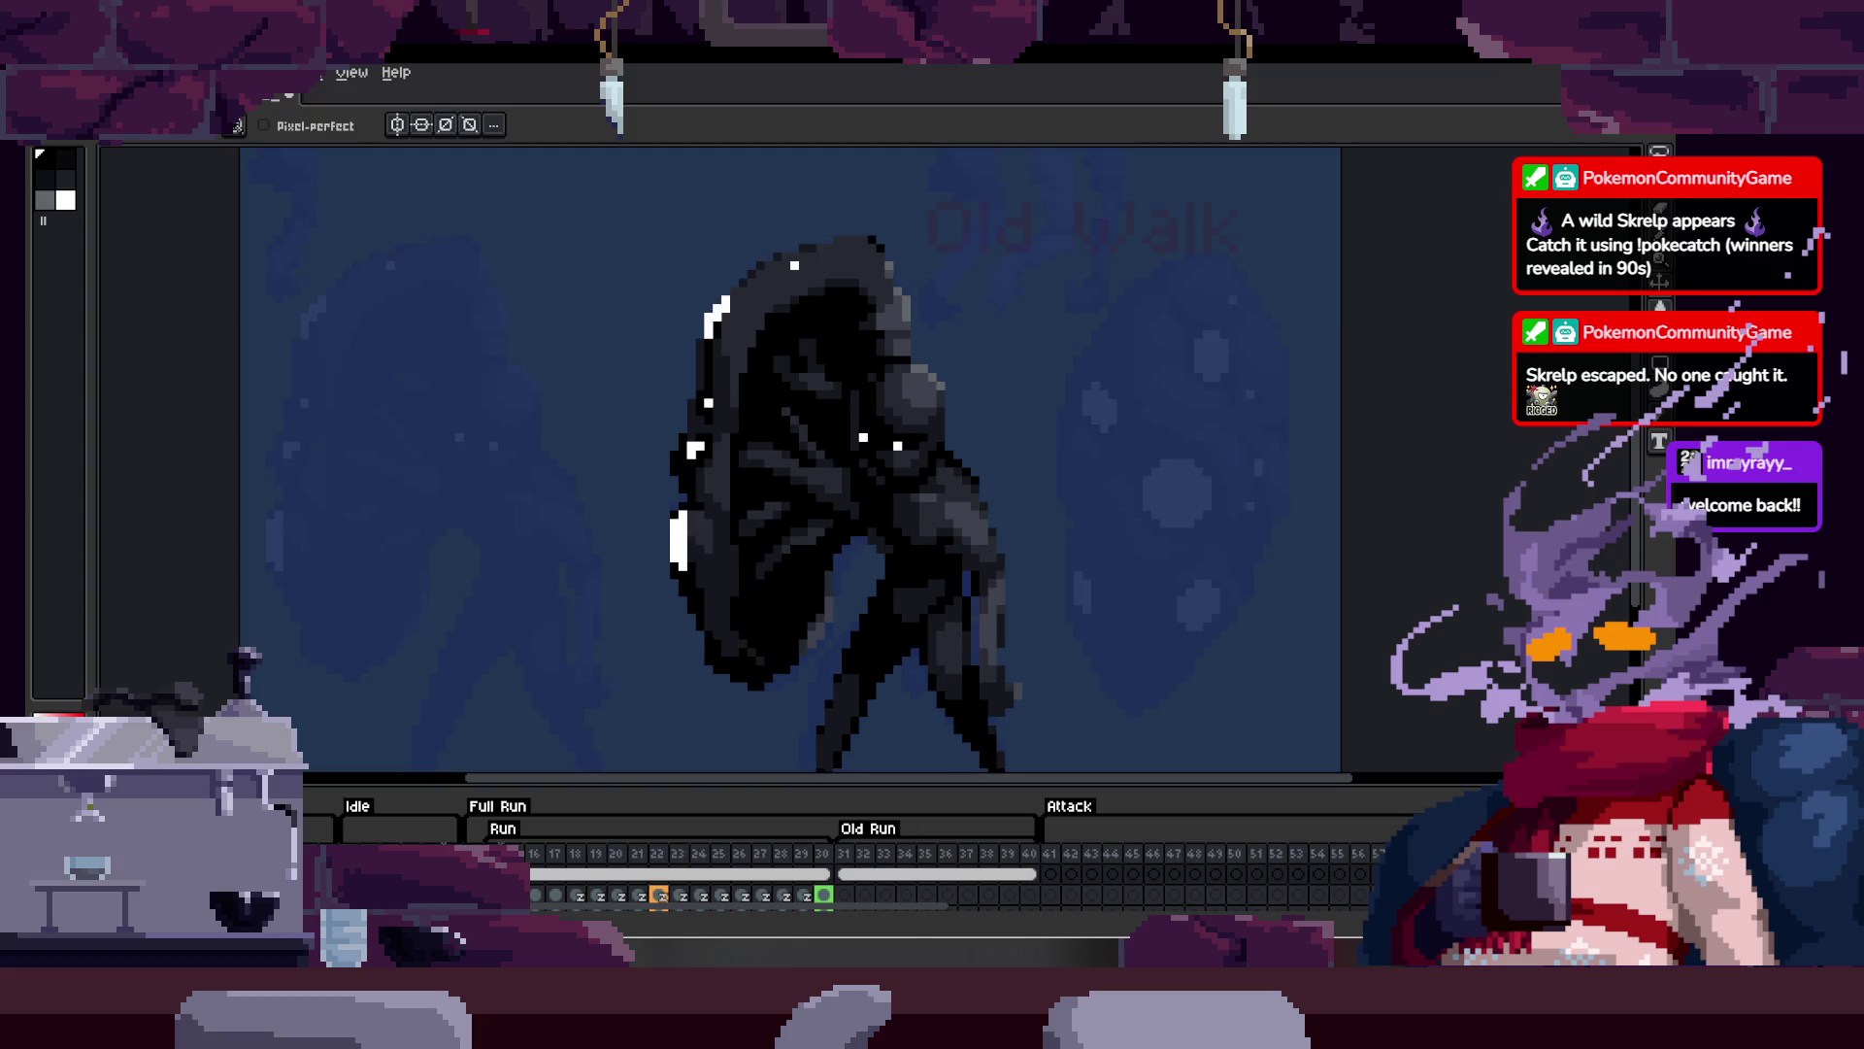
key(Tab)
key(F3)
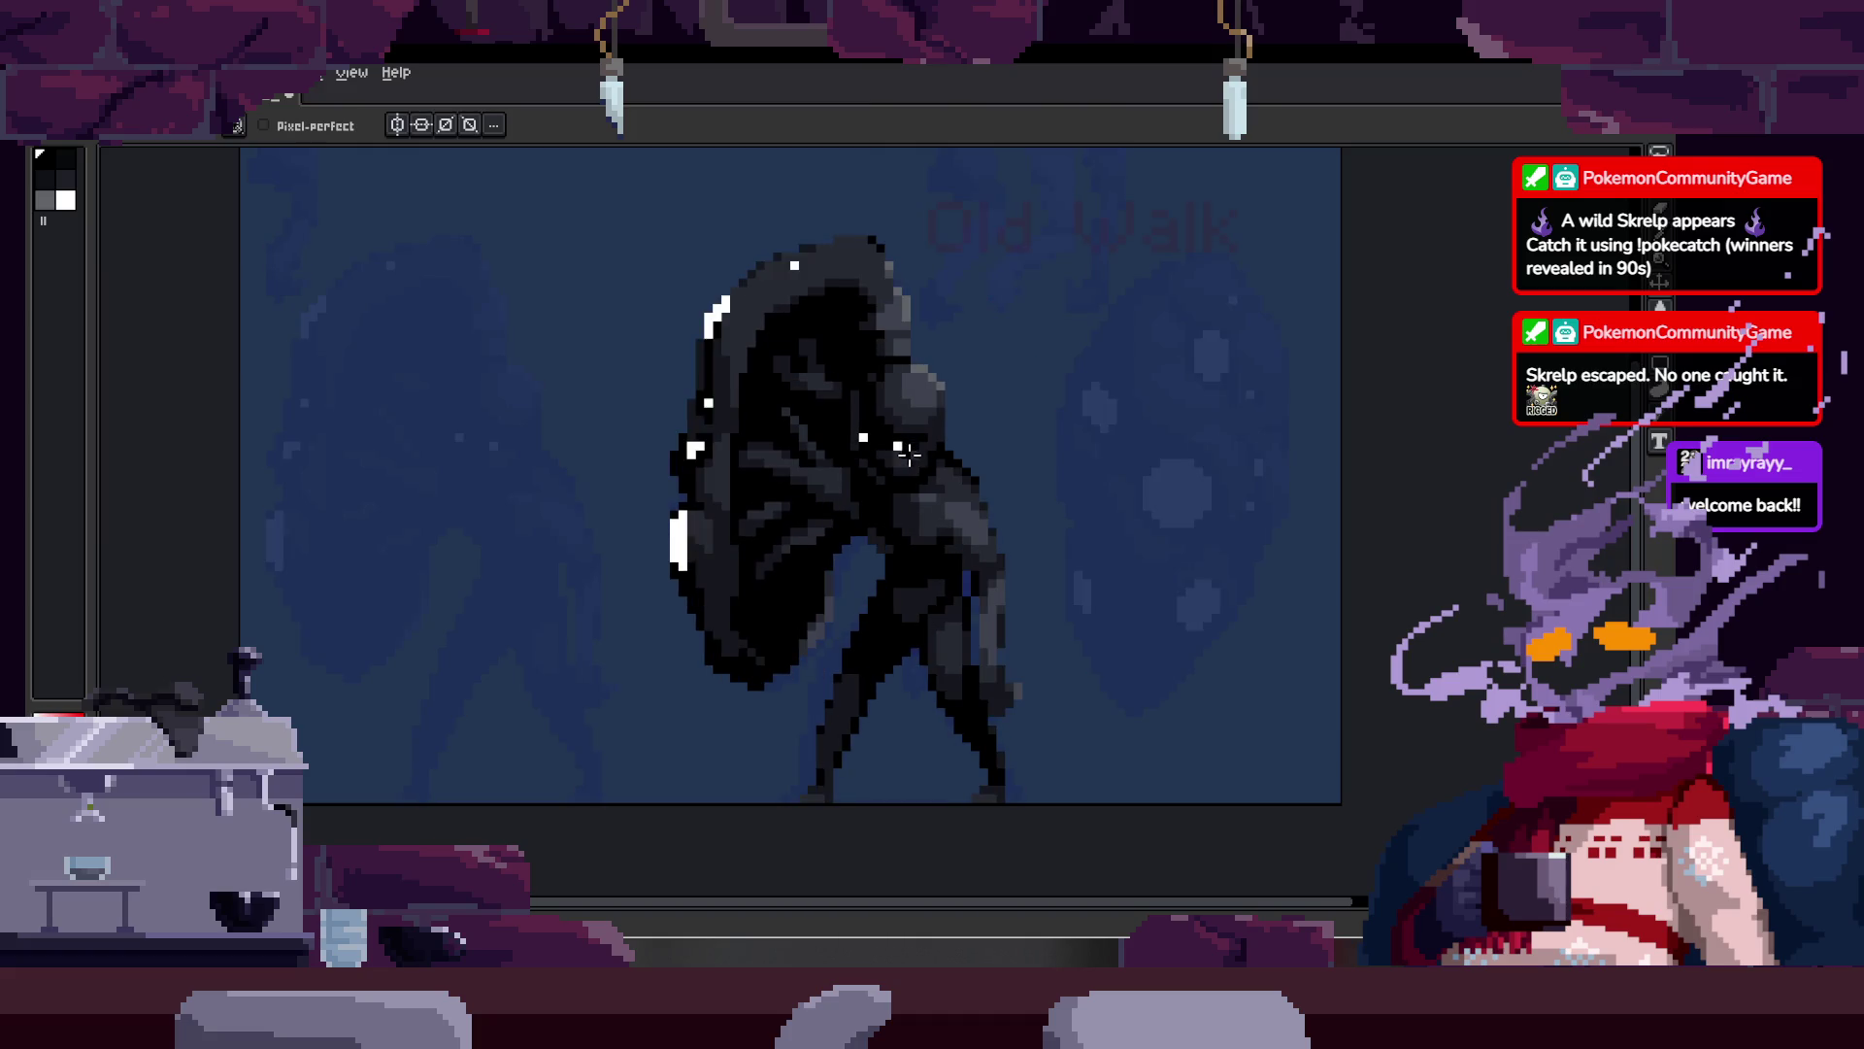
scroll(751, 553, up, 3)
Step: Blacken the white shield-edge column, undo it, then paste and commit the 2×7 white strip
key(w)
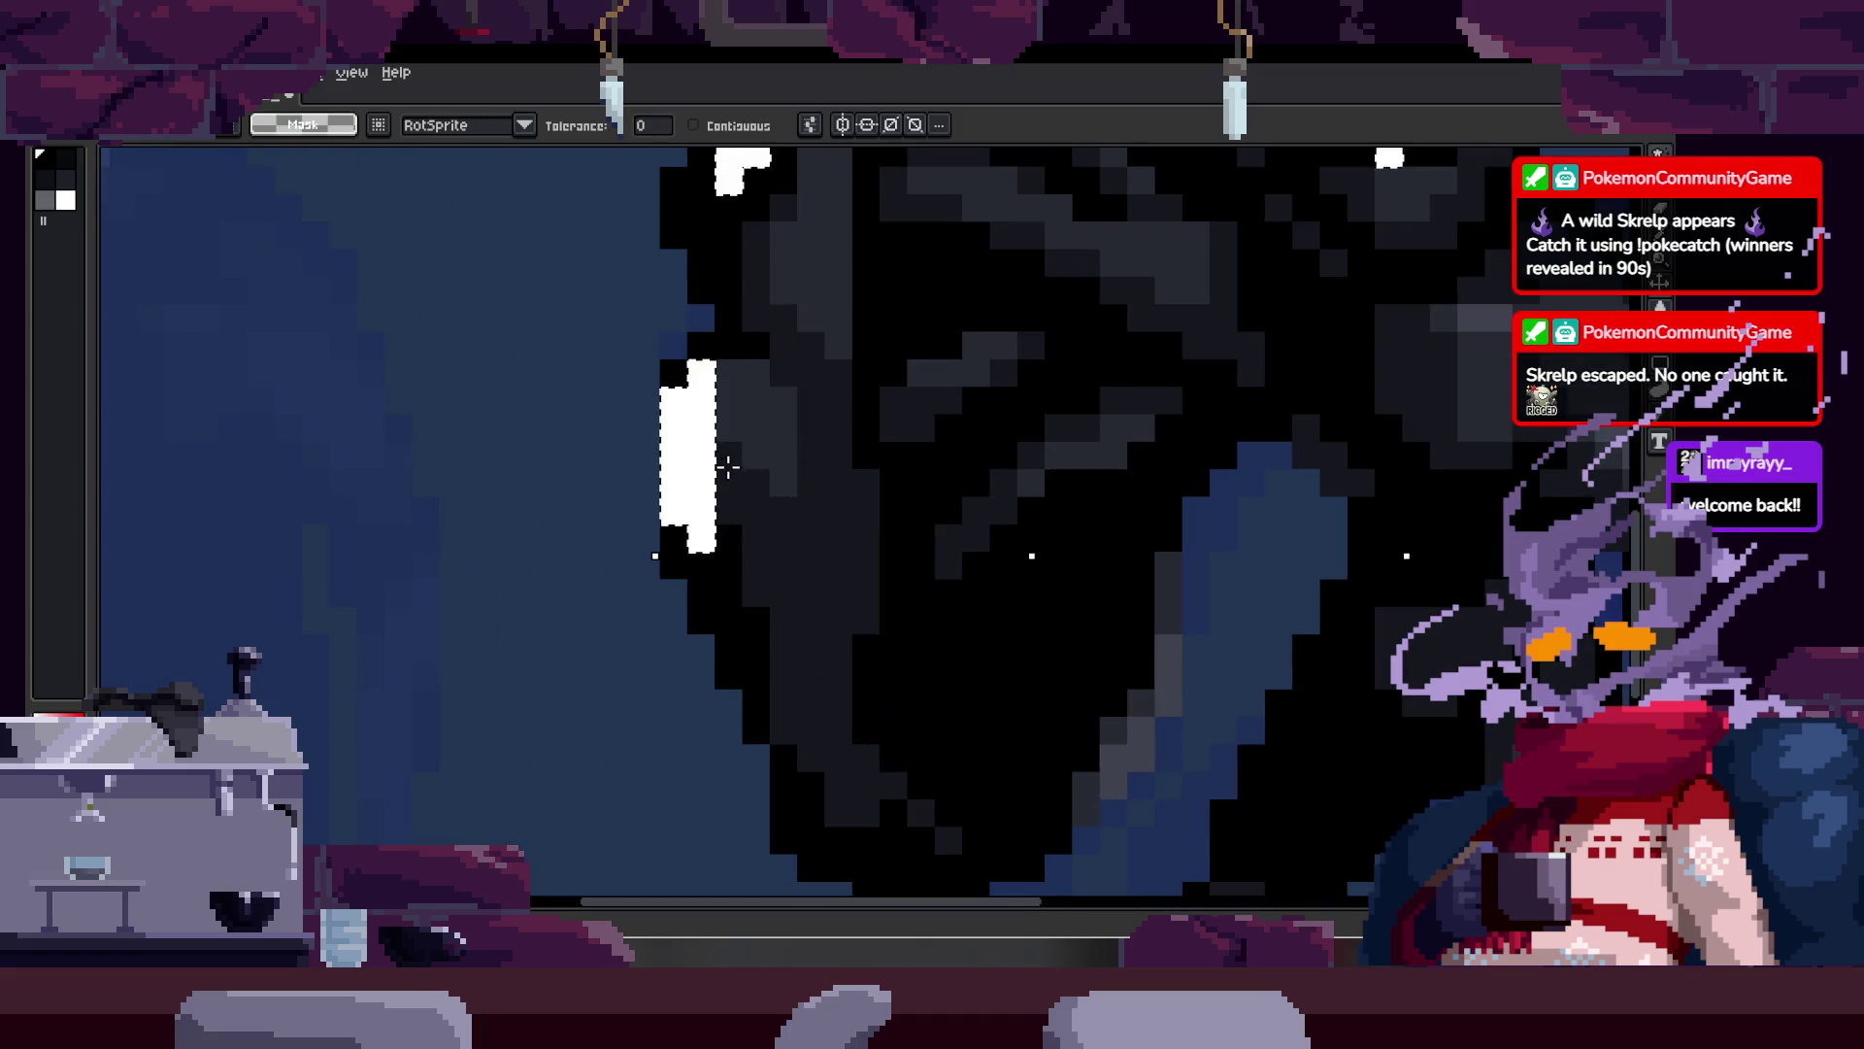
key(b)
mouse_move(674, 404)
mouse_down()
mouse_move(666, 499)
mouse_move(695, 366)
mouse_move(697, 527)
mouse_up()
key(ctrl+z)
key(ctrl+v)
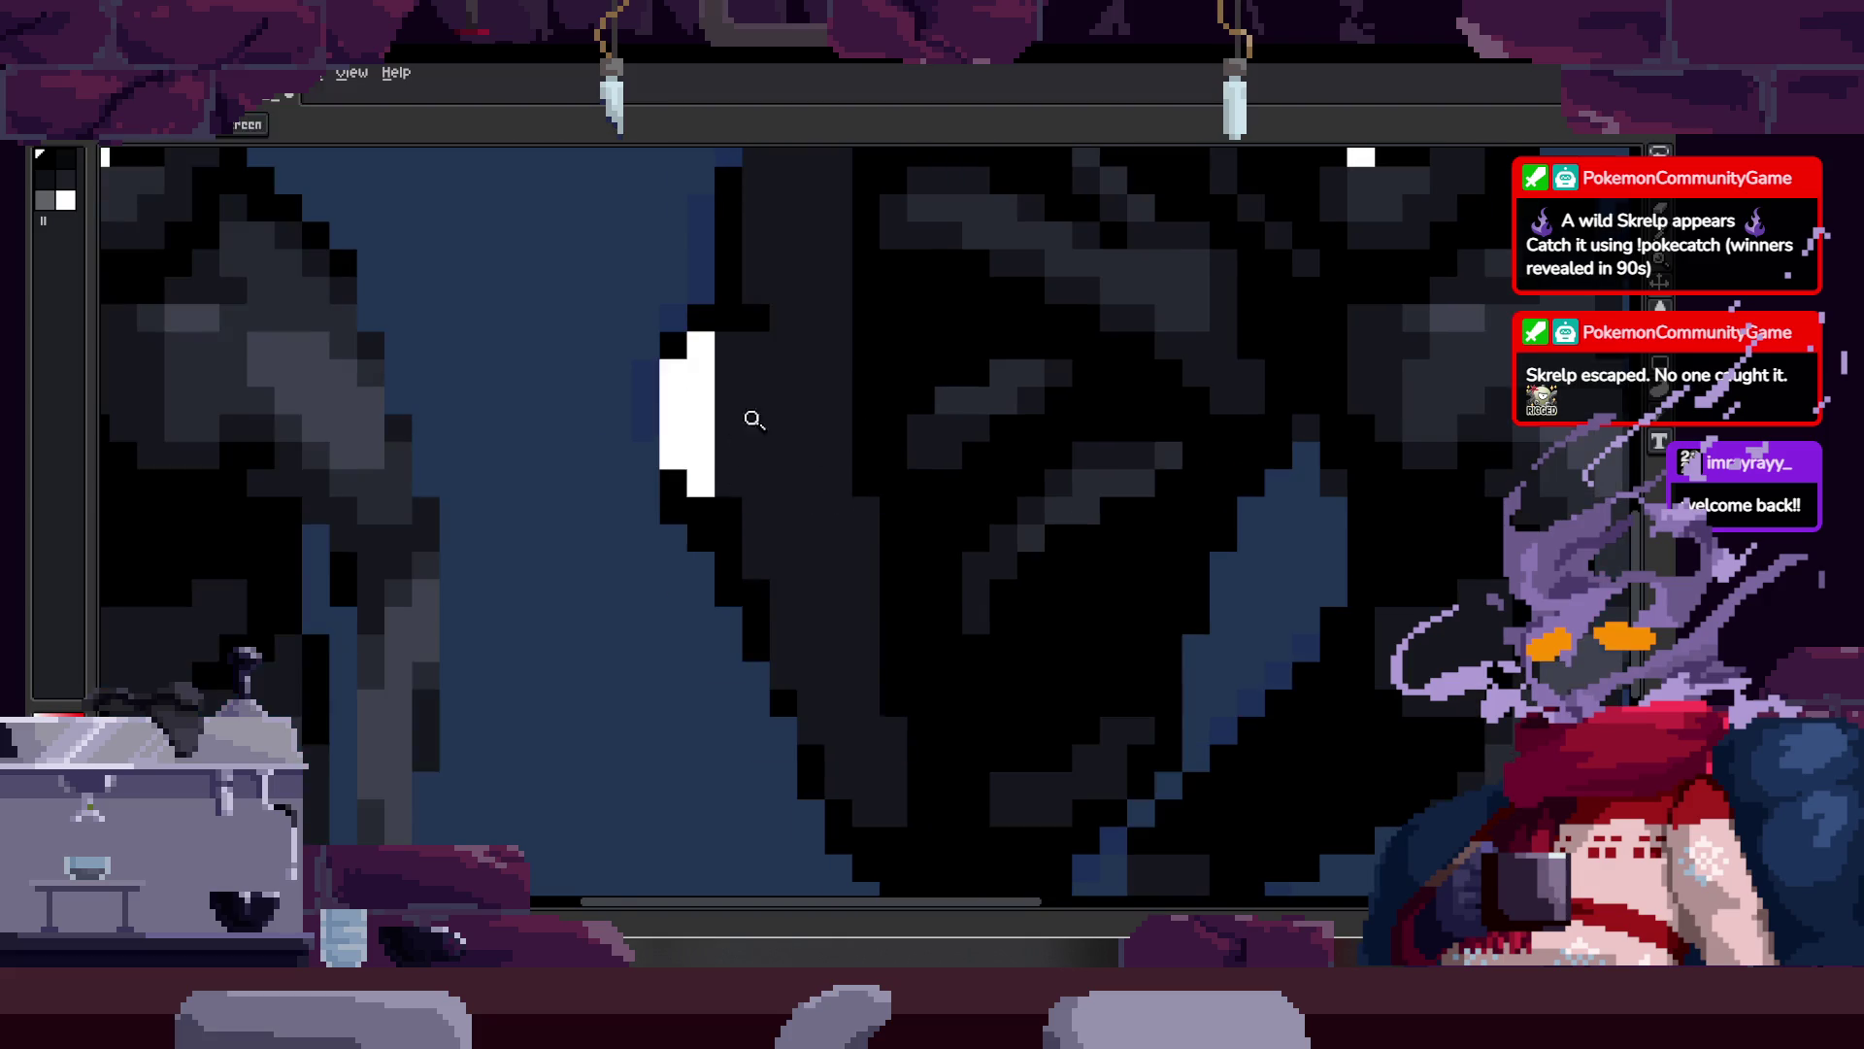
scroll(736, 428, up, 2)
key(Return)
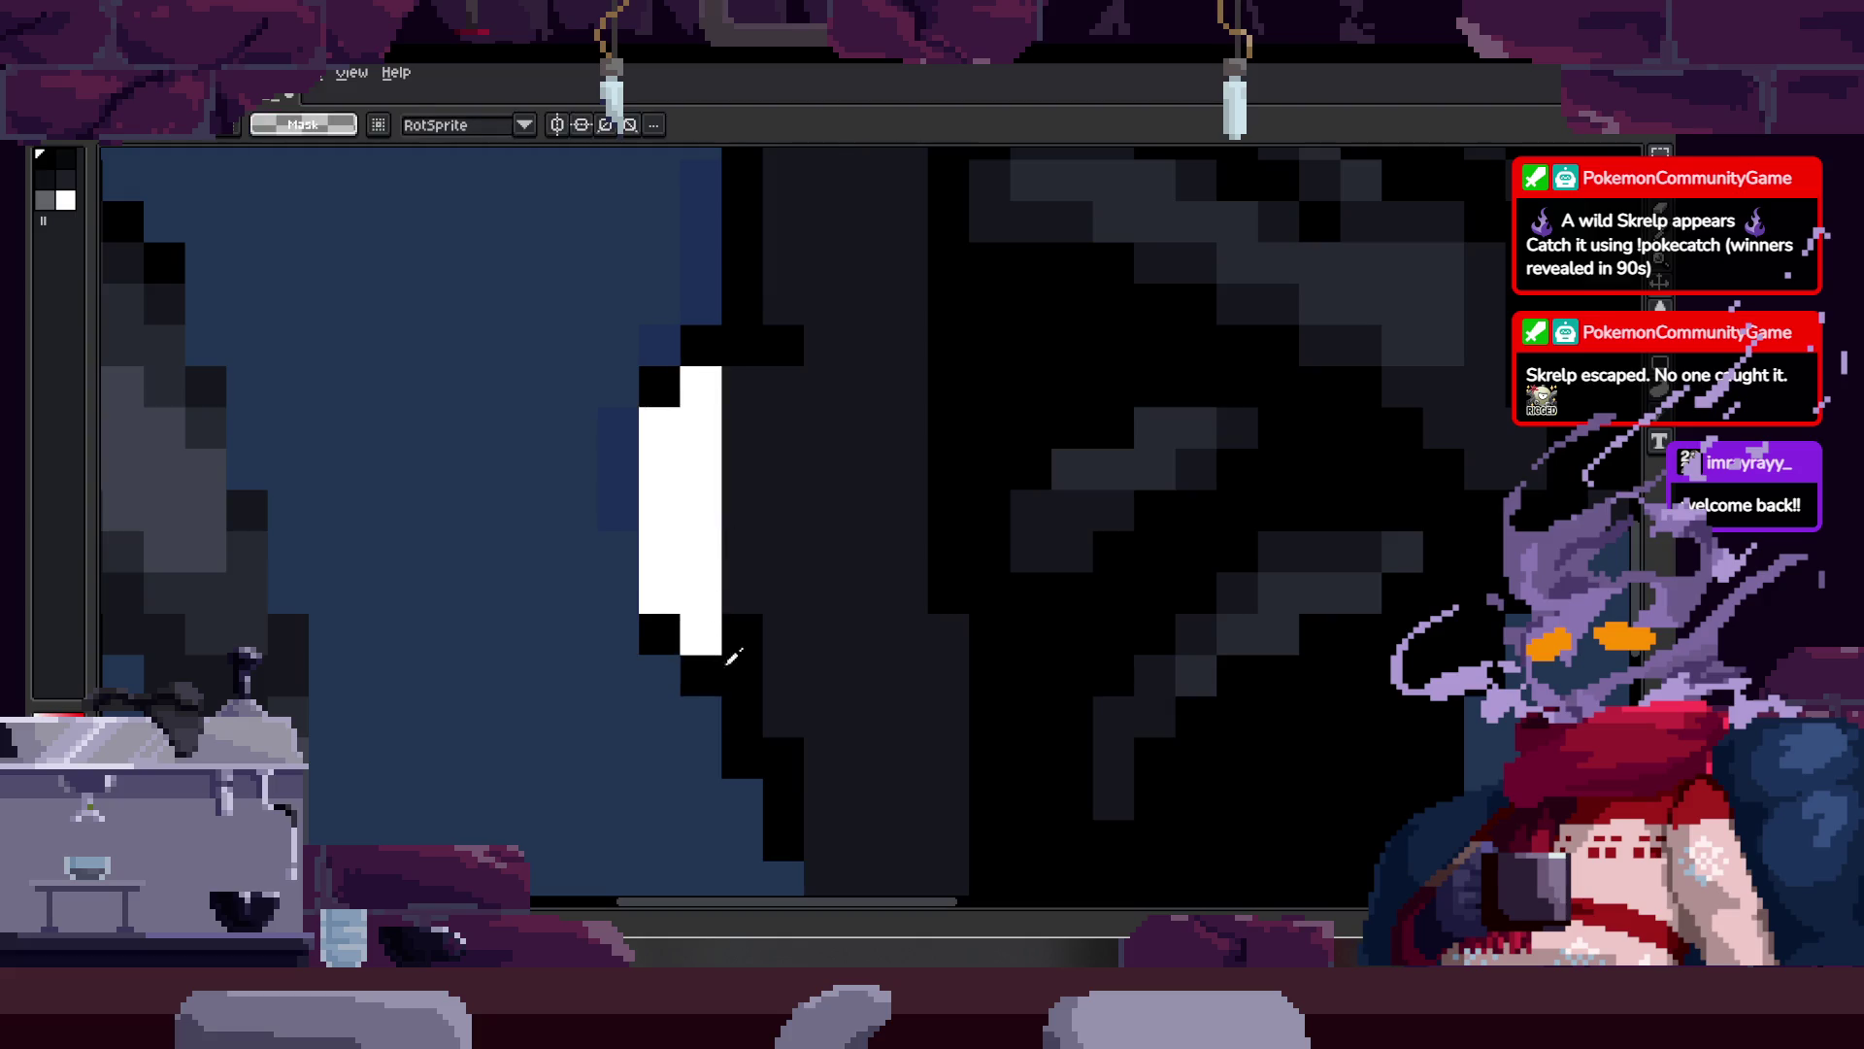
Step: Zoom out, dim neighbouring frames to onion-skin ghosts, and pan across the sprite with the timeline shown
scroll(810, 564, down, 1)
key(z)
scroll(837, 572, down, 3)
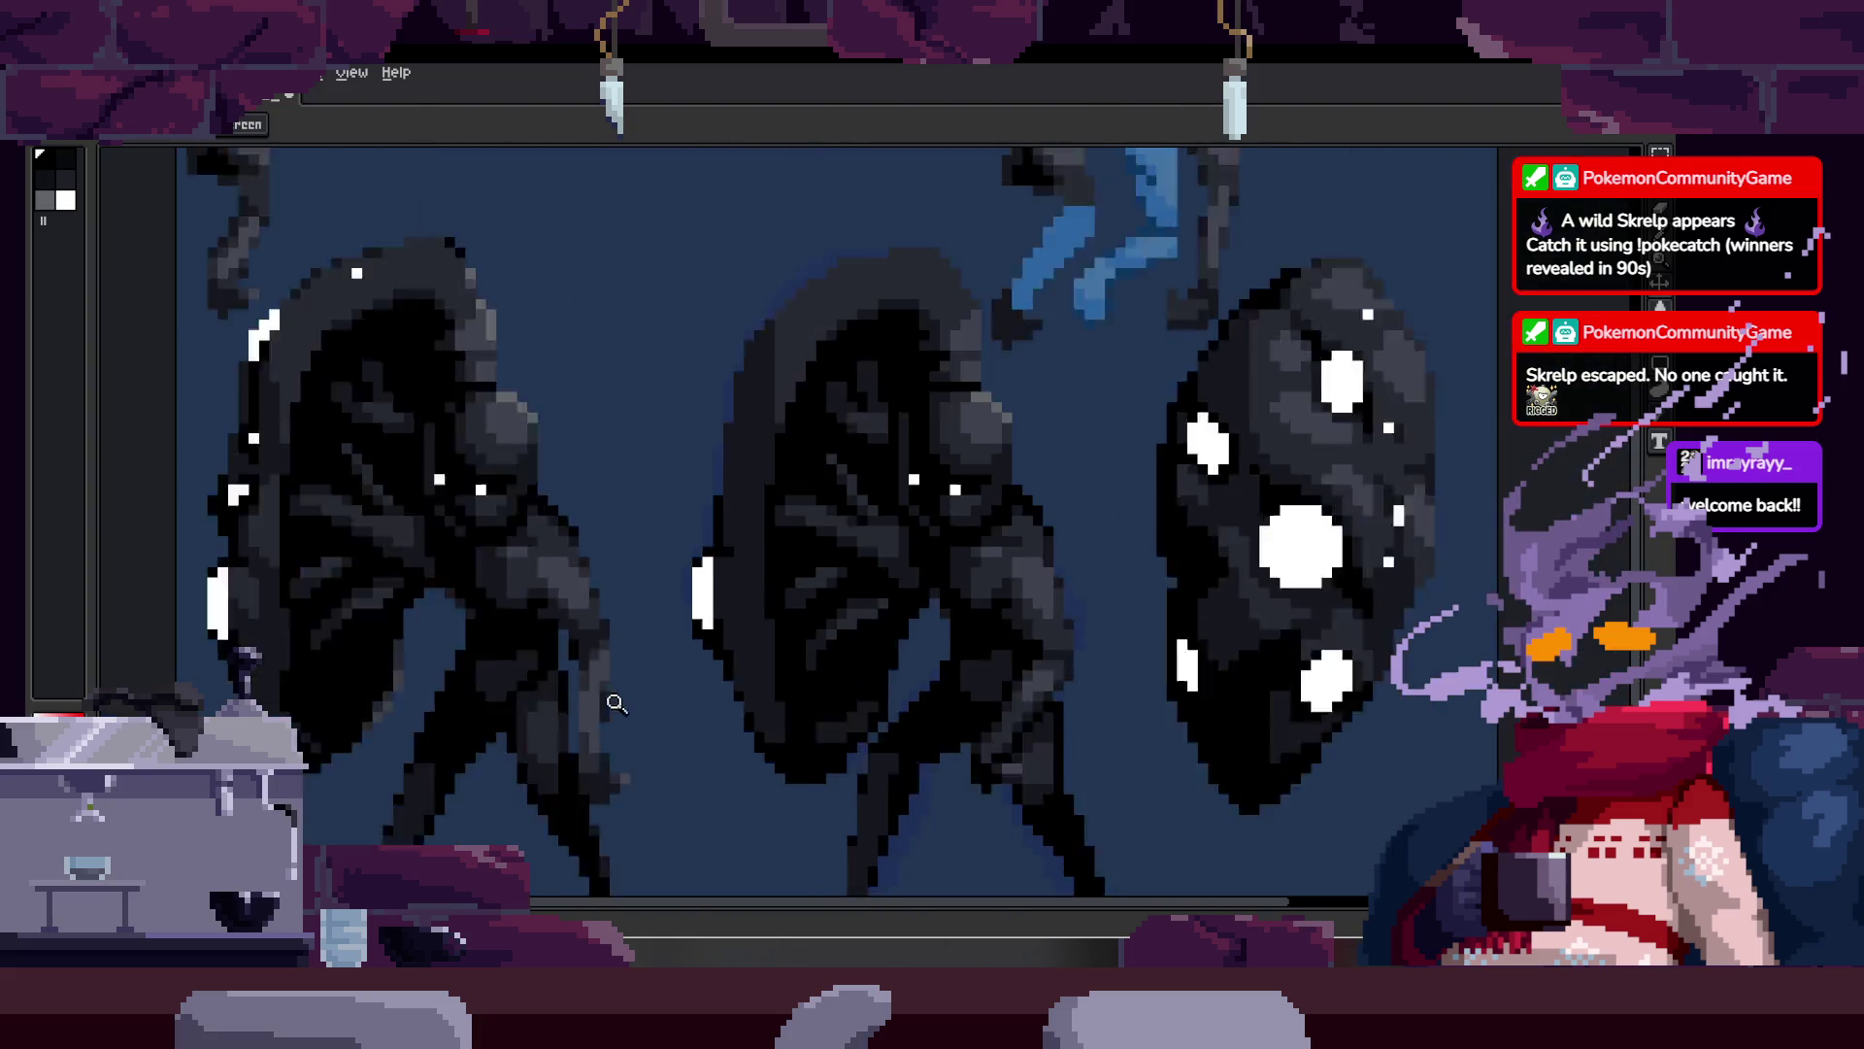
key(Right)
scroll(851, 564, down, 2)
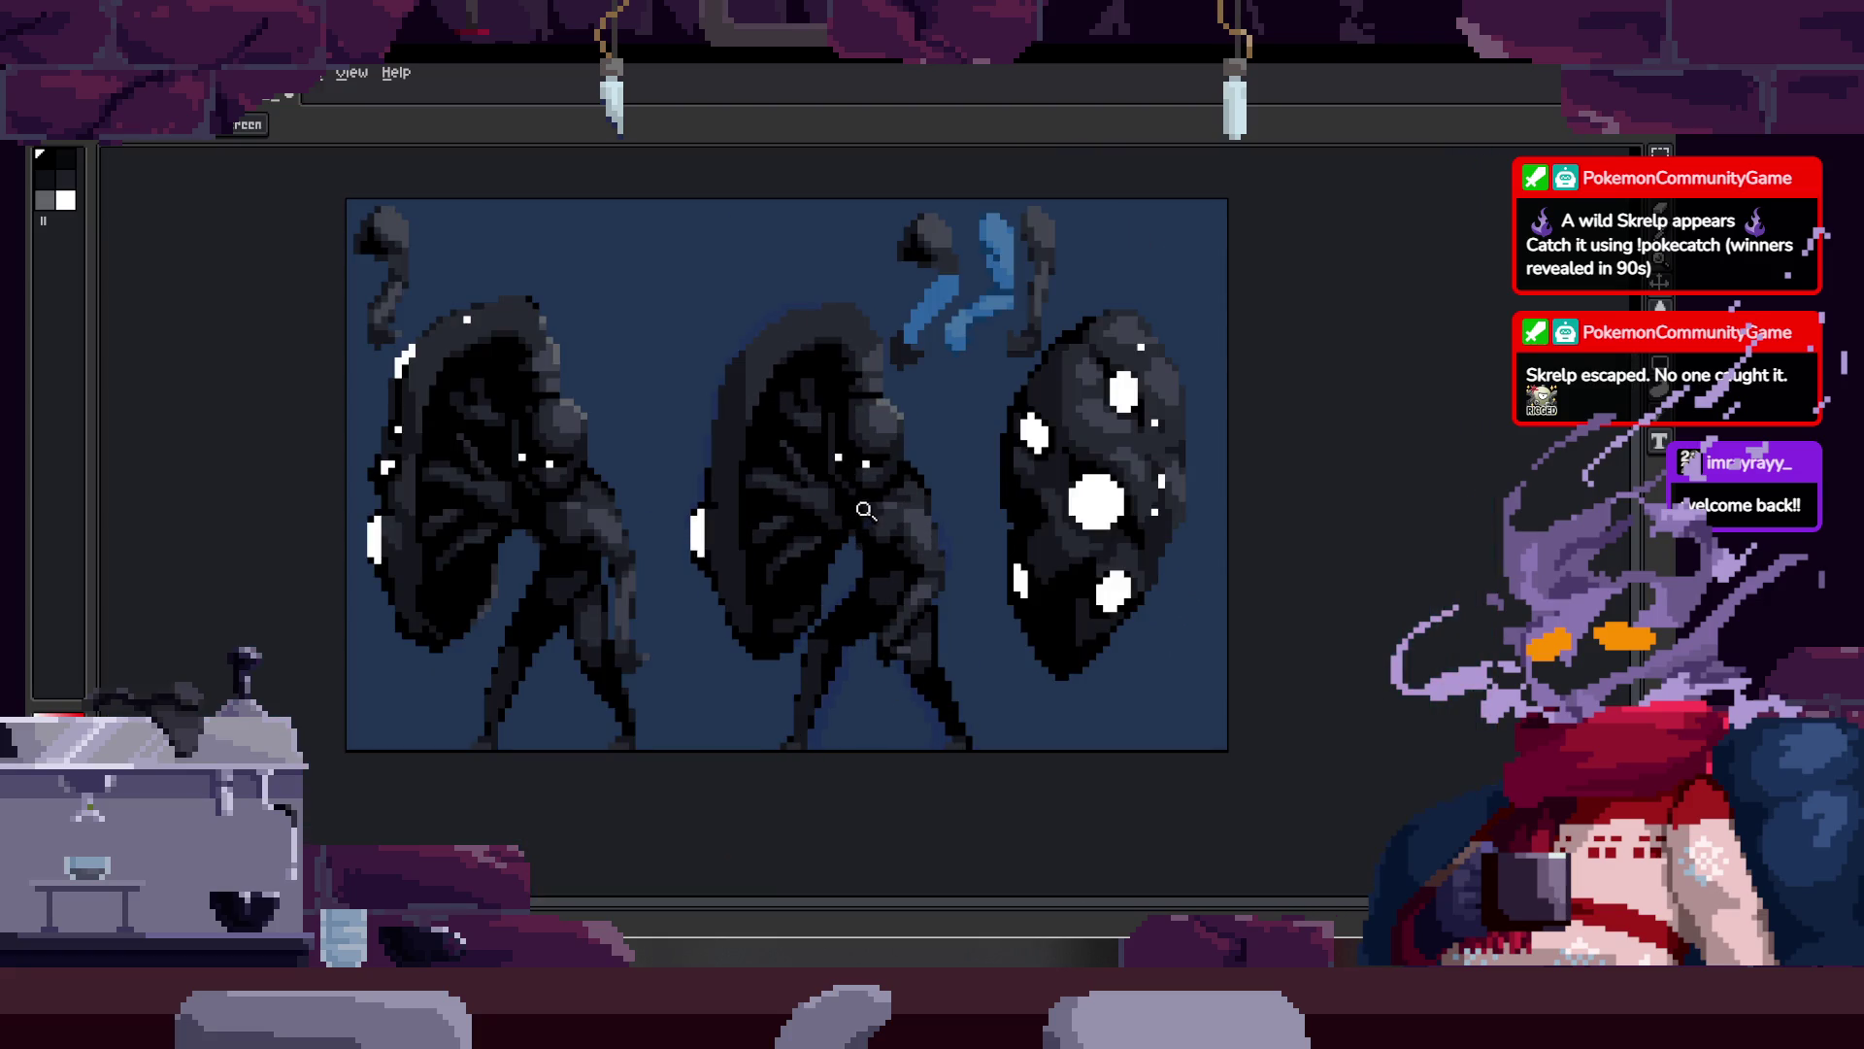
scroll(753, 632, up, 4)
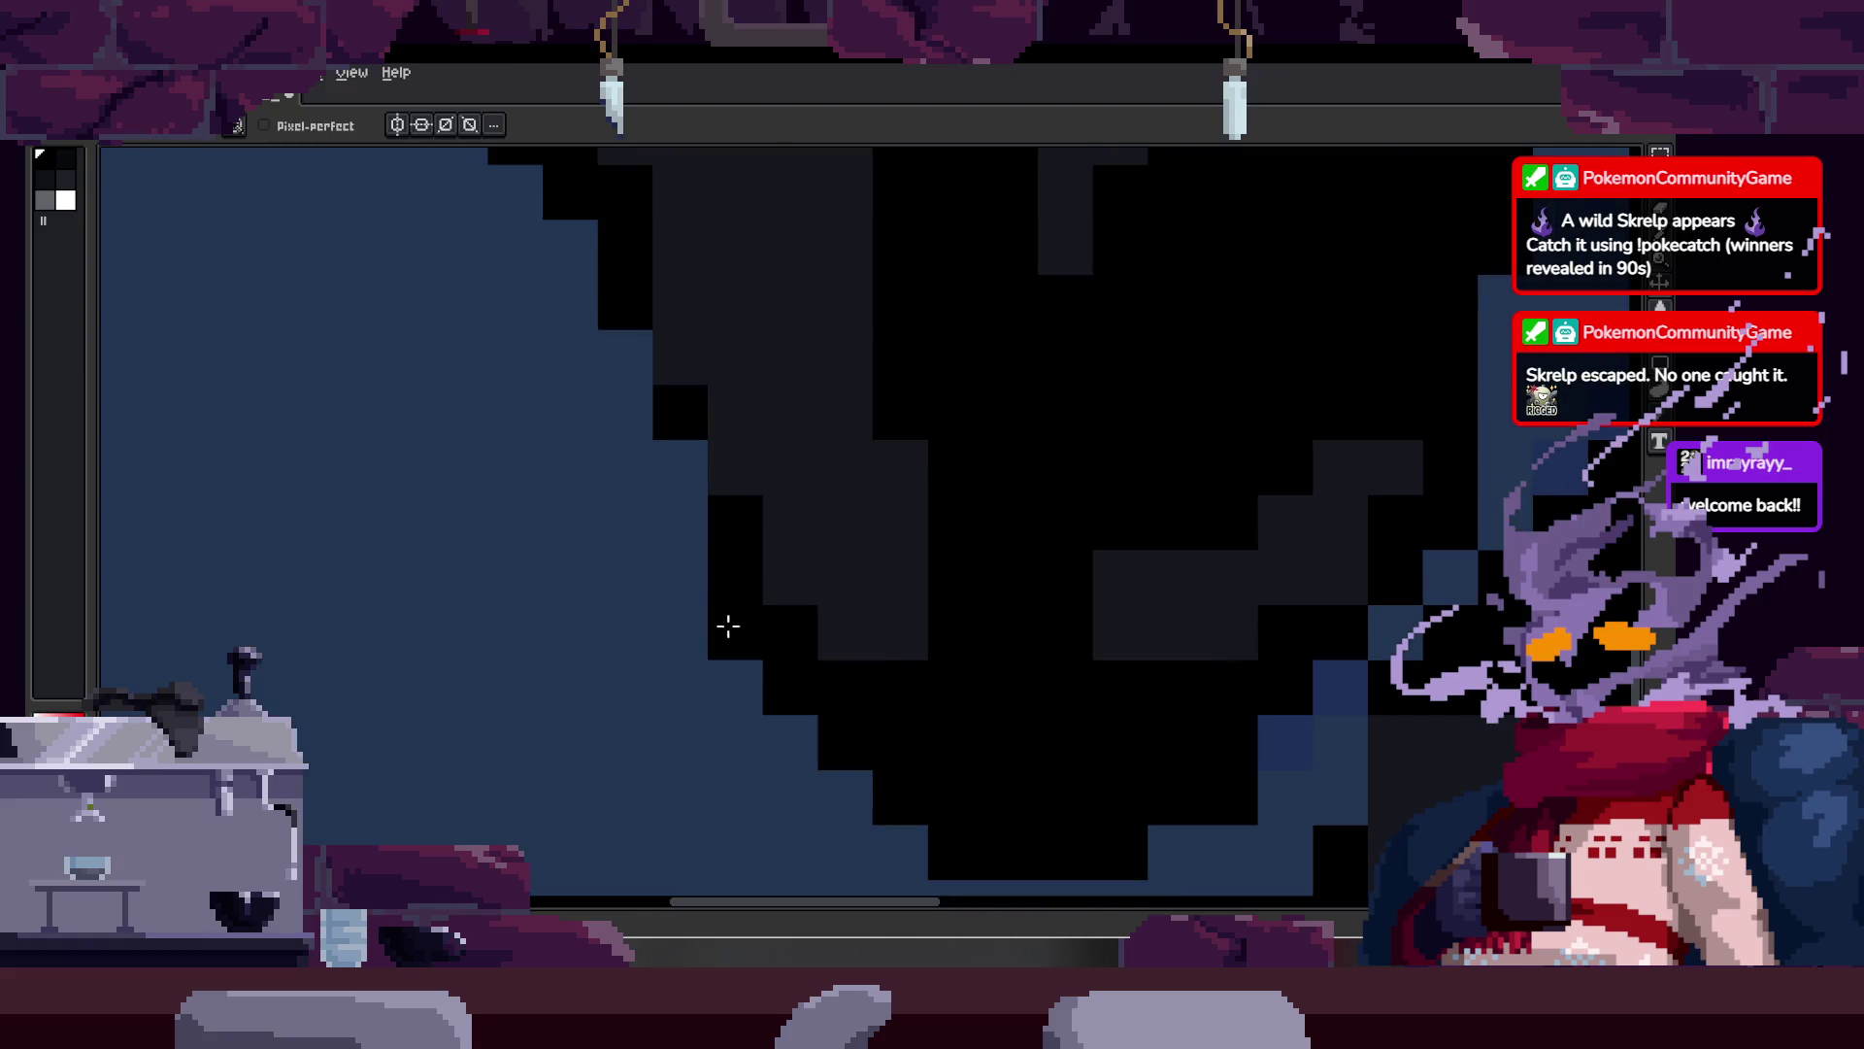
scroll(686, 616, right, 2)
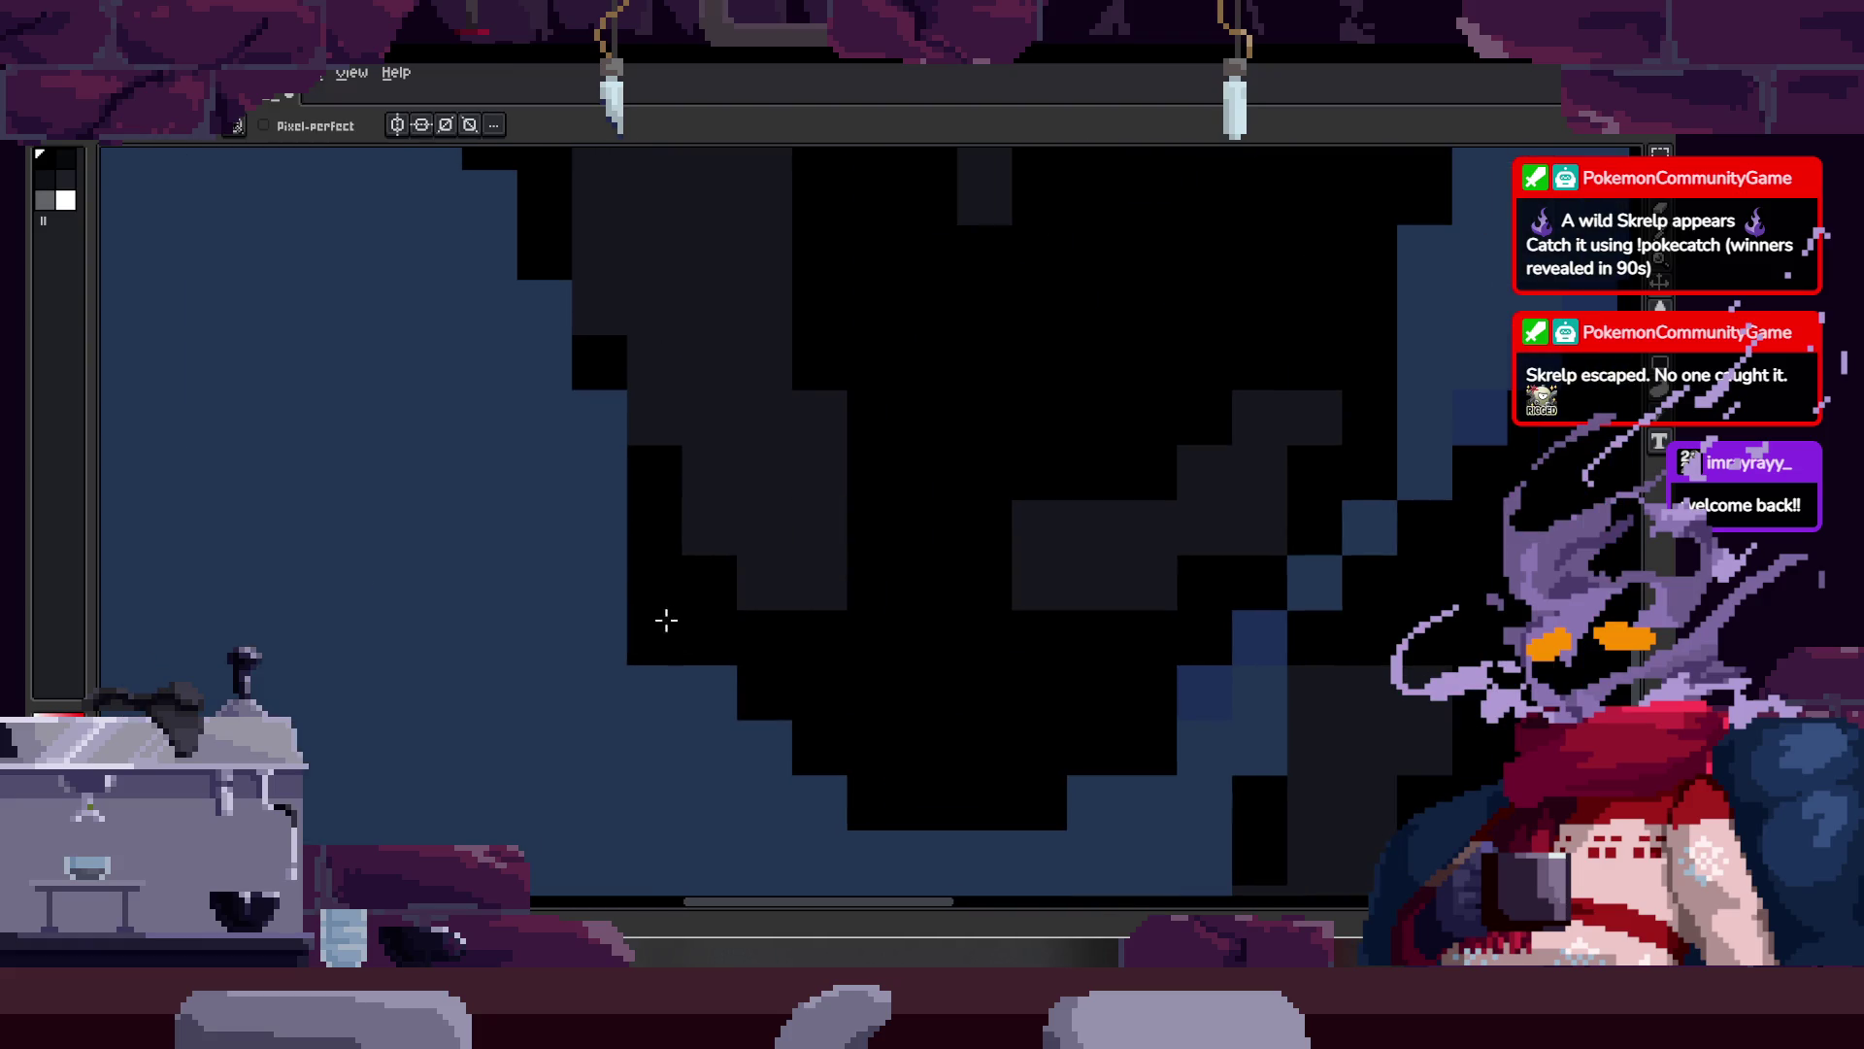
scroll(780, 662, down, 4)
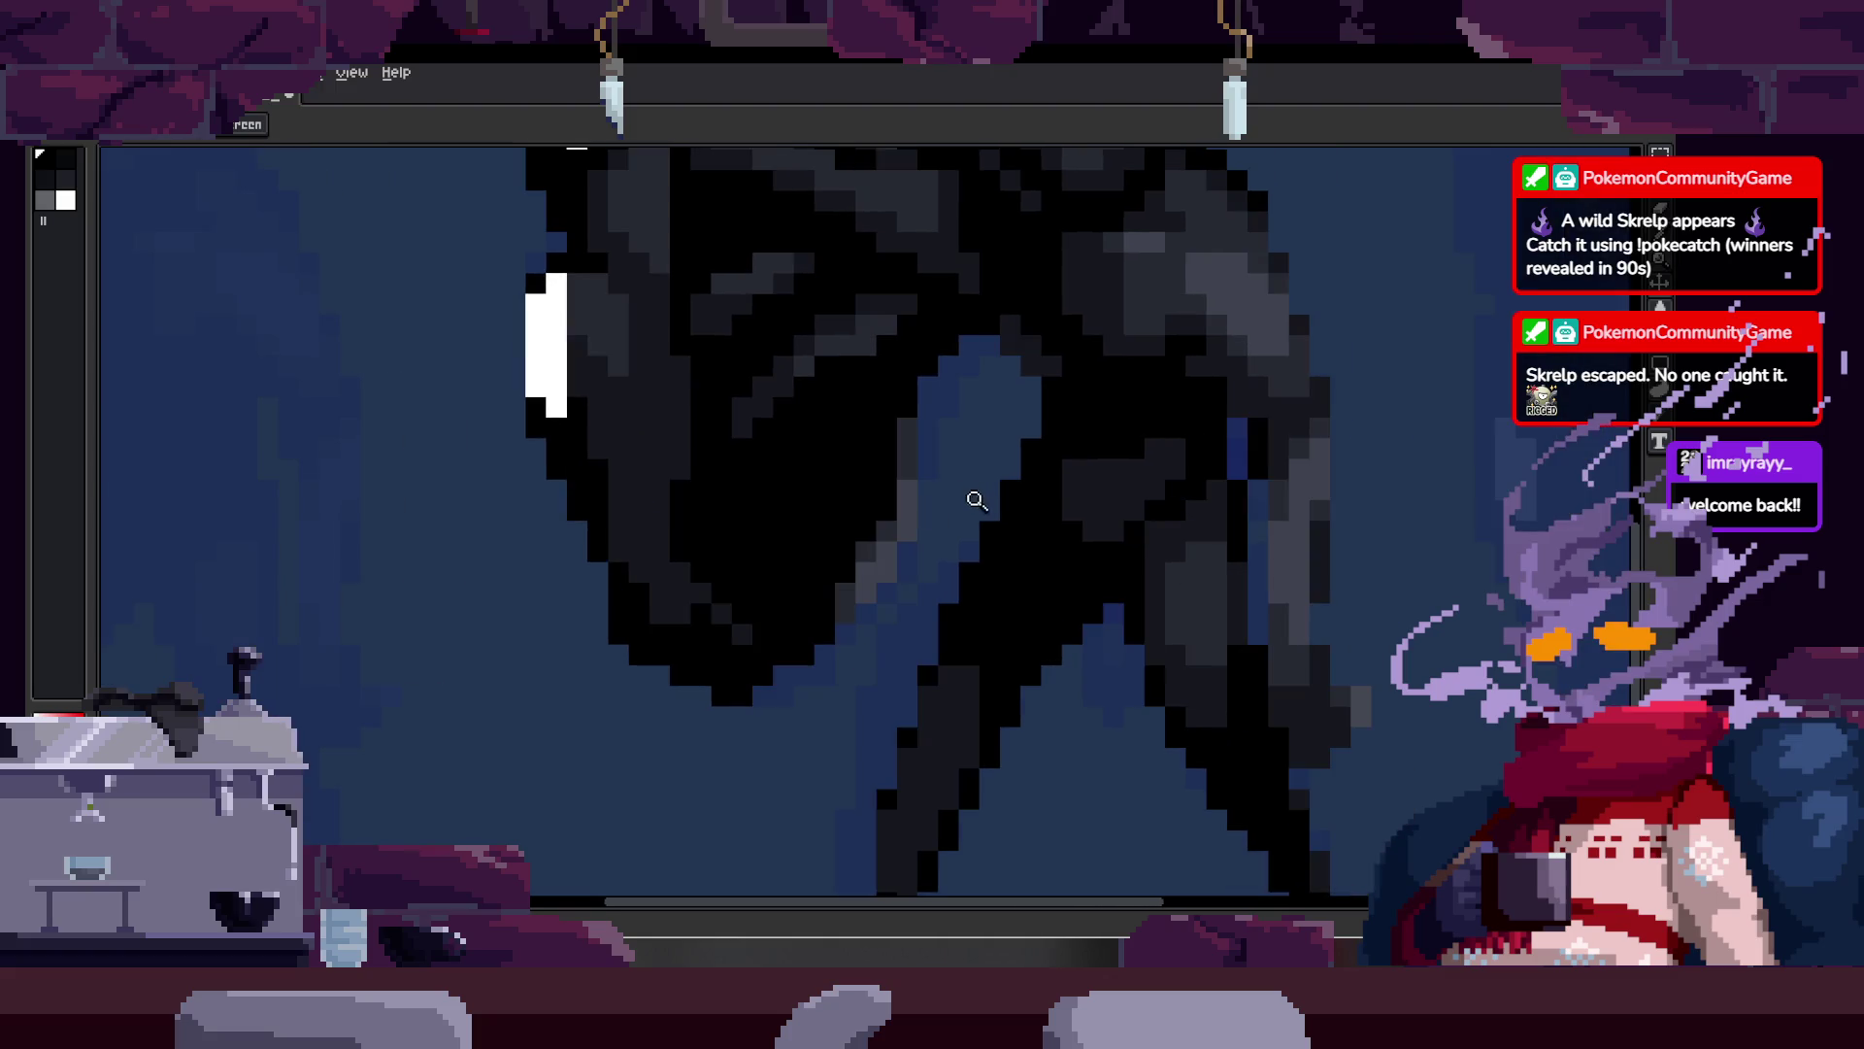
scroll(961, 496, down, 1)
drag(952, 492, 920, 507)
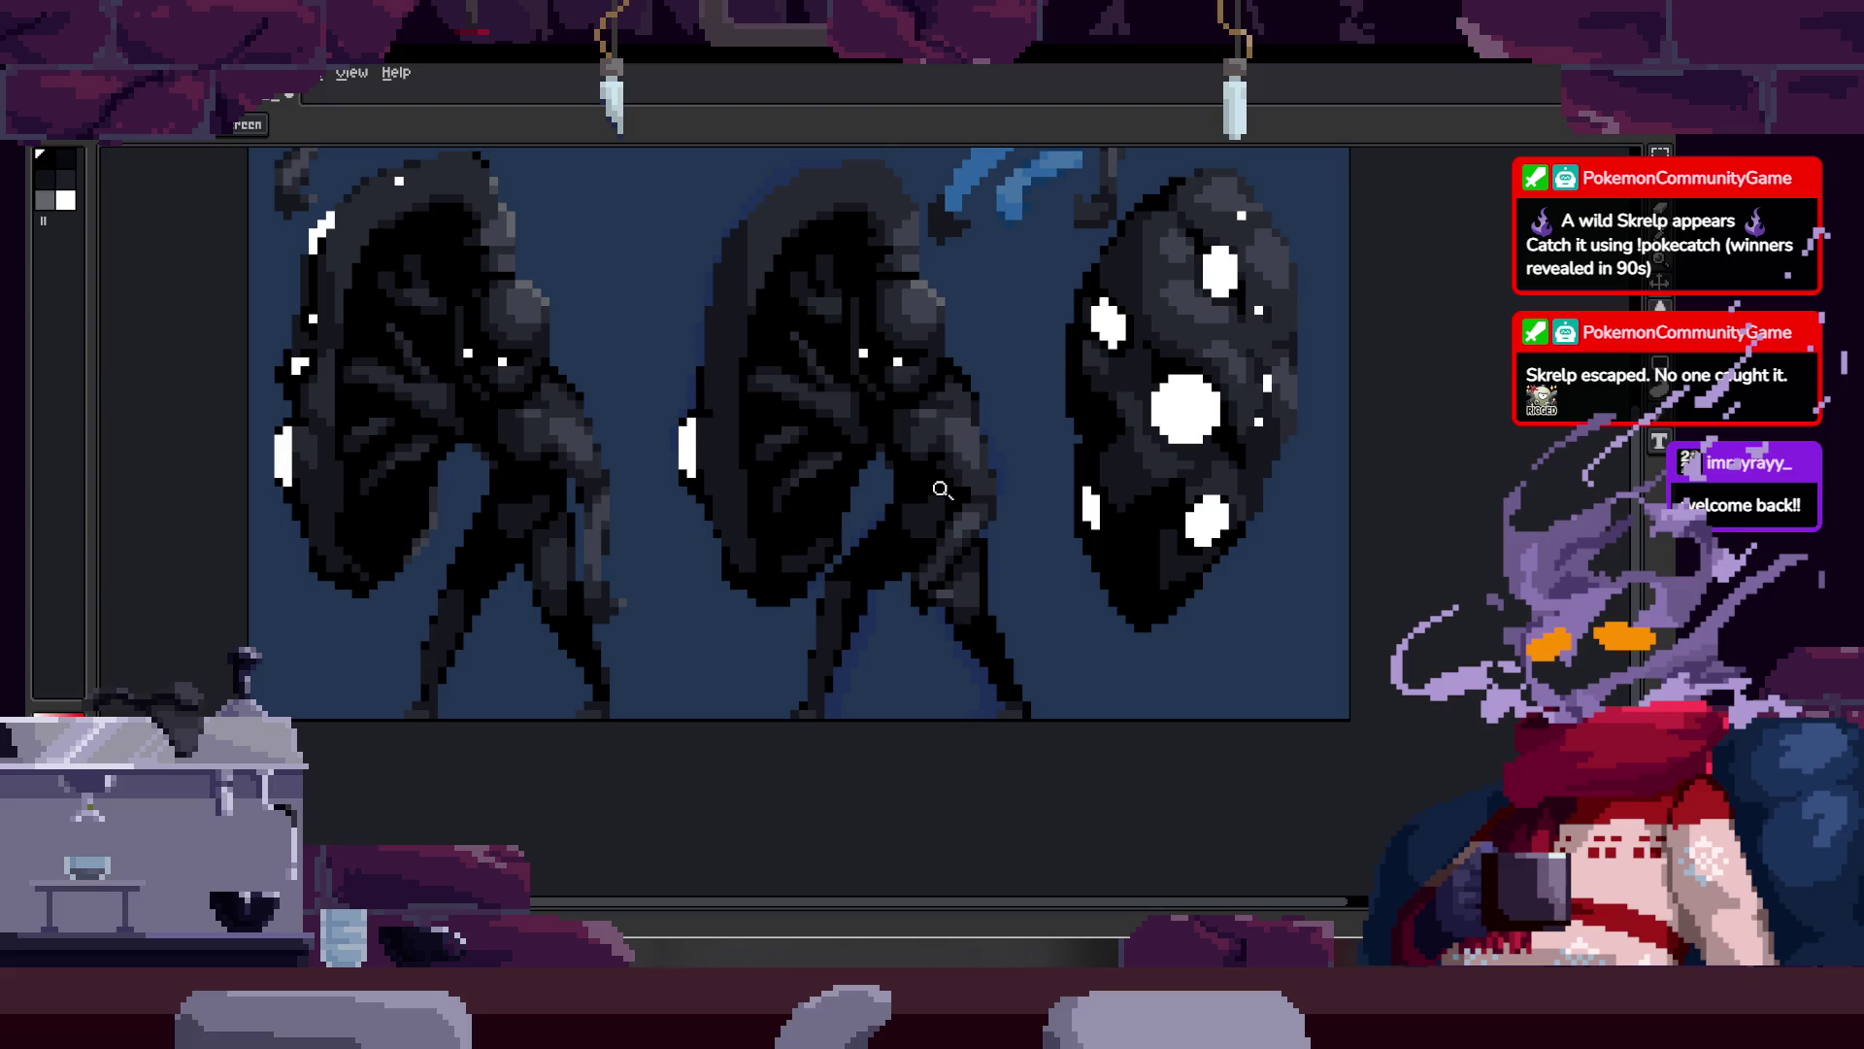
scroll(951, 479, down, 3)
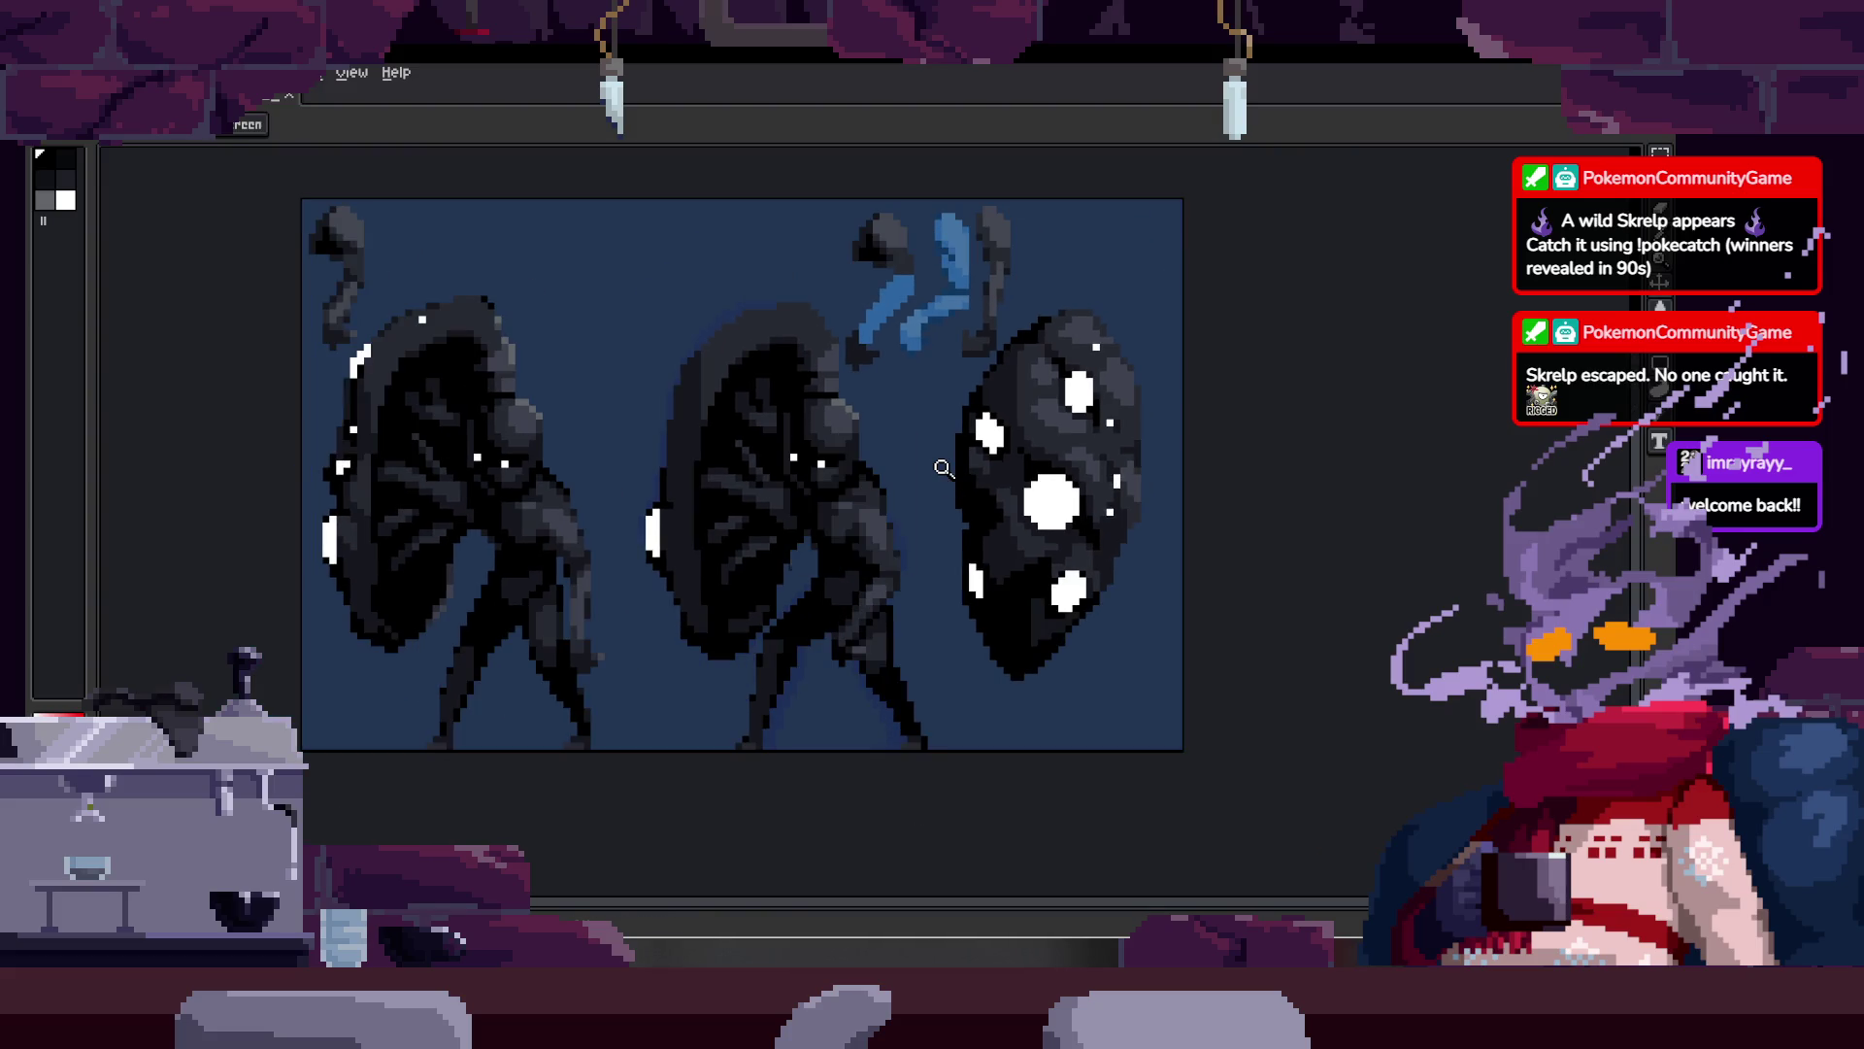
key(Tab)
key(Tab)
scroll(818, 497, up, 4)
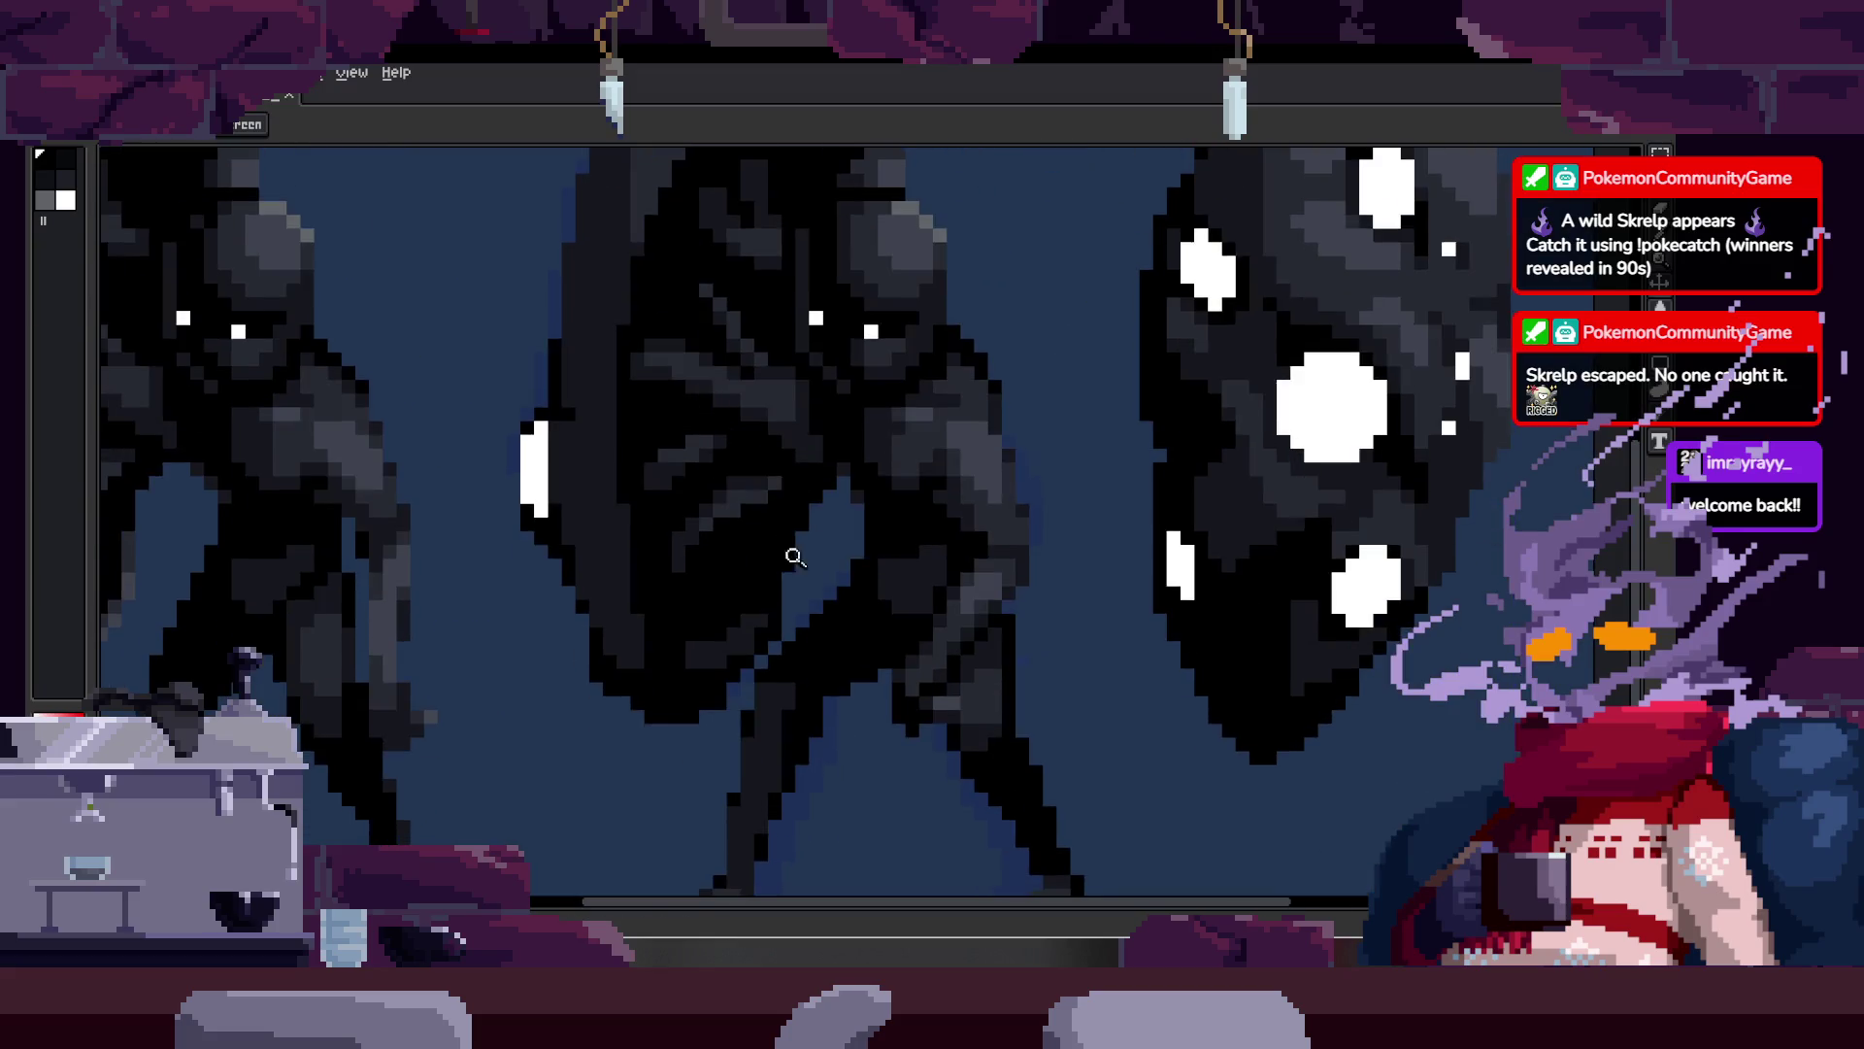
scroll(827, 557, down, 4)
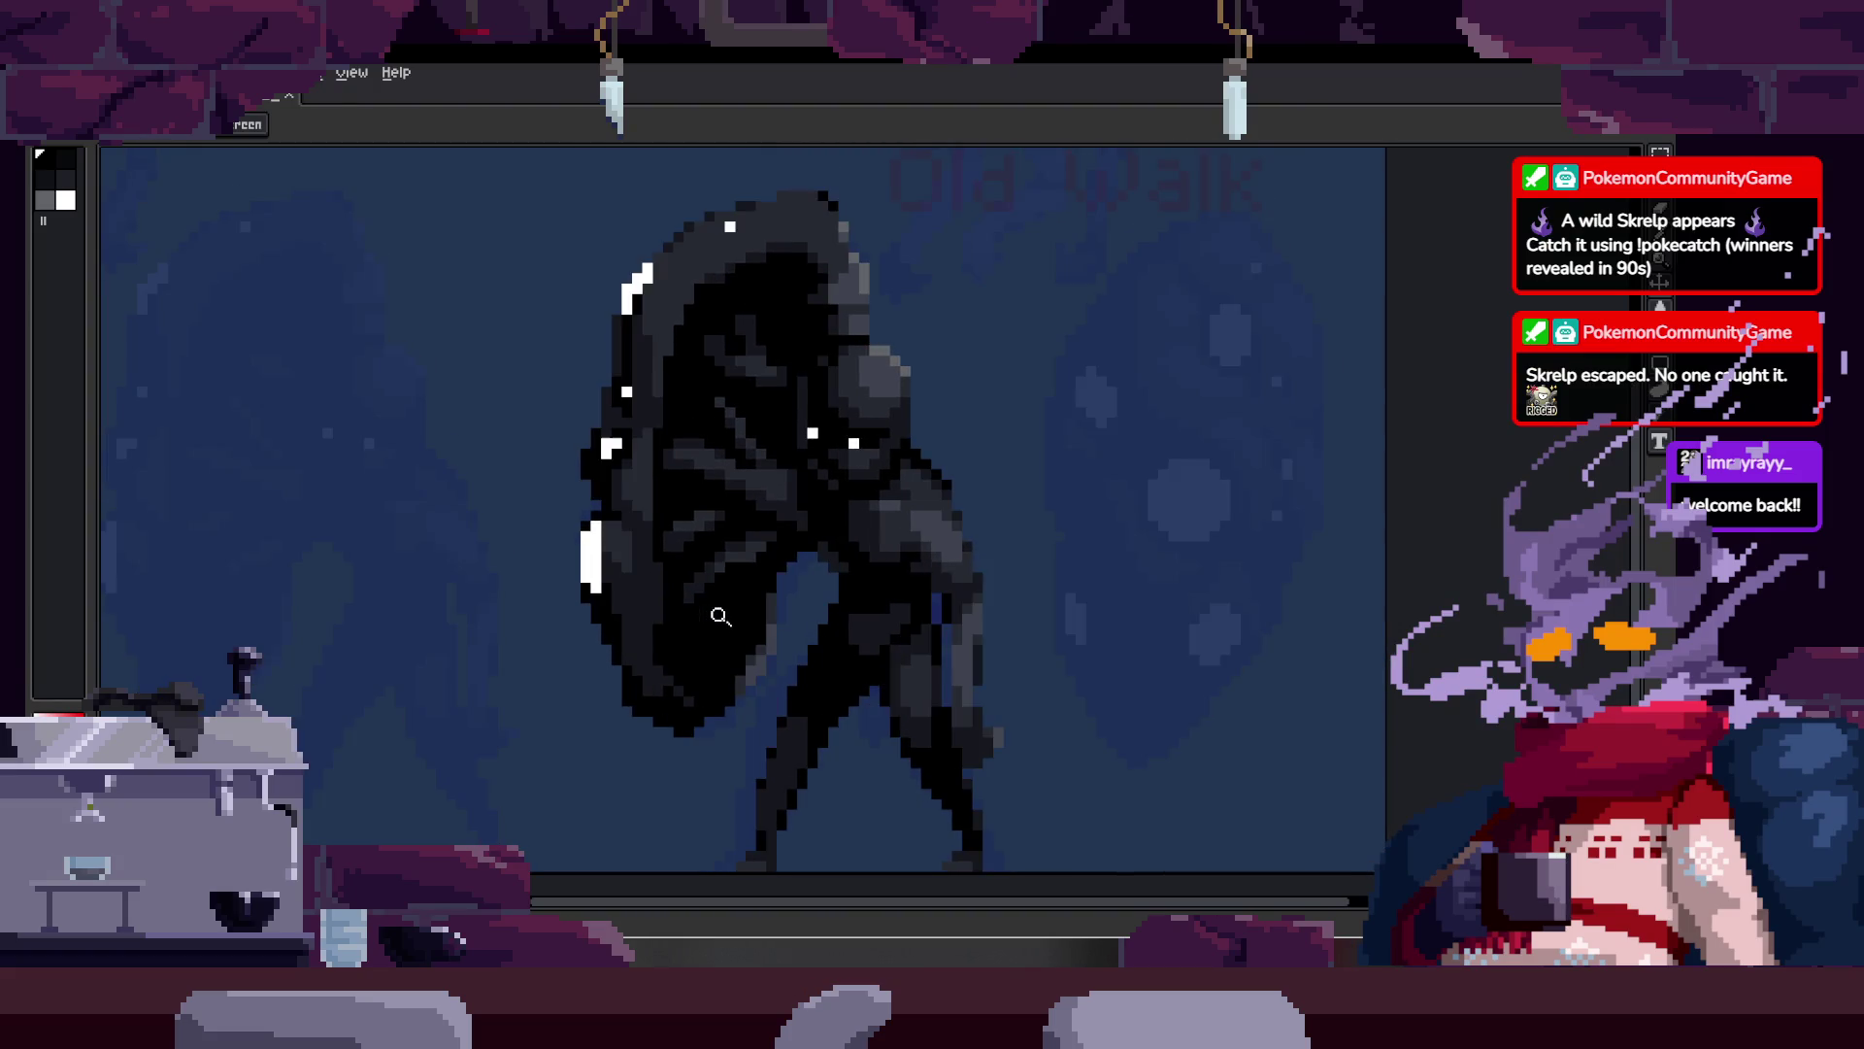
Step: Zoom in on the creature's head and shield top and play the animation to preview the highlights
scroll(721, 616, up, 5)
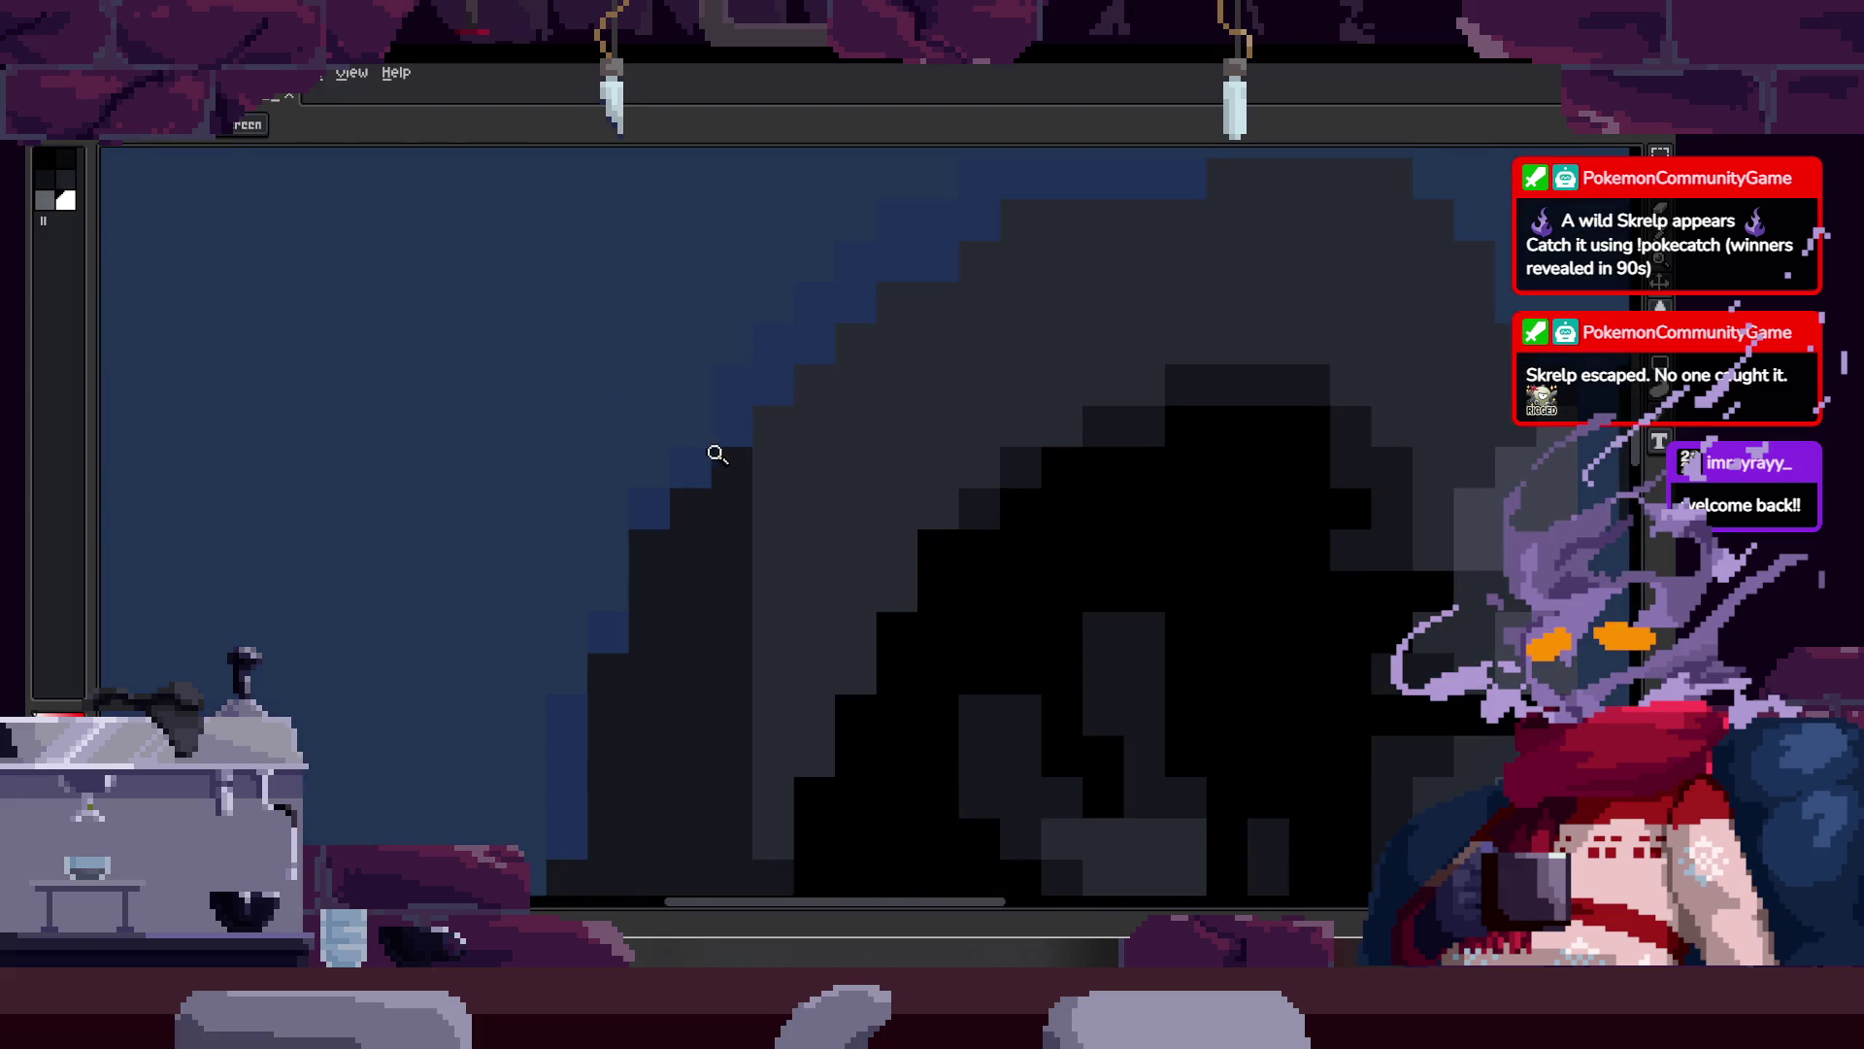
key(z)
scroll(776, 456, down, 5)
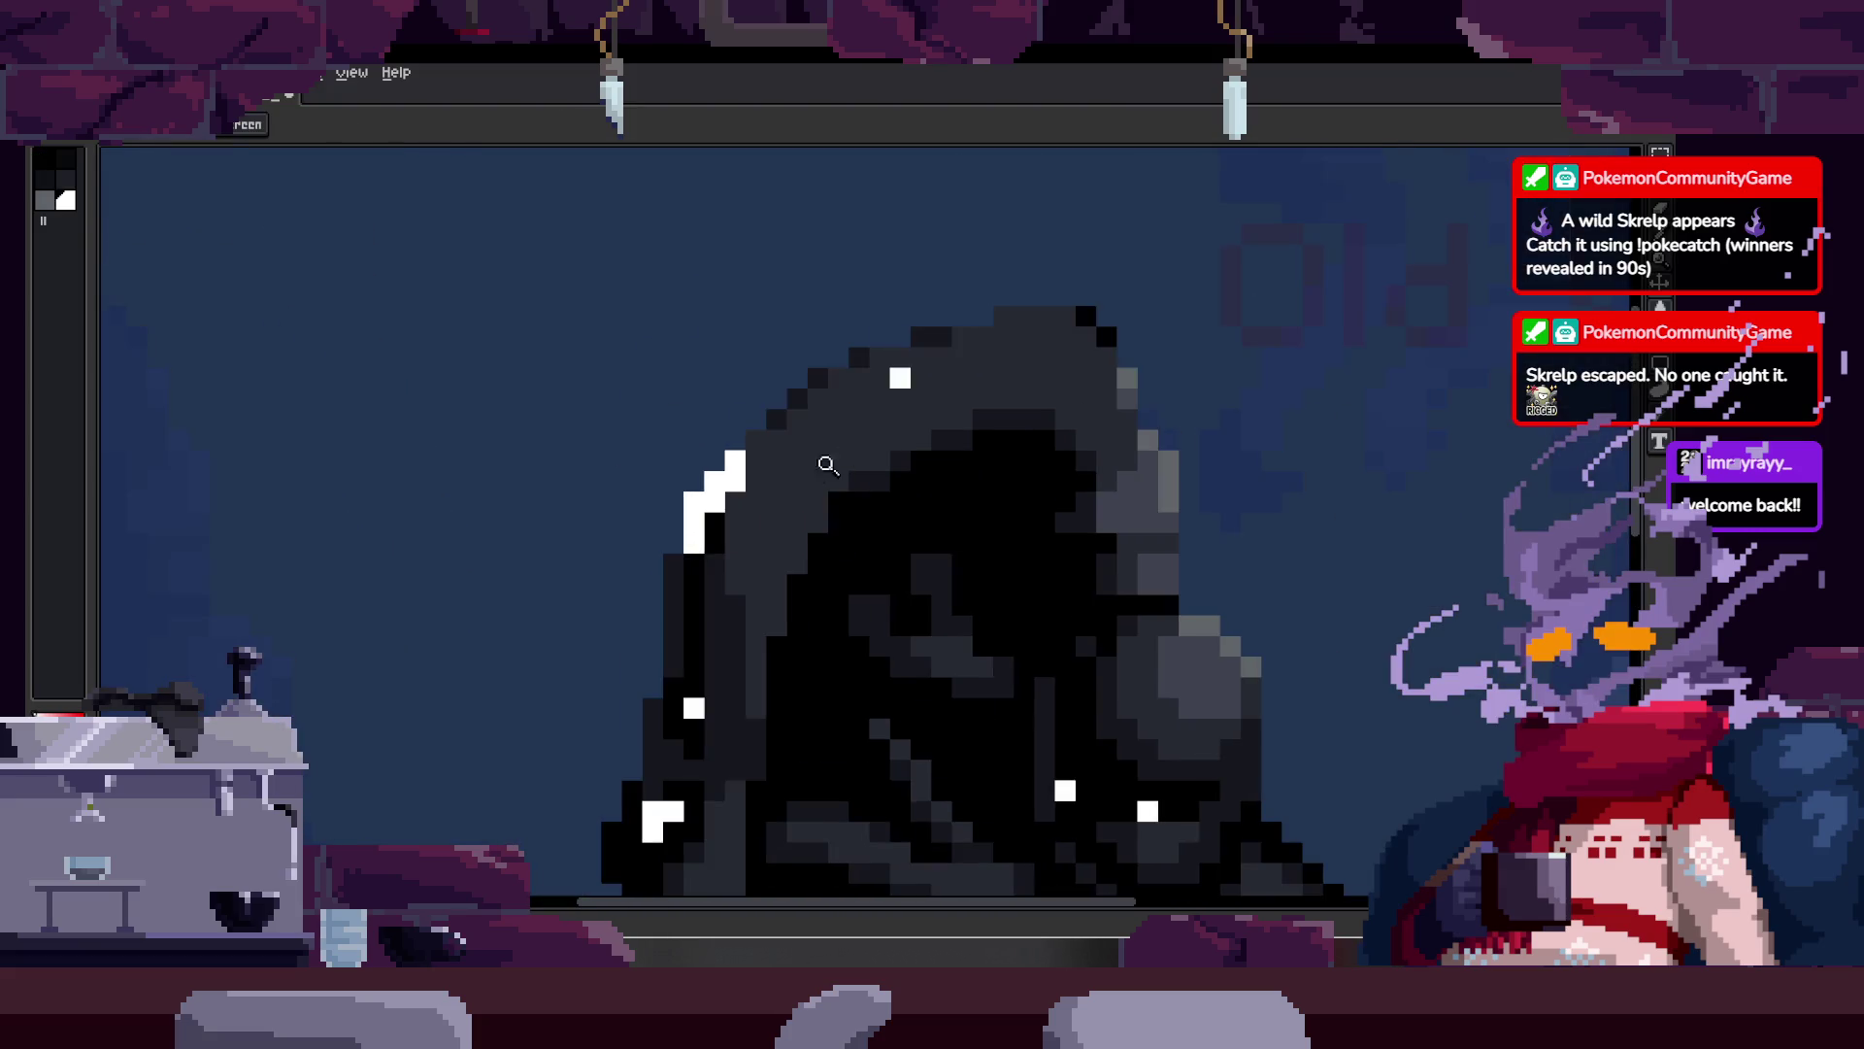
click(713, 558)
key(b)
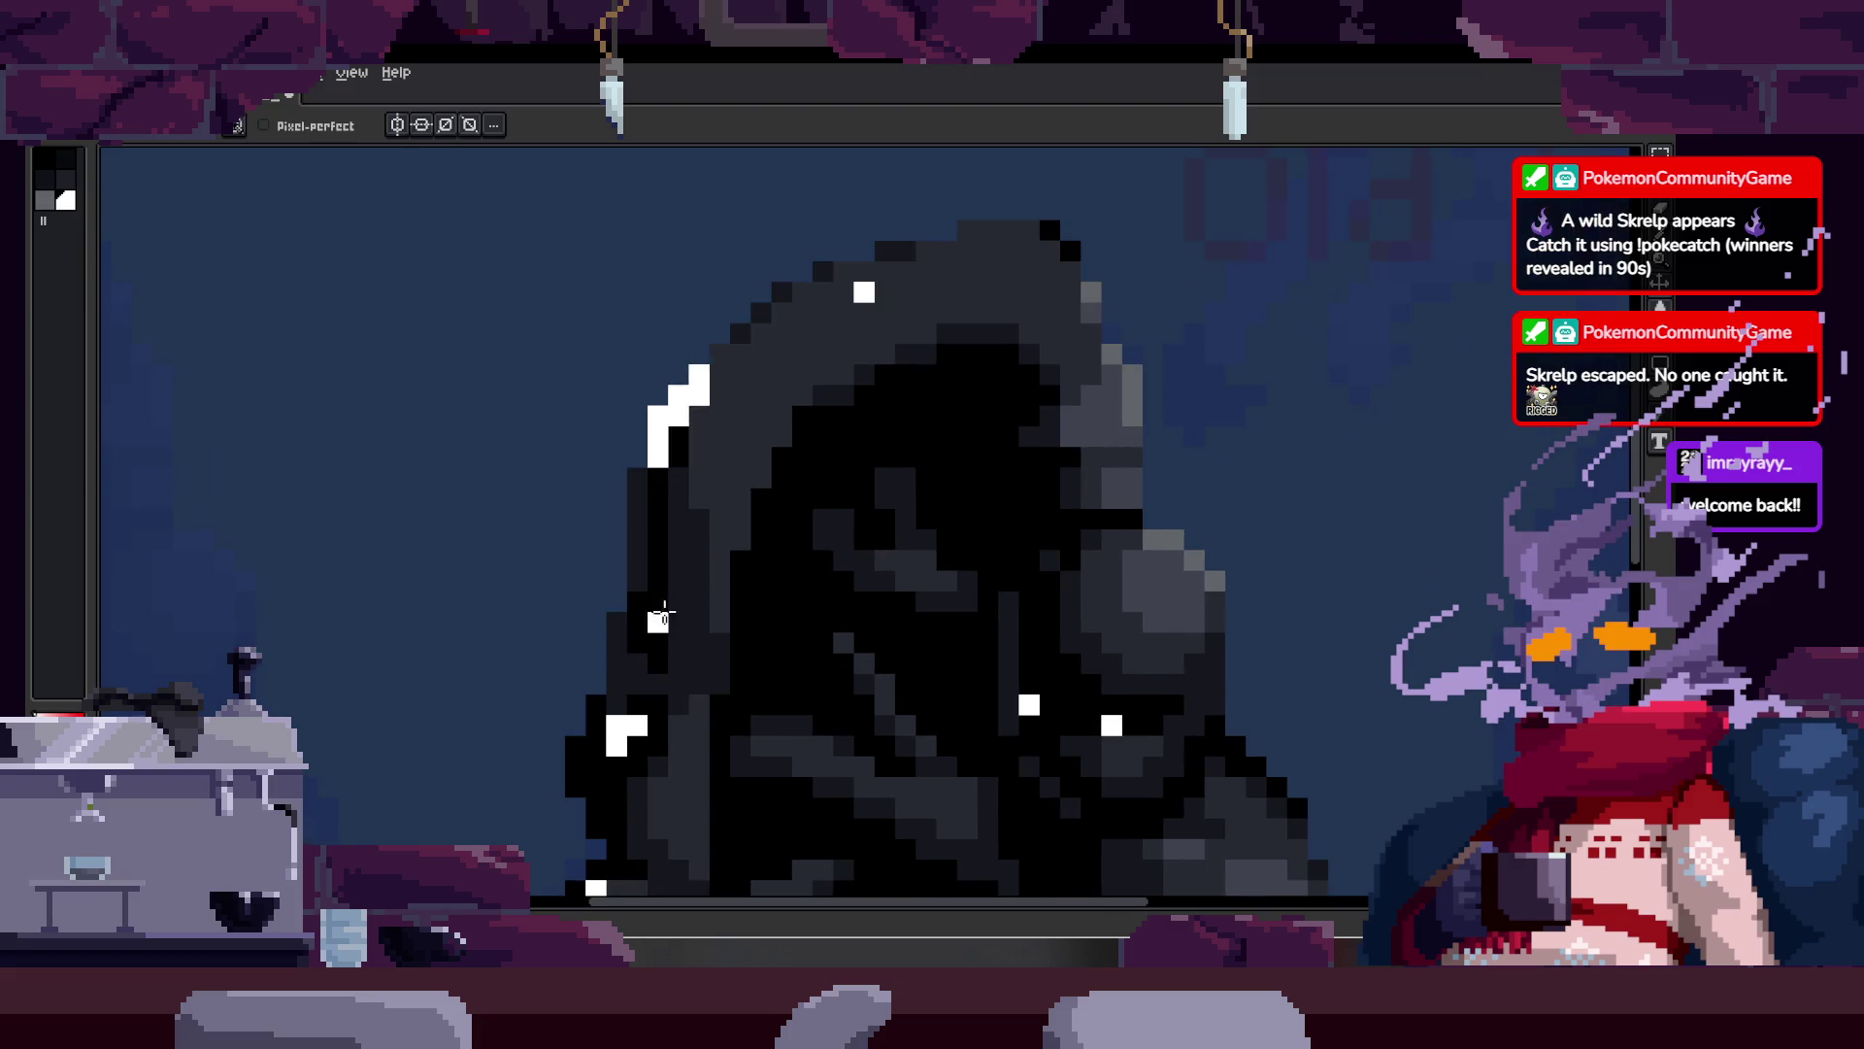
key(Return)
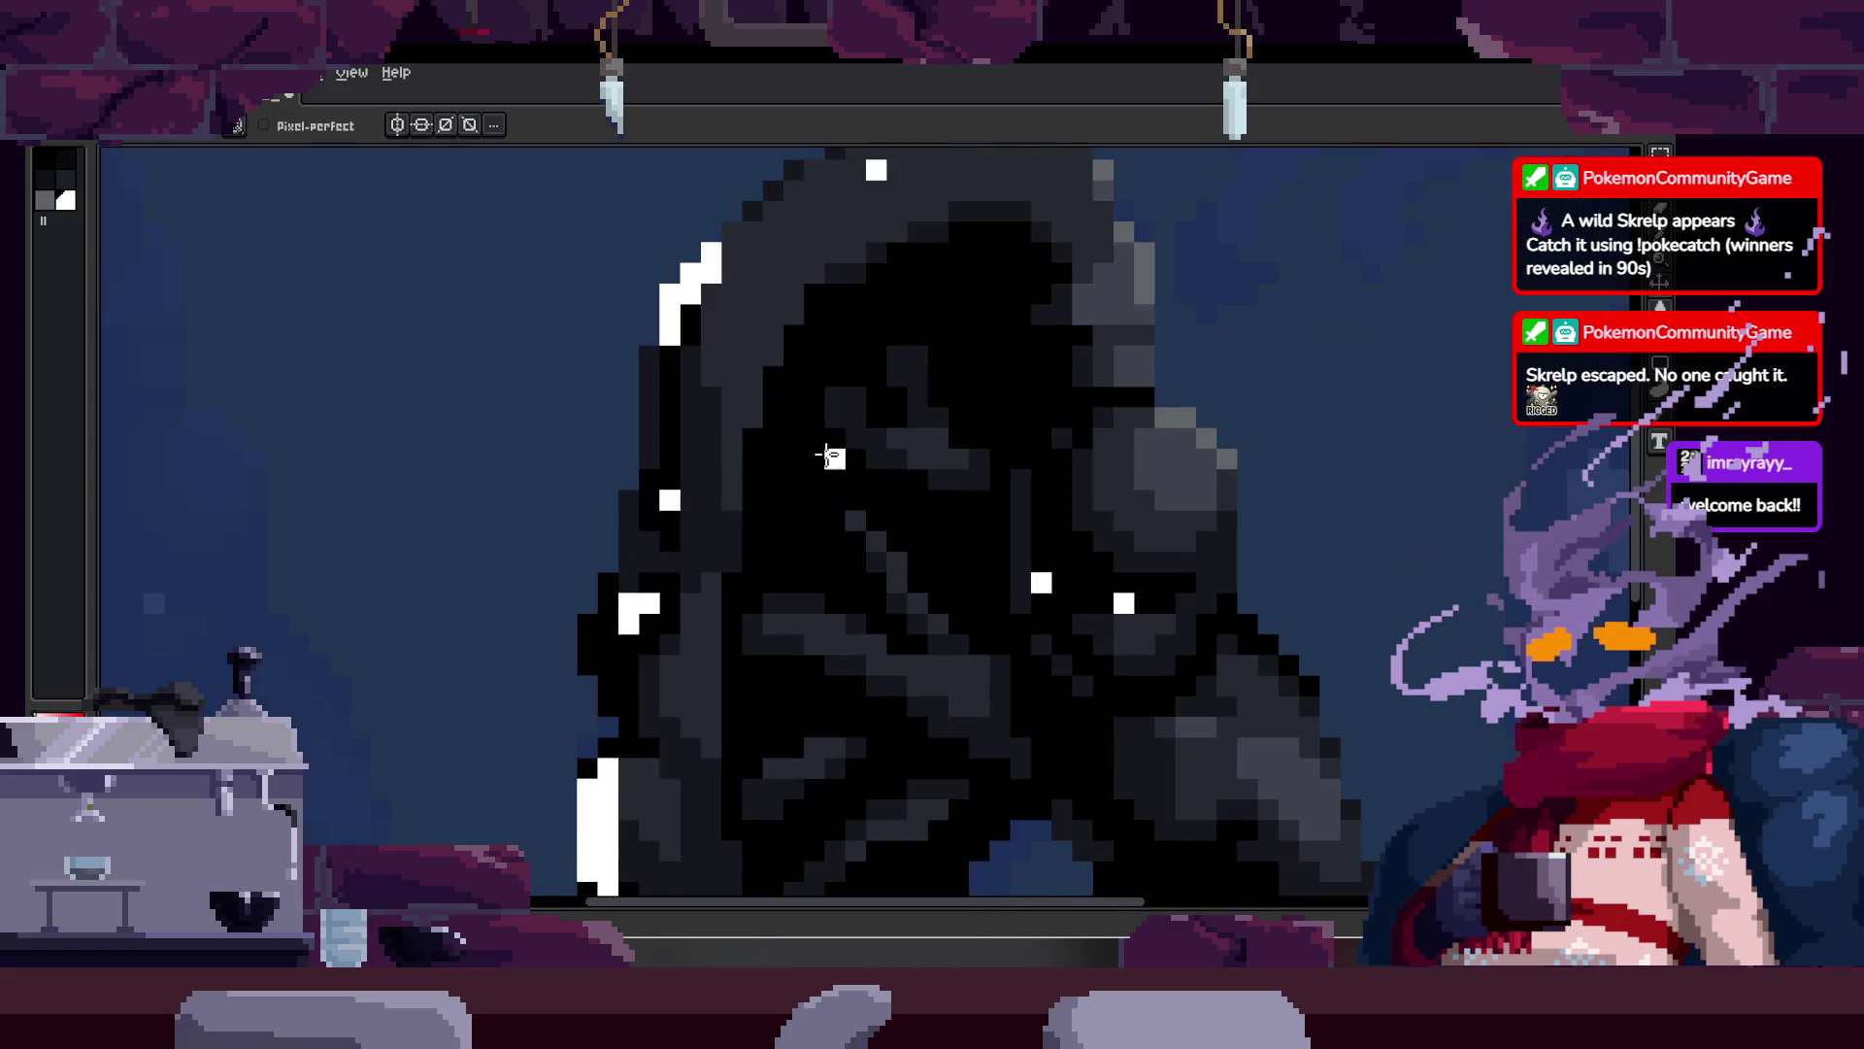
Step: Zoom in on the shield's outer edge pixels and add white highlight pixels along it
key(z)
click(704, 587)
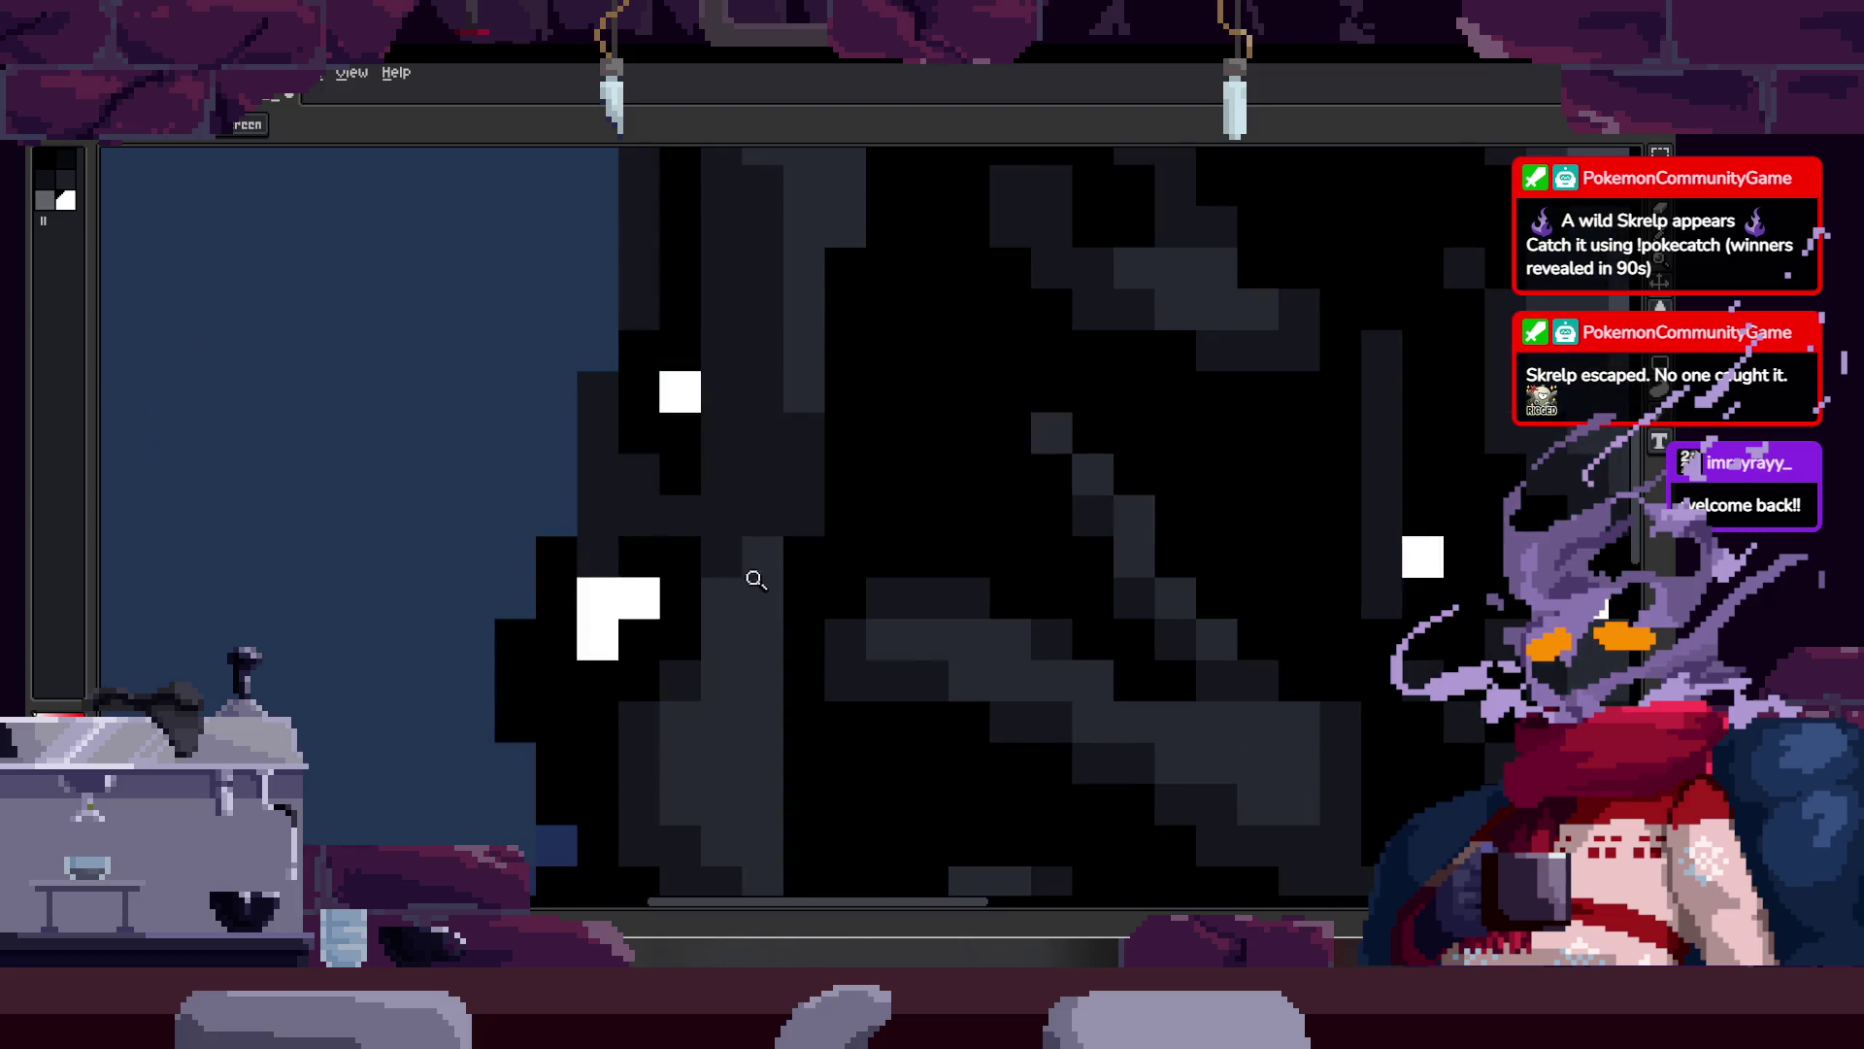
scroll(767, 573, down, 5)
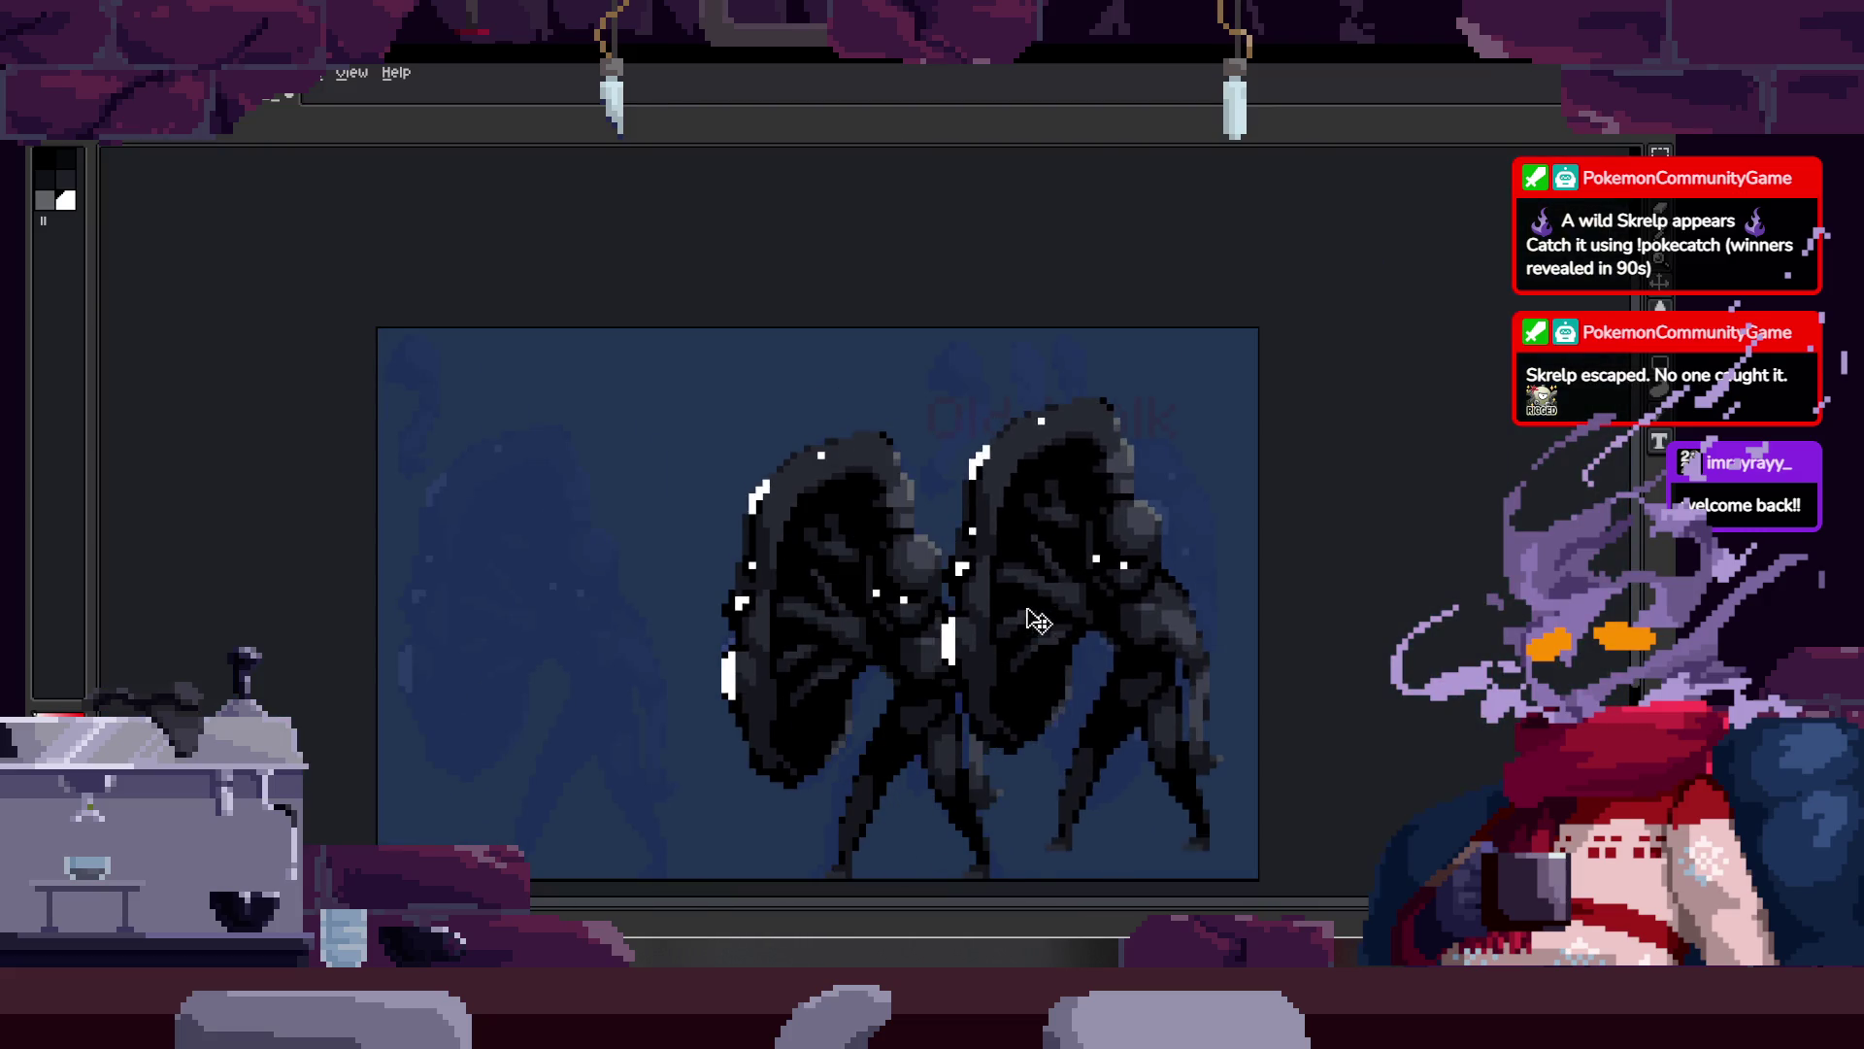
scroll(699, 520, up, 5)
scroll(630, 507, up, 2)
key(b)
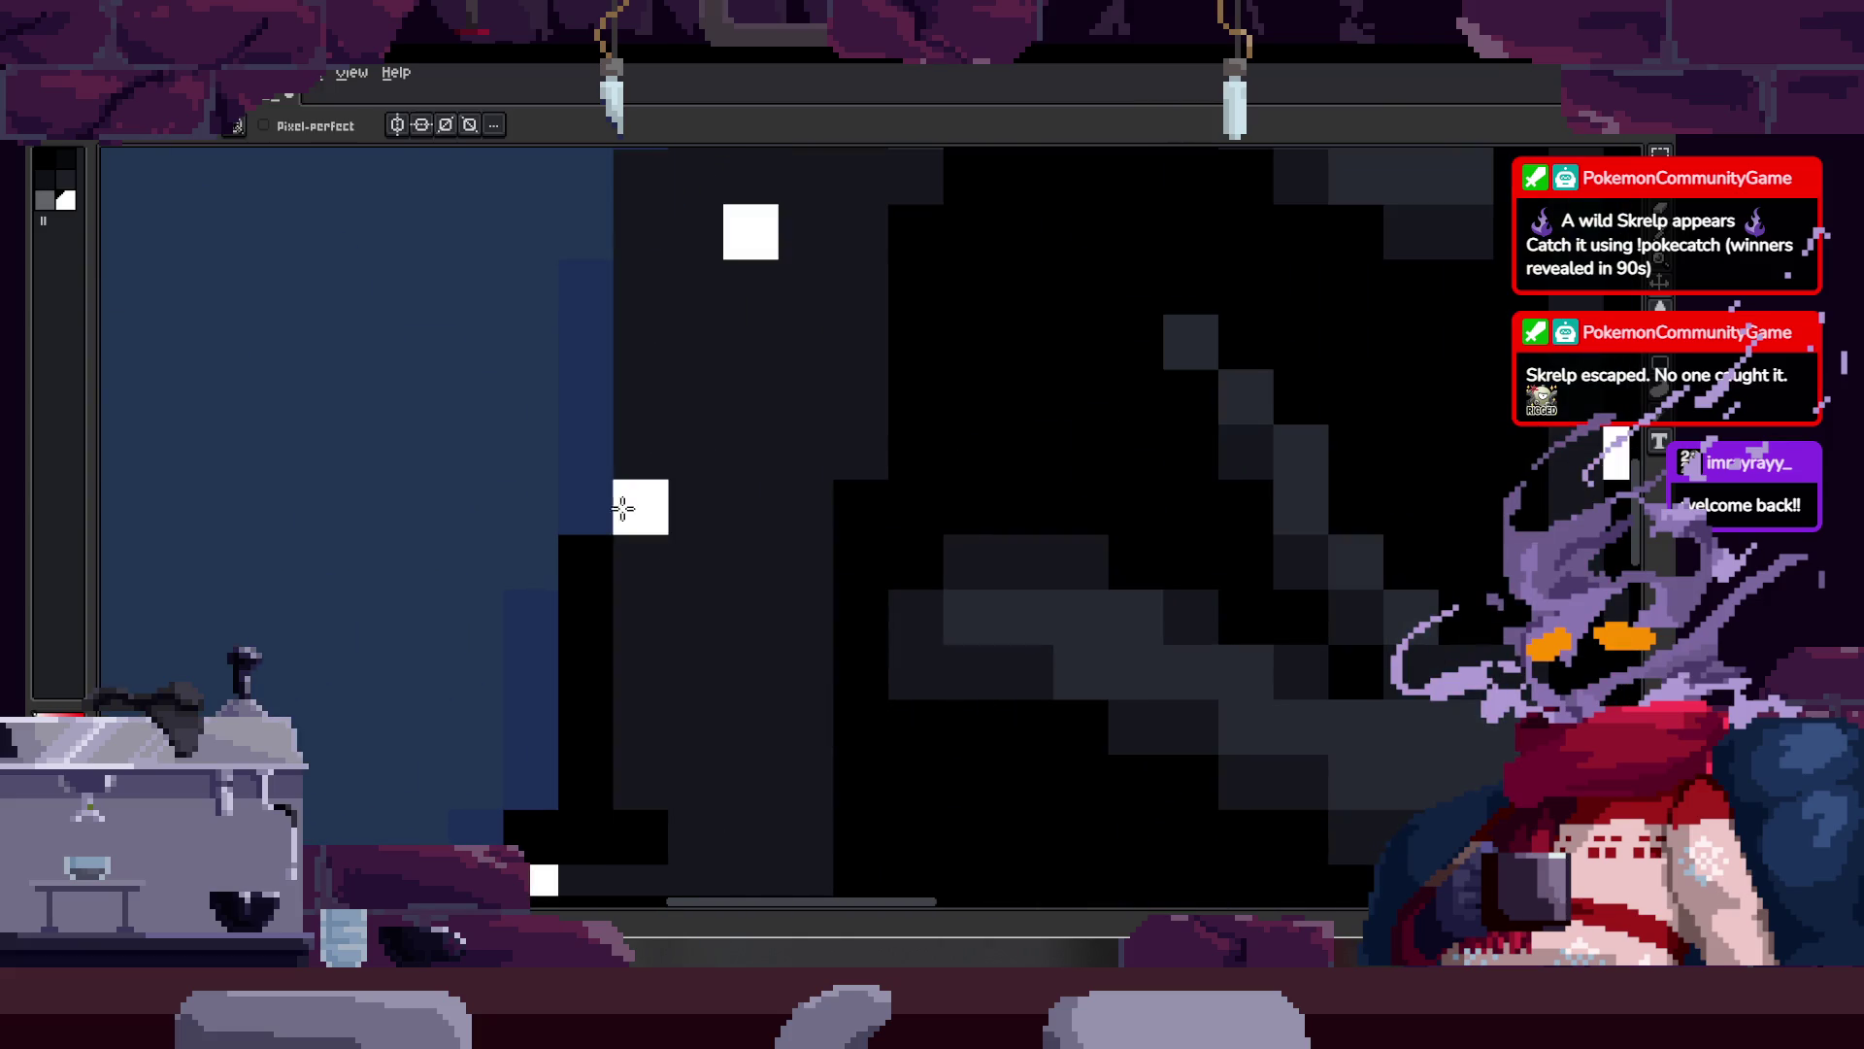
key(z)
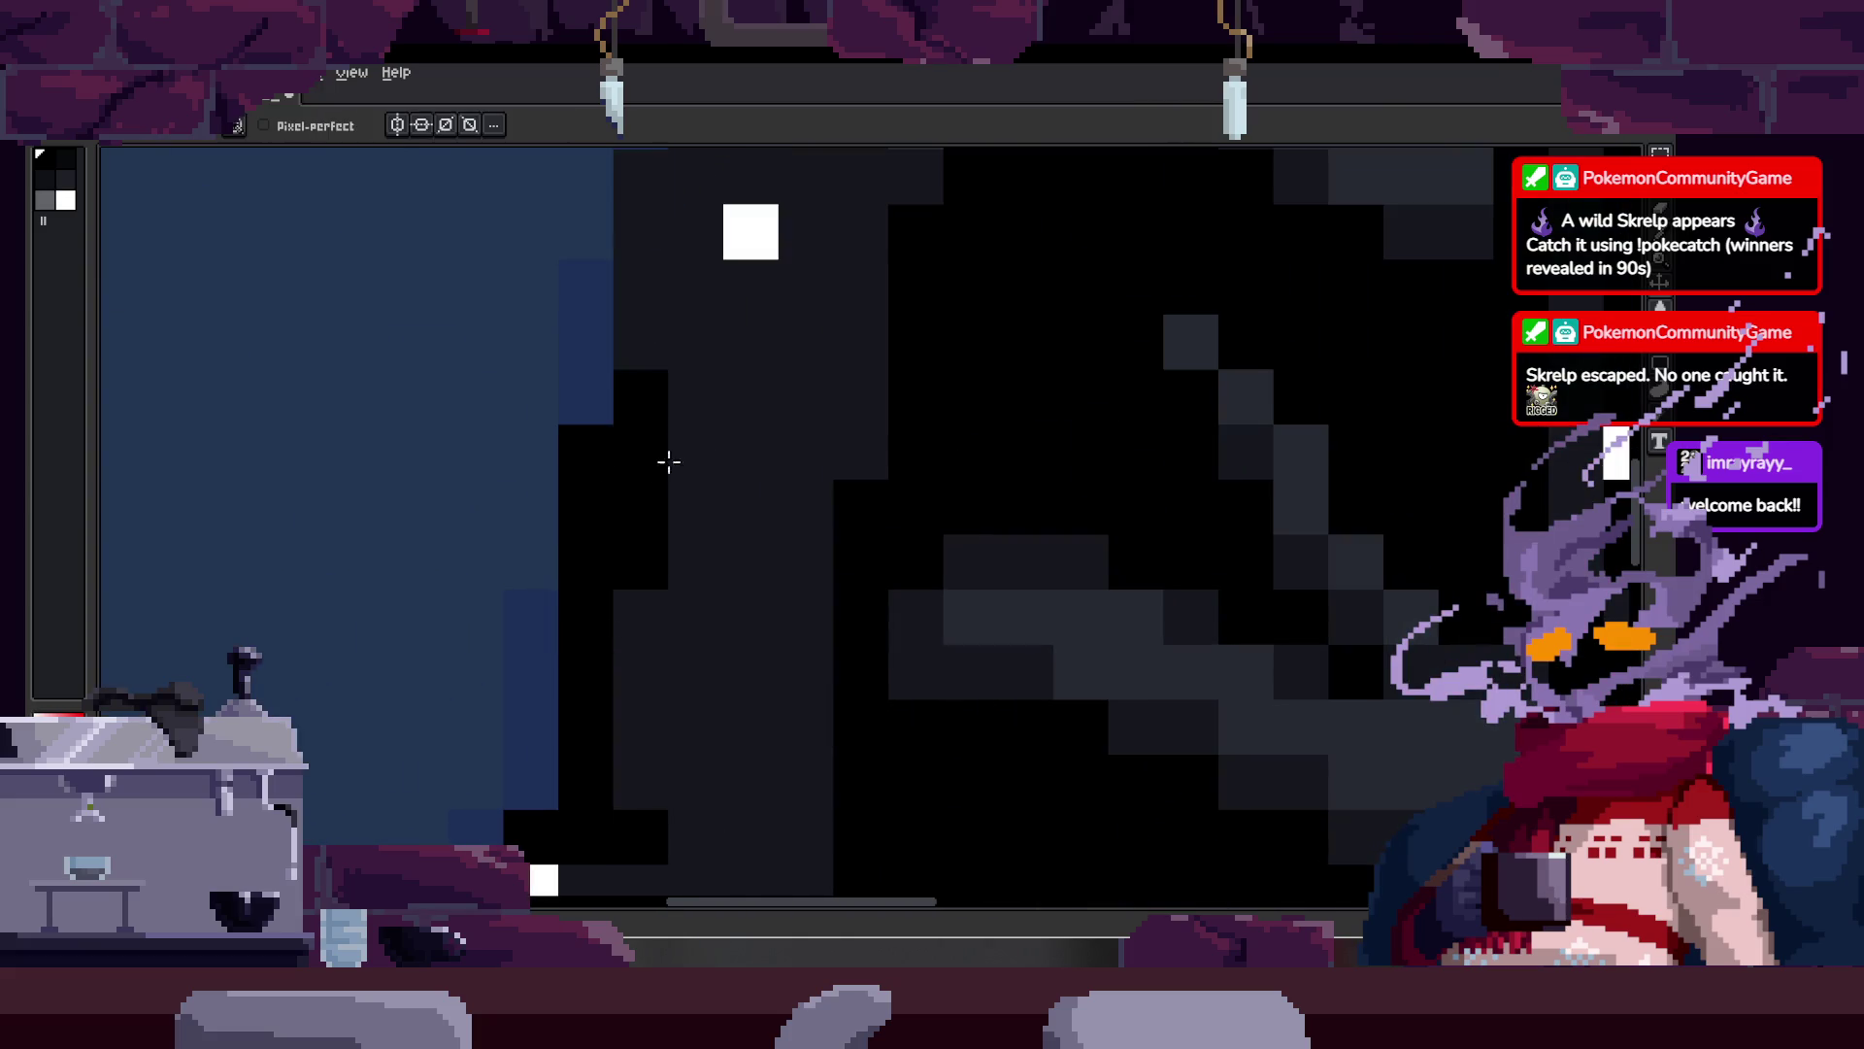
scroll(645, 460, down, 4)
scroll(877, 387, up, 2)
scroll(794, 414, up, 3)
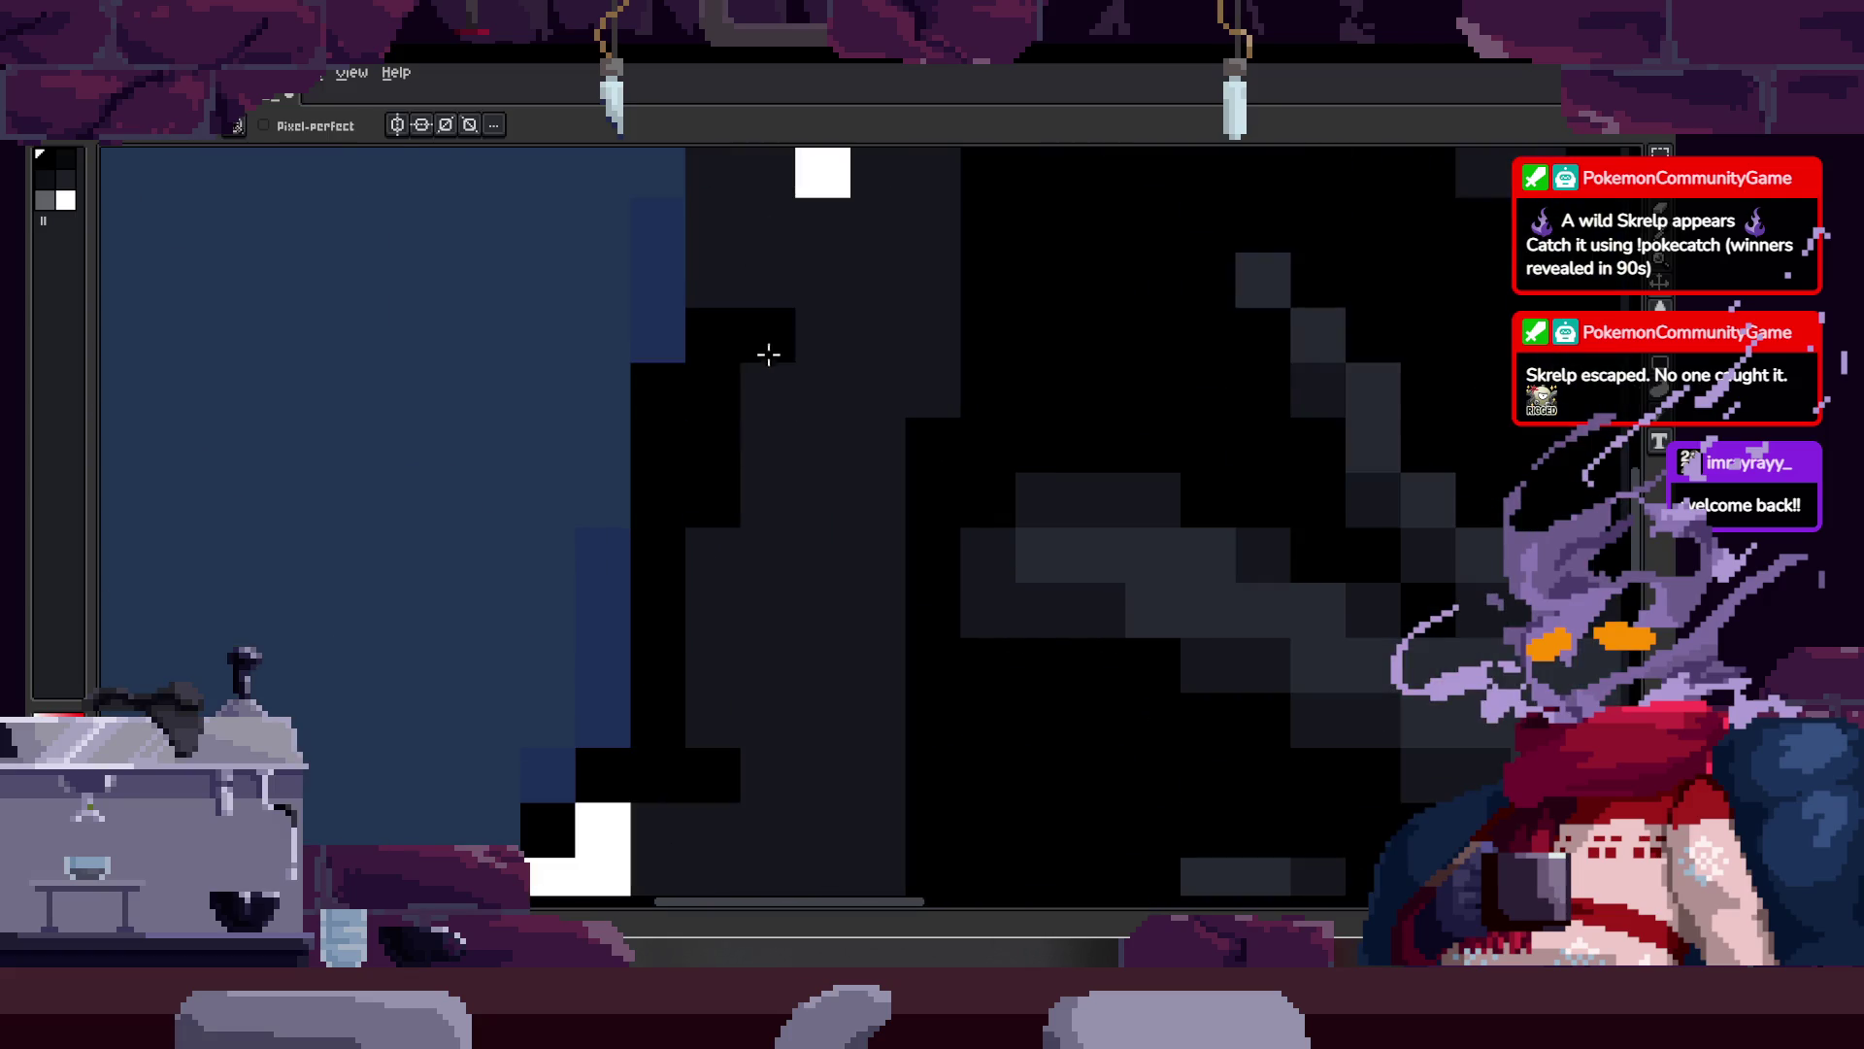
scroll(761, 362, up, 1)
scroll(703, 578, down, 2)
key(b)
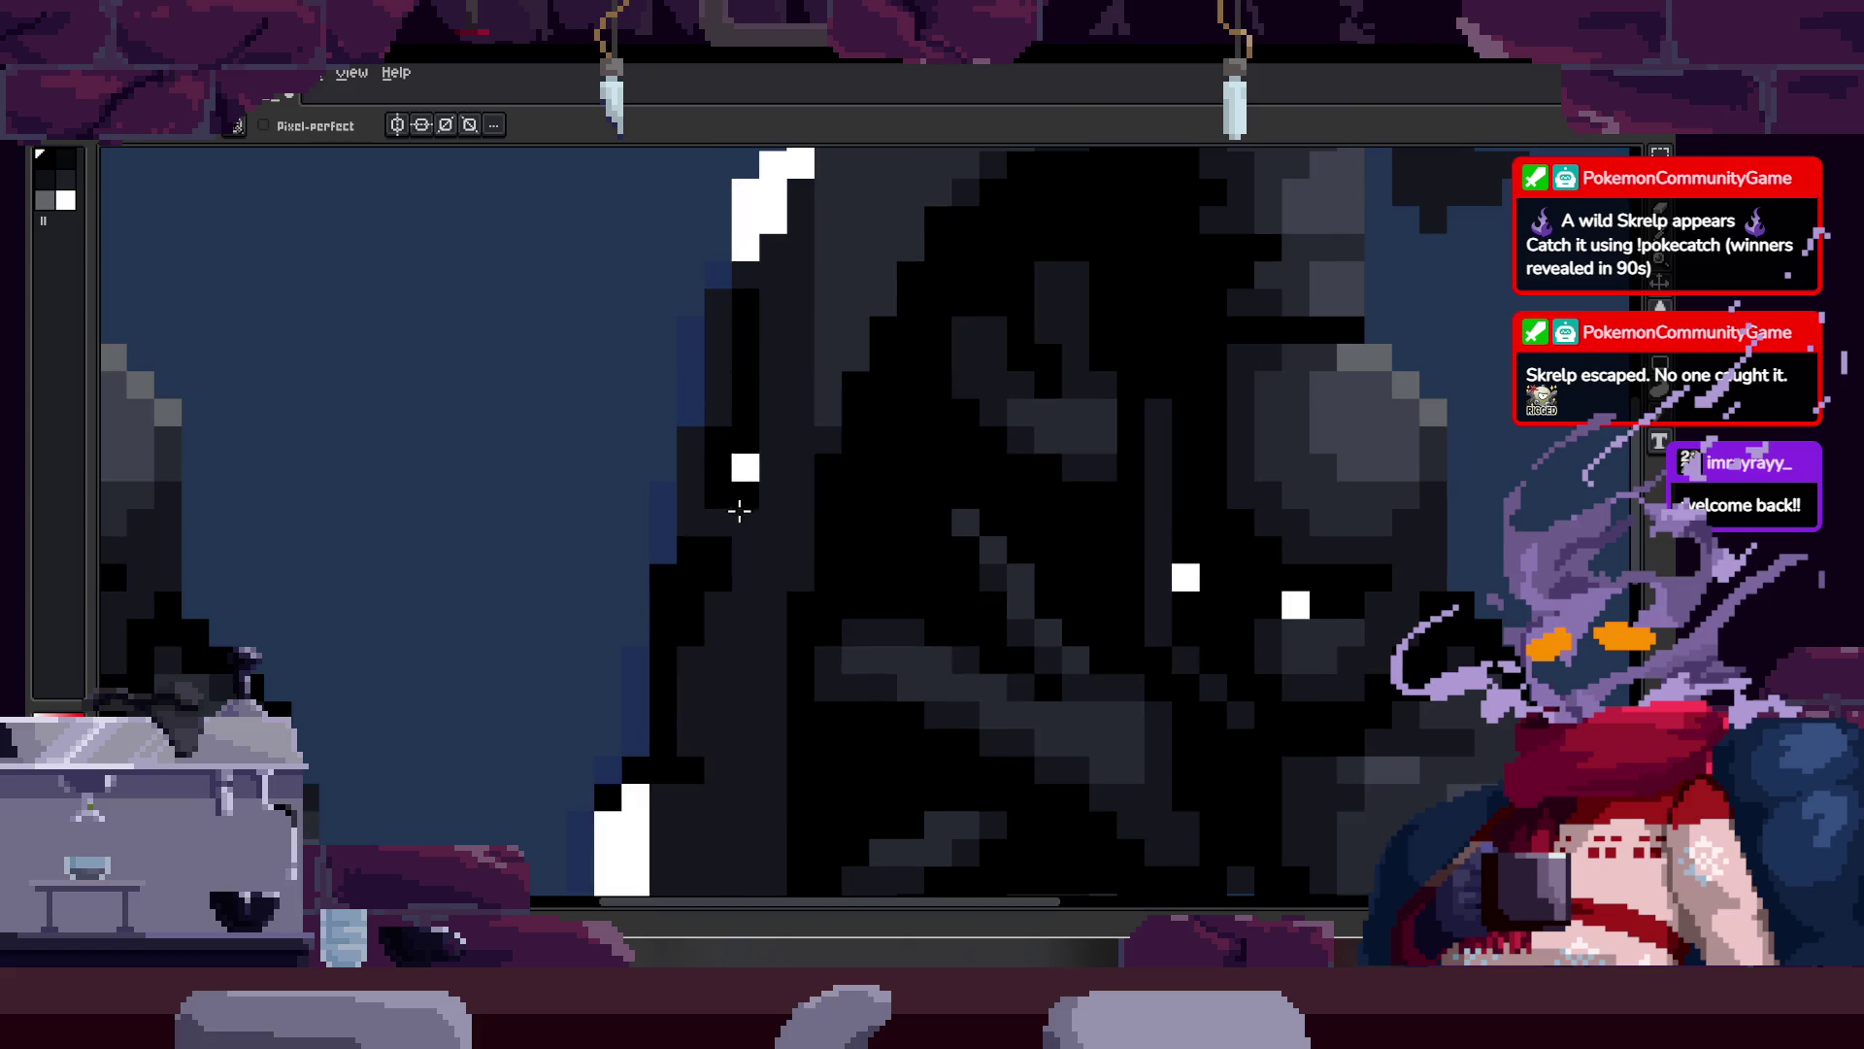
scroll(794, 532, down, 3)
scroll(832, 491, up, 3)
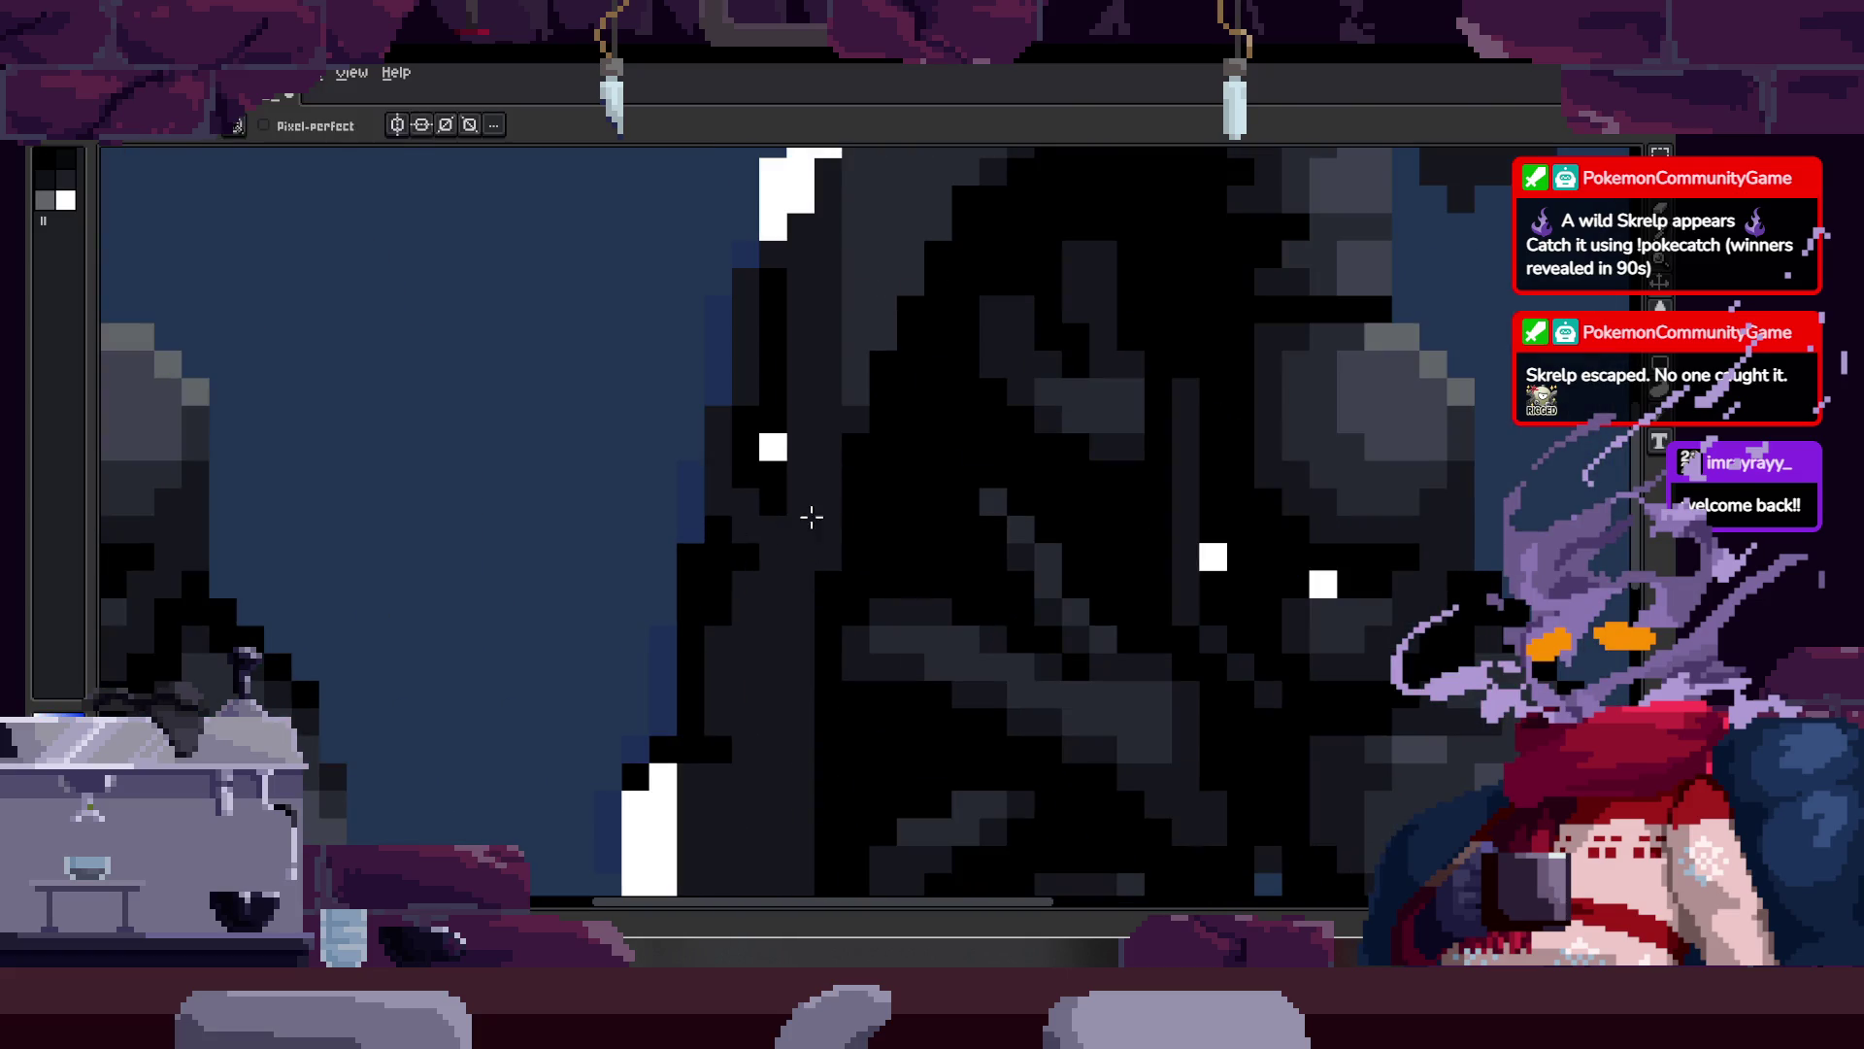
Step: Zoom out to watch the animation playing with the new shield highlights
key(z)
scroll(805, 516, down, 3)
scroll(827, 515, up, 2)
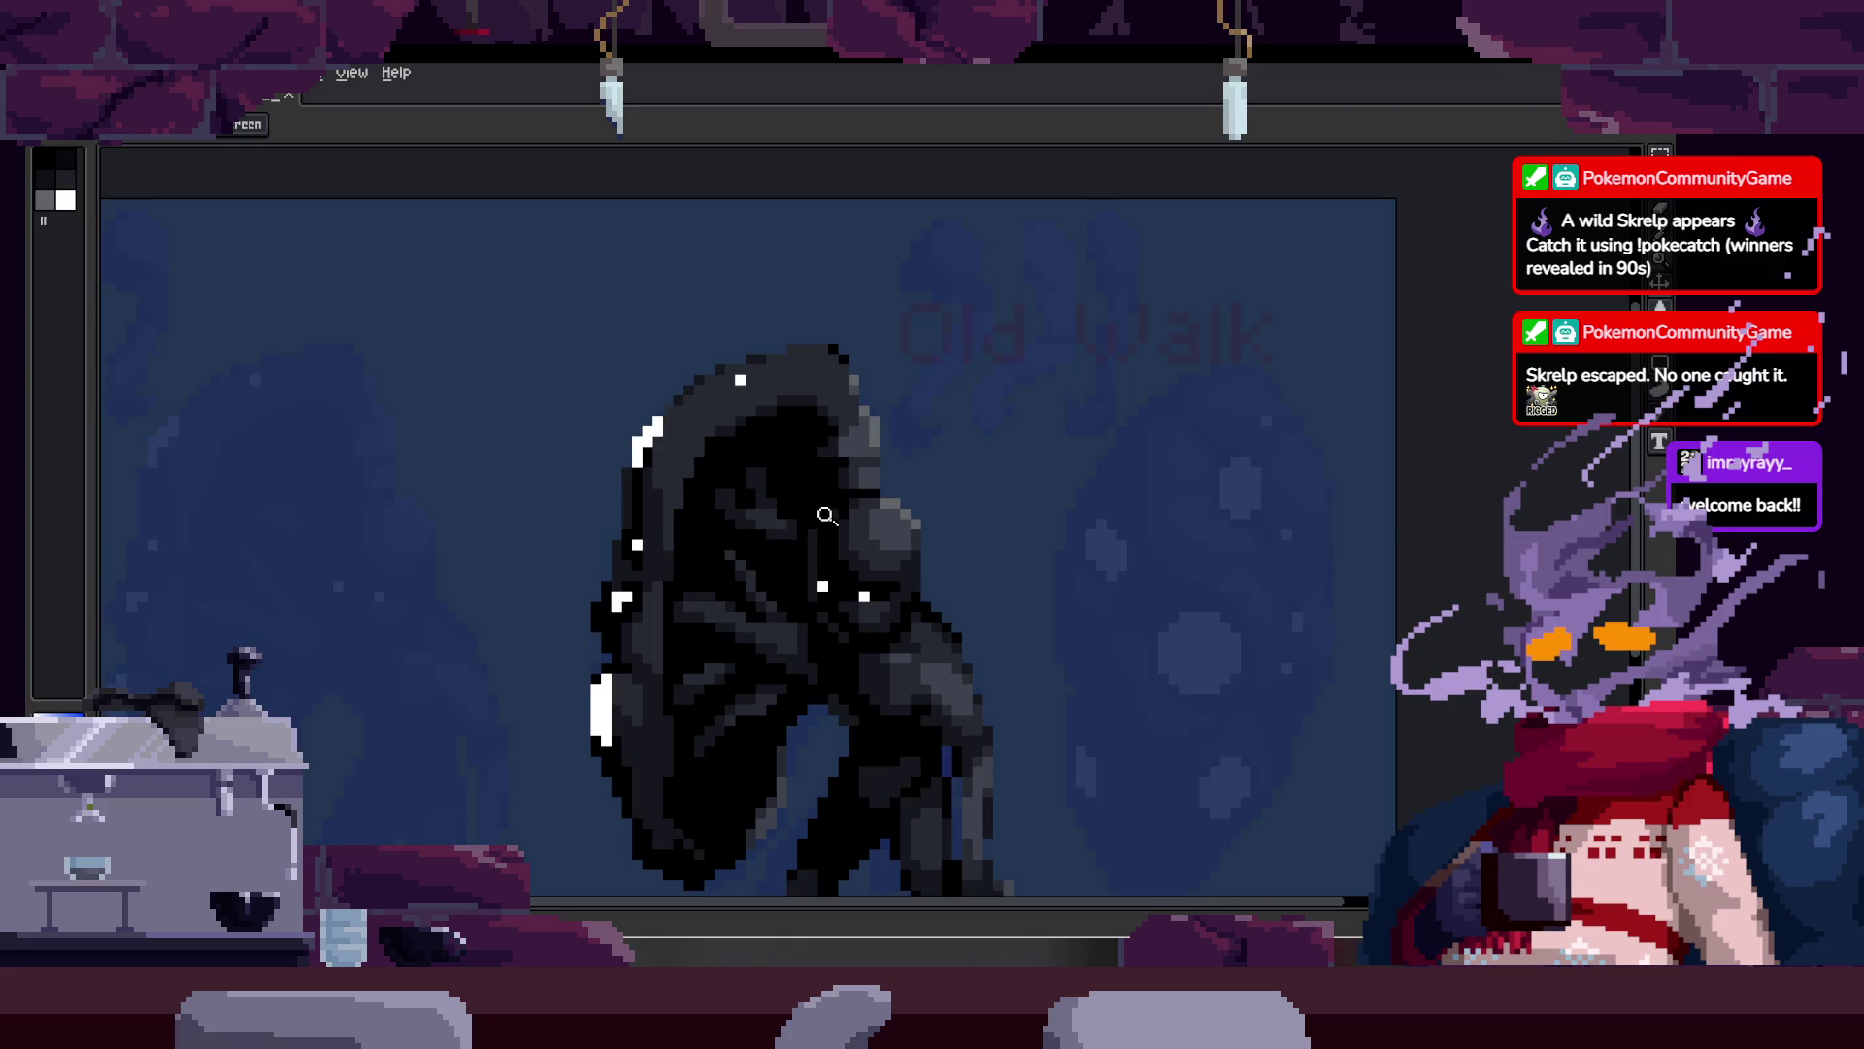
scroll(961, 379, down, 1)
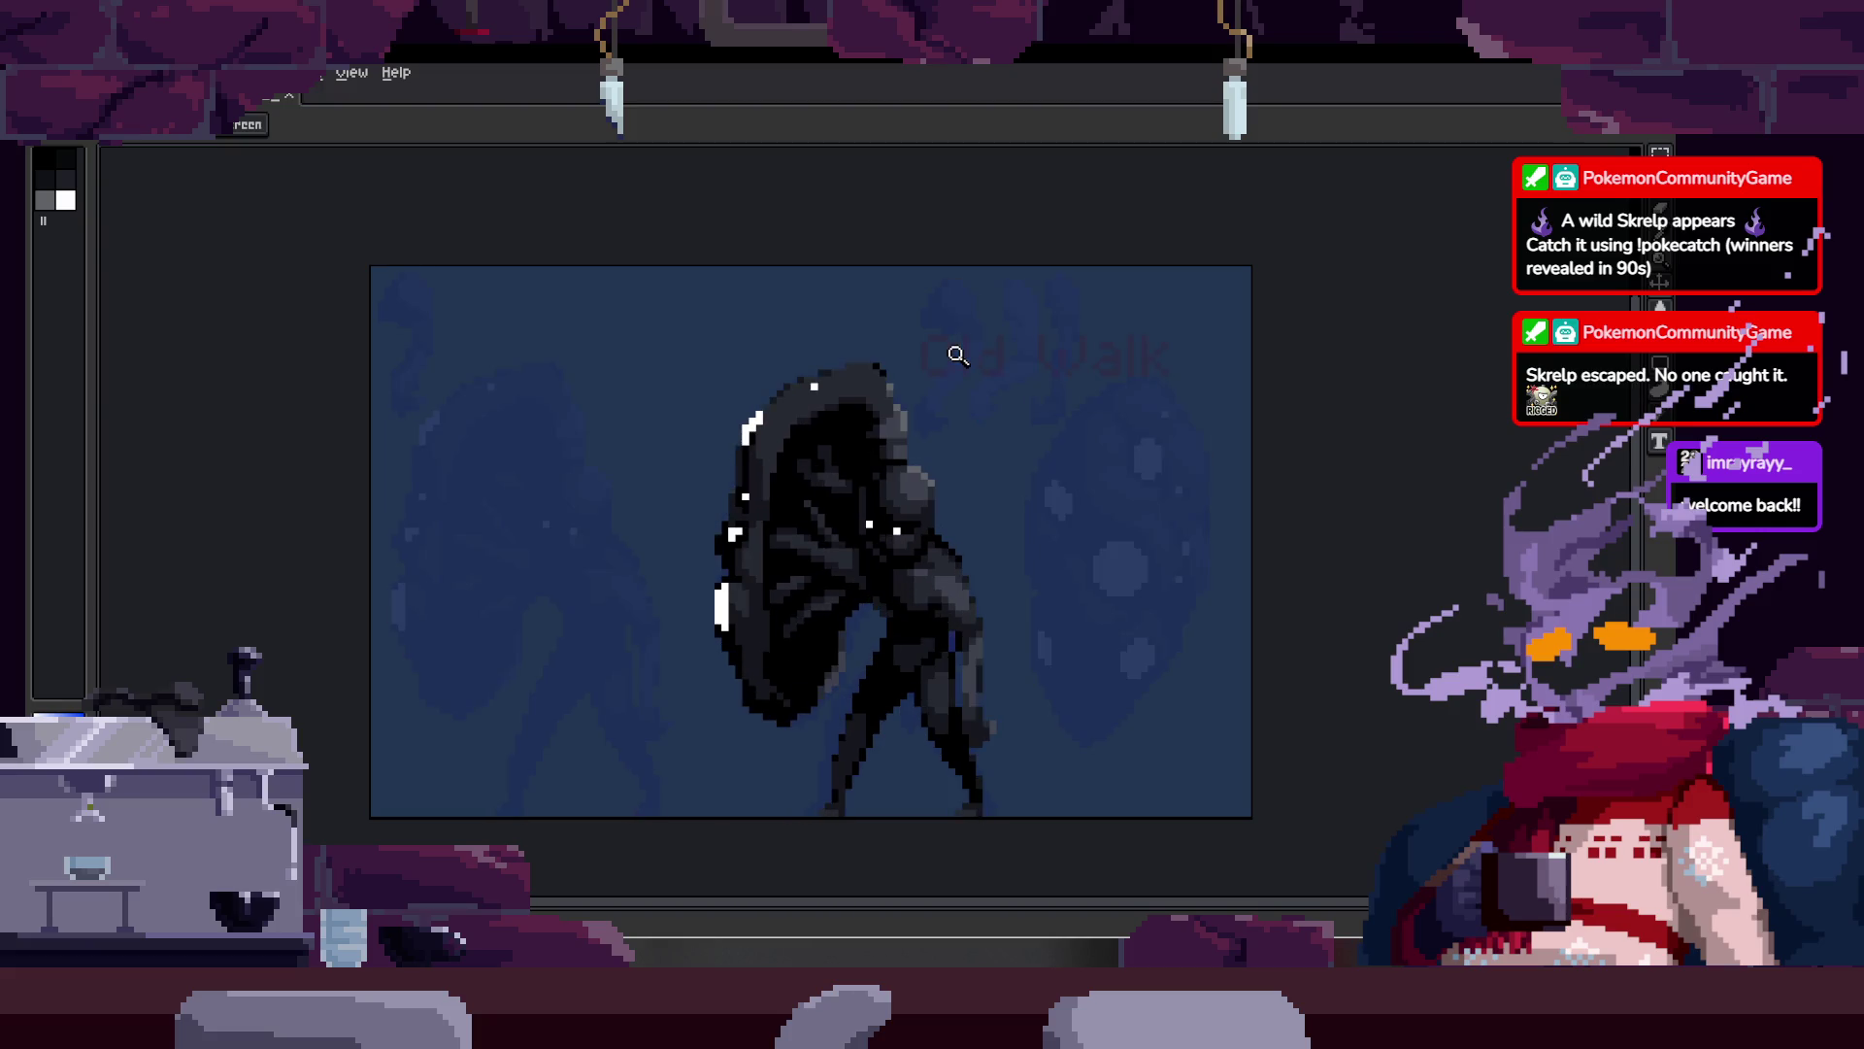
scroll(781, 580, up, 4)
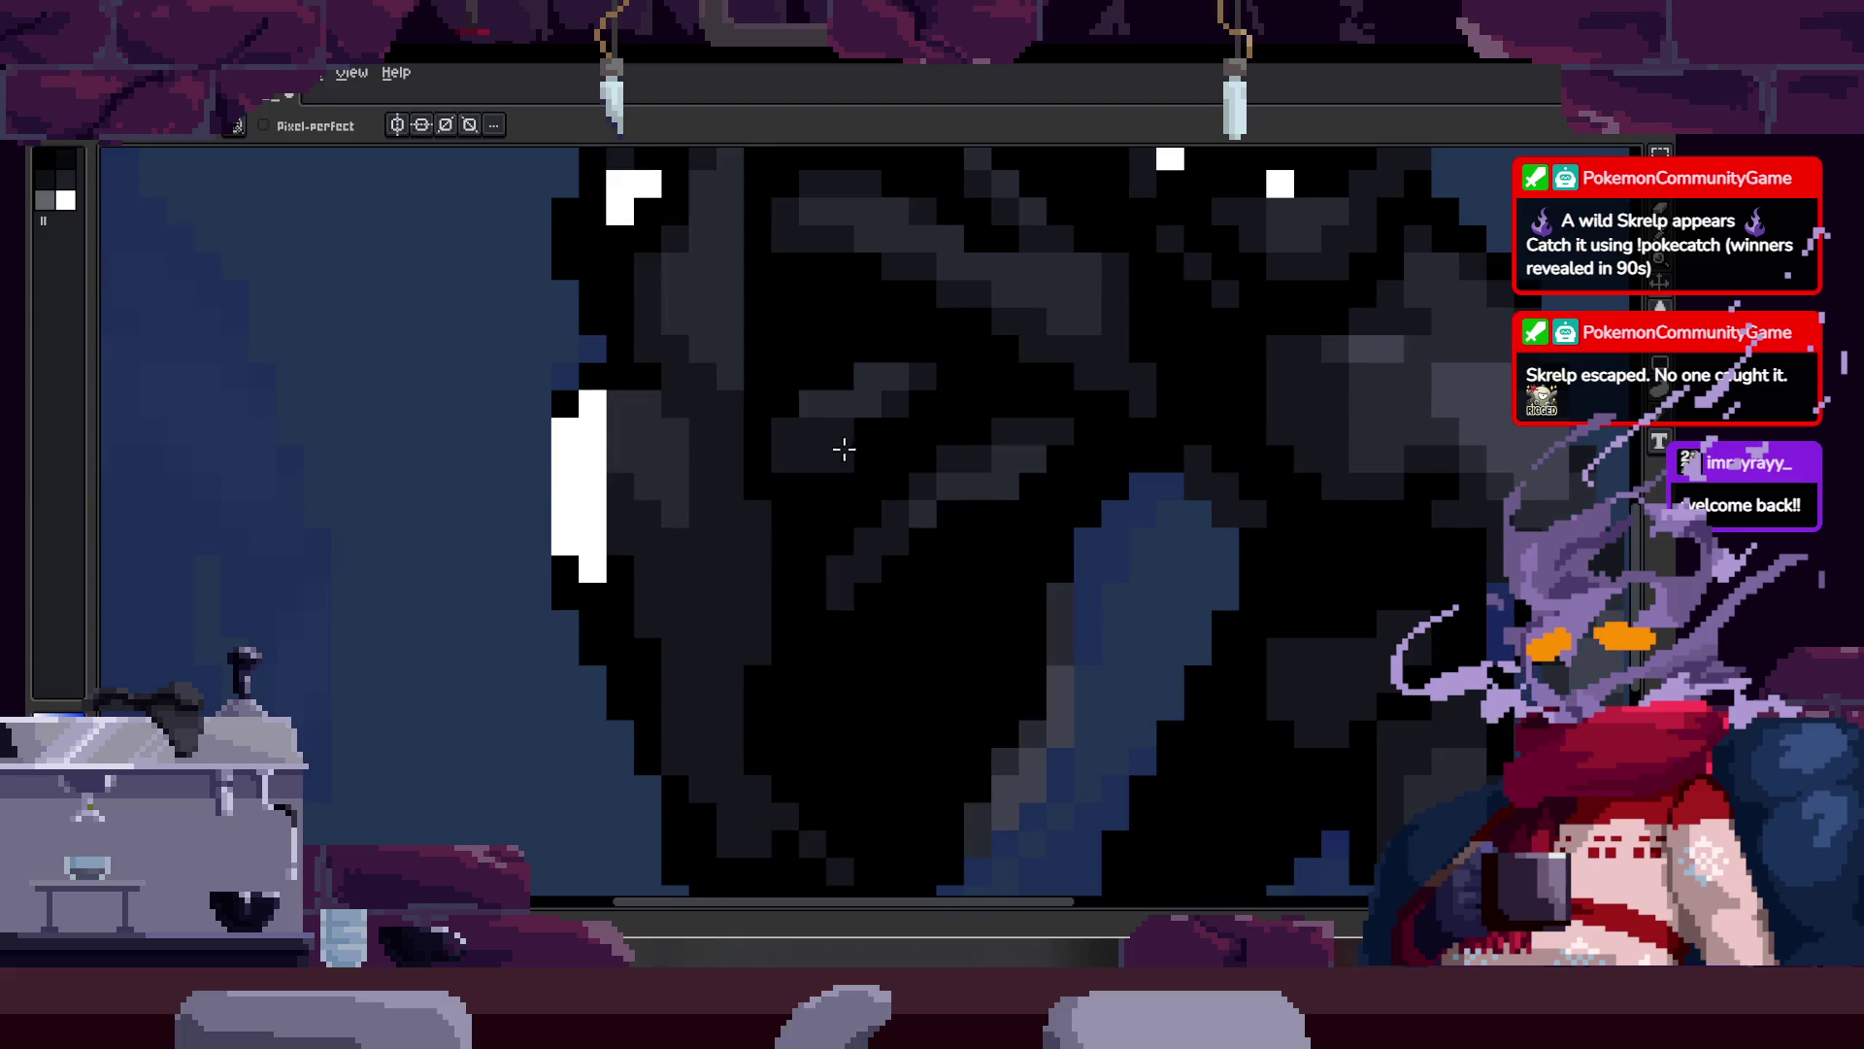
key(z)
scroll(863, 525, down, 3)
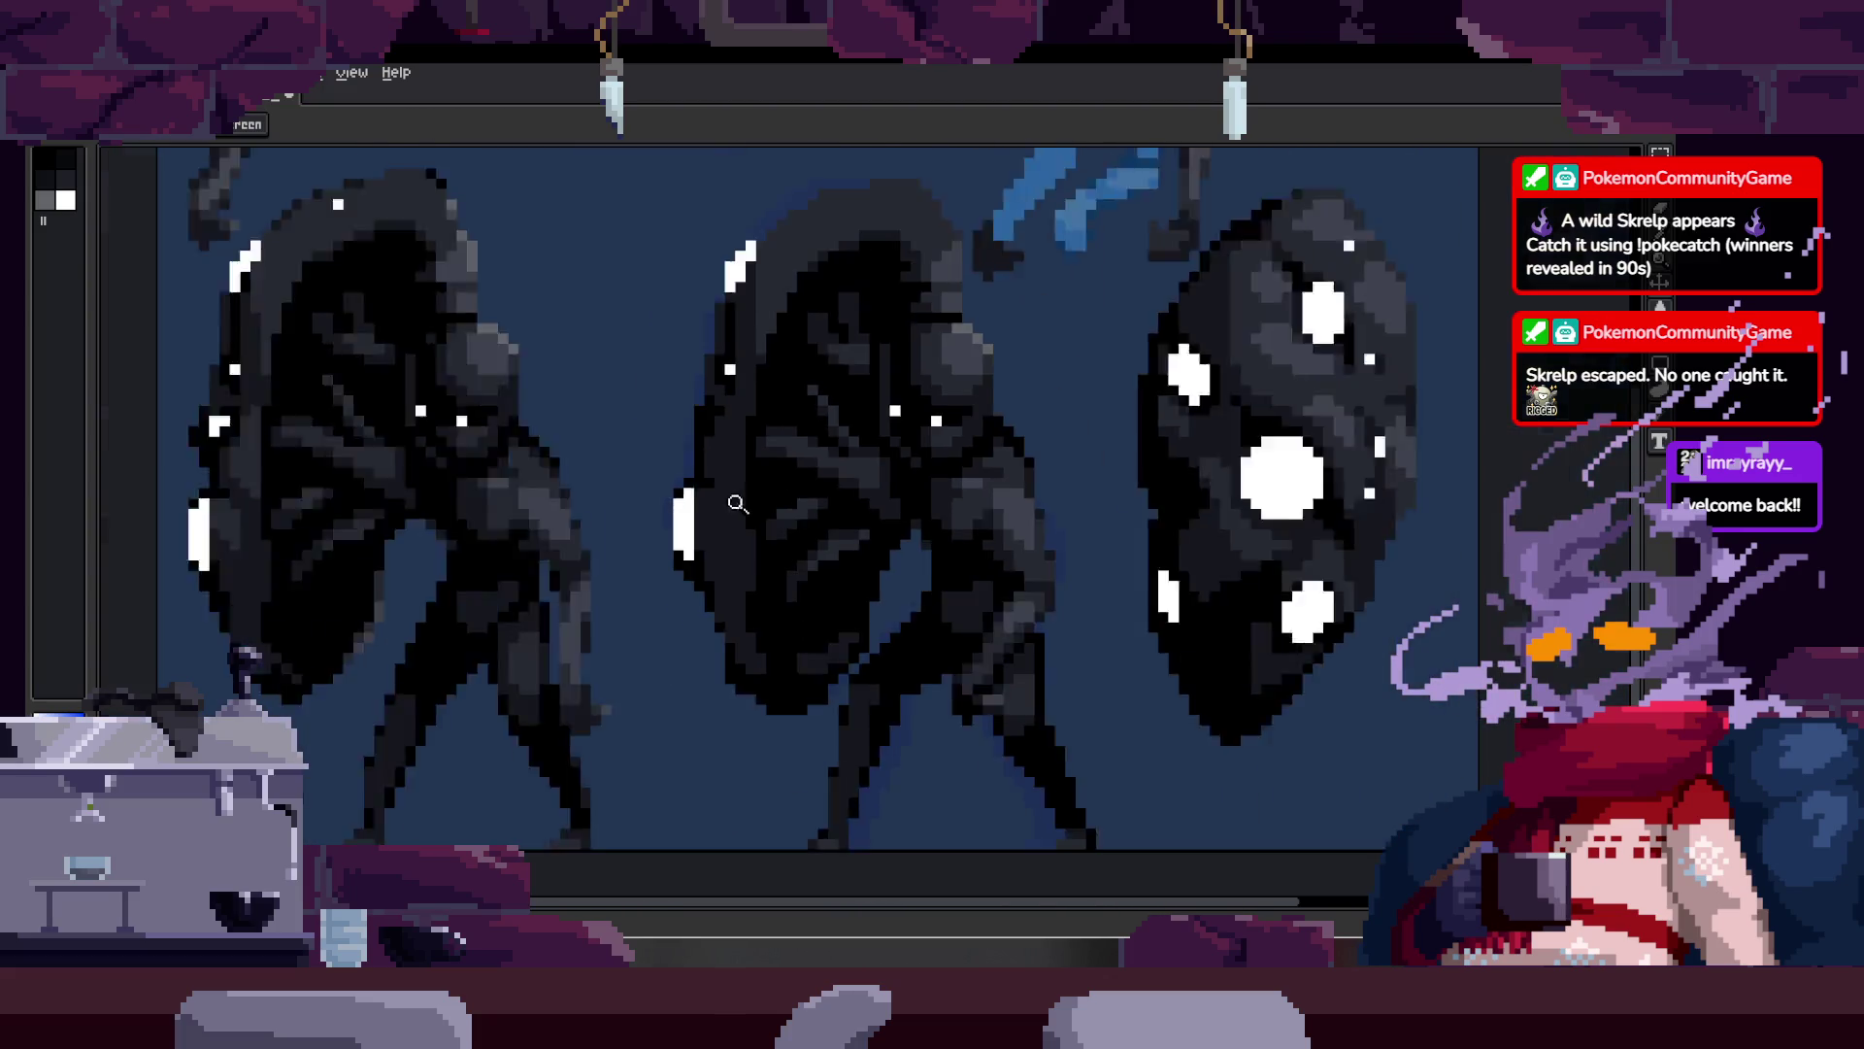
Step: Zoom in close on the middle sprite and save the file
scroll(900, 470, up, 4)
key(v)
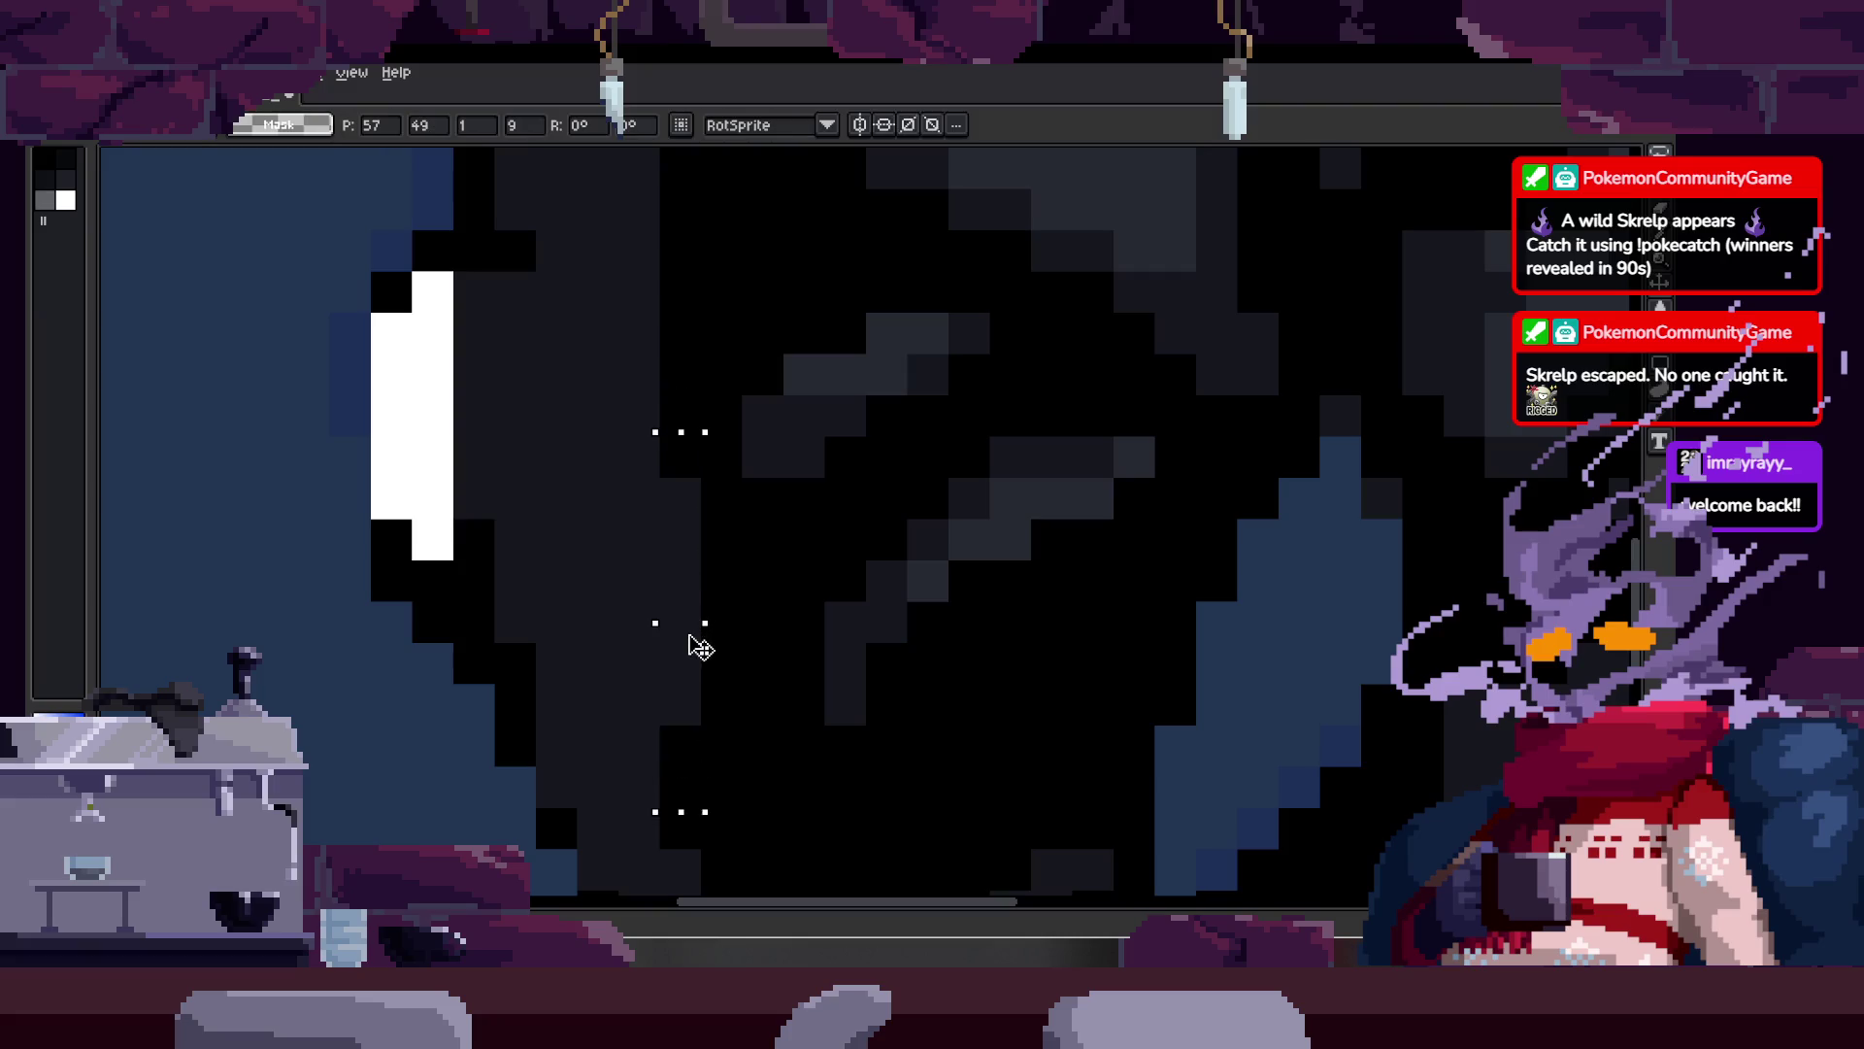
key(z)
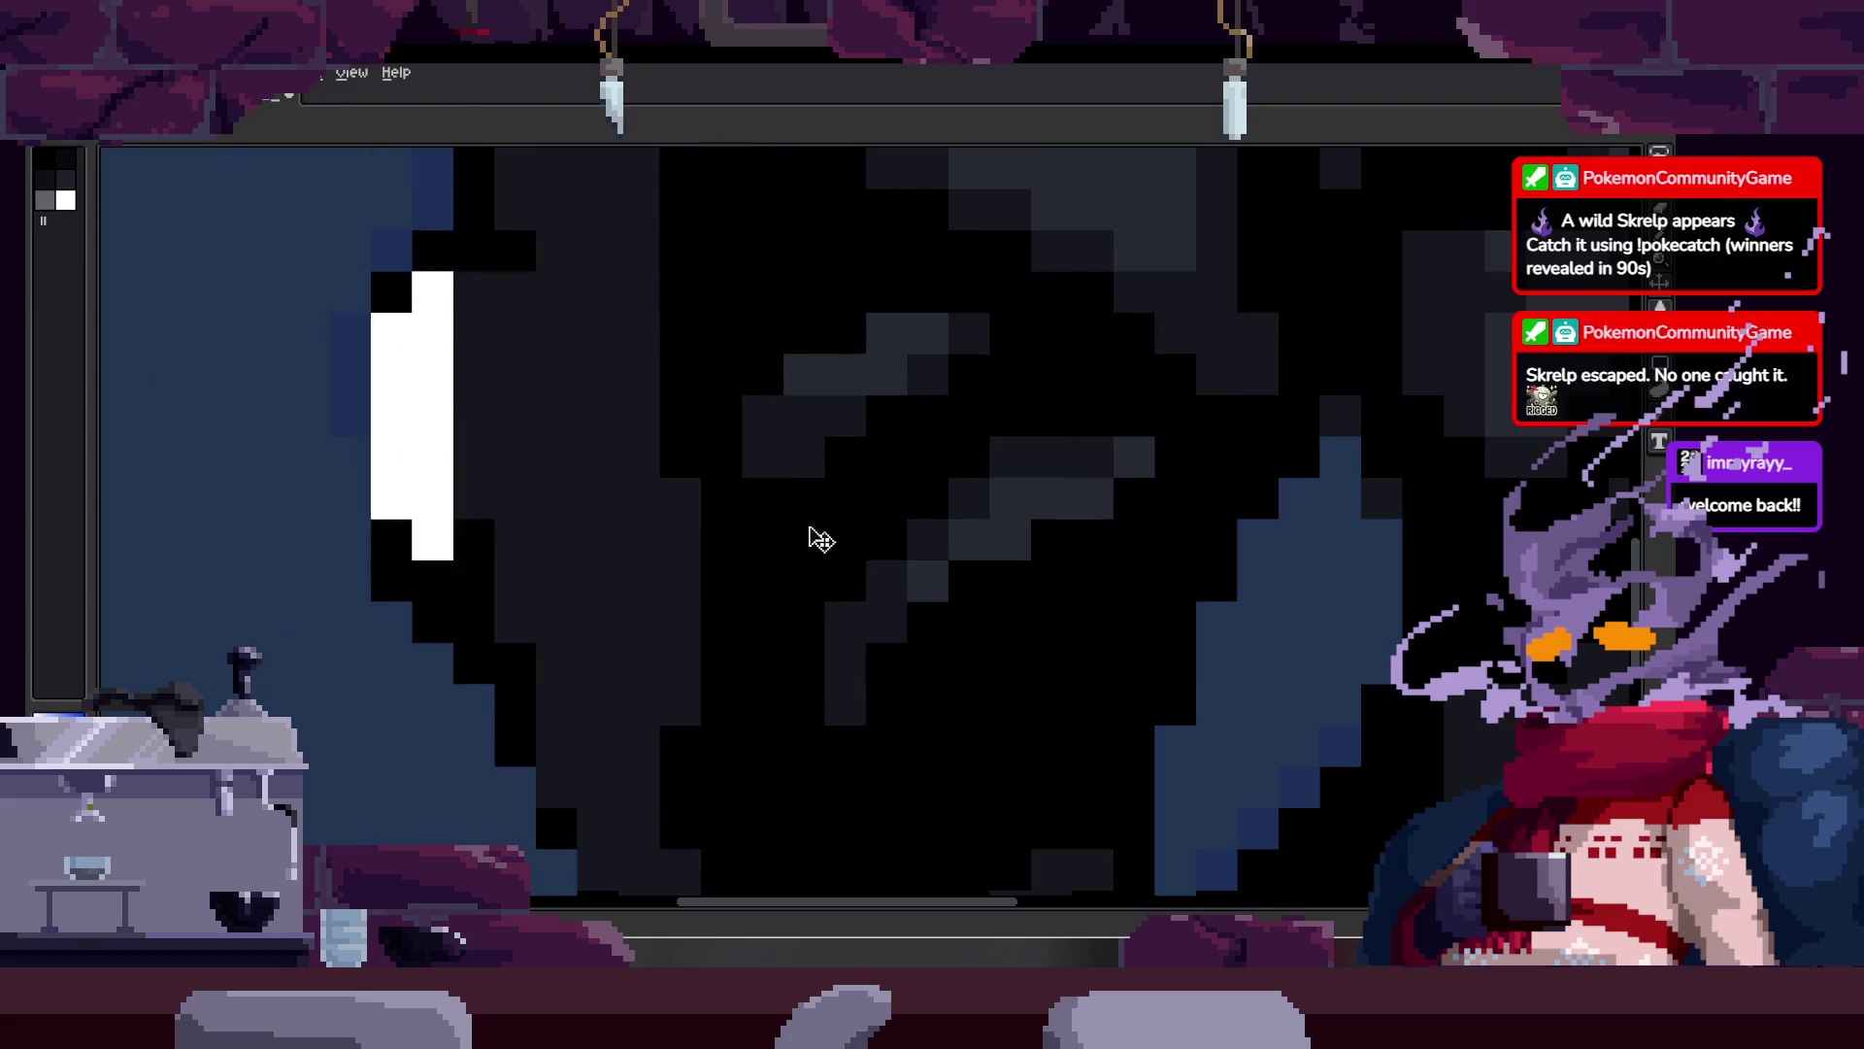
scroll(826, 534, down, 5)
click(821, 539)
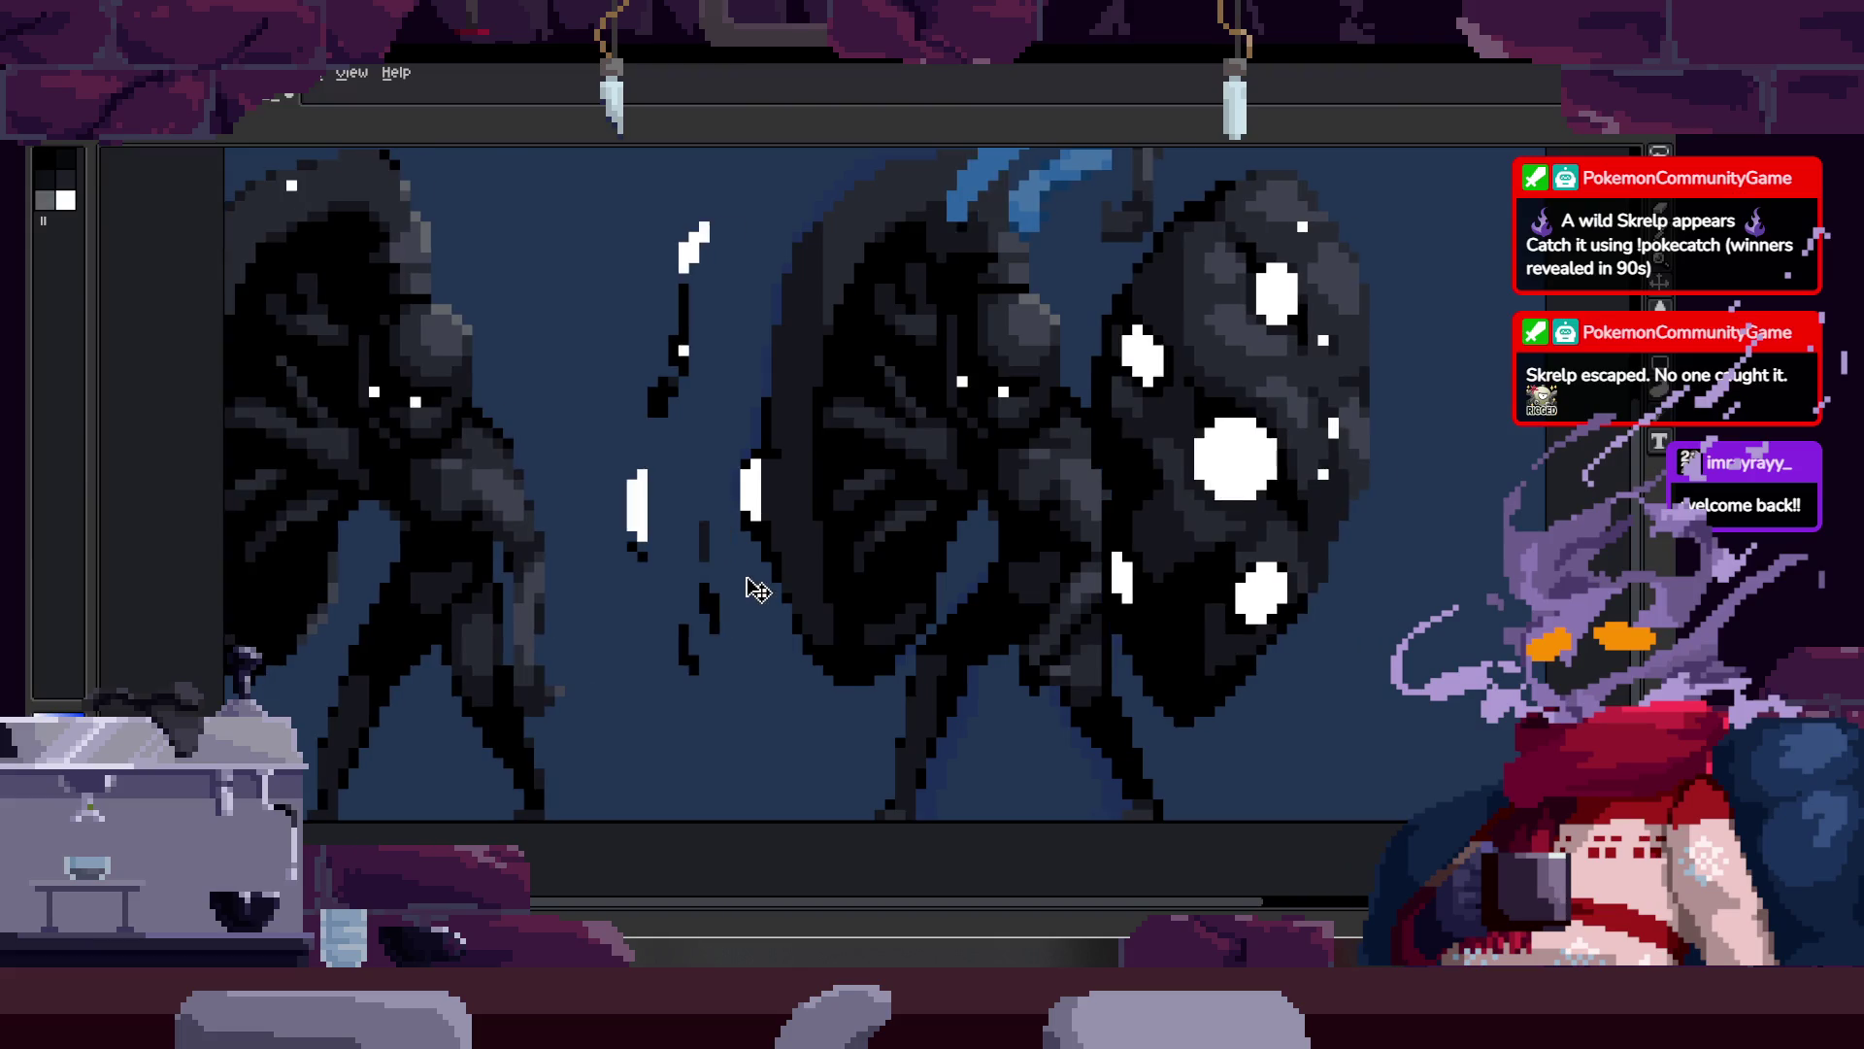
key(m)
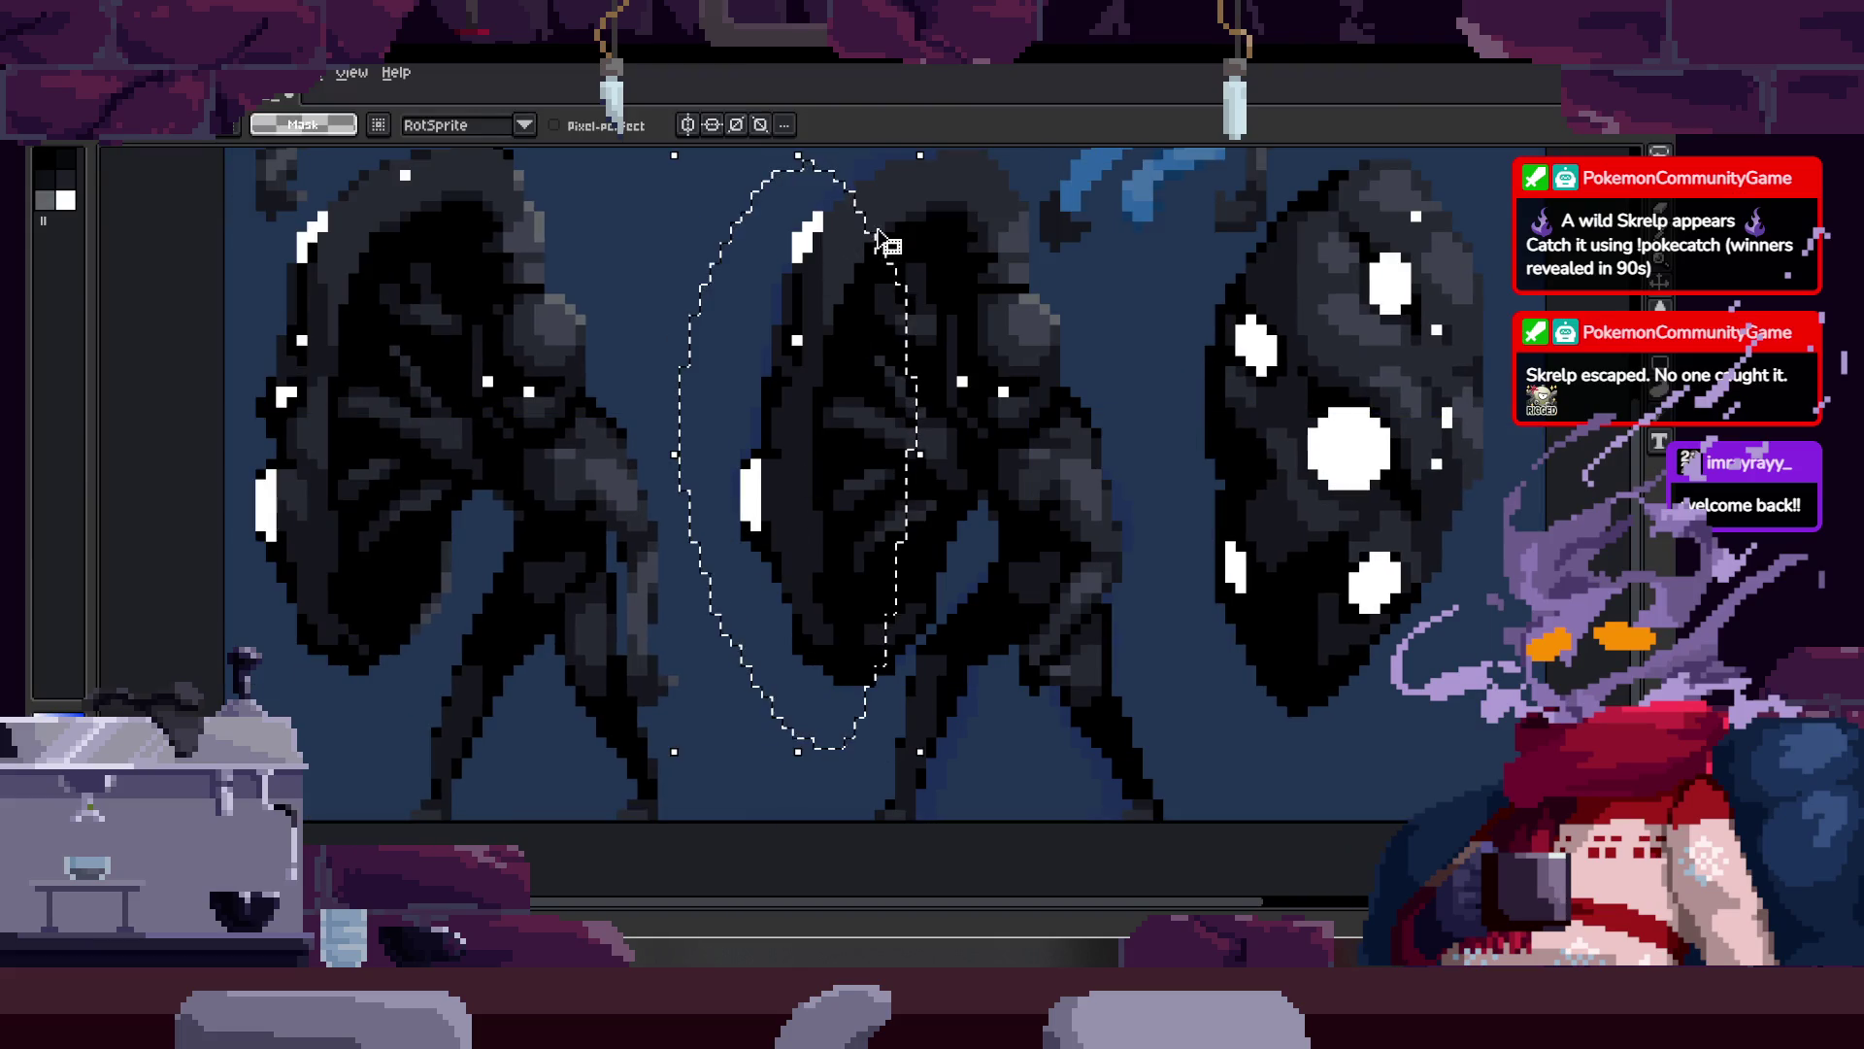
key(Tab)
key(z)
click(872, 540)
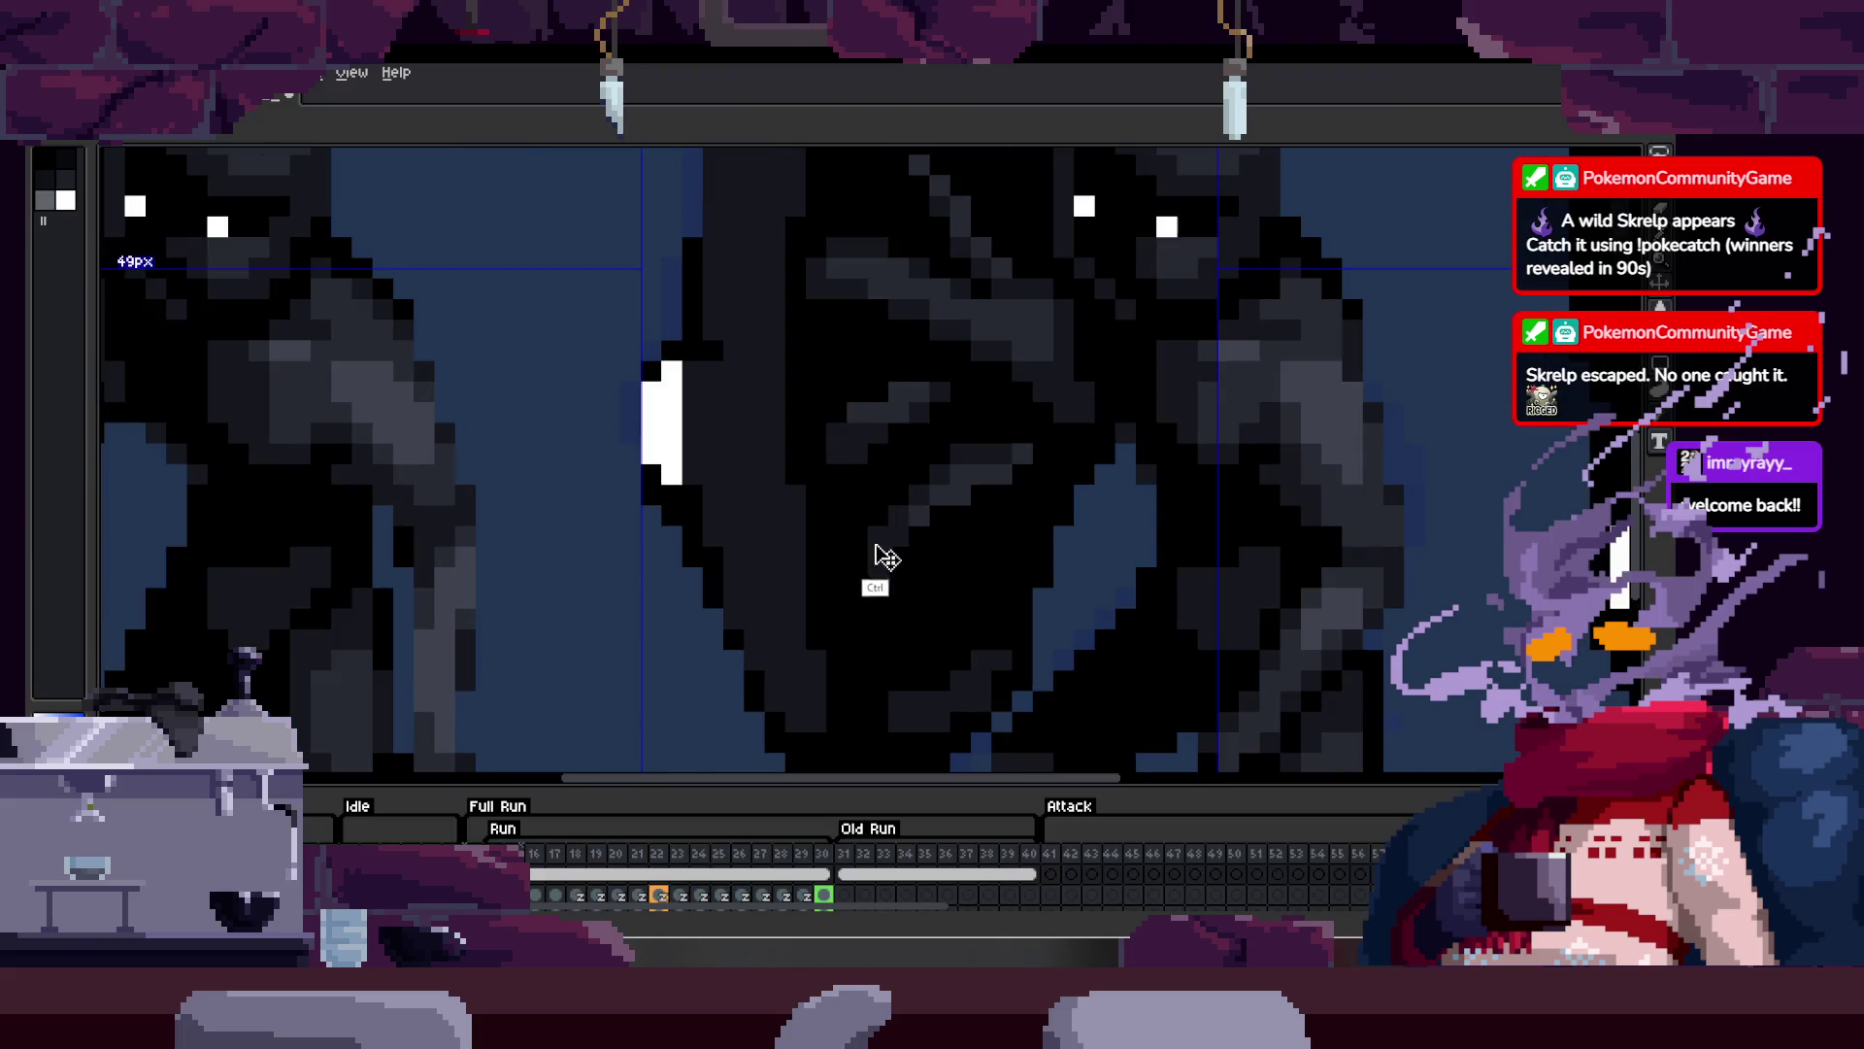
key(Tab)
scroll(919, 501, down, 3)
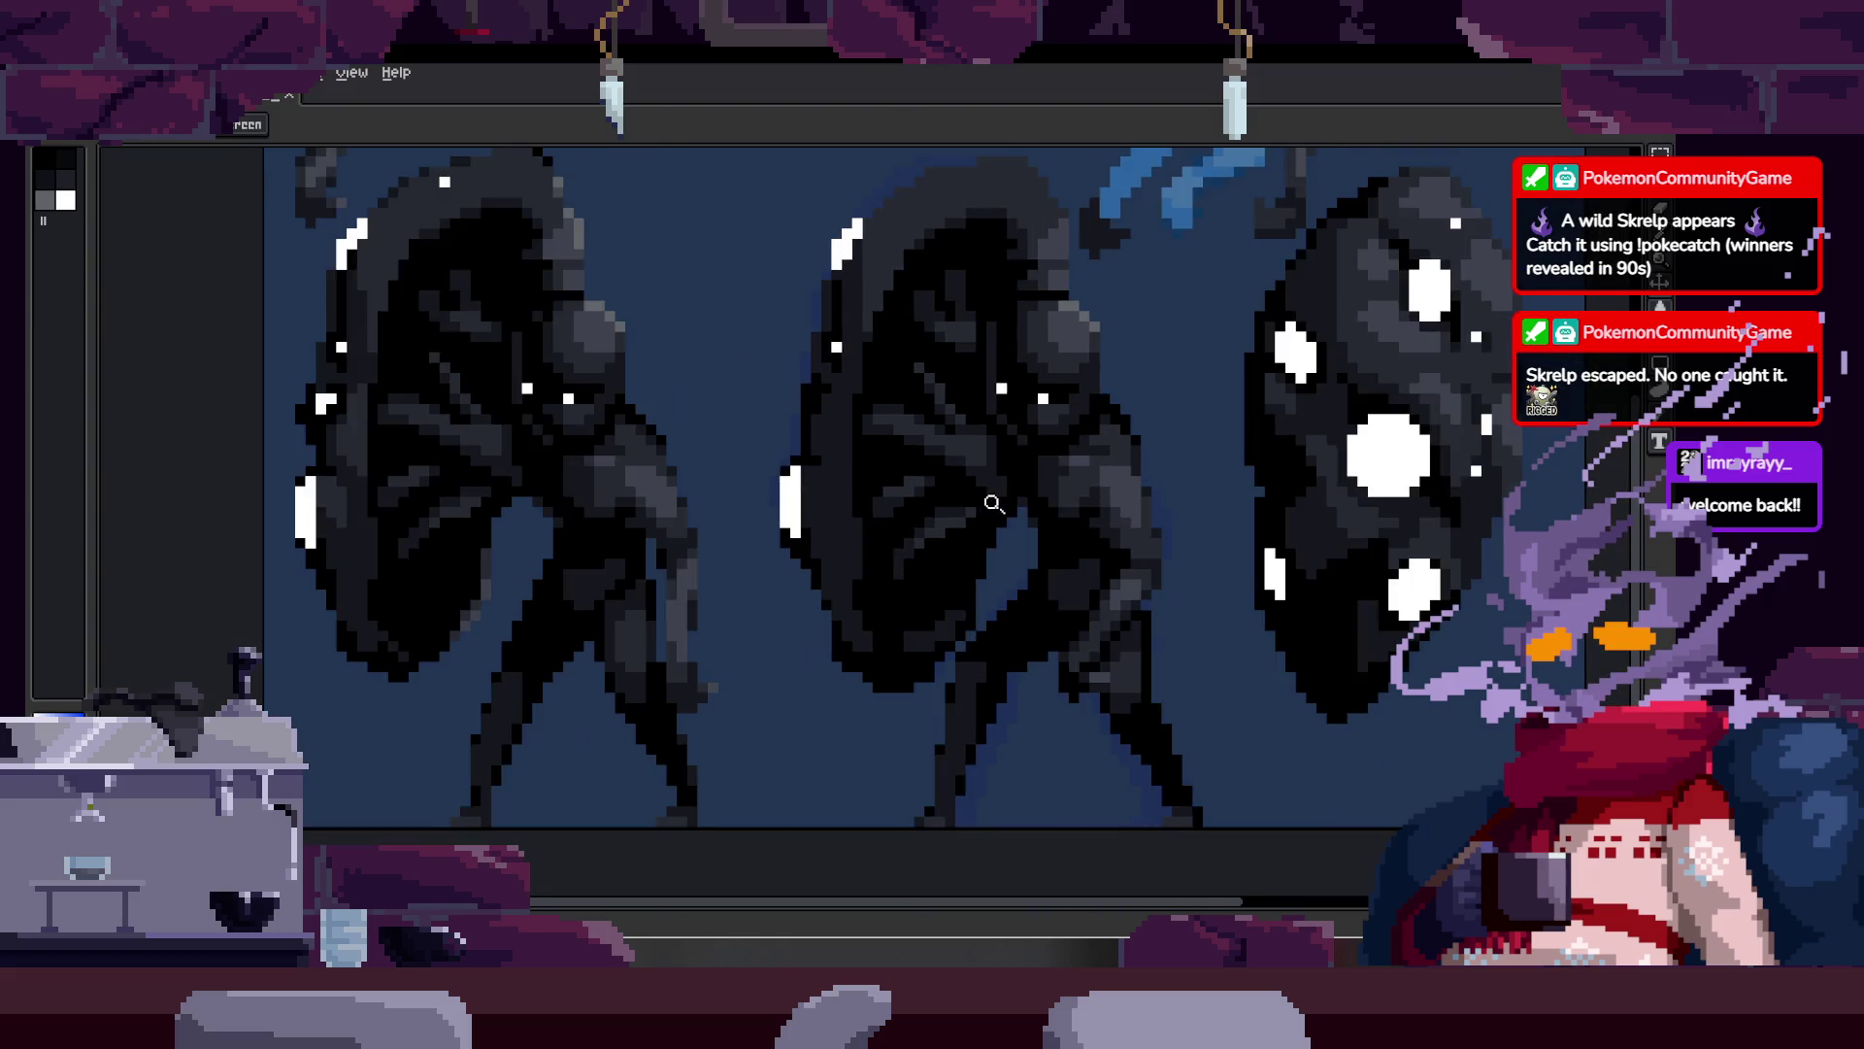
scroll(1049, 476, down, 2)
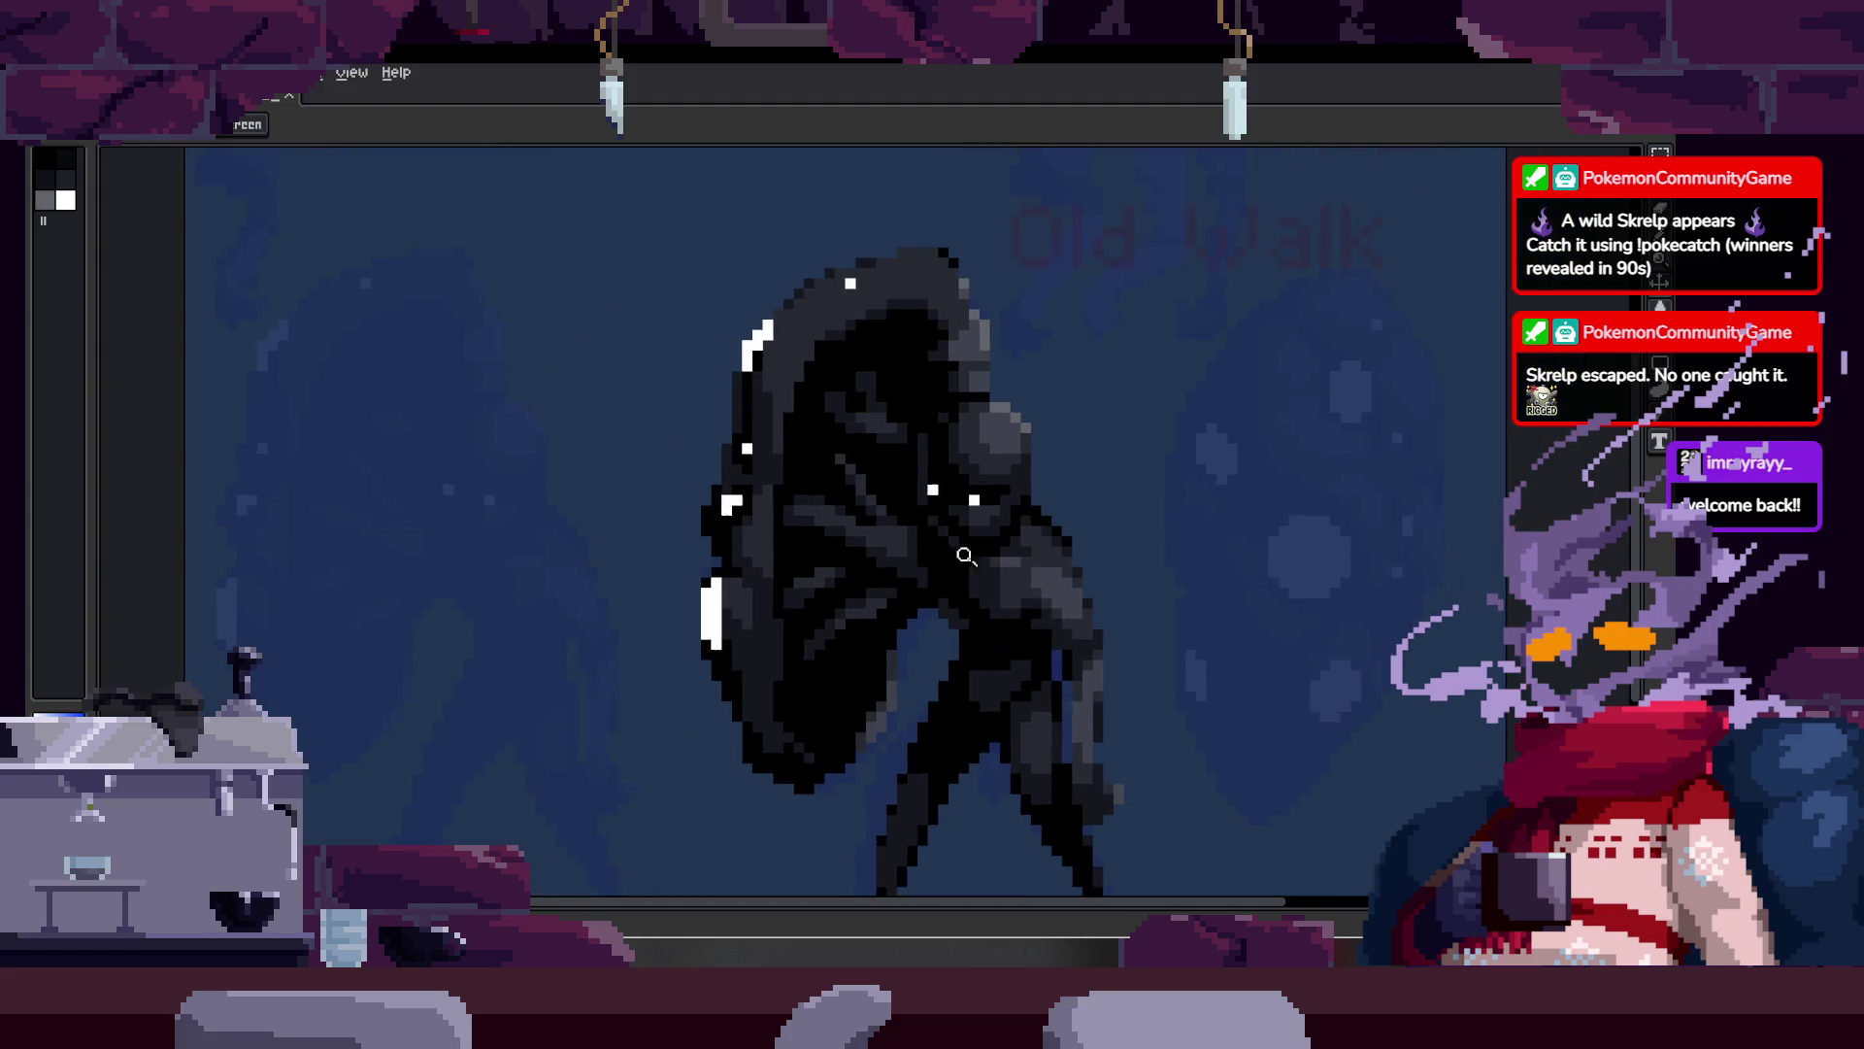
key(ctrl+s)
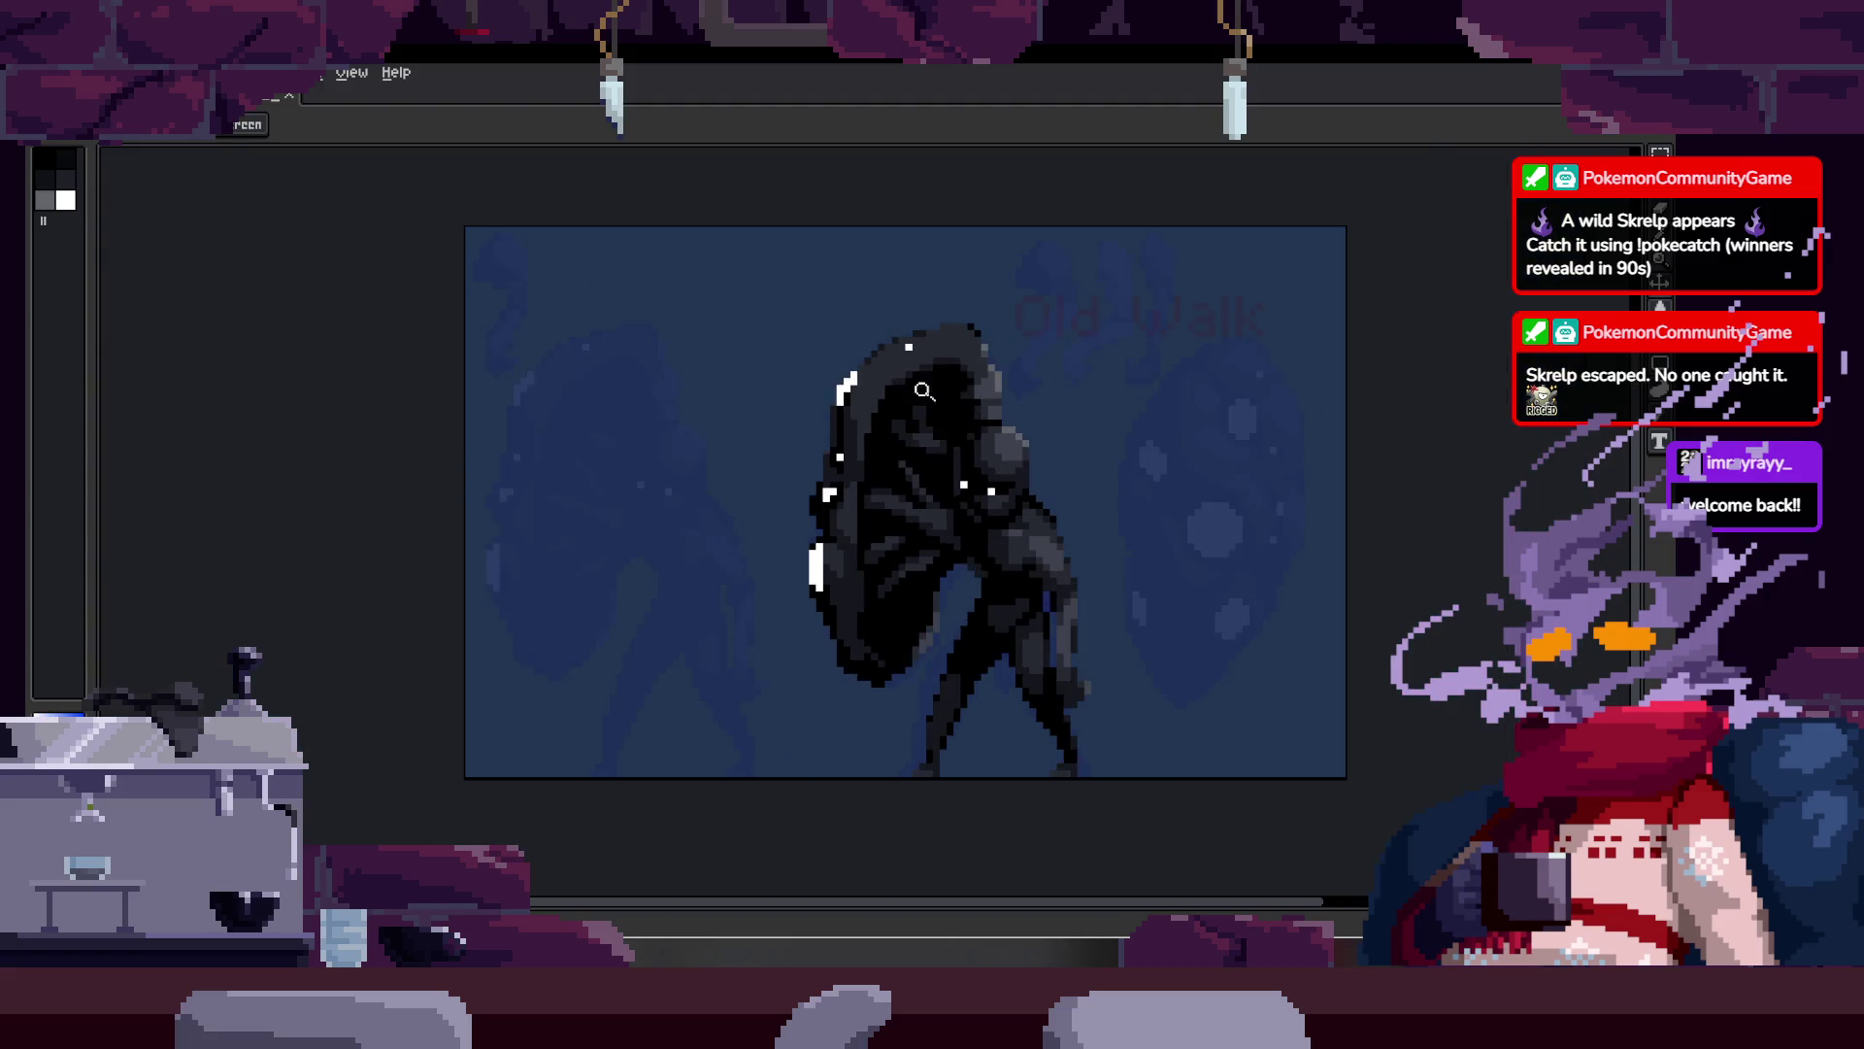
Step: Re-tone hood pixels: darken one to black and return another to dark grey
scroll(1000, 369, up, 3)
scroll(976, 435, up, 2)
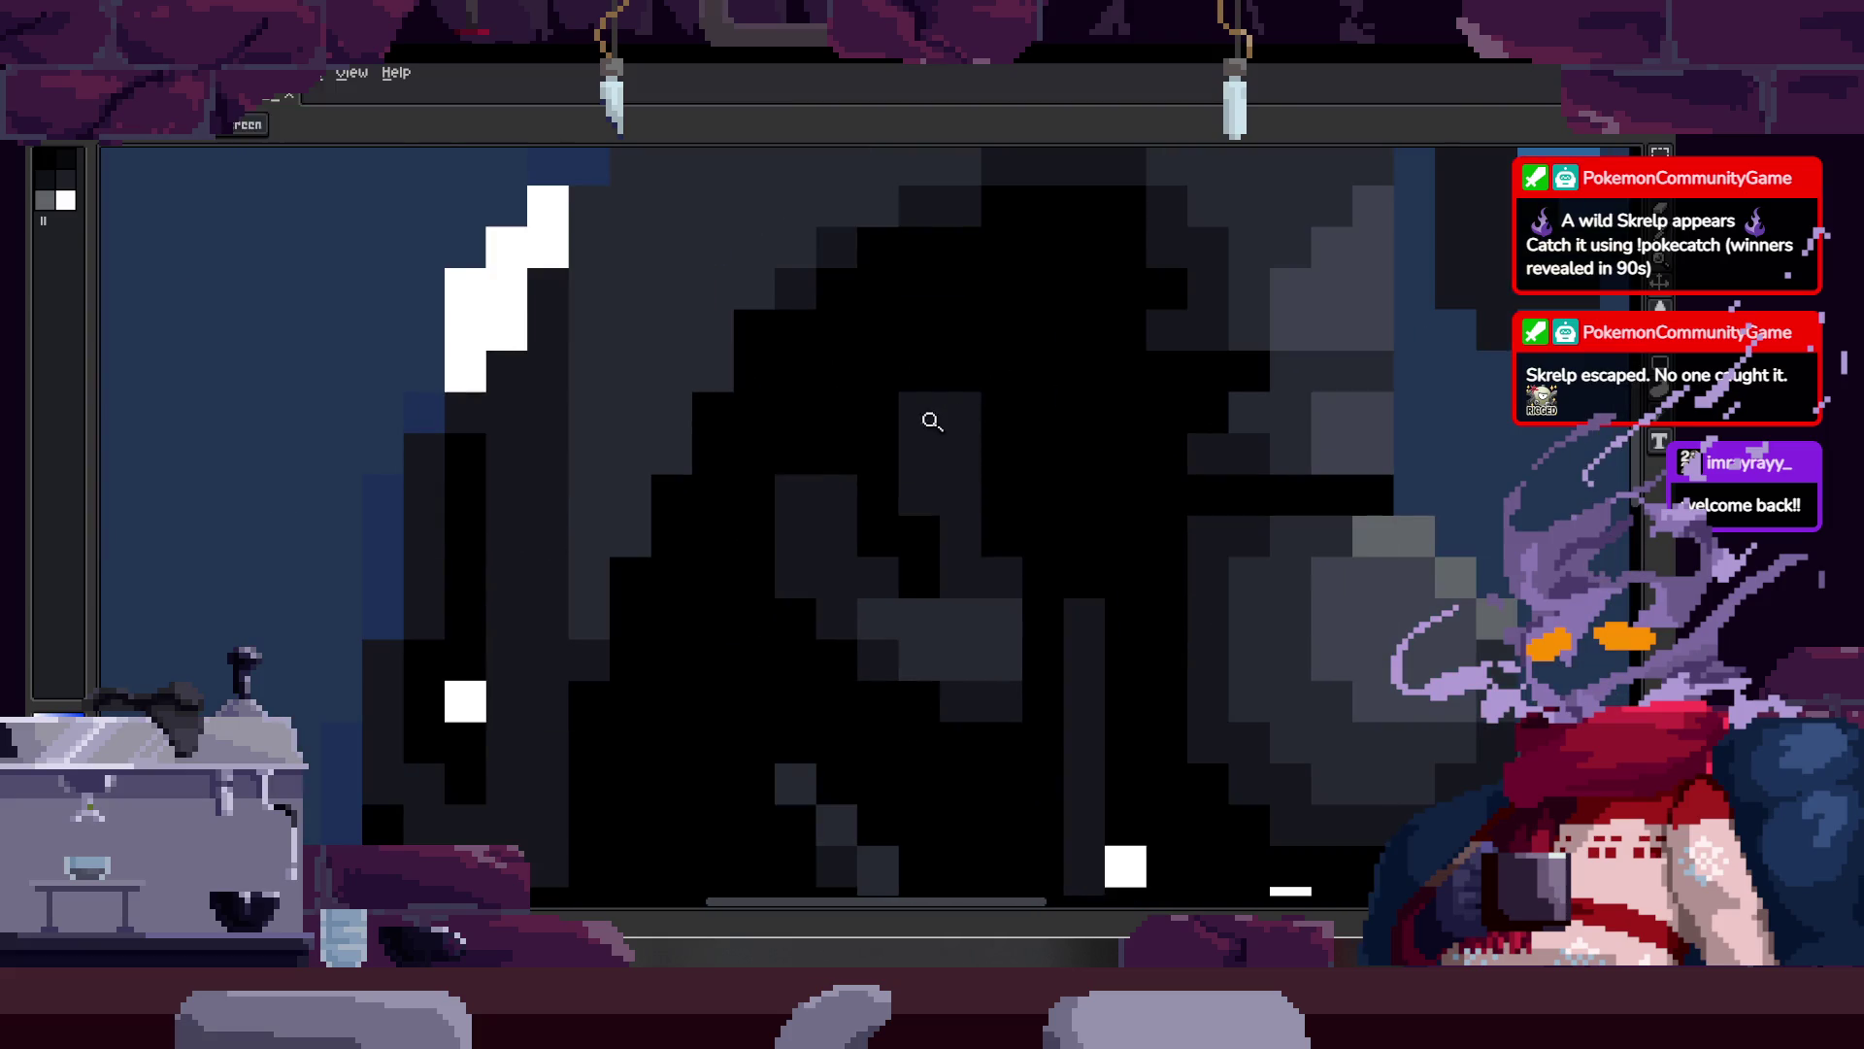
click(878, 413)
key(alt)
click(957, 425)
click(882, 509)
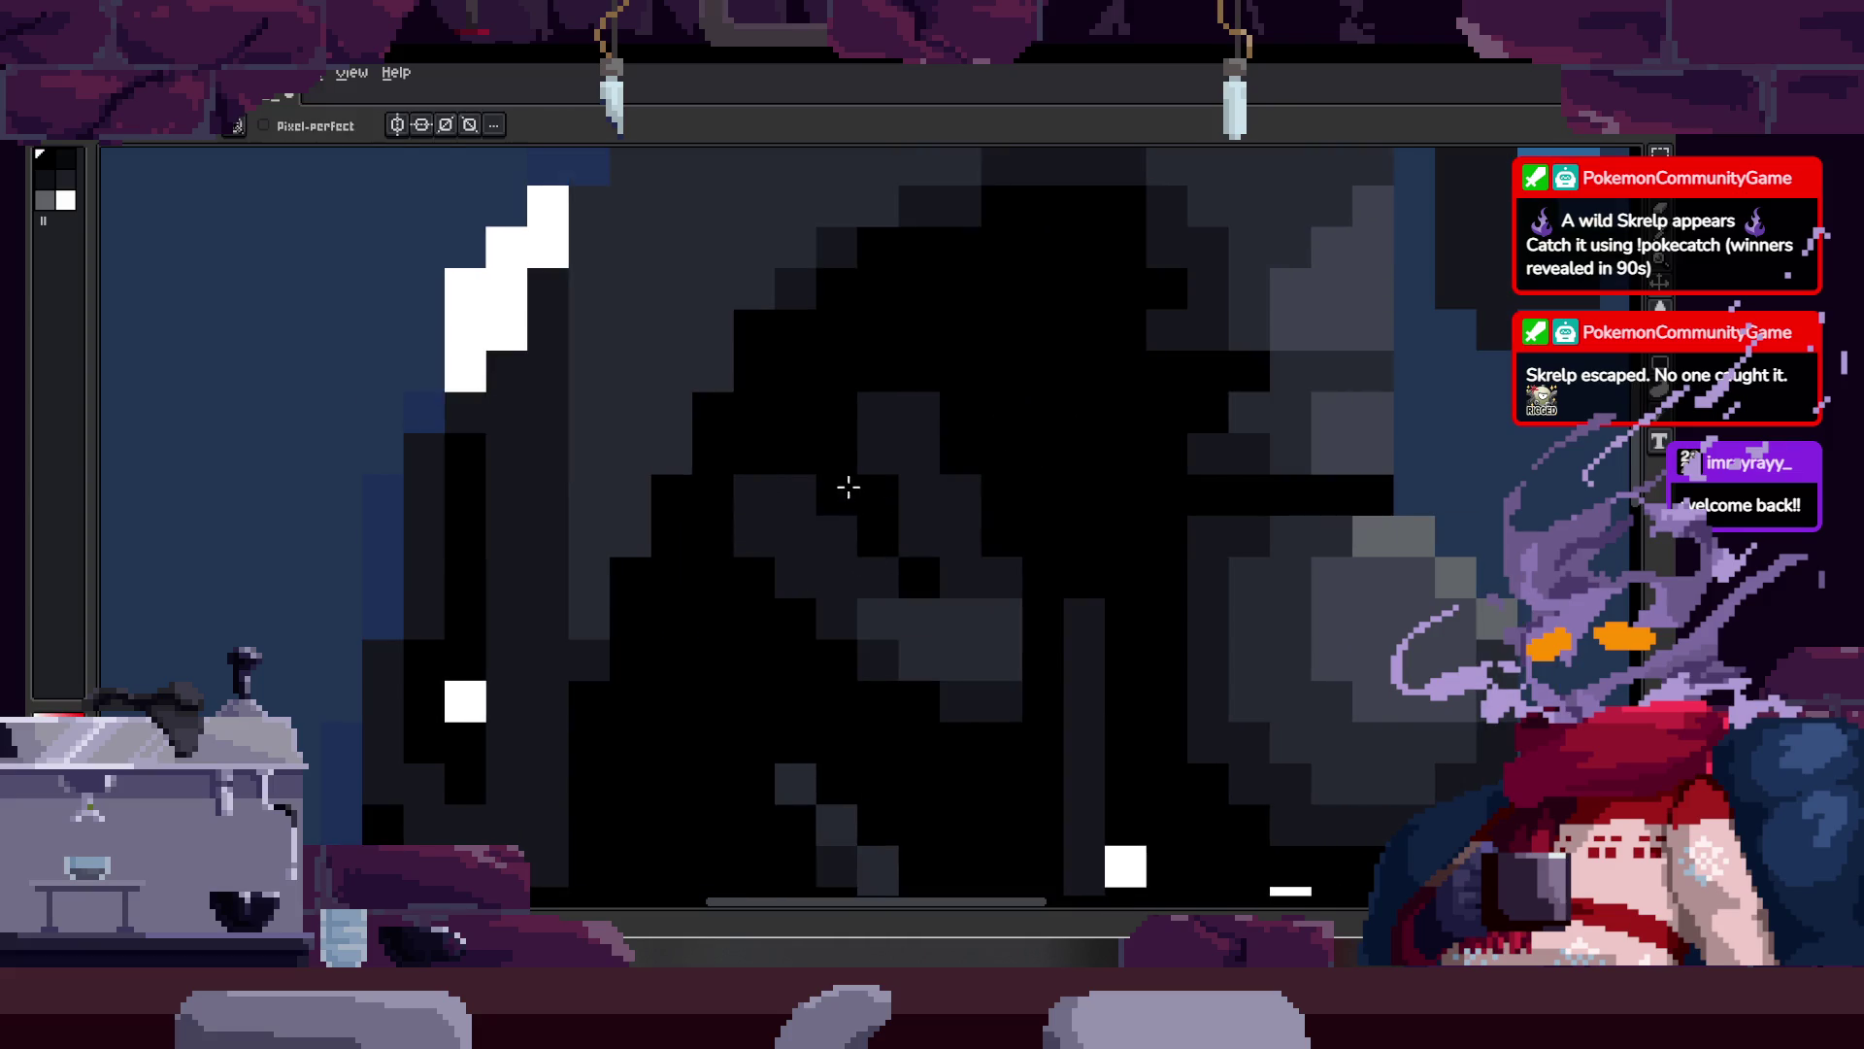
Step: Draw a straight dark line along the middle figure's hood edge
key(z)
scroll(841, 509, down, 5)
scroll(976, 511, up, 2)
right_click(791, 429)
click(845, 541)
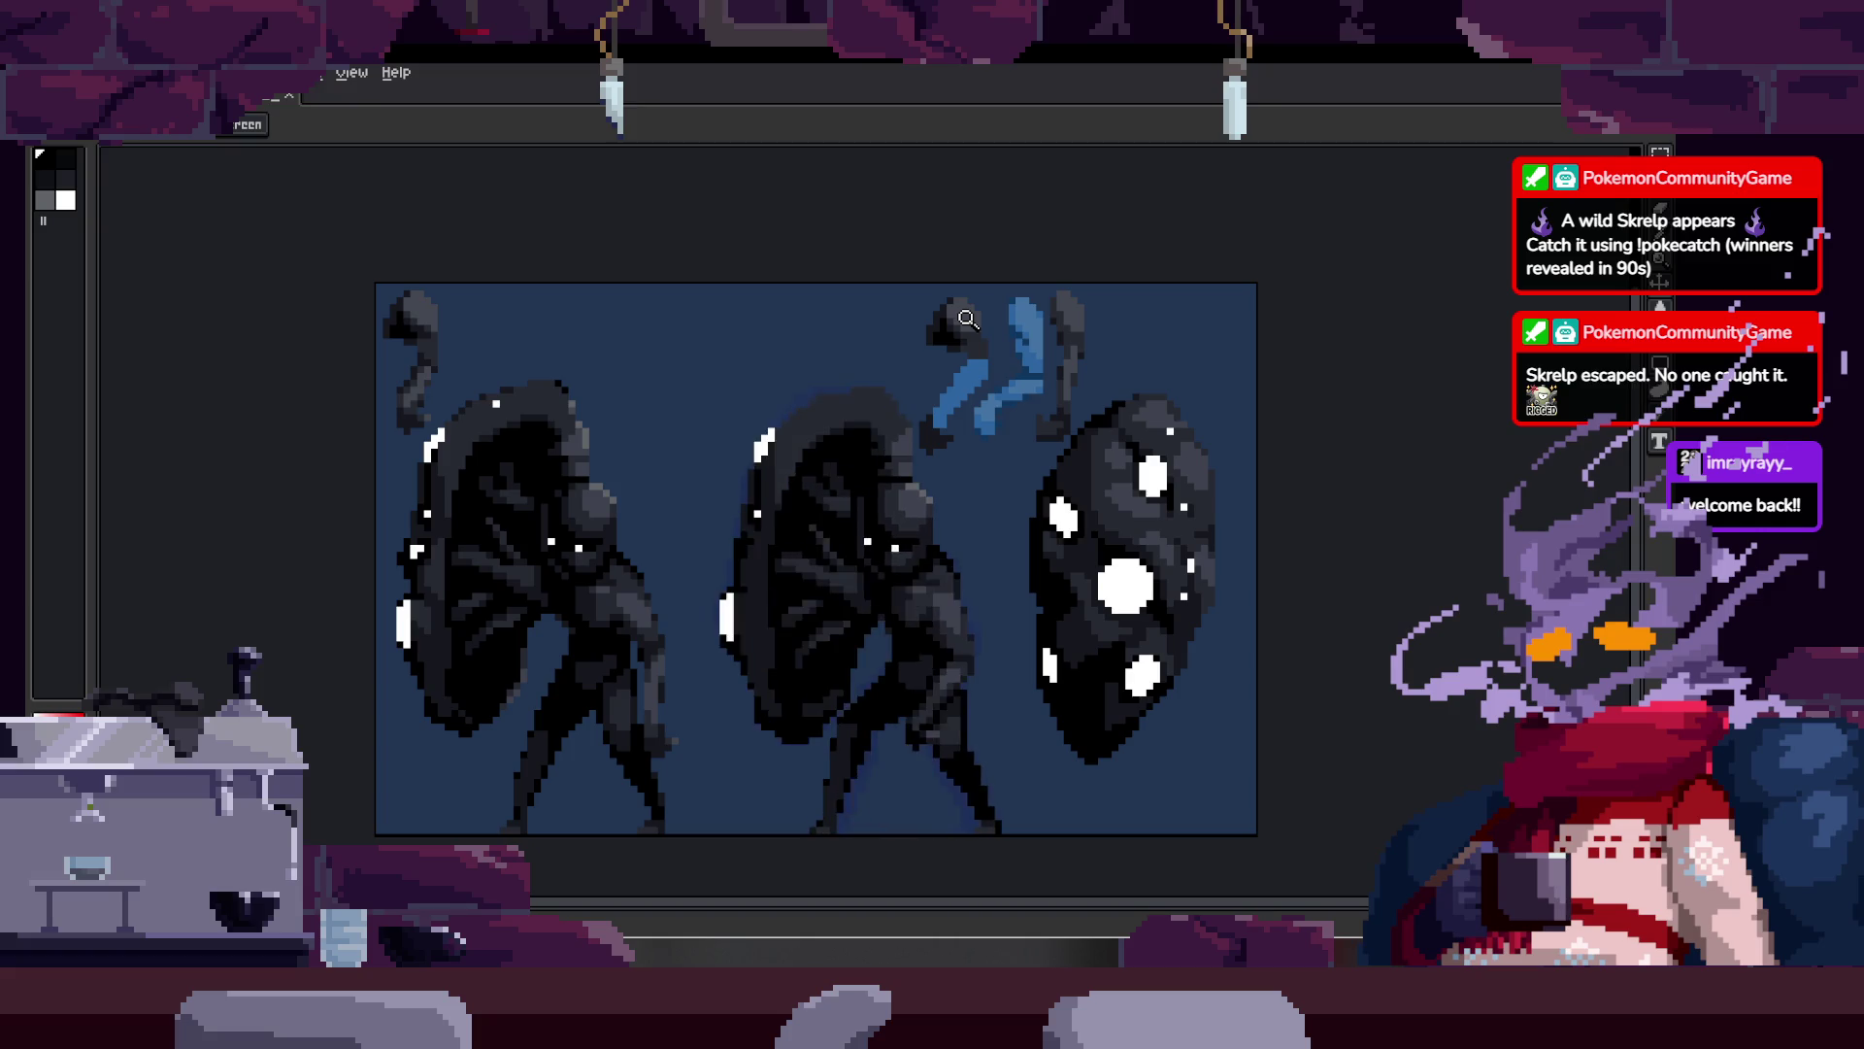
key(Tab)
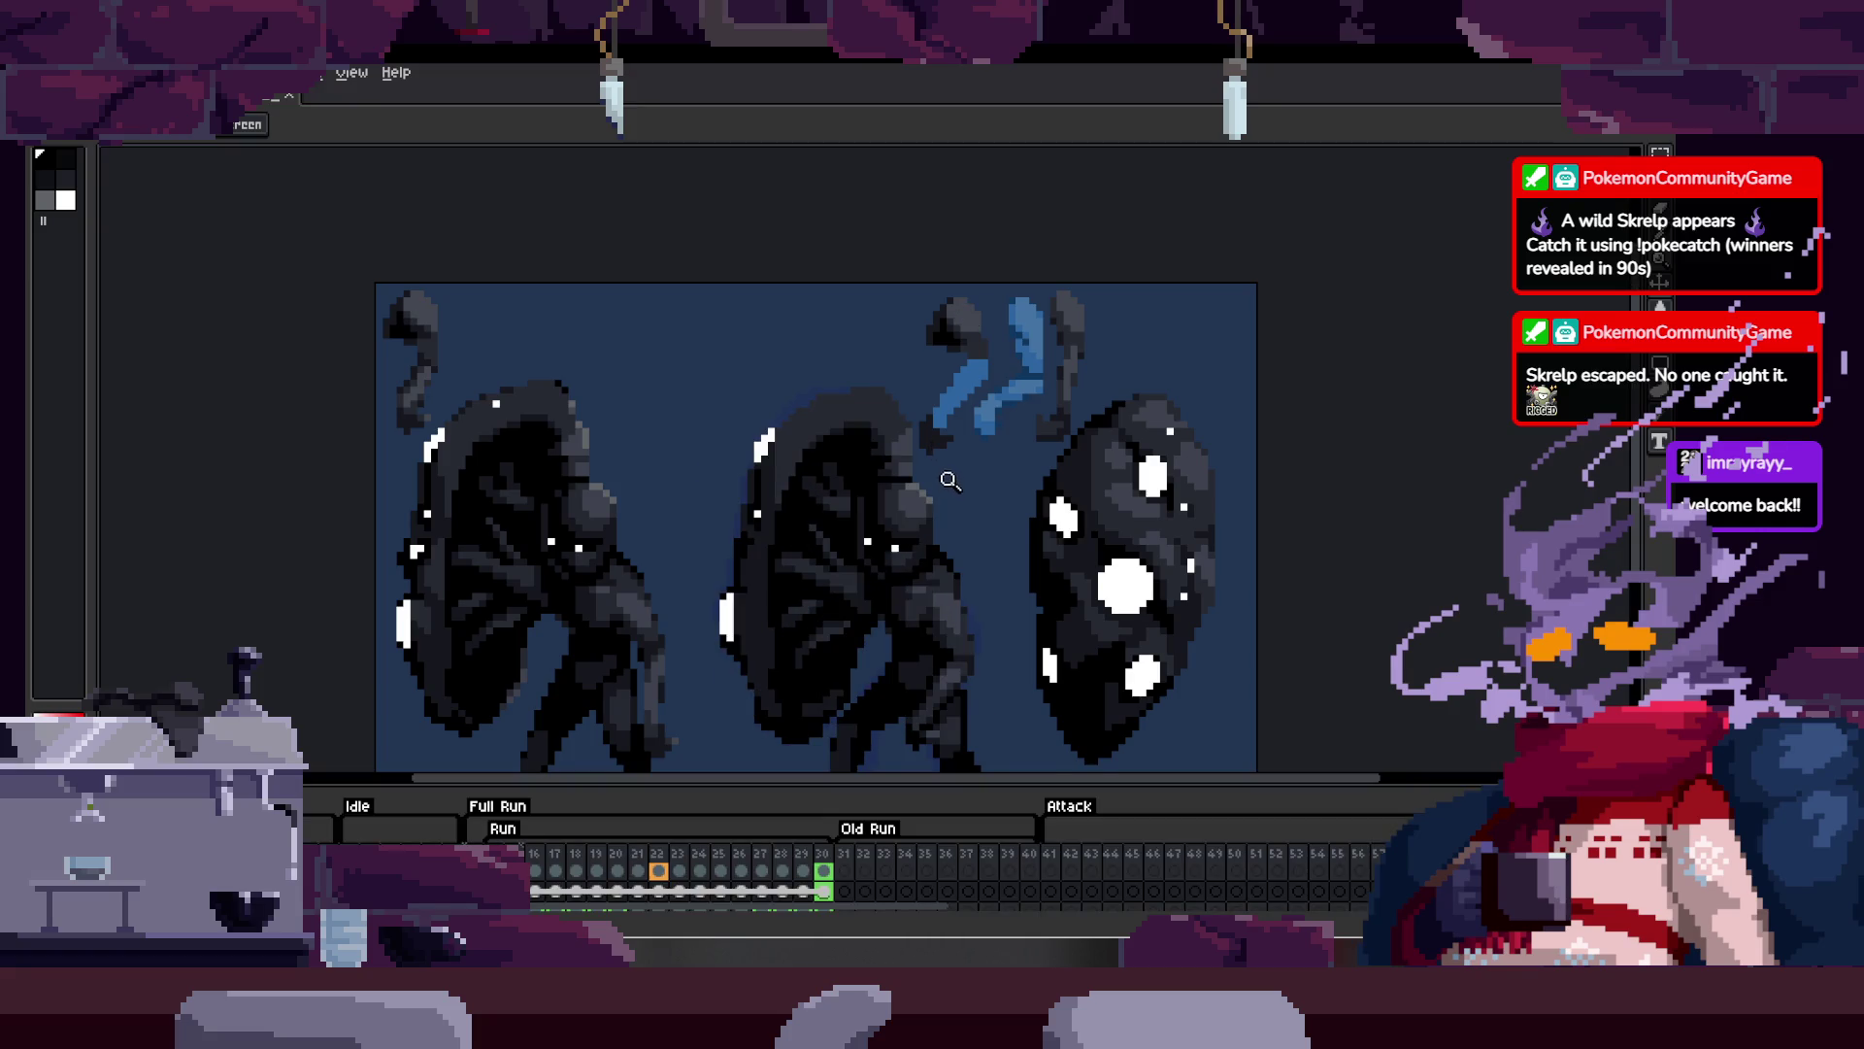
key(Tab)
click(924, 305)
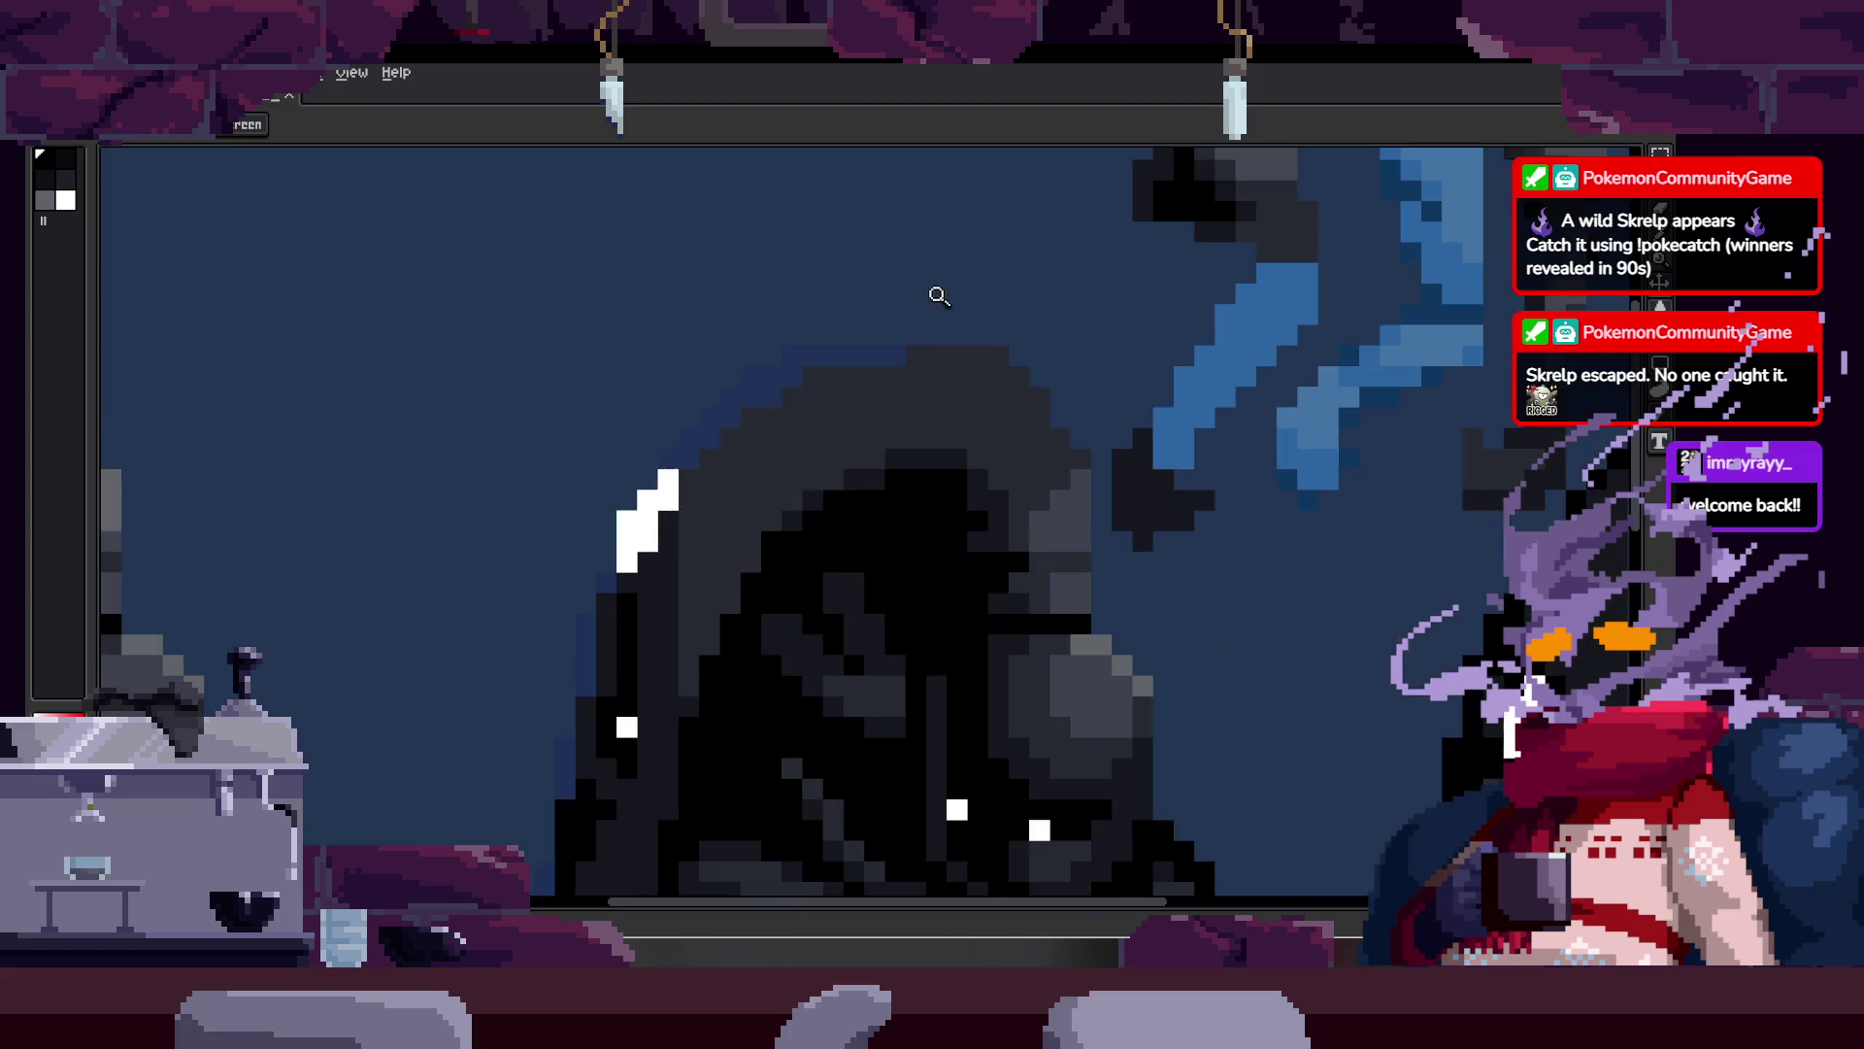
key(b)
scroll(809, 377, up, 3)
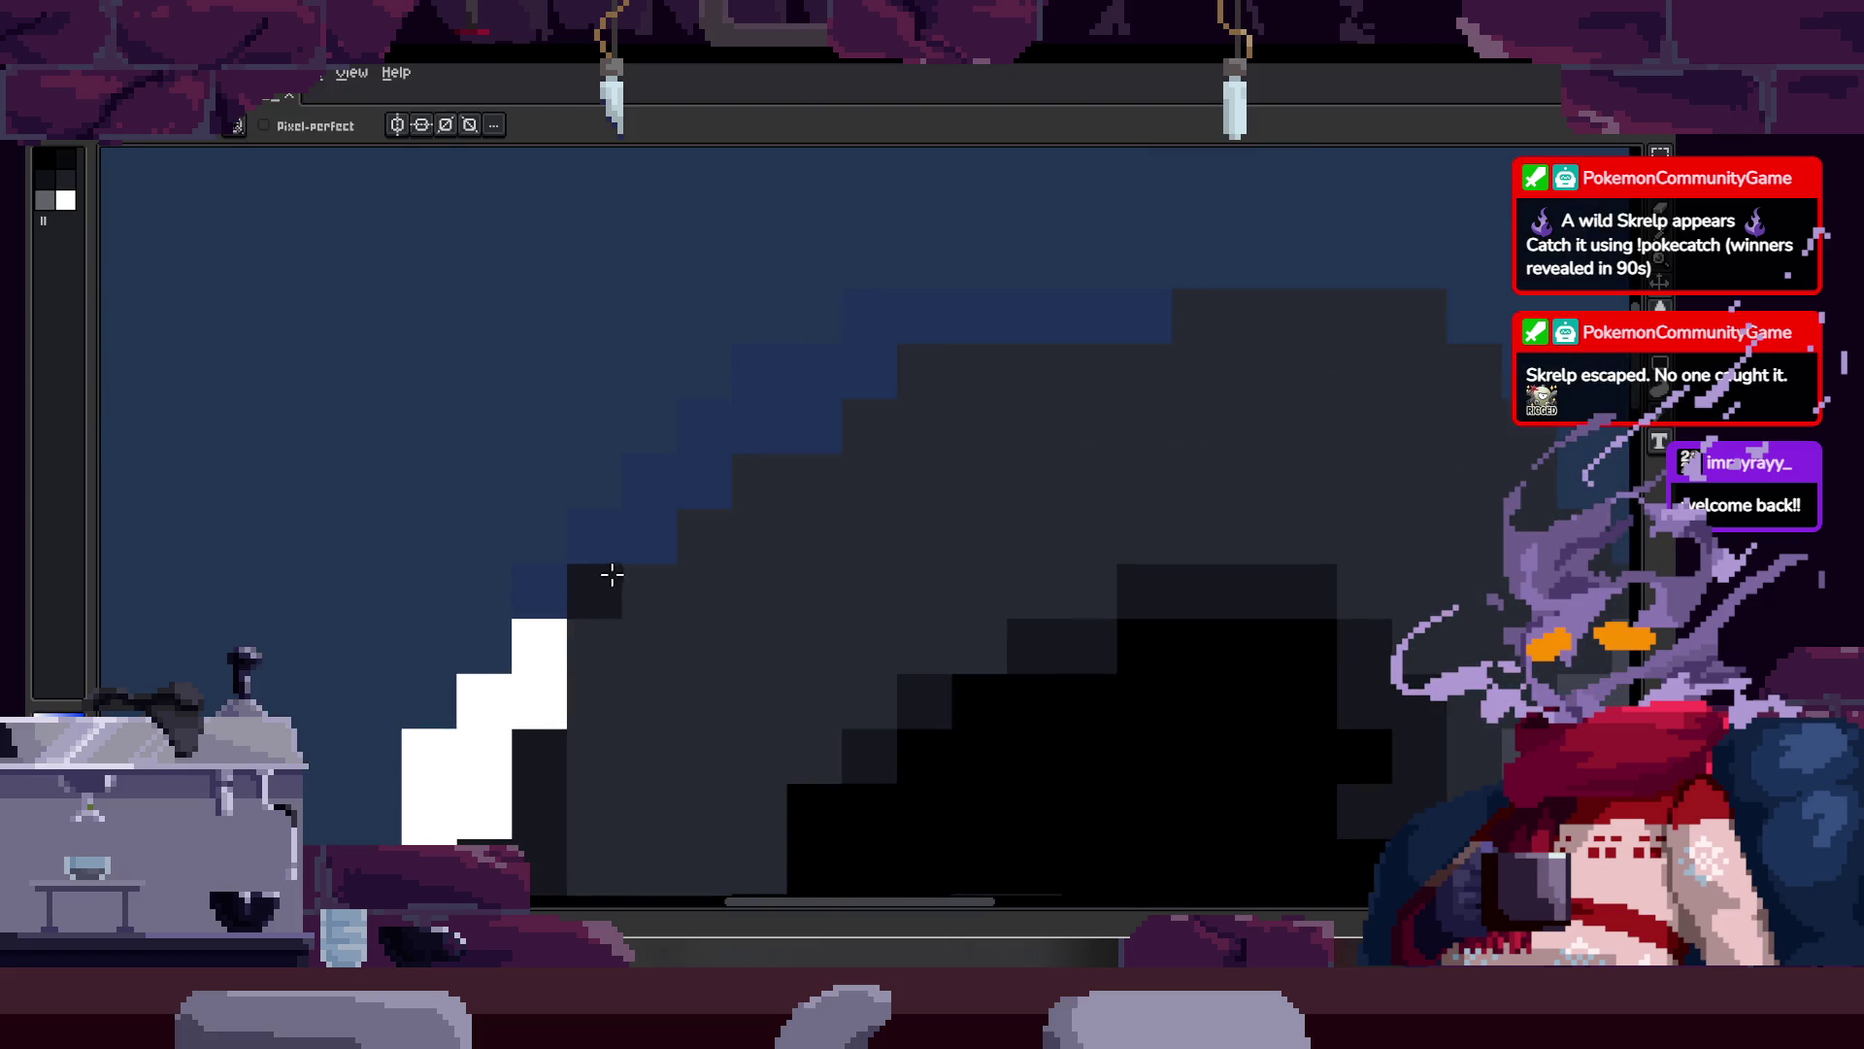
key(shift)
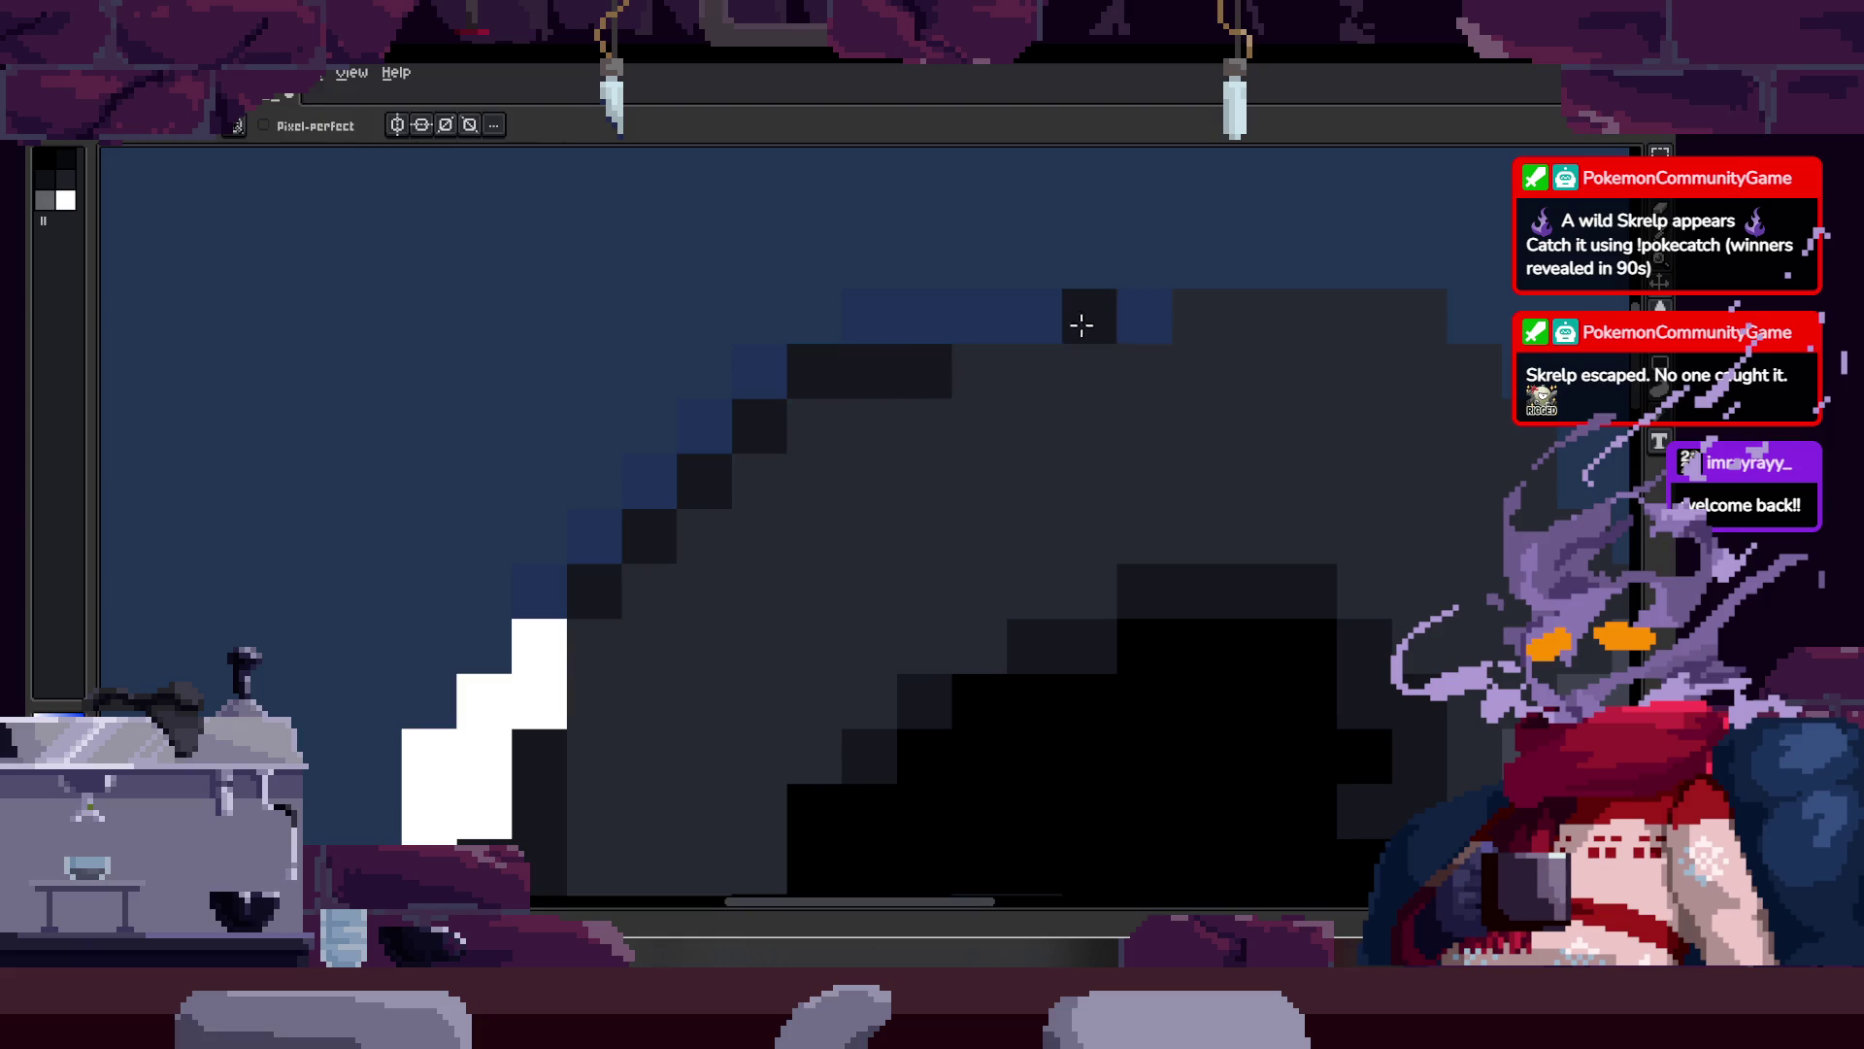
Step: On another frame, pick the shoulder's grey shade and save the sprite
key(z)
scroll(982, 333, down, 4)
scroll(1200, 330, down, 1)
scroll(1178, 320, up, 4)
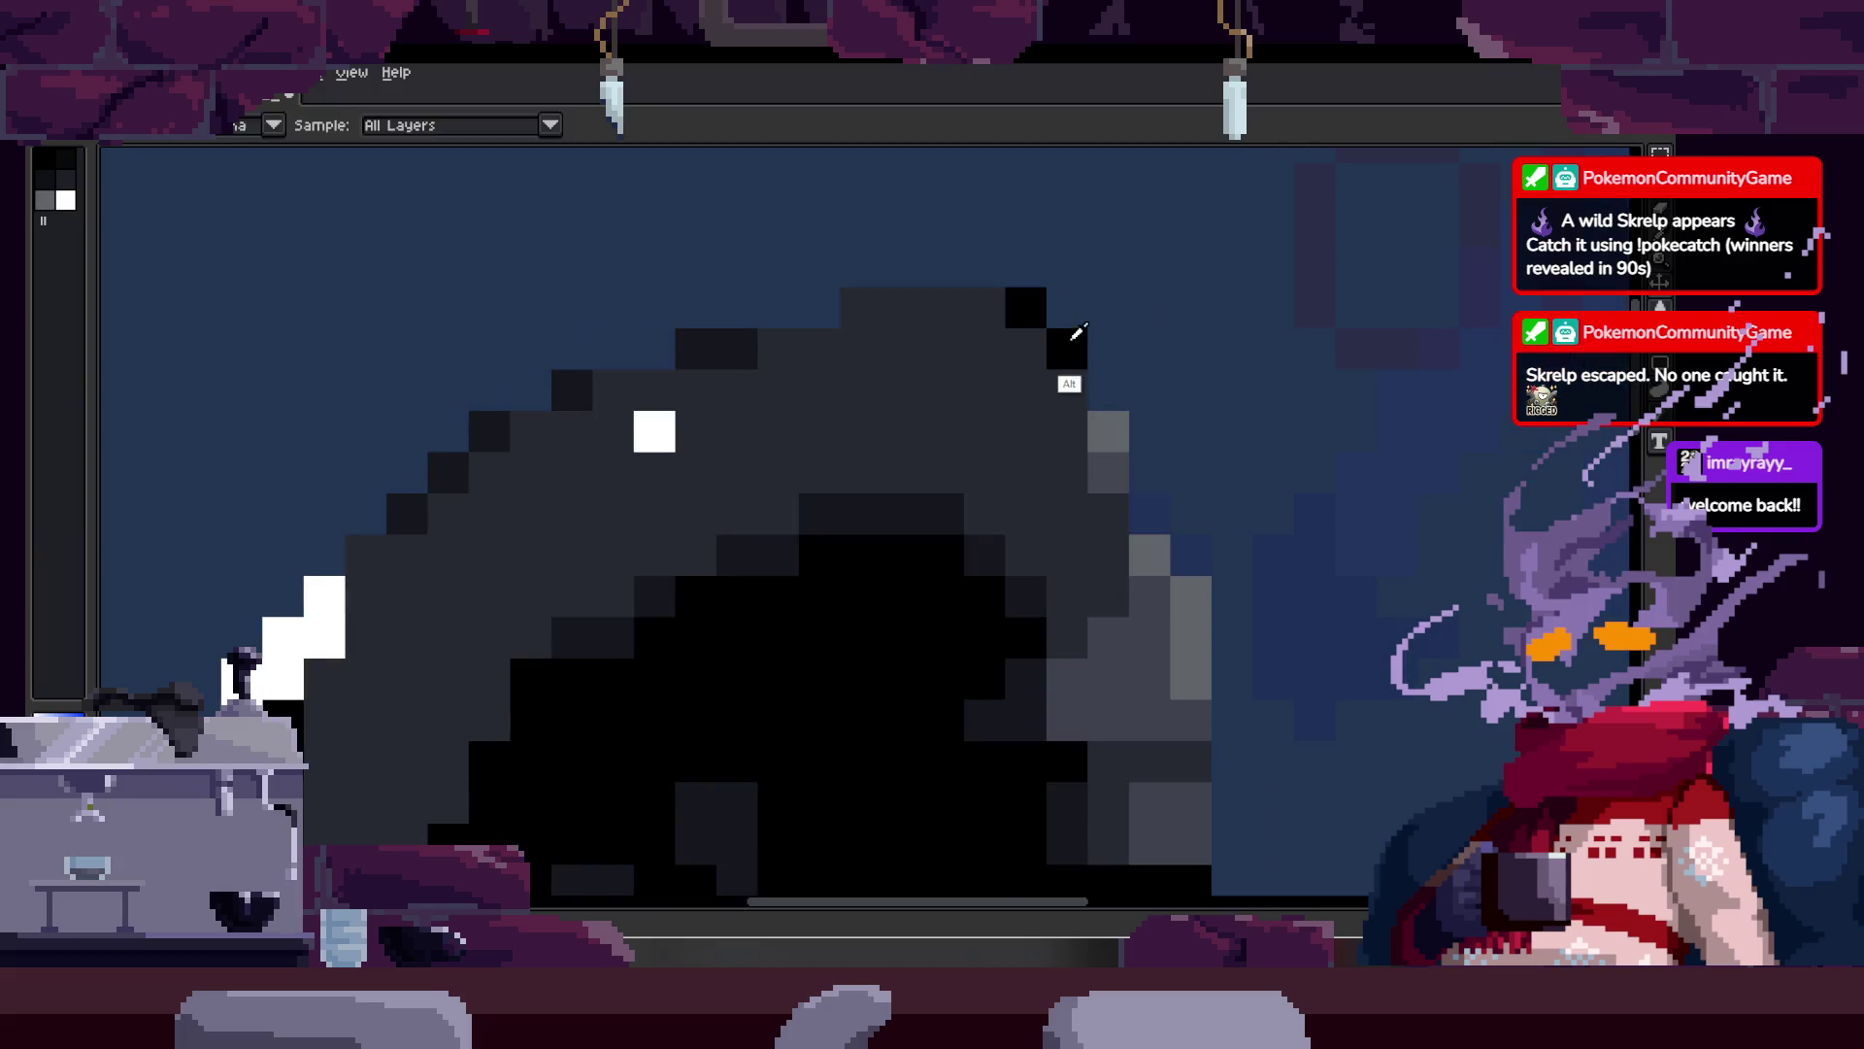
scroll(1116, 397, down, 1)
scroll(1112, 427, up, 1)
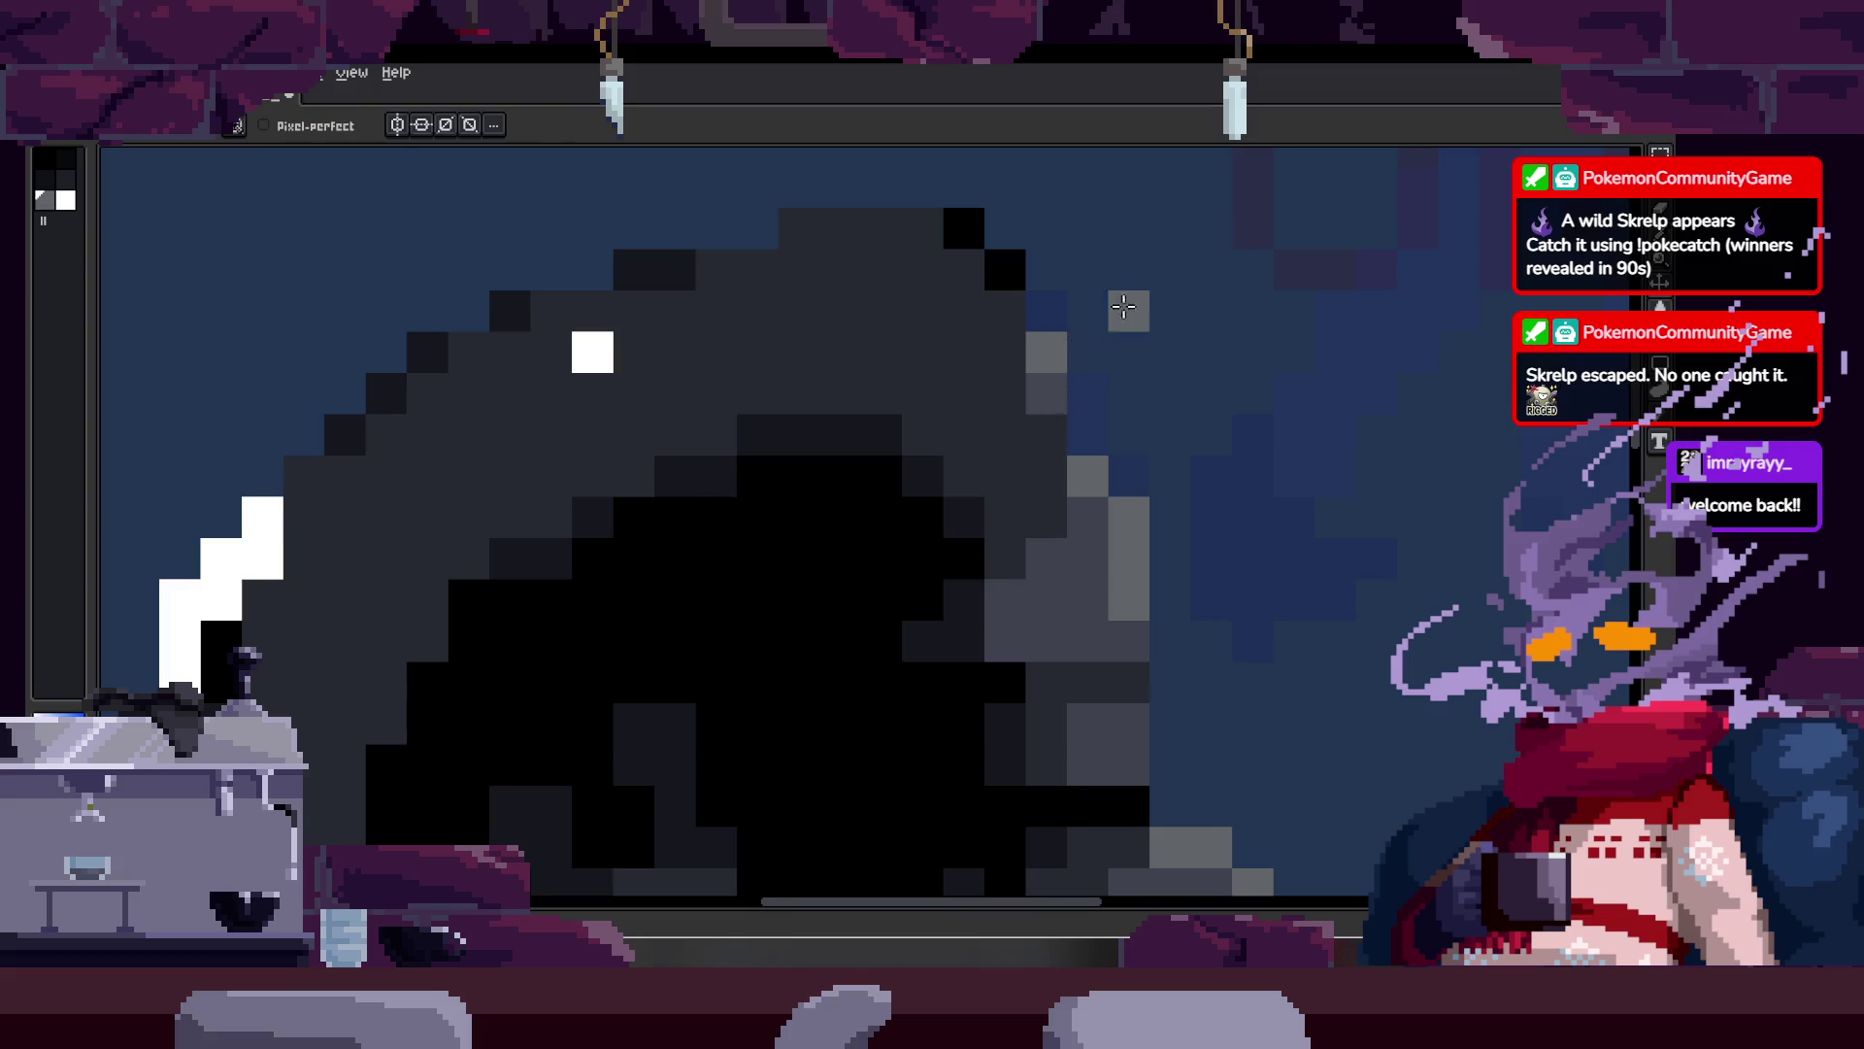
key(space)
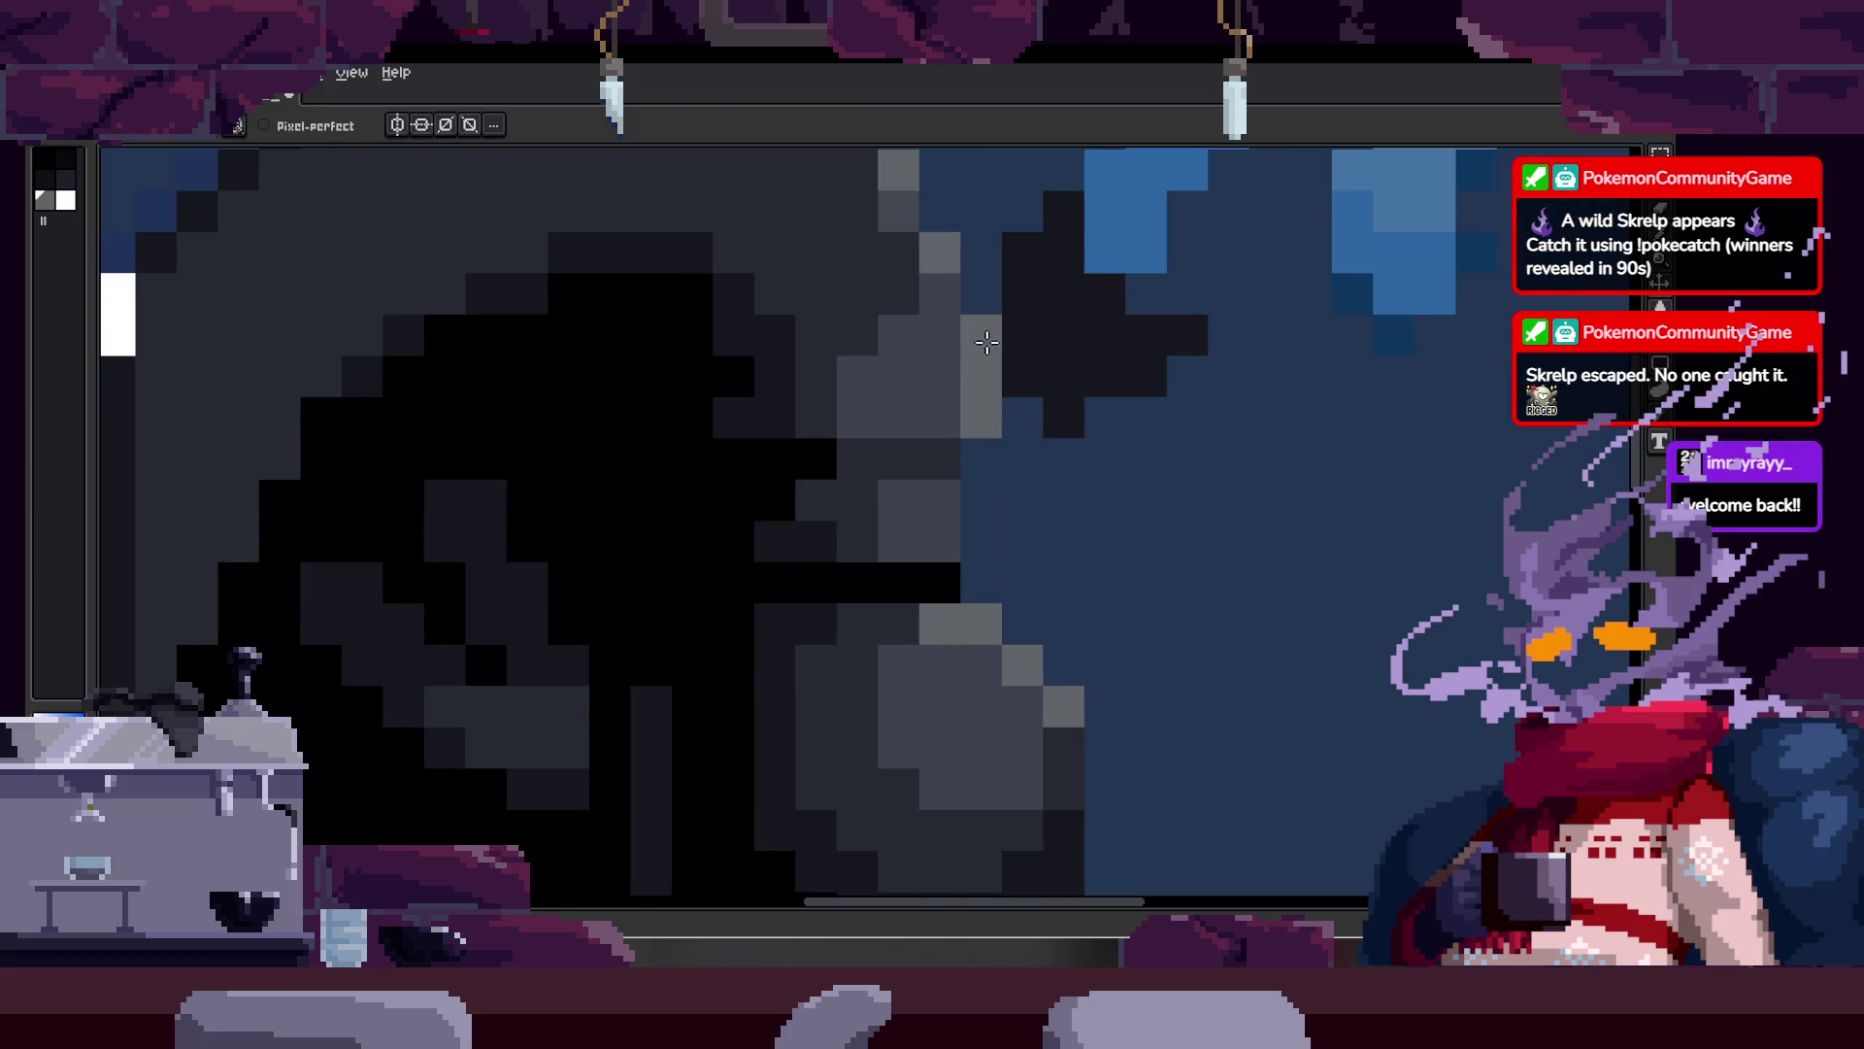
alt+click(951, 391)
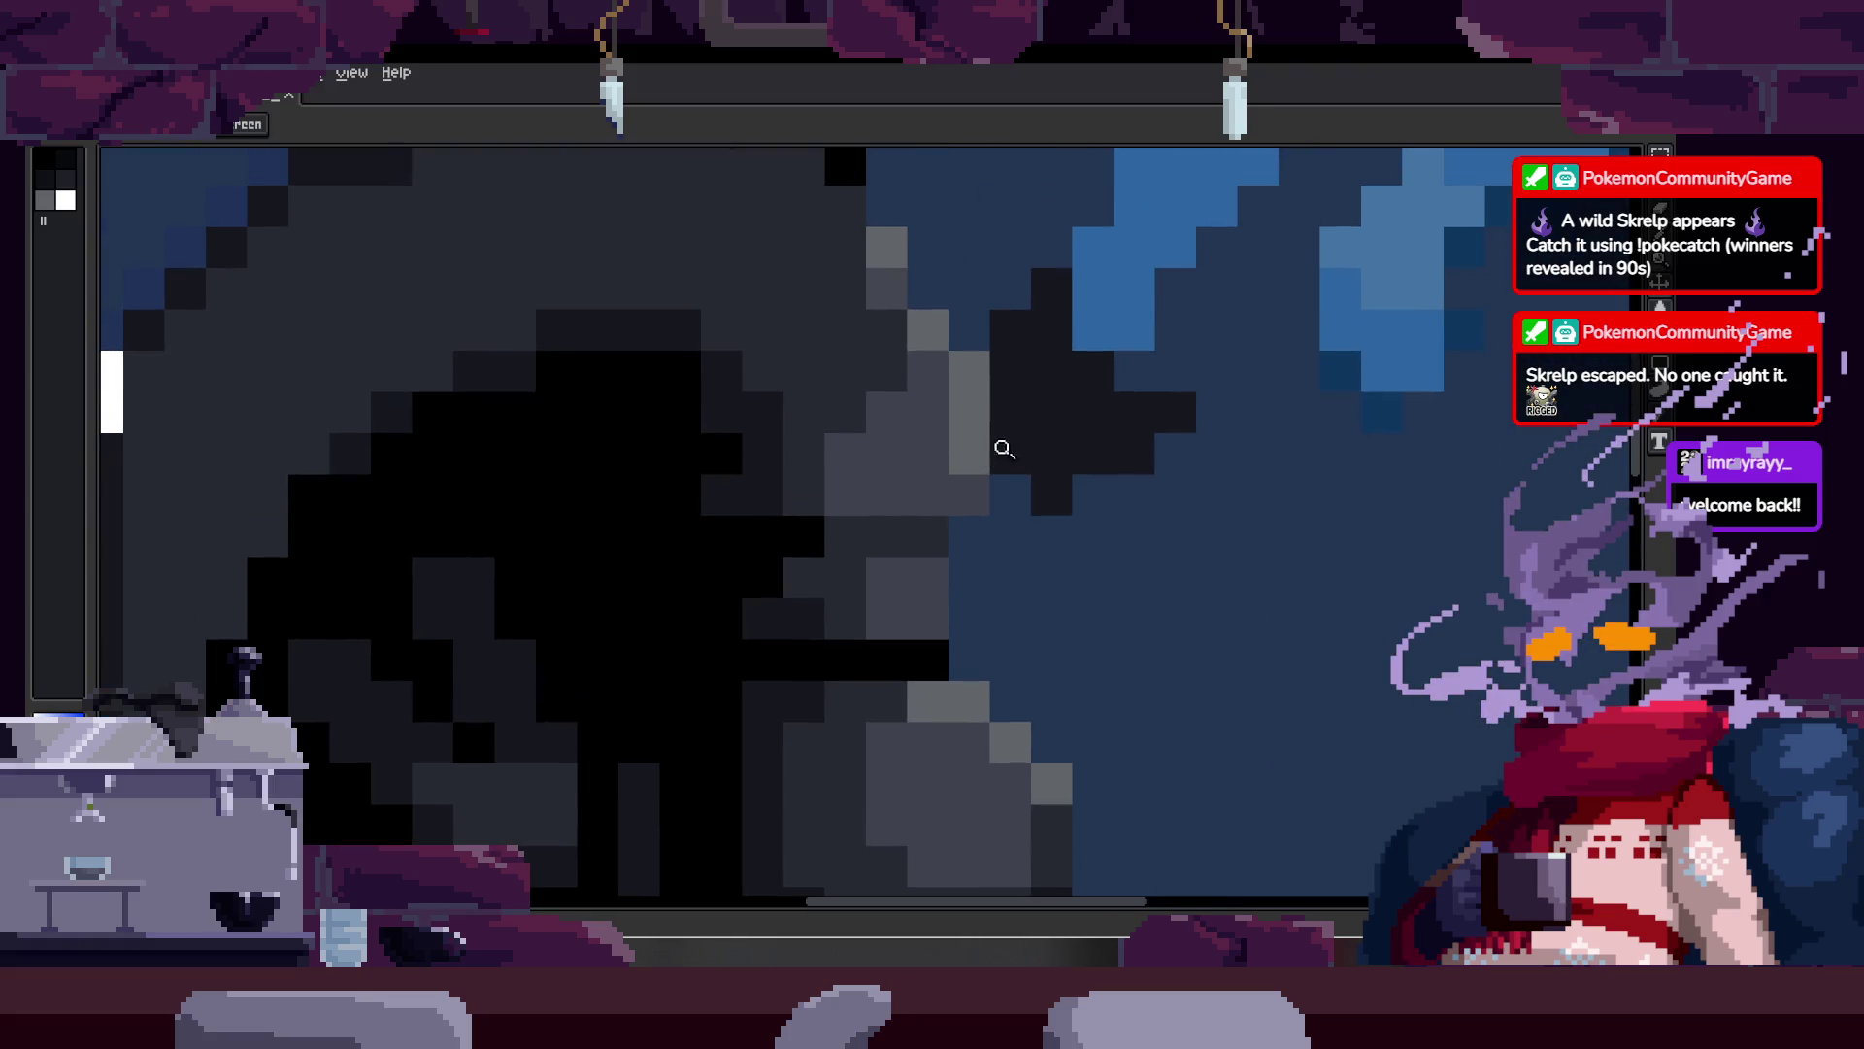
click(1026, 412)
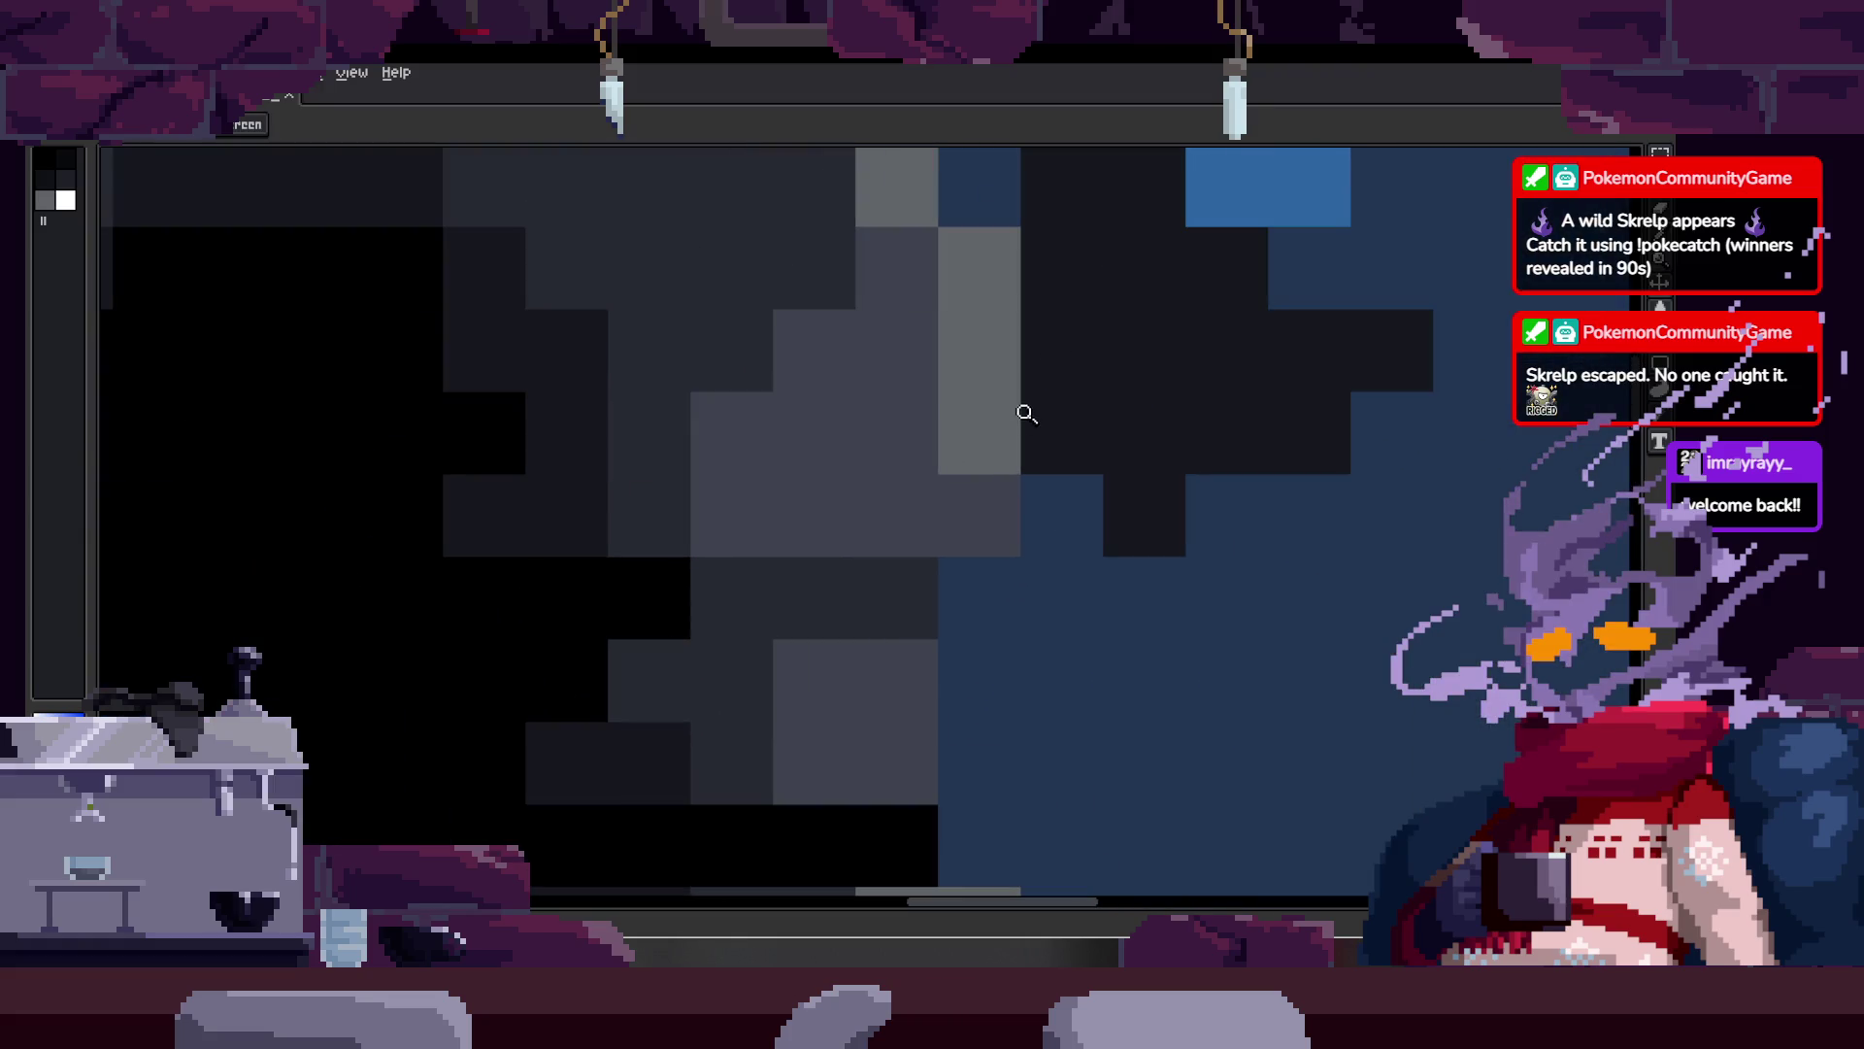
right_click(965, 382)
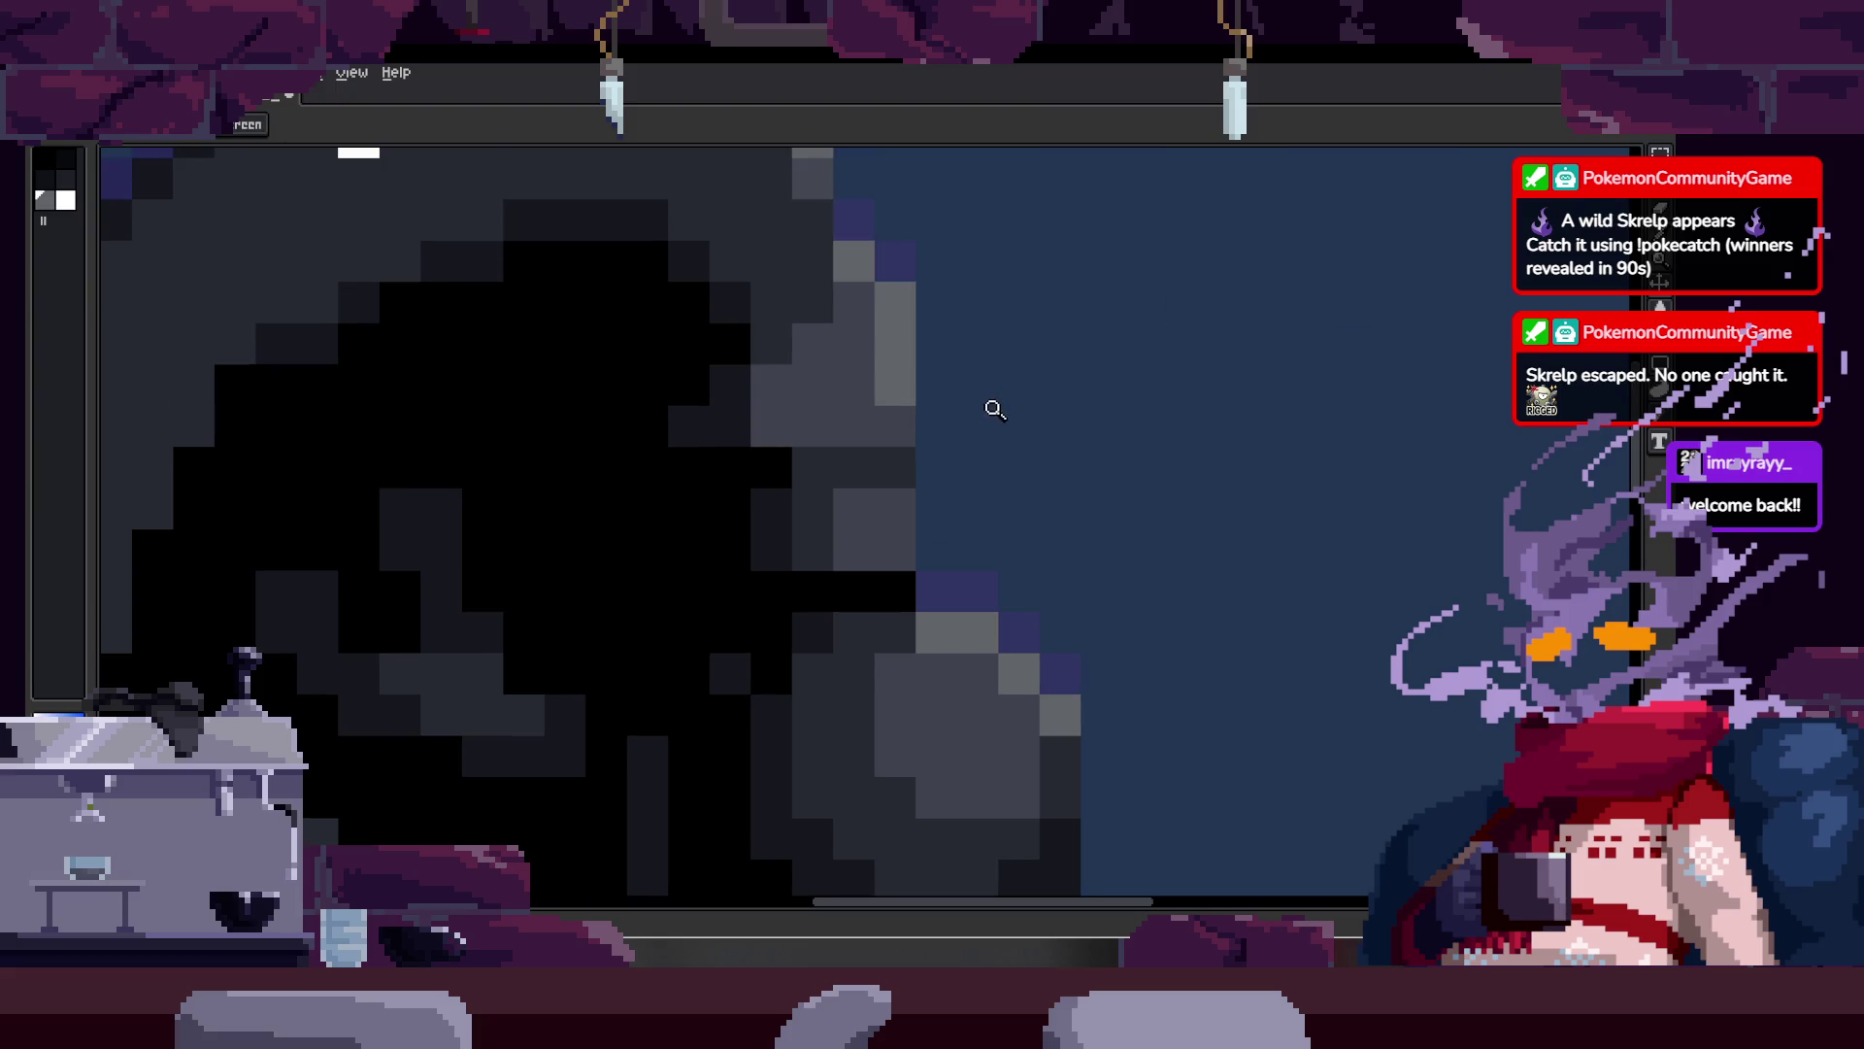
right_click(986, 411)
key(ctrl+s)
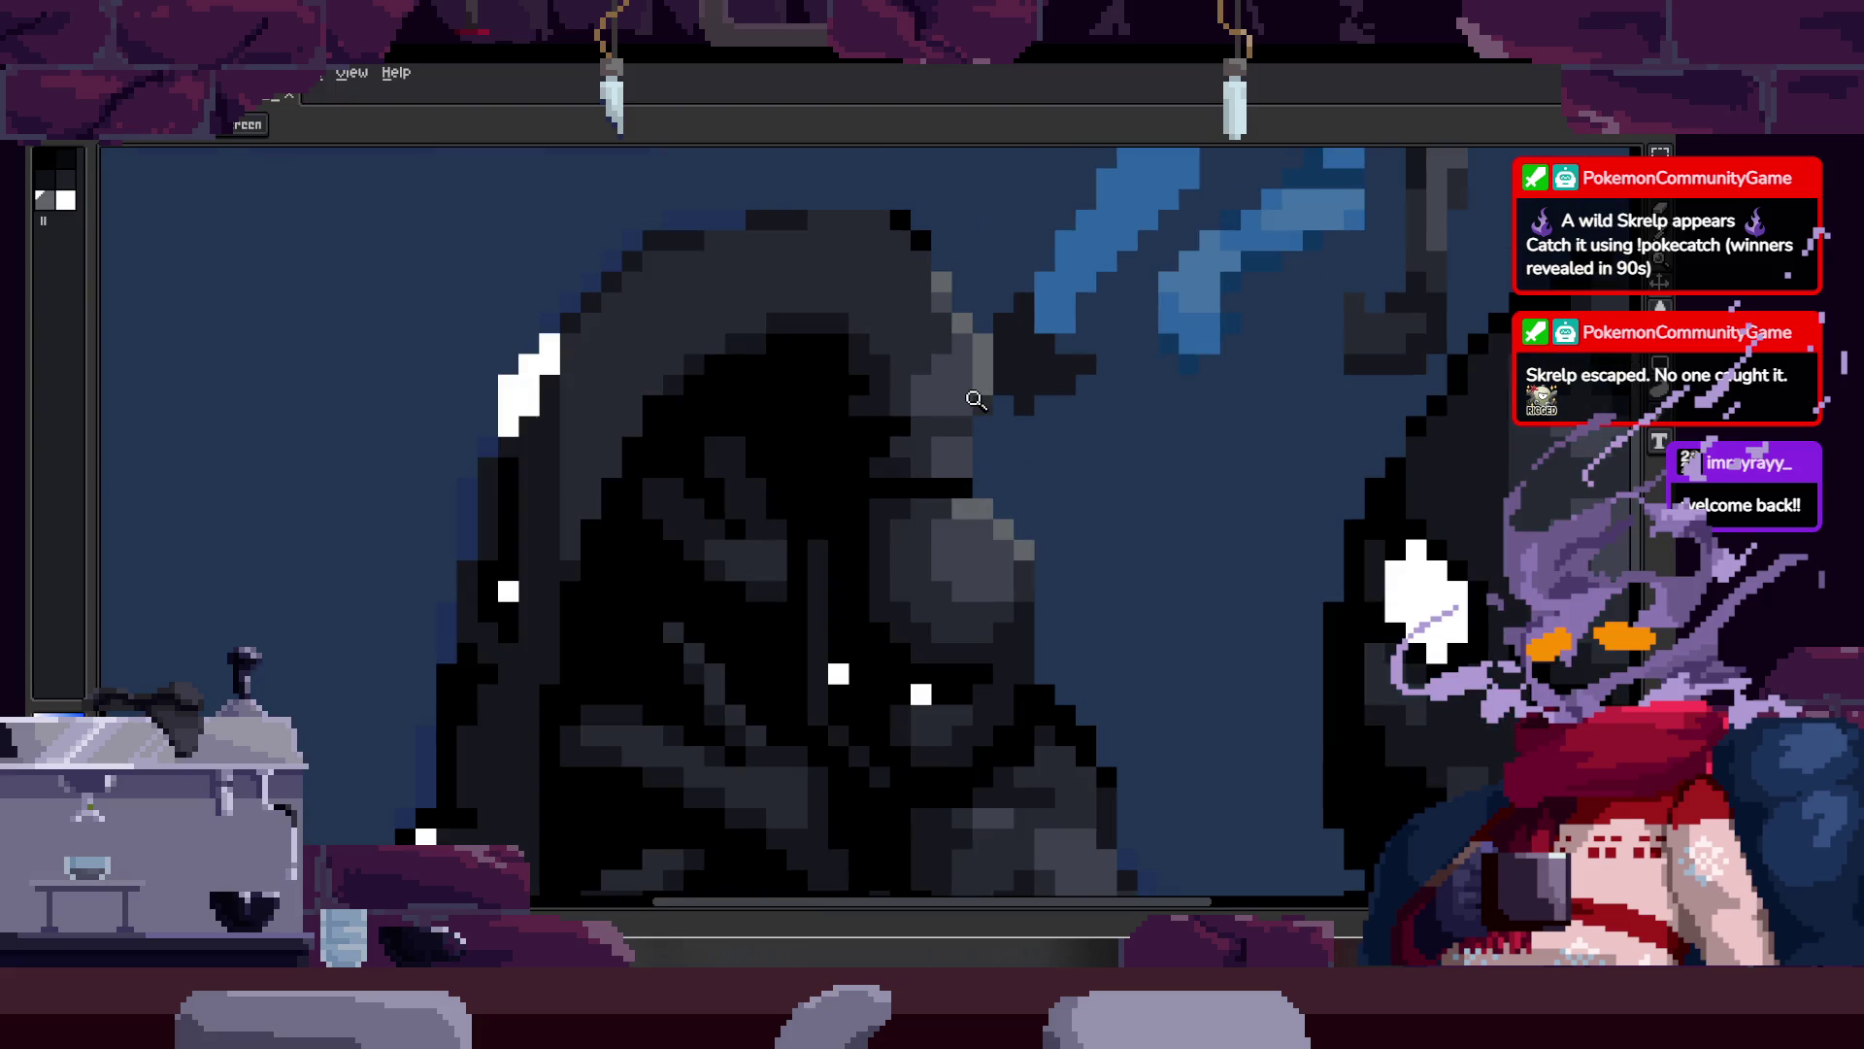
Step: Zoom in and out to inspect the shoulder and hood shading on the three figures
click(976, 399)
click(987, 411)
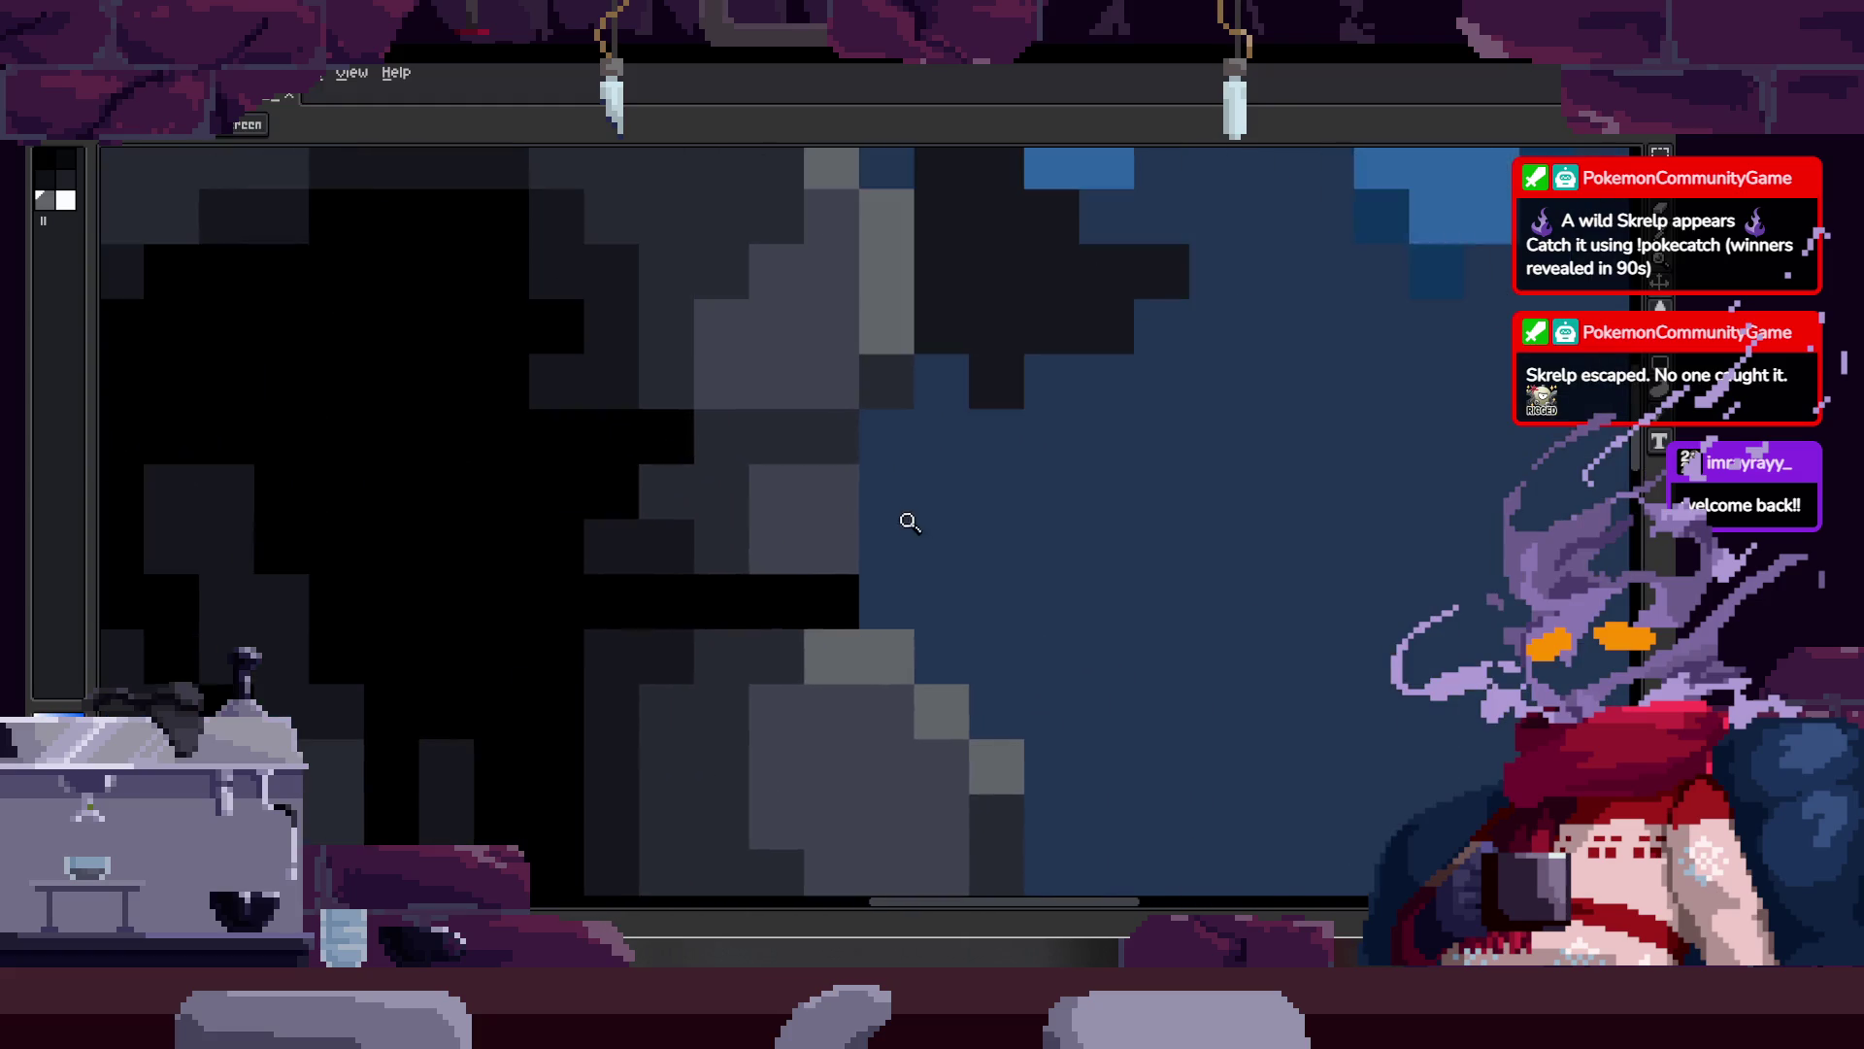
right_click(1003, 370)
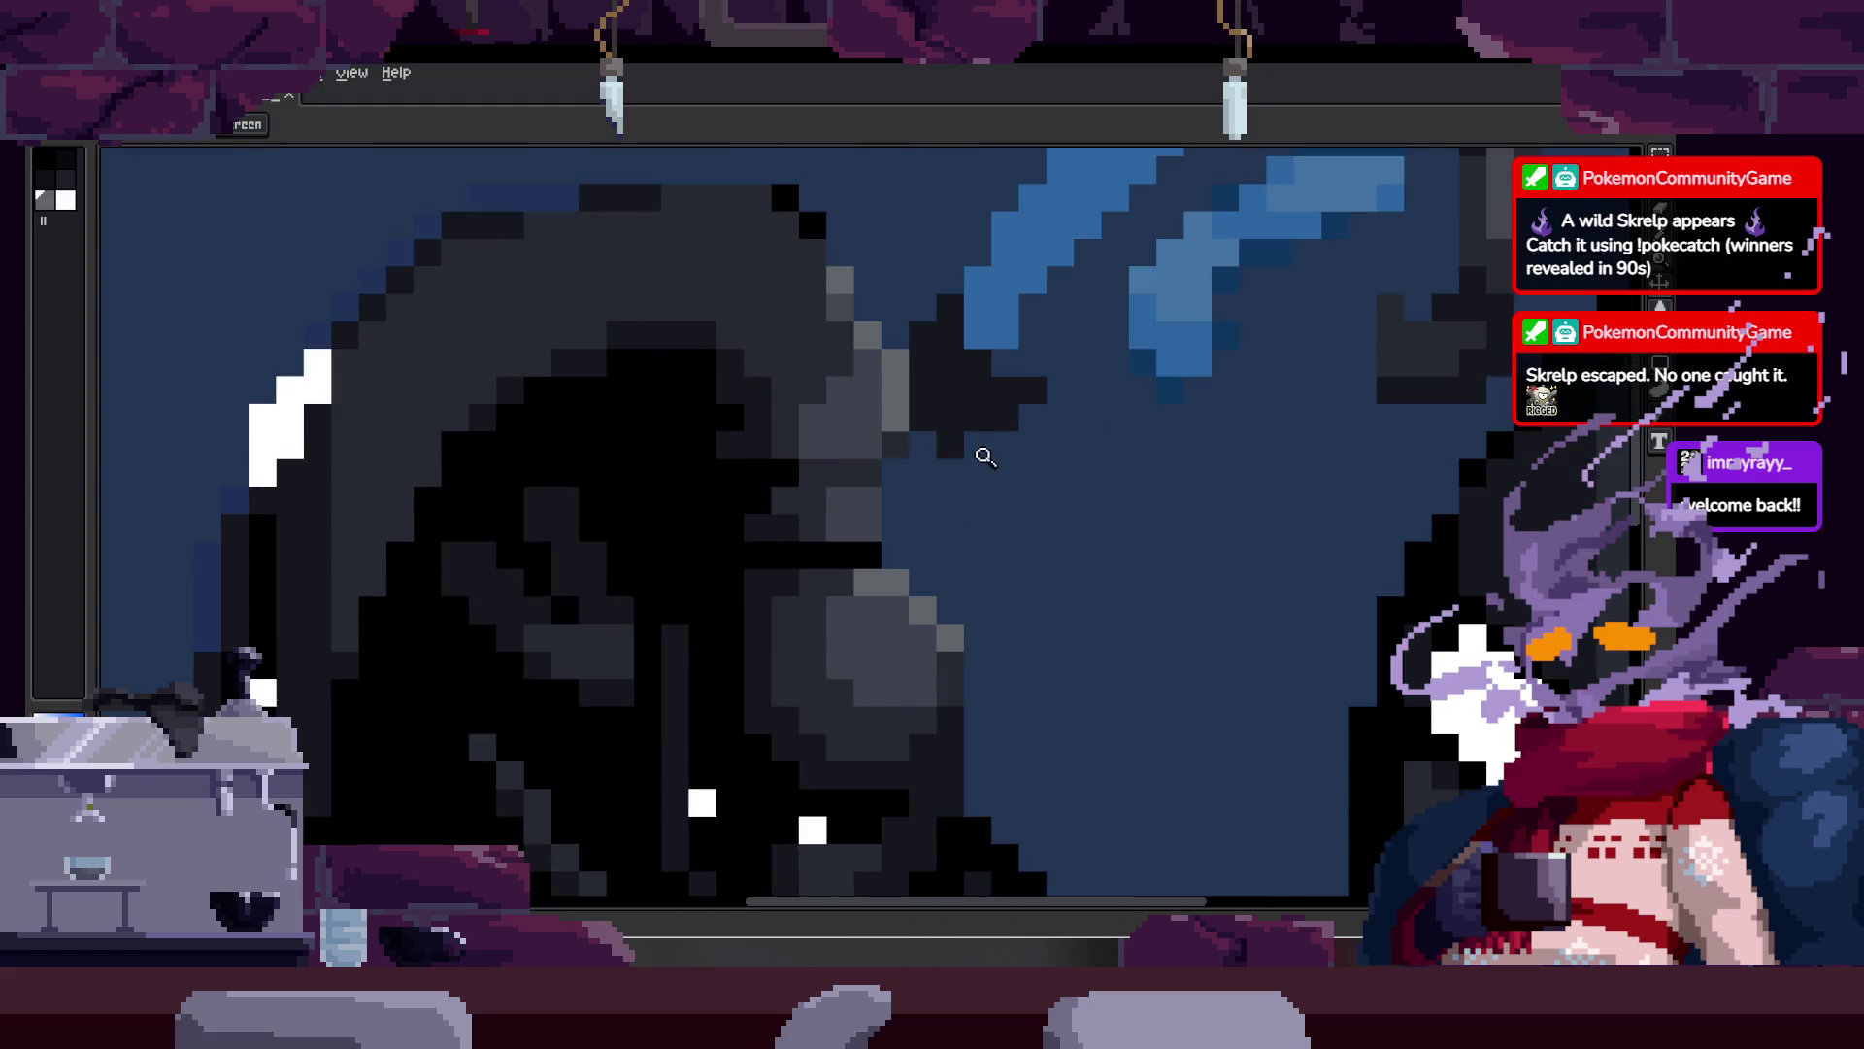
right_click(982, 445)
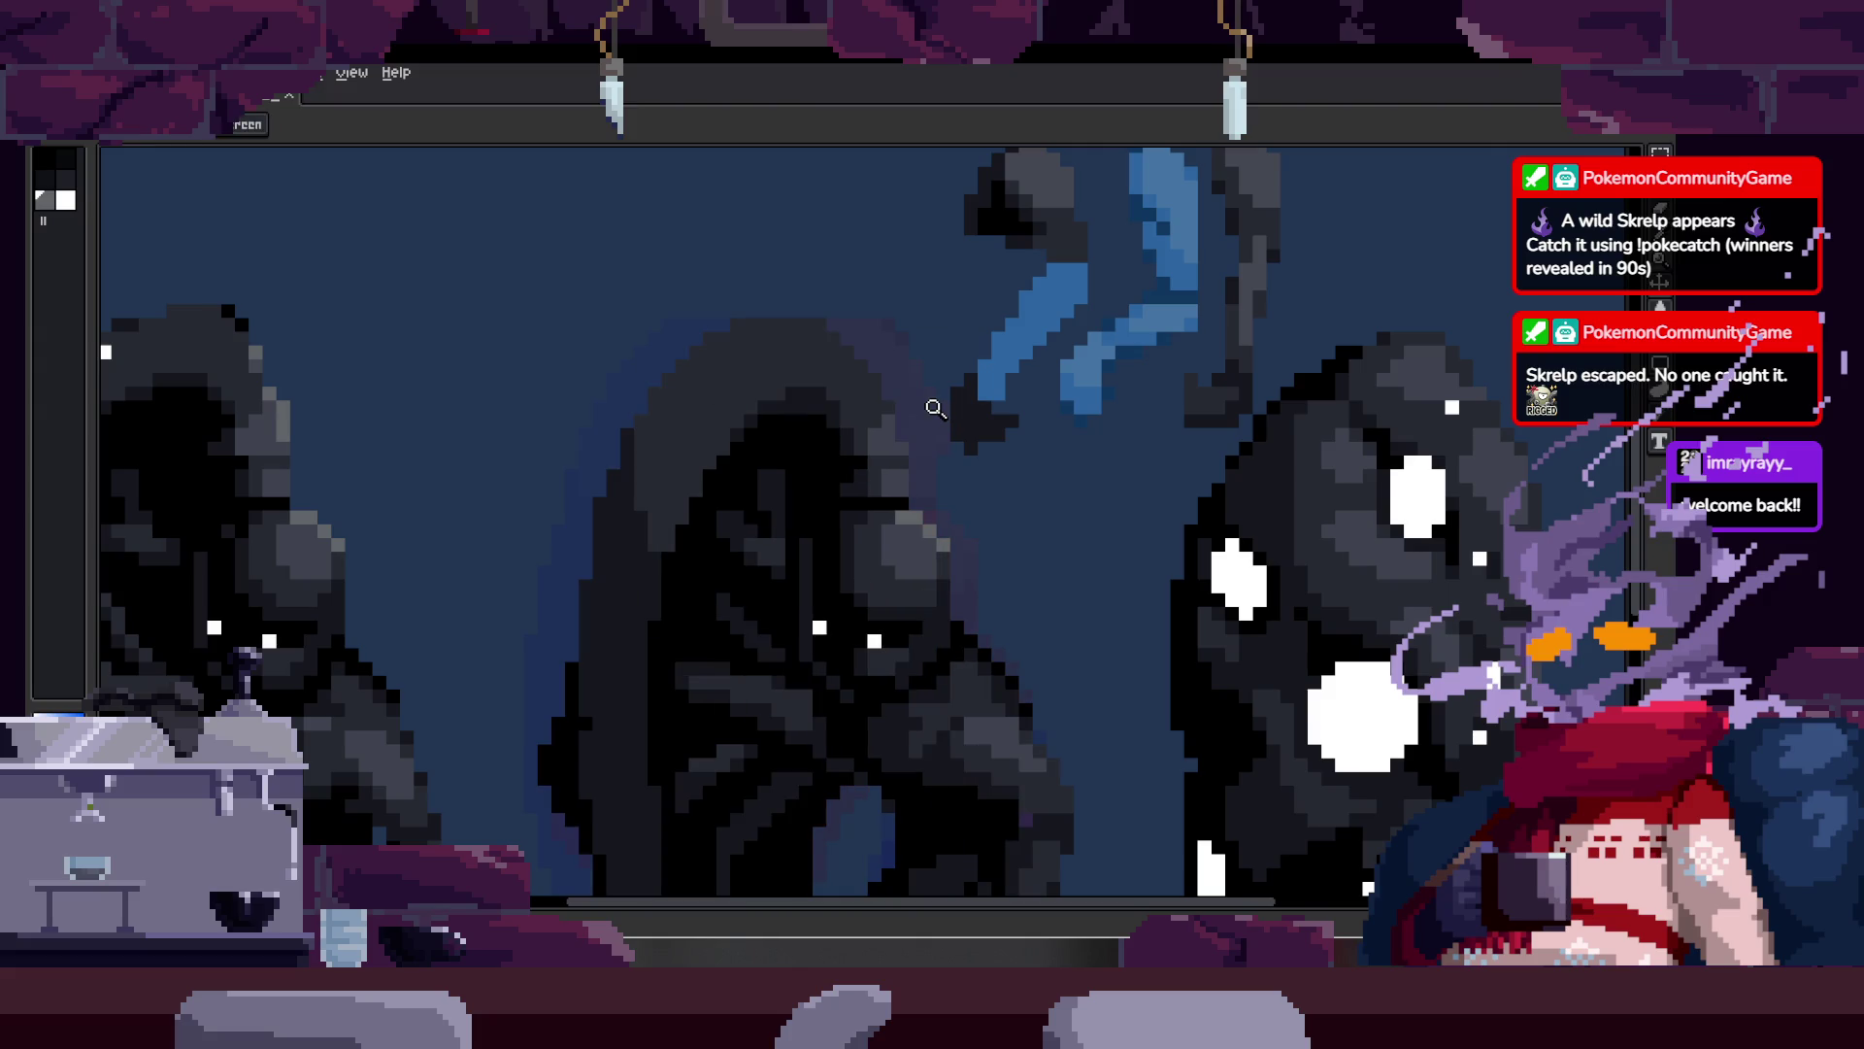
click(935, 407)
click(882, 483)
right_click(907, 463)
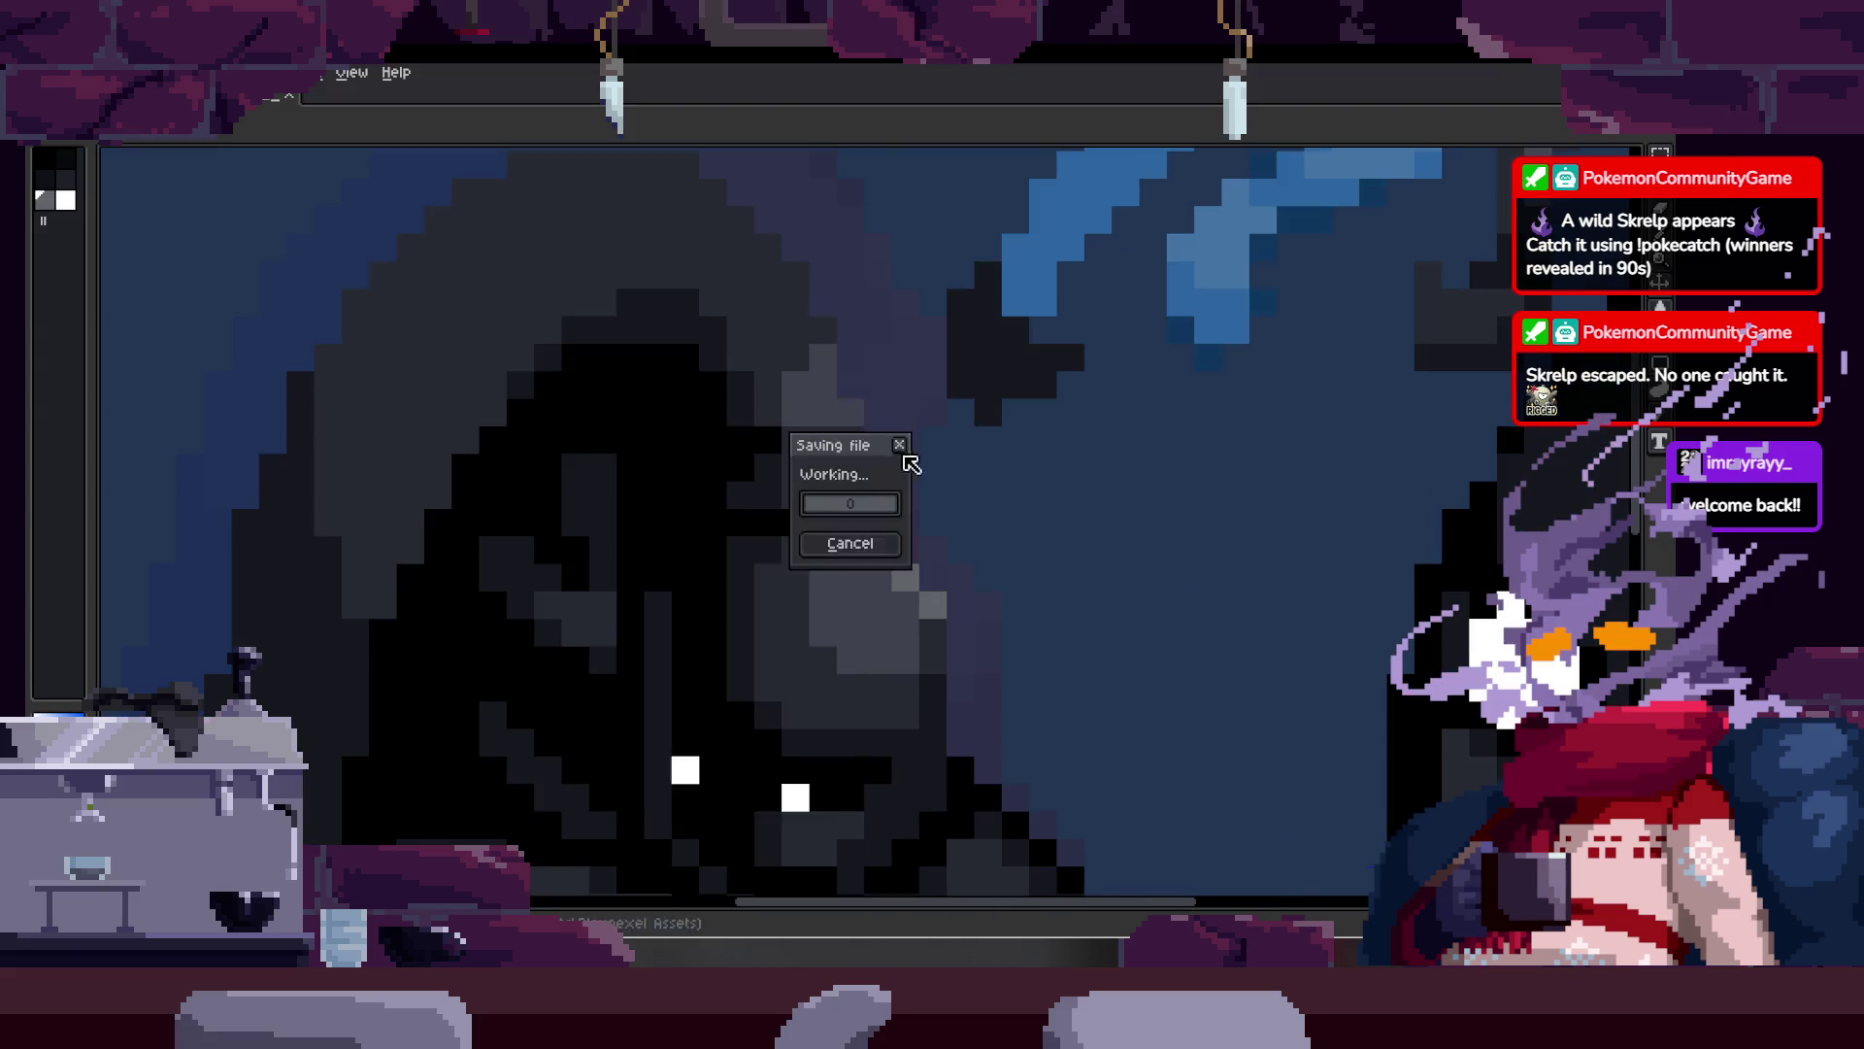
click(830, 369)
Step: Recolour the grey pixels along the head's edge with the pencil
key(b)
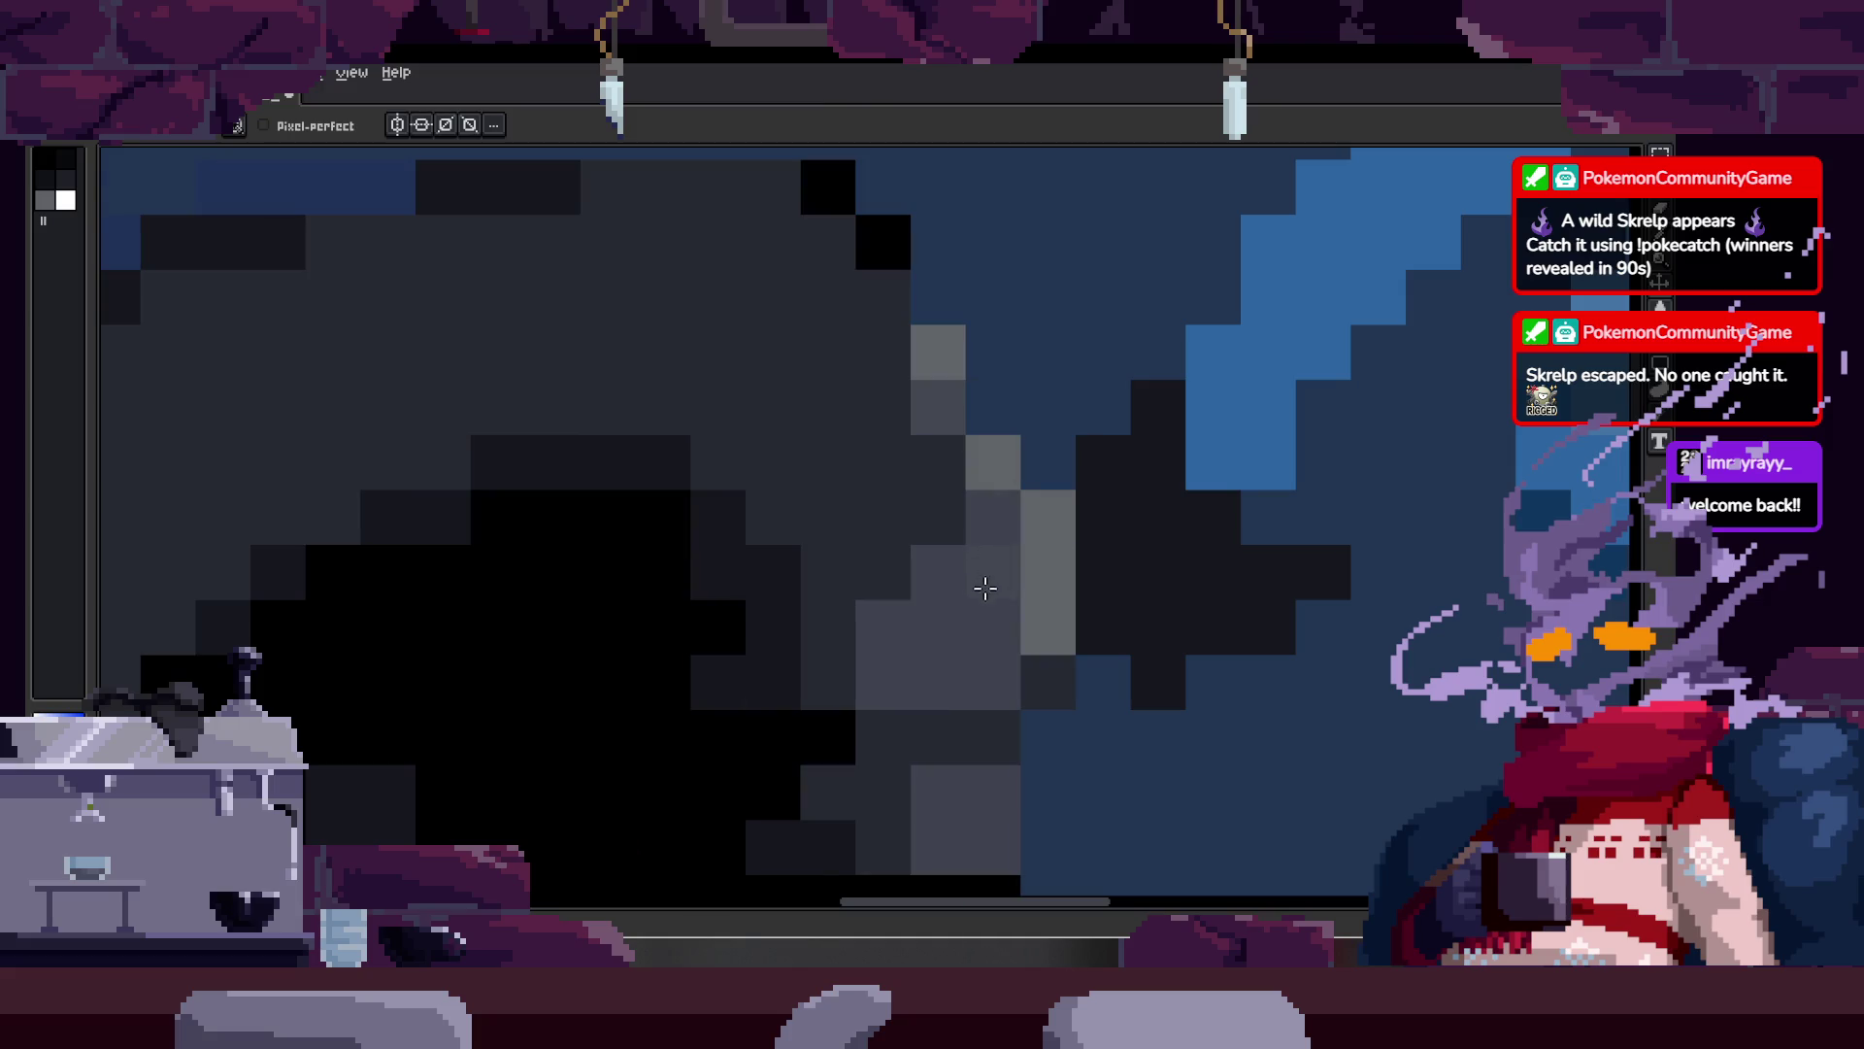
key(z)
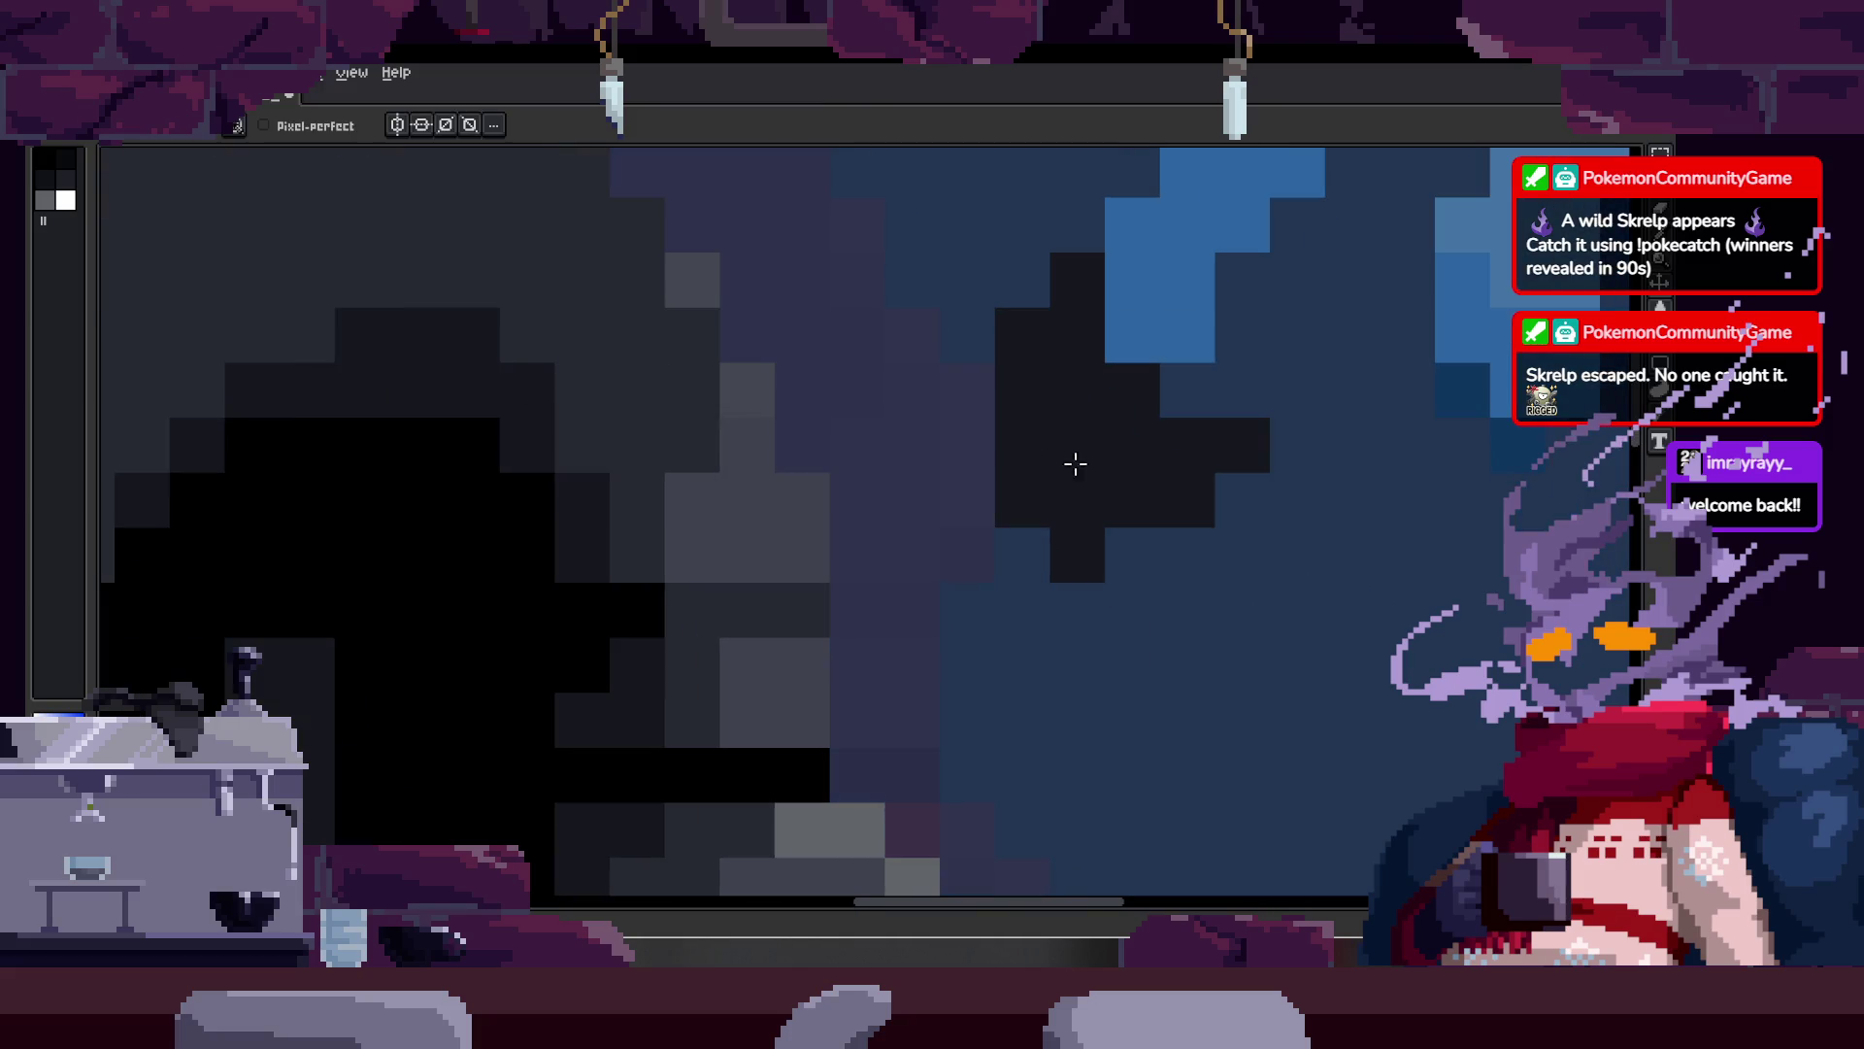
scroll(878, 469, down, 4)
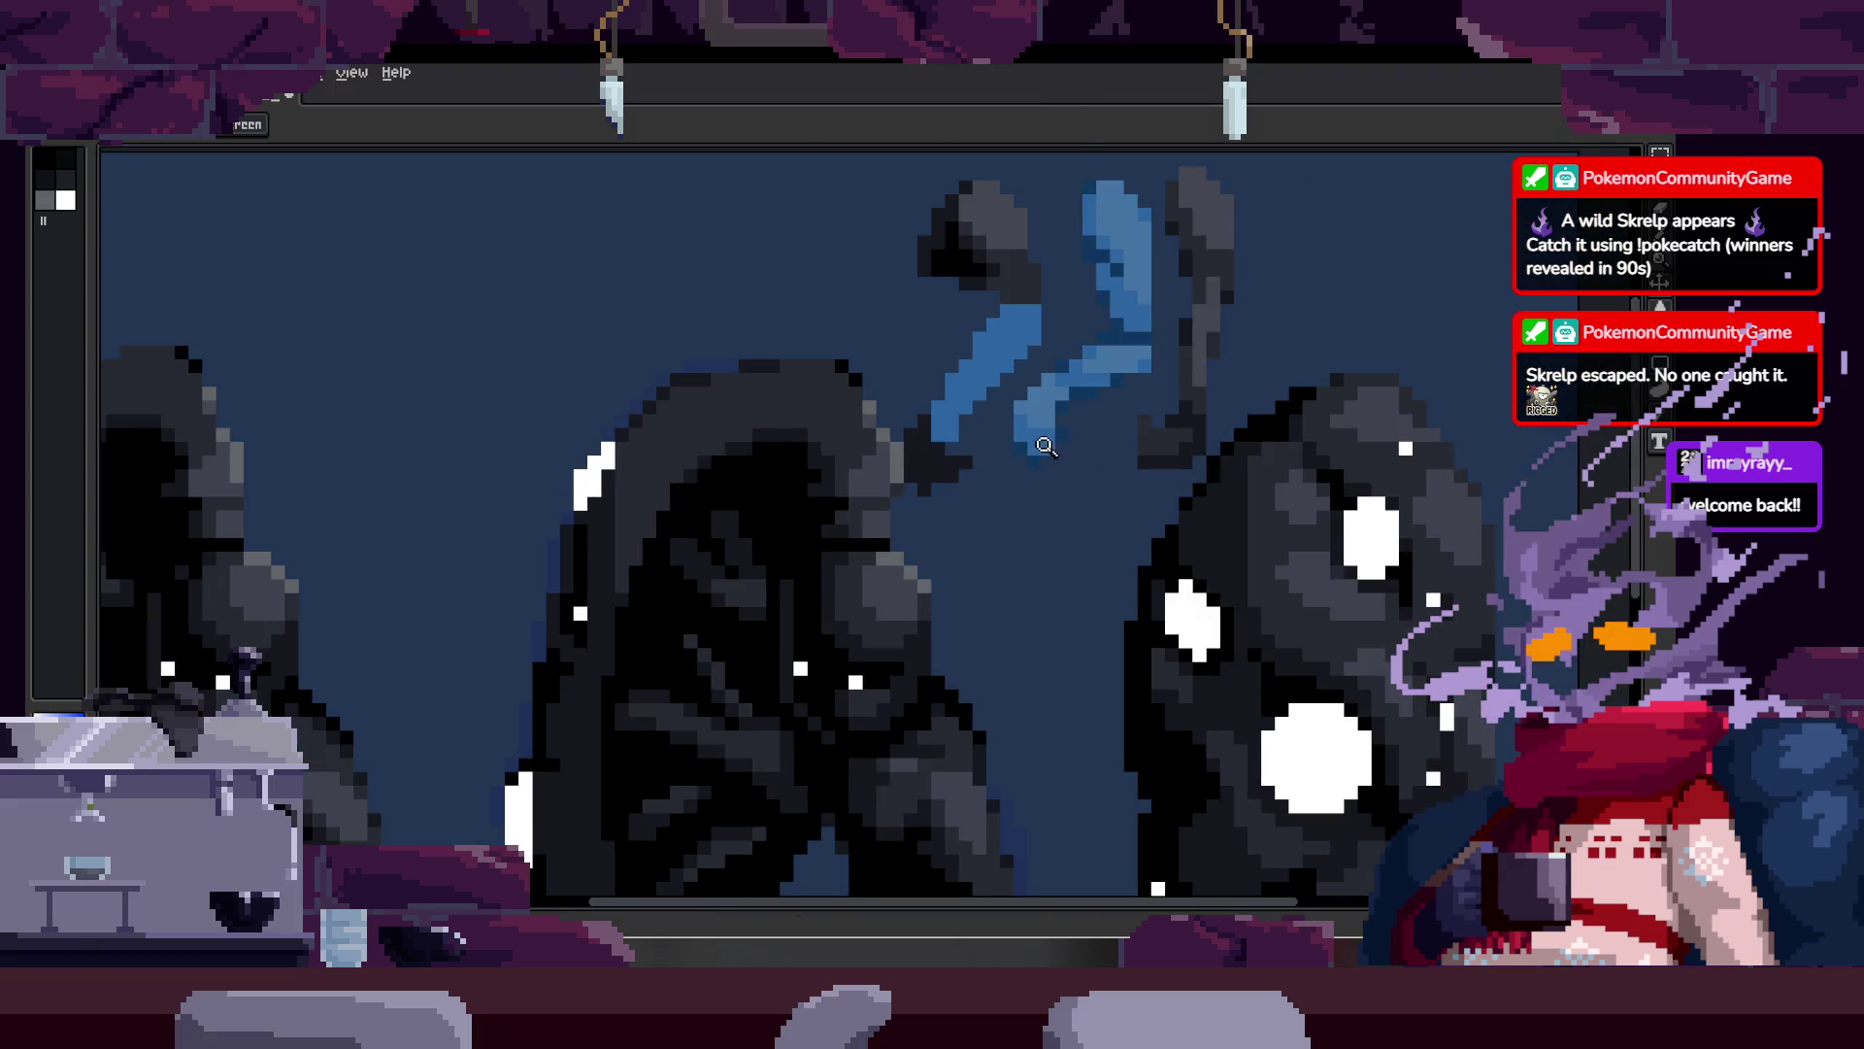
scroll(815, 456, up, 4)
key(b)
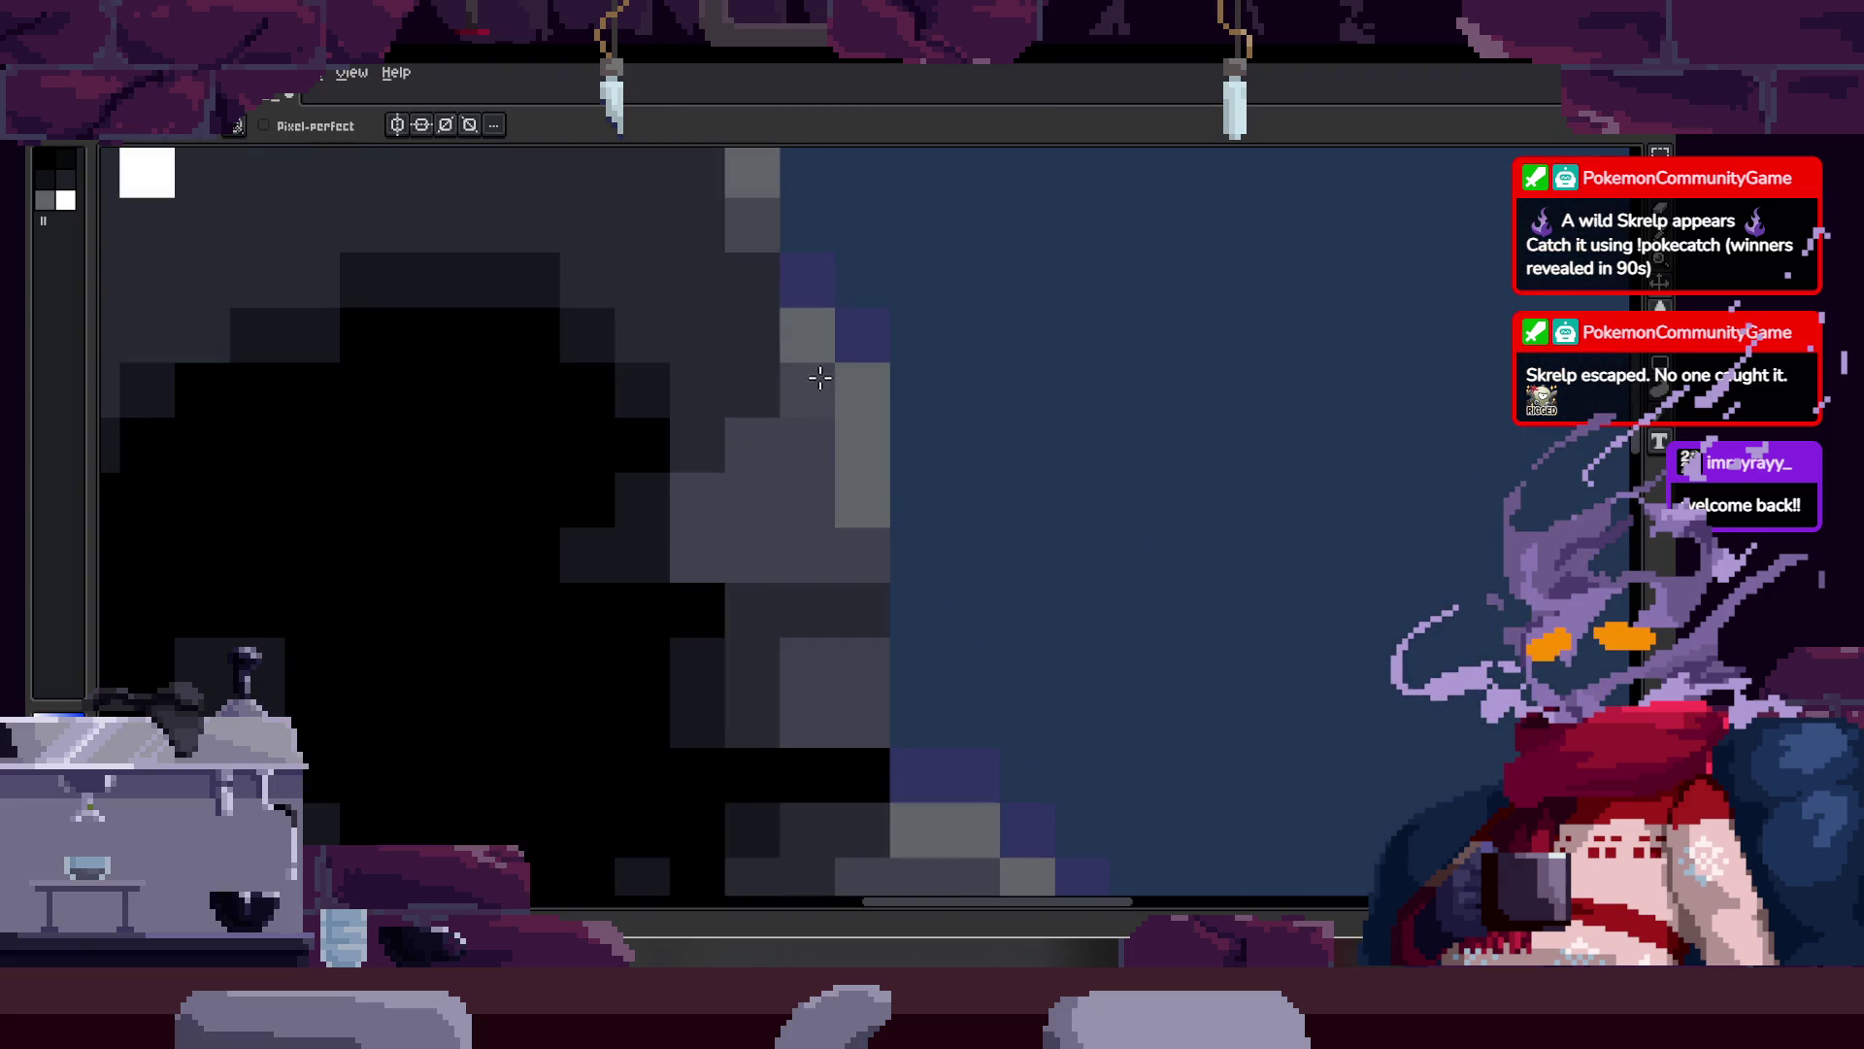
mouse_move(749, 229)
mouse_down()
mouse_move(940, 428)
mouse_move(1076, 366)
mouse_up()
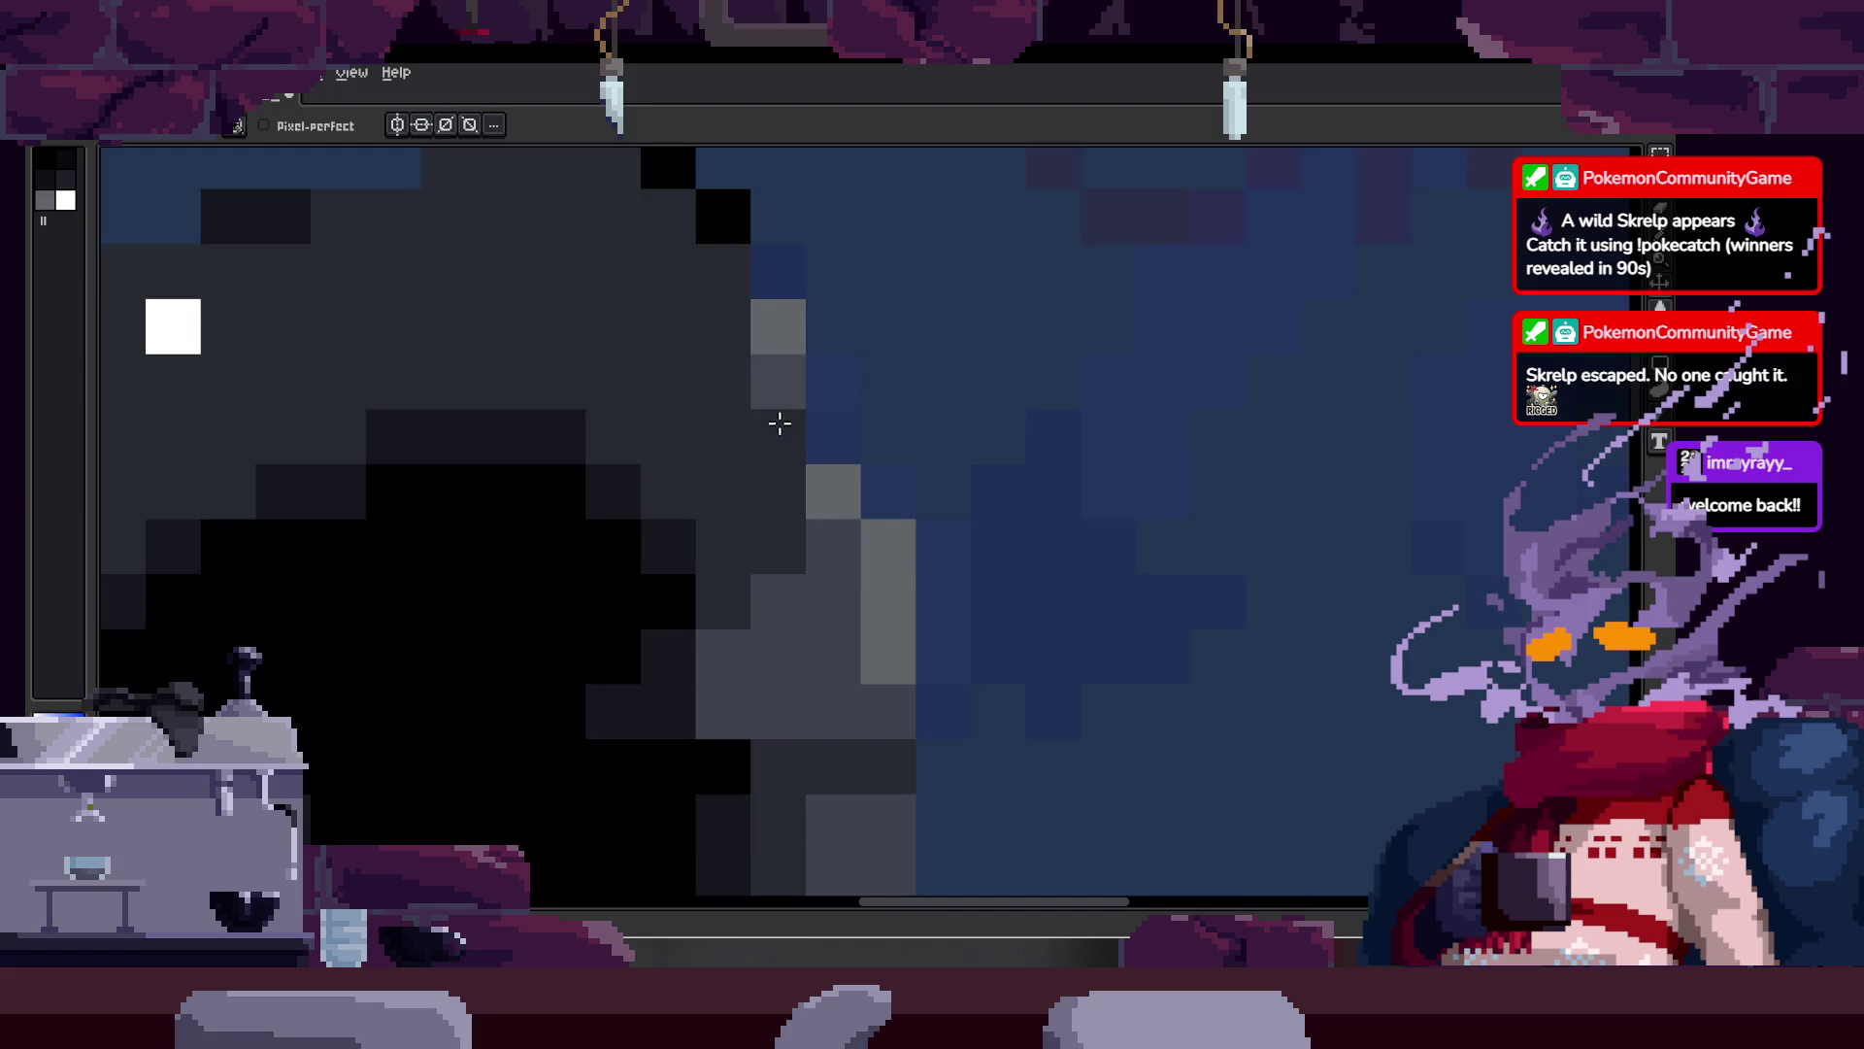
Step: Zoom out to see the whole sprite with the animation timeline showing
key(ctrl)
scroll(853, 529, down, 6)
key(Tab)
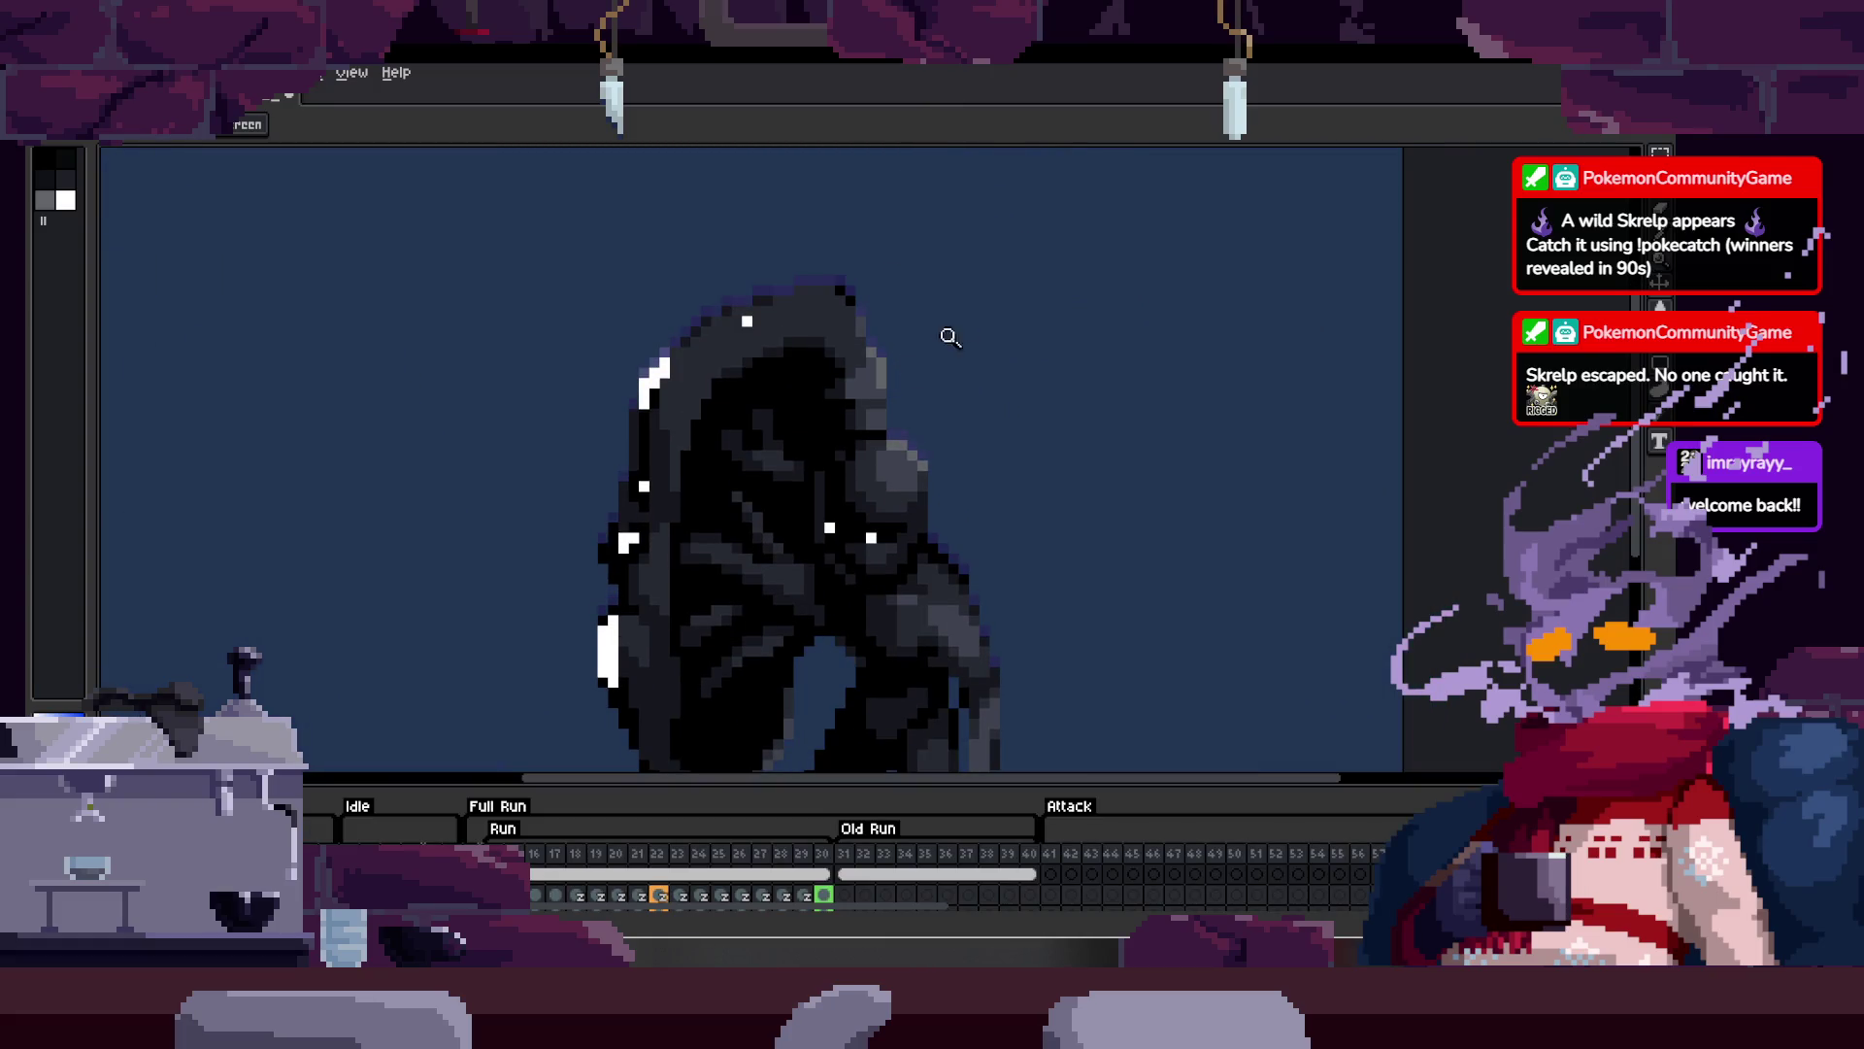
Step: Touch up grey pixels on the head's right edge, then view the whole sprite
scroll(938, 335, up, 3)
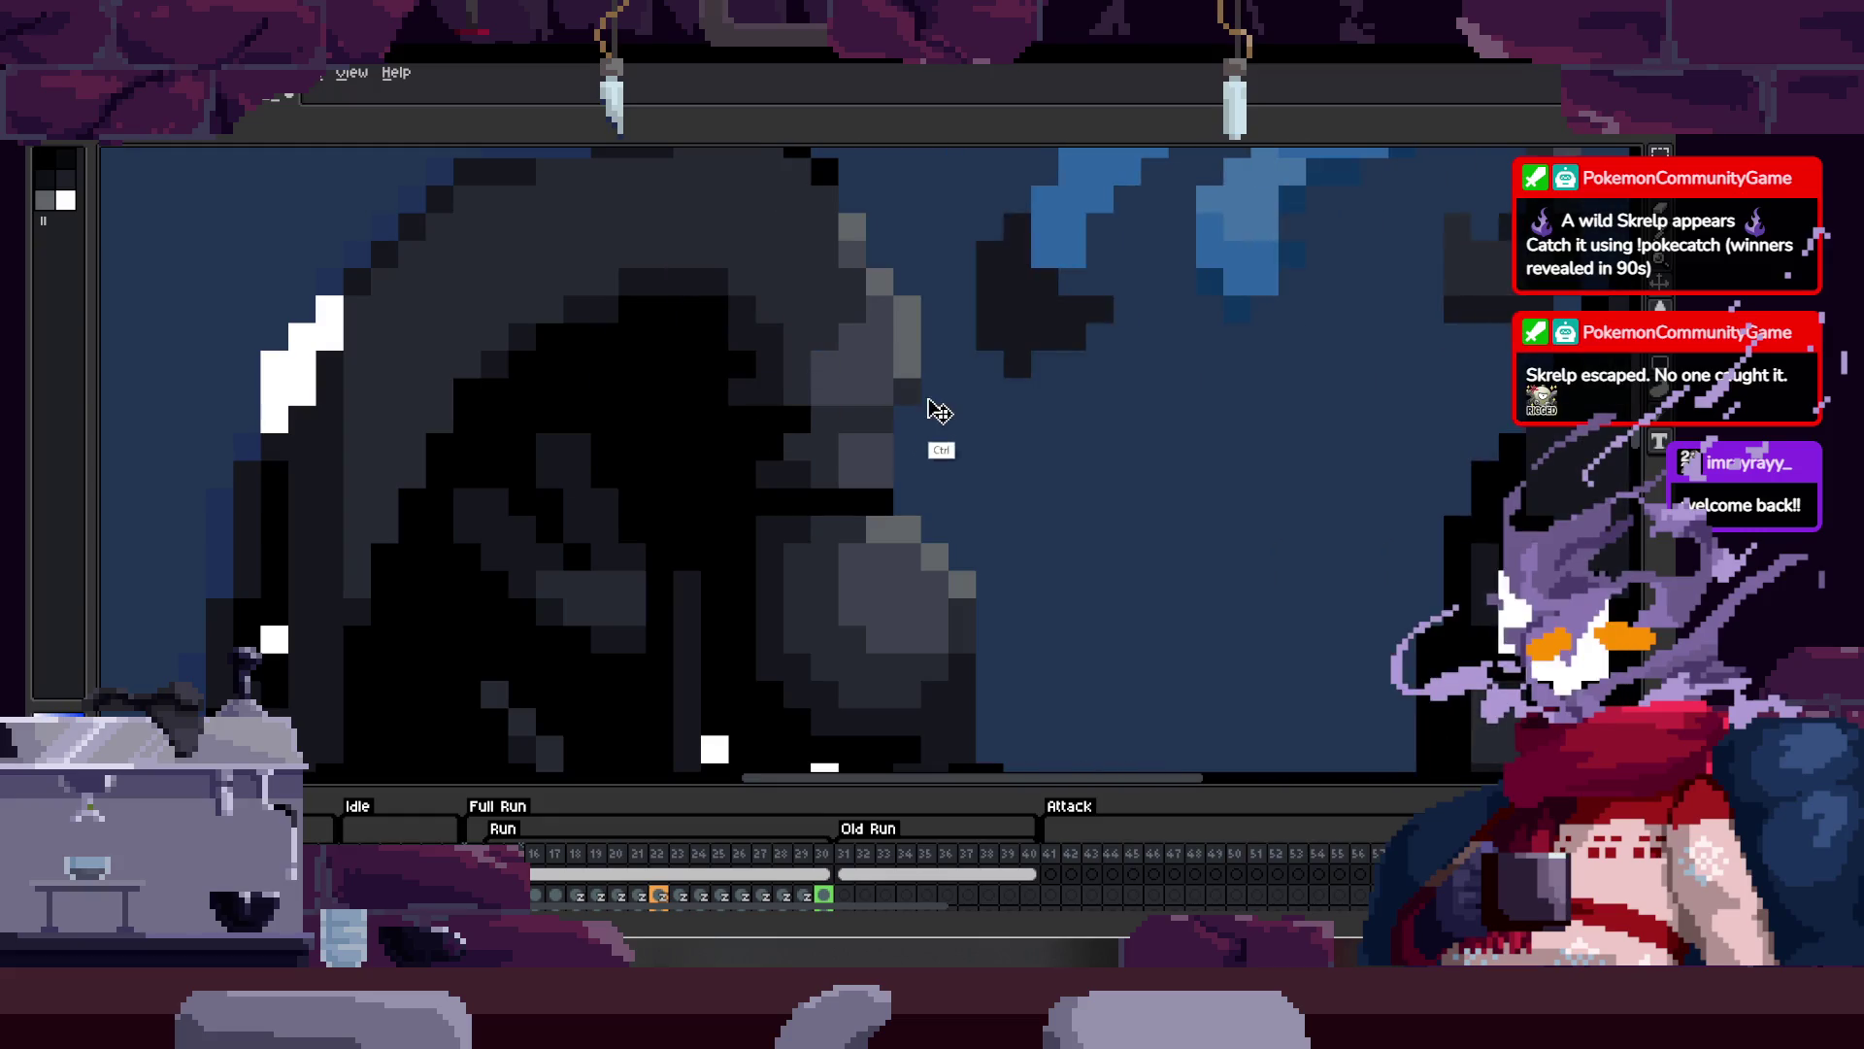
key(ctrl)
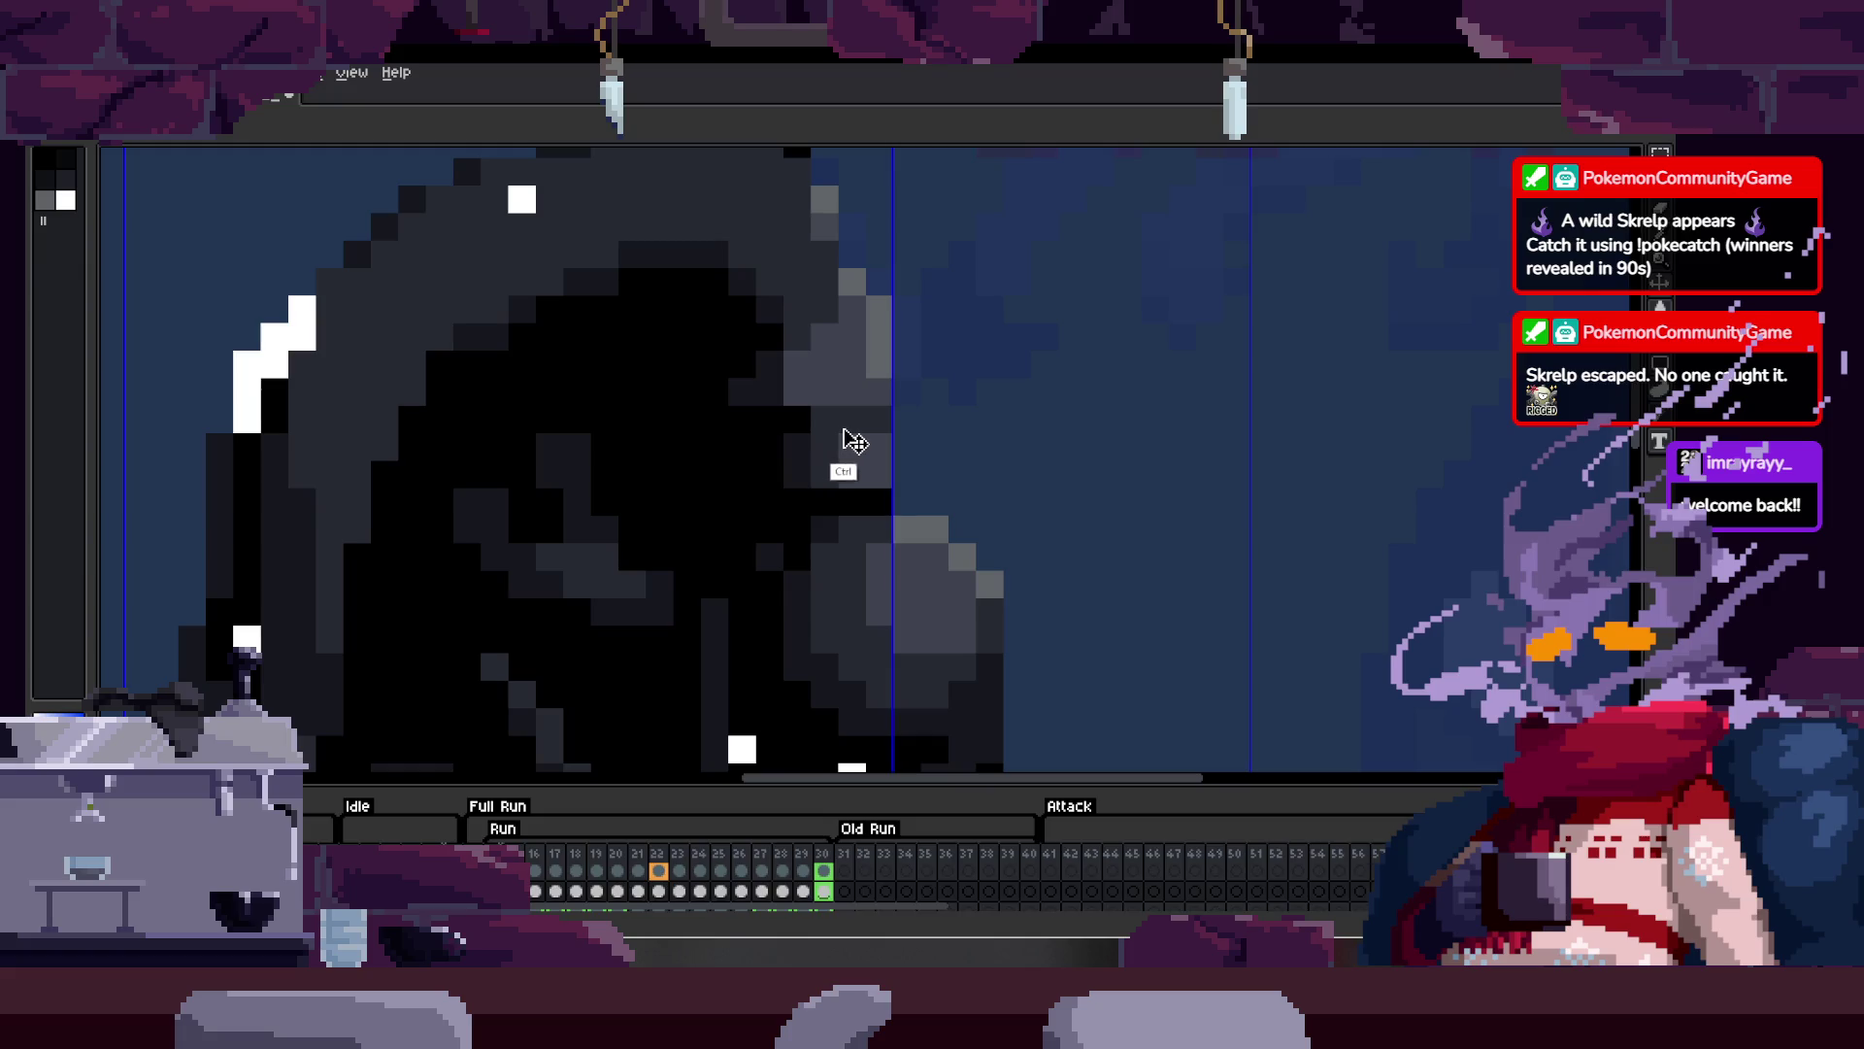
scroll(684, 728, down, 2)
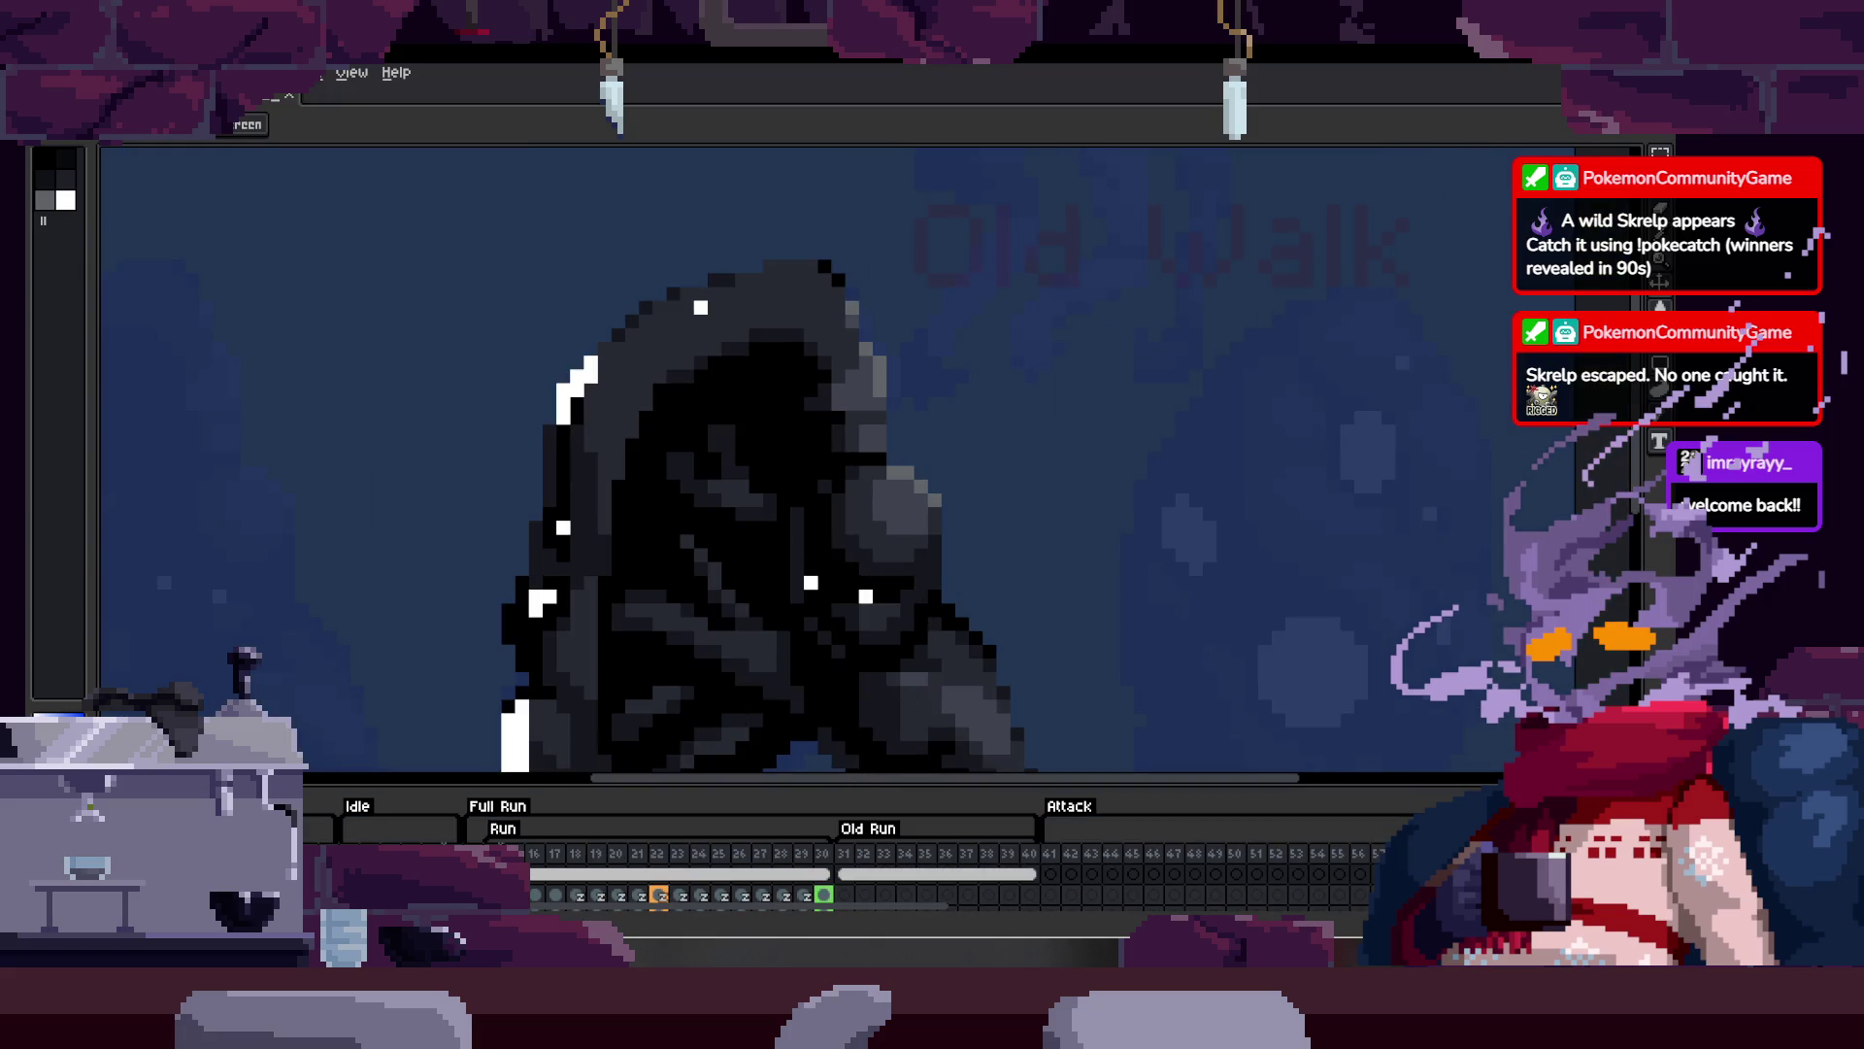
scroll(891, 442, up, 1)
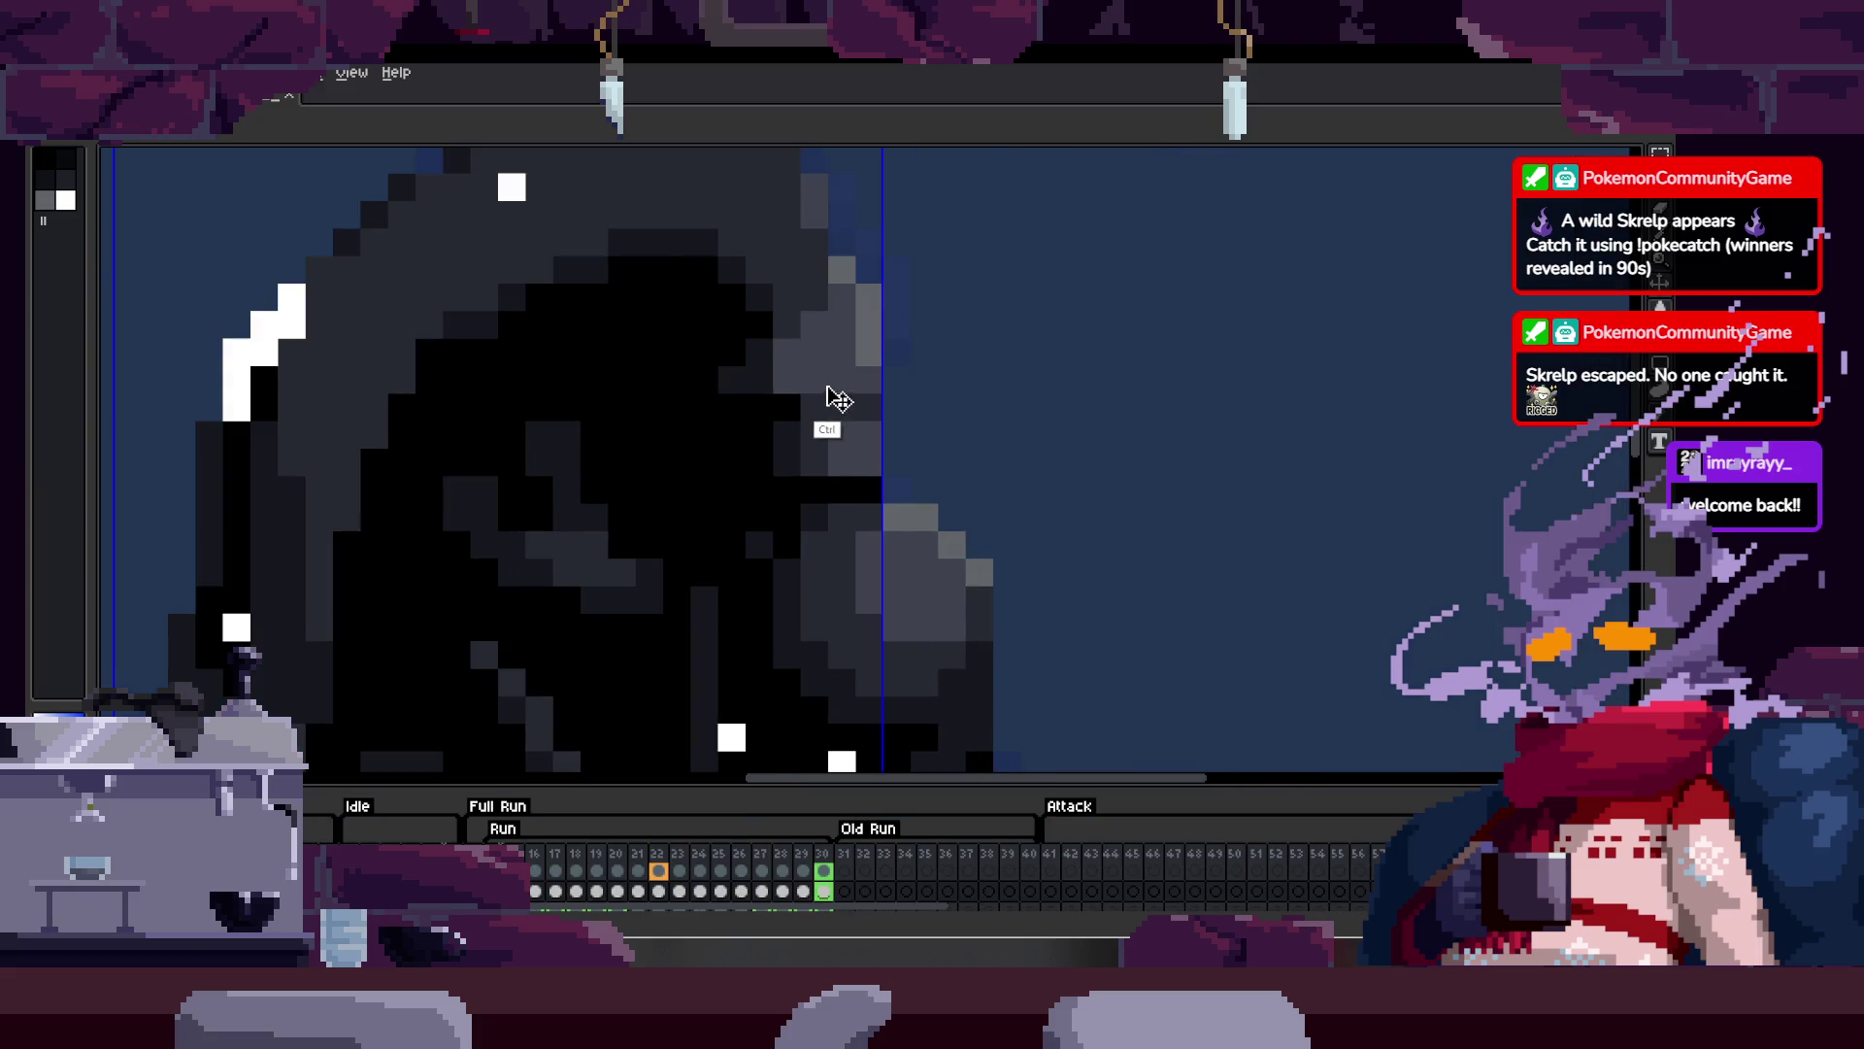
key(Tab)
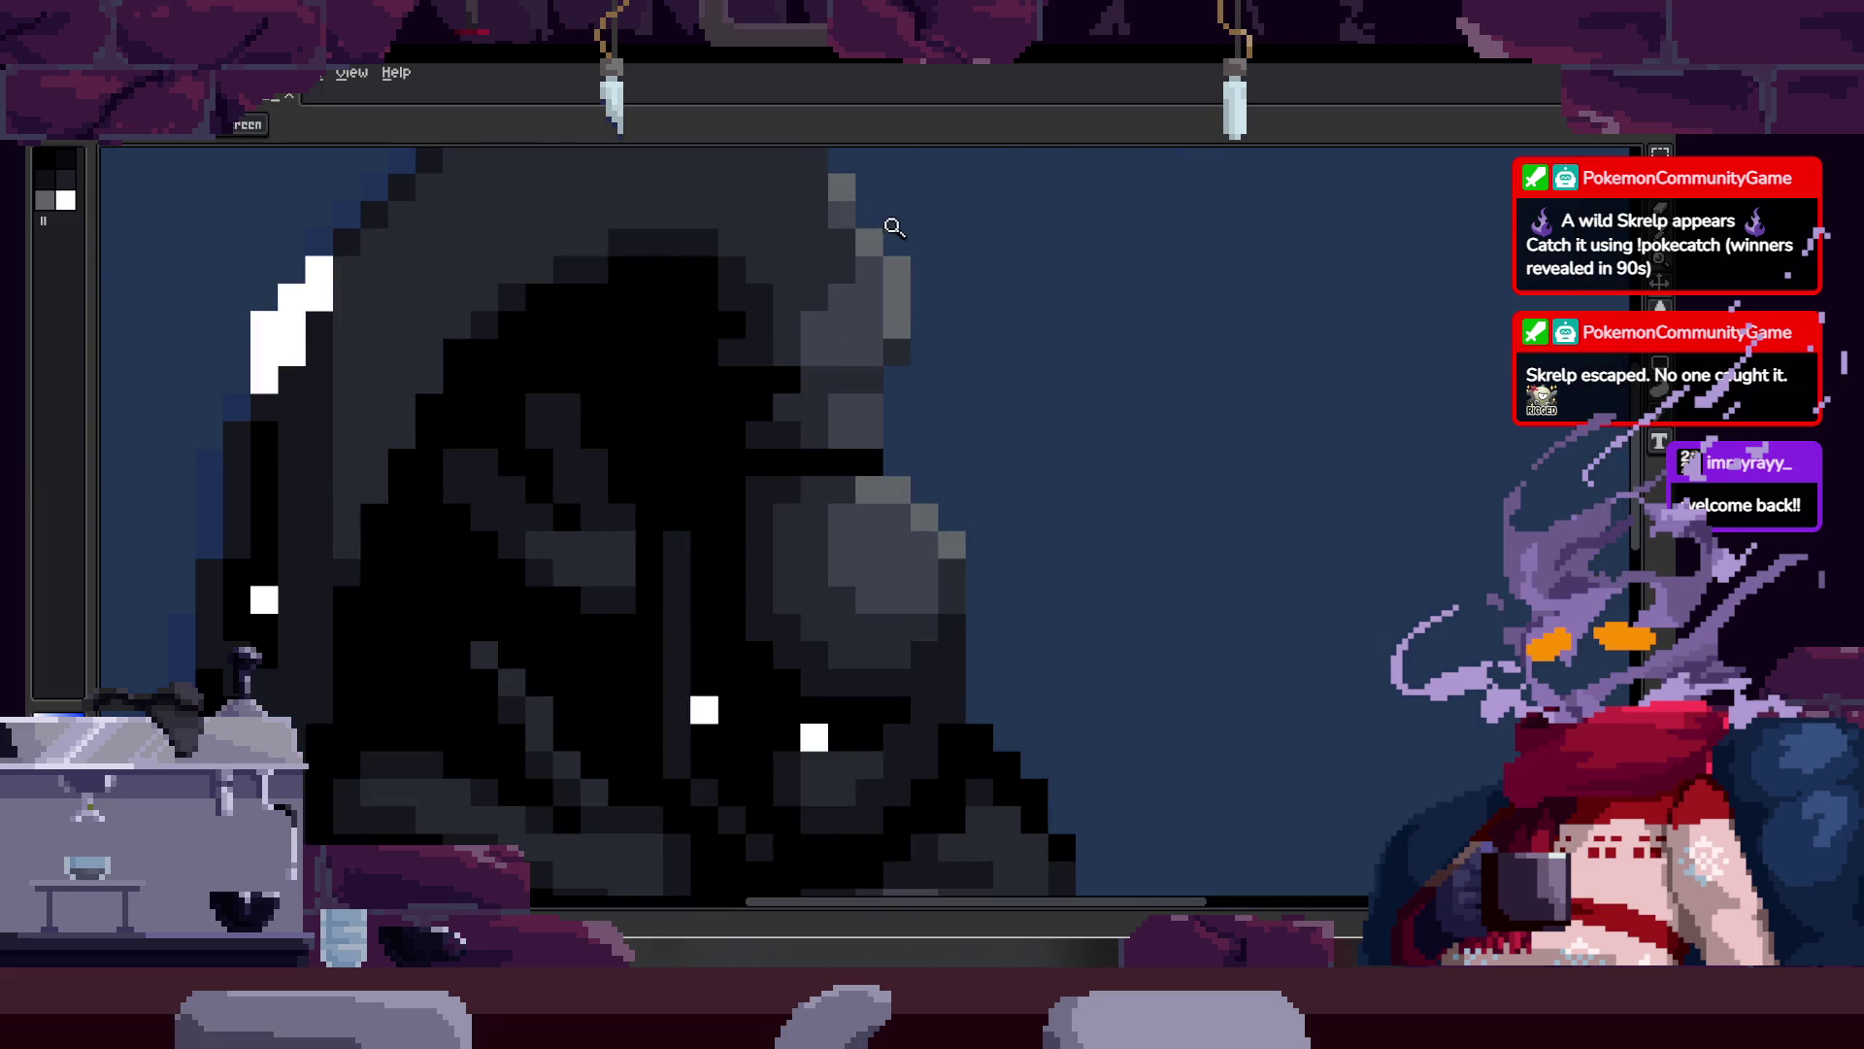
scroll(821, 404, up, 1)
key(b)
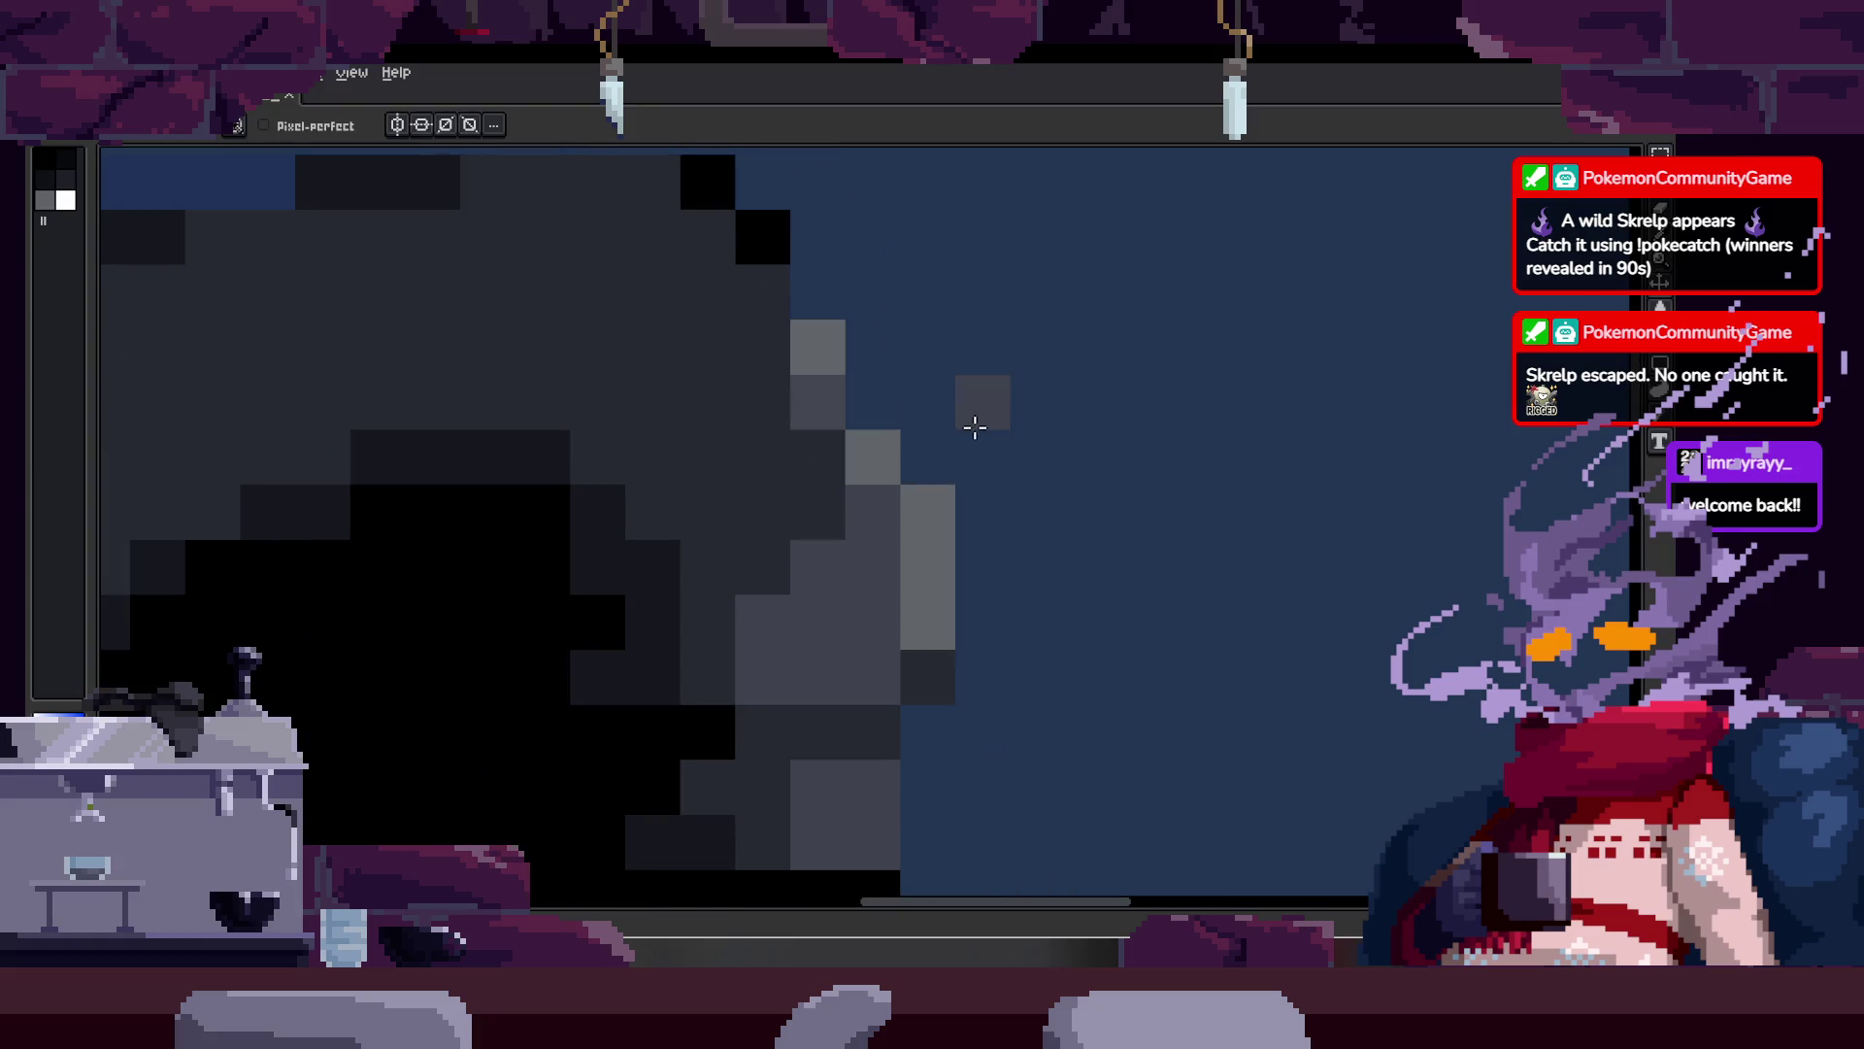
key(v)
scroll(874, 350, down, 3)
key(Tab)
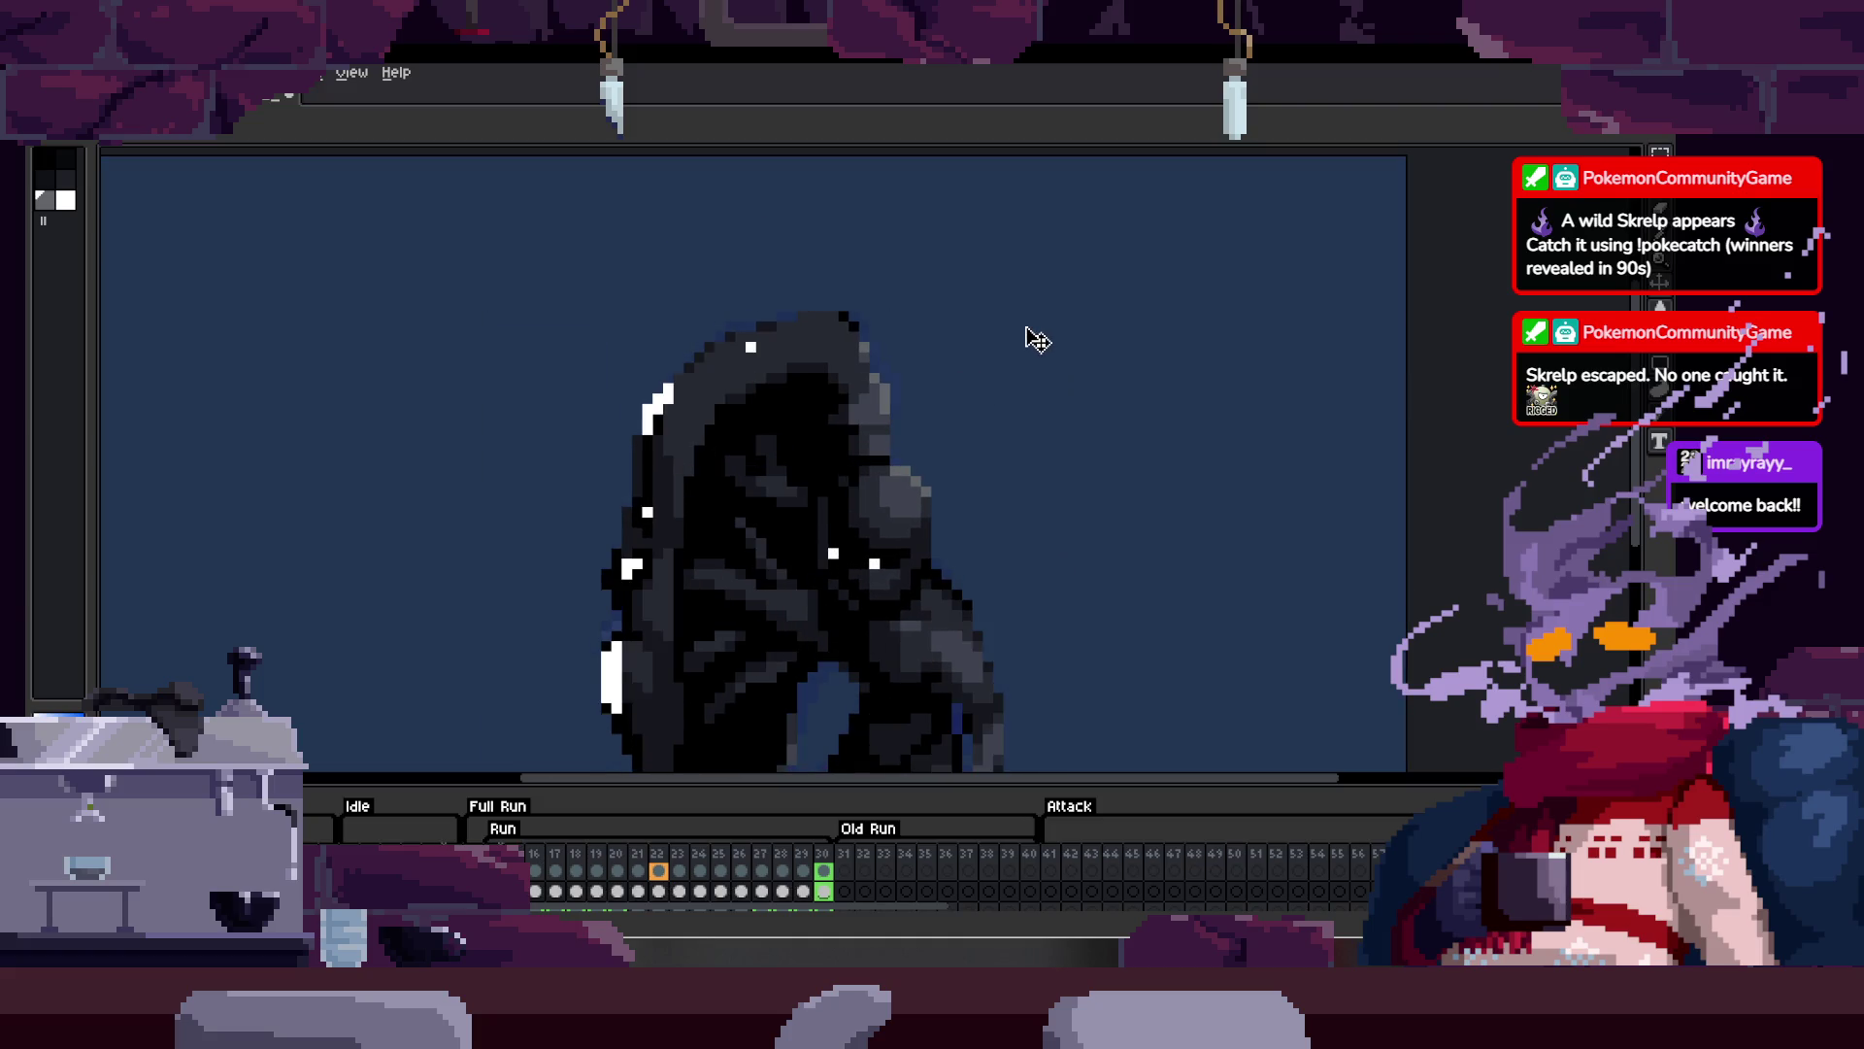
Step: Refine more grey rim shading pixels along the head's right edge
scroll(1007, 350, down, 2)
scroll(861, 320, up, 5)
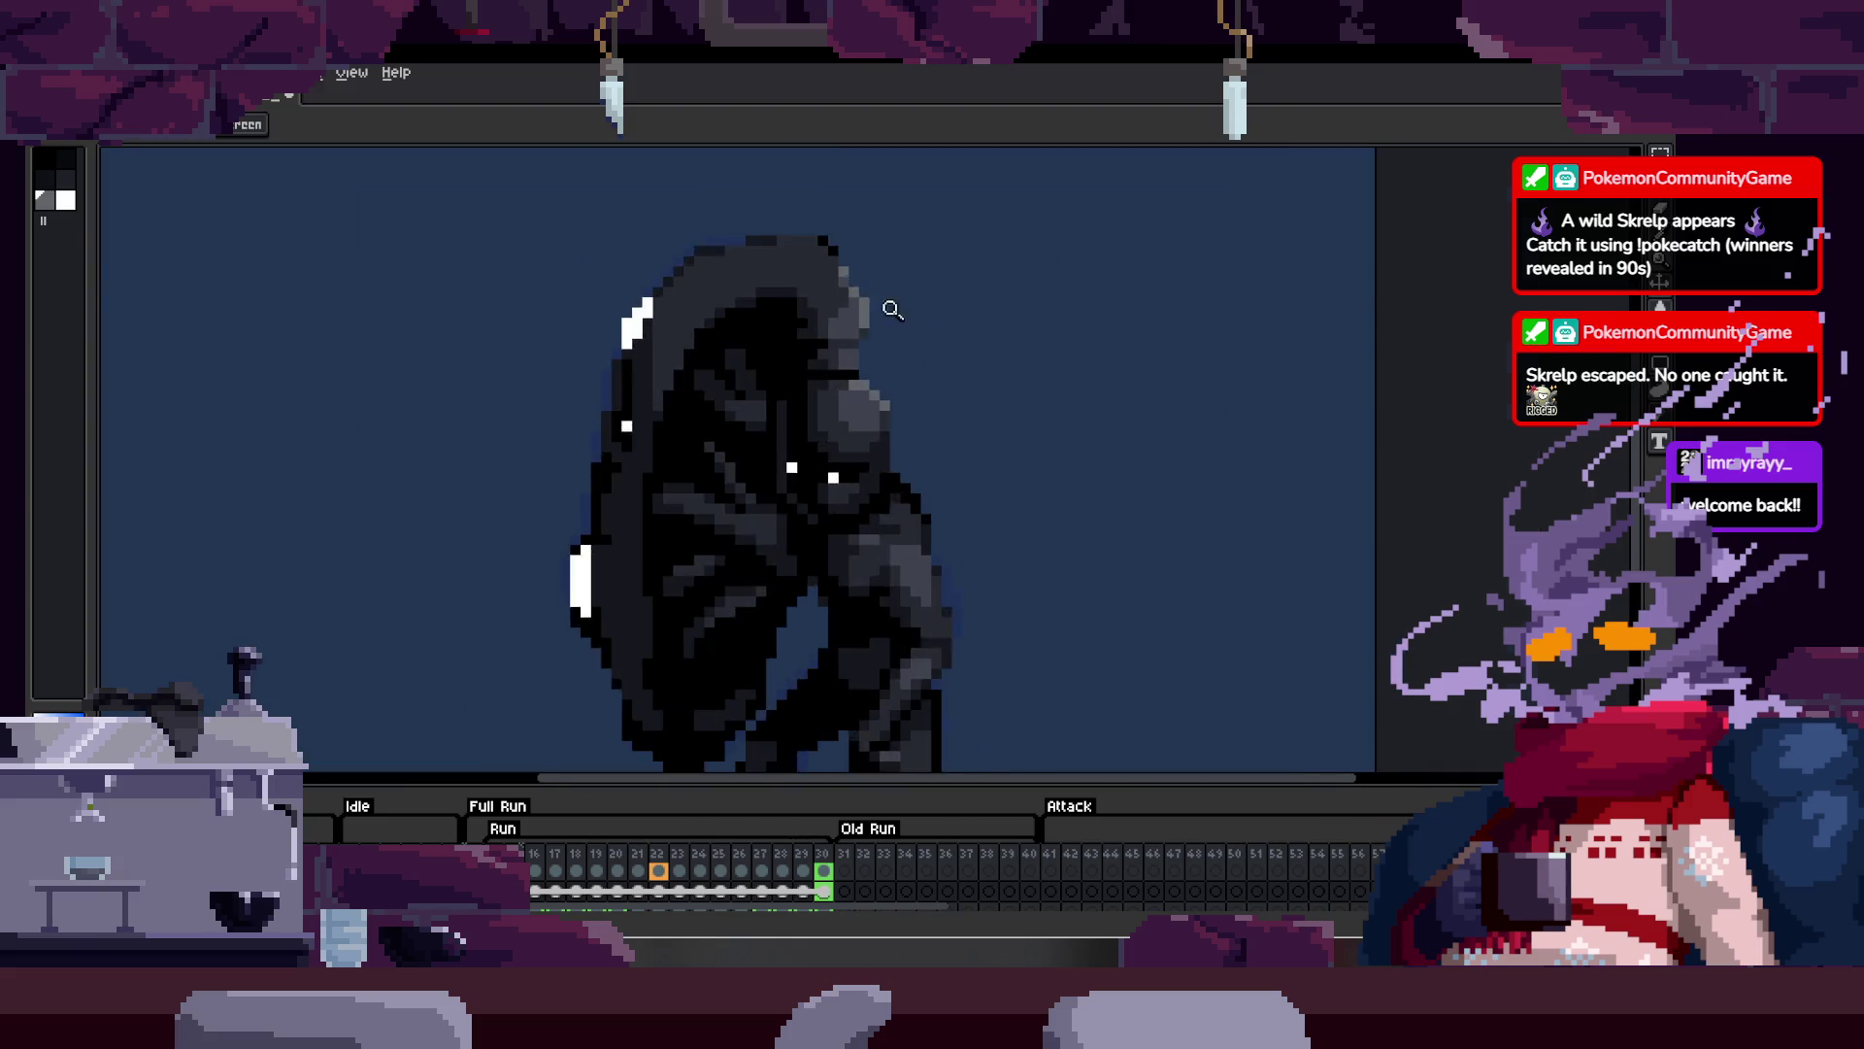
key(b)
click(849, 329)
key(b)
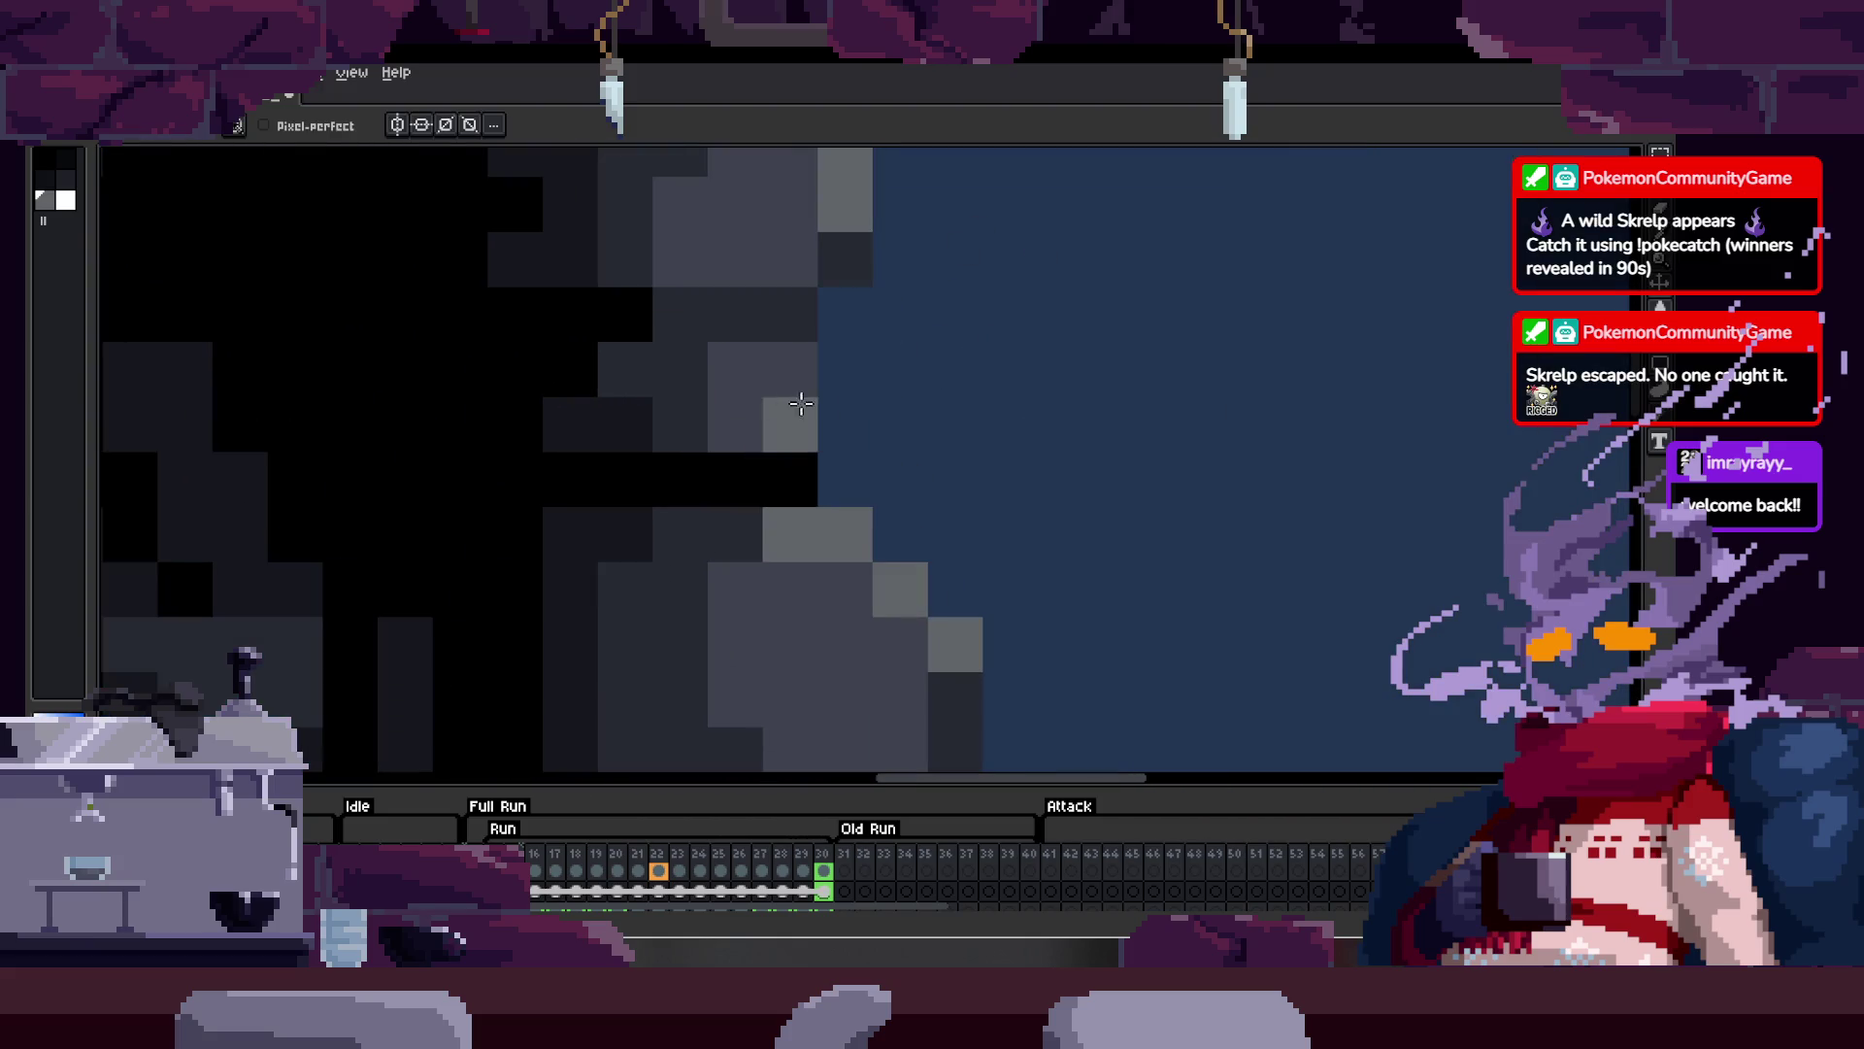
scroll(862, 413, down, 1)
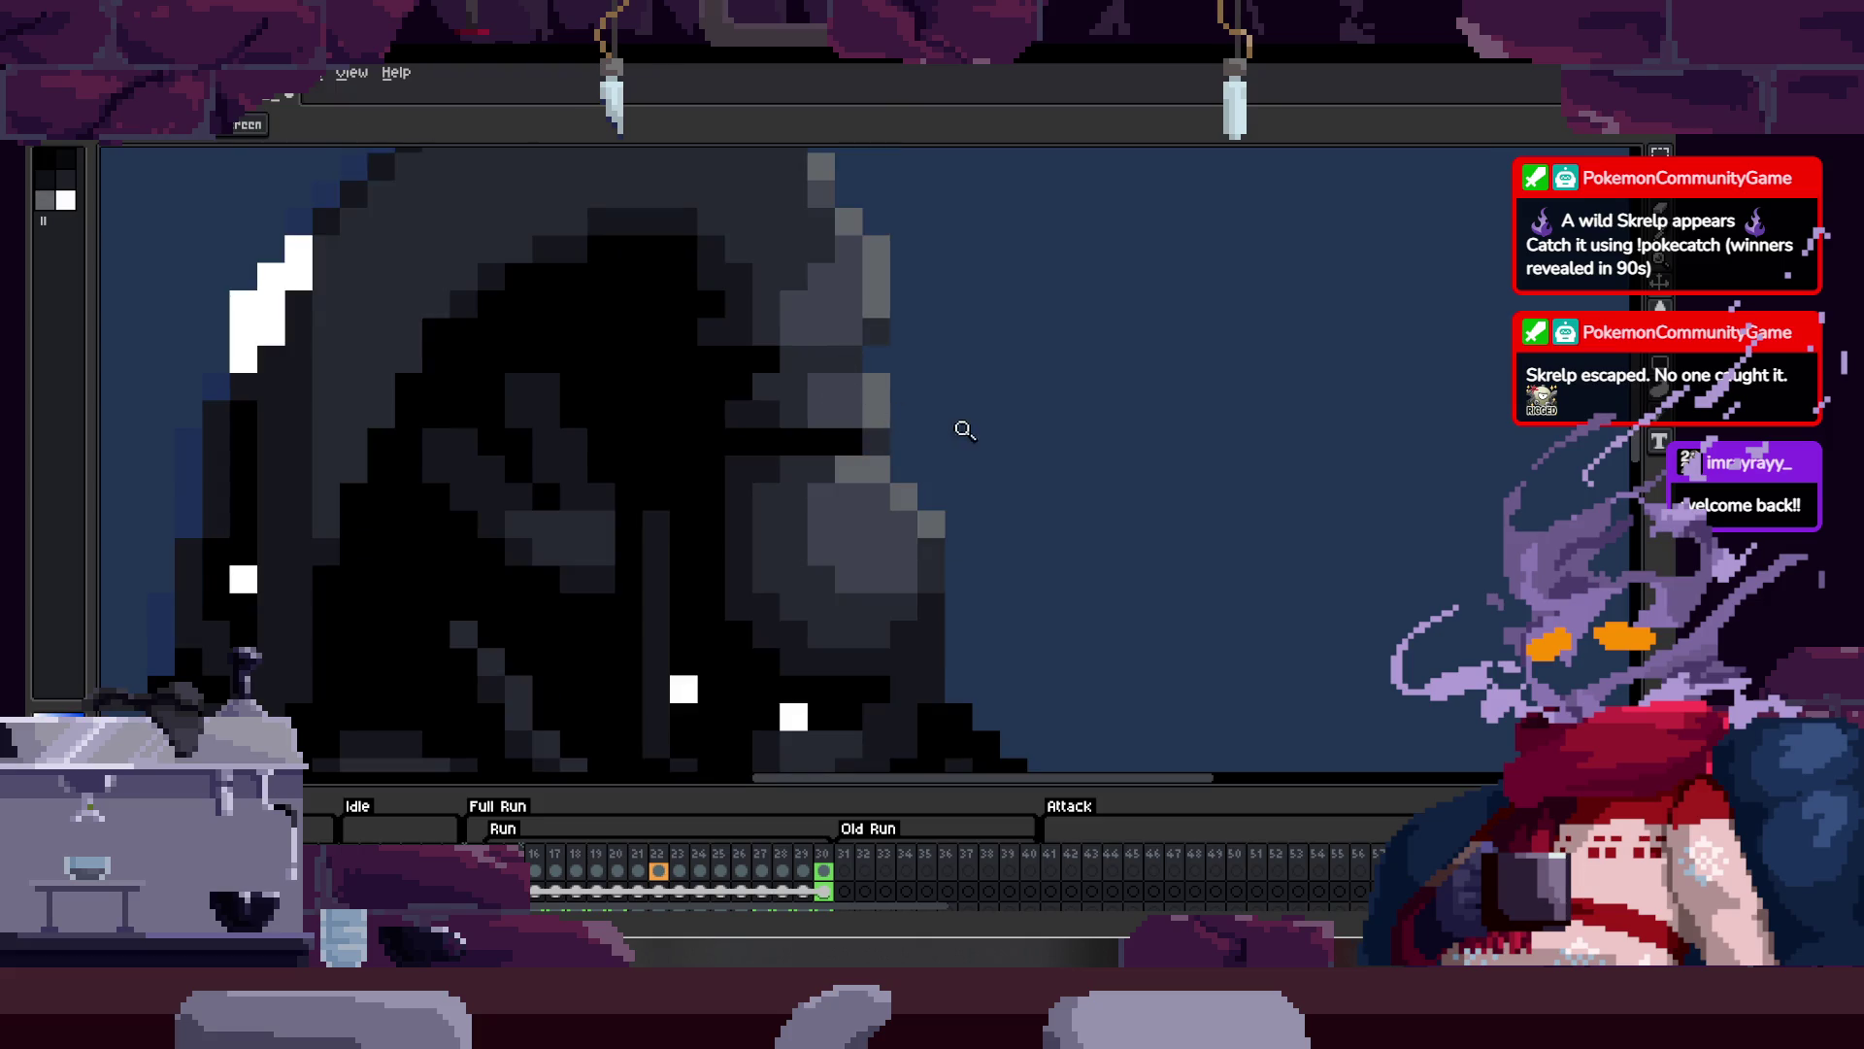
scroll(965, 430, down, 2)
scroll(911, 283, up, 4)
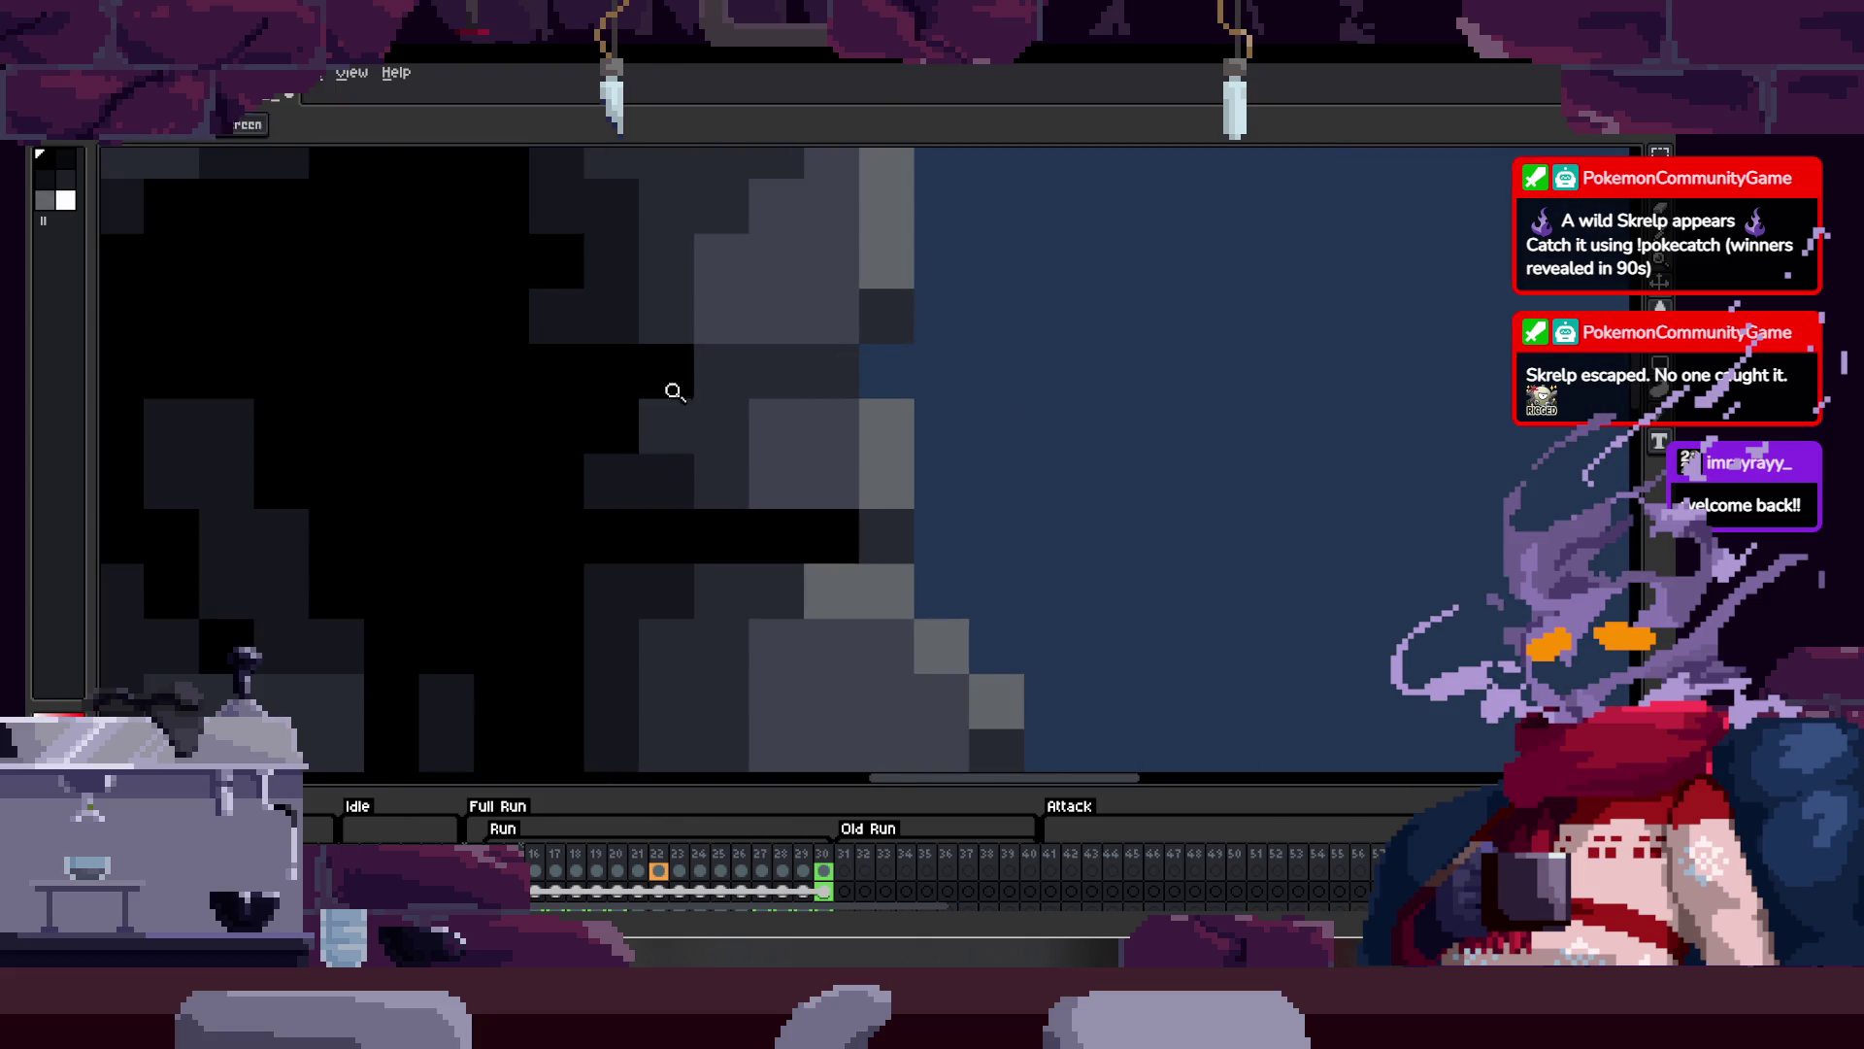
key(b)
scroll(927, 393, down, 3)
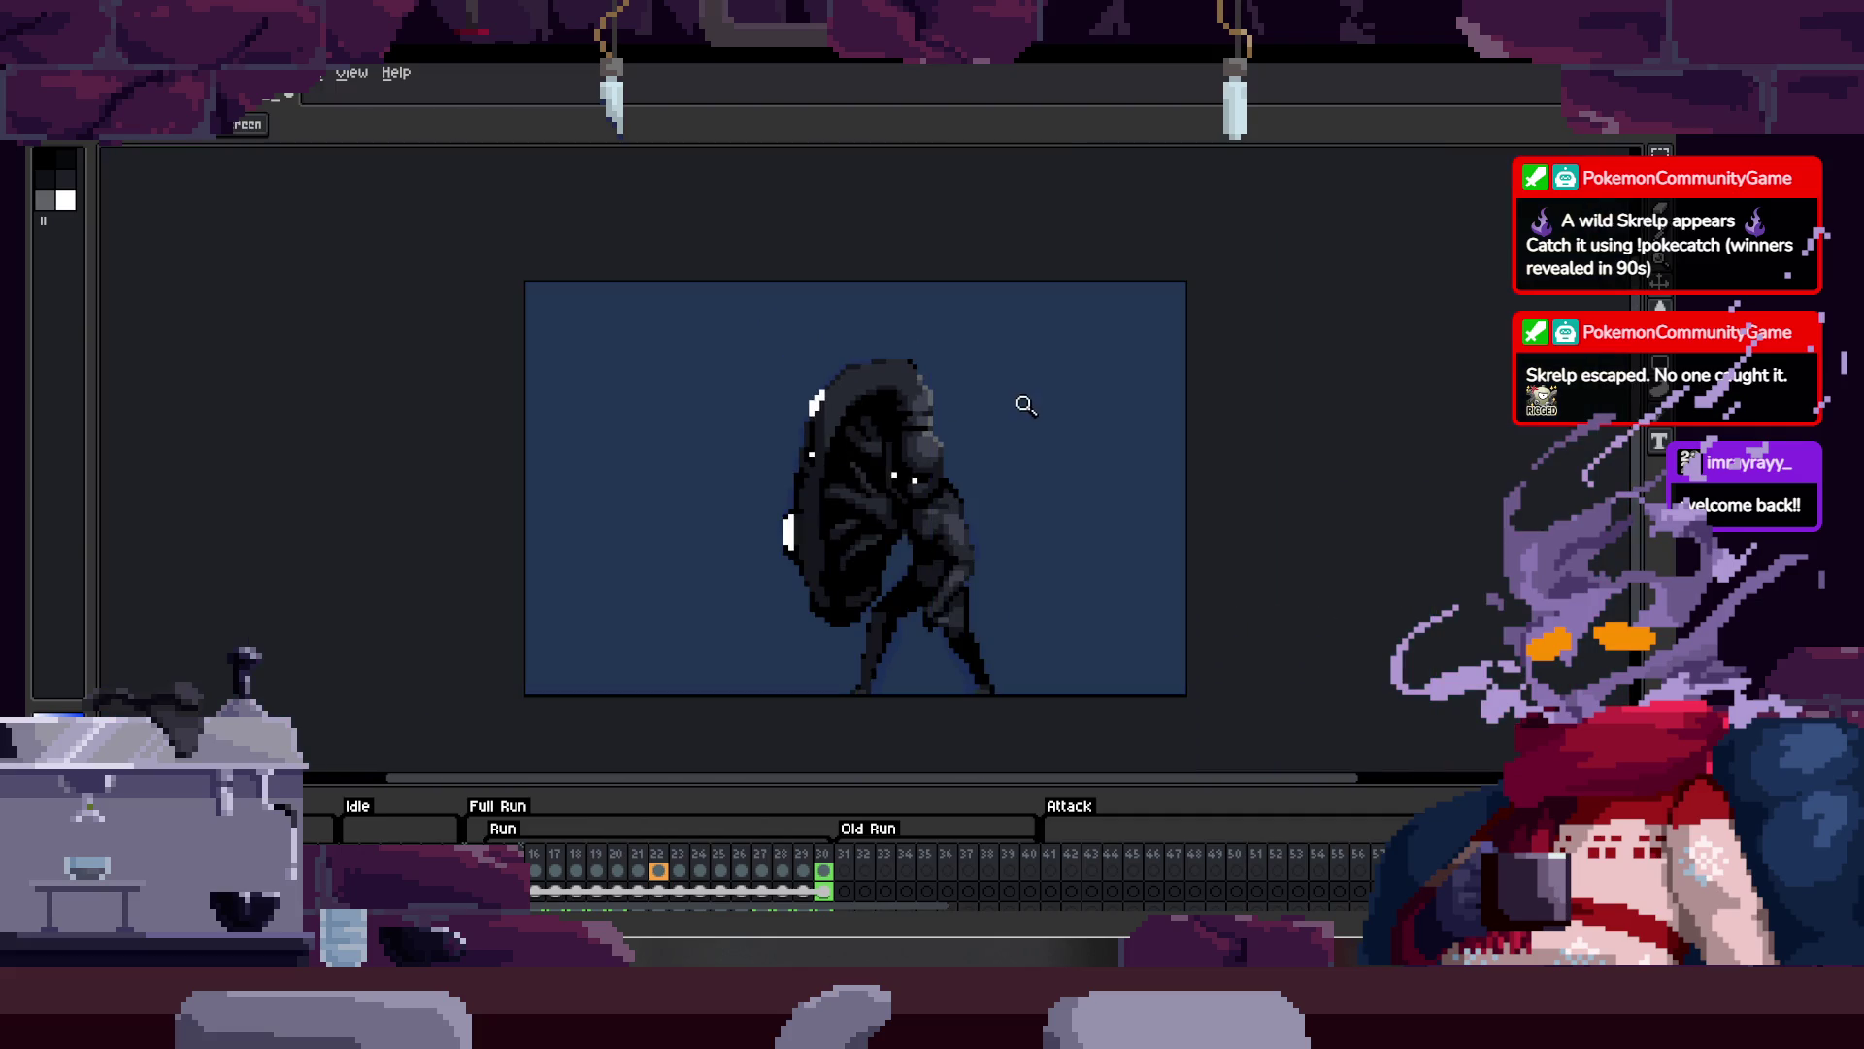
scroll(1015, 399, up, 5)
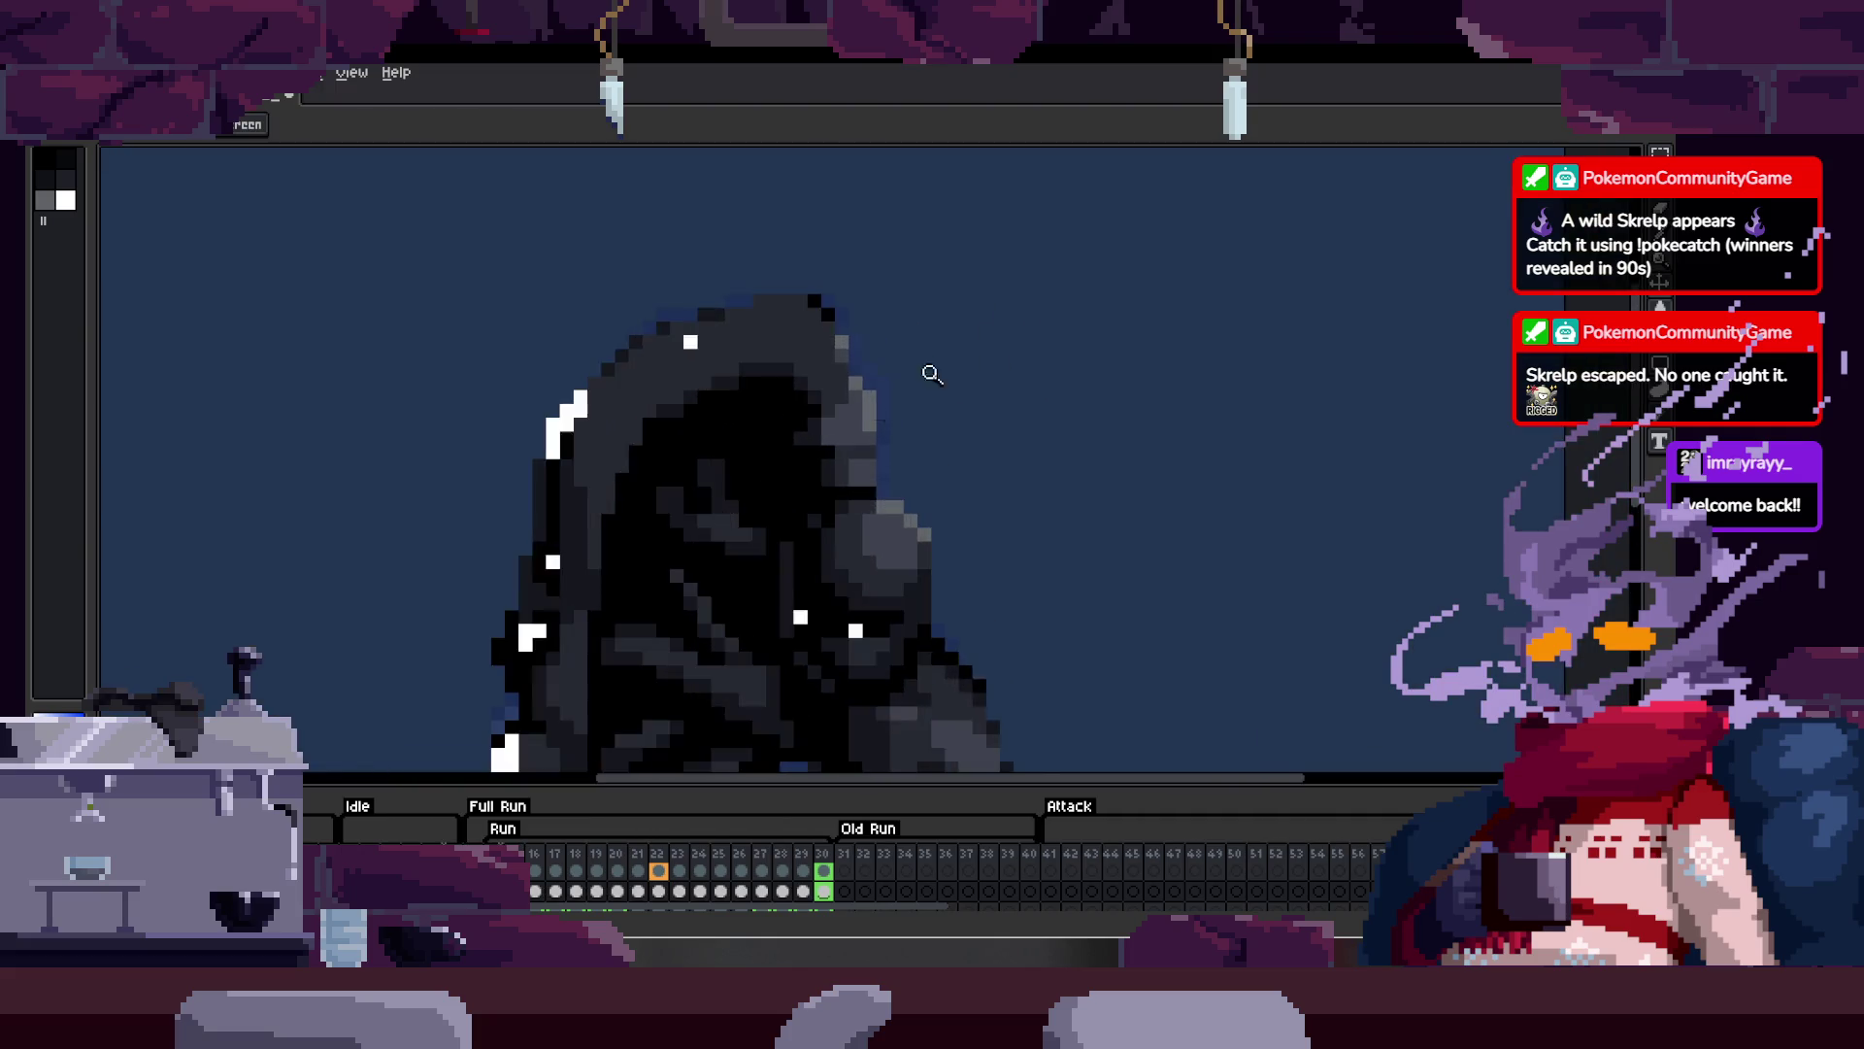
key(b)
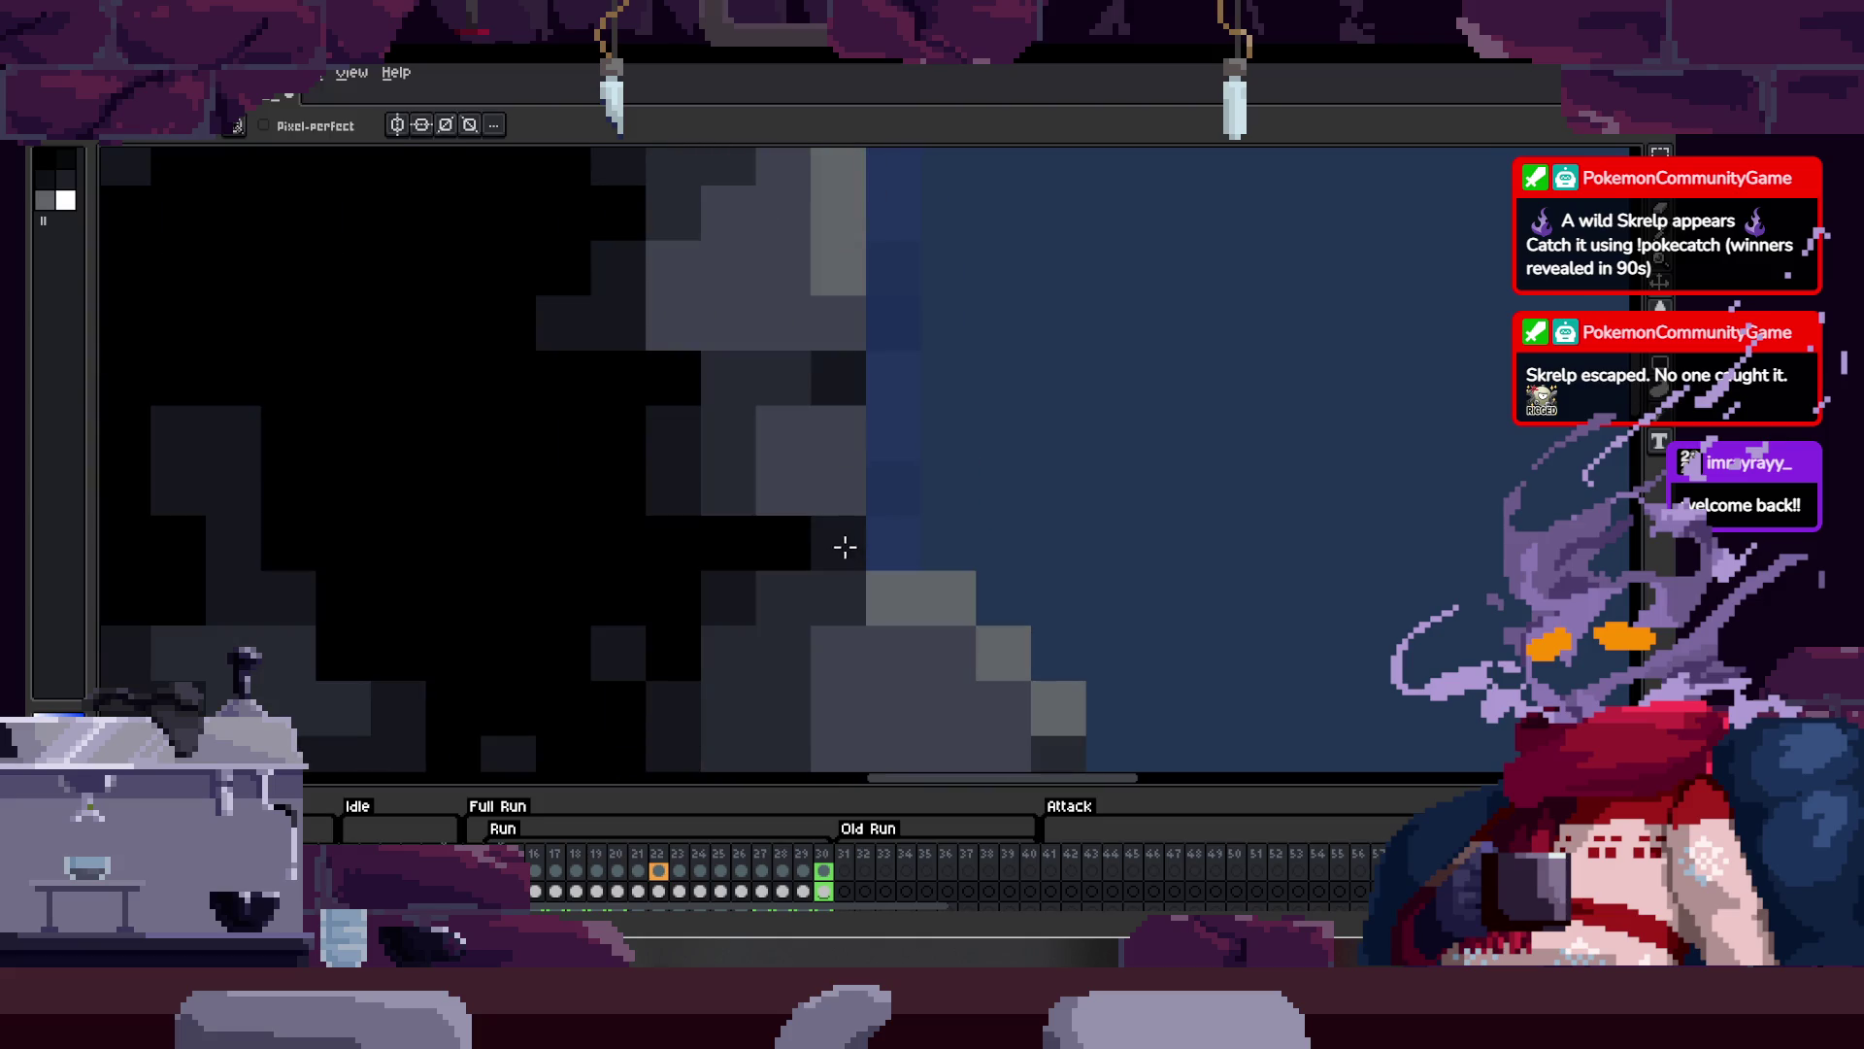
key(z)
scroll(837, 541, down, 4)
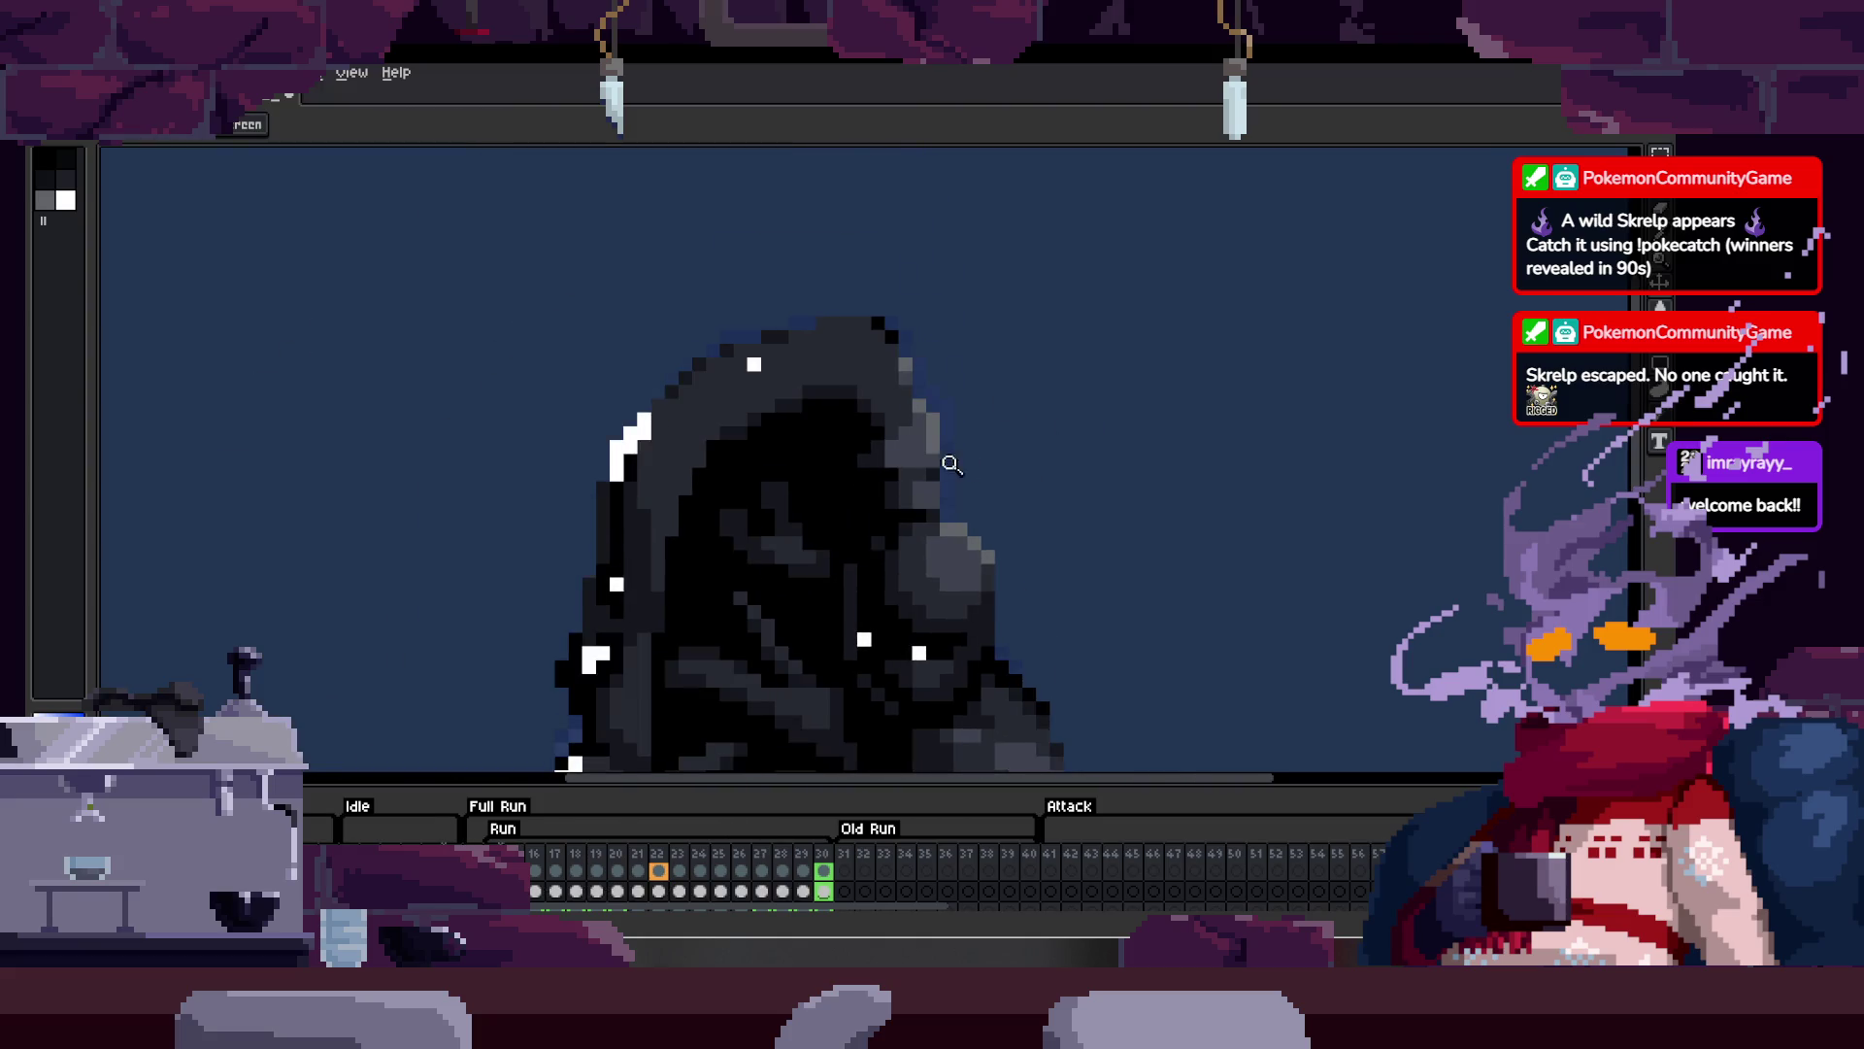
scroll(932, 466, up, 4)
key(b)
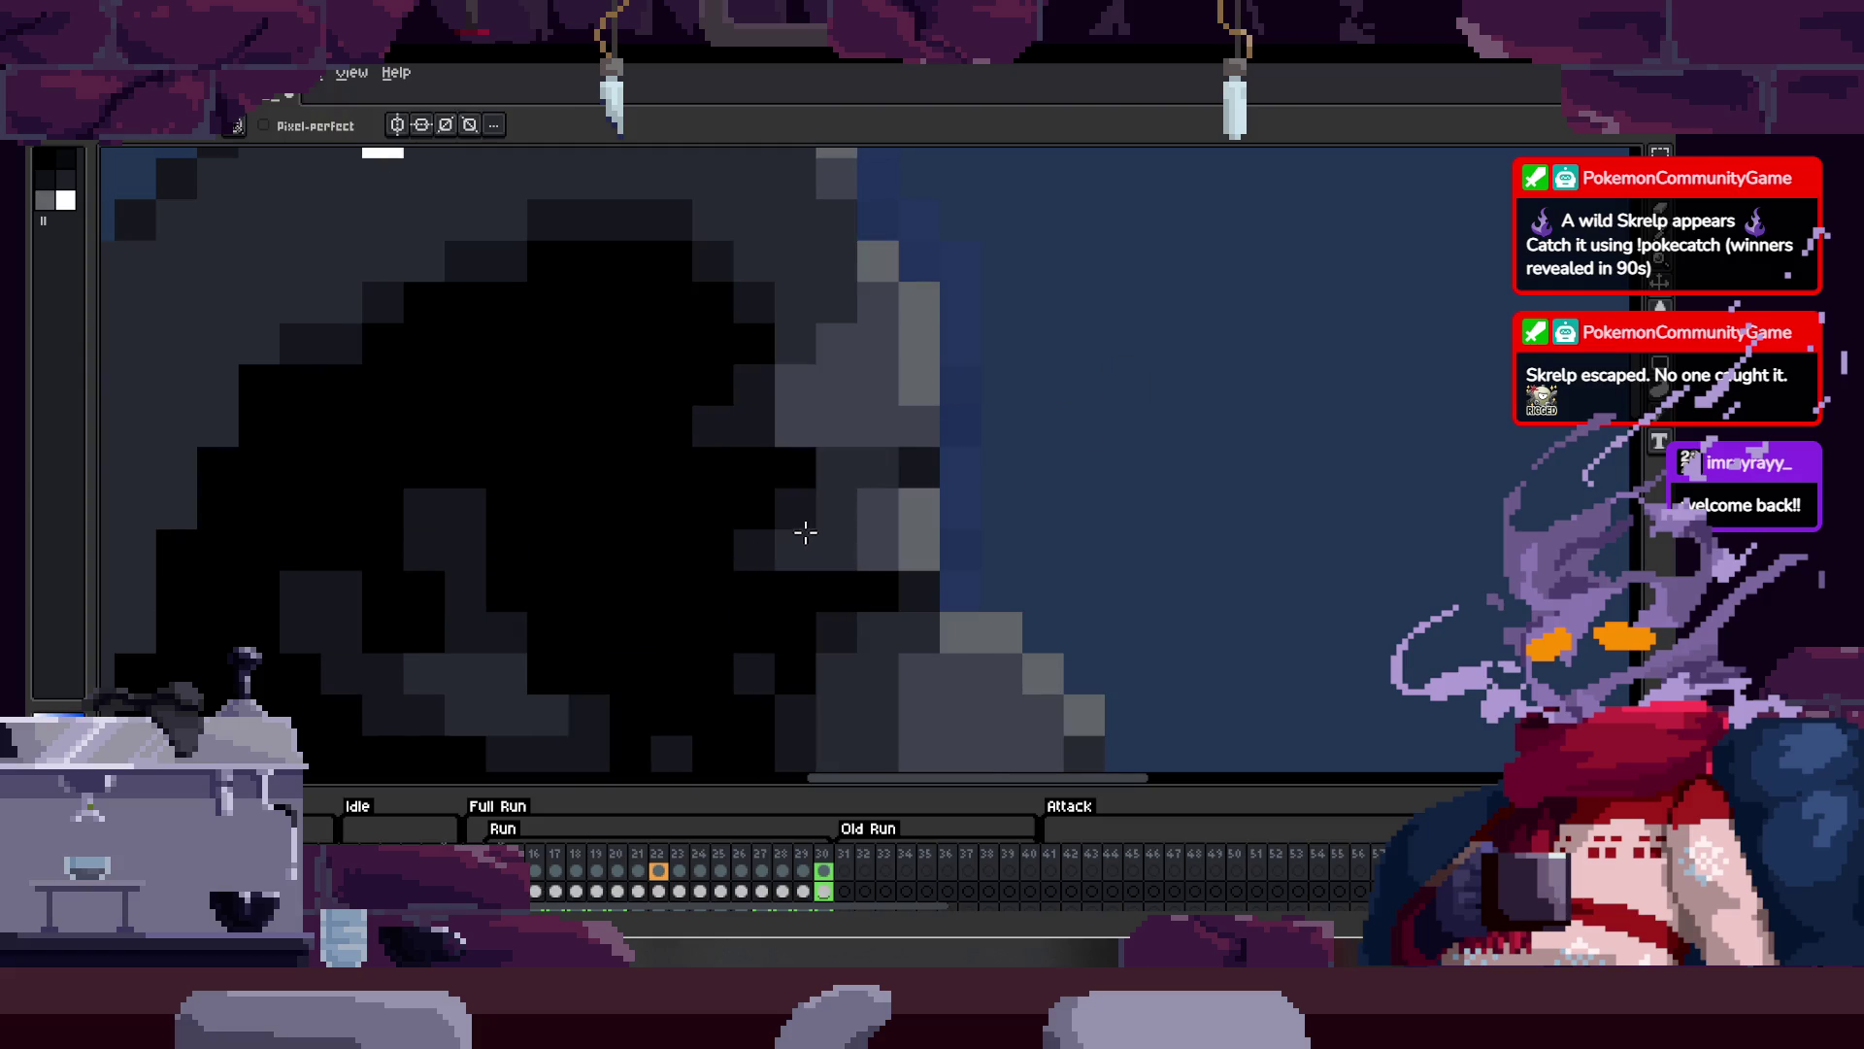
Step: Recentre and zoom in on the running creature with the timeline hidden
key(h)
scroll(999, 445, down, 3)
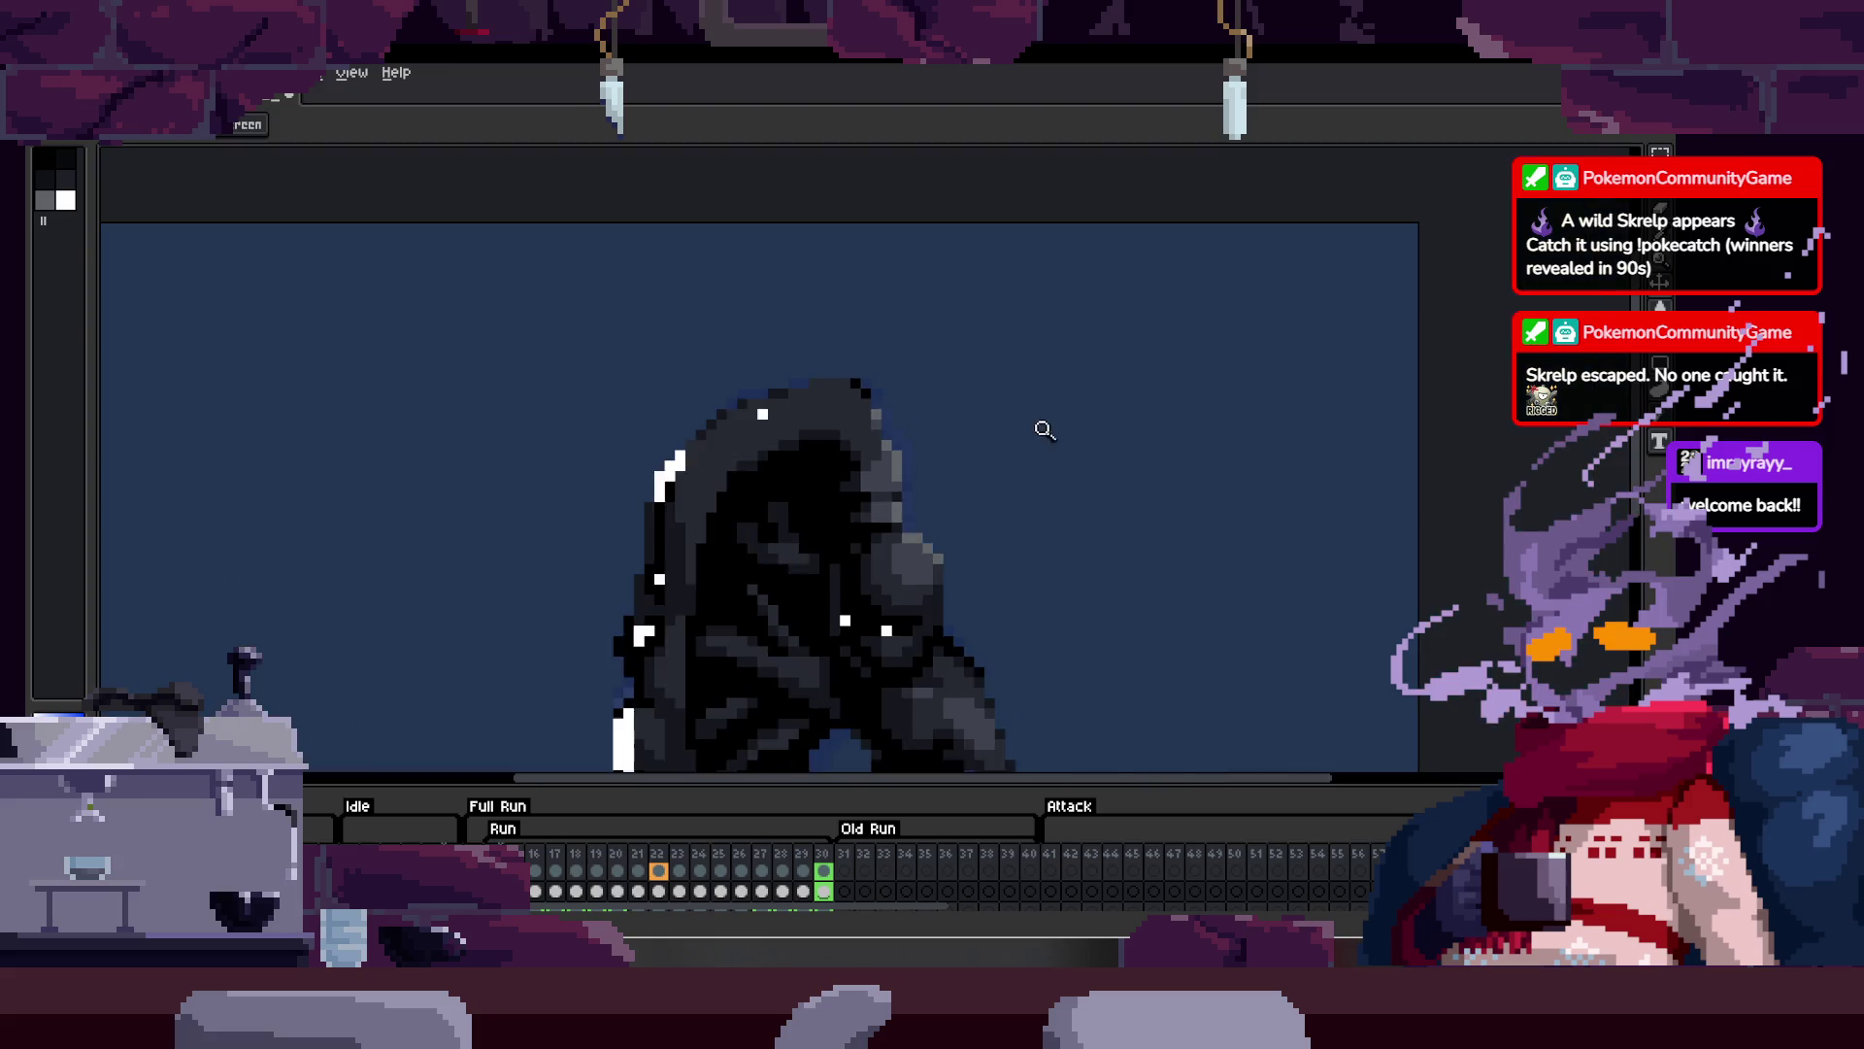
scroll(1029, 408, down, 1)
drag(939, 381, 915, 365)
key(z)
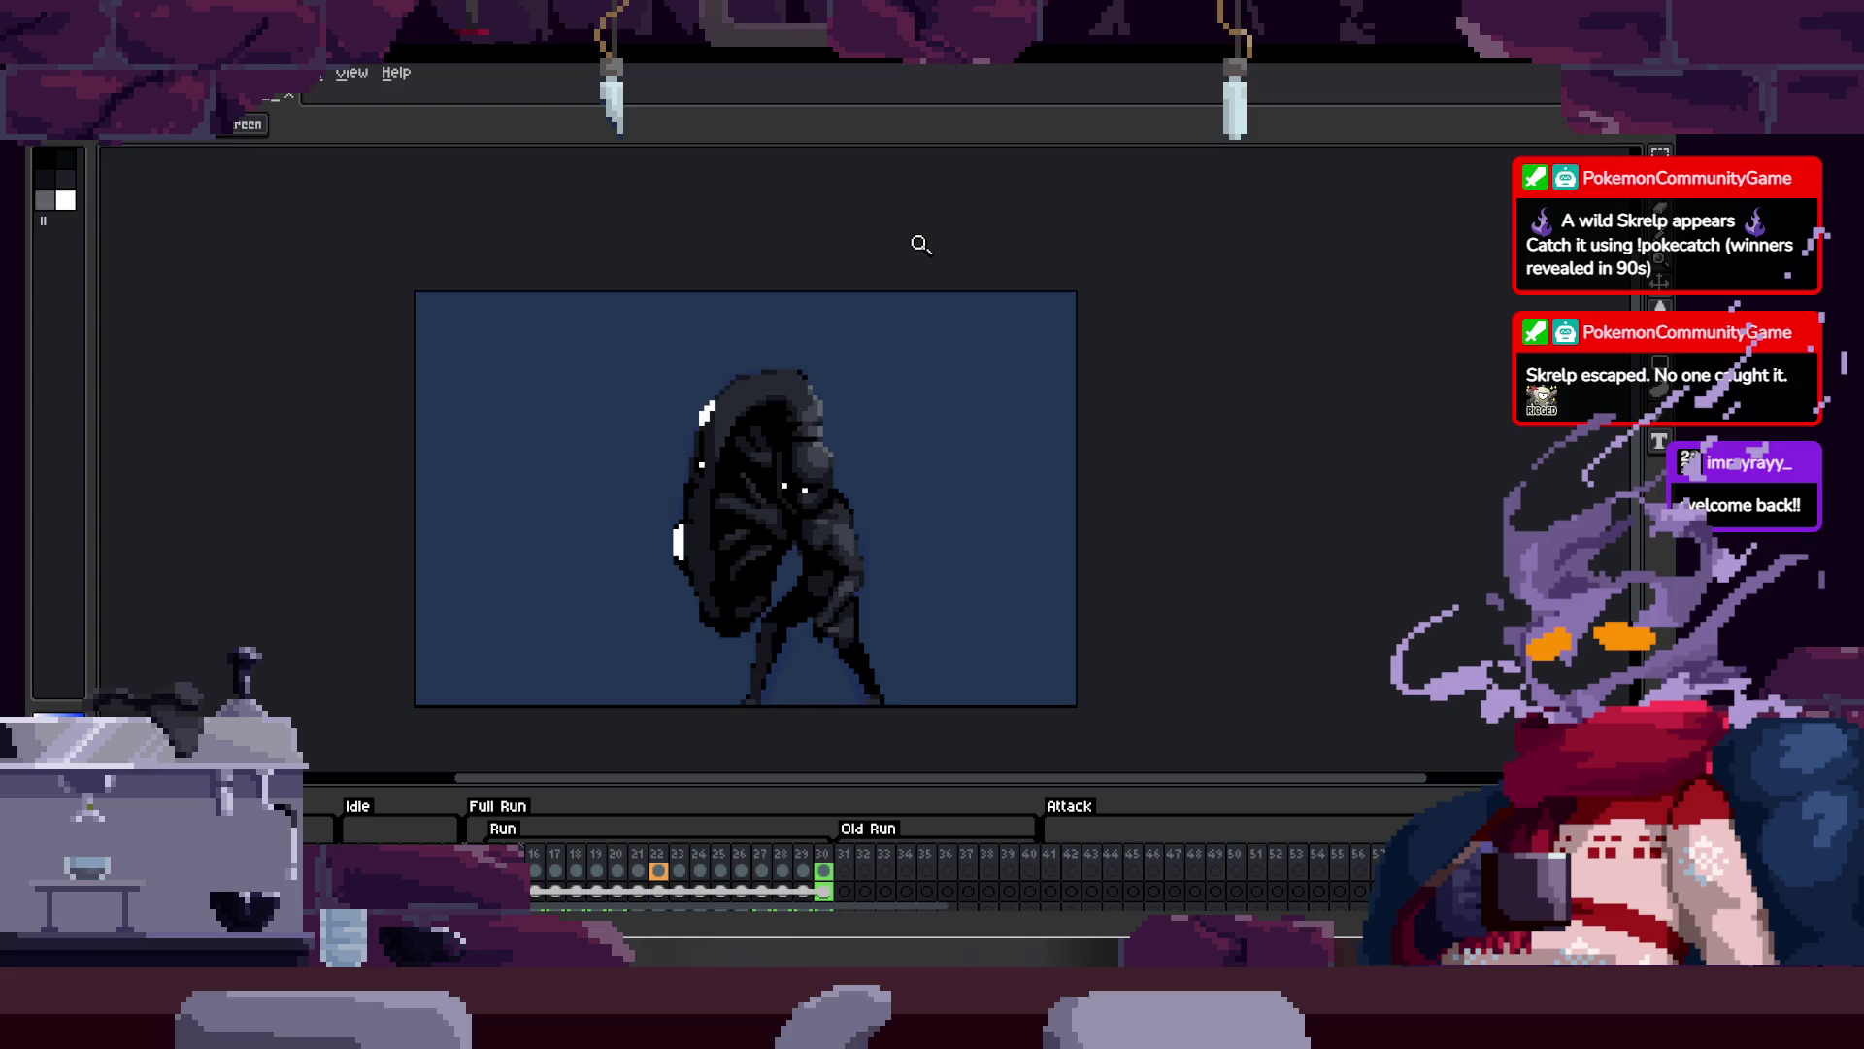
click(874, 447)
key(Tab)
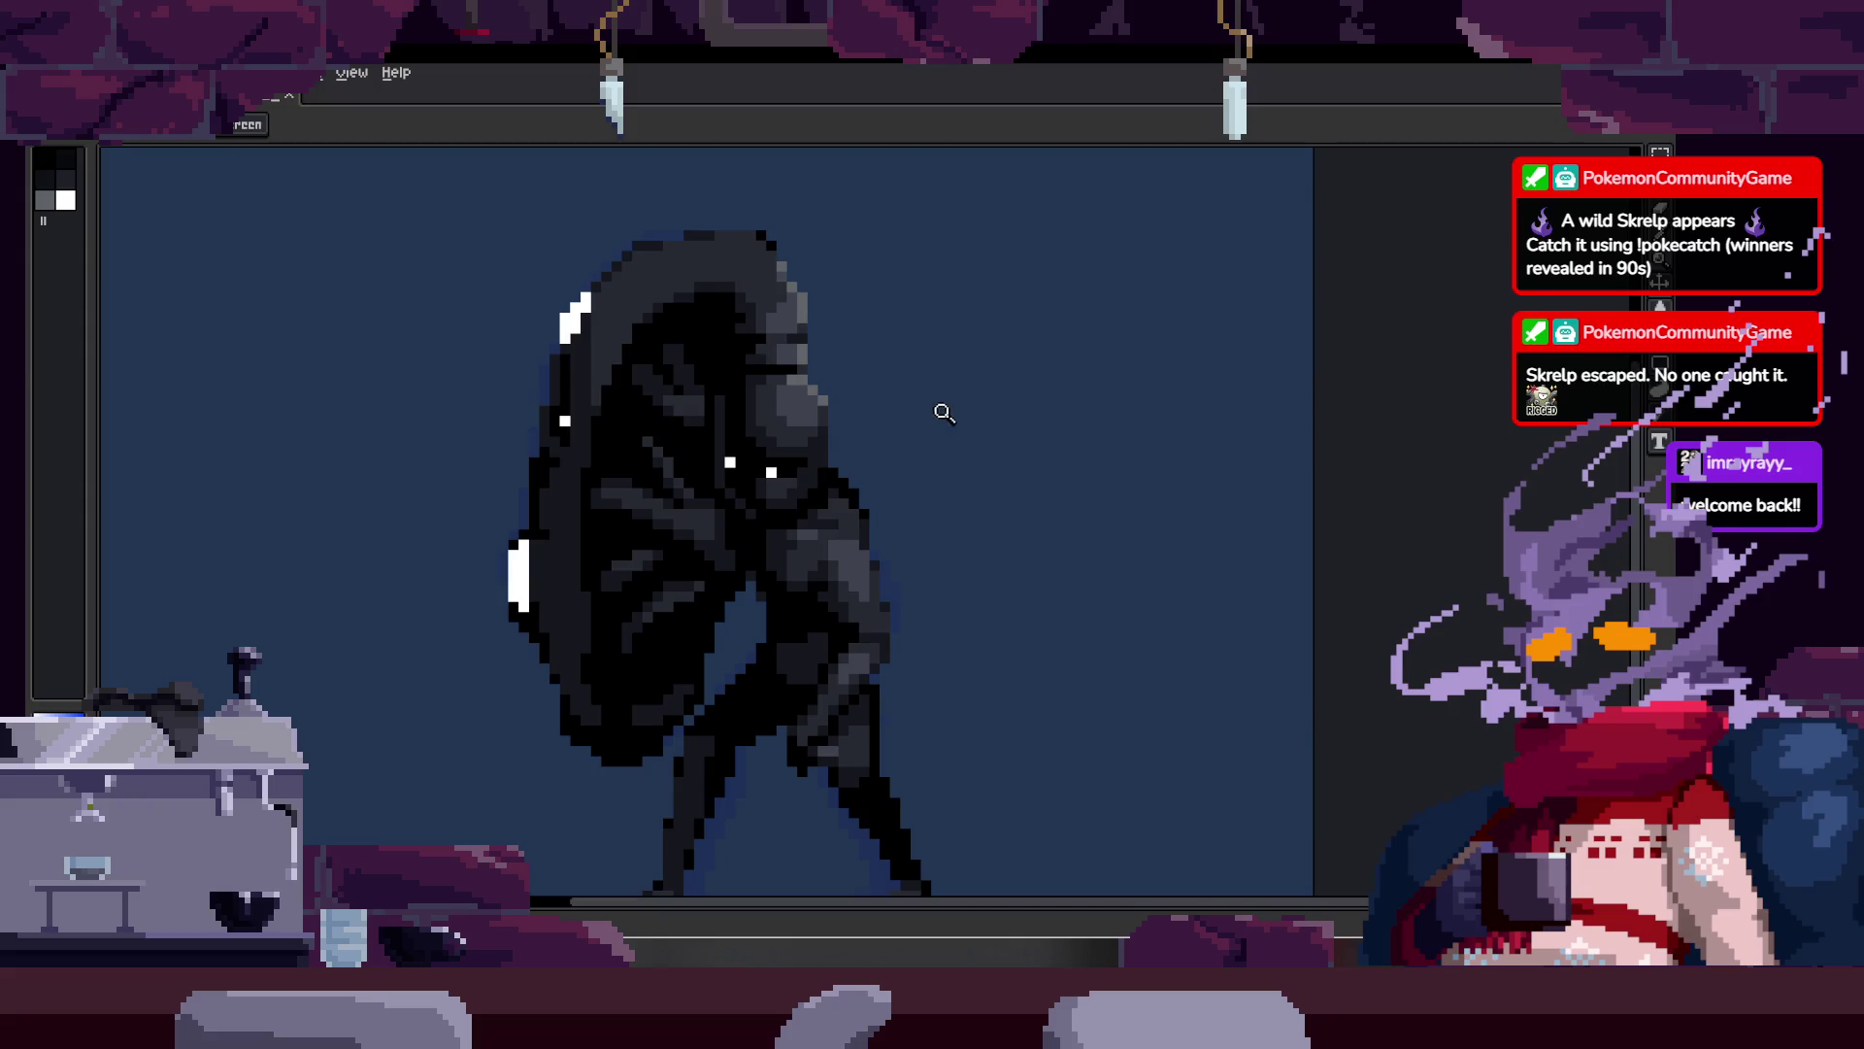
Step: Save the sprite and open the F7 preview of the run animation beside the canvas
key(ctrl+s)
key(F7)
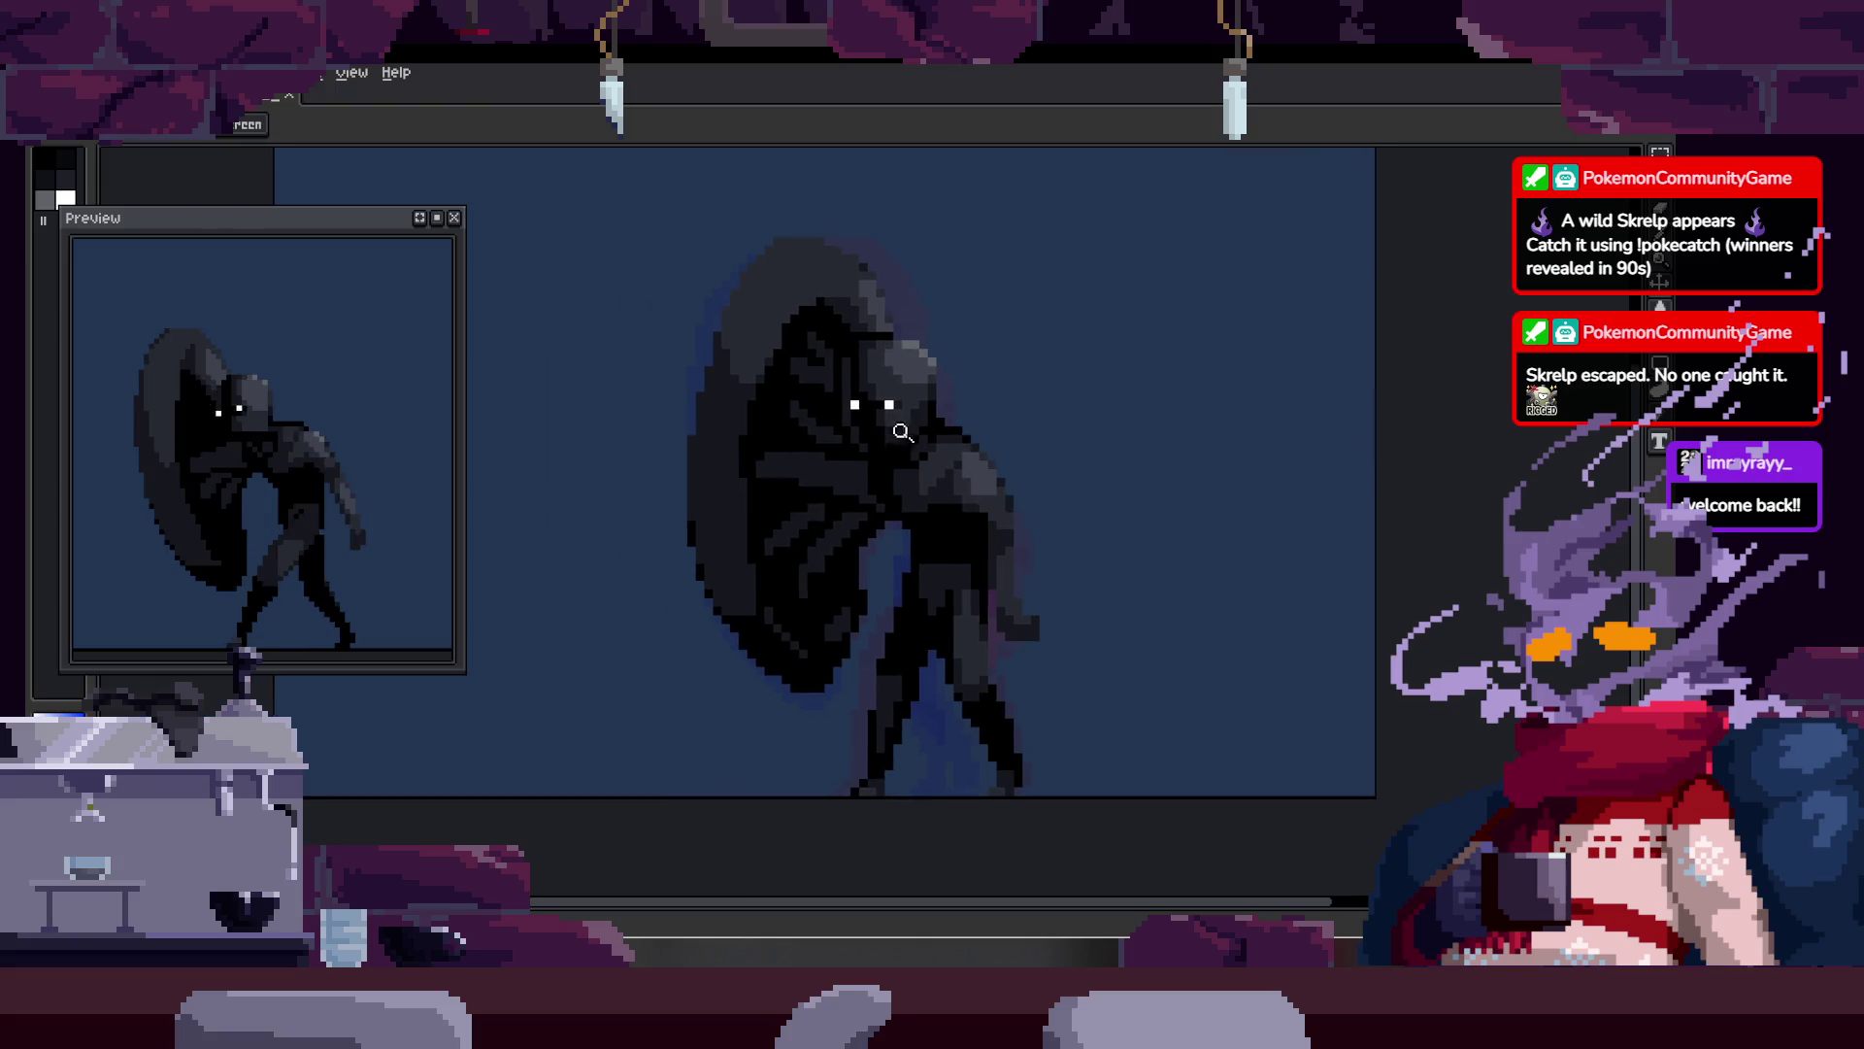
scroll(959, 391, down, 1)
key(ctrl+s)
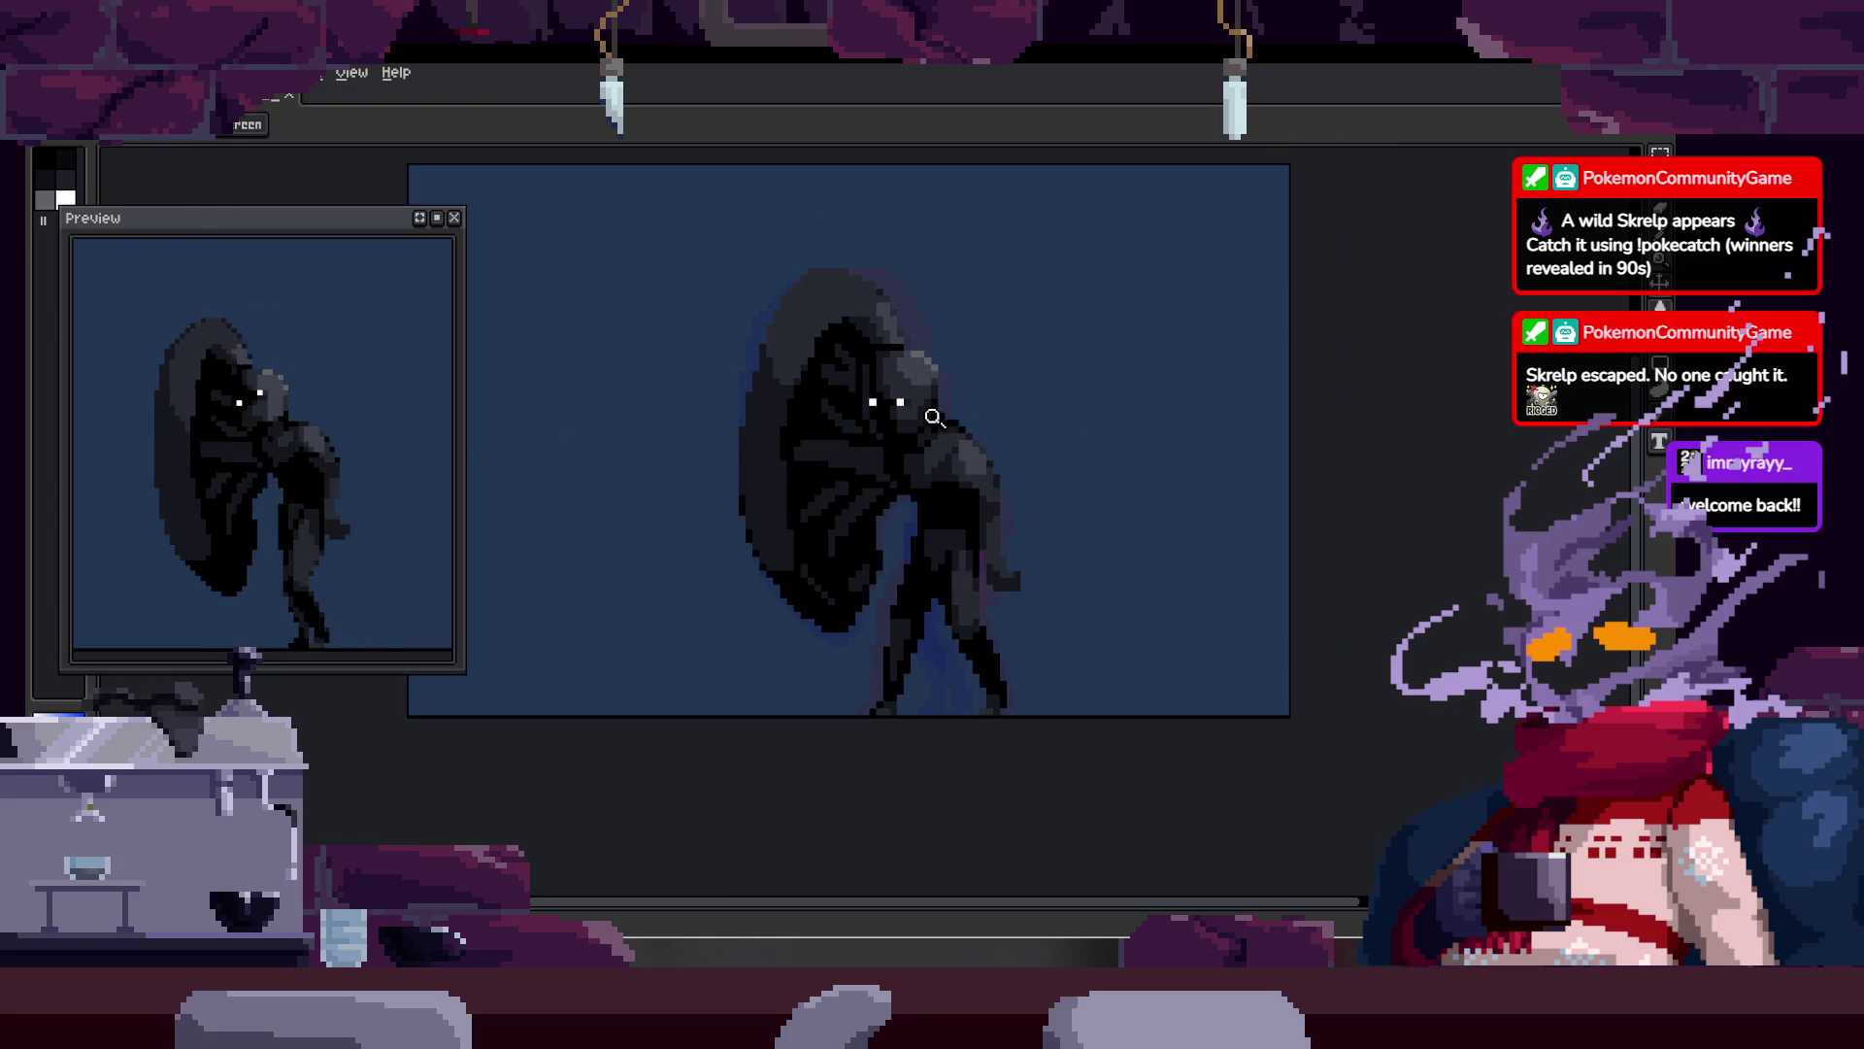
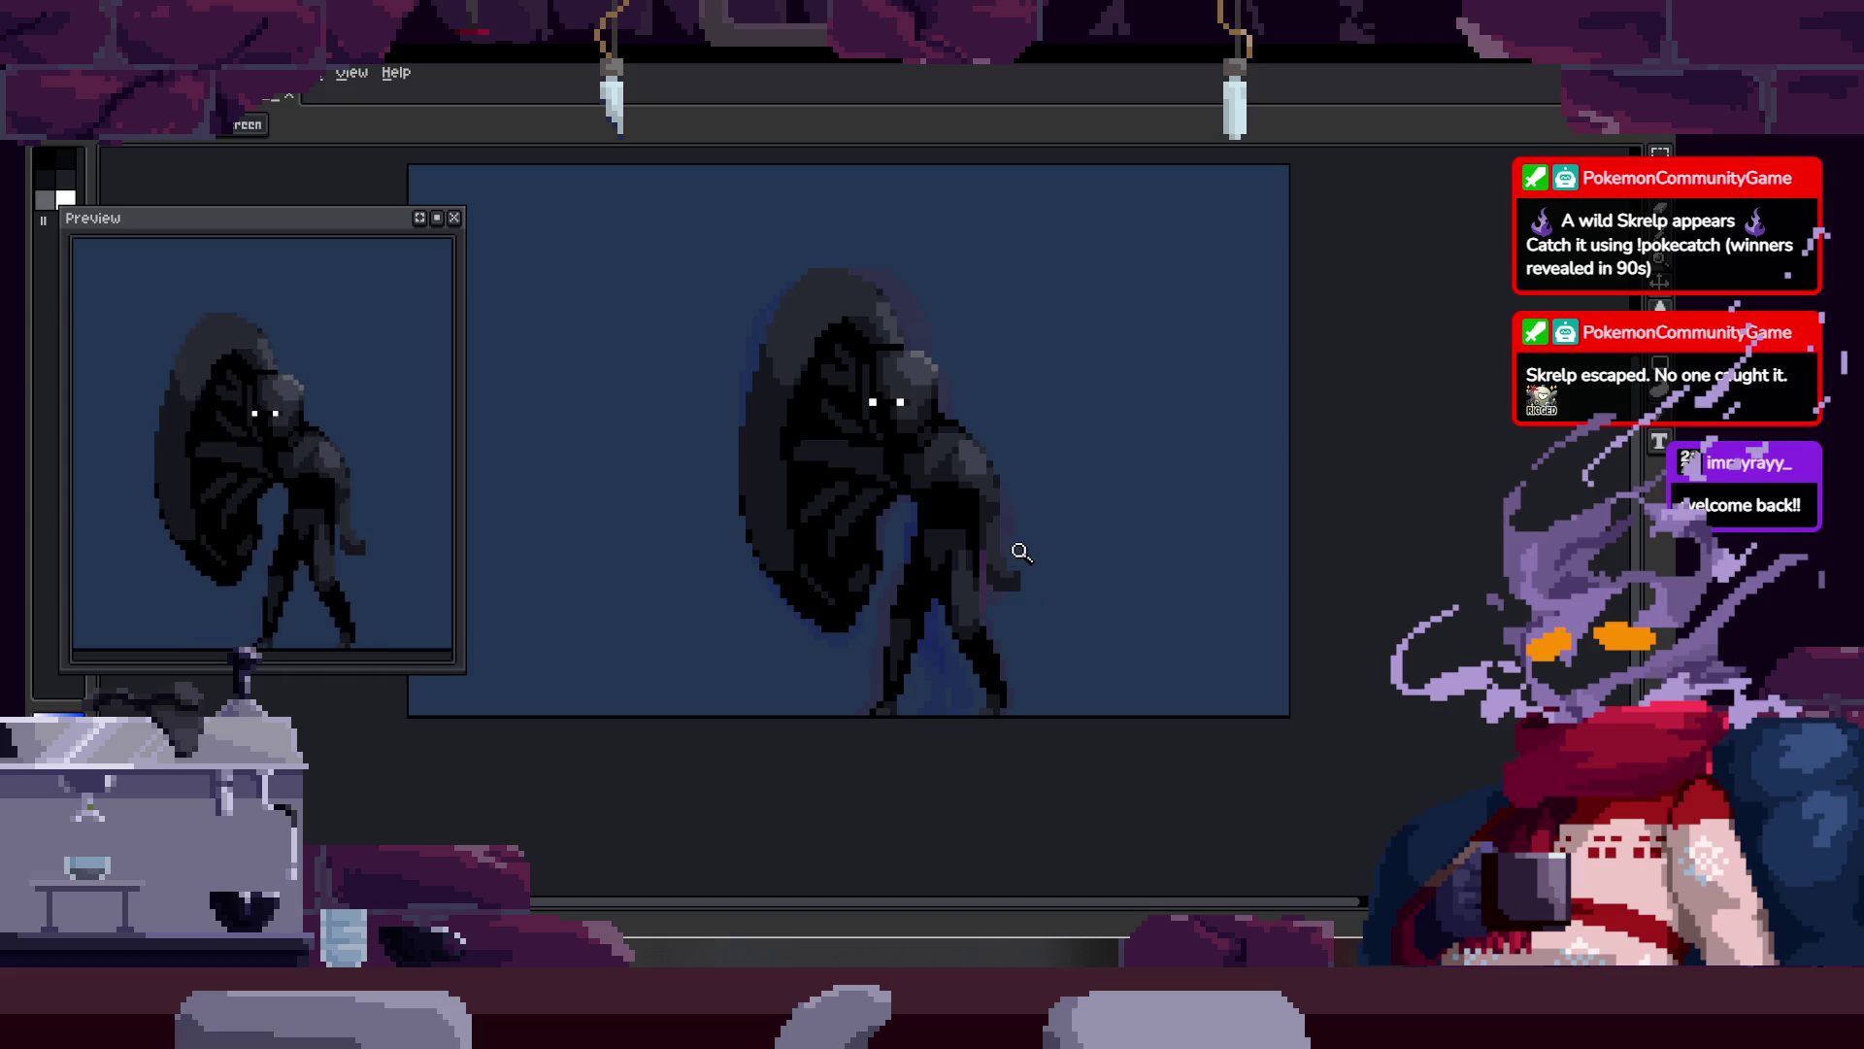
Step: Zoom in on the shield creature
click(937, 420)
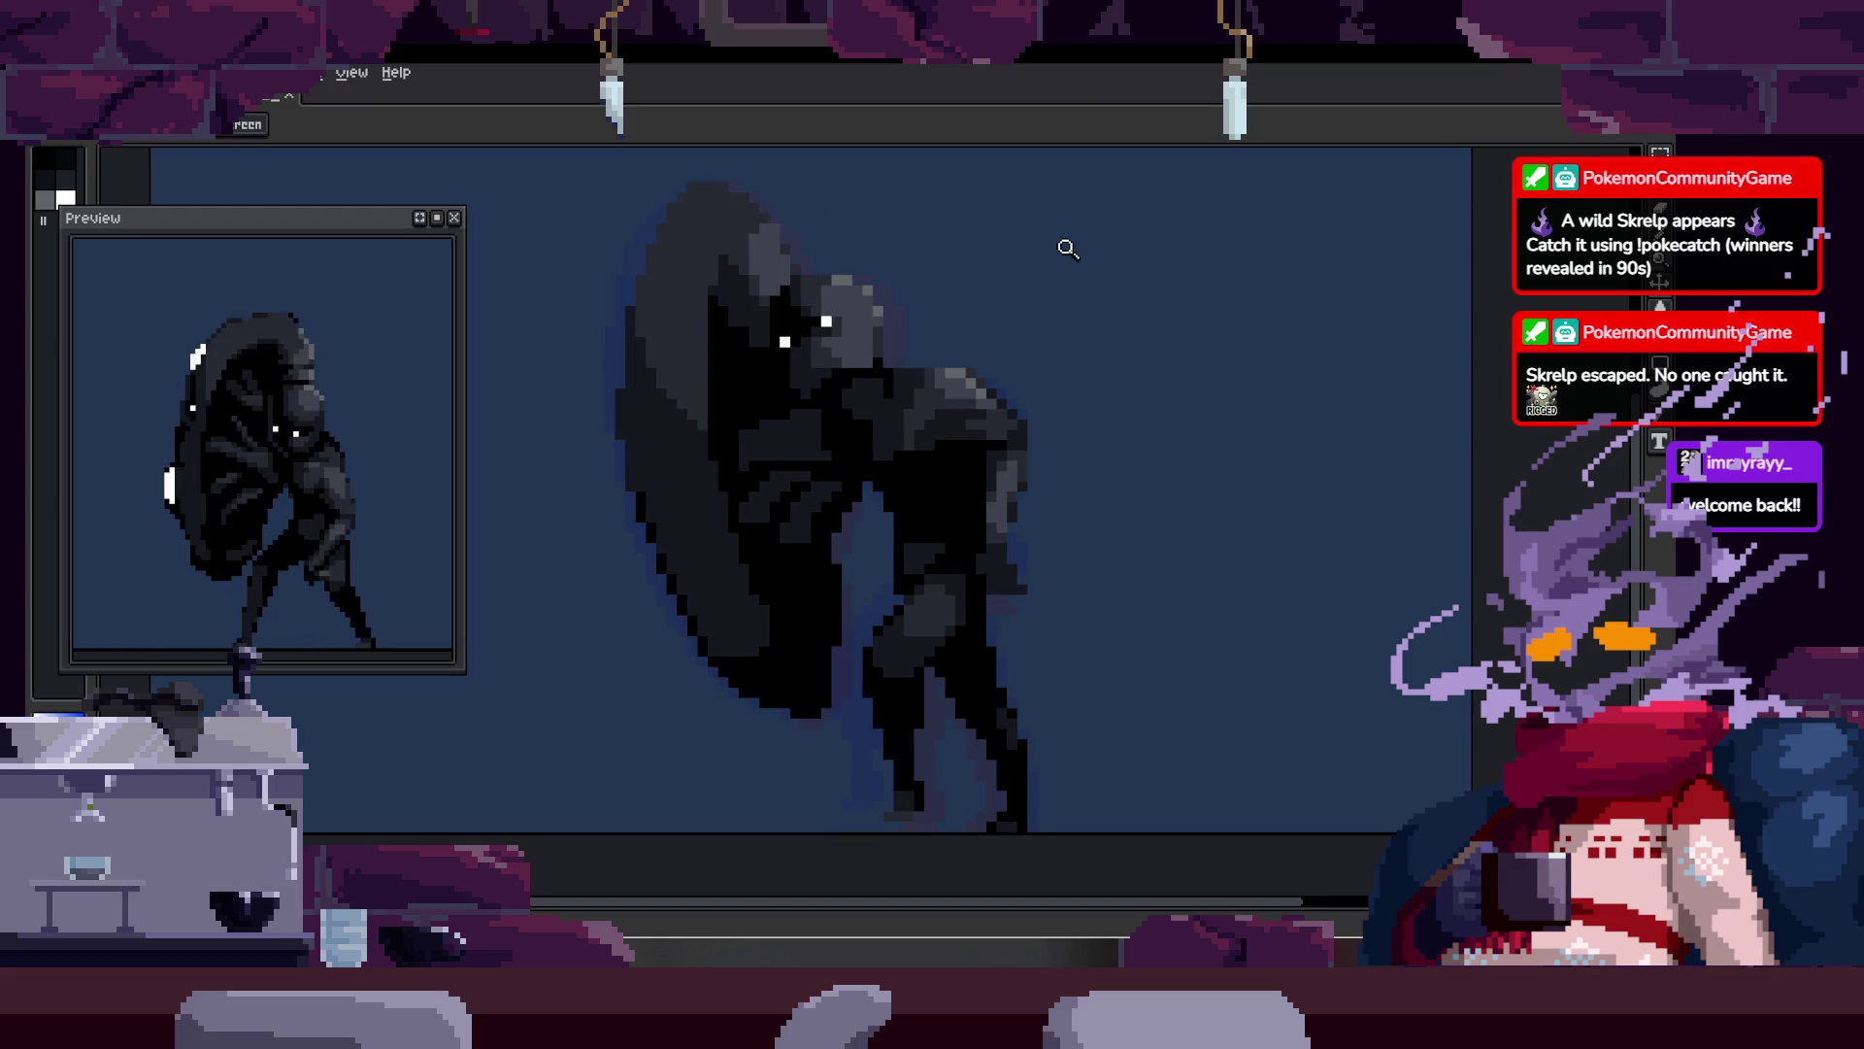
scroll(1068, 248, up, 3)
scroll(870, 416, down, 3)
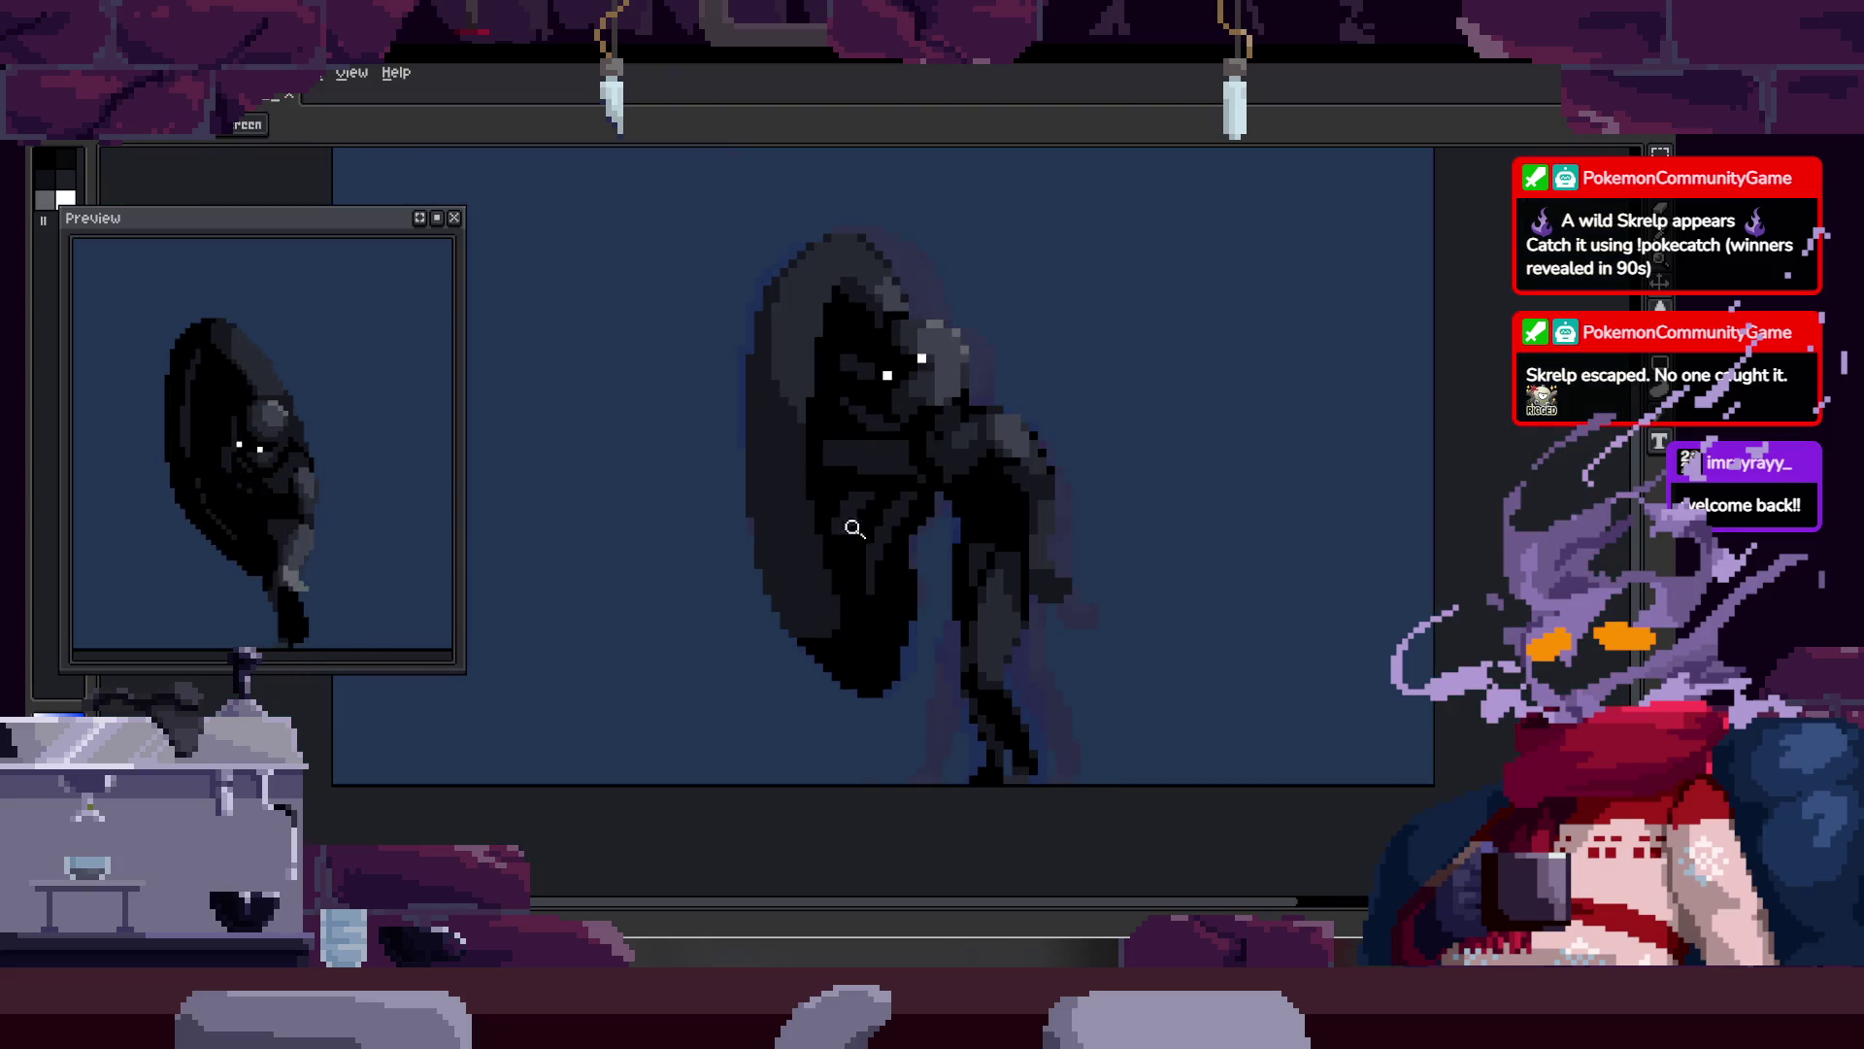
scroll(855, 513, up, 1)
scroll(916, 466, up, 1)
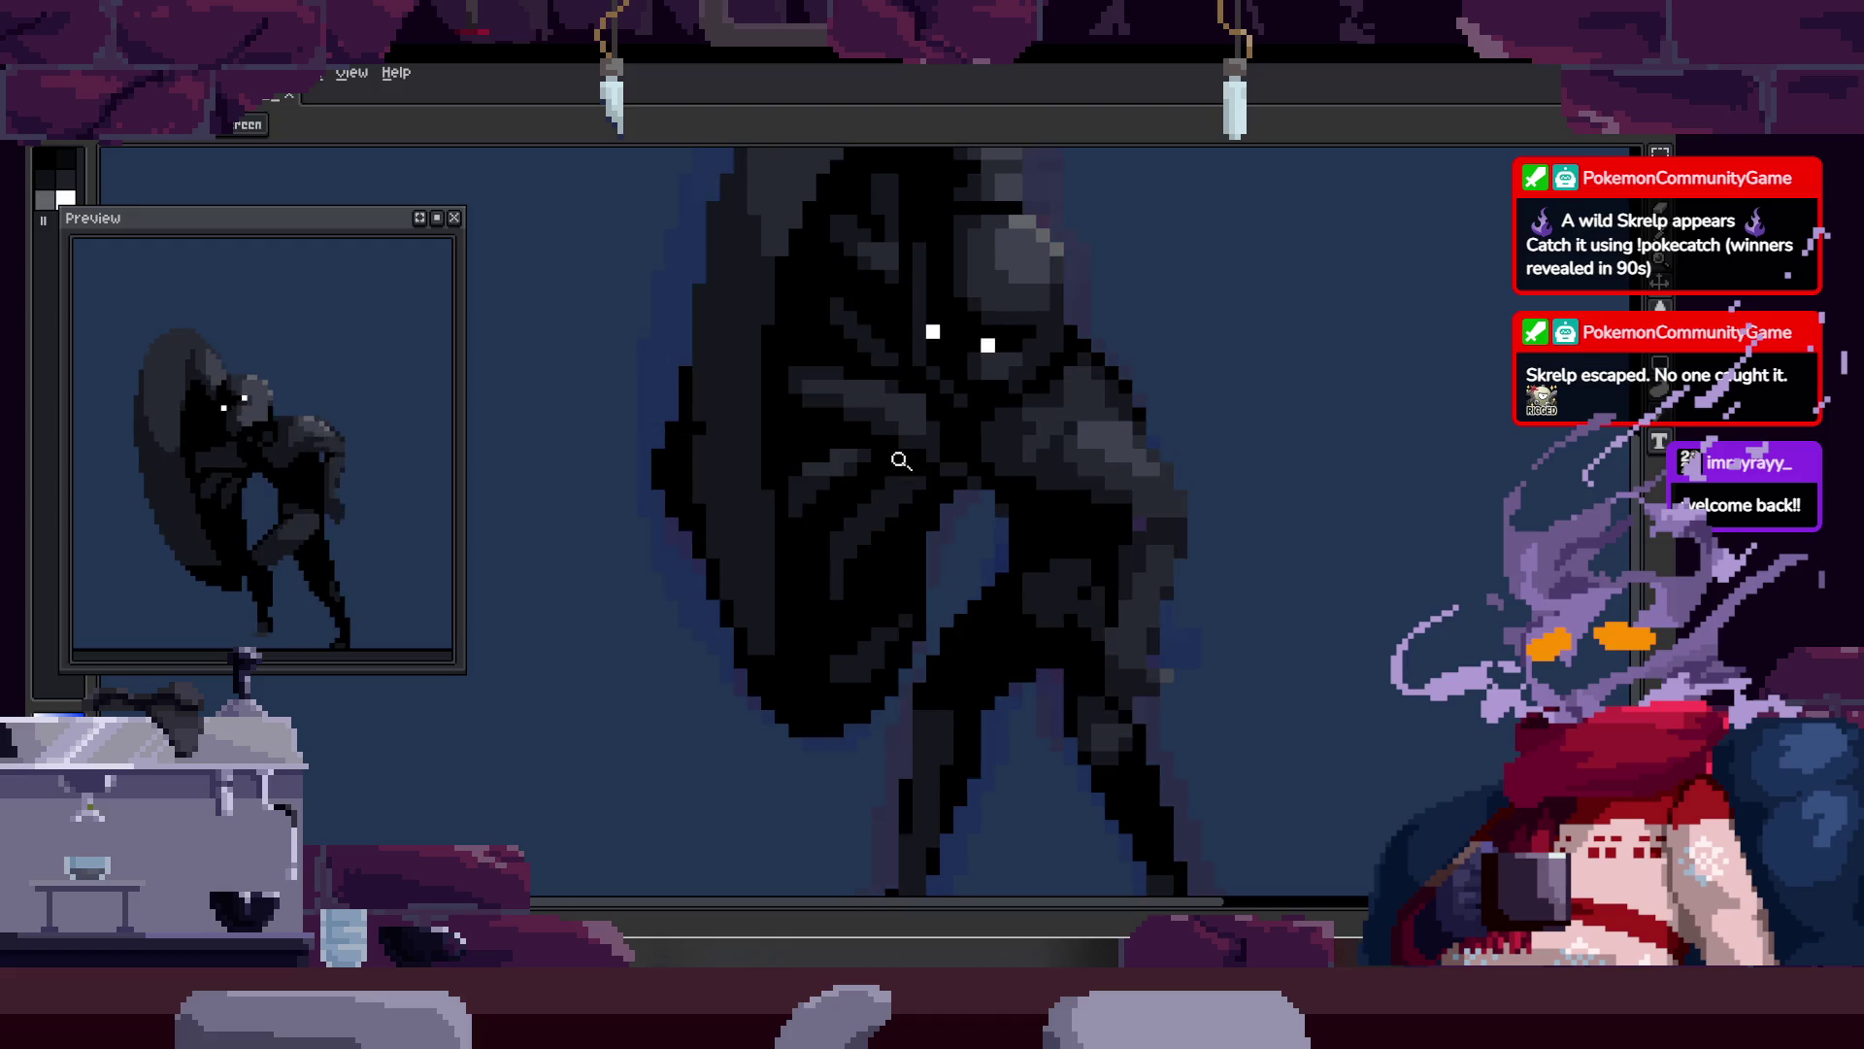
scroll(741, 437, up, 1)
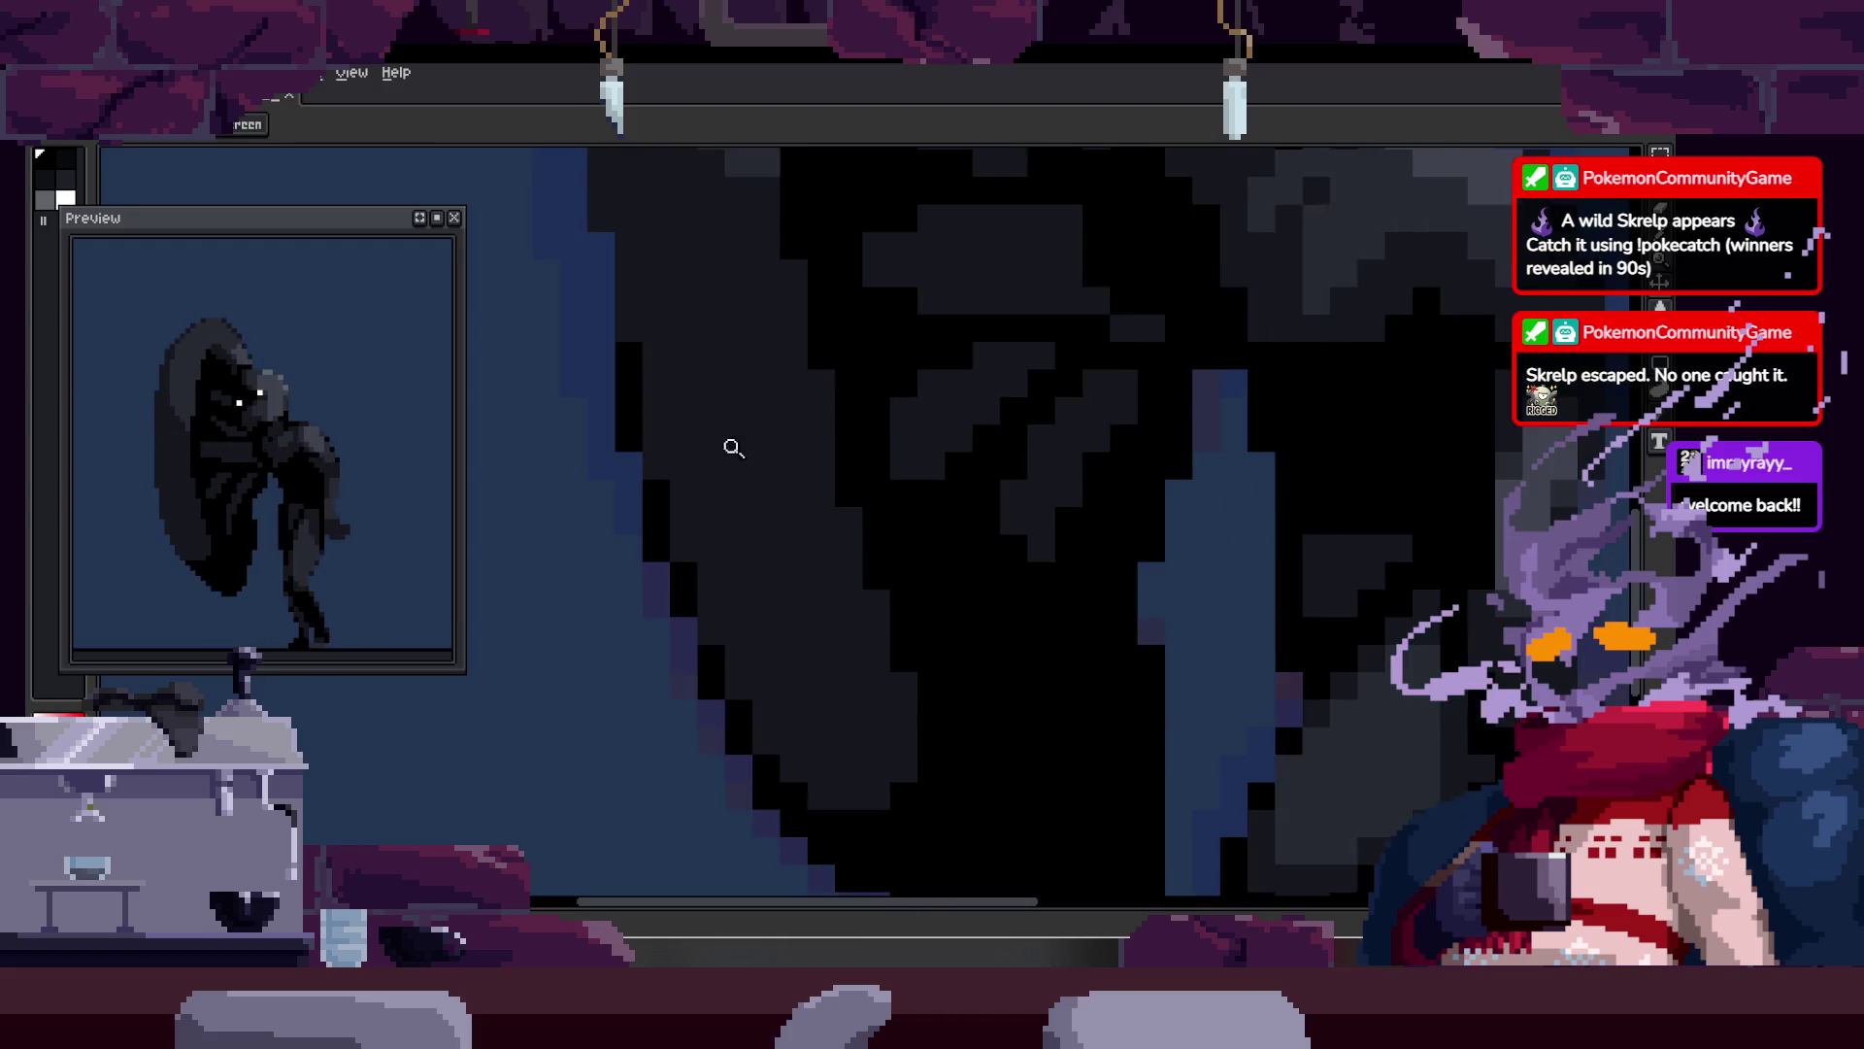
scroll(636, 400, up, 1)
Step: Paint a small black touch-up stroke on the creature with the Pencil
key(b)
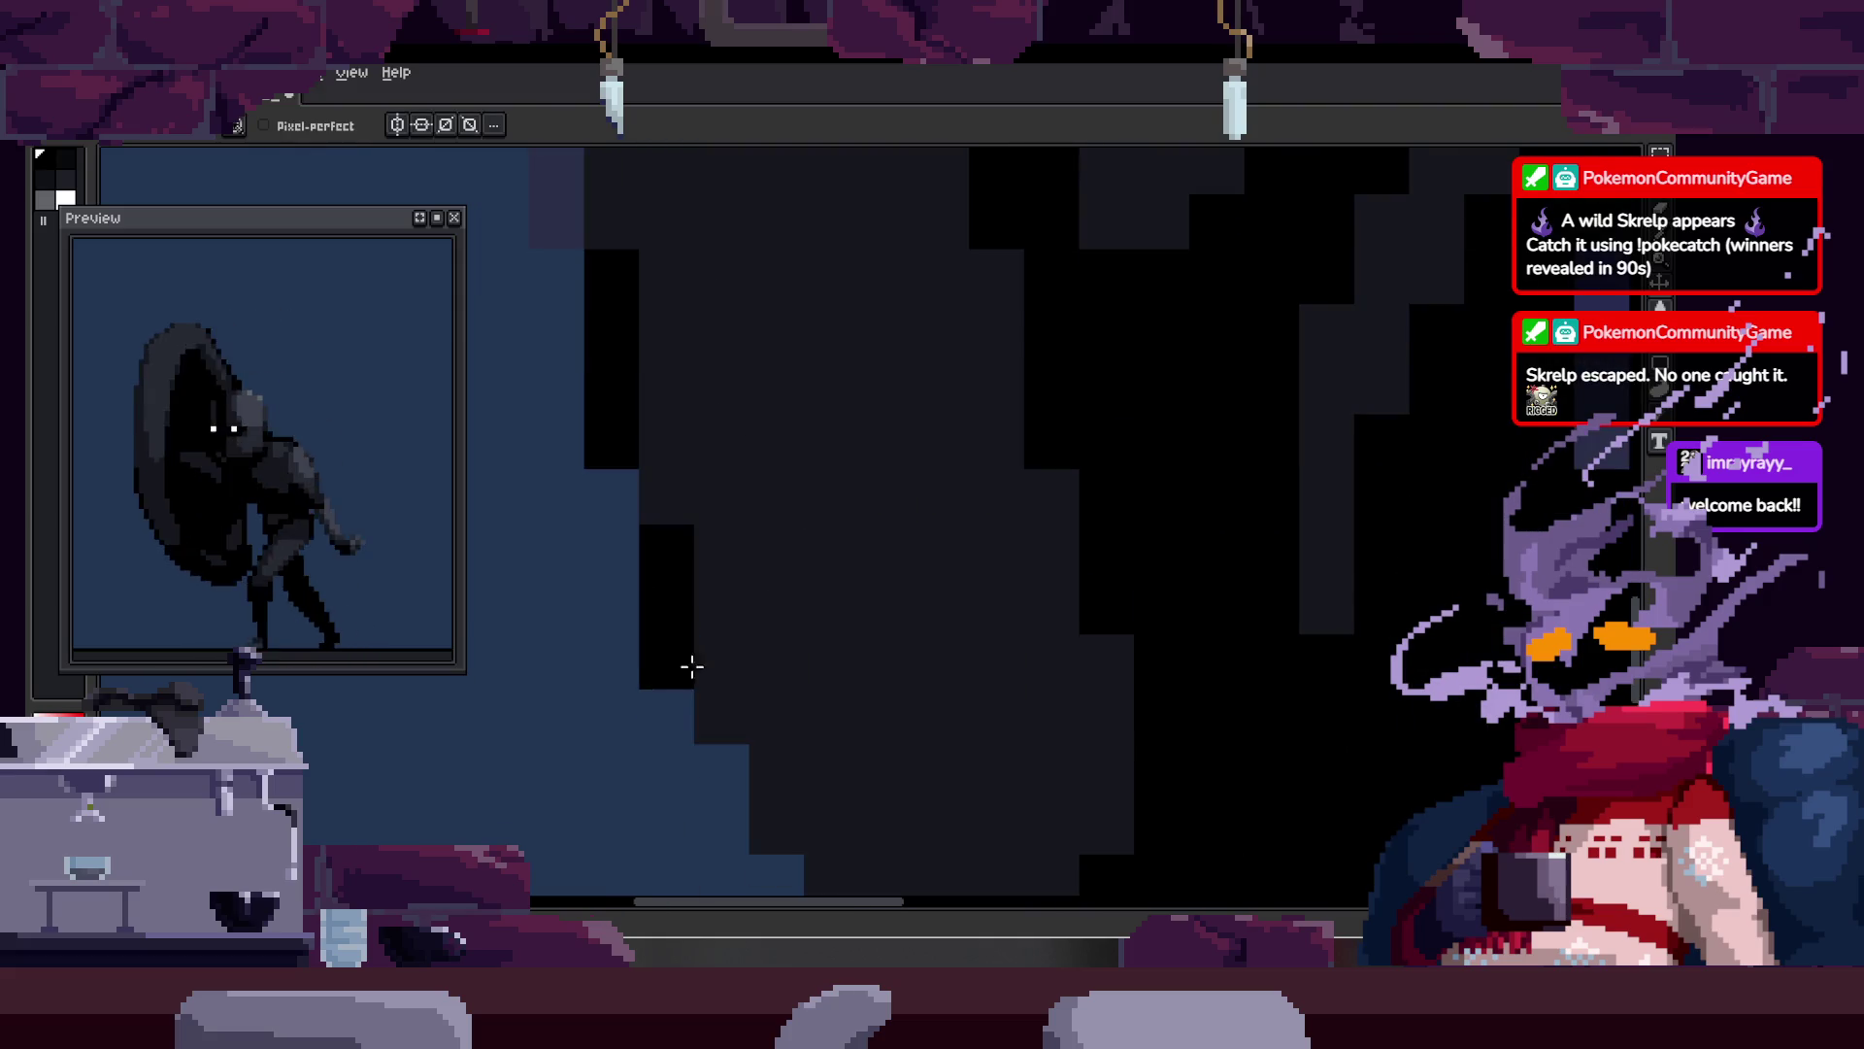
key(z)
scroll(998, 503, down, 2)
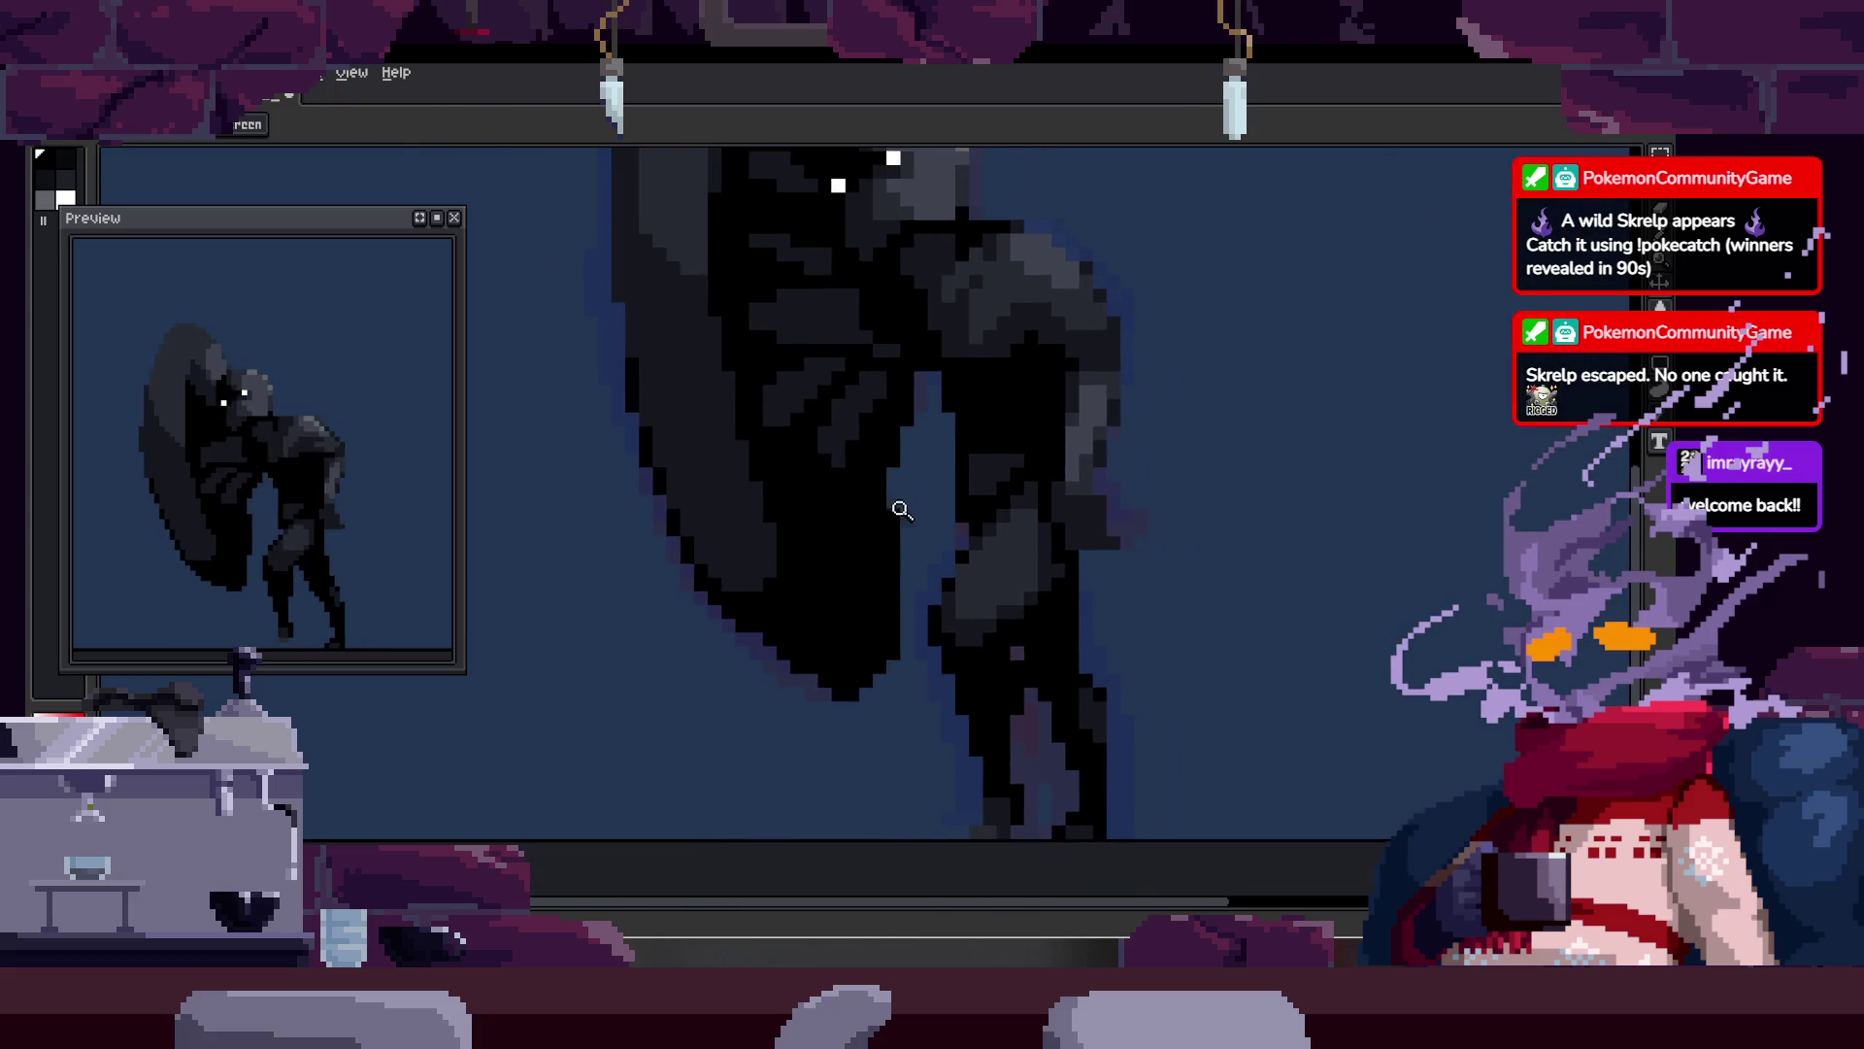
scroll(794, 528, up, 1)
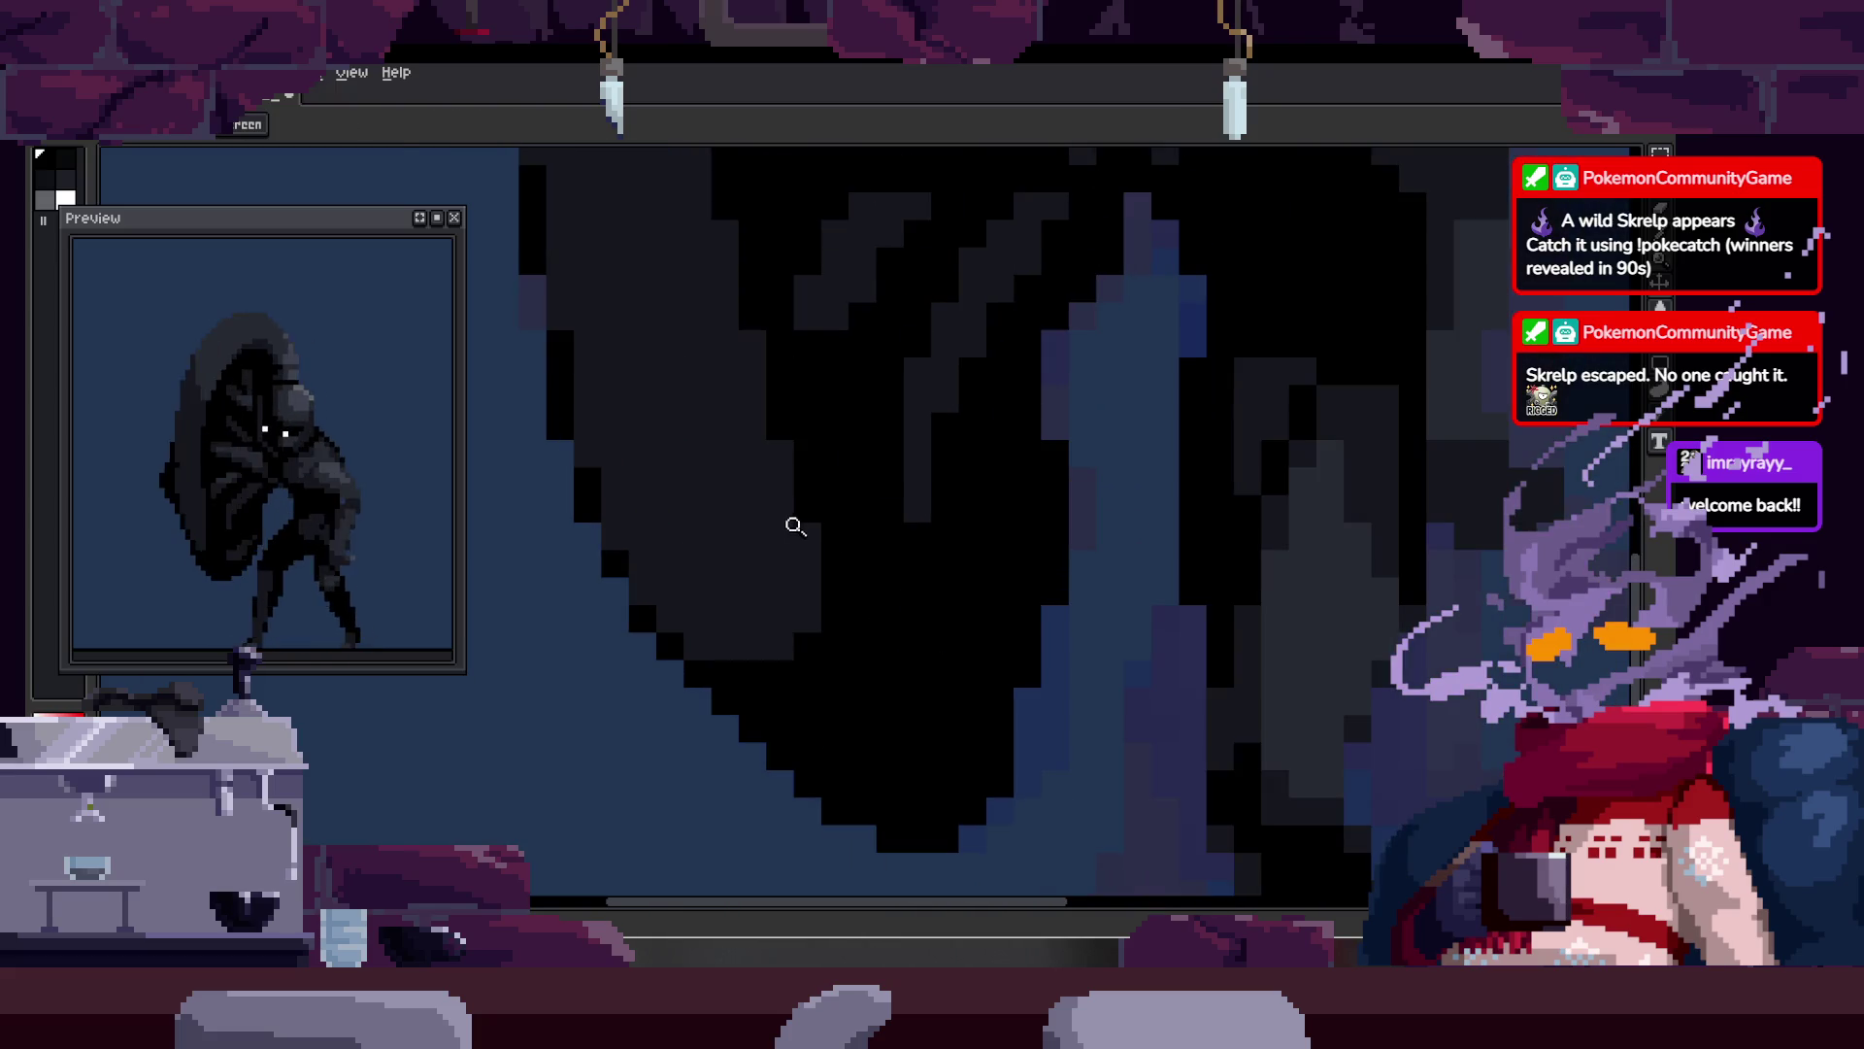
scroll(808, 663, up, 1)
key(b)
mouse_move(670, 622)
mouse_down()
mouse_move(645, 616)
mouse_move(778, 648)
mouse_move(830, 406)
mouse_up()
Step: Play the animation and show the timeline with the Idle, Run and Attack tags
key(z)
scroll(969, 497, down, 2)
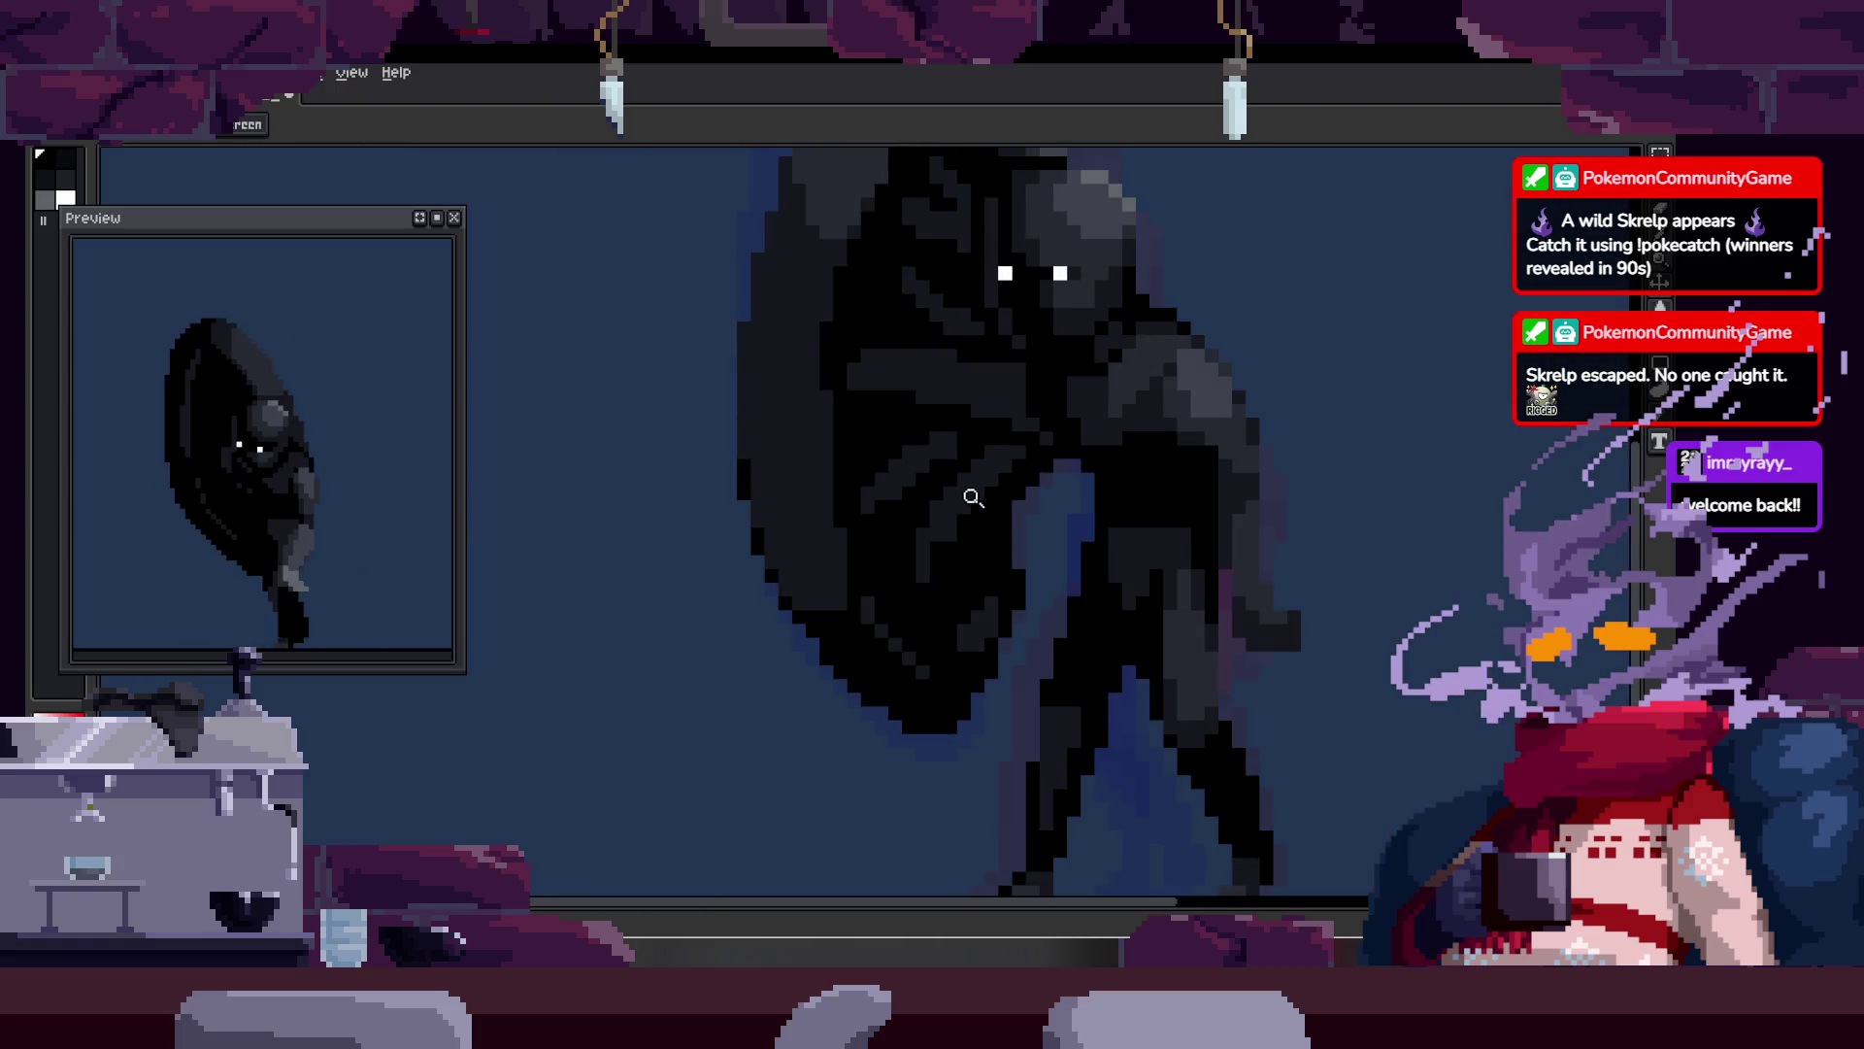
key(Return)
scroll(816, 511, down, 2)
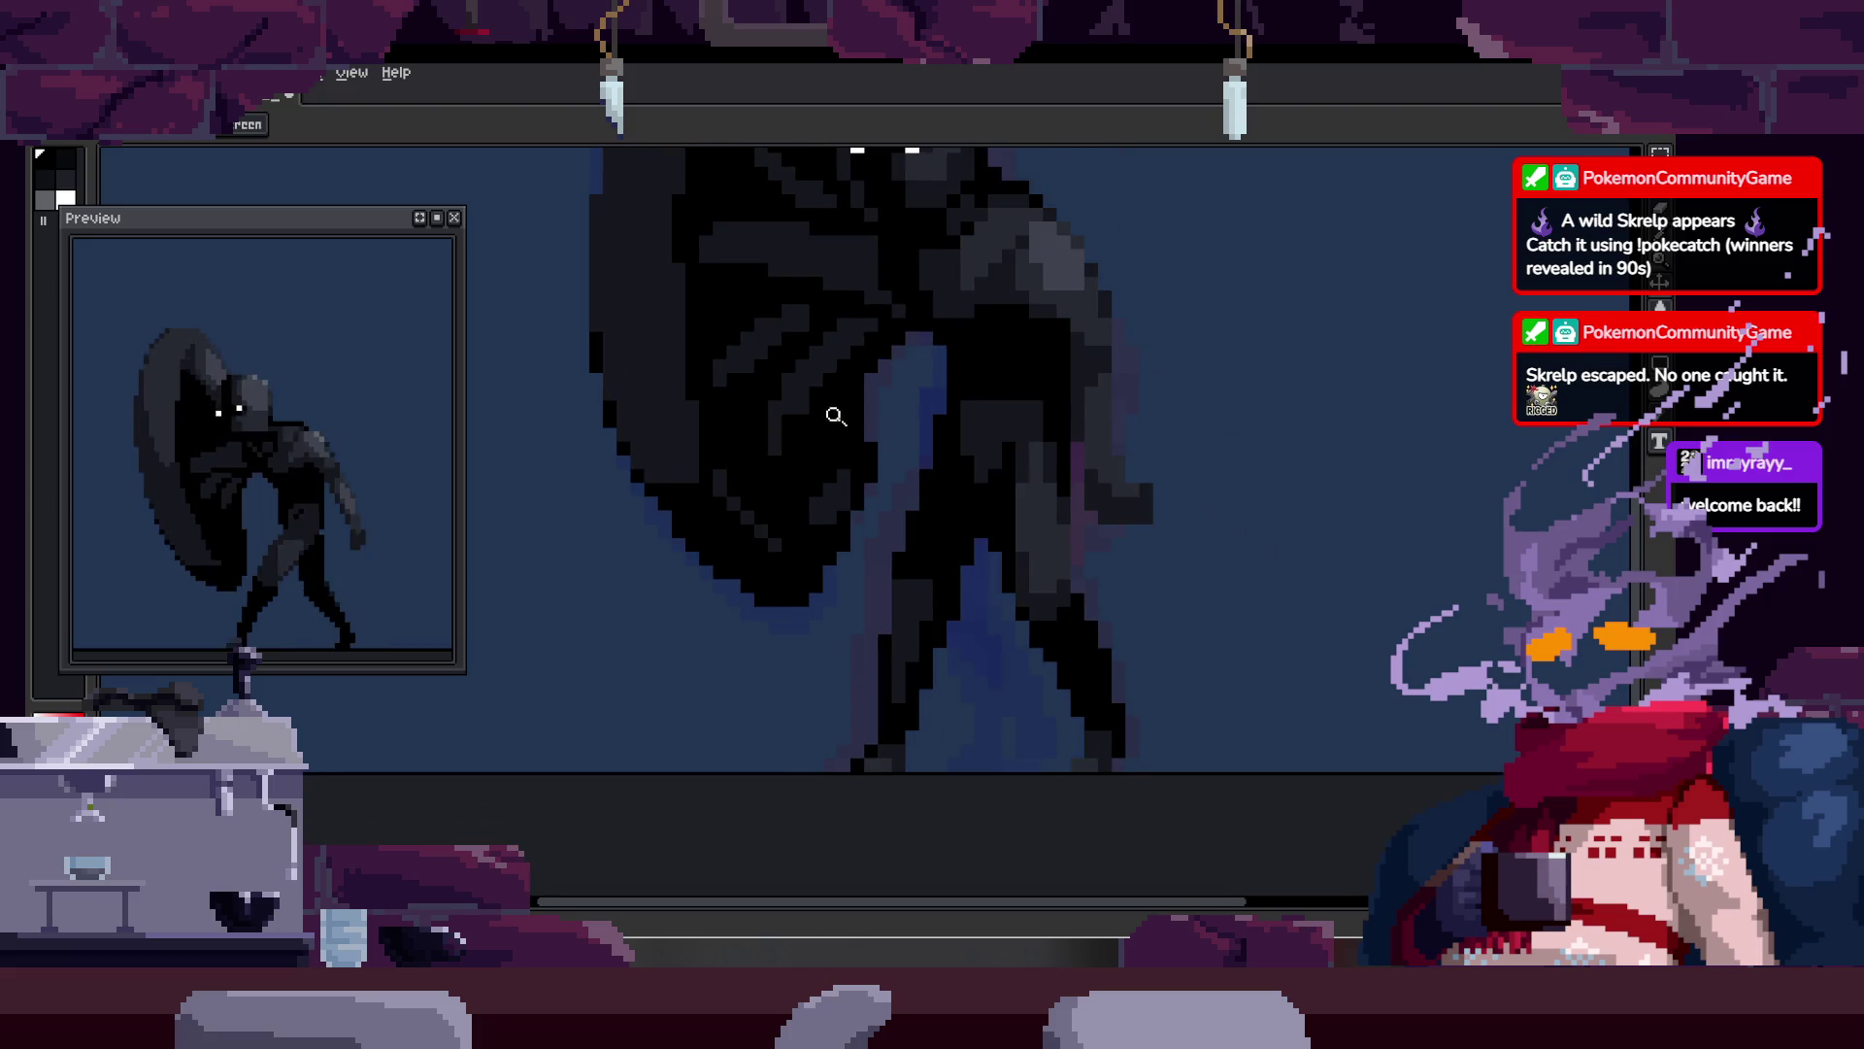
key(Tab)
scroll(886, 389, down, 2)
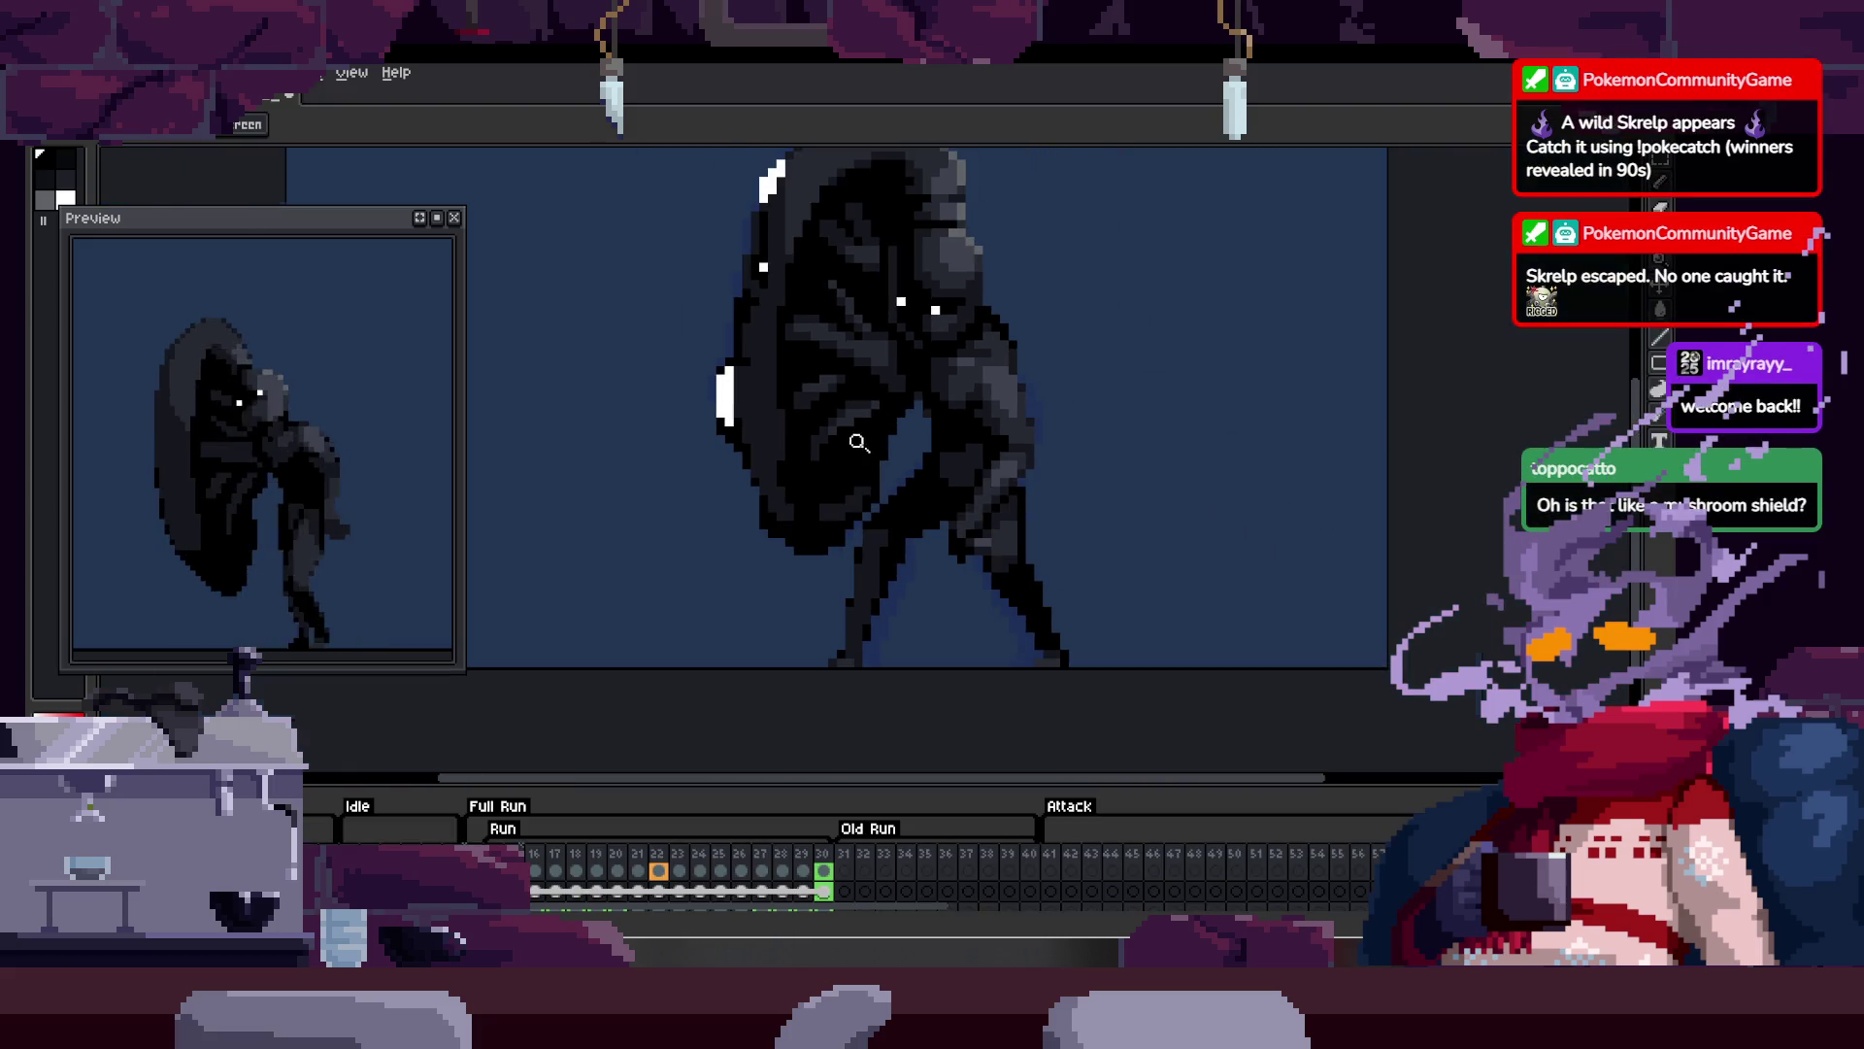
scroll(923, 419, up, 1)
scroll(908, 402, down, 1)
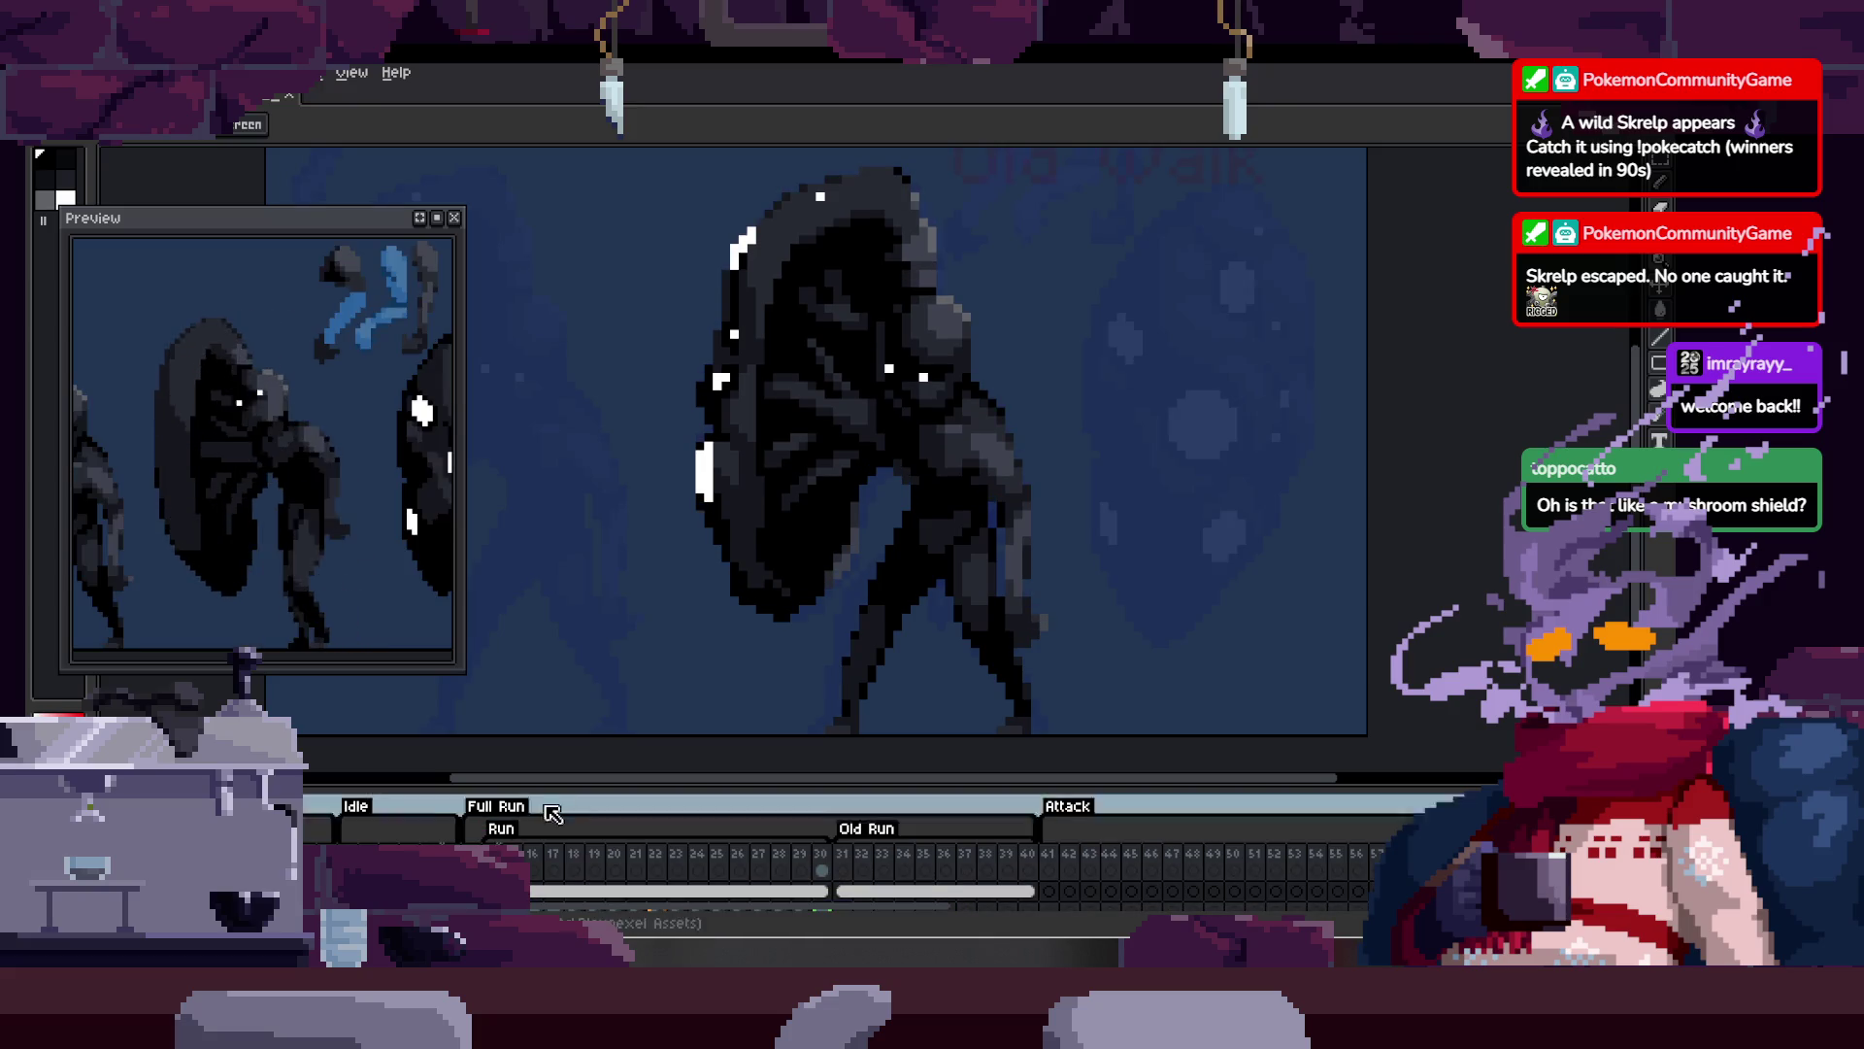
scroll(900, 507, up, 2)
drag(1228, 497, 937, 485)
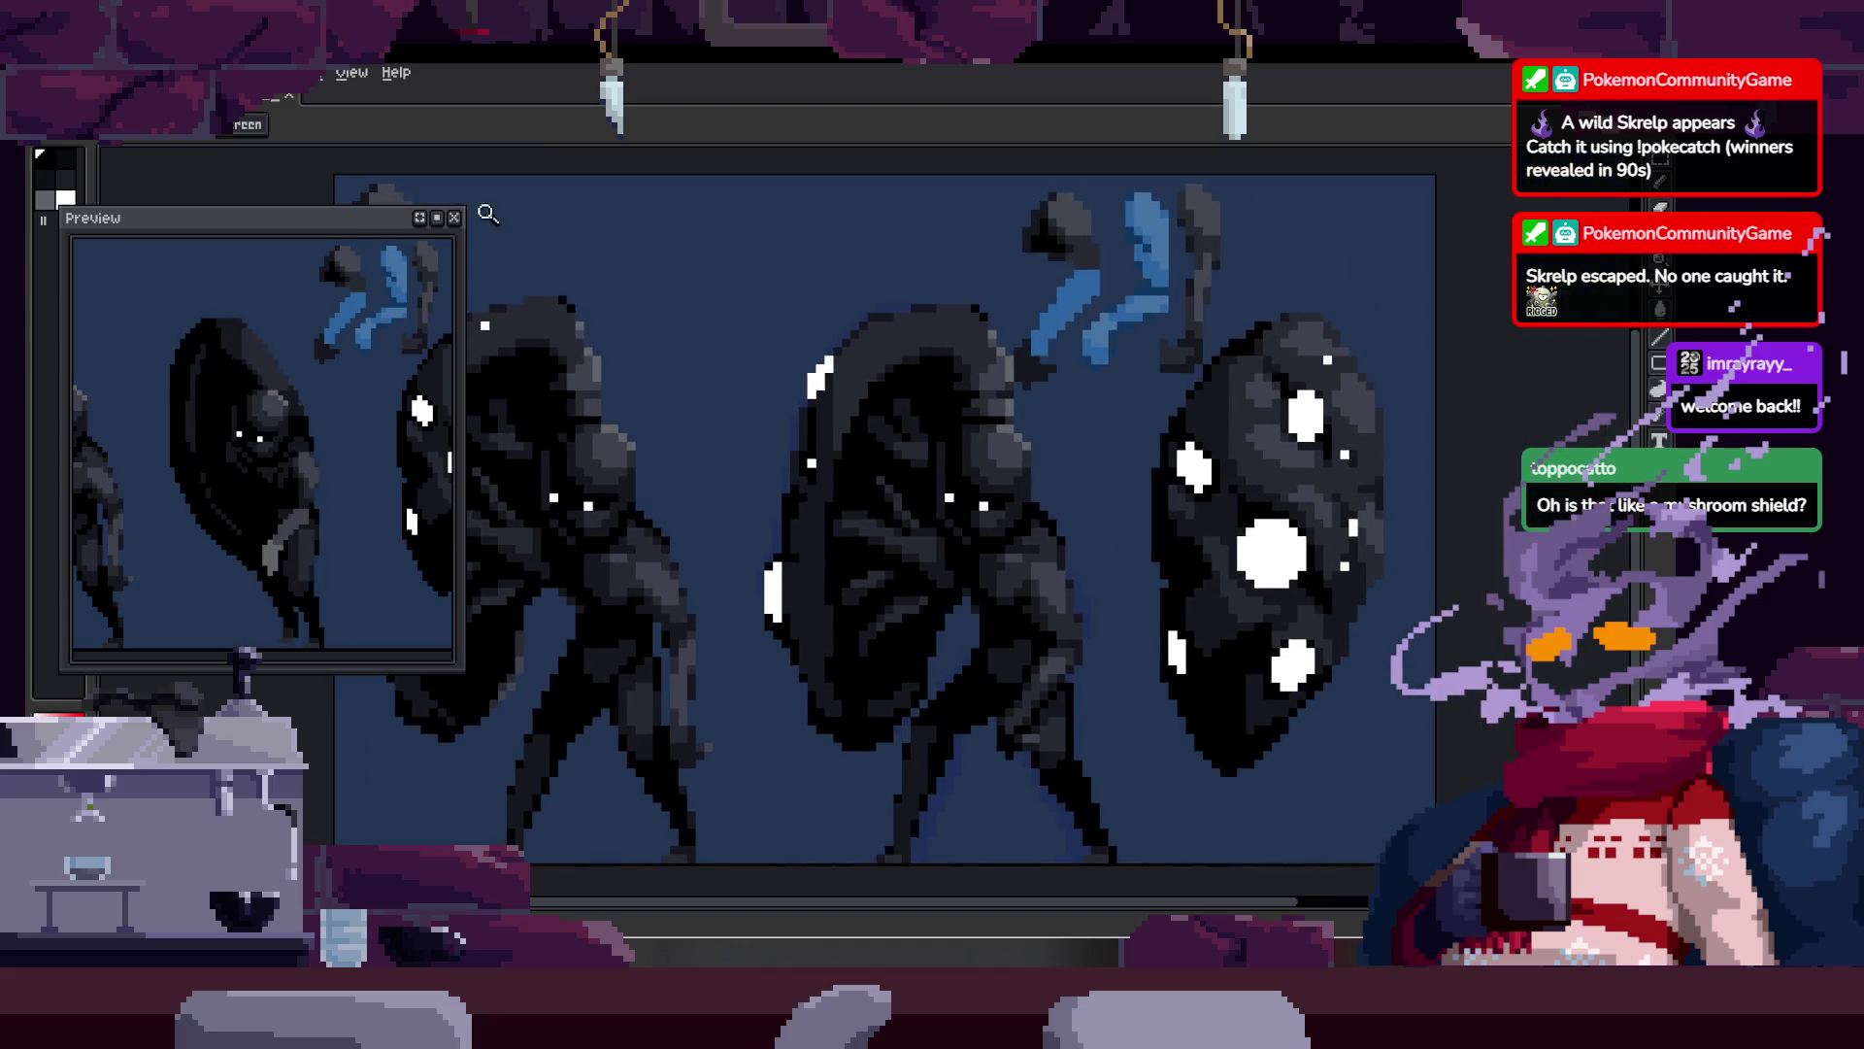
click(453, 218)
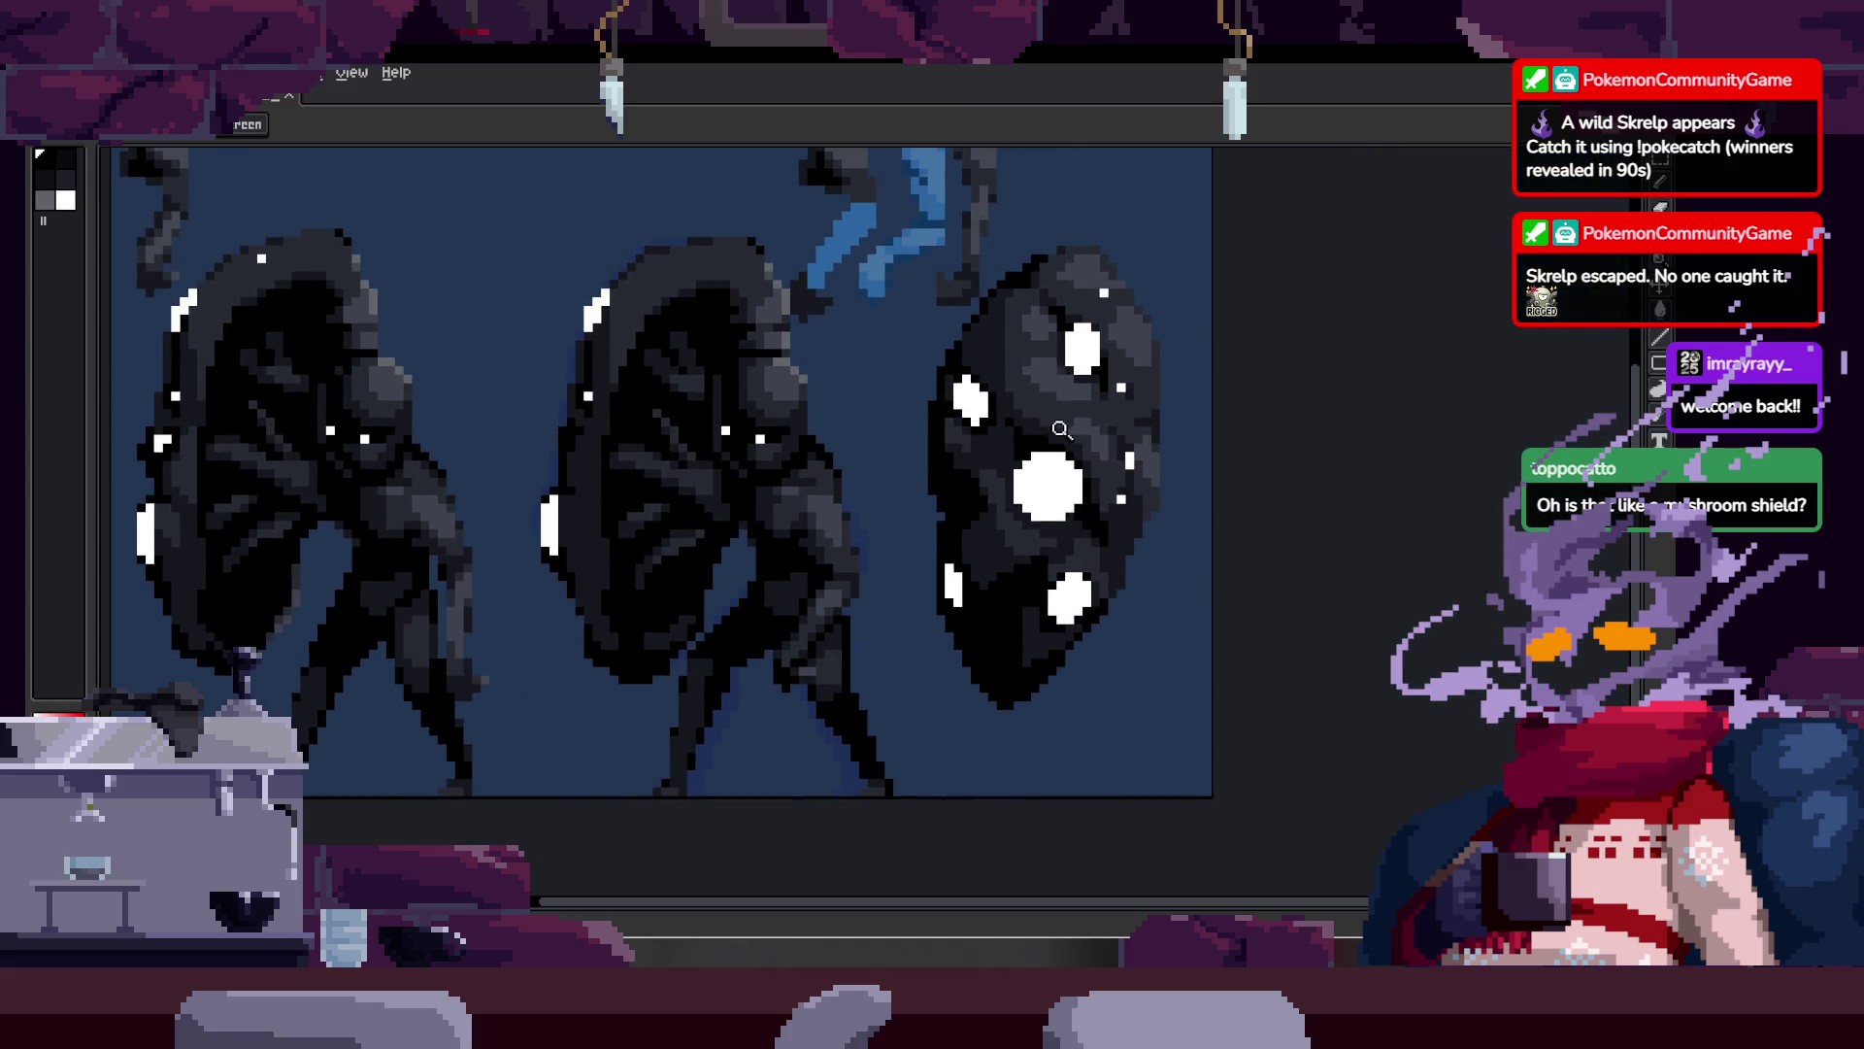
scroll(1065, 464, down, 3)
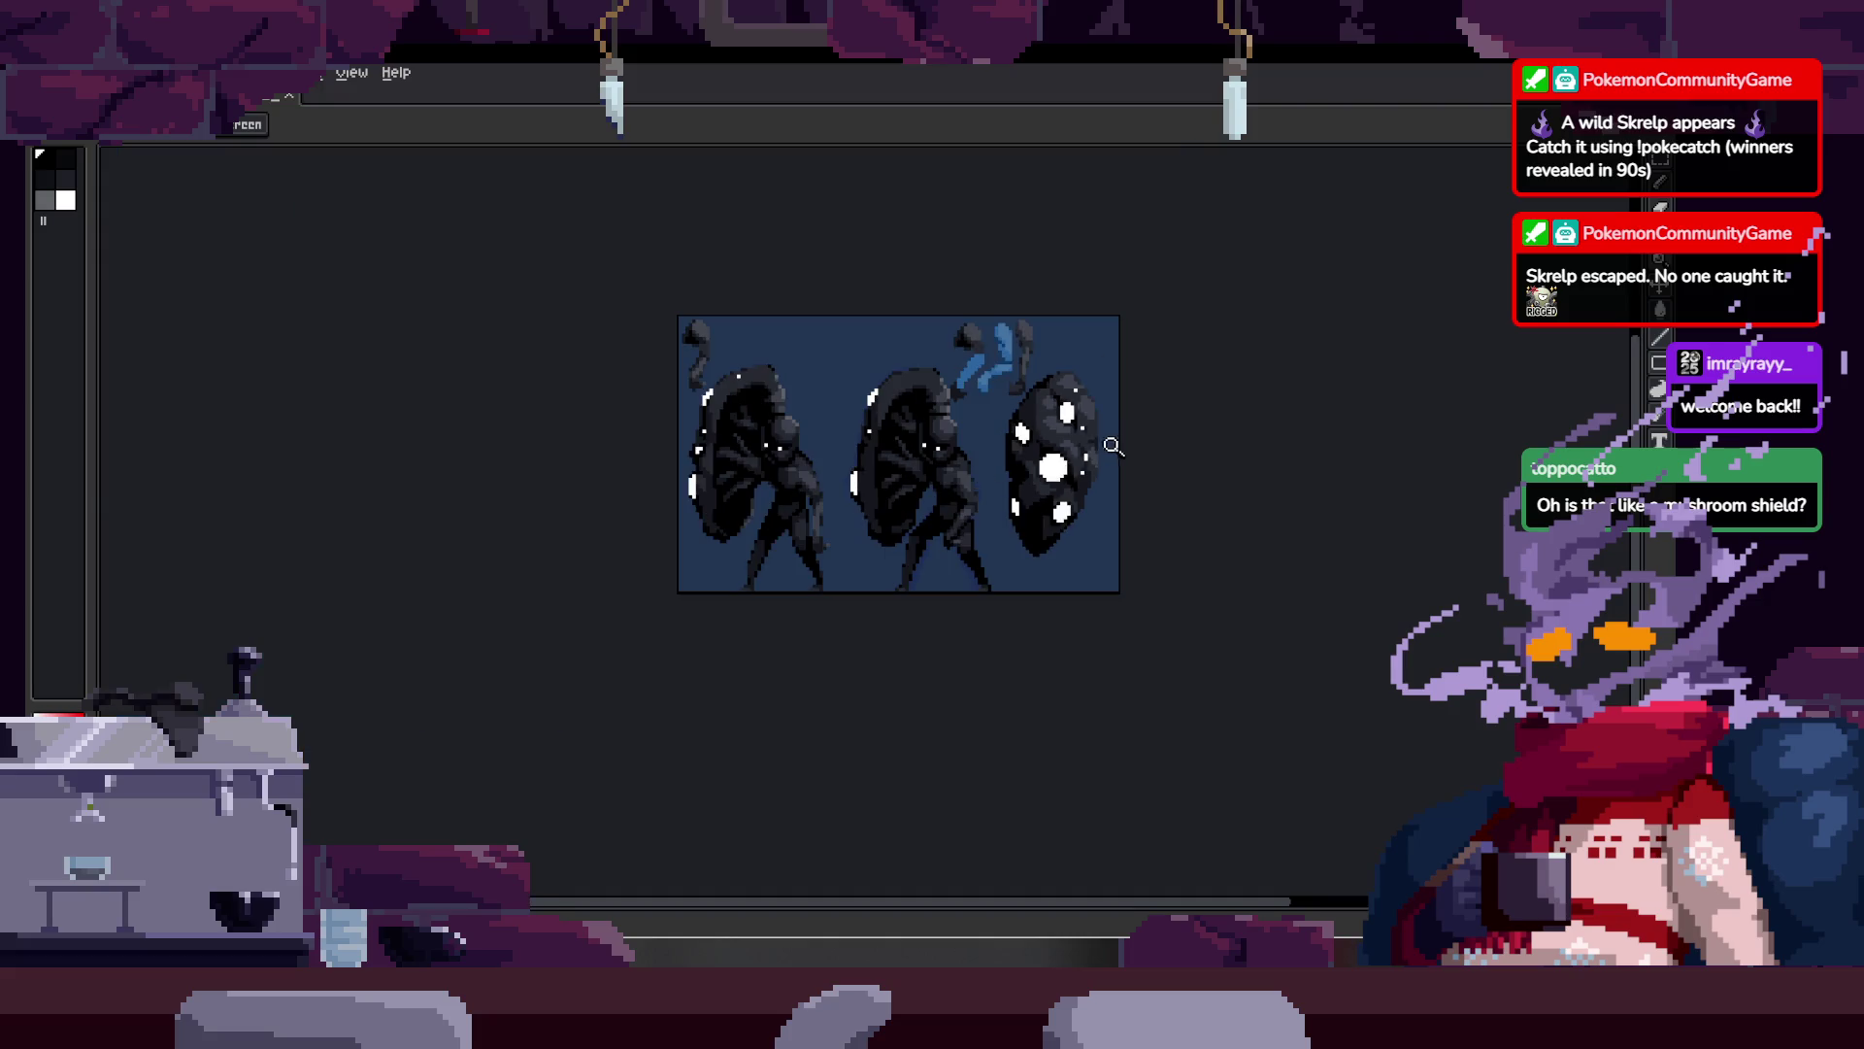
scroll(1065, 464, up, 2)
drag(434, 901, 434, 692)
key(Tab)
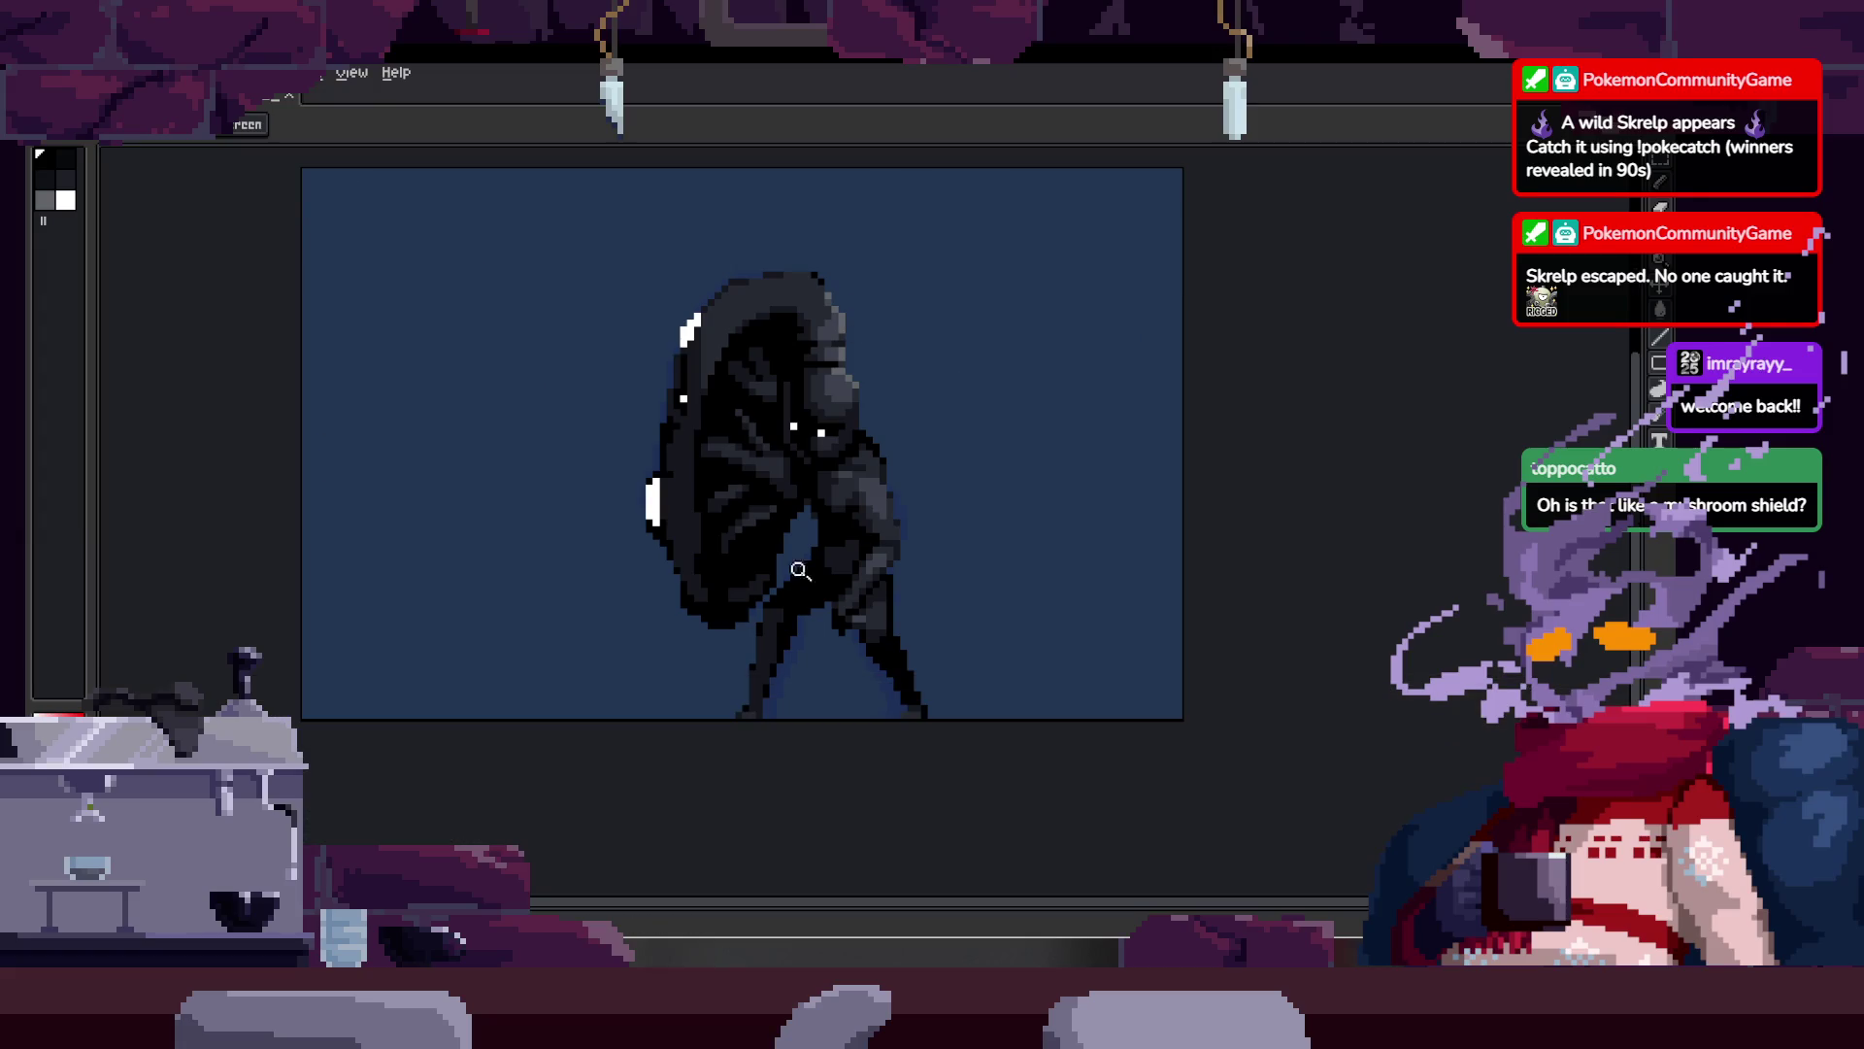
scroll(1132, 612, up, 3)
key(F7)
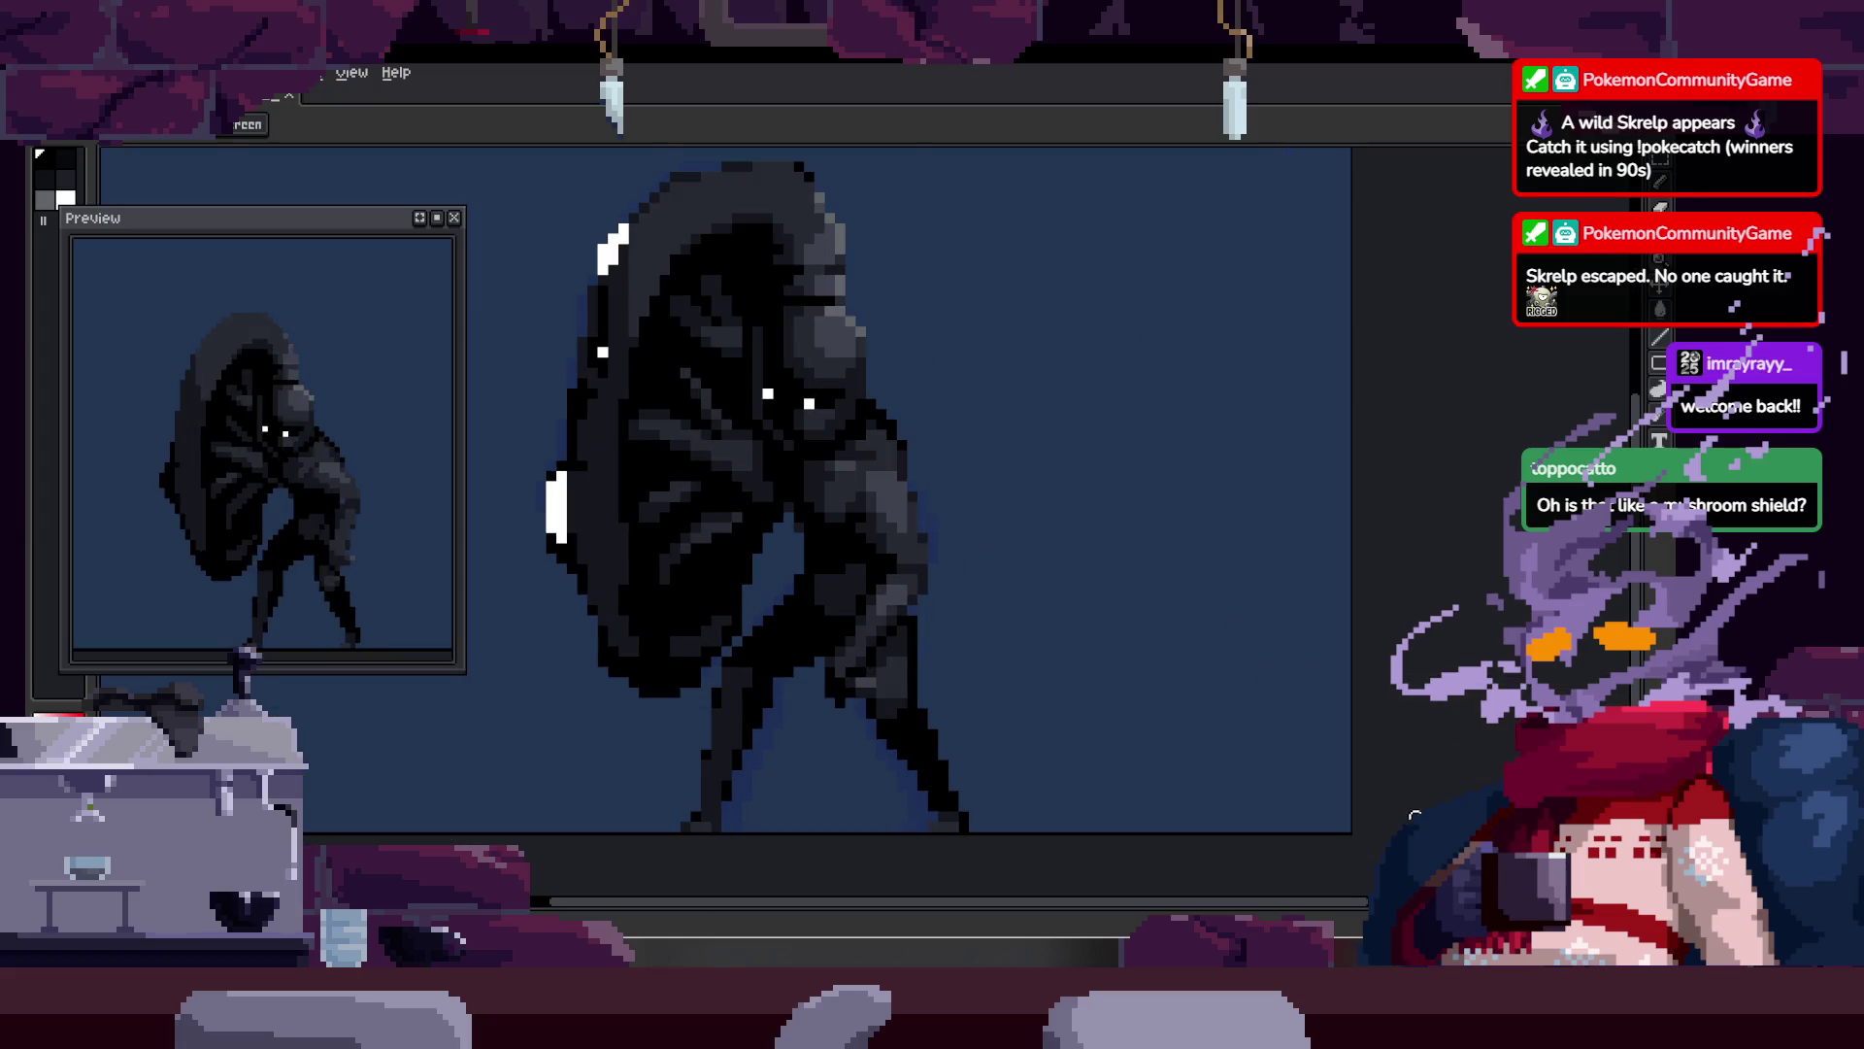
scroll(977, 598, down, 2)
key(Tab)
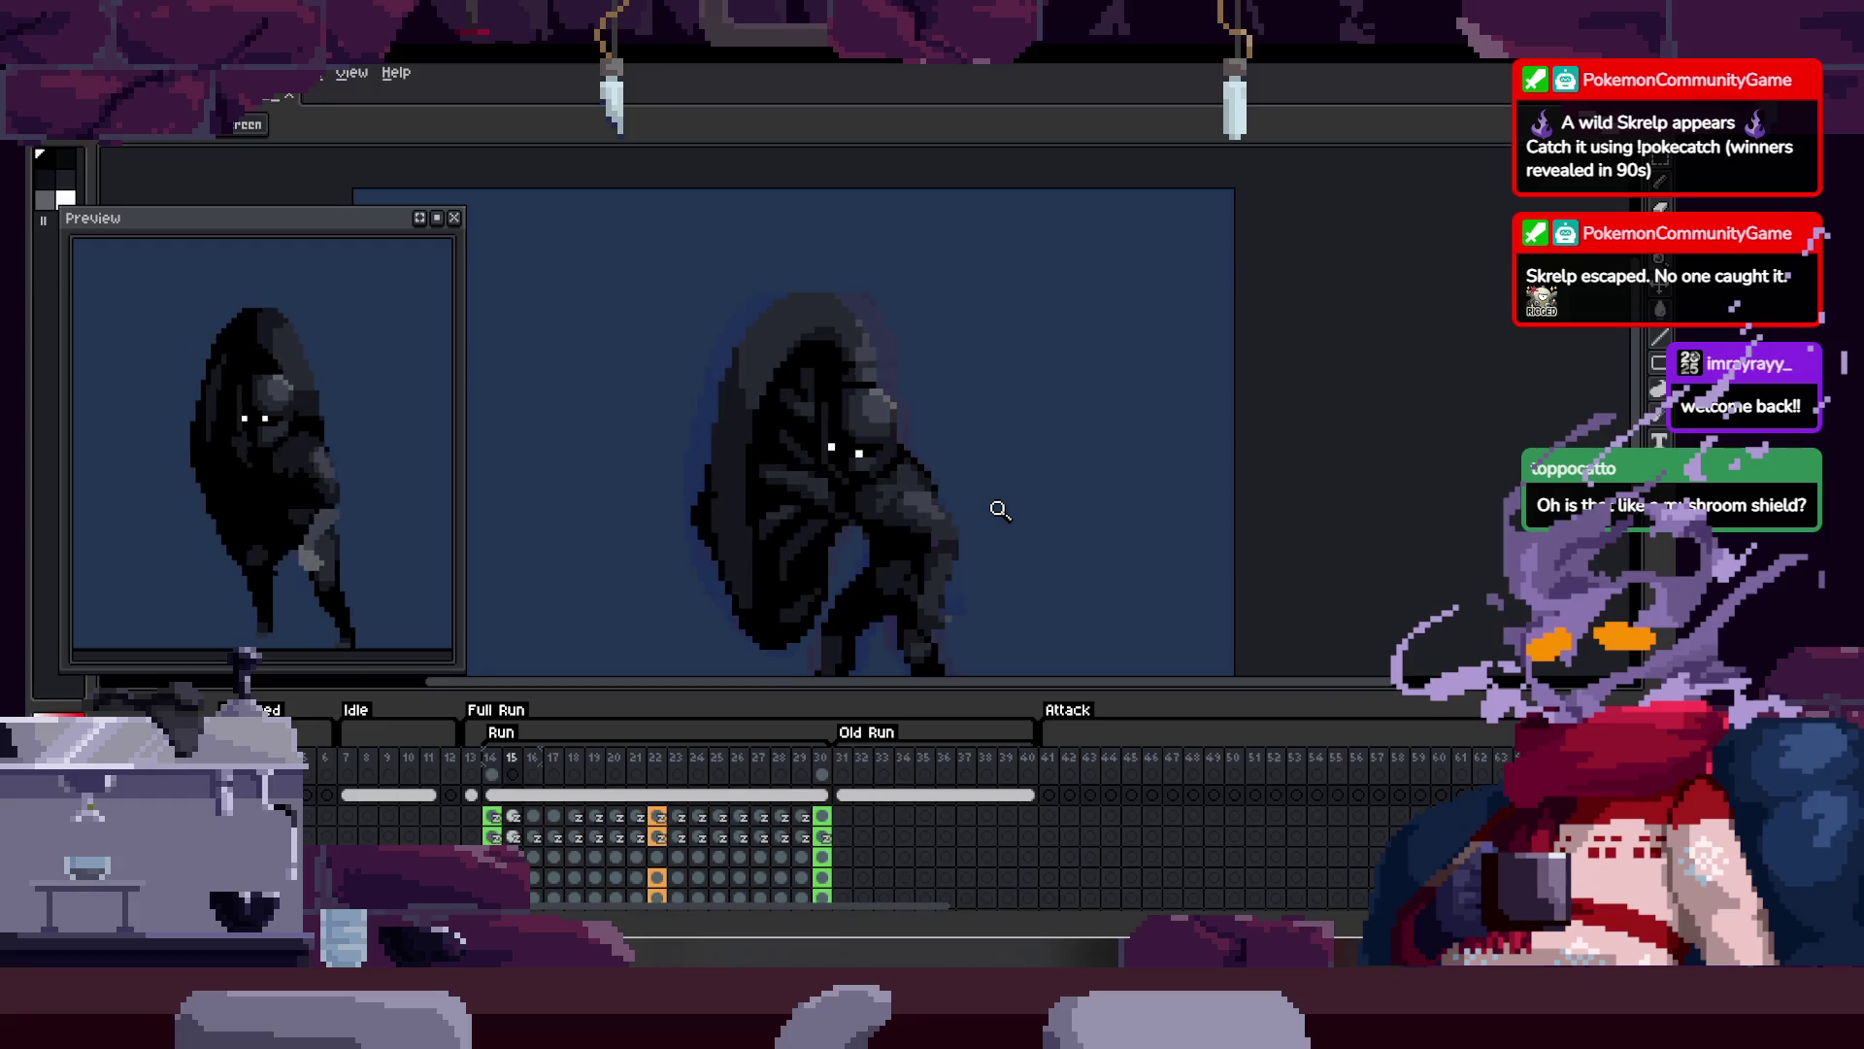
Step: Review the Attack and Death animations, toggling the timeline, then scroll it to the Attack tag
scroll(616, 864, down, 3)
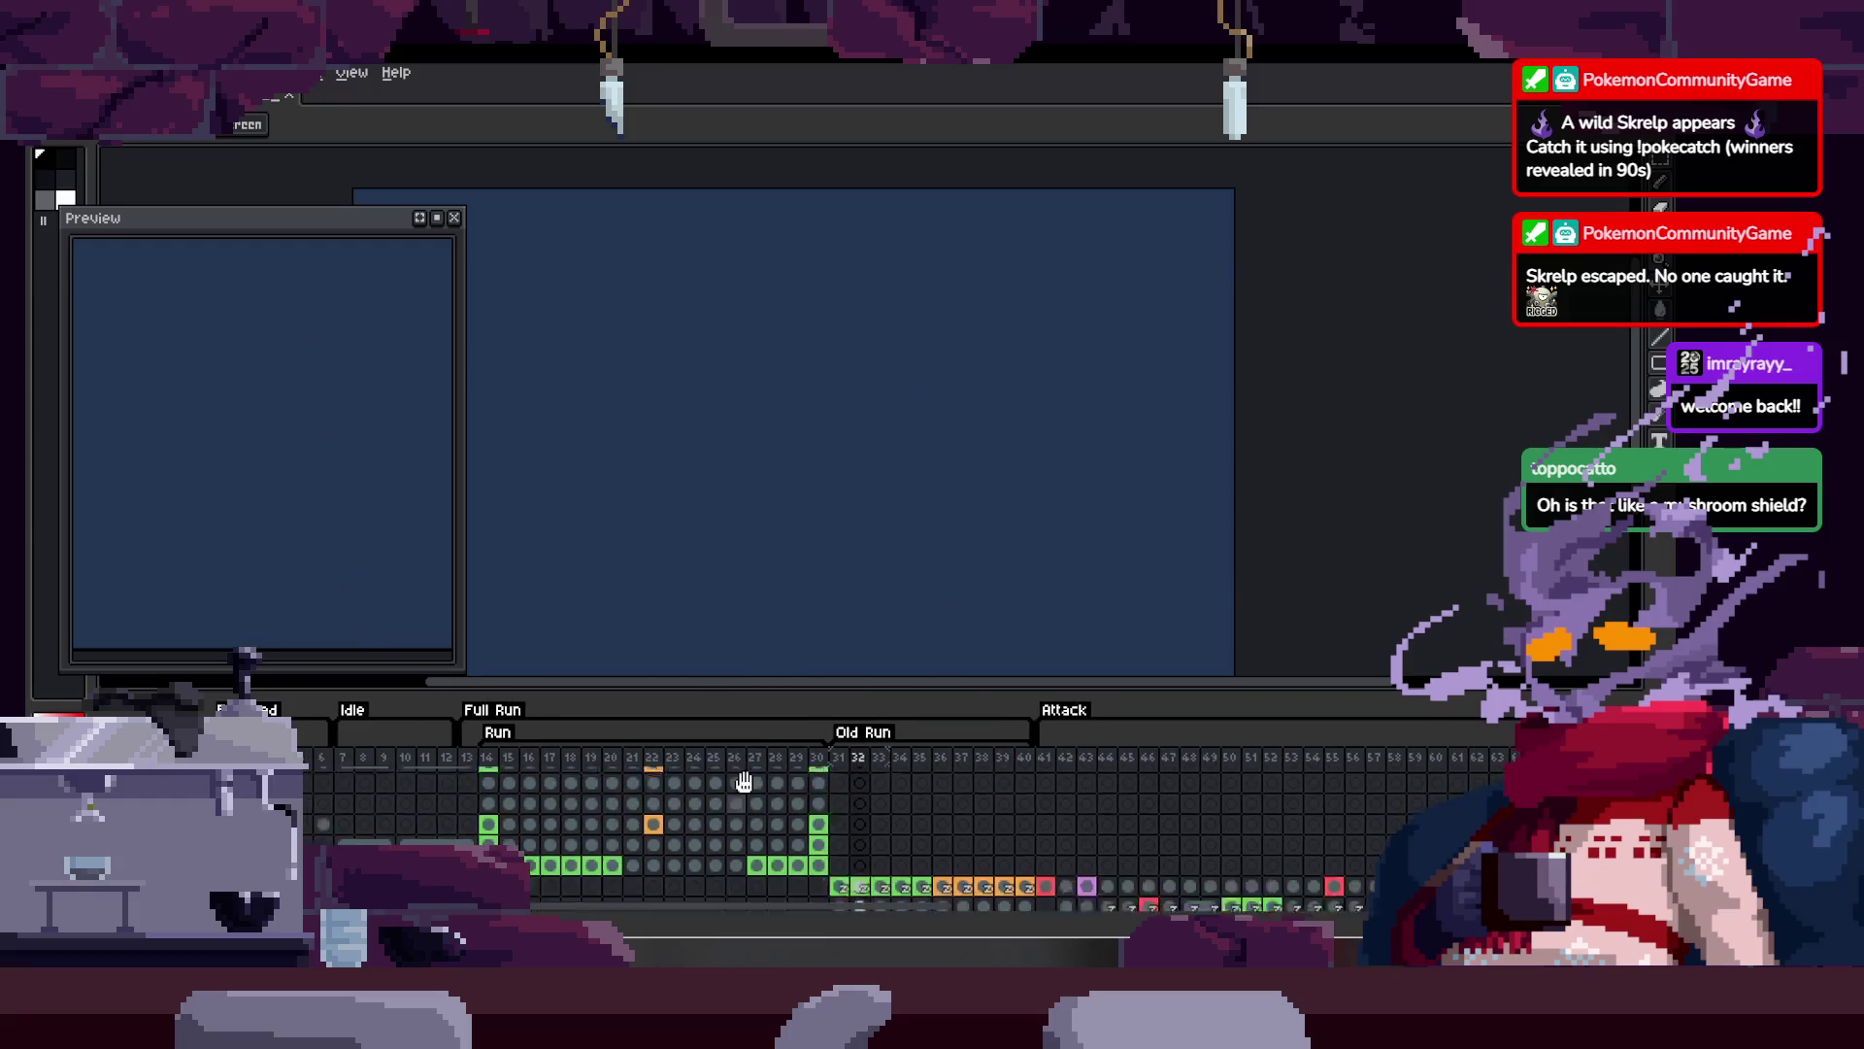
key(Tab)
key(Tab)
key(Tab)
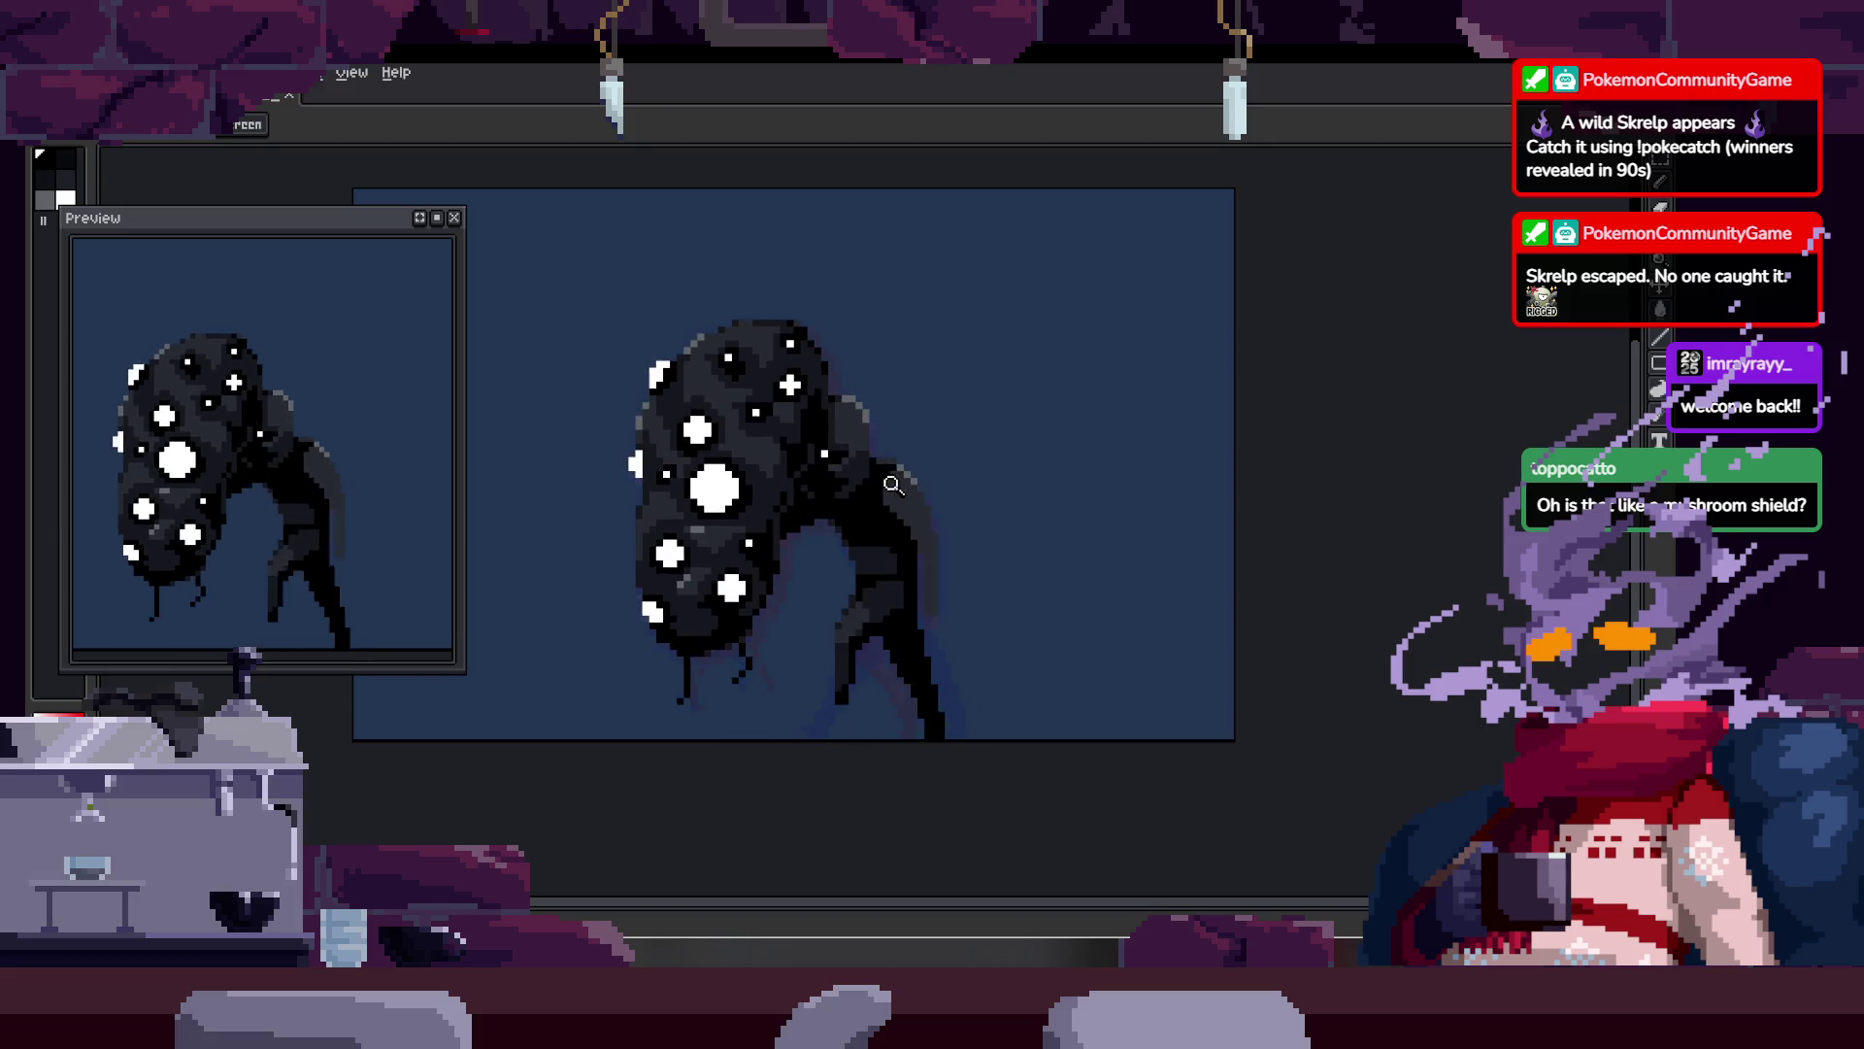
key(Tab)
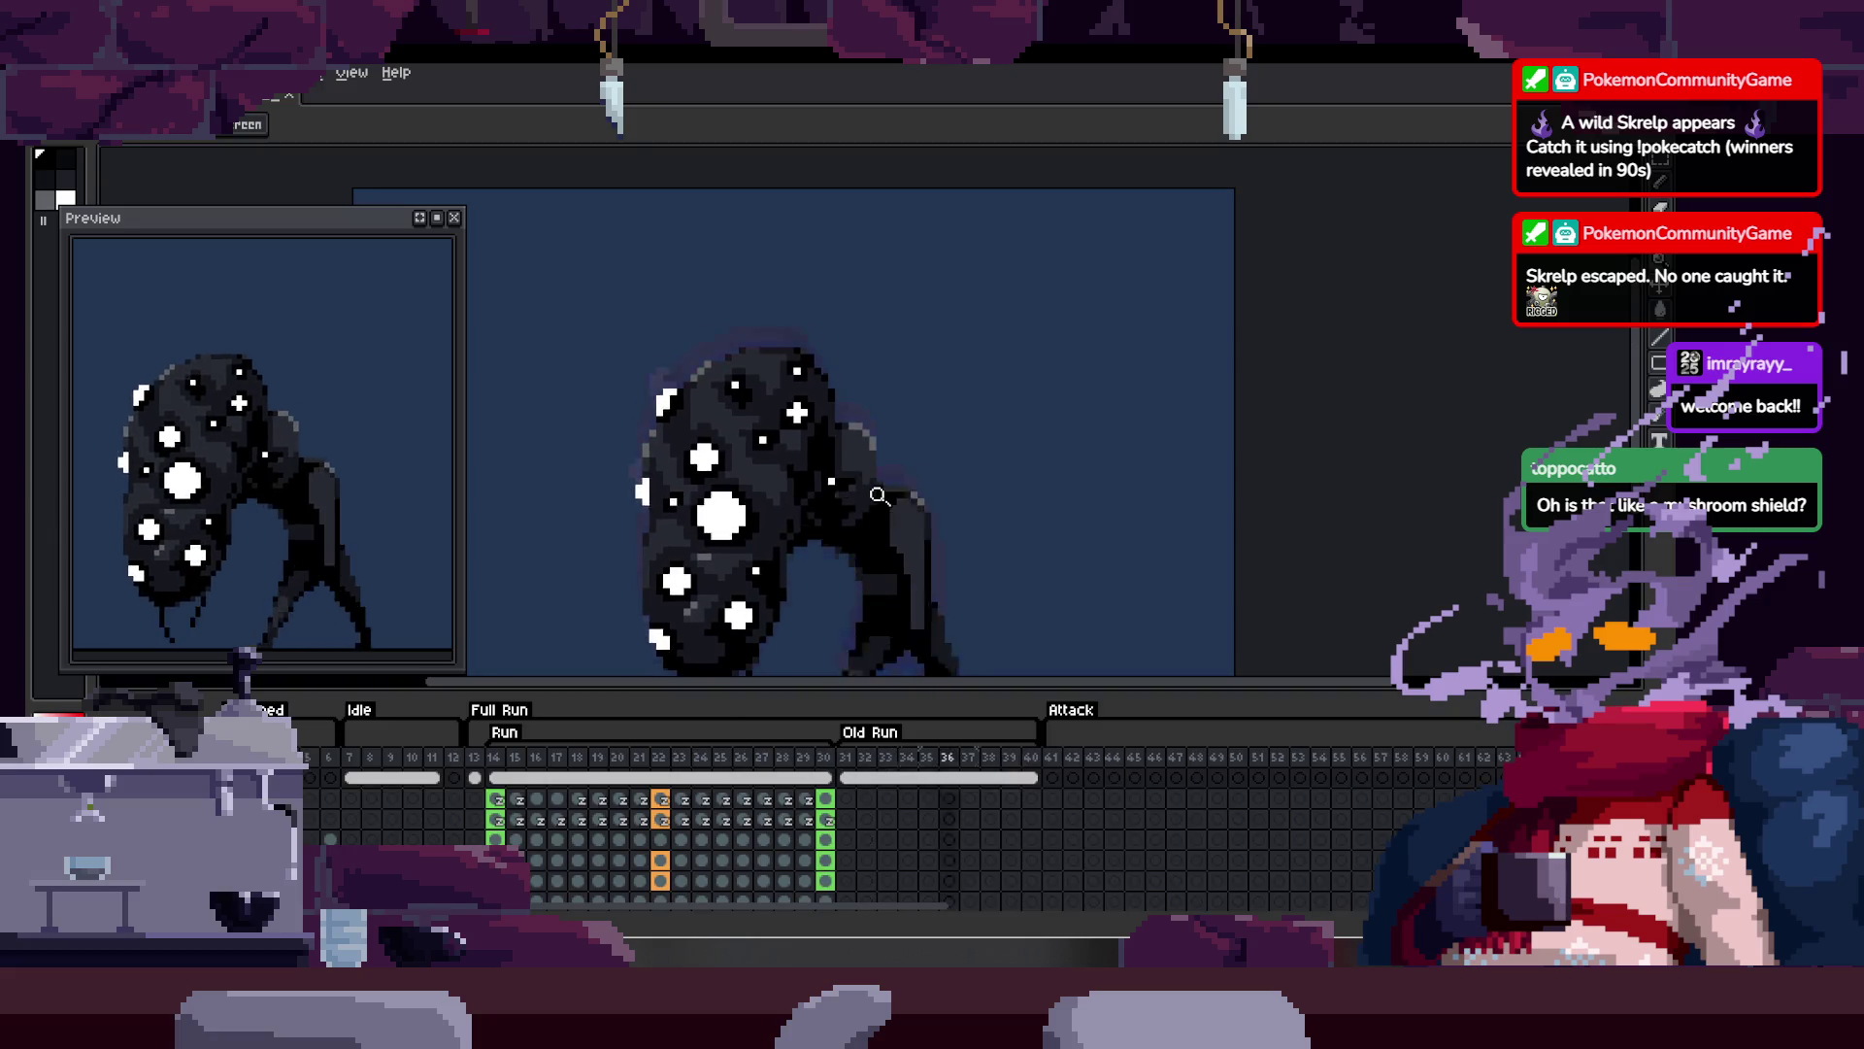
key(Tab)
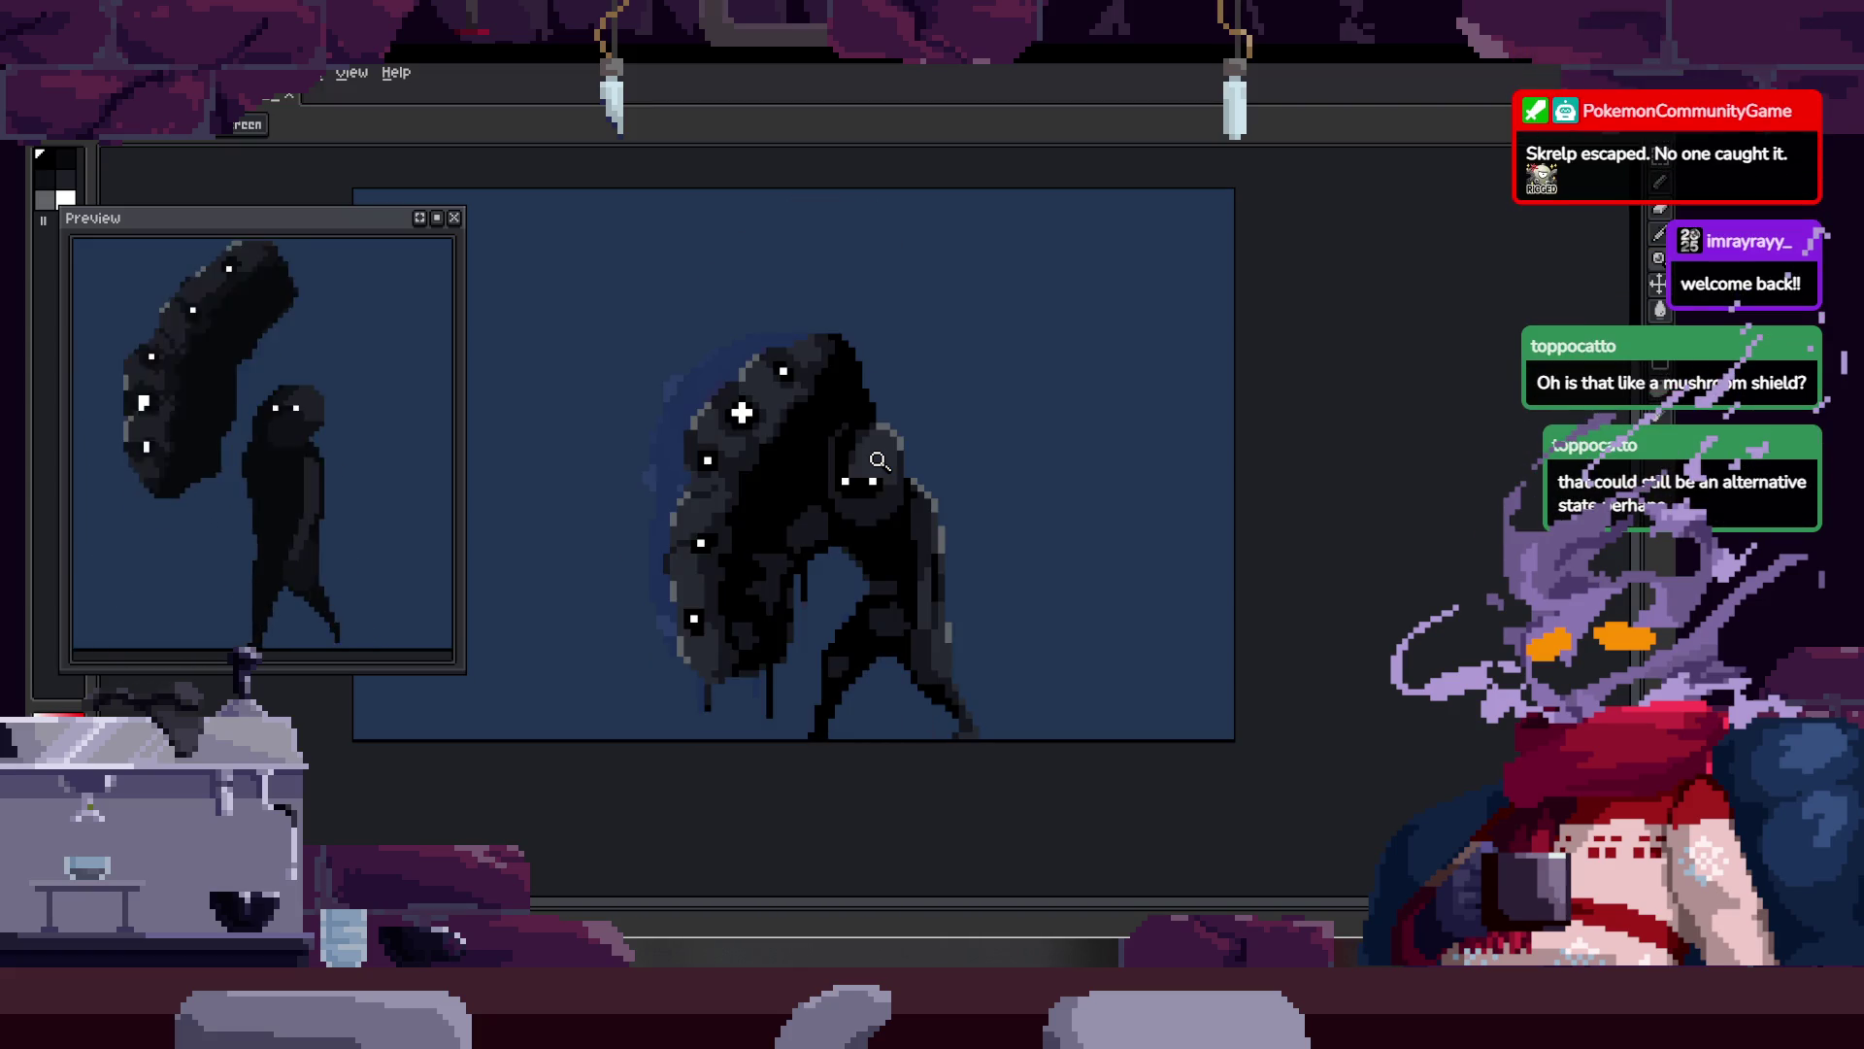
key(Tab)
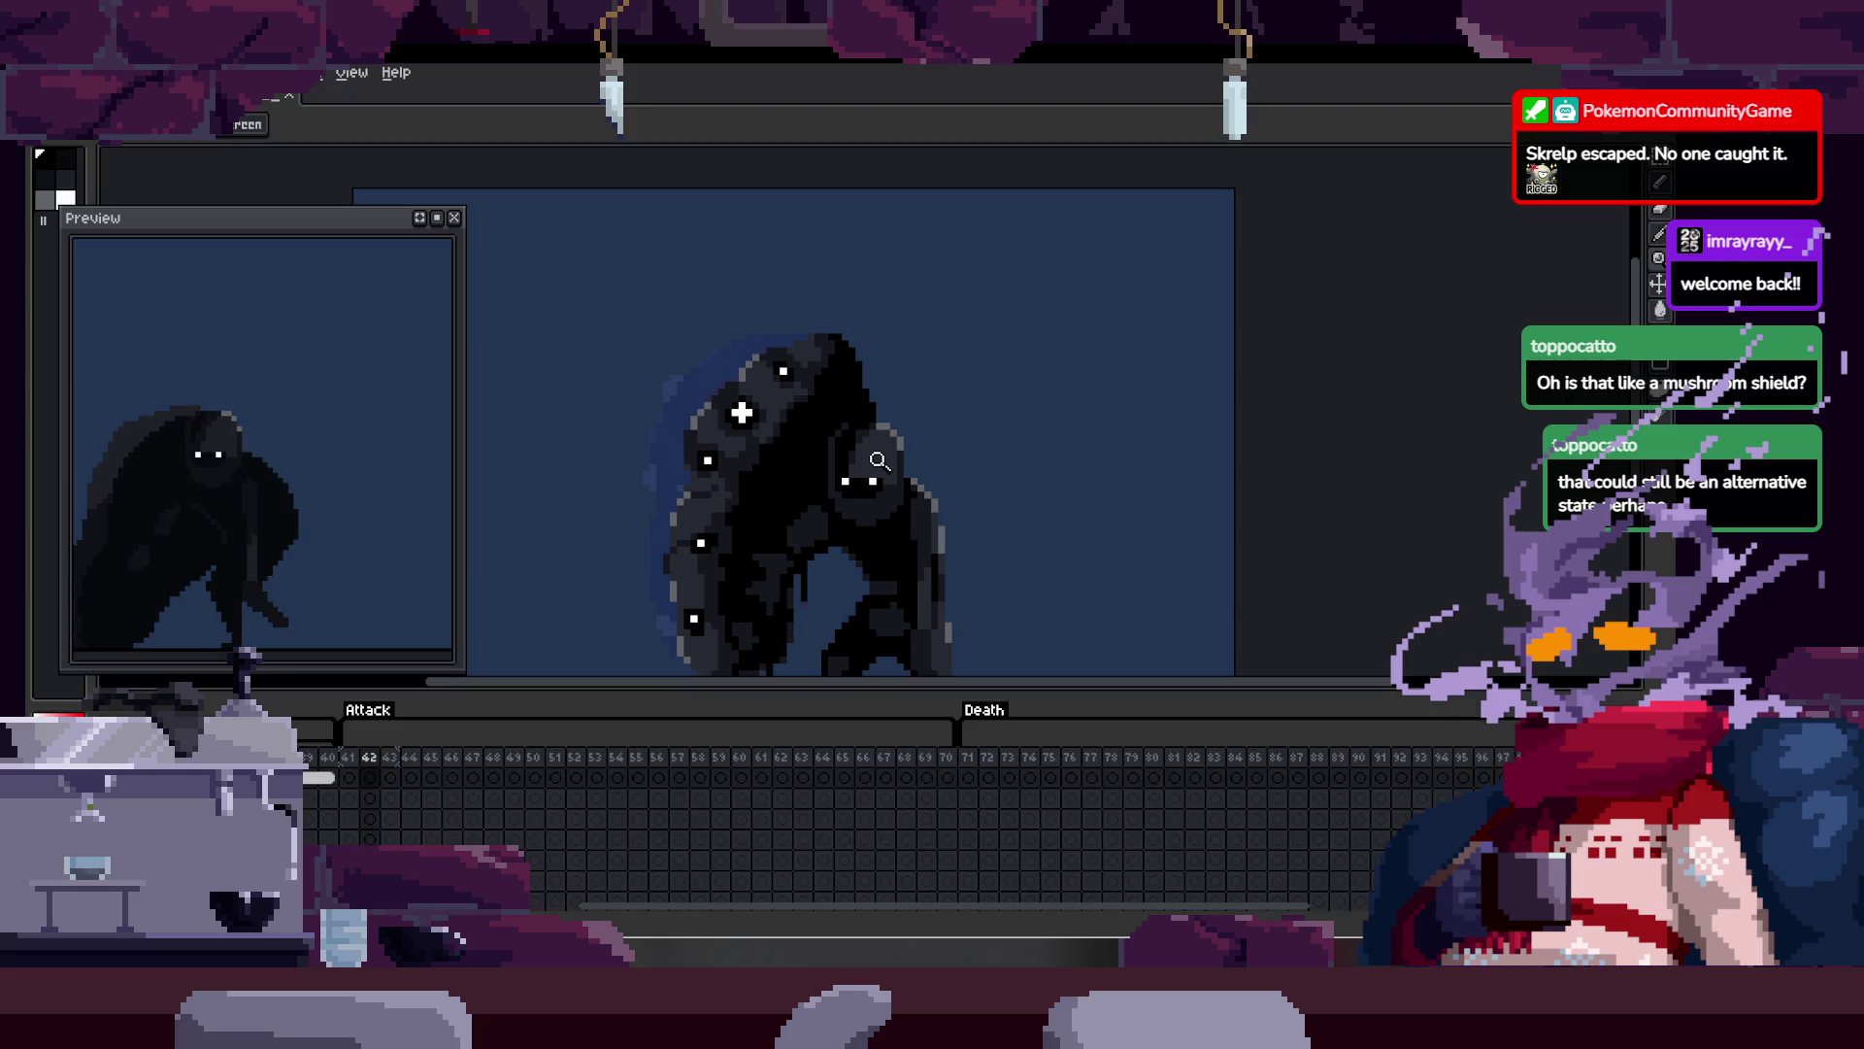
key(Tab)
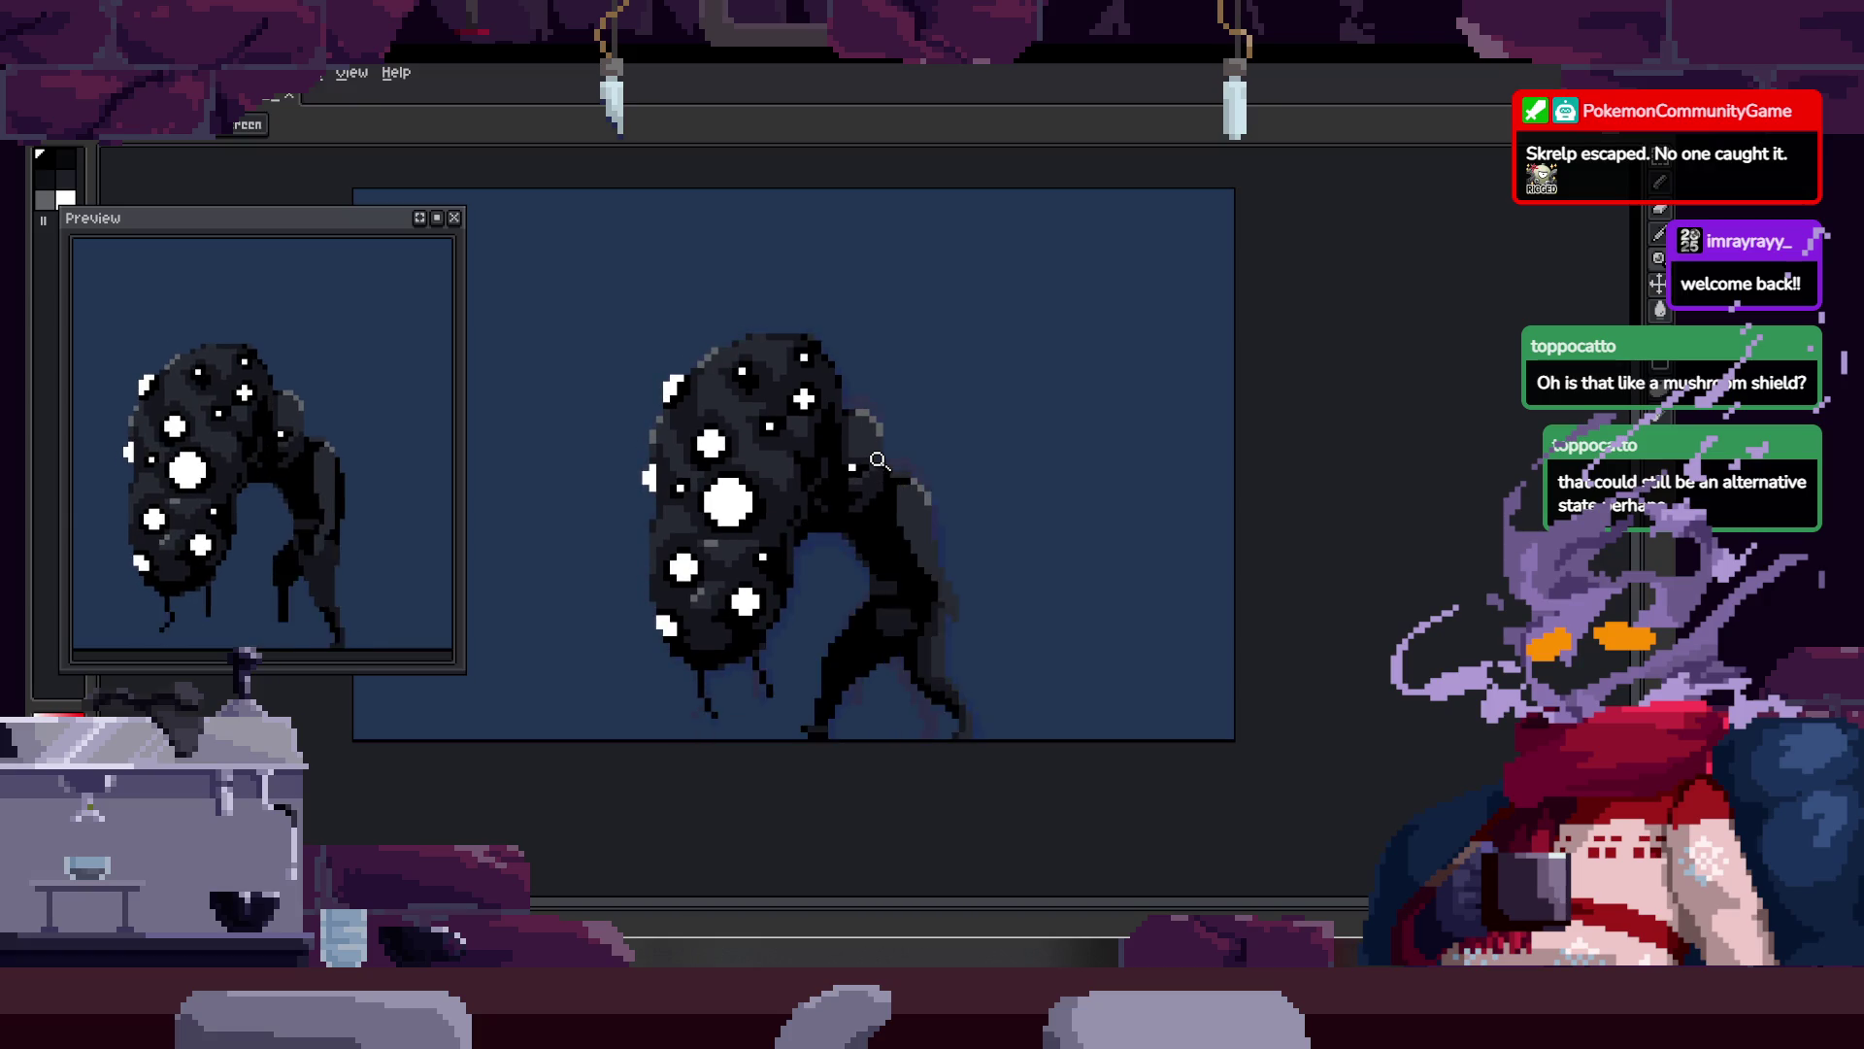
key(Tab)
key(Tab)
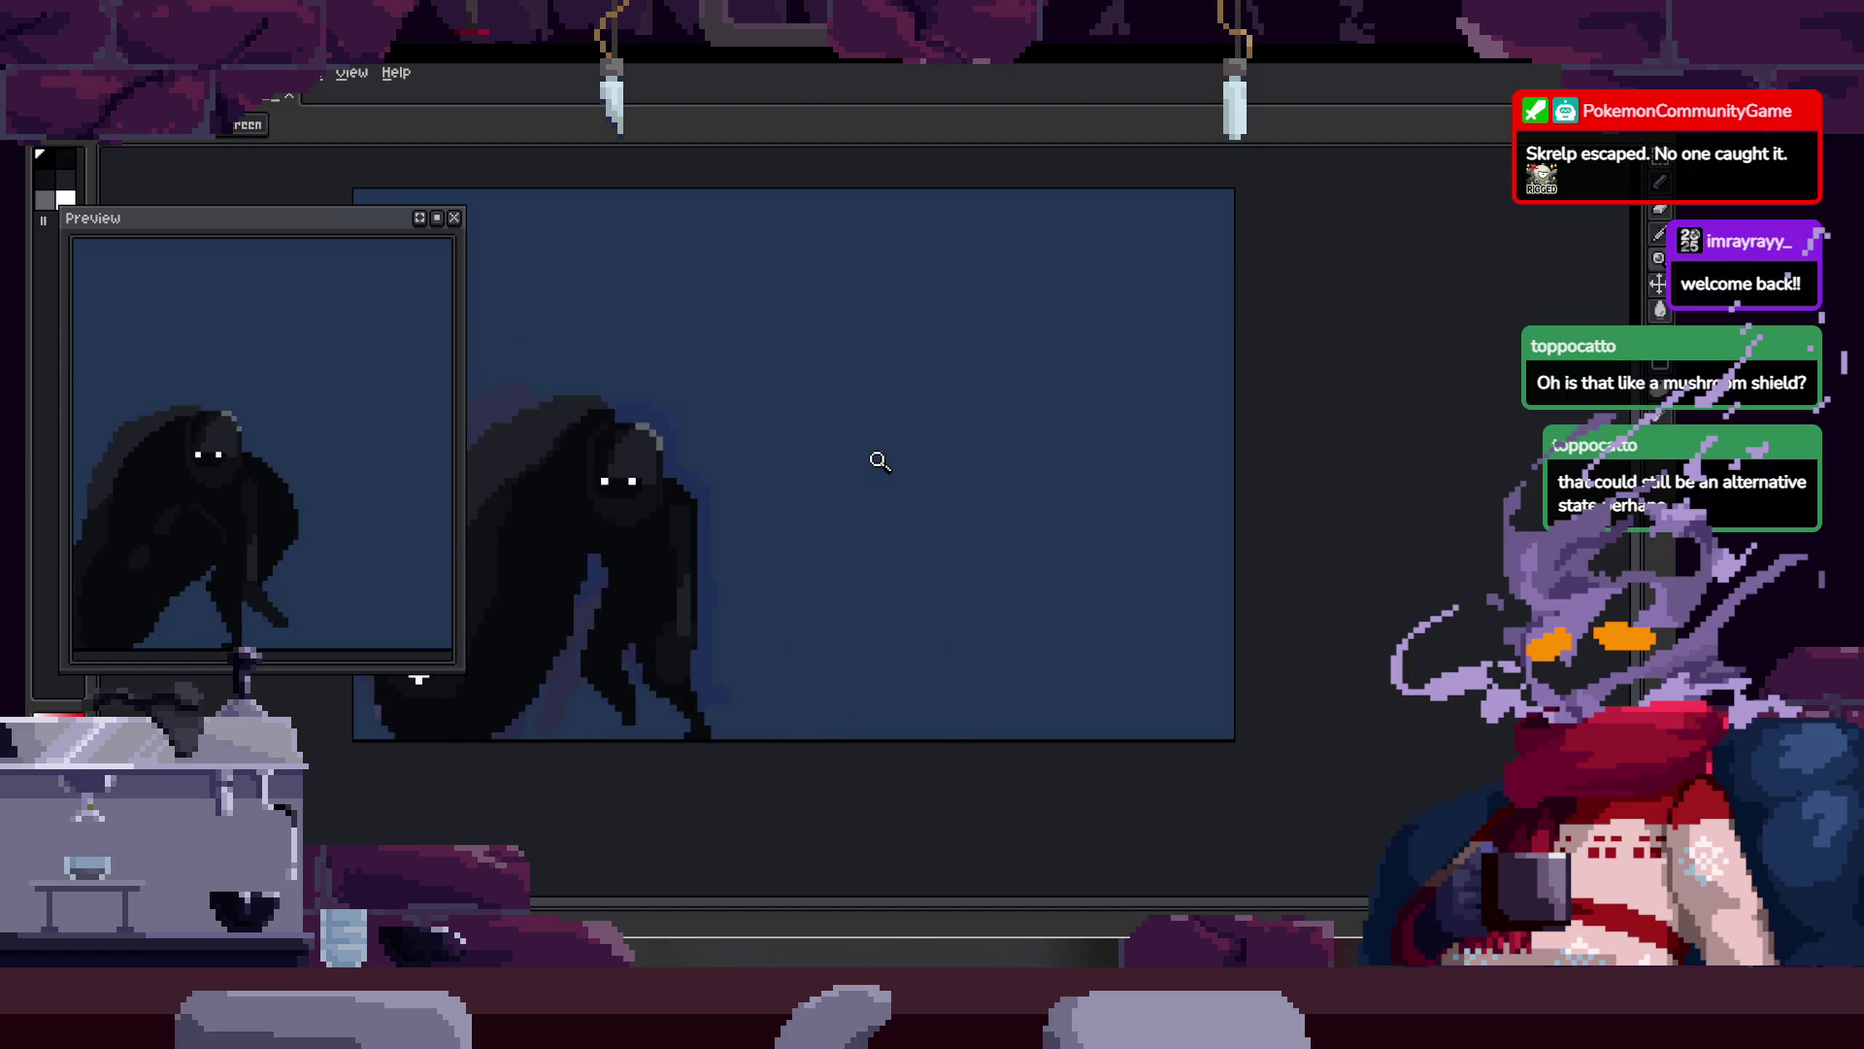
key(Tab)
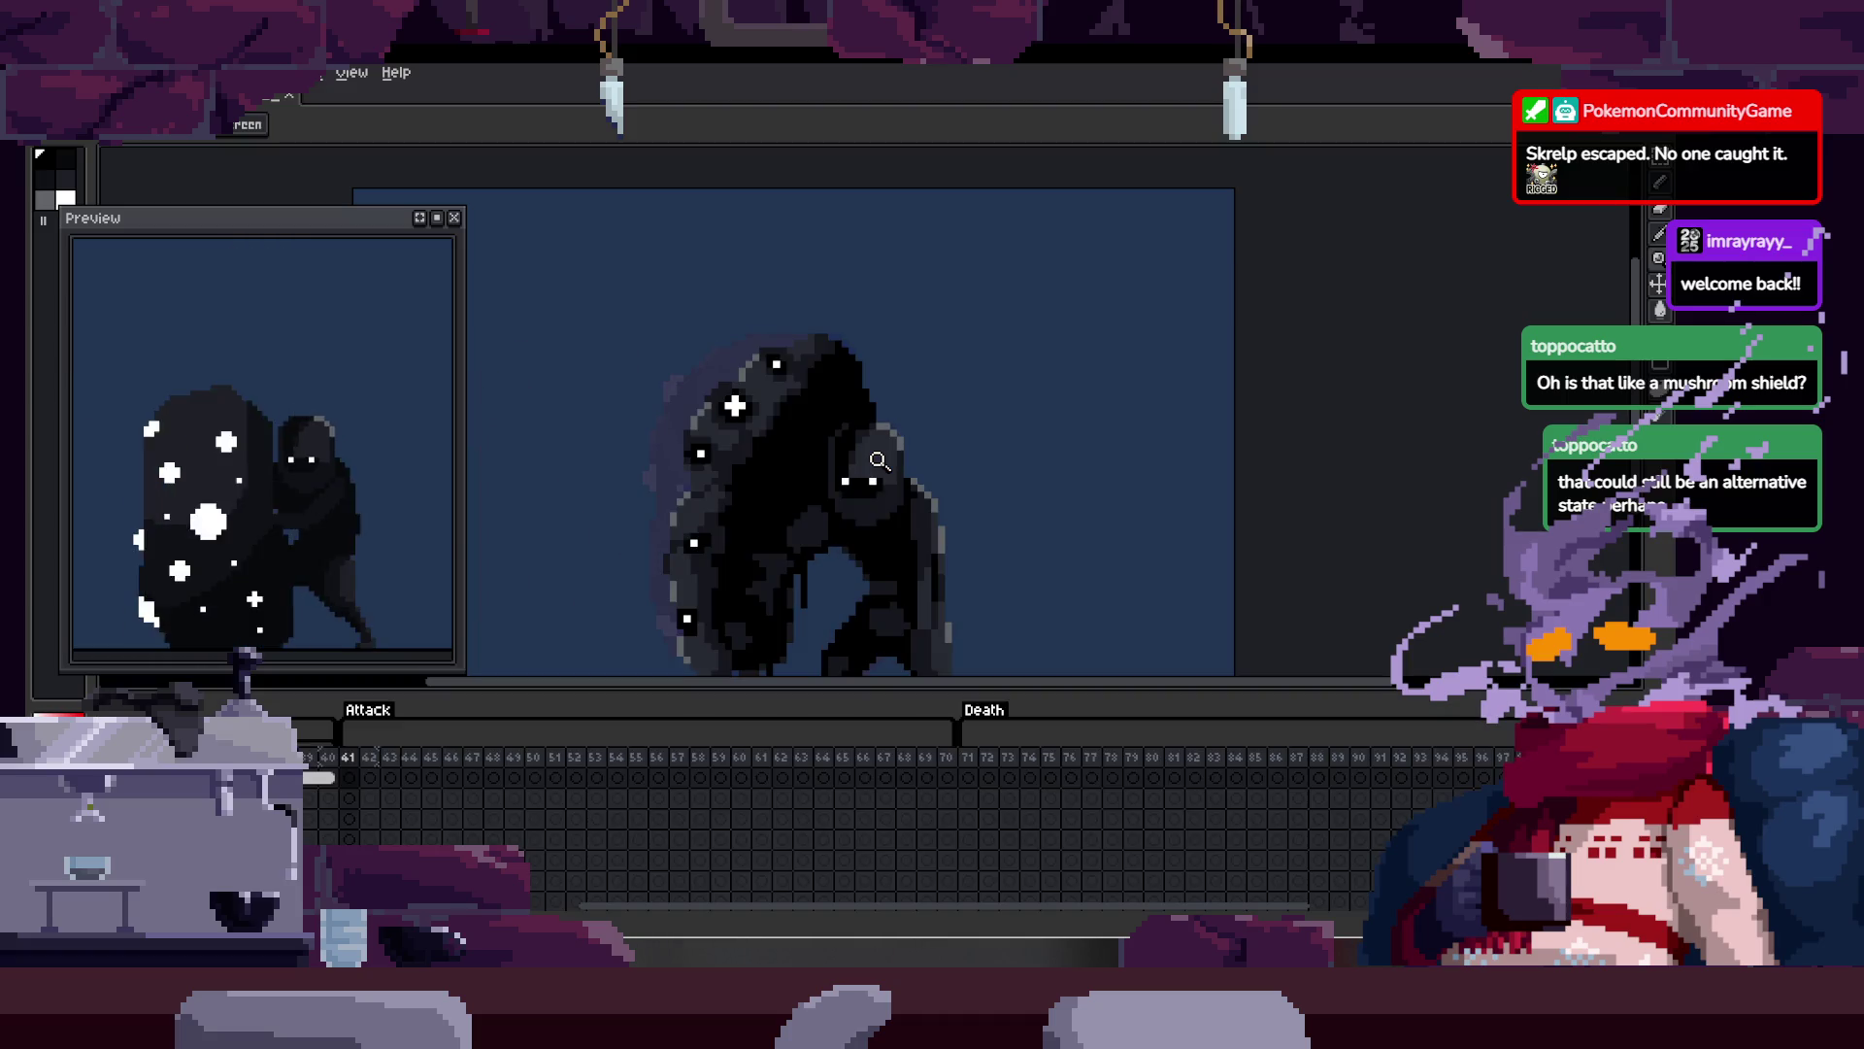
drag(653, 848, 577, 844)
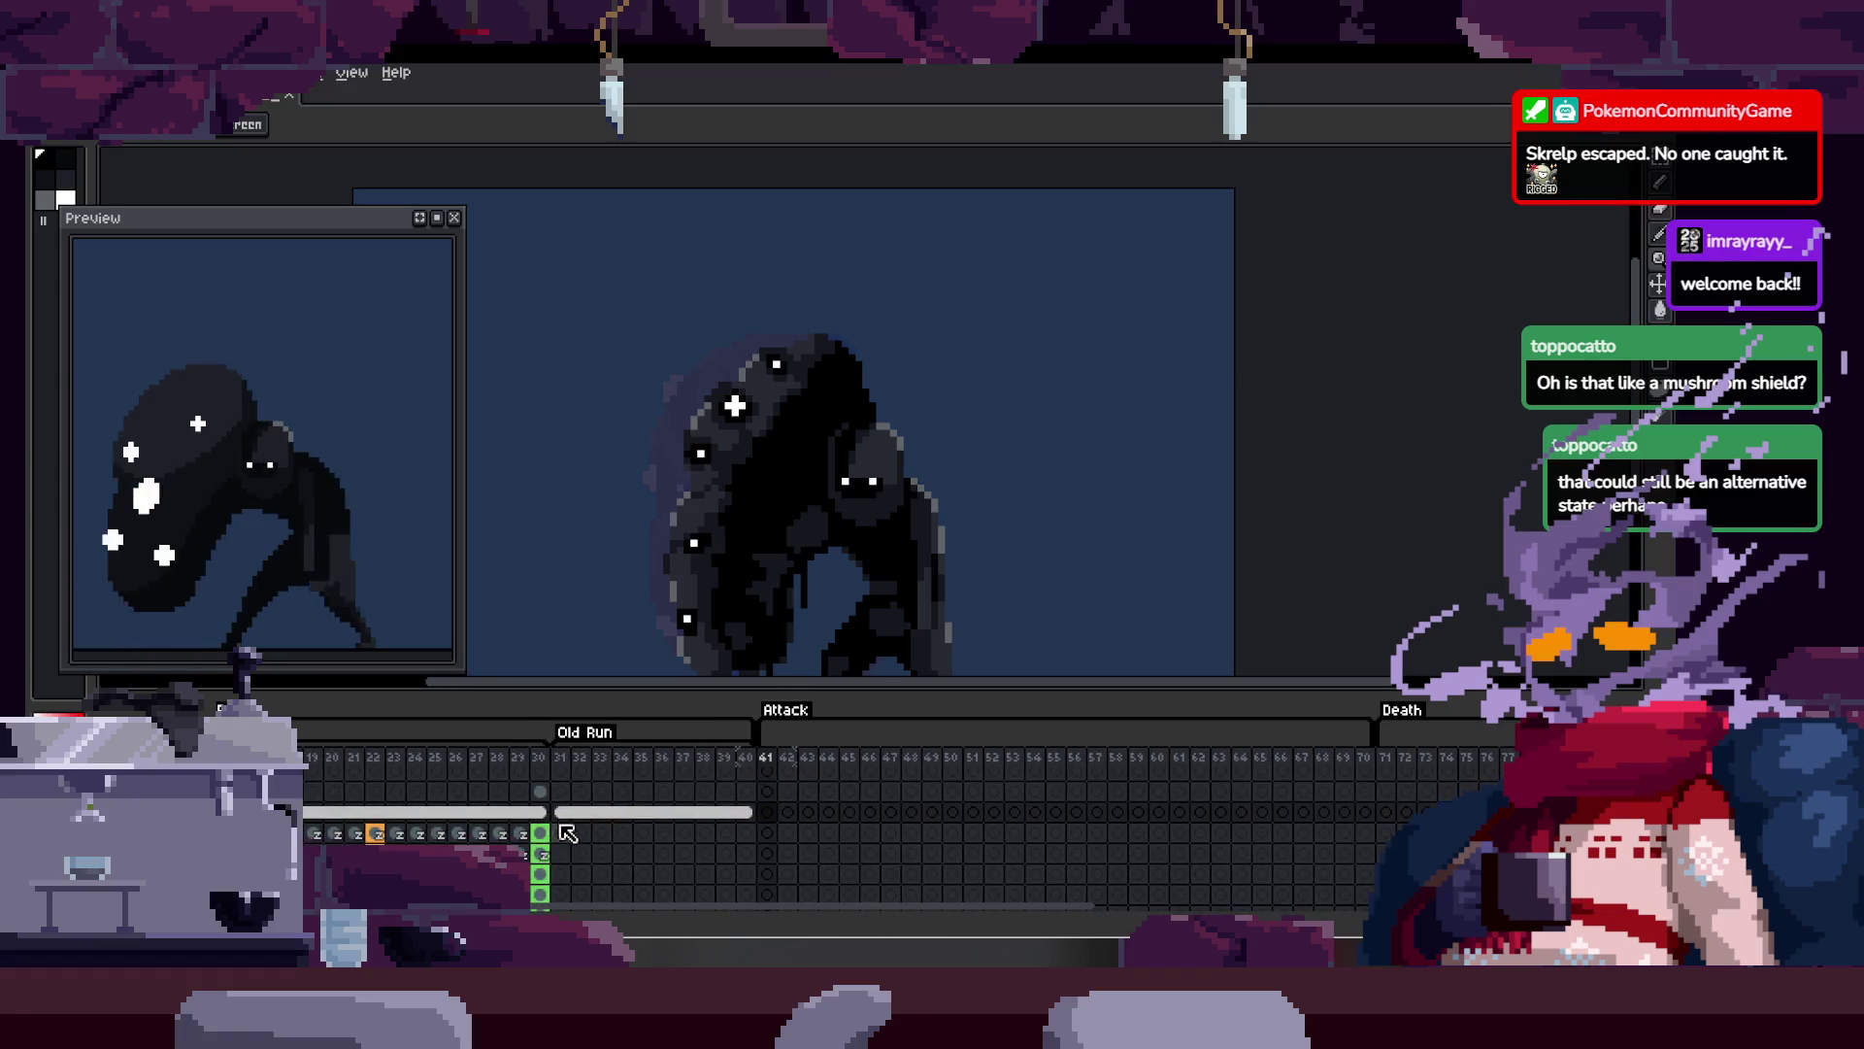
Step: Jump to the spotted-shield attack frame and flip between it and the neighbouring shield frame
click(568, 821)
key(Tab)
key(Left)
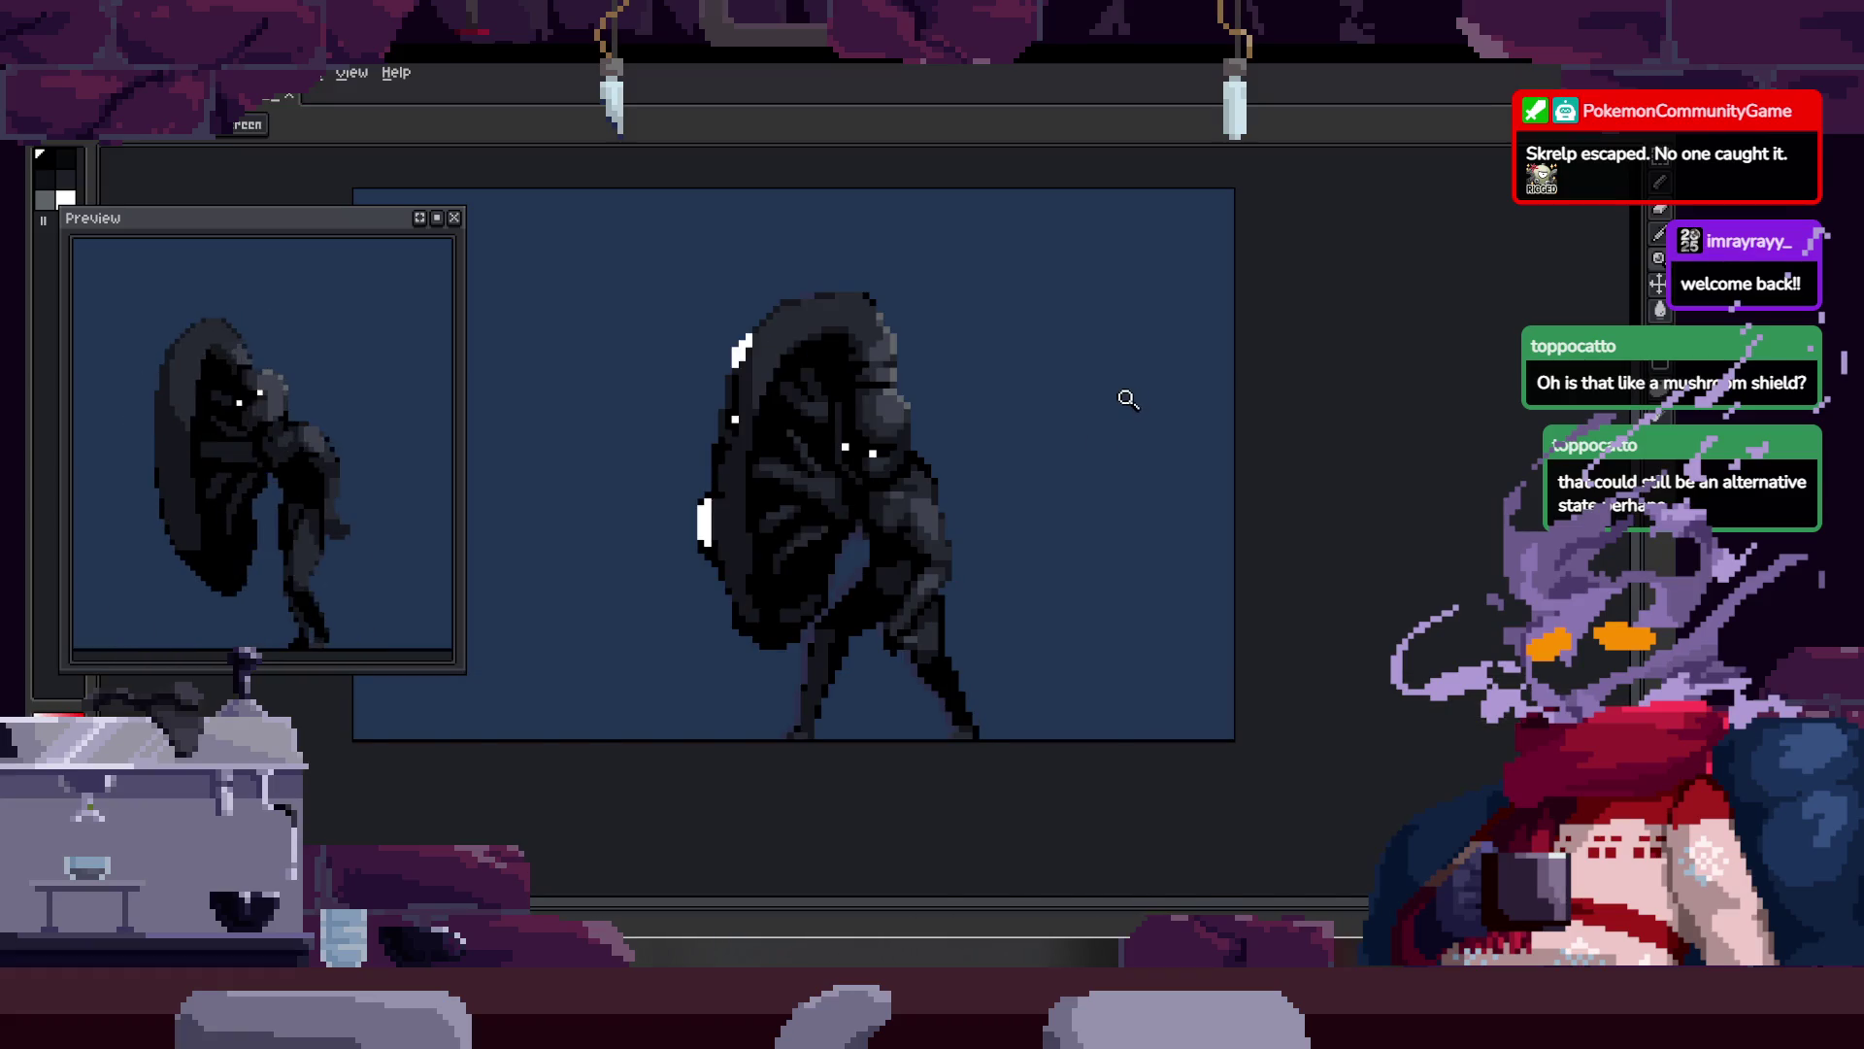
key(Tab)
key(Right)
key(Left)
key(Tab)
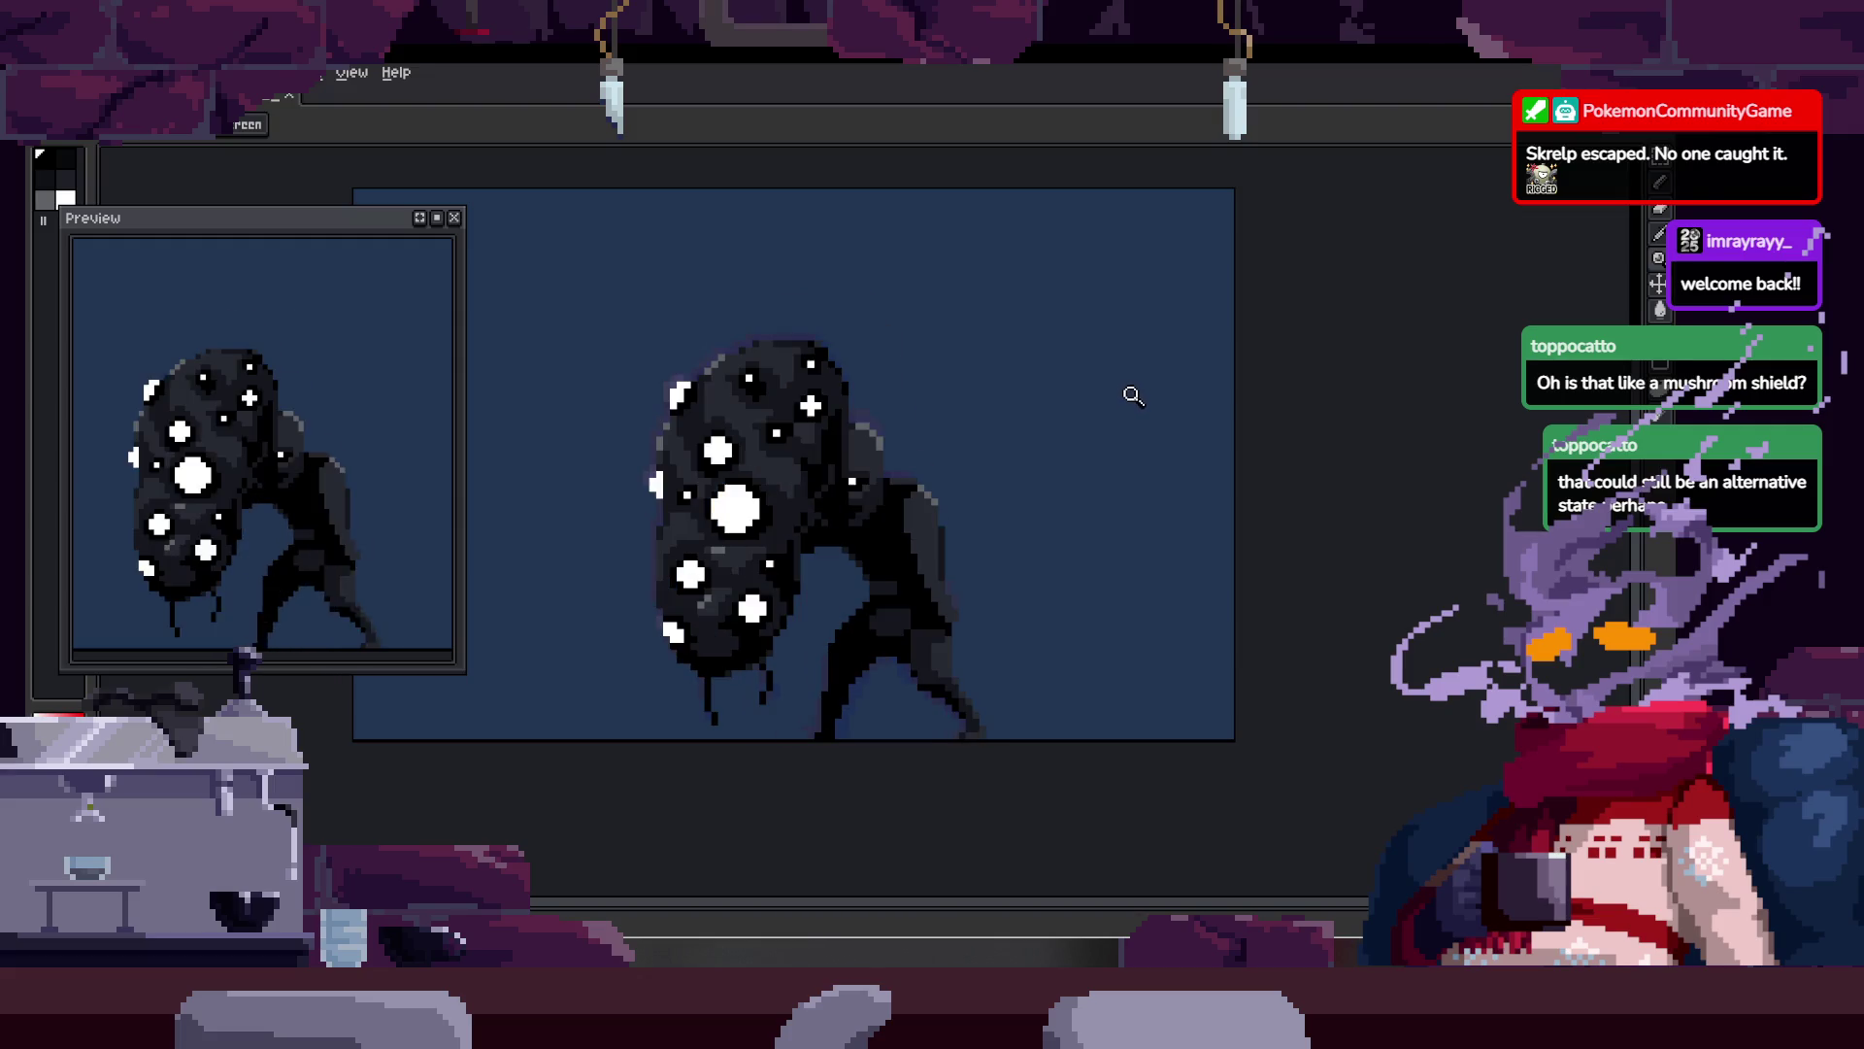
Step: Make freehand selections around parts of the creature, then clear the selection
scroll(996, 488, up, 1)
key(q)
drag(923, 420, 961, 724)
click(932, 462)
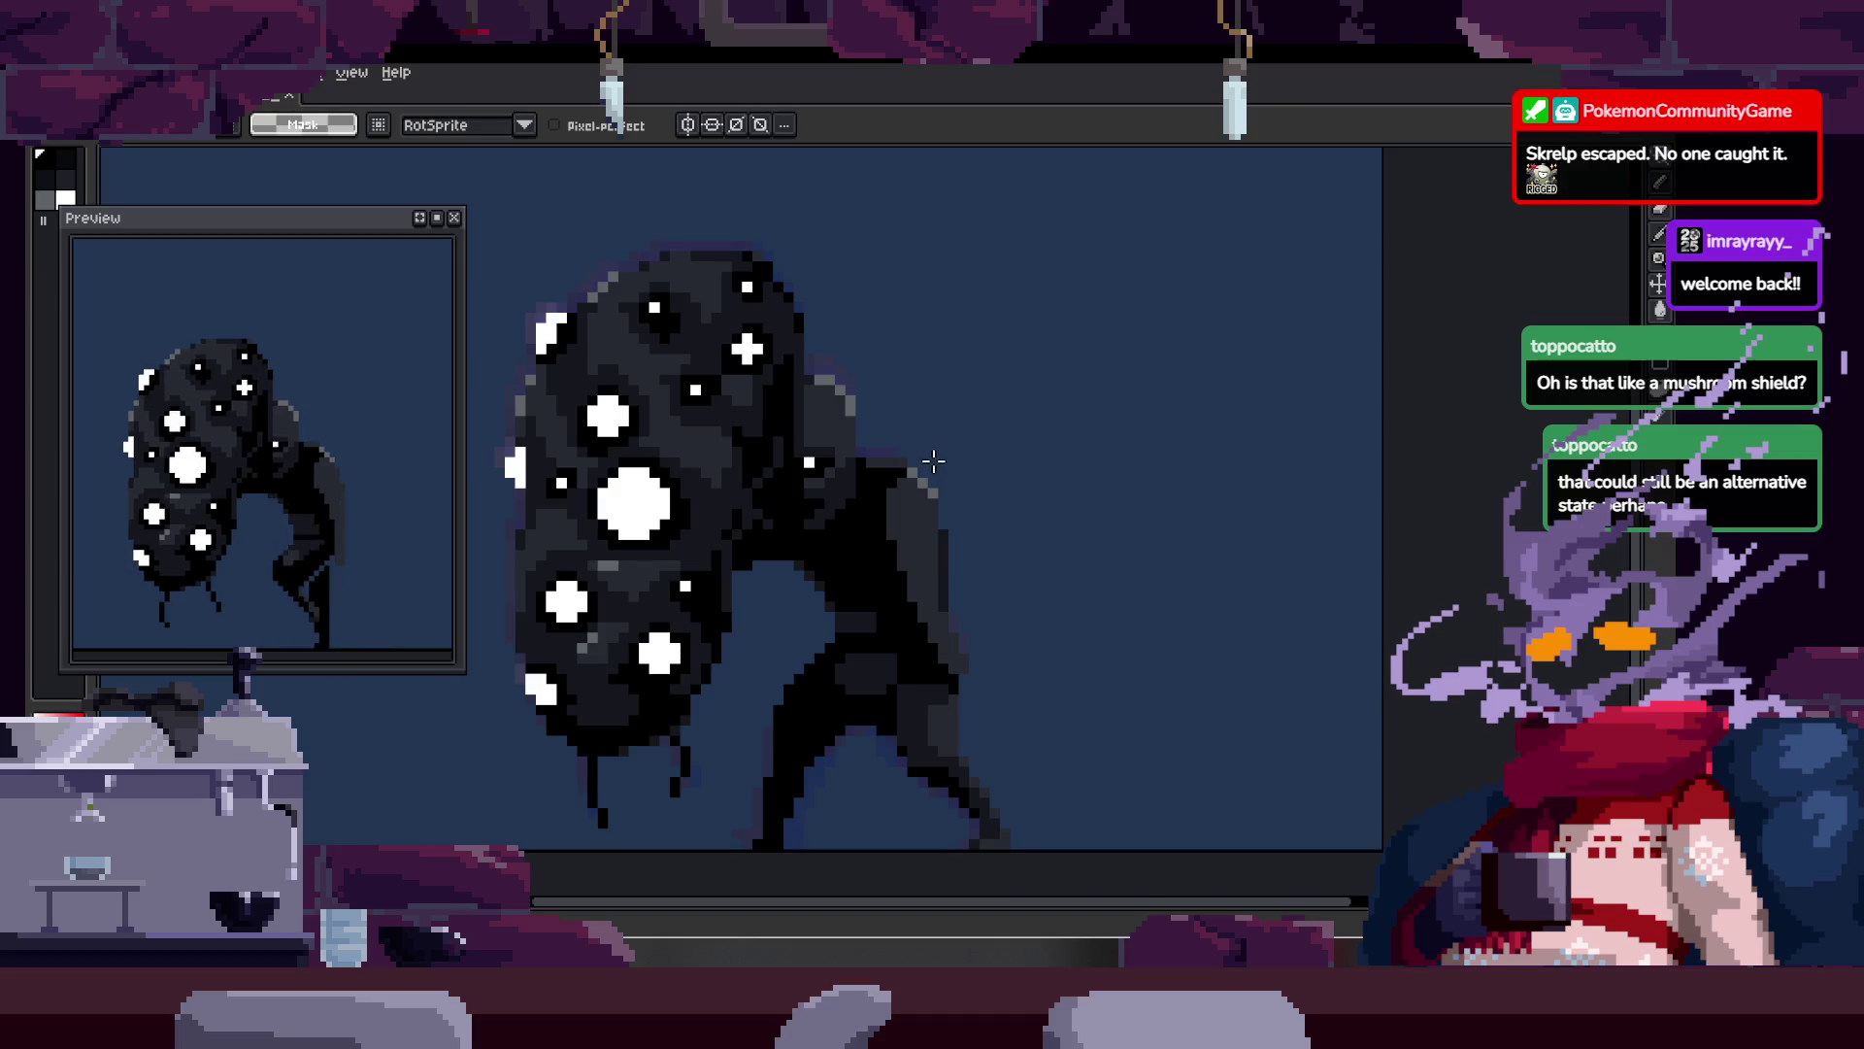
key(Tab)
key(Tab)
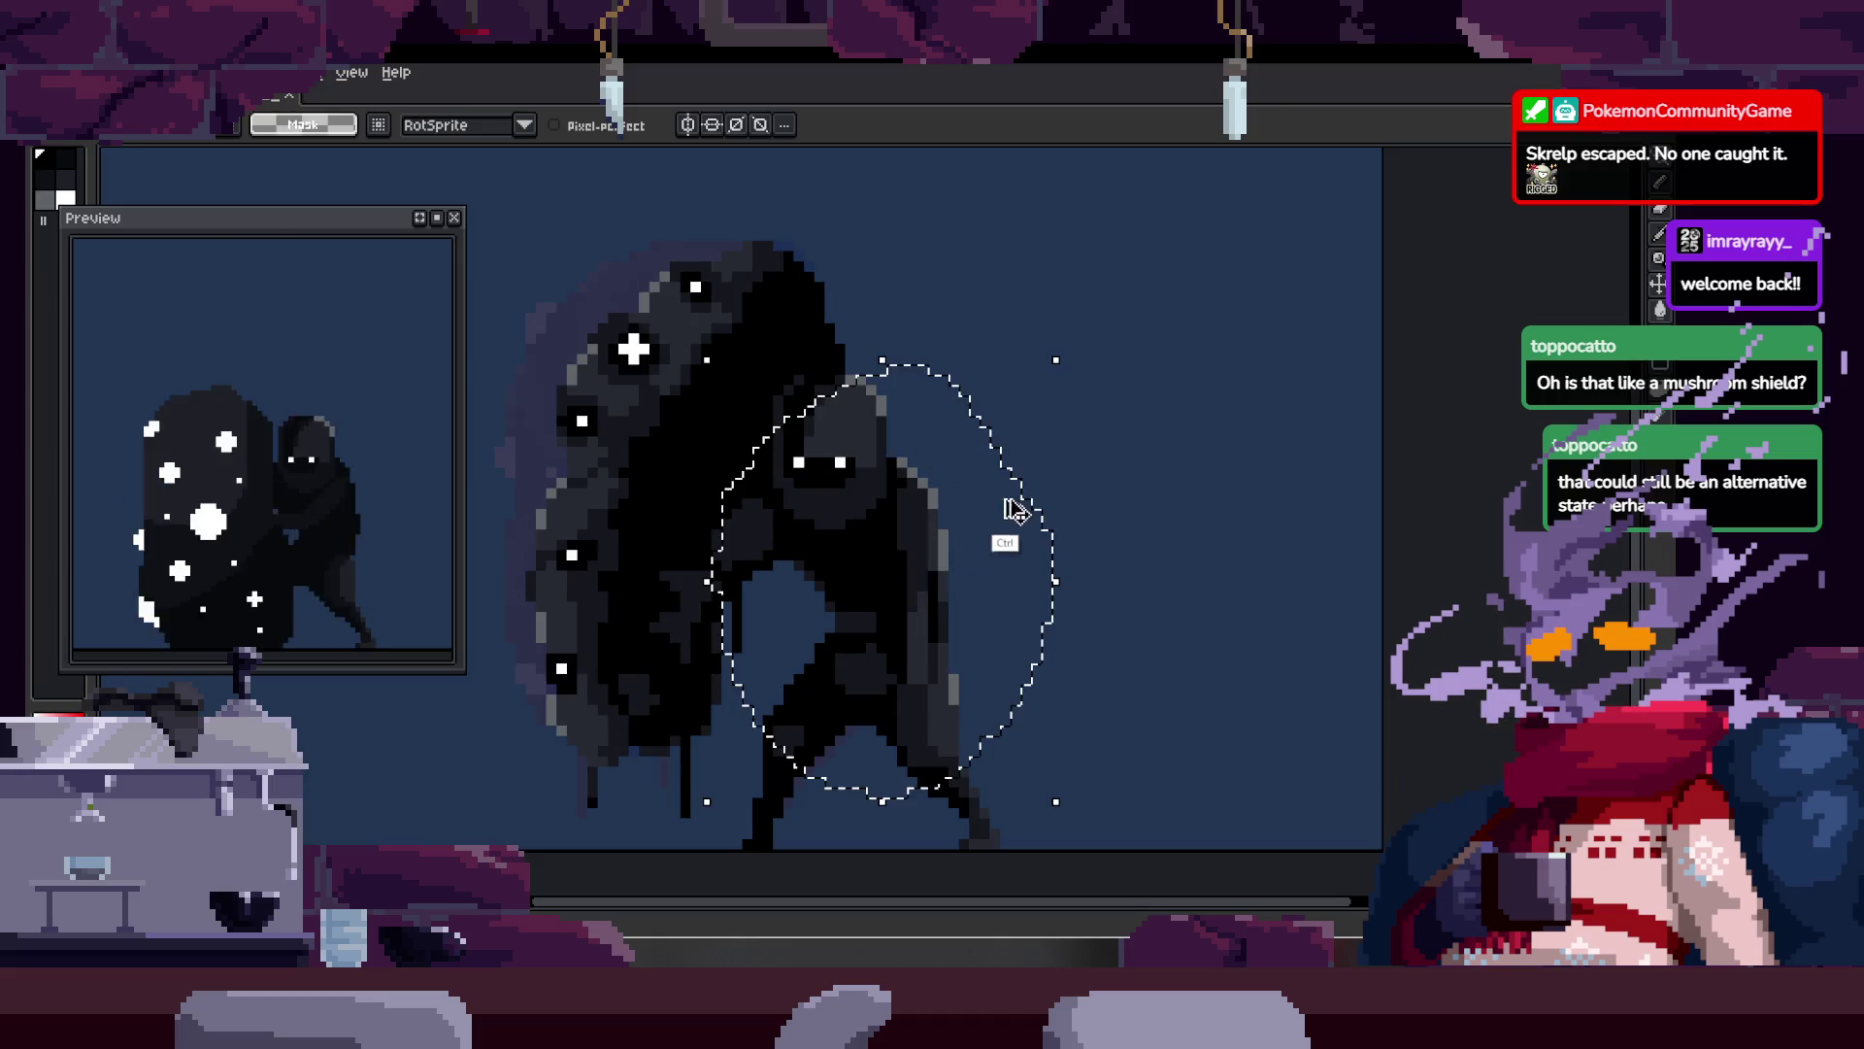
key(Tab)
key(Tab)
scroll(691, 533, up, 1)
mouse_move(833, 375)
mouse_down()
mouse_move(772, 412)
mouse_move(563, 641)
mouse_move(835, 447)
mouse_move(792, 526)
mouse_up()
key(ctrl+d)
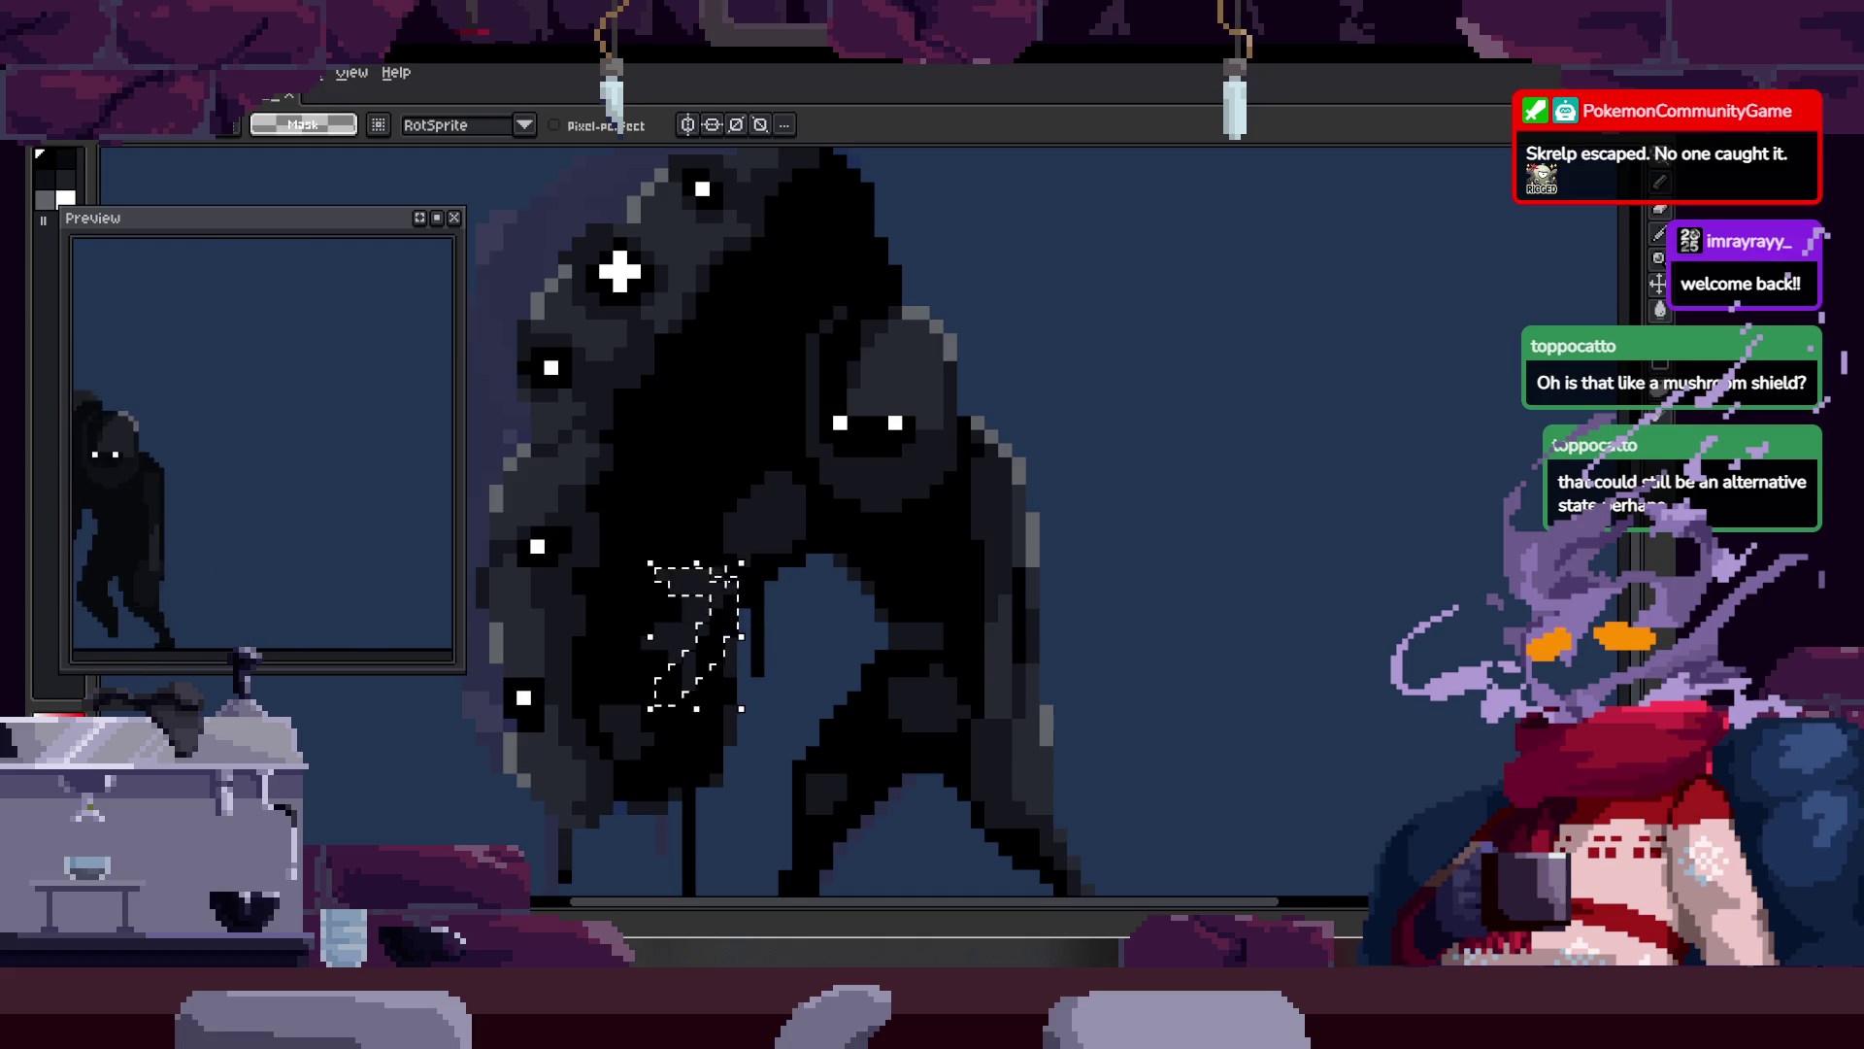
Step: Show the timeline, scroll to the Full Run/Run tags and go to frame 14
scroll(941, 525, down, 1)
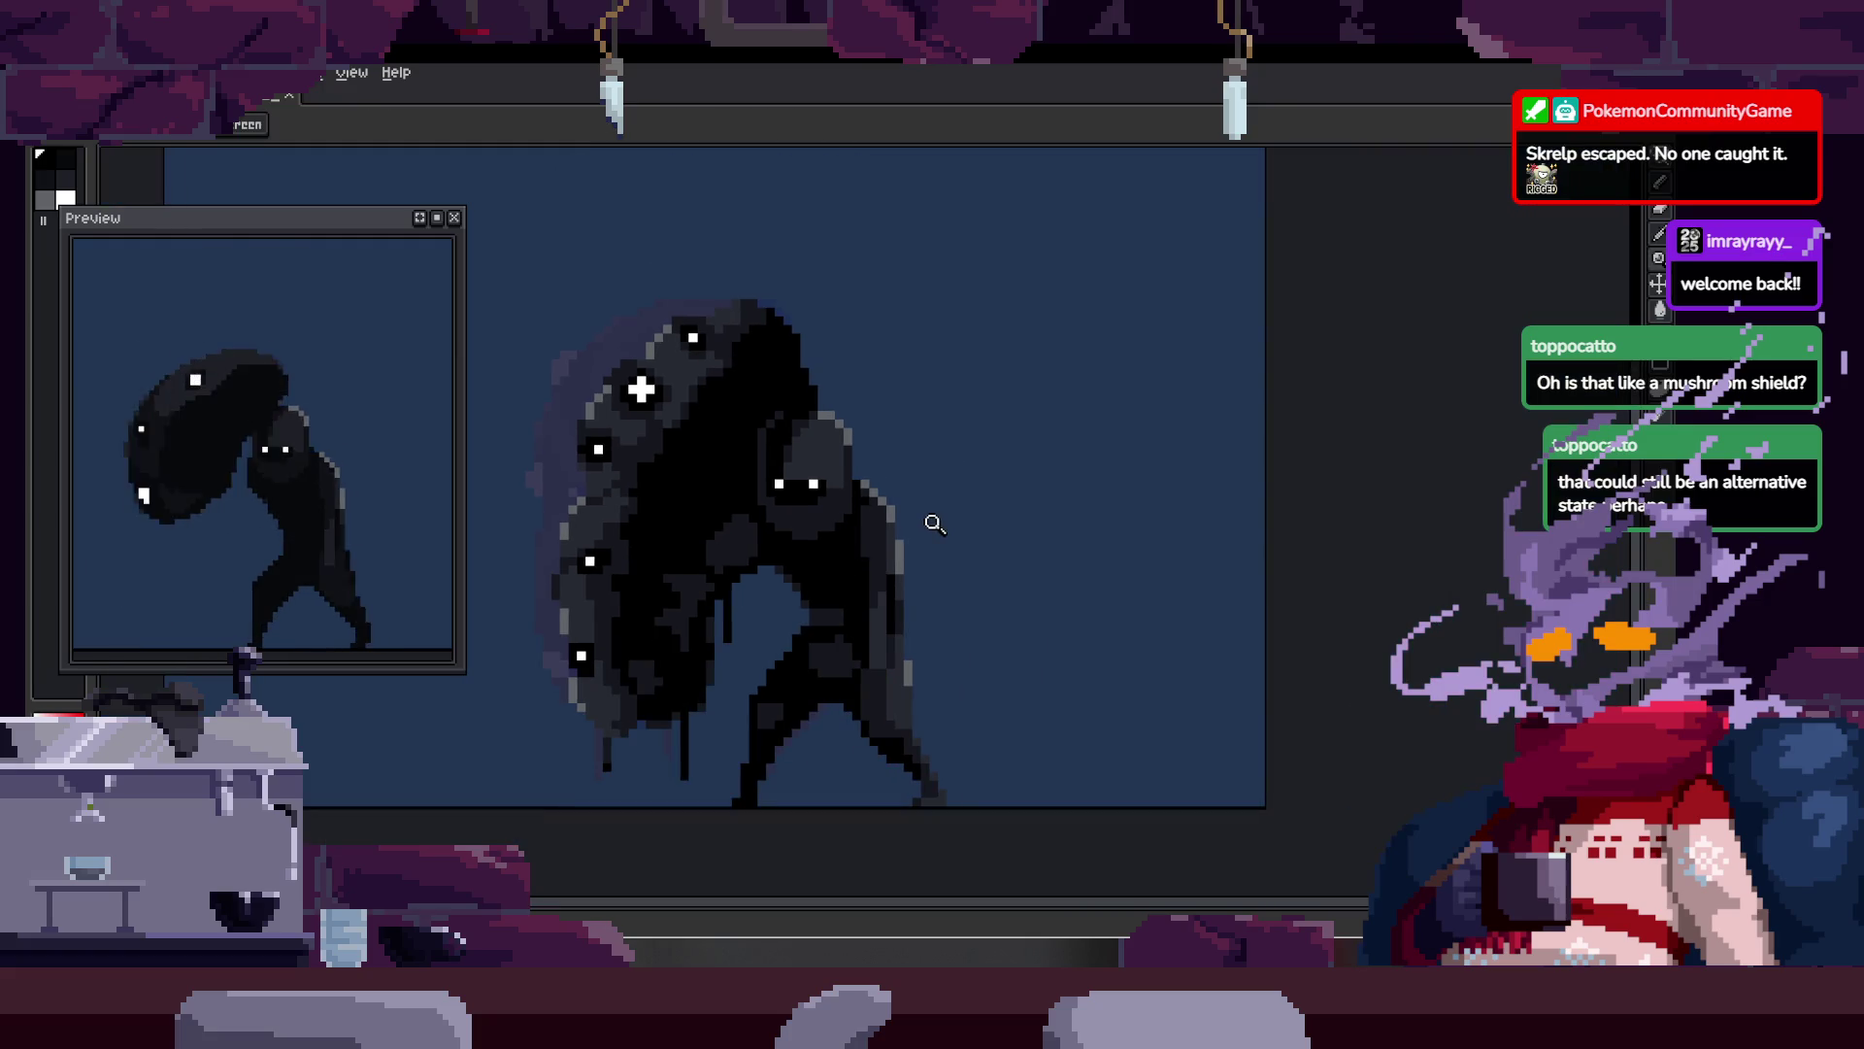
key(Tab)
key(Tab)
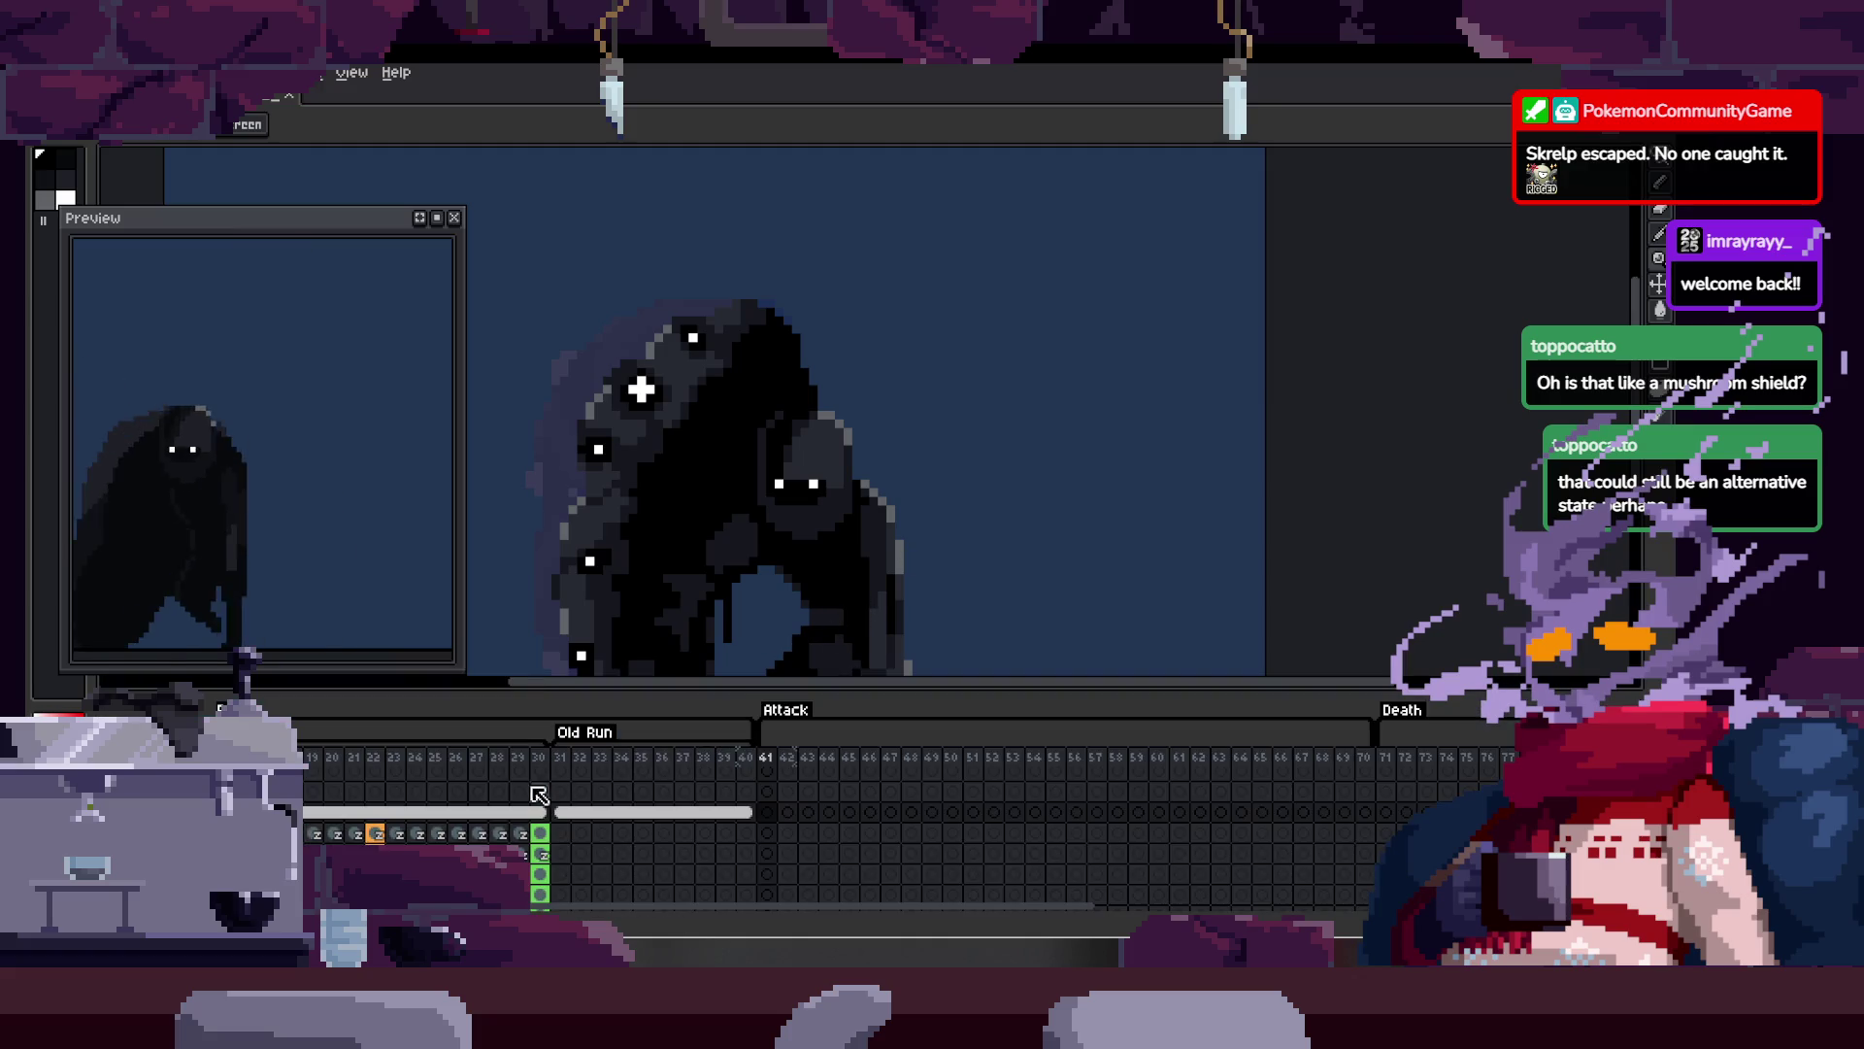
key(Tab)
scroll(503, 833, left, 3)
click(495, 823)
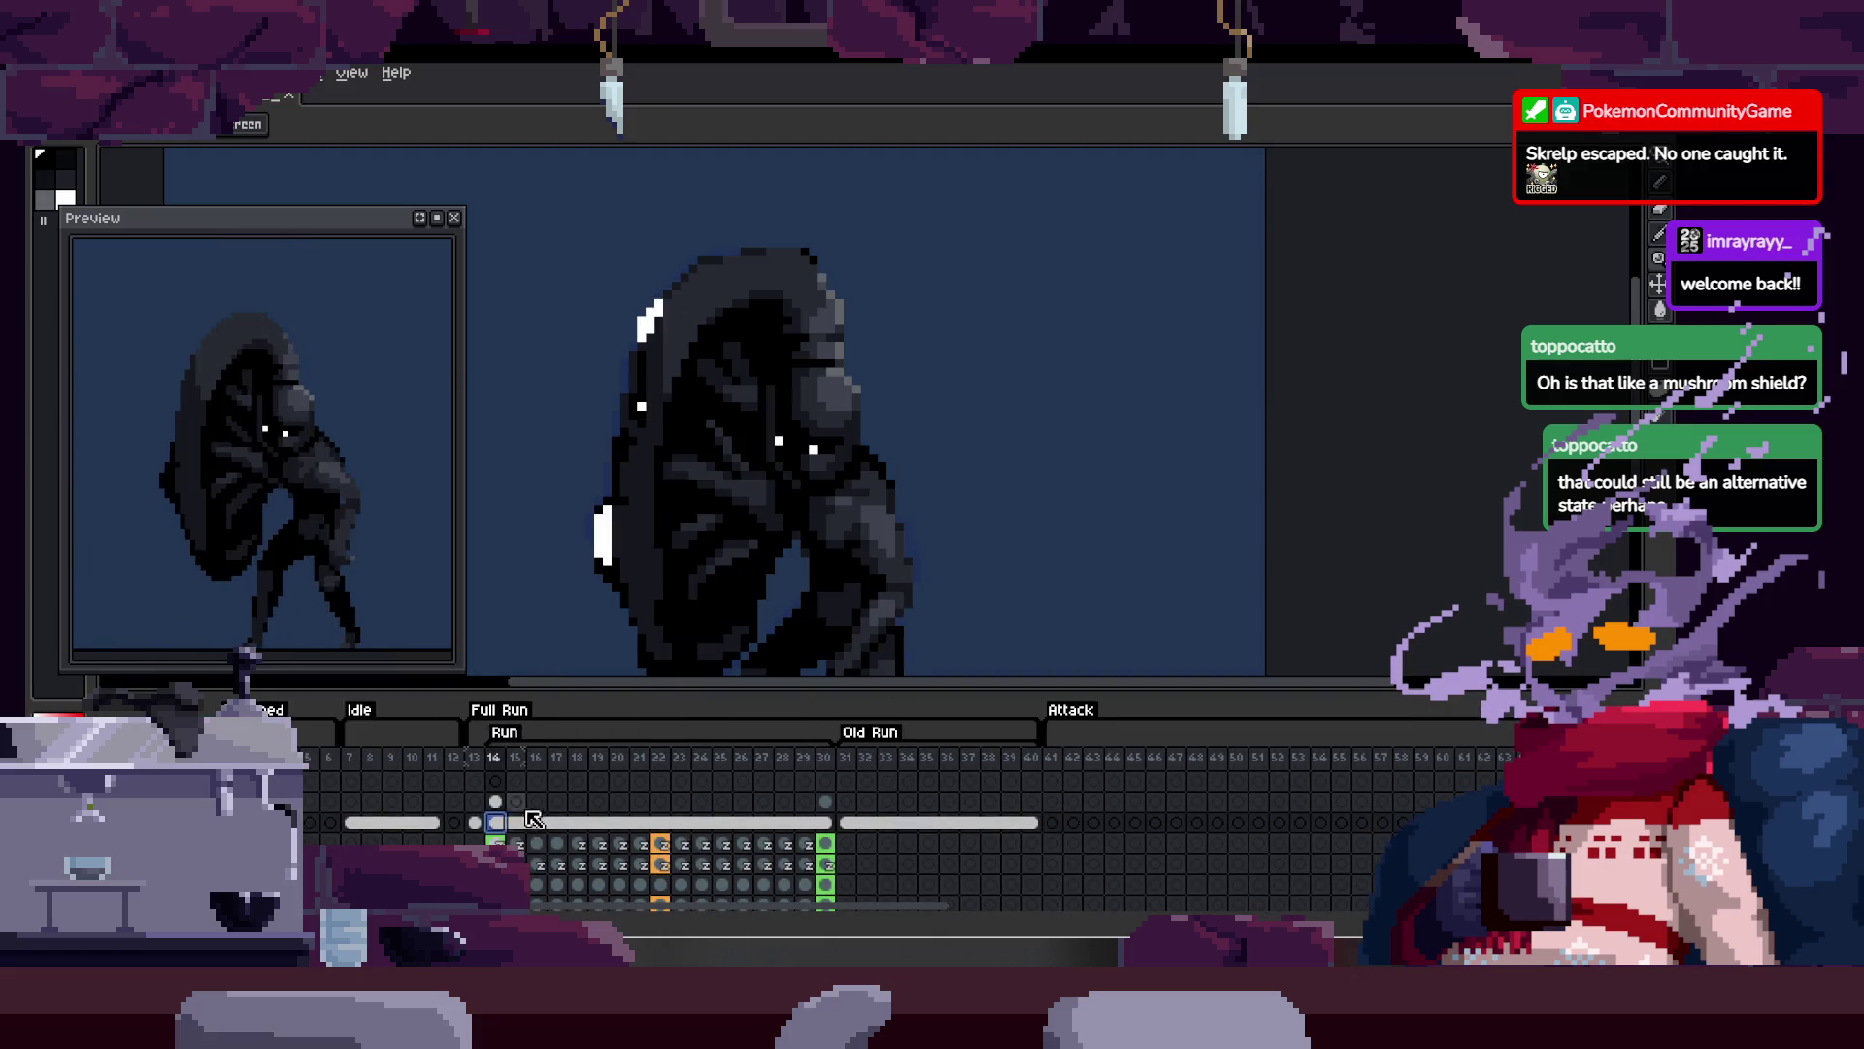
Step: Step between frames 13 and 14 to review the start of the Run animation
scroll(874, 835, down, 3)
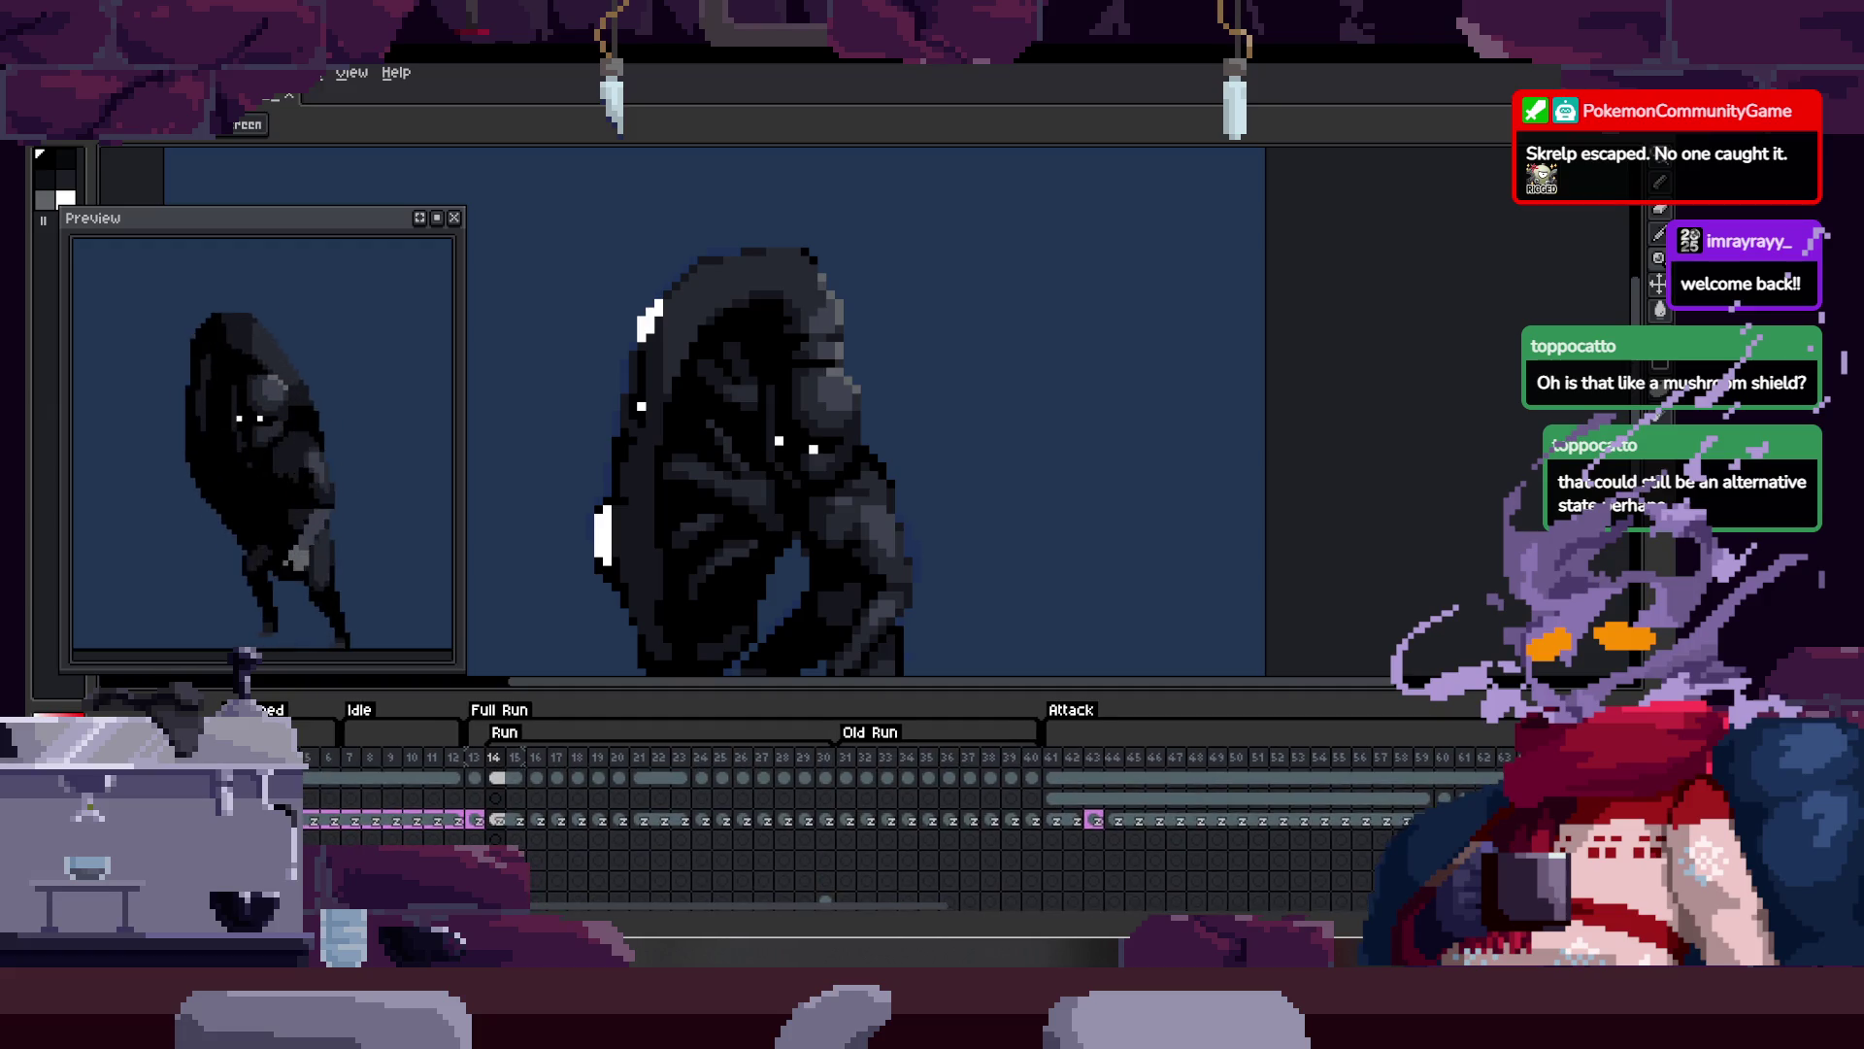
scroll(331, 834, up, 4)
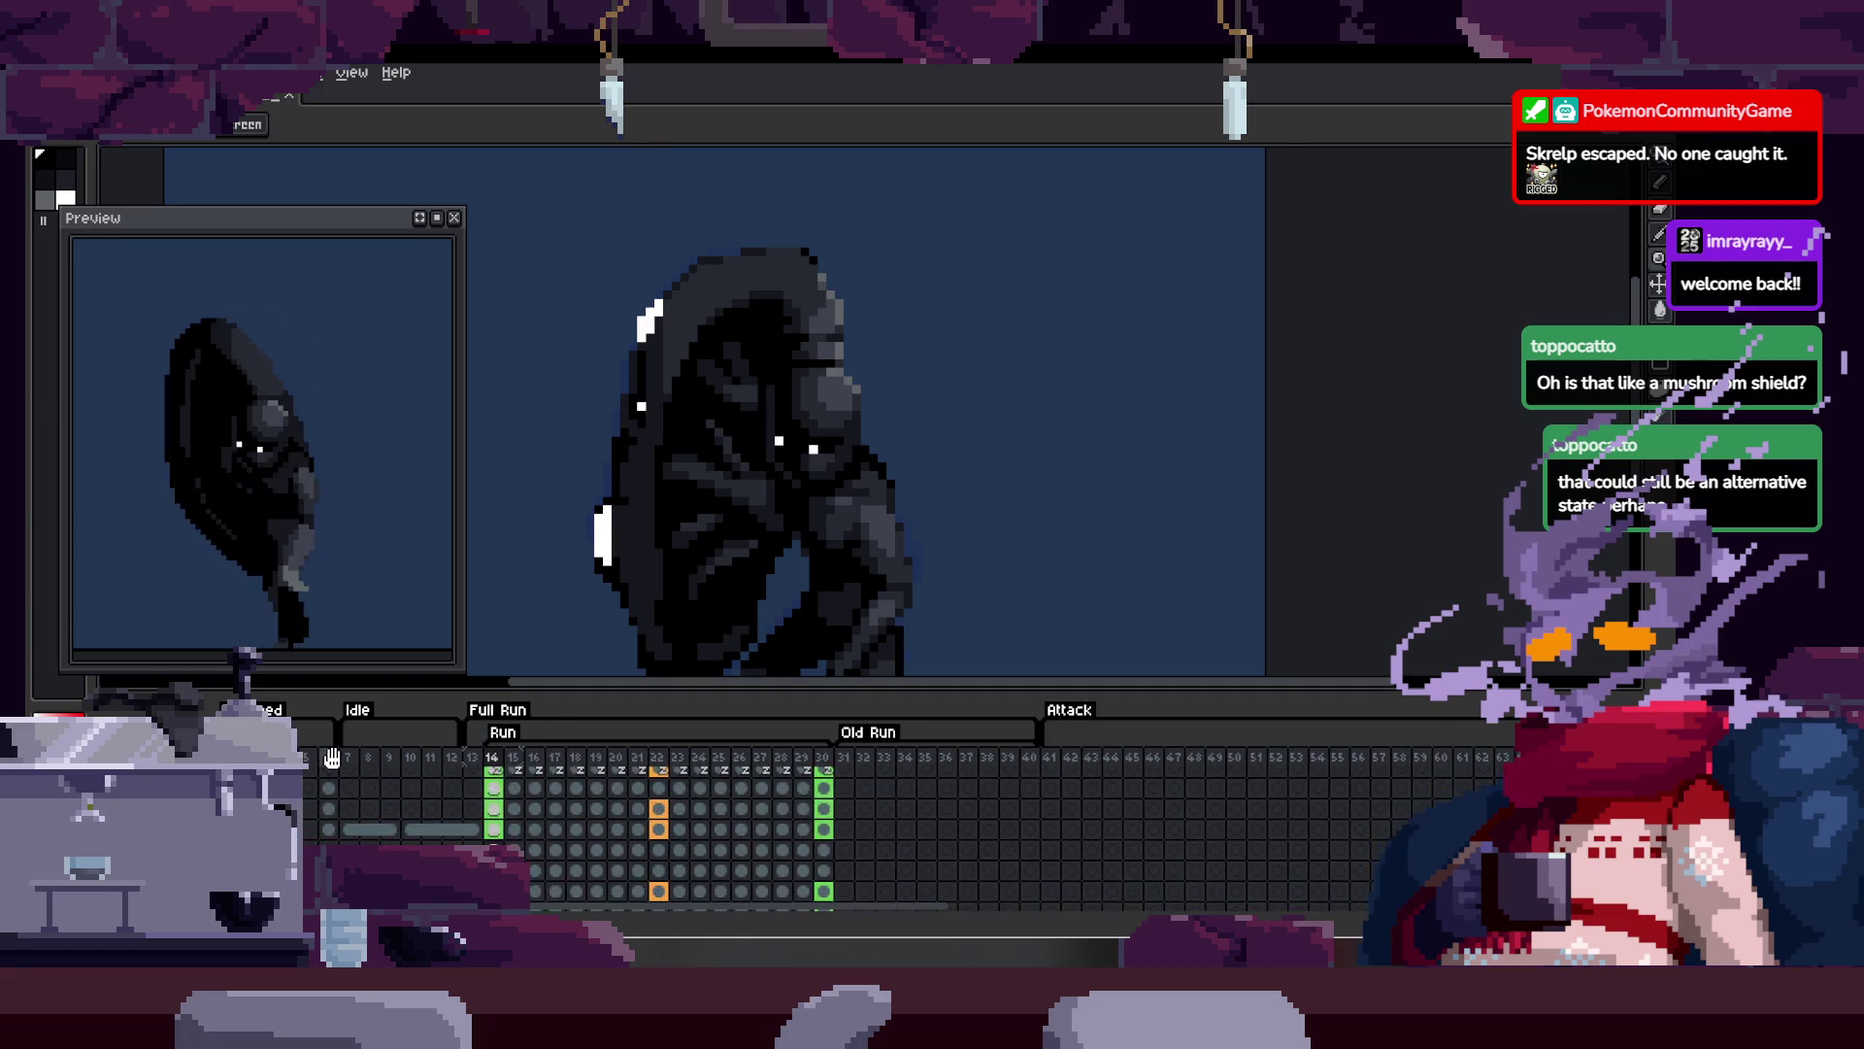
scroll(331, 834, down, 4)
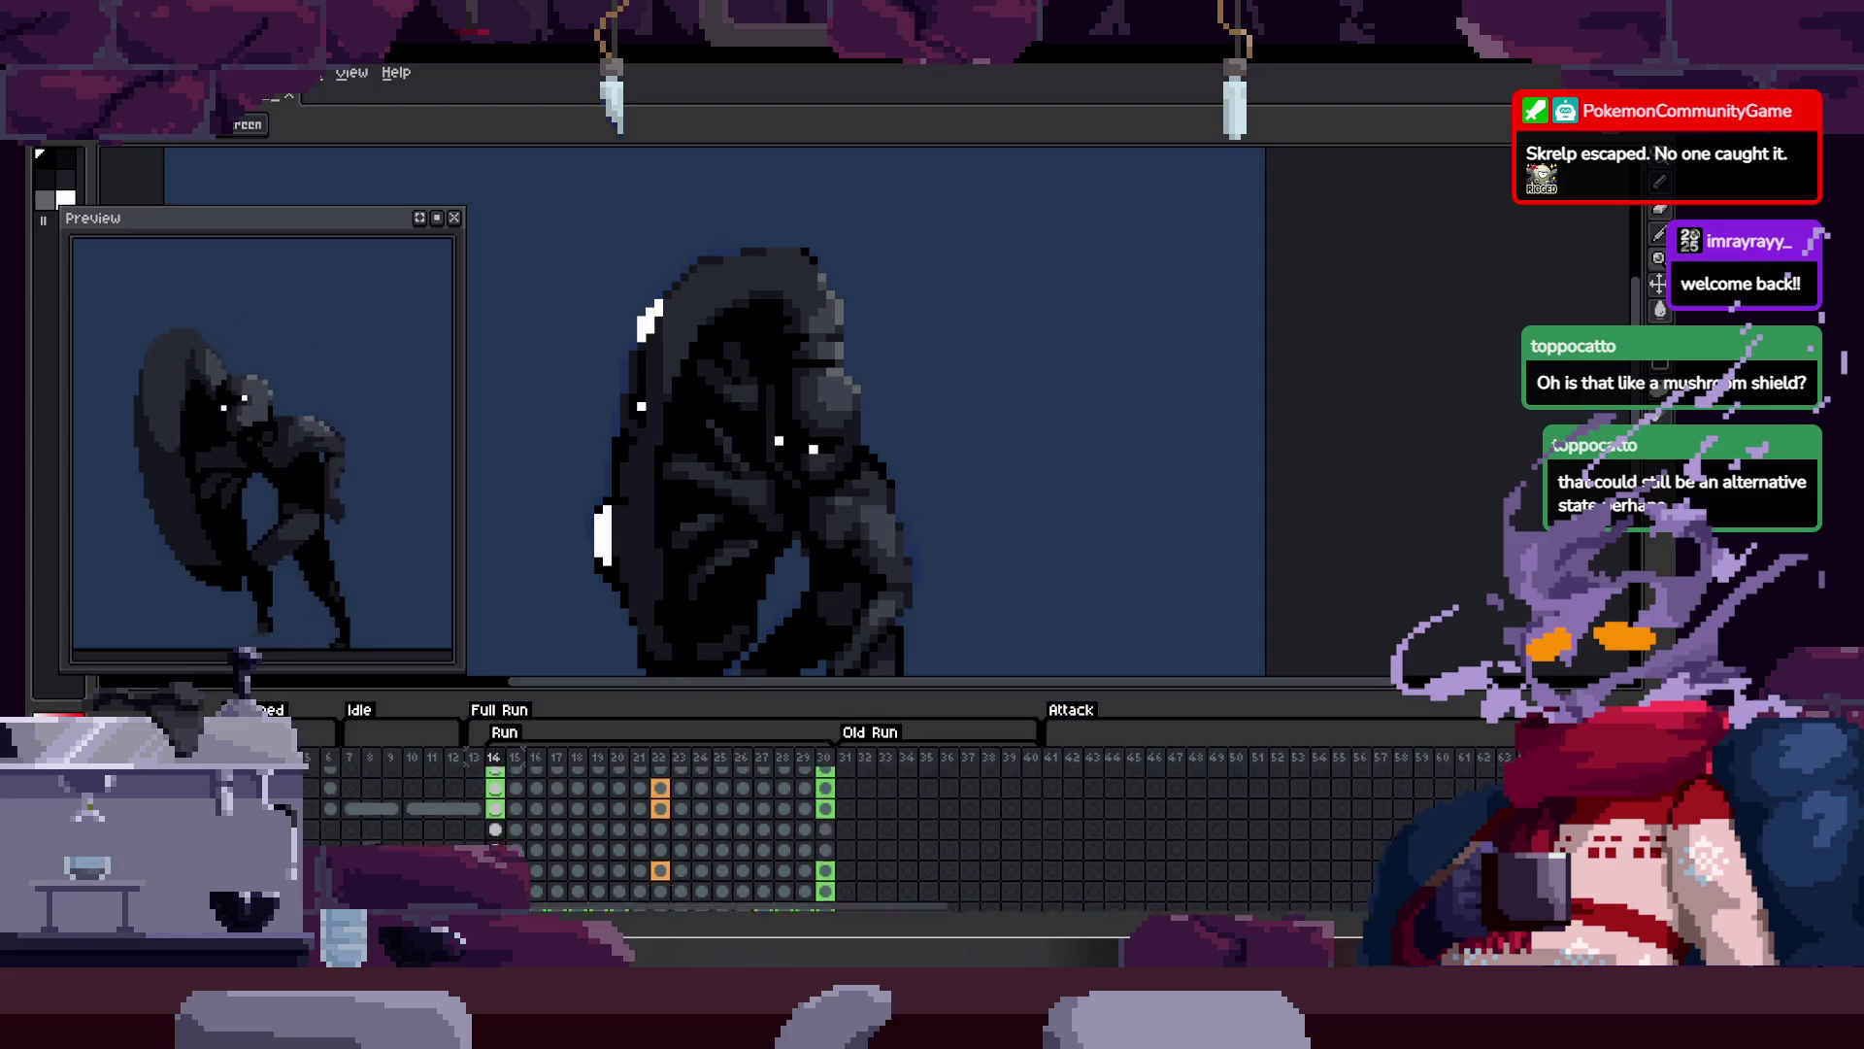
scroll(359, 844, up, 4)
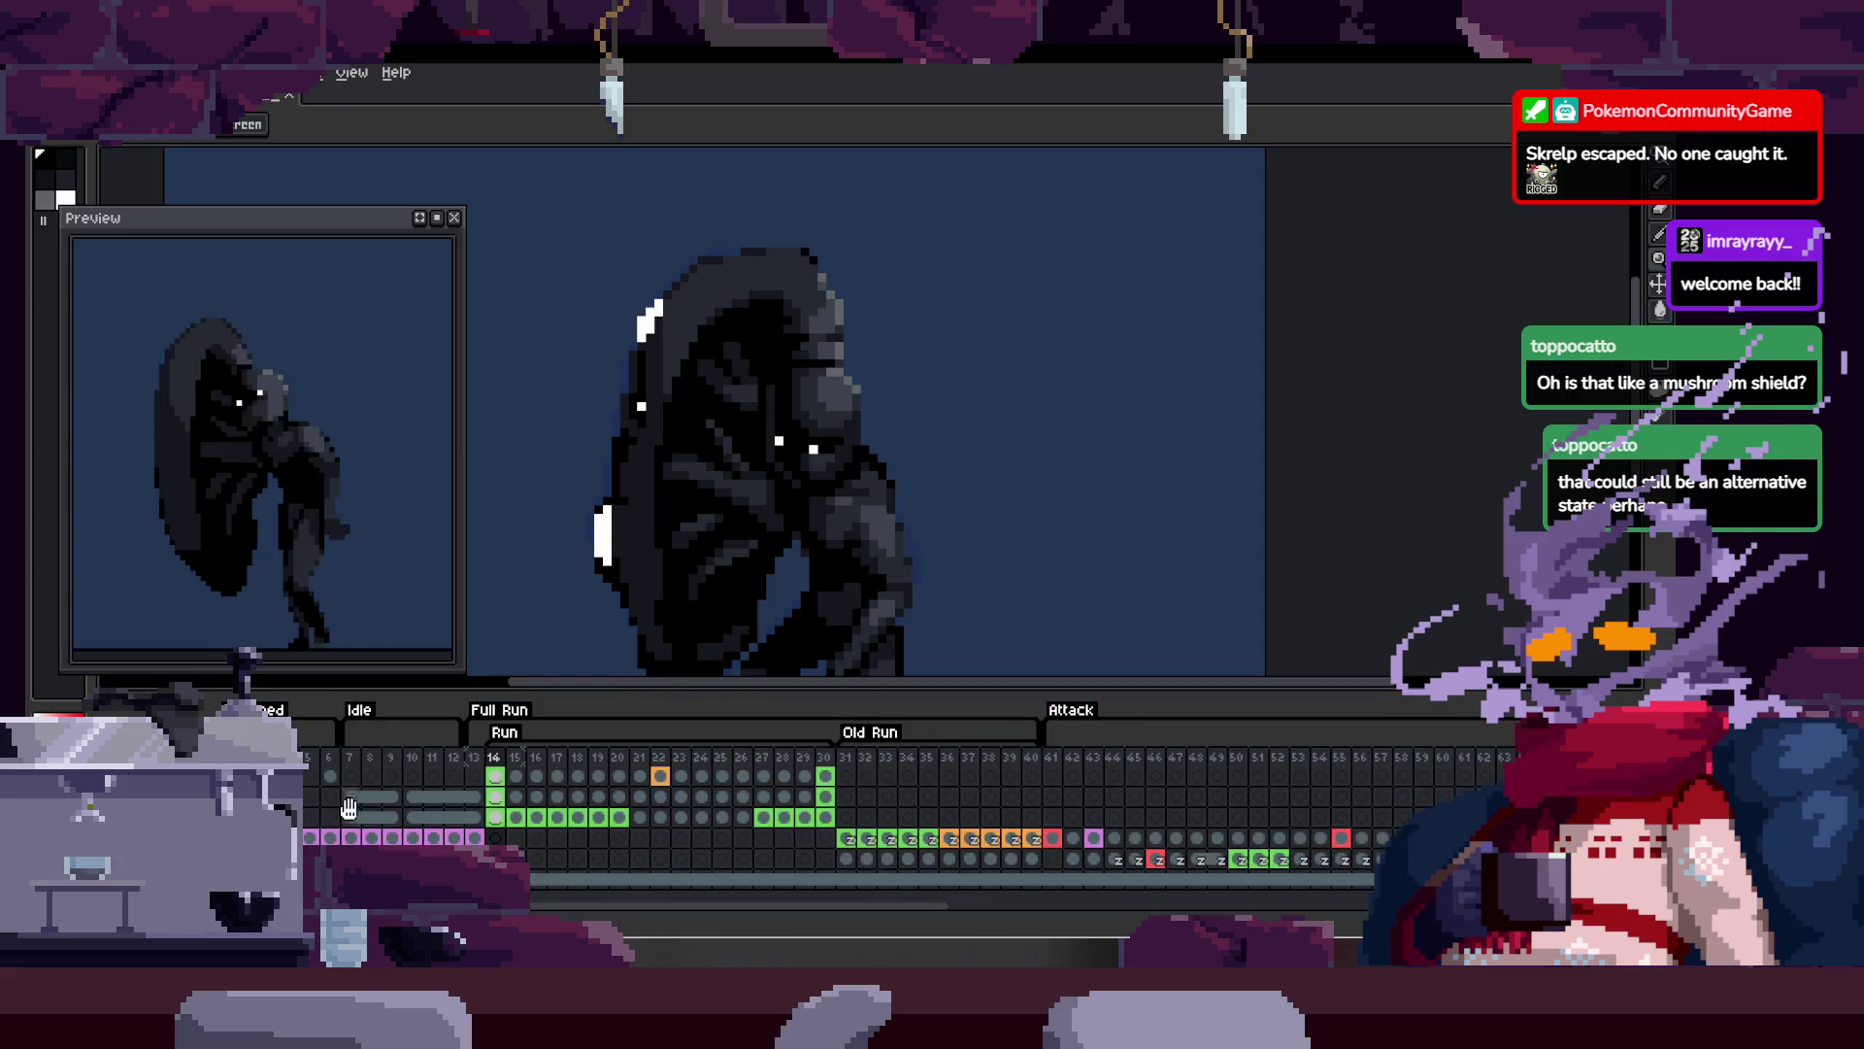
scroll(359, 844, up, 2)
key(Left)
key(Right)
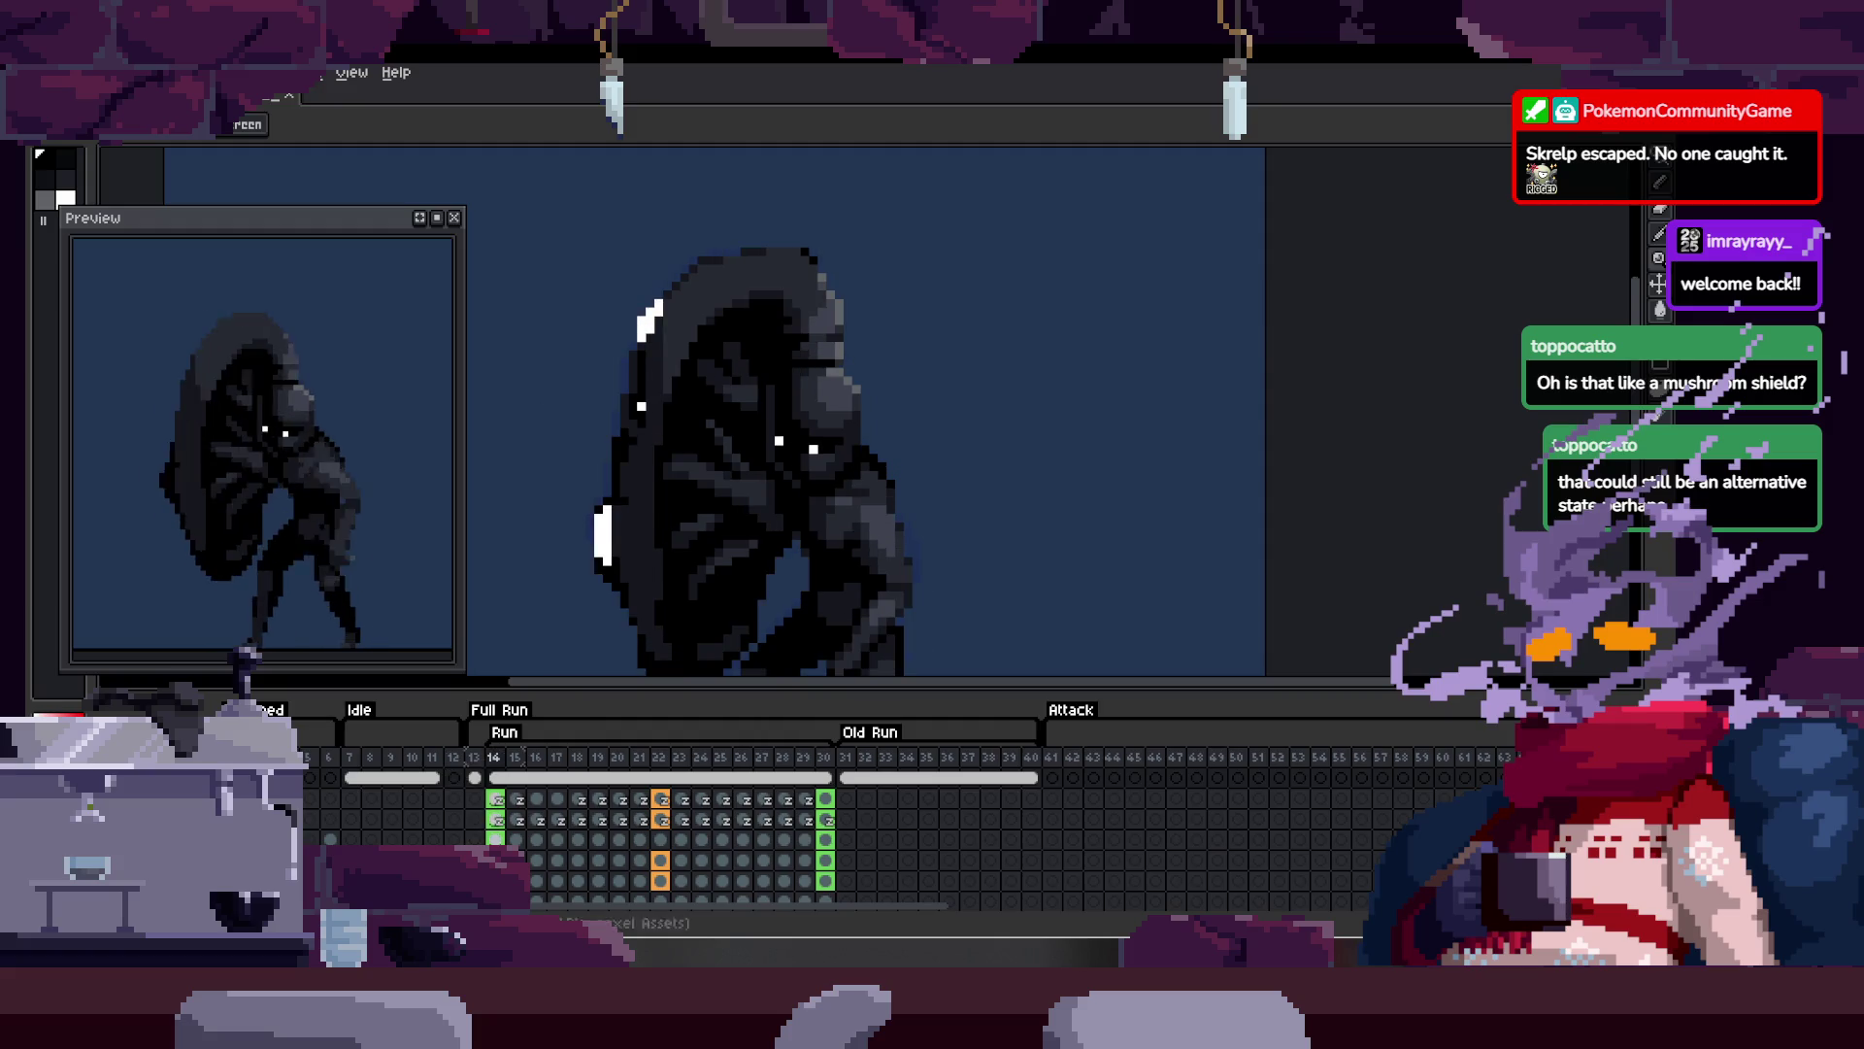
scroll(360, 844, down, 3)
scroll(359, 844, down, 2)
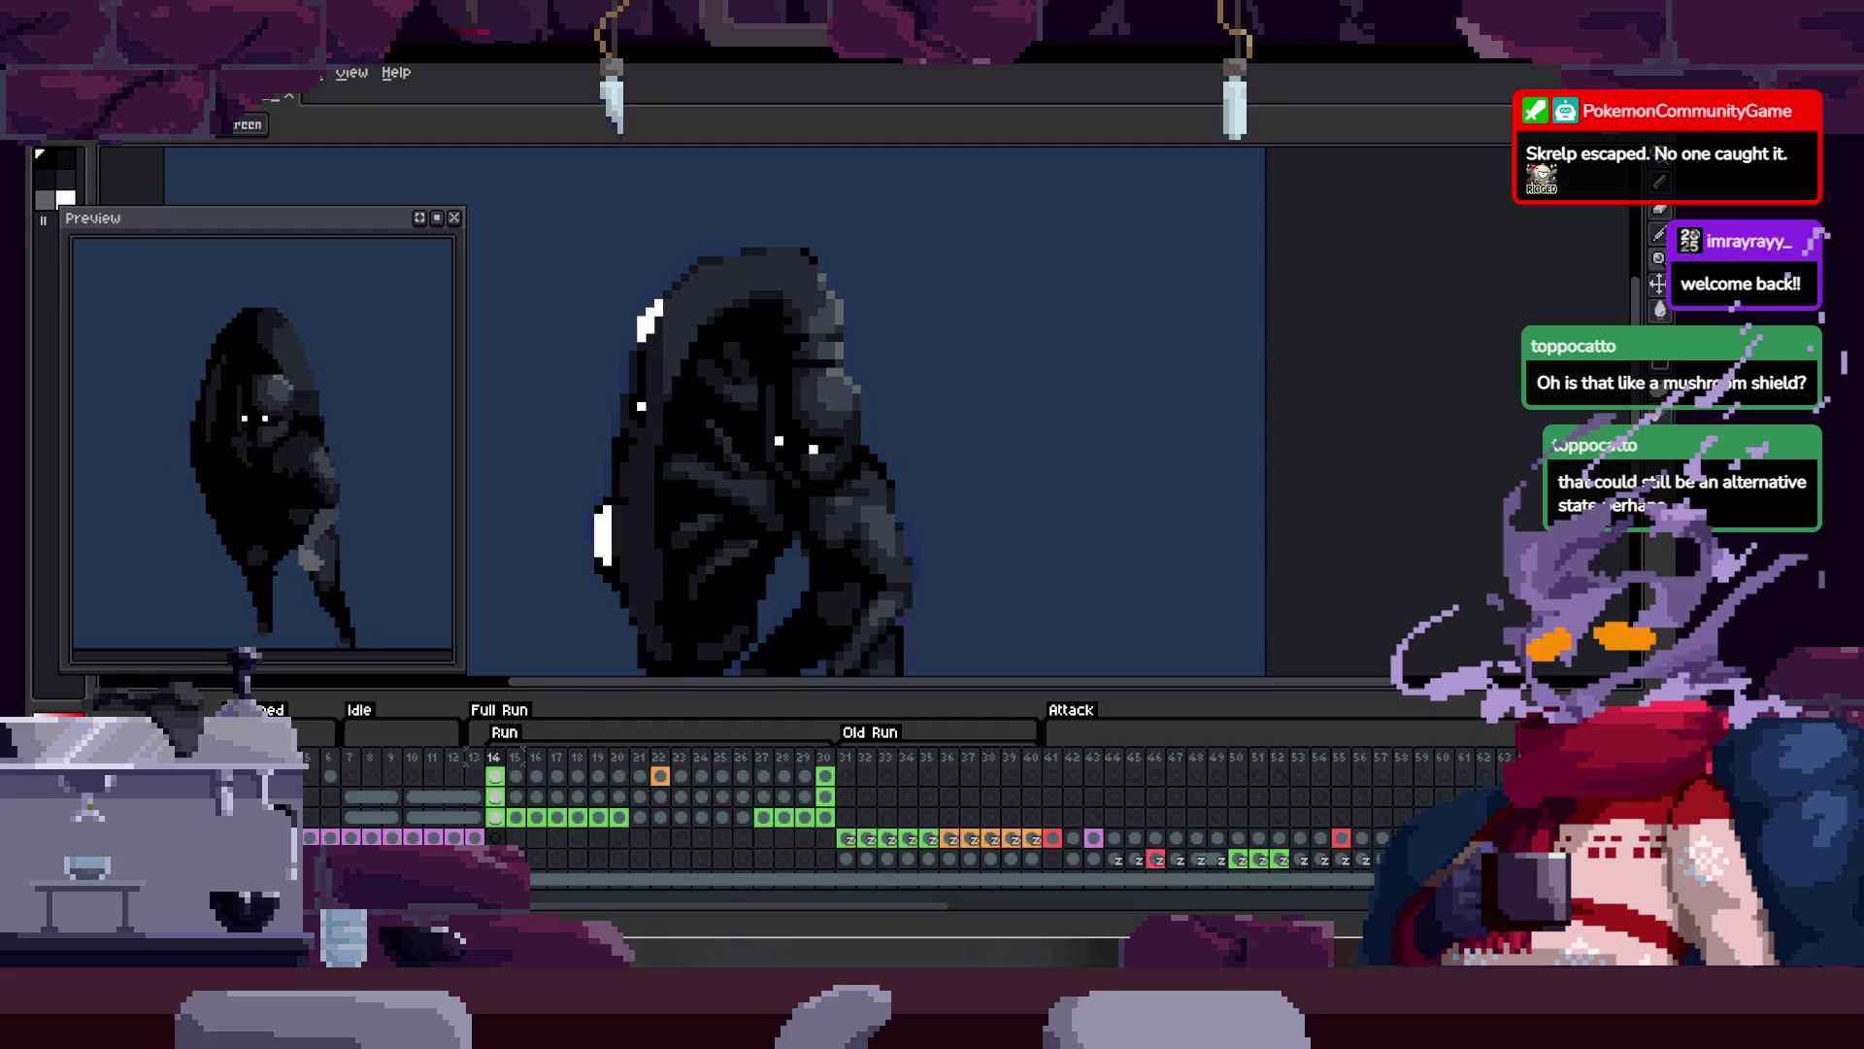
Step: Hide the timeline to enlarge the canvas and play the run animation
key(Tab)
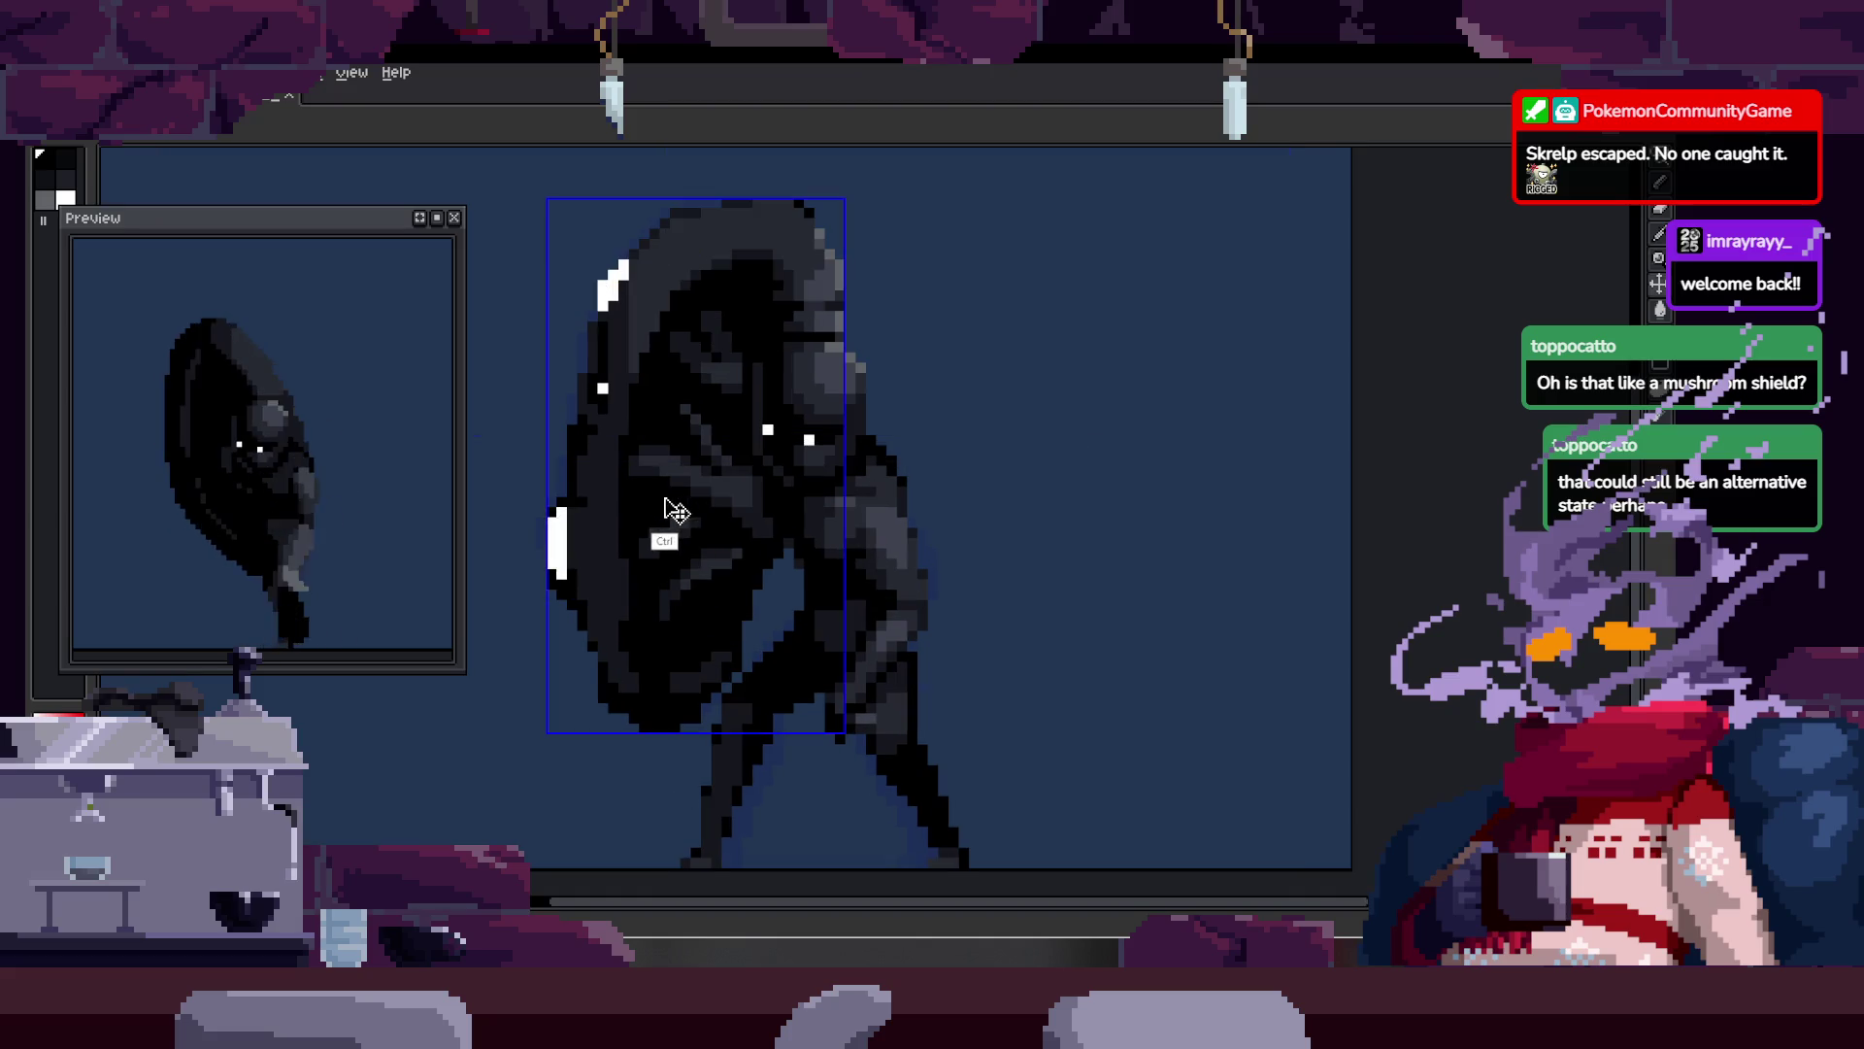
key(Tab)
scroll(811, 430, down, 1)
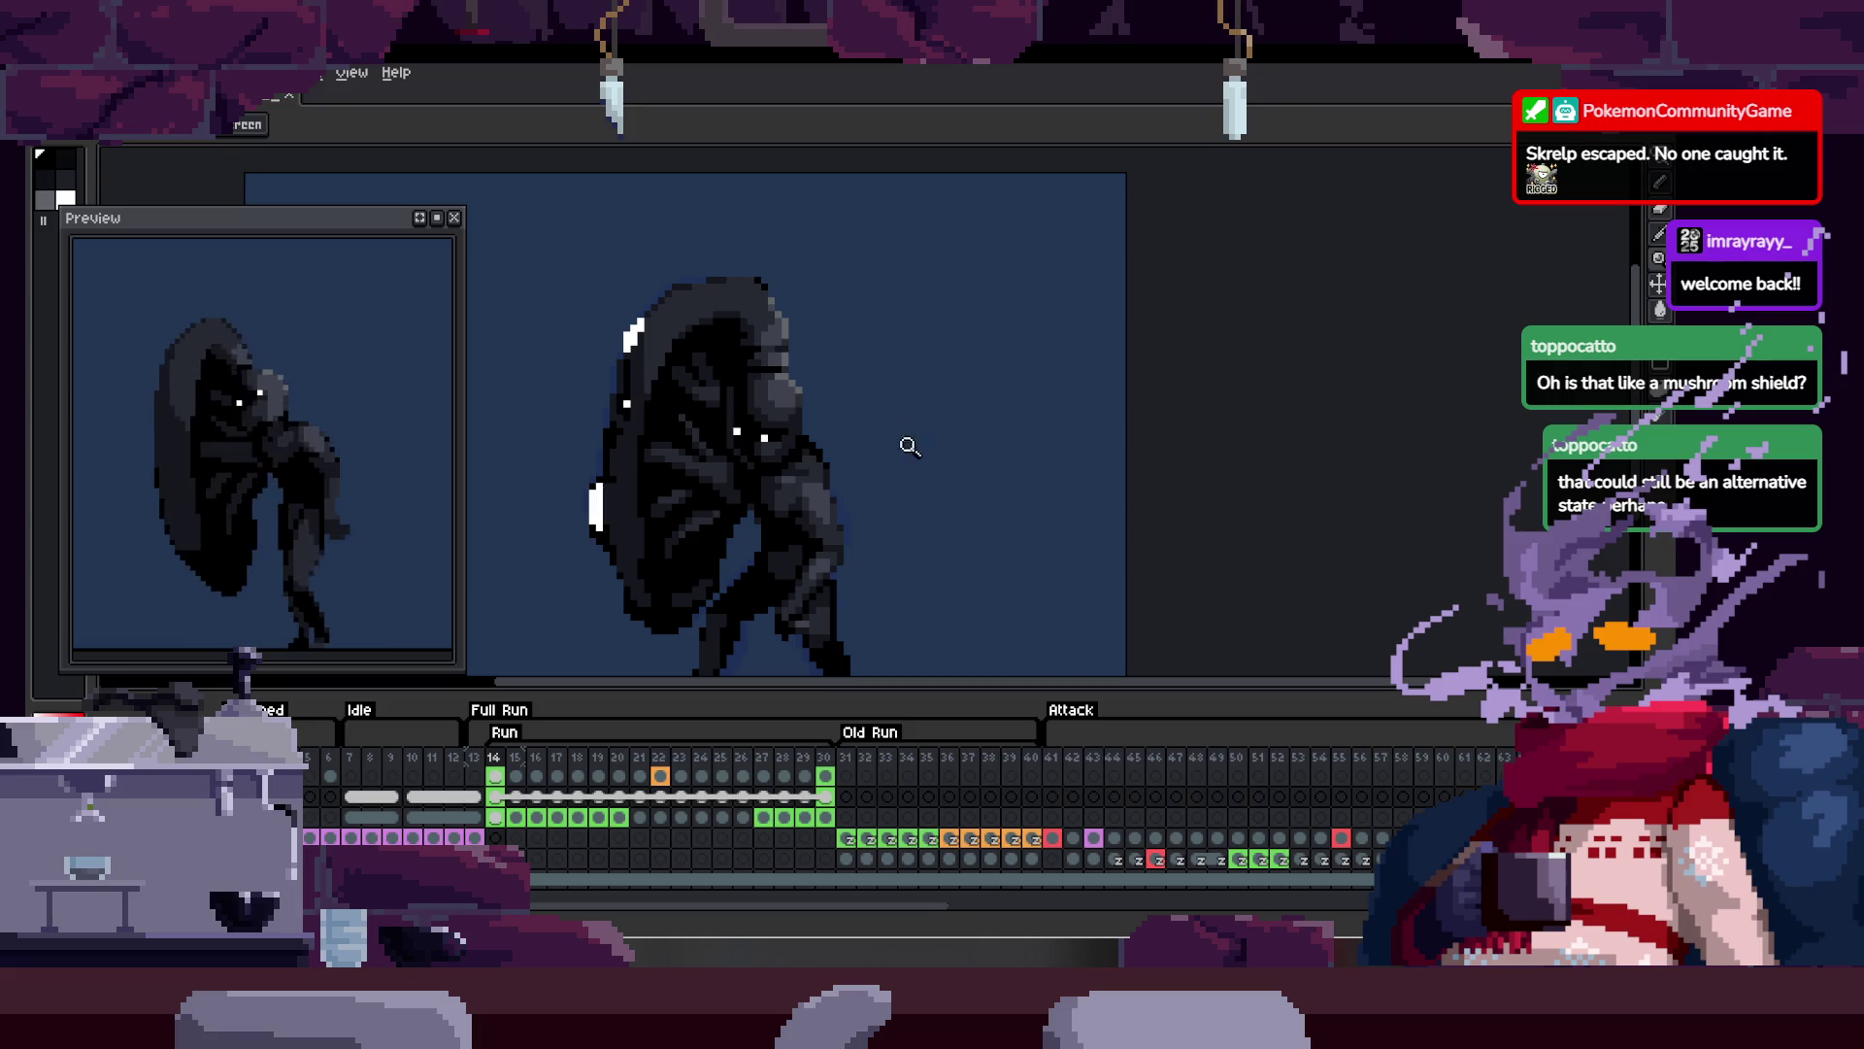
key(Tab)
click(781, 521)
key(Return)
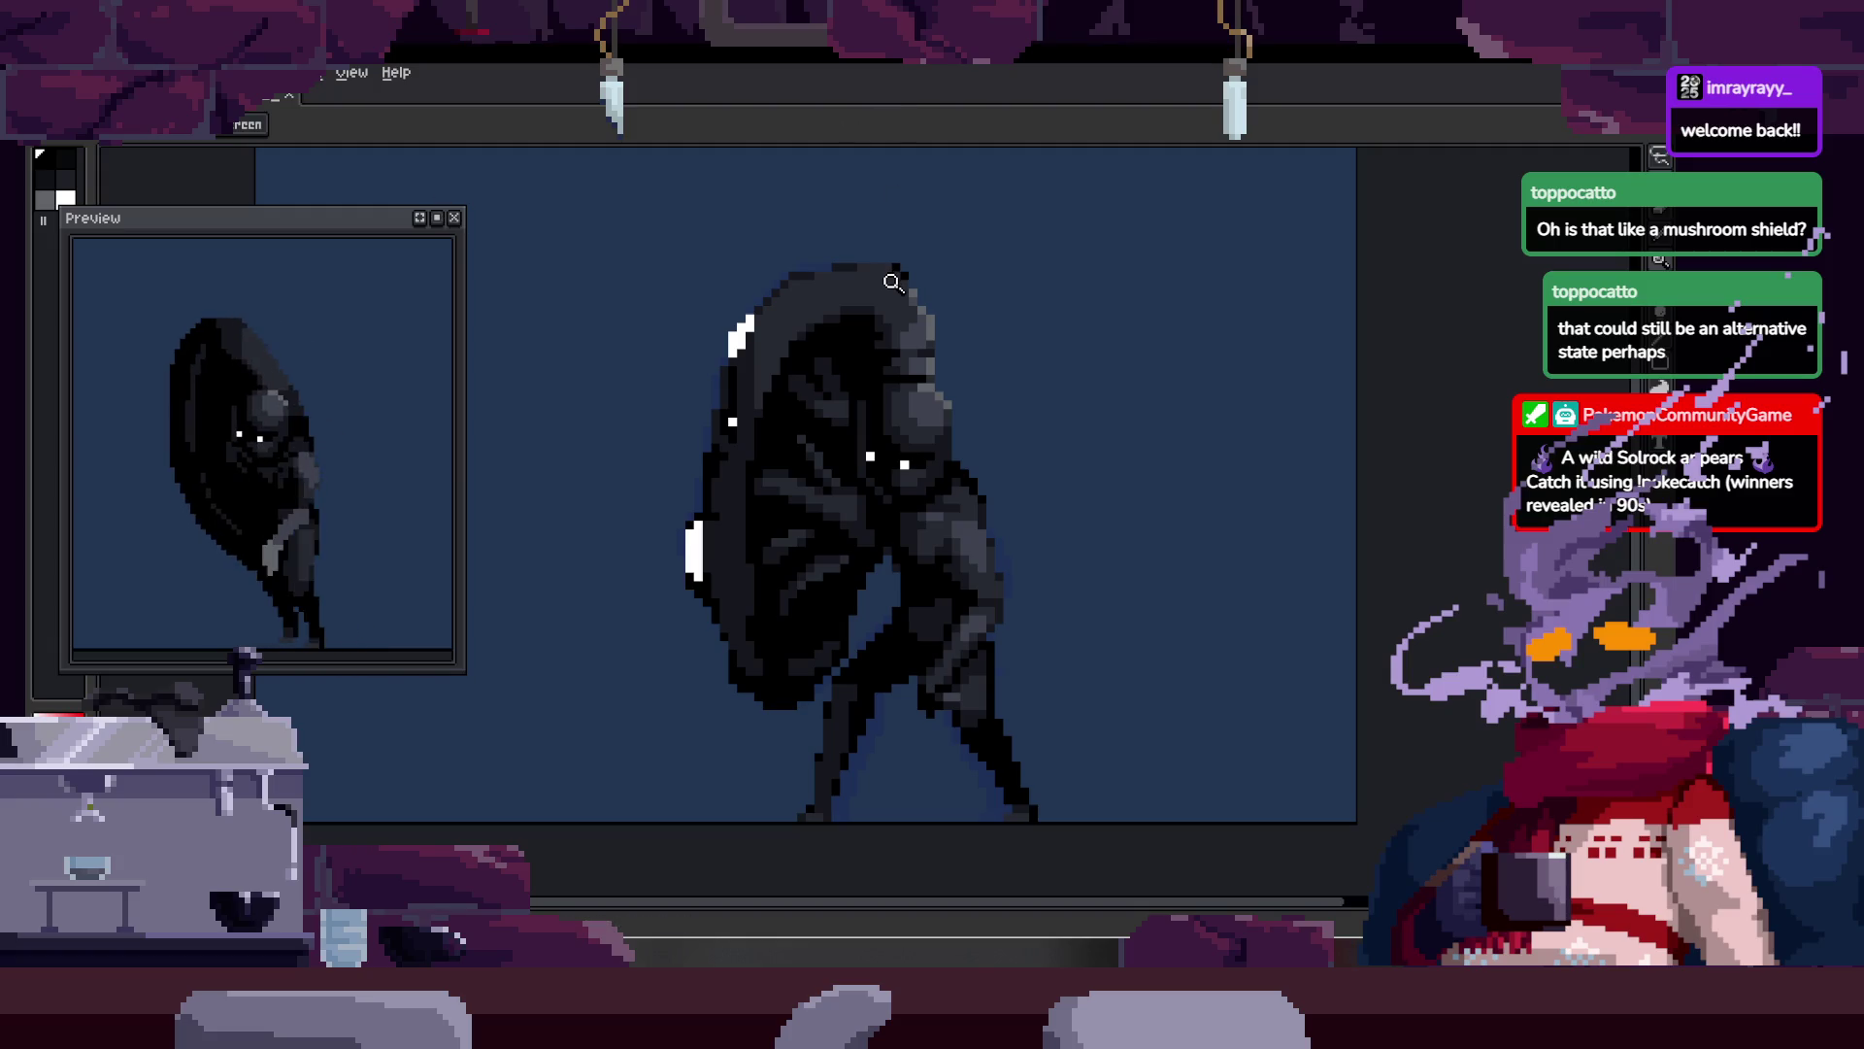
Step: Check the sprite up close, save the sprite file and show the timeline again
click(865, 386)
right_click(948, 366)
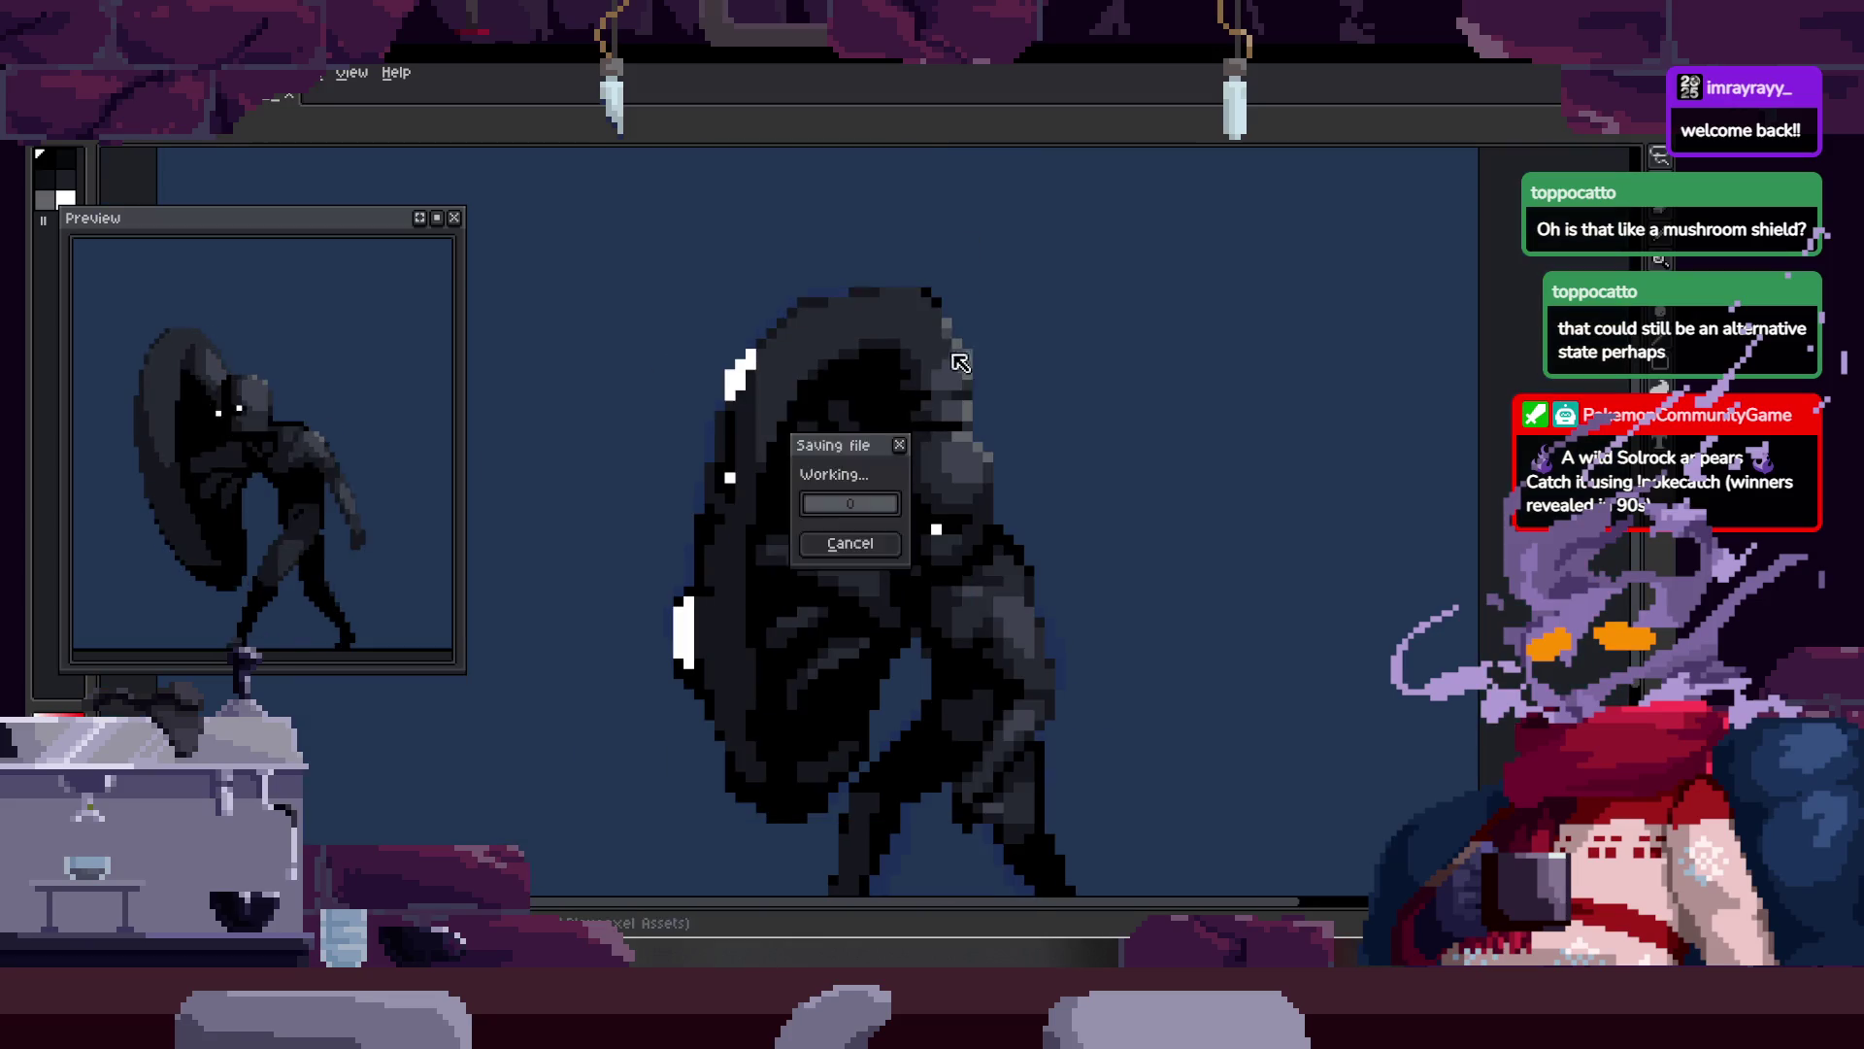
key(Right)
key(Tab)
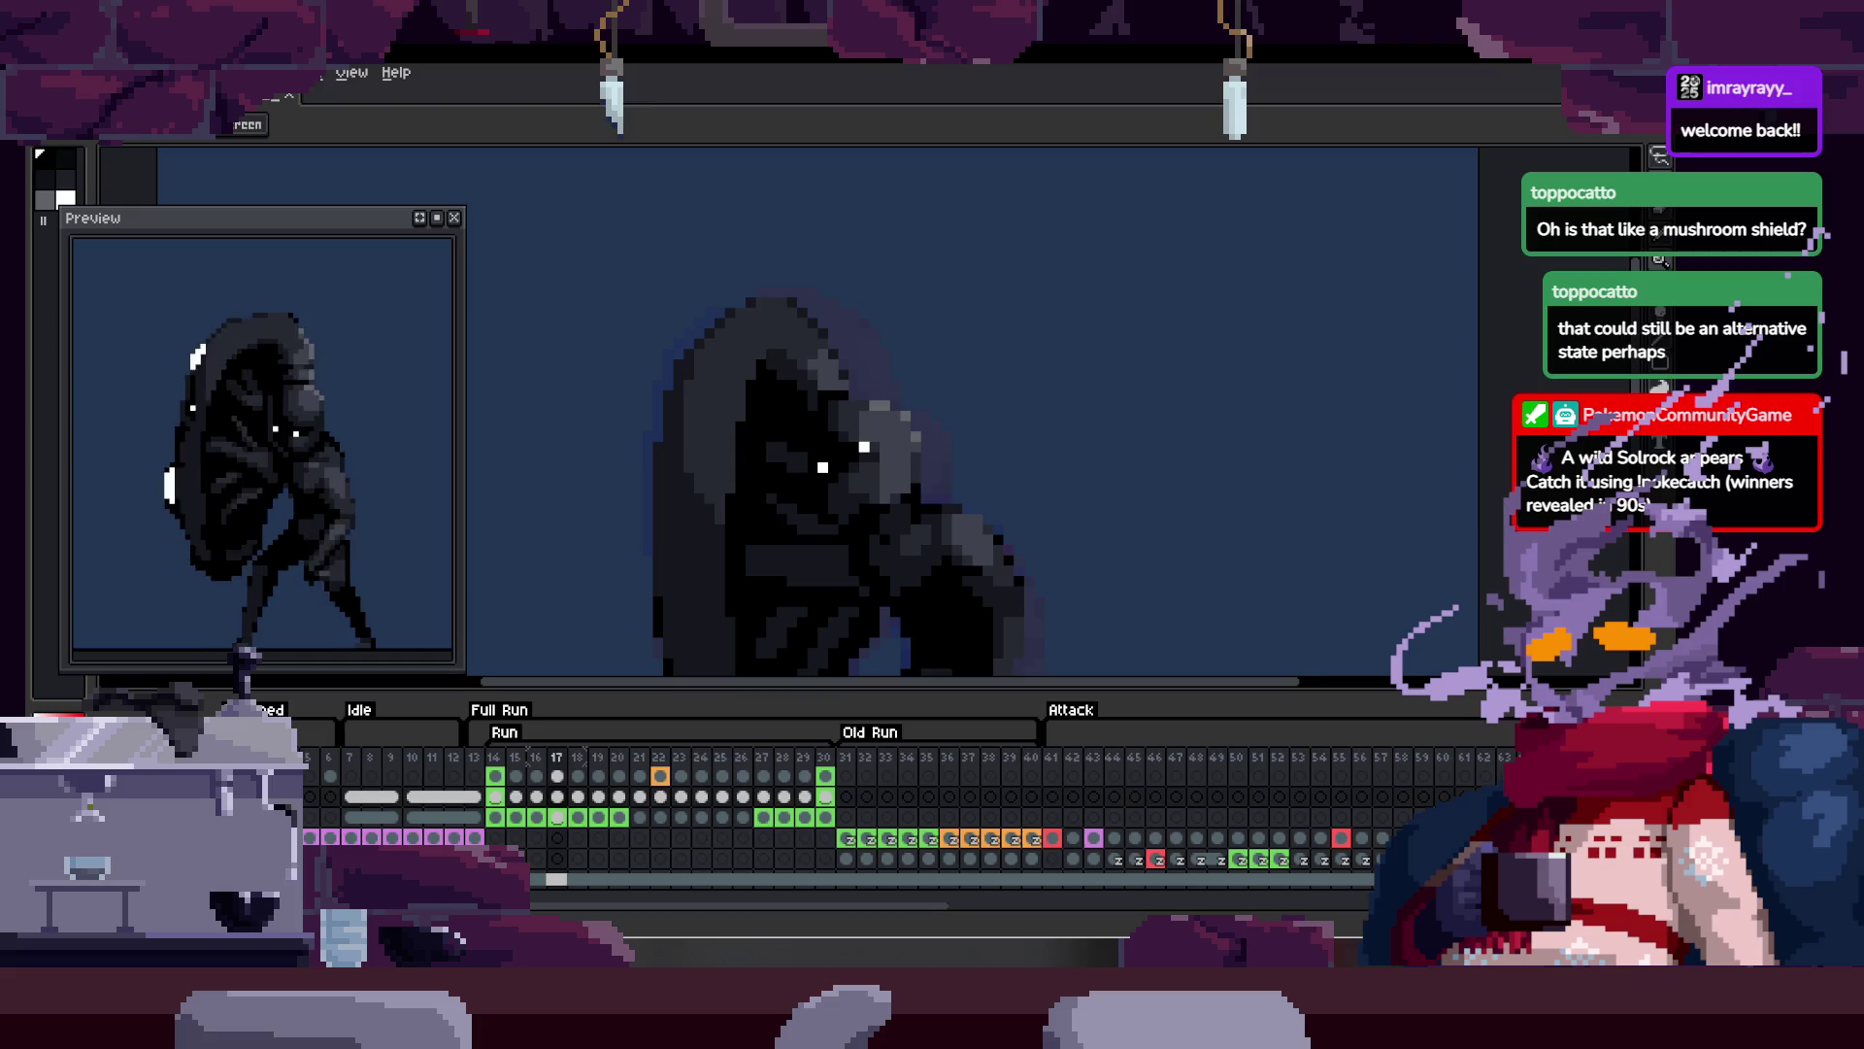
Step: Link the layer's cels across frames 14–30 into one shared cel
key(Tab)
scroll(748, 508, down, 2)
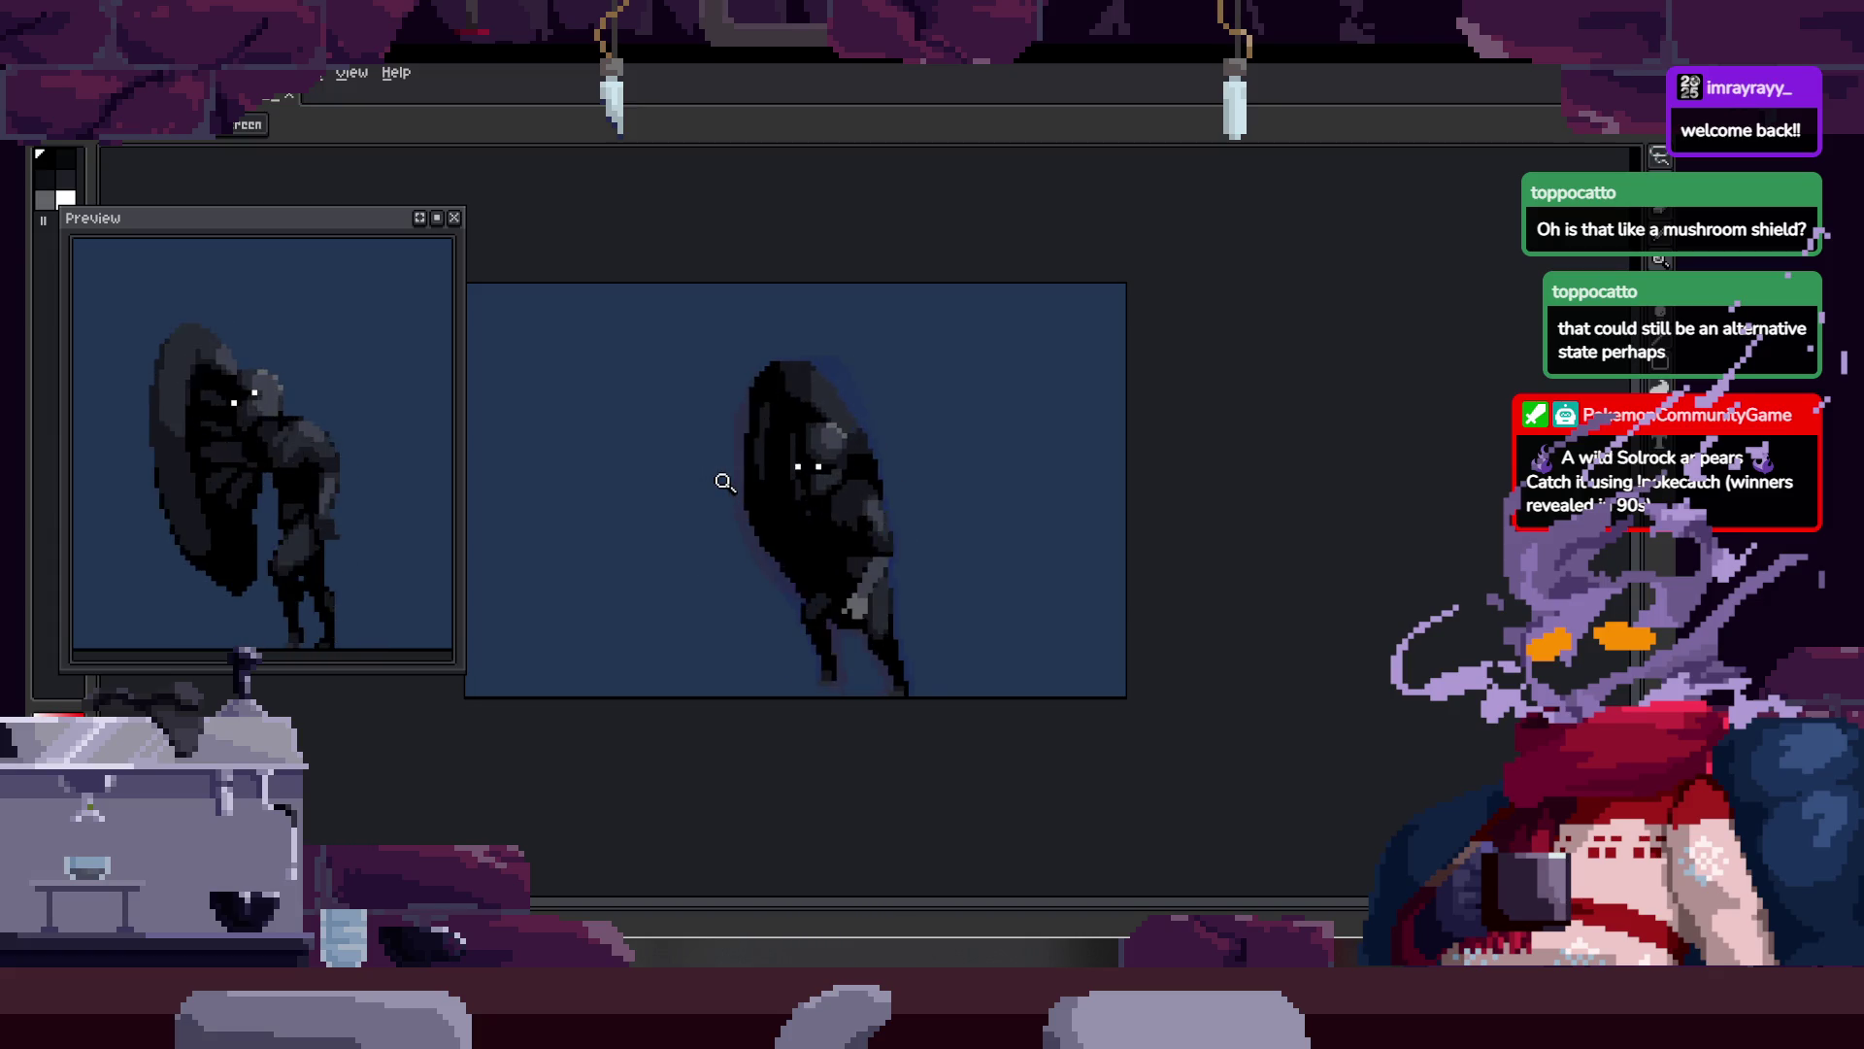
scroll(797, 509, up, 2)
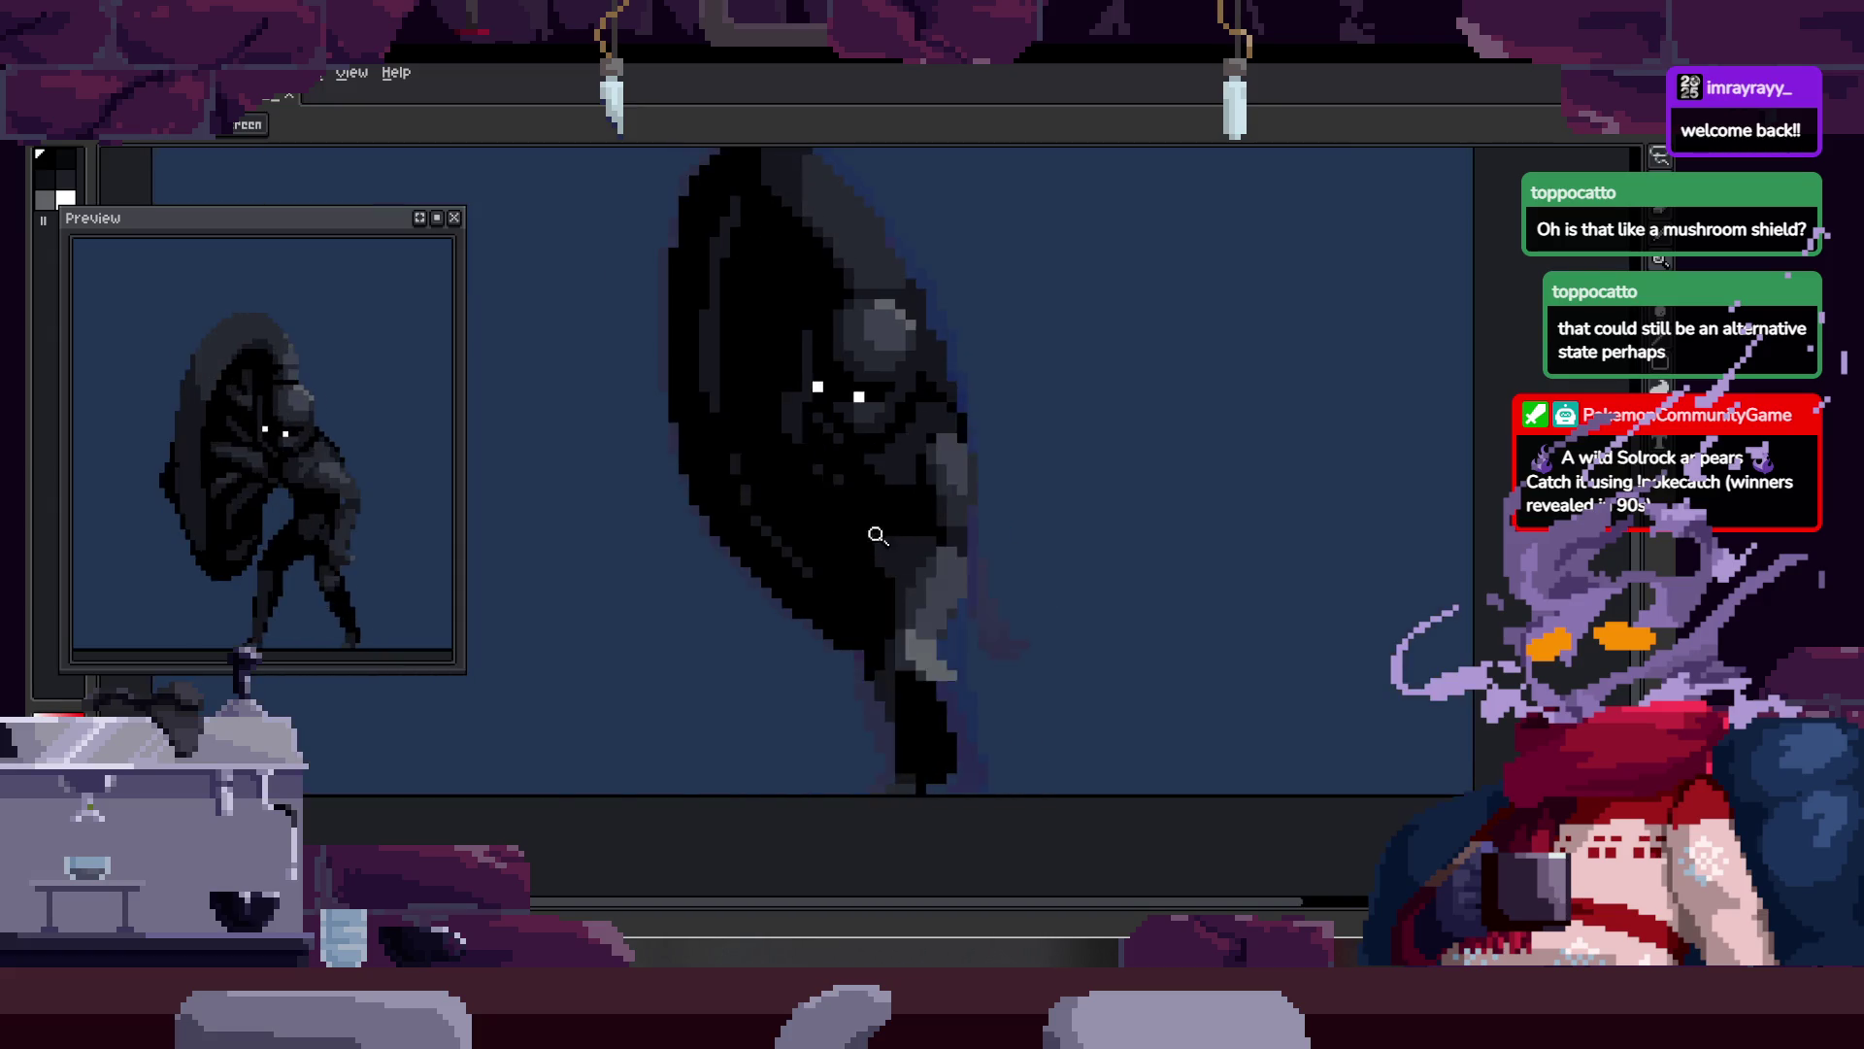
key(Tab)
scroll(902, 404, down, 1)
right_click(913, 406)
key(Escape)
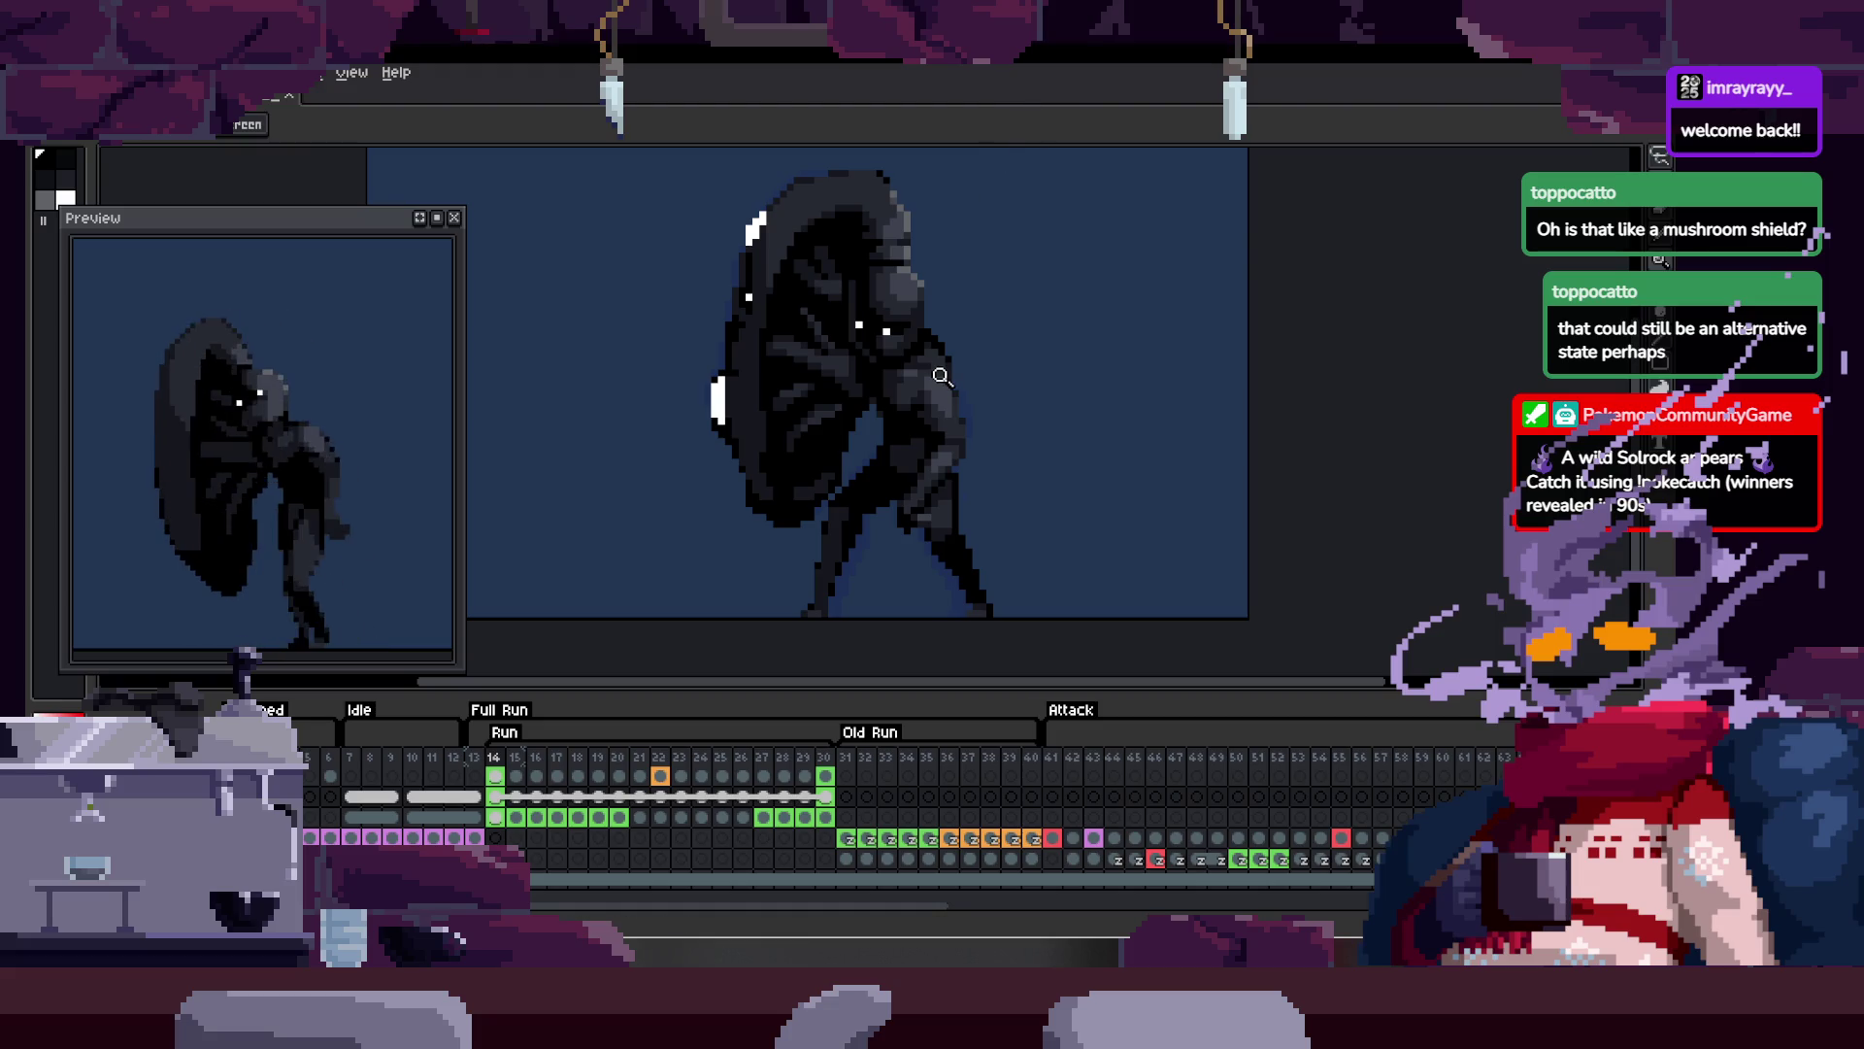
Step: Step through the run frames from 14 and play the run cycle to check the linked cels
scroll(695, 353, up, 1)
scroll(677, 357, down, 2)
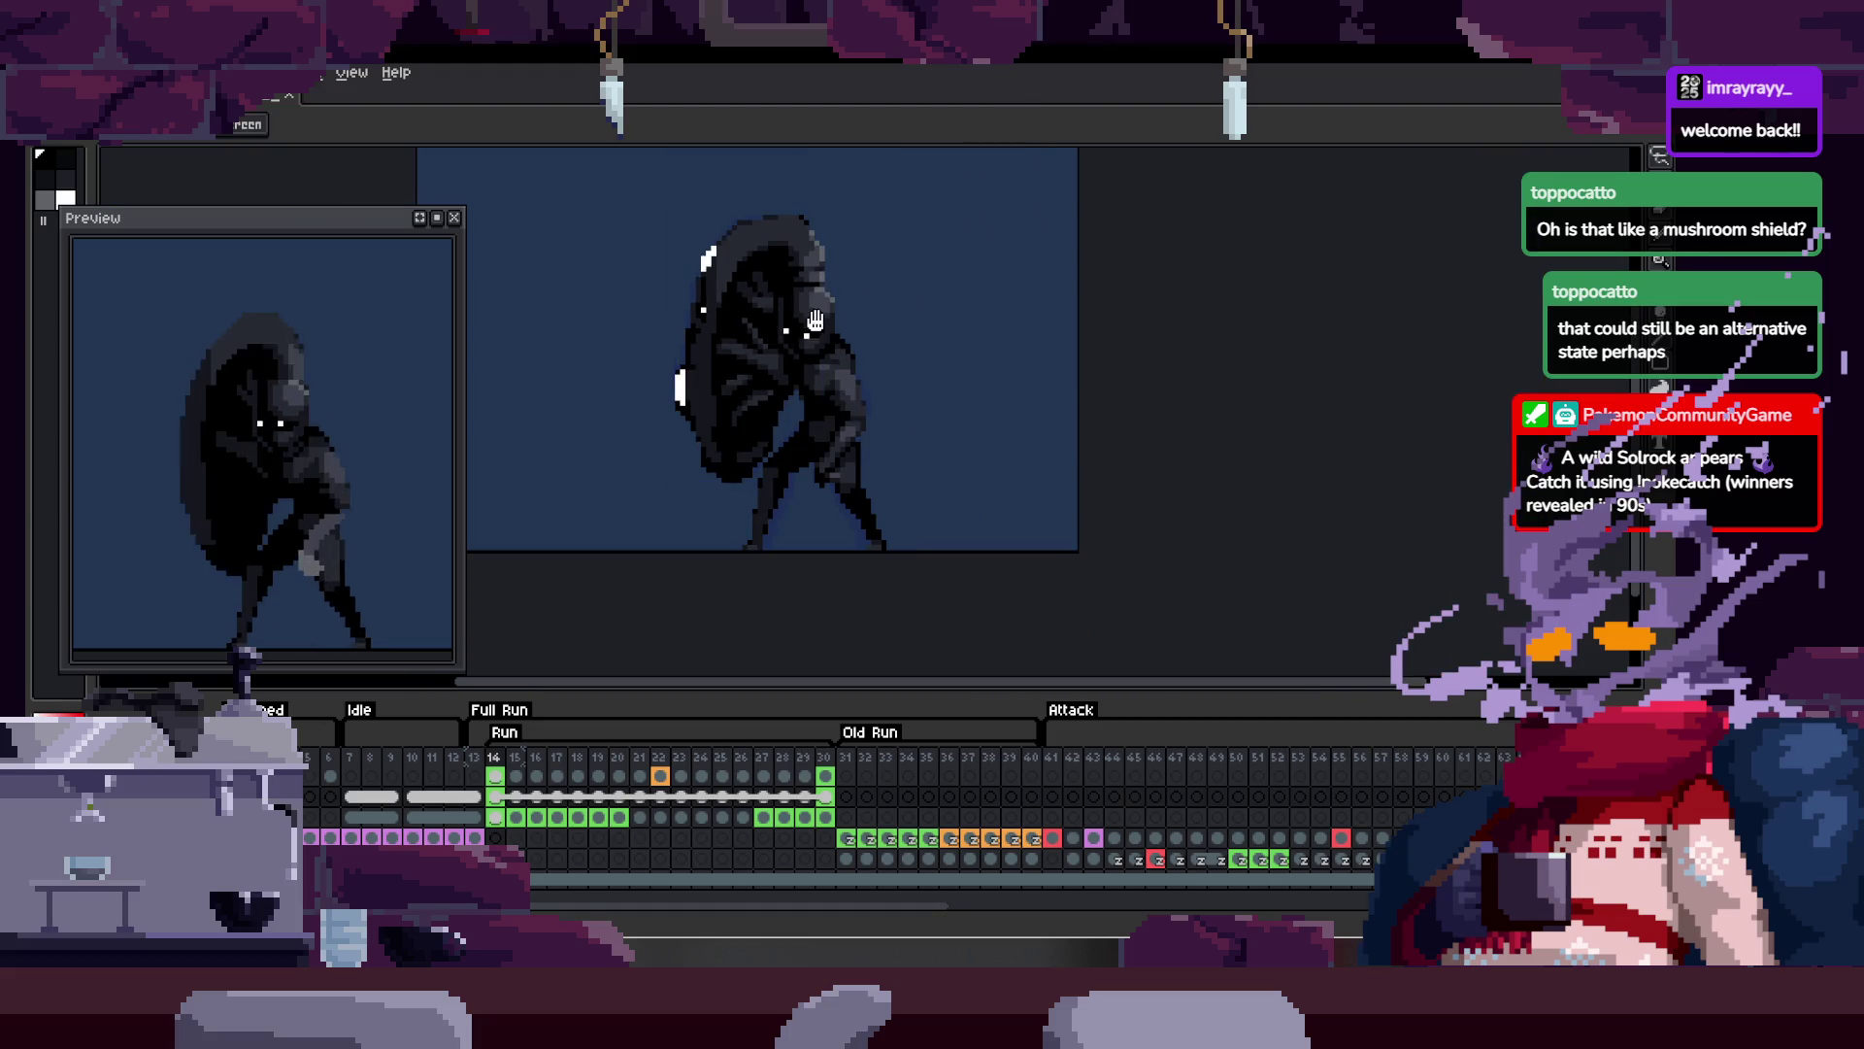
key(Right)
key(Right)
key(Left)
key(Left)
scroll(835, 447, up, 4)
scroll(773, 316, down, 2)
key(Tab)
key(Return)
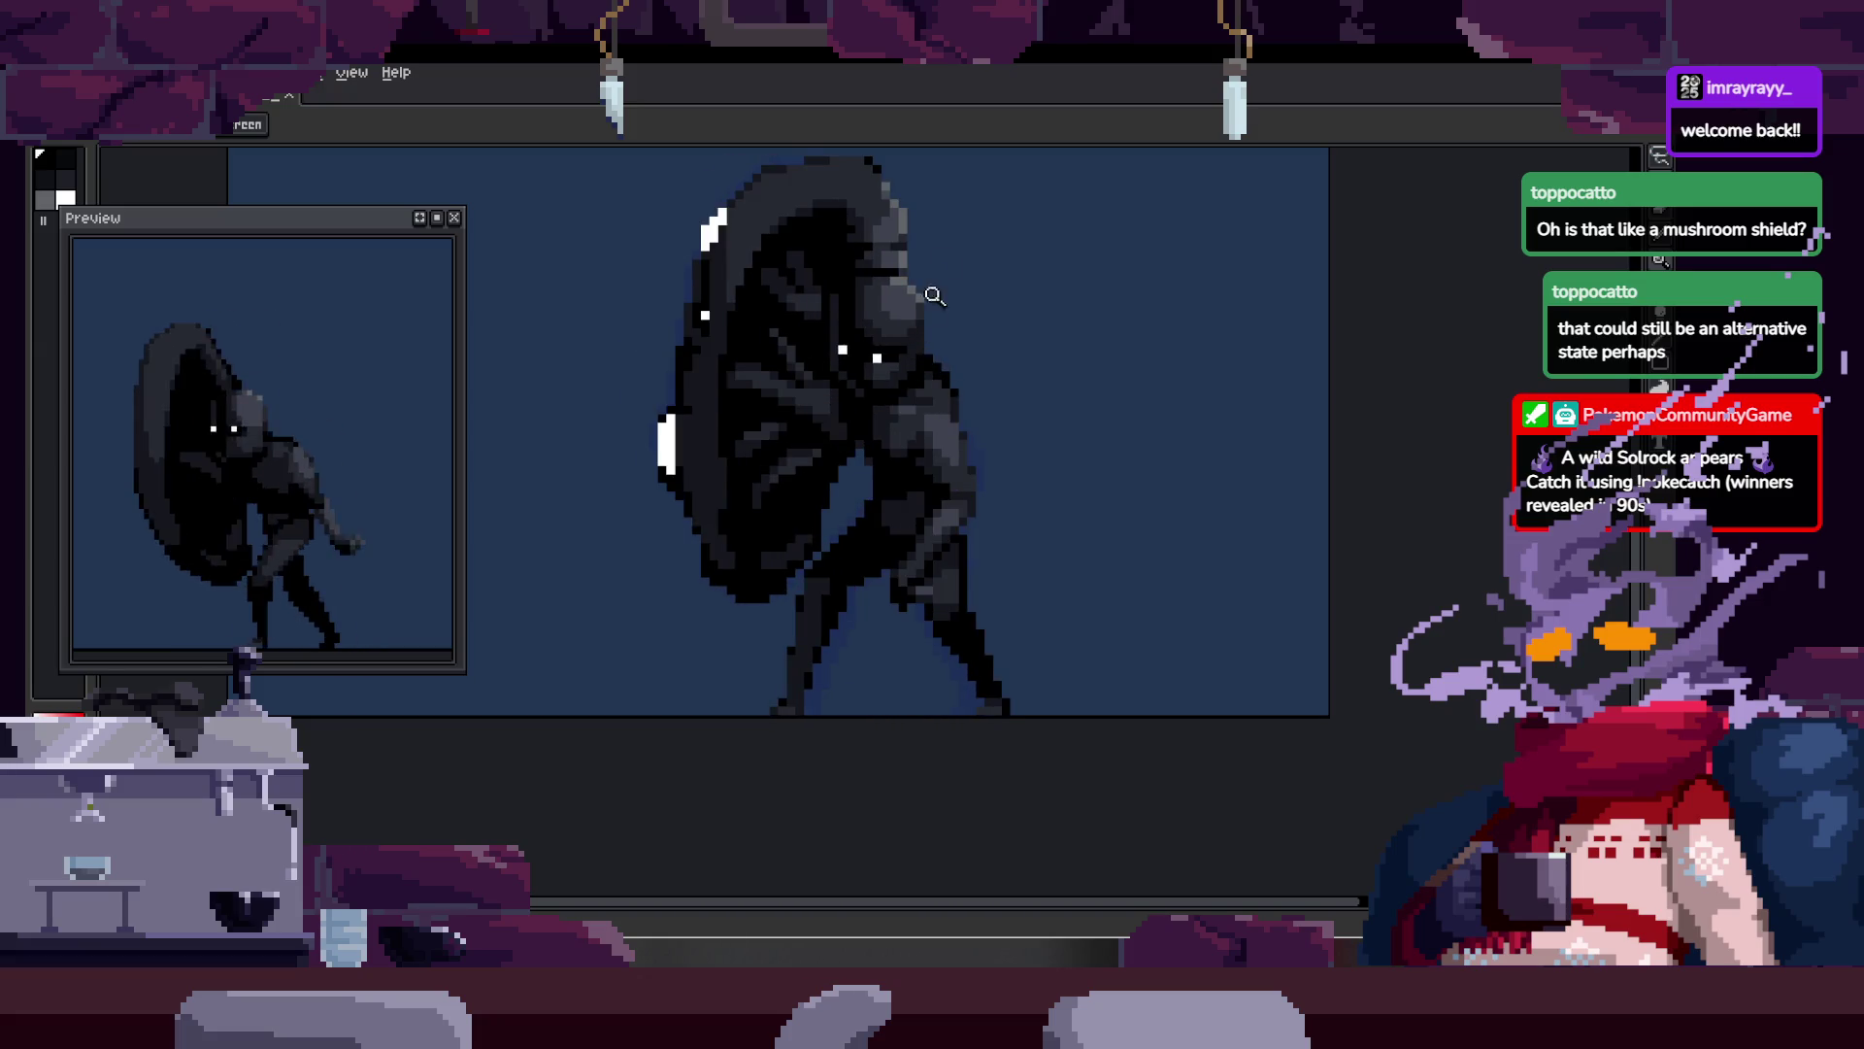
key(Tab)
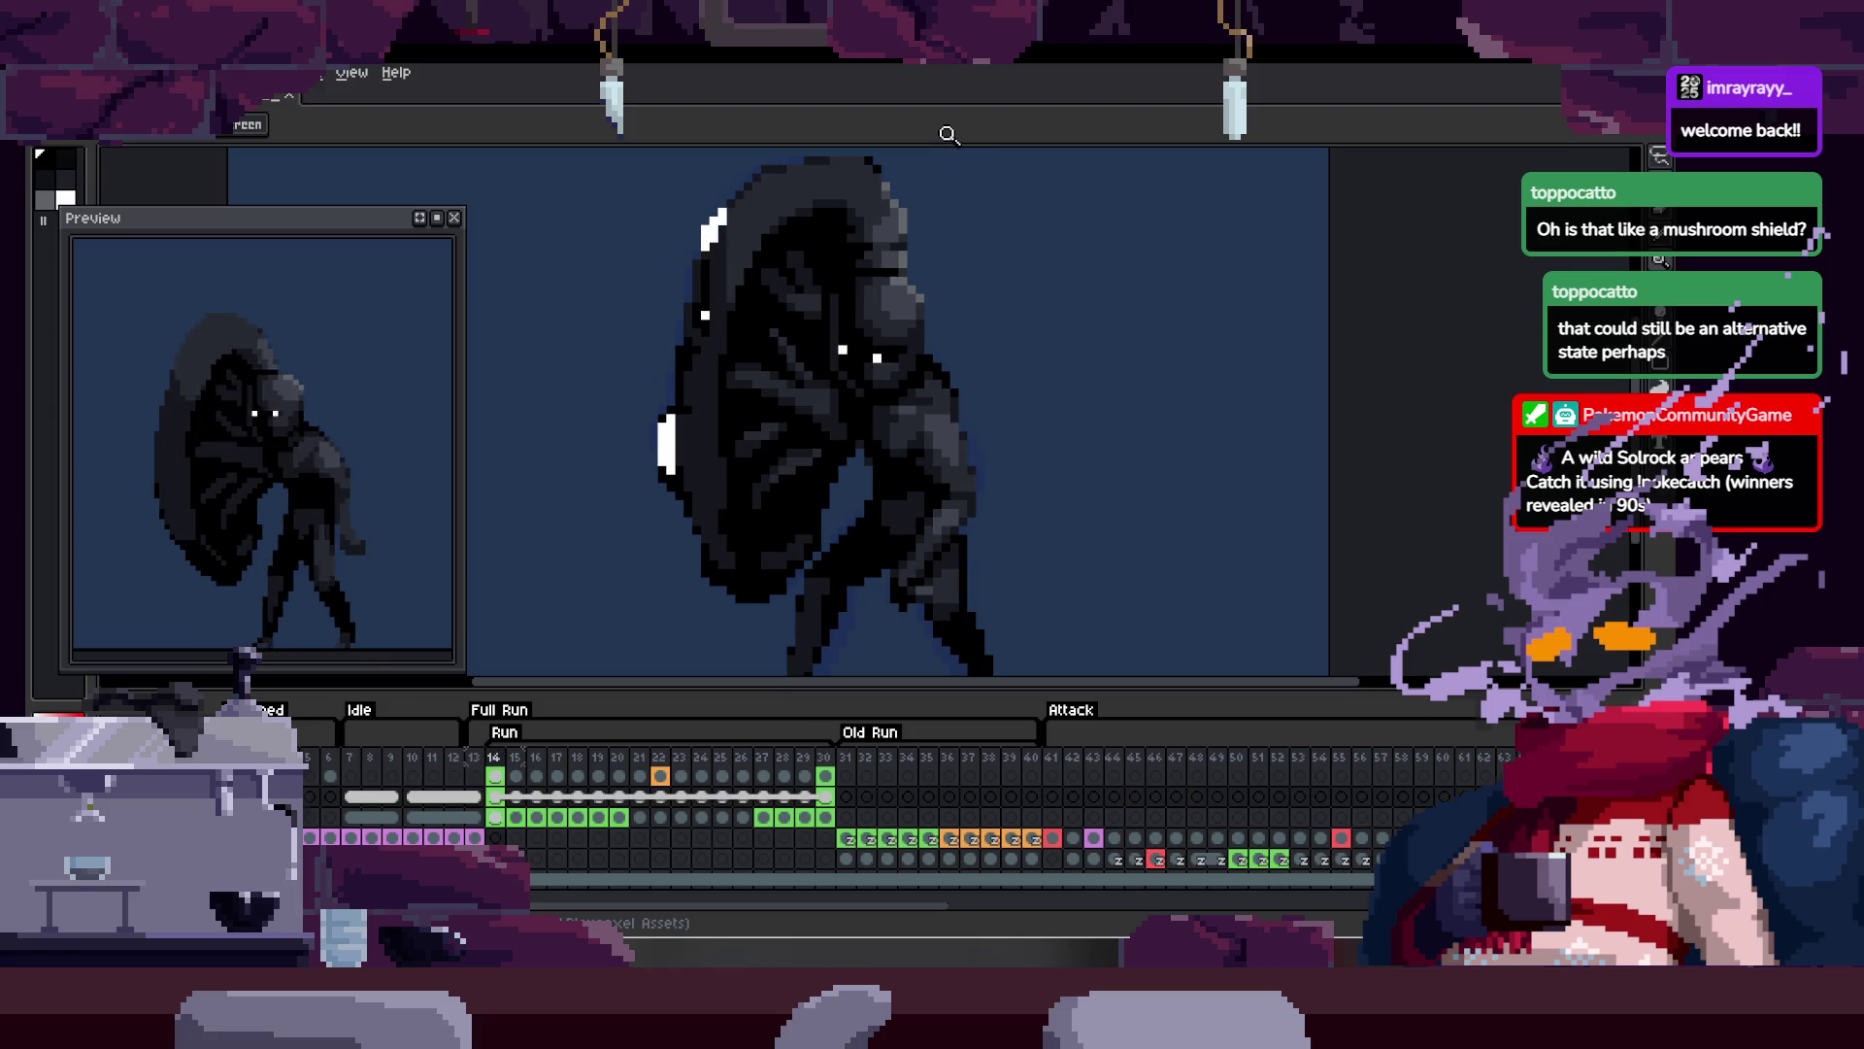
key(Tab)
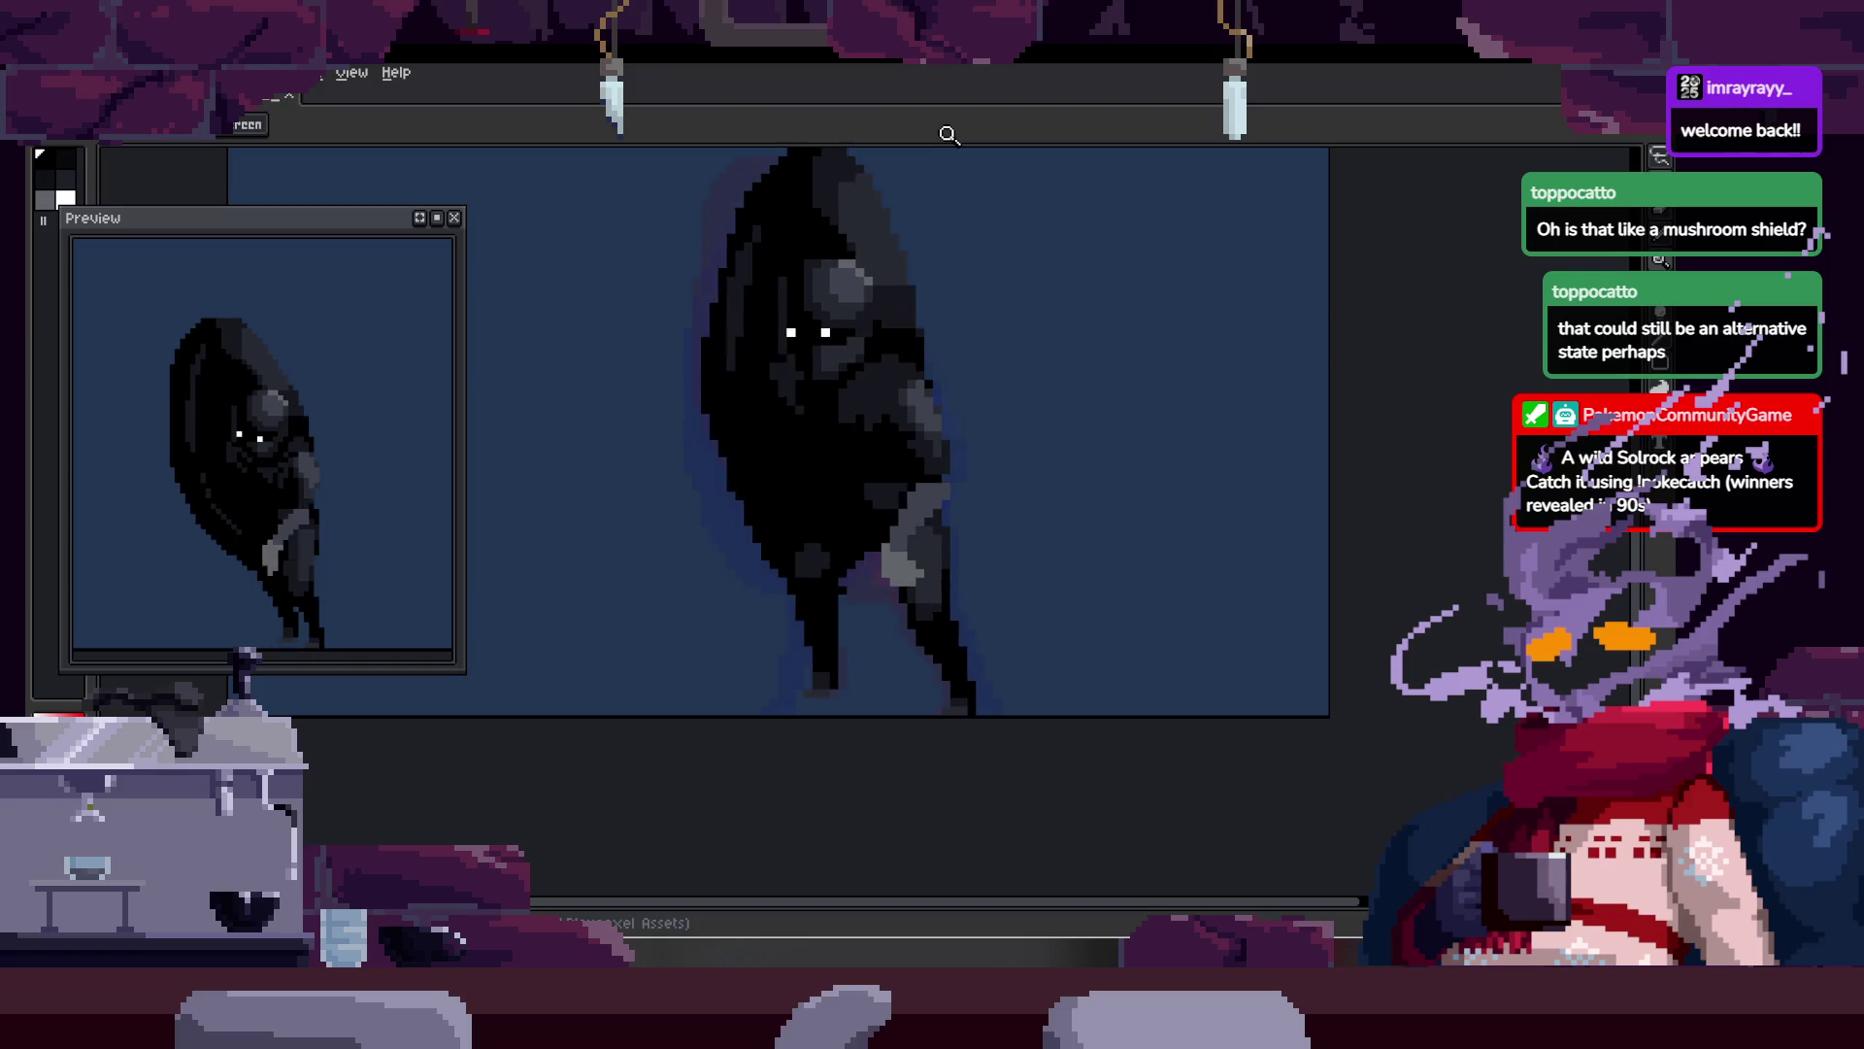
key(Tab)
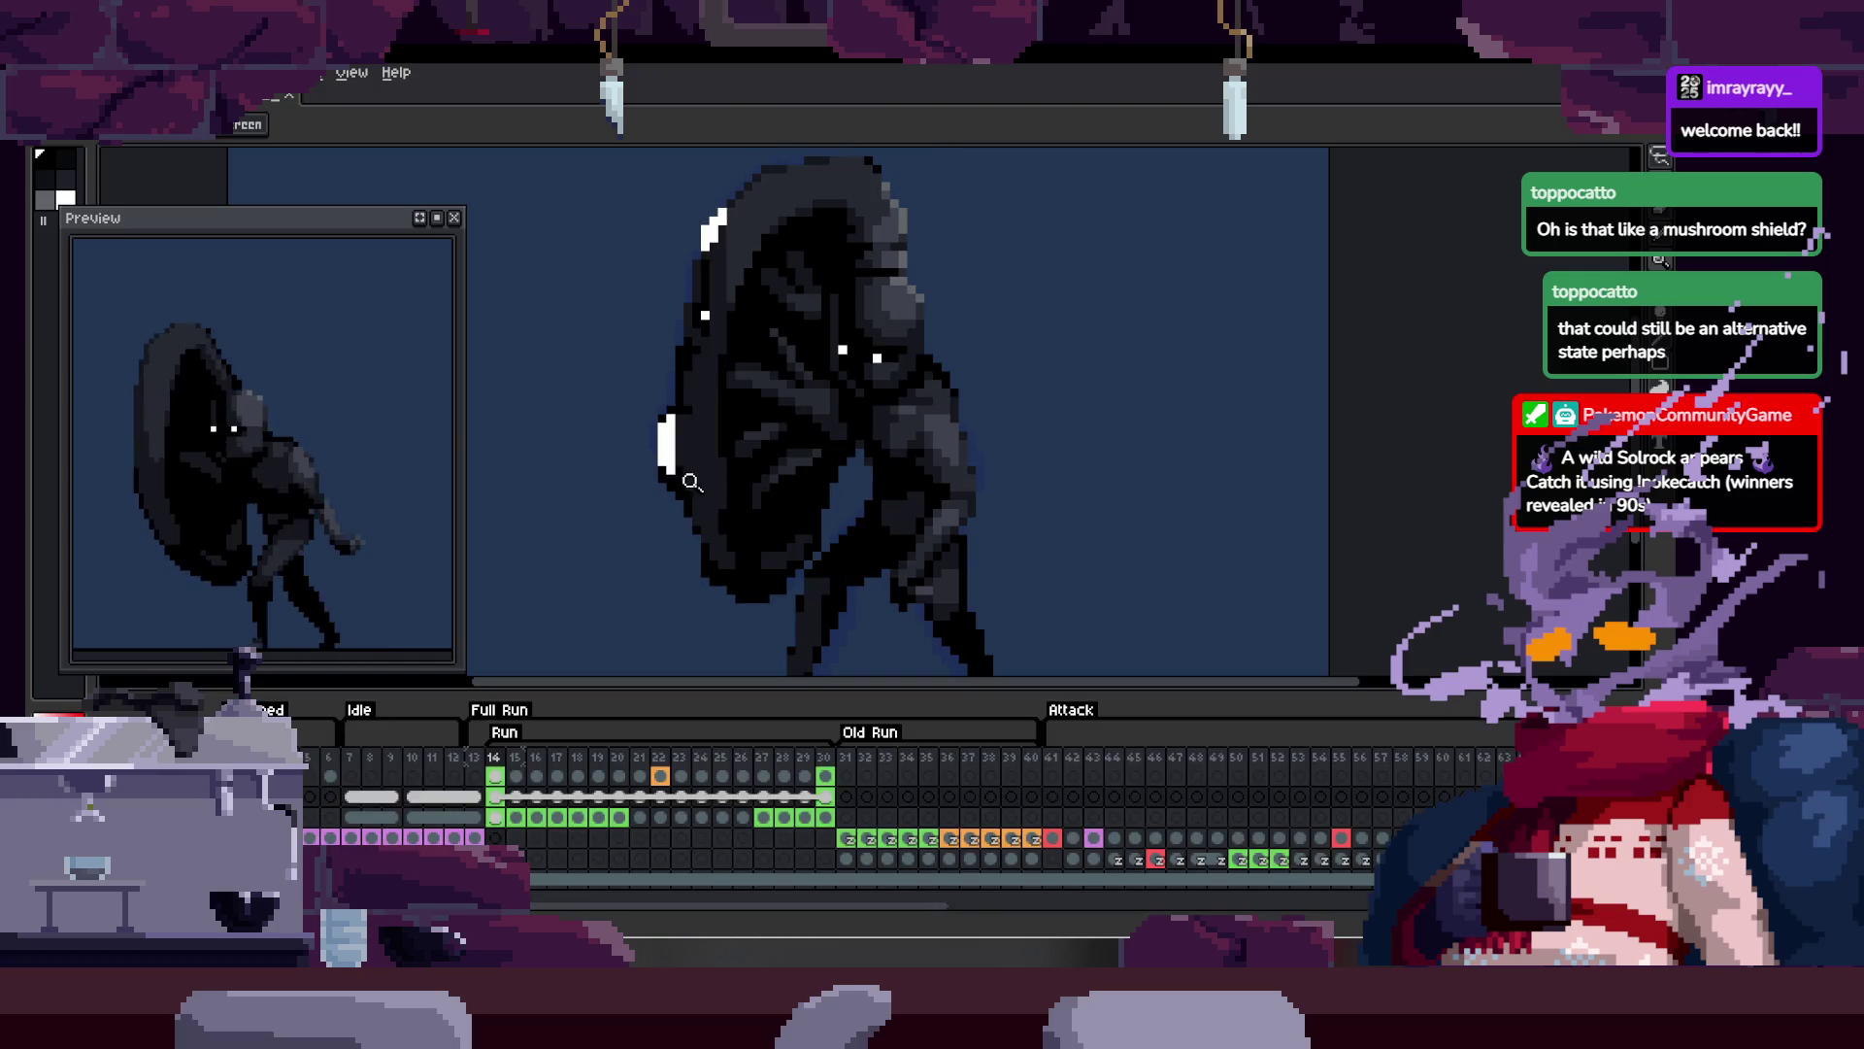
Step: Zoom in closely on the shield, trying the Pencil and Fill tools
click(778, 479)
click(728, 370)
key(b)
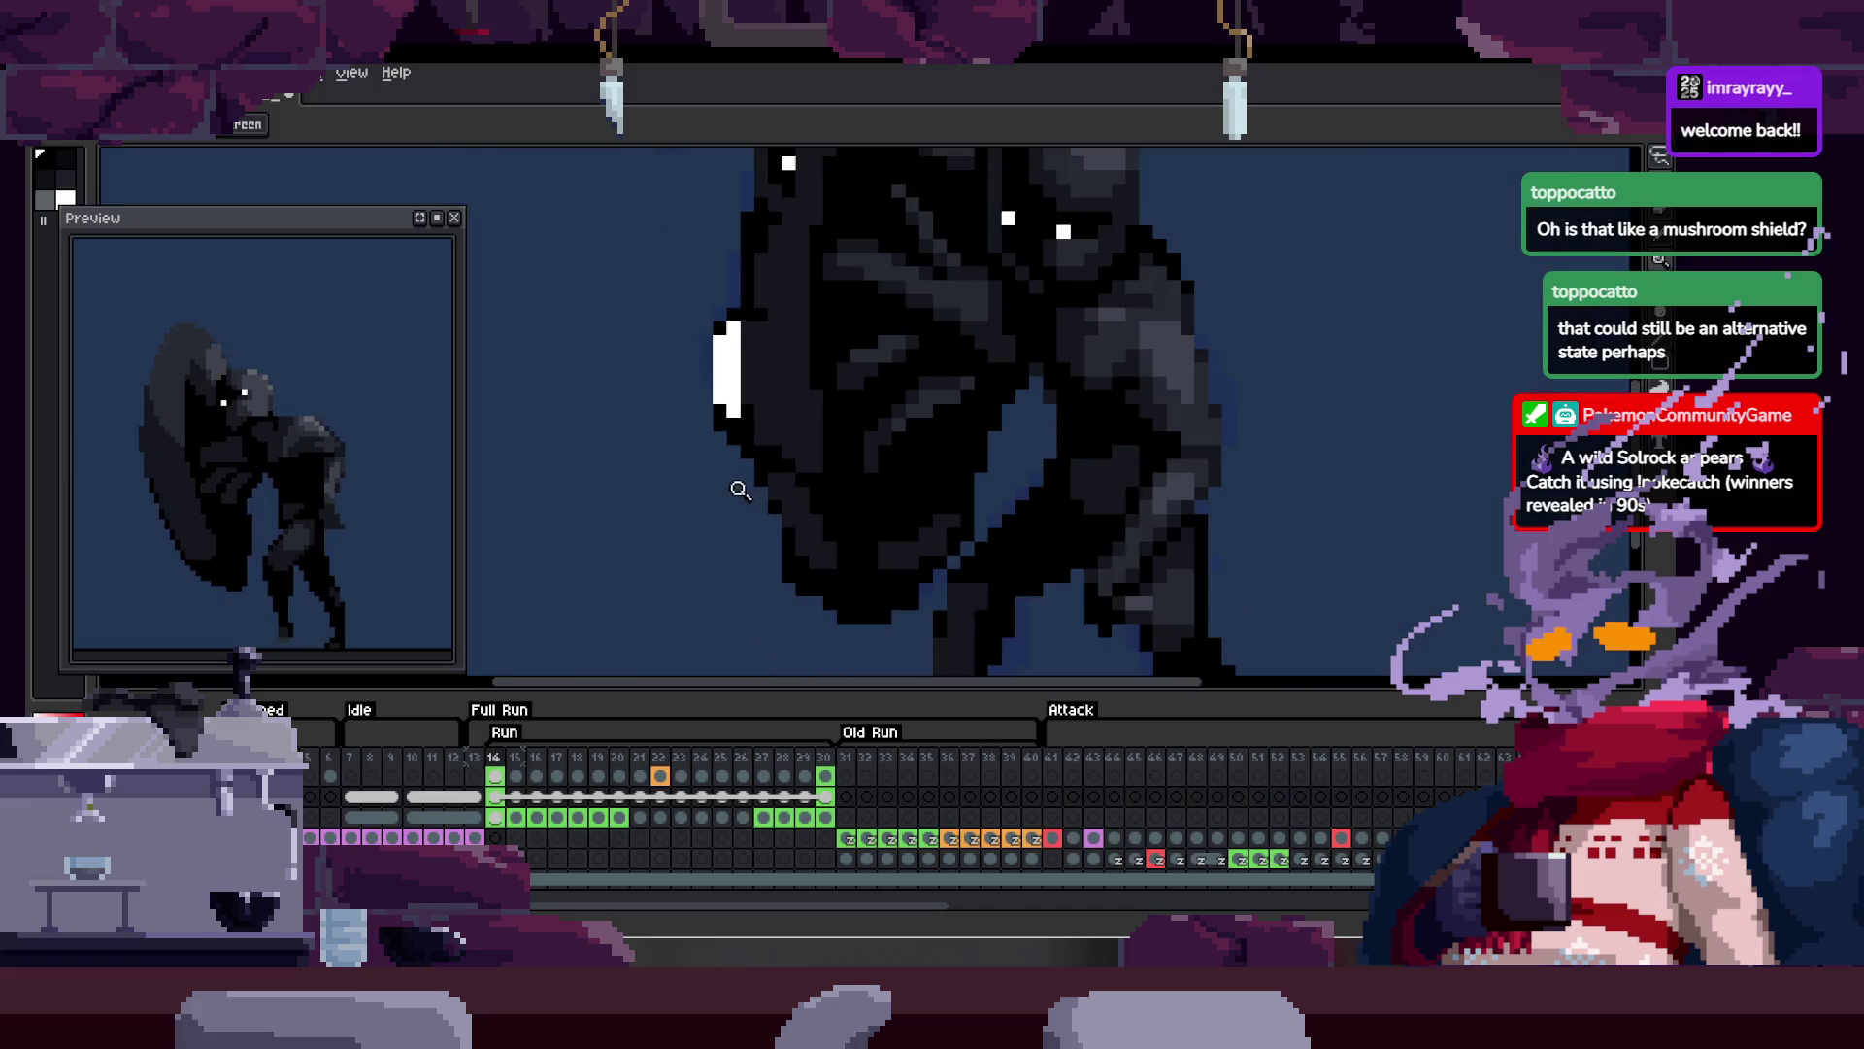
key(g)
key(z)
scroll(816, 395, down, 3)
scroll(799, 425, up, 2)
Step: Inspect the shield's pixels, alternating between the Pencil and Zoom tools
key(b)
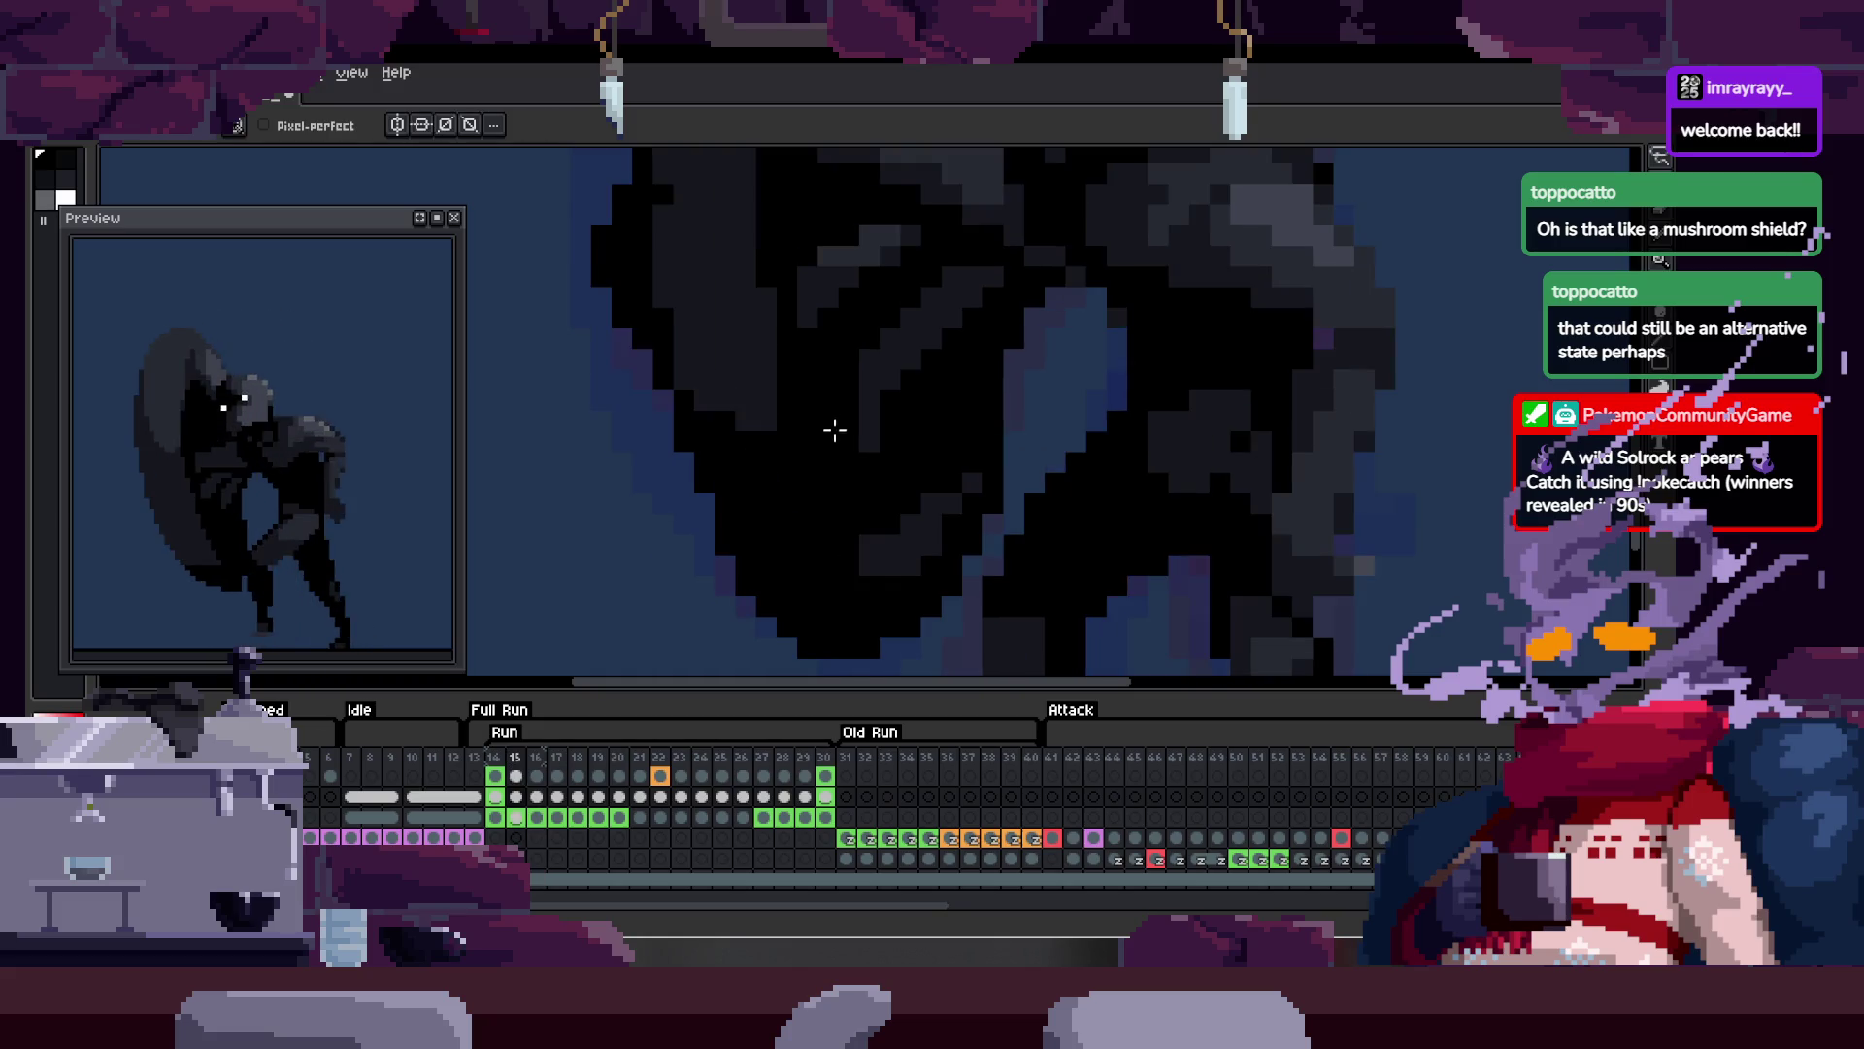
key(z)
scroll(758, 432, down, 2)
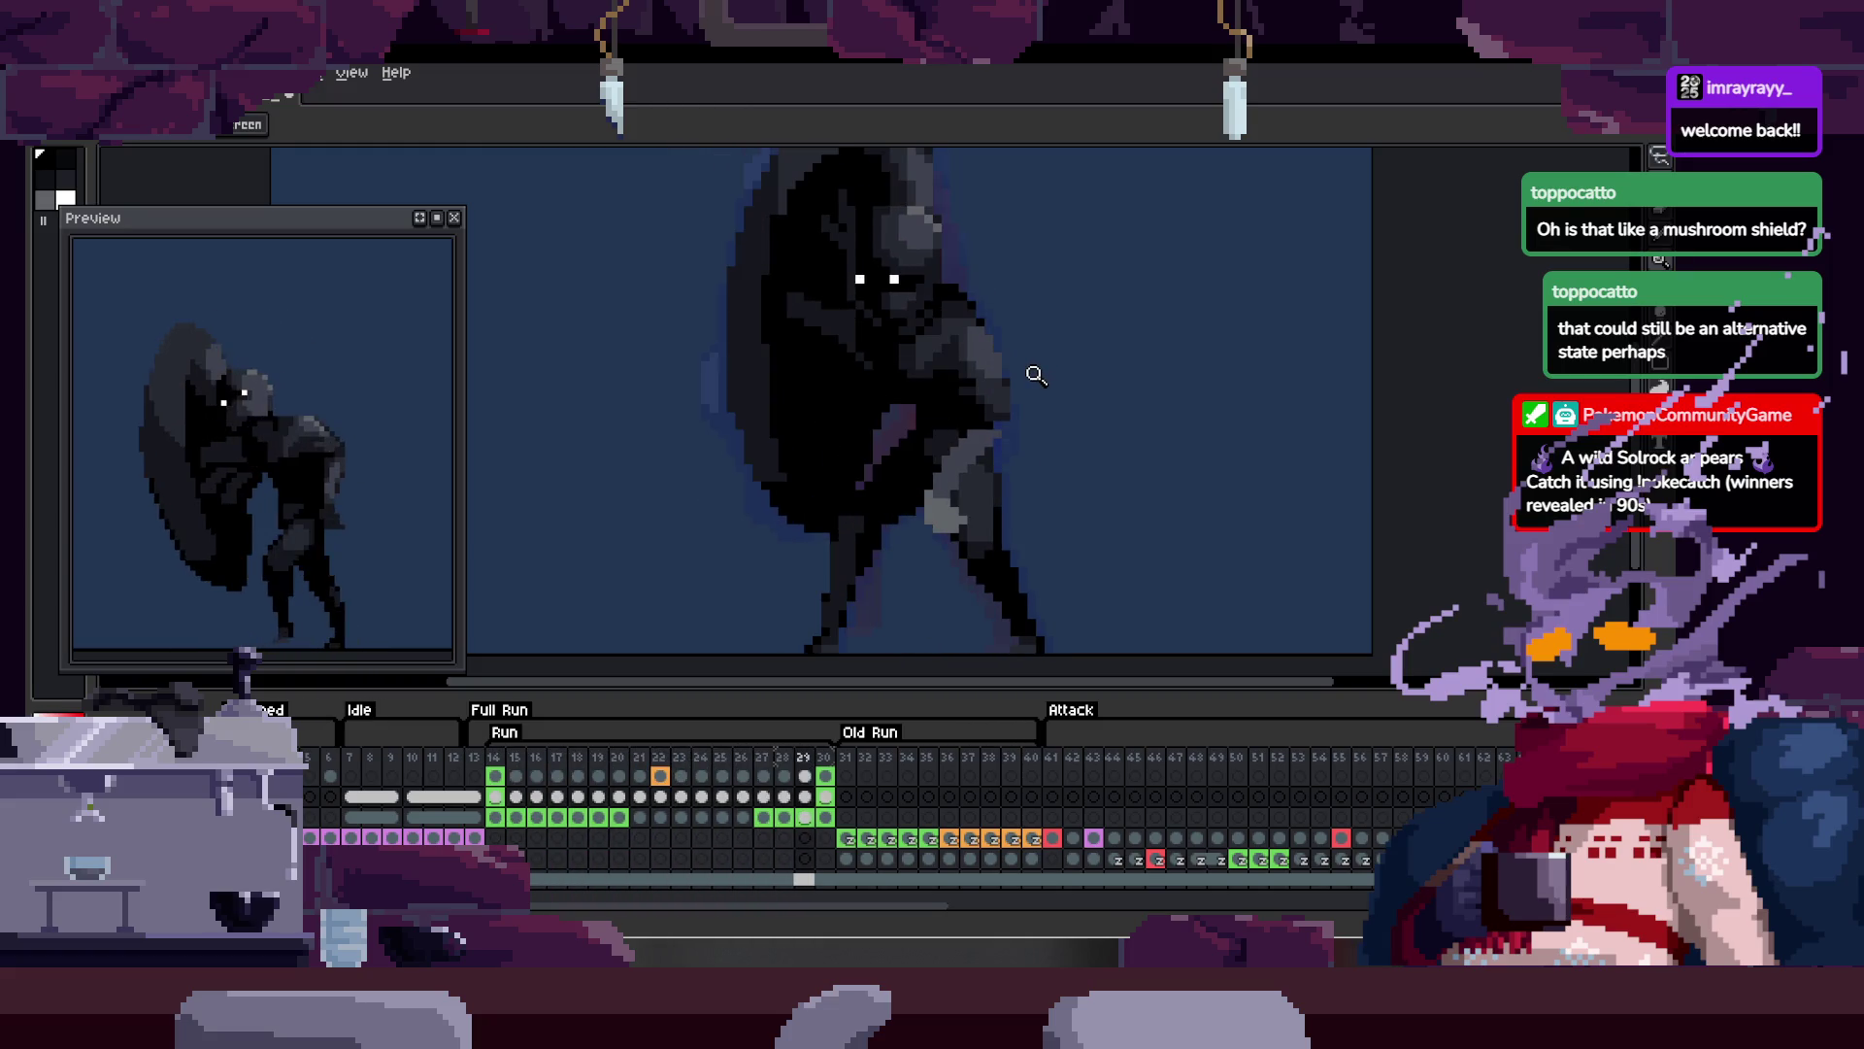
scroll(835, 388, up, 5)
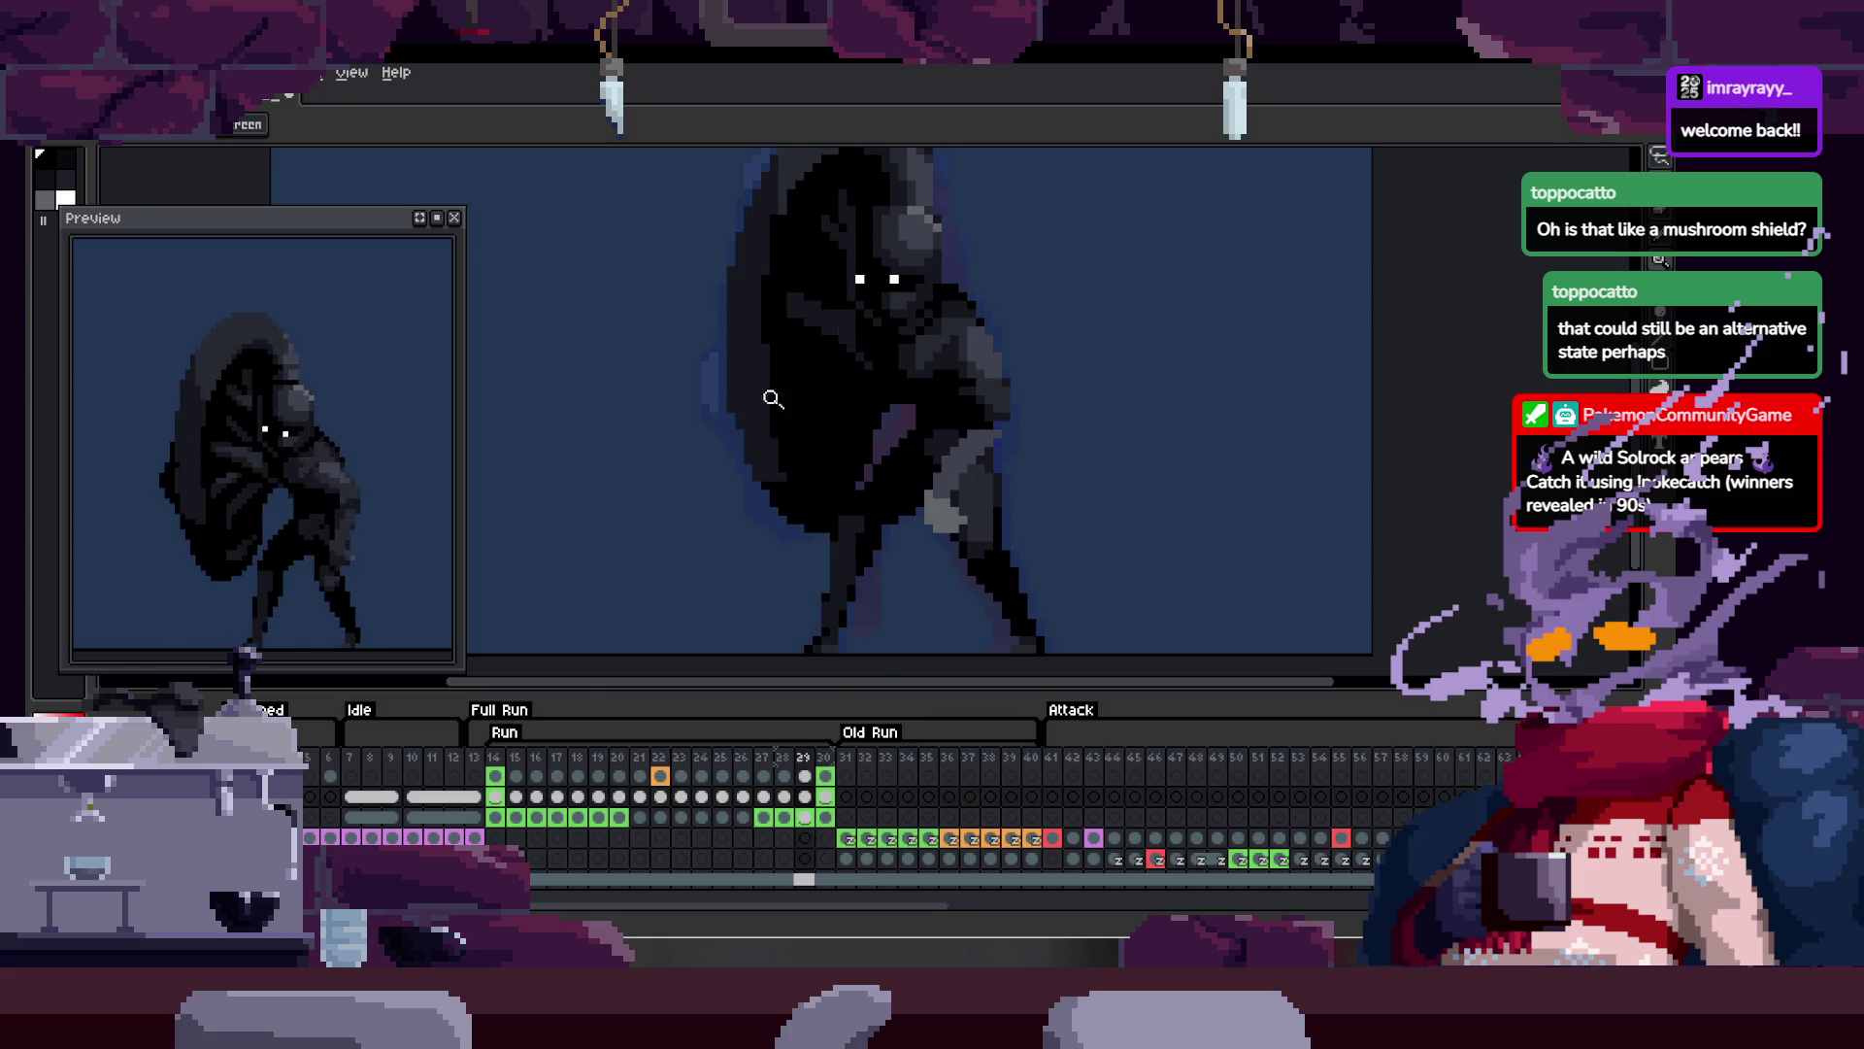
key(b)
key(Tab)
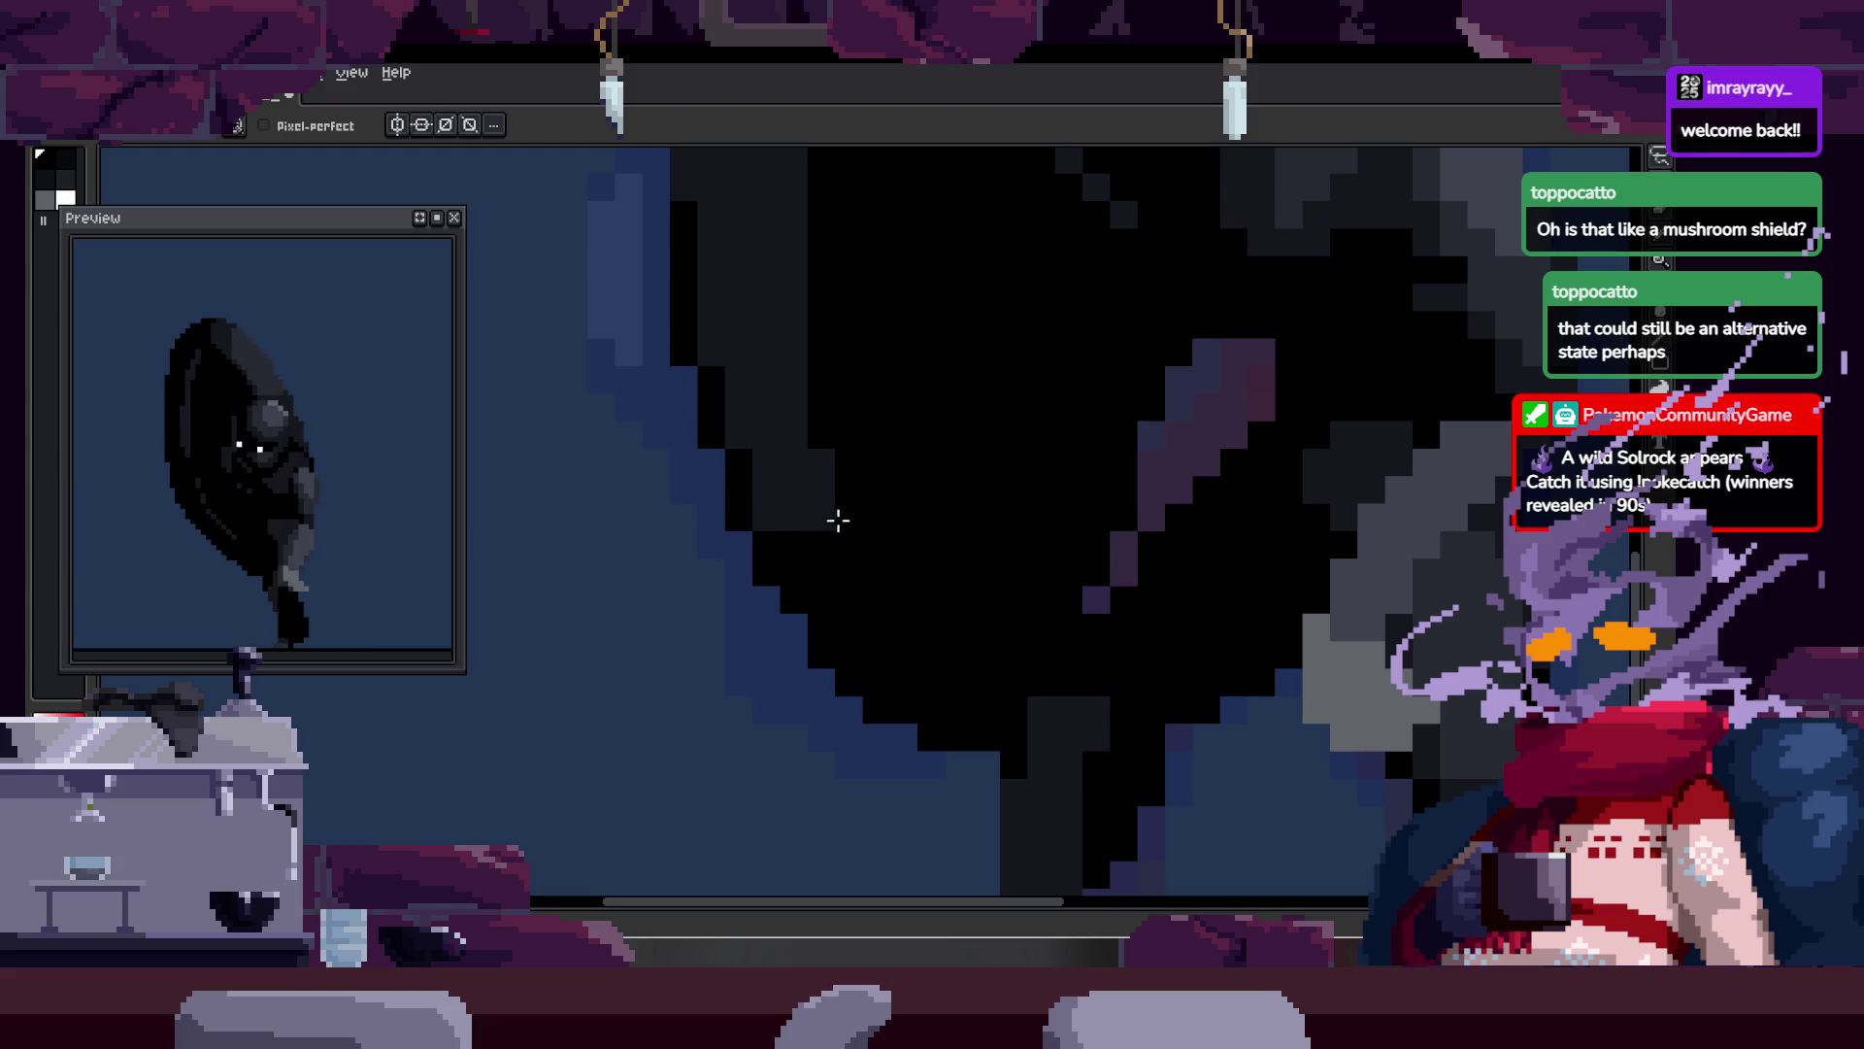
key(z)
scroll(874, 456, down, 5)
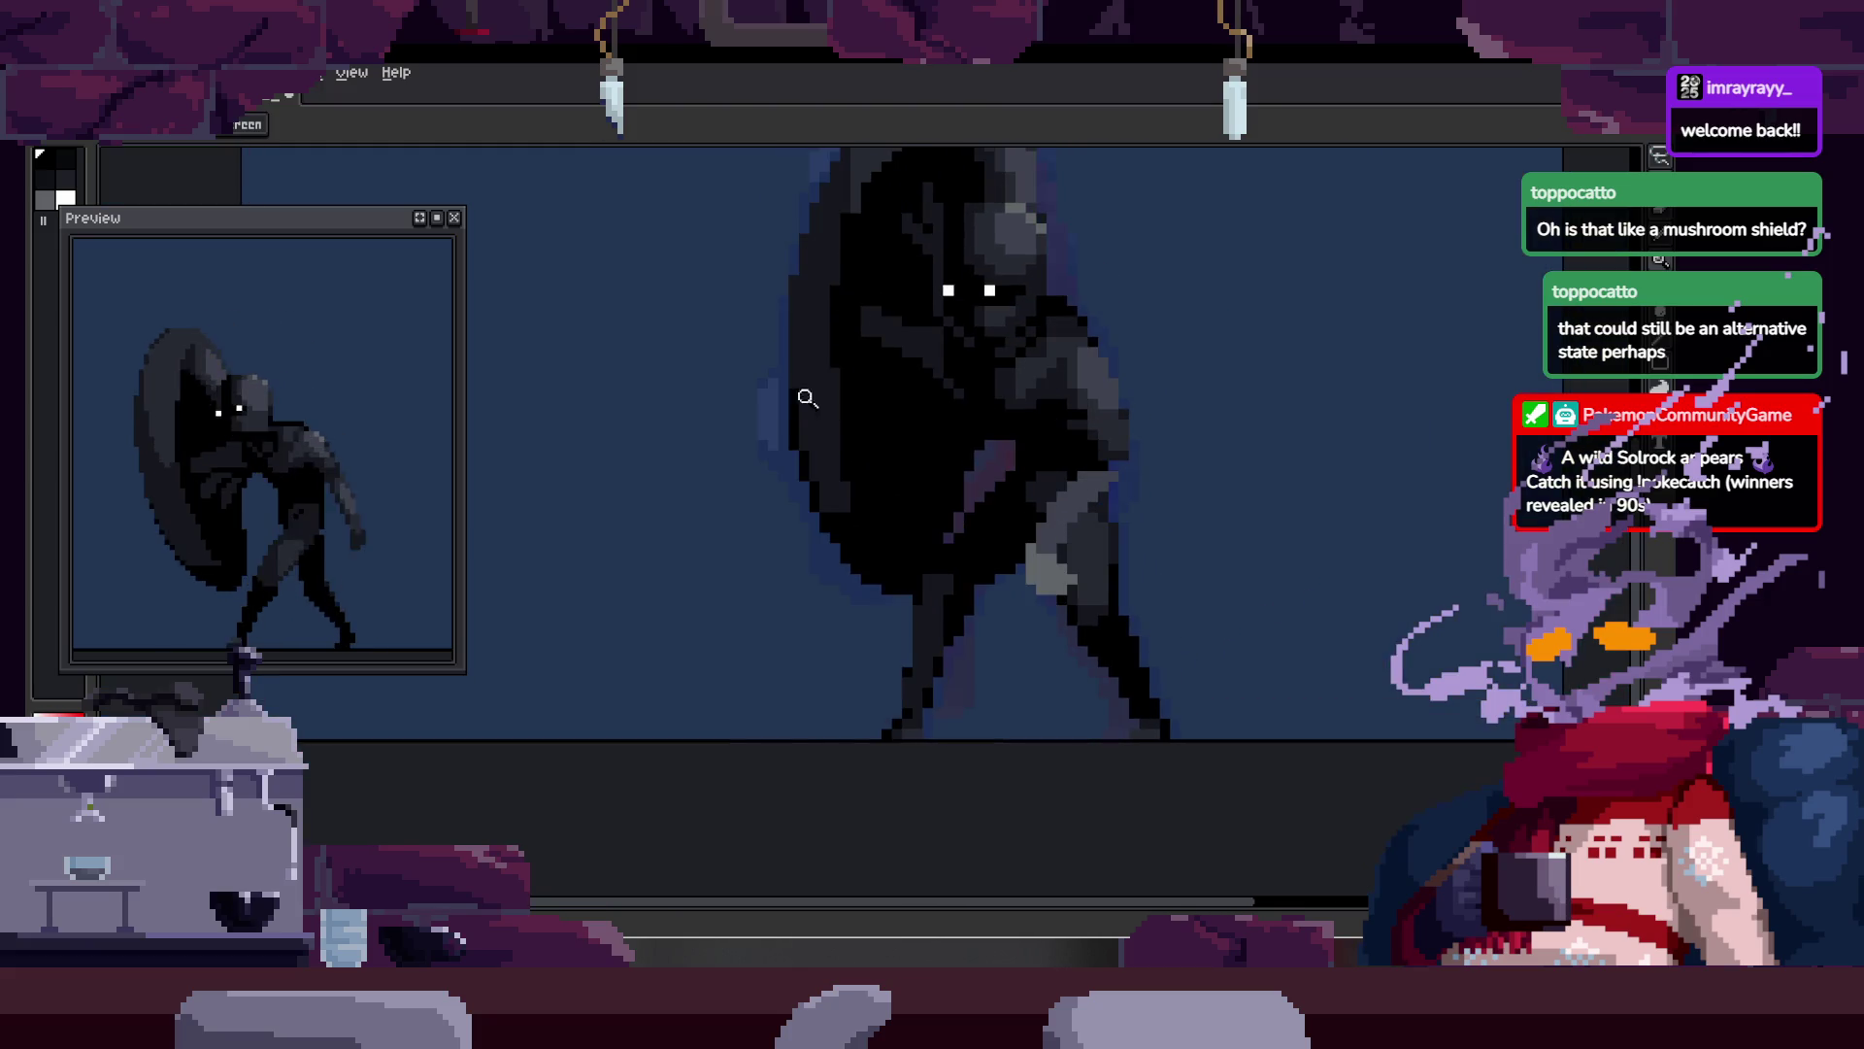
Step: Zoom in on the creature's head and inspect it at close range
click(807, 407)
click(723, 369)
key(b)
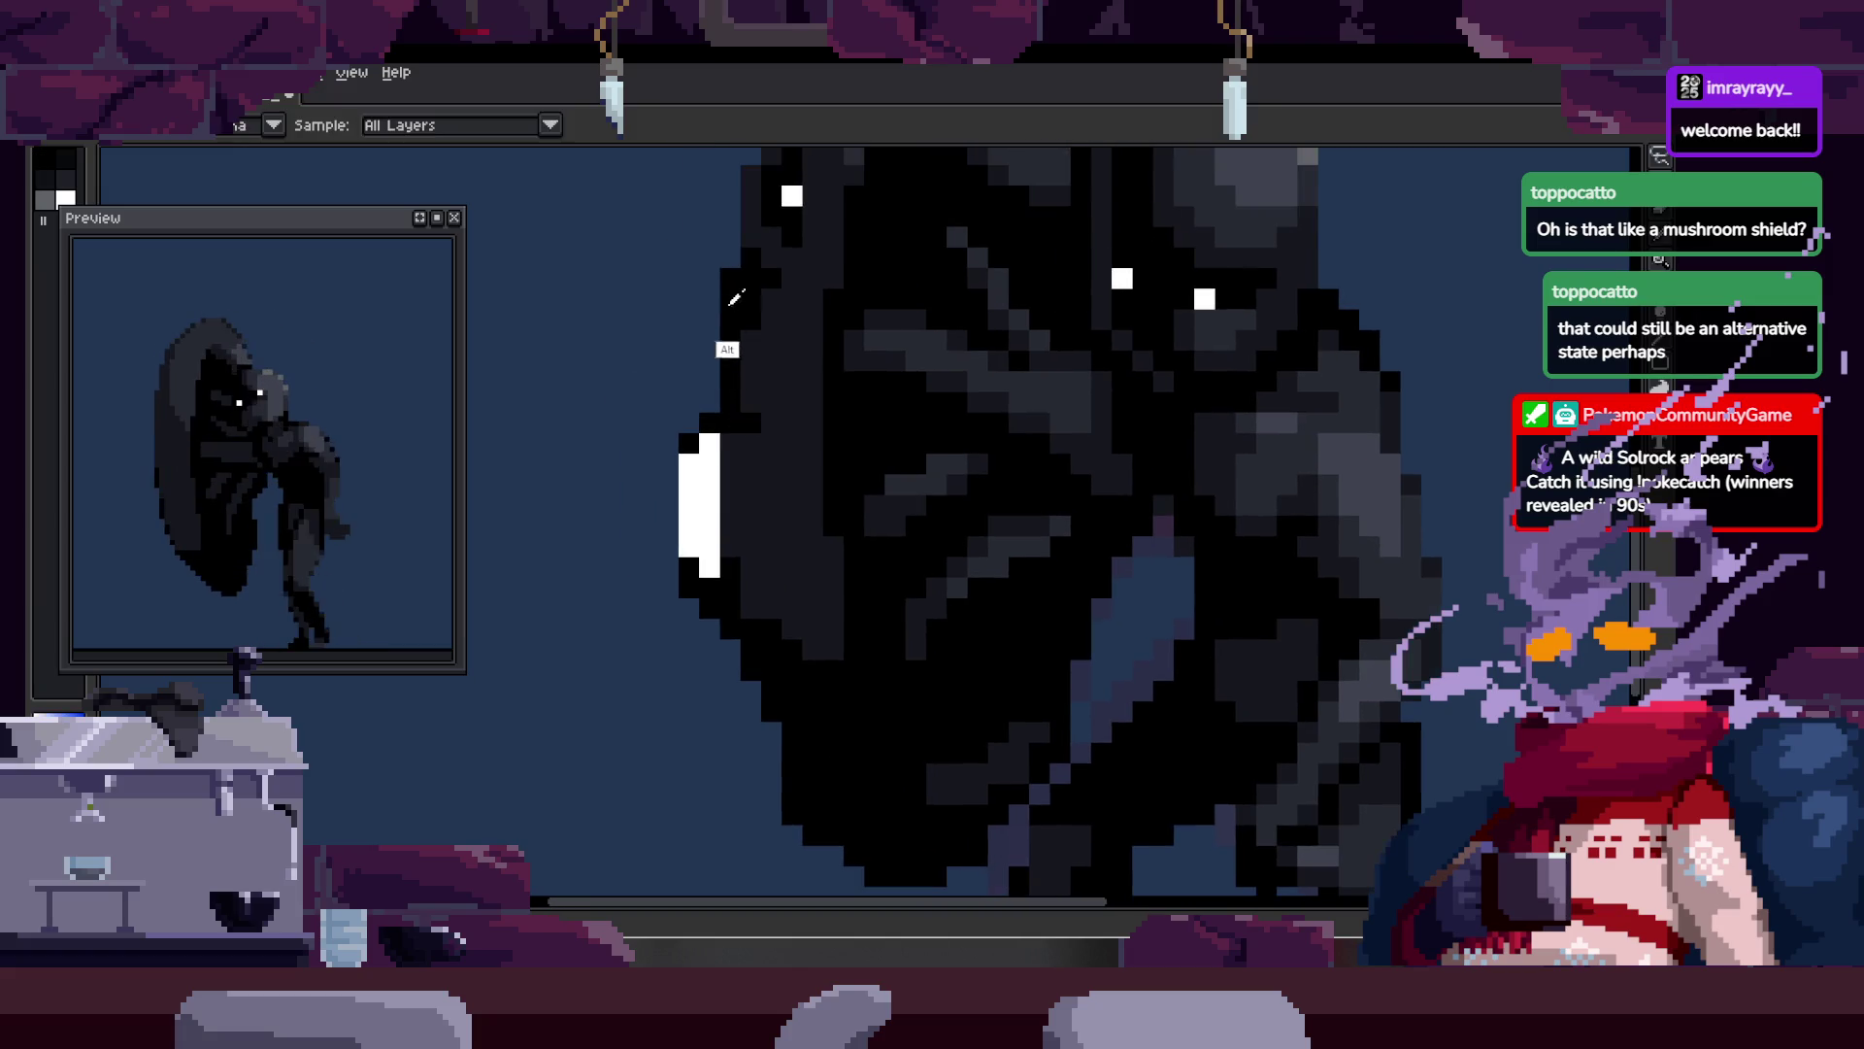
key(alt)
scroll(767, 379, down, 2)
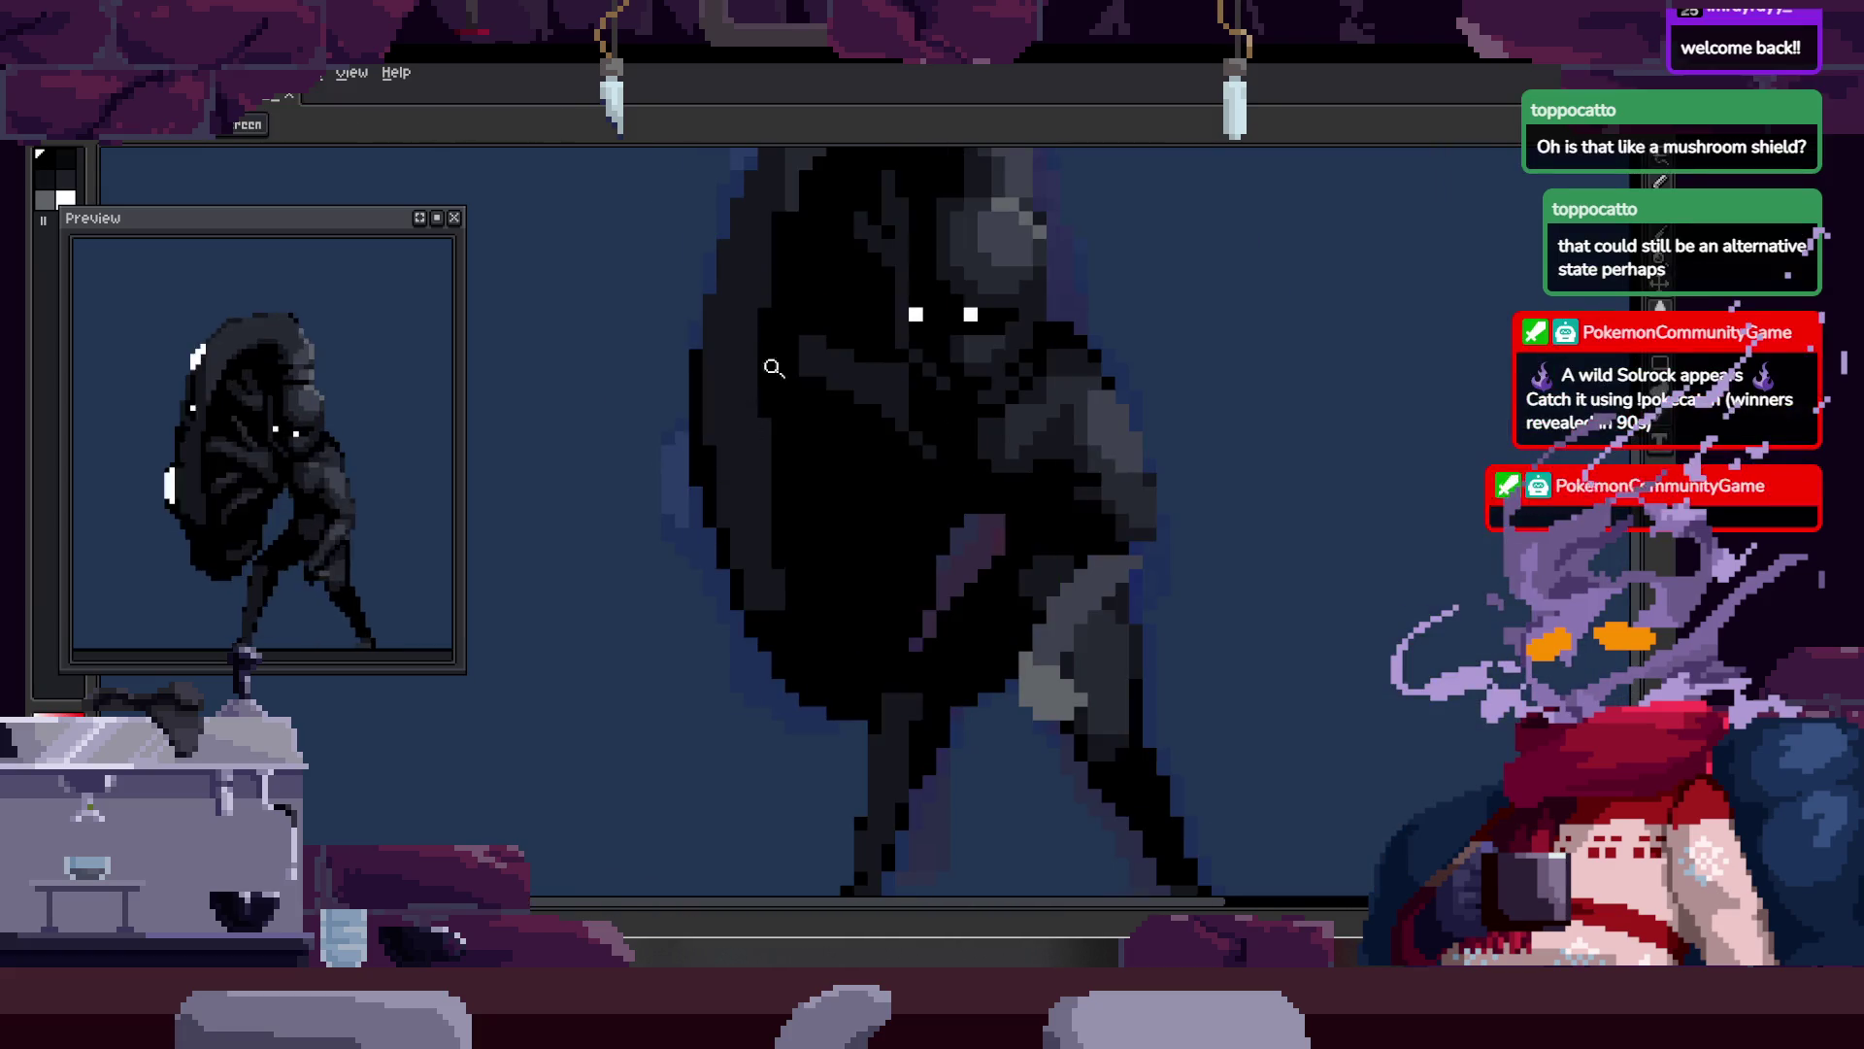
scroll(735, 499, up, 1)
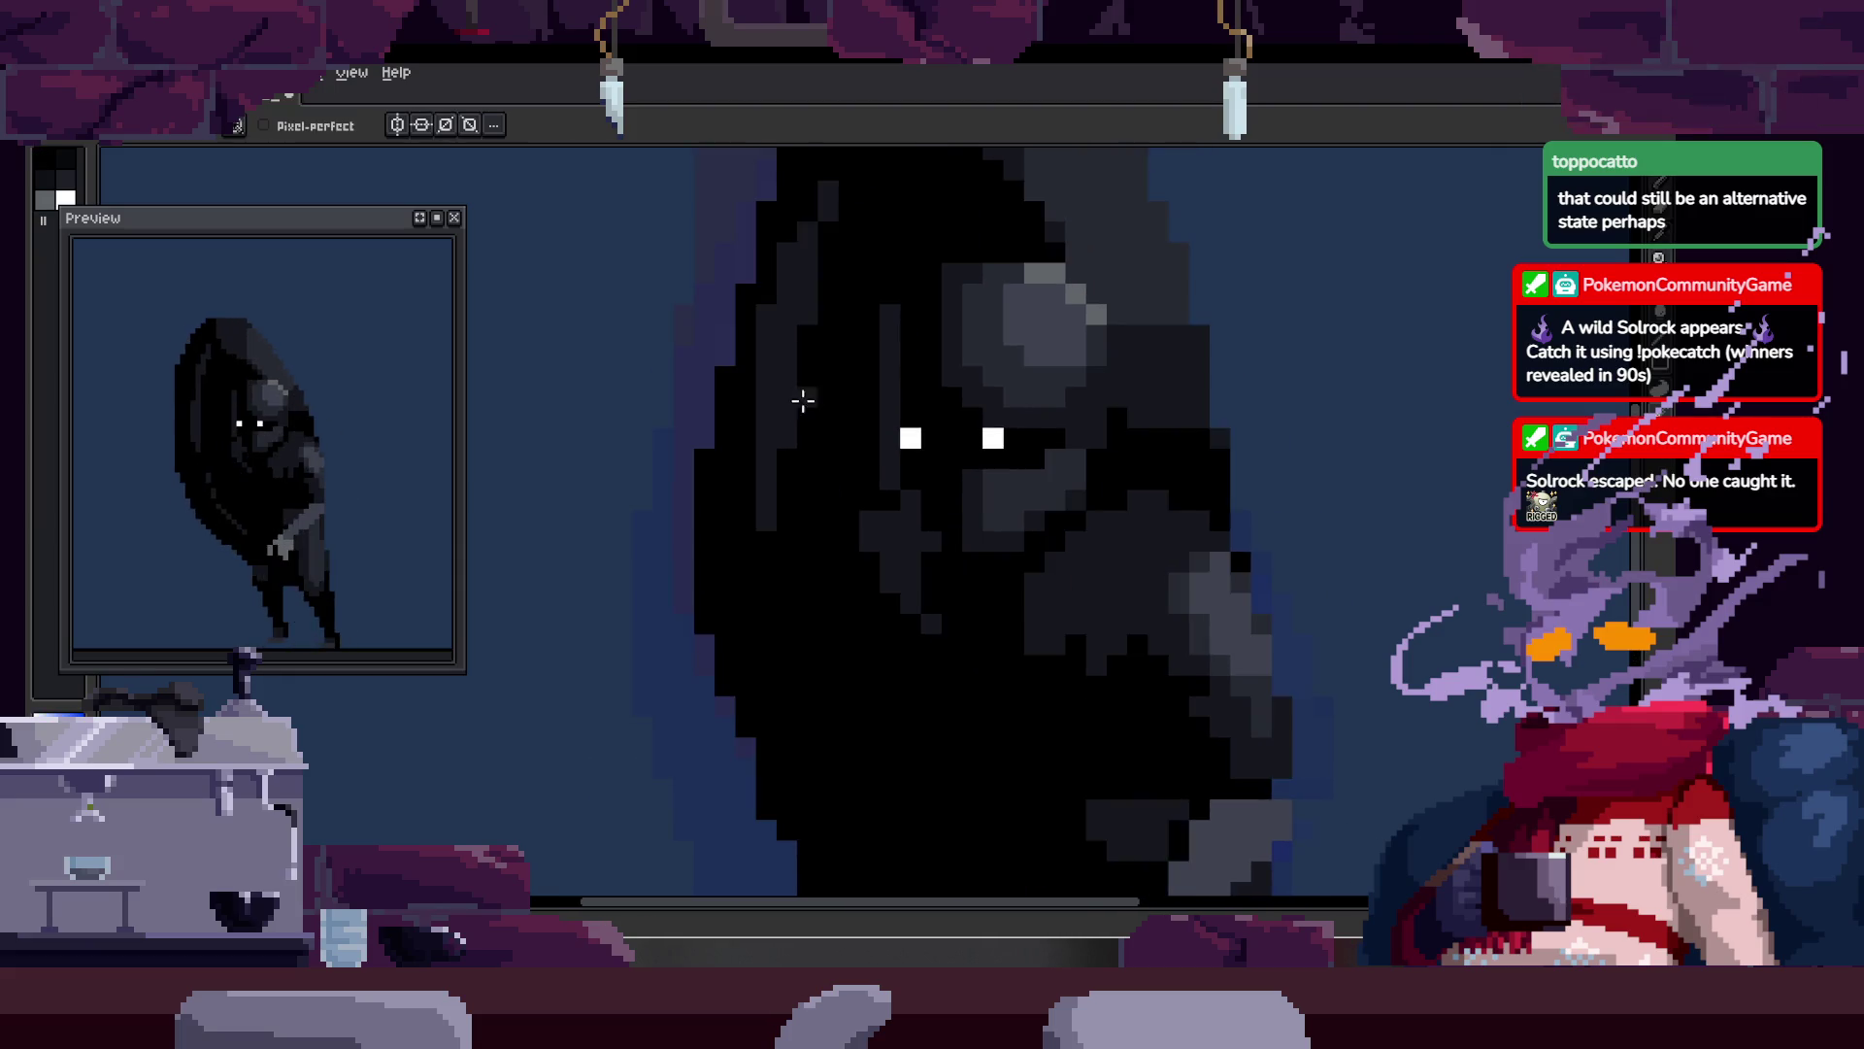
scroll(756, 372, up, 1)
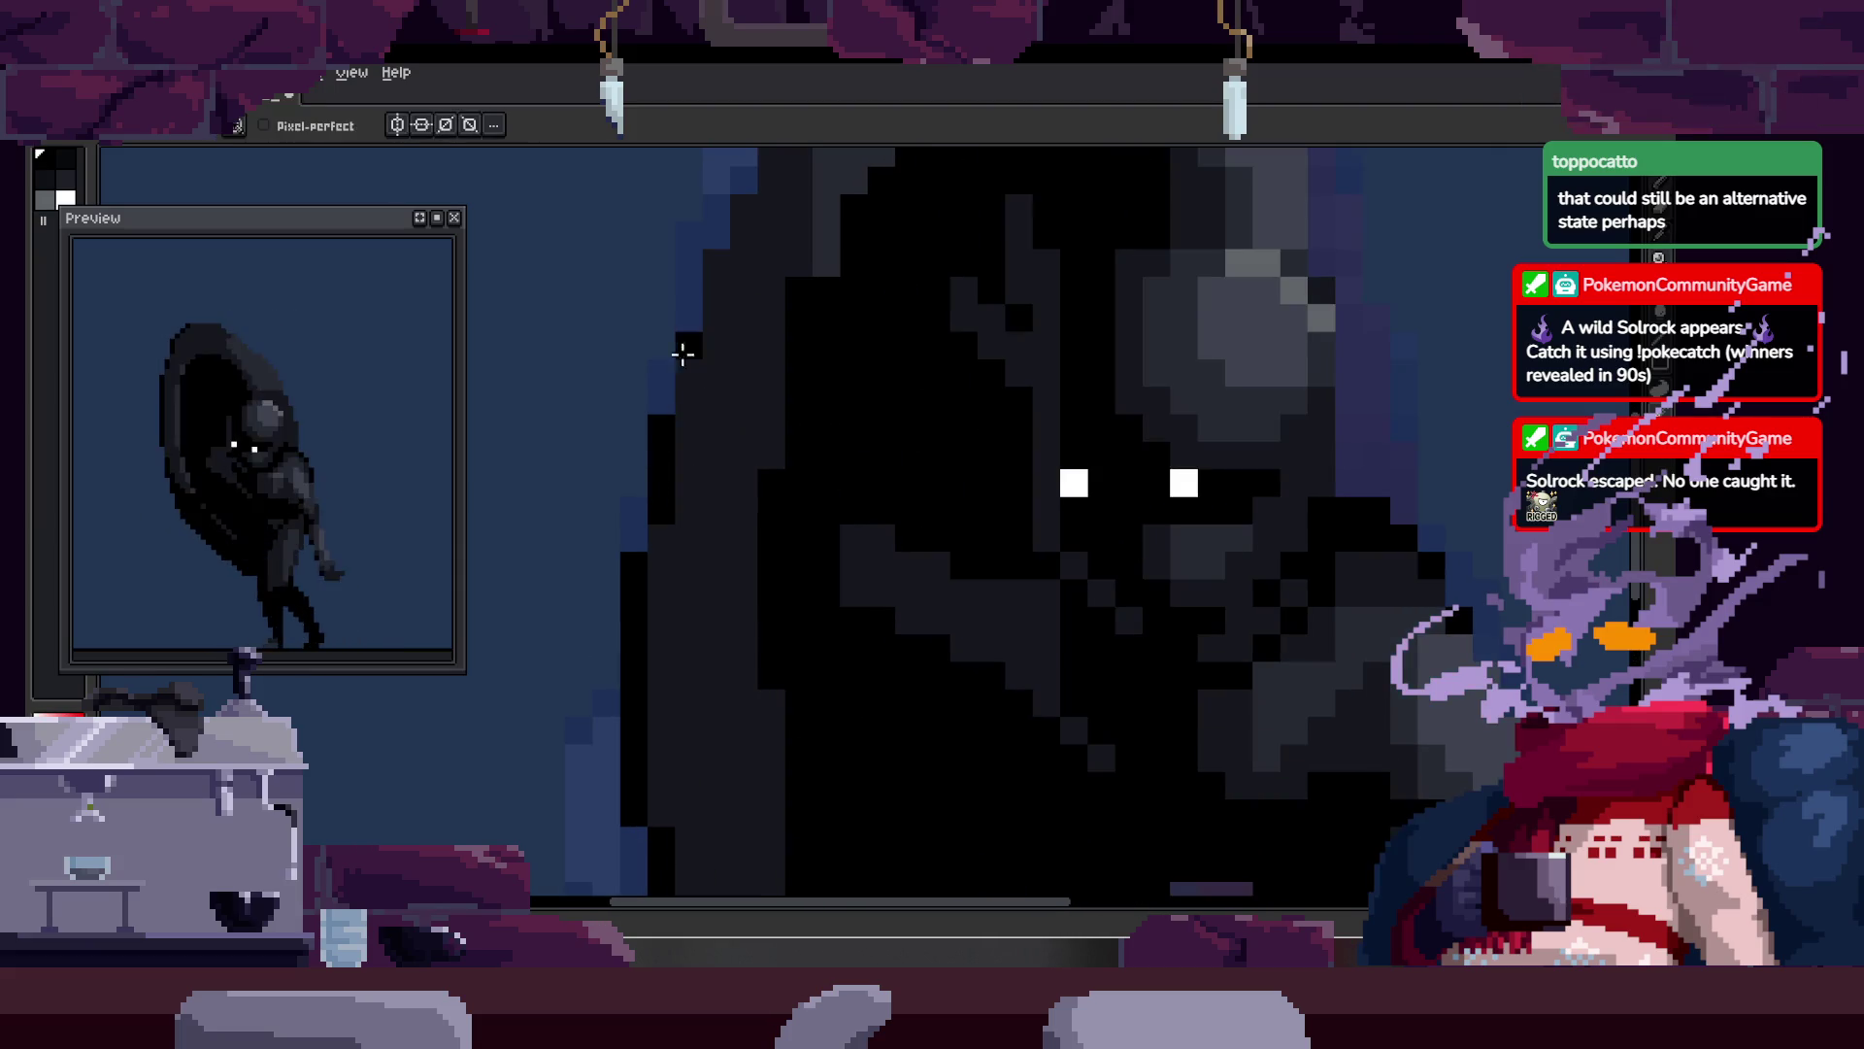
scroll(696, 428, up, 2)
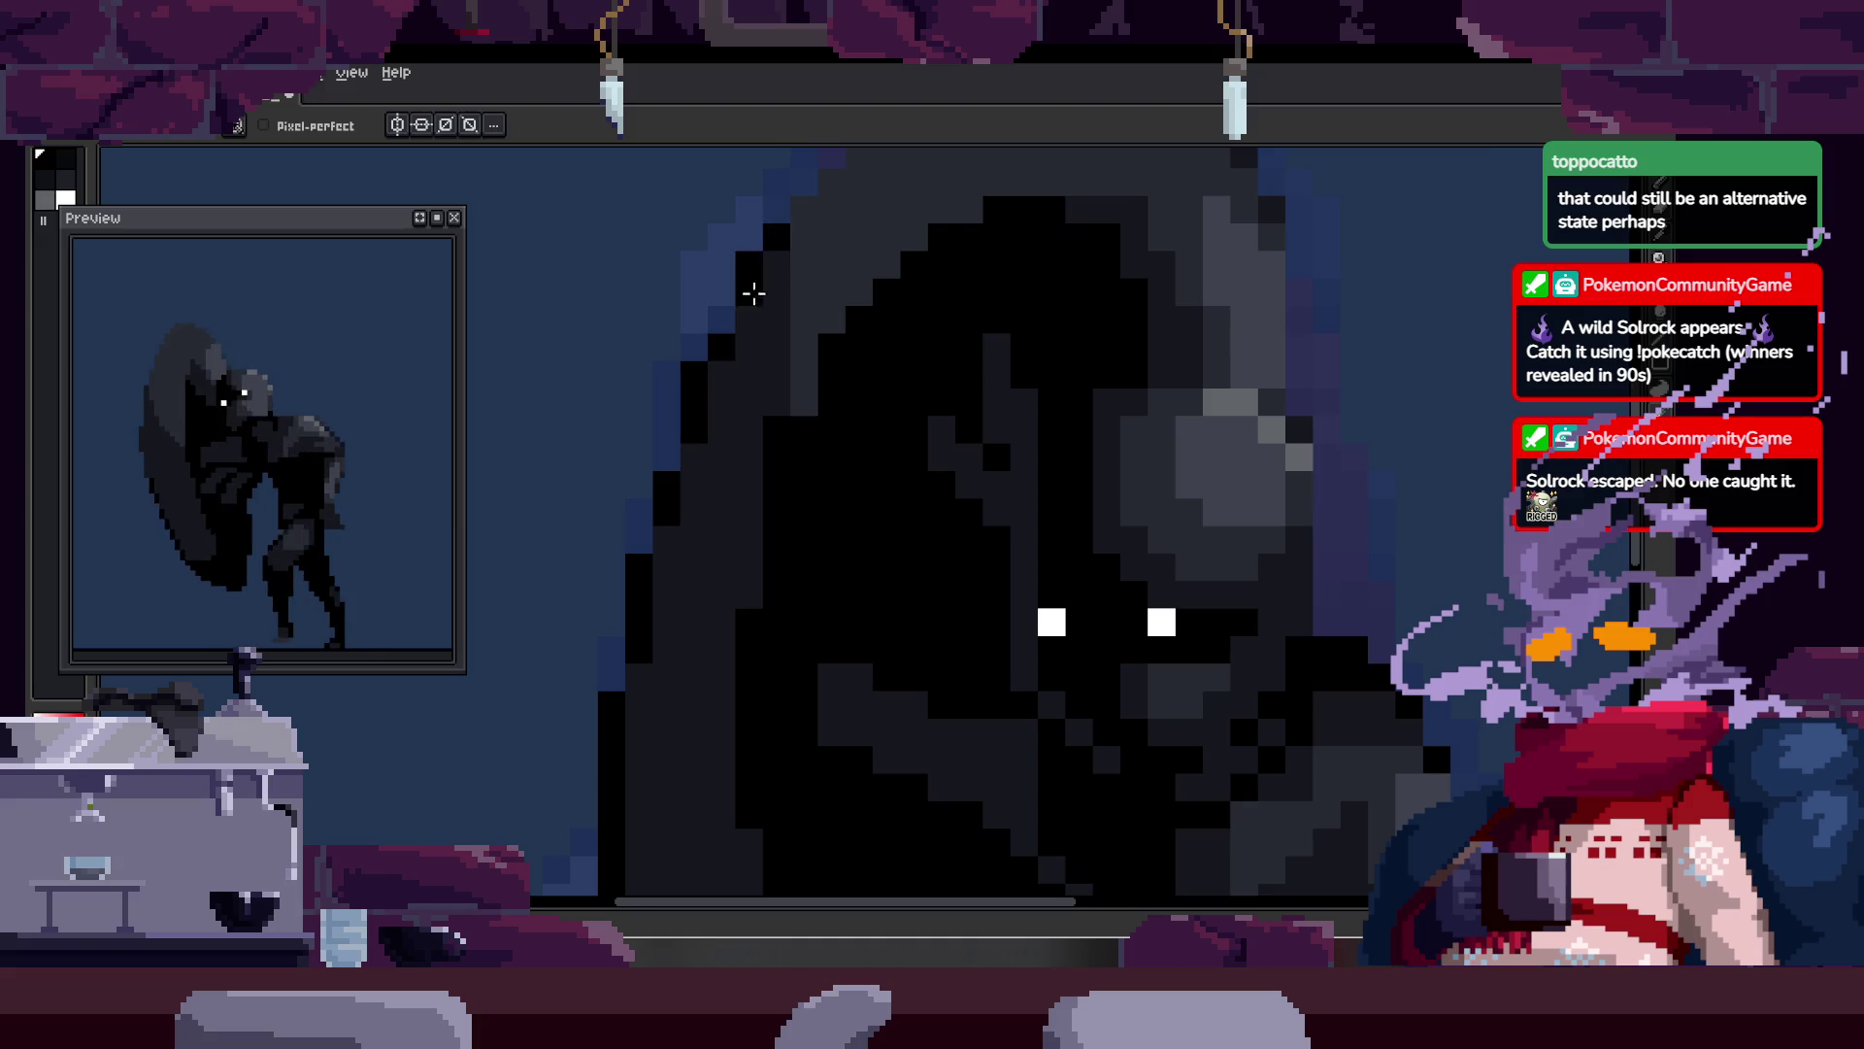
key(z)
scroll(715, 312, down, 1)
scroll(883, 269, down, 3)
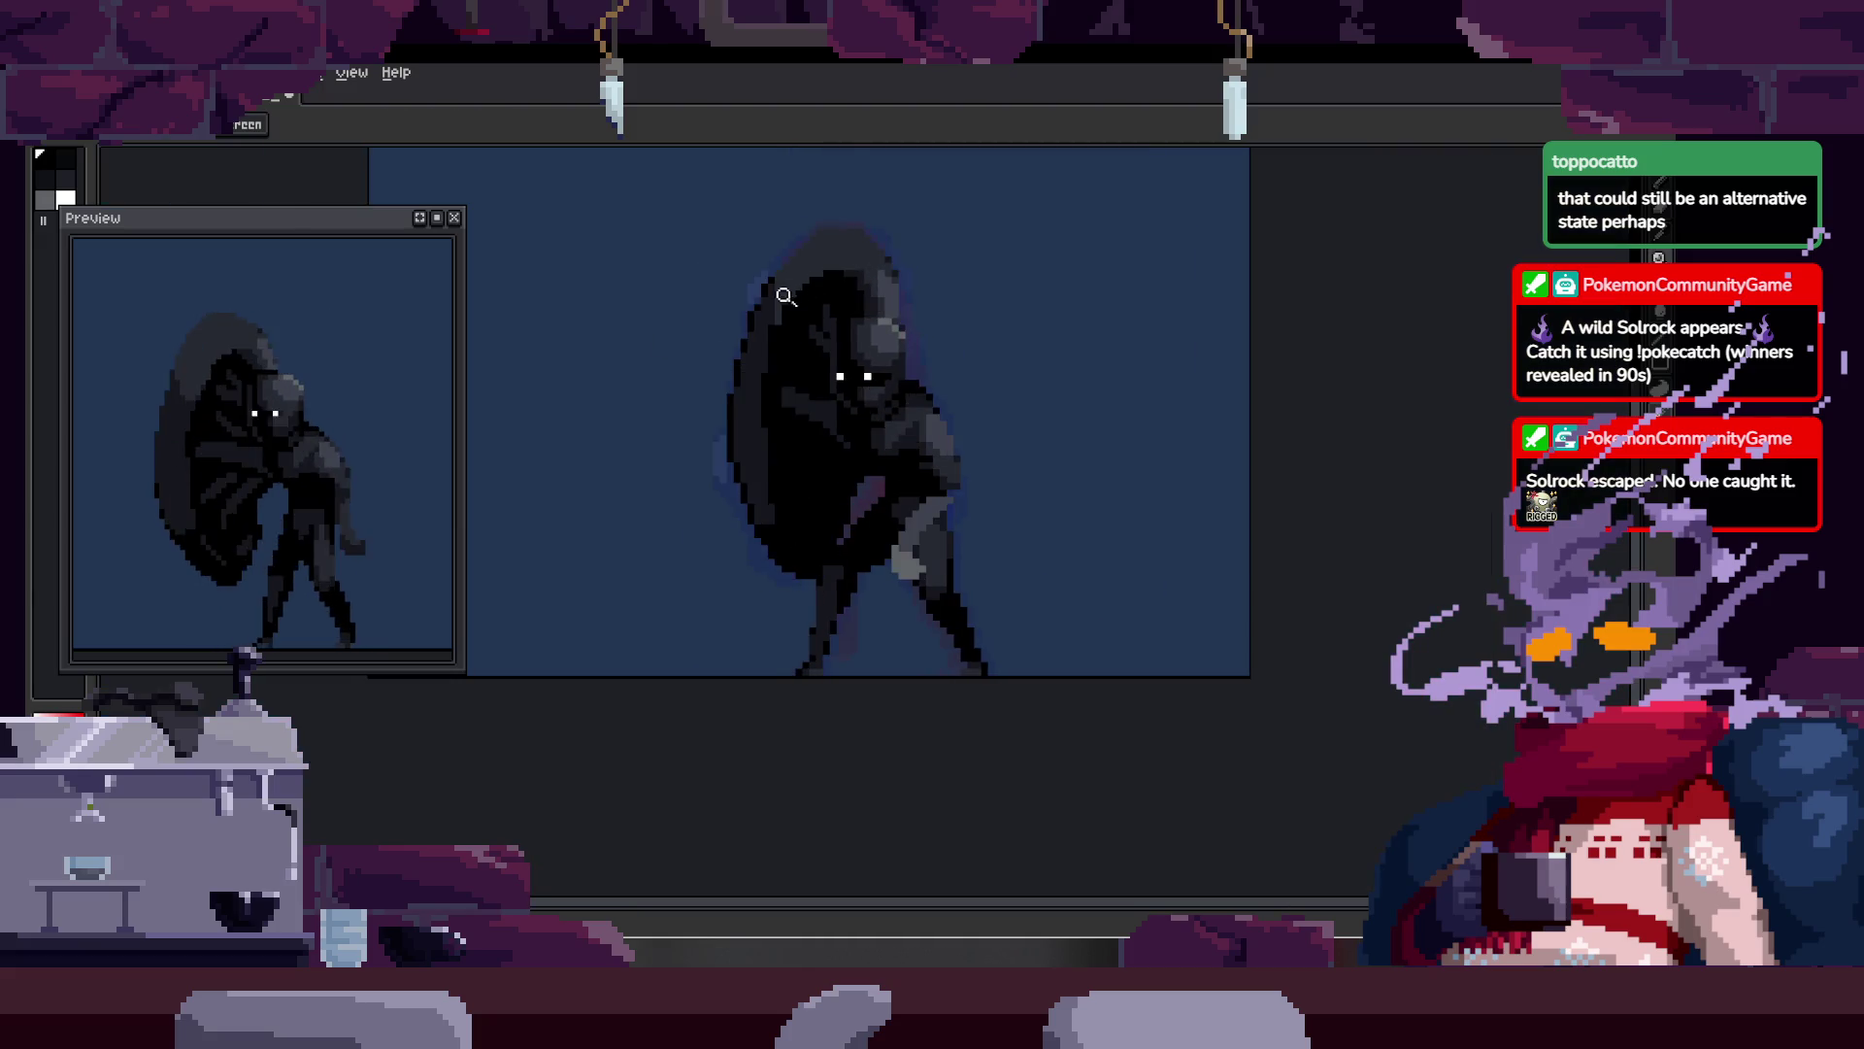
scroll(783, 291, up, 2)
scroll(749, 312, up, 2)
scroll(653, 475, up, 1)
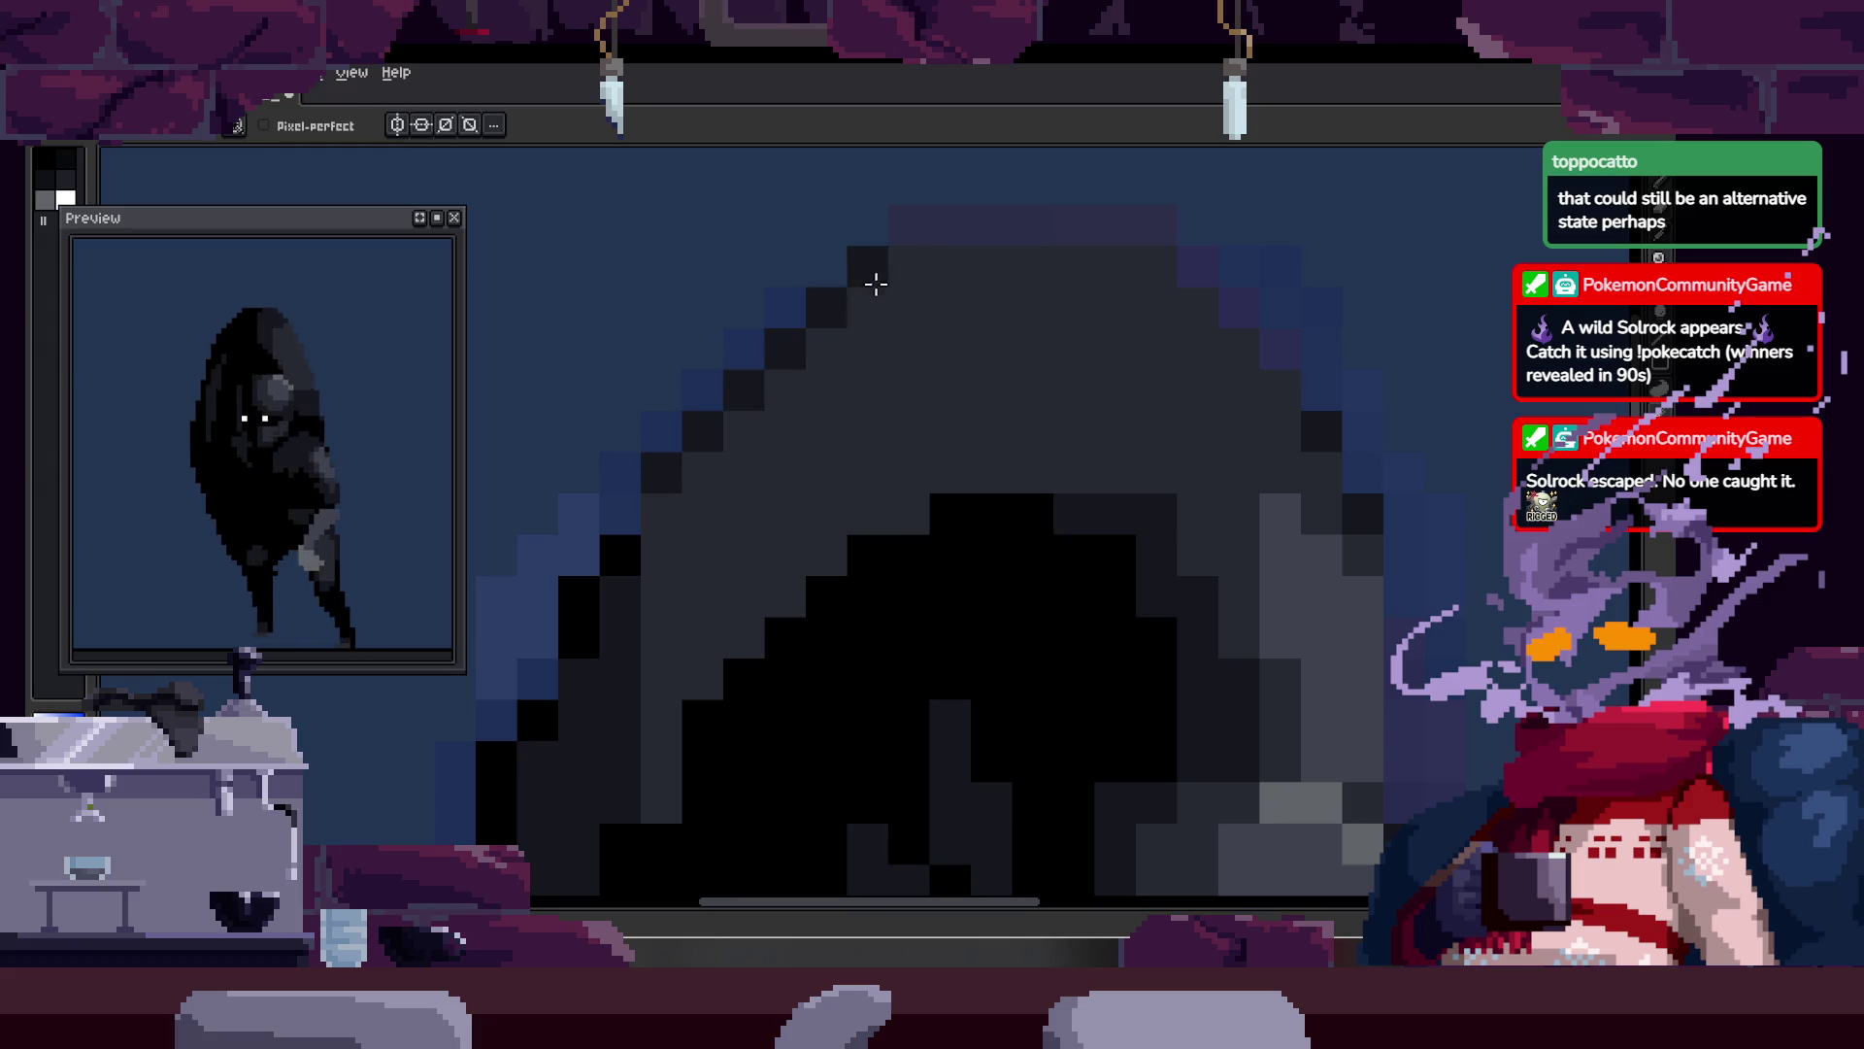
scroll(908, 342, down, 2)
scroll(862, 328, down, 1)
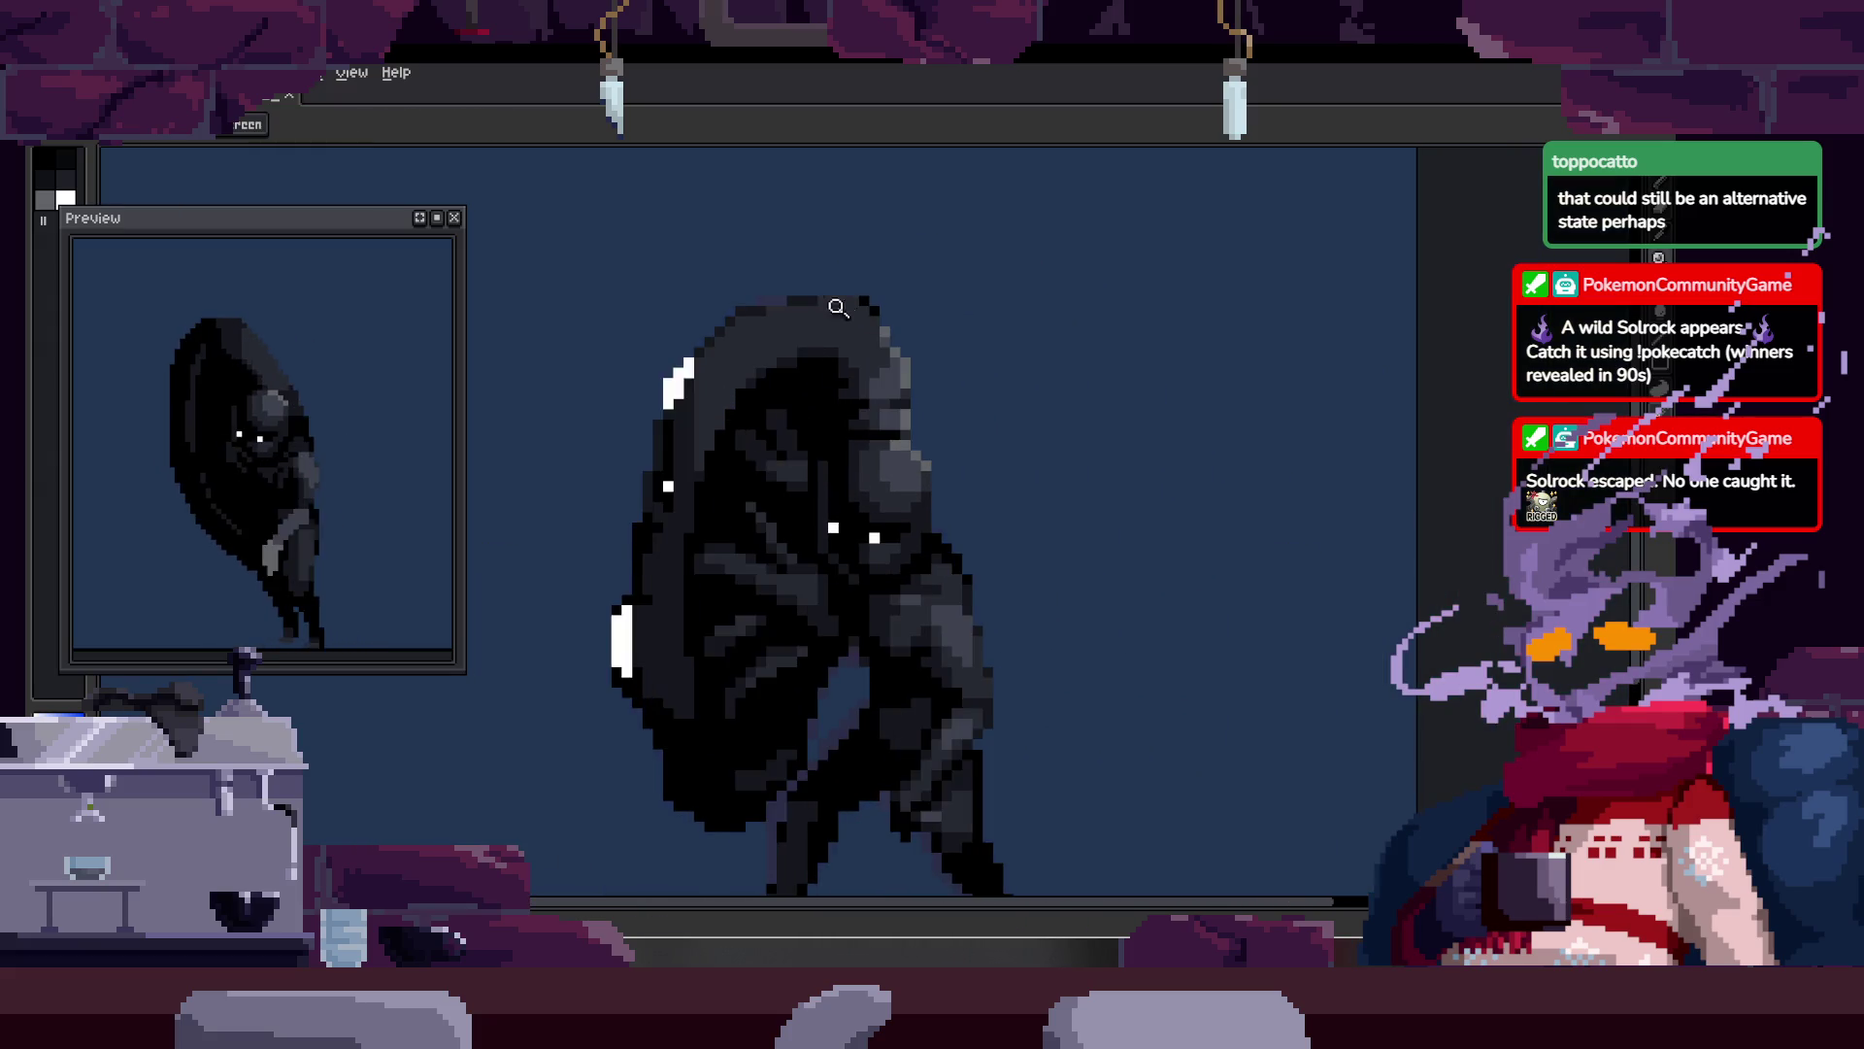
scroll(840, 291, up, 3)
Step: Zoom far into the creature's body for a pixel-level close-up
key(b)
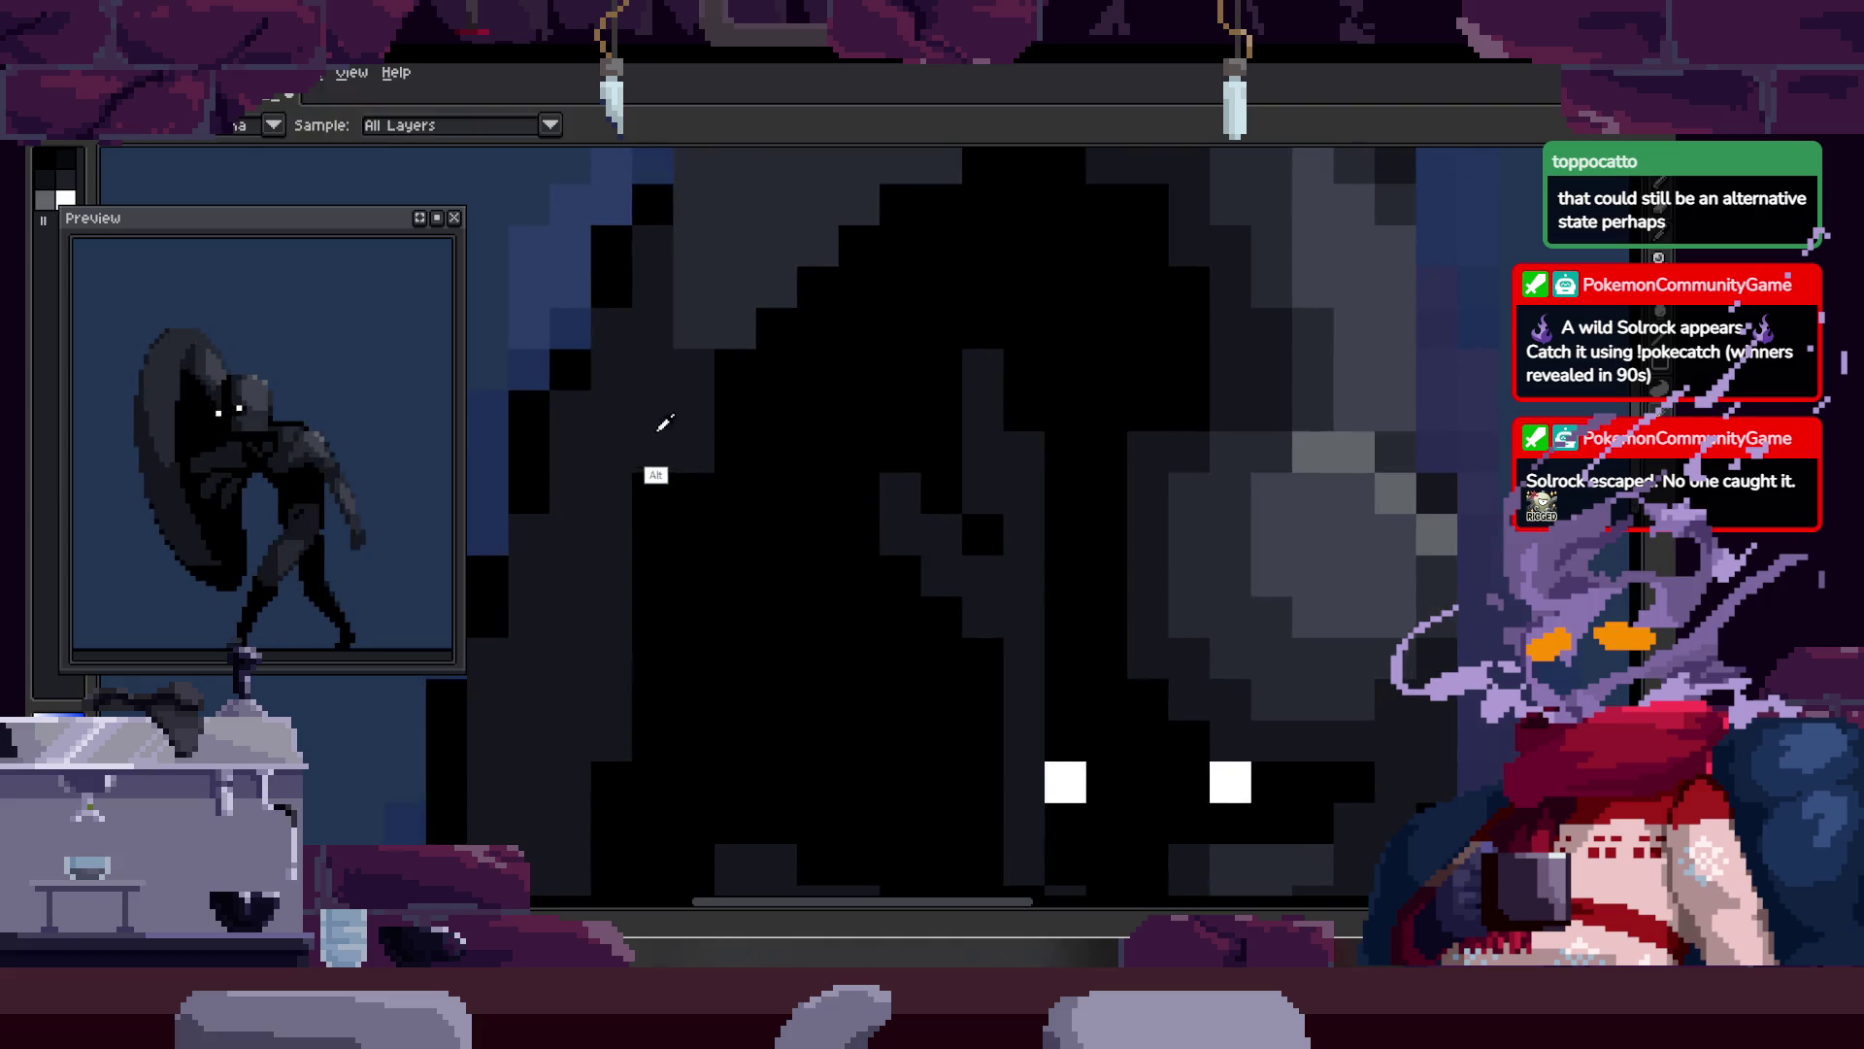
key(z)
scroll(748, 482, down, 3)
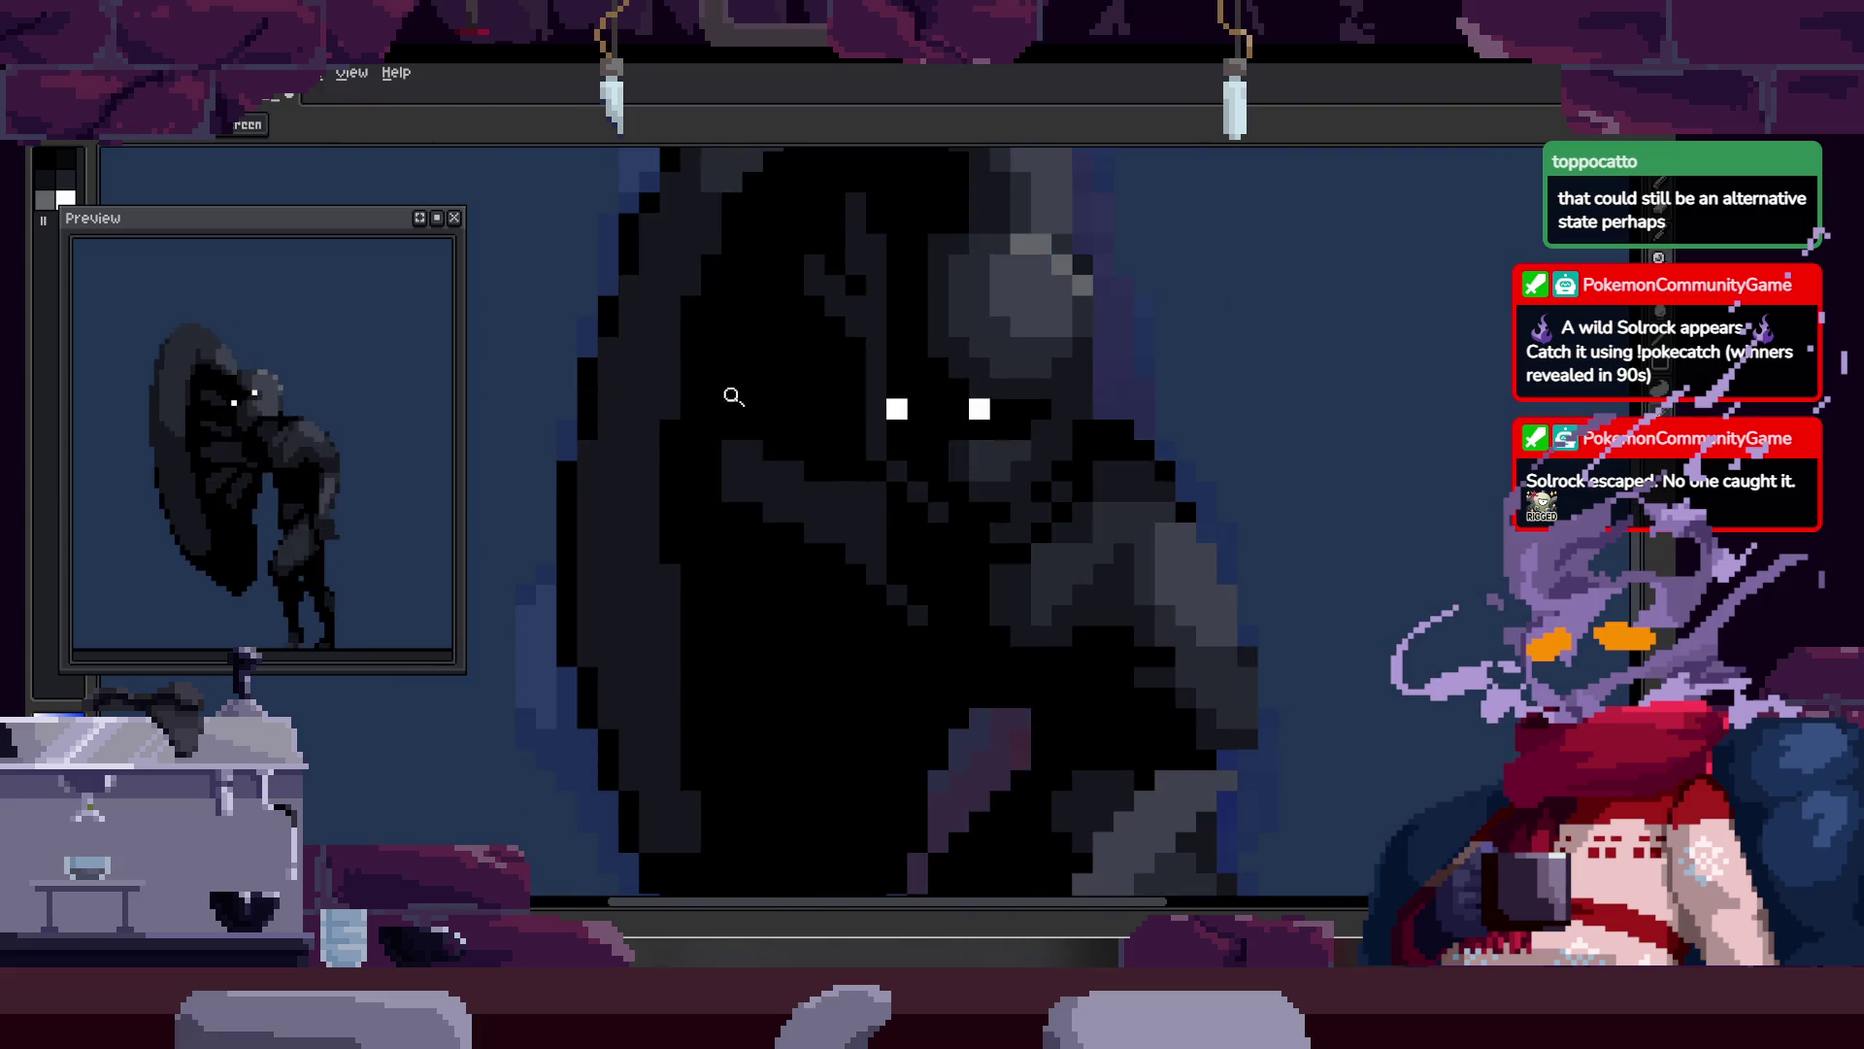
scroll(775, 365, down, 1)
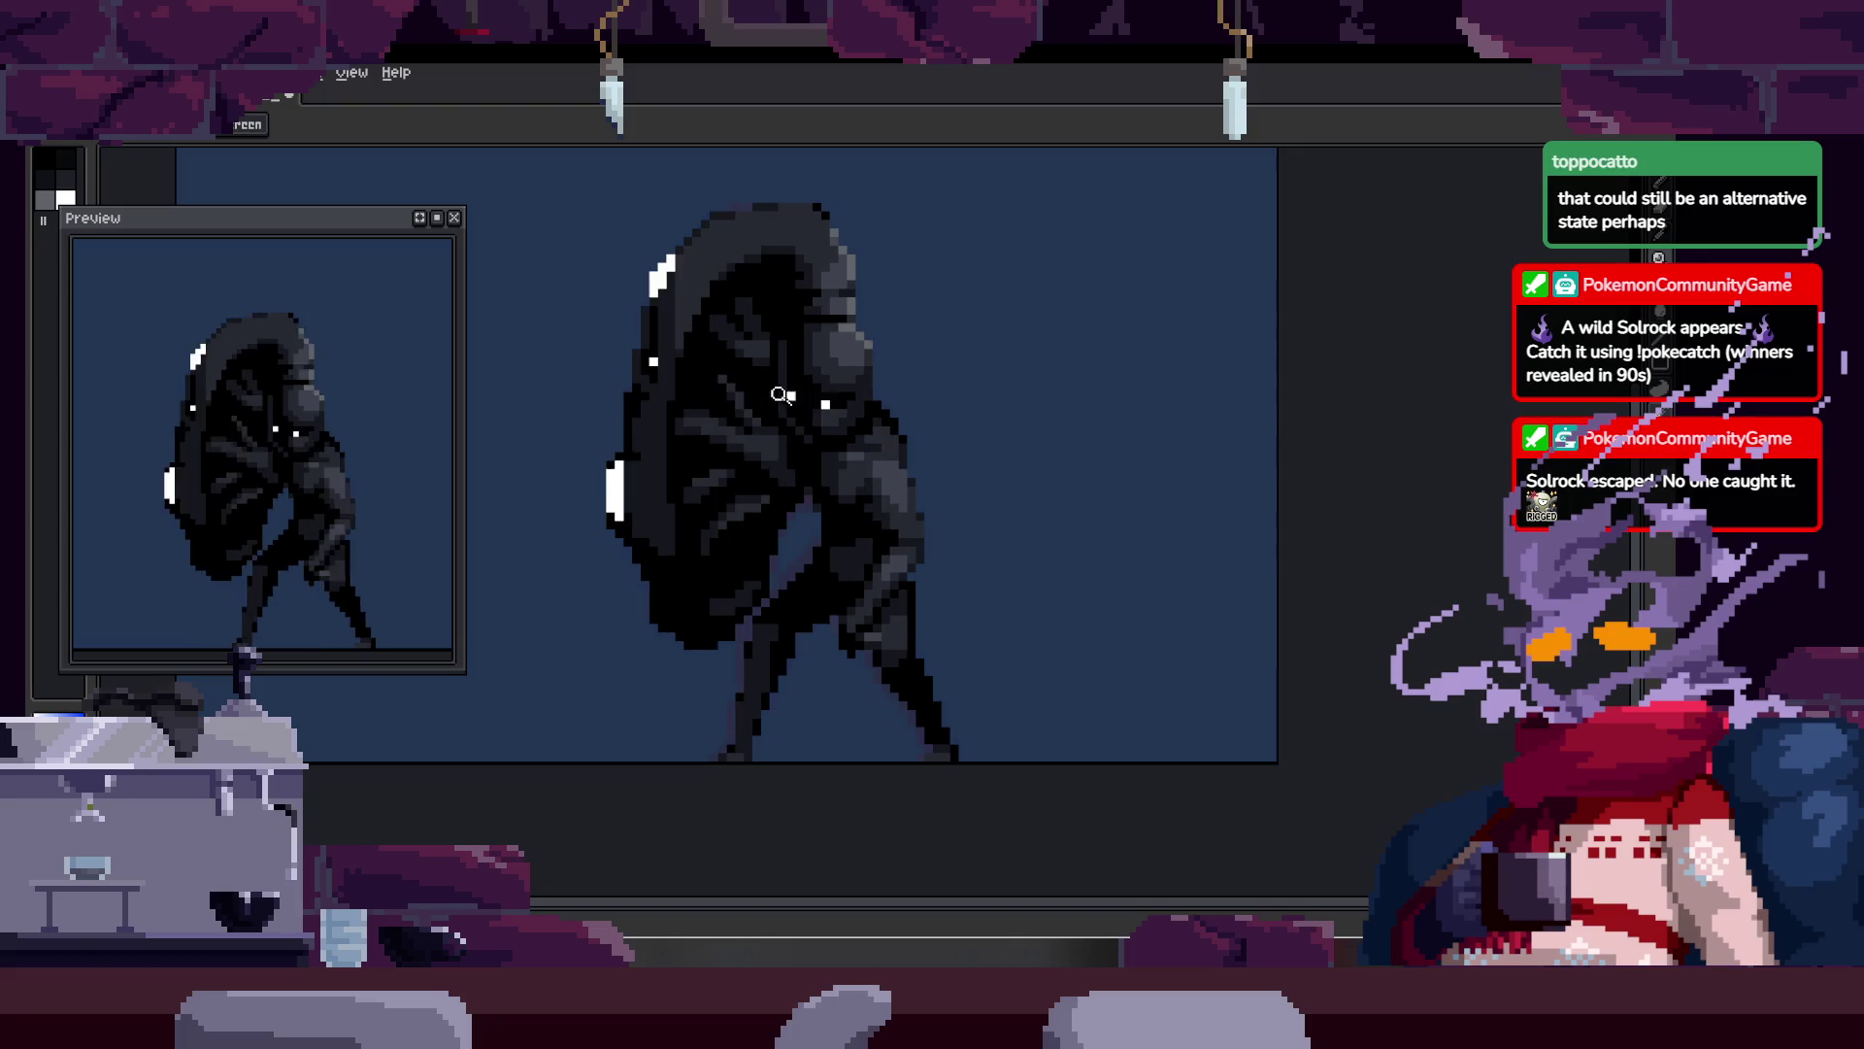
scroll(726, 500, up, 2)
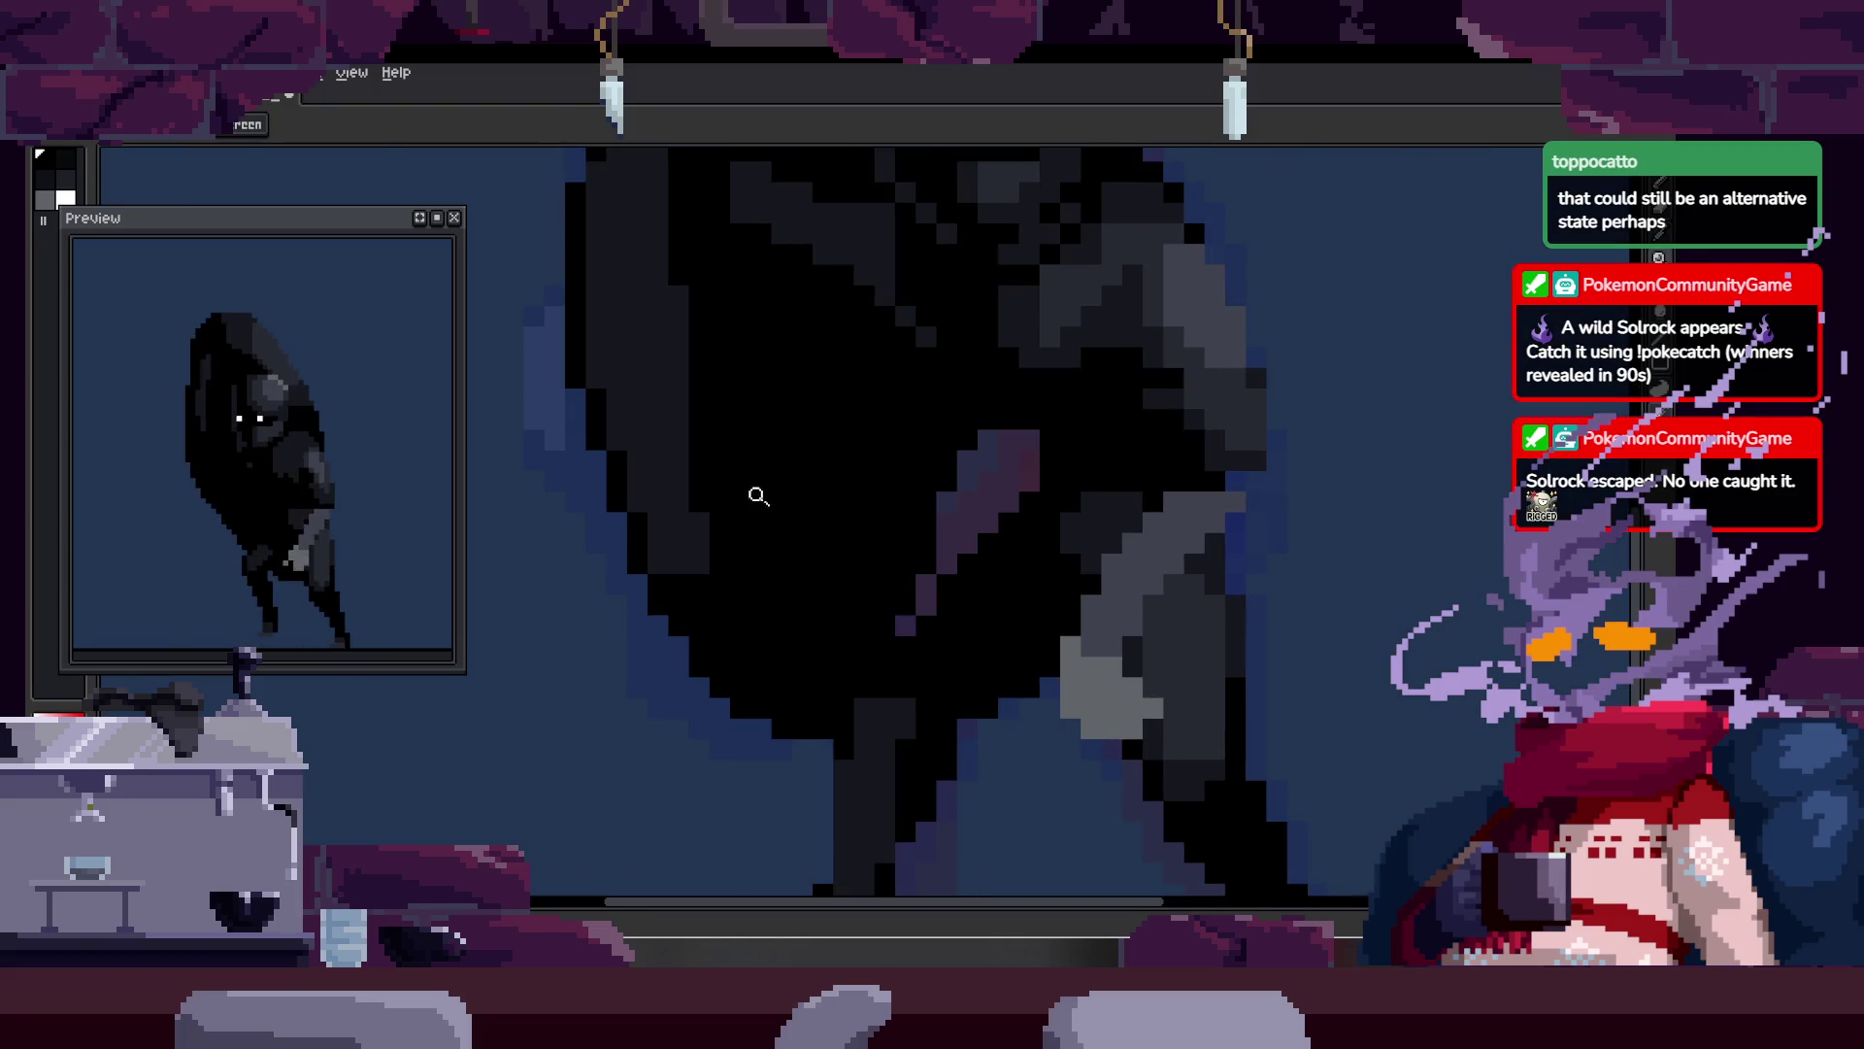
scroll(767, 476, up, 1)
key(b)
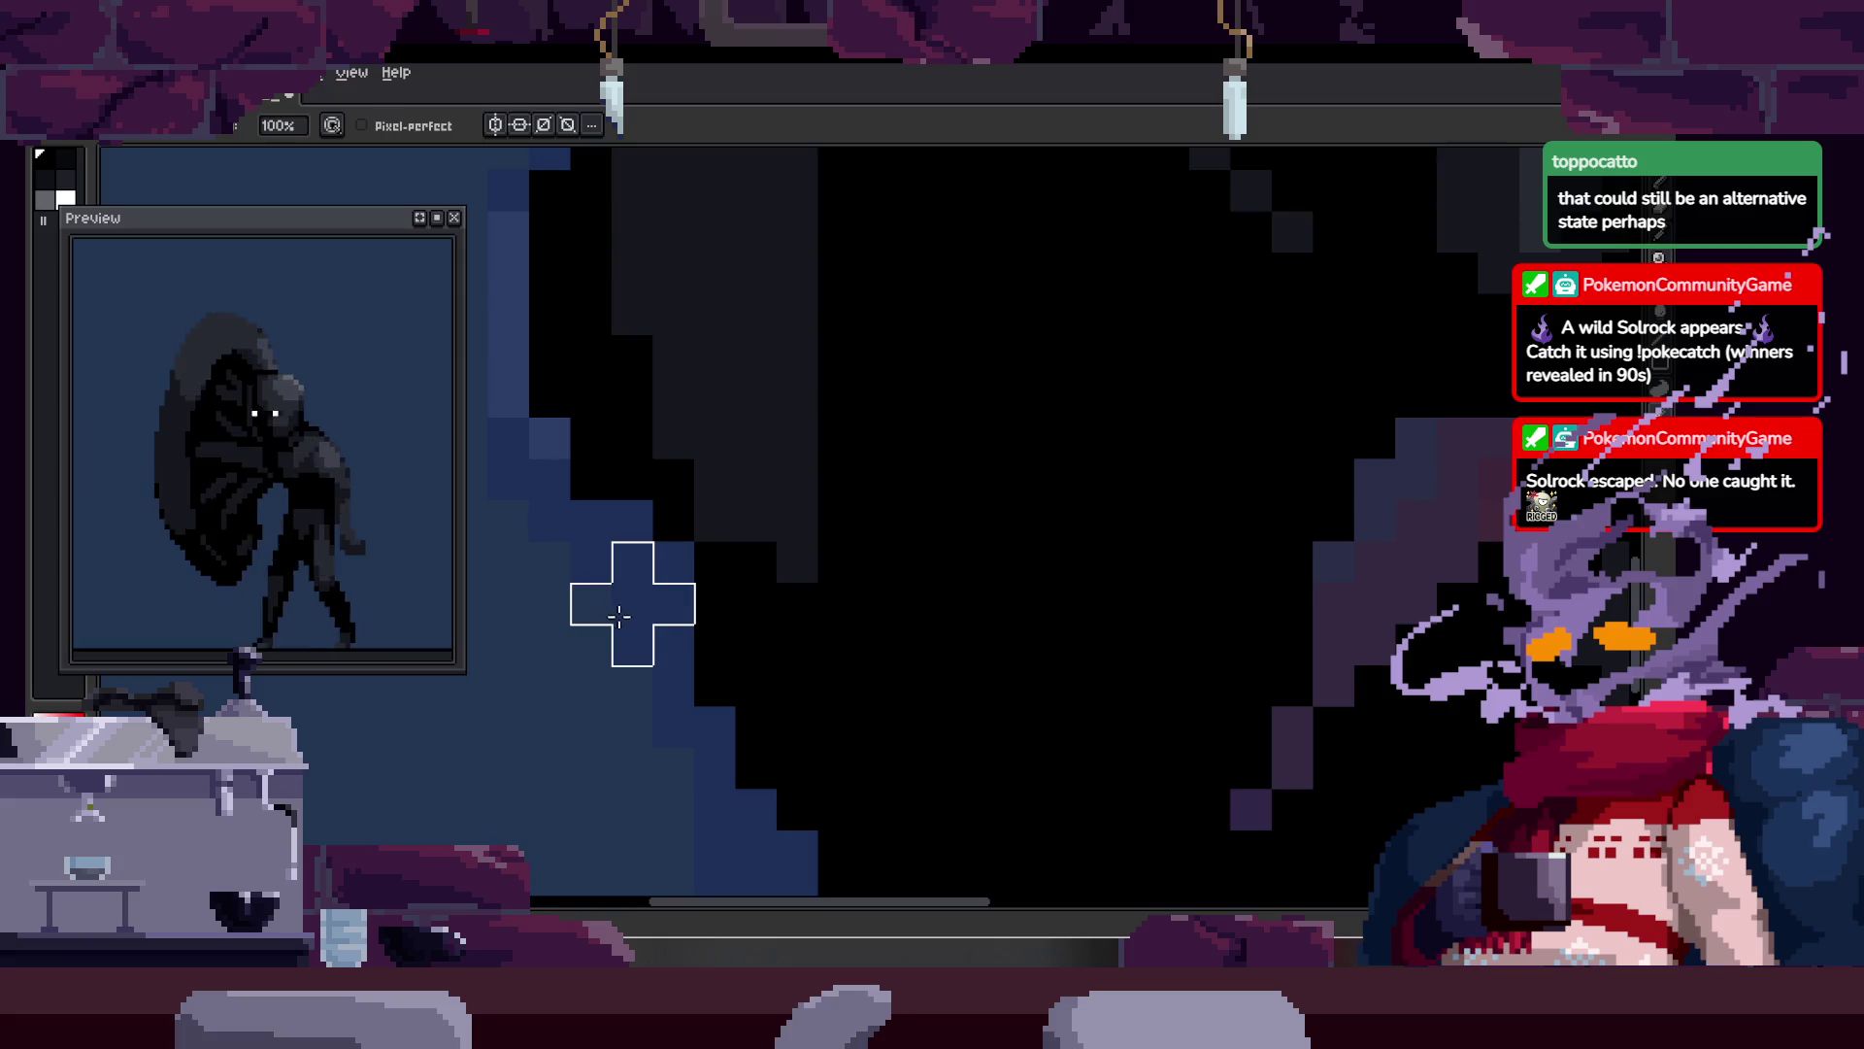
key(z)
scroll(580, 594, down, 3)
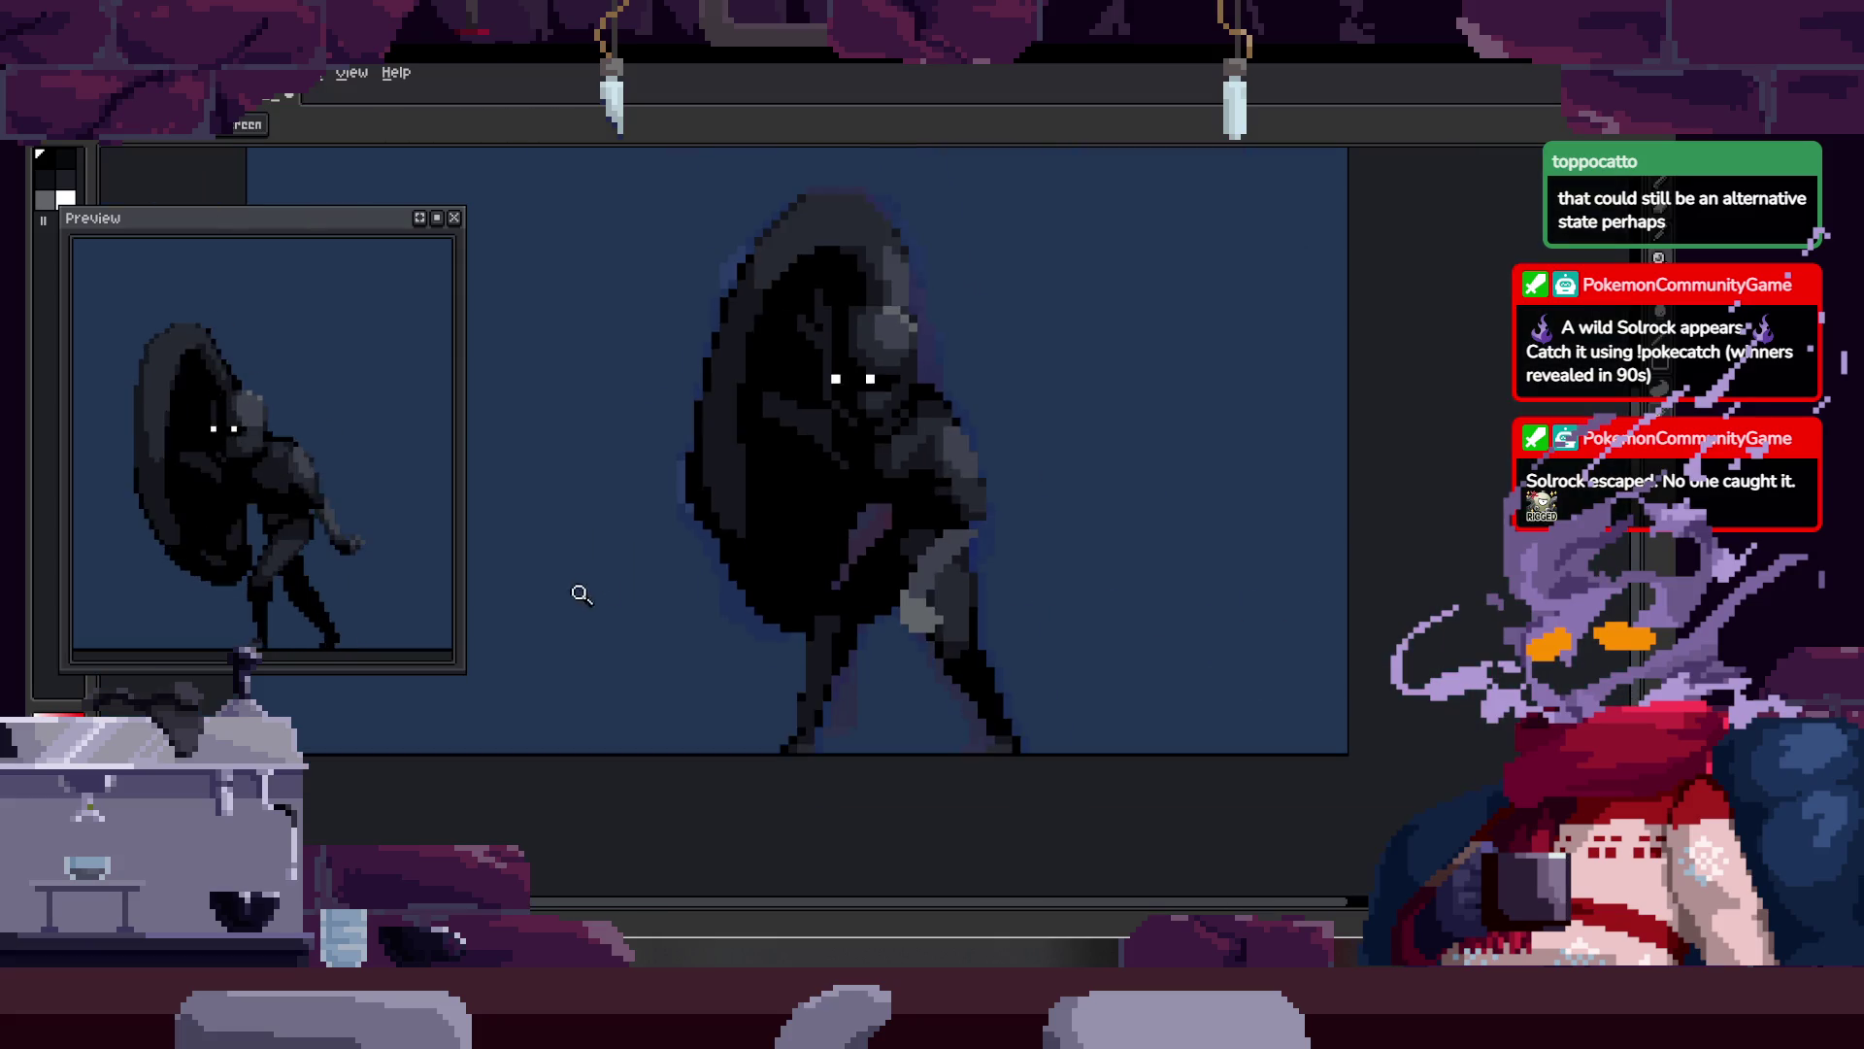
click(805, 520)
click(805, 520)
click(761, 462)
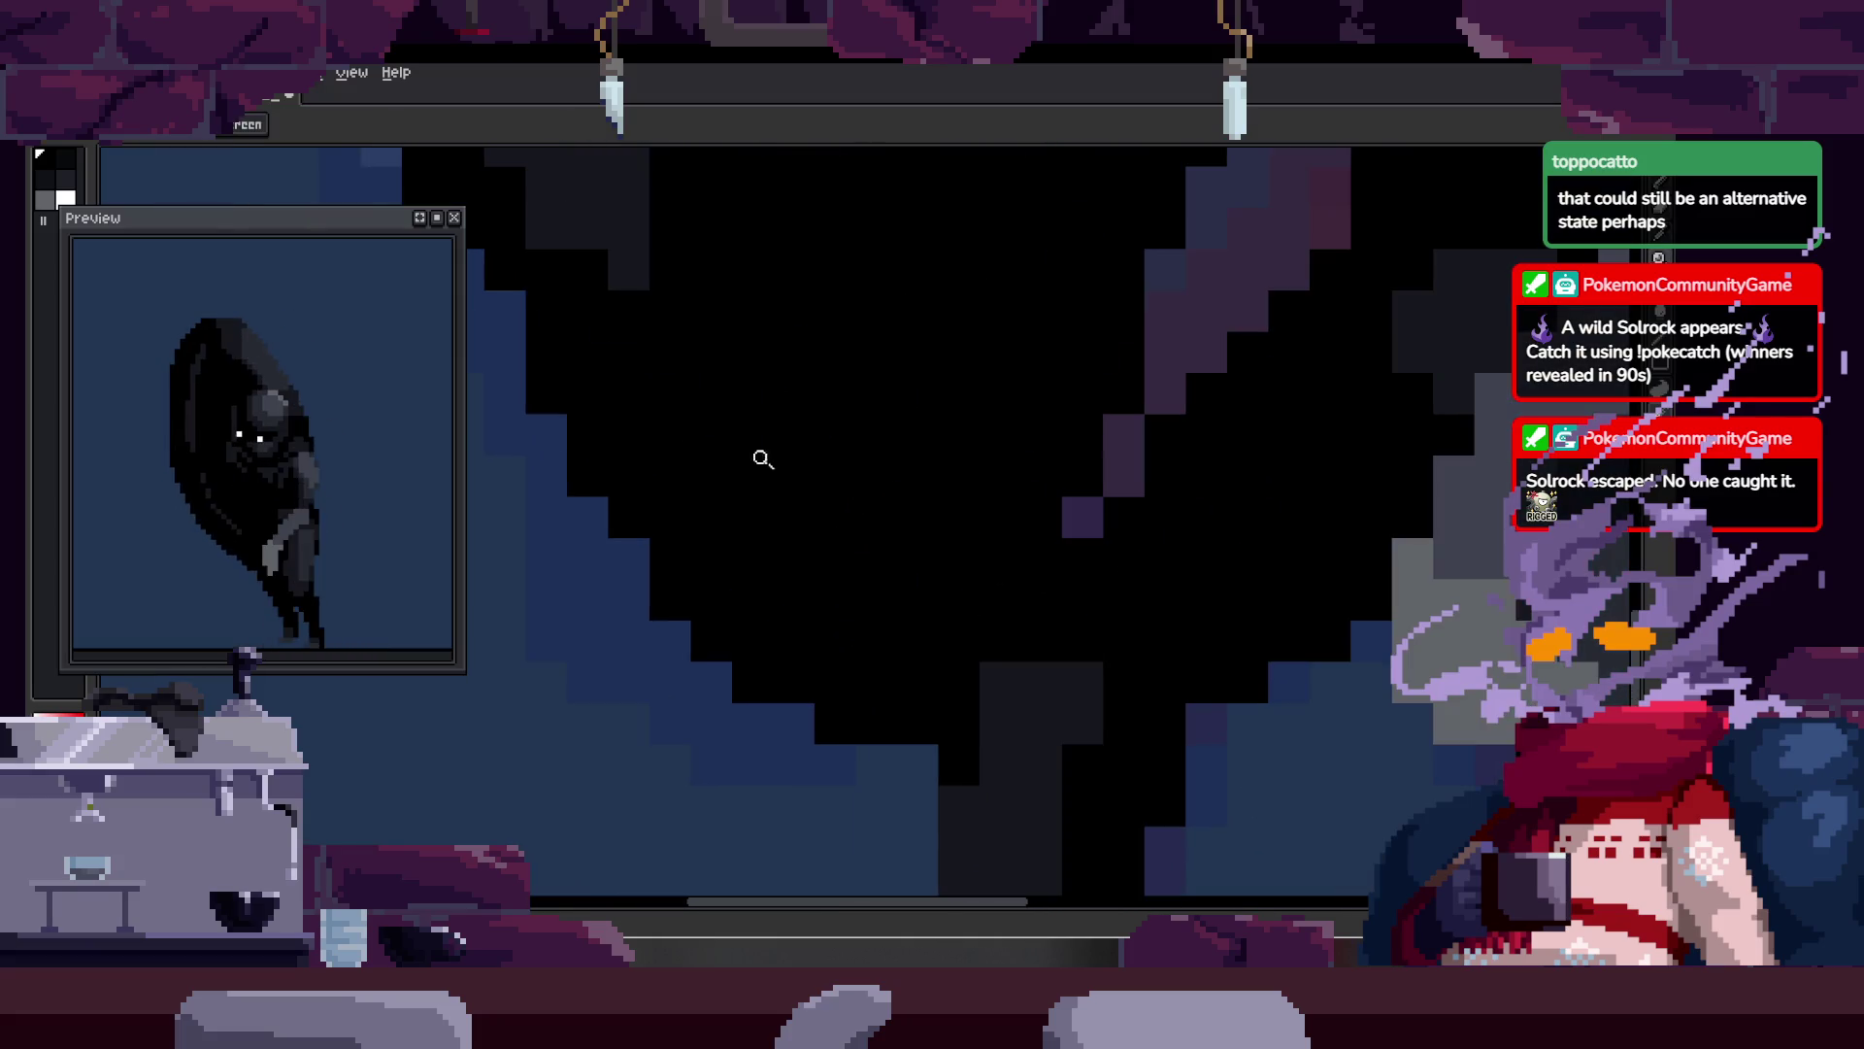
key(b)
key(z)
scroll(632, 508, down, 3)
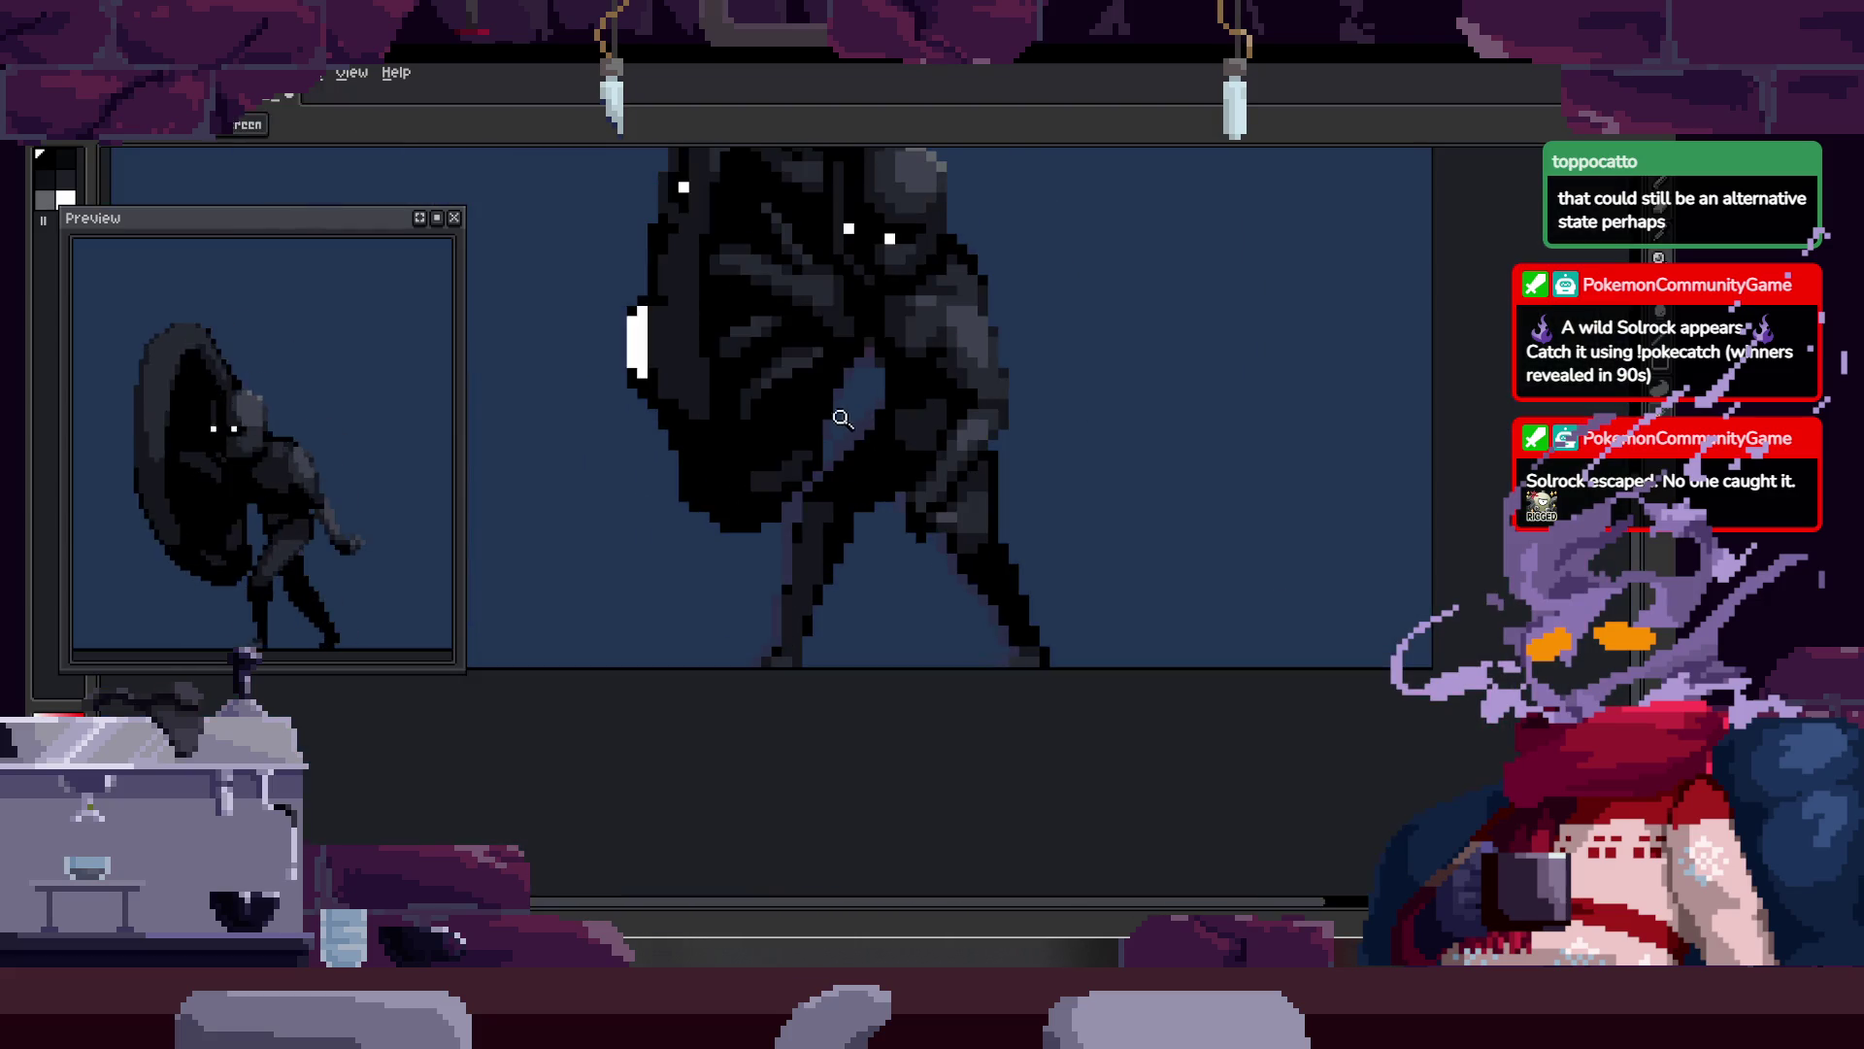
scroll(766, 504, up, 3)
key(b)
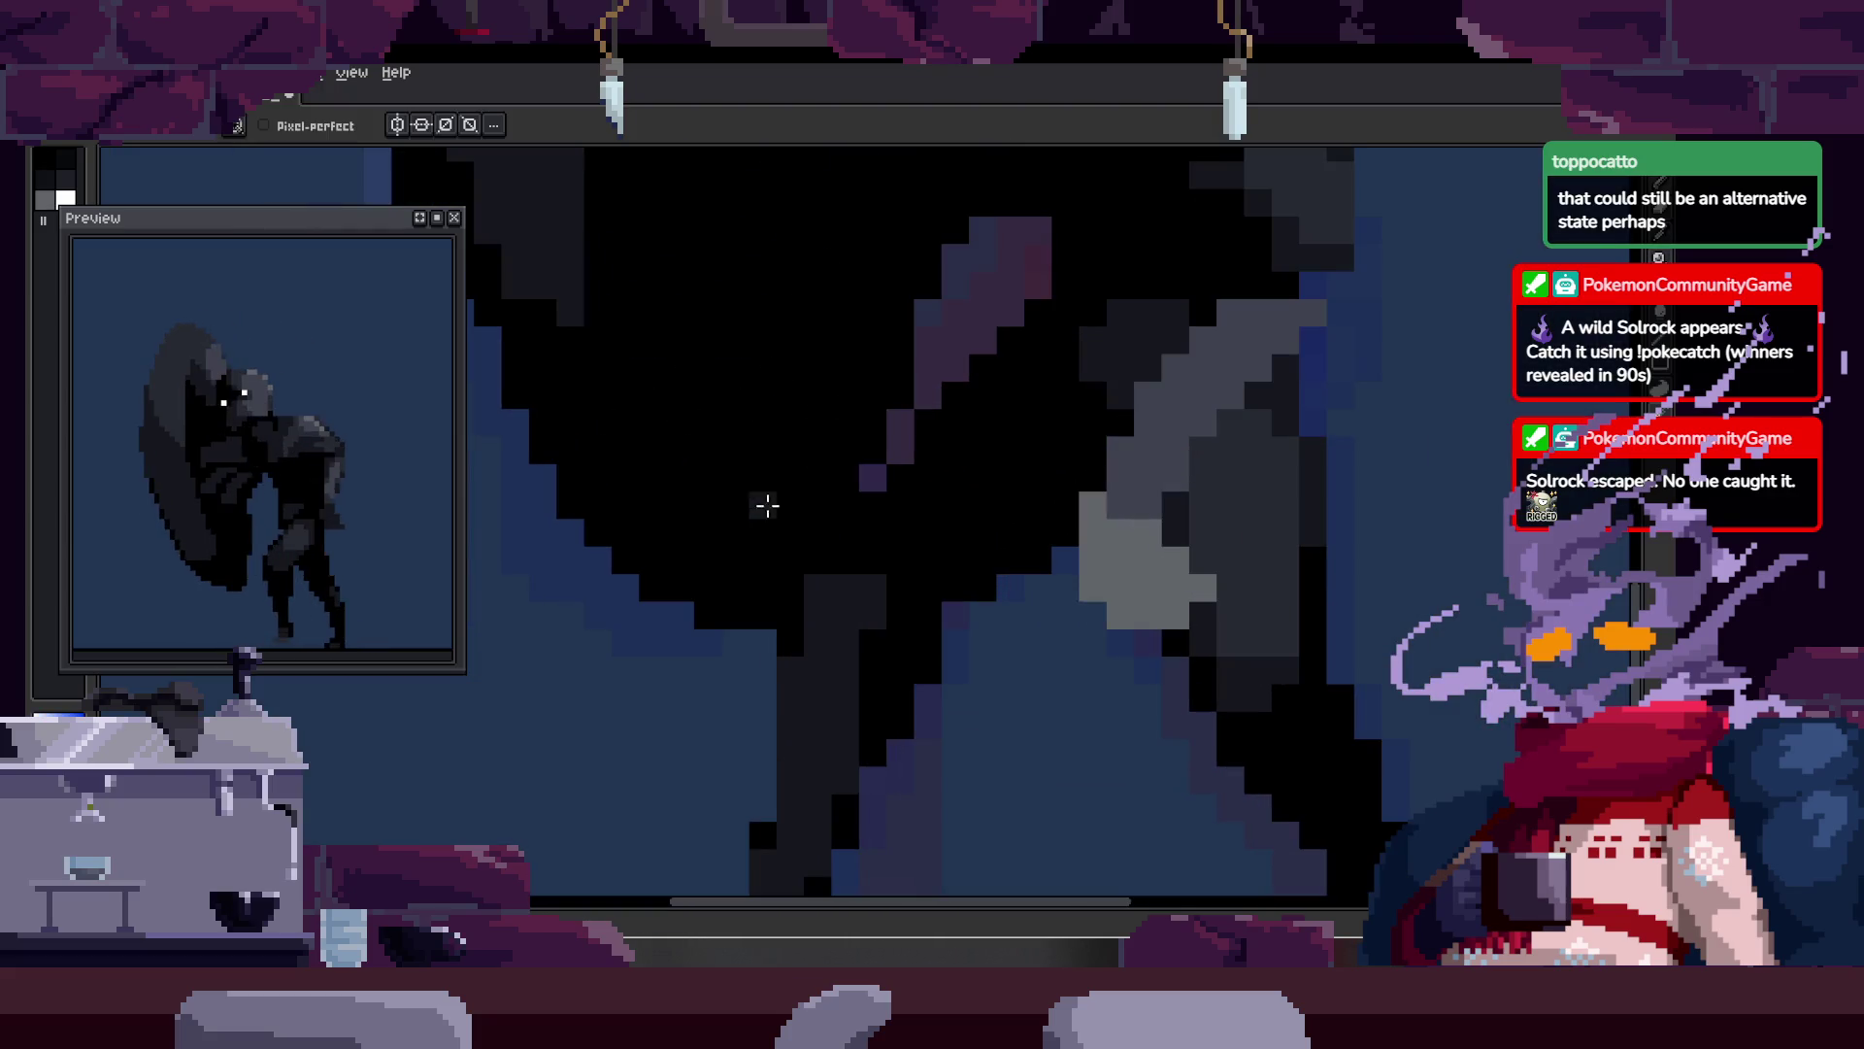
key(z)
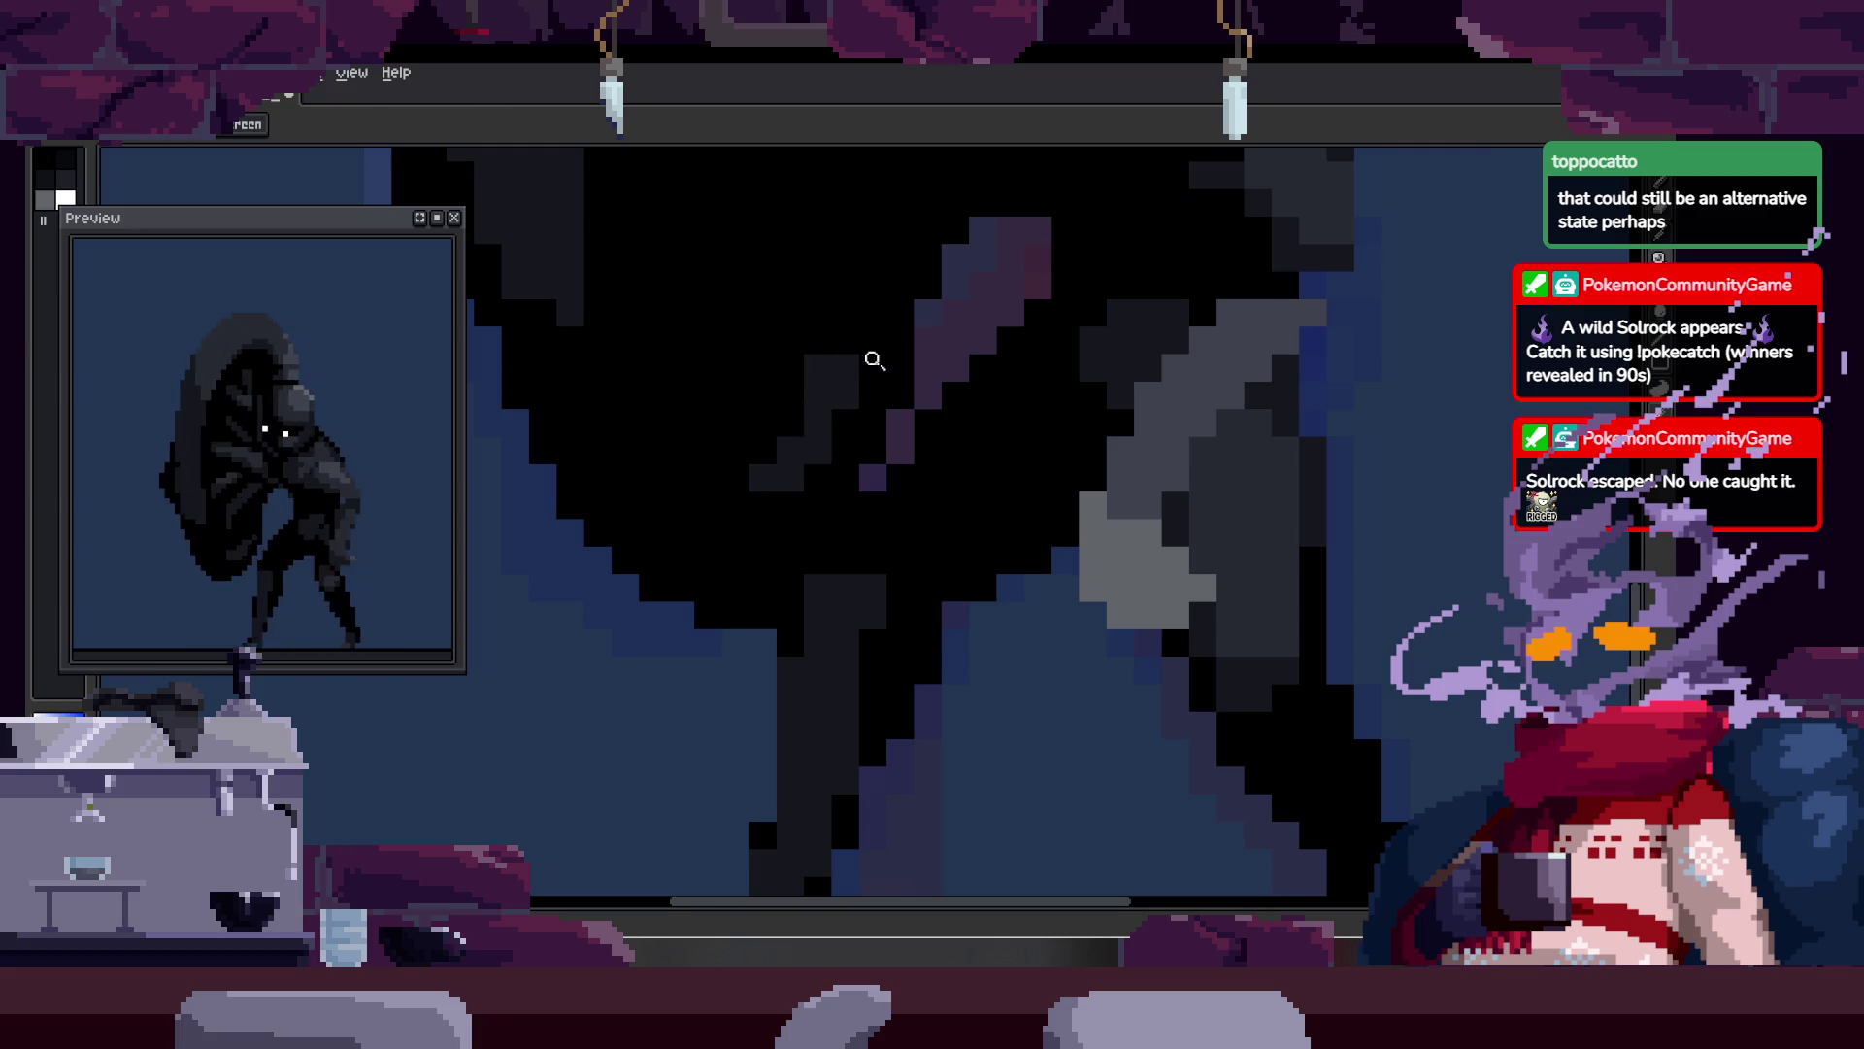
scroll(874, 350, down, 3)
scroll(748, 389, up, 3)
key(b)
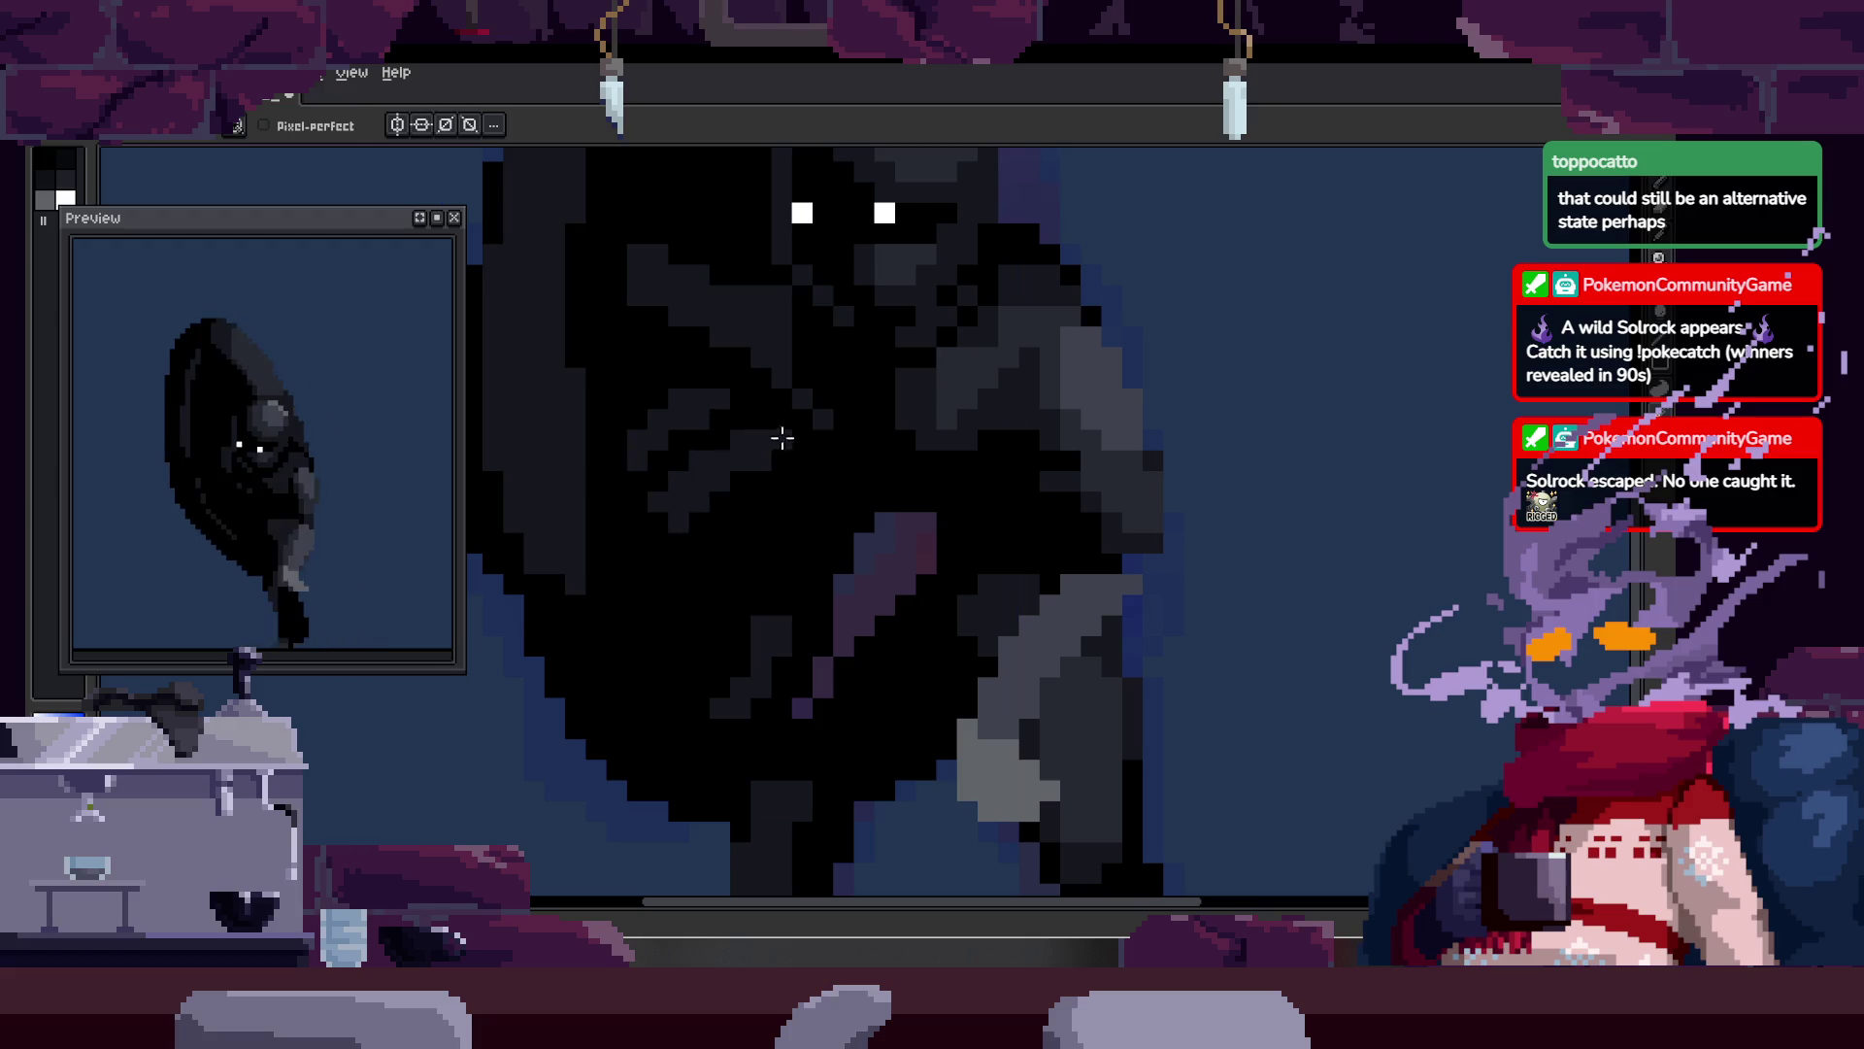
Step: Play the animation on the main canvas and zoom to watch it run
key(Return)
scroll(680, 563, up, 2)
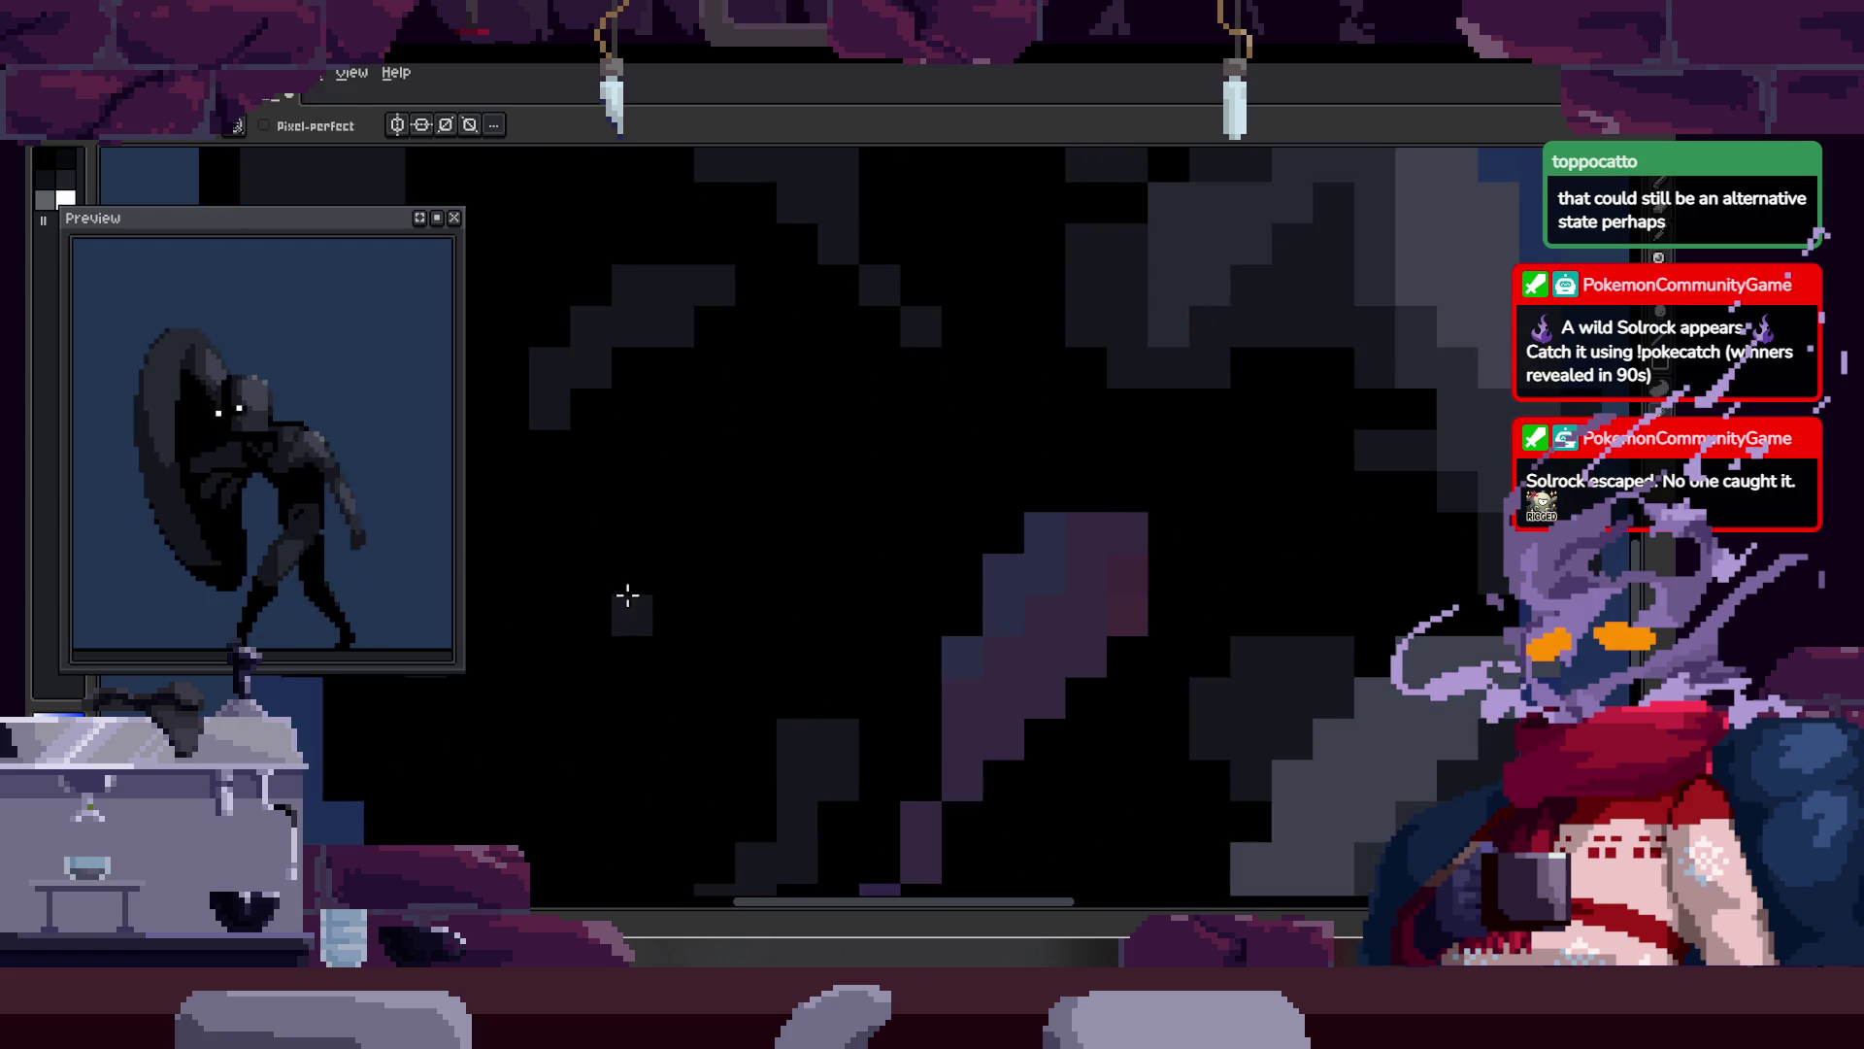
key(z)
scroll(791, 398, down, 3)
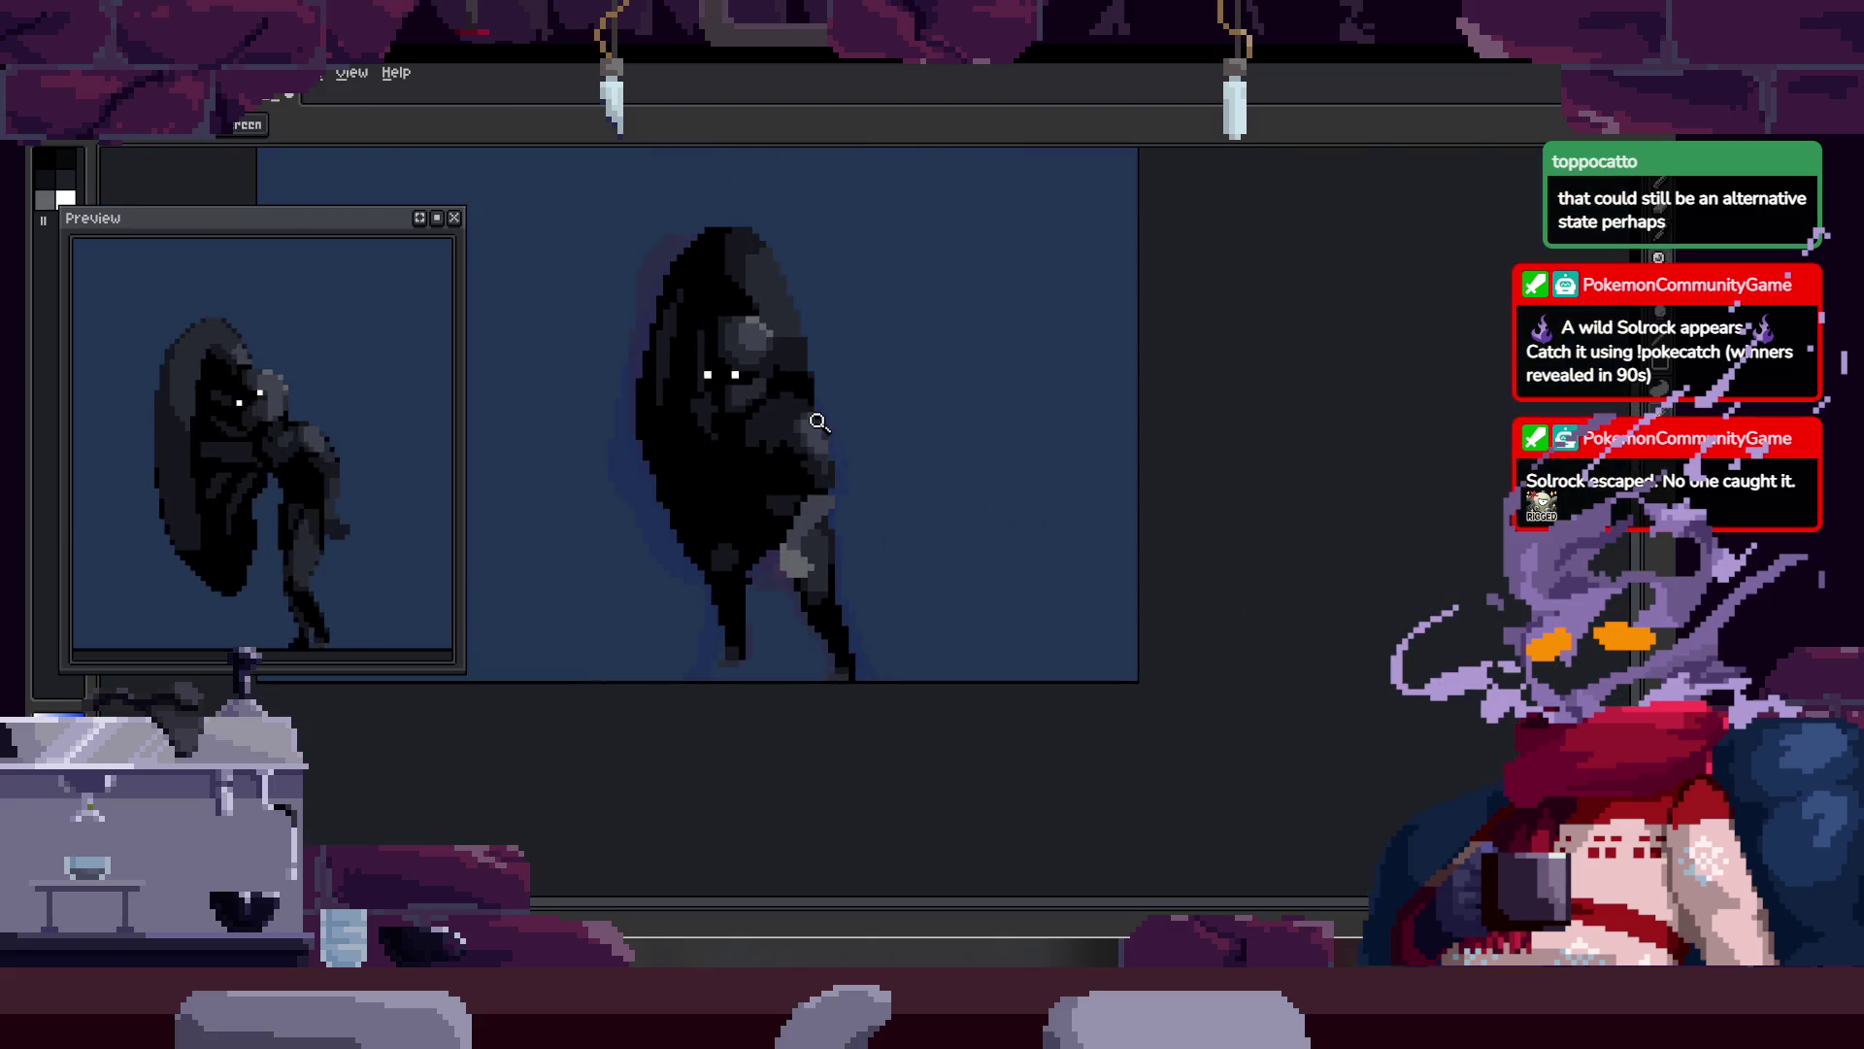
scroll(806, 408, up, 3)
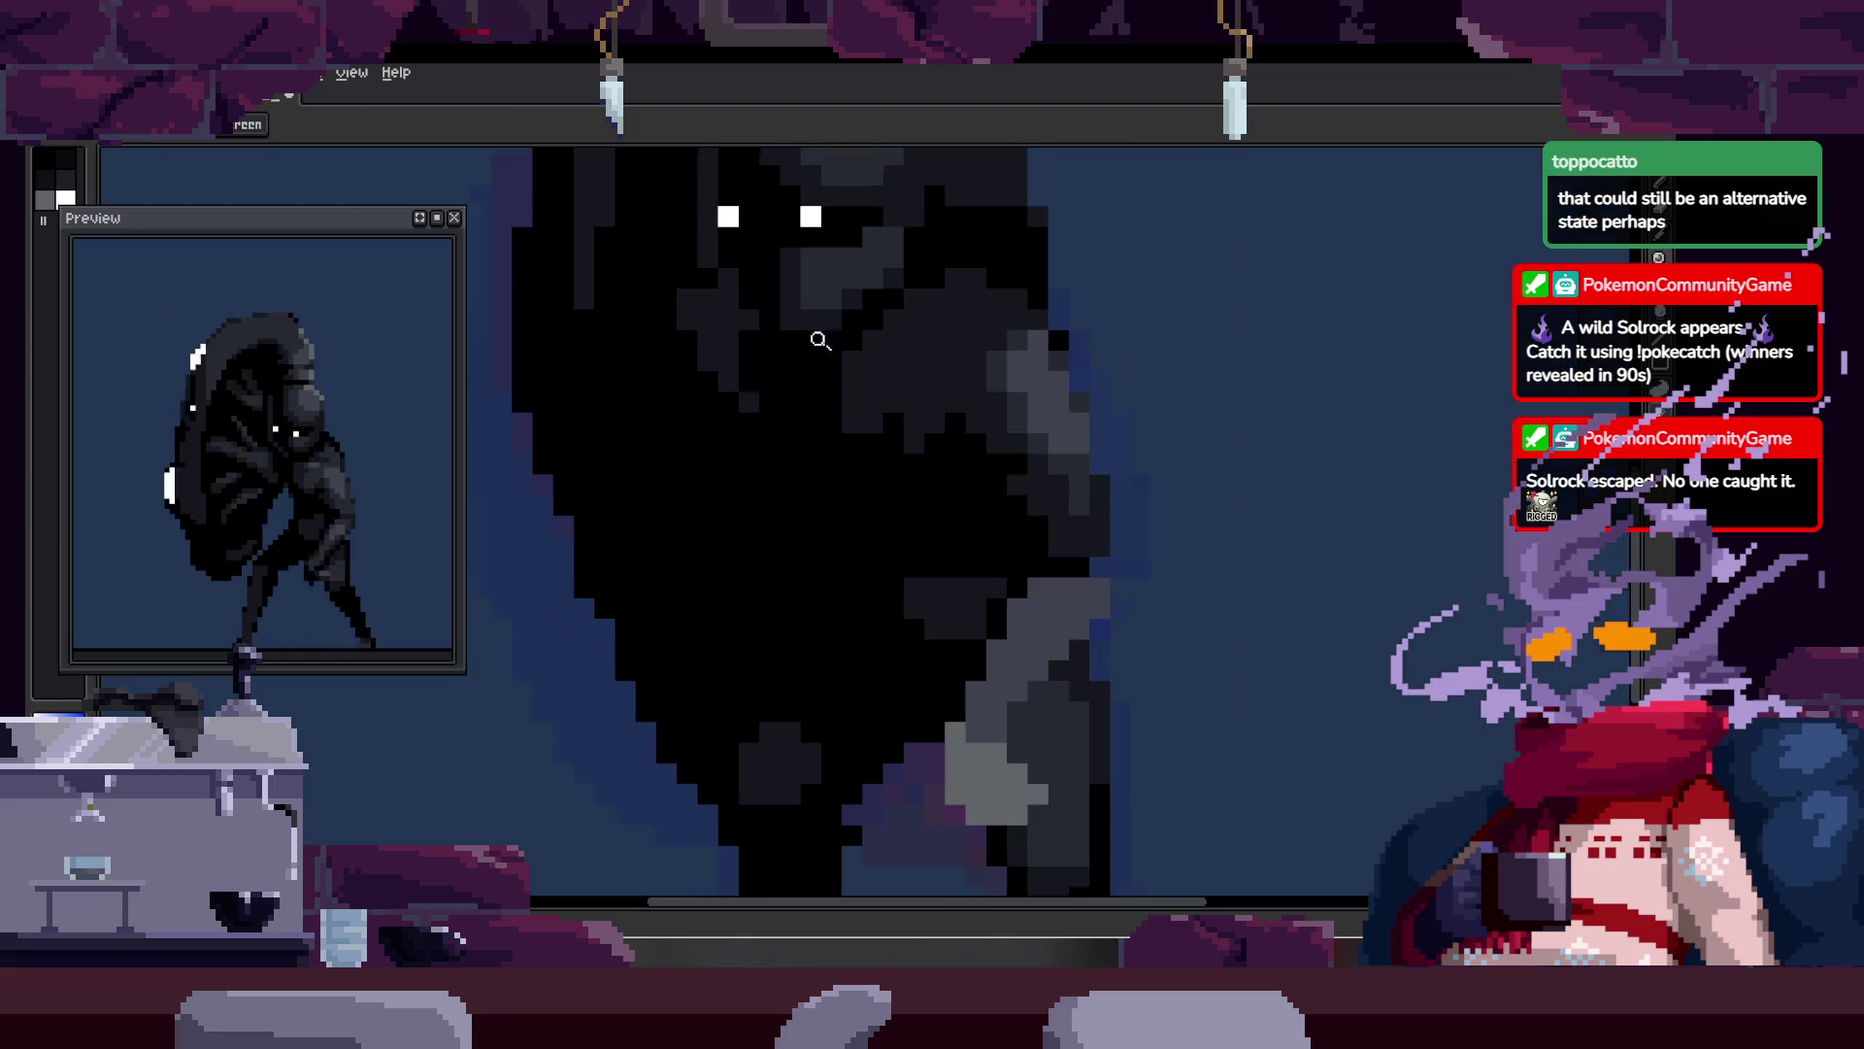
scroll(716, 472, down, 1)
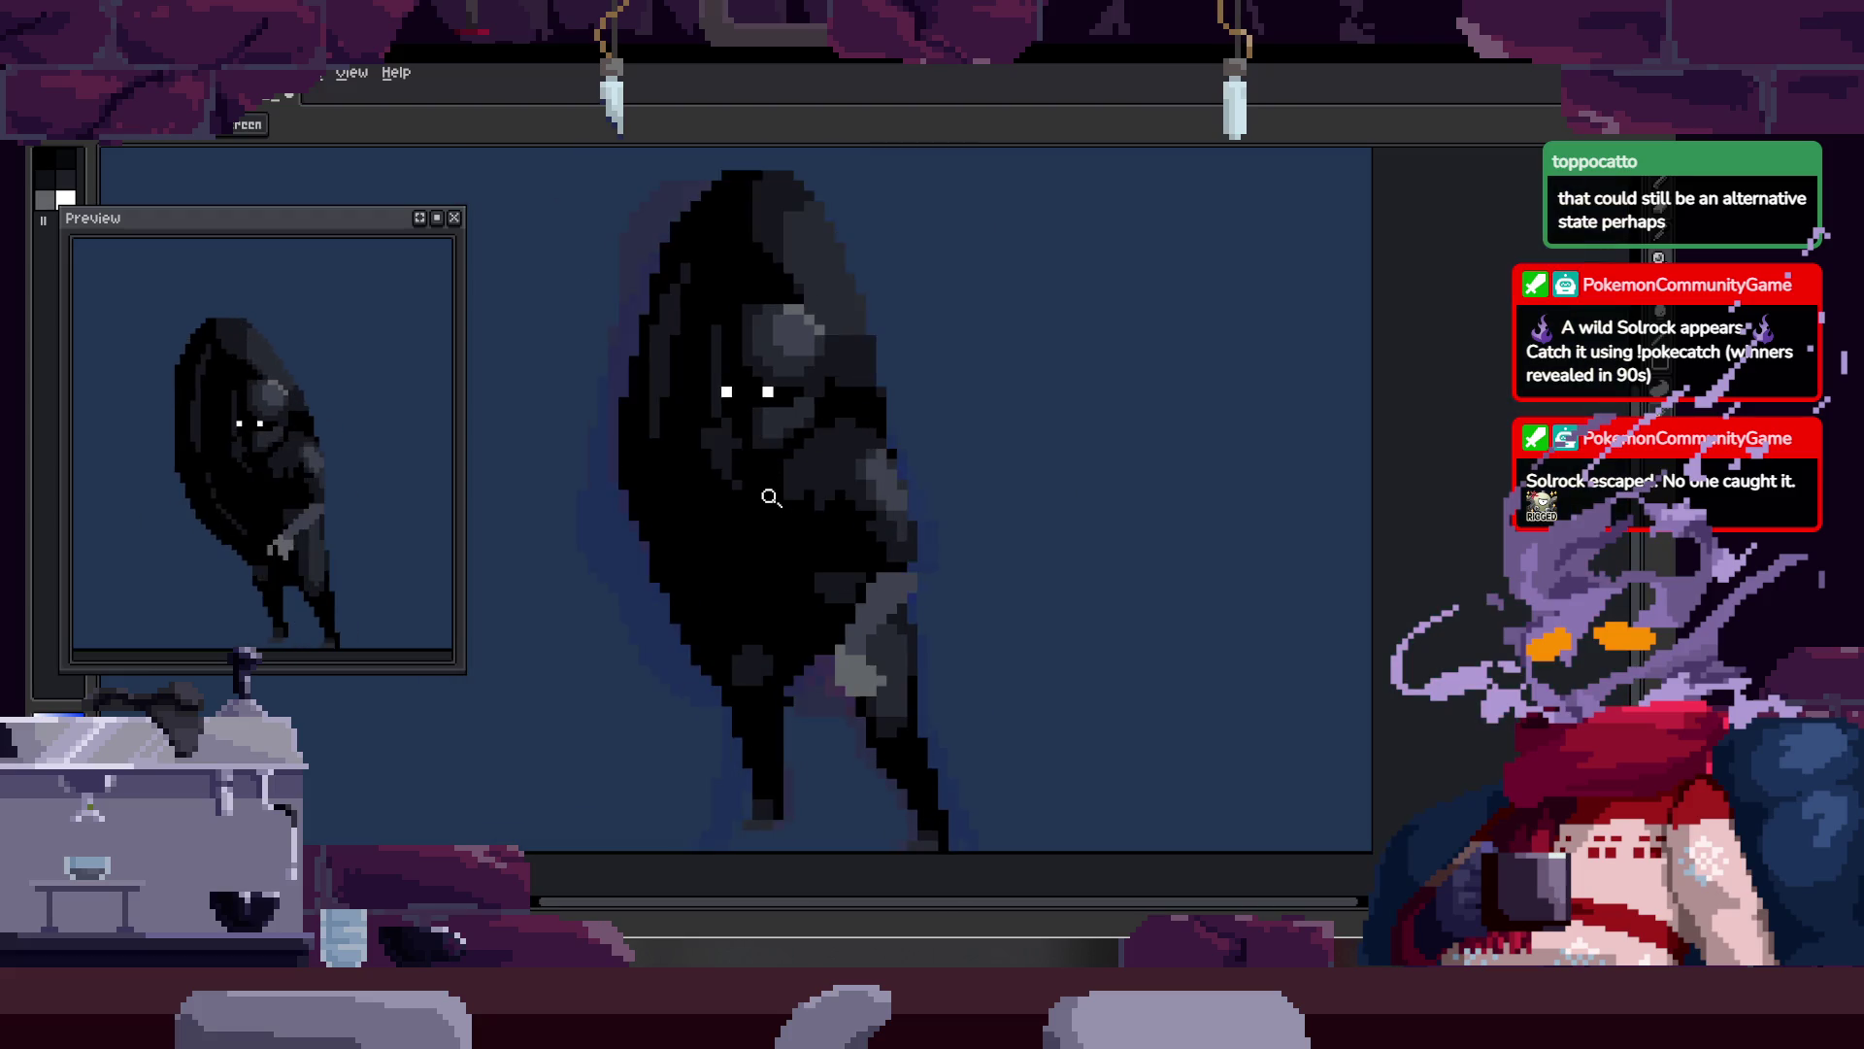
scroll(845, 416, up, 3)
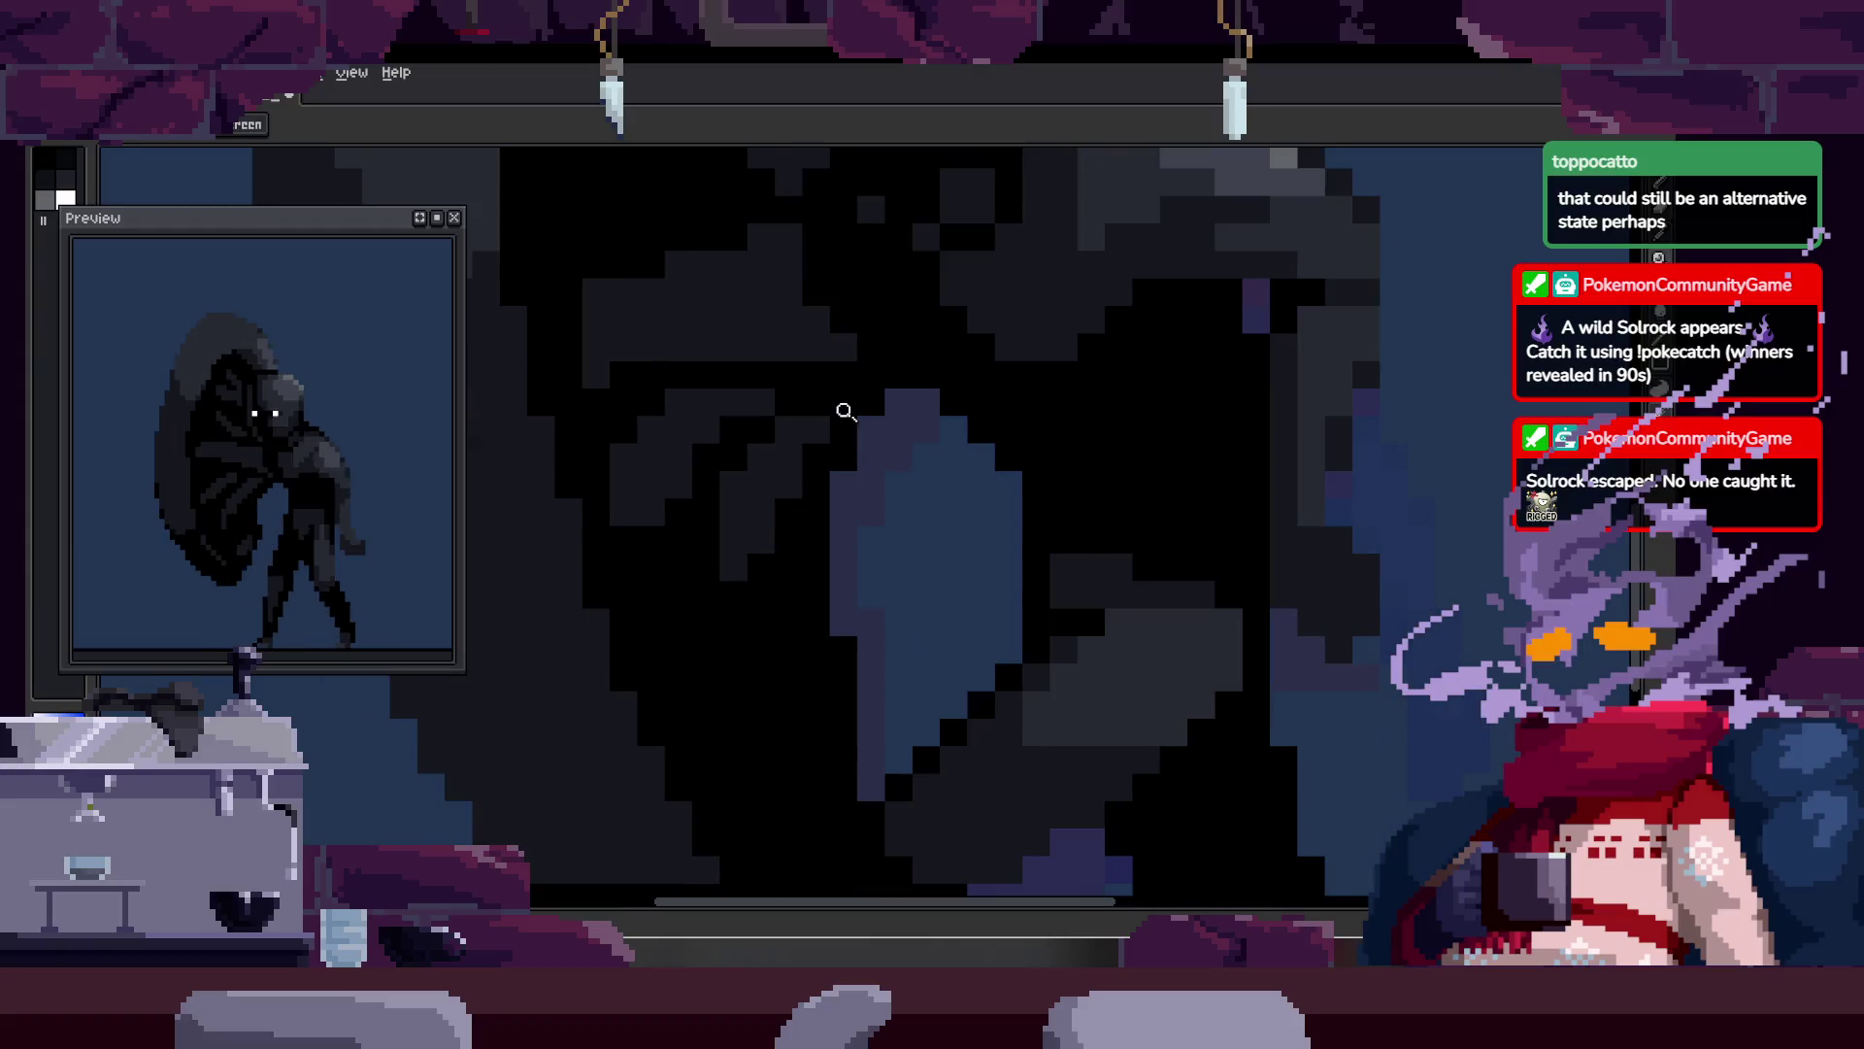
scroll(923, 395, down, 3)
scroll(923, 408, up, 1)
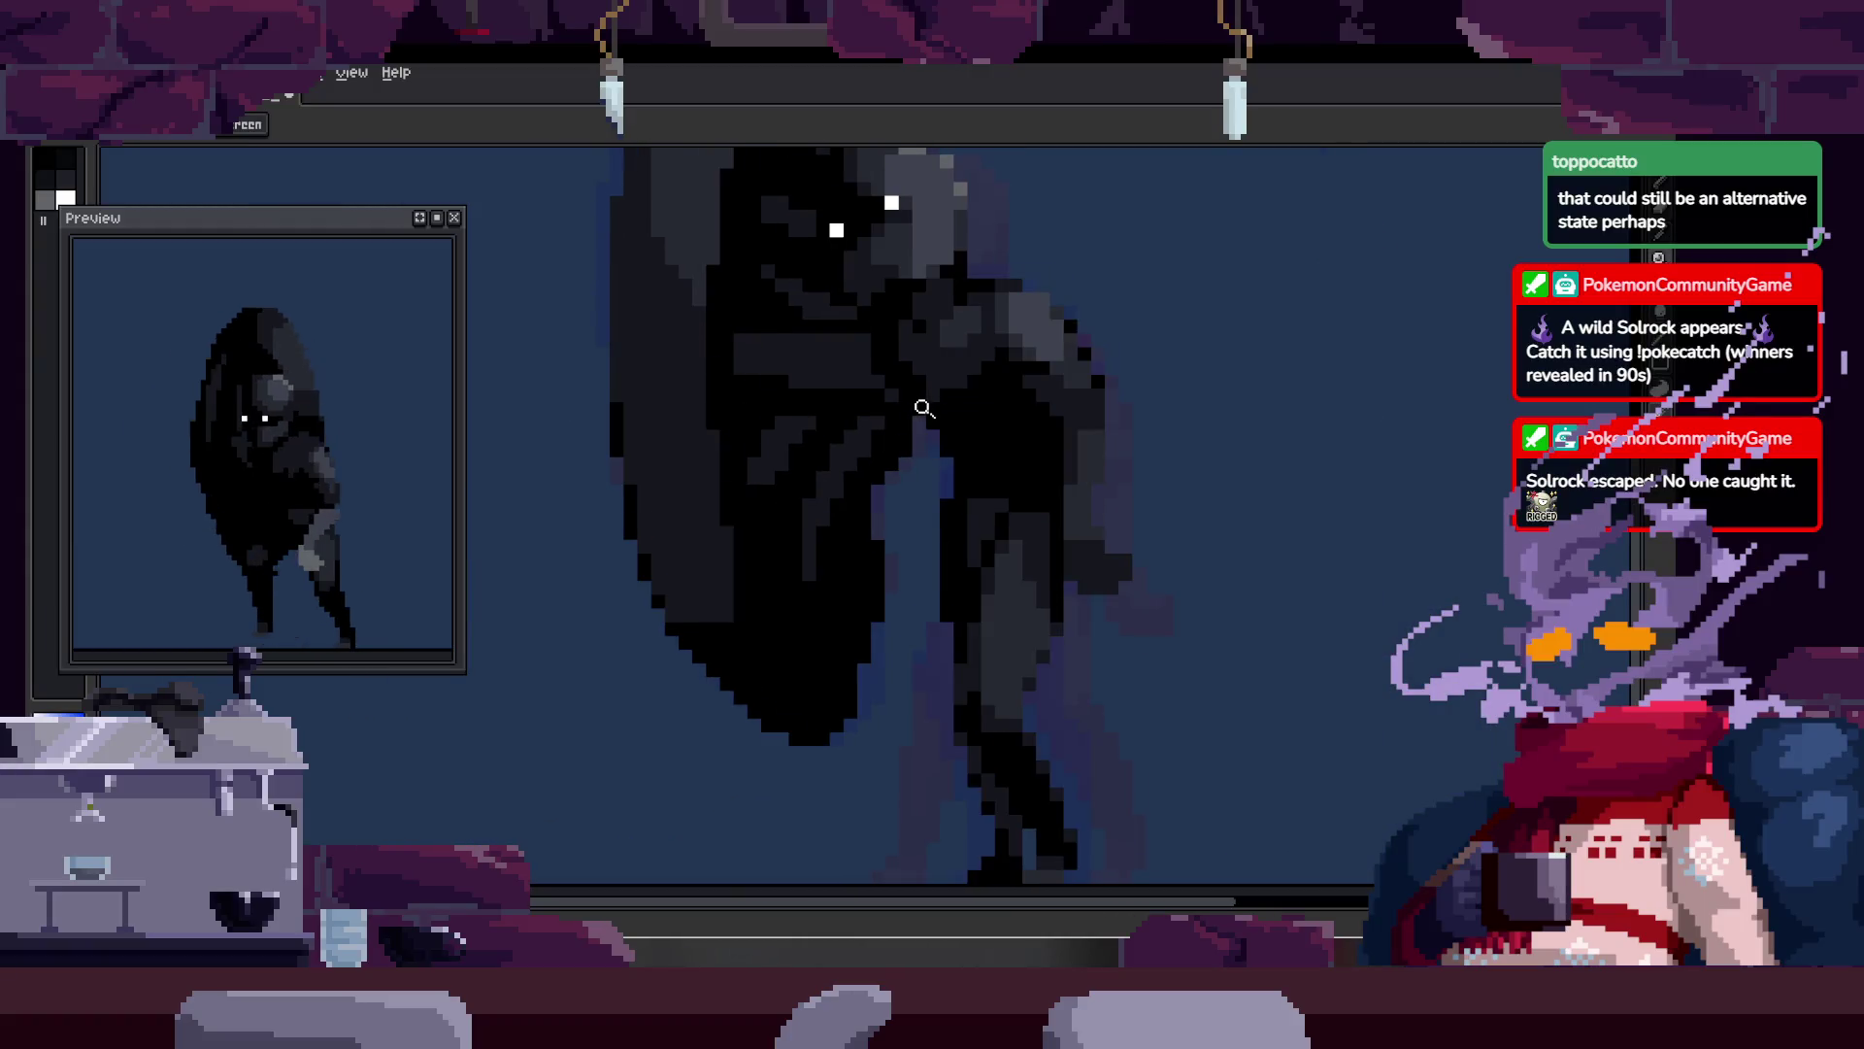
scroll(924, 408, up, 3)
Step: Draw a dark column of pixels down the creature's body with the Pencil
key(b)
drag(734, 578, 751, 696)
key(alt)
scroll(919, 378, down, 3)
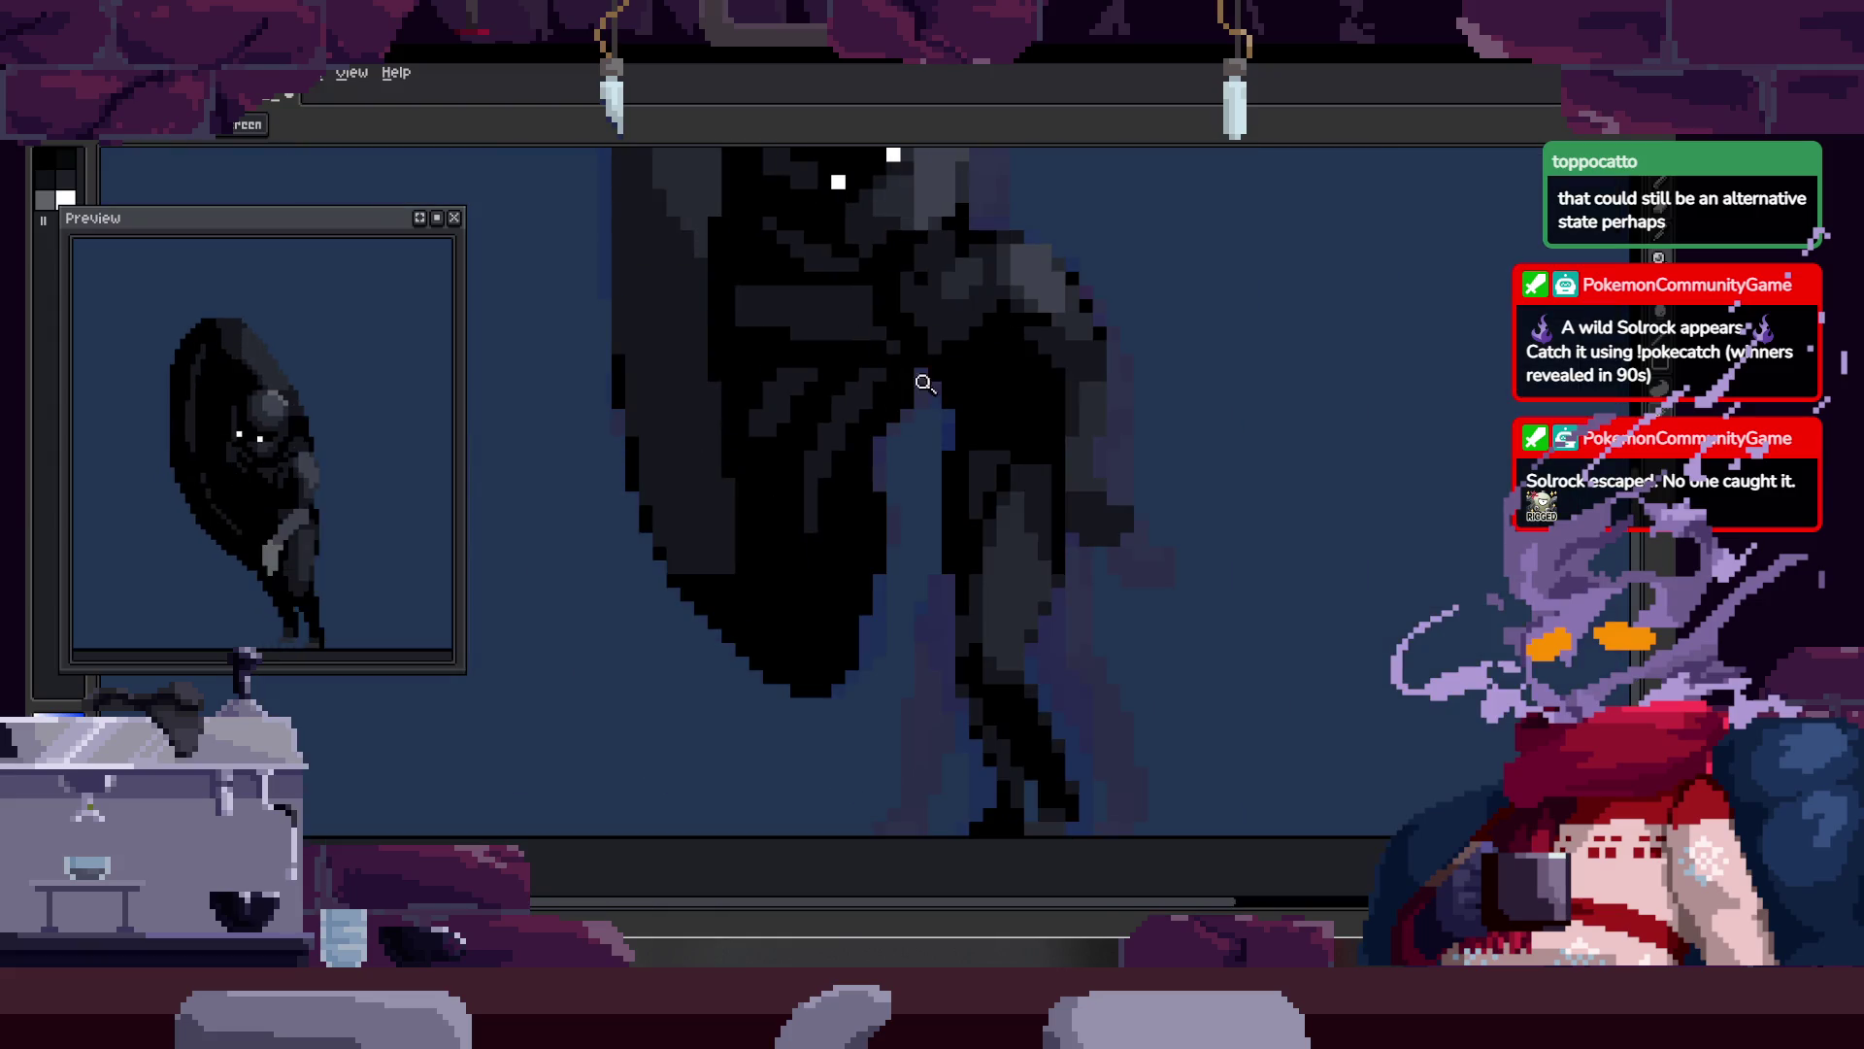
scroll(762, 325, up, 3)
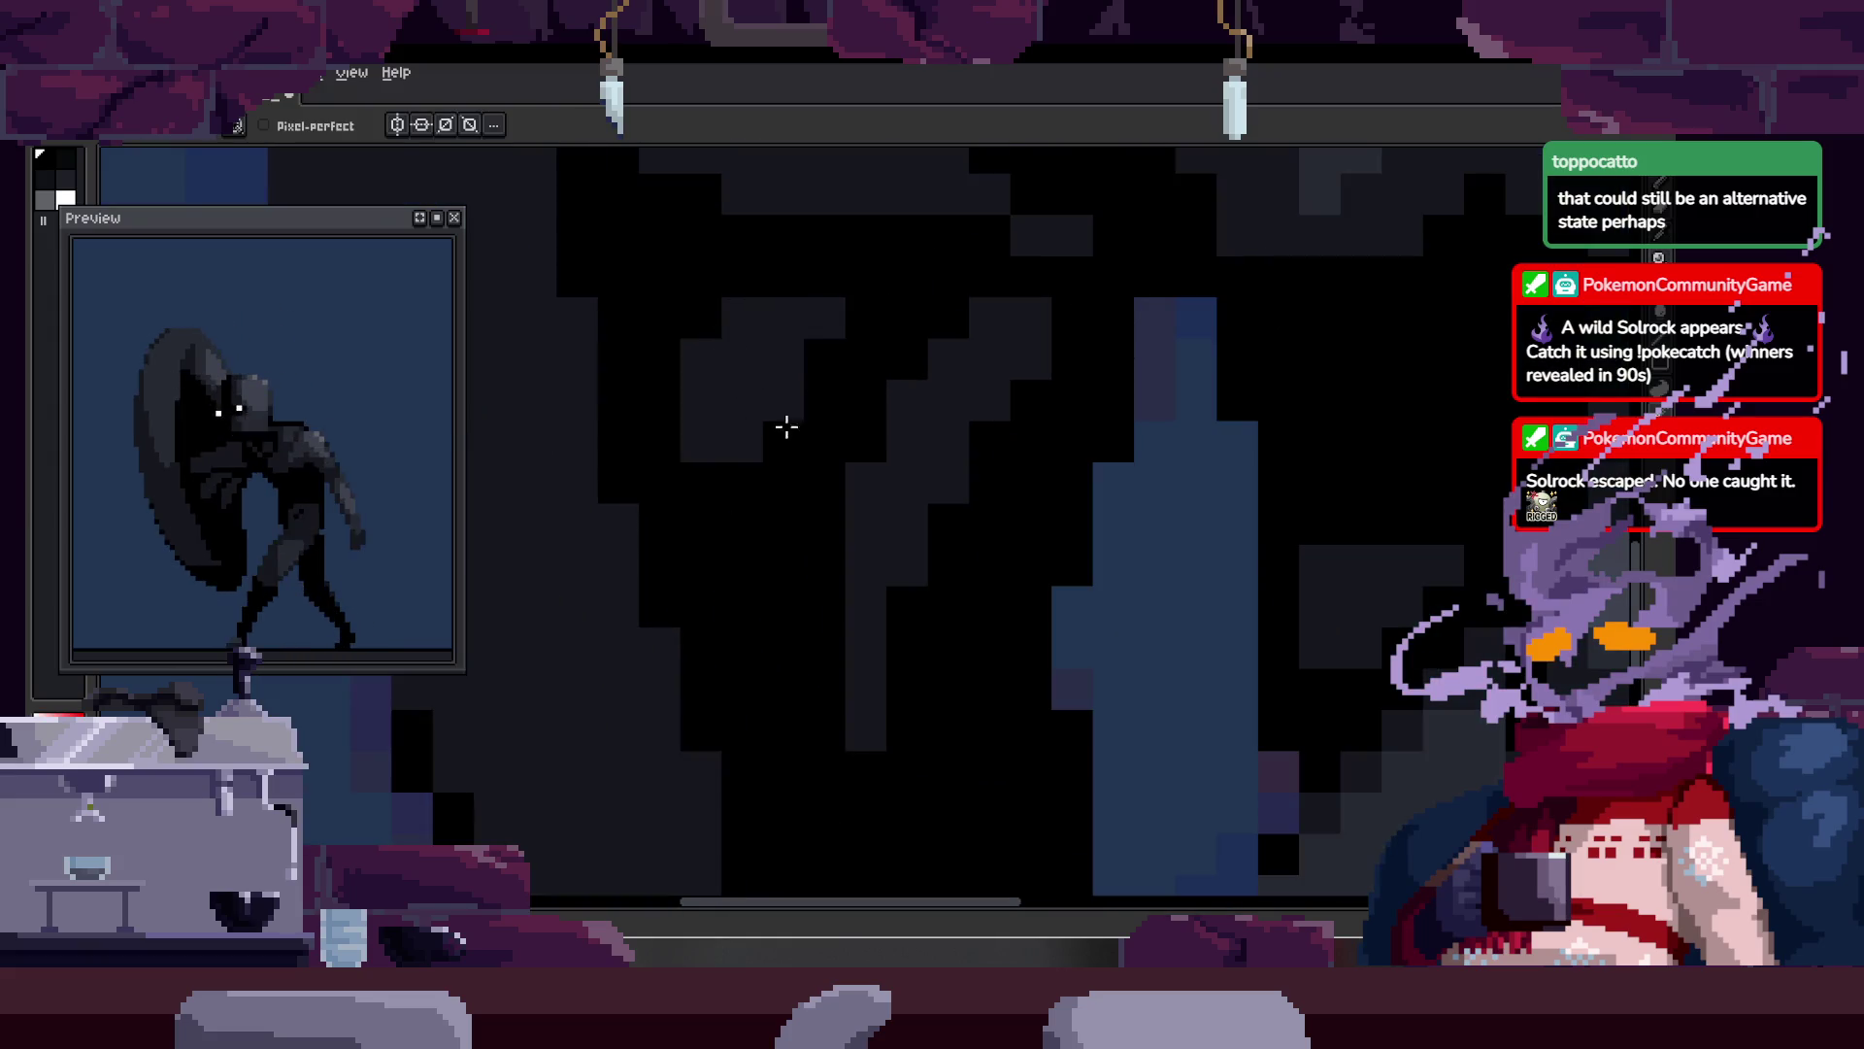
Step: Pan and zoom across the sprite to inspect the body and shield
key(z)
scroll(803, 397, down, 3)
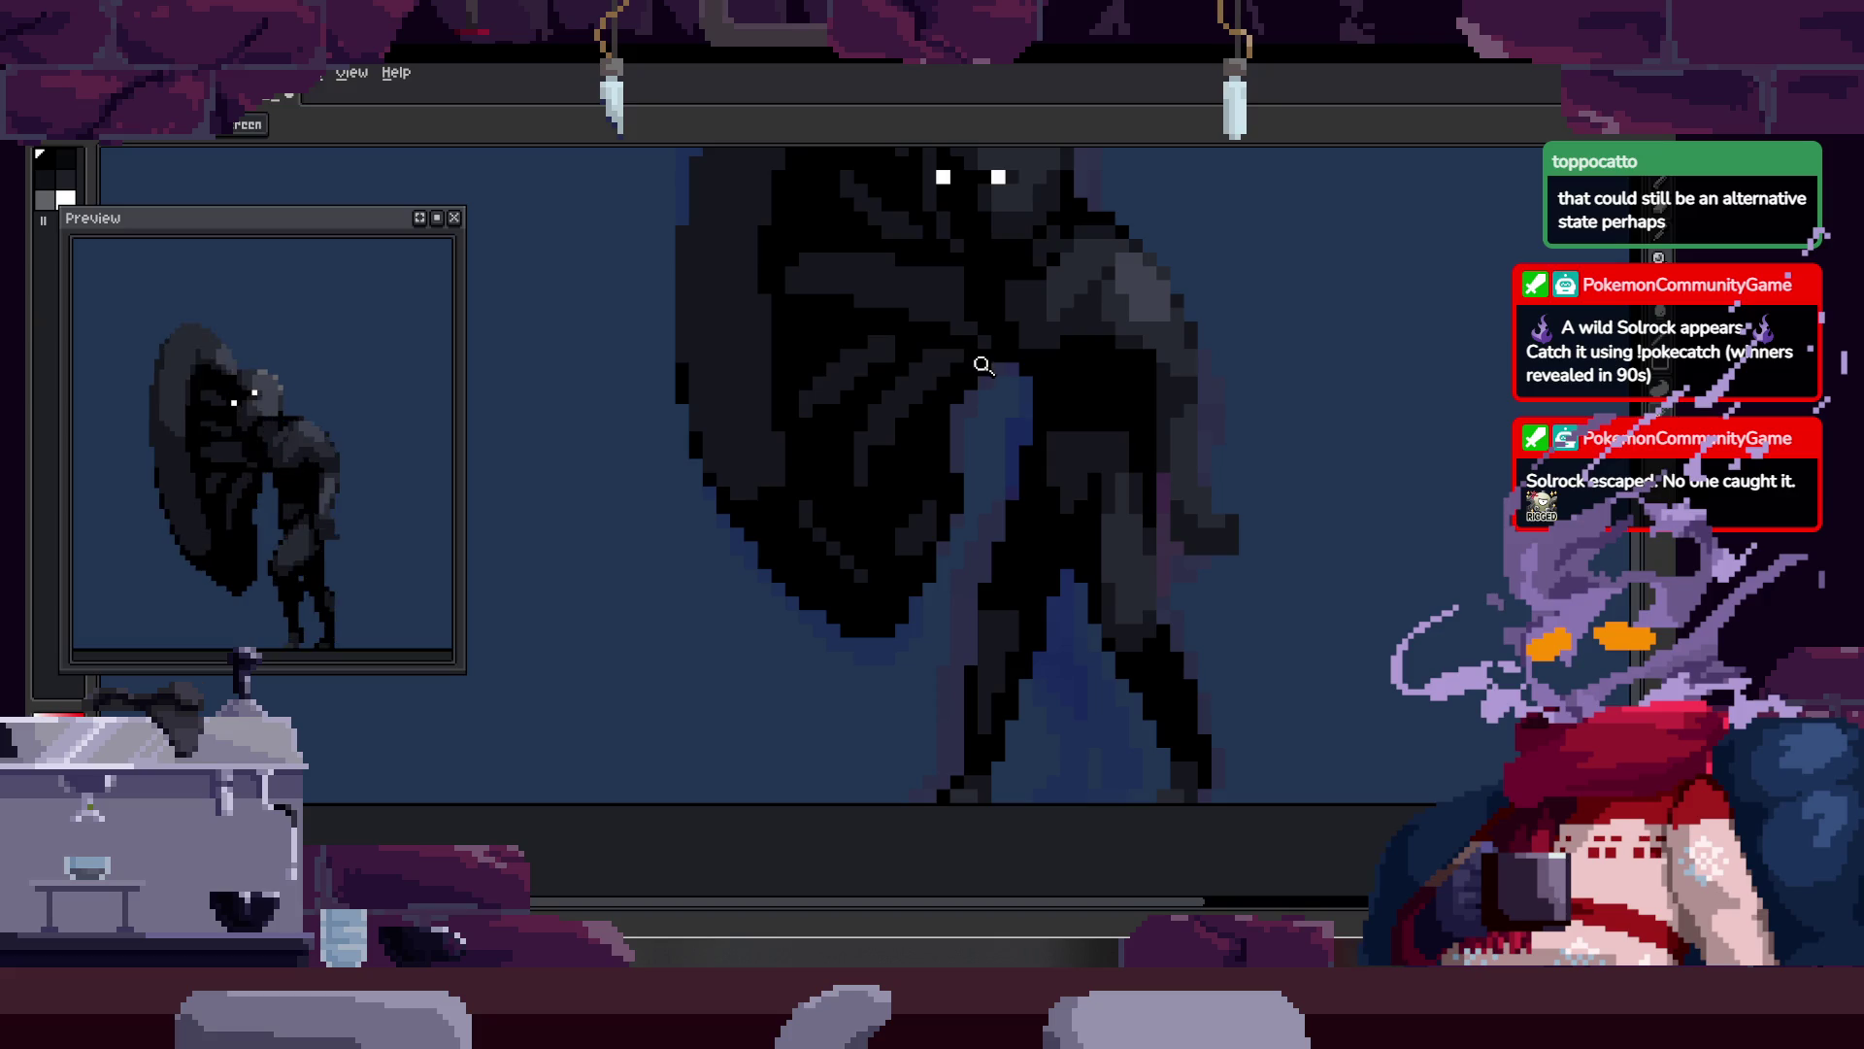
mouse_move(1002, 405)
mouse_down()
mouse_move(936, 407)
mouse_move(811, 333)
mouse_up()
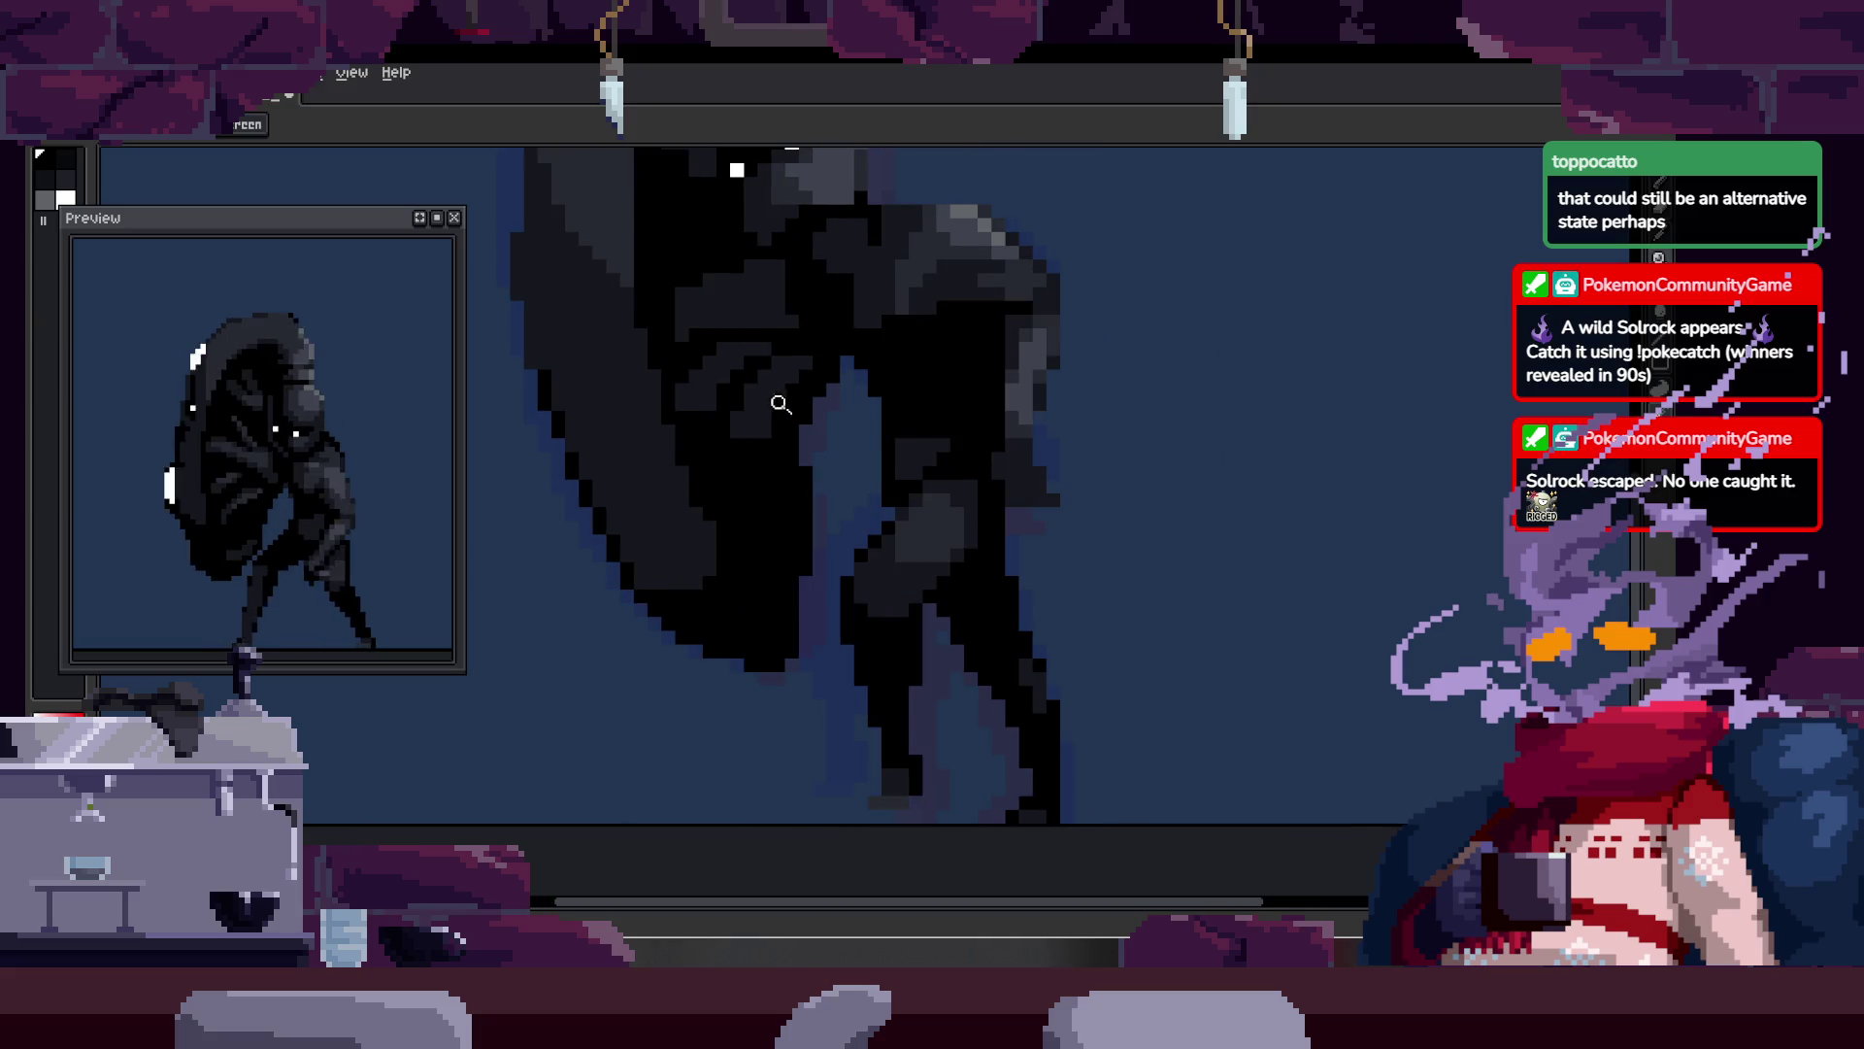
scroll(845, 350, up, 4)
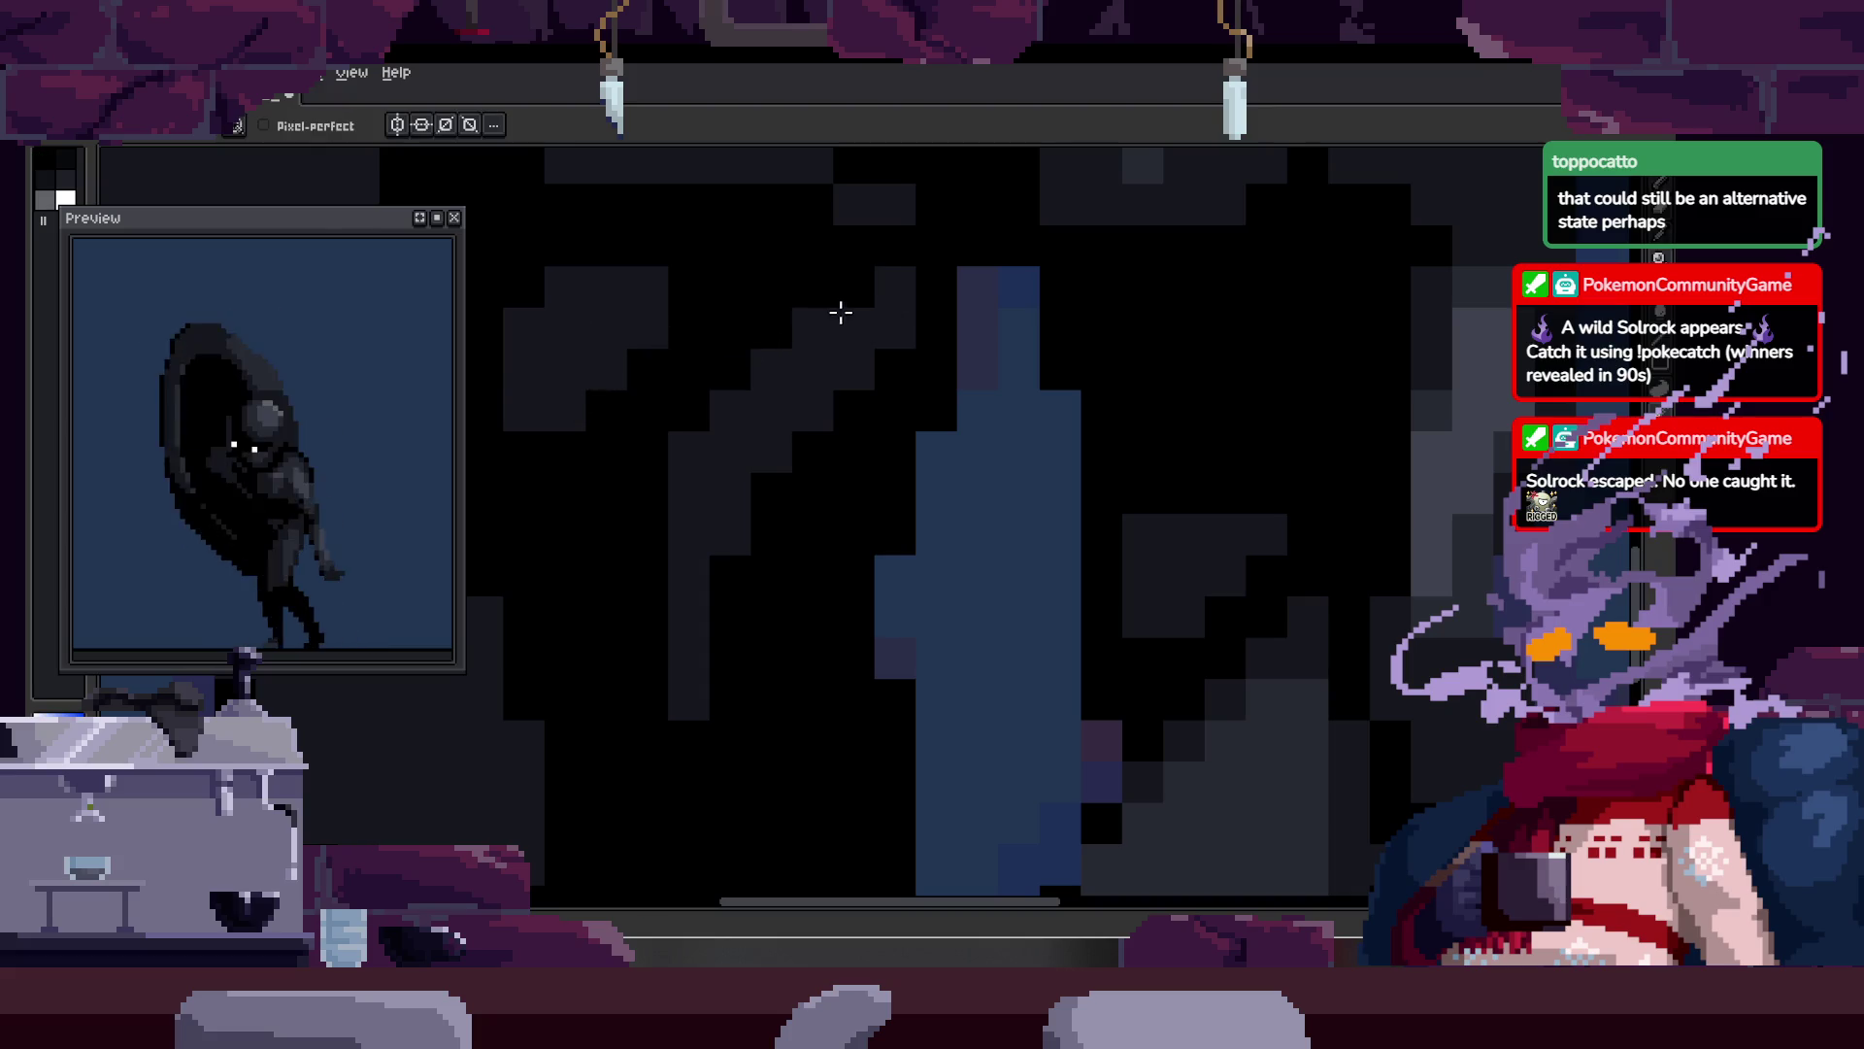
scroll(835, 350, right, 1)
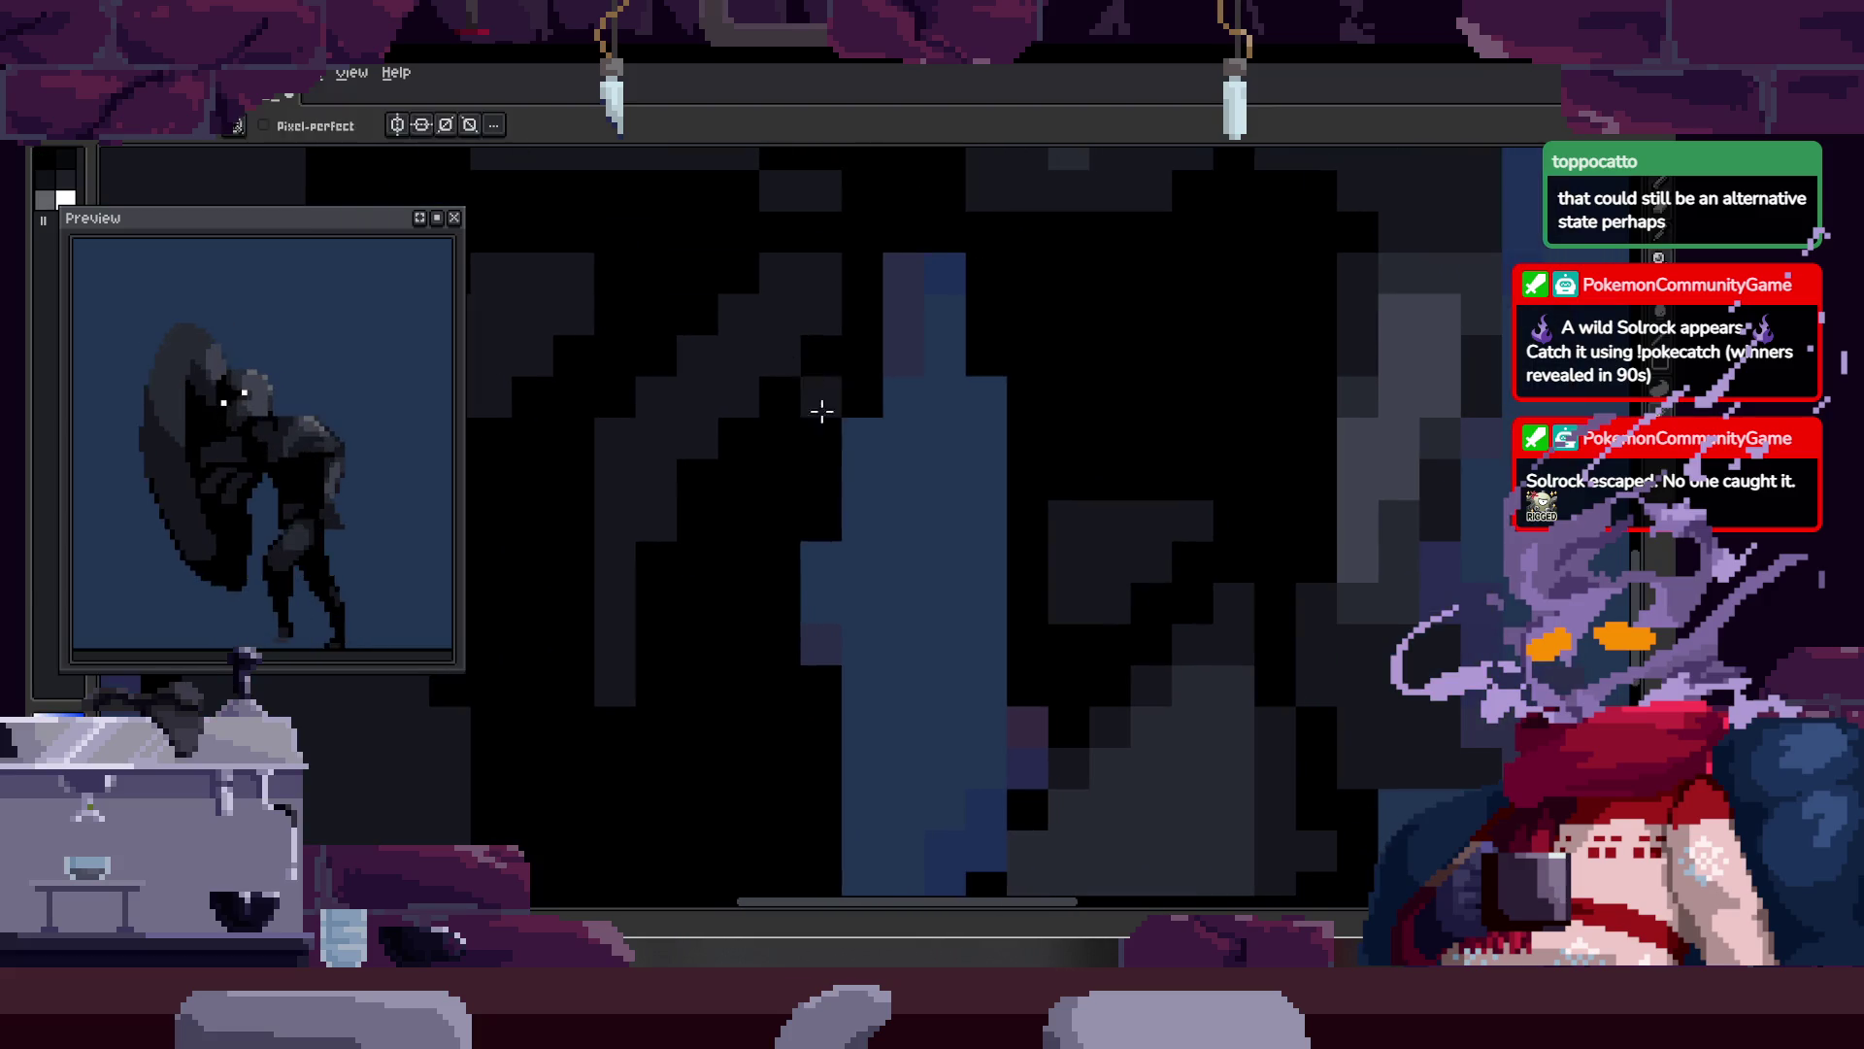
key(z)
scroll(766, 437, down, 3)
scroll(749, 377, up, 3)
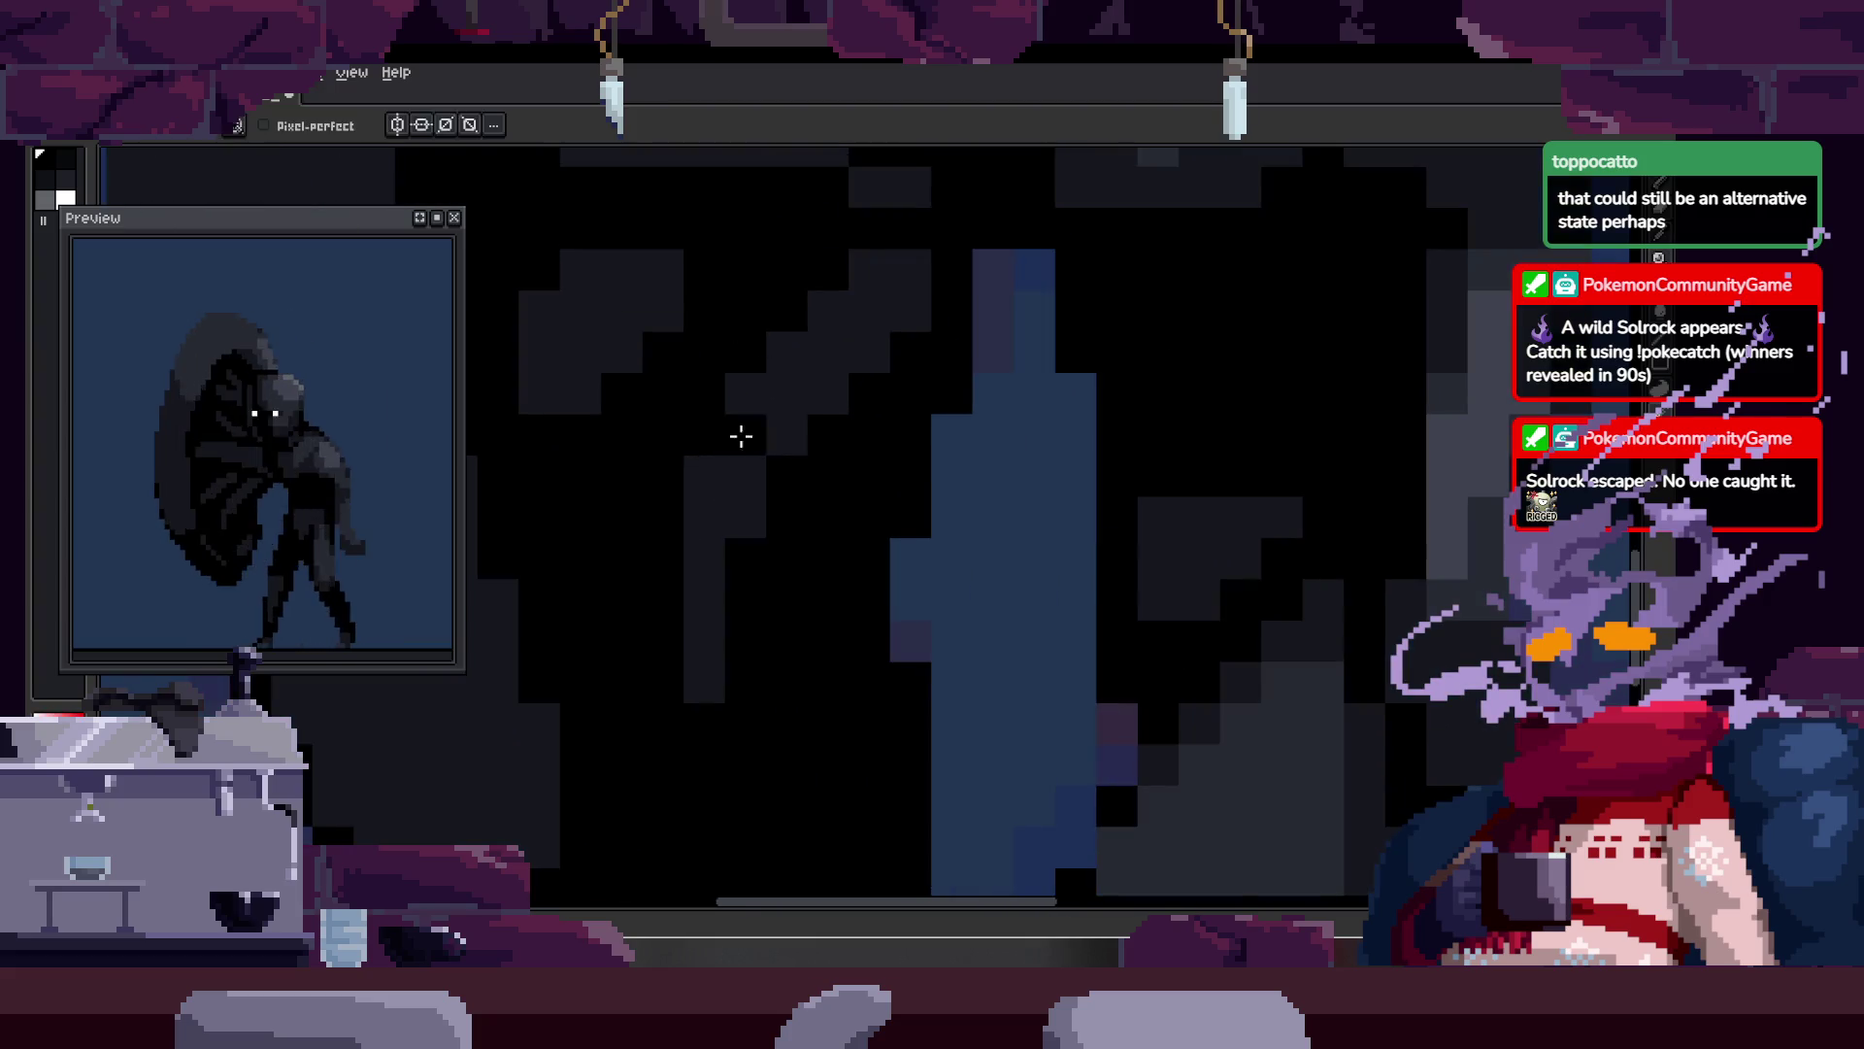
key(z)
scroll(743, 434, right, 2)
scroll(874, 377, down, 2)
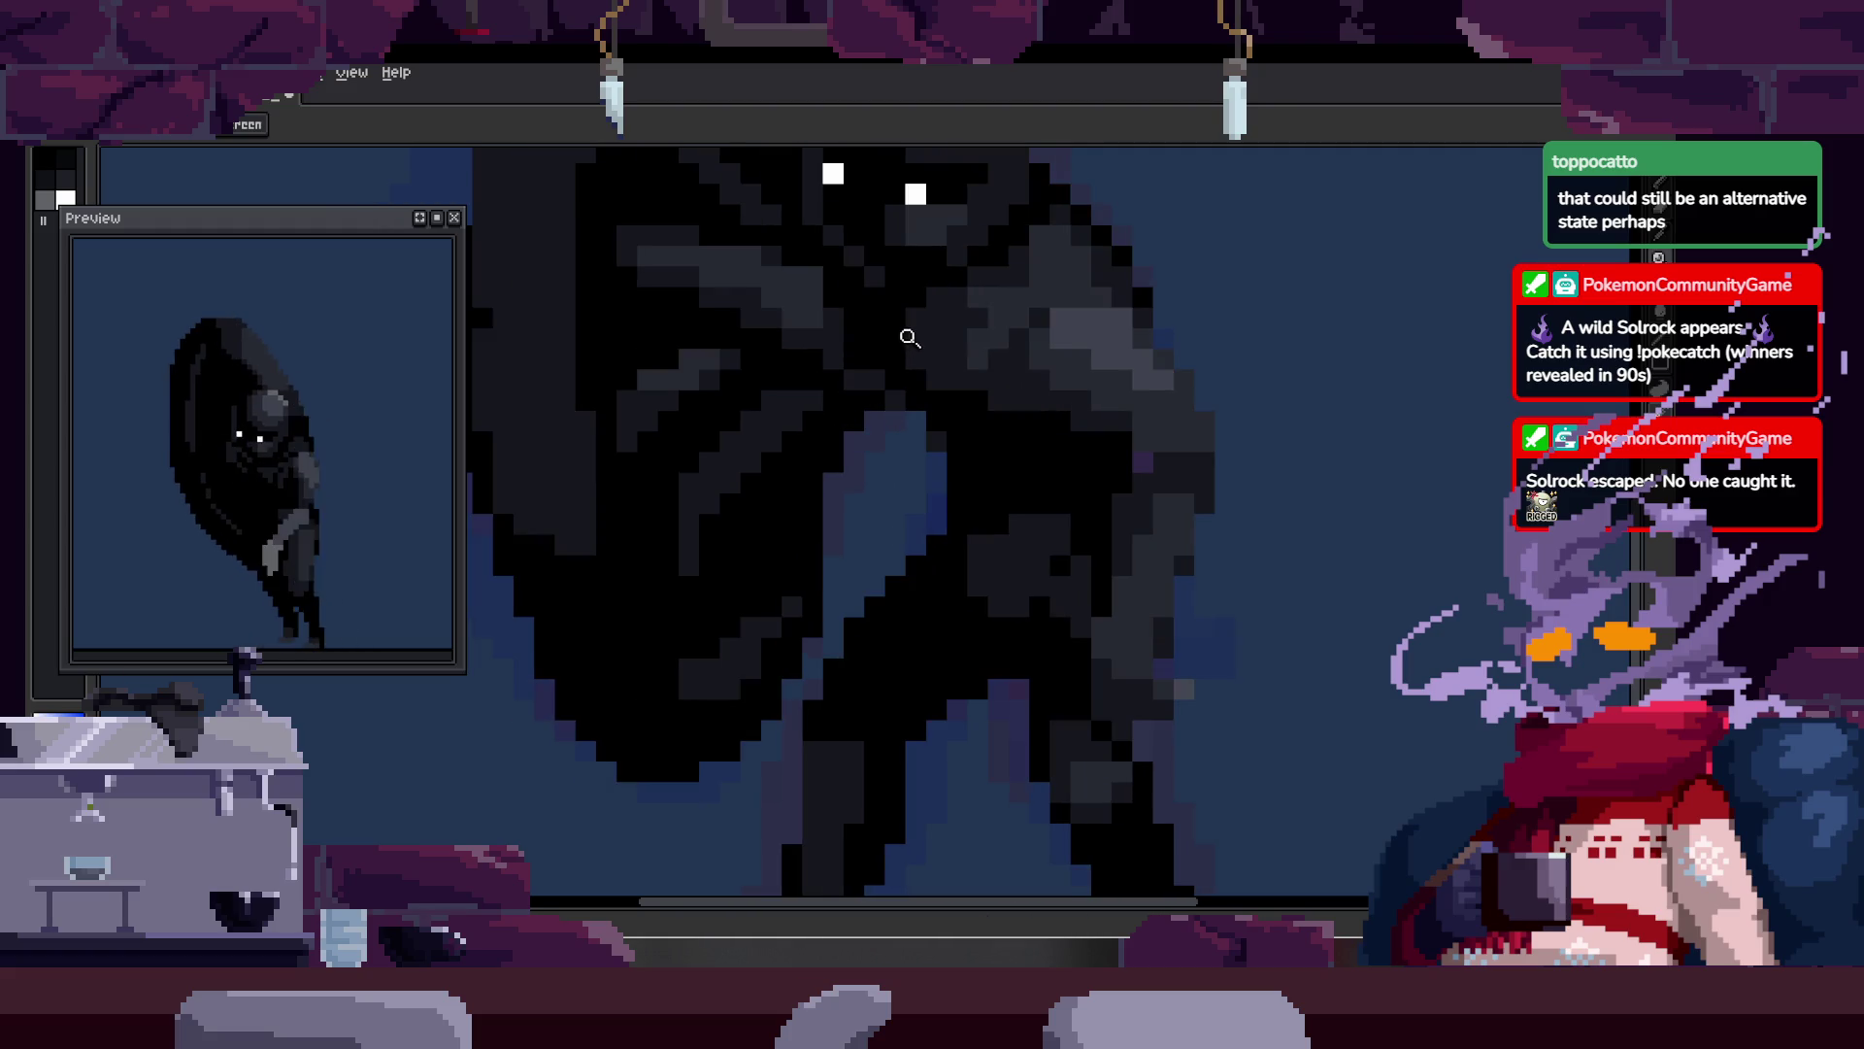
scroll(859, 346, up, 2)
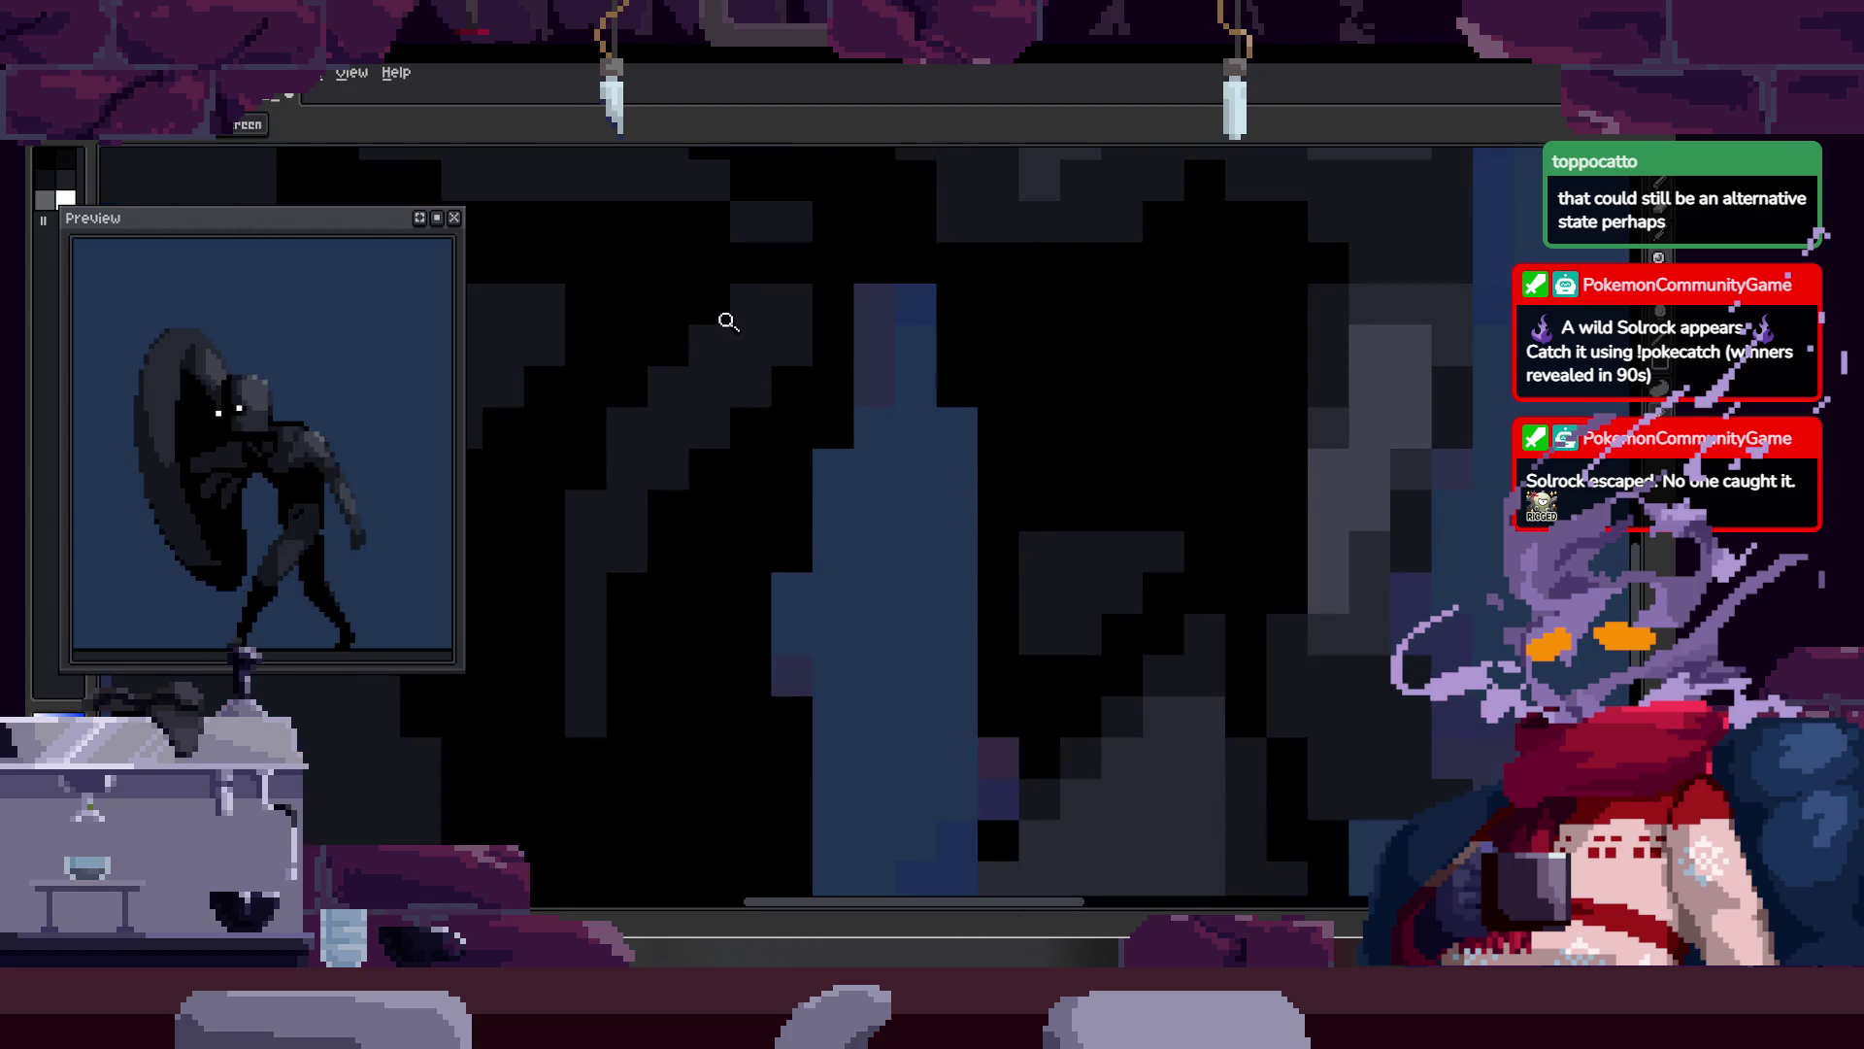
key(b)
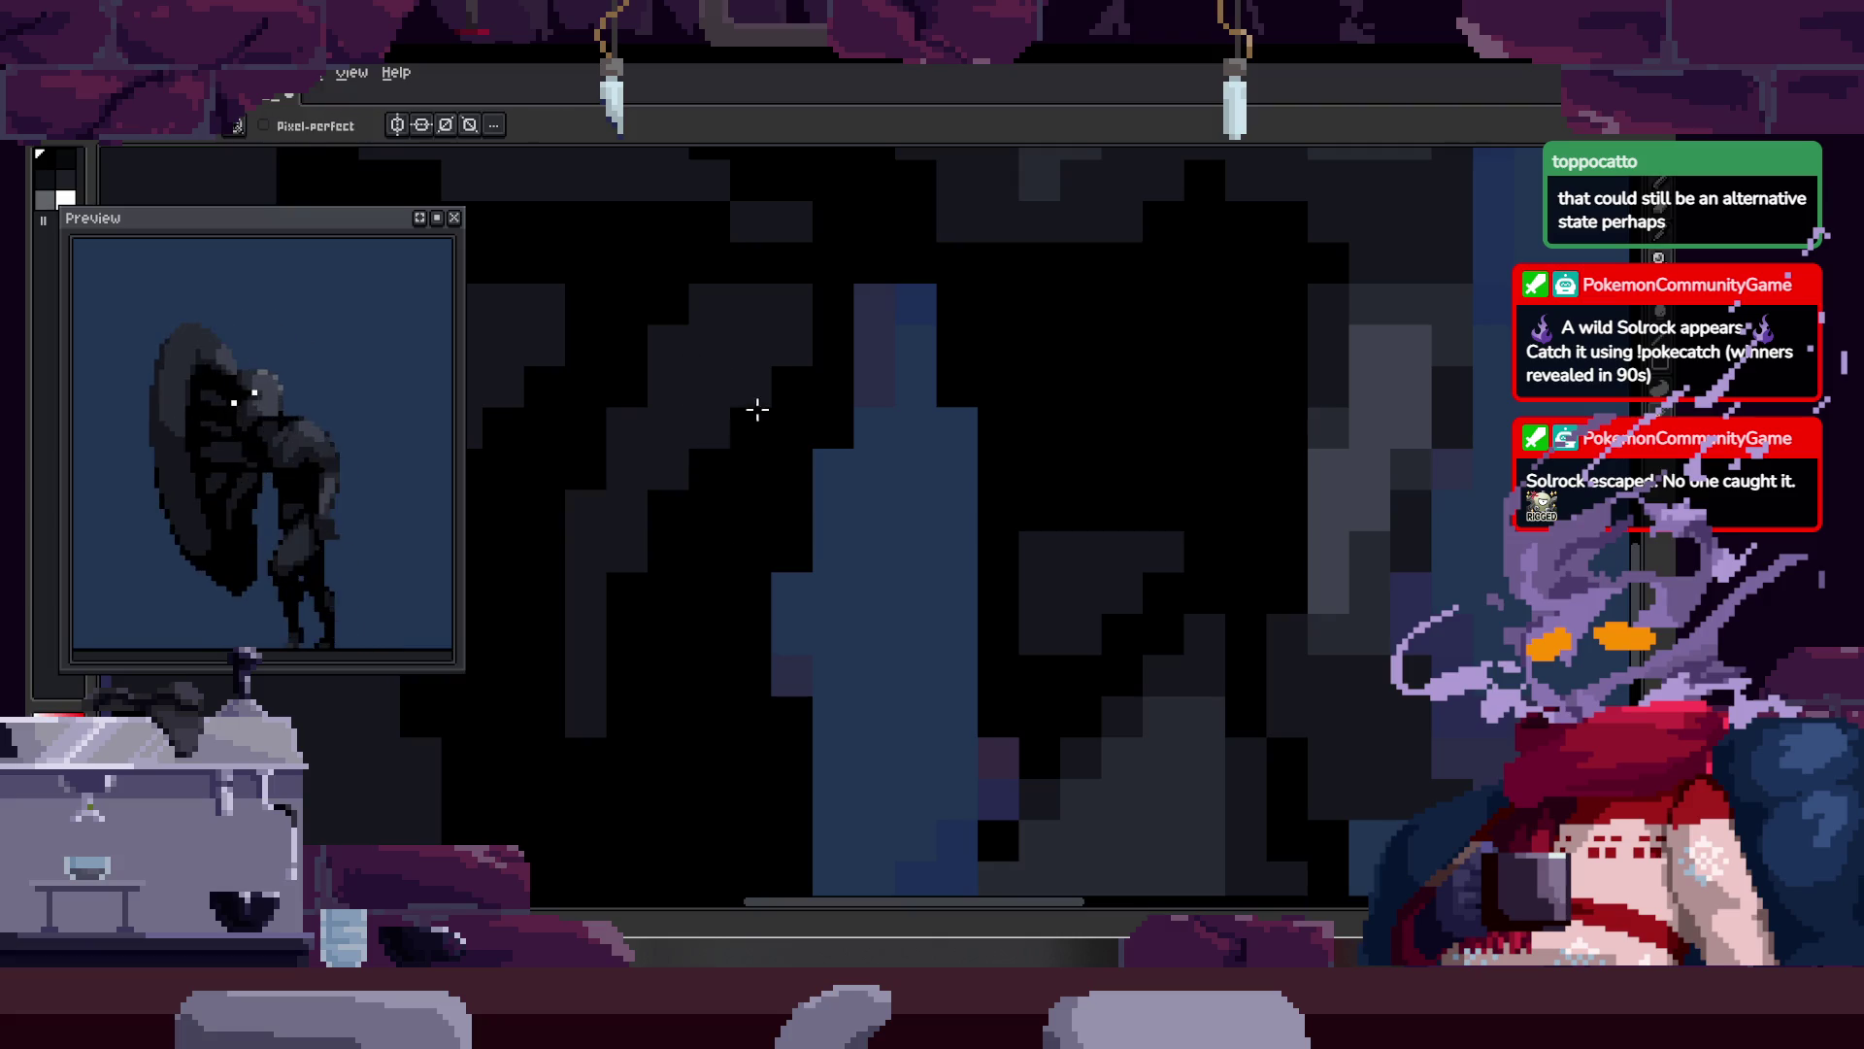
key(z)
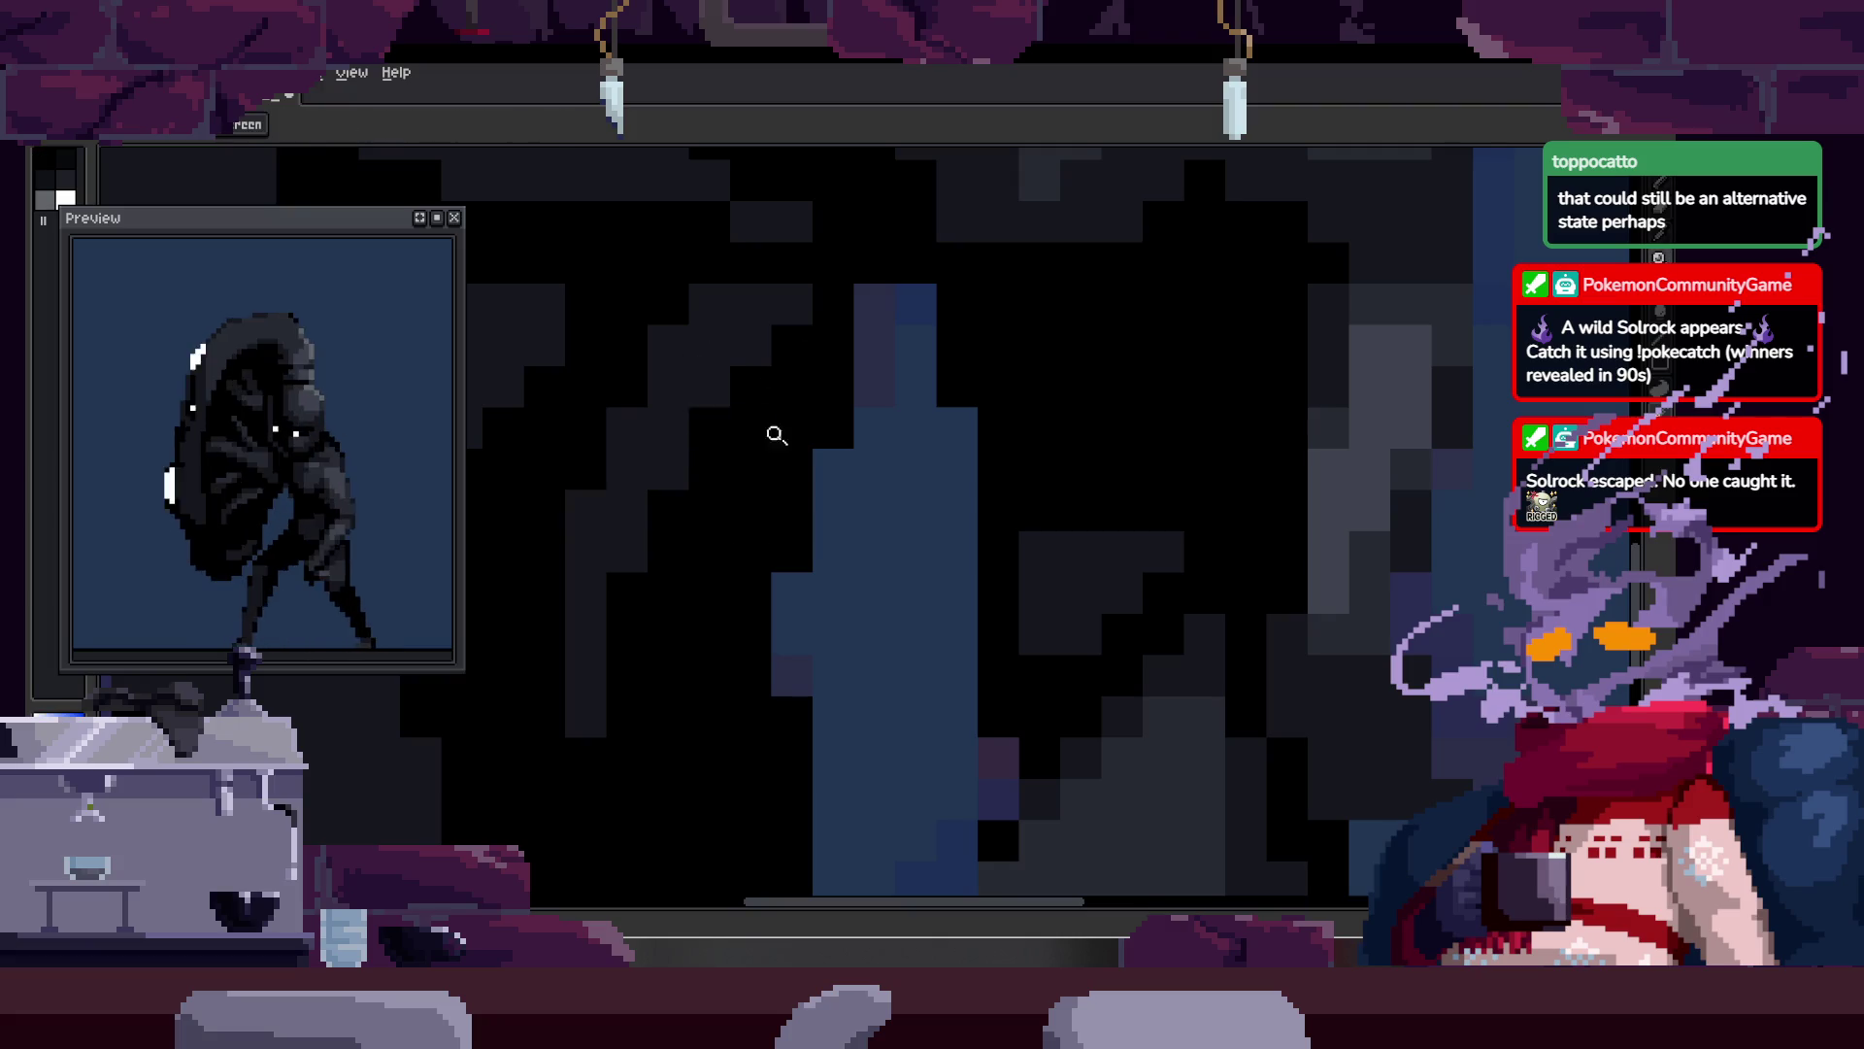
scroll(806, 417, down, 5)
scroll(760, 430, up, 3)
scroll(763, 412, down, 3)
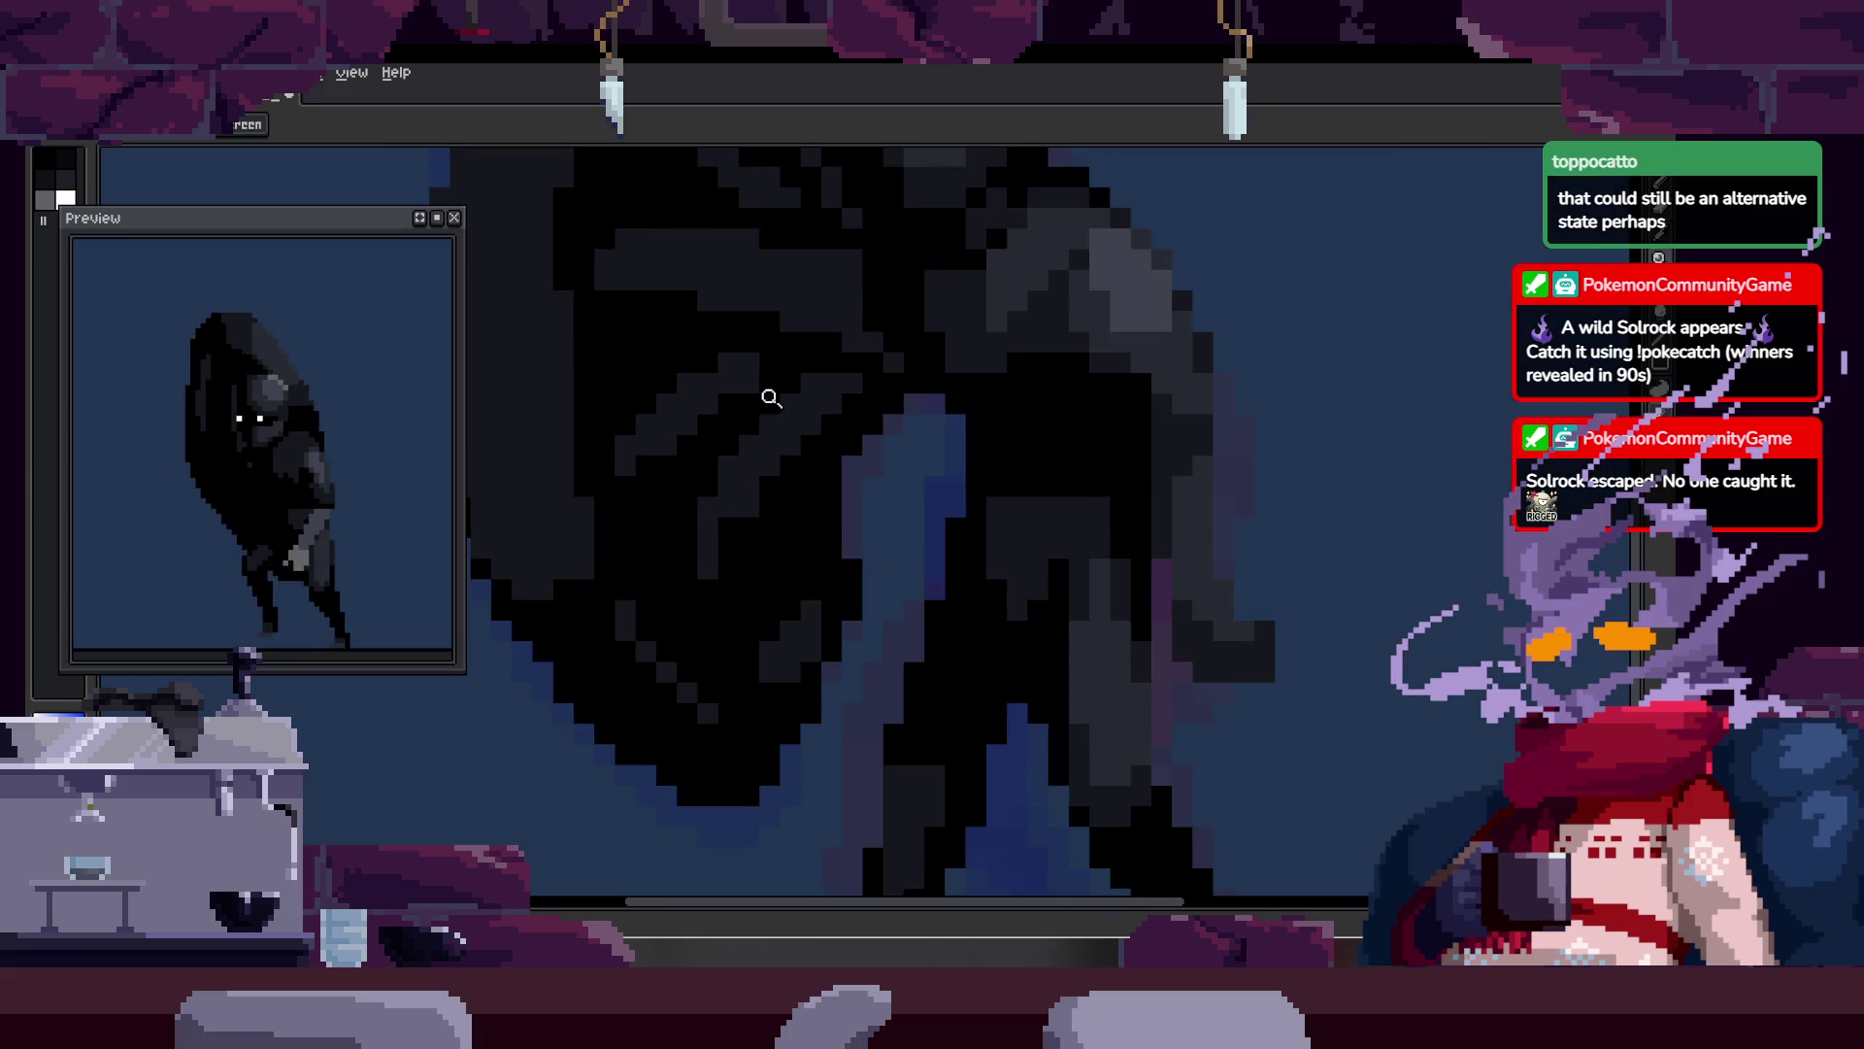
scroll(783, 396, up, 3)
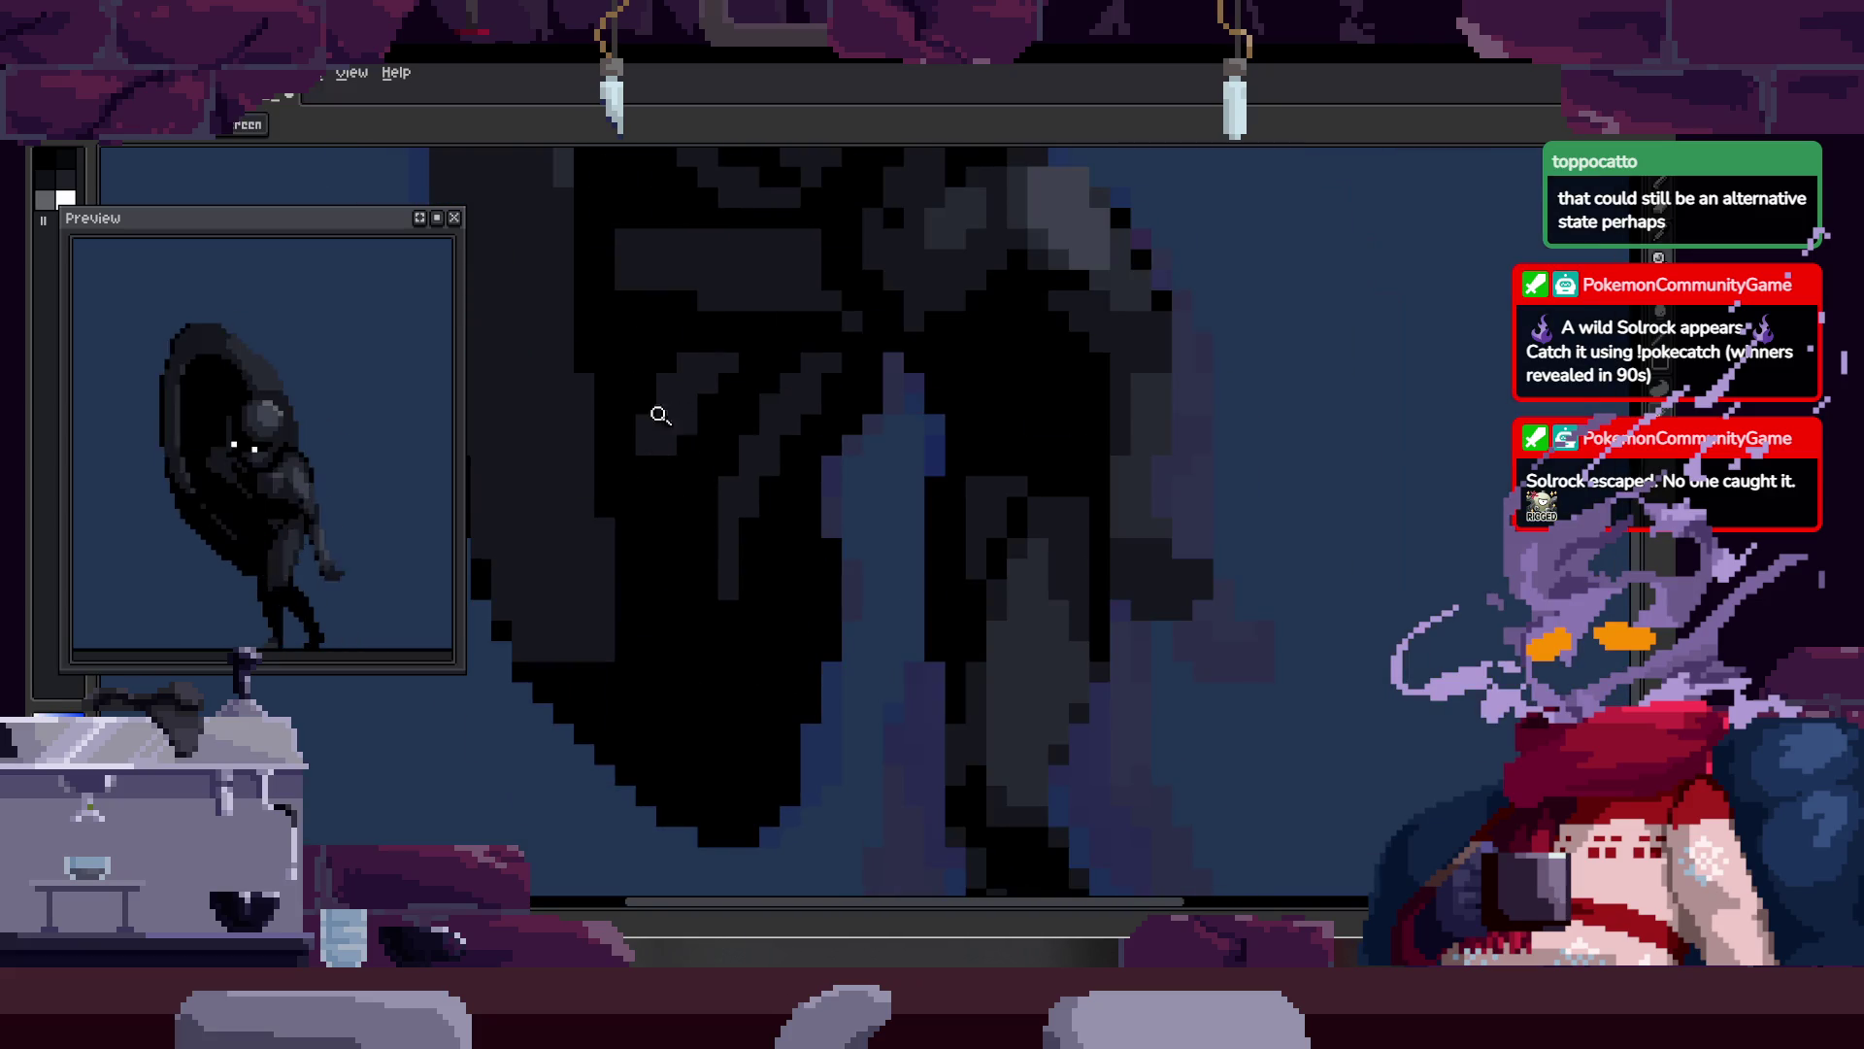
Step: Restart the animation on the canvas and zoom in to watch it loop
key(Return)
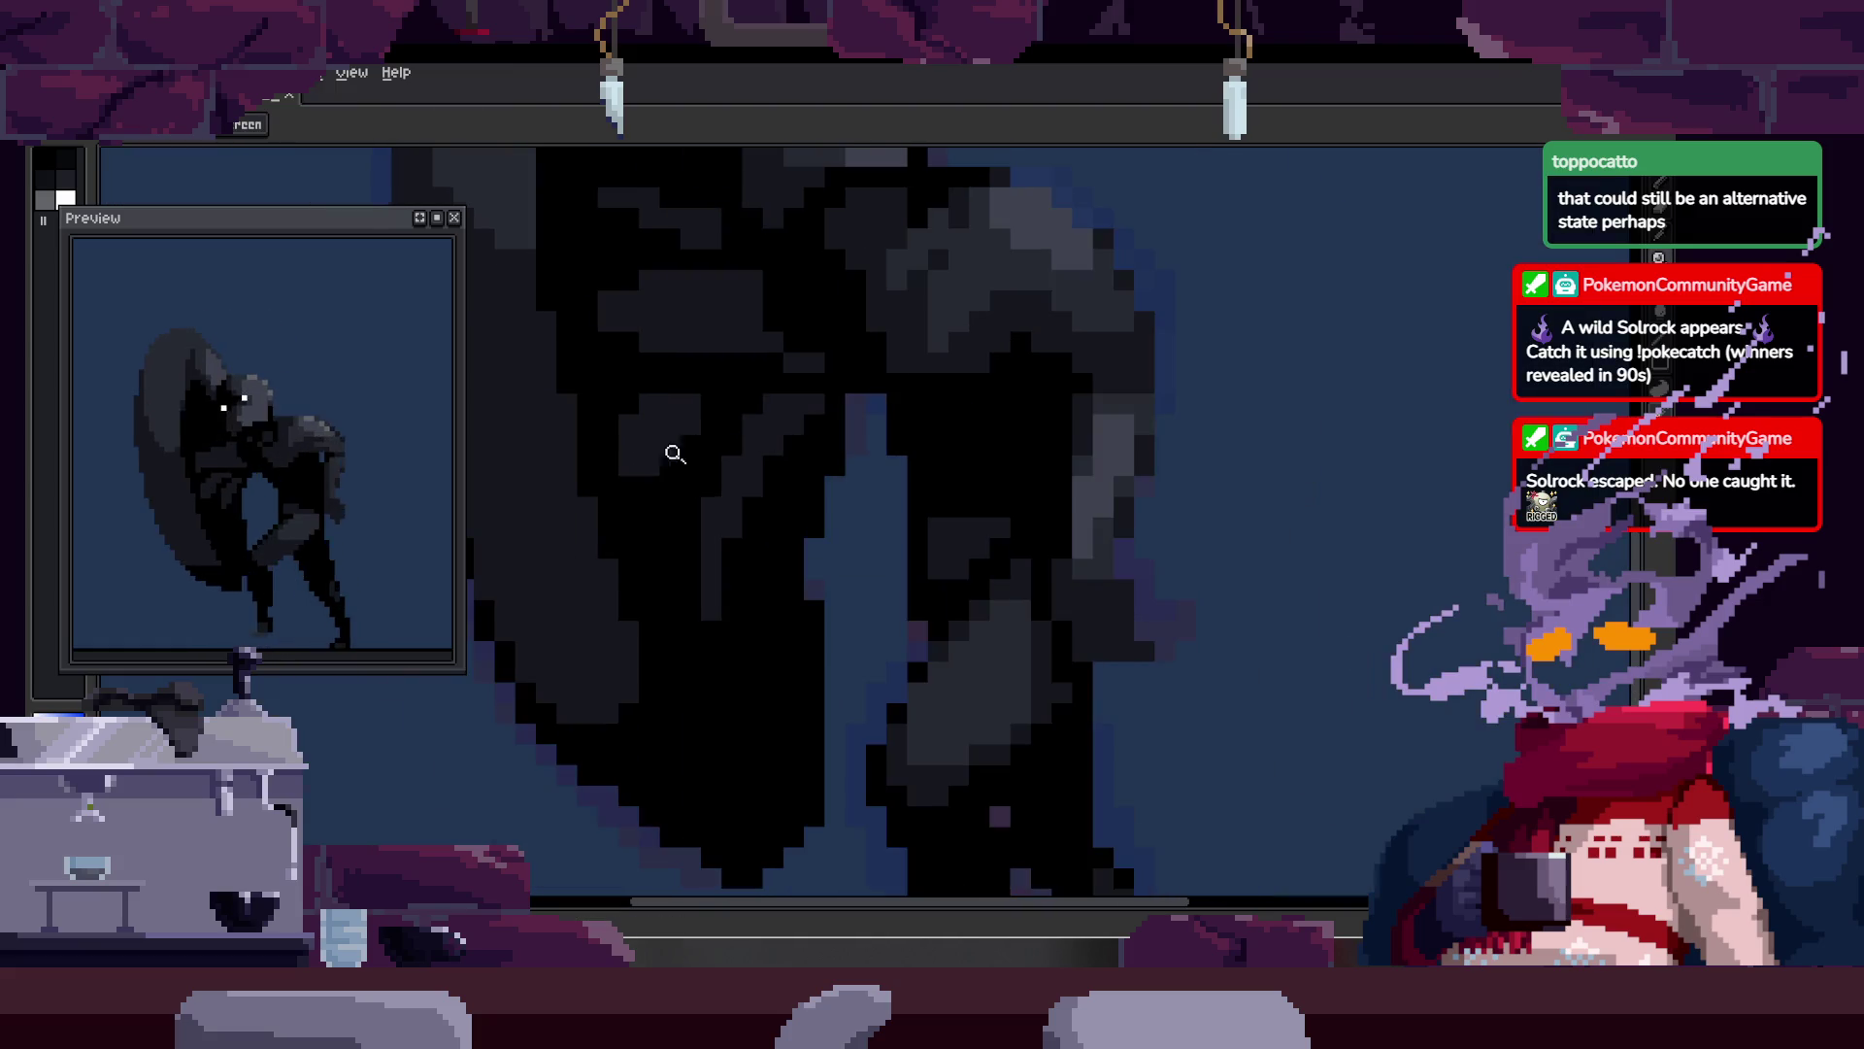
scroll(669, 472, up, 2)
key(b)
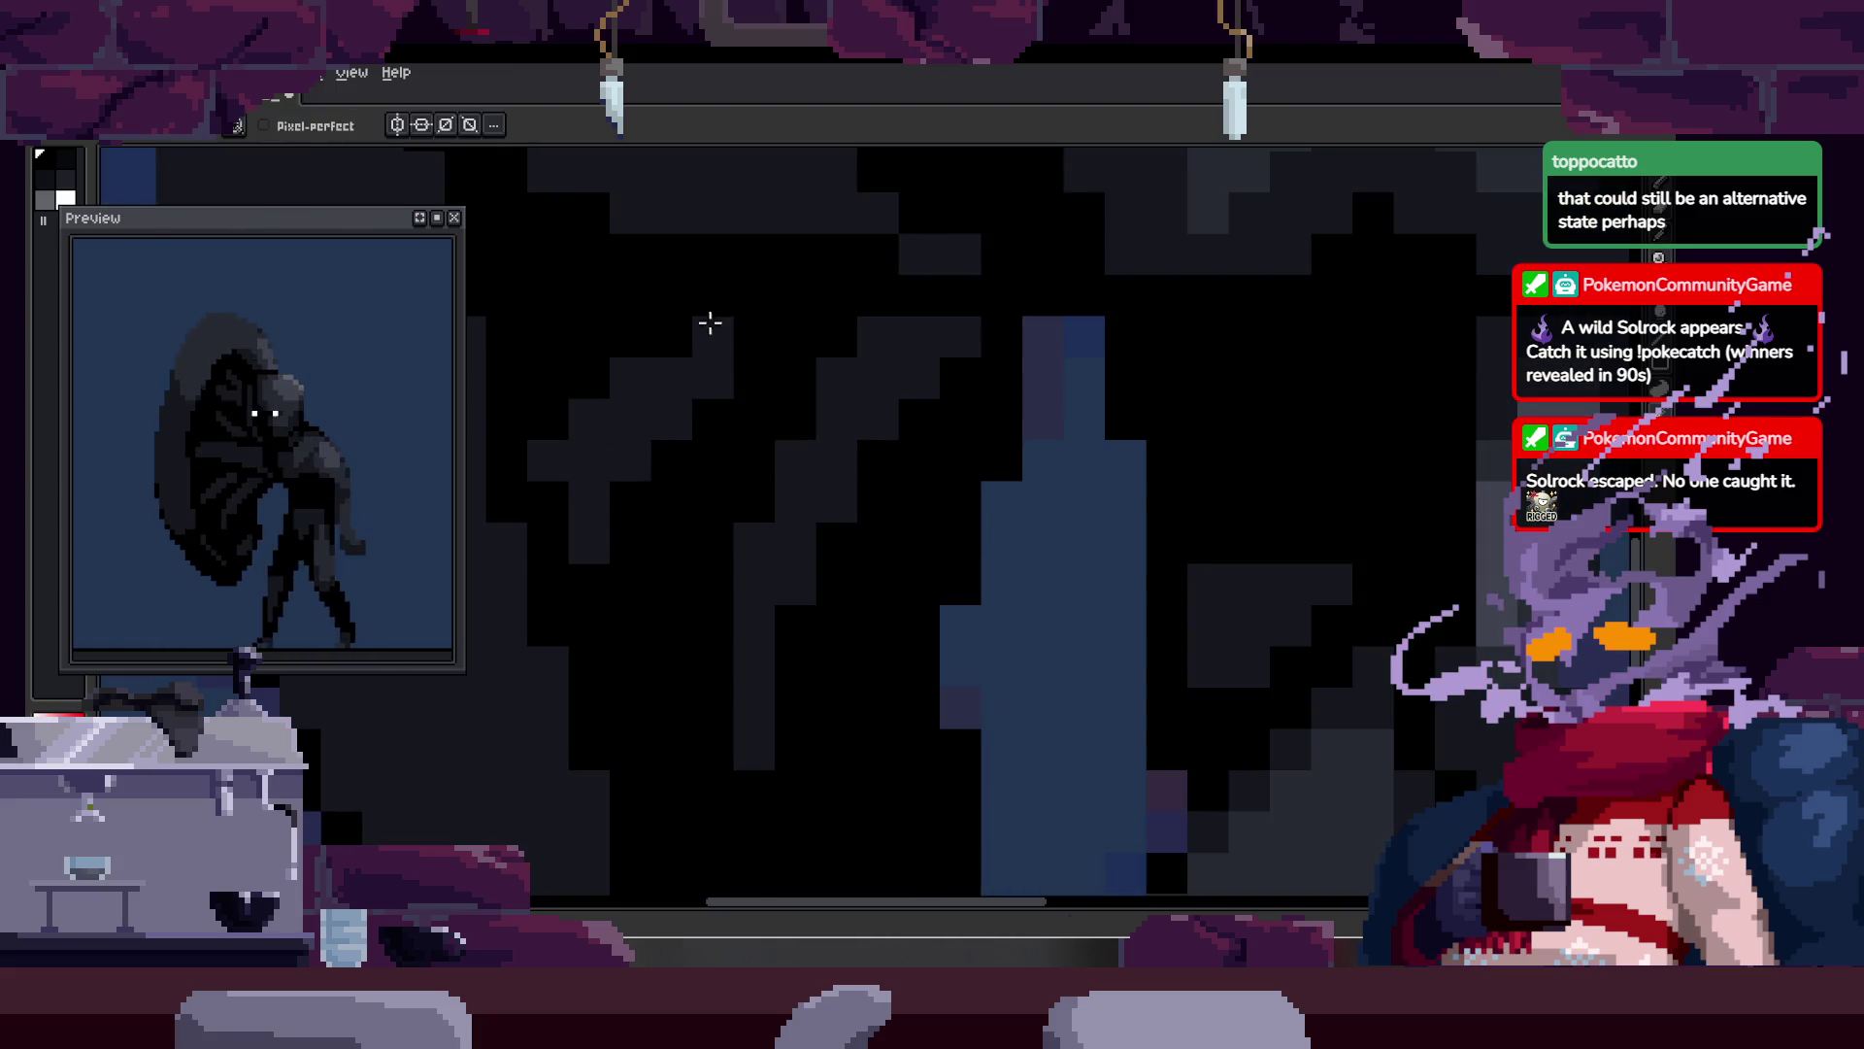
key(z)
scroll(783, 367, down, 3)
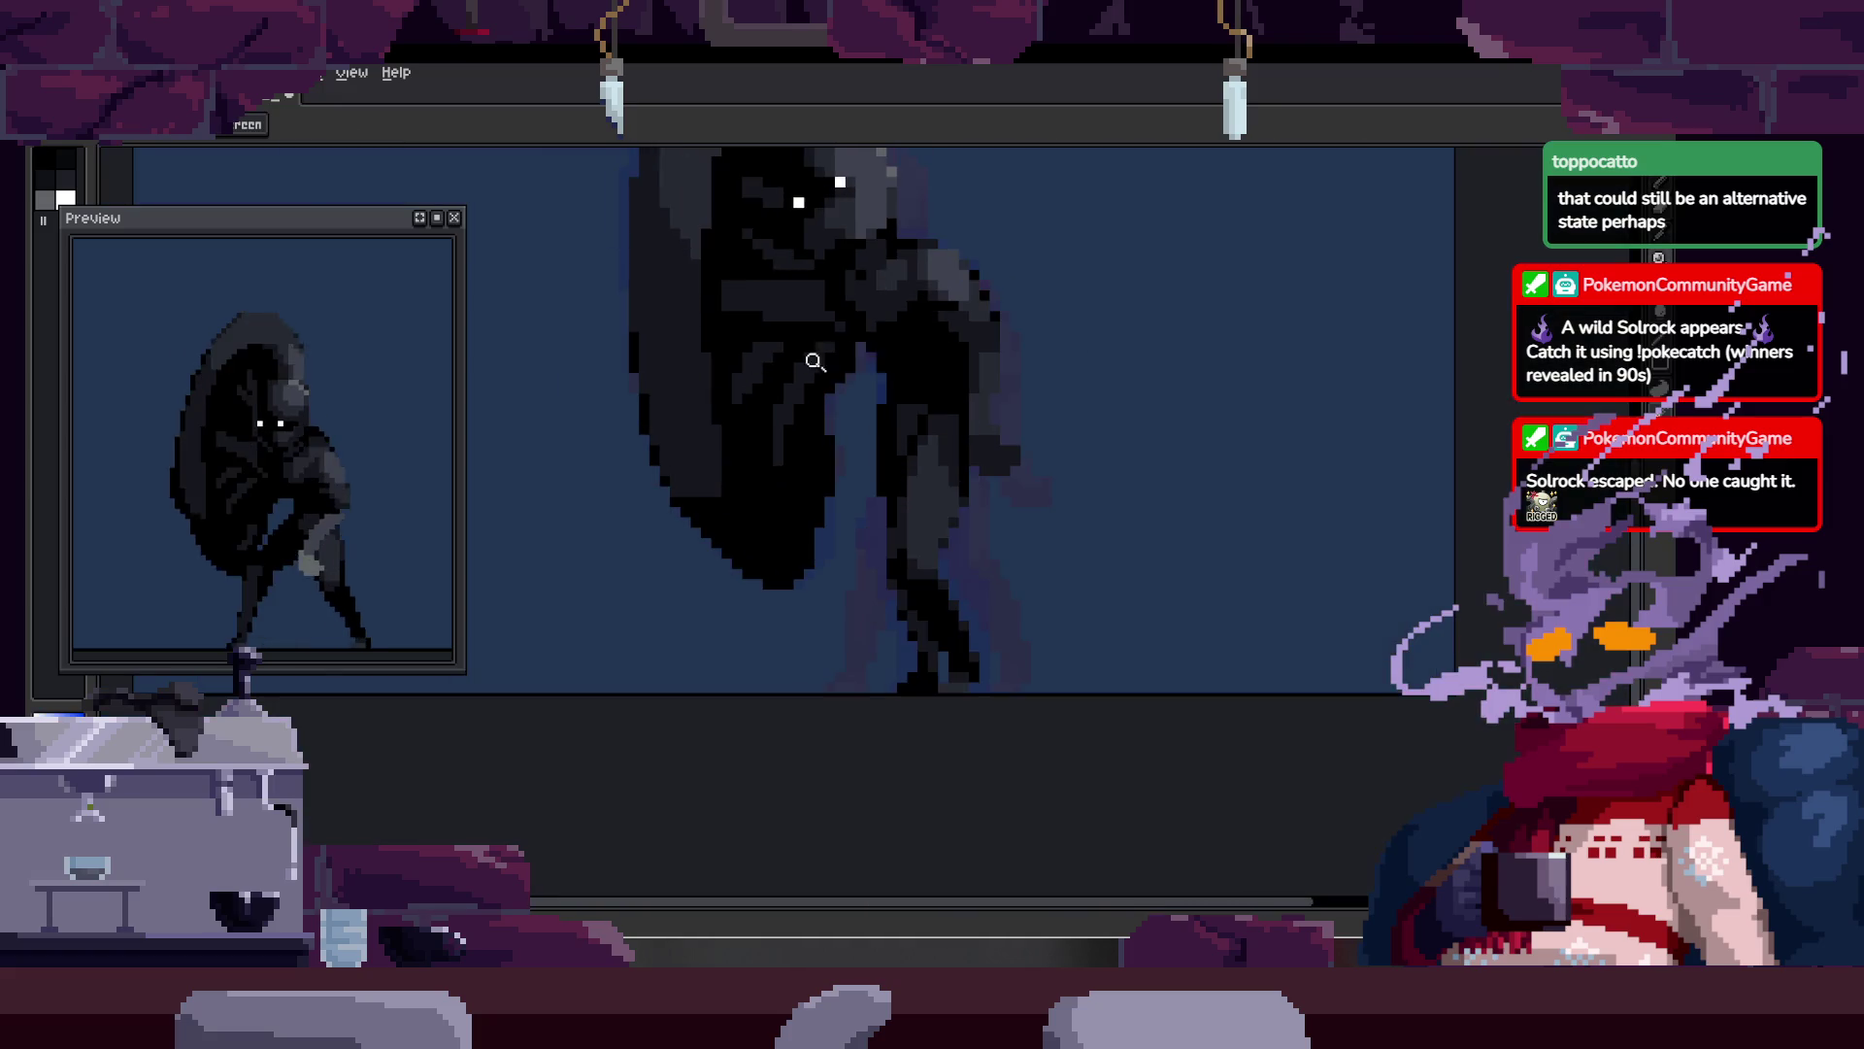
scroll(846, 259, up, 3)
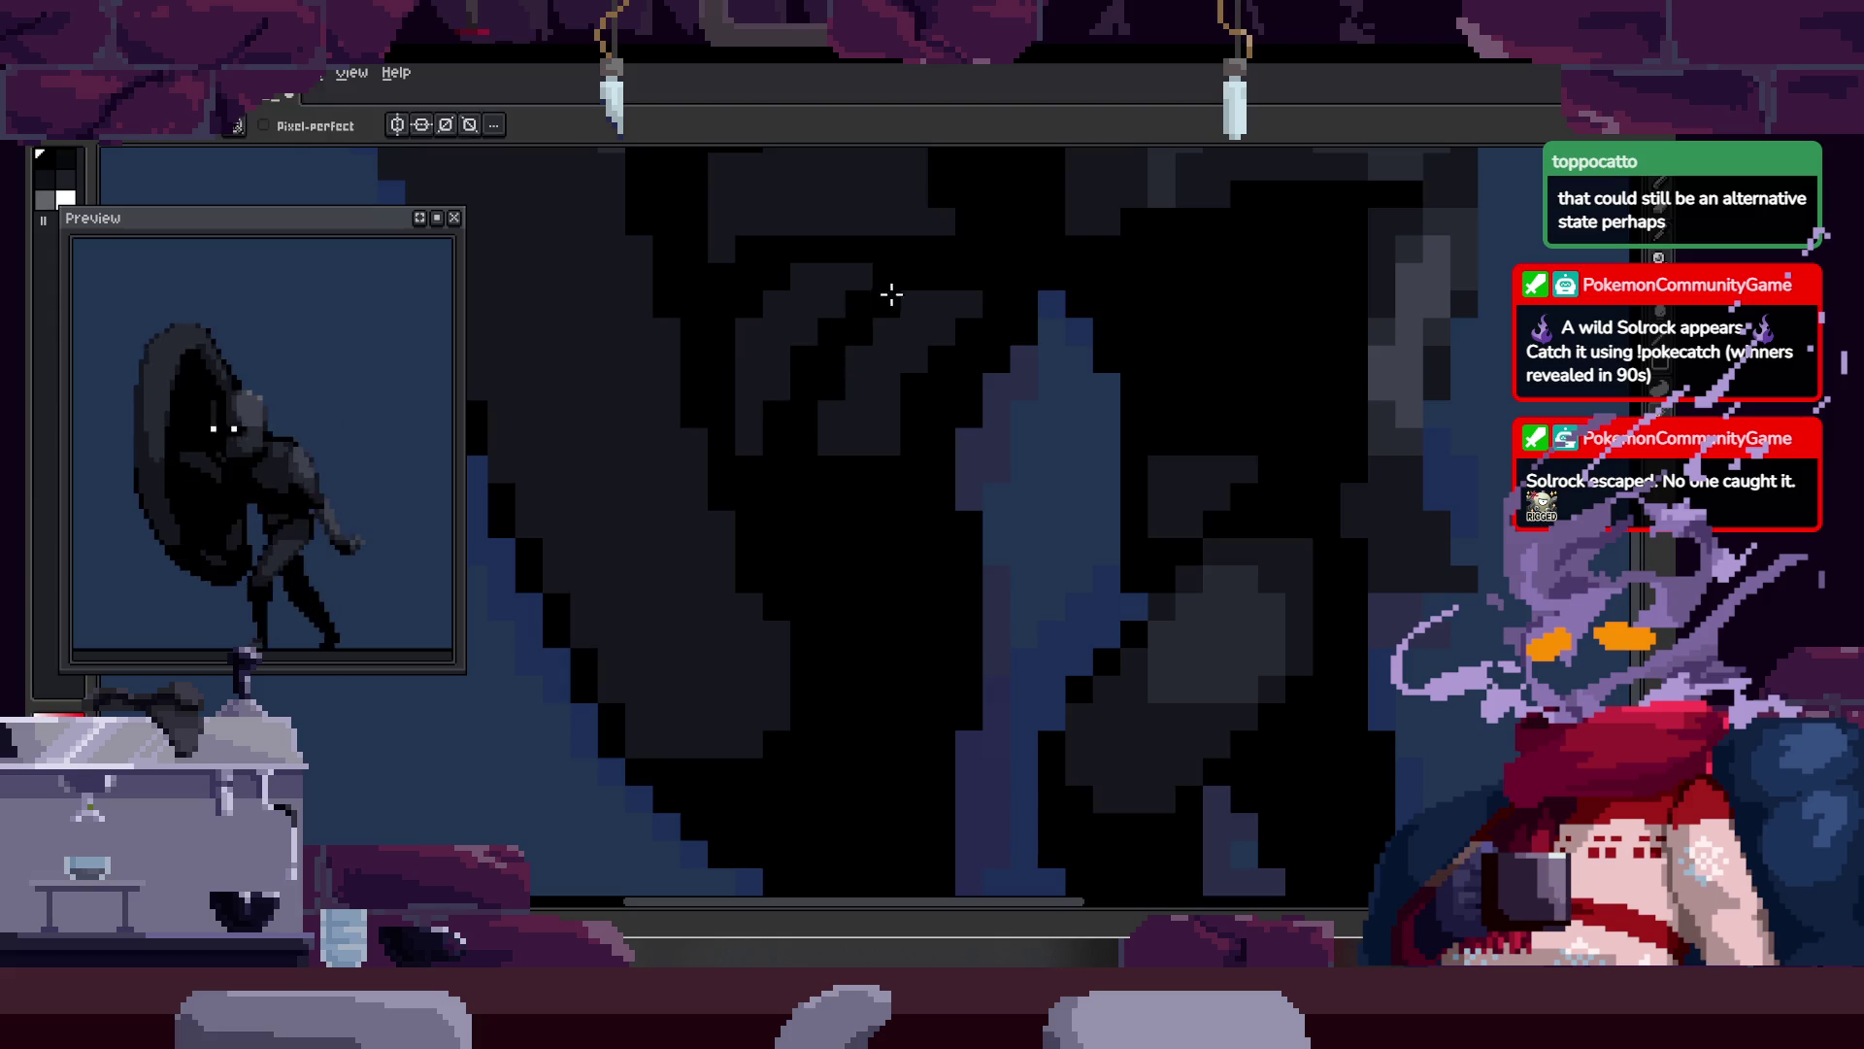
key(z)
scroll(865, 331, down, 3)
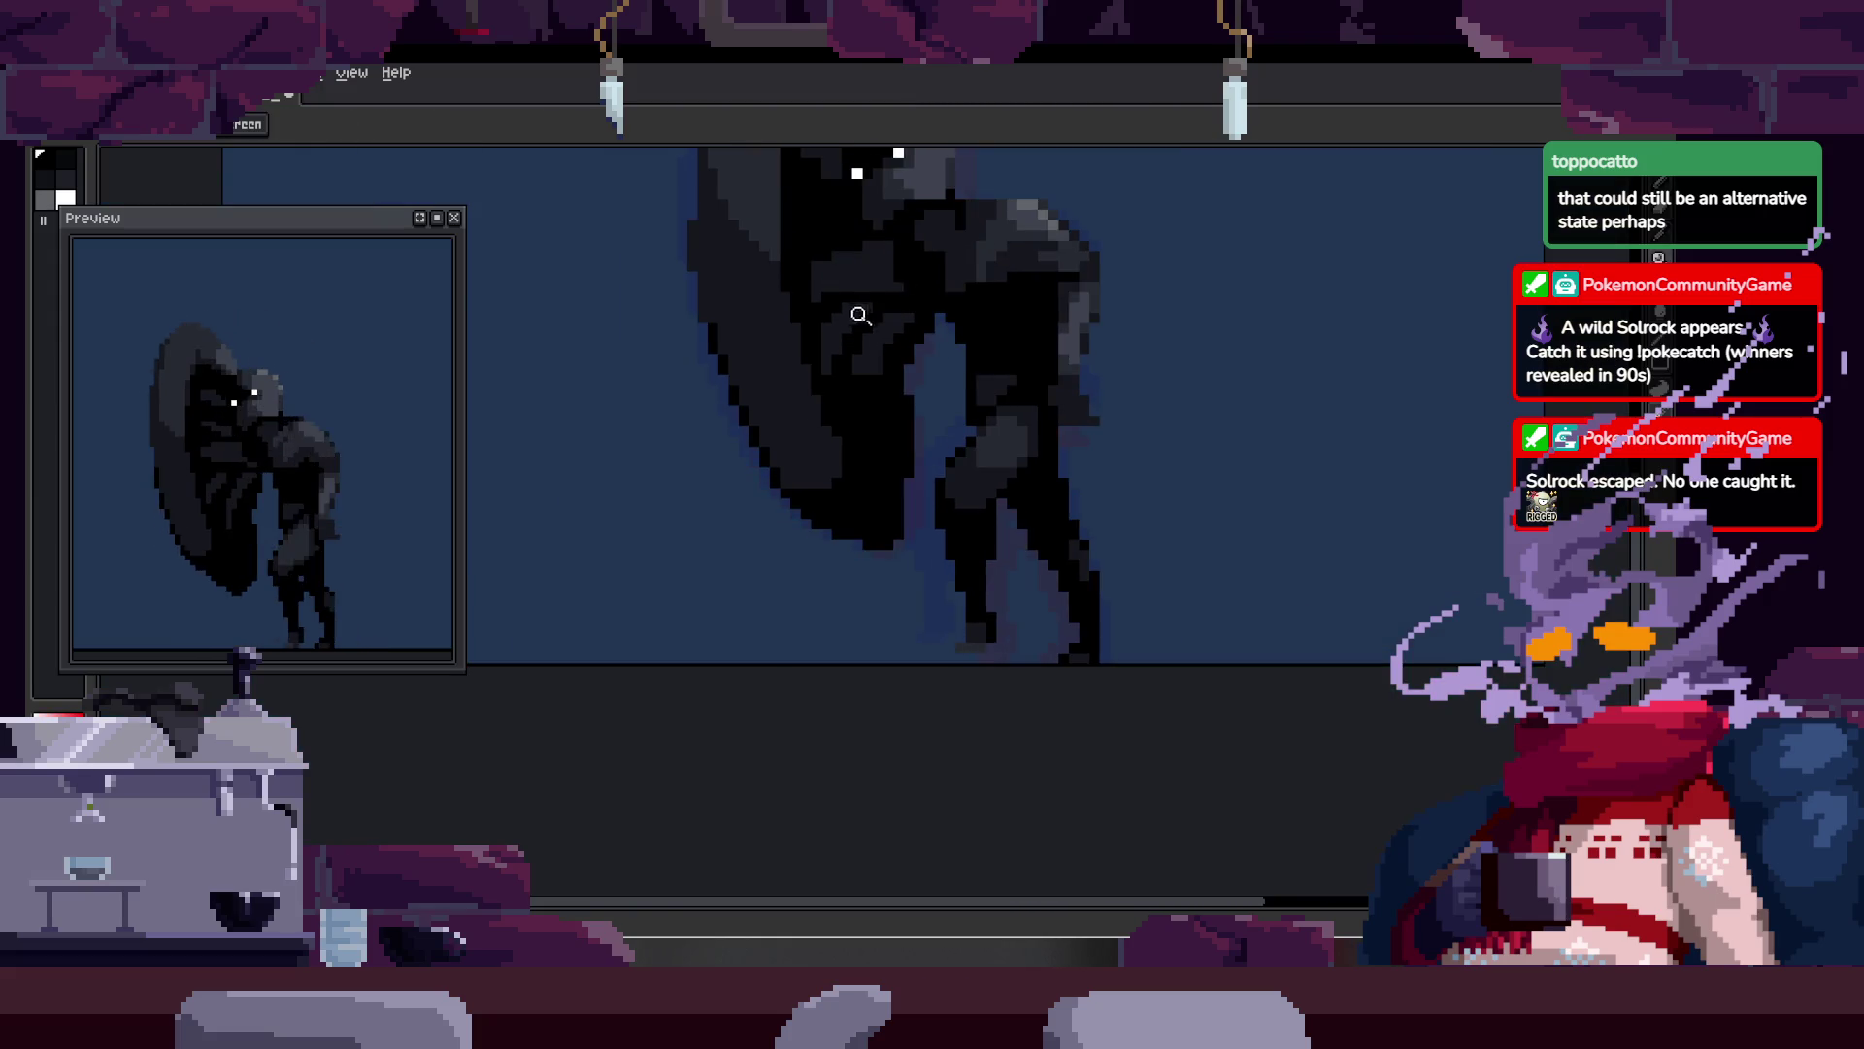
scroll(857, 304, up, 3)
key(alt)
key(z)
scroll(853, 342, down, 3)
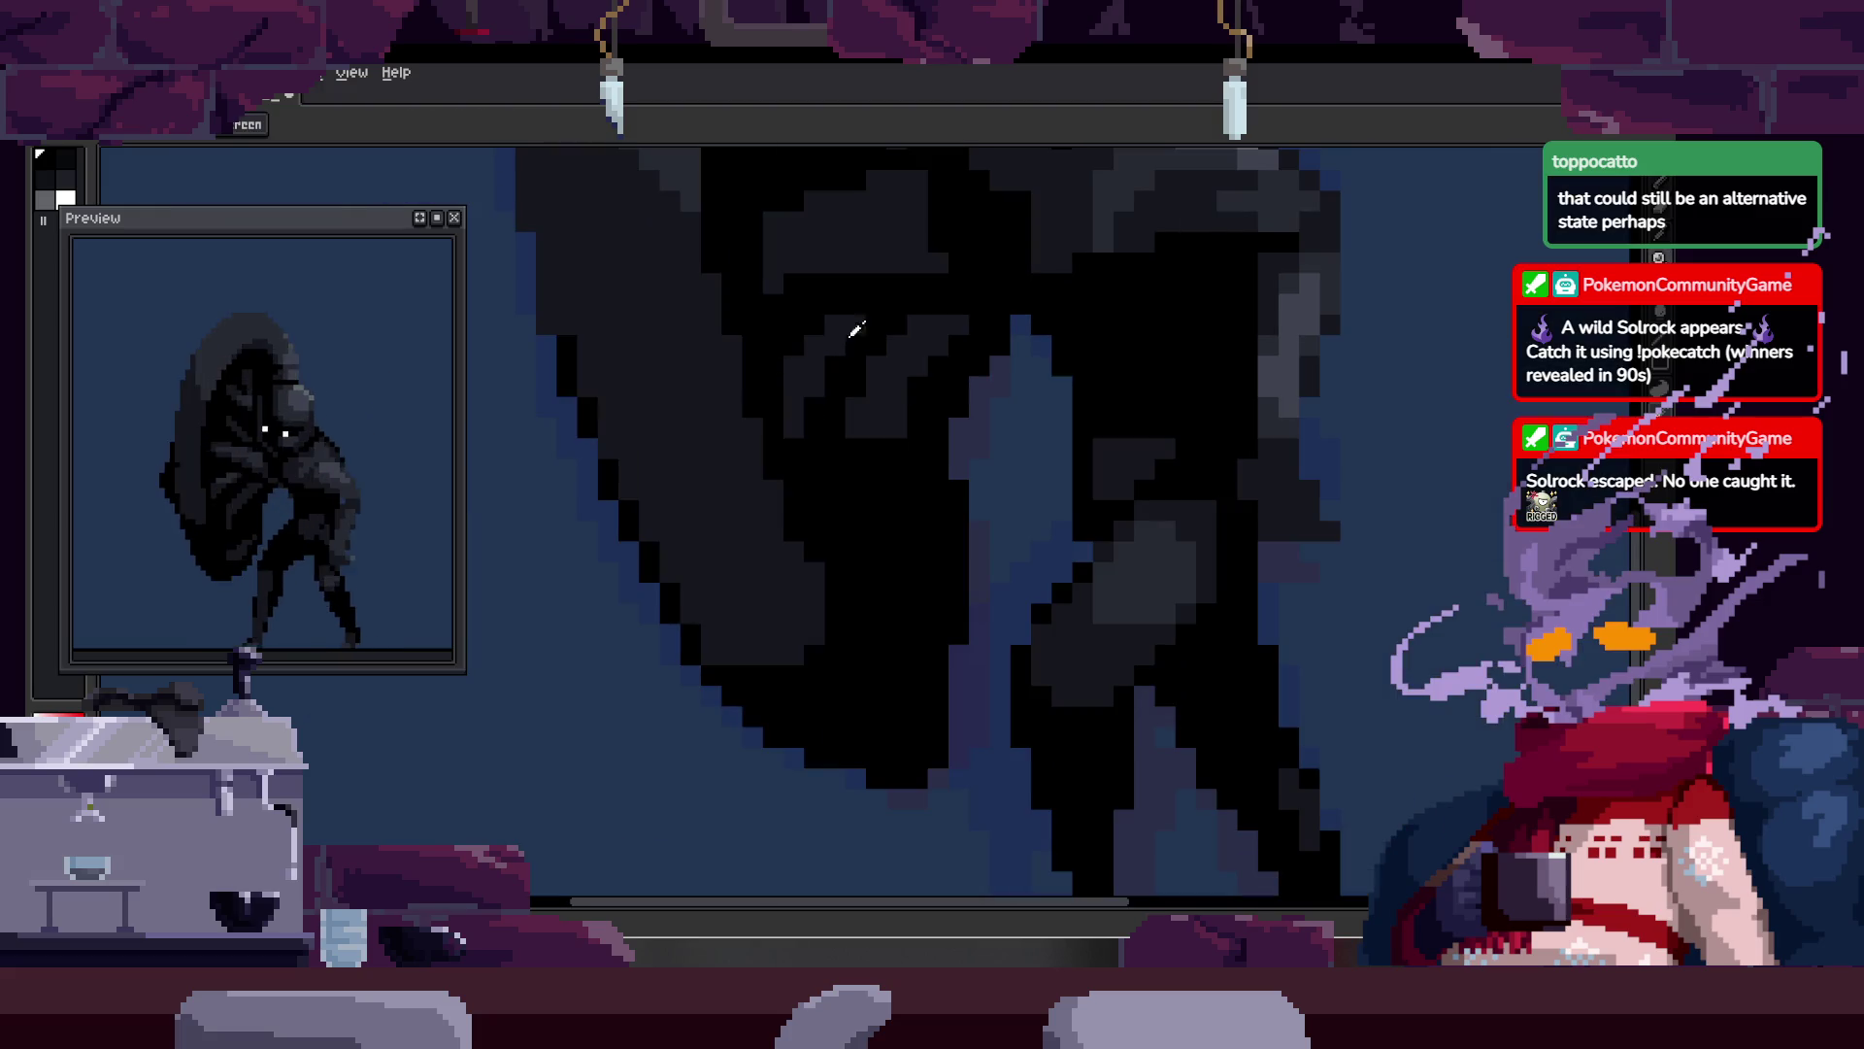
scroll(904, 275, up, 3)
Step: Magnify the dark shield area and choose black from the palette as the drawing colour
key(z)
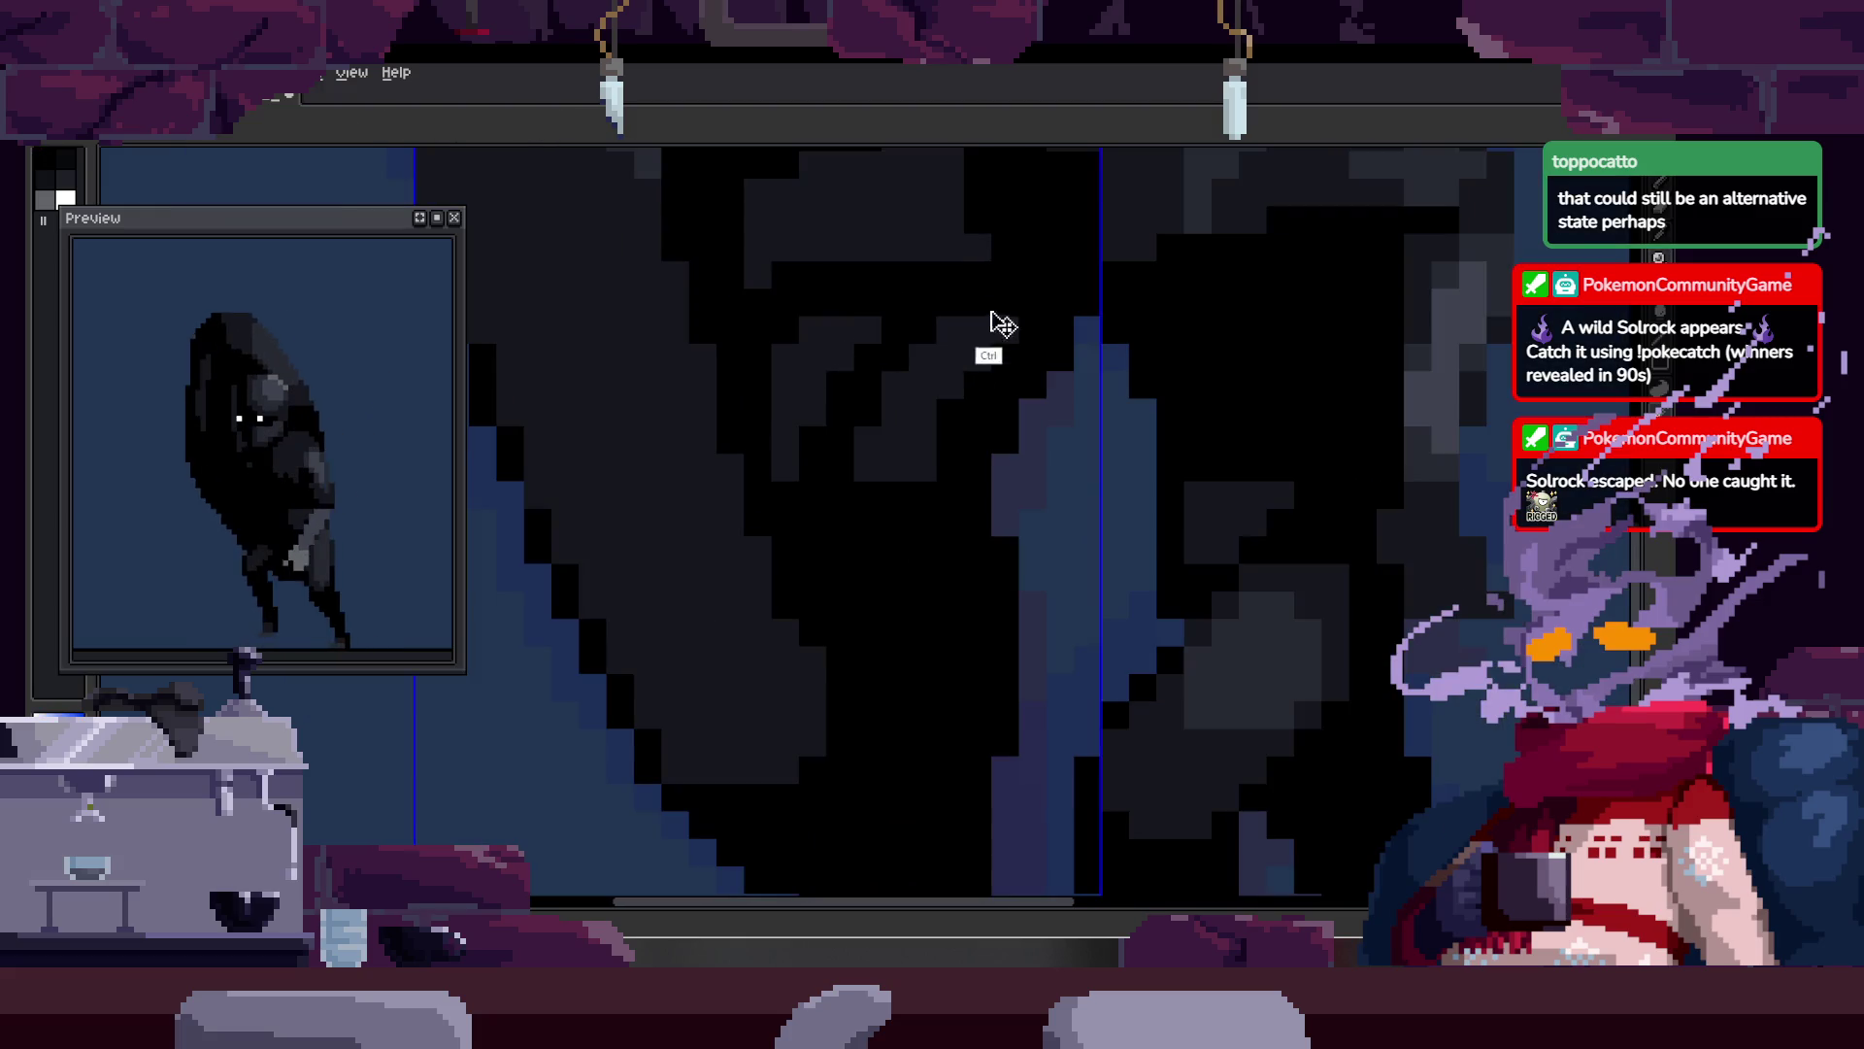
click(860, 420)
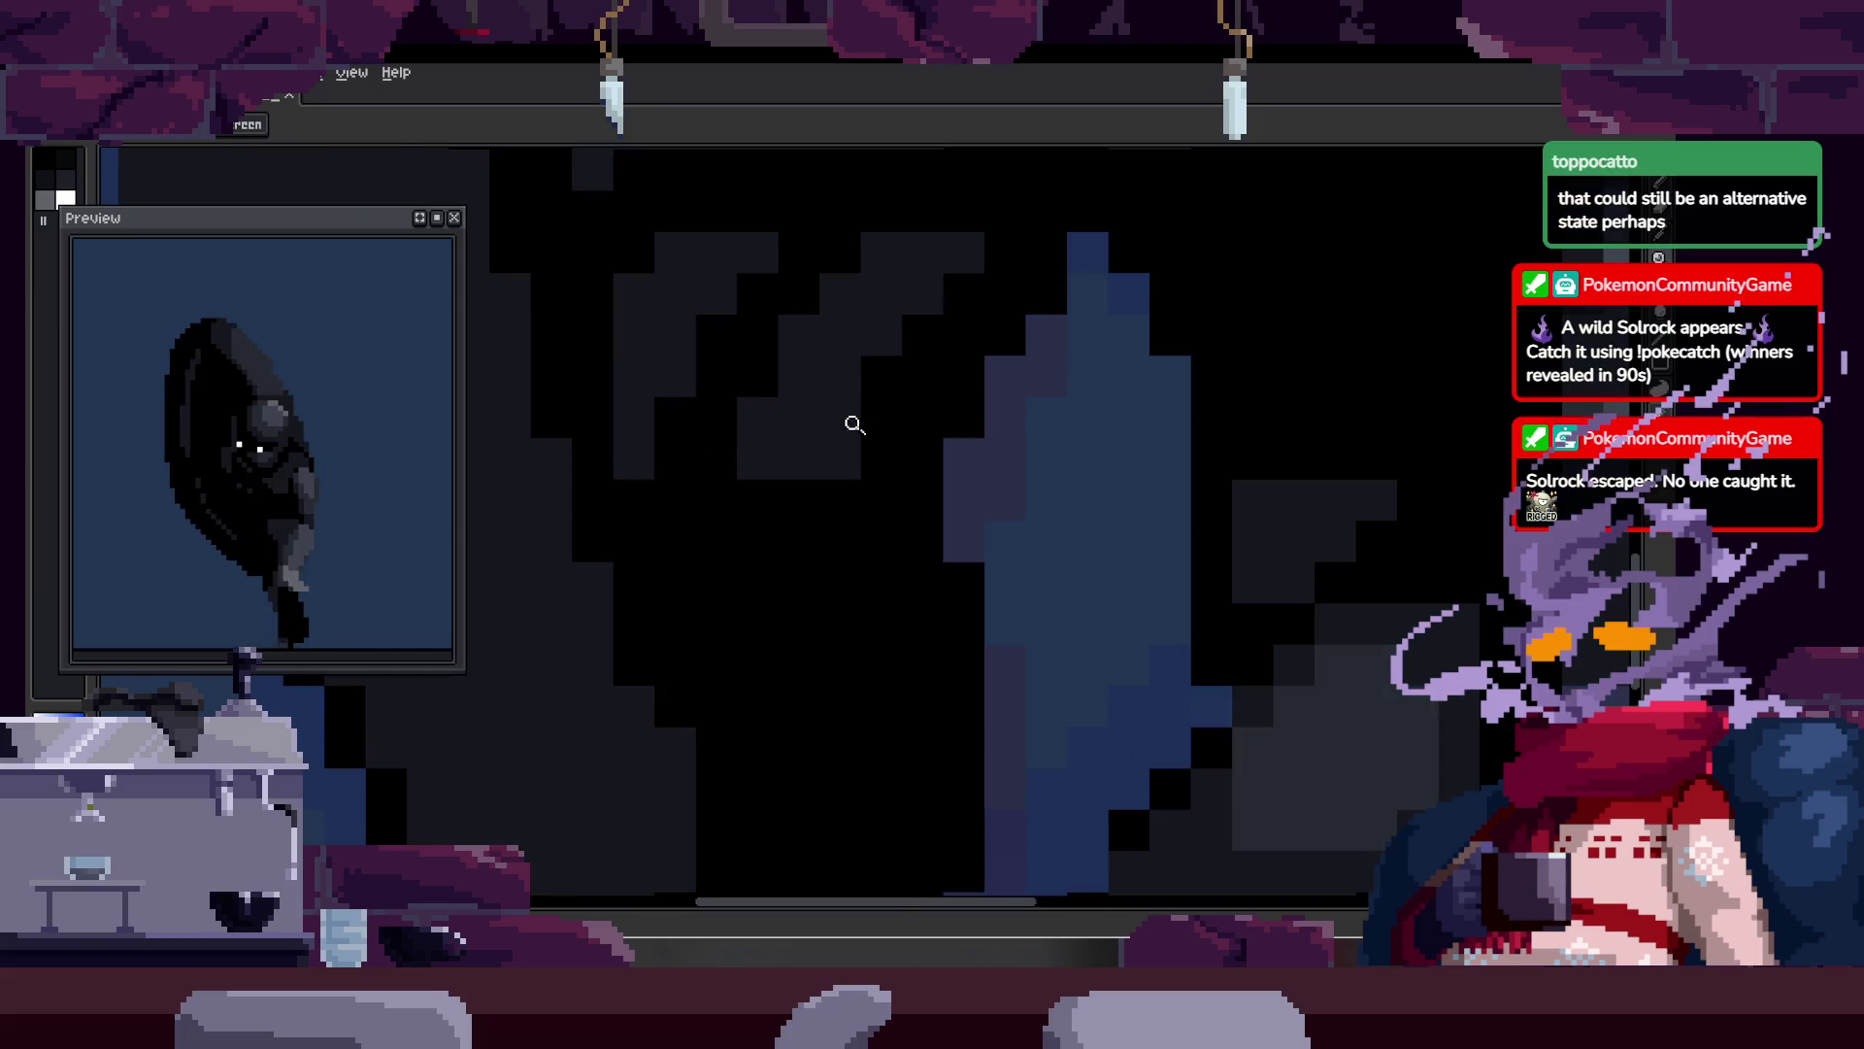
alt+click(762, 616)
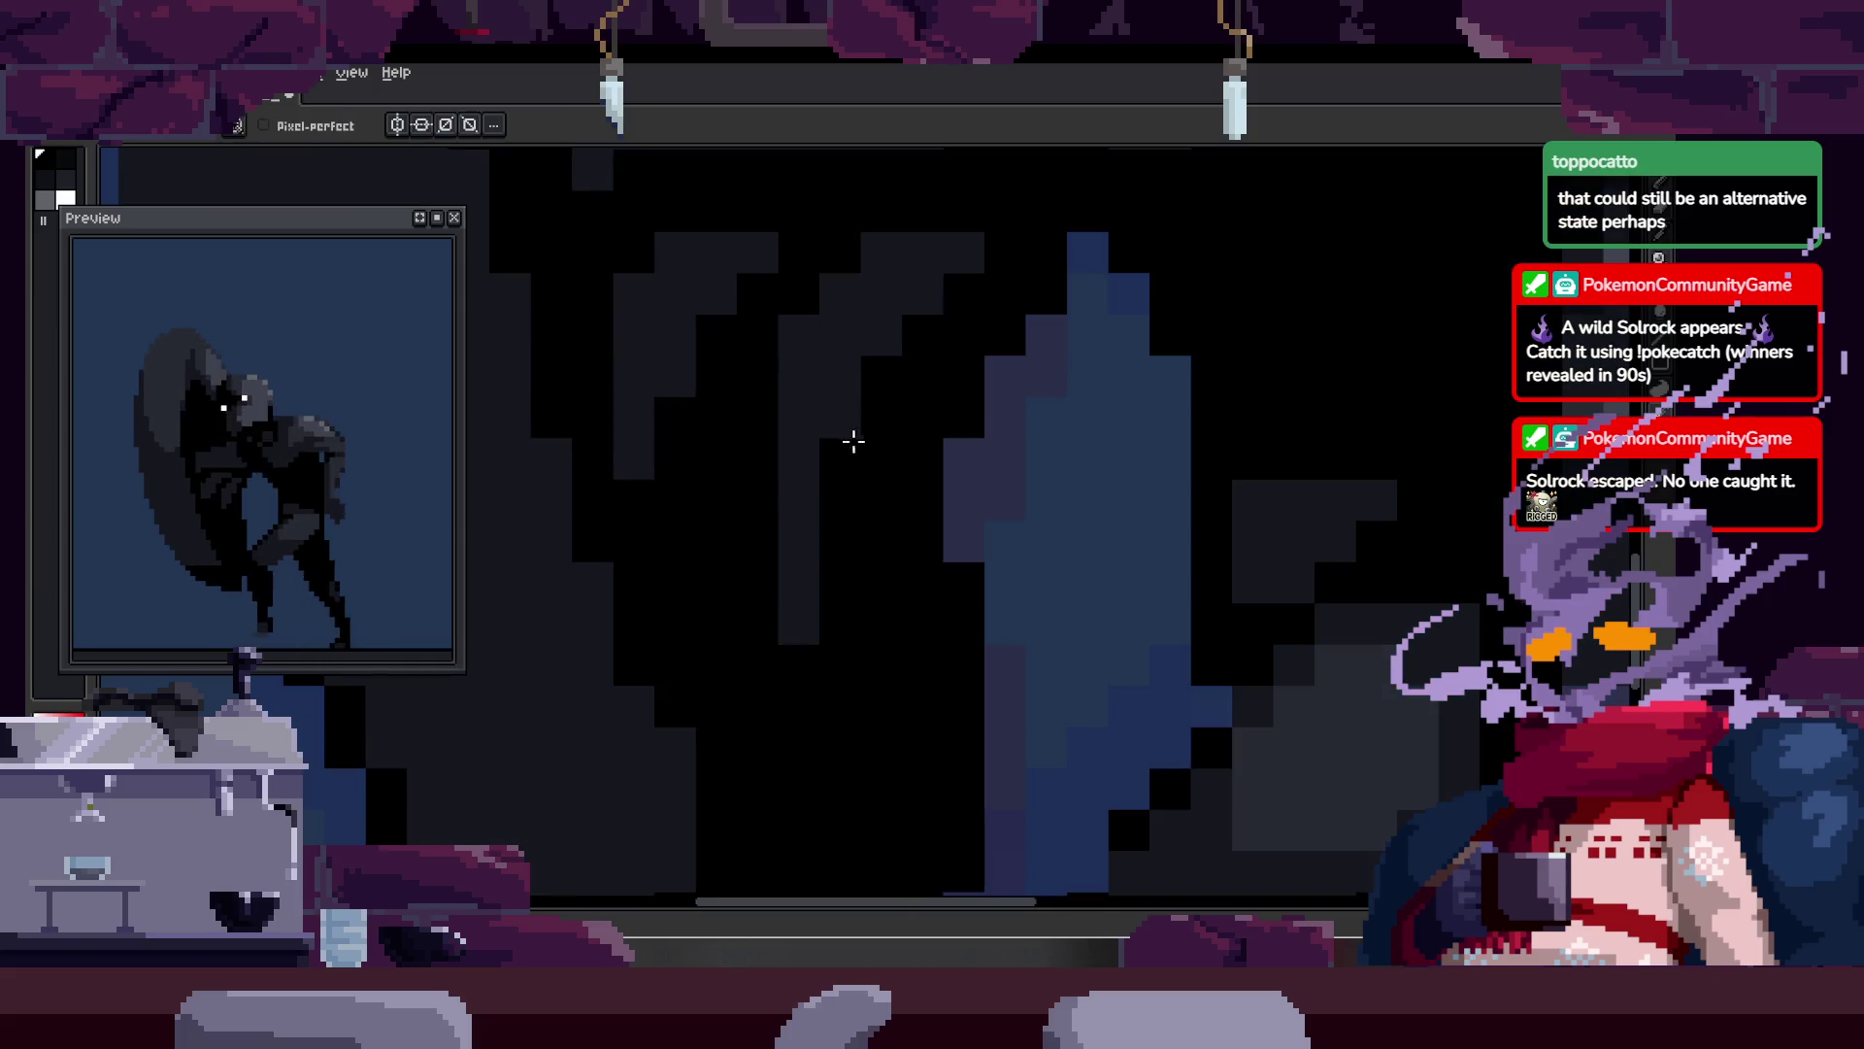
alt+click(852, 555)
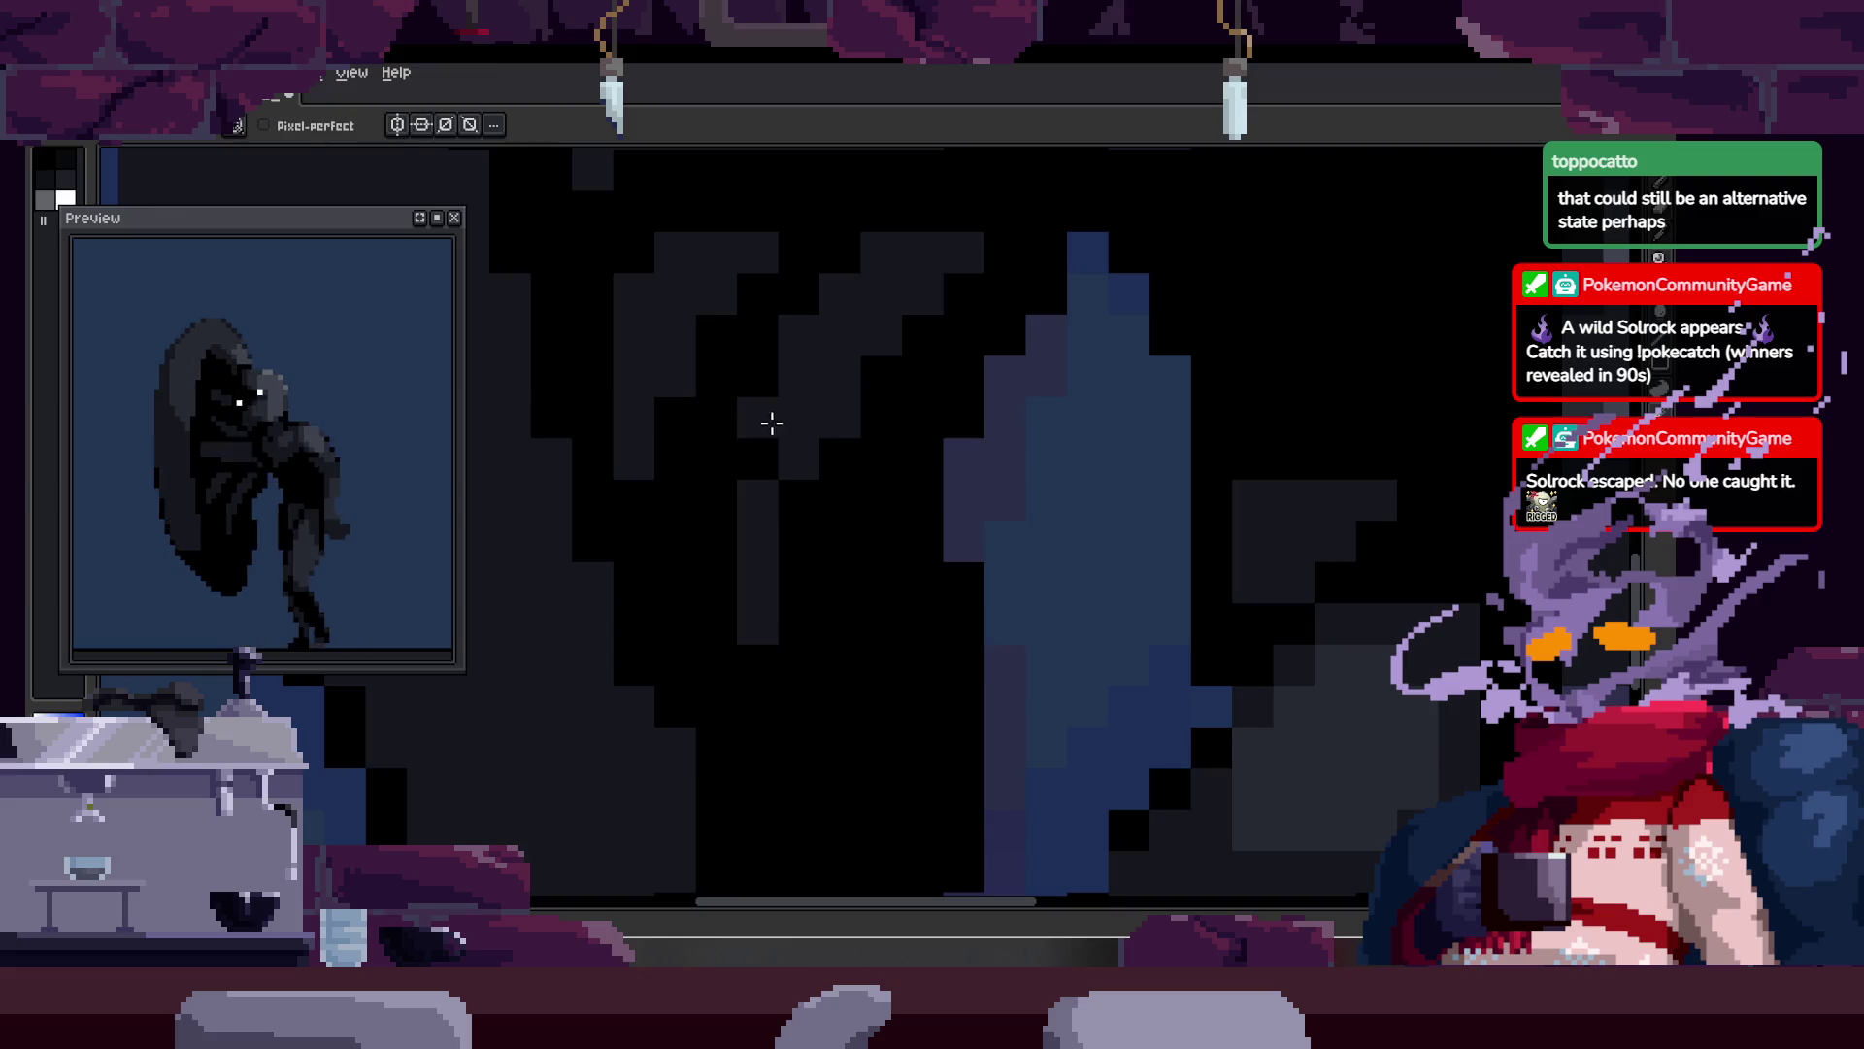
key(z)
scroll(761, 428, down, 3)
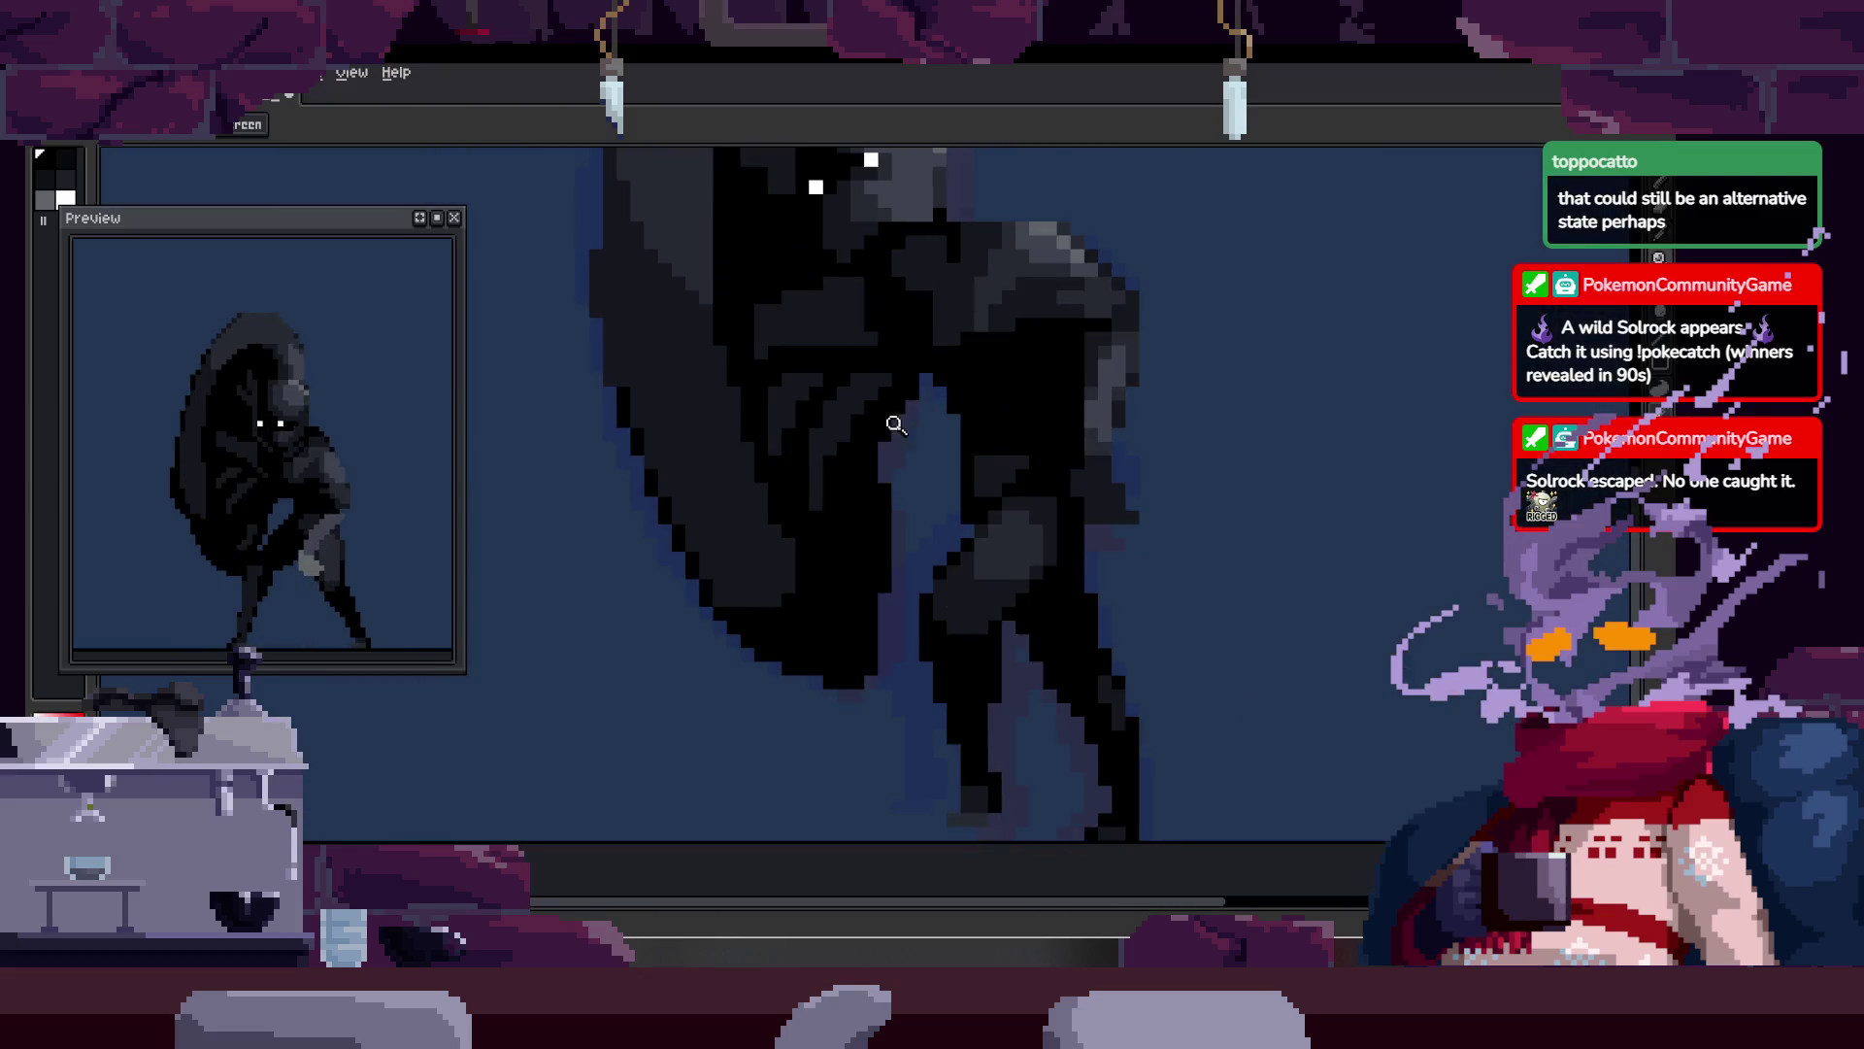
scroll(895, 416, up, 3)
scroll(819, 428, down, 5)
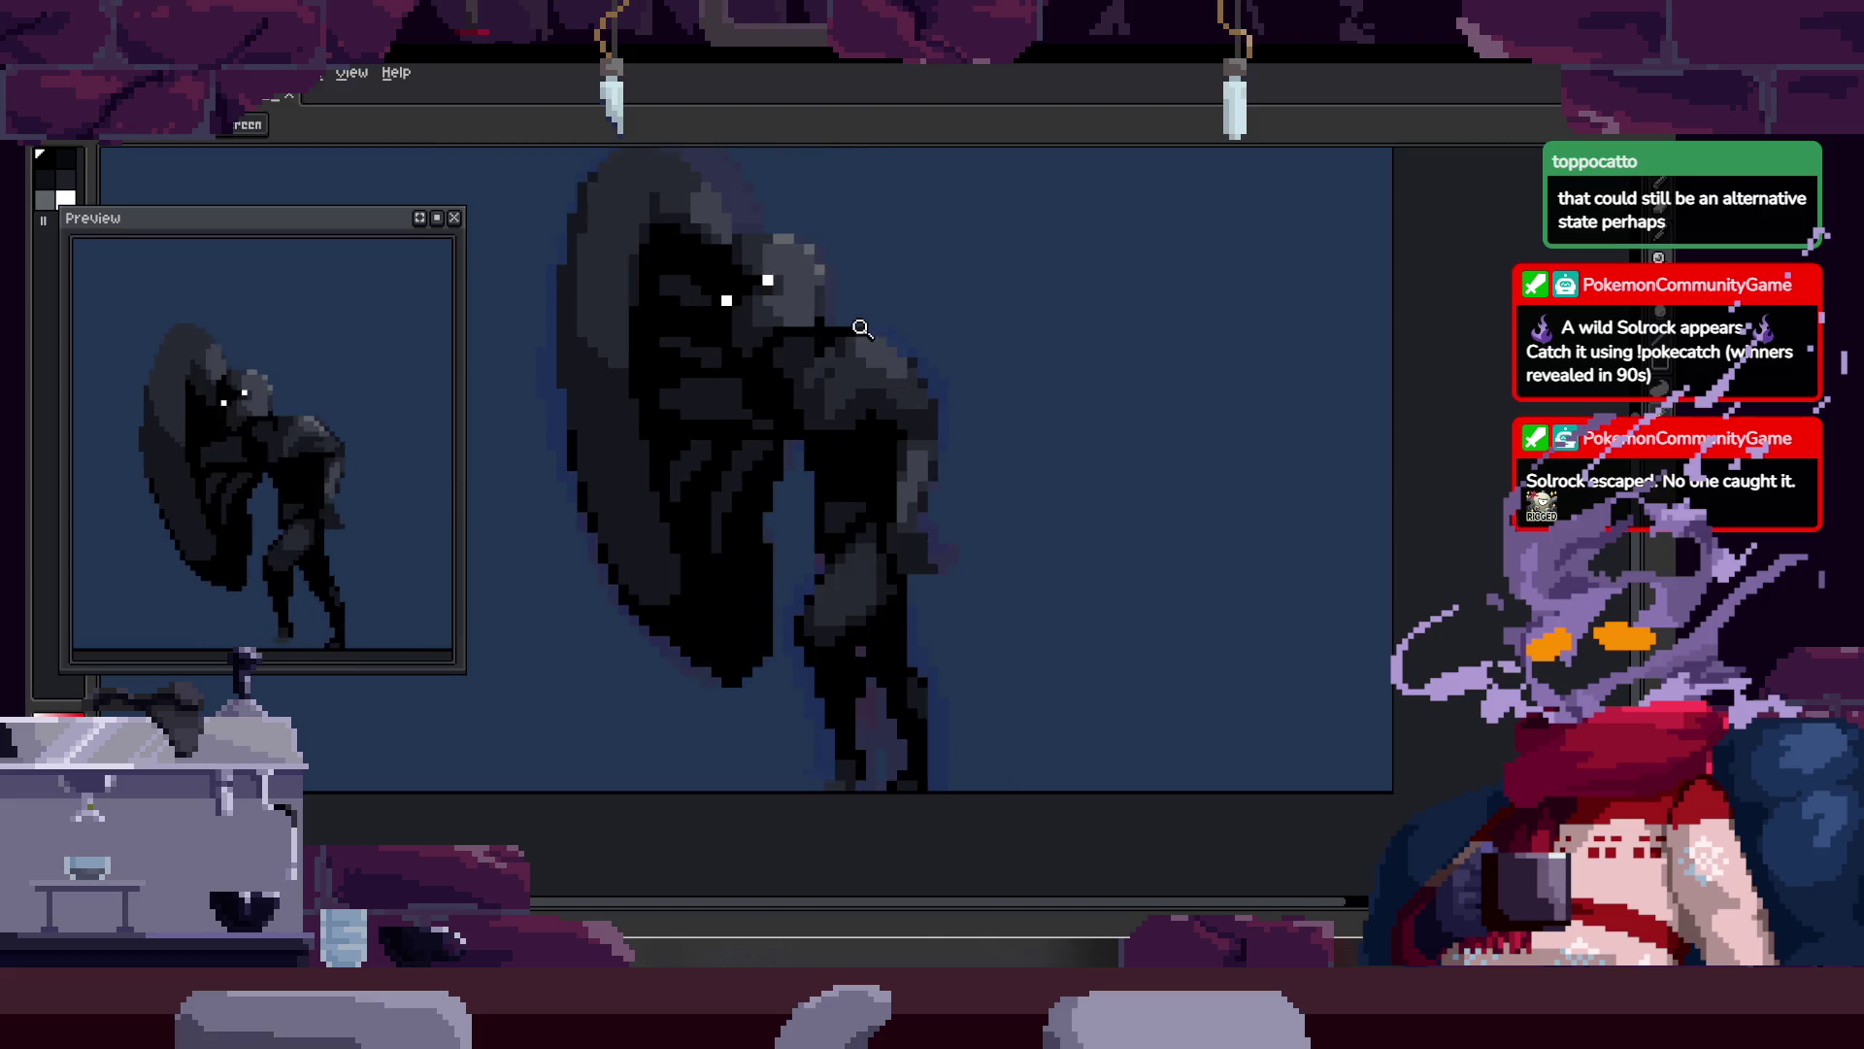
scroll(776, 476, up, 1)
scroll(776, 476, up, 1)
Step: Switch among Selection, Pencil and Zoom tools while sampling colours from the sprite
key(m)
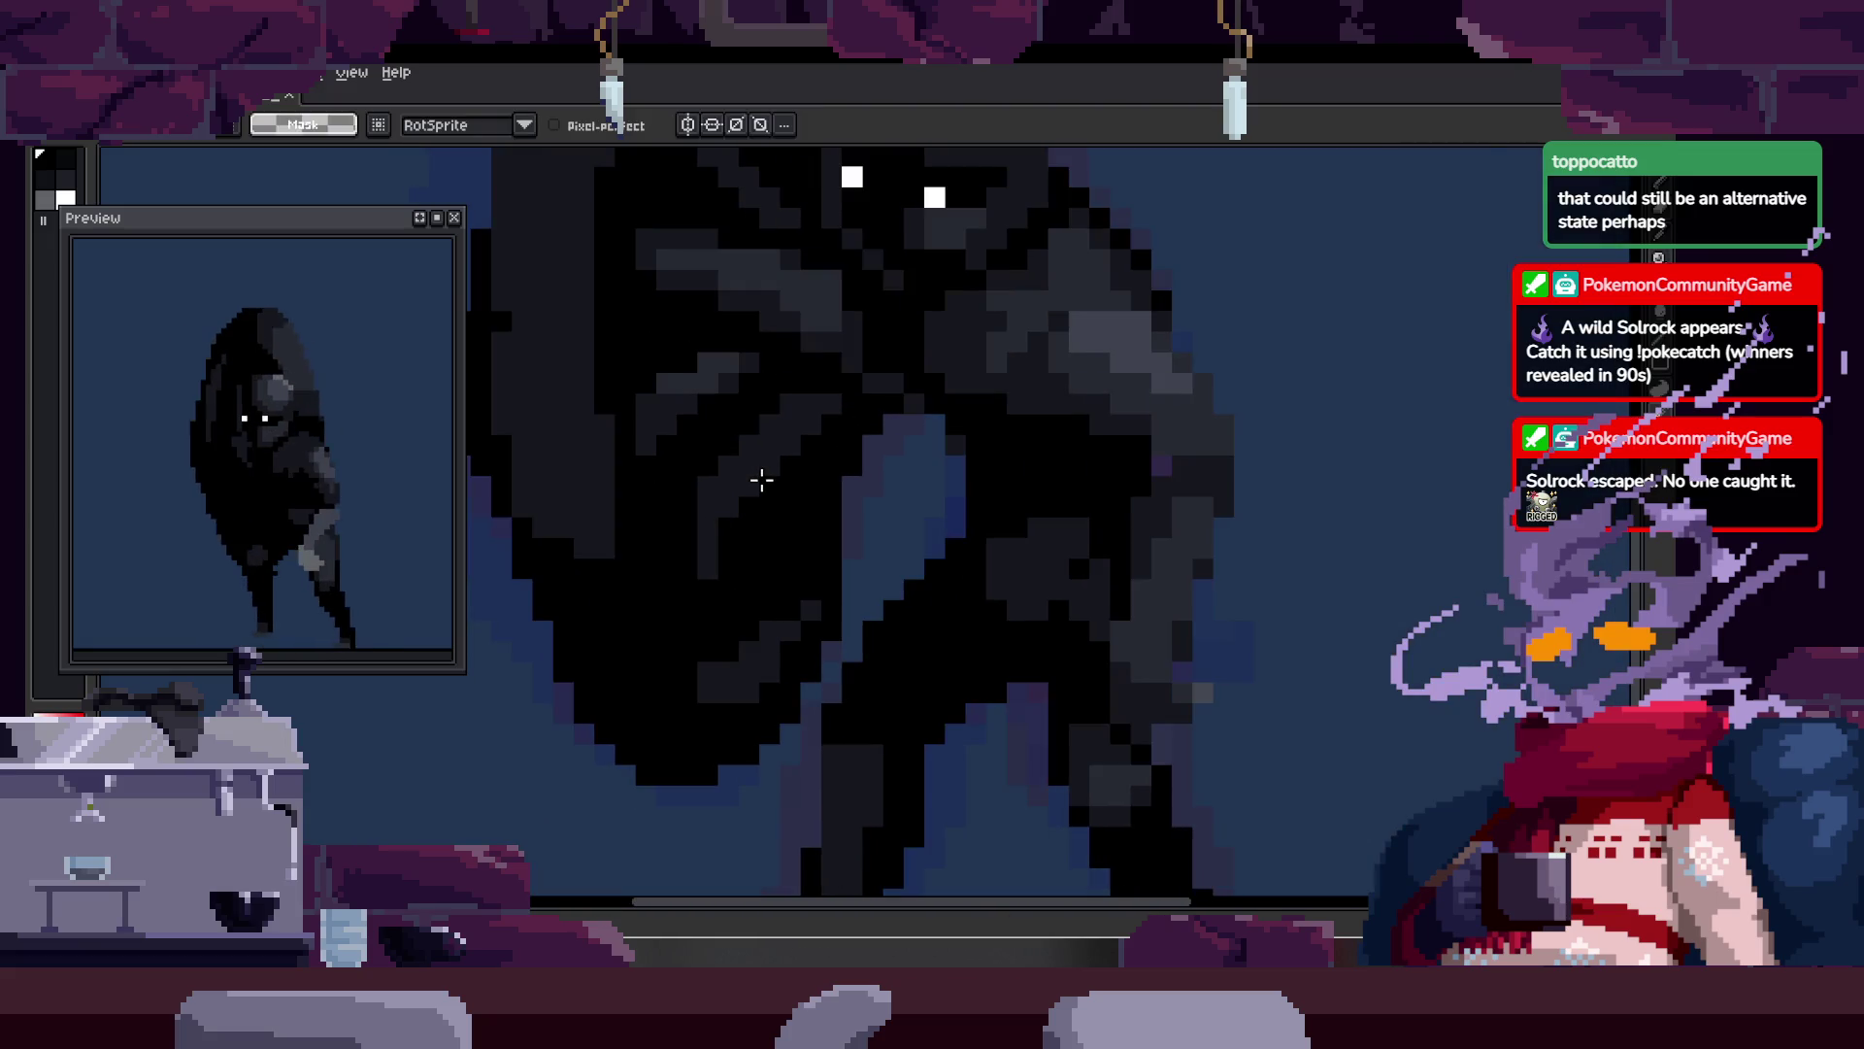
key(b)
scroll(691, 533, up, 1)
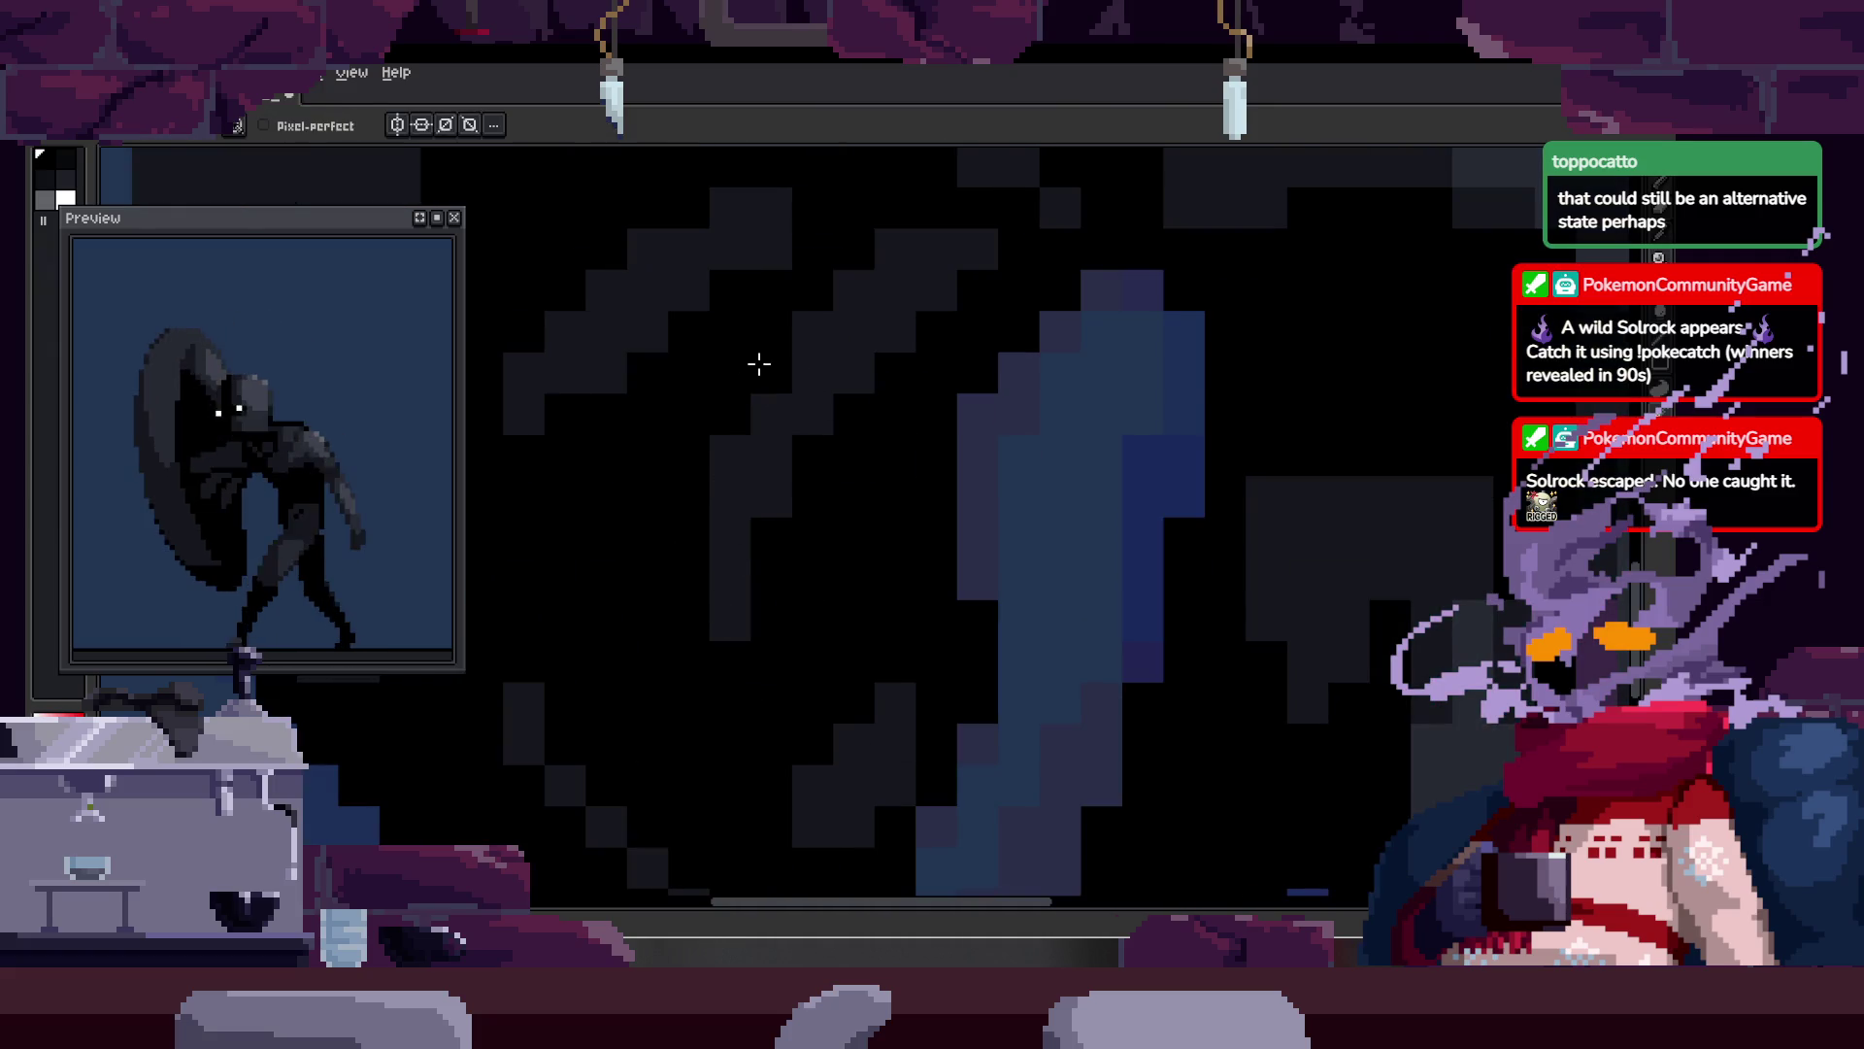
key(alt)
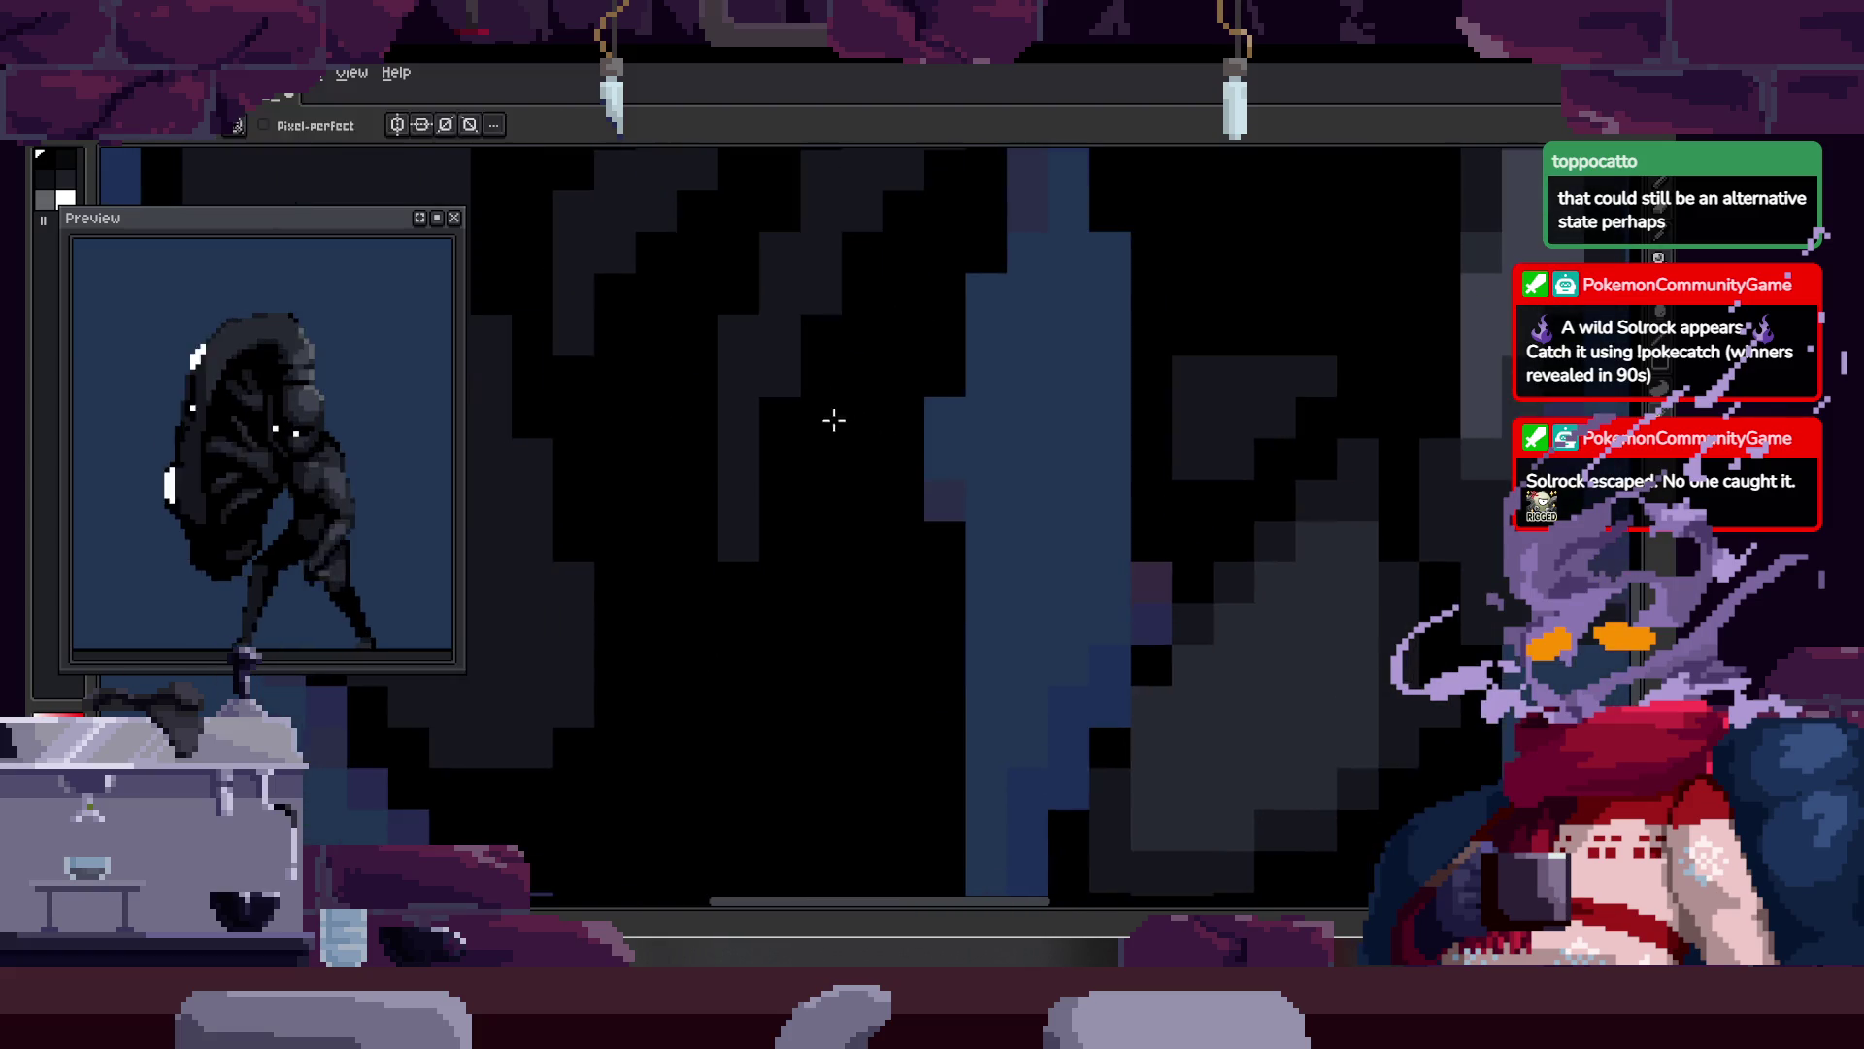
key(z)
scroll(832, 415, down, 3)
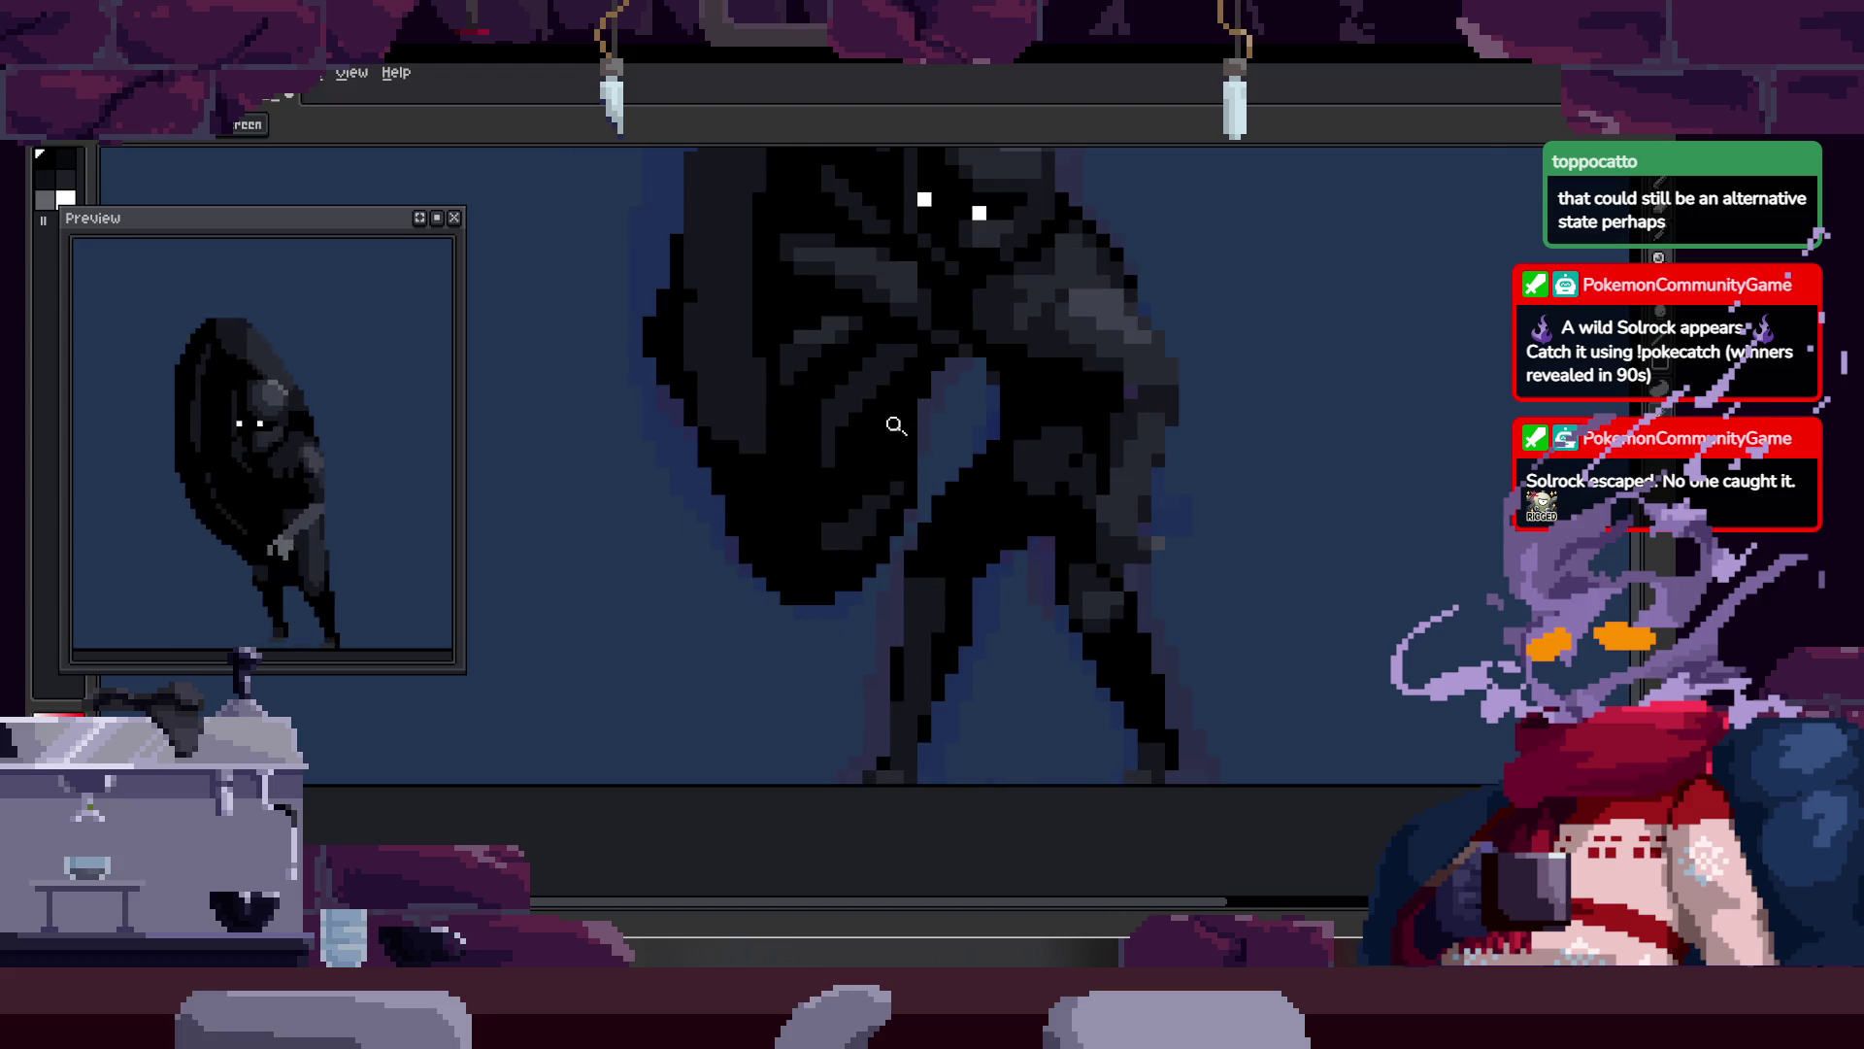
scroll(883, 452, down, 1)
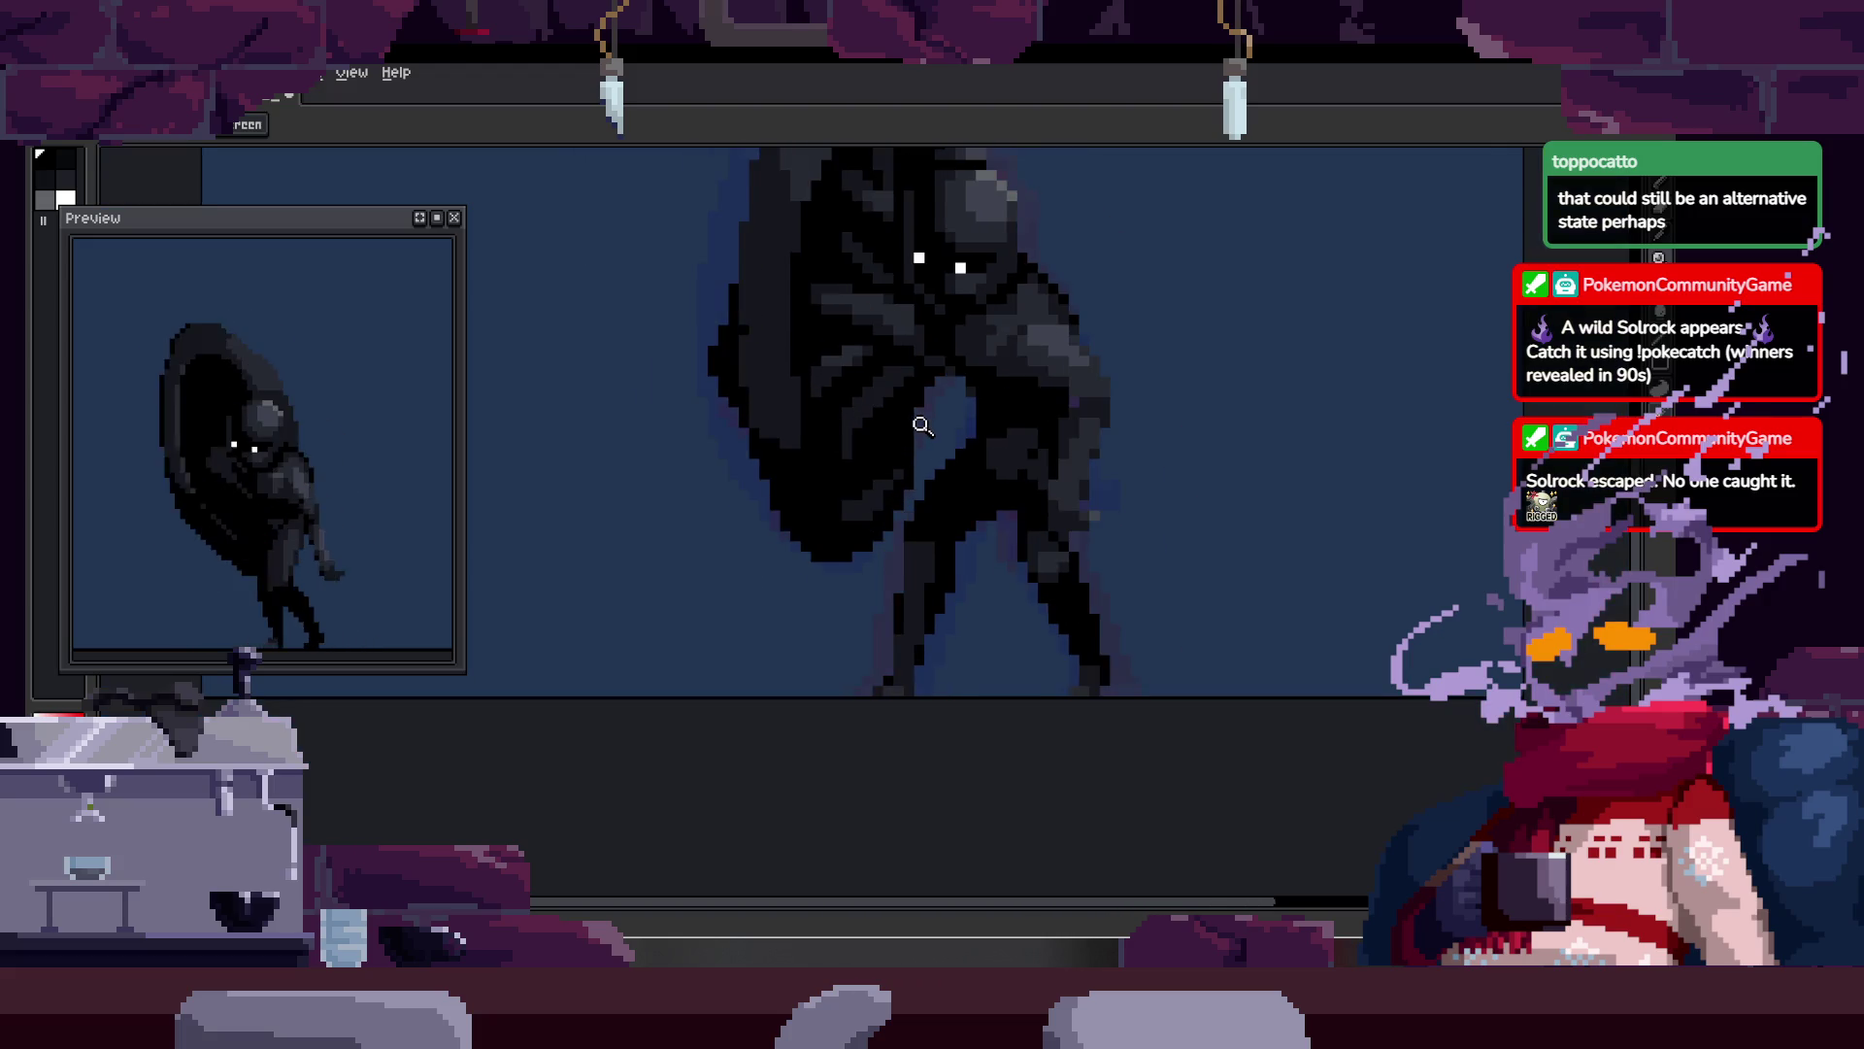
scroll(922, 403, up, 3)
key(alt)
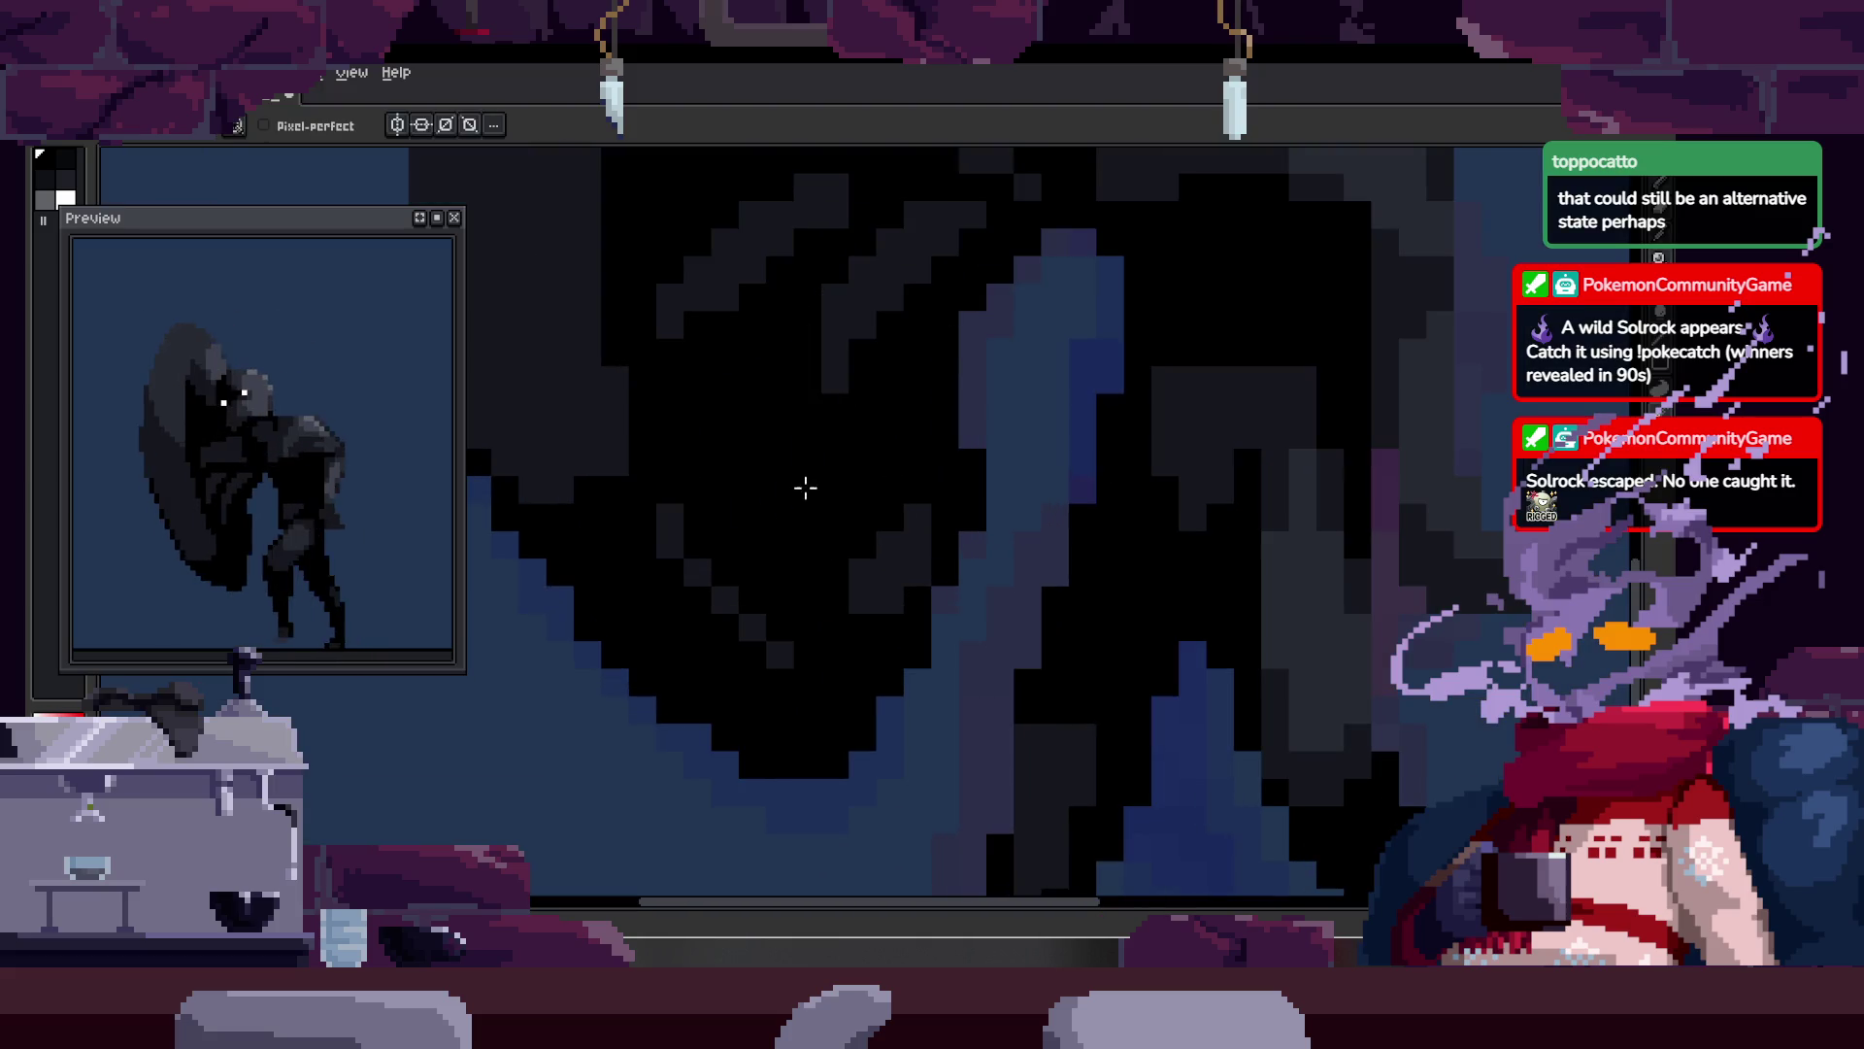
key(alt)
key(alt)
key(alt)
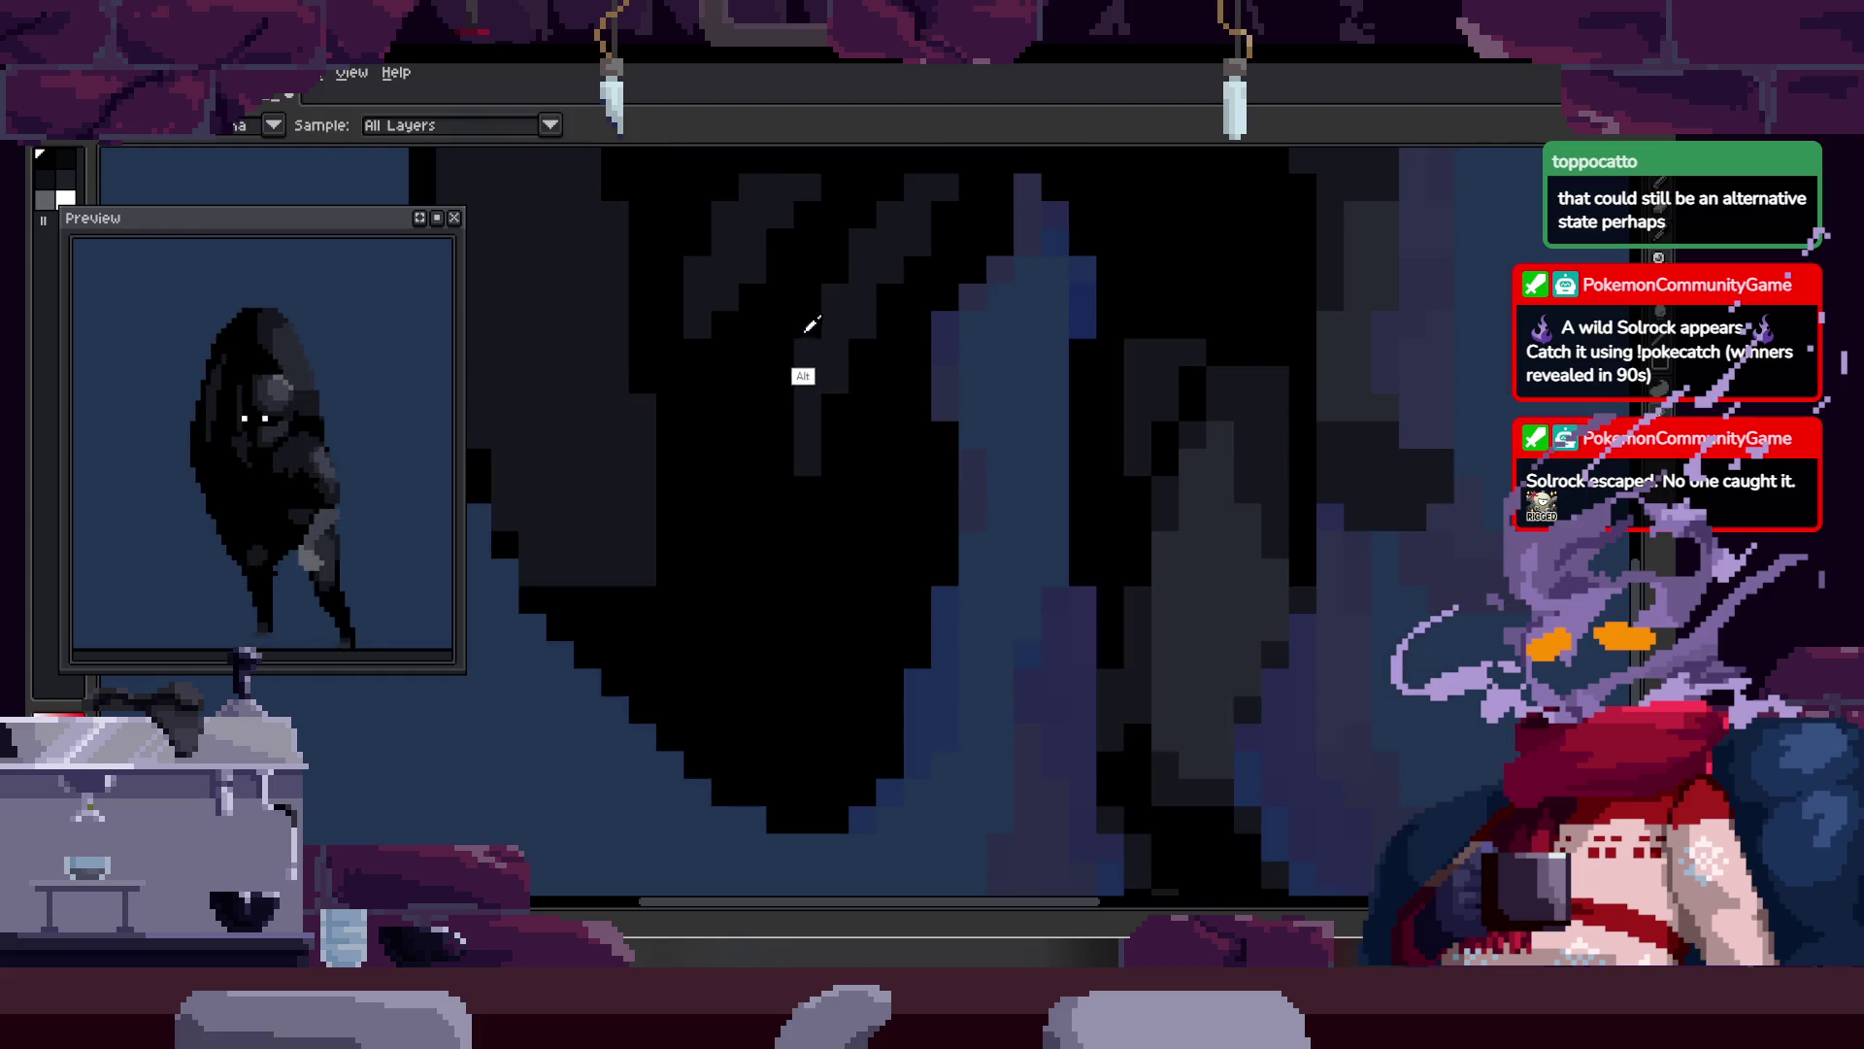
Step: Sample a shade from the sprite and pencil a lighter vertical column of pixels on the shield
key(alt)
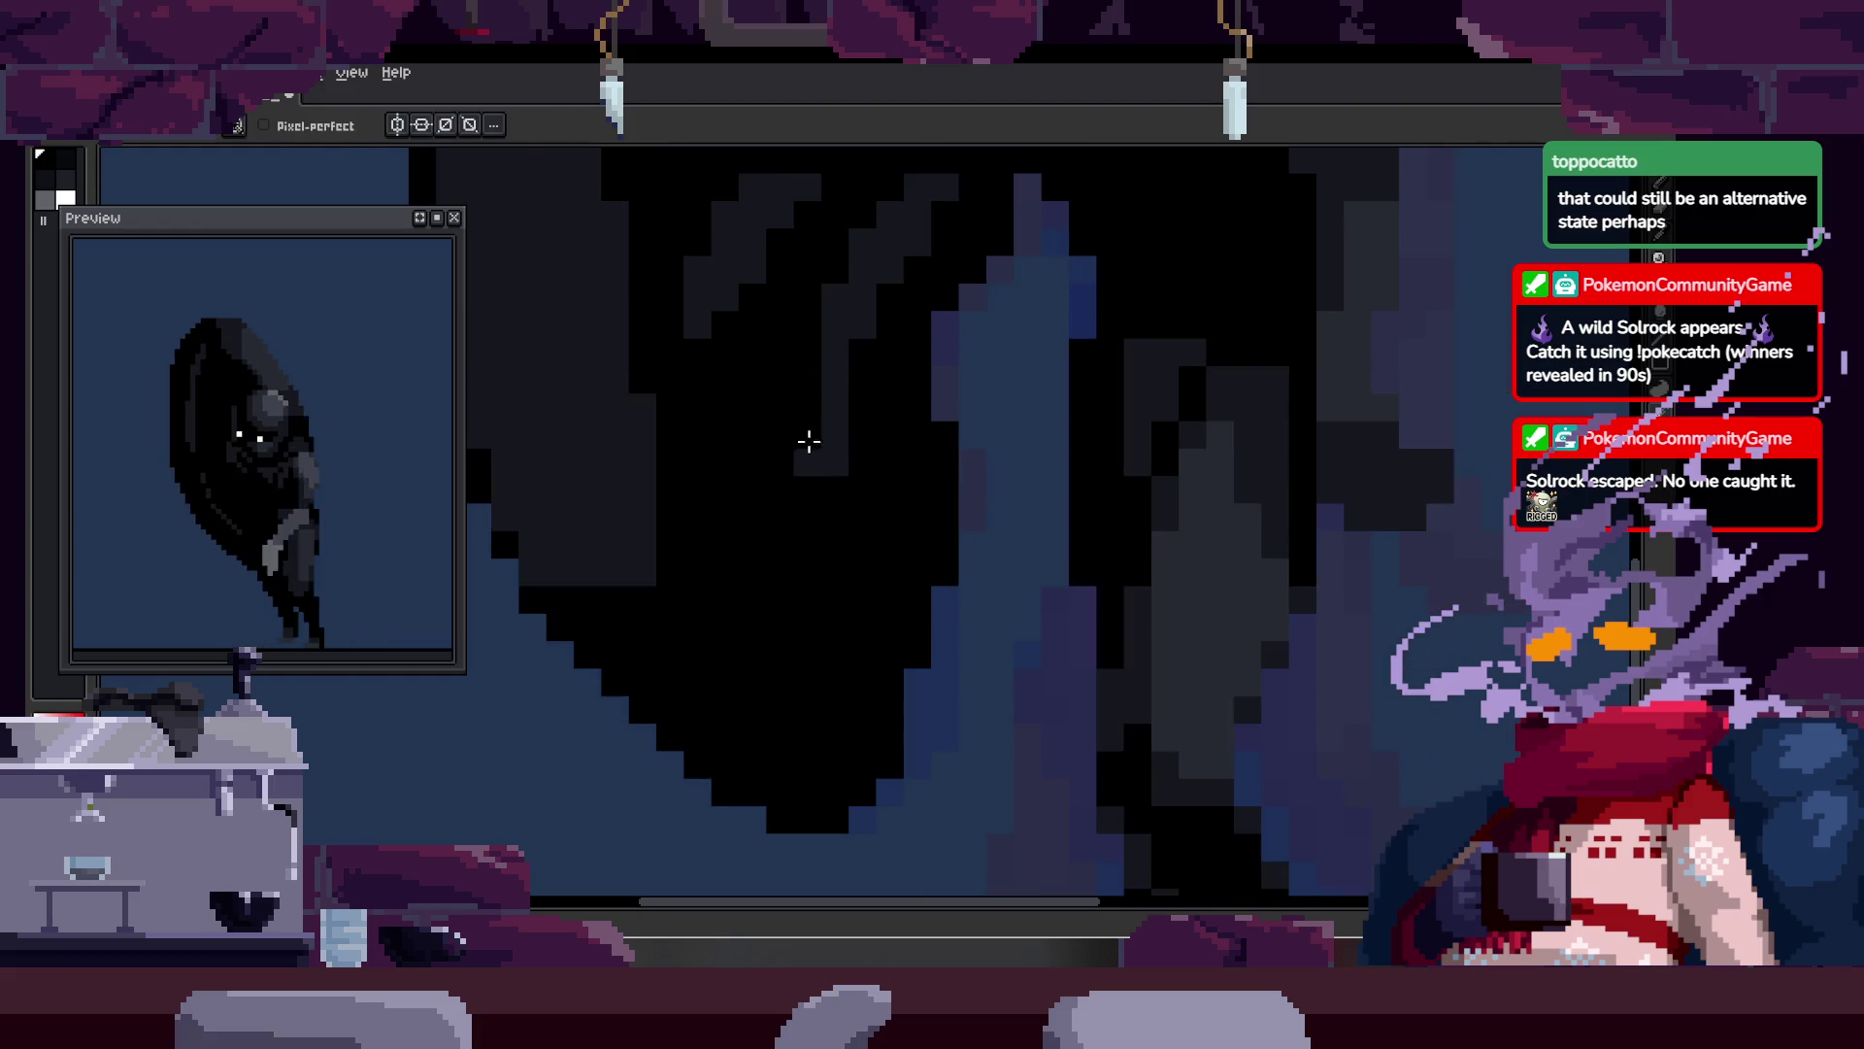
key(alt)
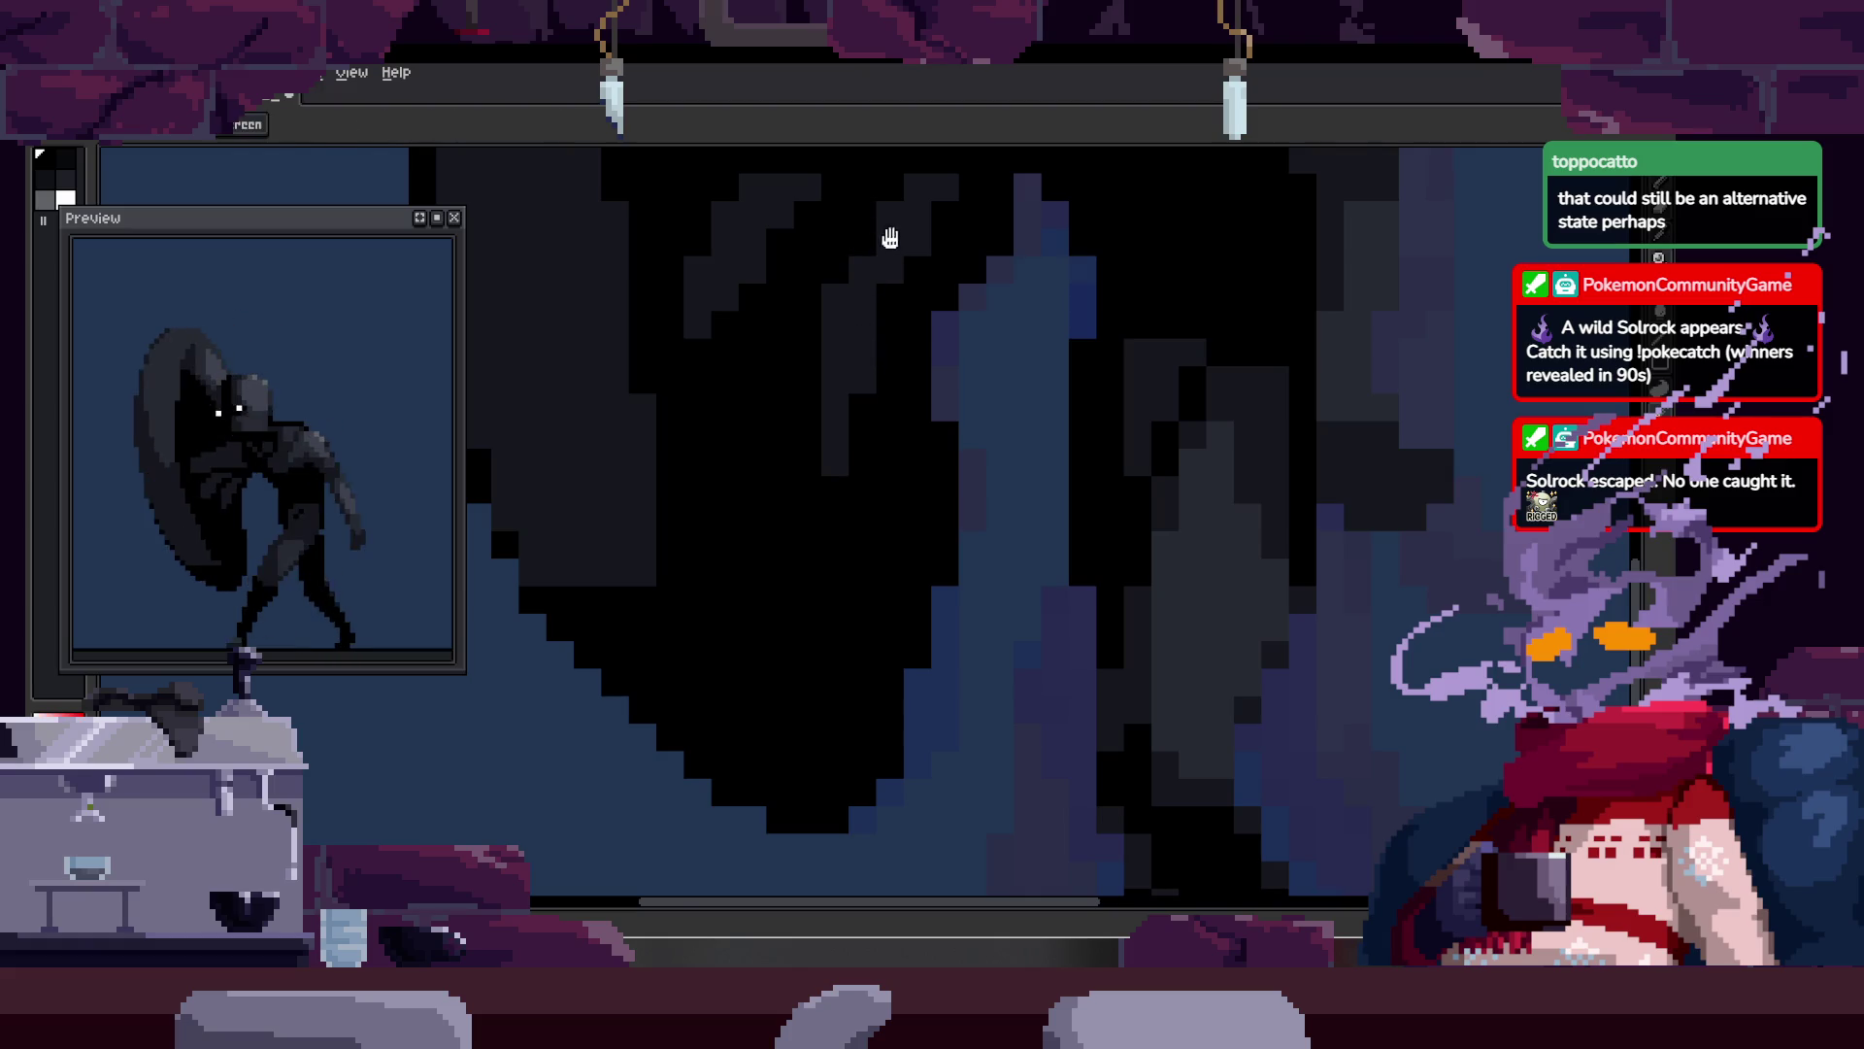
scroll(799, 415, down, 3)
scroll(907, 312, up, 3)
key(z)
click(808, 401)
scroll(870, 315, down, 2)
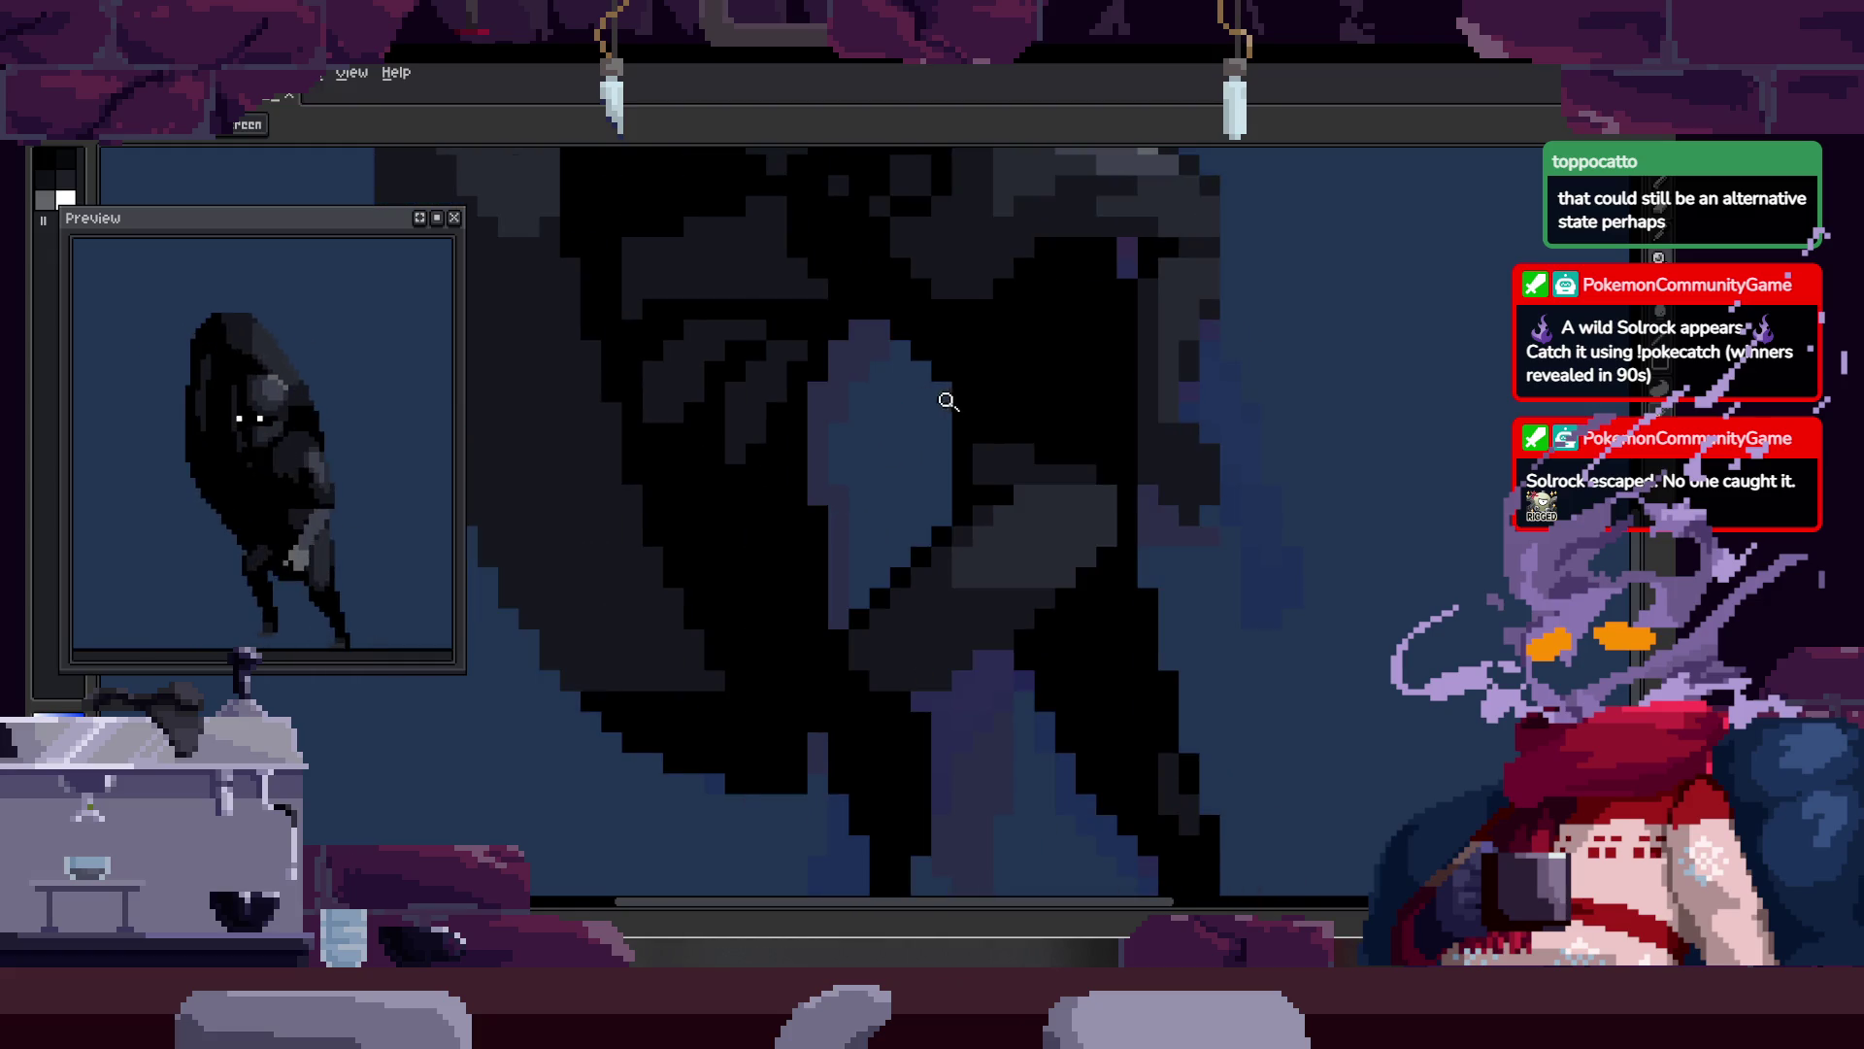
scroll(854, 364, up, 1)
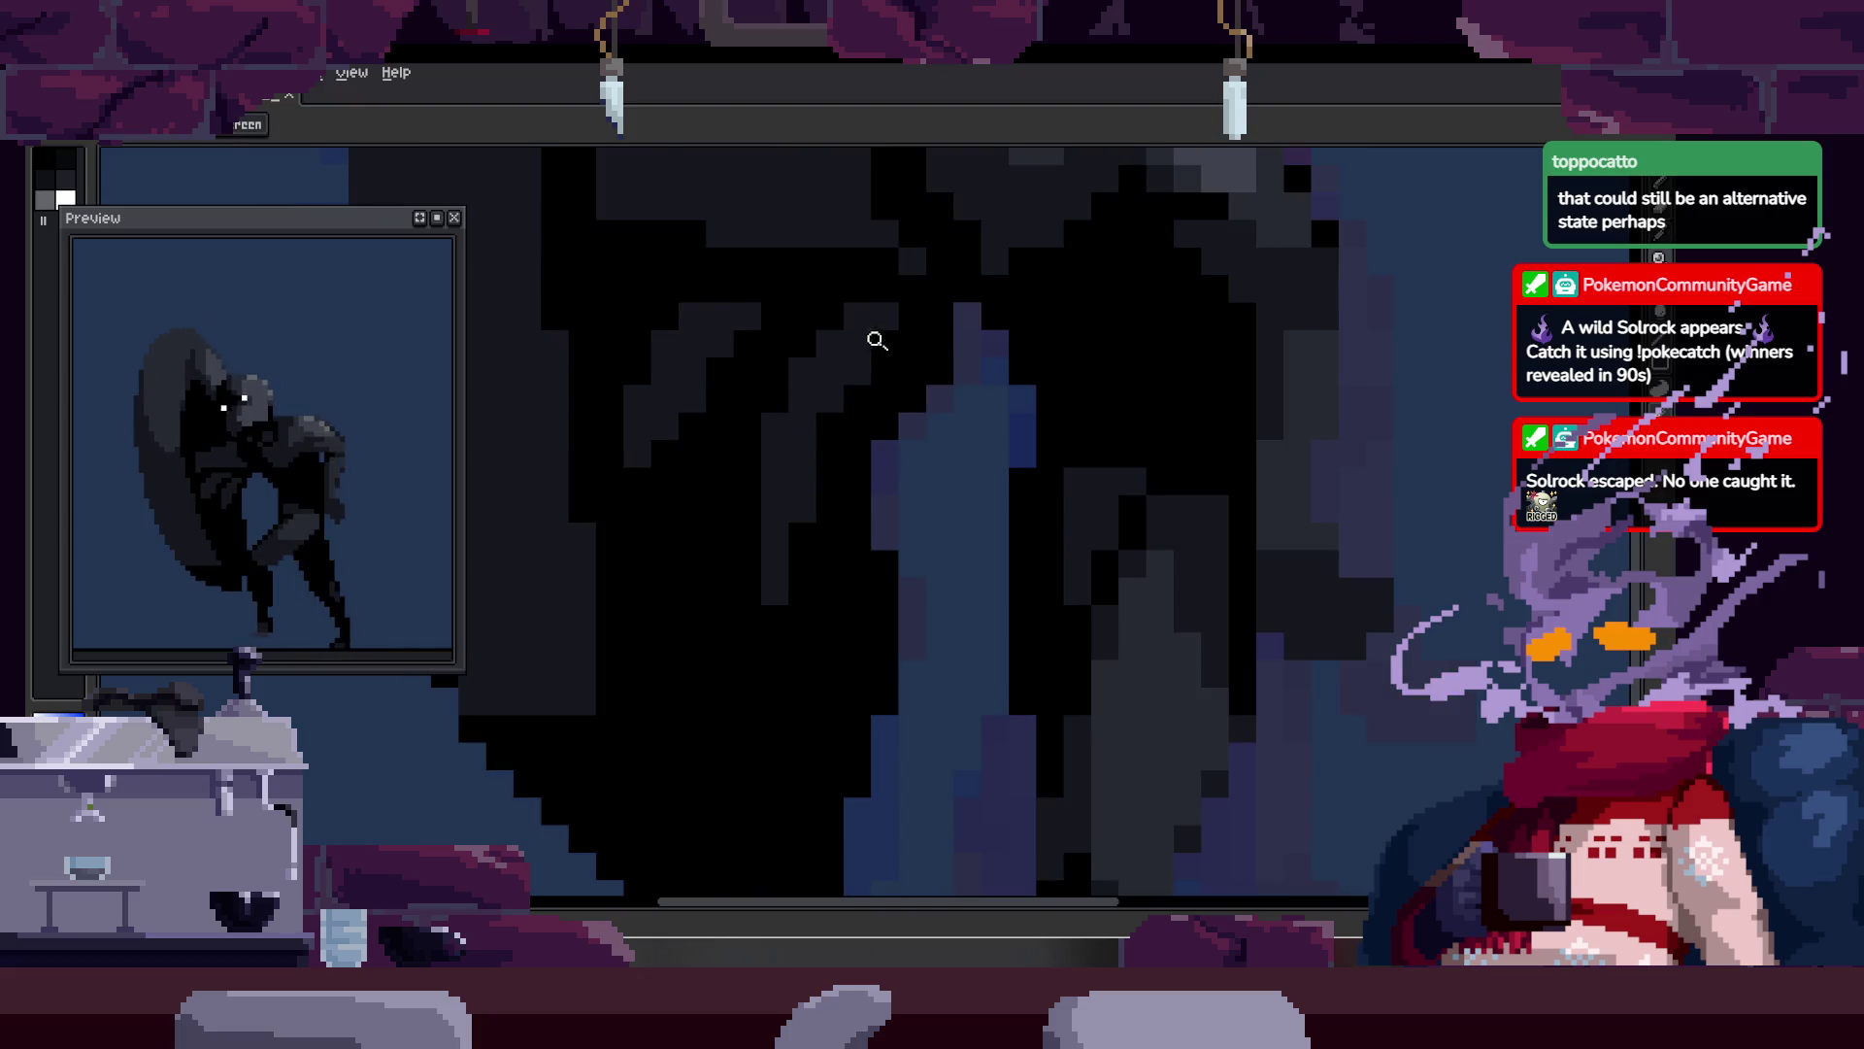
key(b)
key(z)
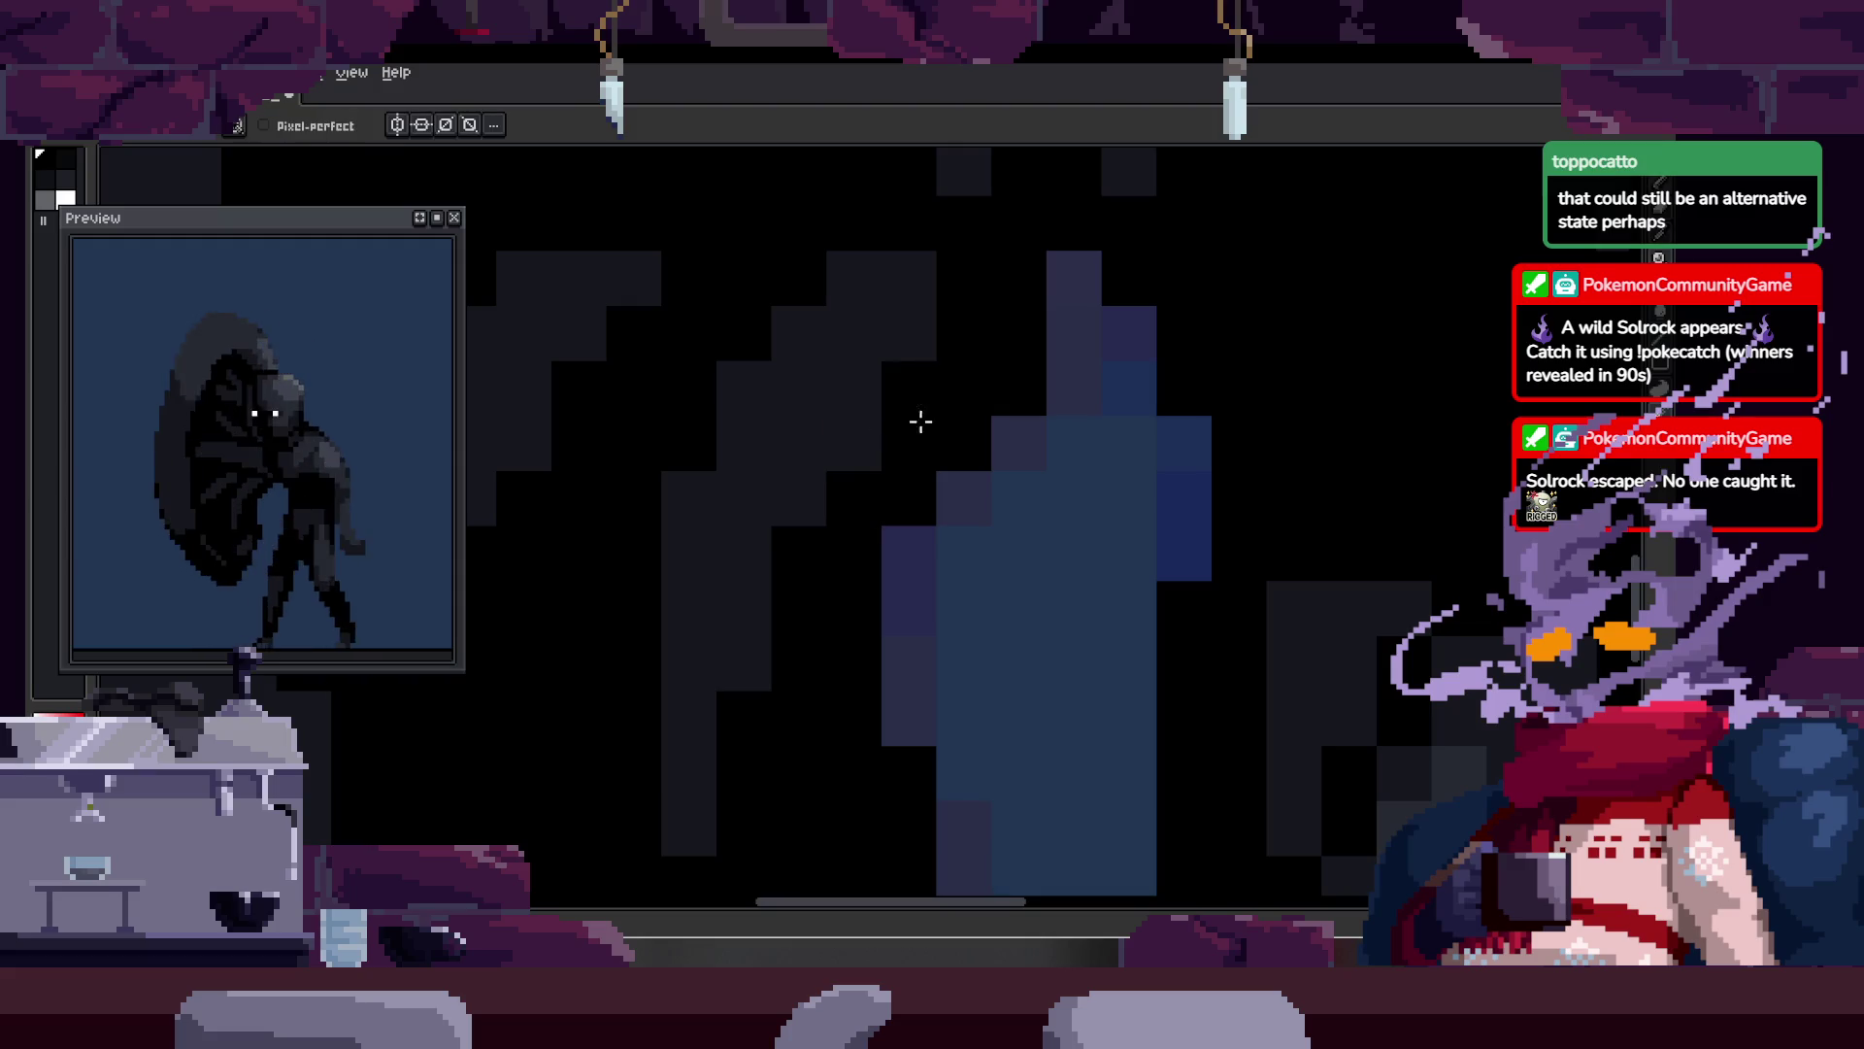
scroll(848, 449, down, 2)
scroll(897, 439, up, 1)
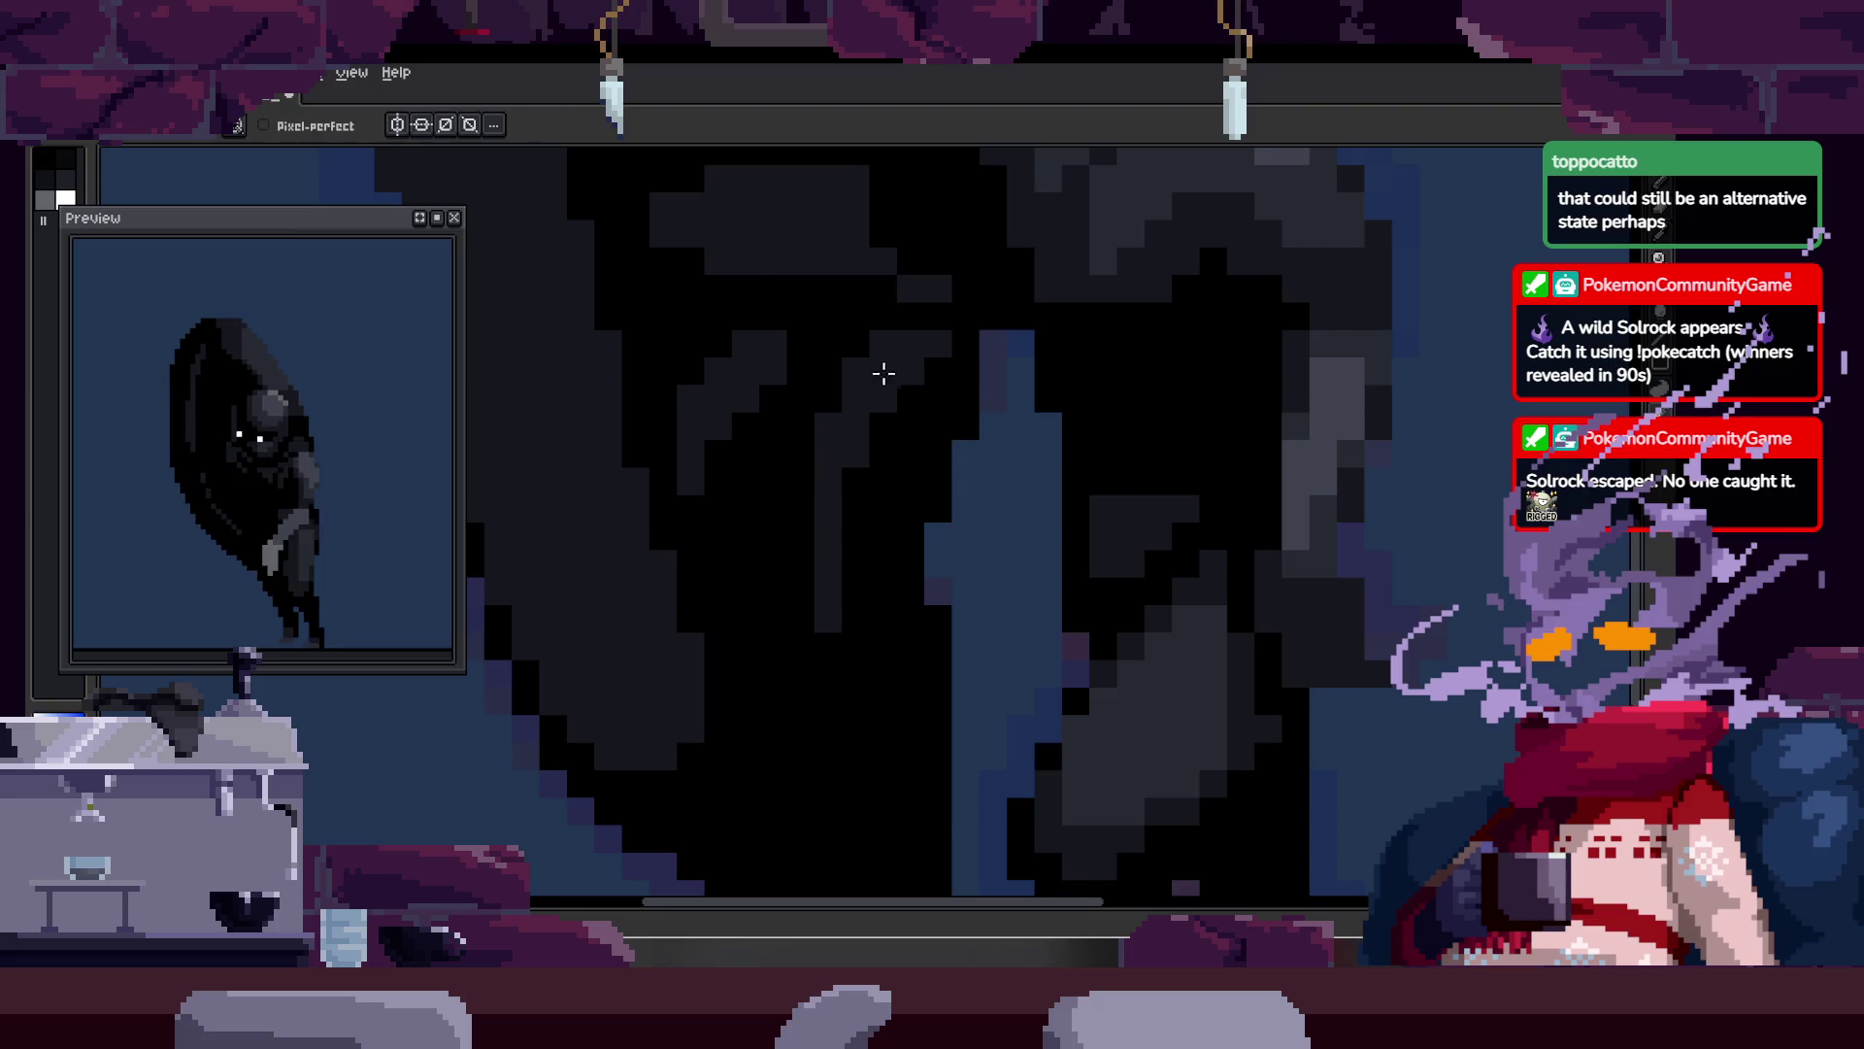
key(z)
scroll(894, 404, up, 1)
key(b)
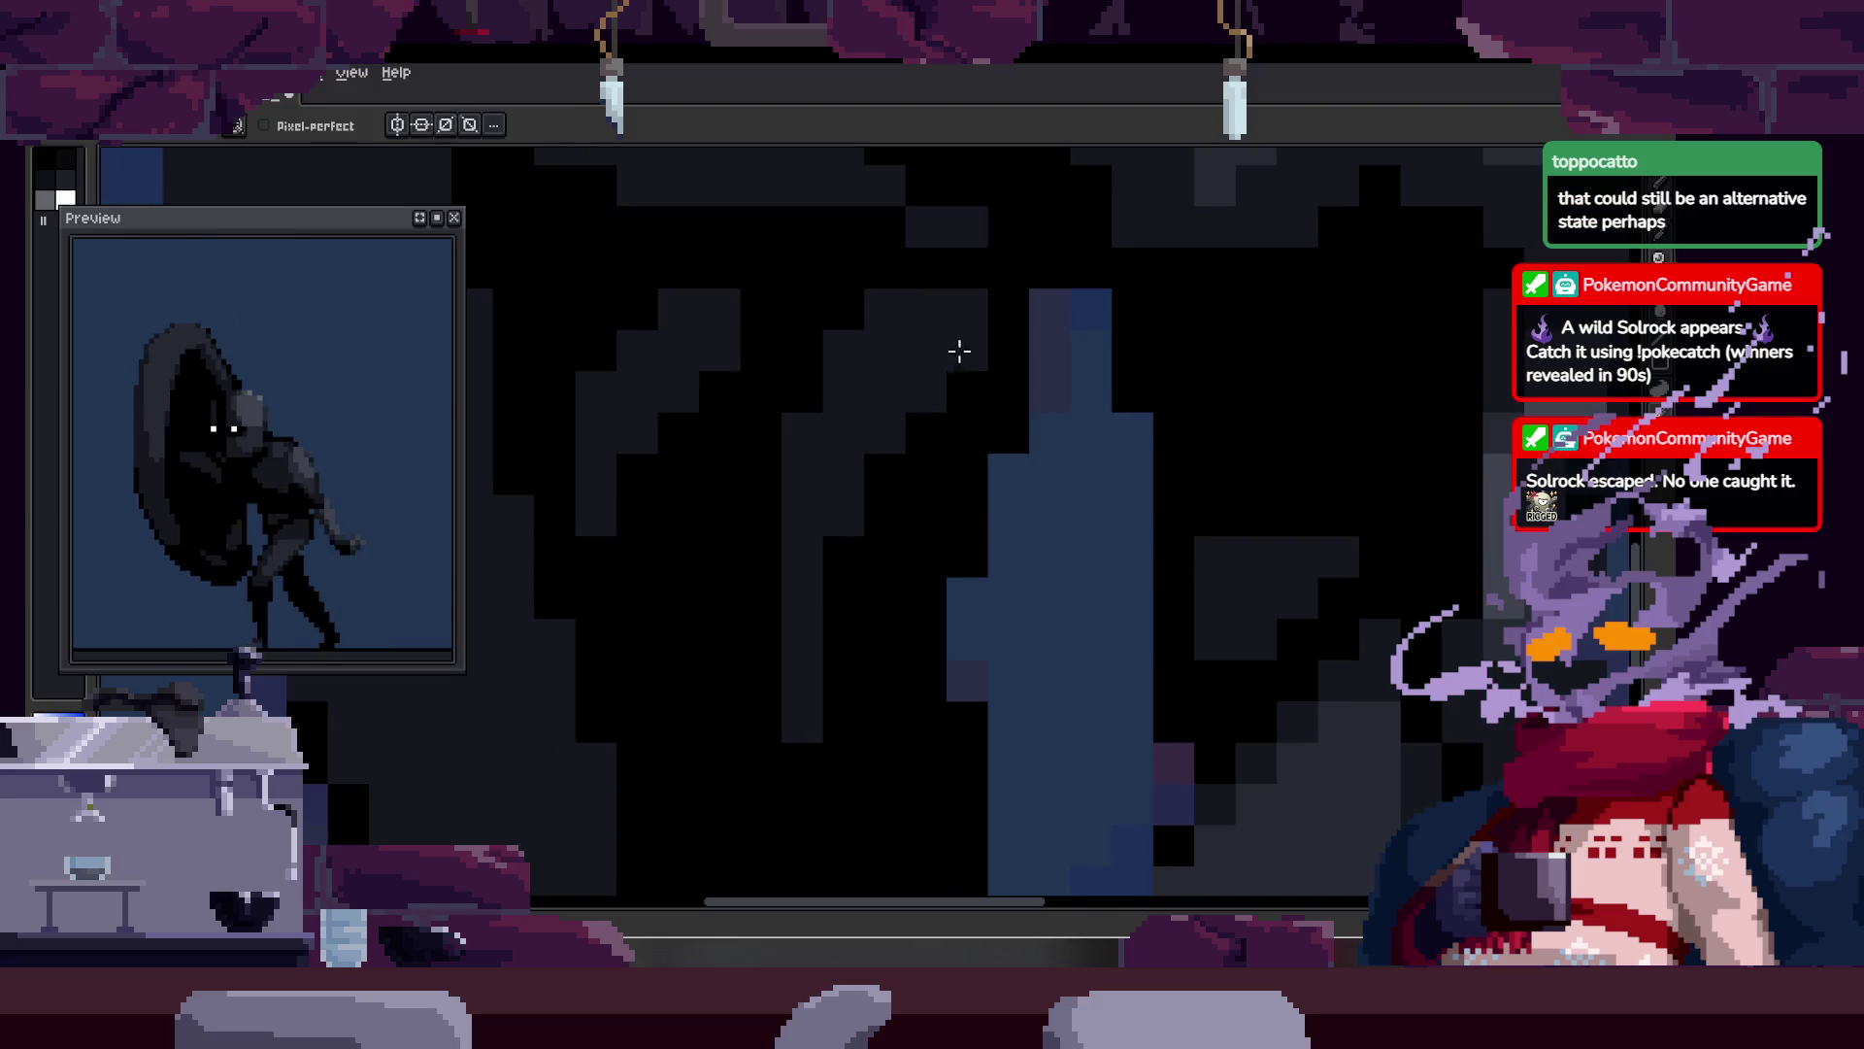
key(z)
scroll(864, 359, down, 3)
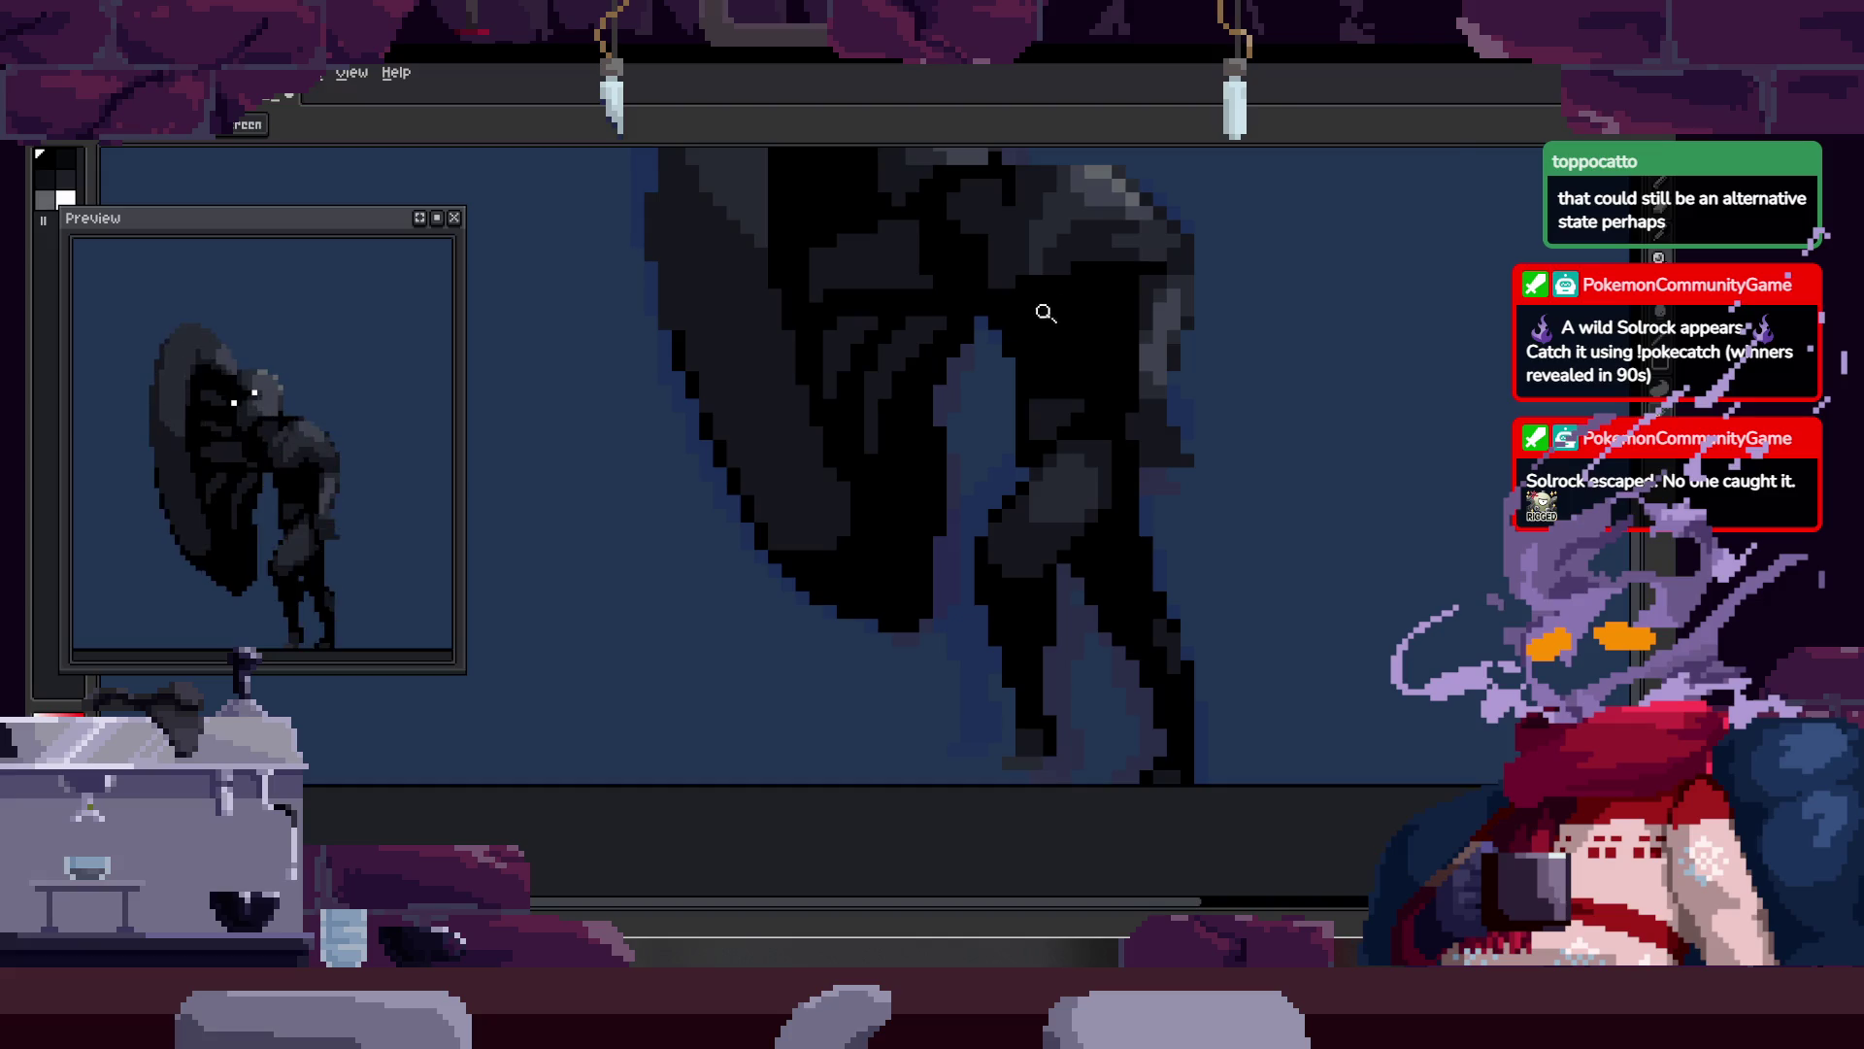
scroll(879, 384, up, 1)
scroll(859, 409, down, 1)
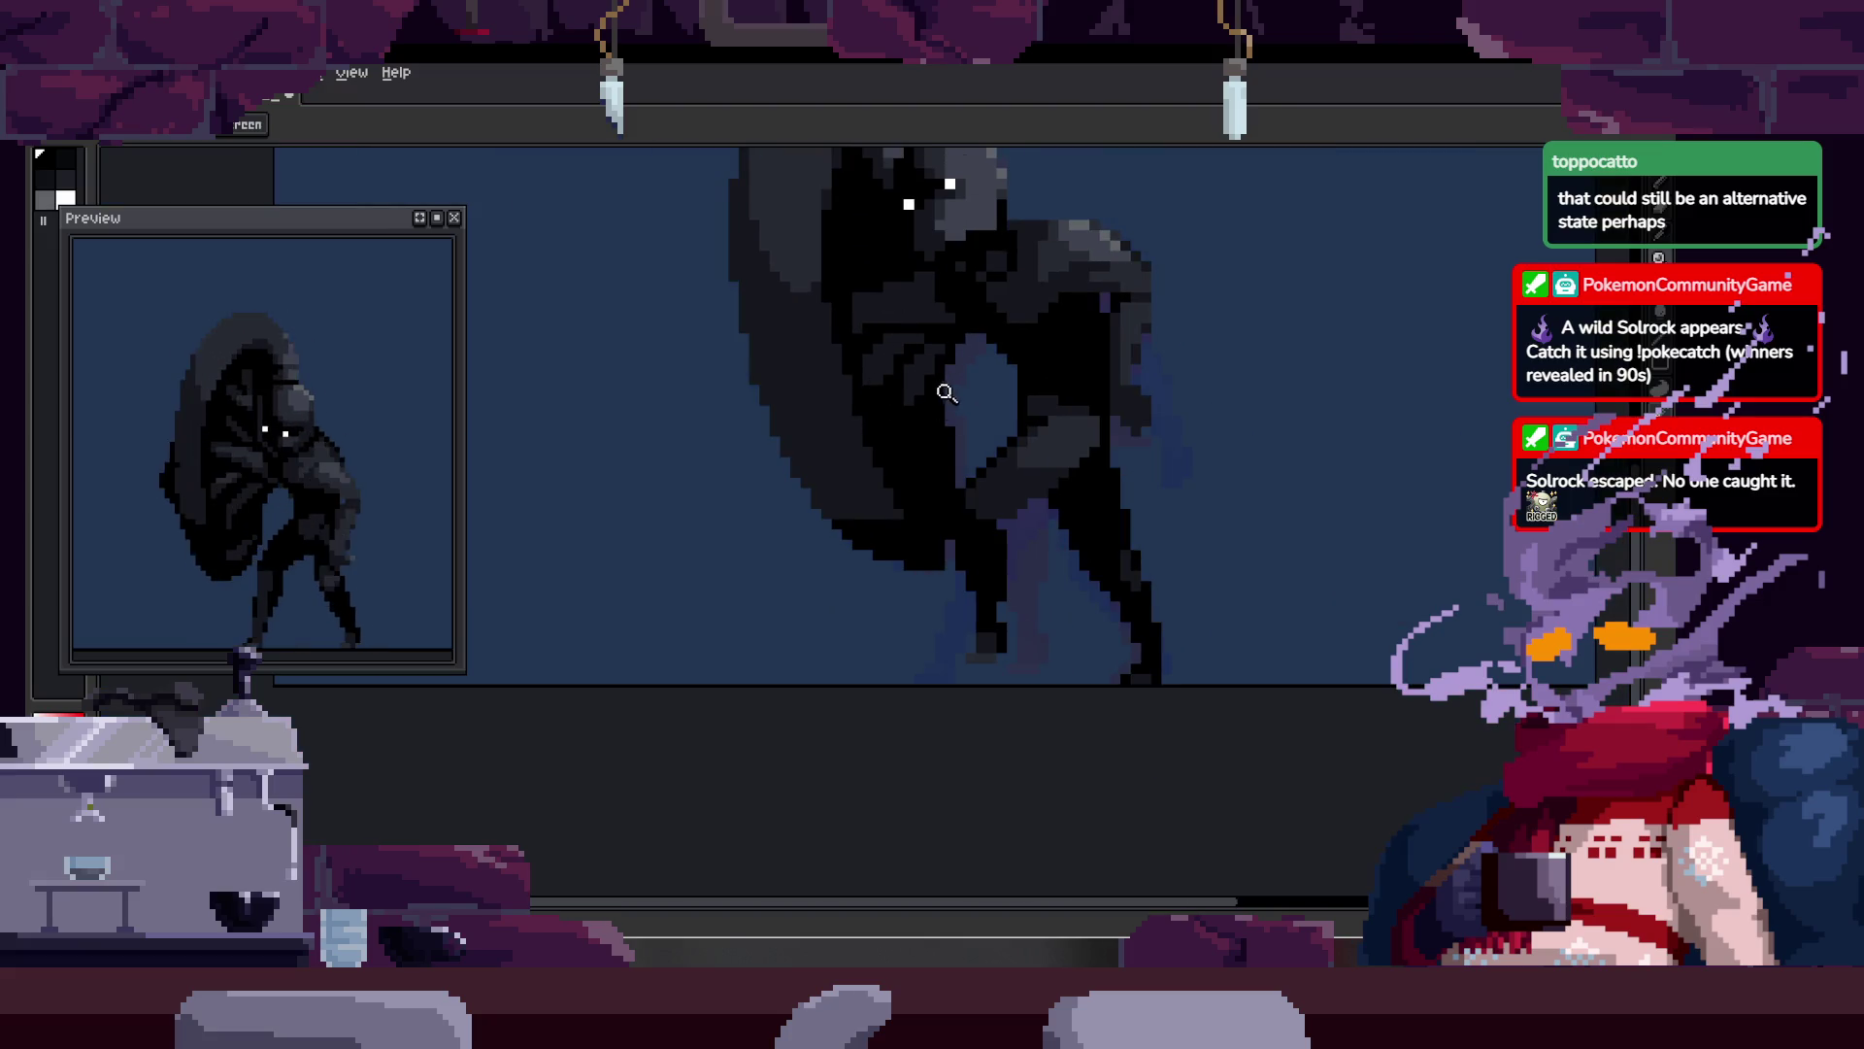
scroll(903, 383, up, 2)
key(m)
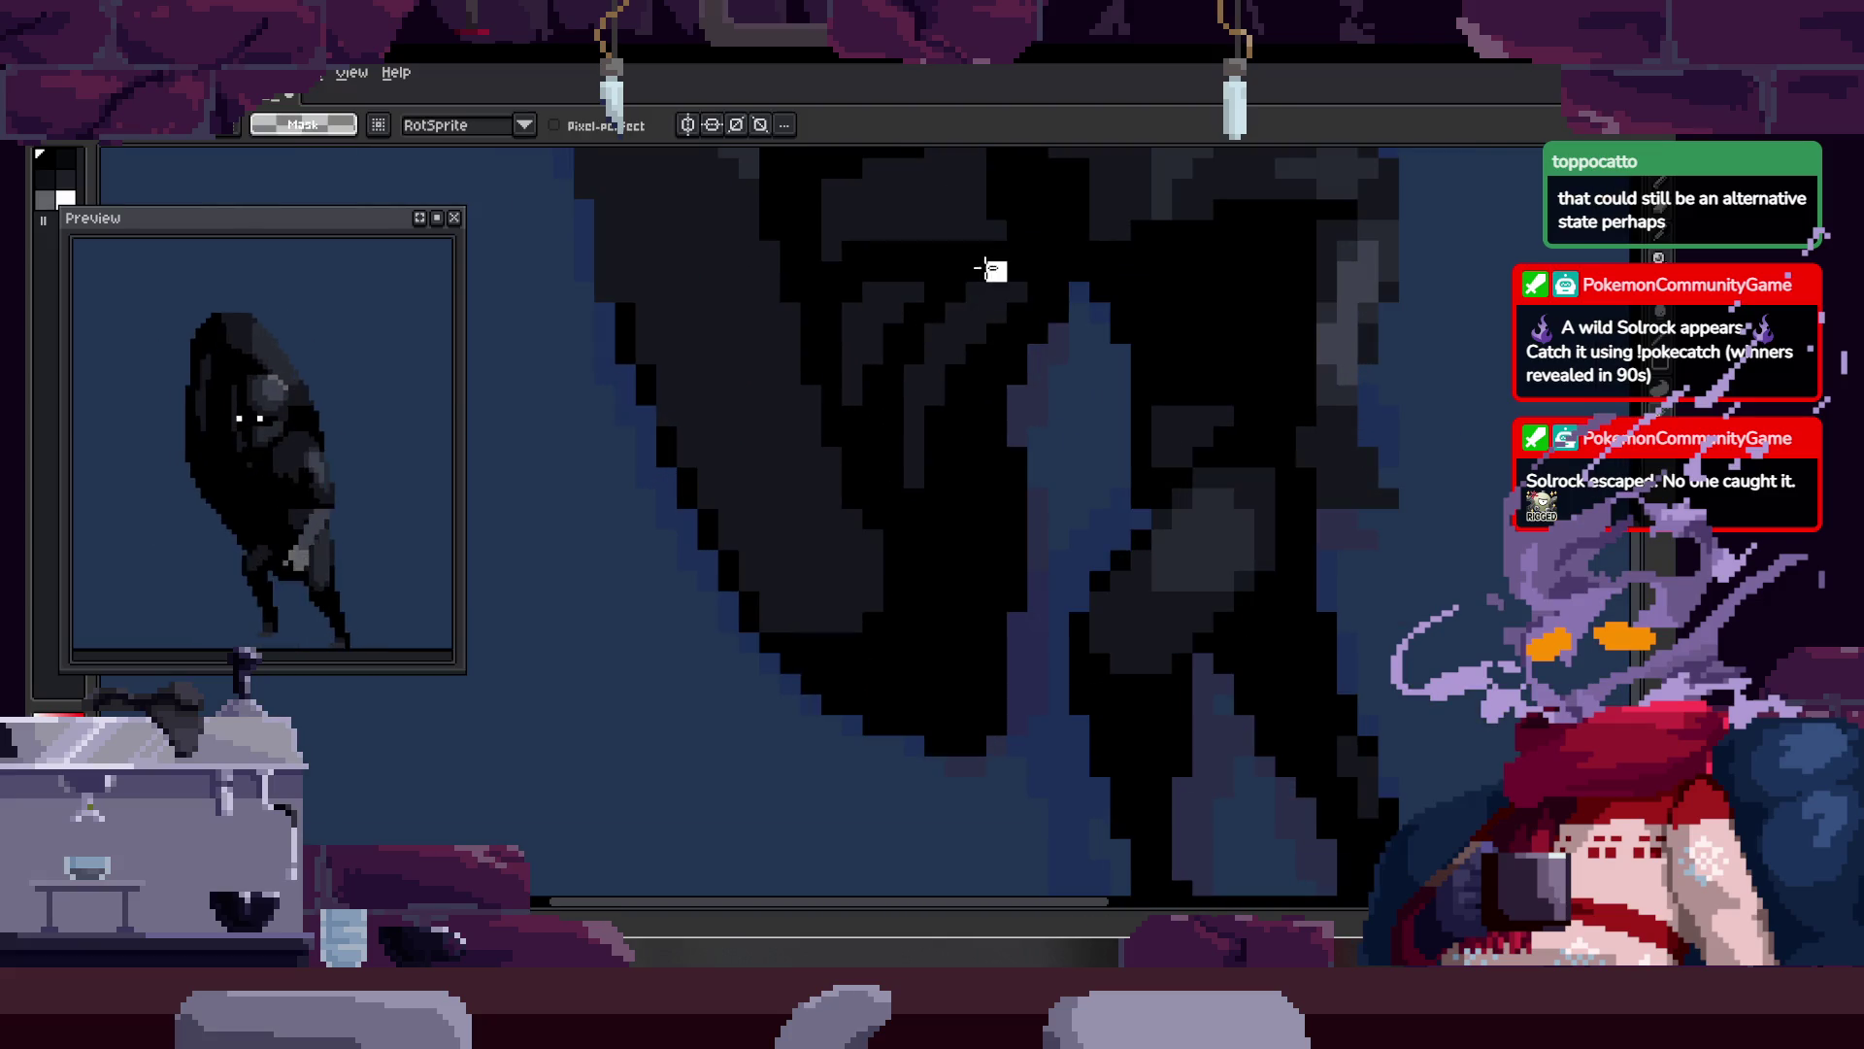
key(z)
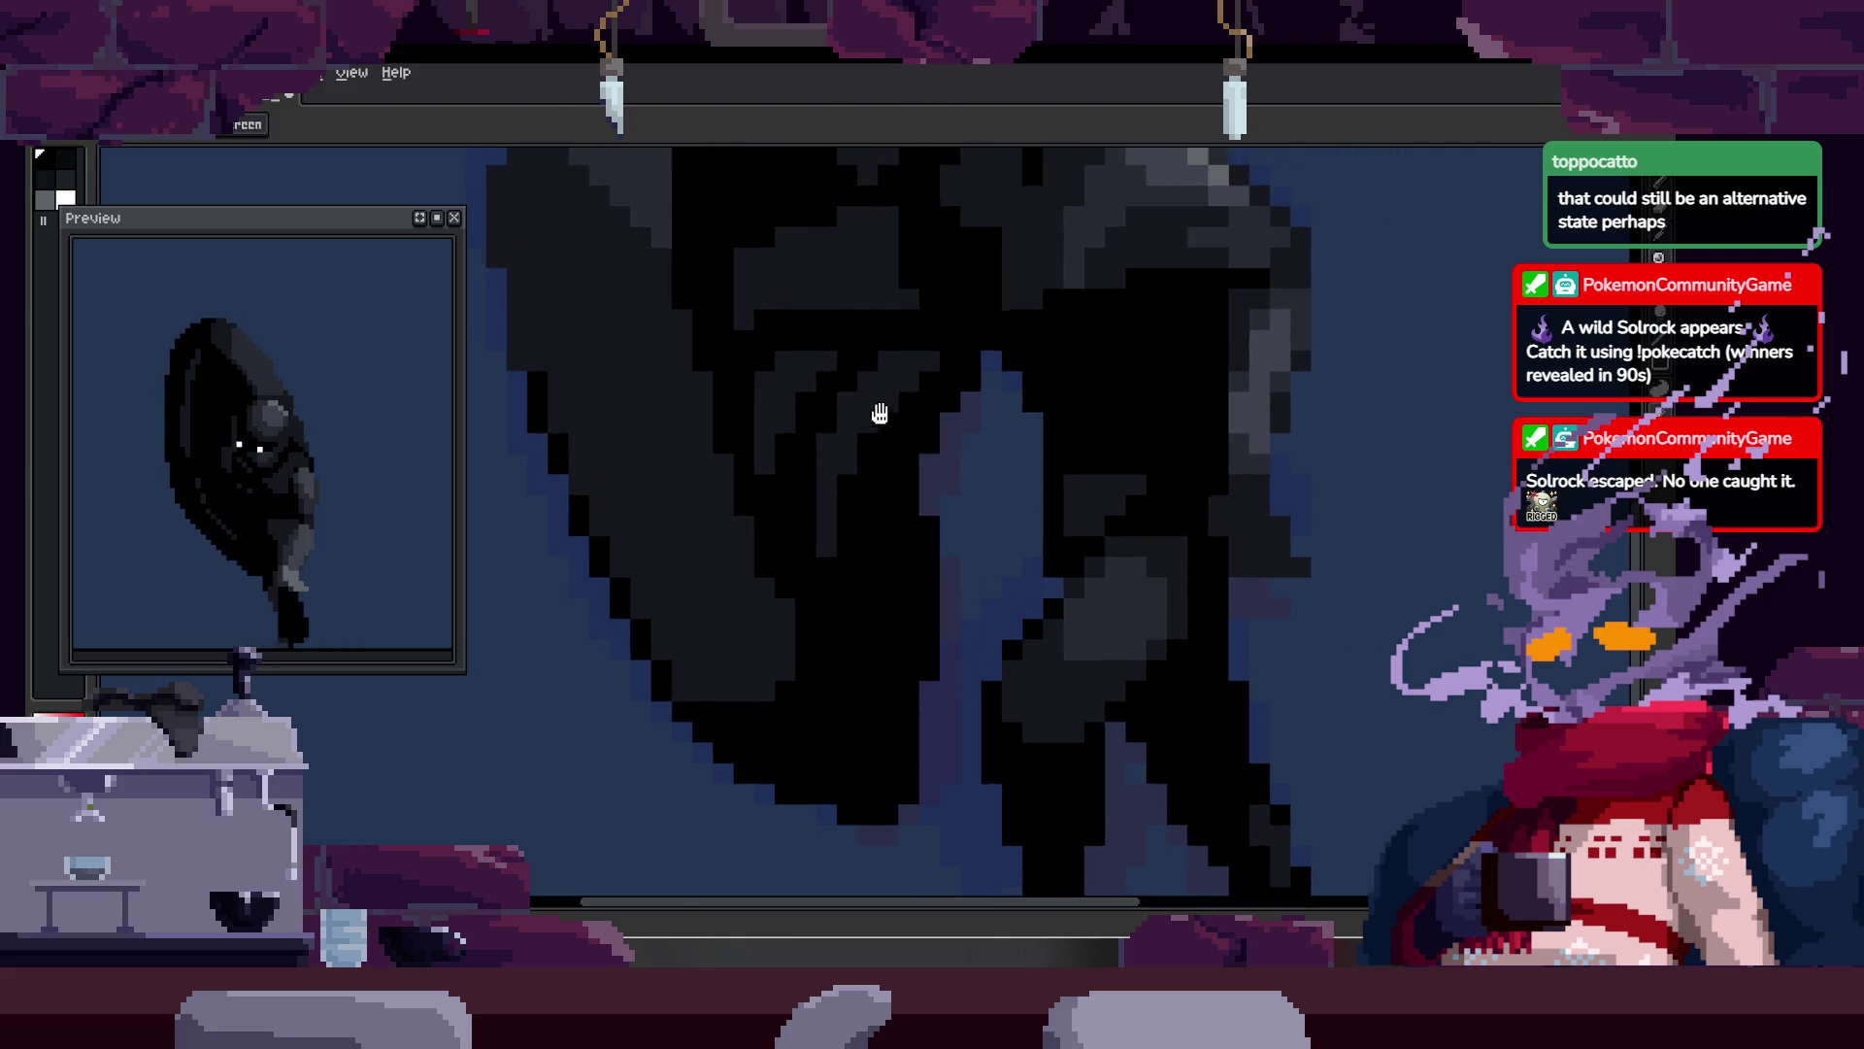
scroll(874, 398, up, 2)
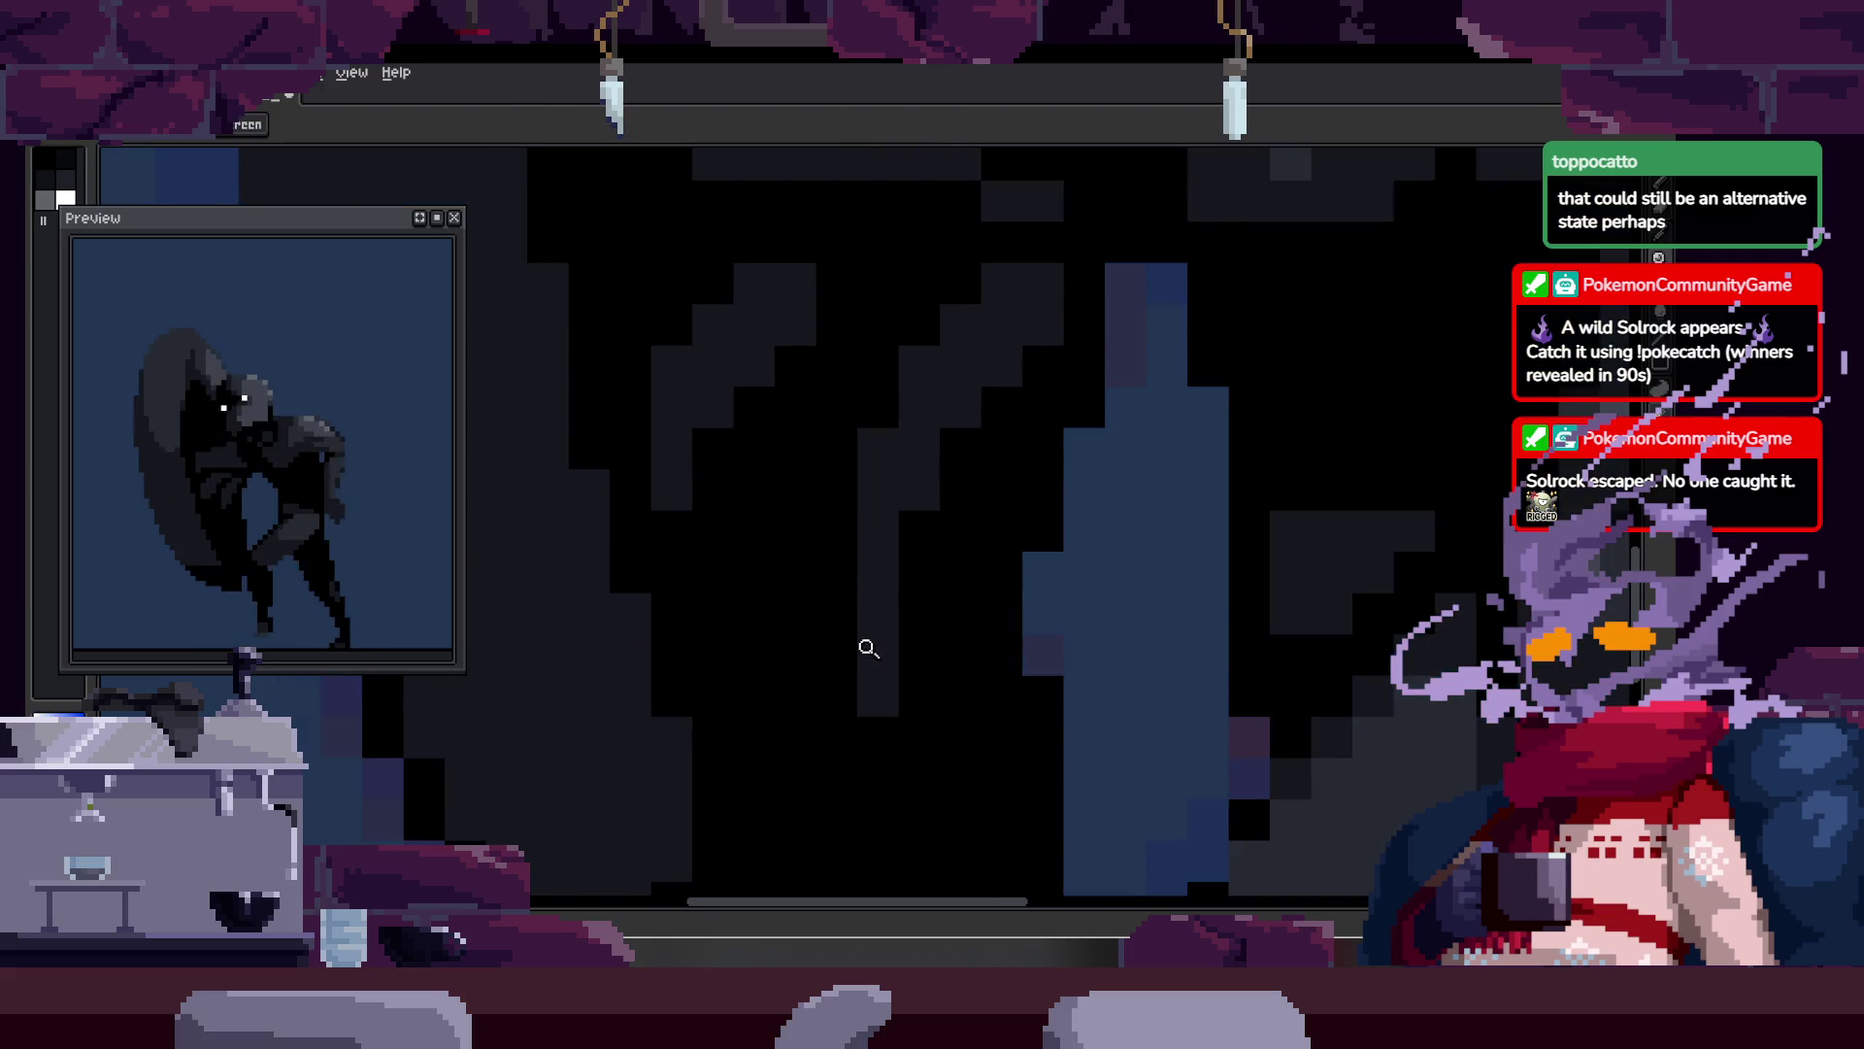
key(b)
drag(872, 706, 876, 450)
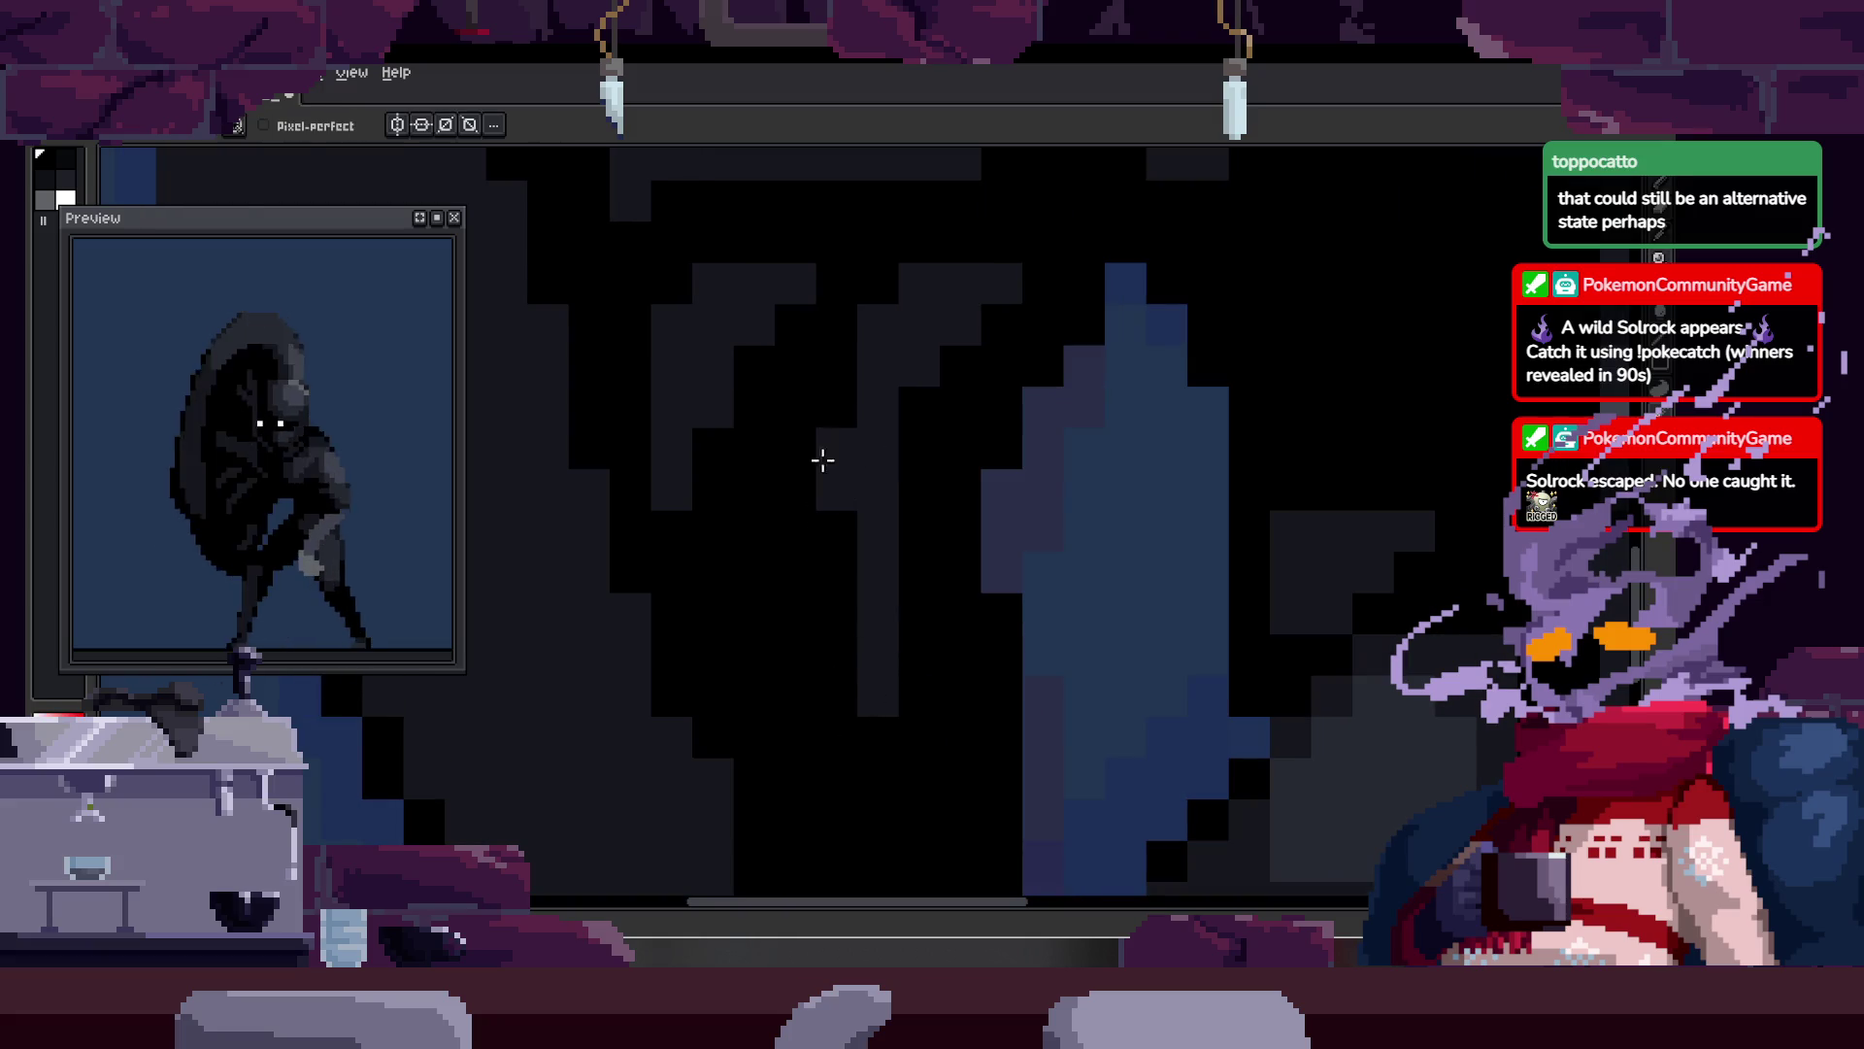
Step: Select a same-coloured body region, lasso a few pixels and try repositioning them
key(z)
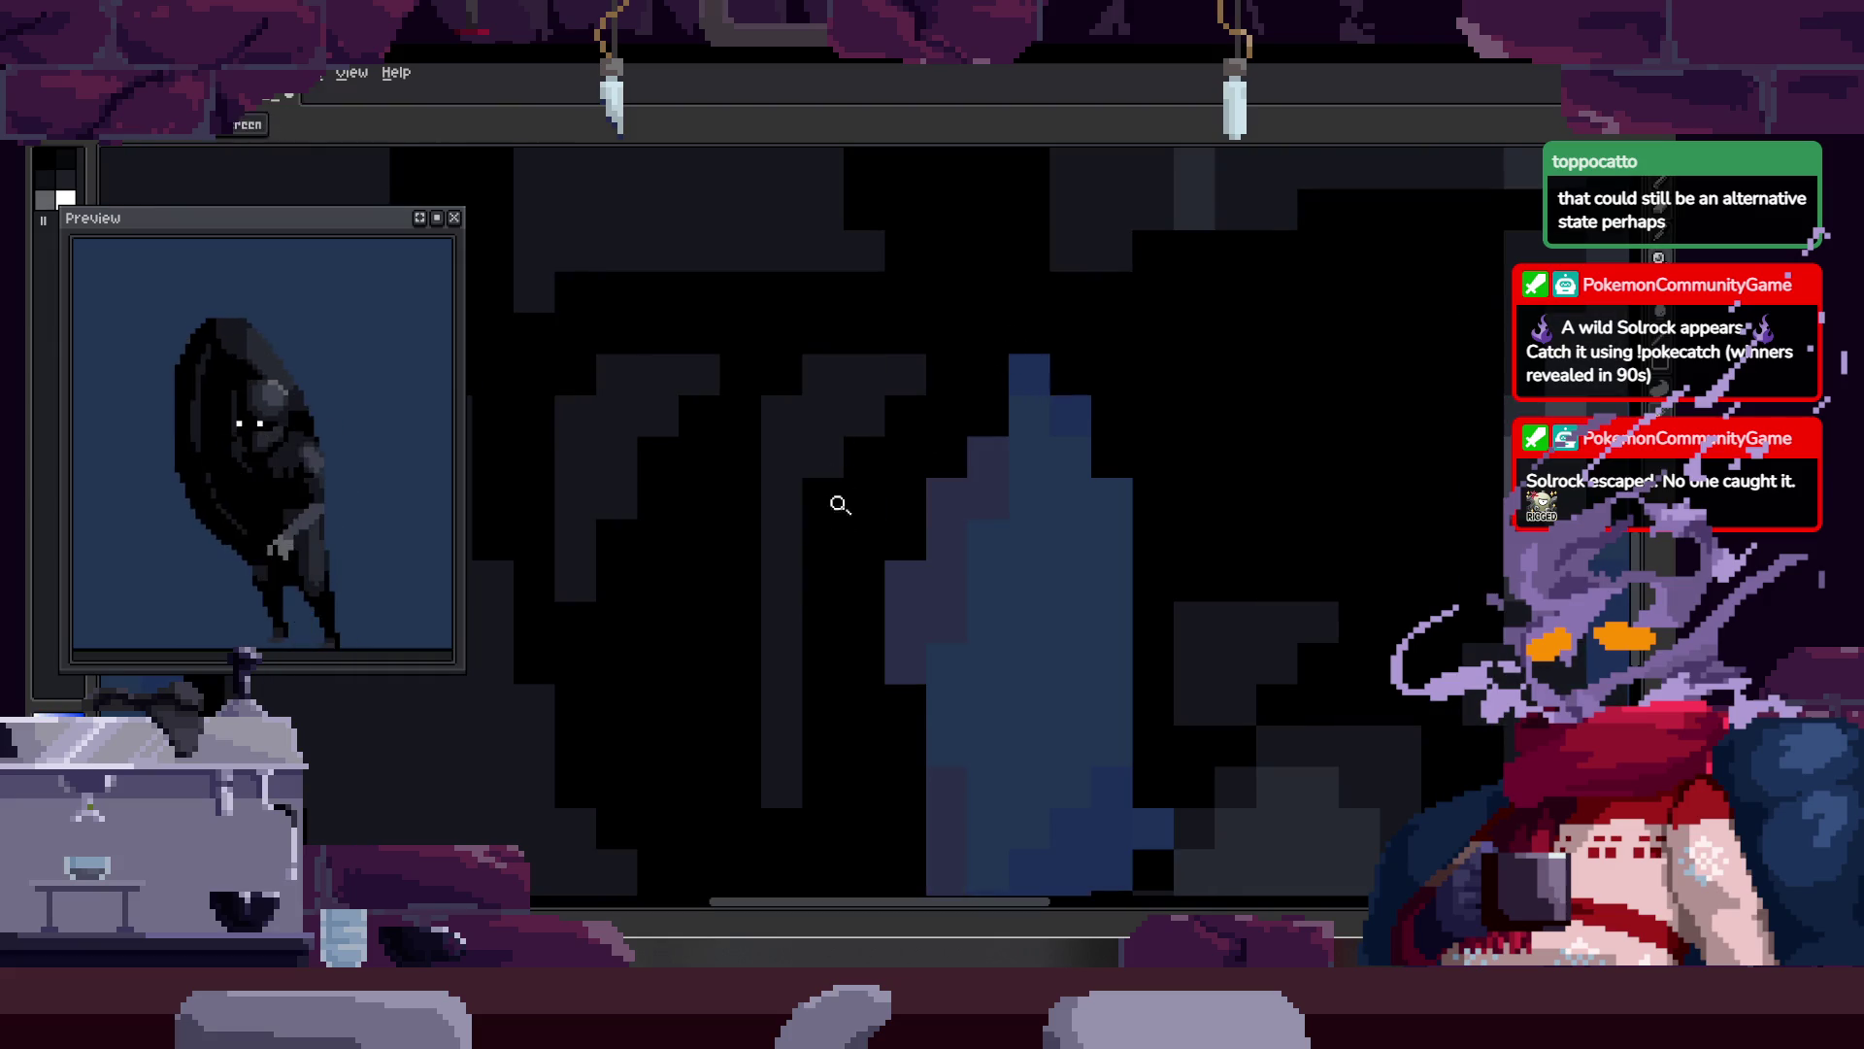
key(b)
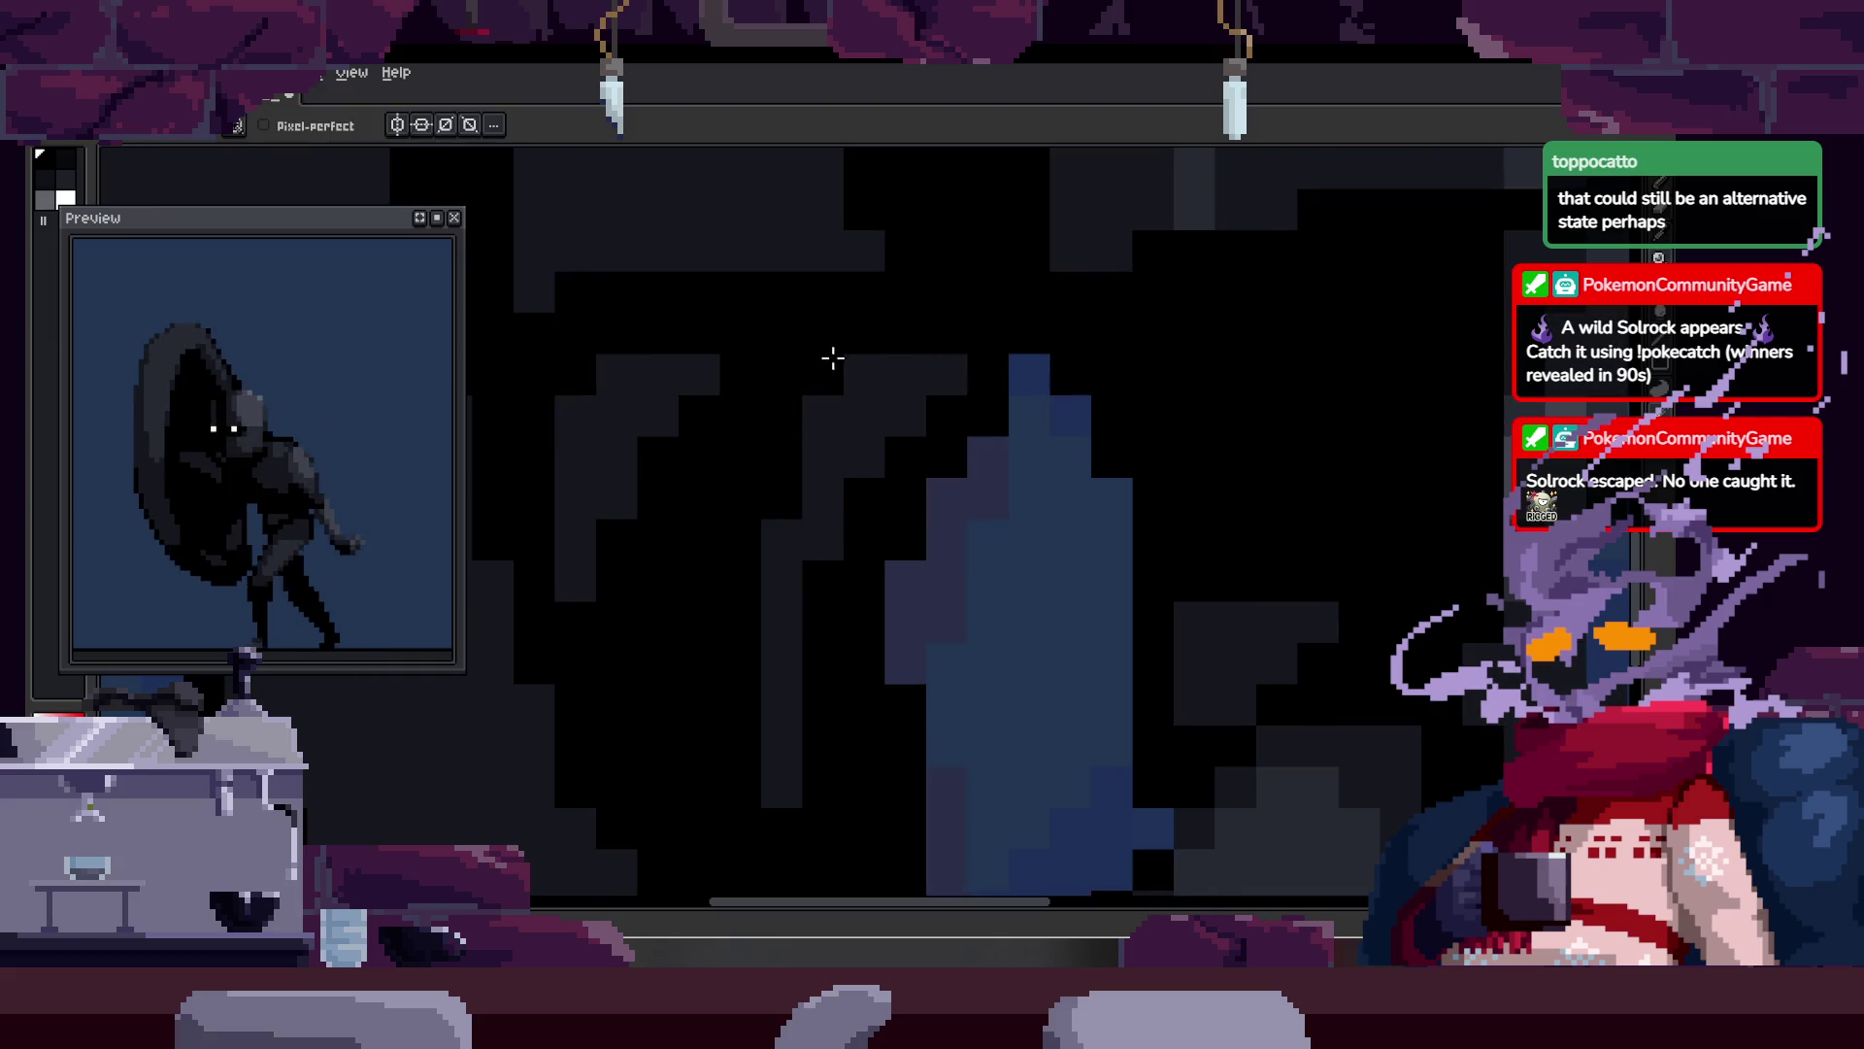
key(z)
scroll(978, 437, down, 2)
scroll(1061, 392, up, 1)
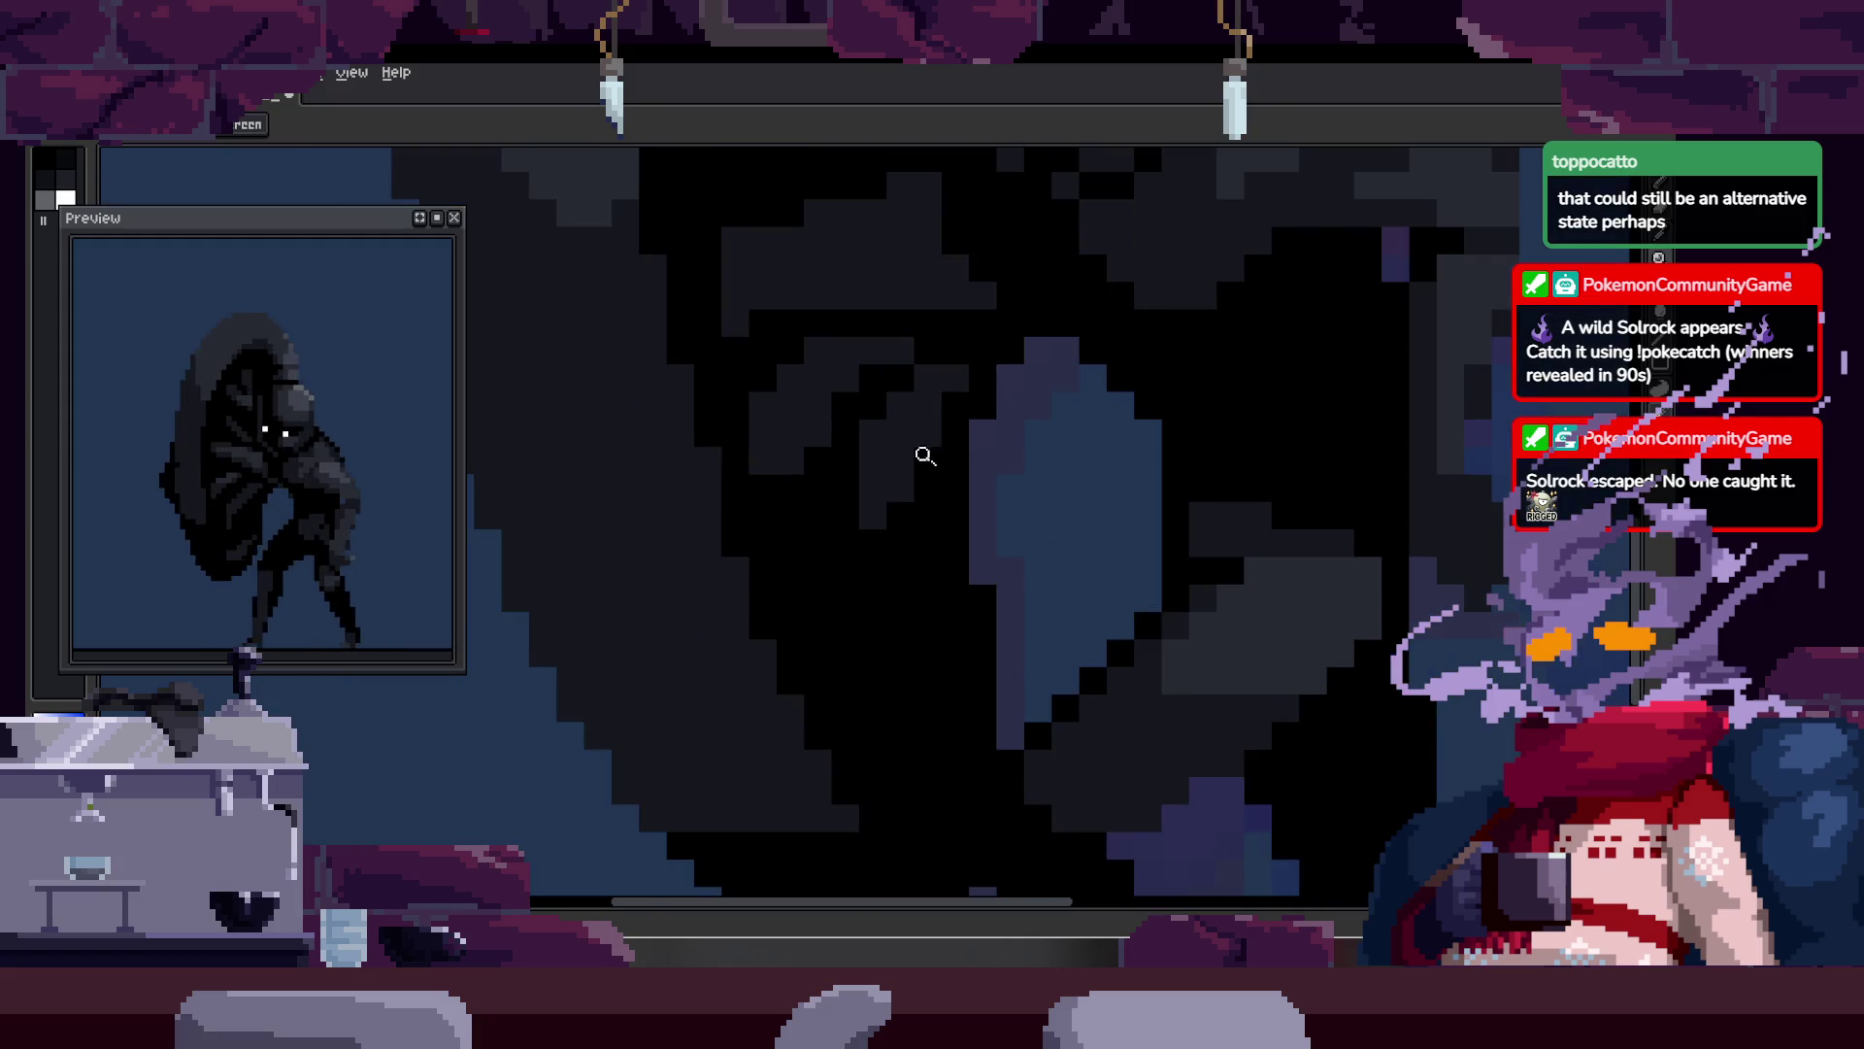
key(w)
click(981, 404)
key(b)
drag(987, 342, 1021, 351)
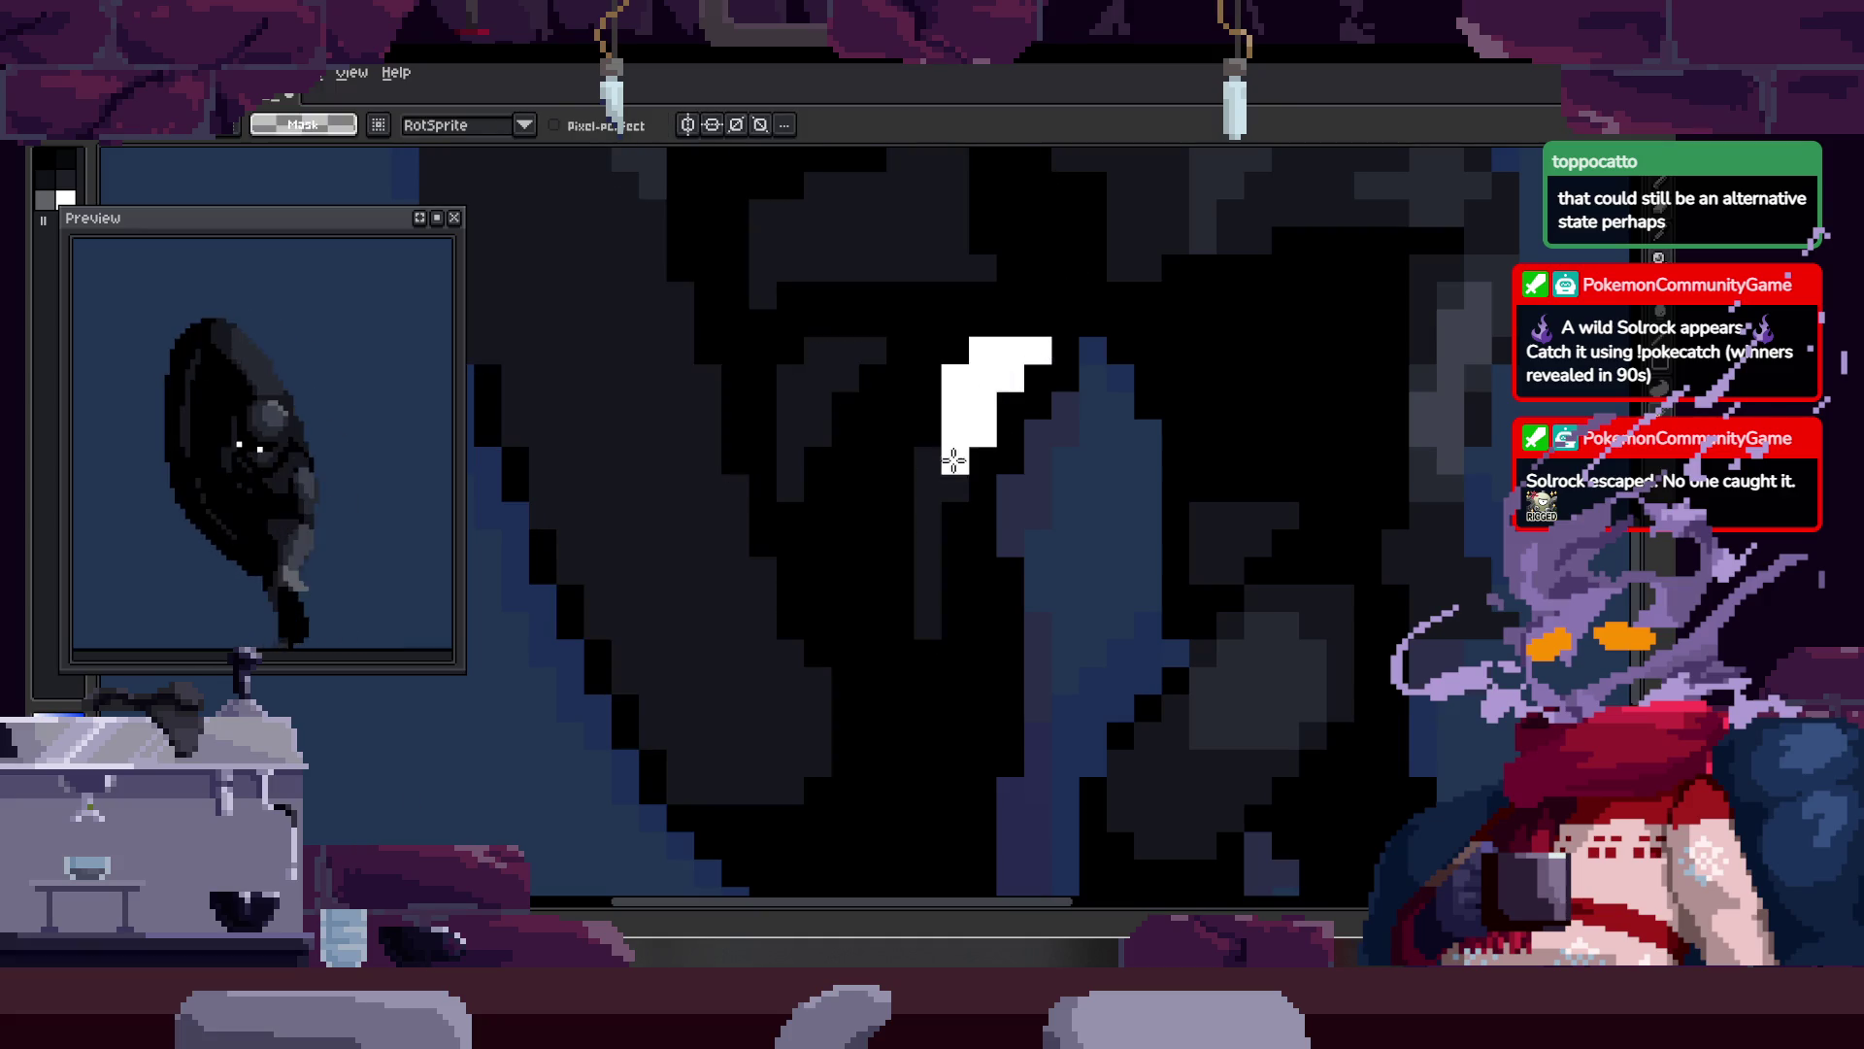
key(ctrl+z)
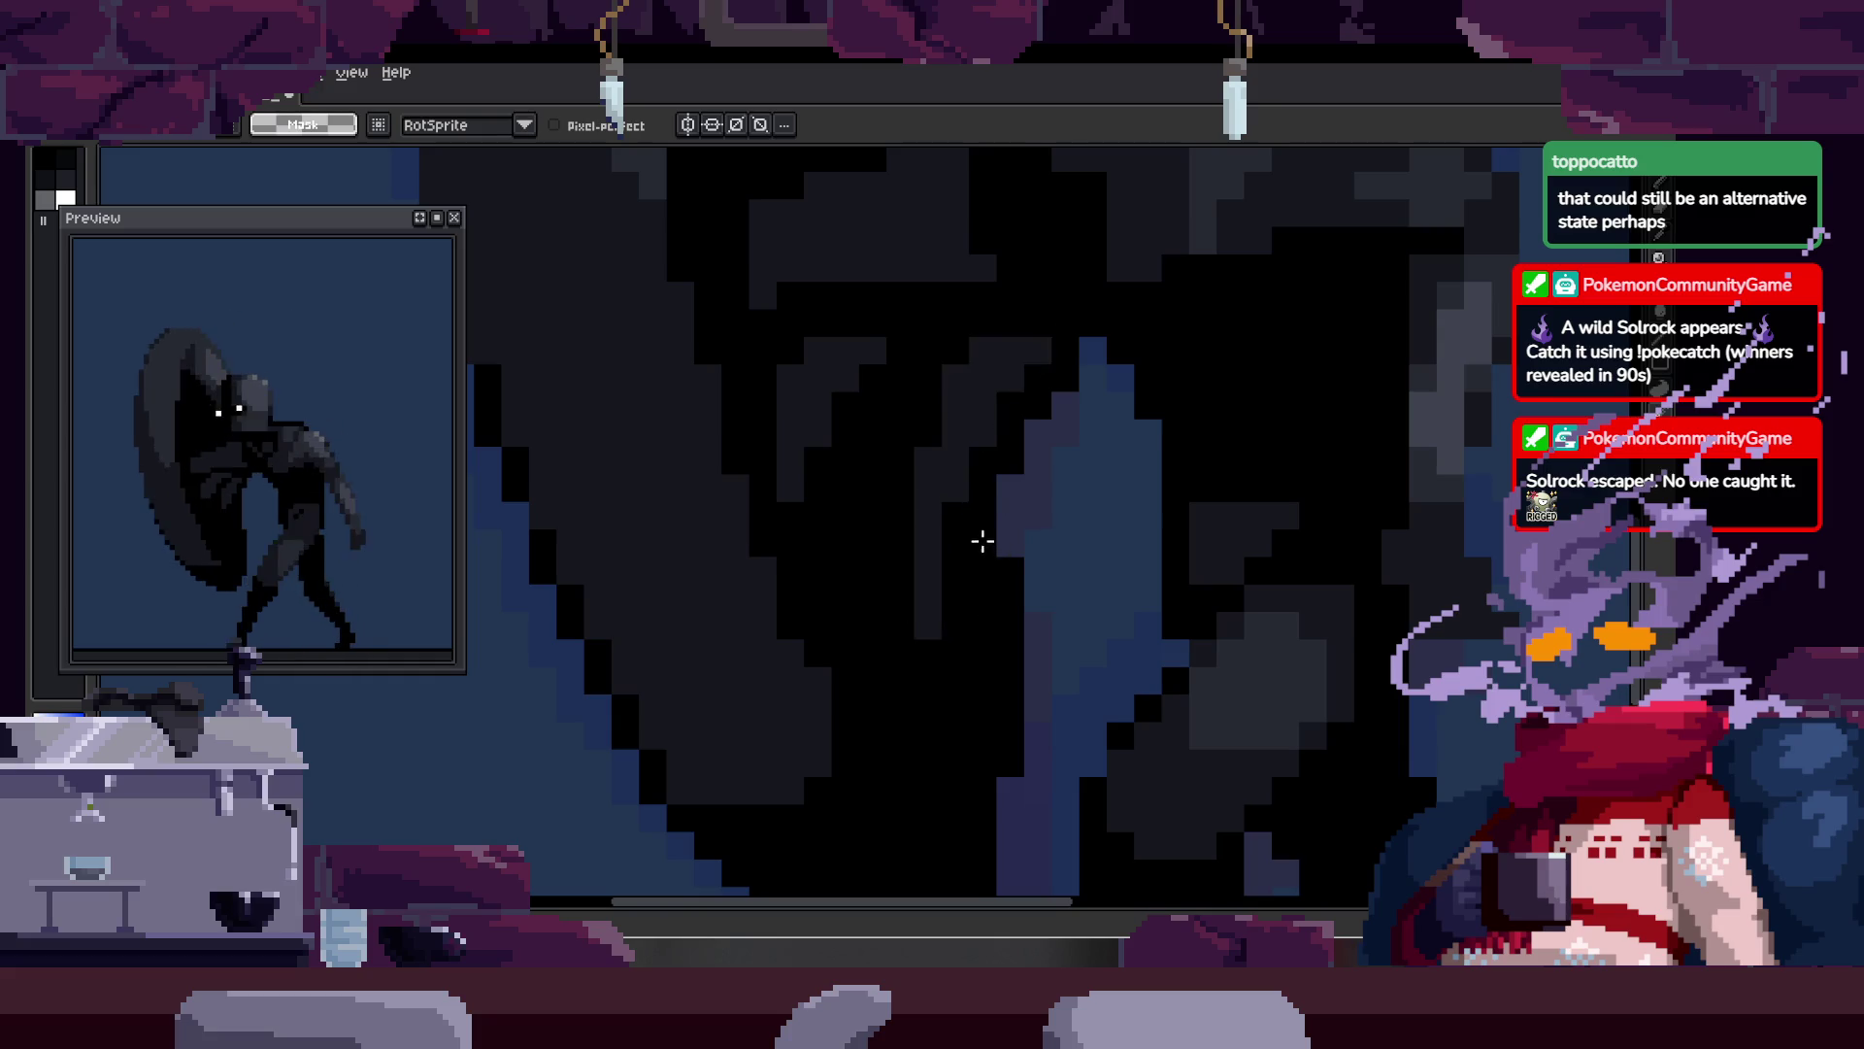
key(ctrl+z)
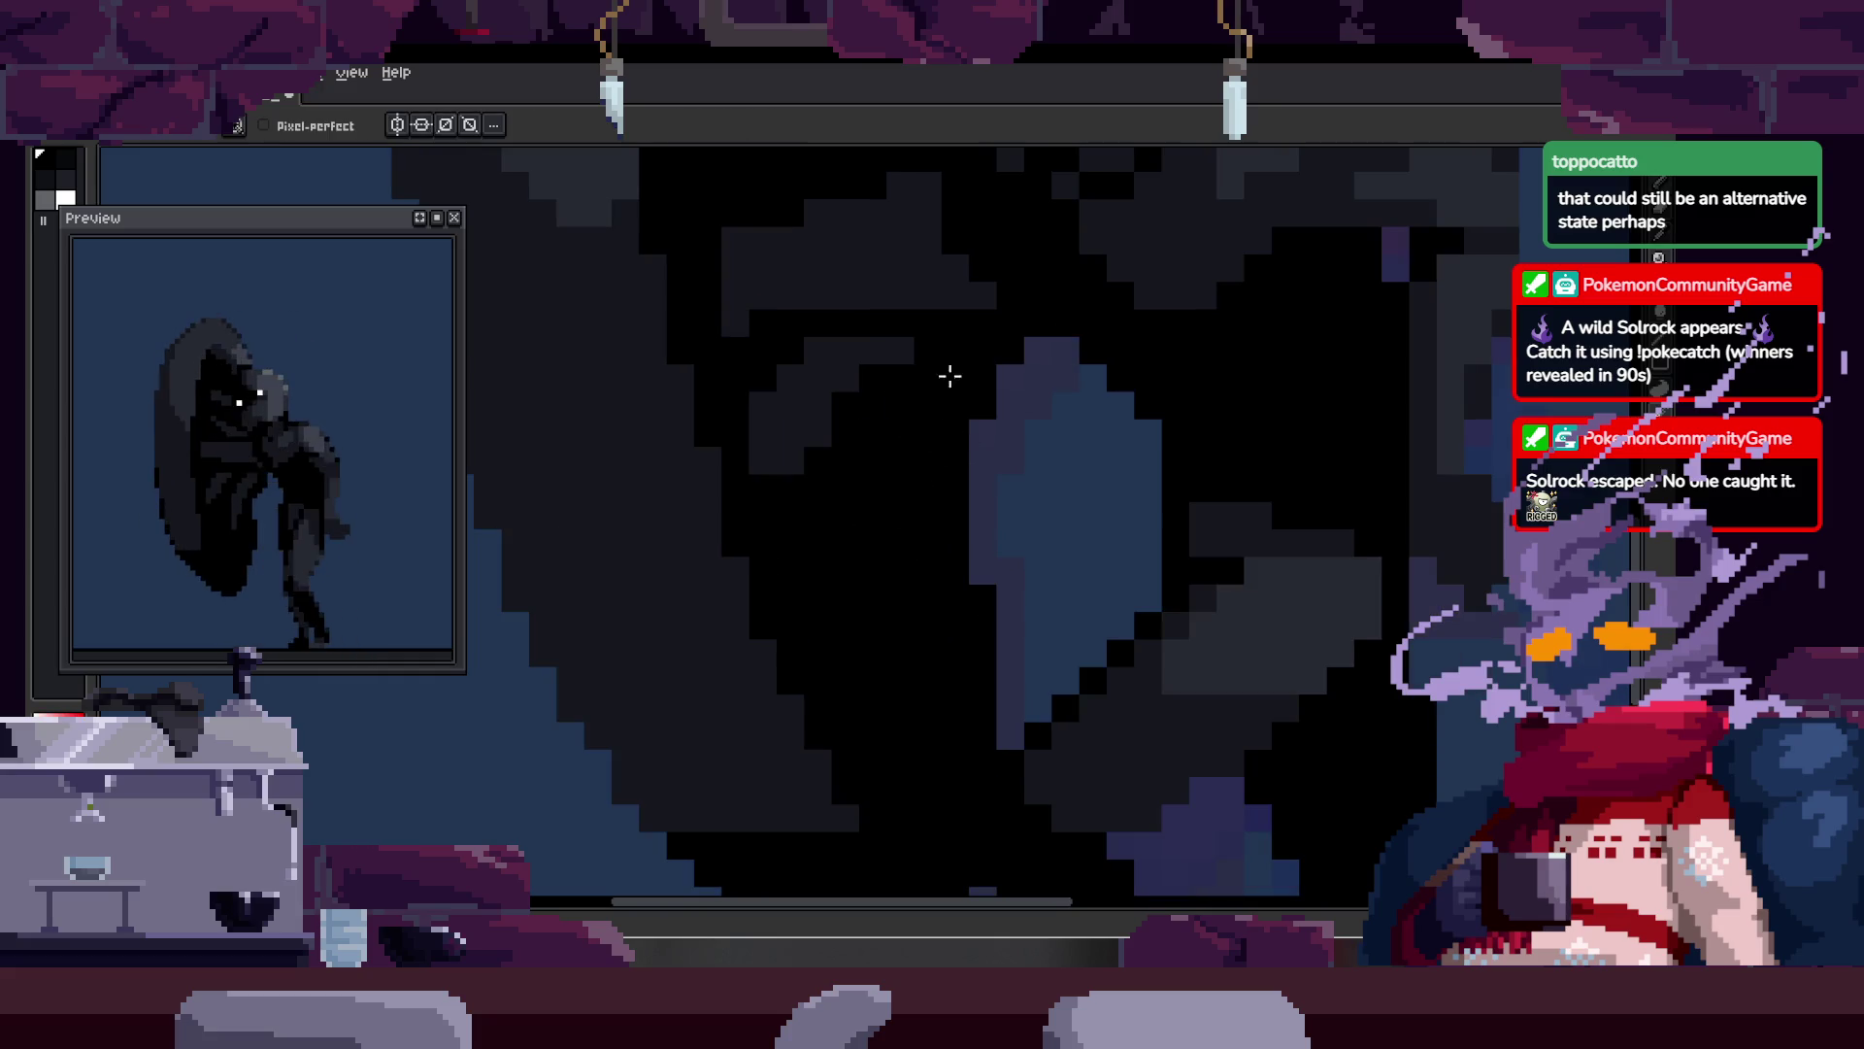
Step: Move an irregular patch of body pixels upward, commit it and drop the selection
key(w)
click(949, 375)
mouse_move(965, 479)
mouse_down()
mouse_move(999, 466)
mouse_move(982, 433)
mouse_move(964, 439)
mouse_up()
key(Return)
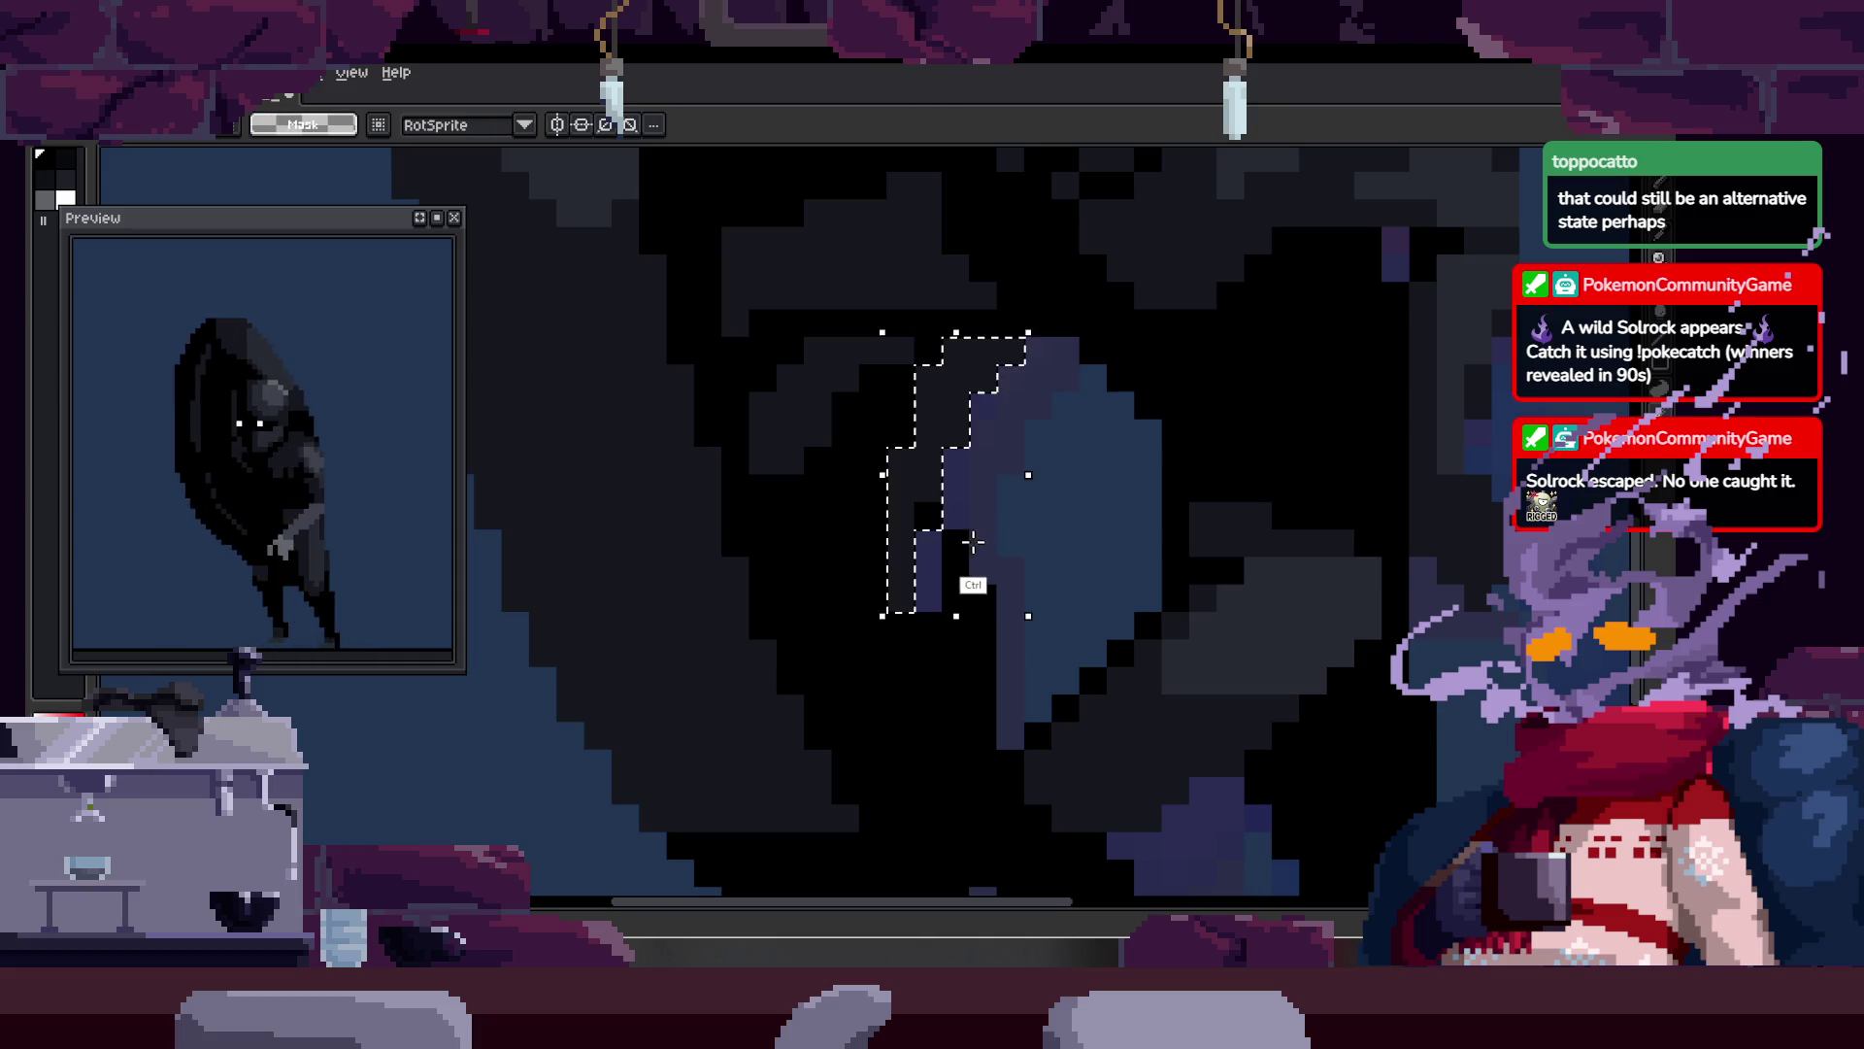
key(ctrl+d)
Step: Zoom in on the creature's body and pick shades from the figure for shading
key(z)
scroll(1083, 462, down, 3)
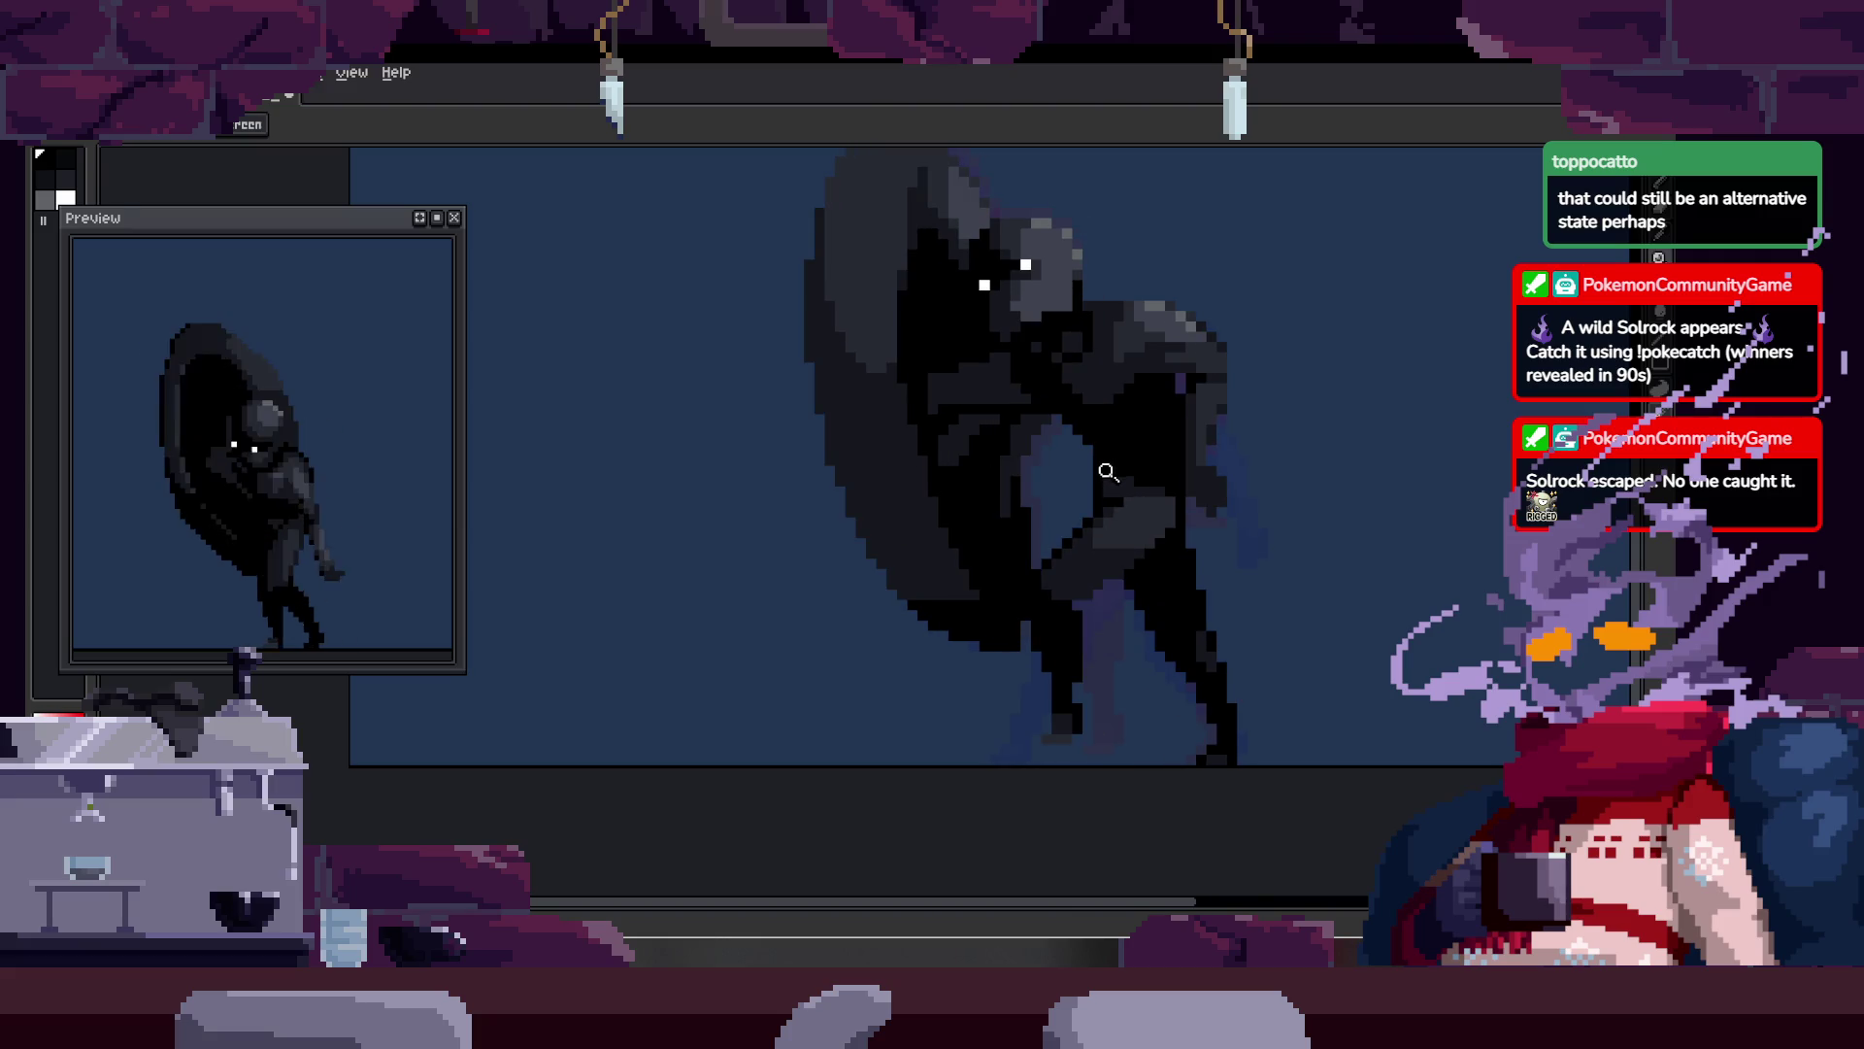
scroll(1108, 472, down, 3)
scroll(1044, 464, up, 5)
key(w)
scroll(998, 421, down, 2)
scroll(1036, 333, up, 2)
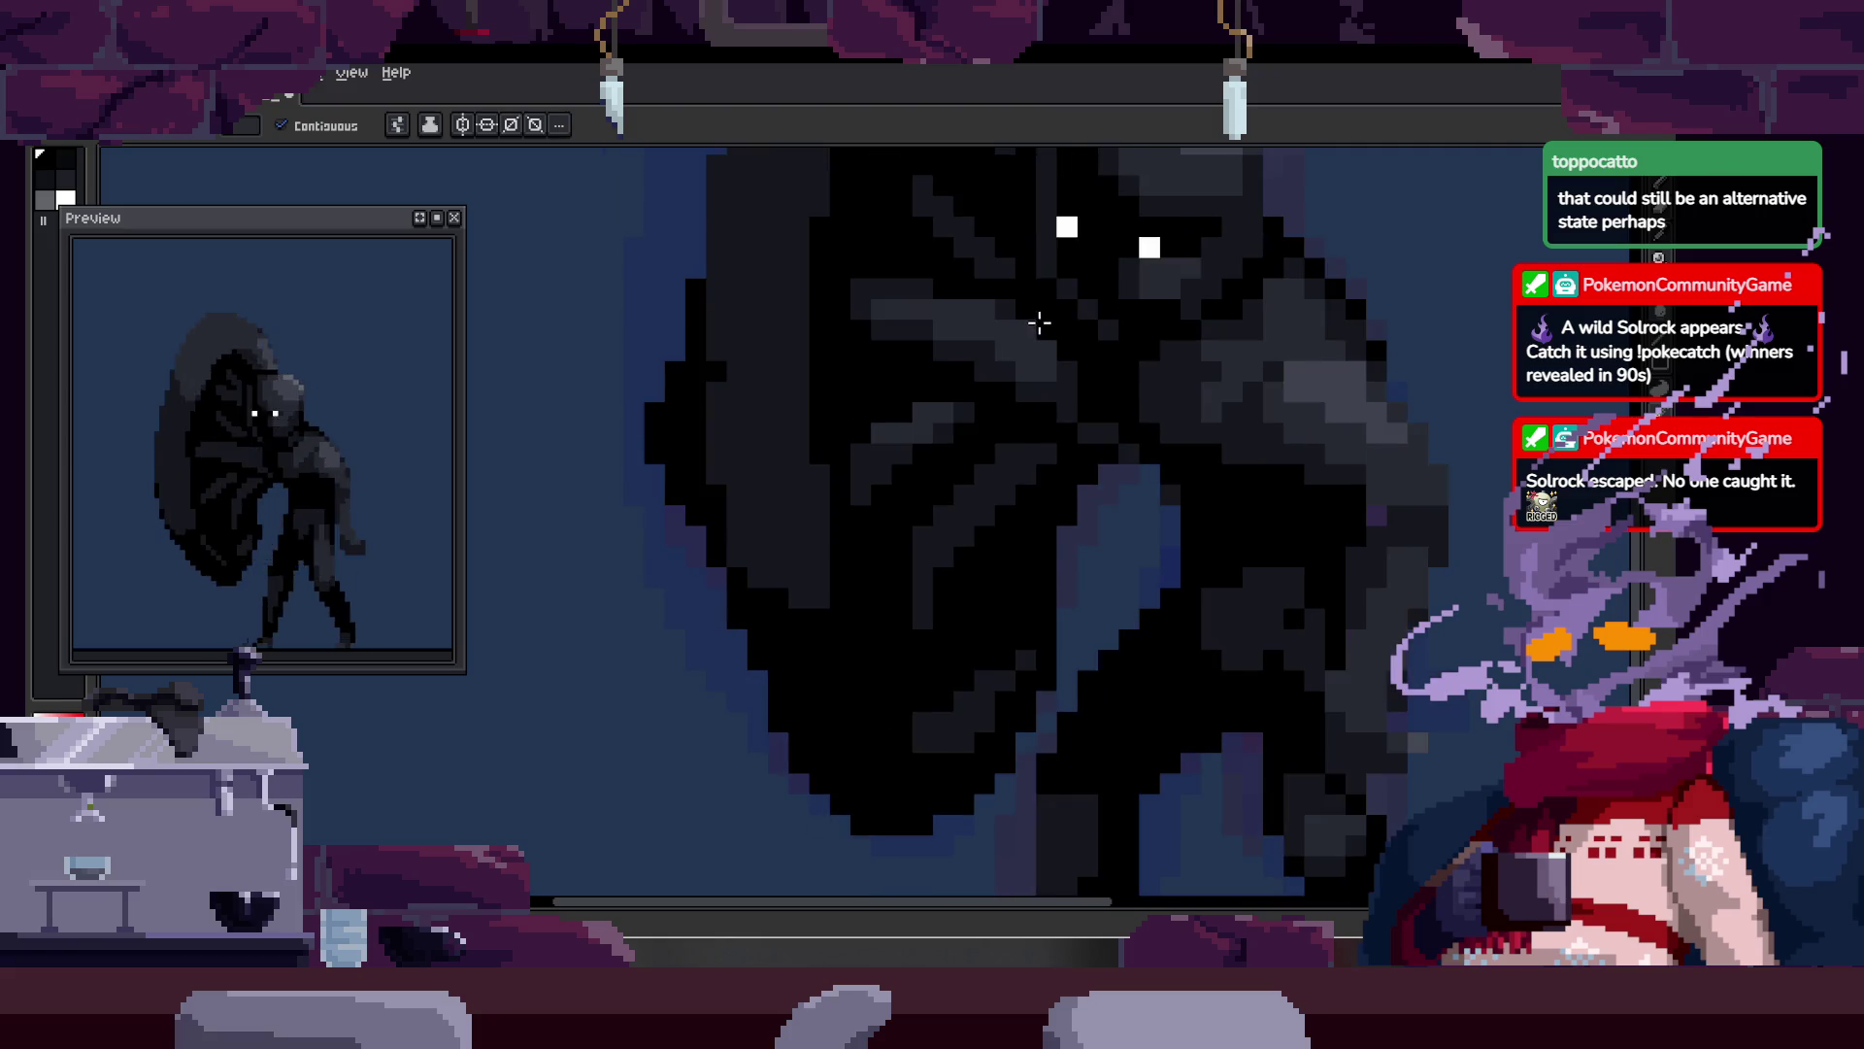
key(z)
click(898, 432)
key(b)
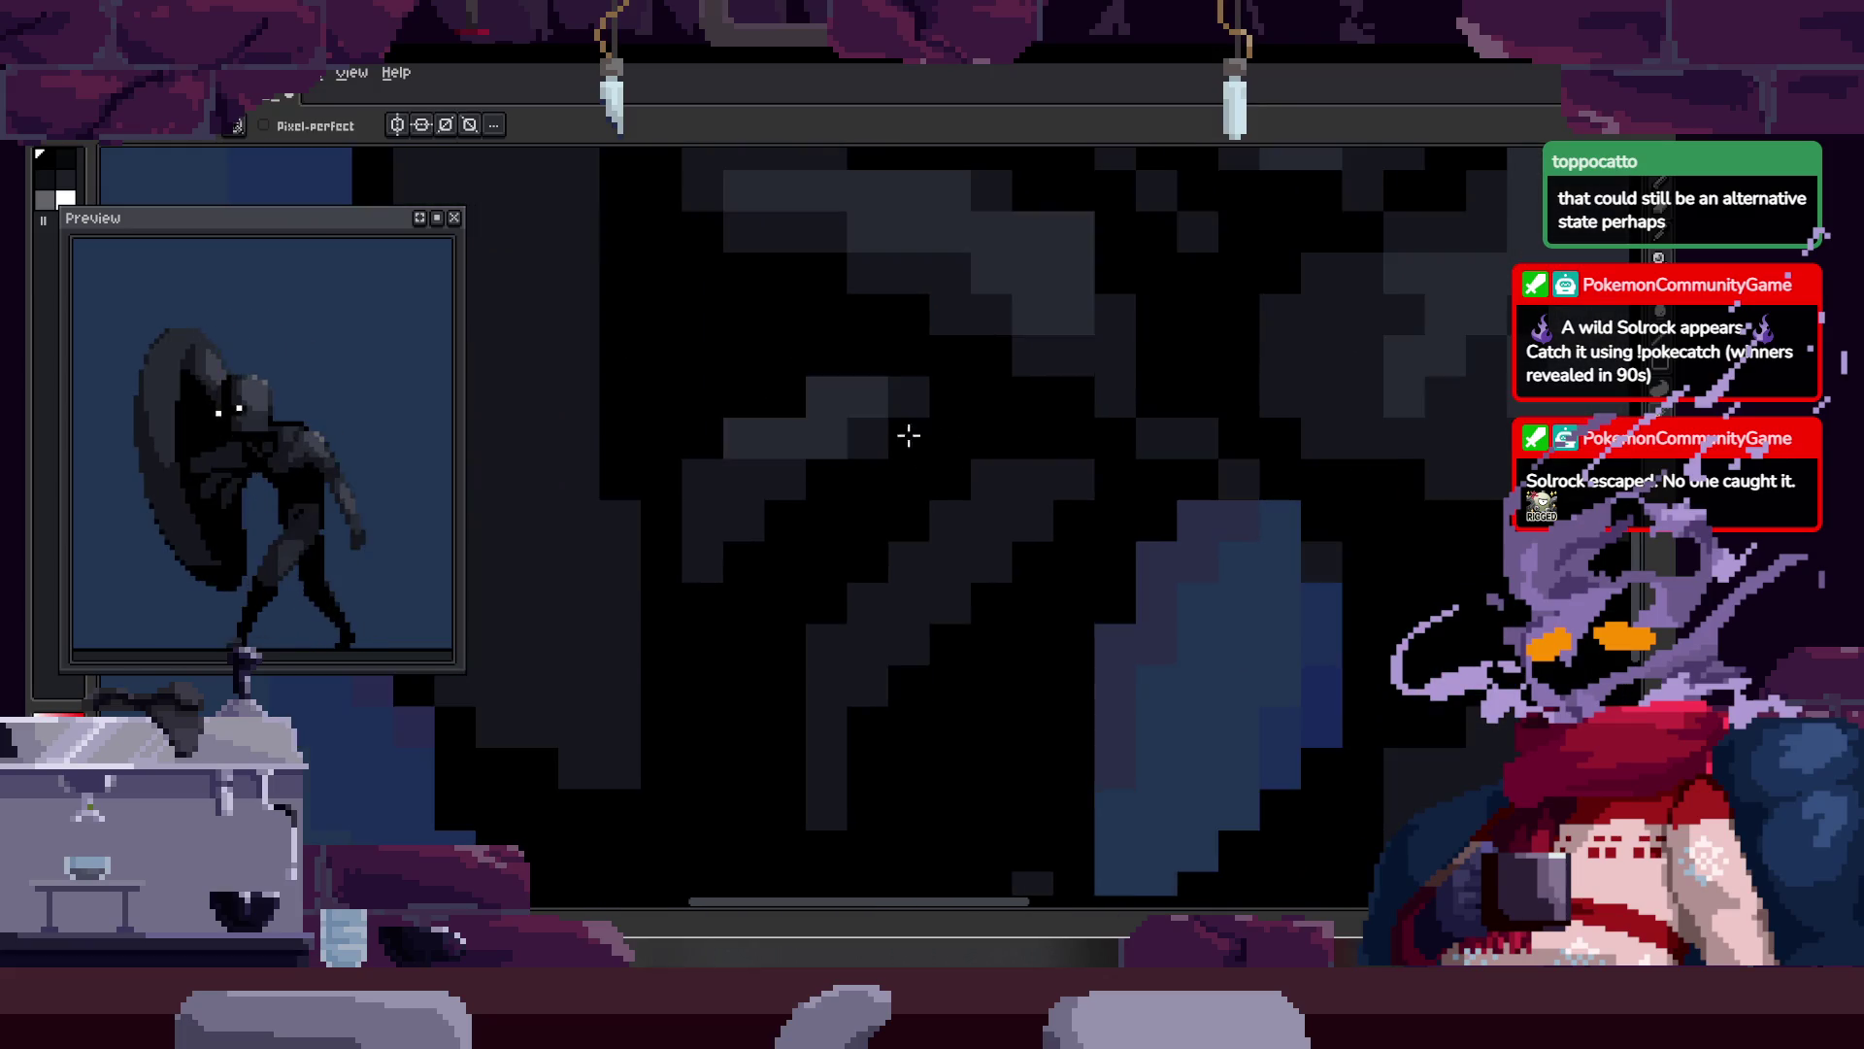
alt+click(708, 554)
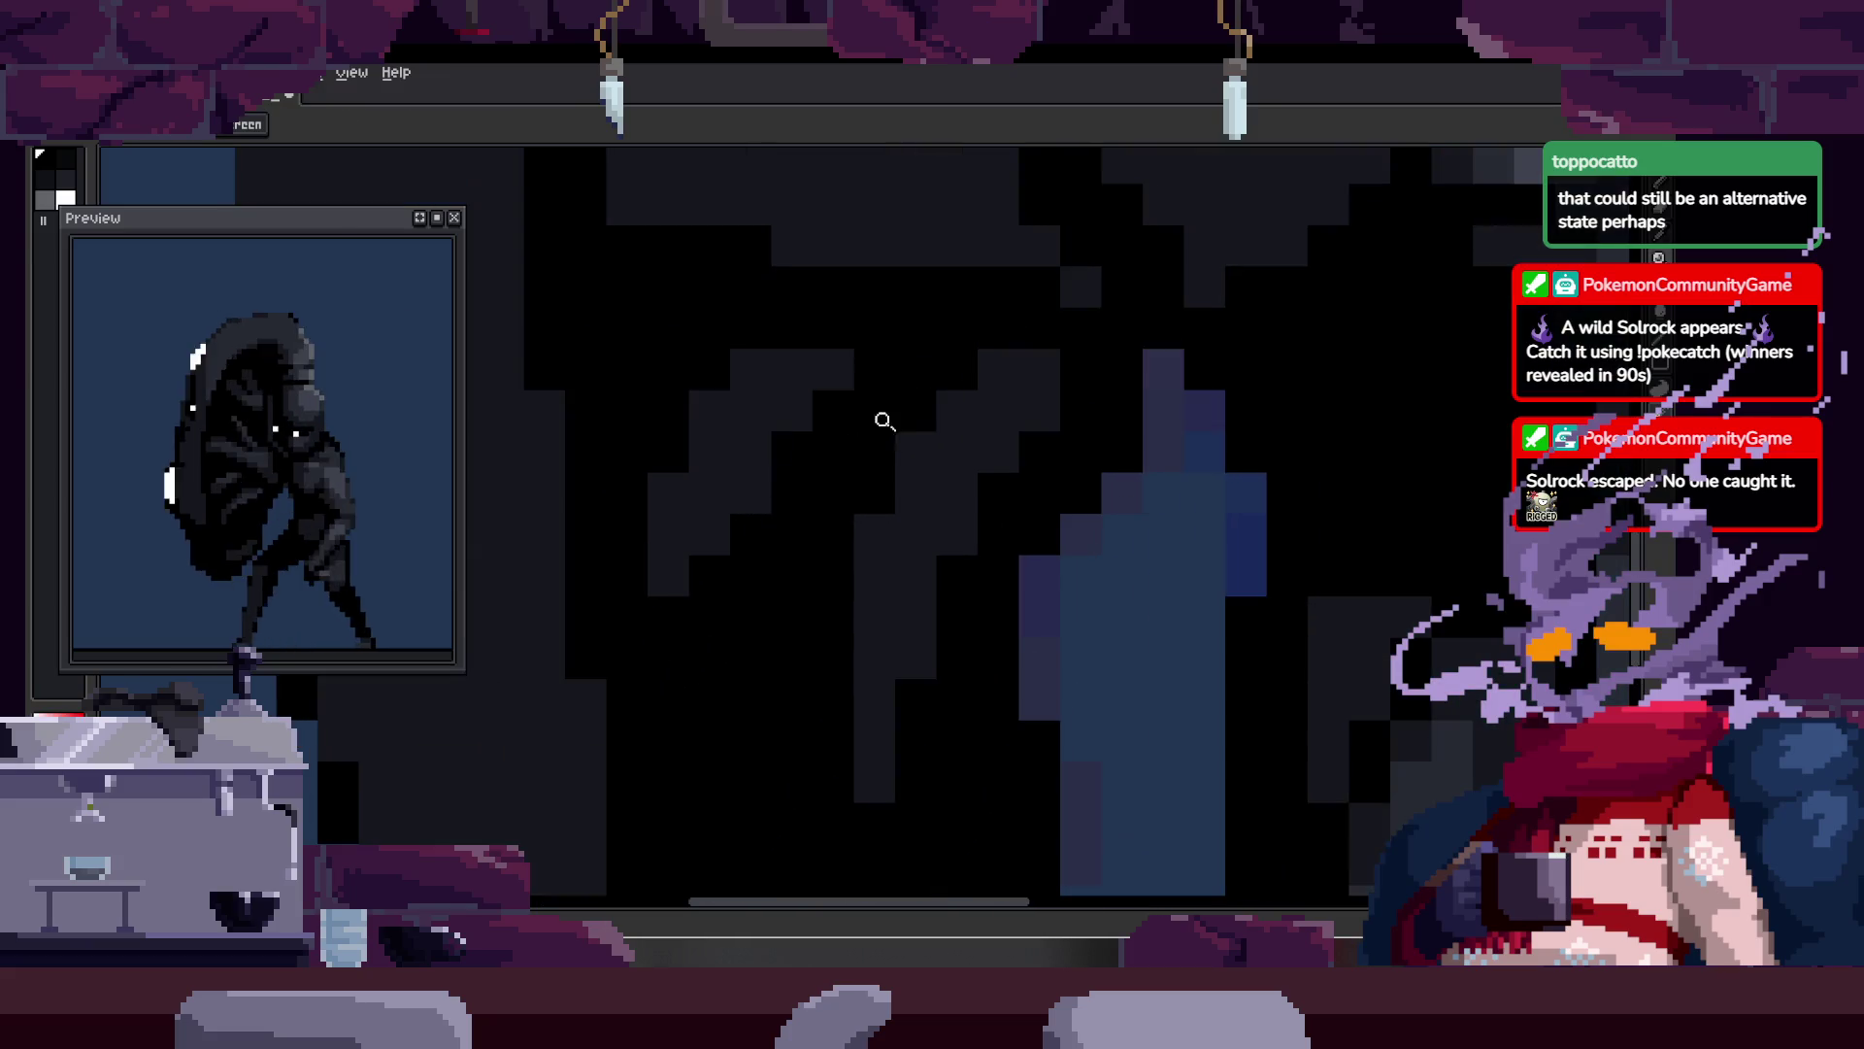
alt+click(728, 461)
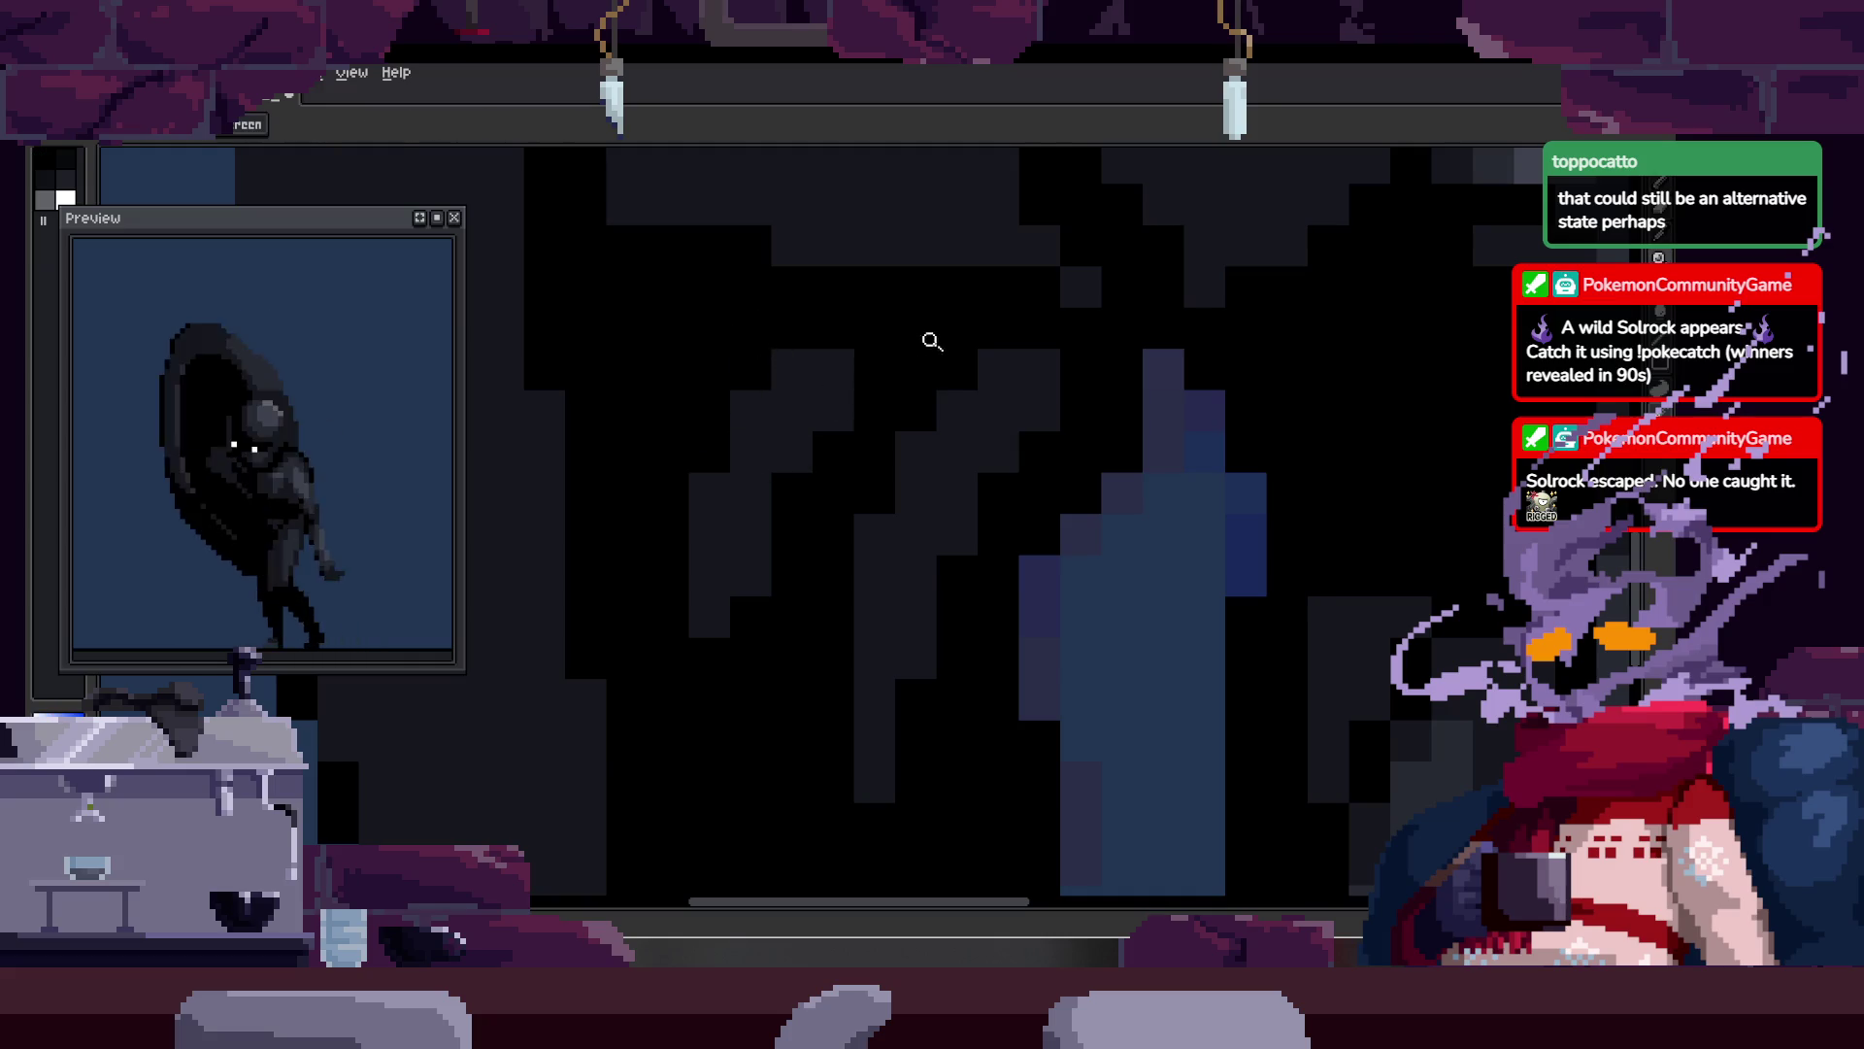
scroll(971, 349, down, 5)
scroll(941, 311, up, 4)
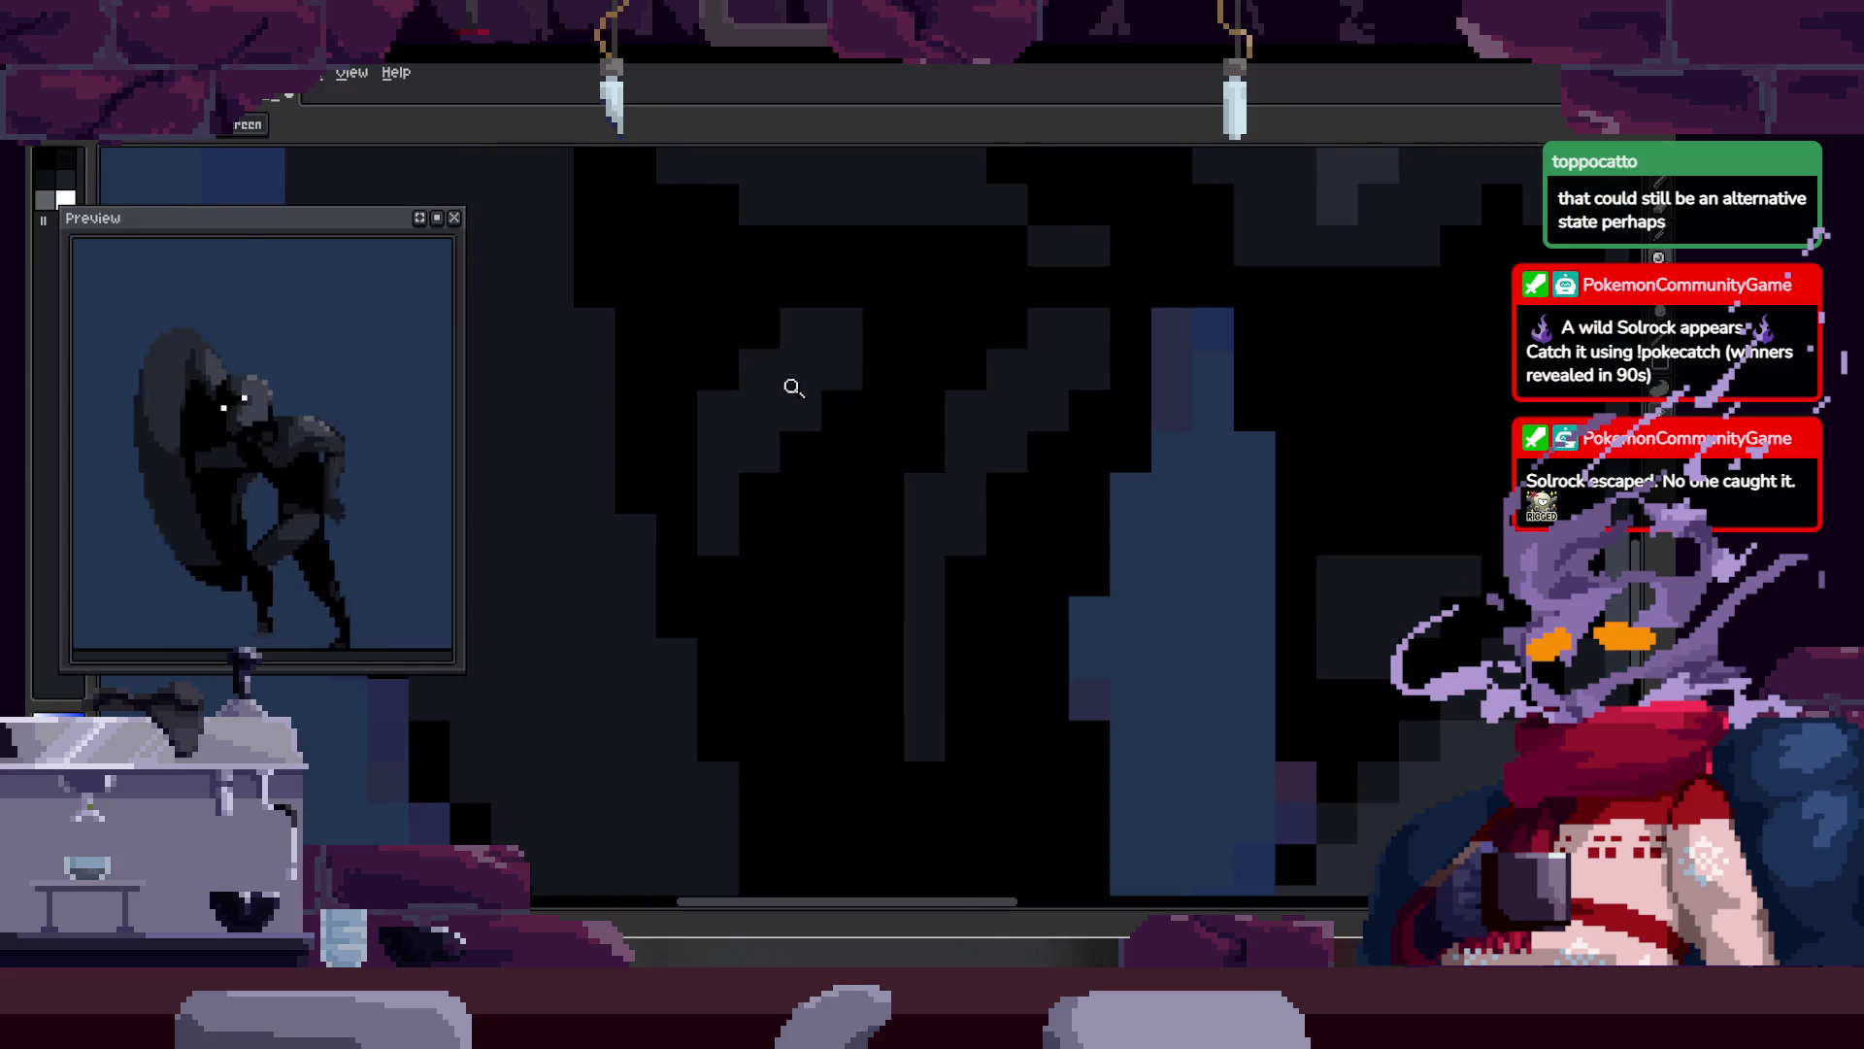
key(m)
key(period)
Step: Lasso an area of the figure and step through neighbouring run frames
mouse_move(761, 452)
mouse_down()
mouse_move(757, 486)
mouse_move(814, 365)
mouse_move(888, 354)
mouse_up()
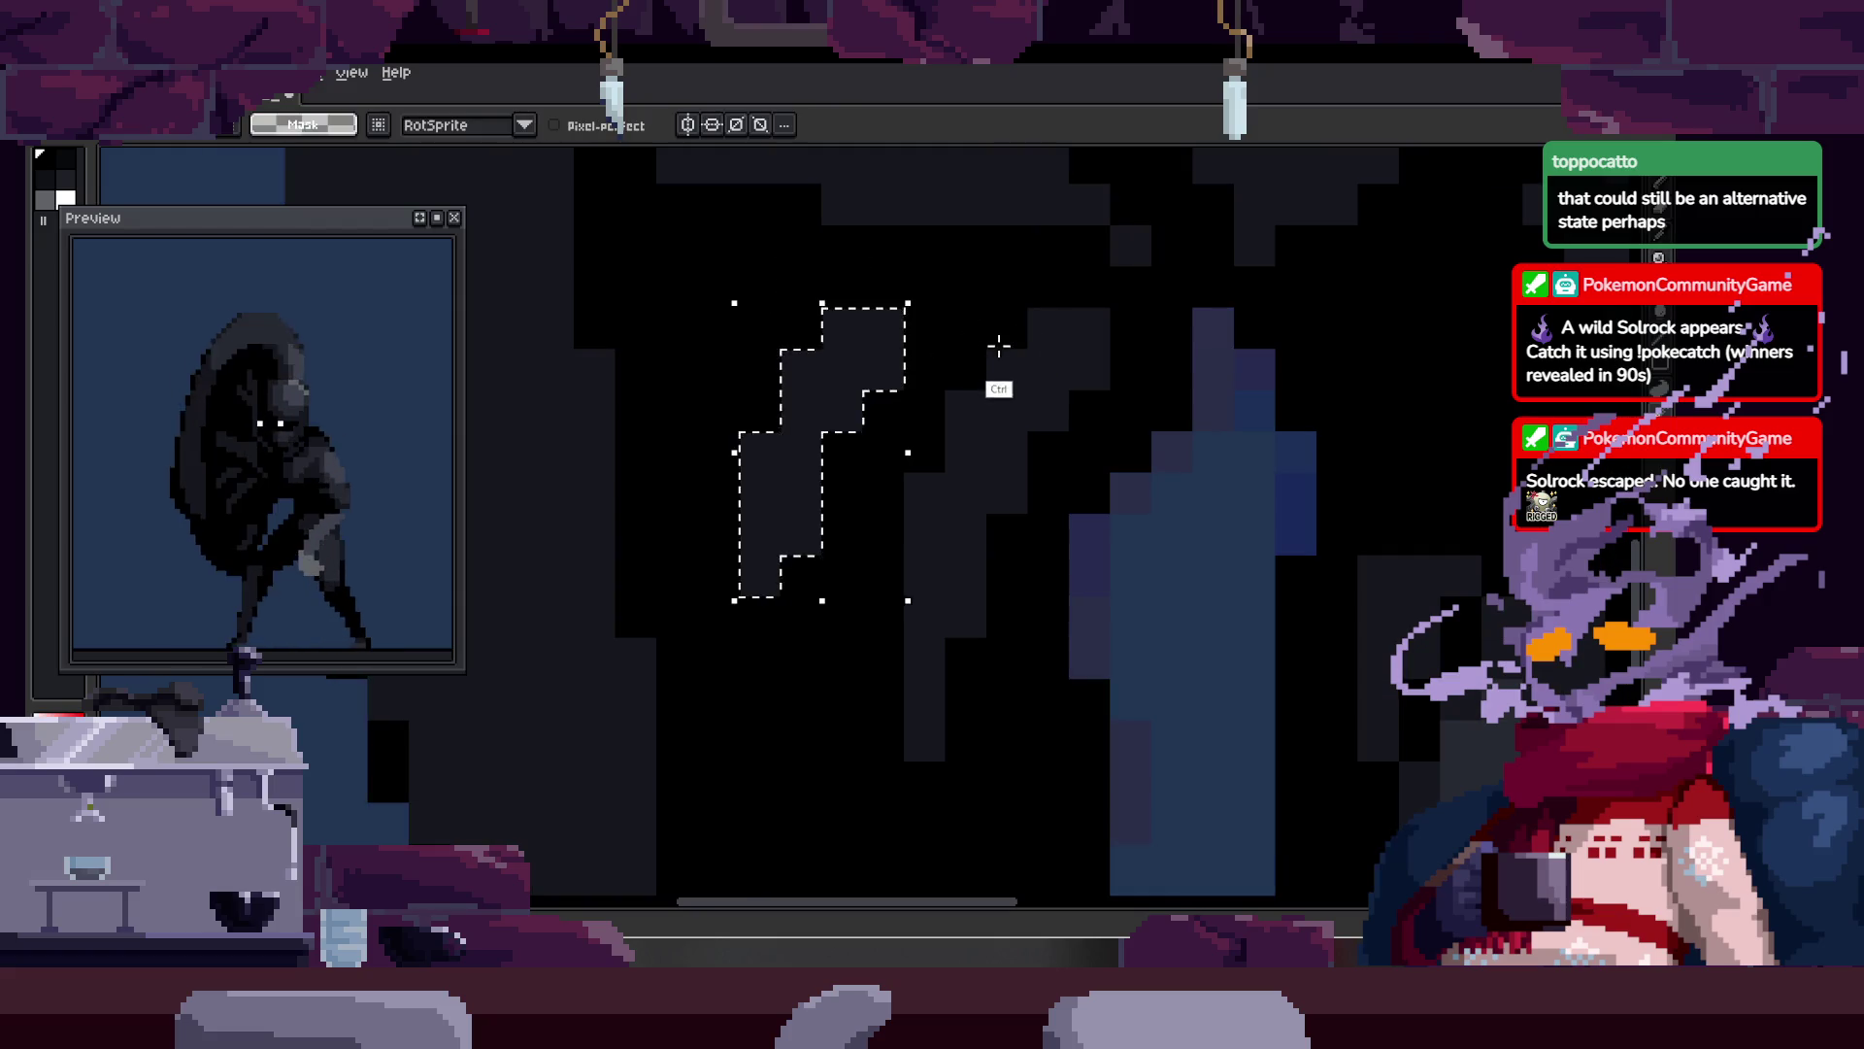
key(period)
key(comma)
key(period)
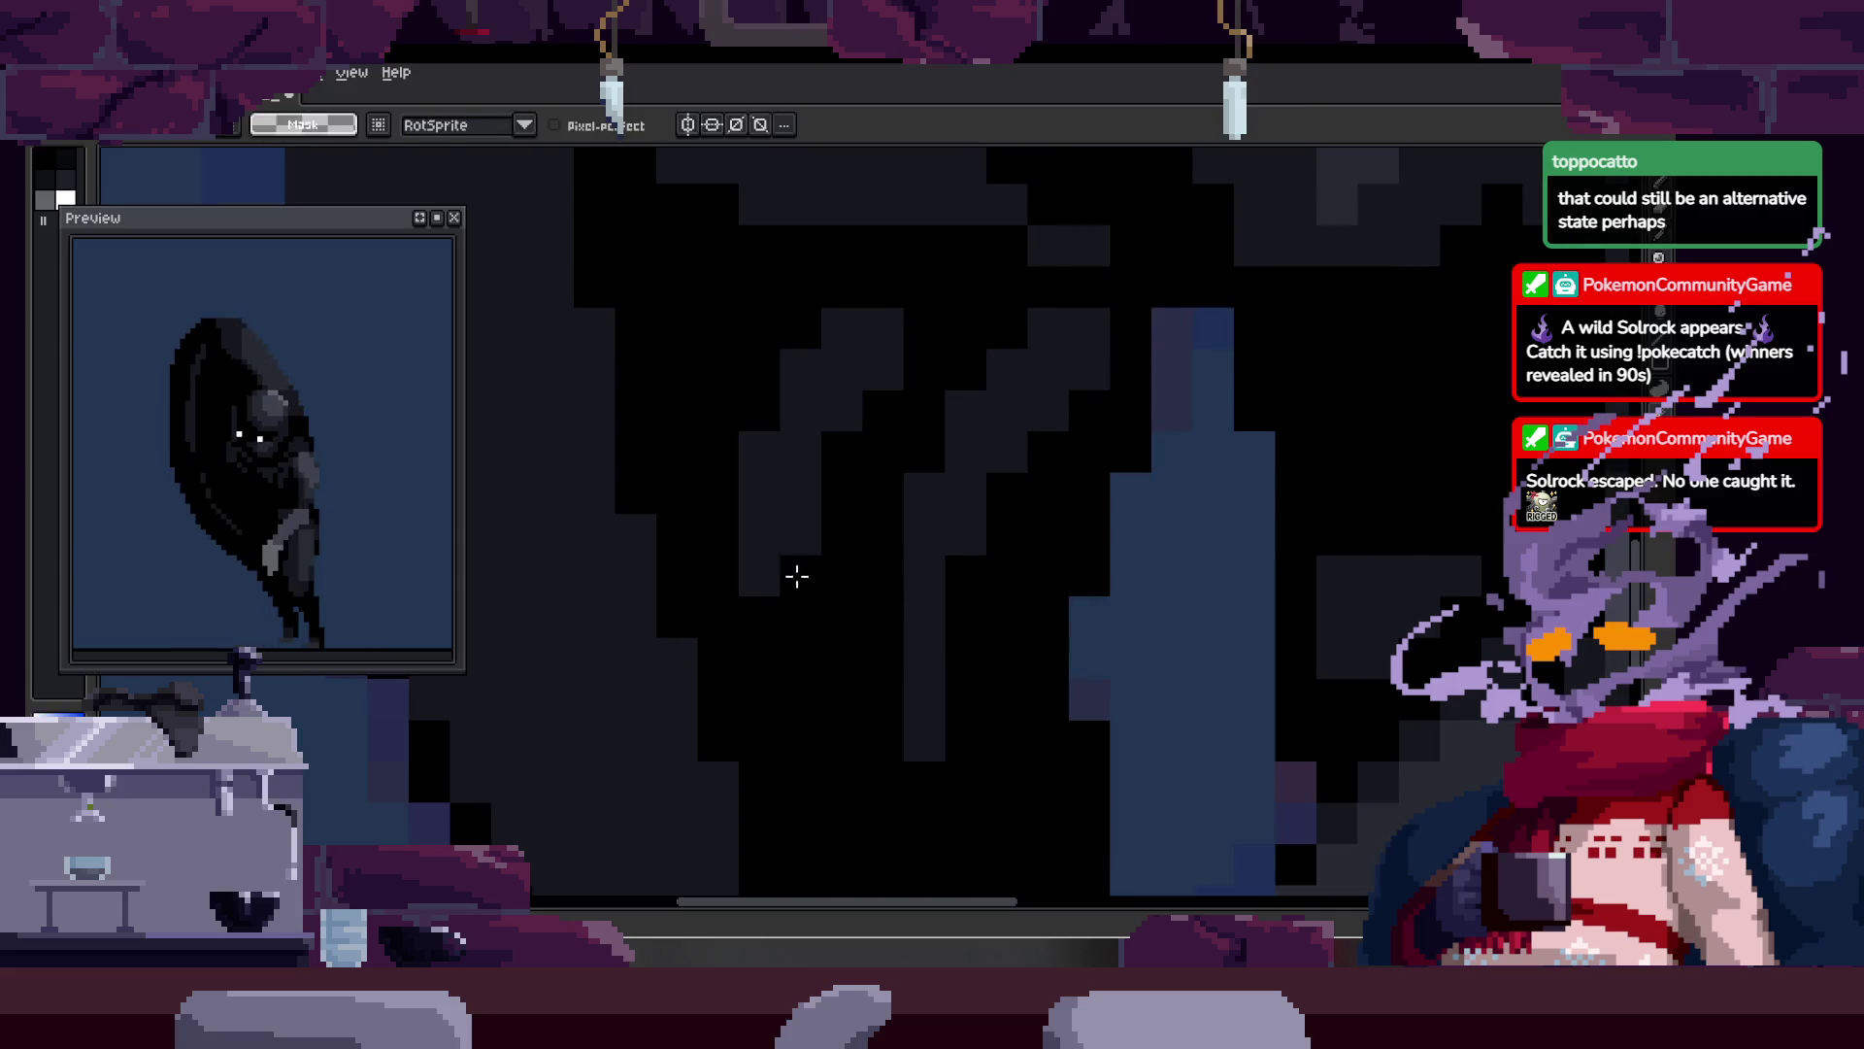
key(z)
scroll(803, 602, down, 5)
key(period)
key(period)
scroll(841, 516, up, 4)
Step: Sample a body shade and pencil a vertical column of pixels on the creature's body
key(alt)
key(b)
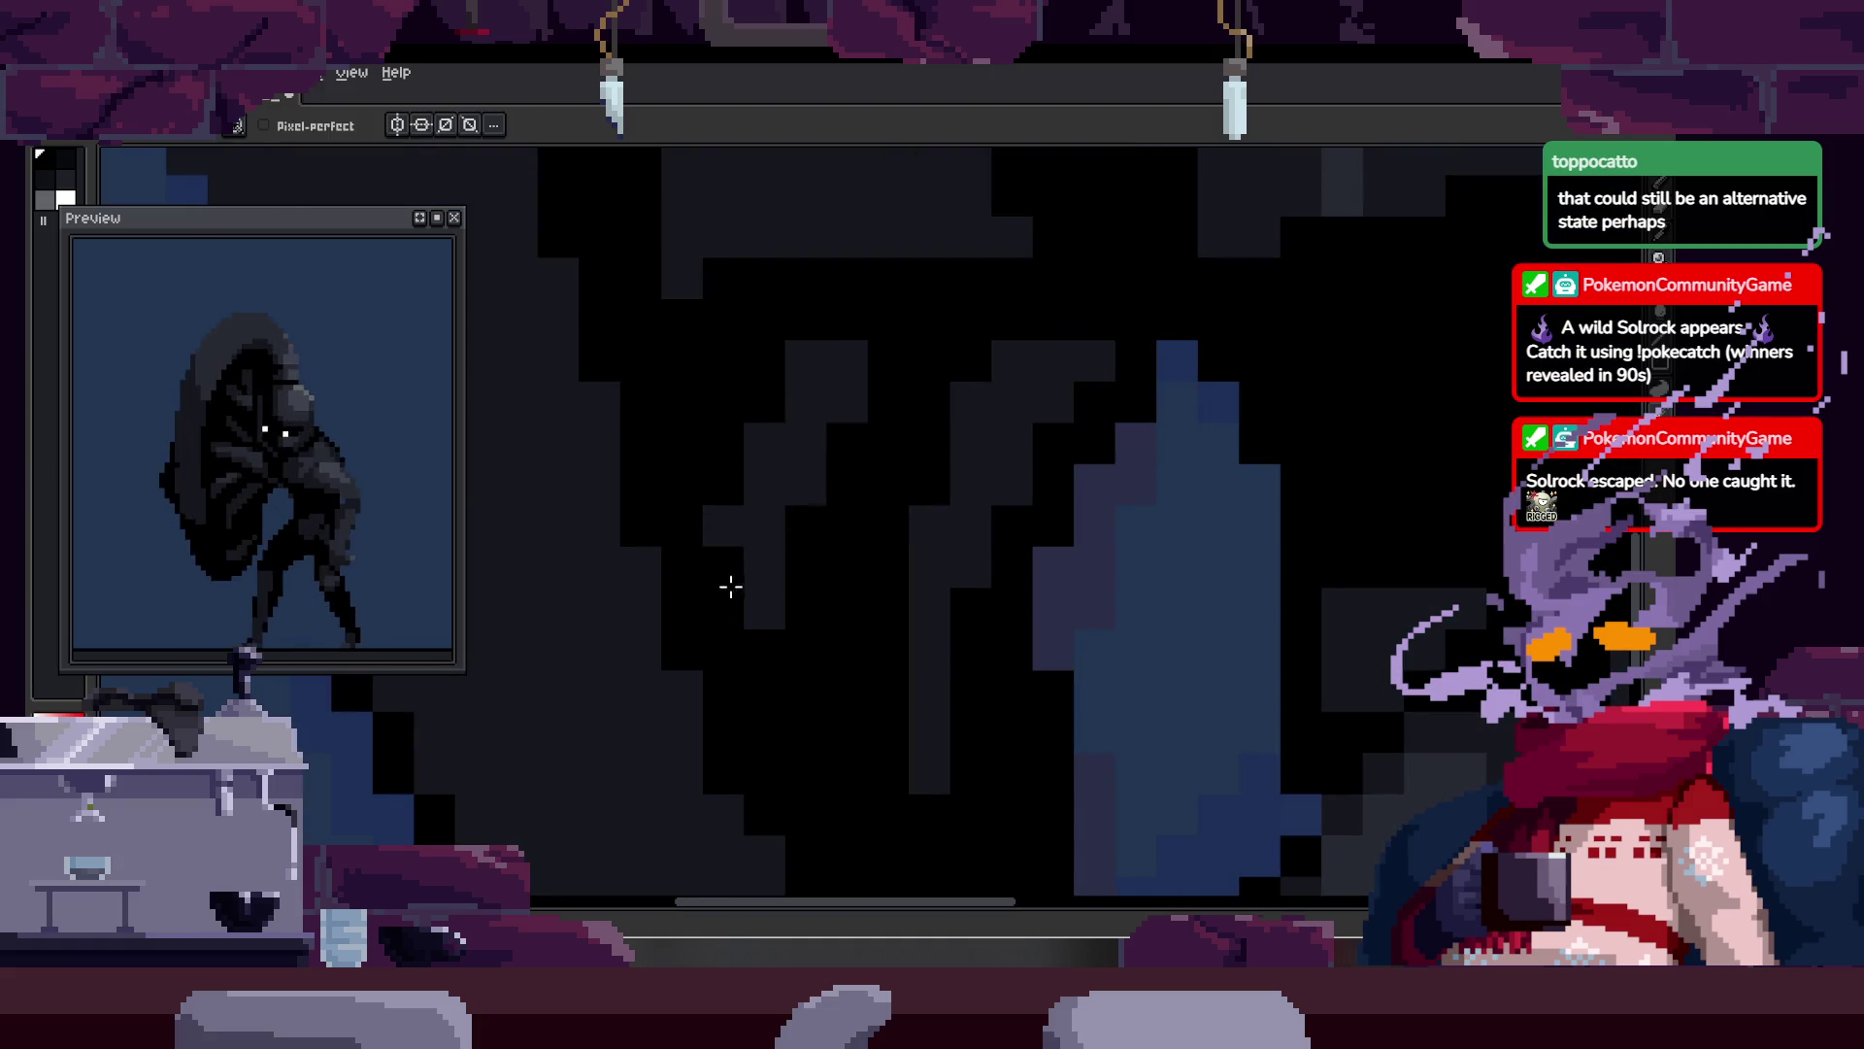
drag(814, 441, 805, 652)
key(alt)
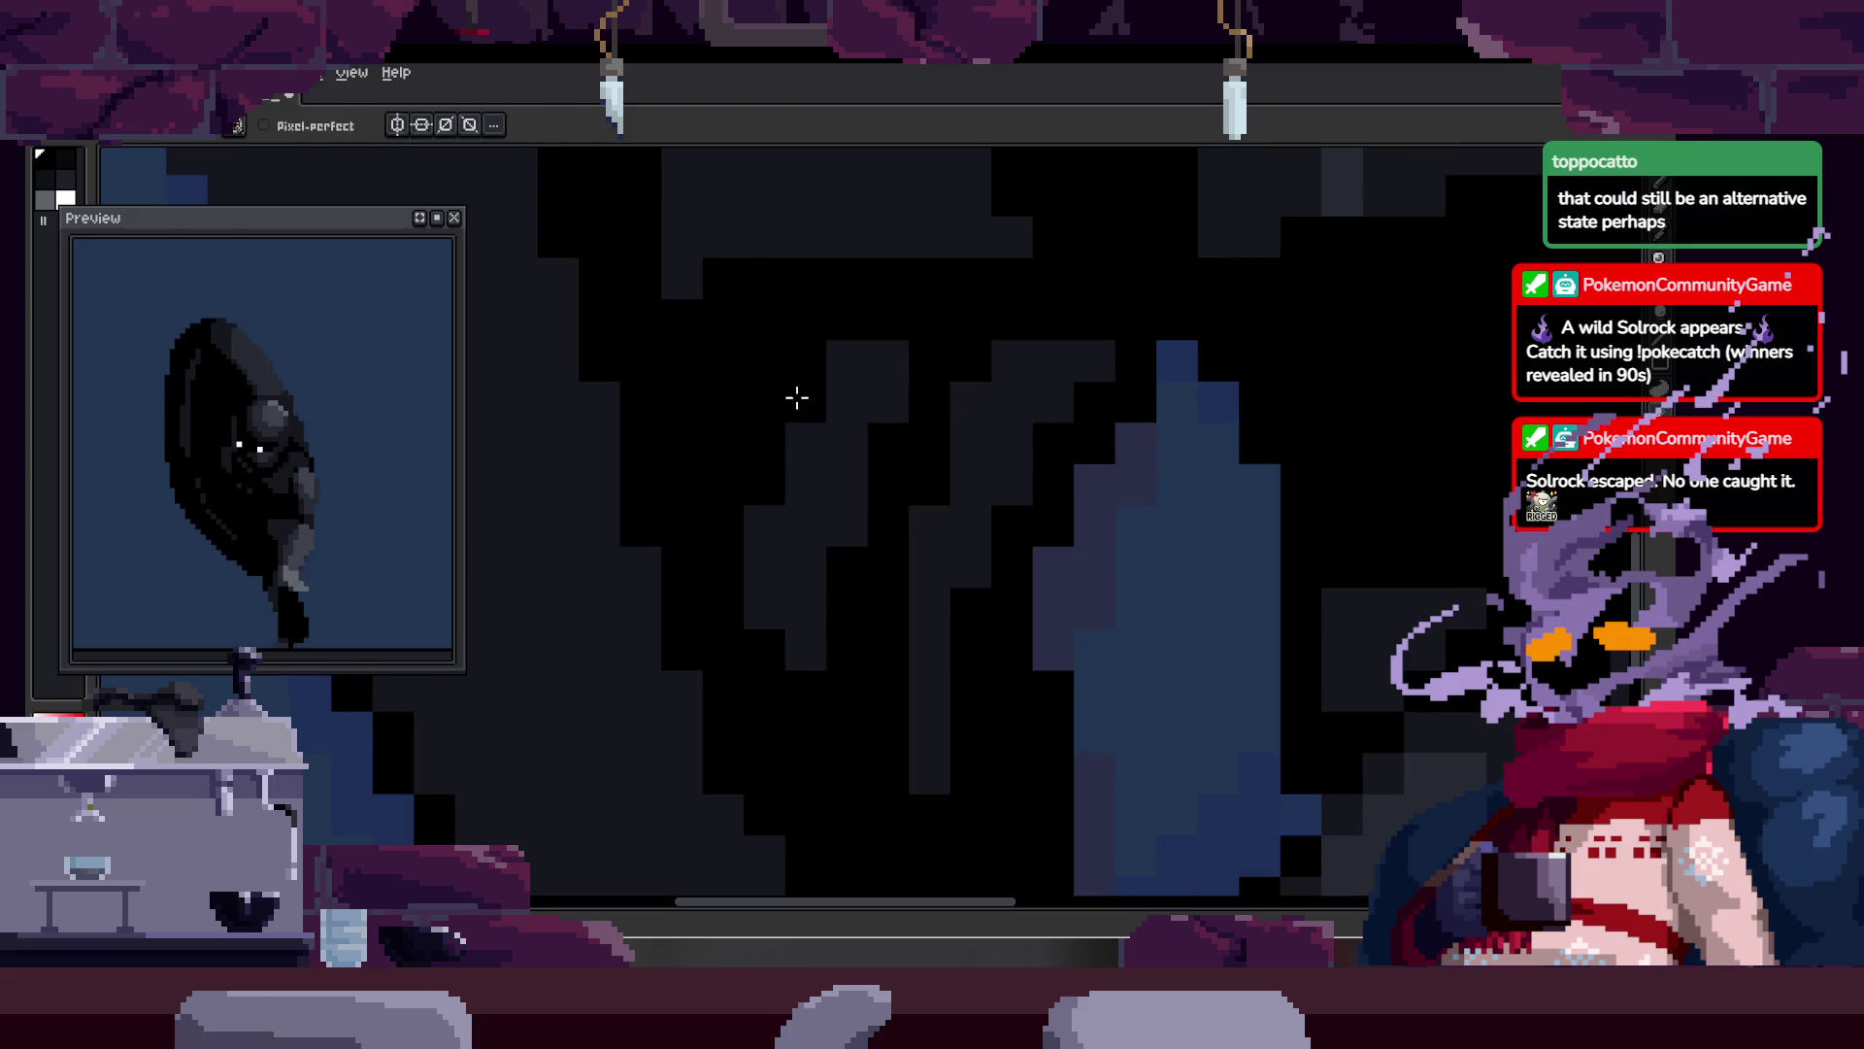
scroll(796, 399, down, 5)
scroll(854, 457, up, 5)
key(alt)
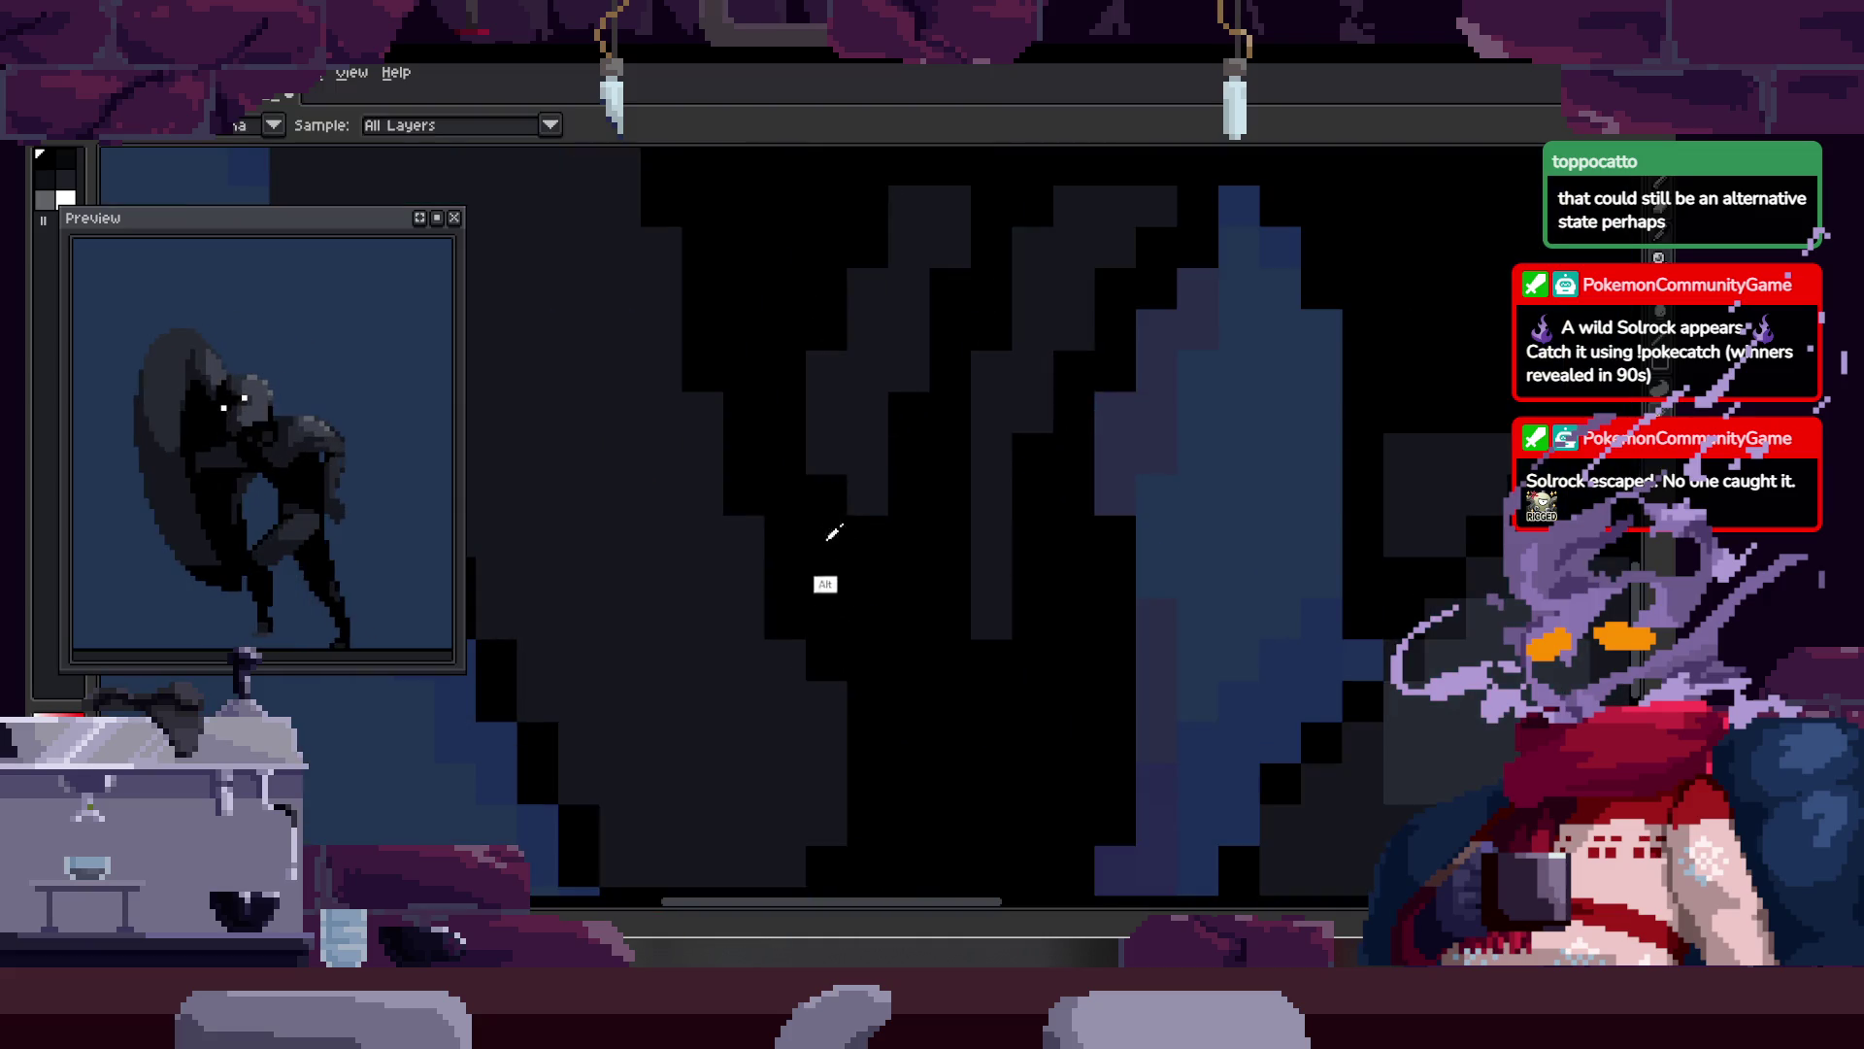
key(z)
scroll(836, 487, down, 4)
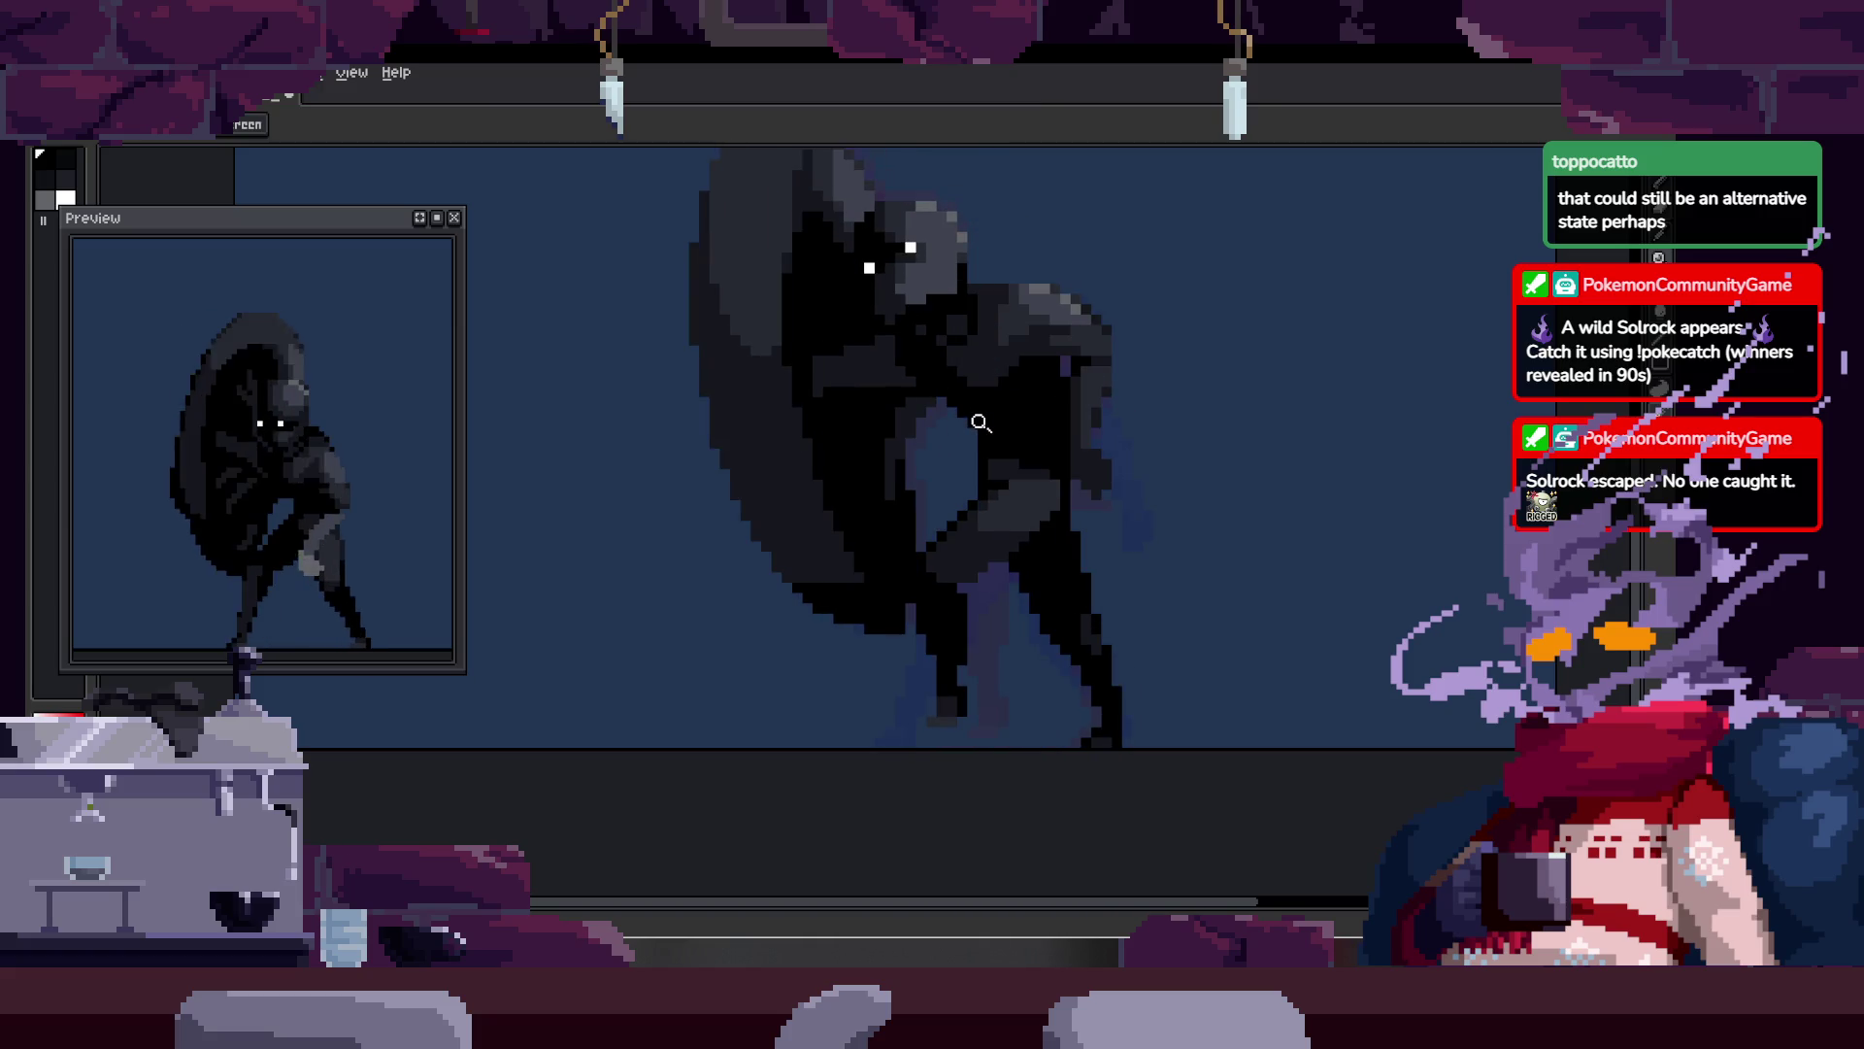
scroll(900, 350, up, 3)
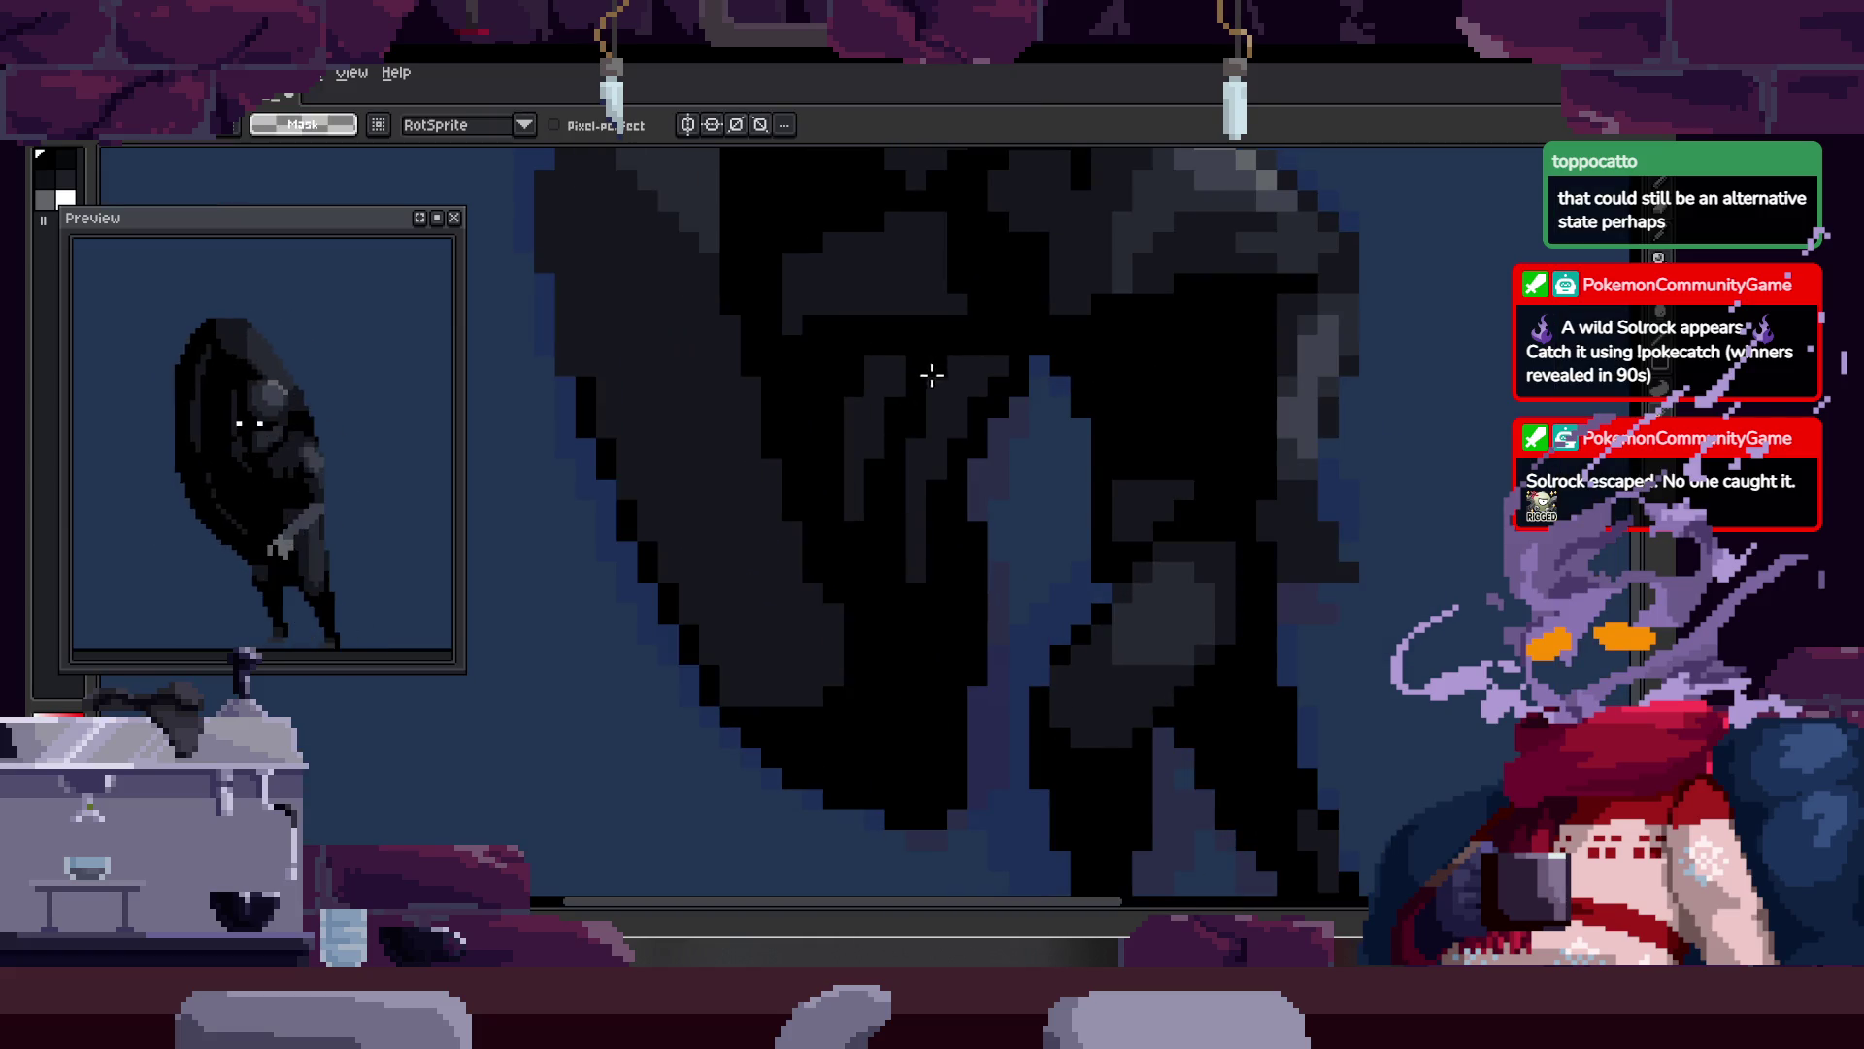
key(z)
scroll(993, 337, down, 3)
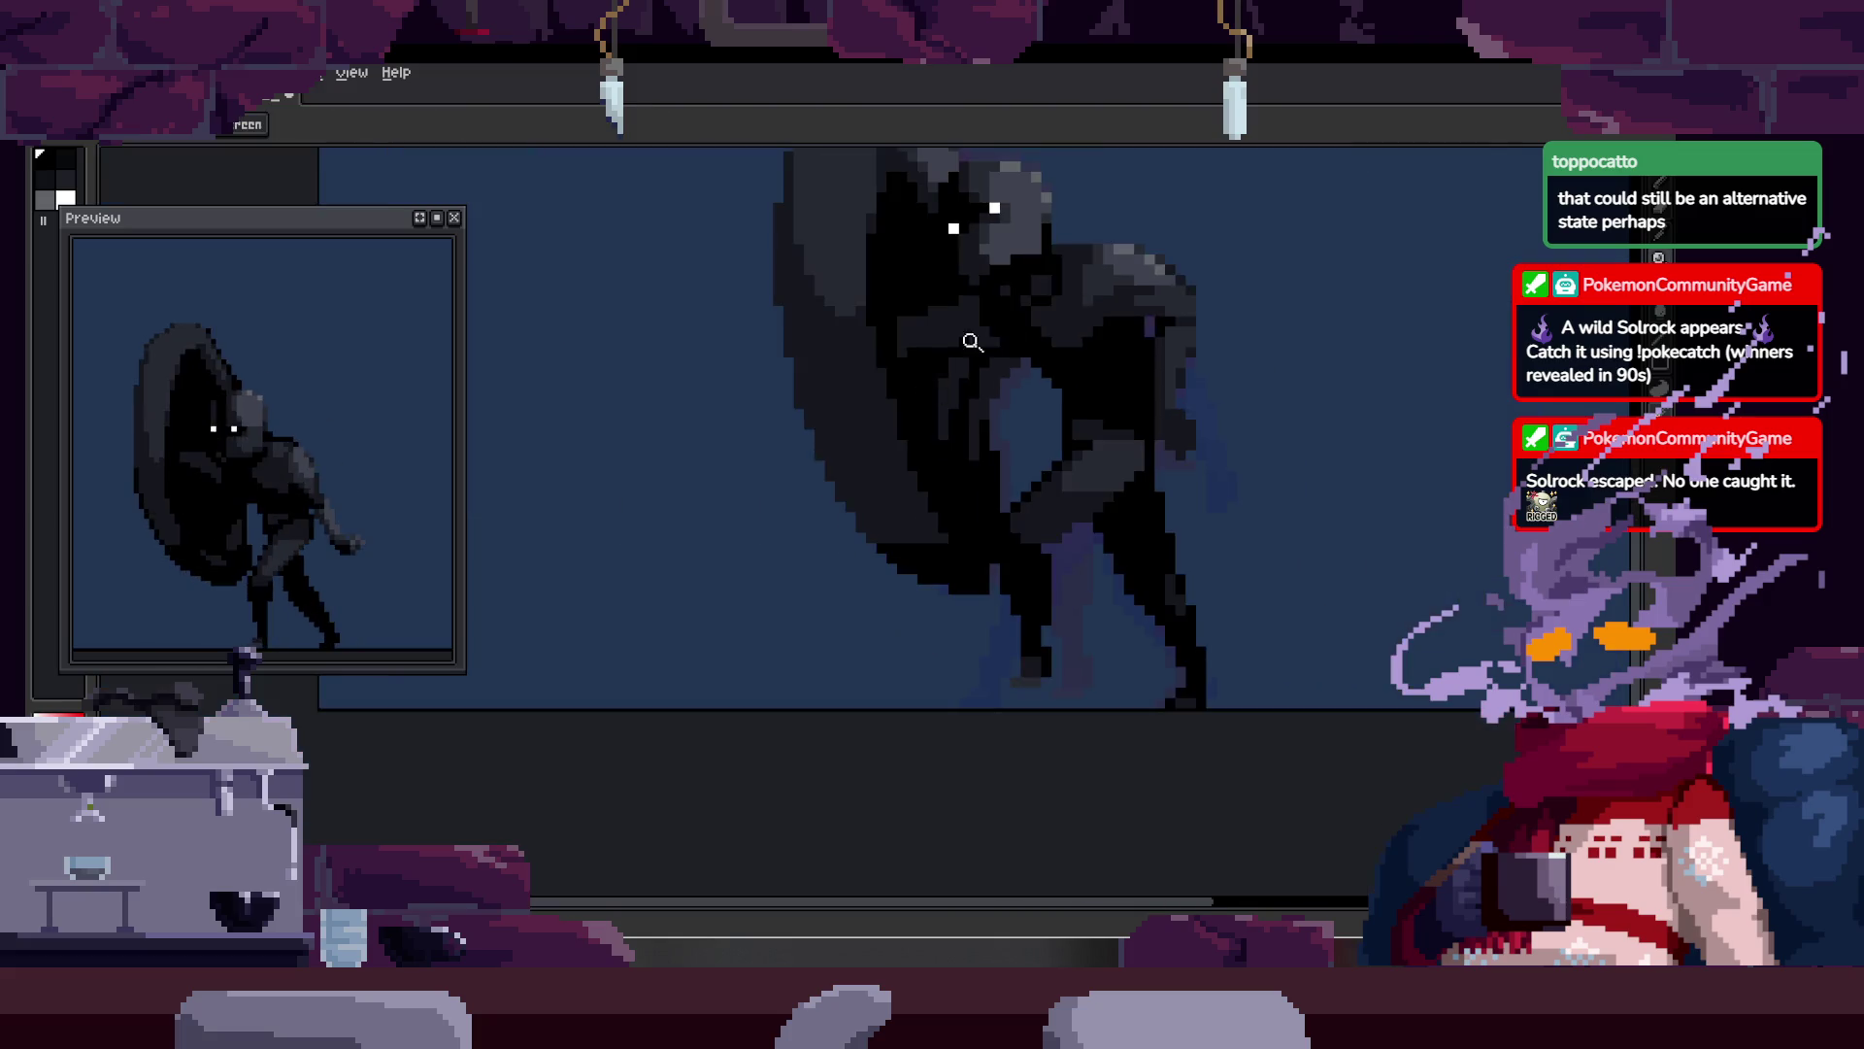
scroll(994, 337, up, 3)
scroll(1145, 345, down, 1)
scroll(975, 394, up, 1)
key(b)
scroll(1009, 432, down, 4)
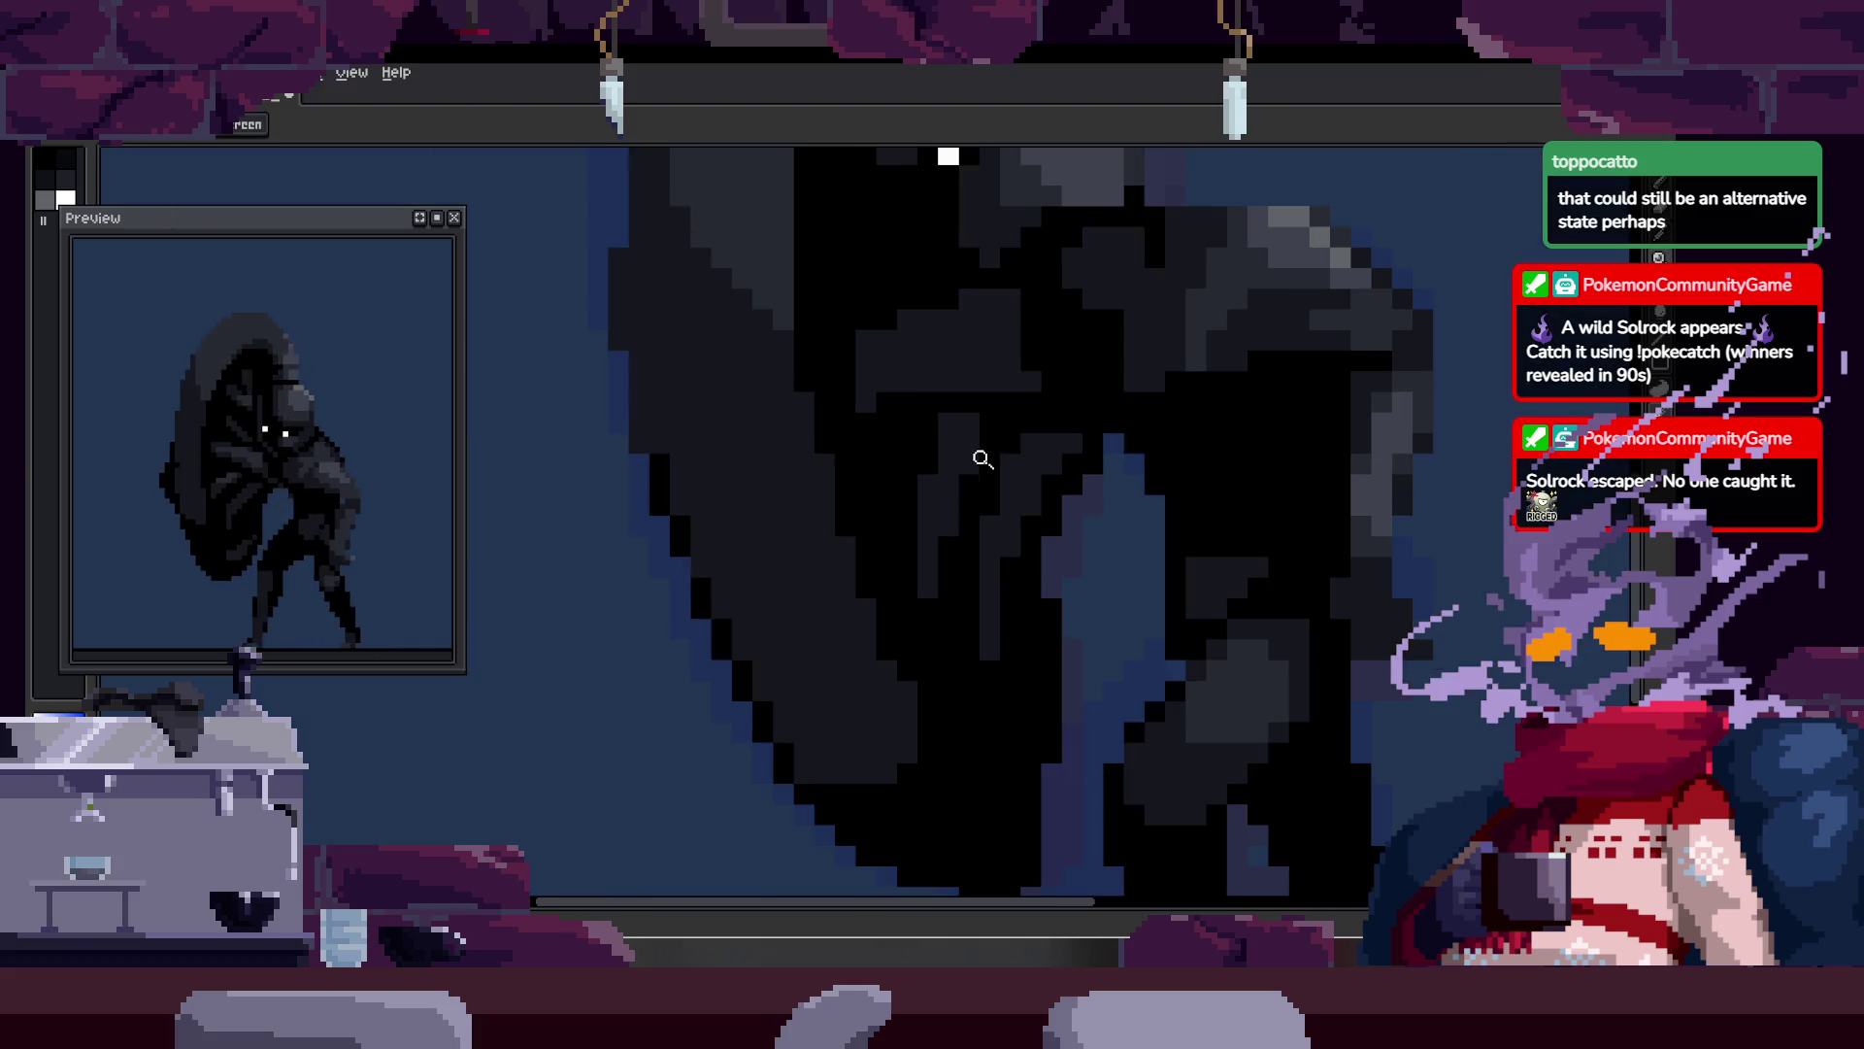
Step: Lasso a patch of the torso, nudge it into place and drop the selection
key(z)
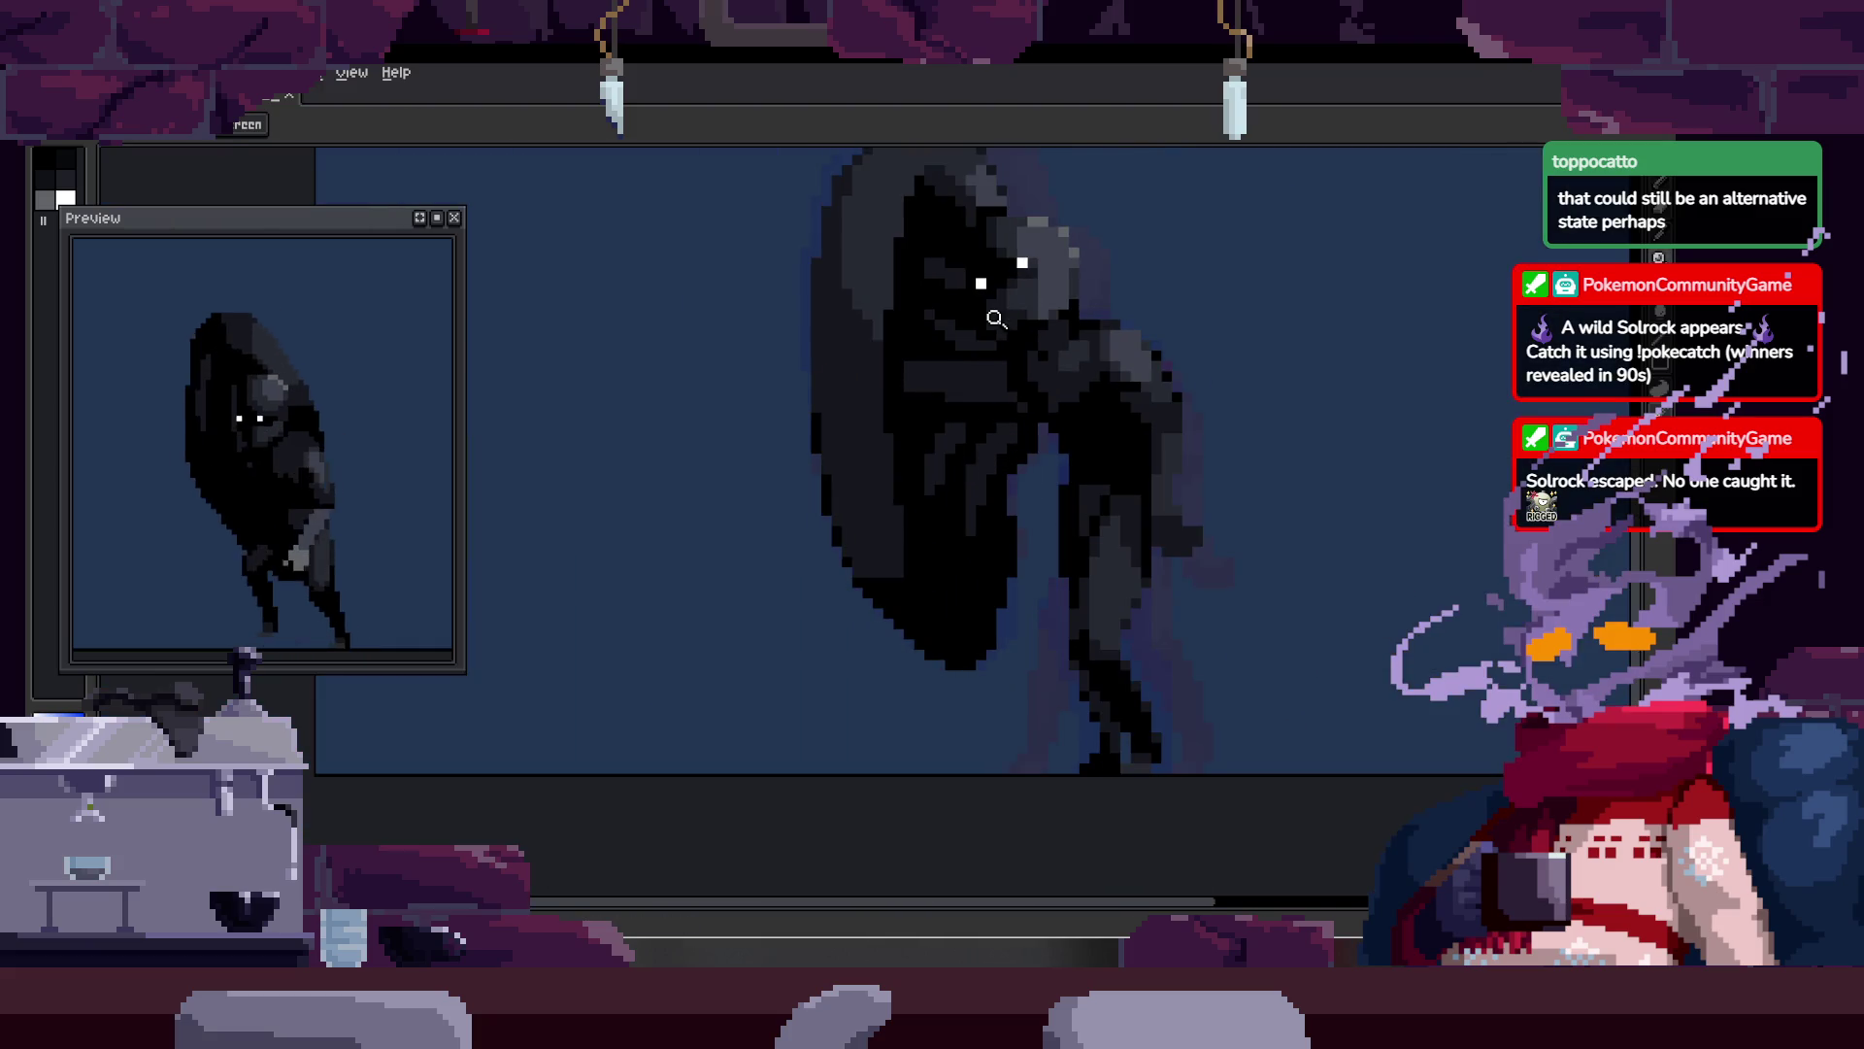
click(970, 395)
key(b)
mouse_move(849, 345)
mouse_down()
mouse_move(791, 485)
mouse_move(988, 418)
mouse_up()
drag(846, 396, 889, 633)
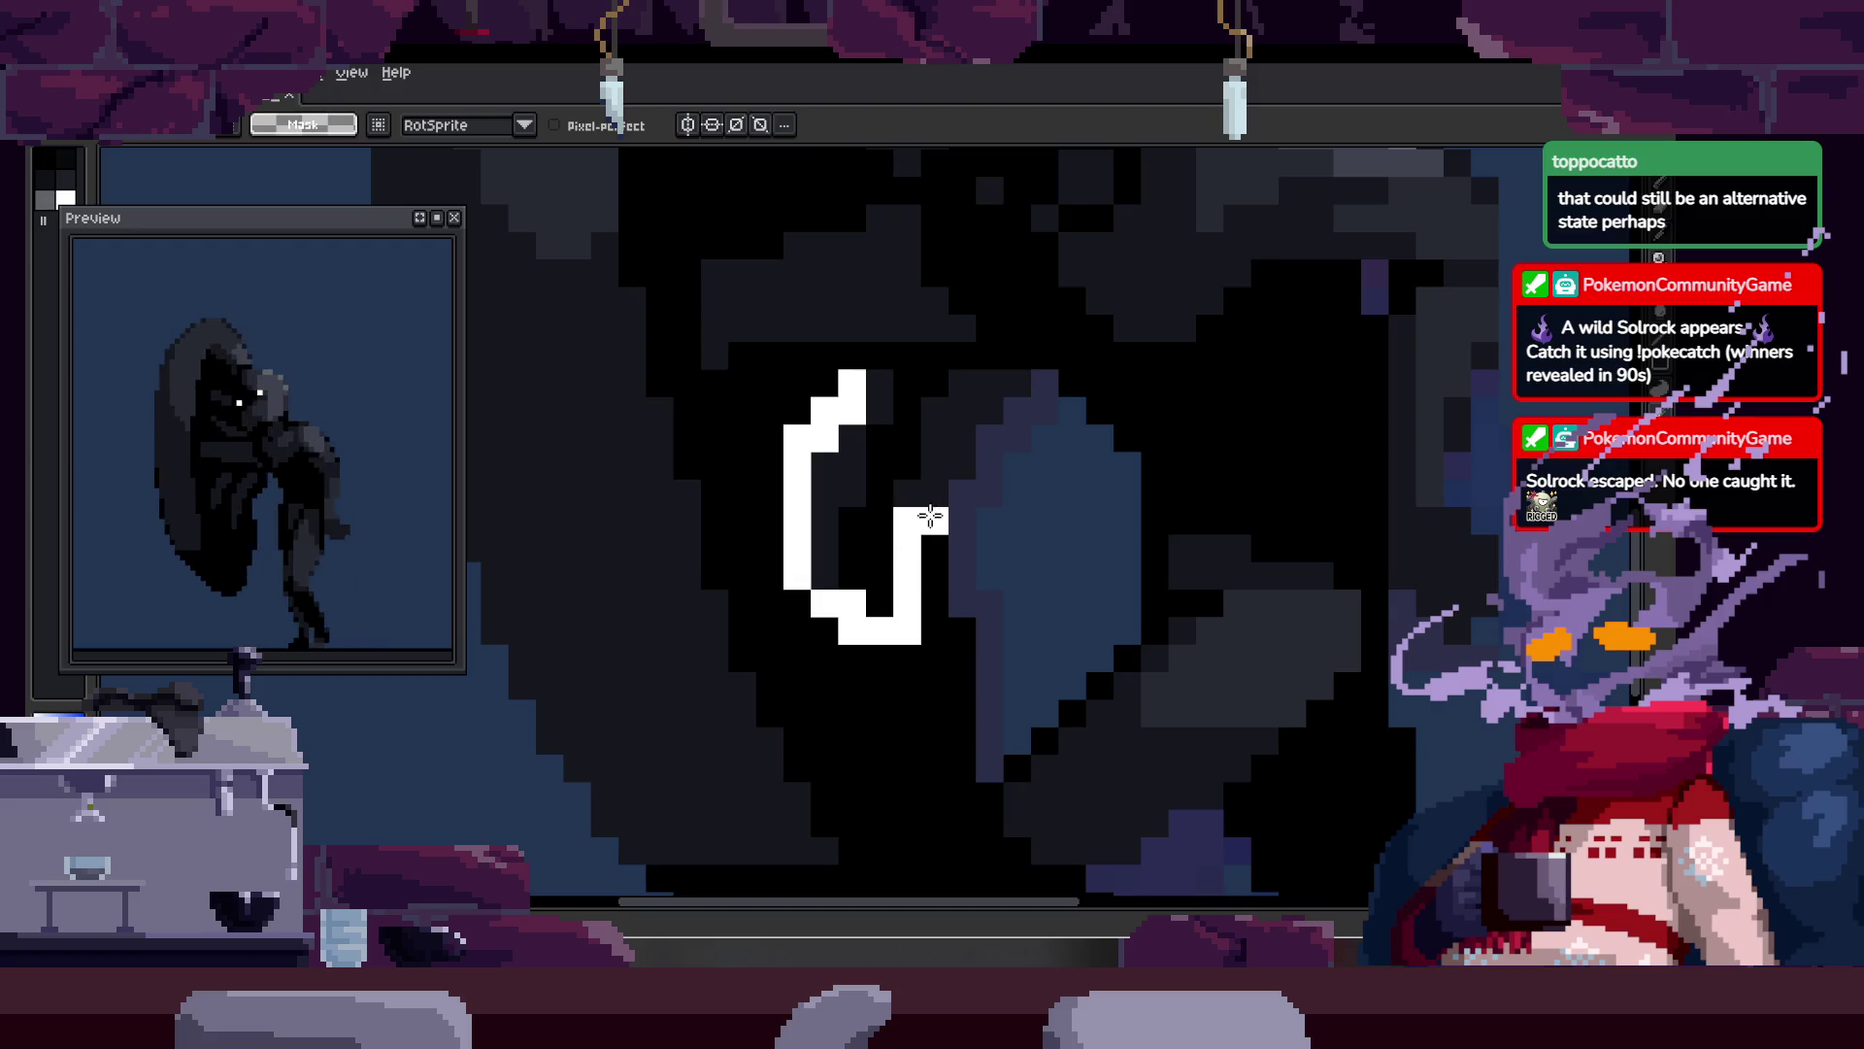
drag(1004, 383, 1014, 377)
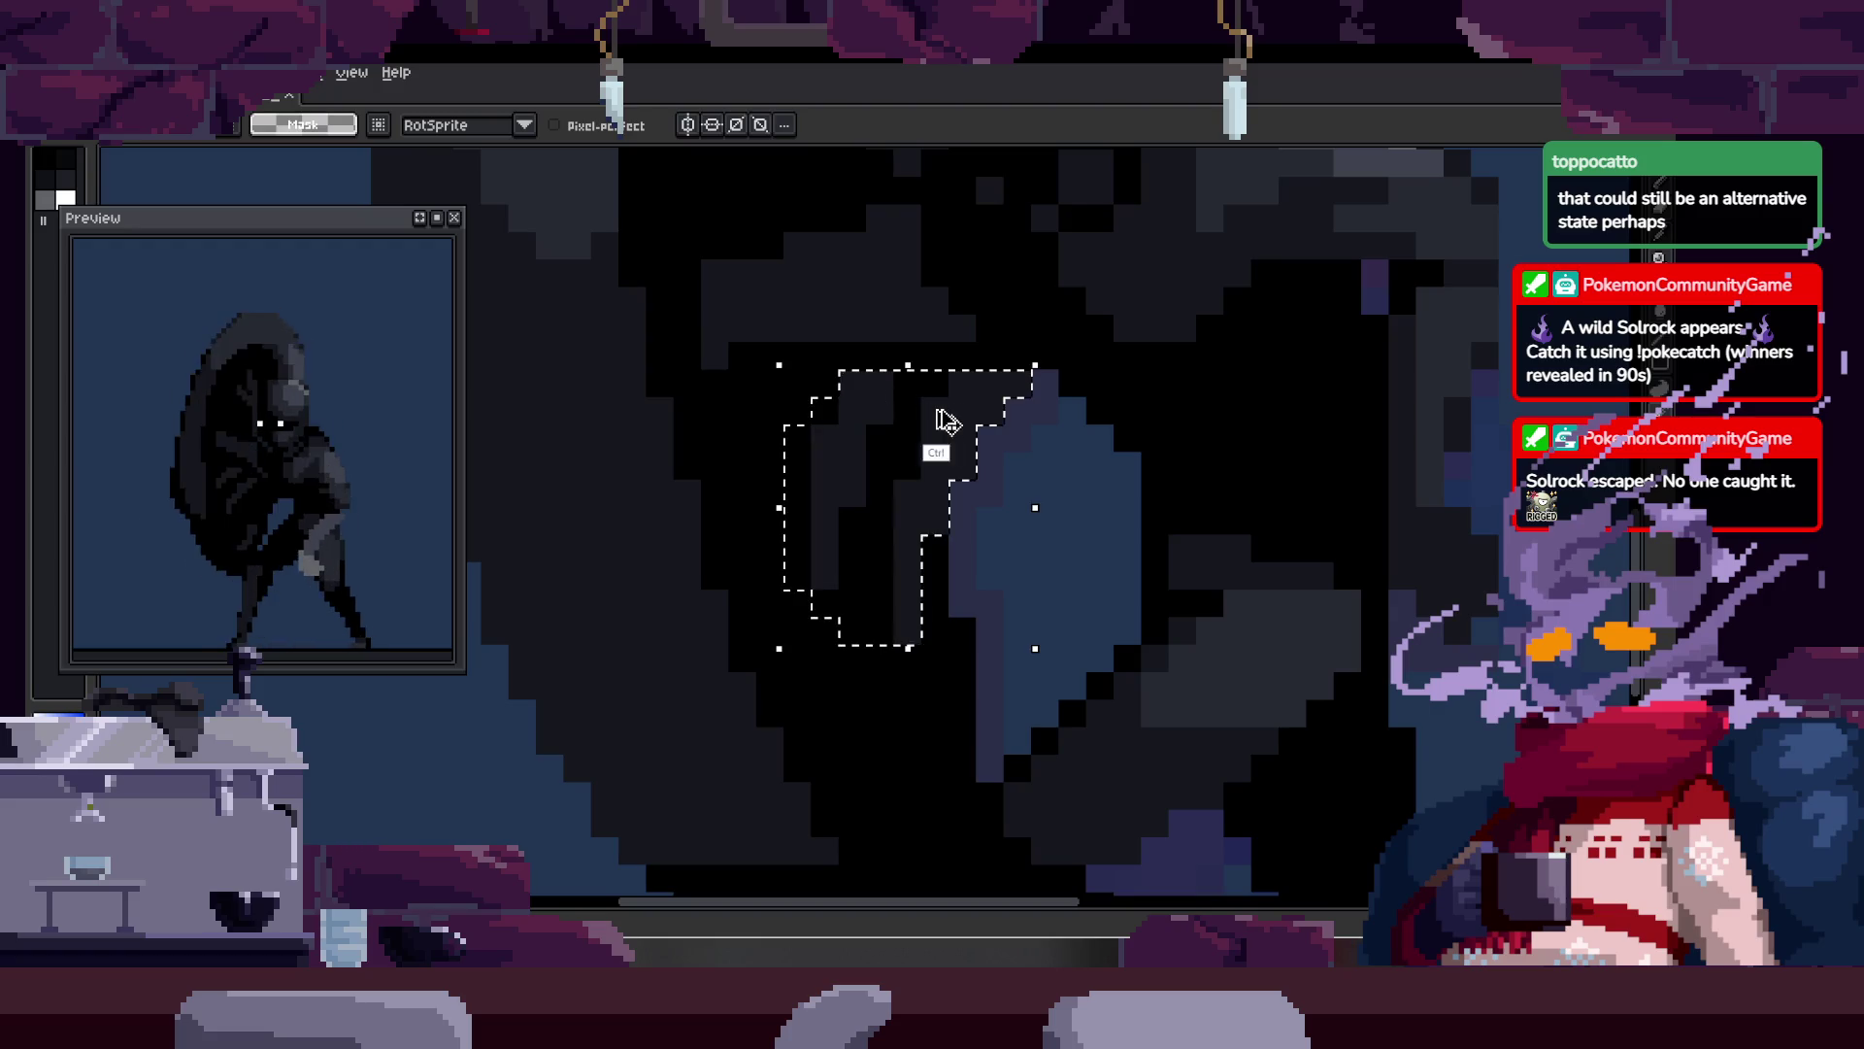
key(ctrl+d)
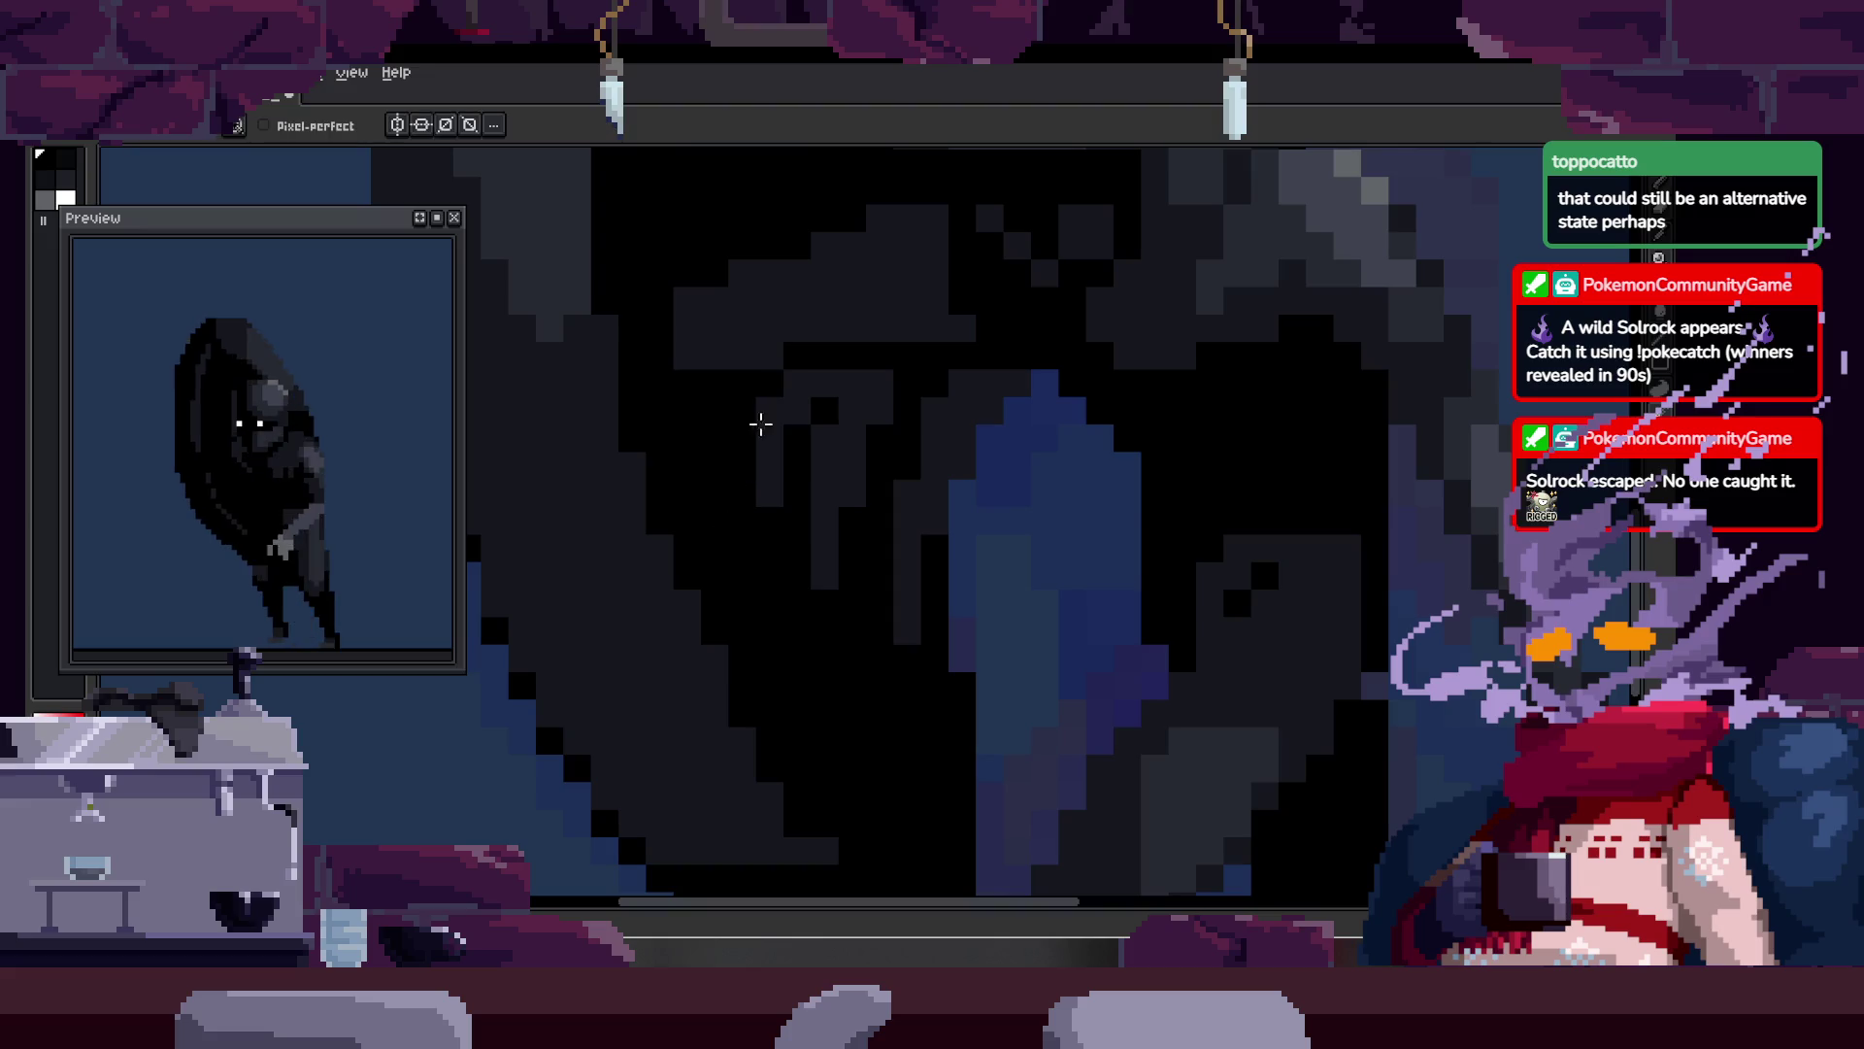
key(z)
scroll(797, 488, down, 3)
key(Right)
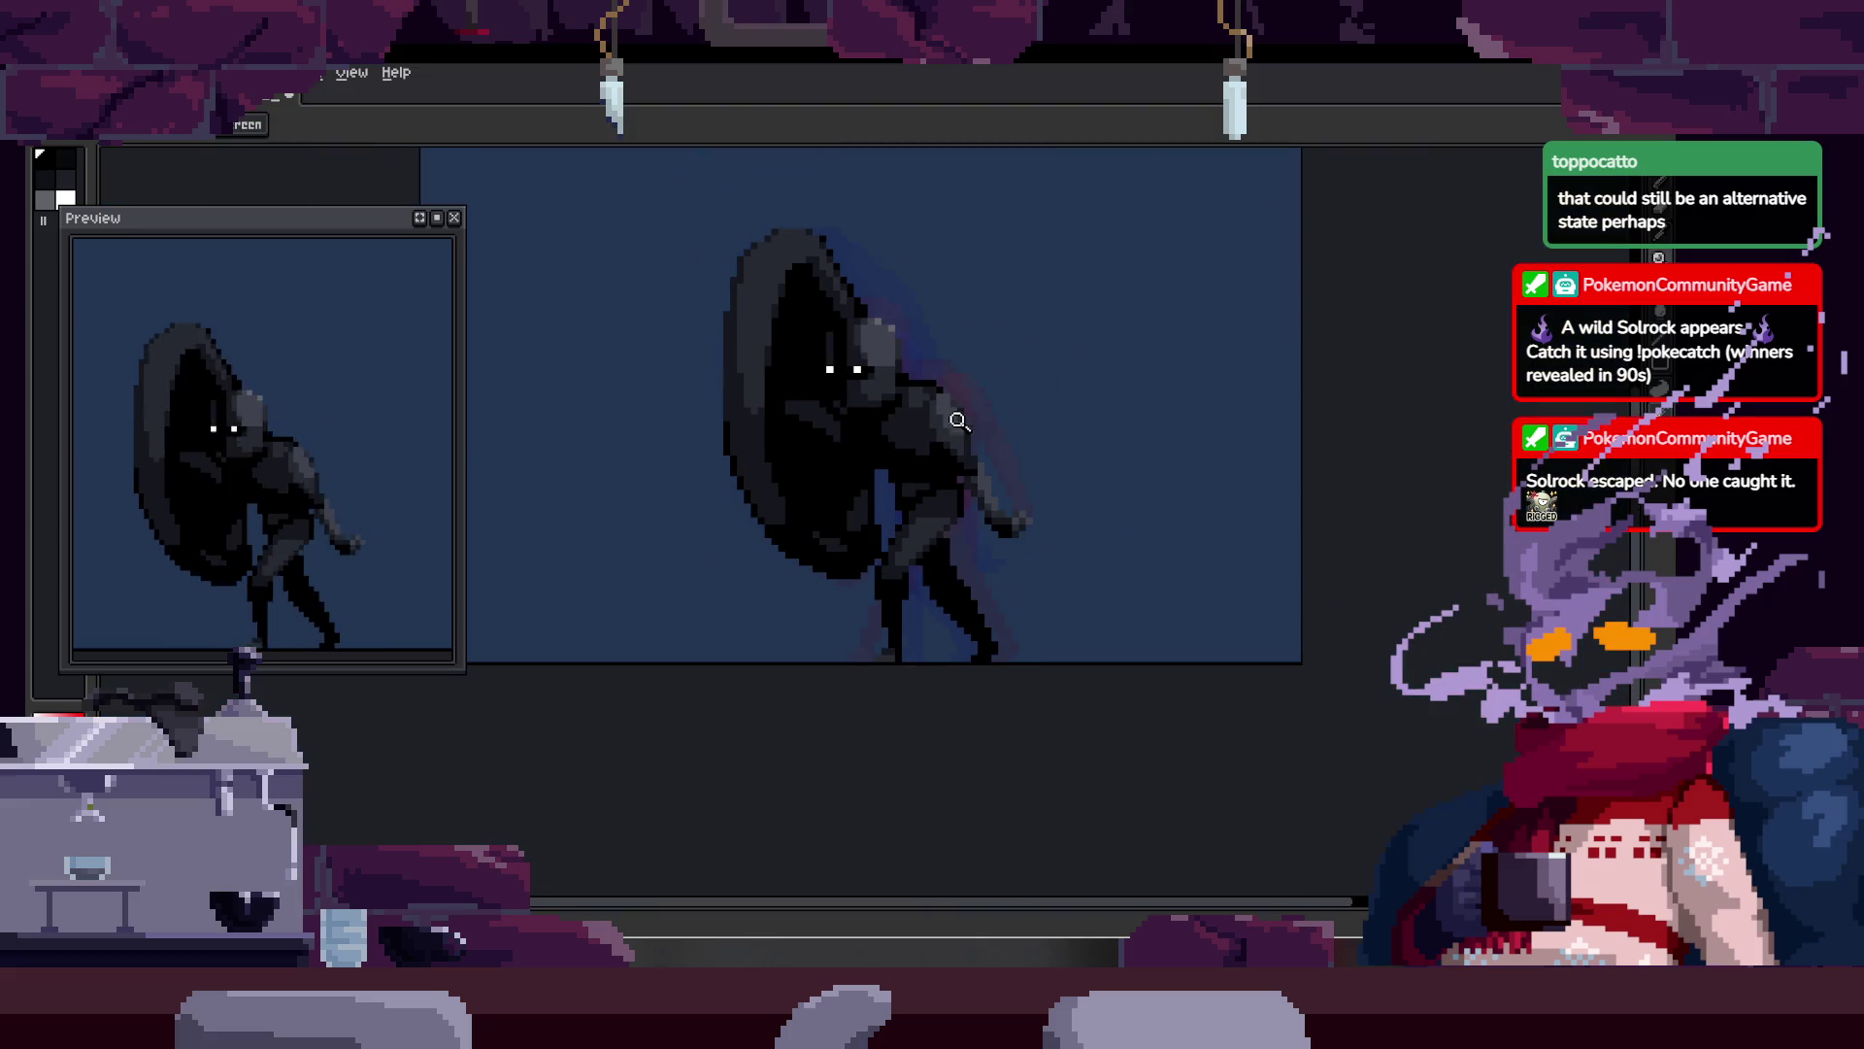
Step: Paint dark-grey shading strokes on the creature's body, redoing the first diagonal stroke in a better spot
key(Right)
key(Left)
click(845, 387)
key(b)
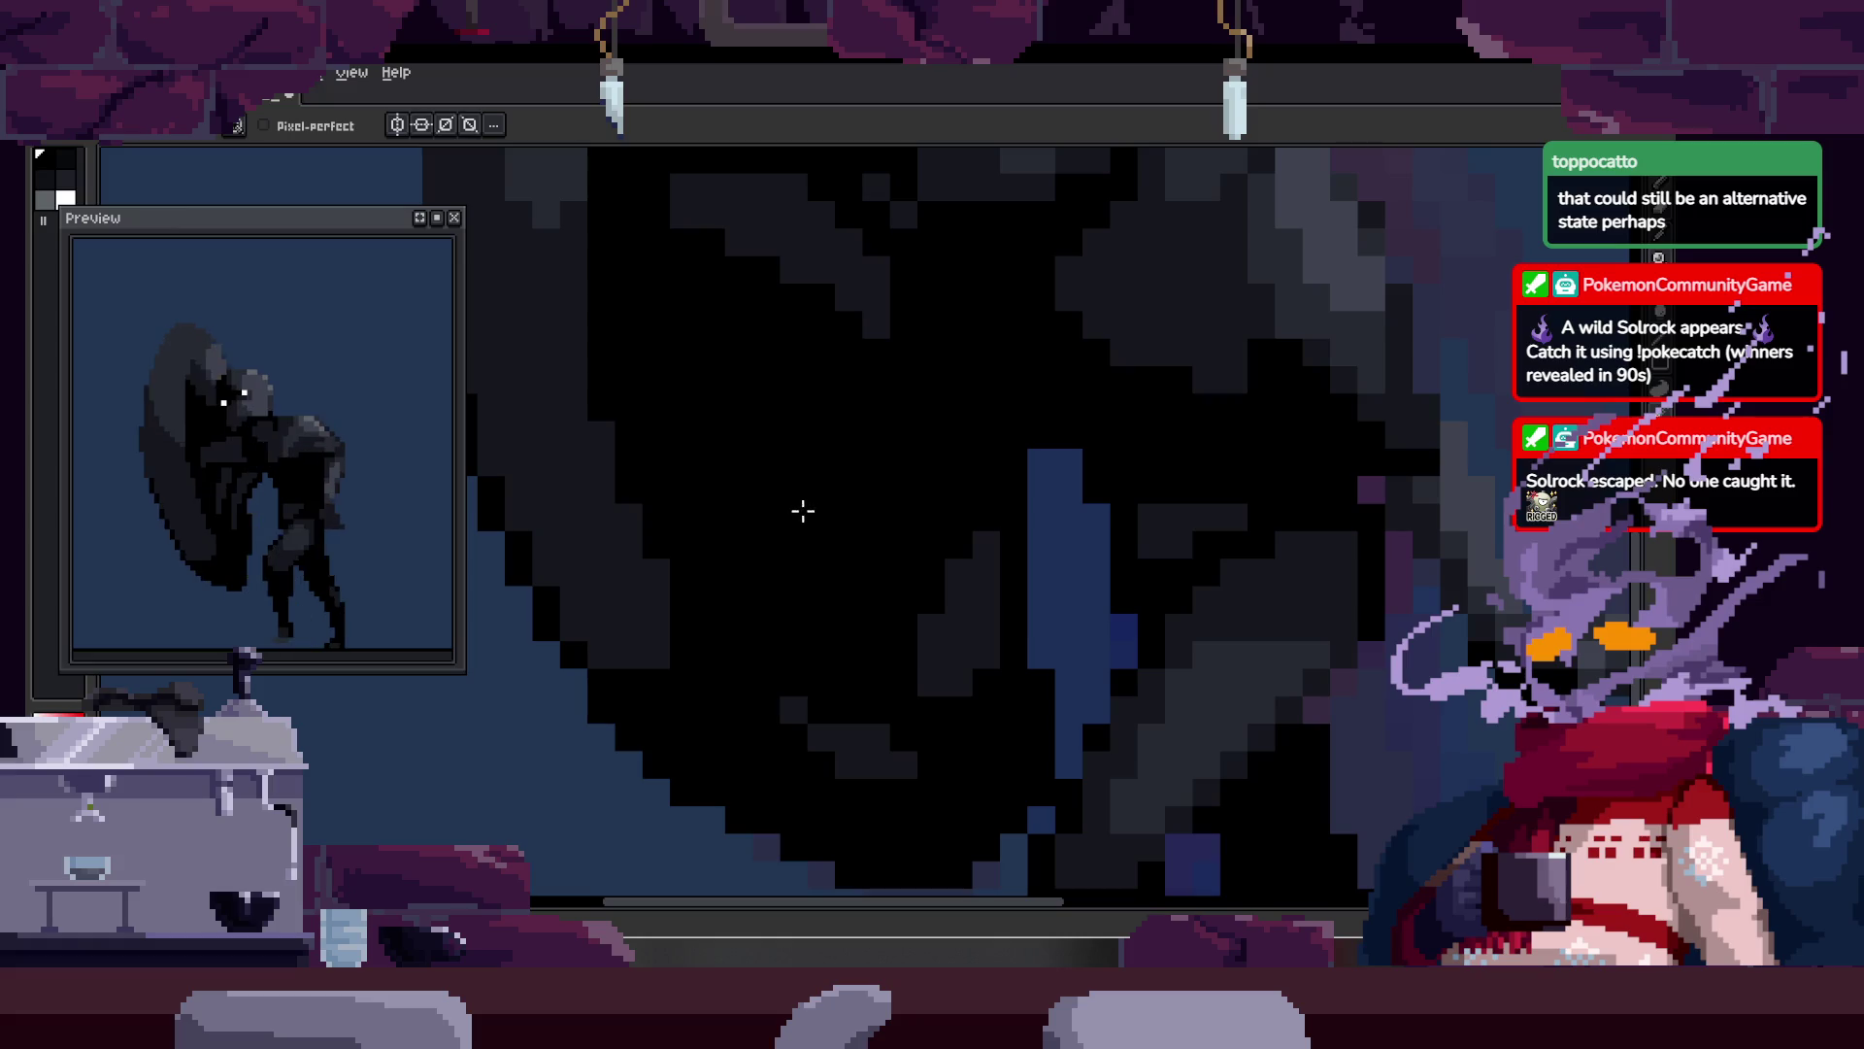
key(Right)
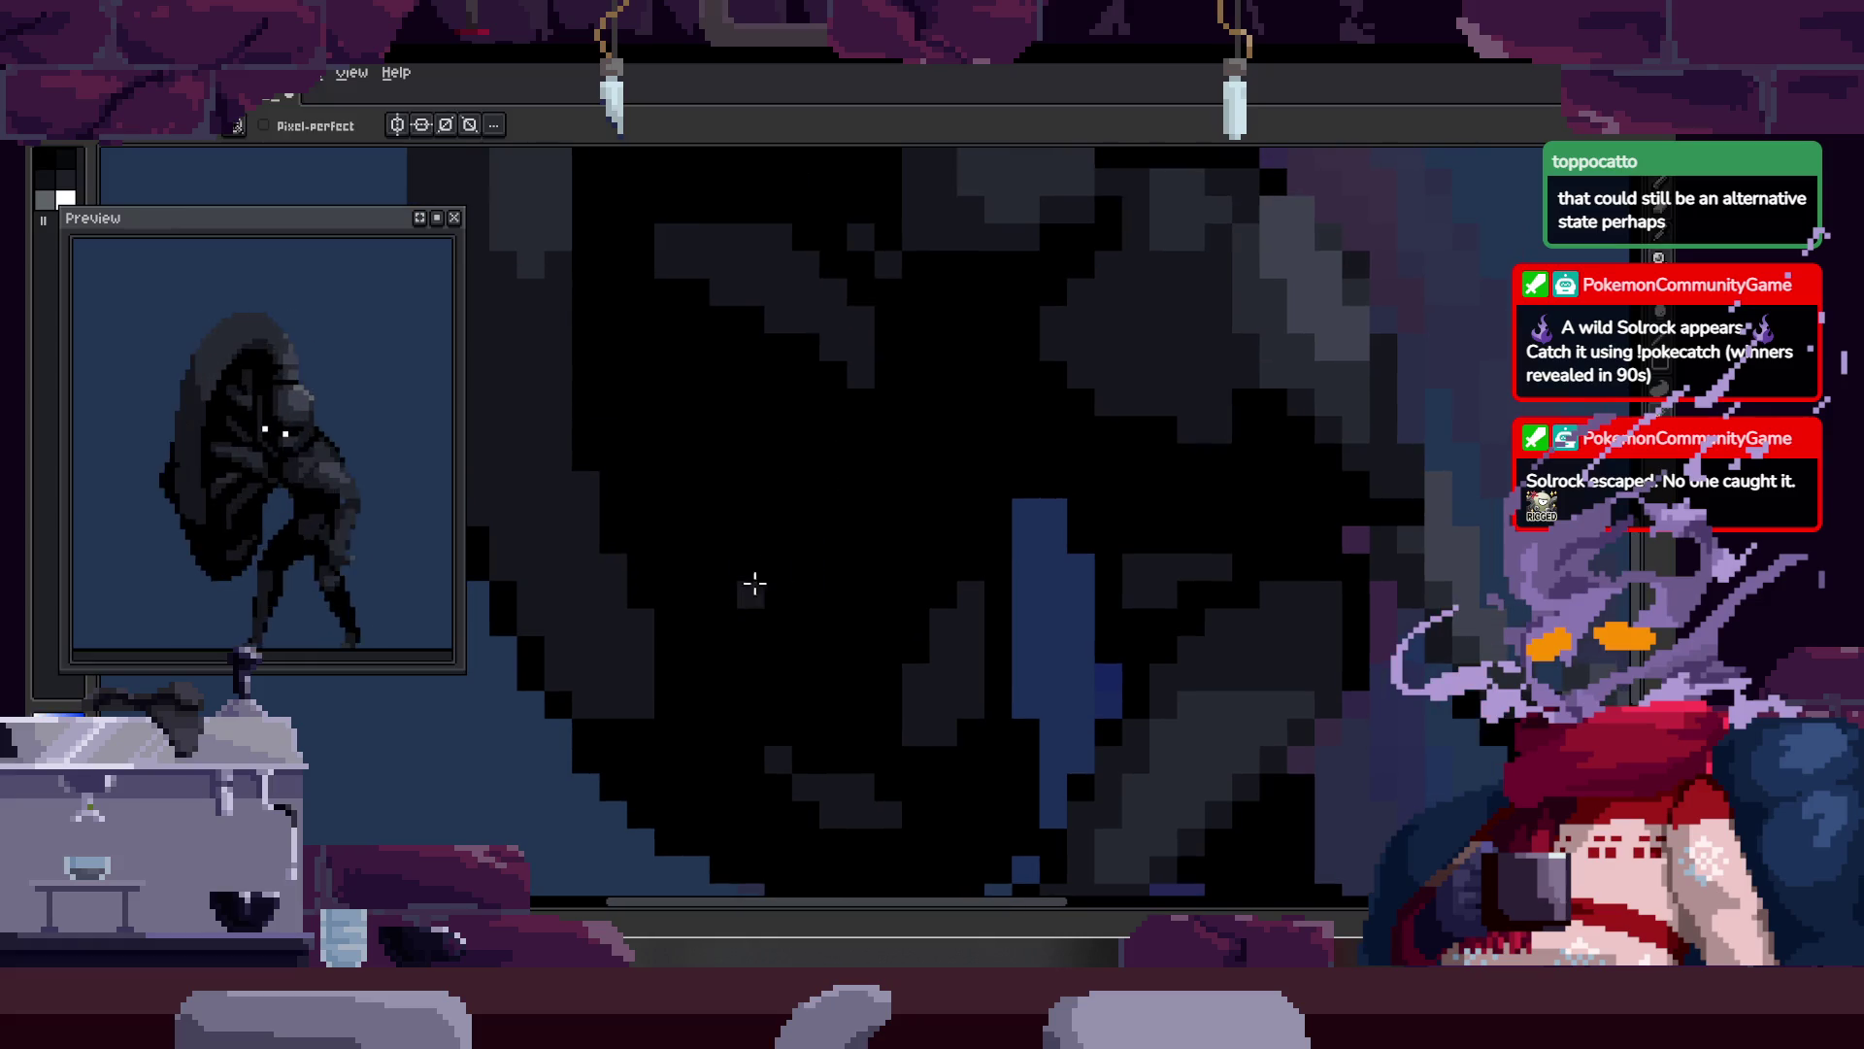
drag(743, 602, 925, 453)
key(ctrl+z)
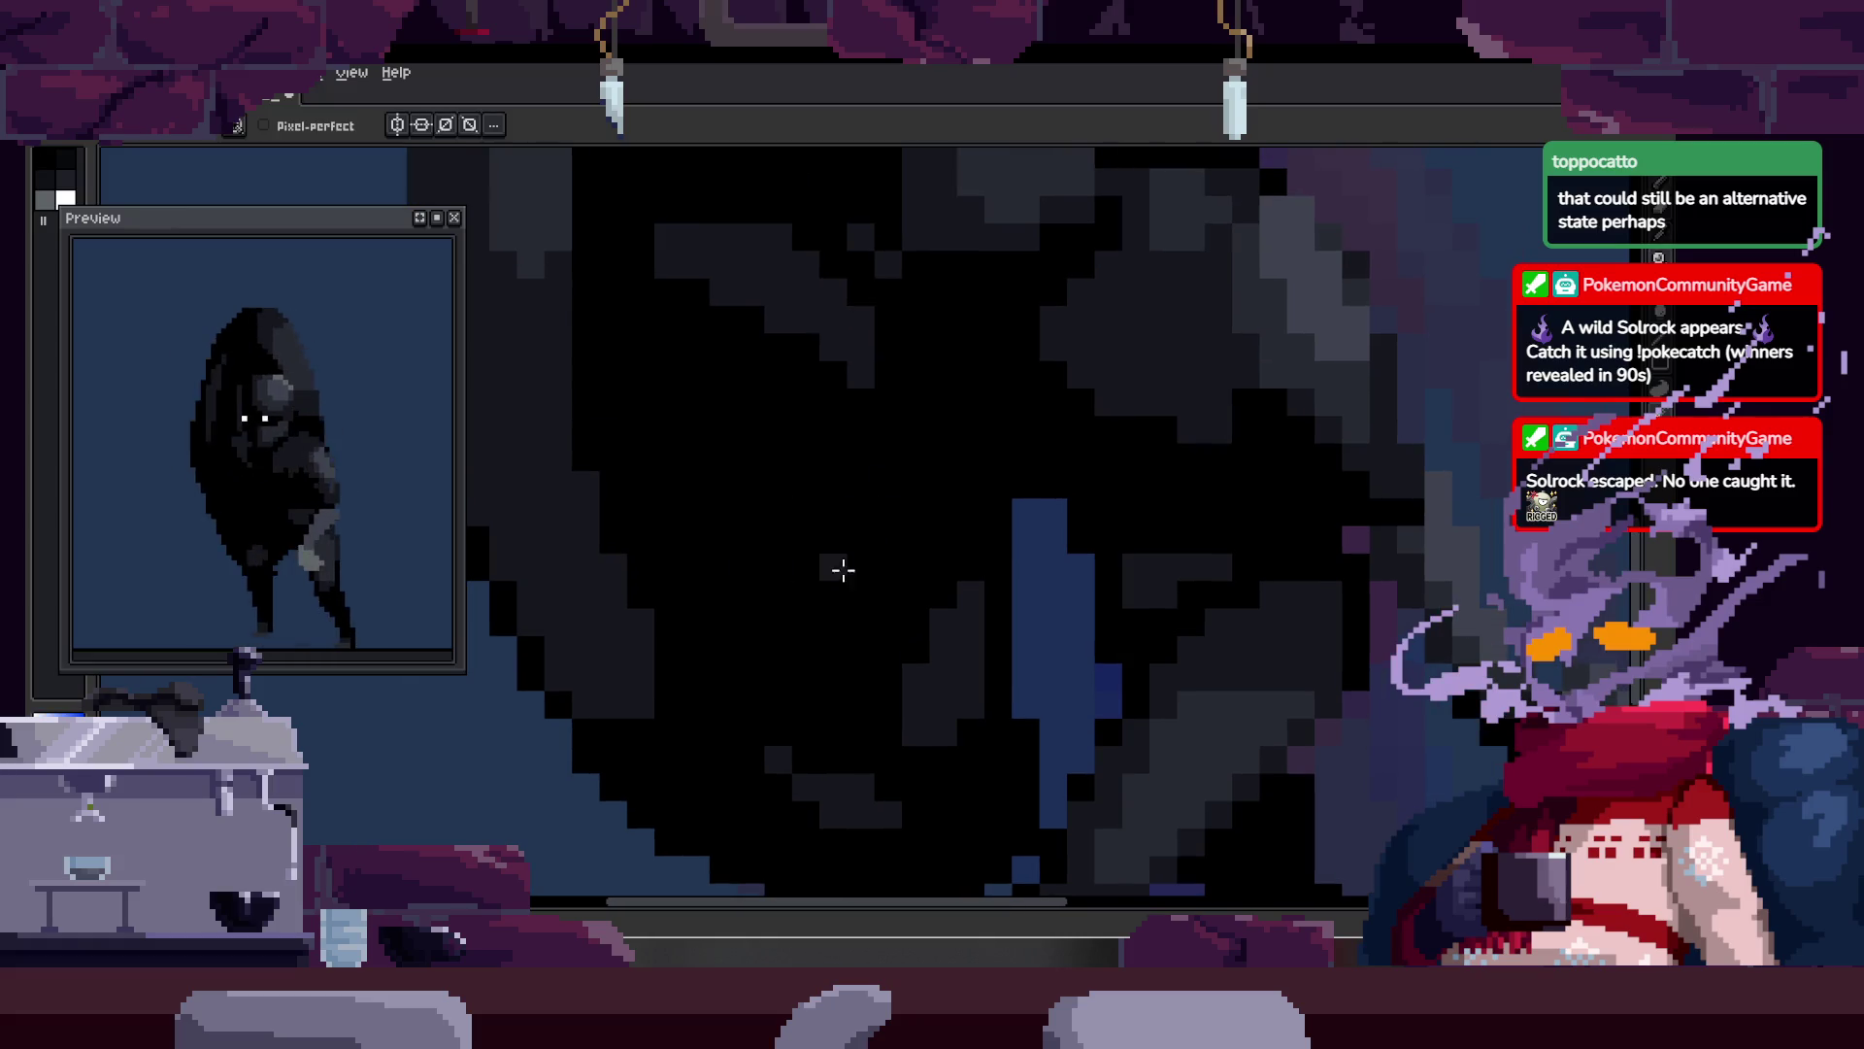
drag(833, 622, 913, 481)
drag(753, 515, 791, 473)
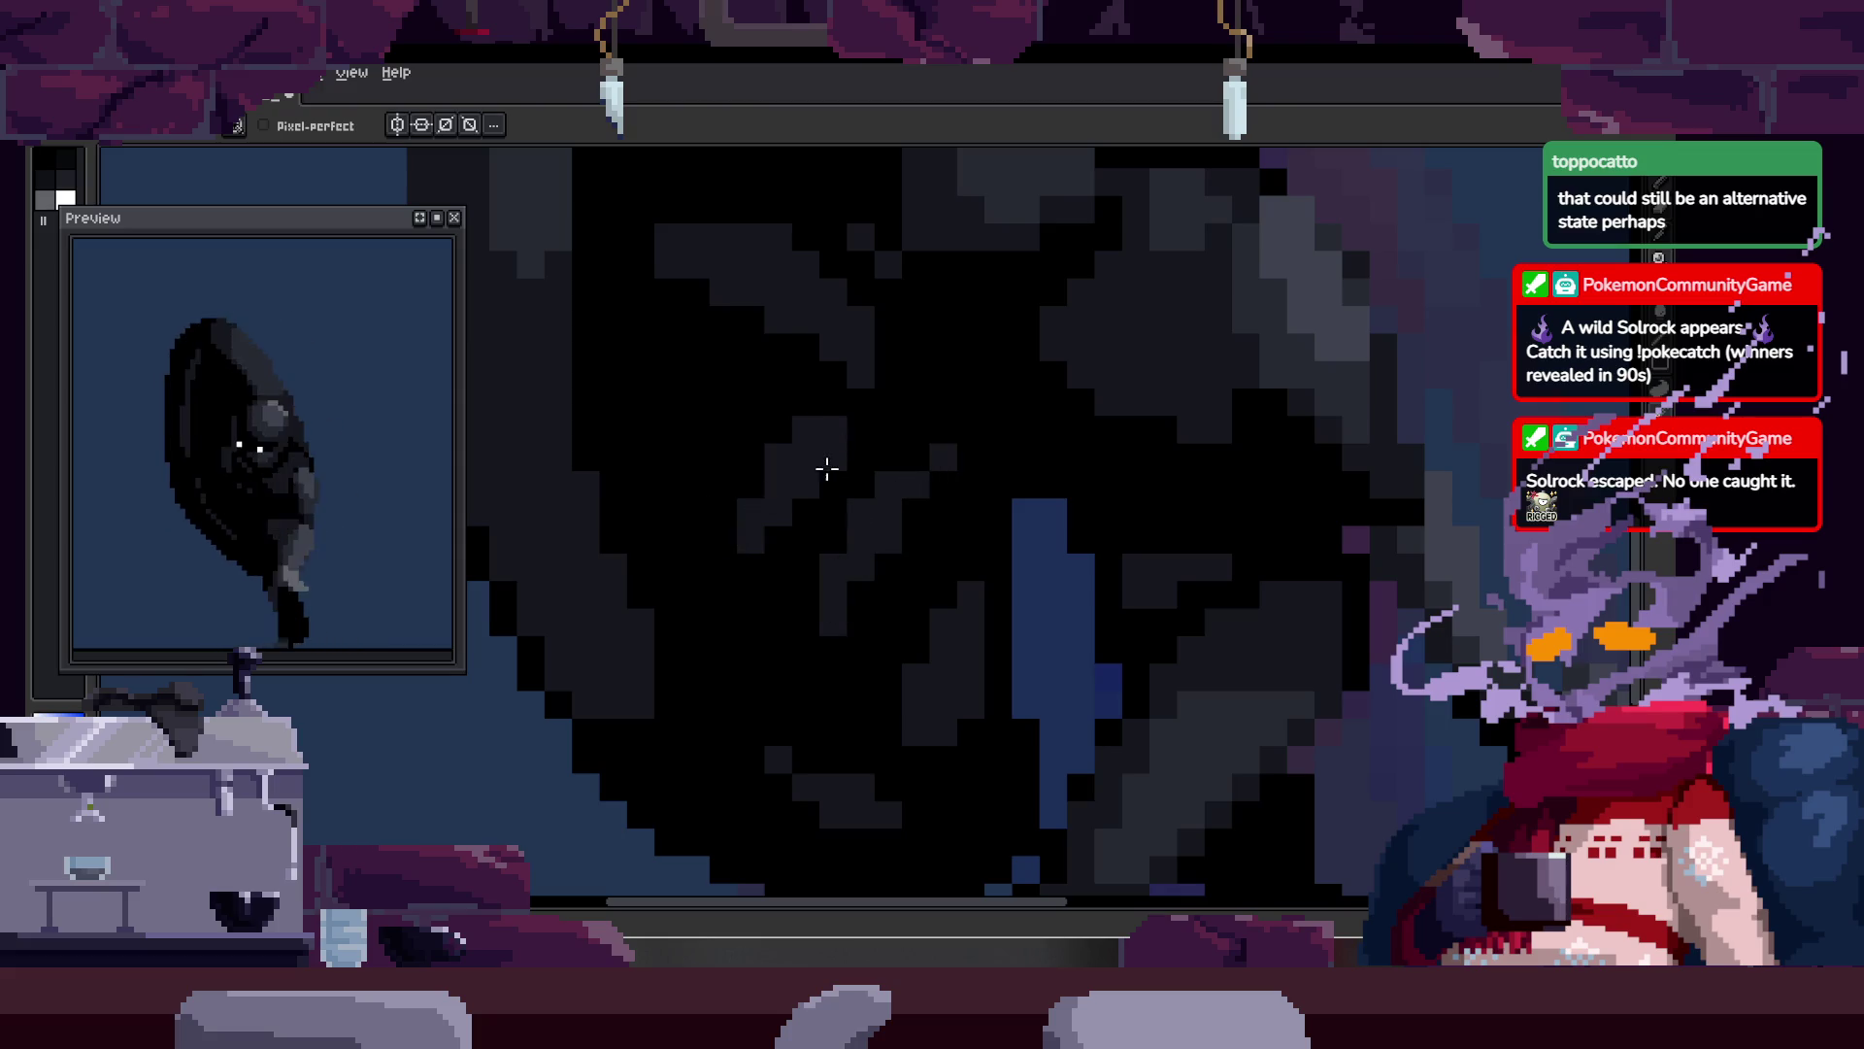
Step: Zoom in on the body and eyedrop a shading colour from the sprite
key(z)
scroll(821, 472, down, 4)
scroll(947, 484, up, 2)
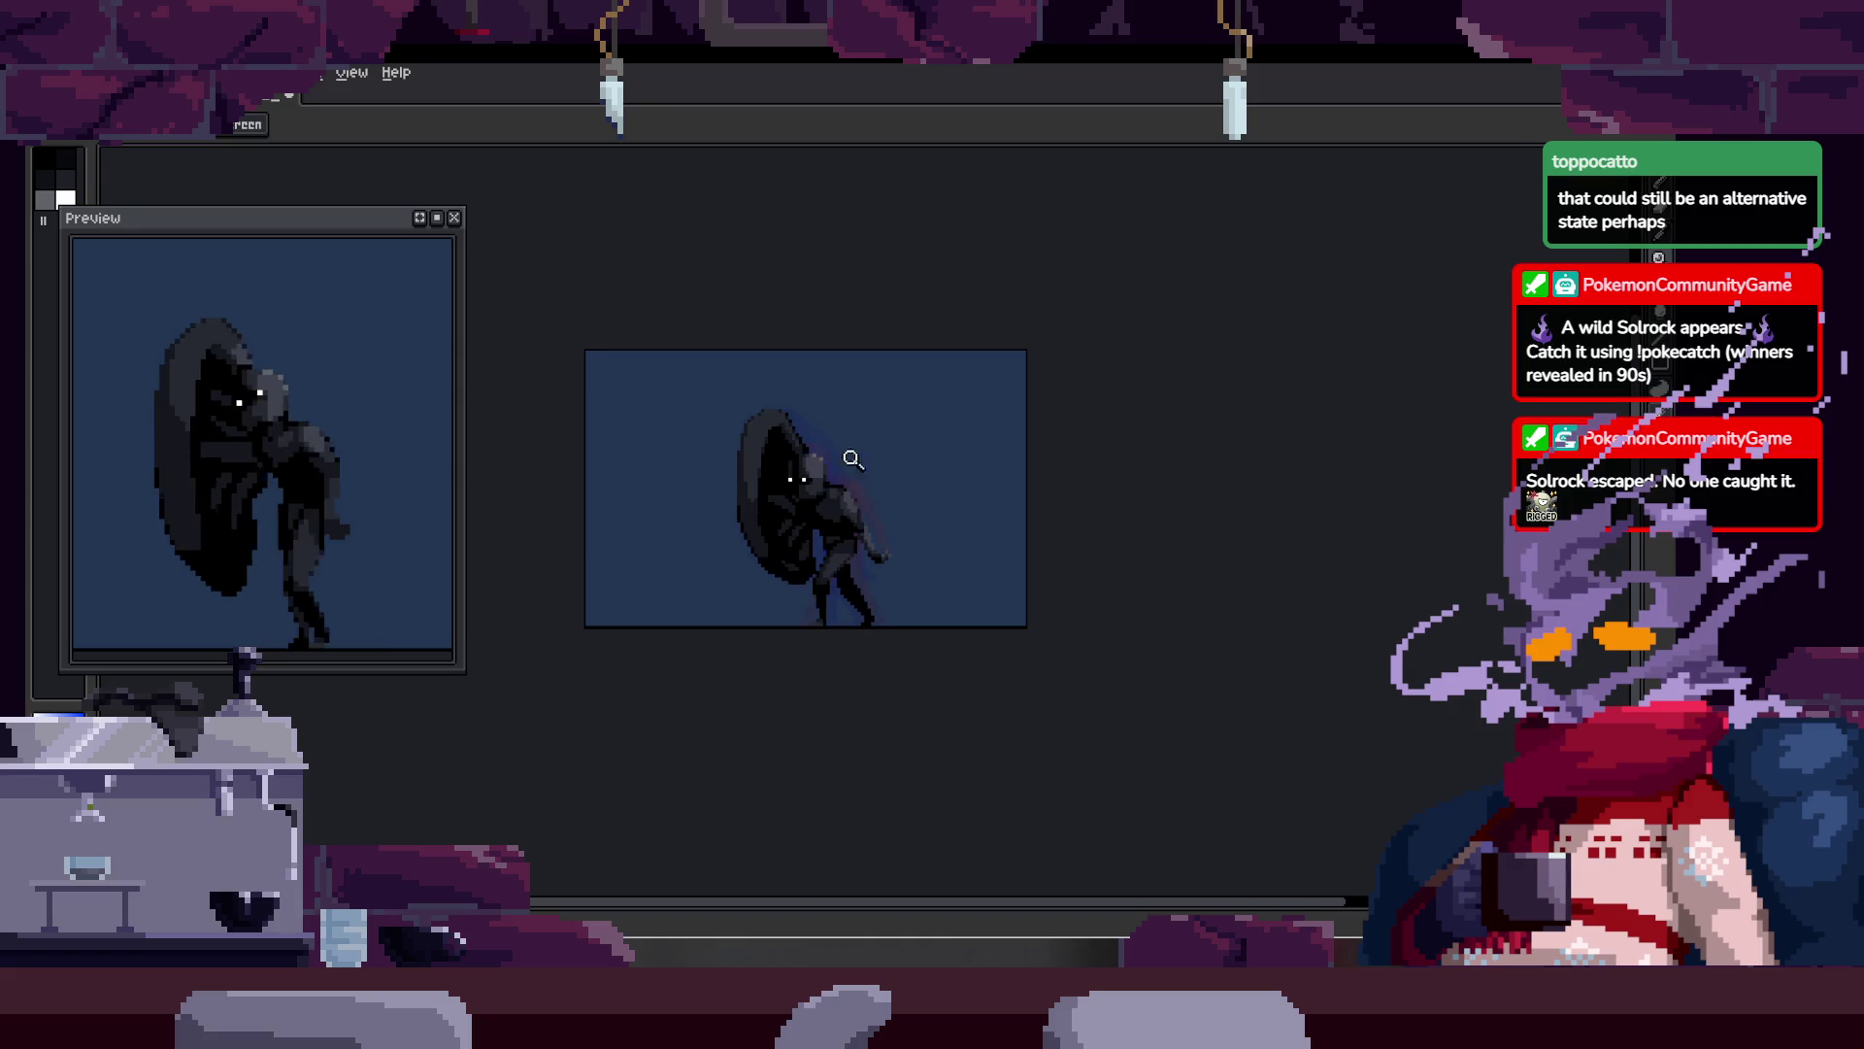
scroll(826, 471, up, 4)
key(b)
scroll(761, 524, up, 1)
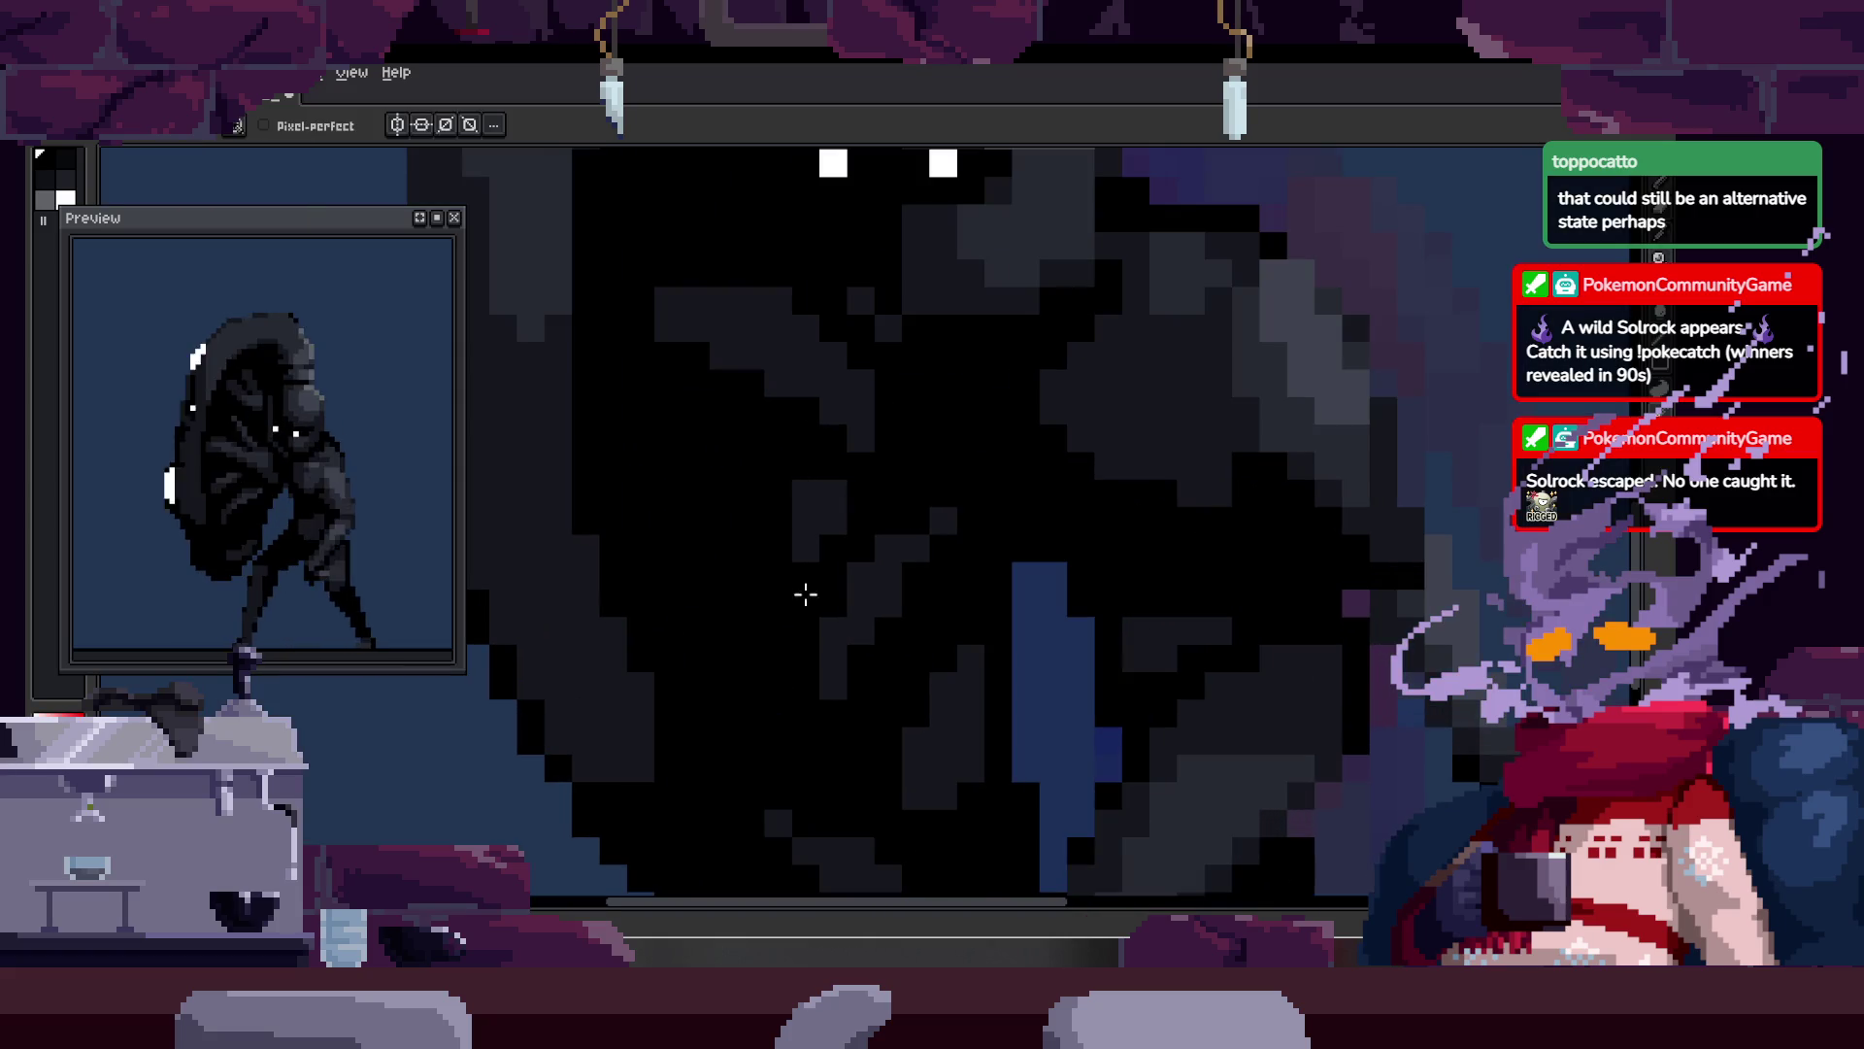
key(alt)
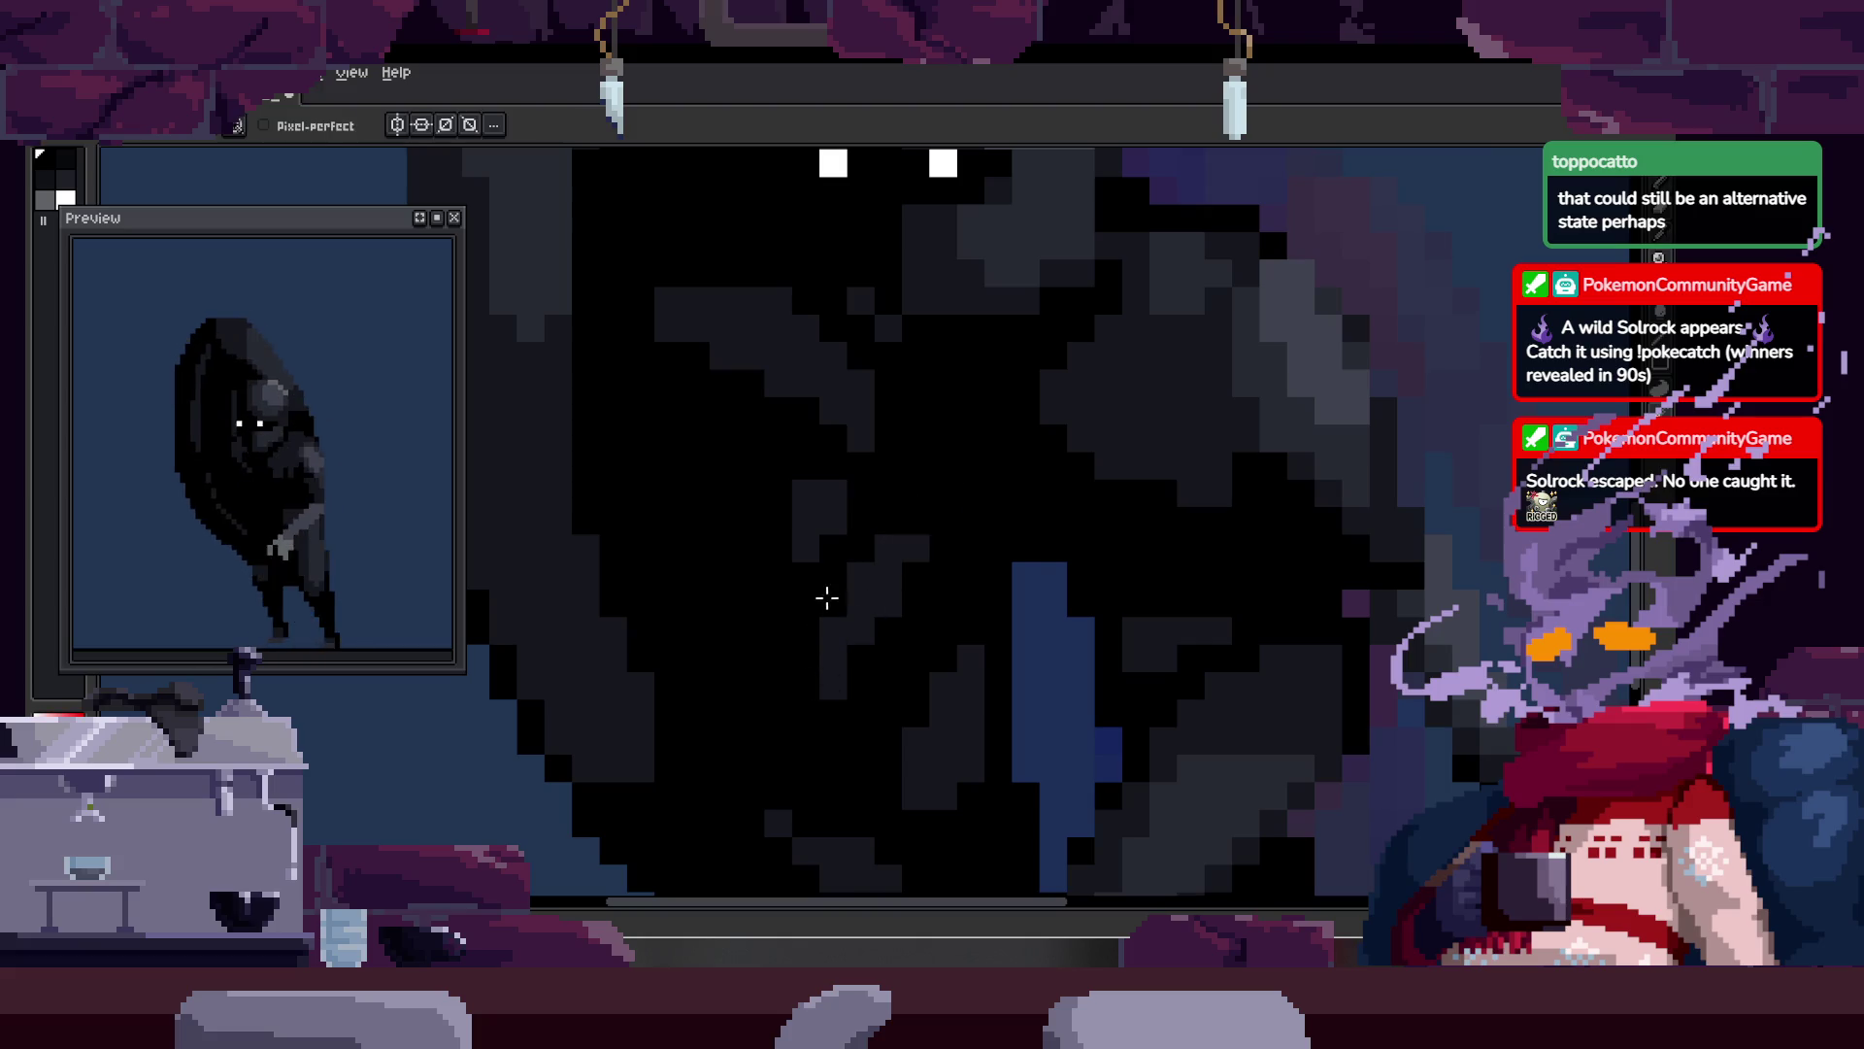
scroll(913, 553, down, 4)
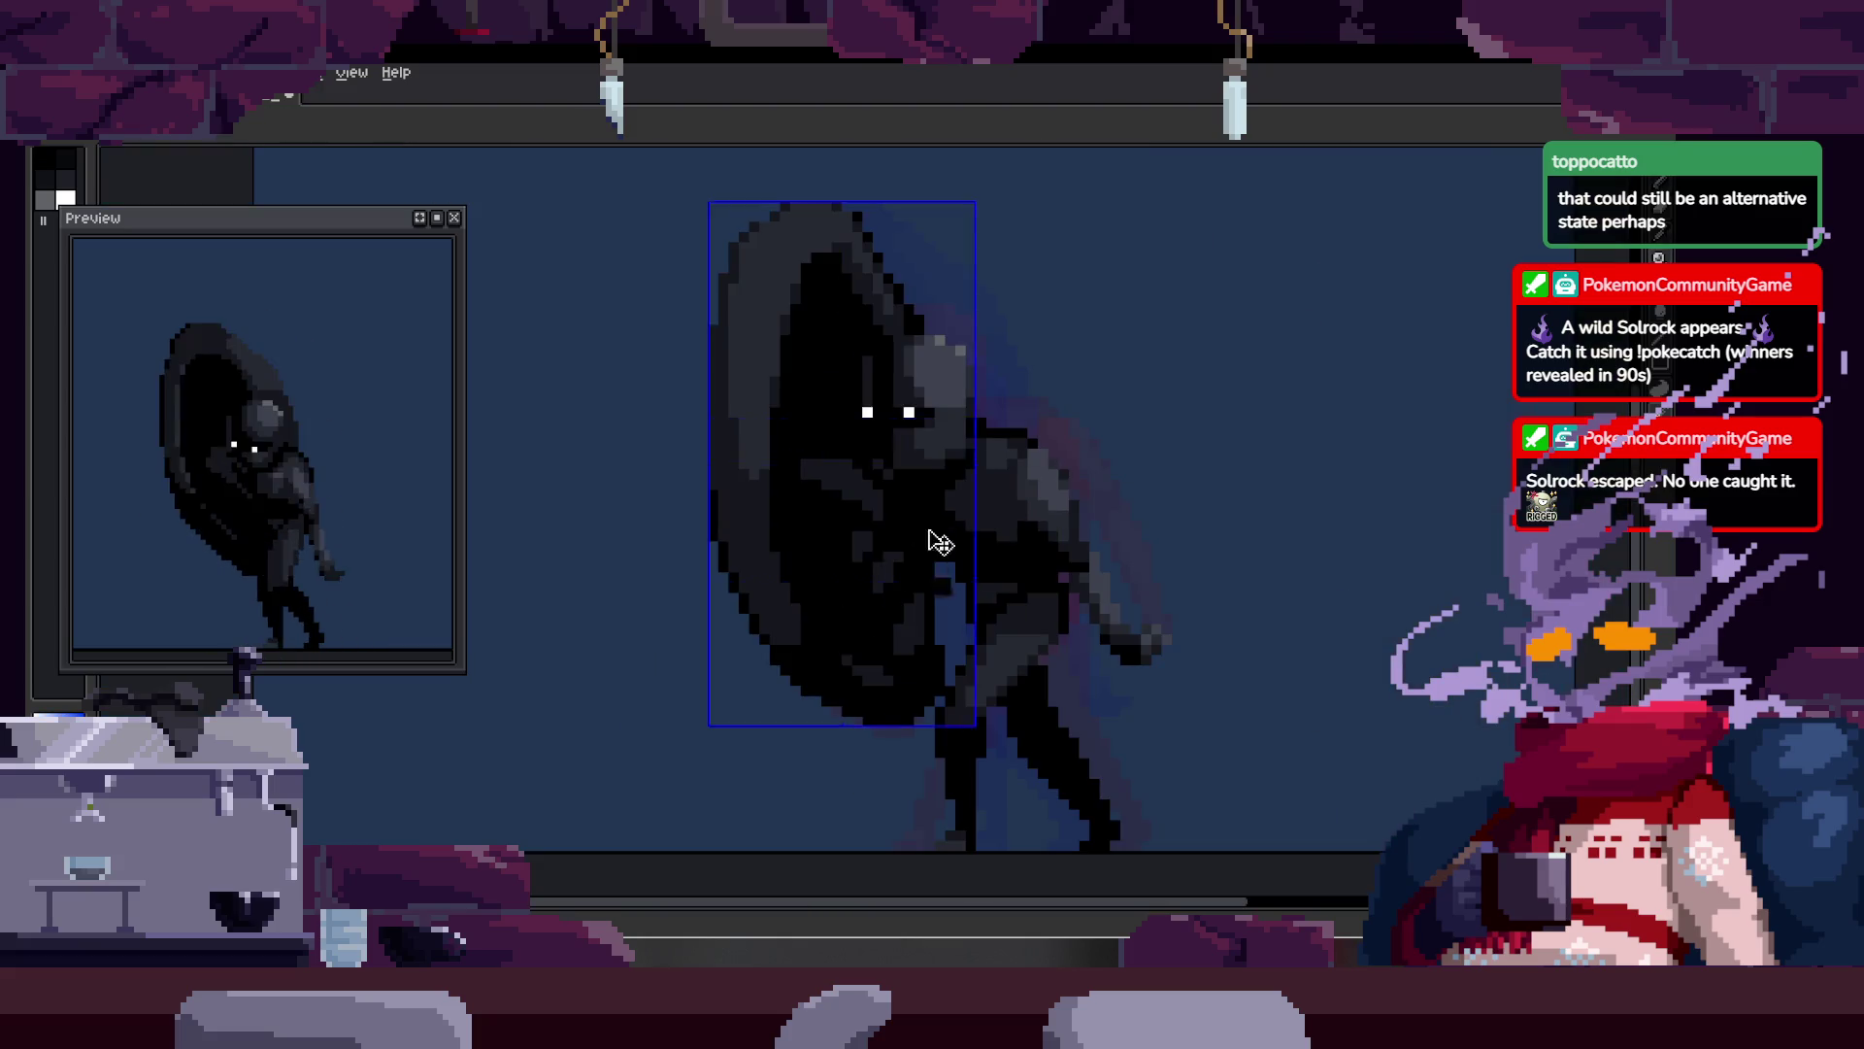
scroll(951, 486, up, 4)
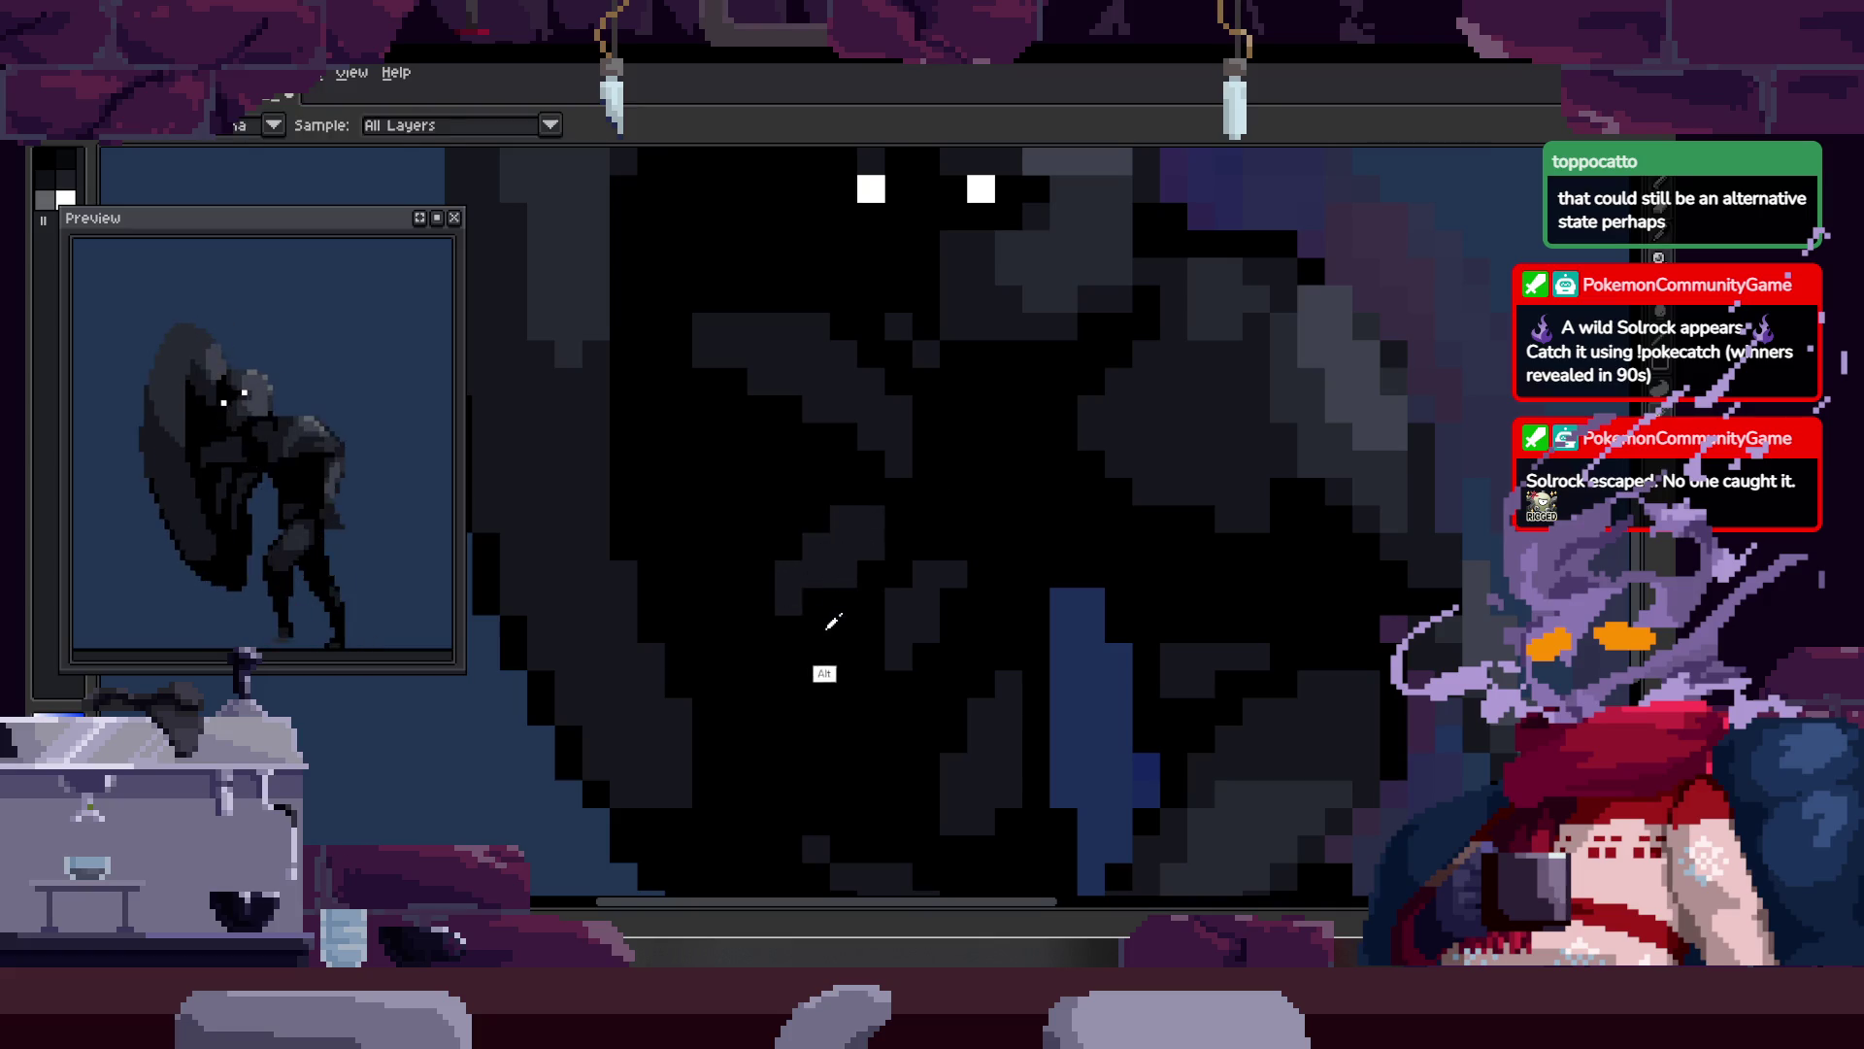
scroll(777, 597, down, 7)
Step: Paint two more grey shading strokes onto the creature's body with the sampled colour
key(z)
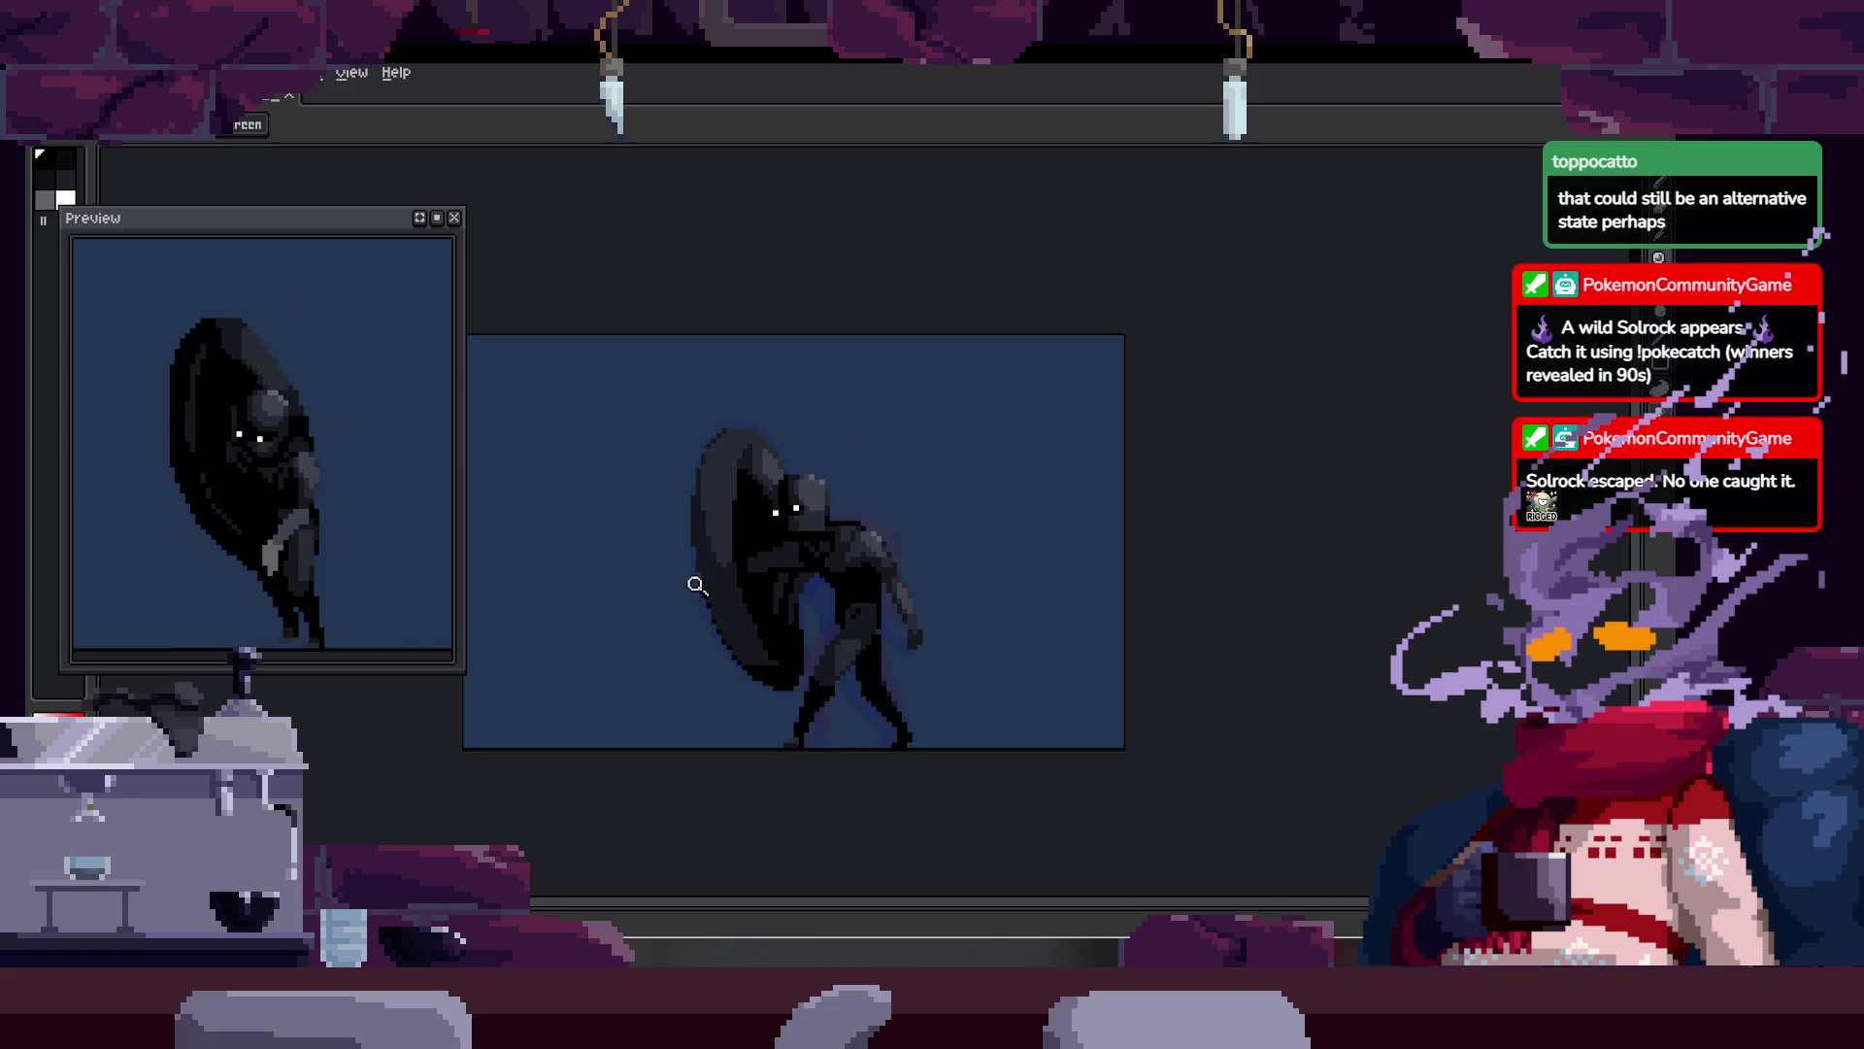
scroll(776, 599, up, 5)
key(b)
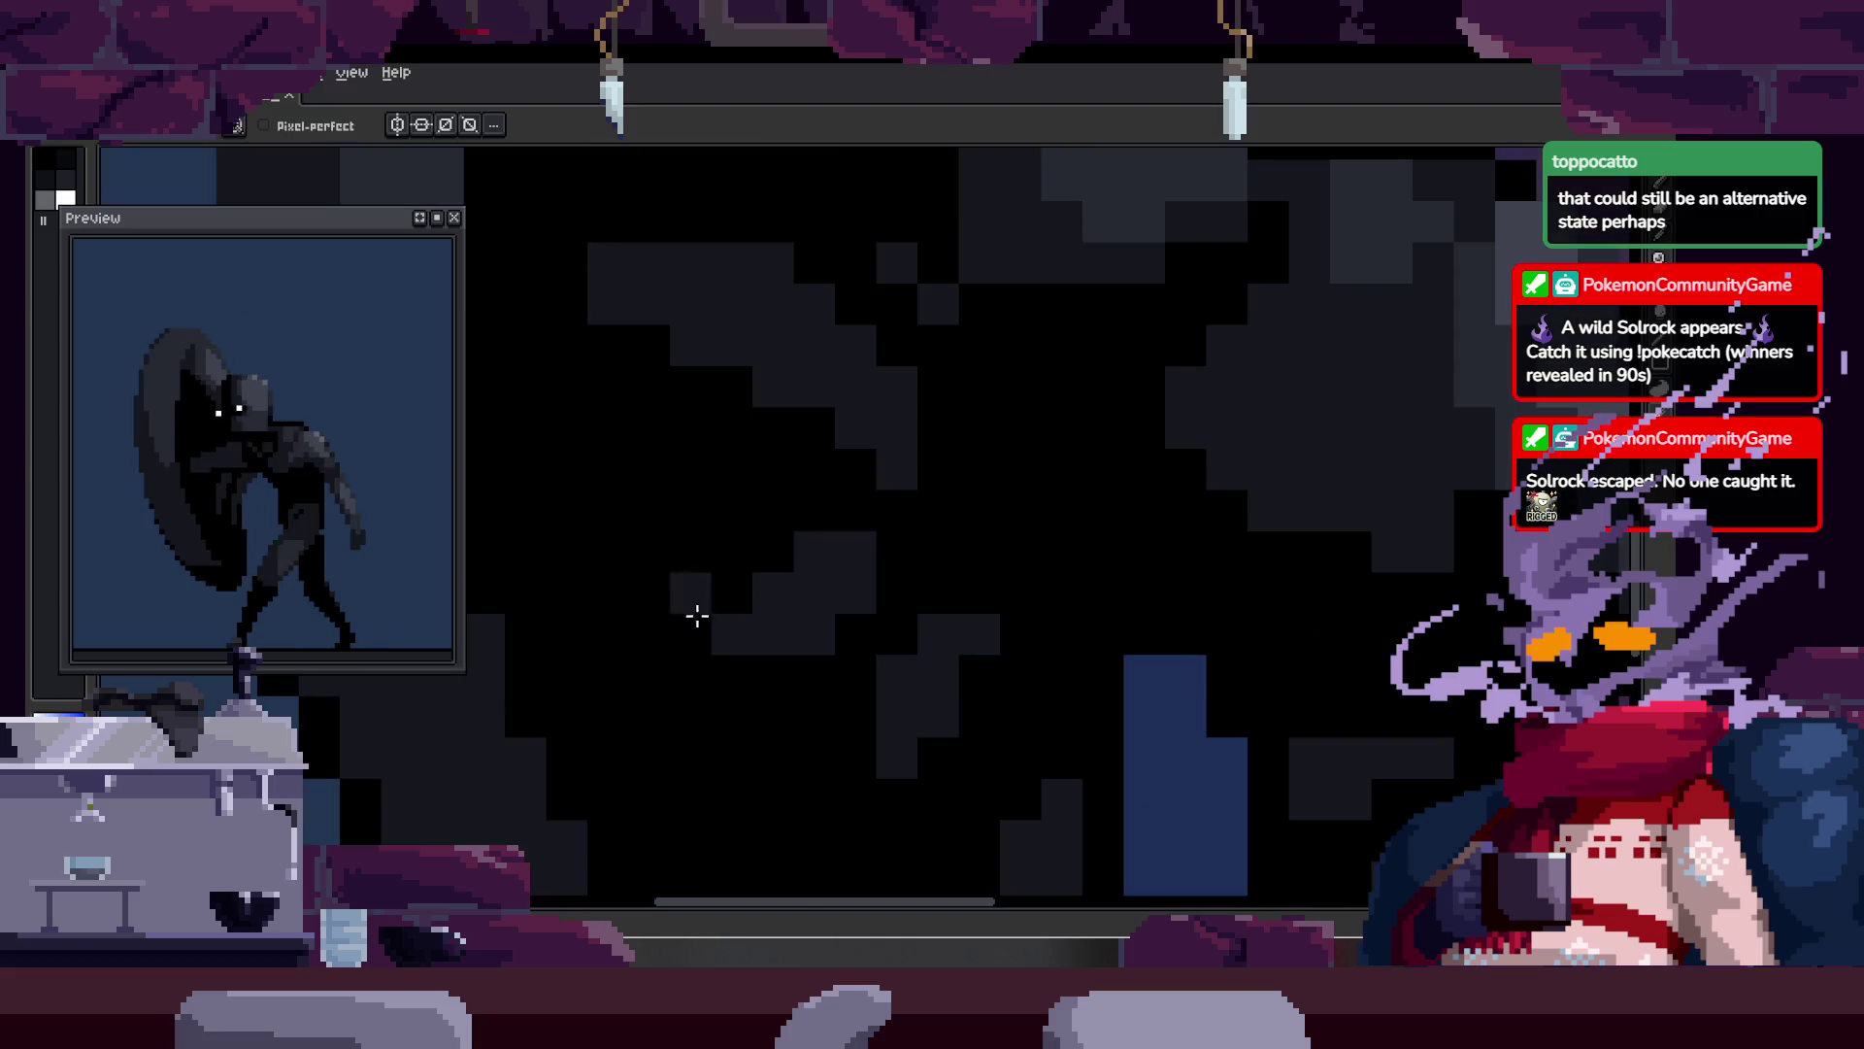
key(alt)
drag(820, 637, 790, 533)
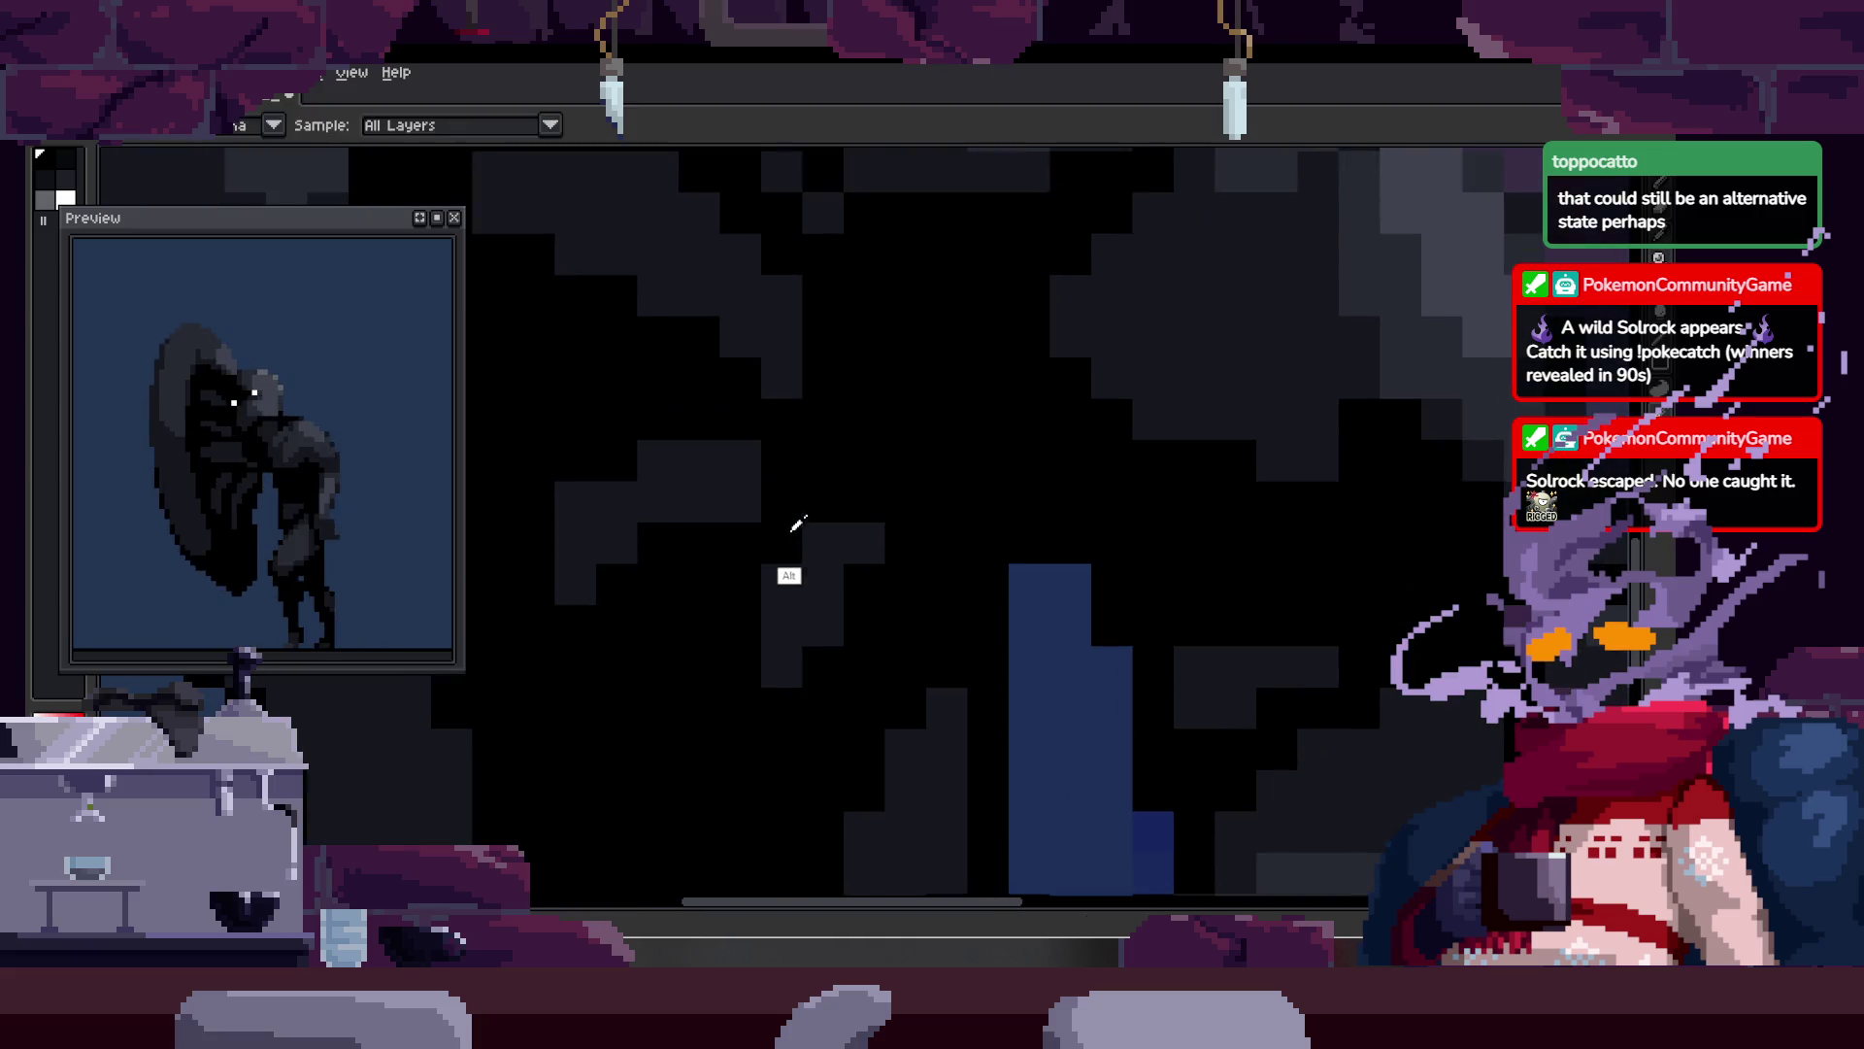
drag(816, 595, 755, 494)
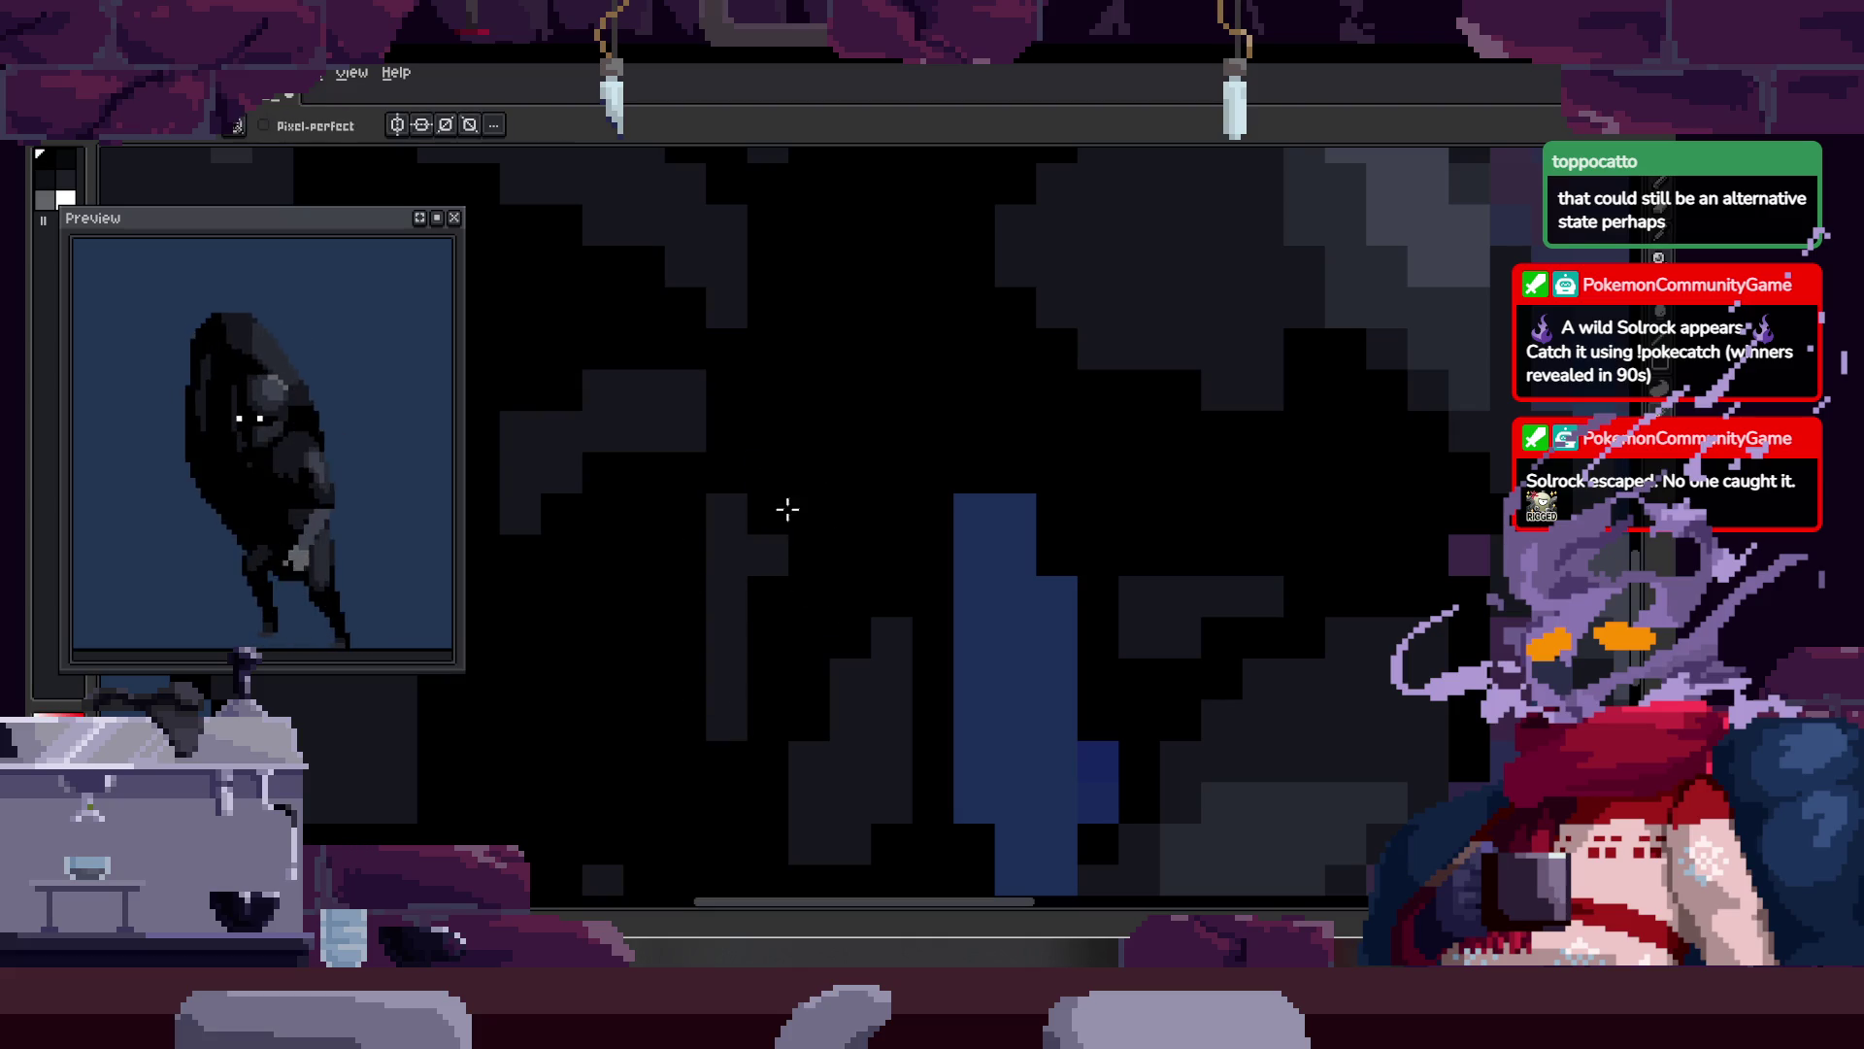
Step: Select a small torso patch, then paint black pixels into the body and dark grey along its edge
scroll(804, 571, down, 2)
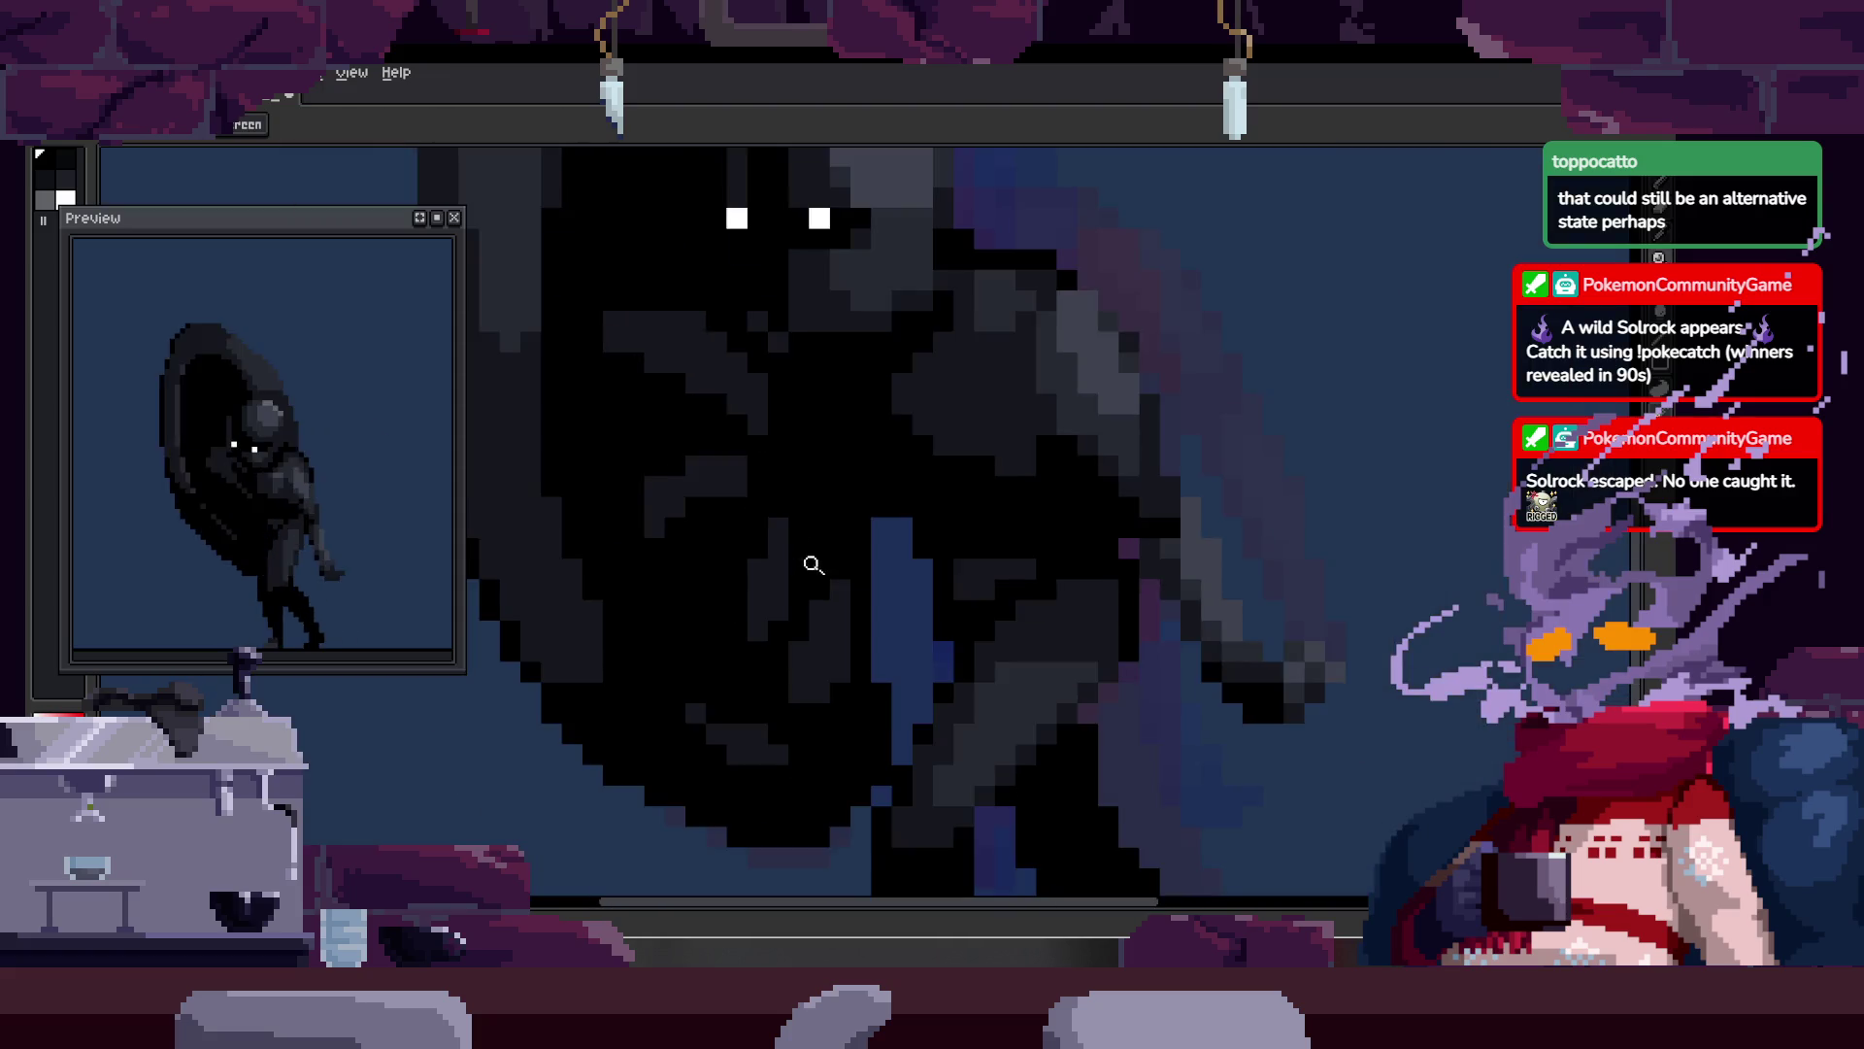
scroll(808, 587, up, 2)
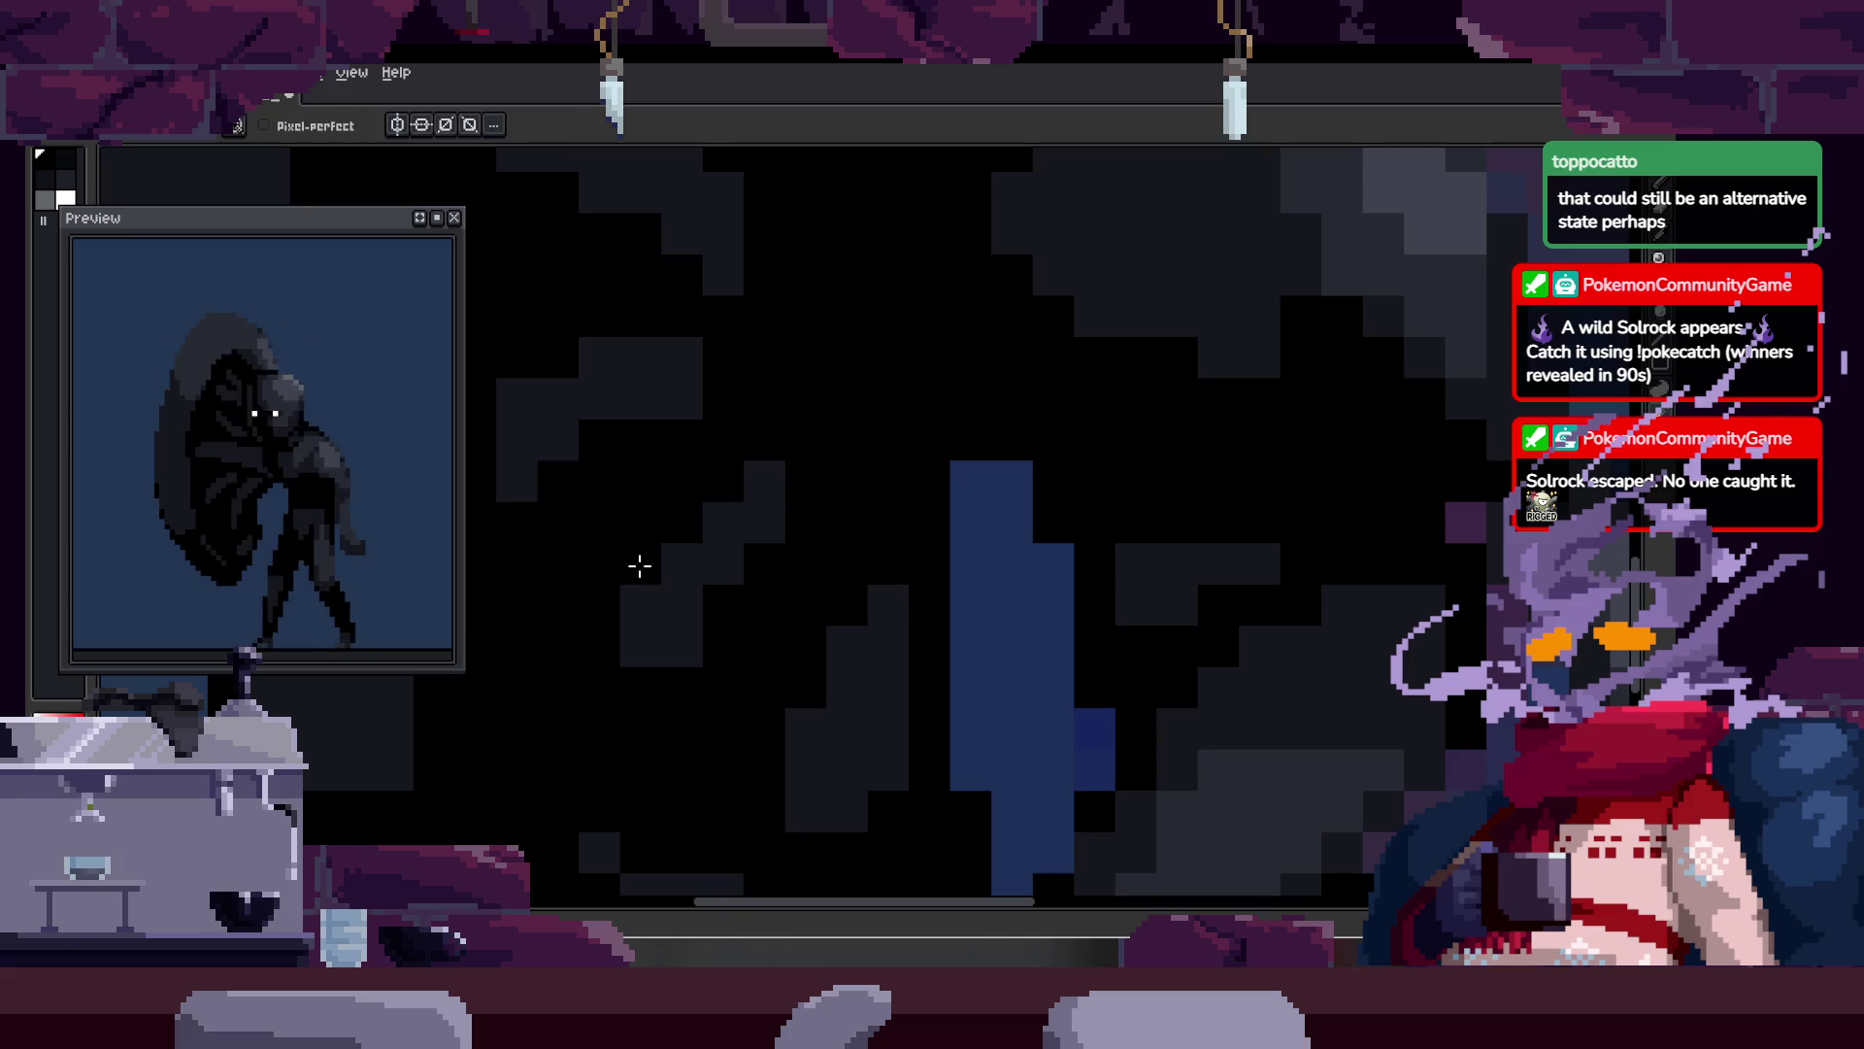
key(z)
scroll(665, 593, down, 2)
scroll(777, 525, down, 3)
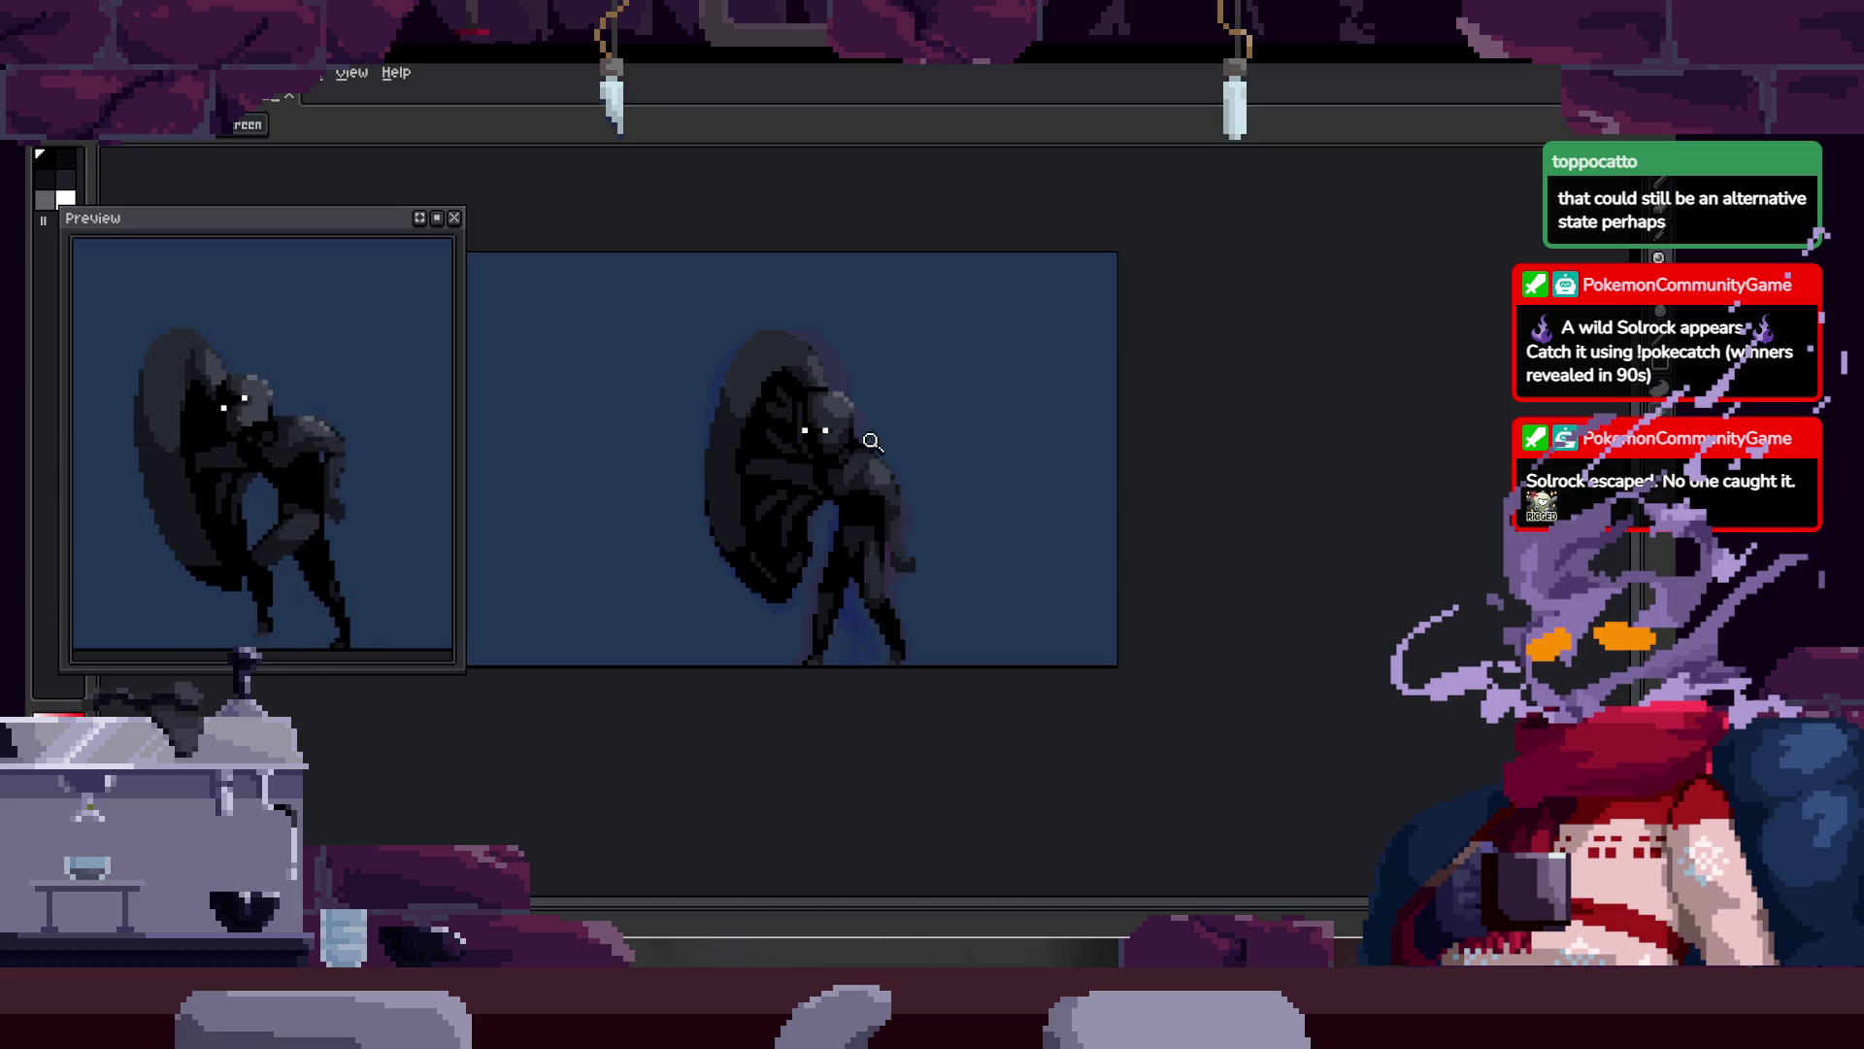
drag(830, 447, 843, 447)
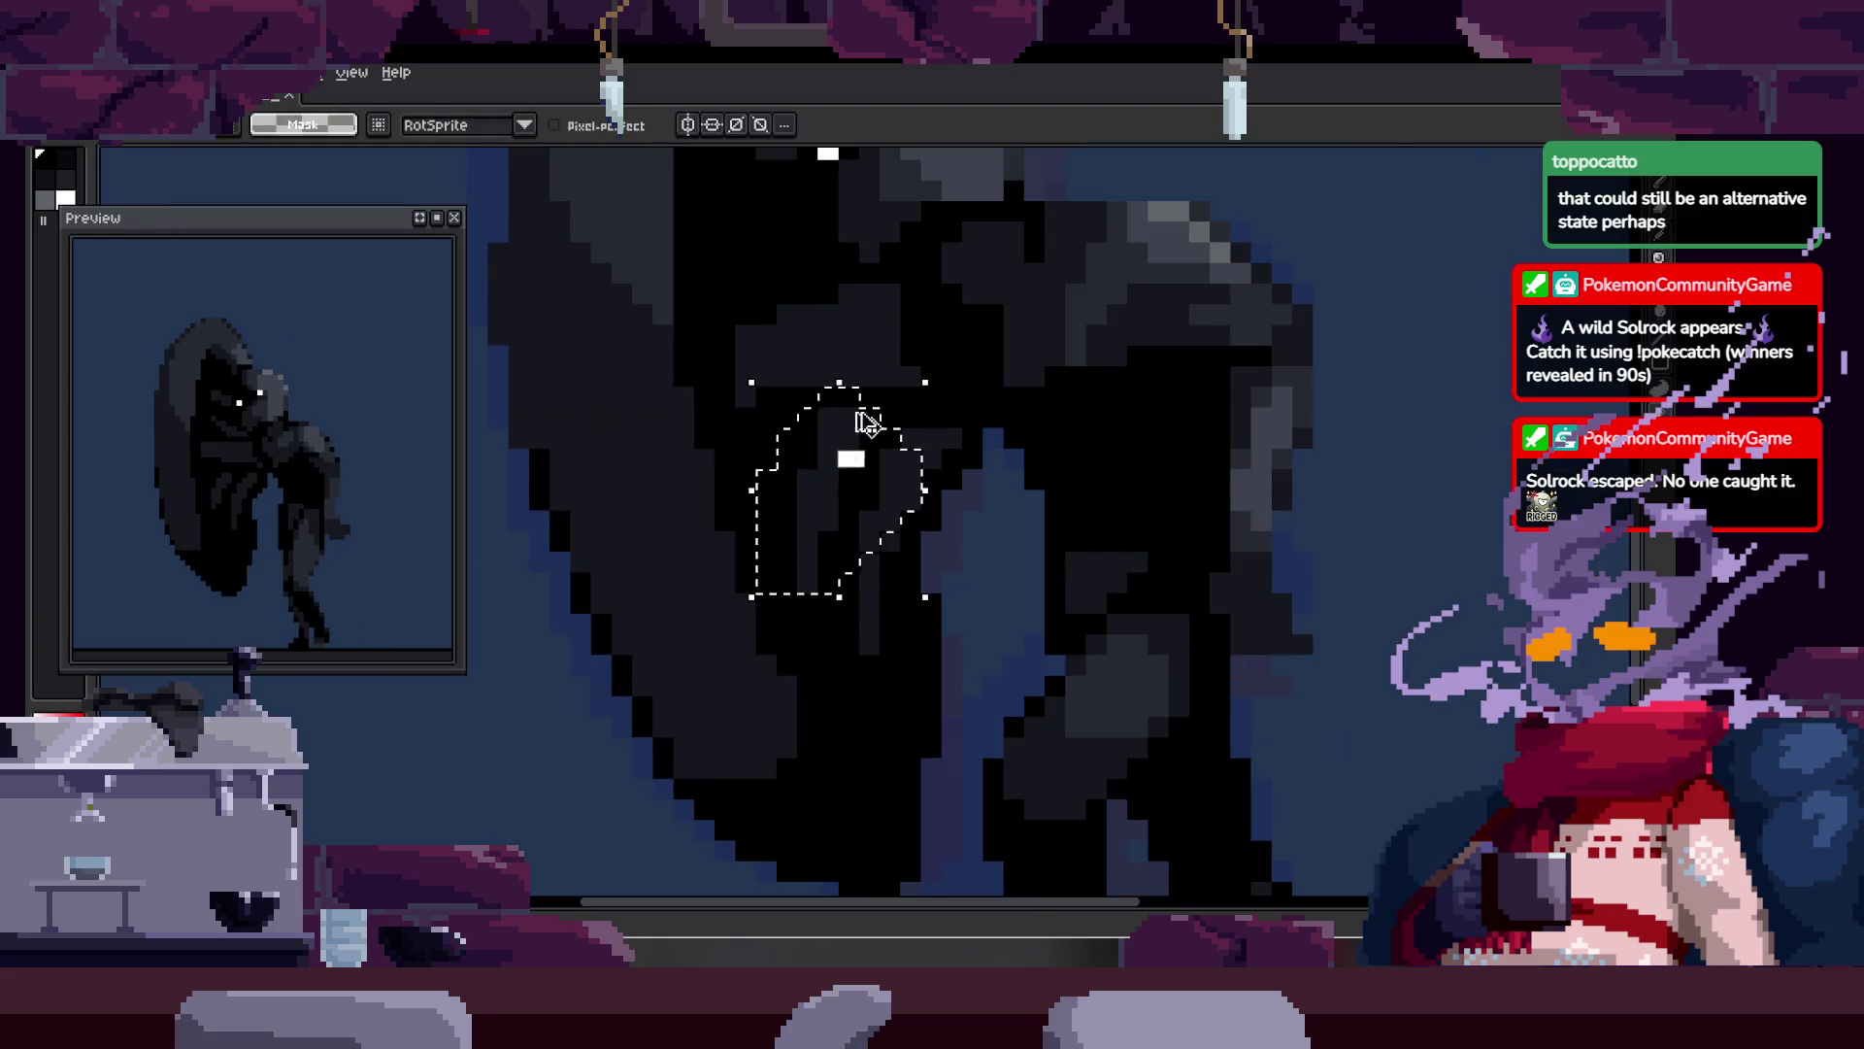
key(b)
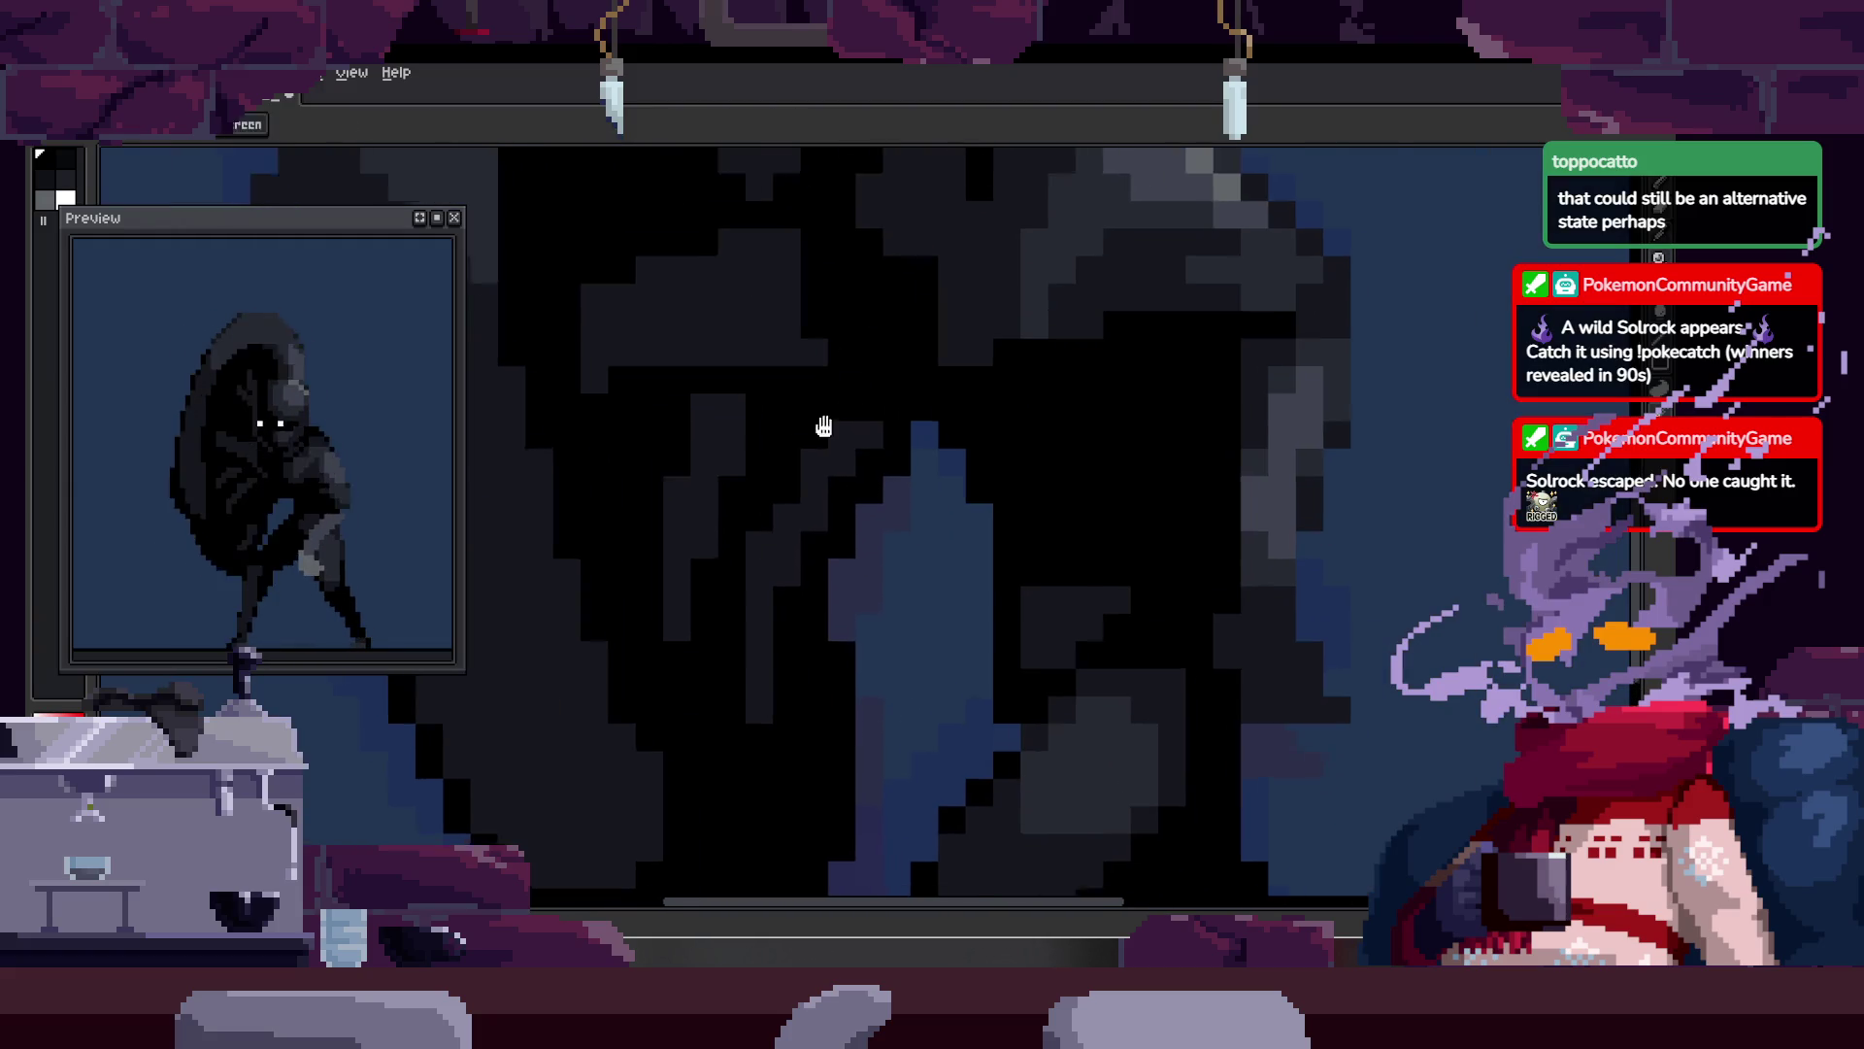
scroll(837, 472, up, 1)
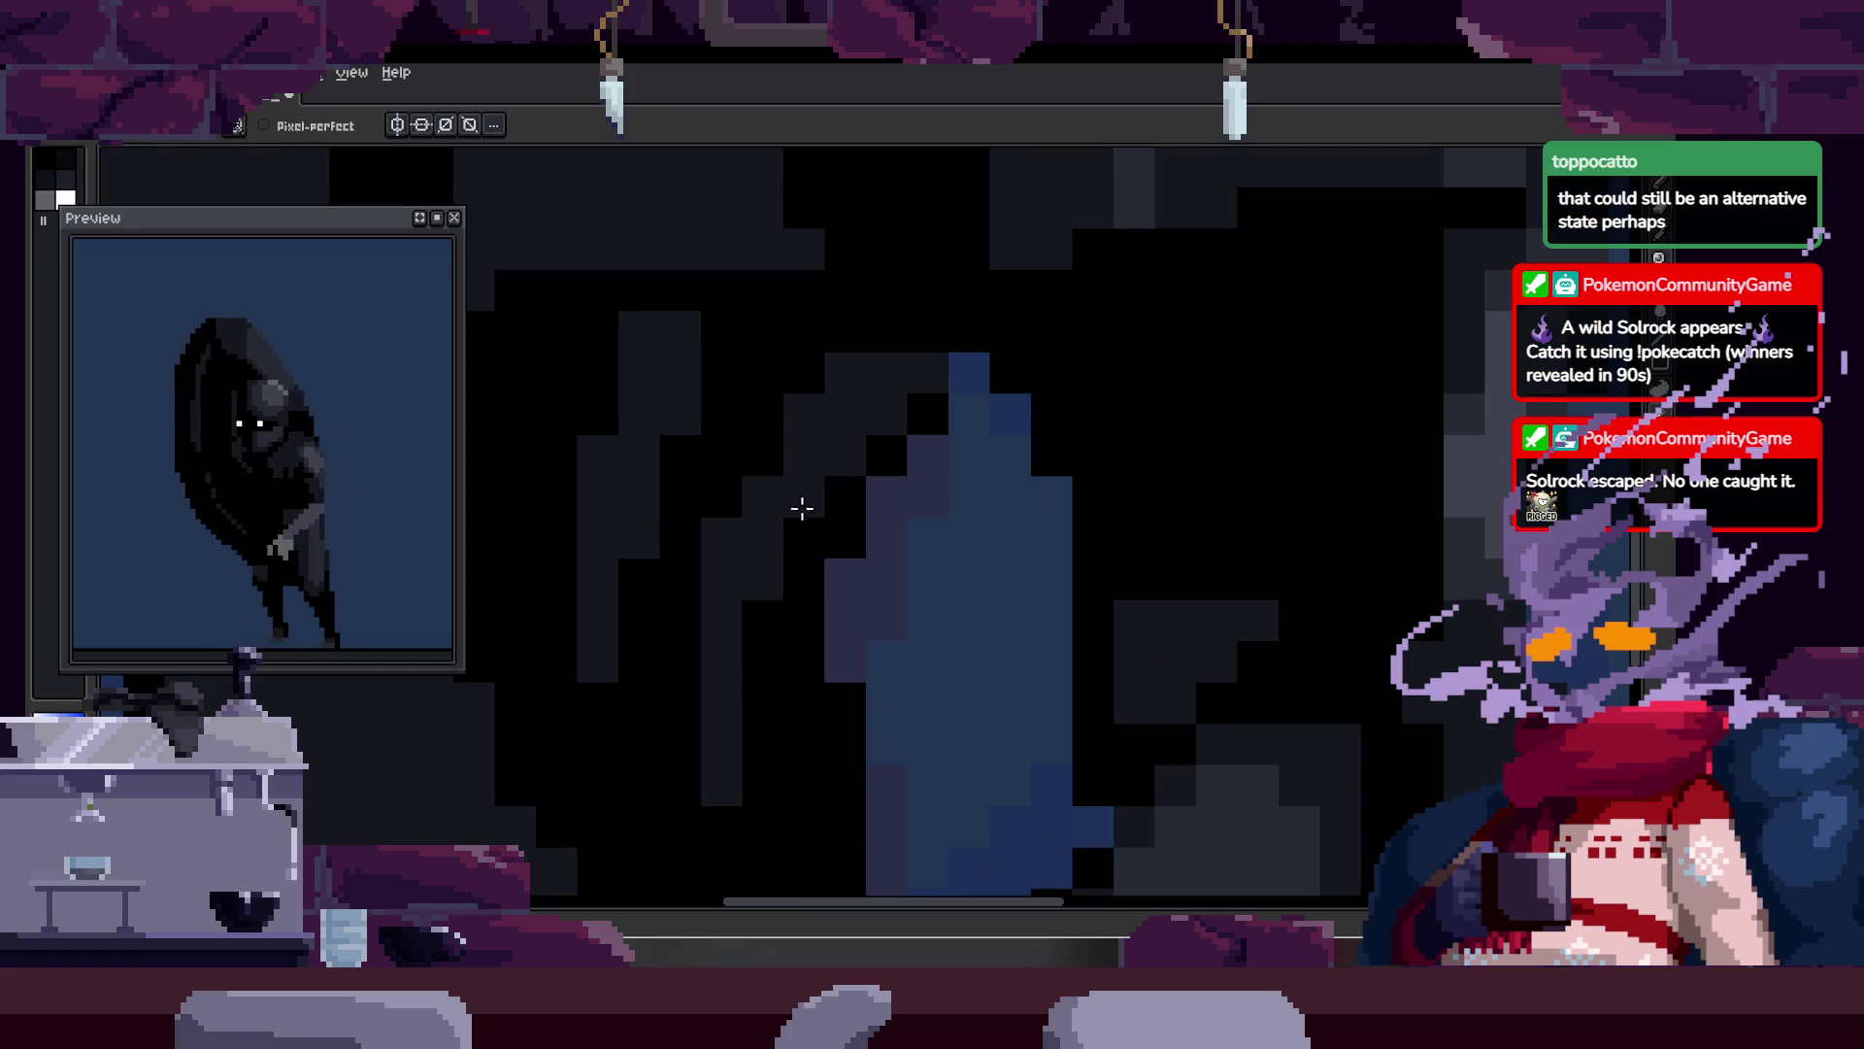
drag(680, 332, 657, 359)
drag(598, 455, 639, 457)
key(alt)
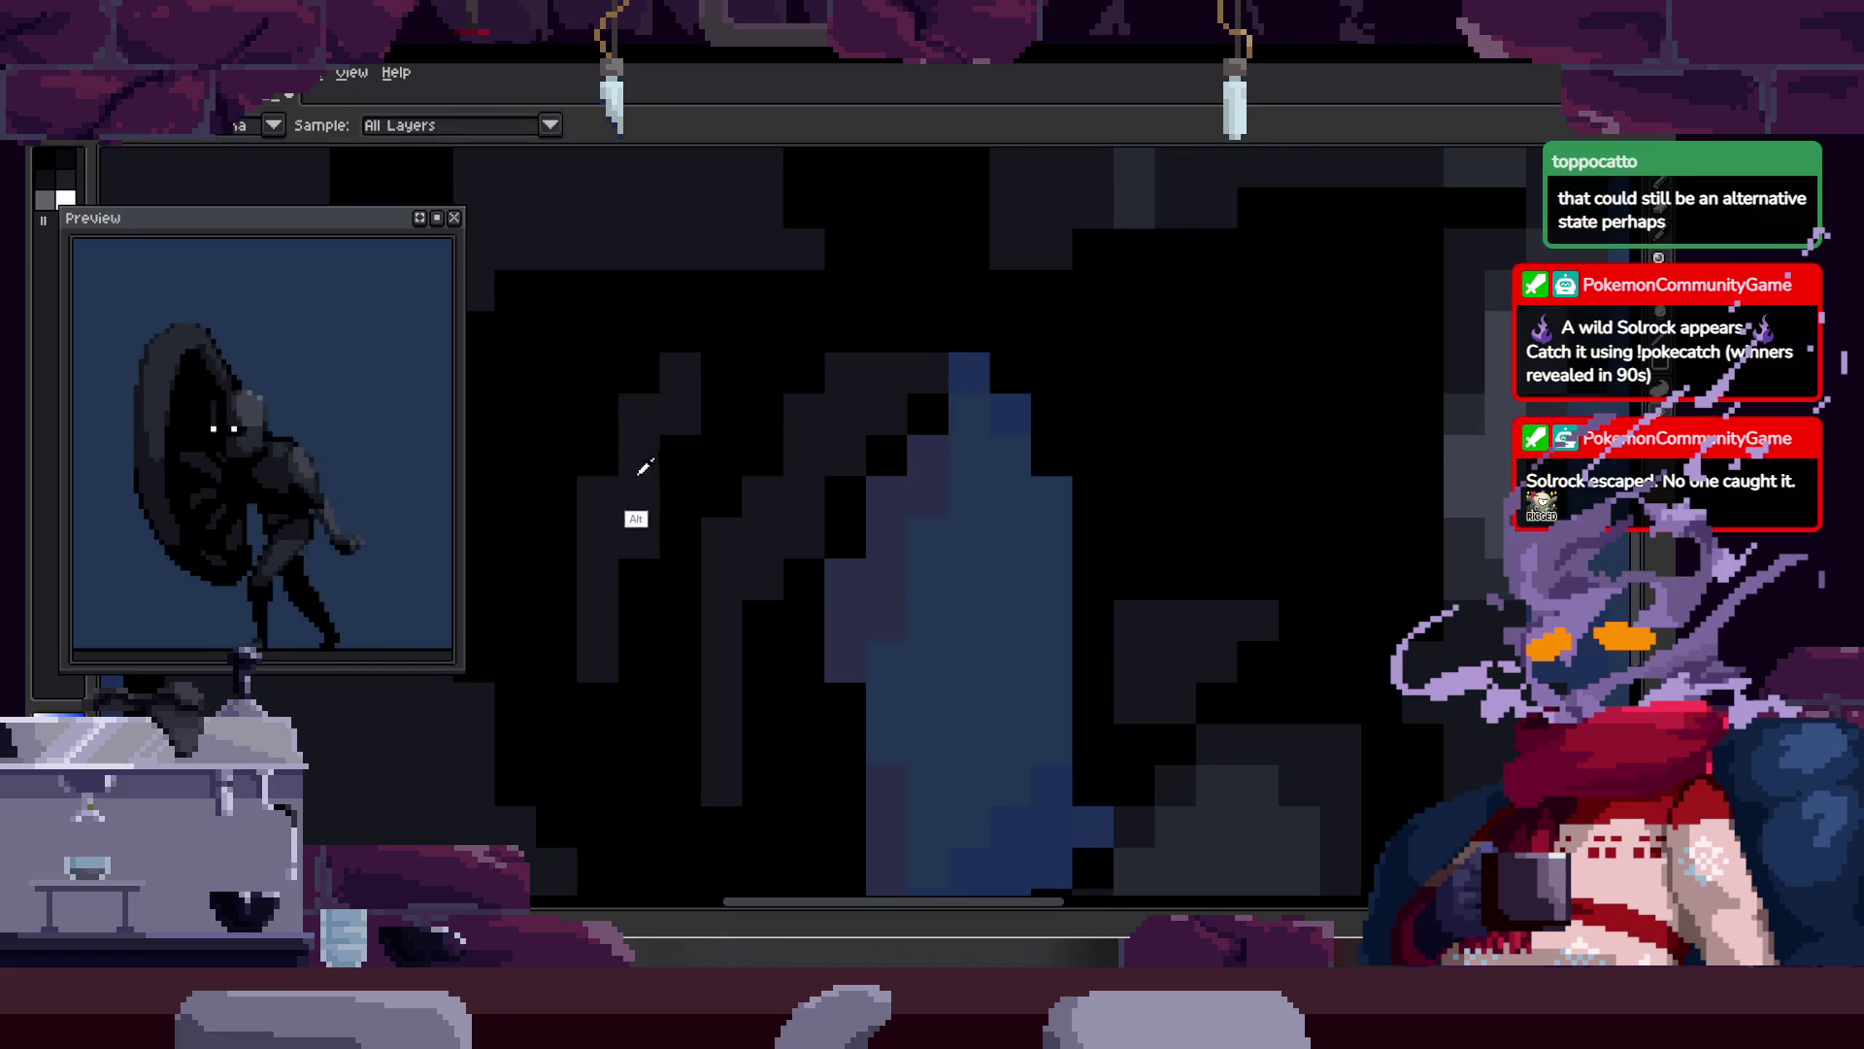
drag(762, 330, 707, 405)
Step: Zoom in closer and paint one more shading stroke across the body
key(z)
scroll(748, 424, down, 3)
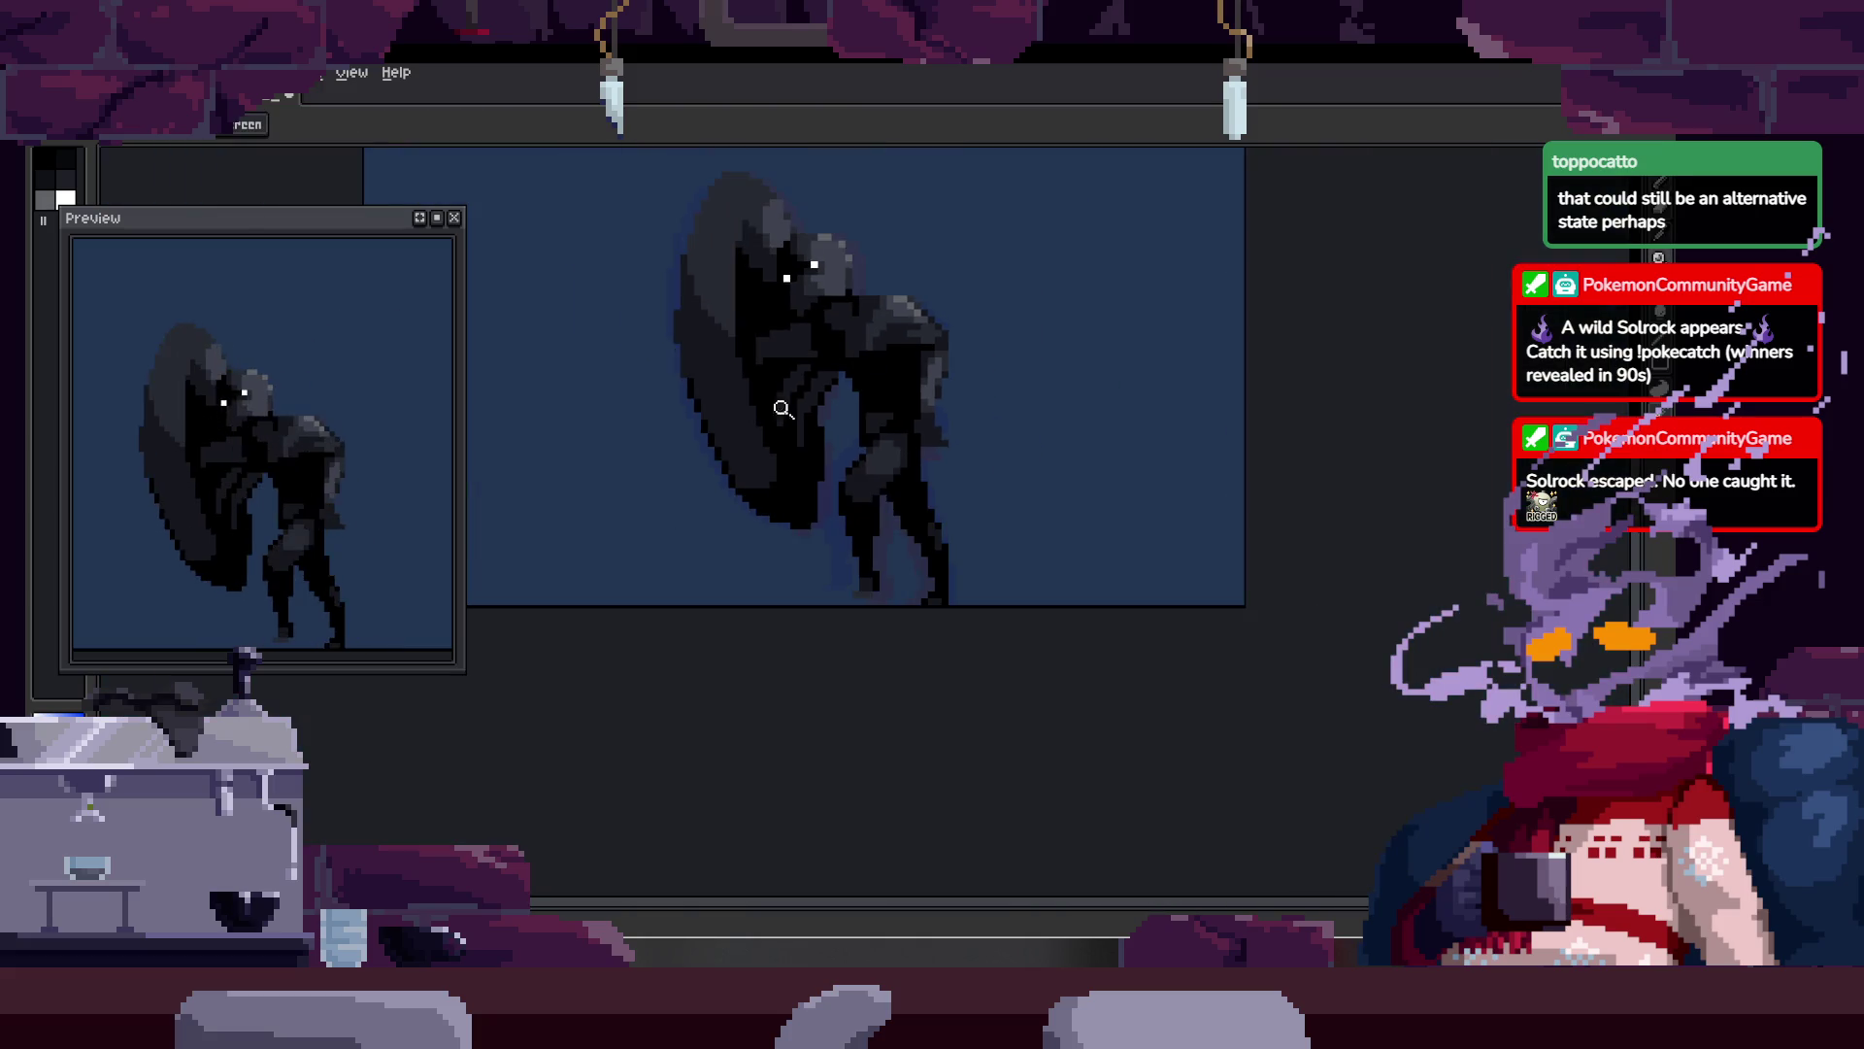
scroll(777, 469, up, 2)
key(b)
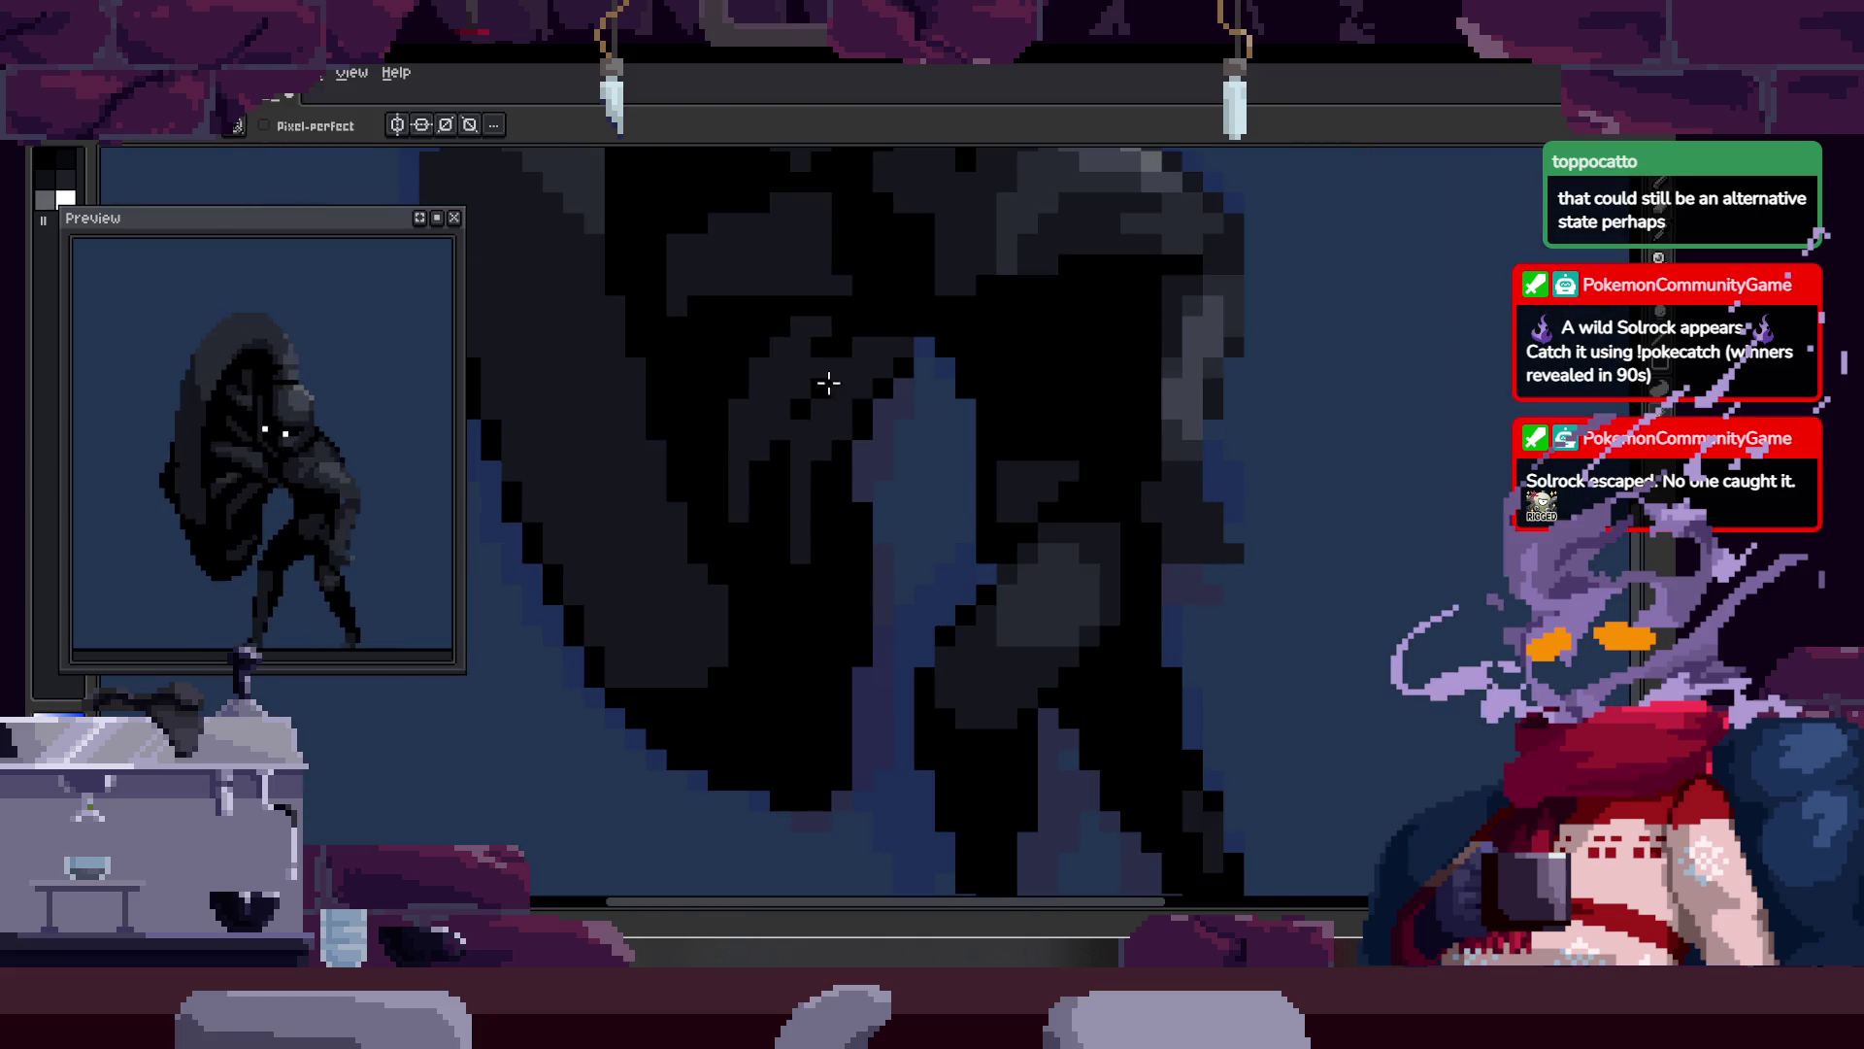
key(z)
scroll(798, 441, up, 2)
key(b)
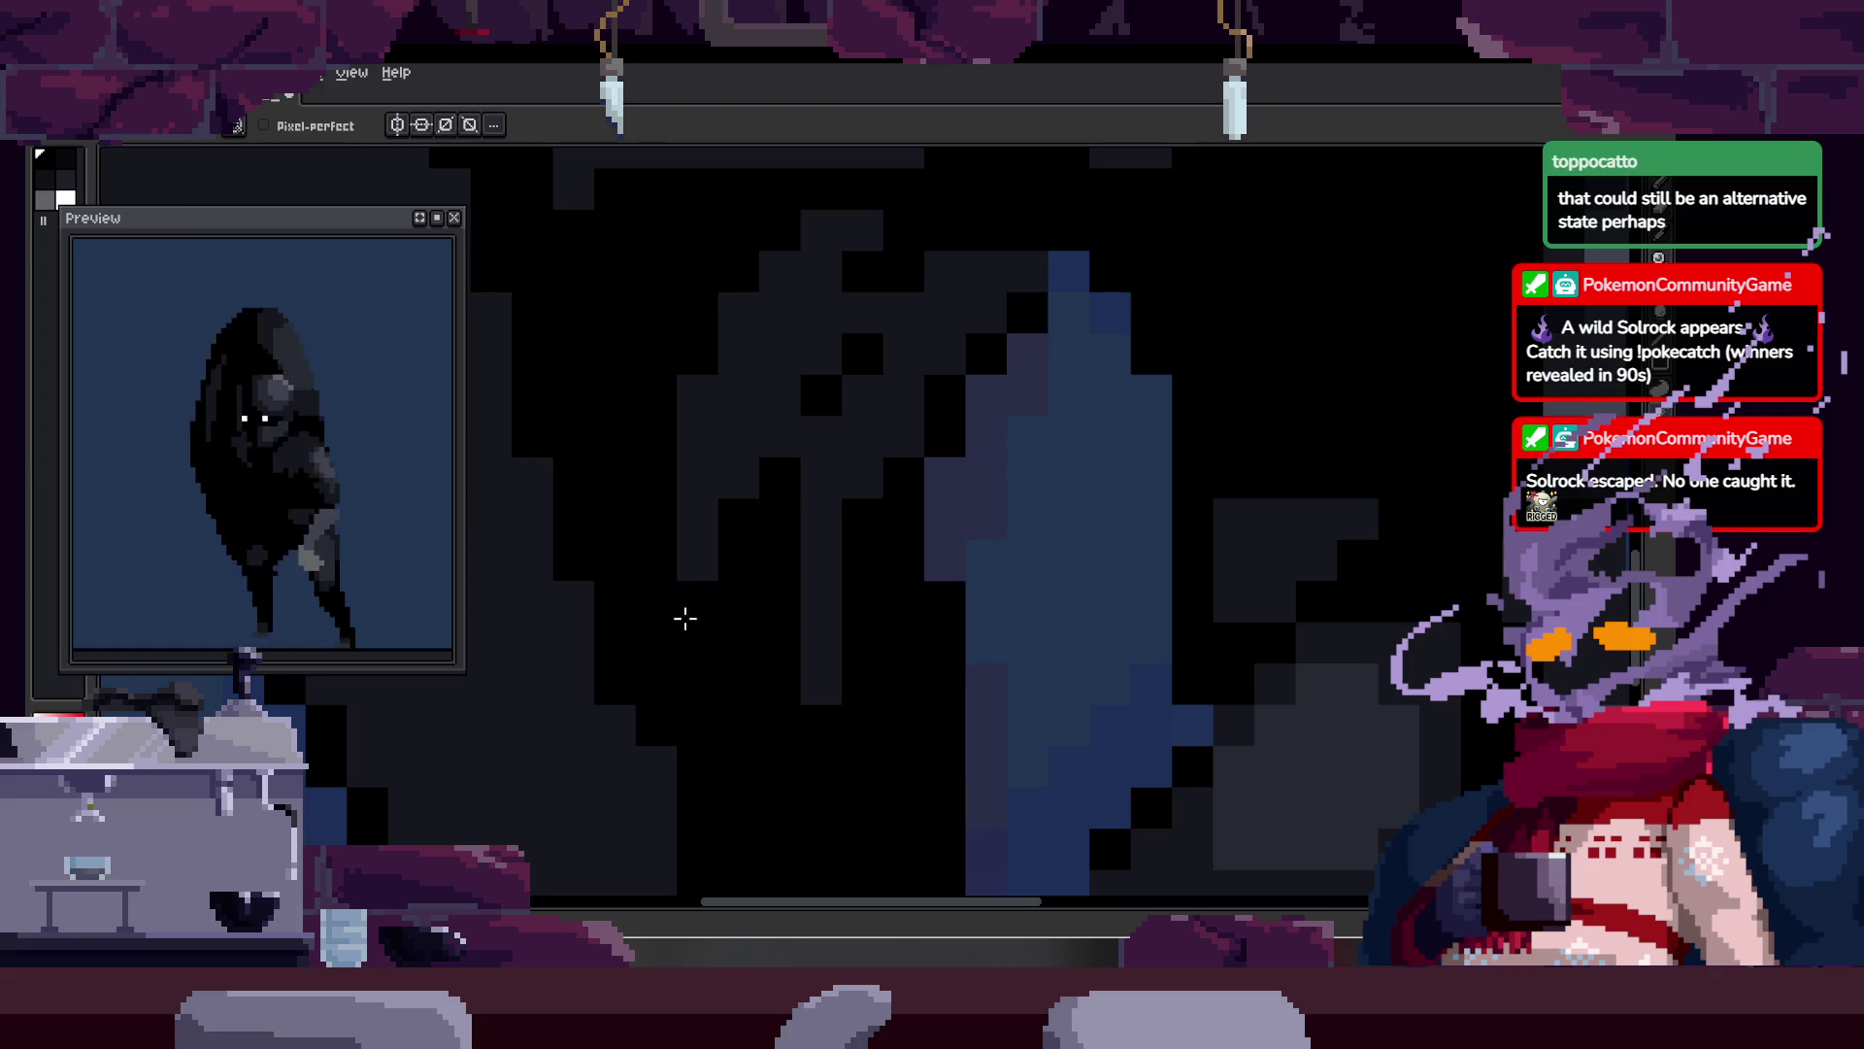
mouse_move(812, 350)
mouse_down()
mouse_move(770, 358)
mouse_move(675, 464)
mouse_up()
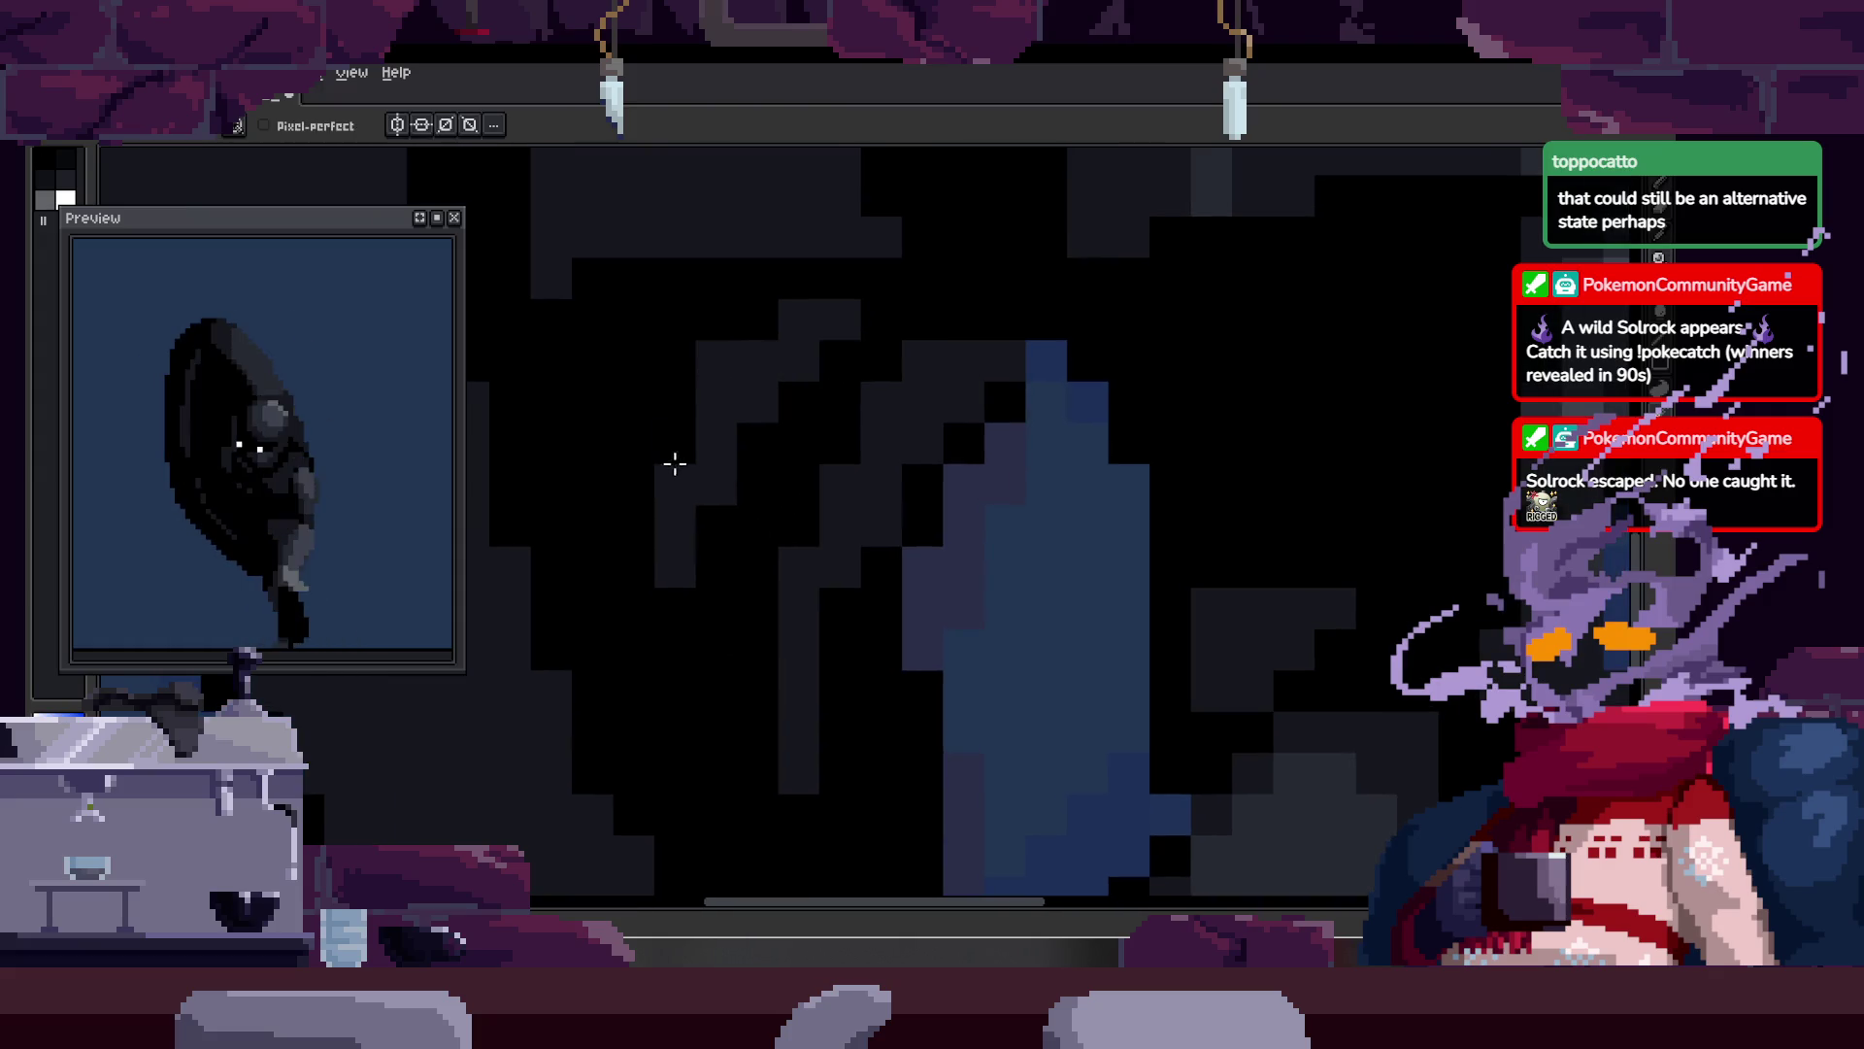
Step: Zoom out to check the figure and reveal the timeline with its Run and Attack tags
key(z)
scroll(831, 378, down, 4)
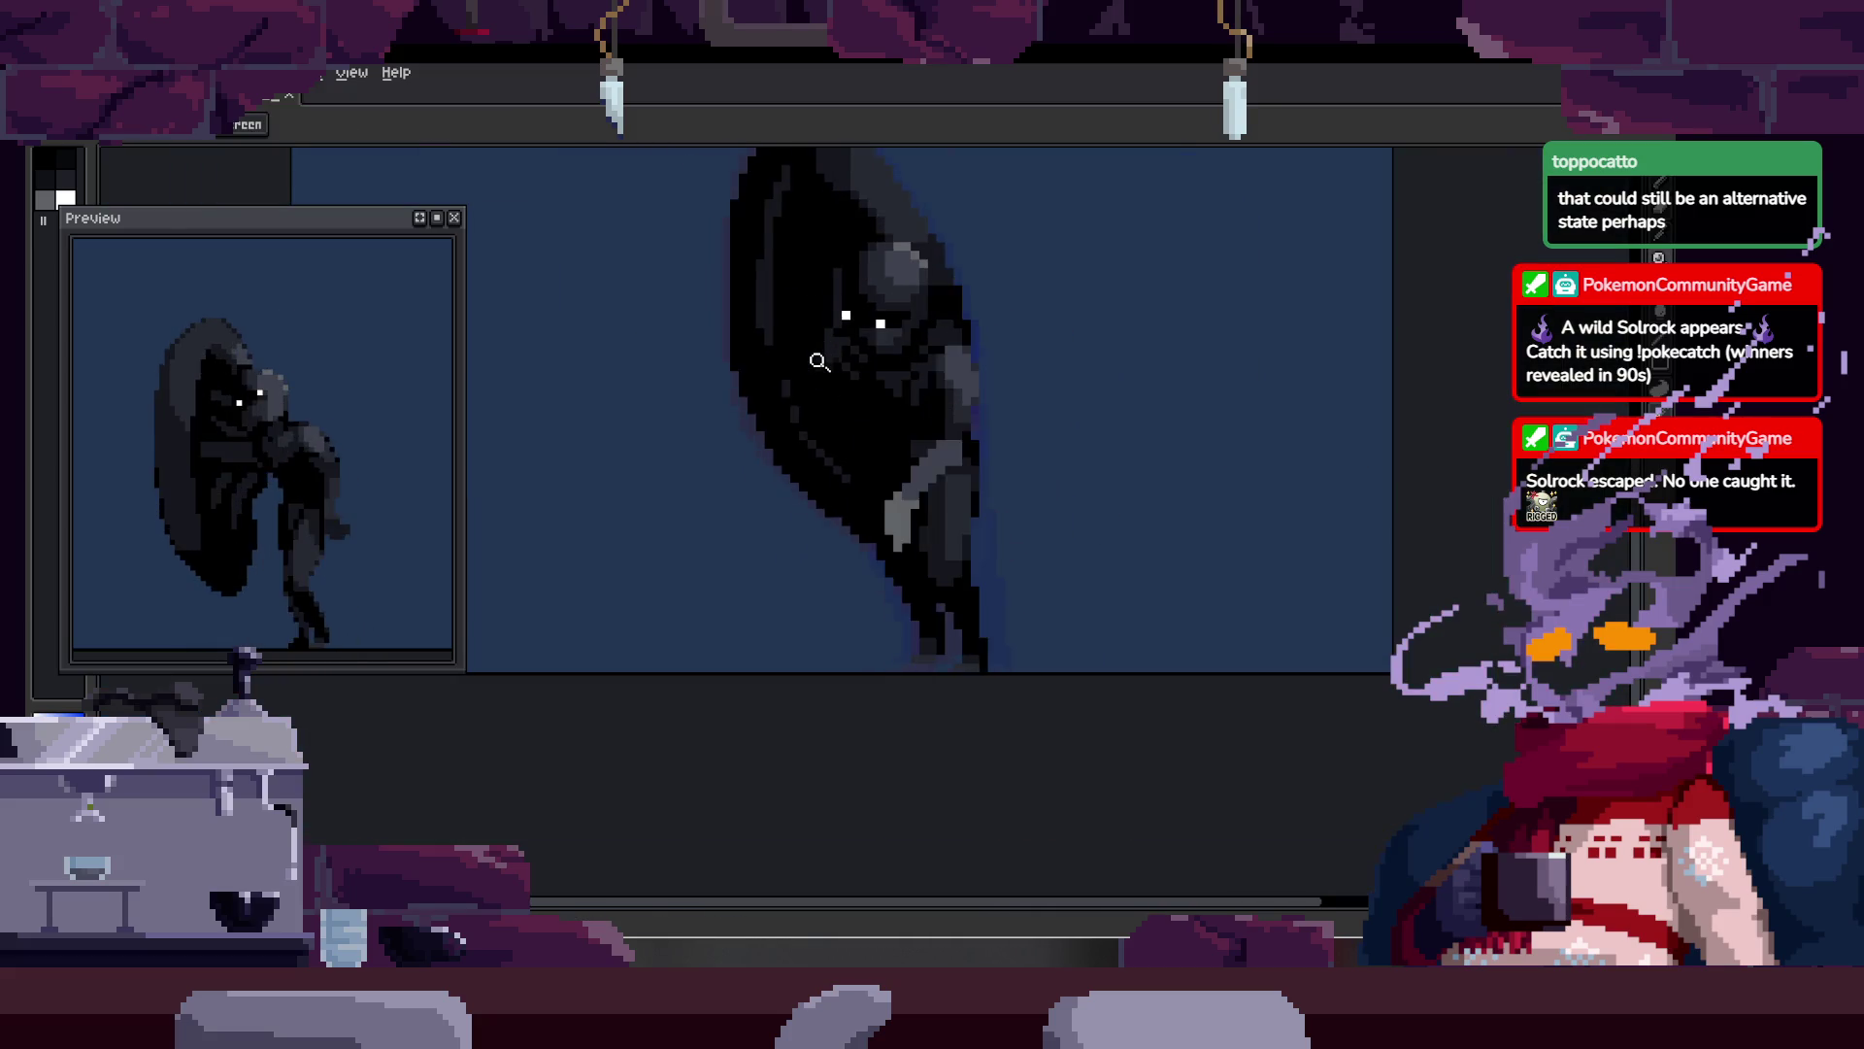
scroll(920, 413, down, 5)
drag(920, 414, 804, 433)
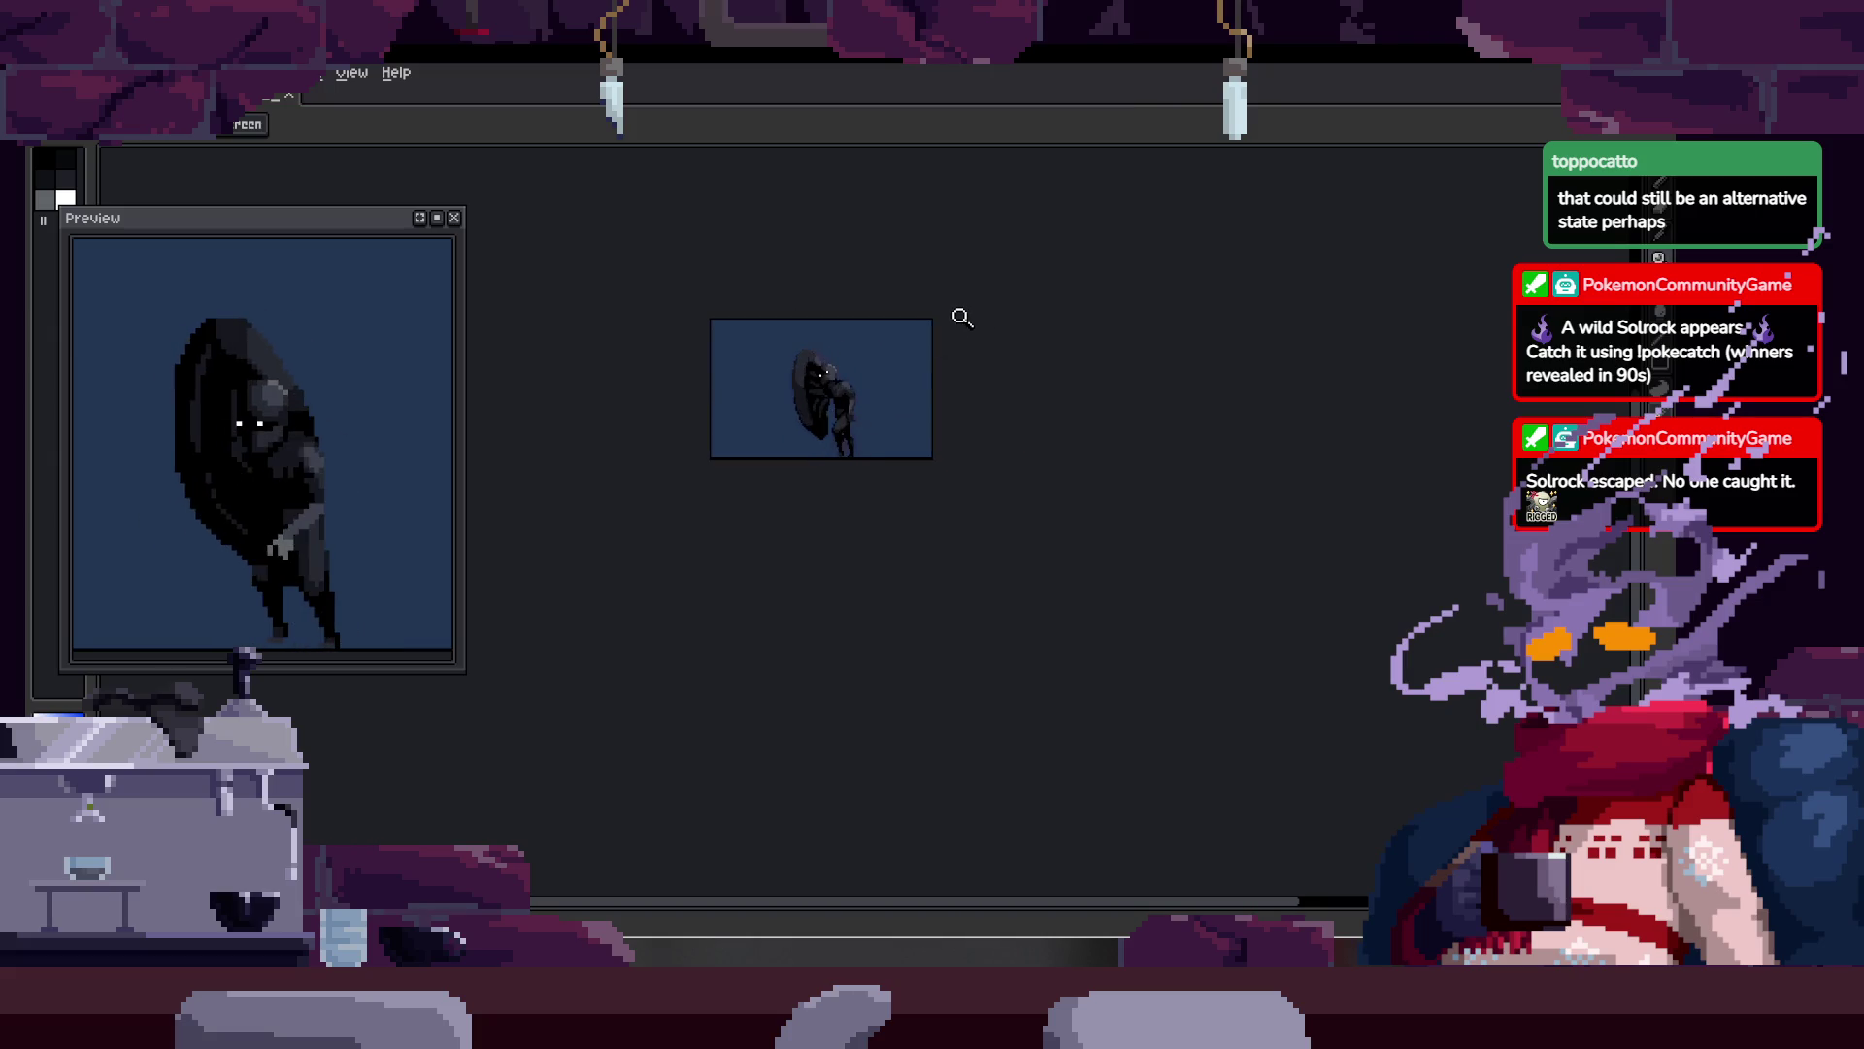
scroll(827, 432, up, 5)
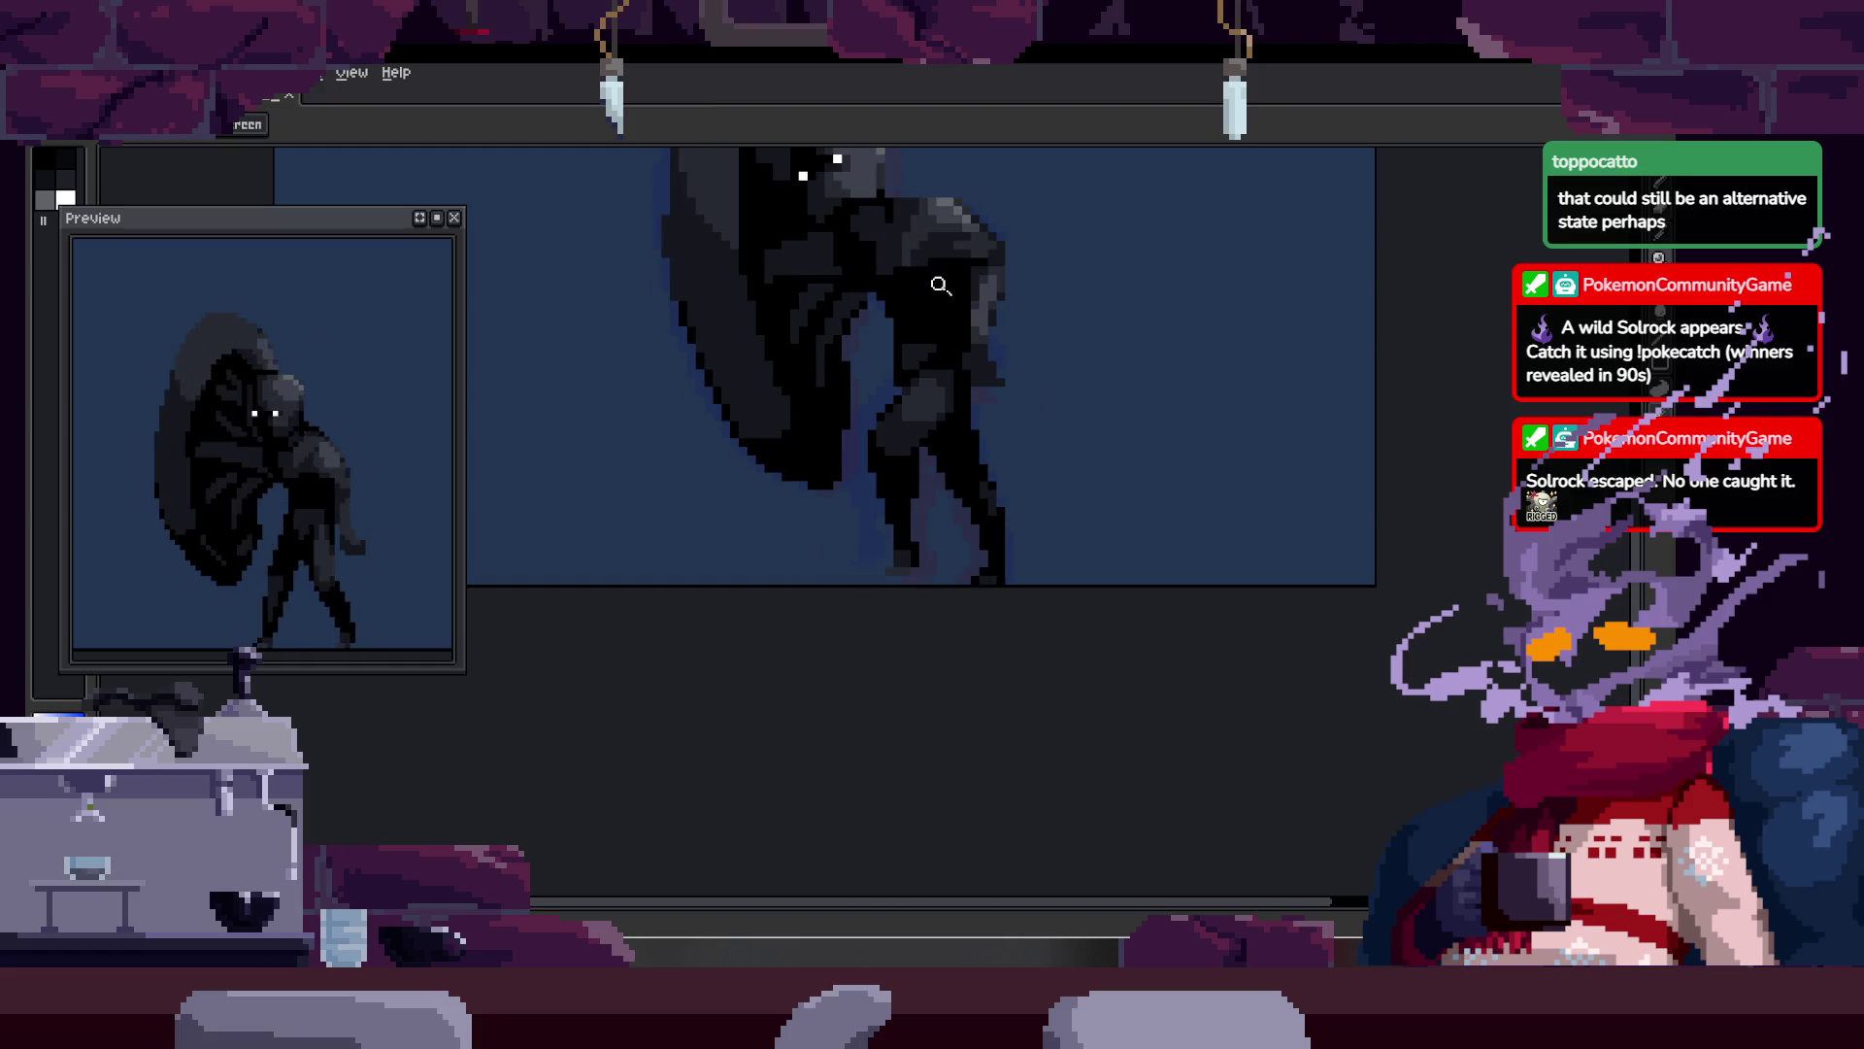
key(Tab)
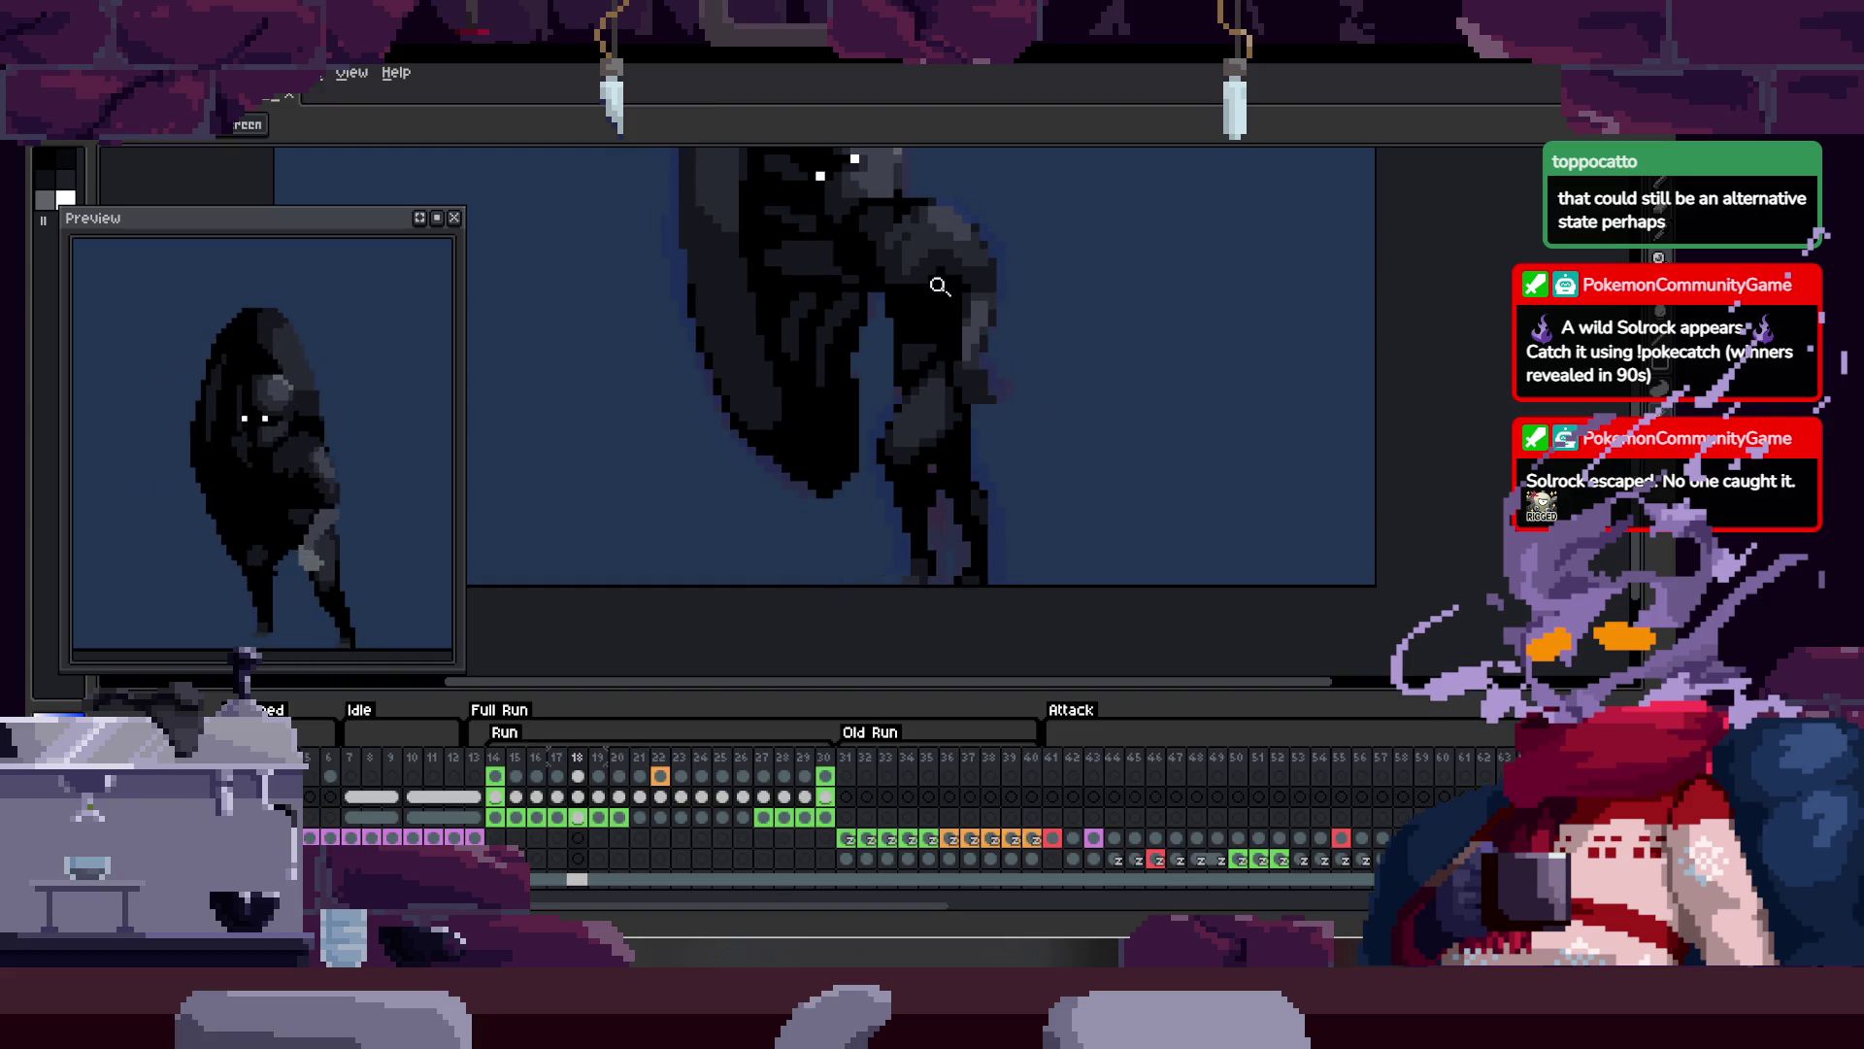
scroll(830, 293, up, 3)
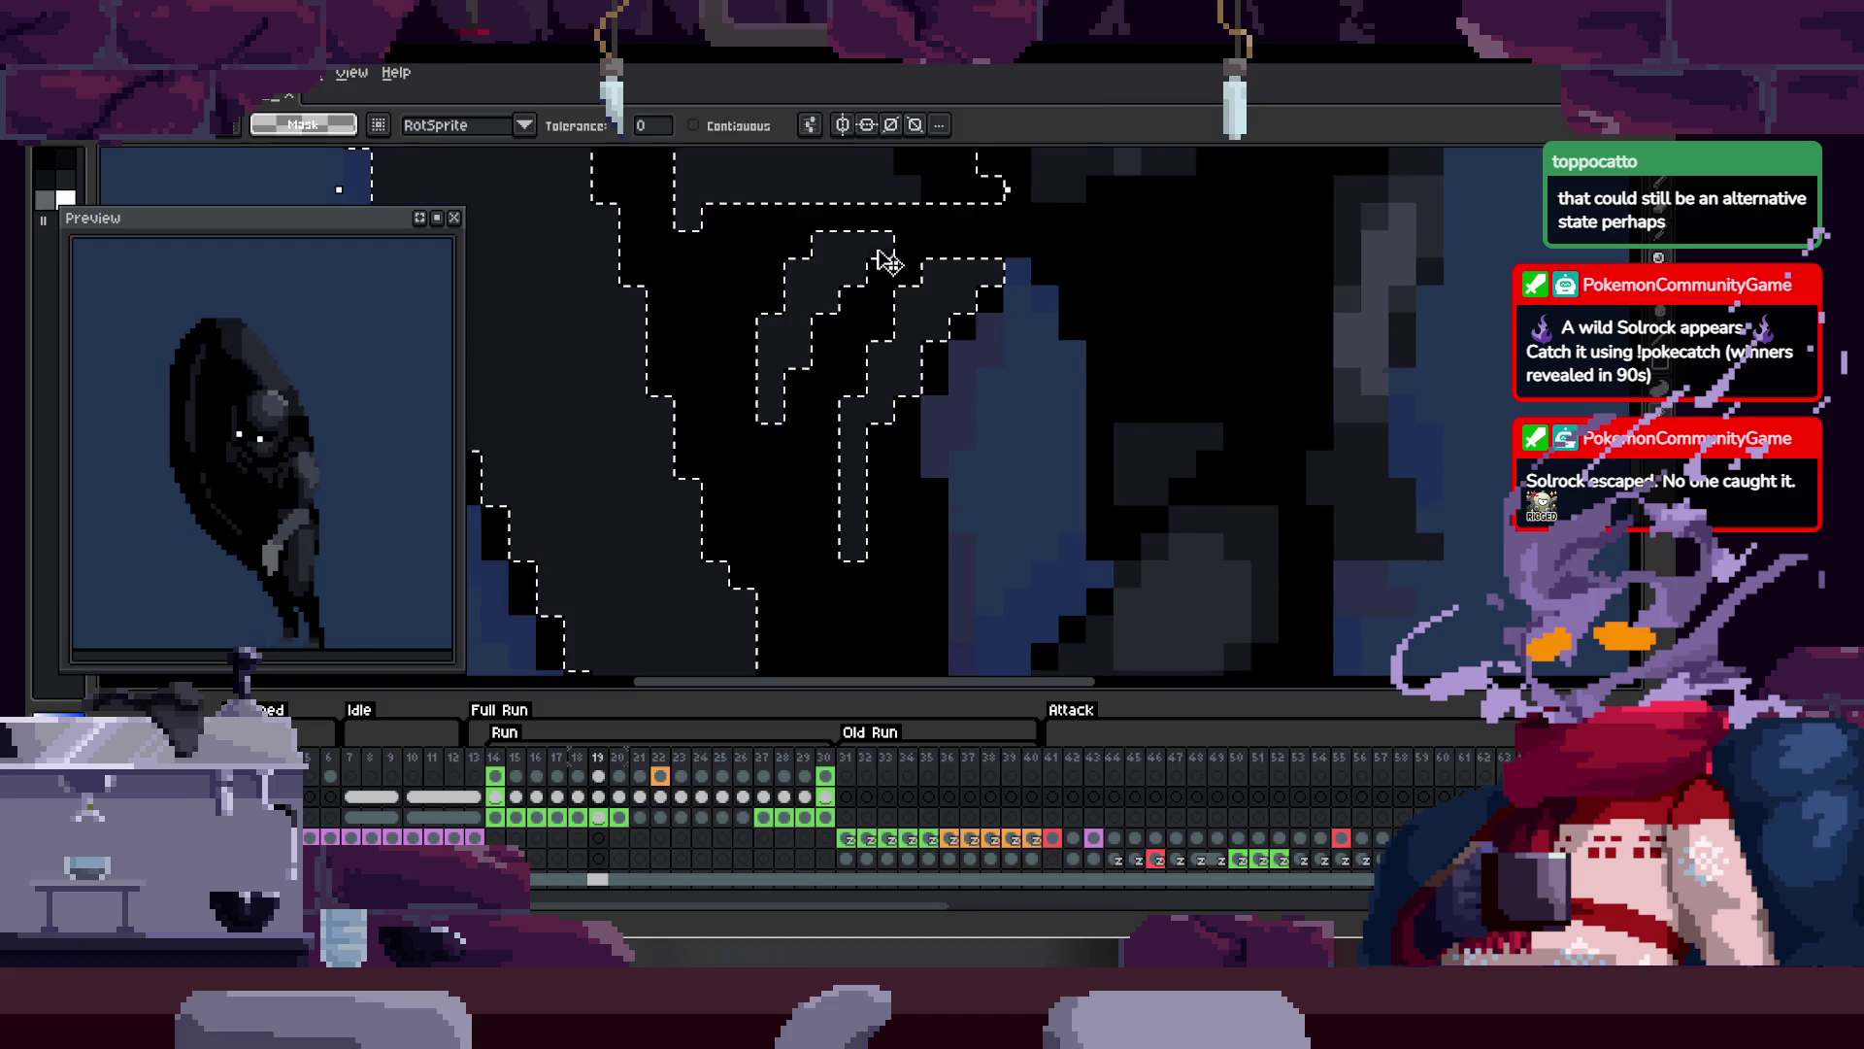
scroll(852, 234, up, 2)
key(b)
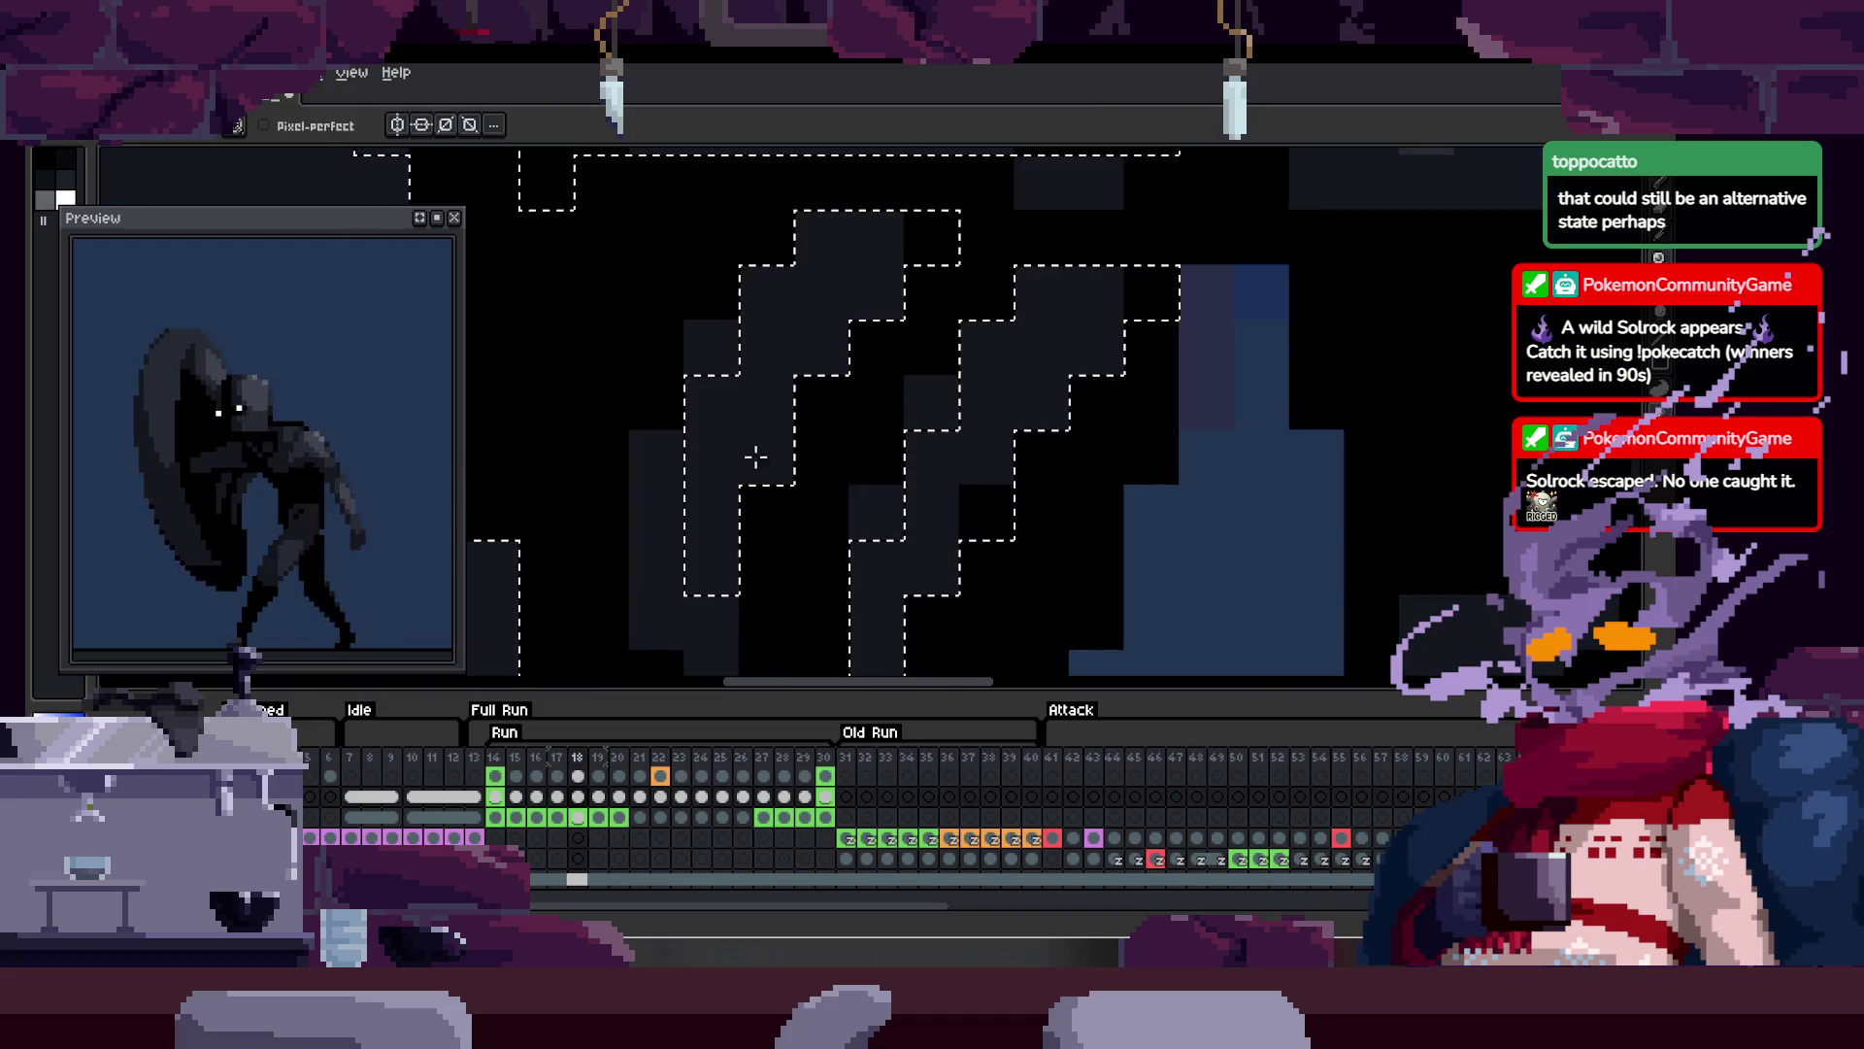
key(z)
scroll(755, 447, down, 2)
scroll(908, 363, up, 1)
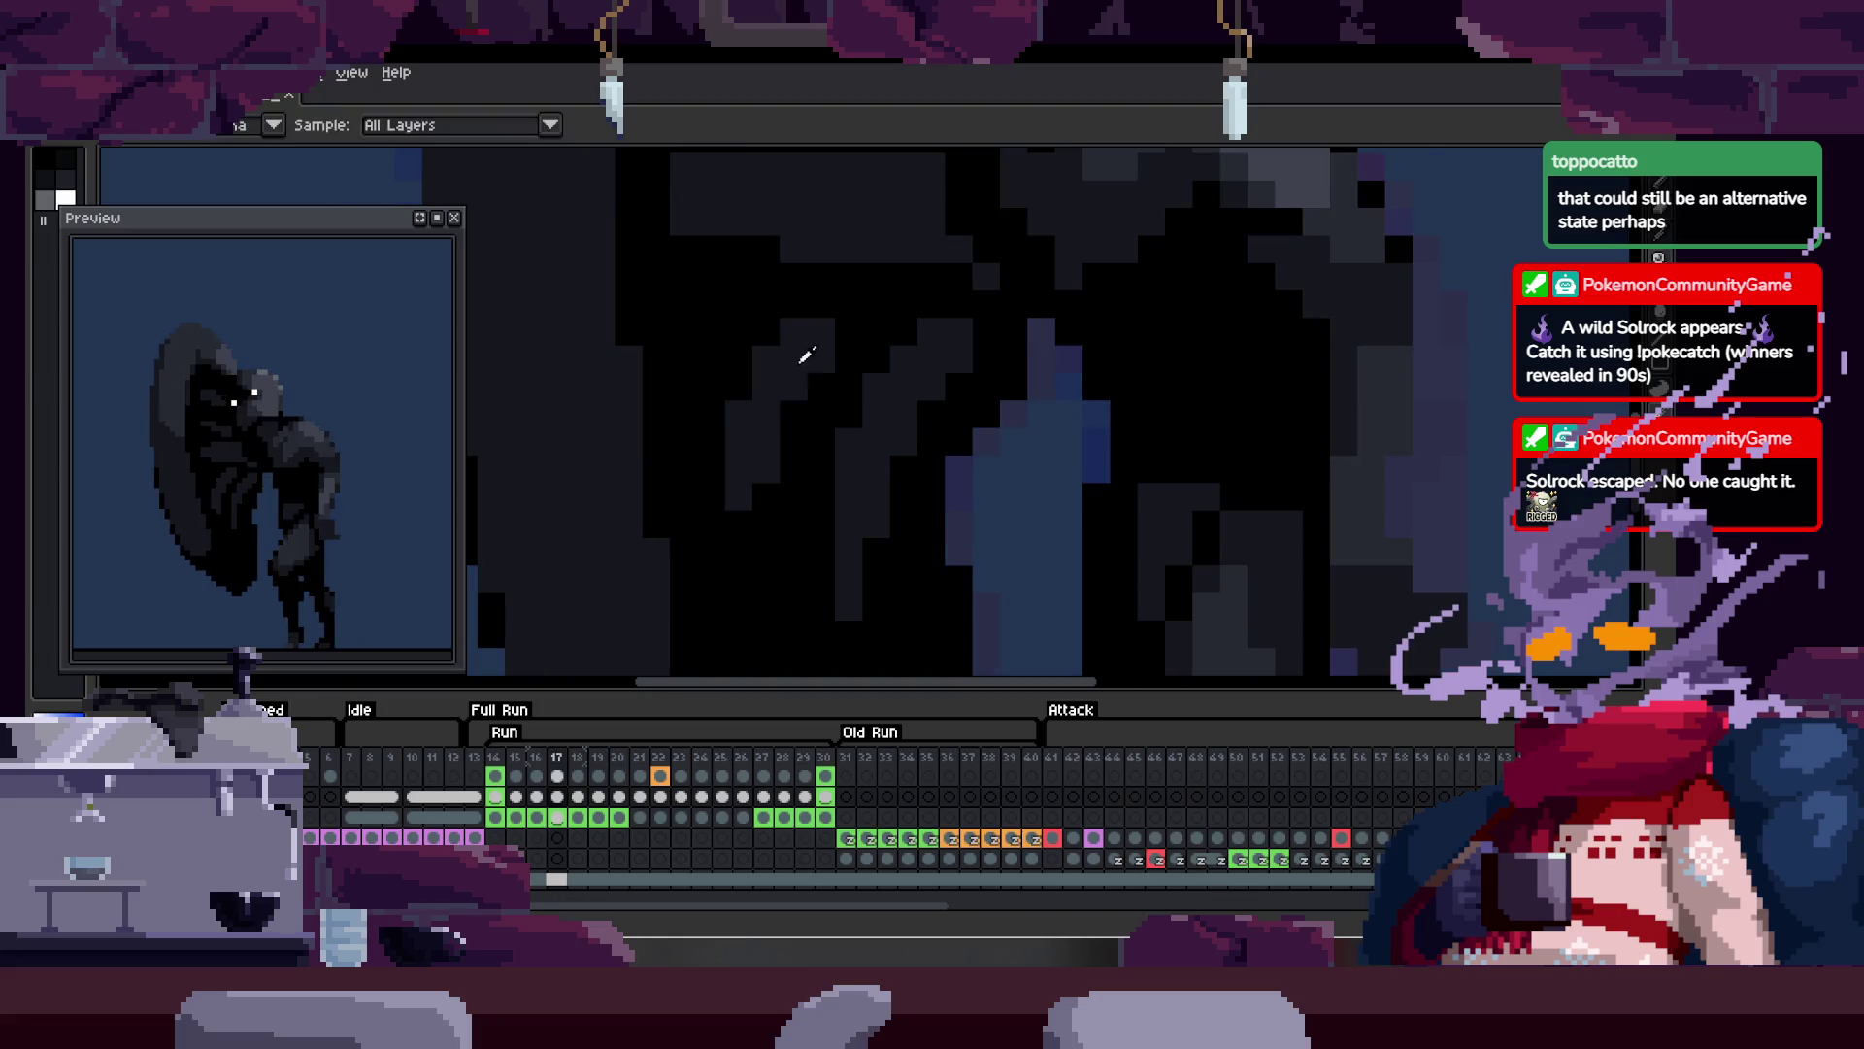
scroll(913, 262, up, 1)
key(b)
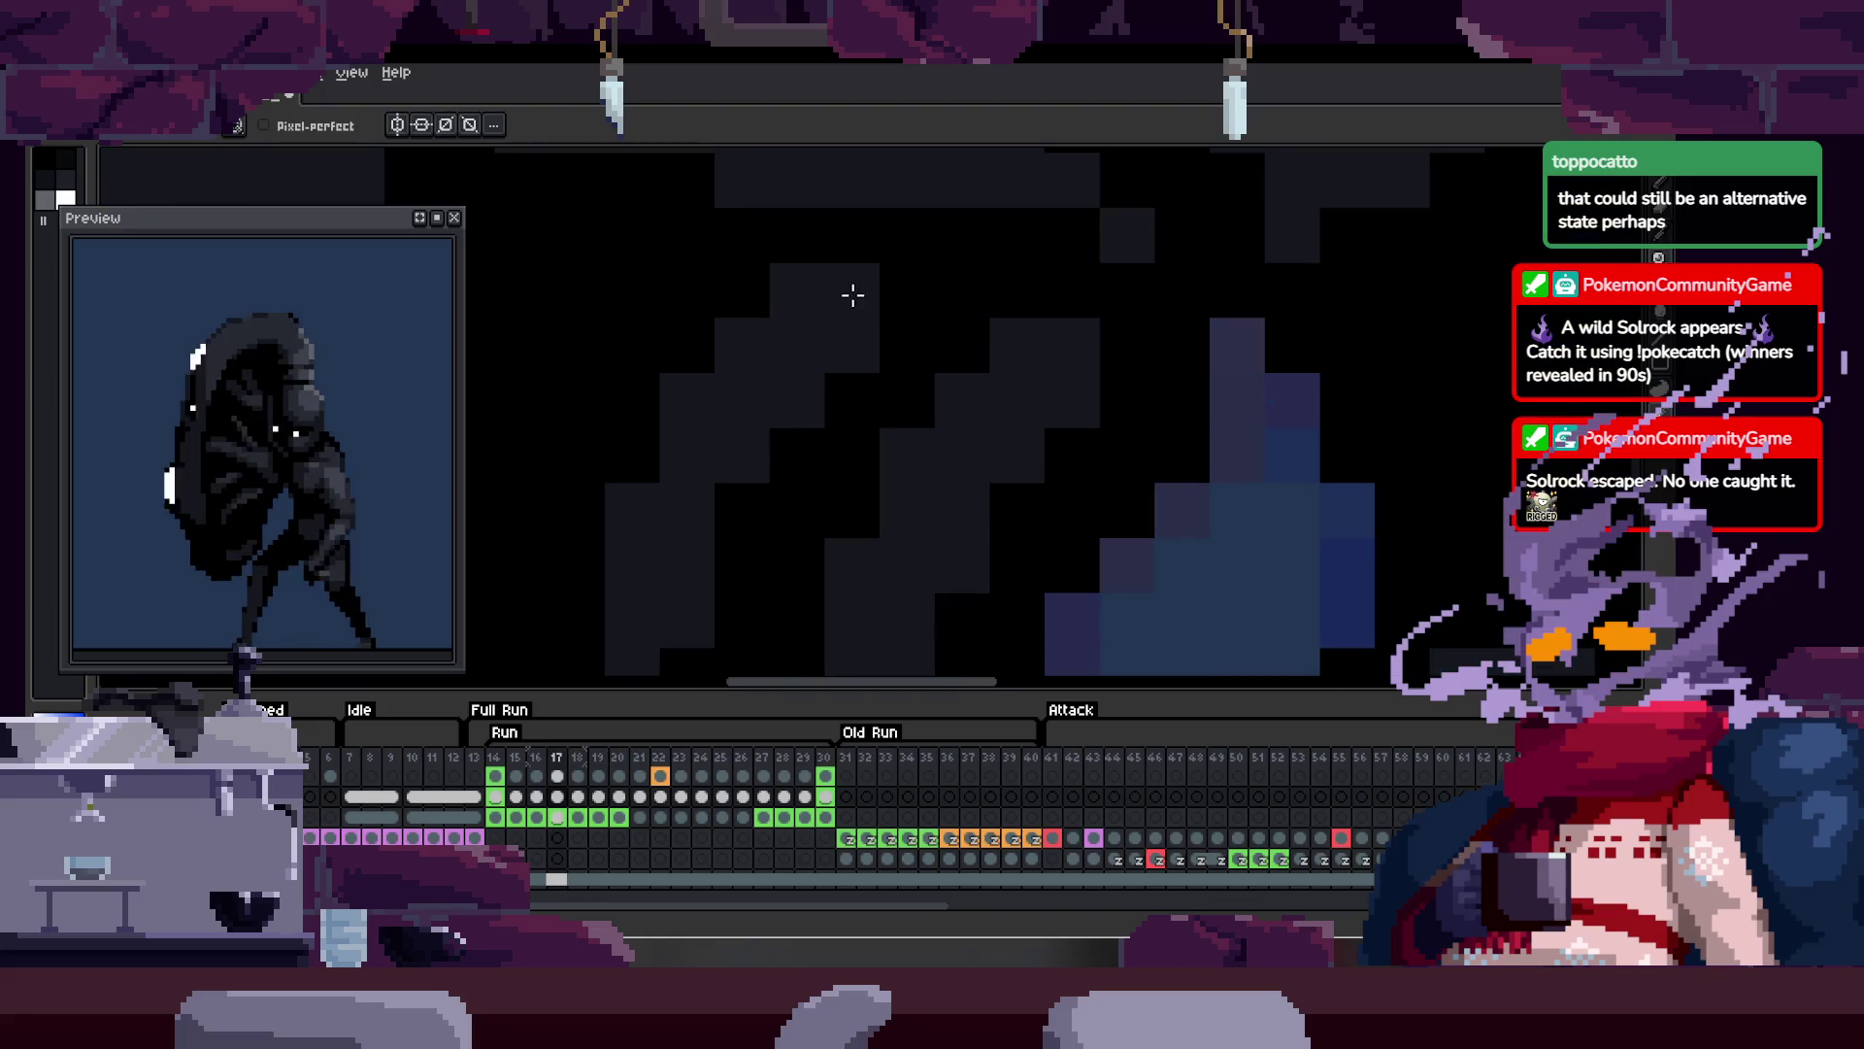
key(z)
scroll(987, 278, down, 1)
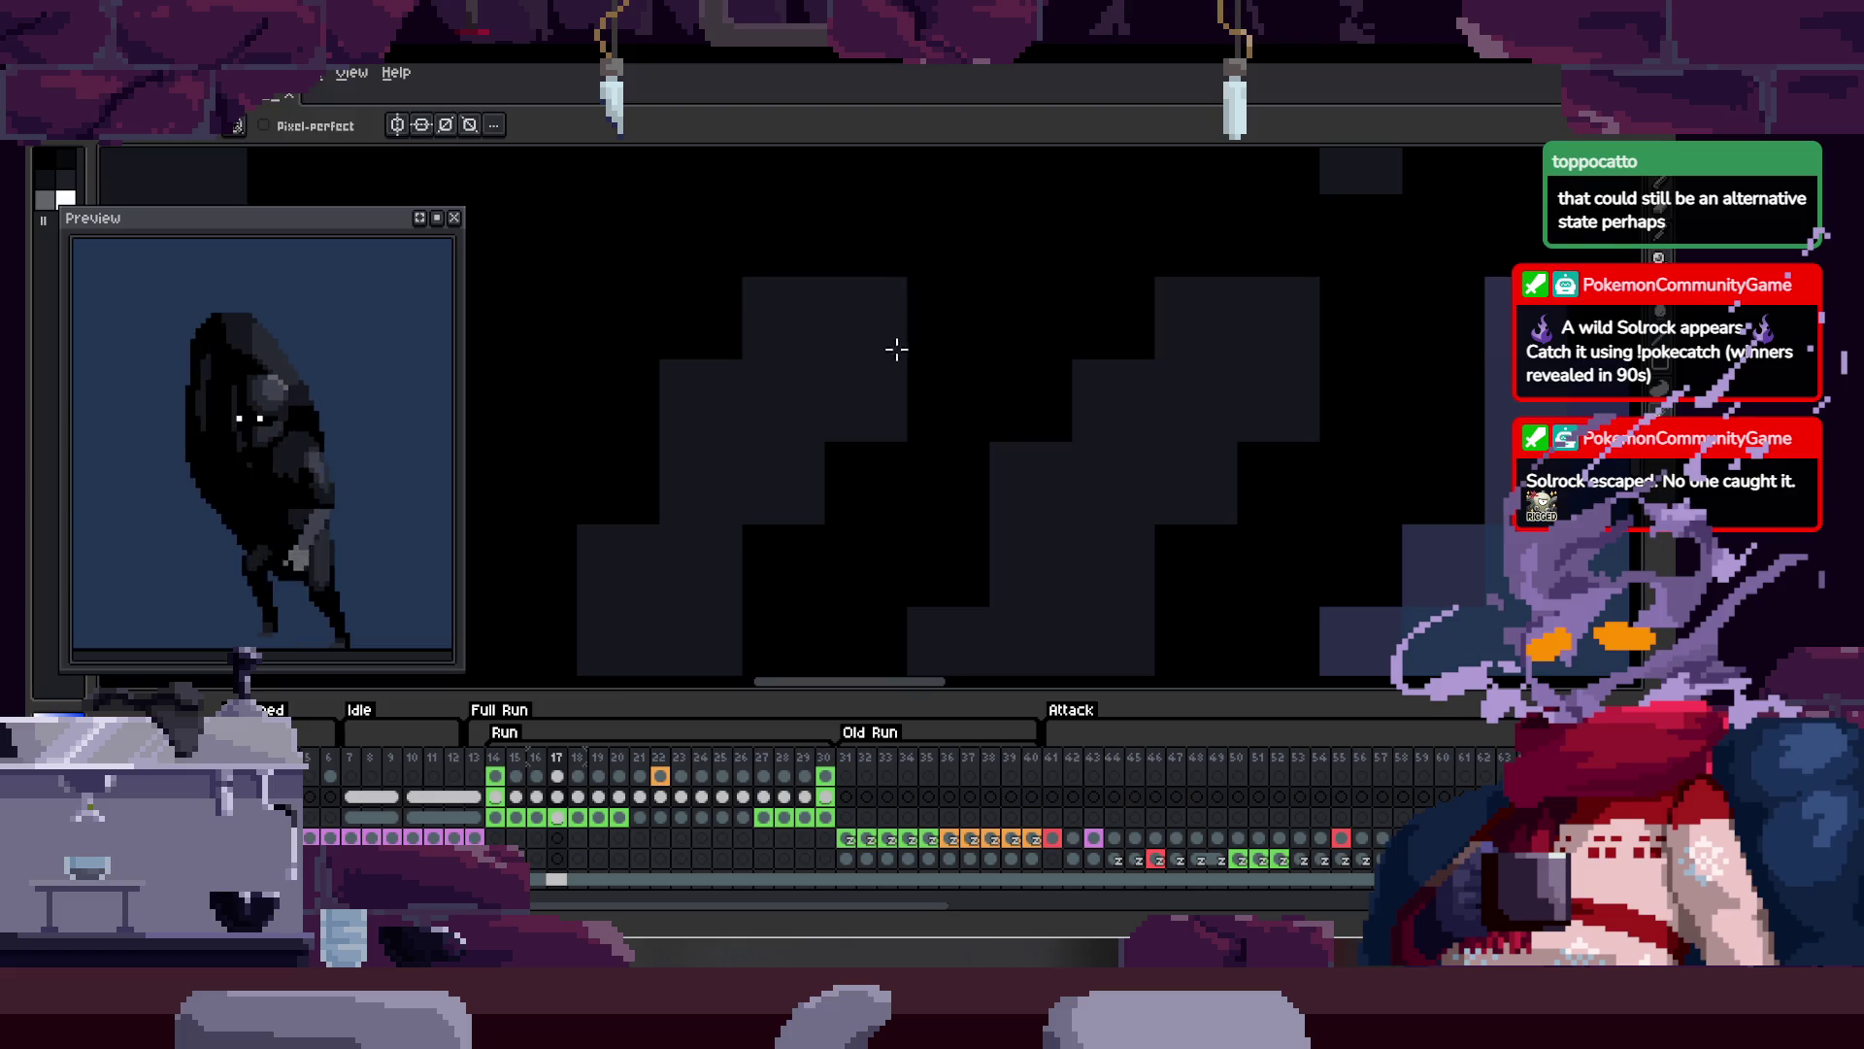
scroll(1054, 283, up, 1)
scroll(953, 324, down, 4)
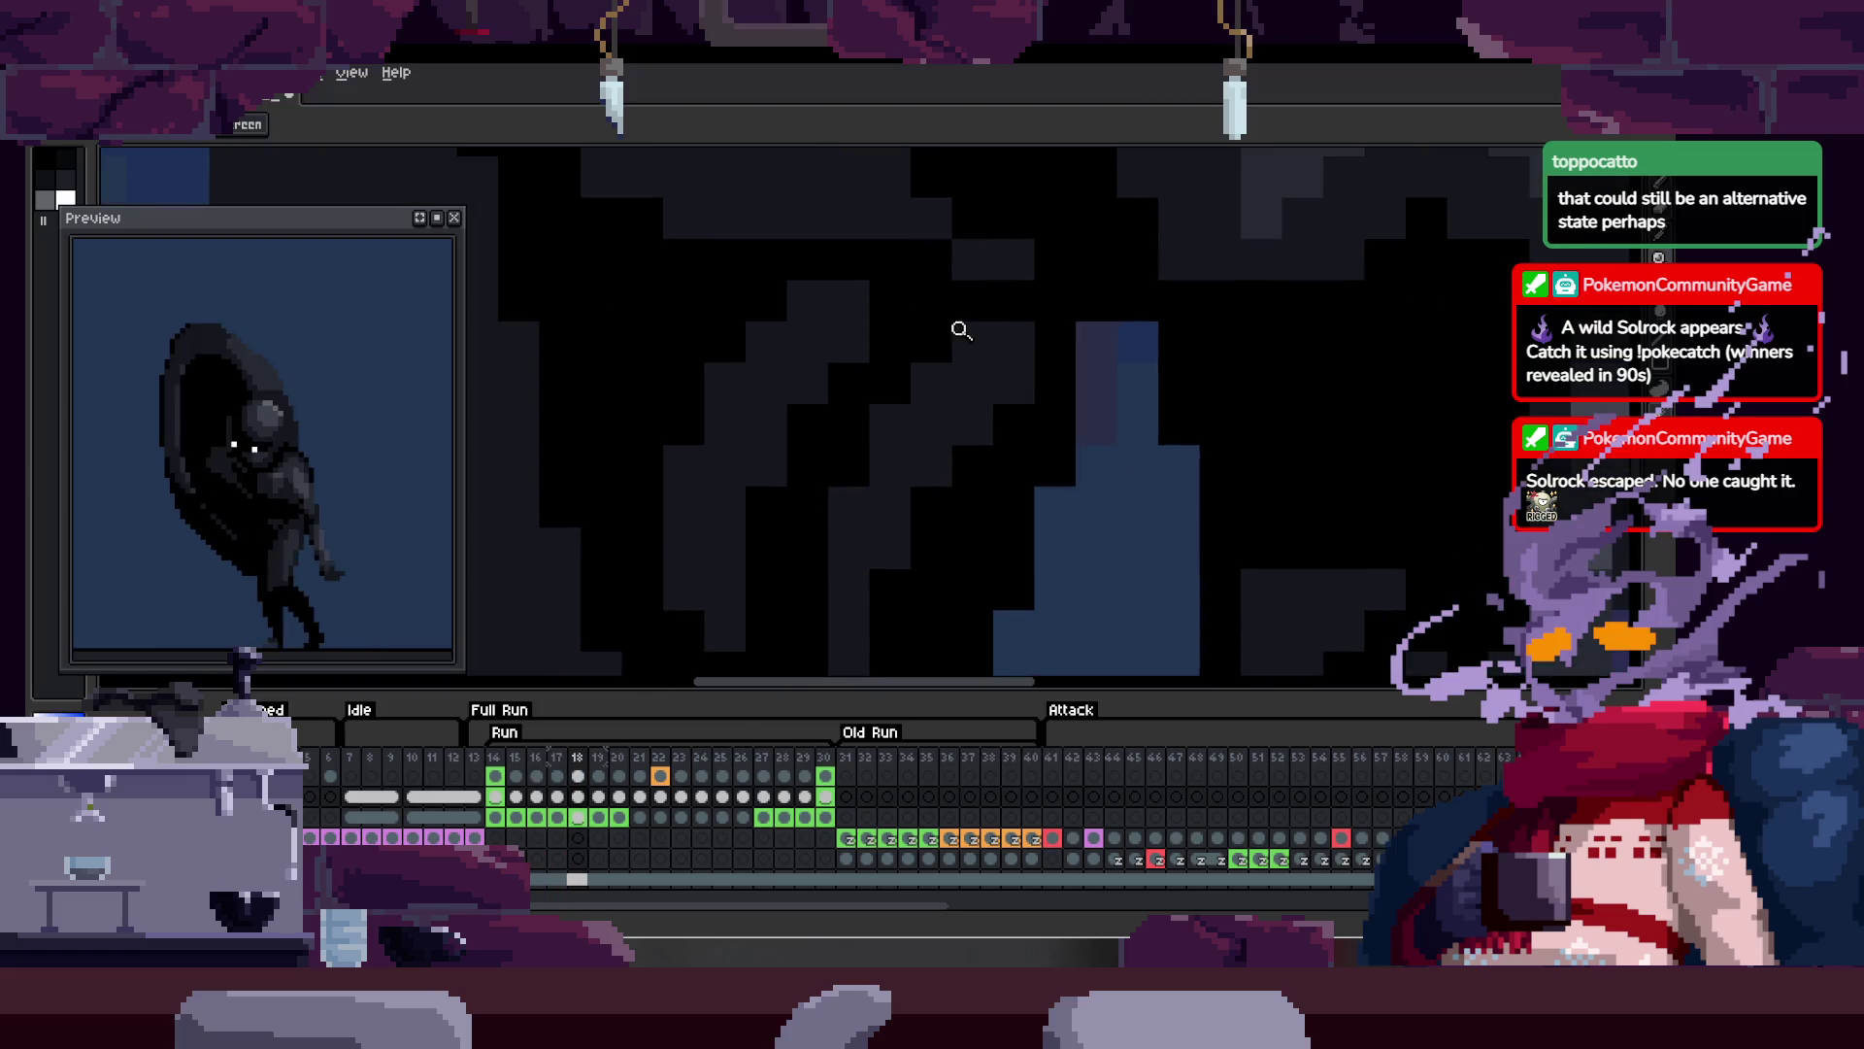
key(h)
drag(992, 363, 917, 356)
key(z)
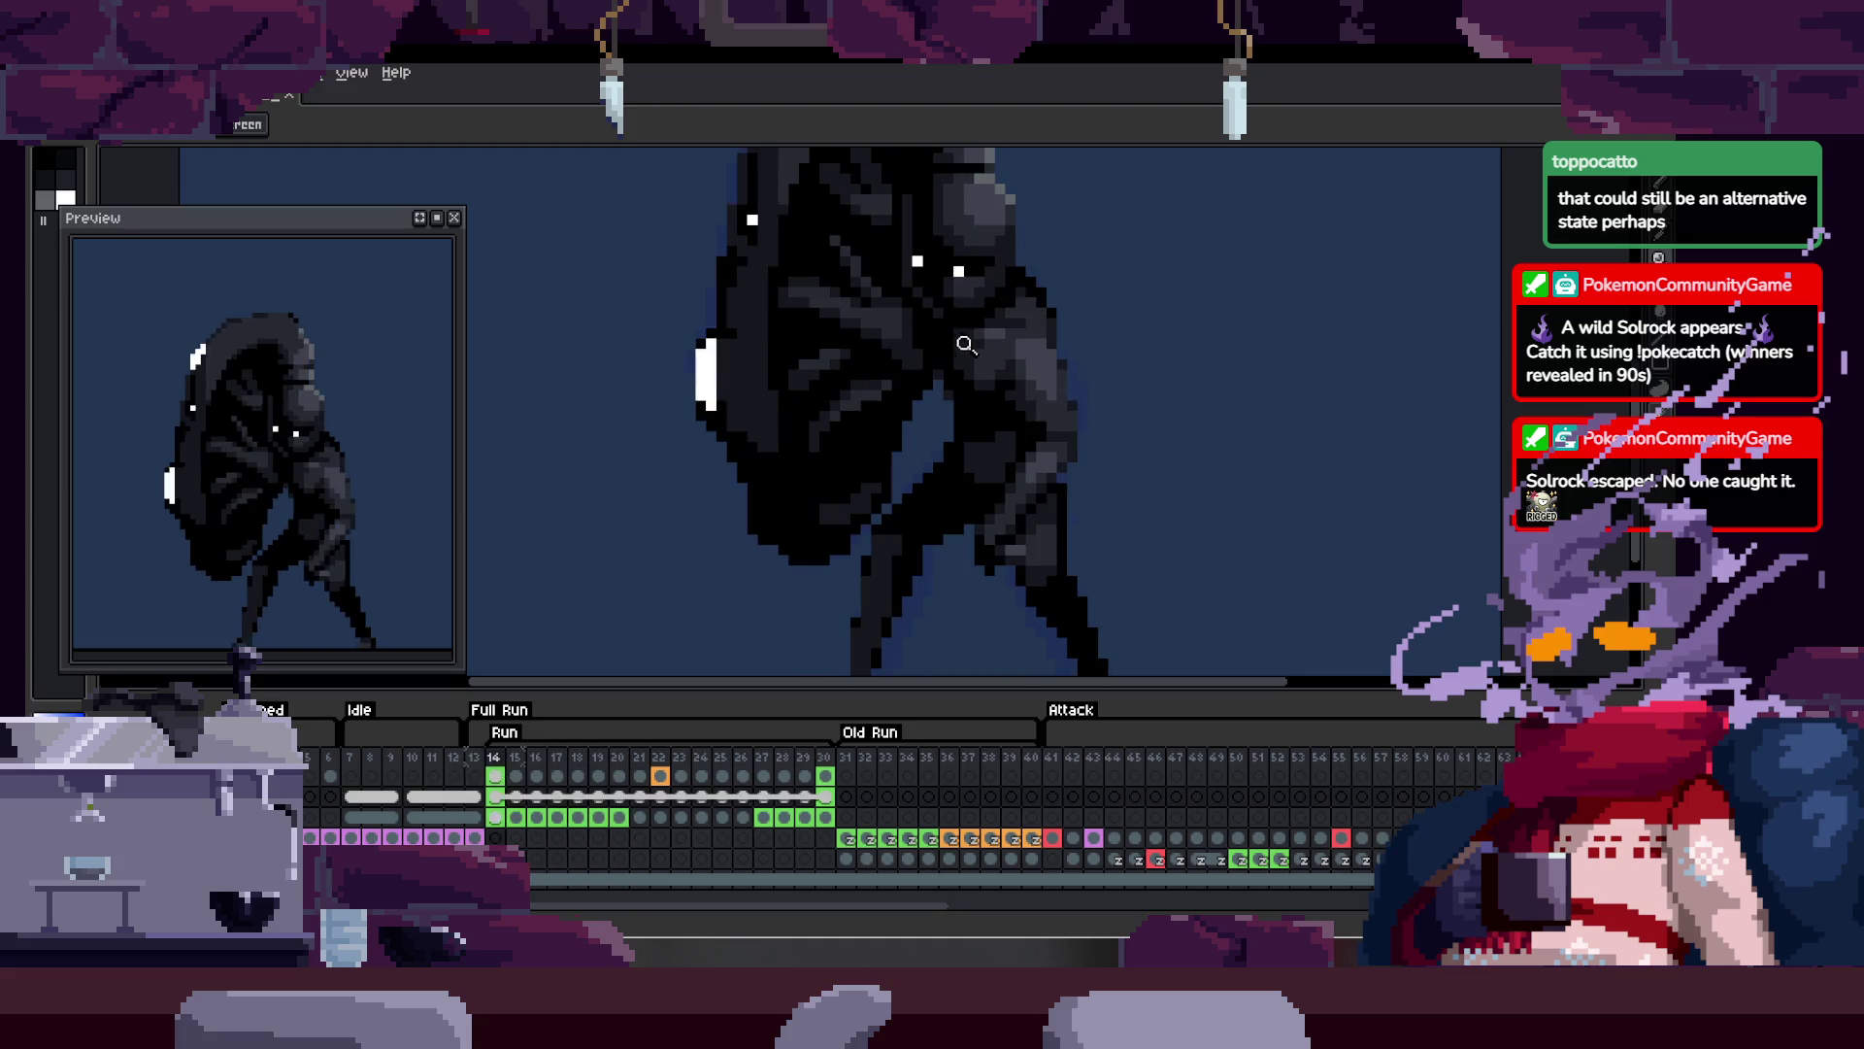
scroll(923, 335, up, 6)
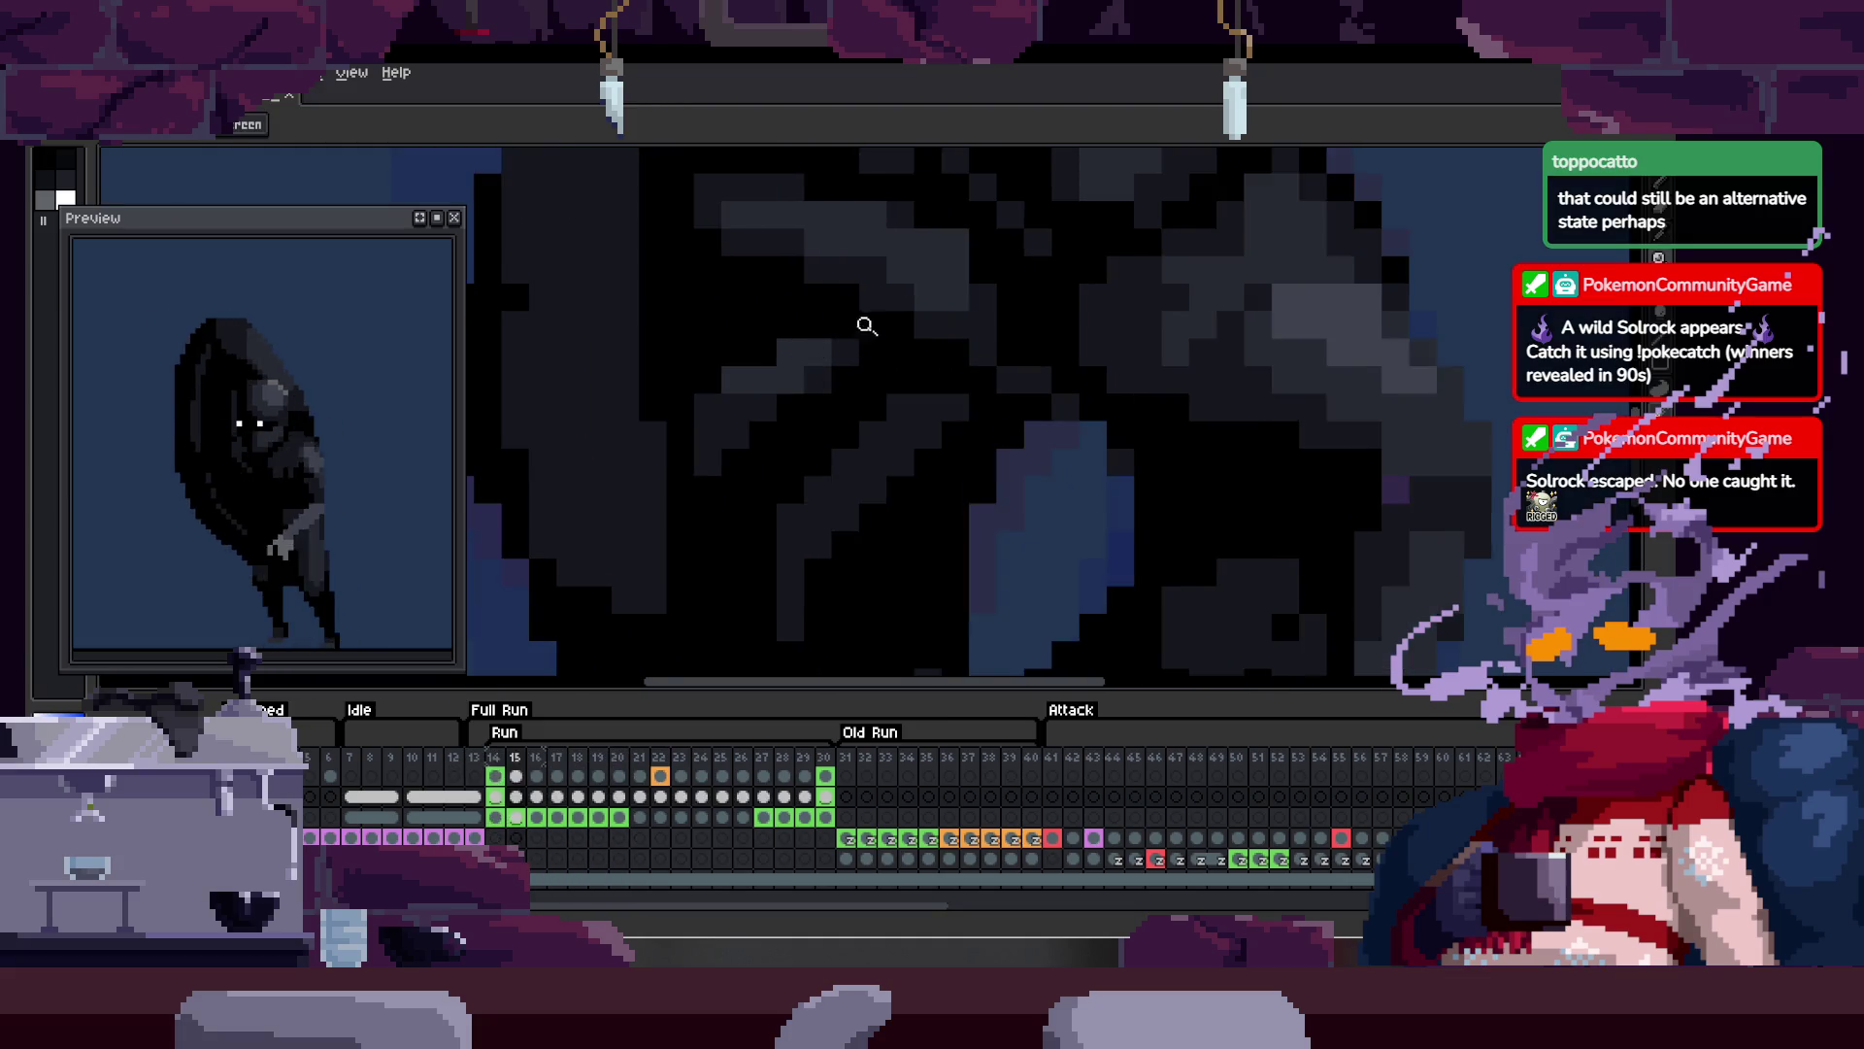
scroll(893, 314, up, 2)
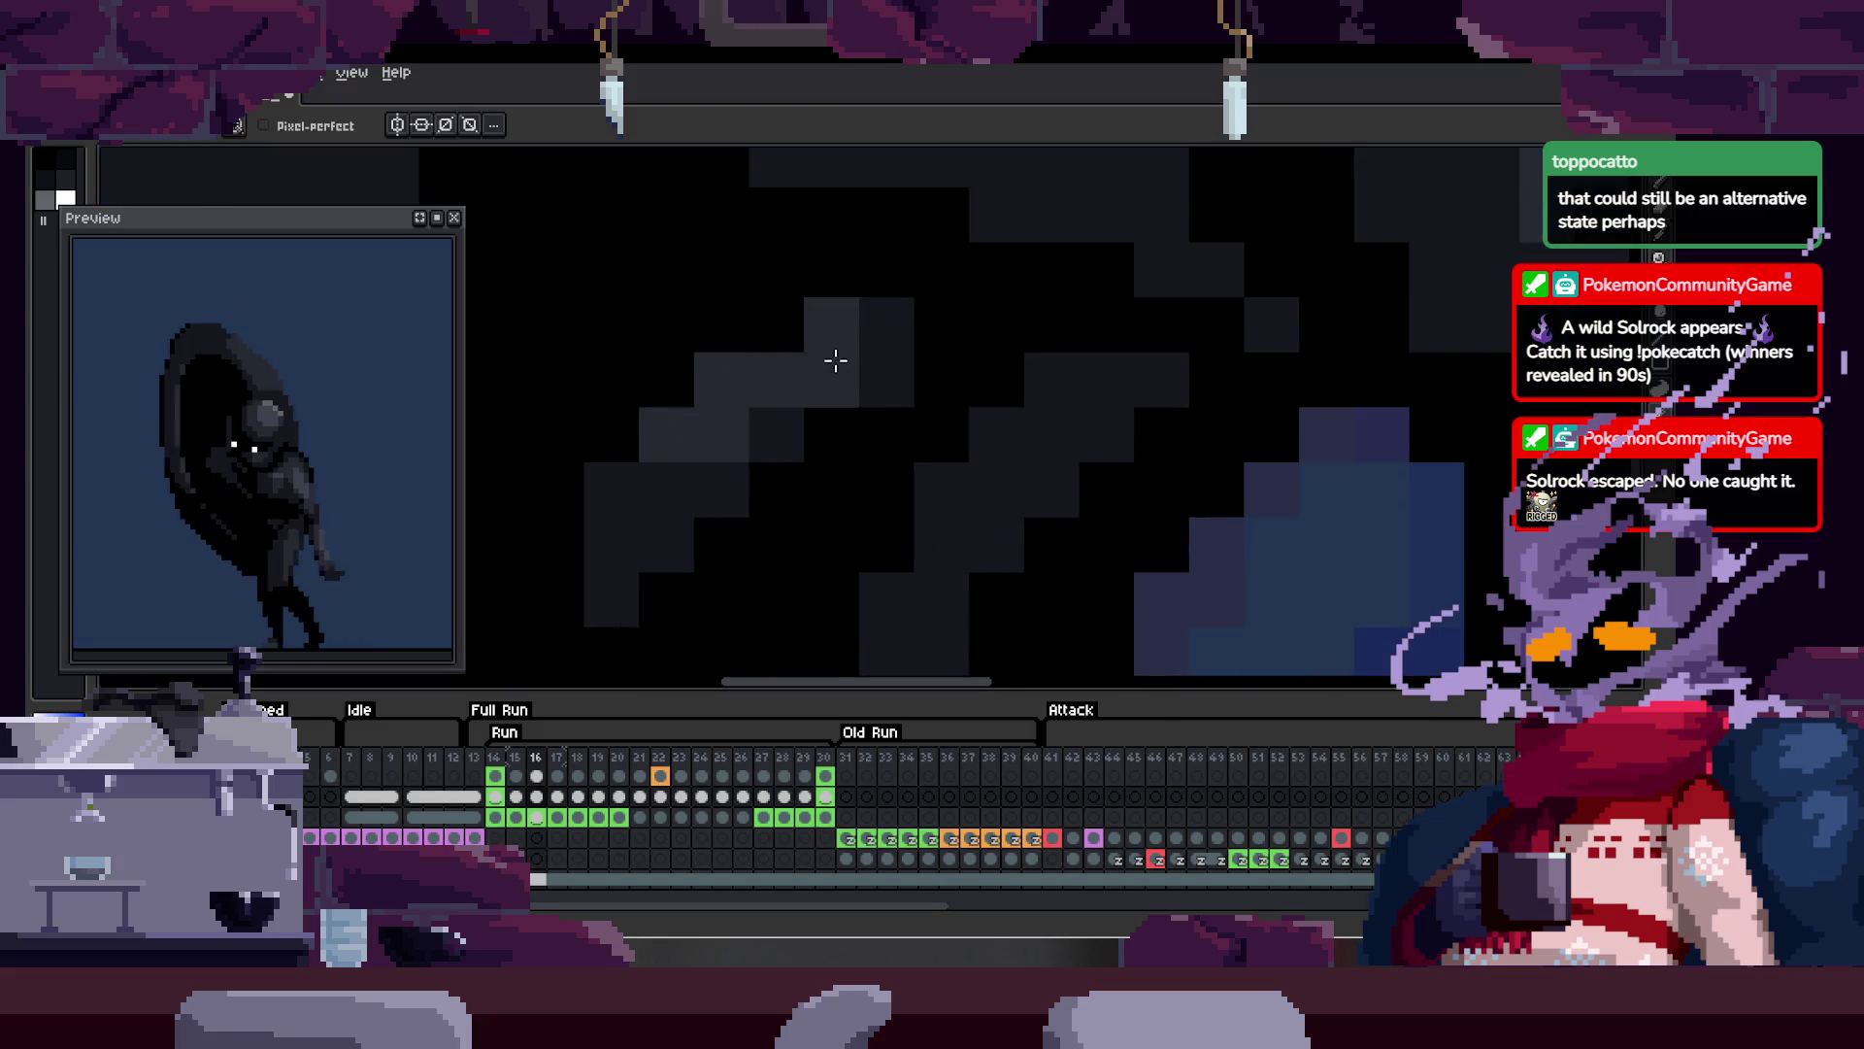
scroll(907, 345, down, 2)
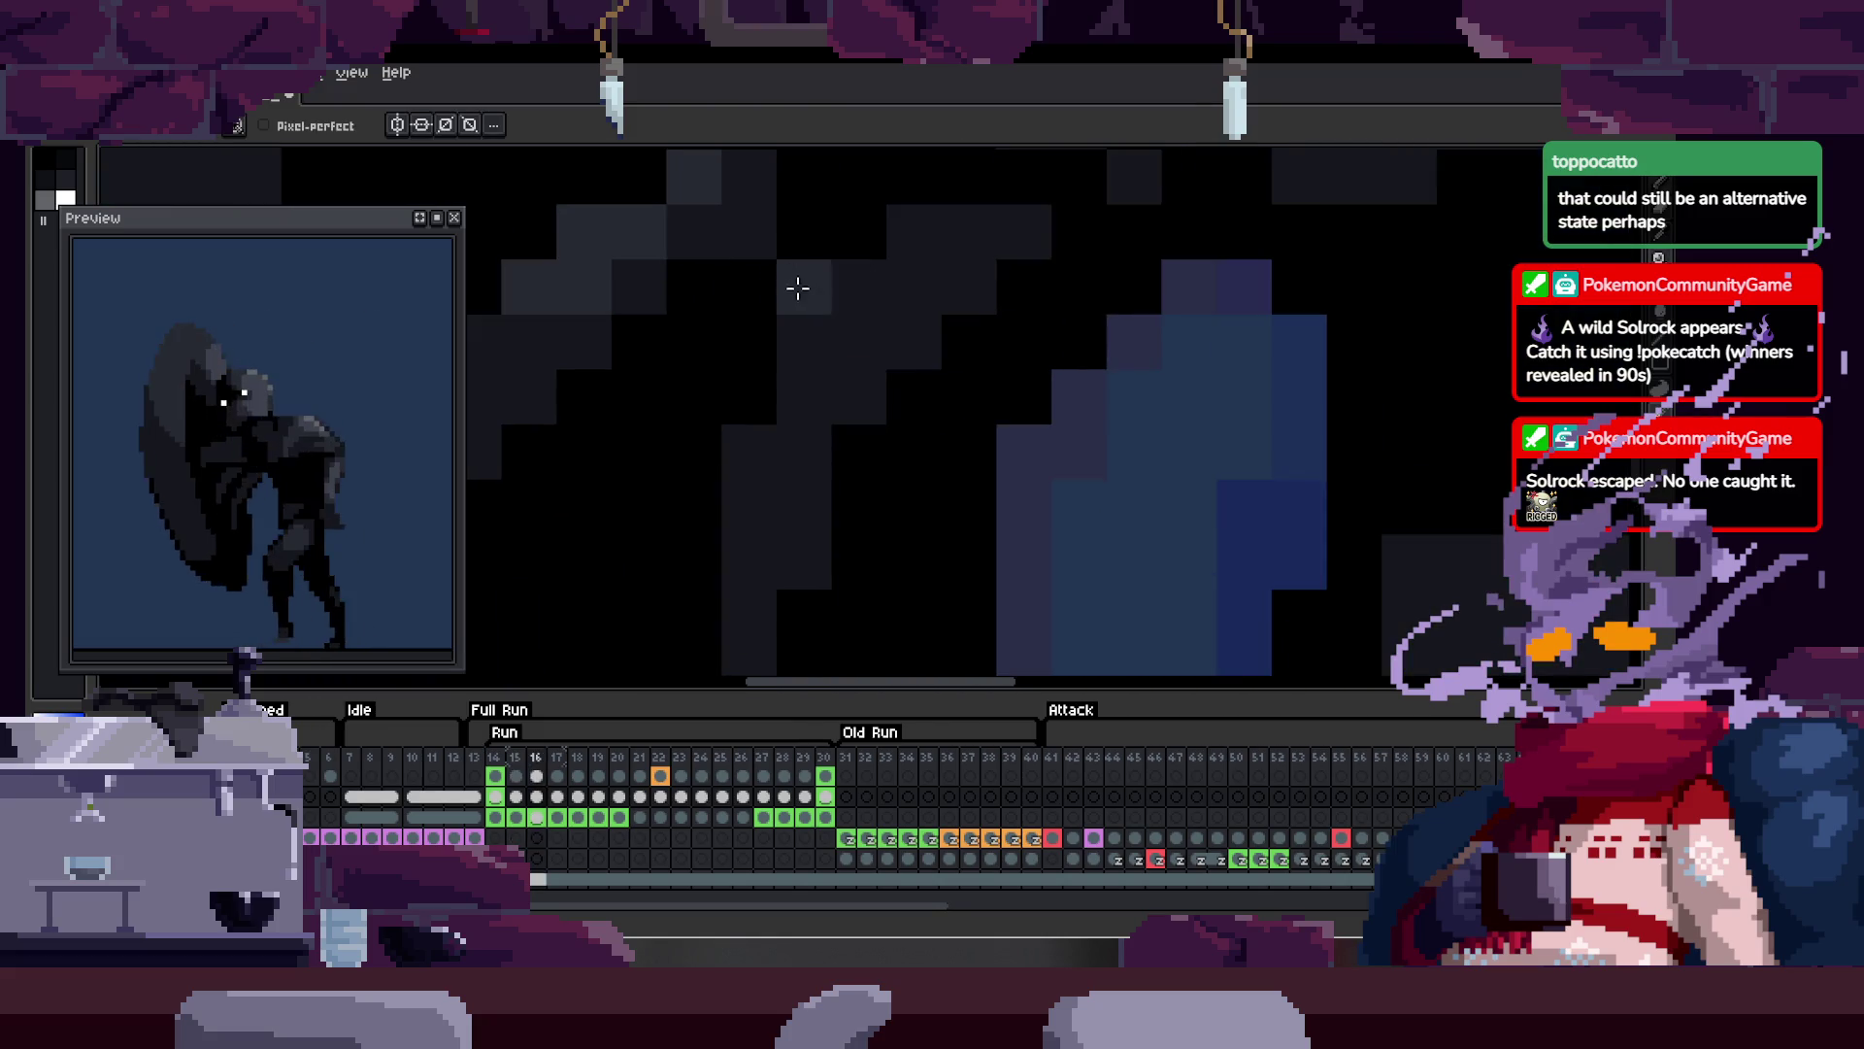
scroll(988, 282, down, 4)
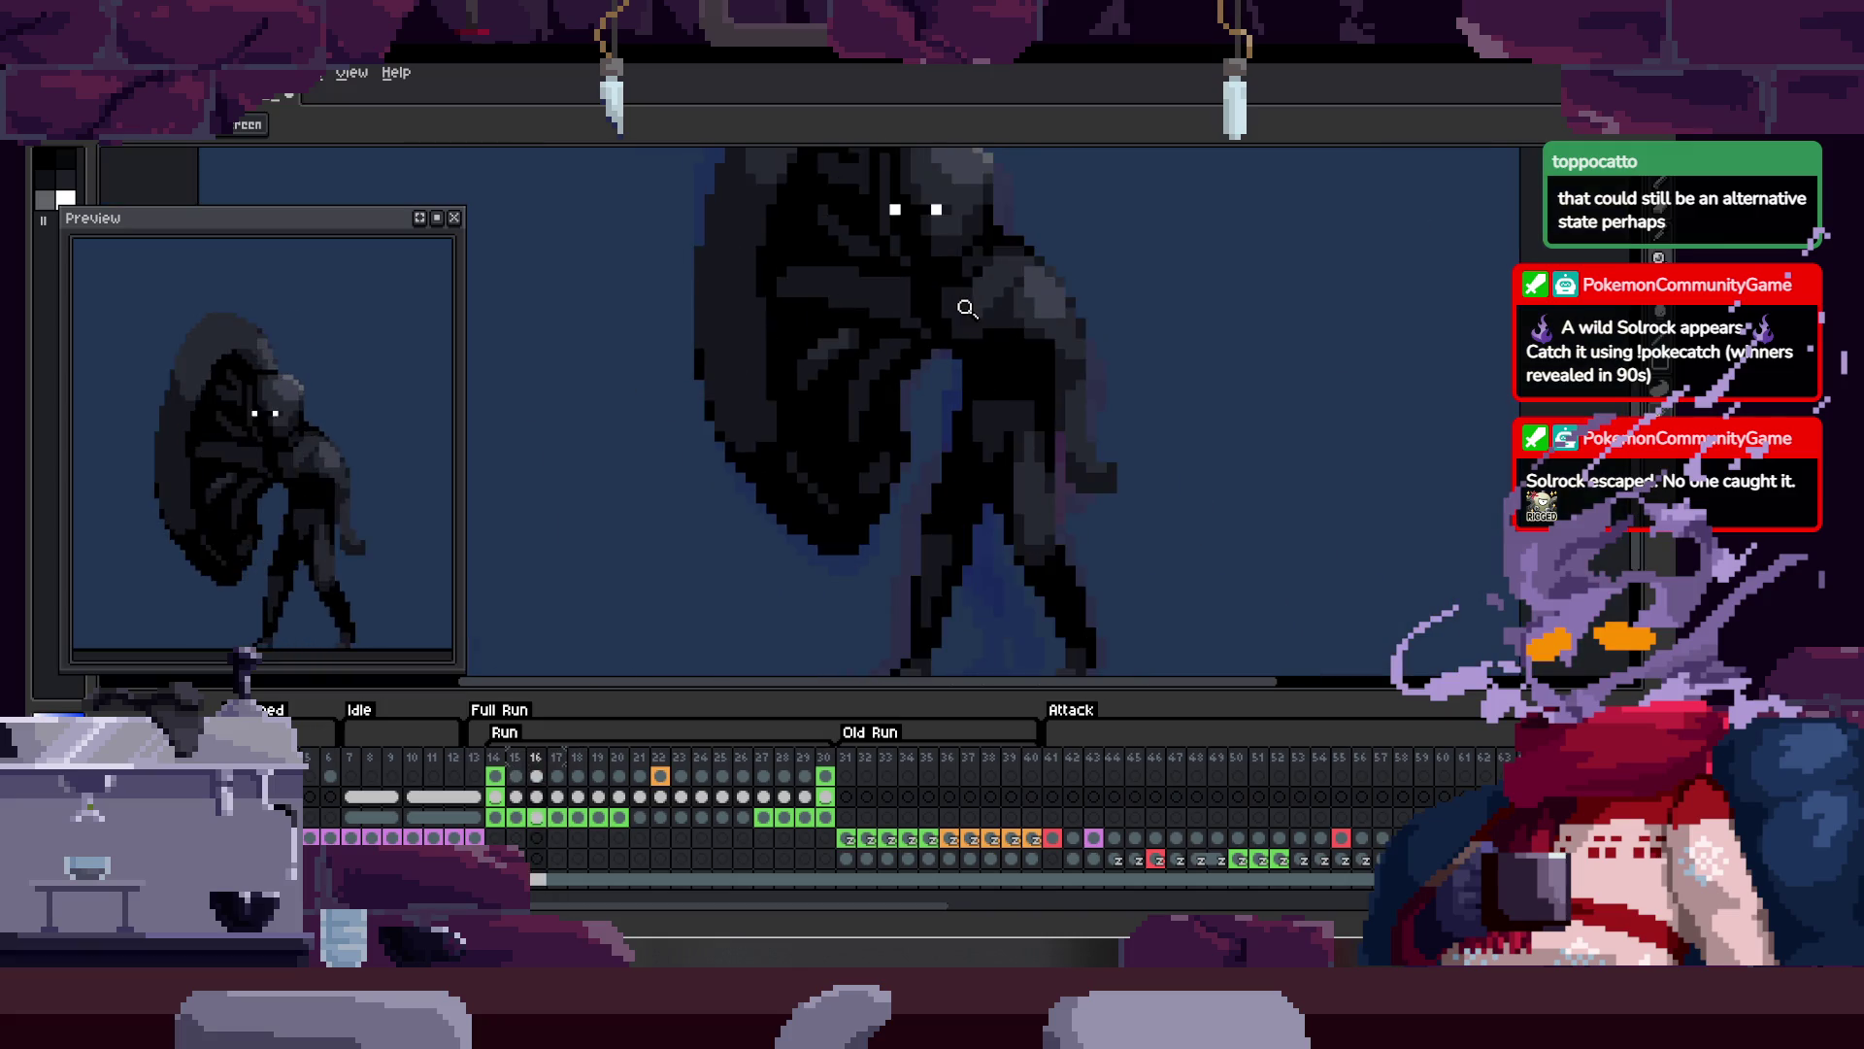
scroll(982, 298, up, 4)
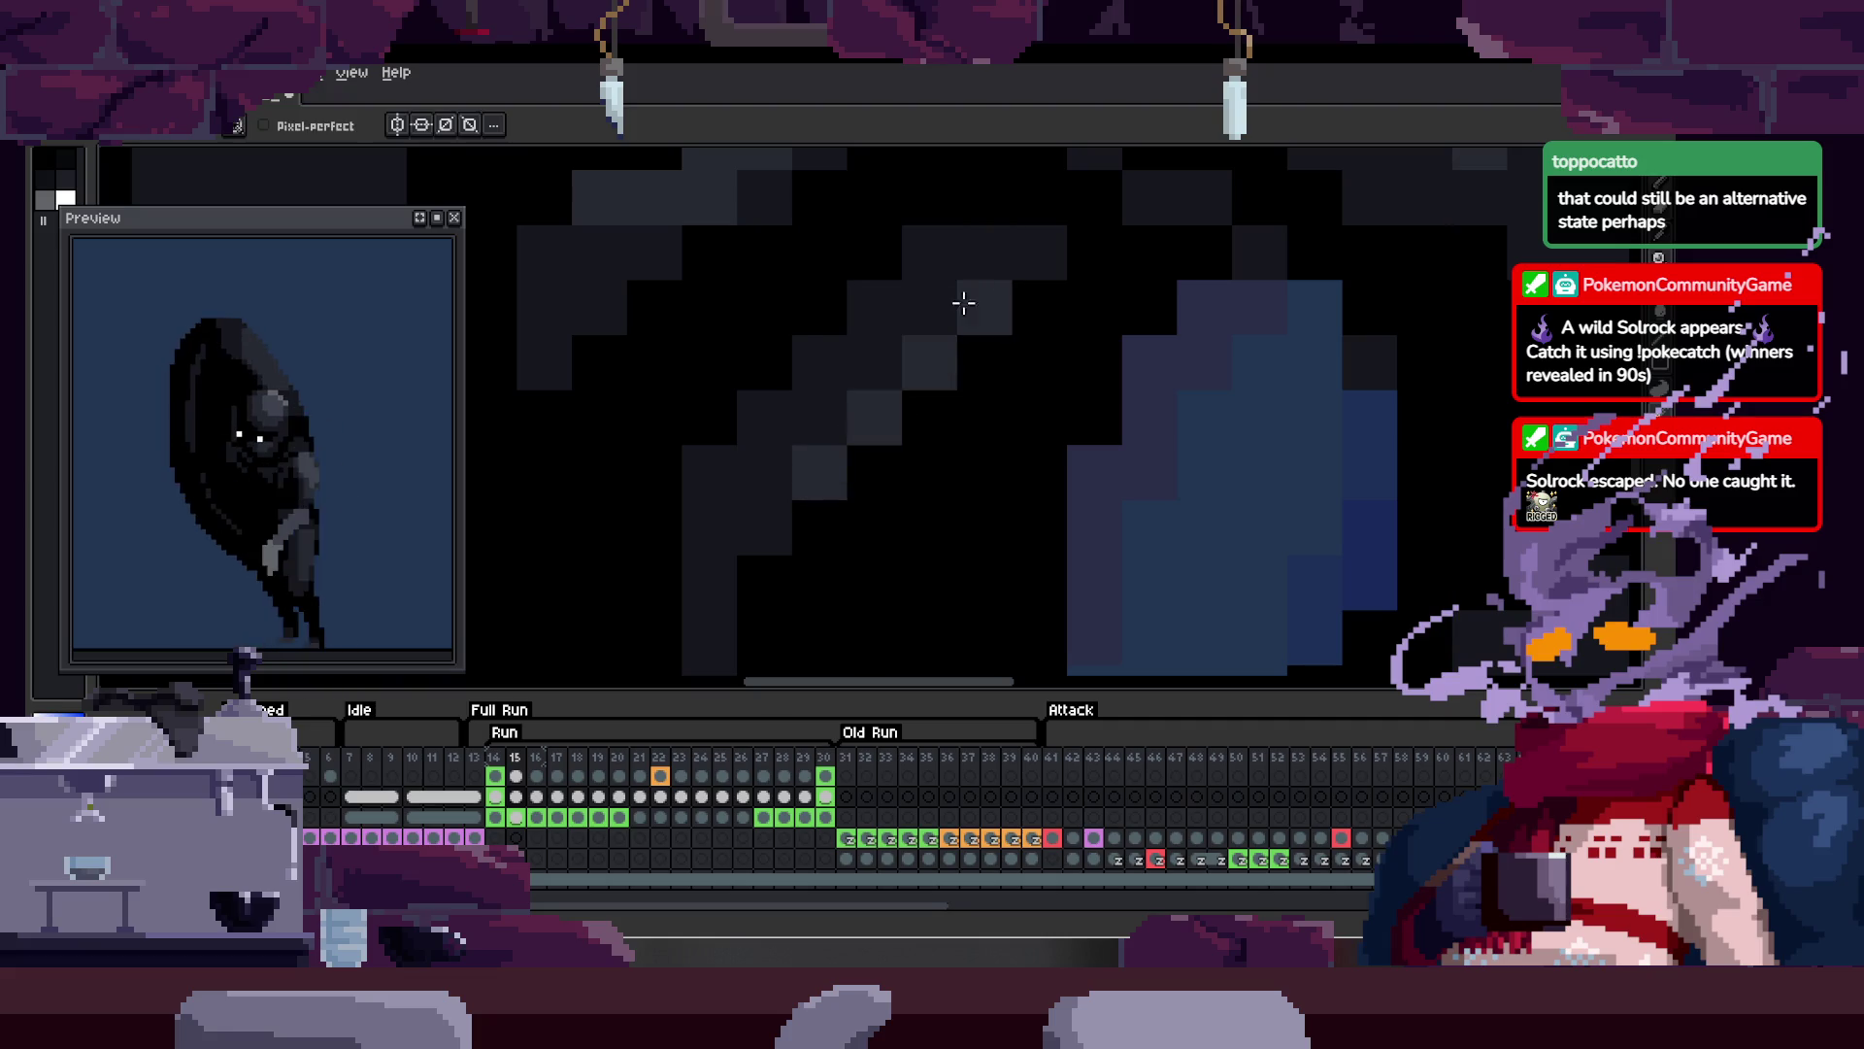
scroll(953, 350, down, 5)
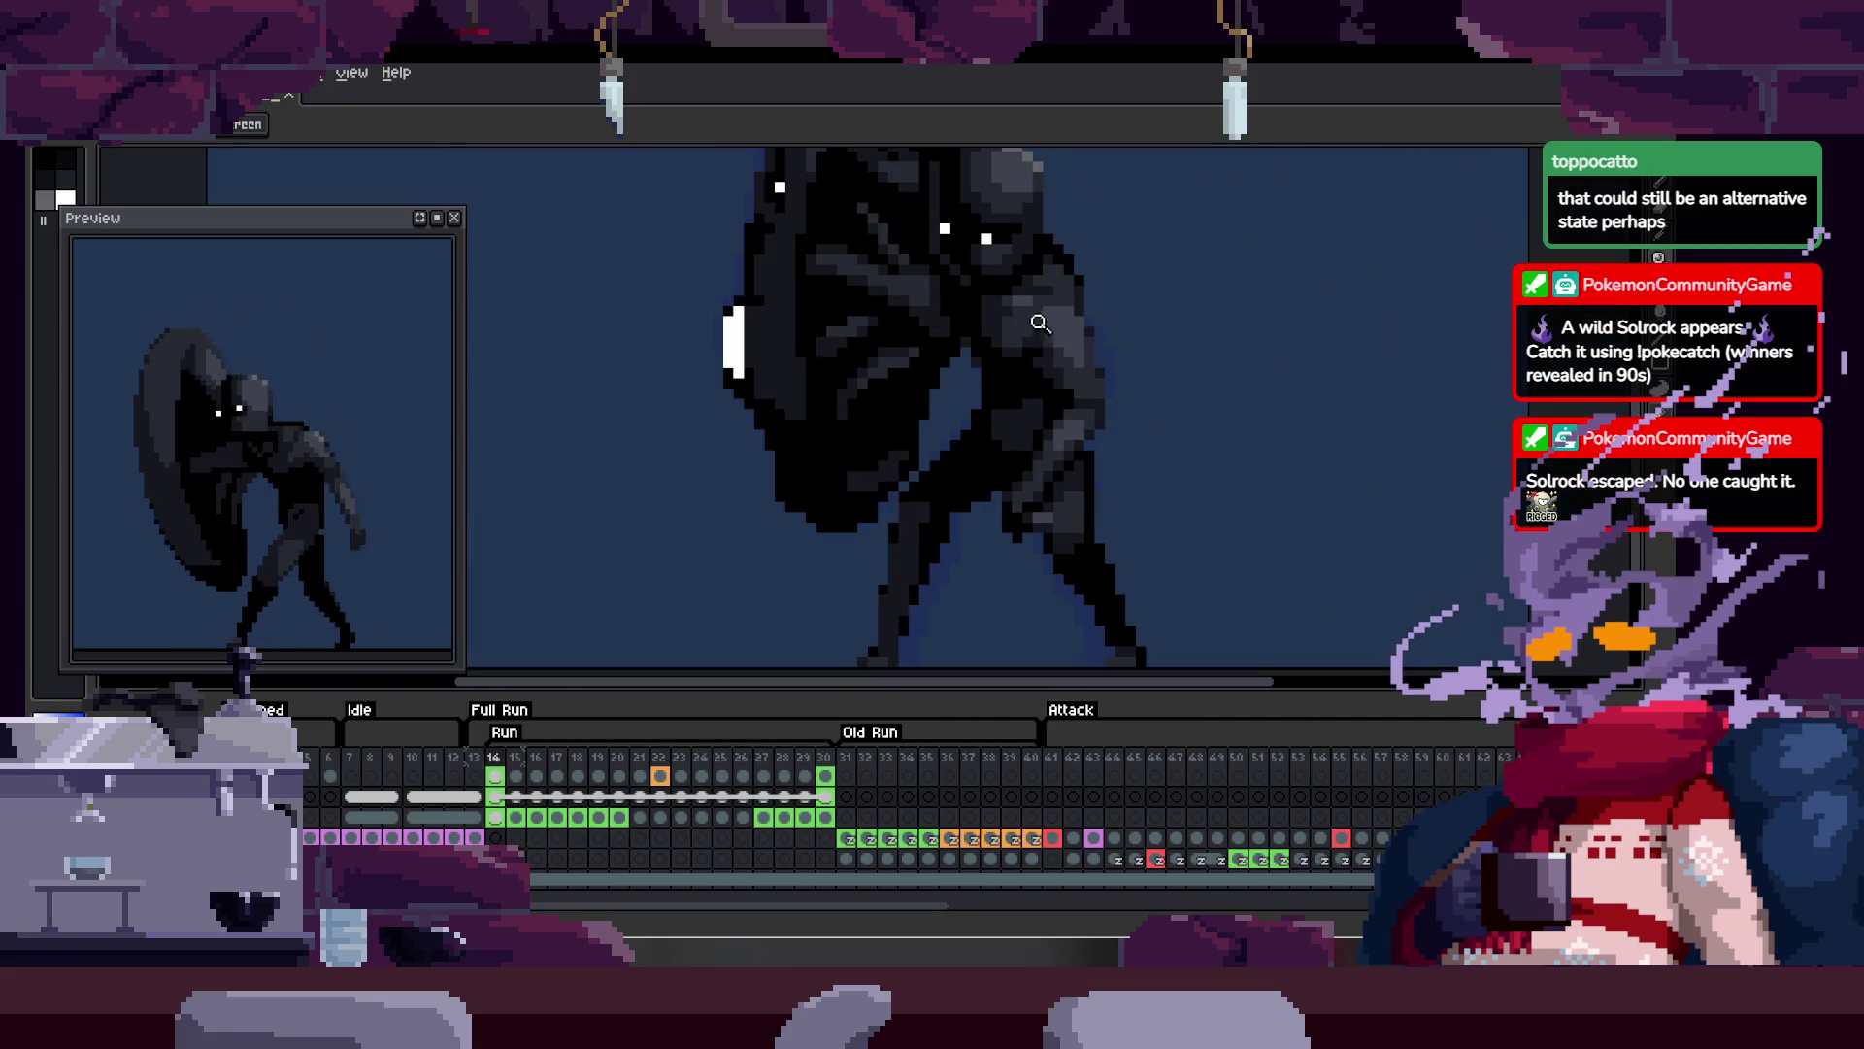
scroll(1028, 282, down, 1)
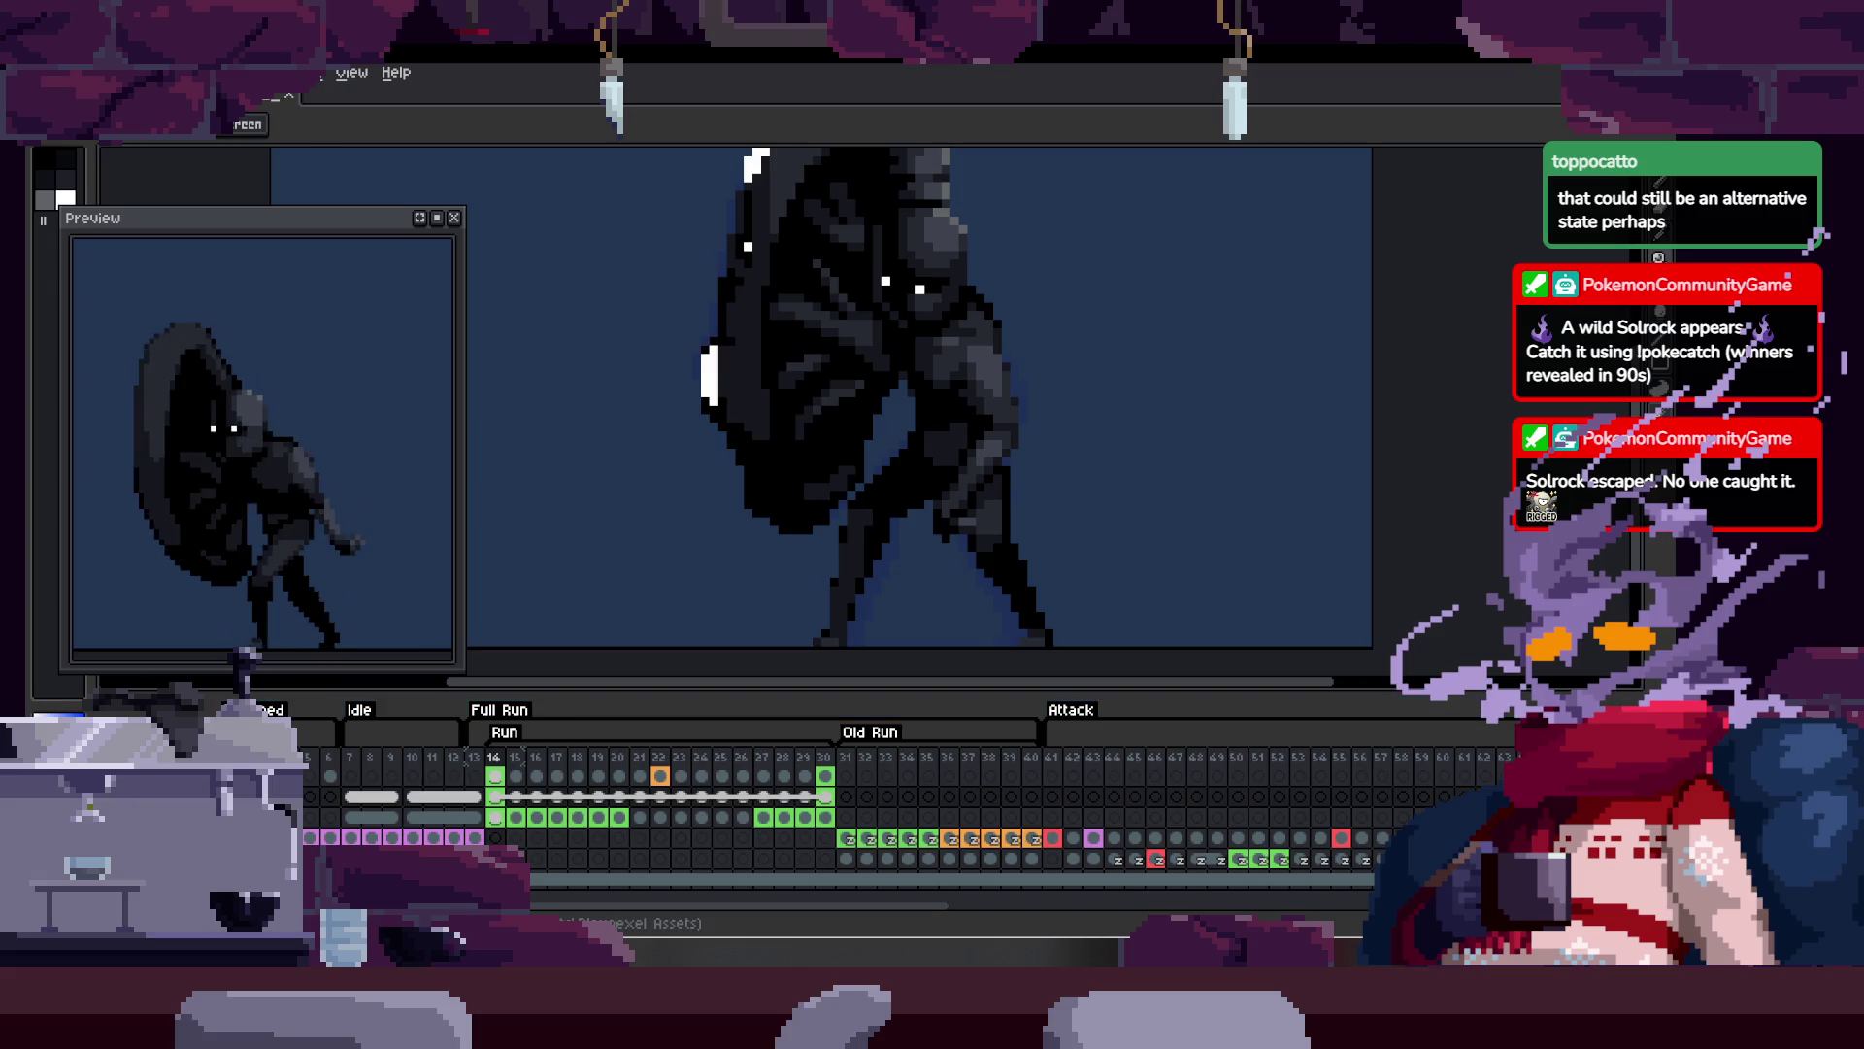
click(954, 466)
Step: Undo the last three edits to the creature's arm and shoulder pose
click(1032, 428)
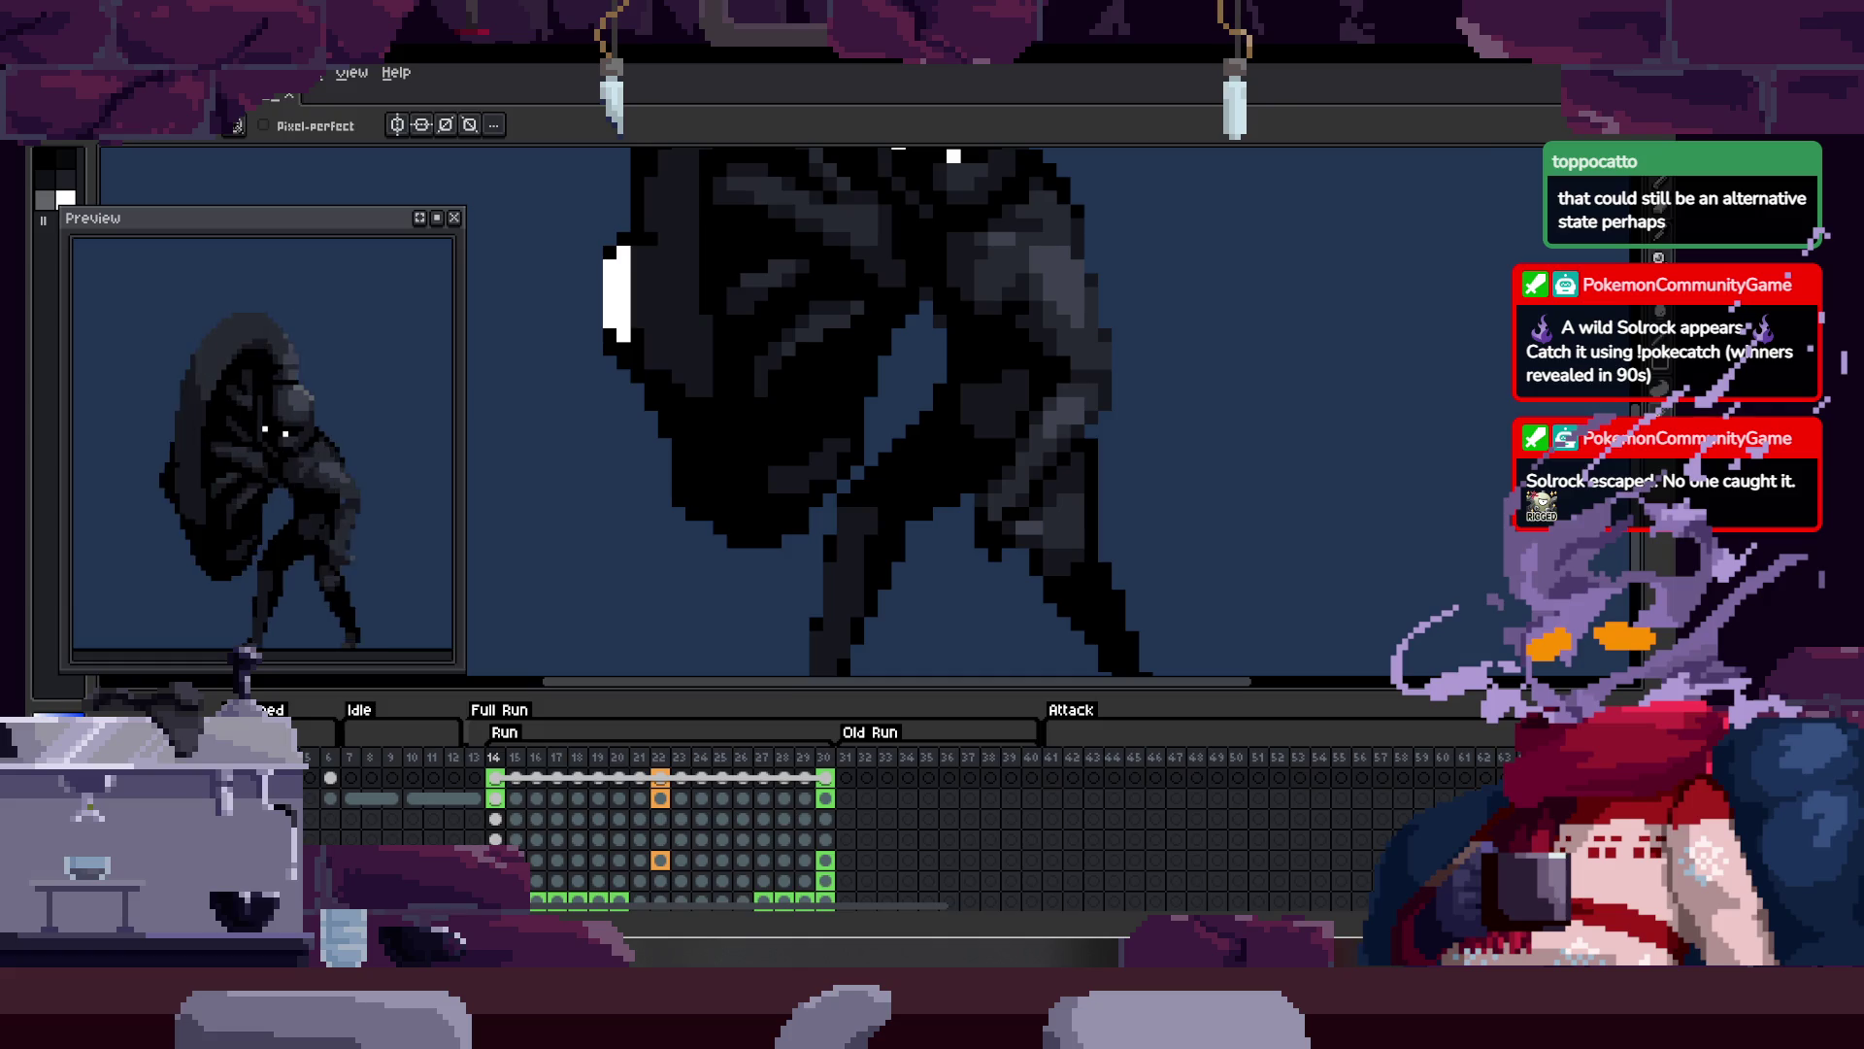
key(ctrl+z)
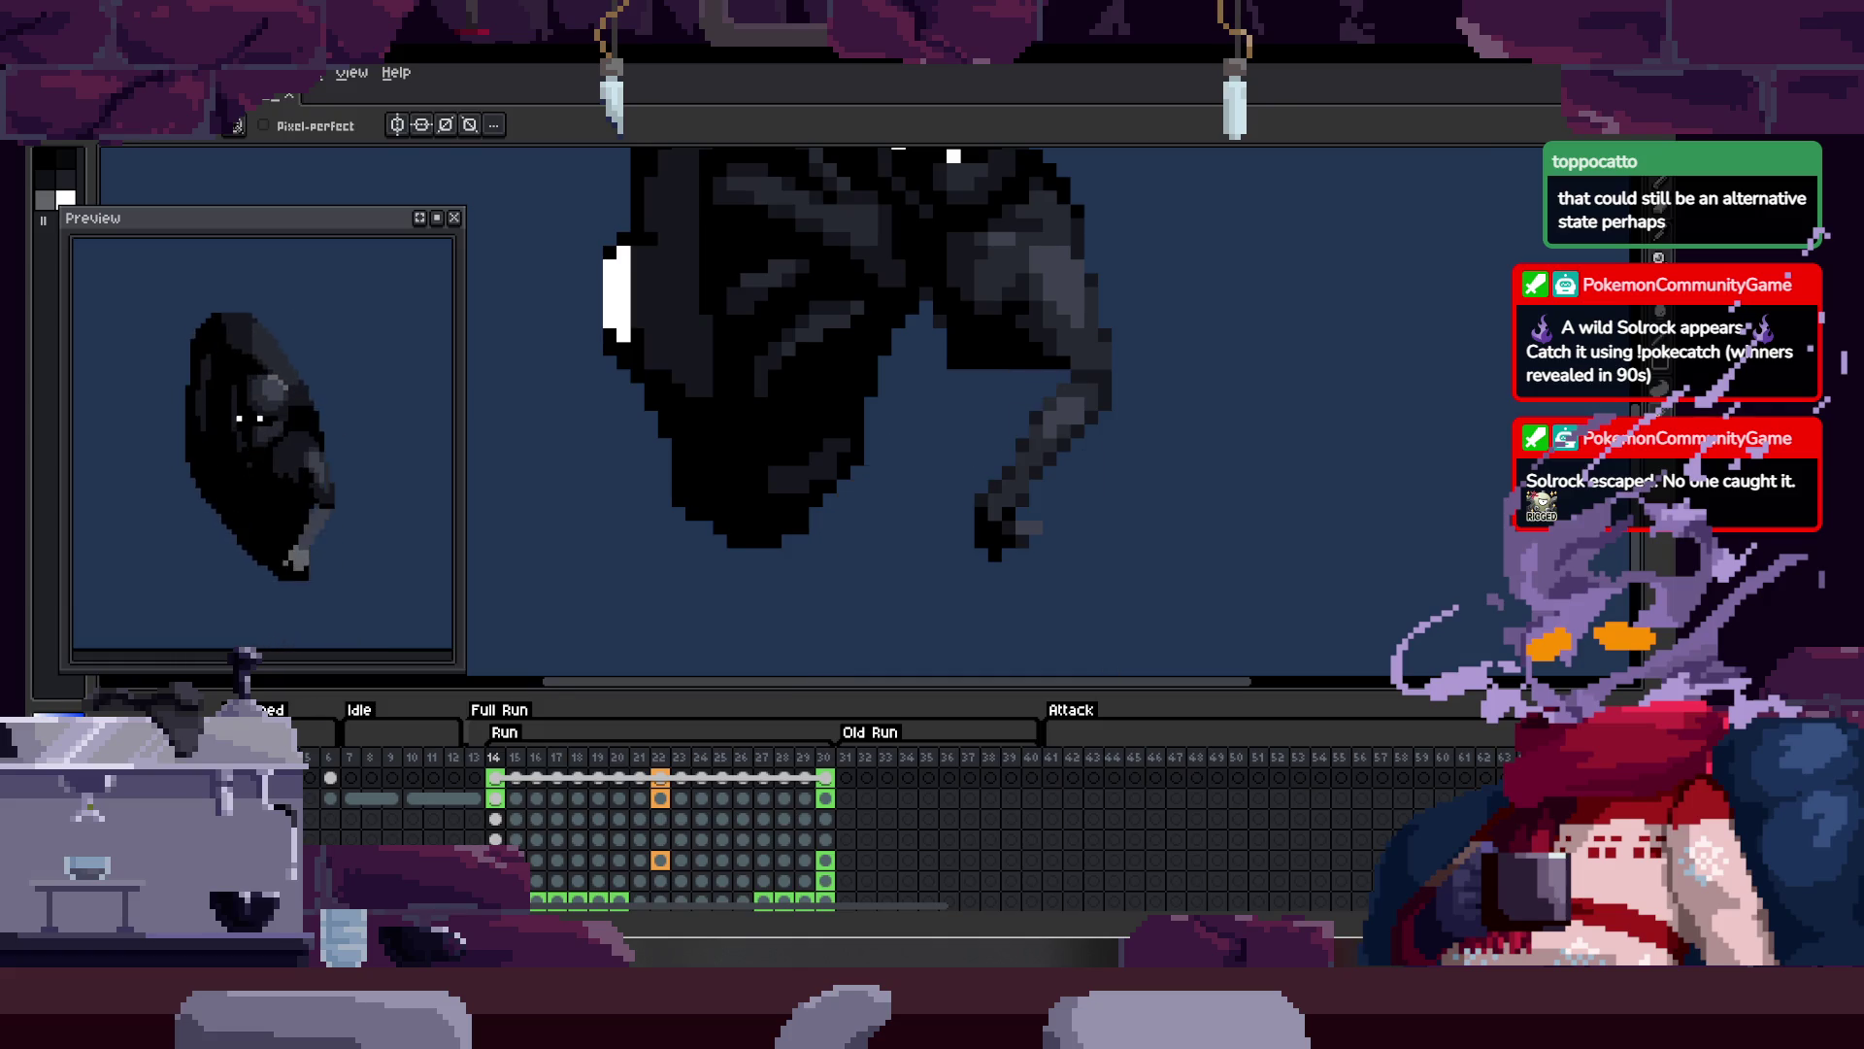
key(ctrl+z)
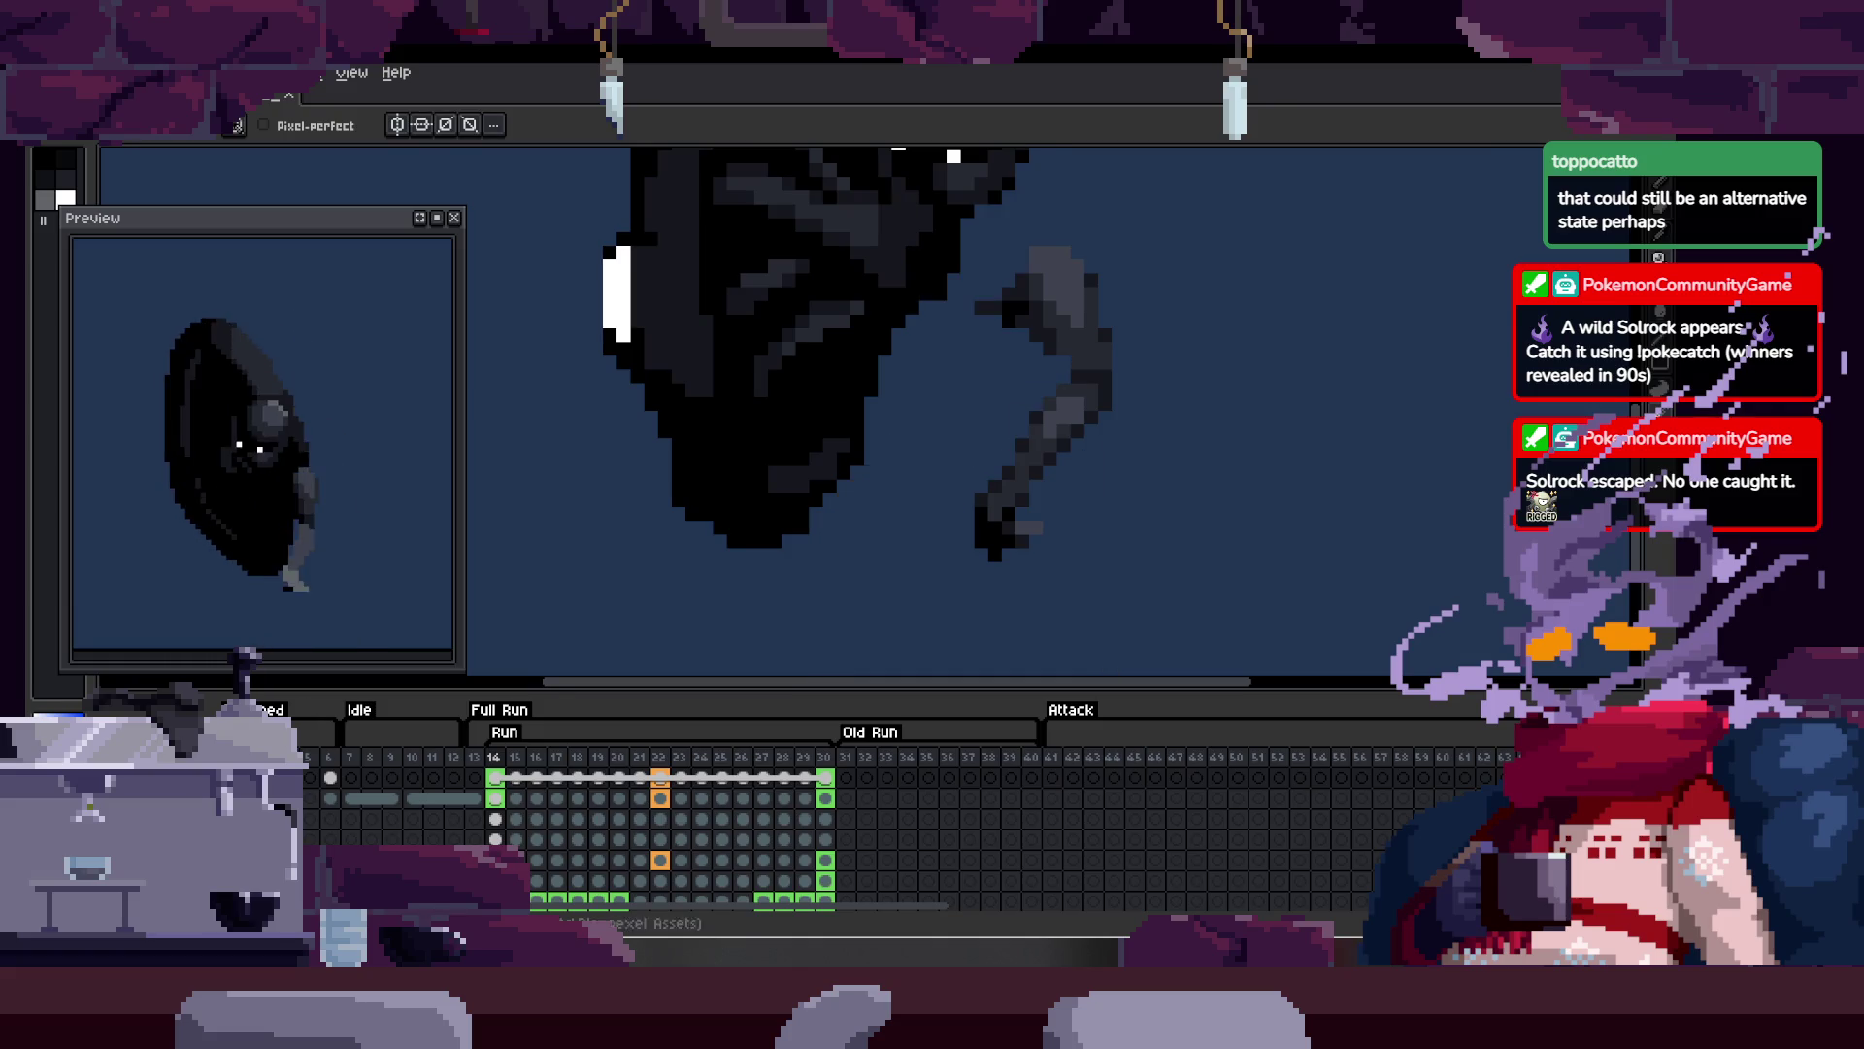
key(ctrl+z)
key(ctrl+z)
key(ctrl+z)
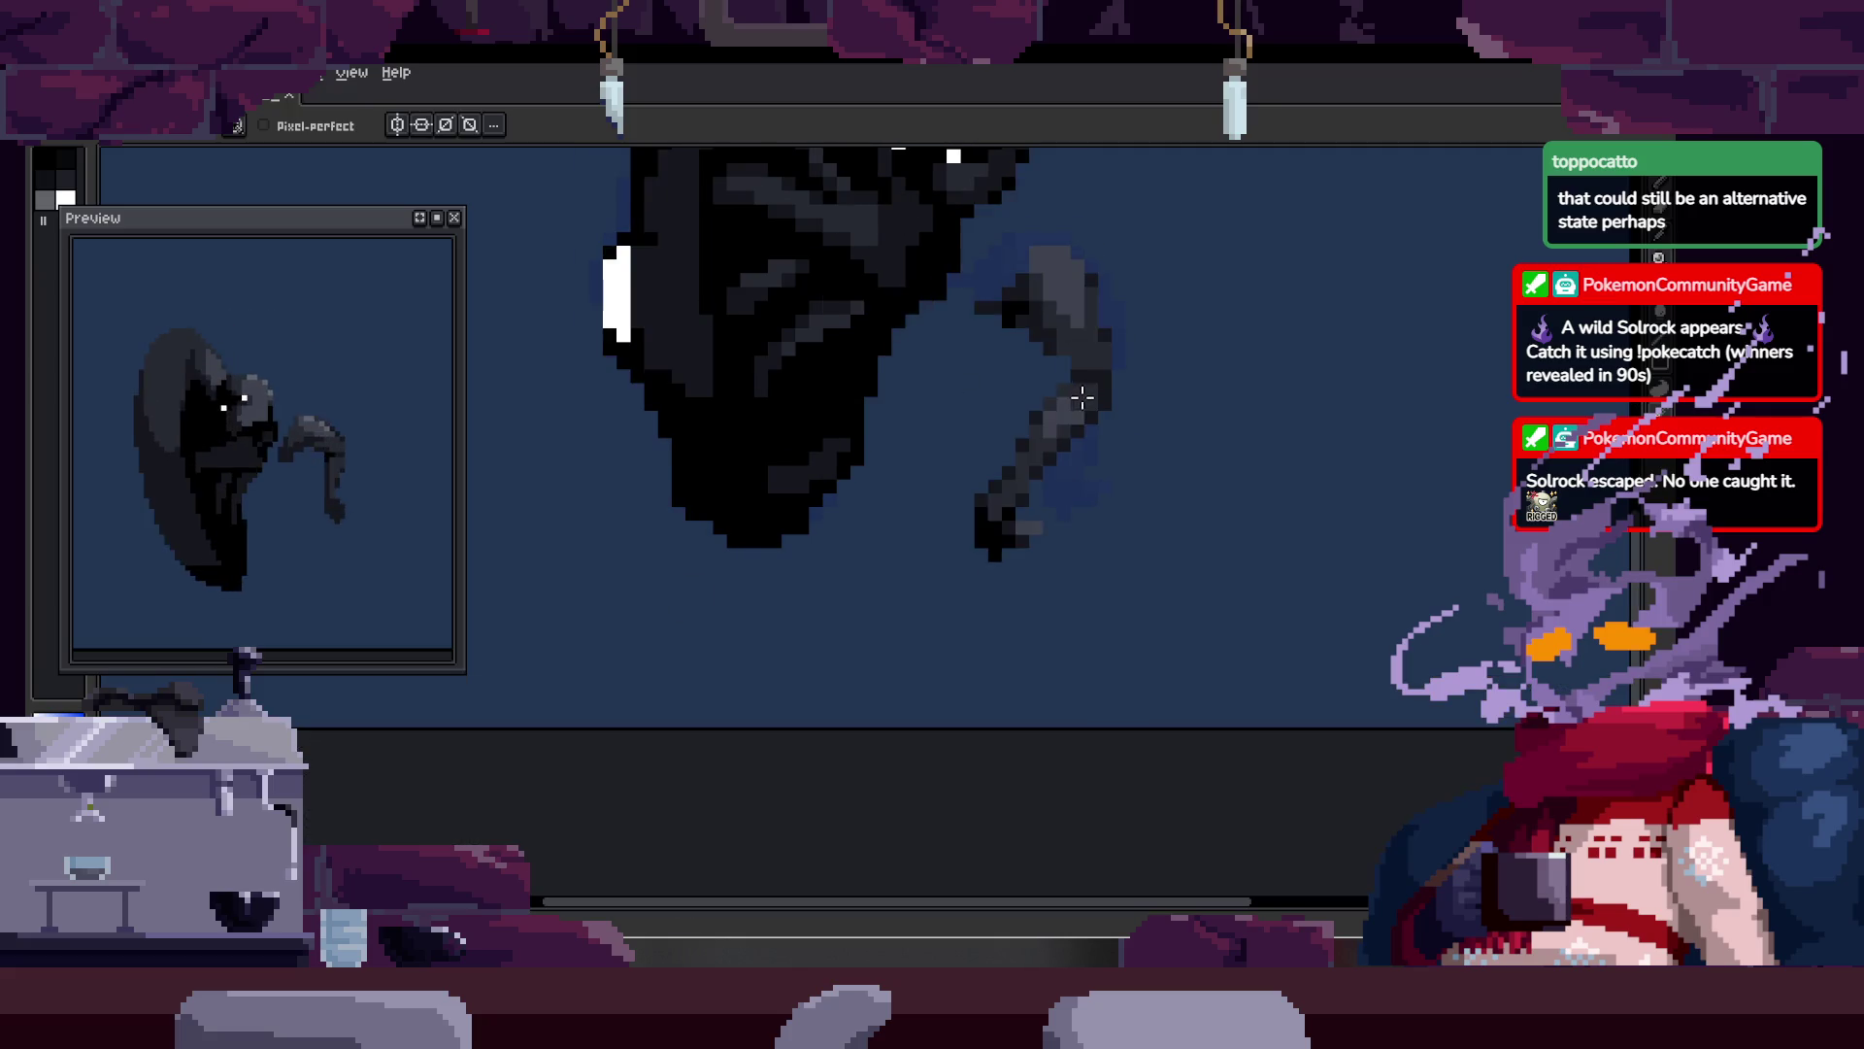
key(Tab)
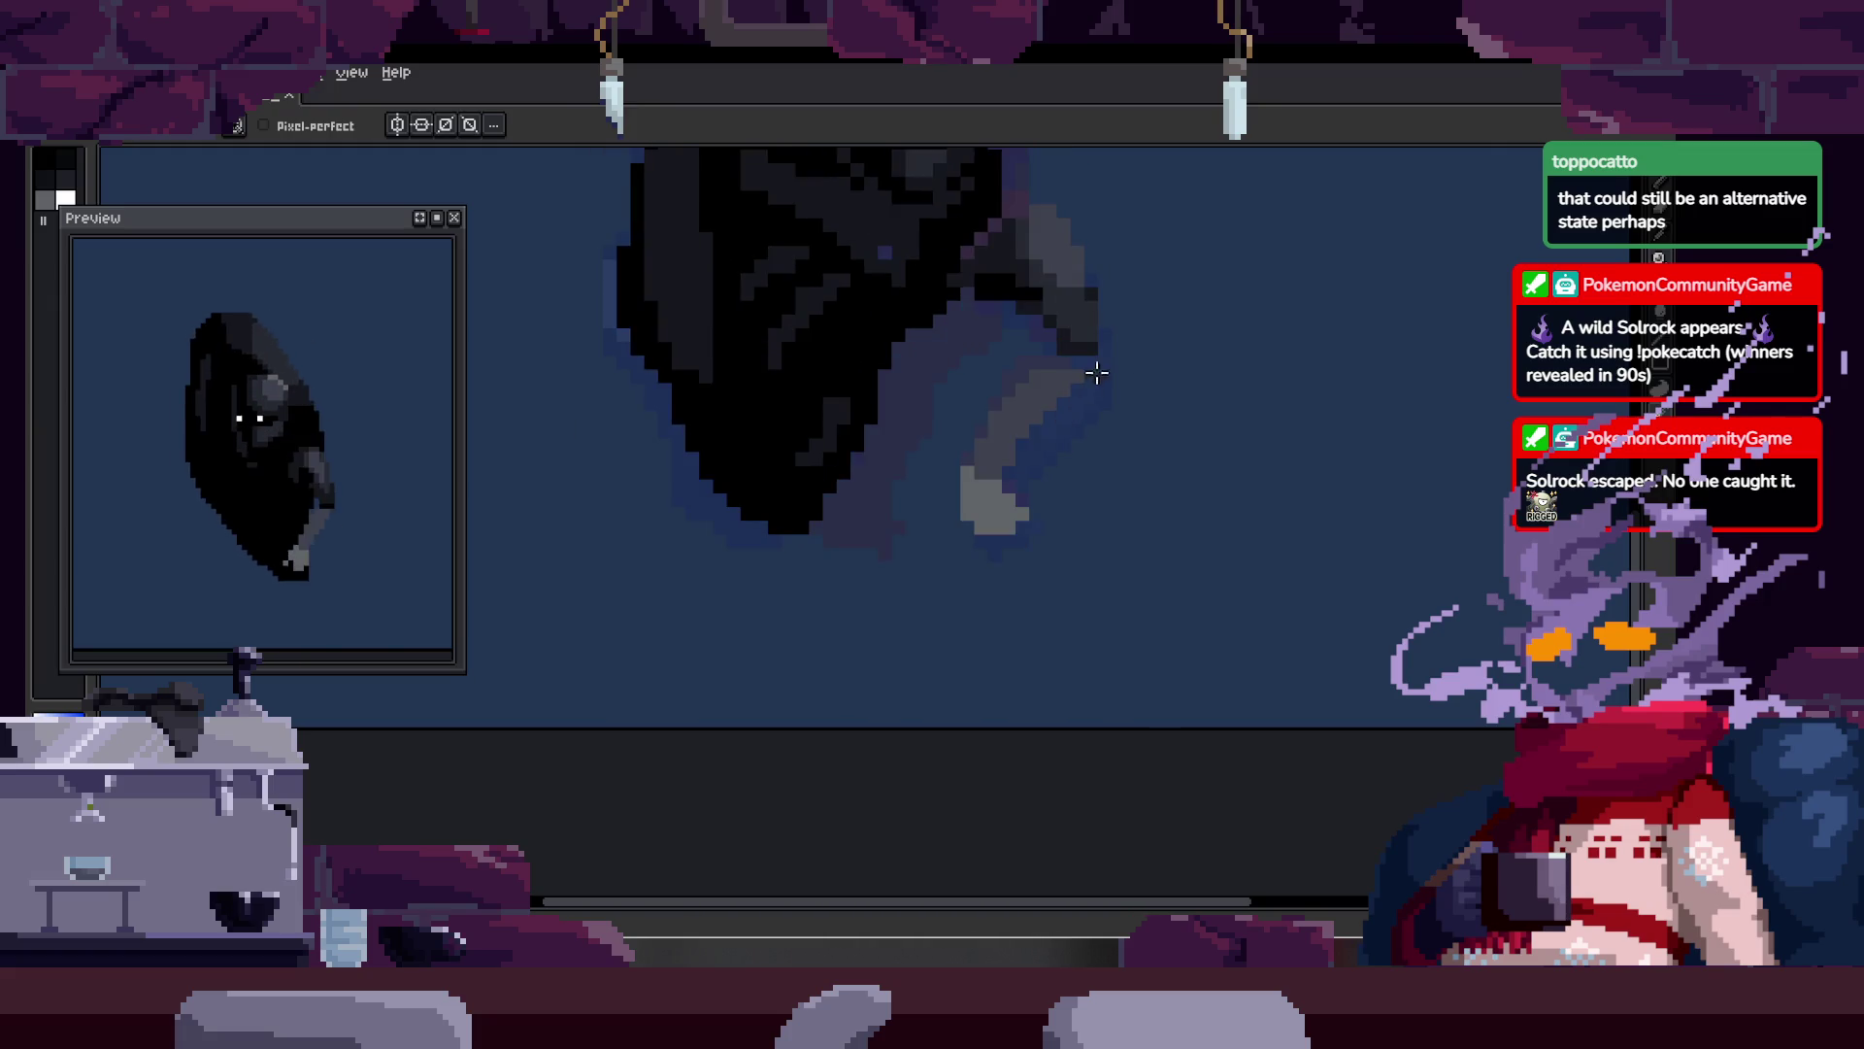
Step: Zoom in on the creature's hanging arm with the timeline shown
key(z)
click(1068, 379)
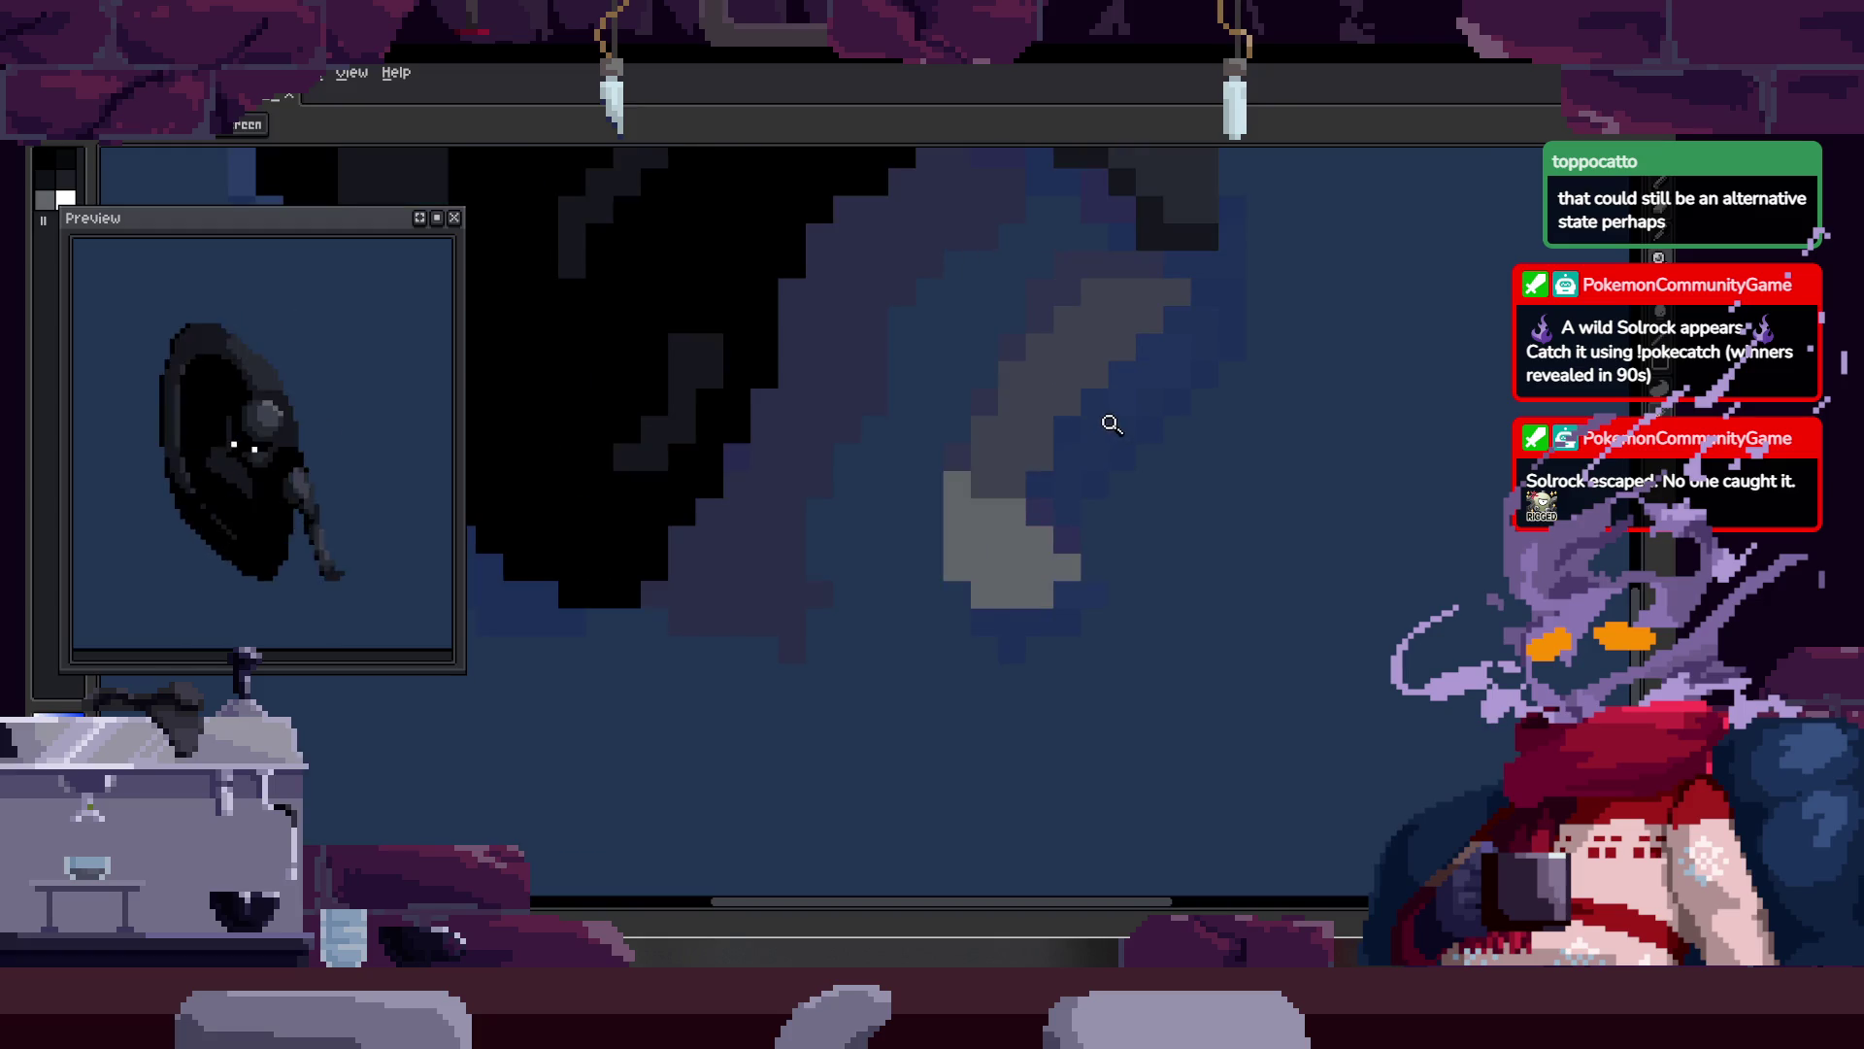
key(Tab)
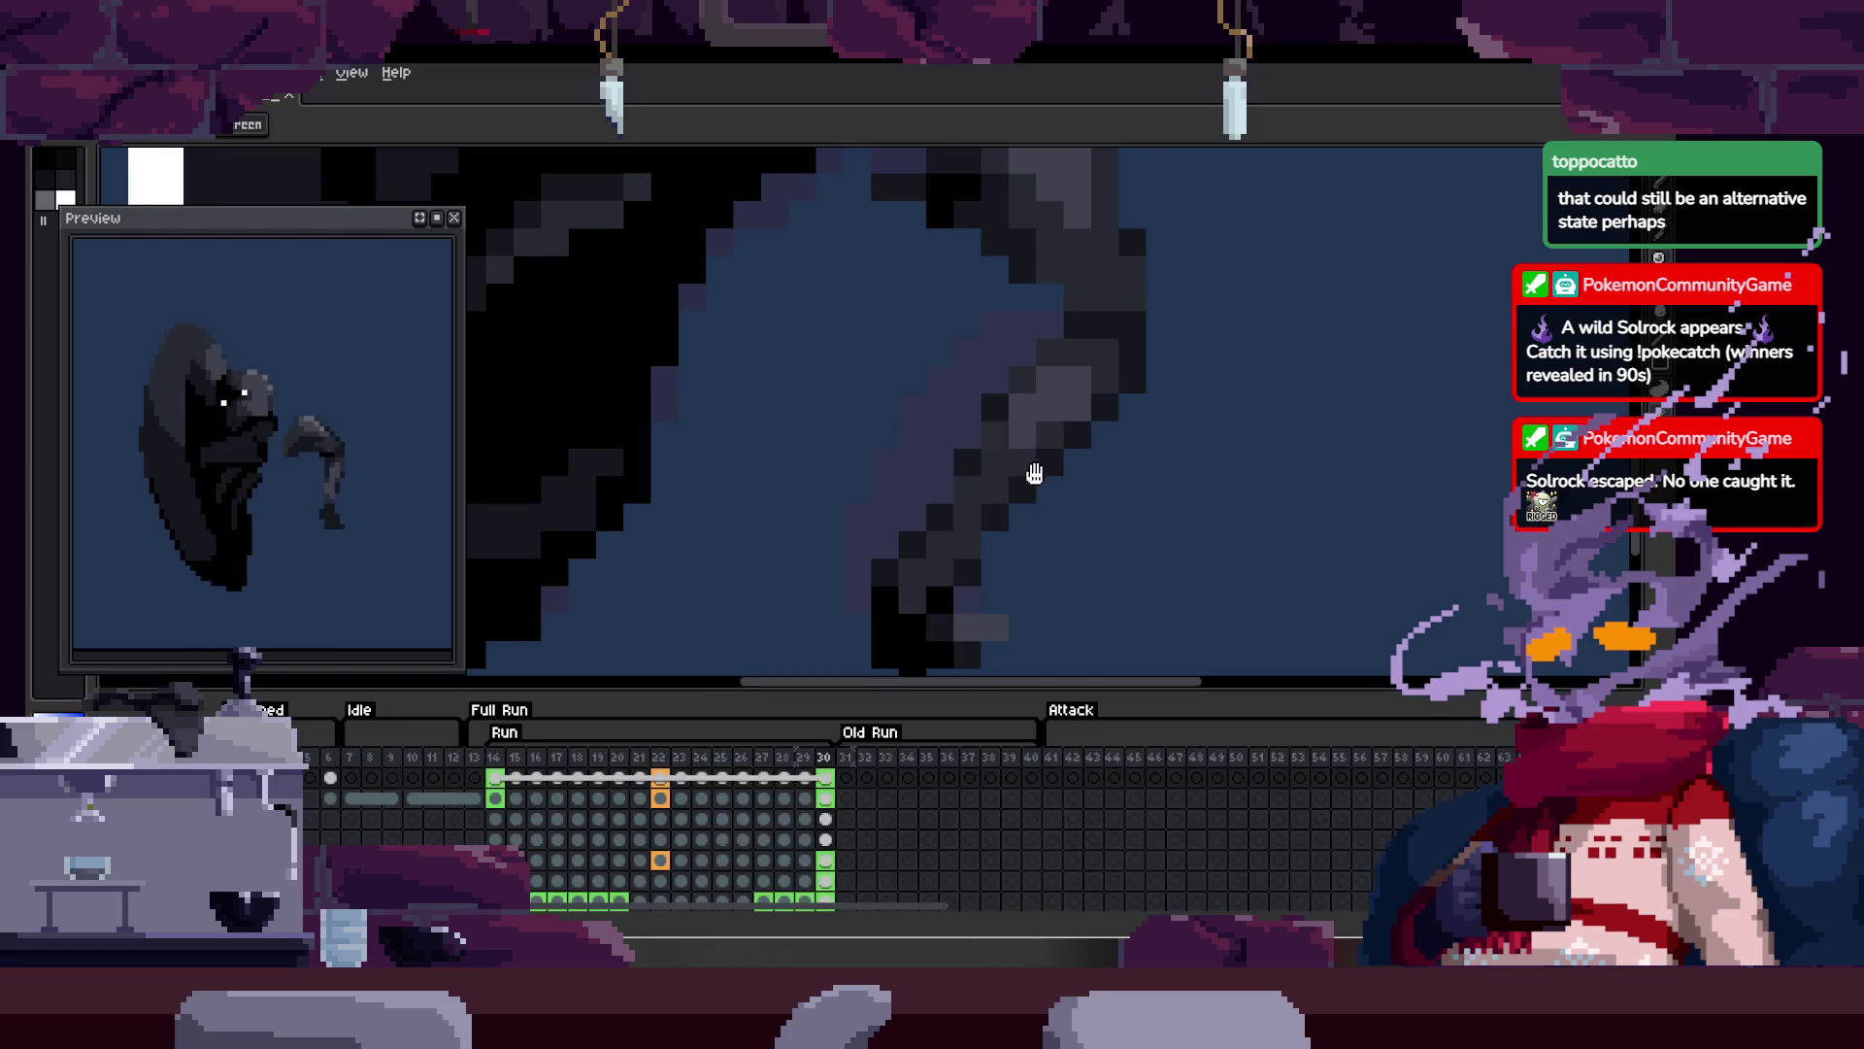
scroll(1019, 446, down, 1)
key(m)
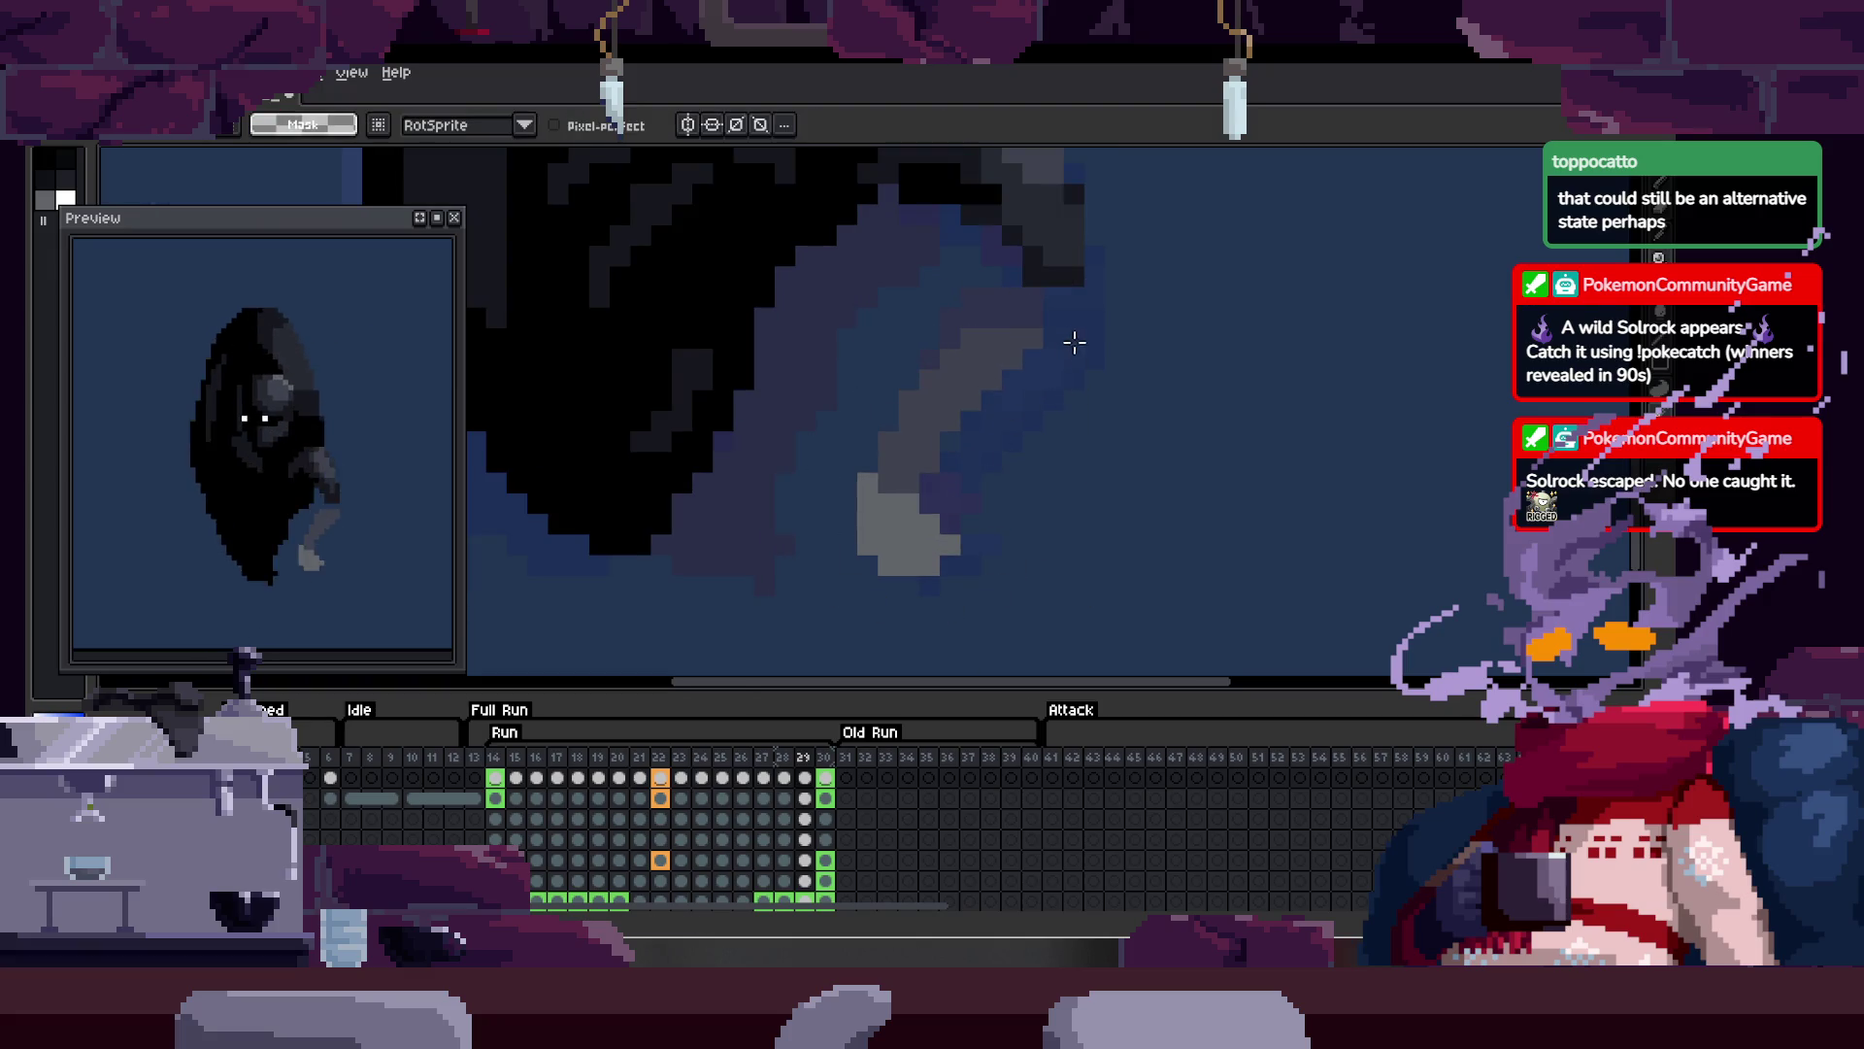
key(b)
scroll(1078, 281, up, 1)
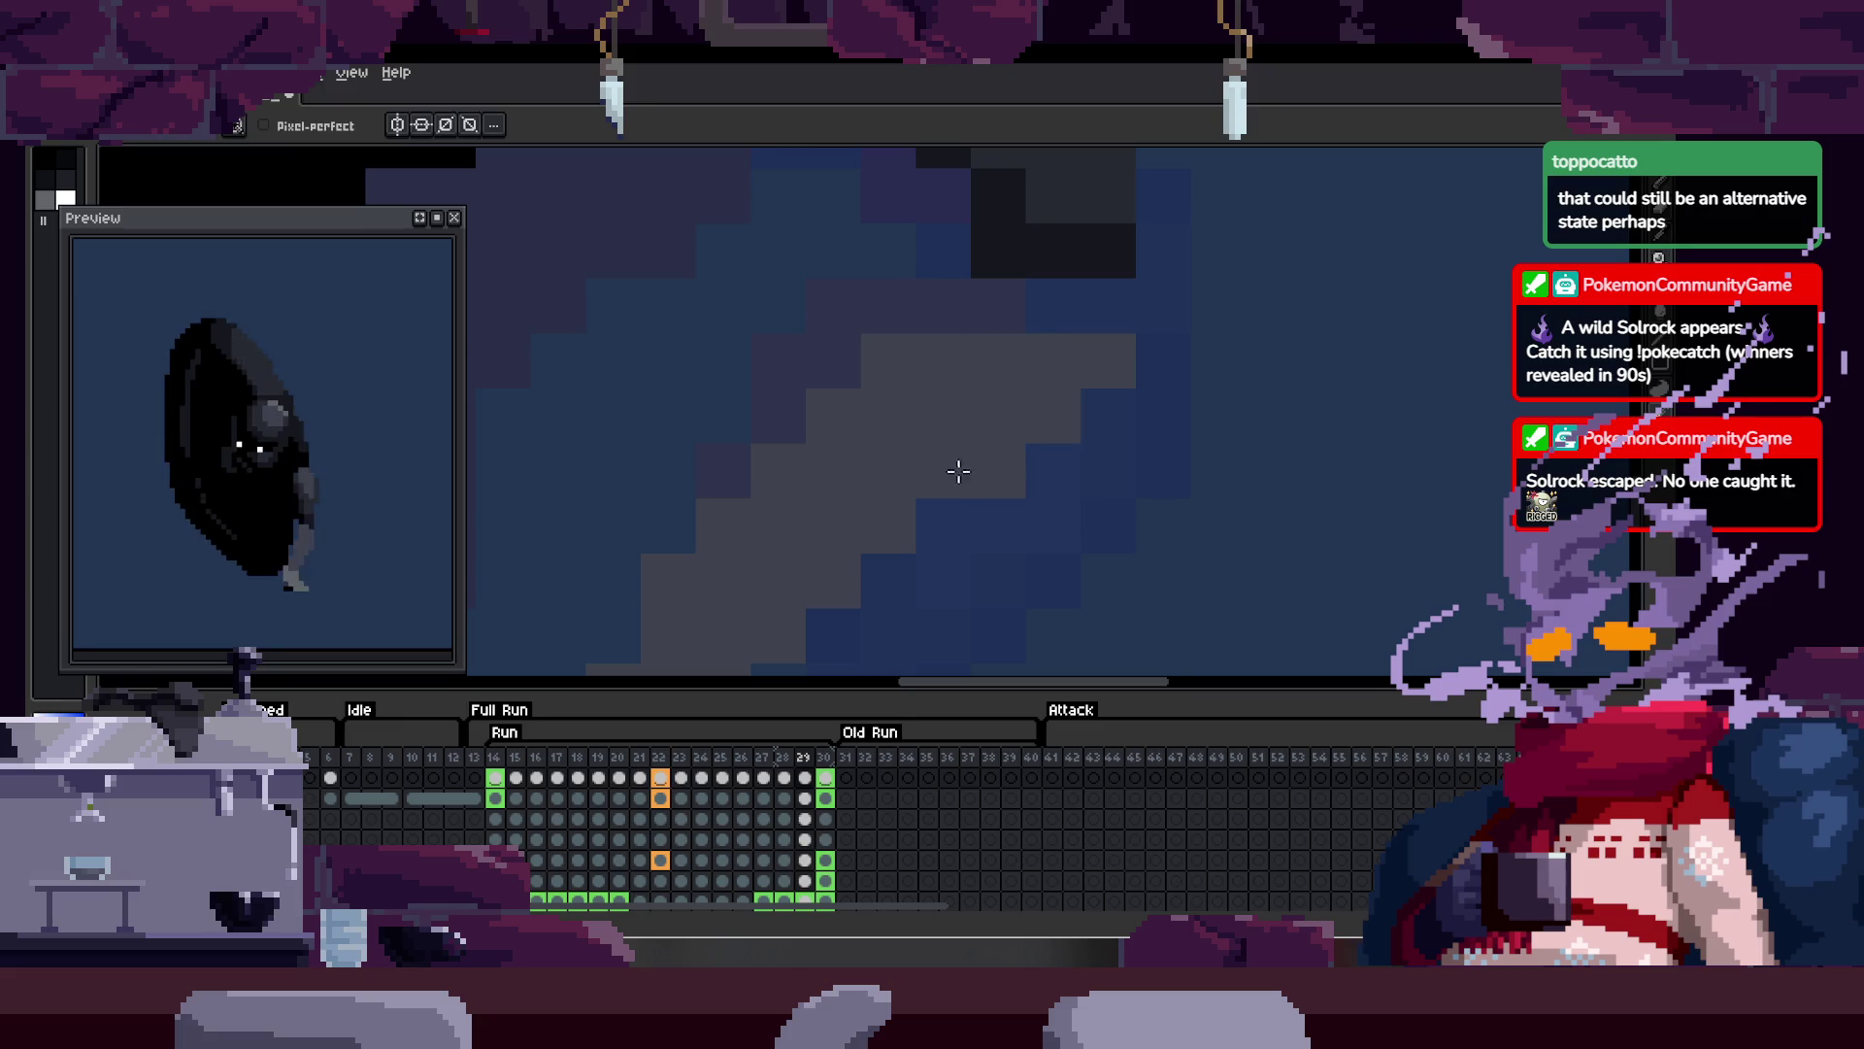
Step: Zoom out to see the whole sprite and bring the timeline back
key(Tab)
key(z)
scroll(974, 473, down, 2)
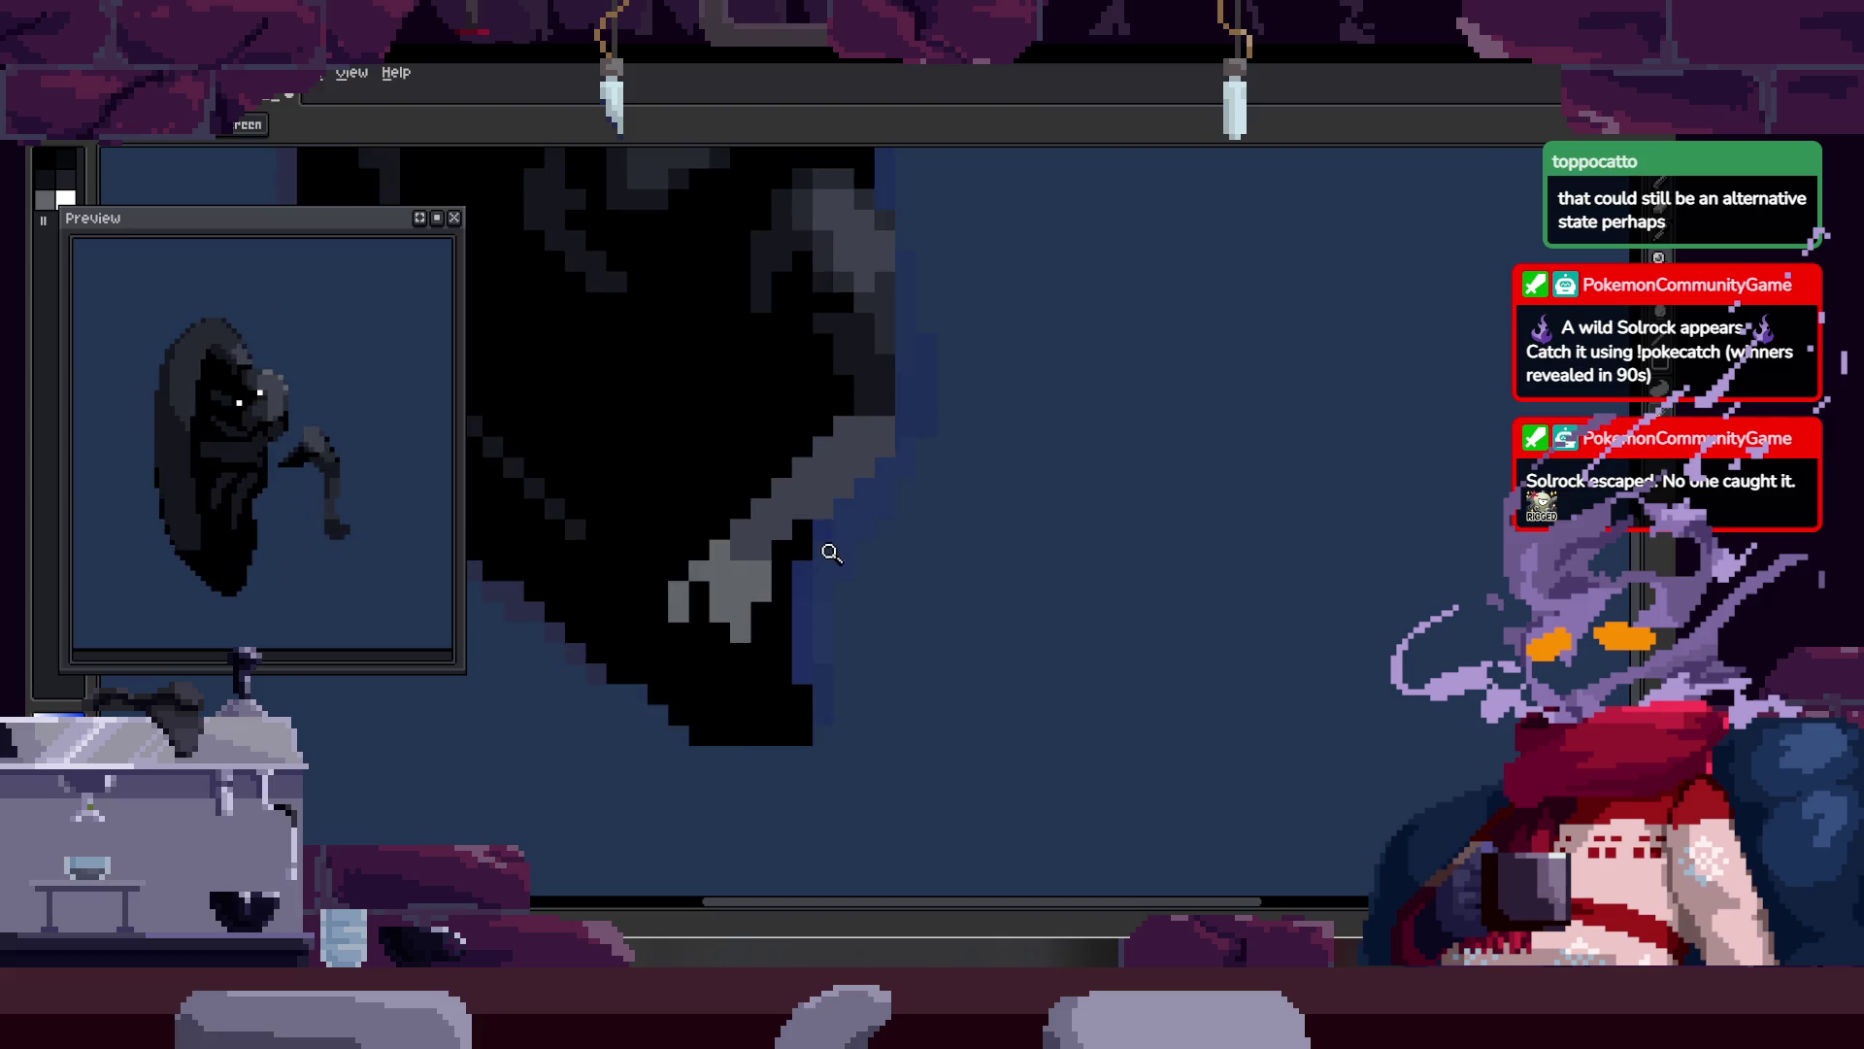
key(m)
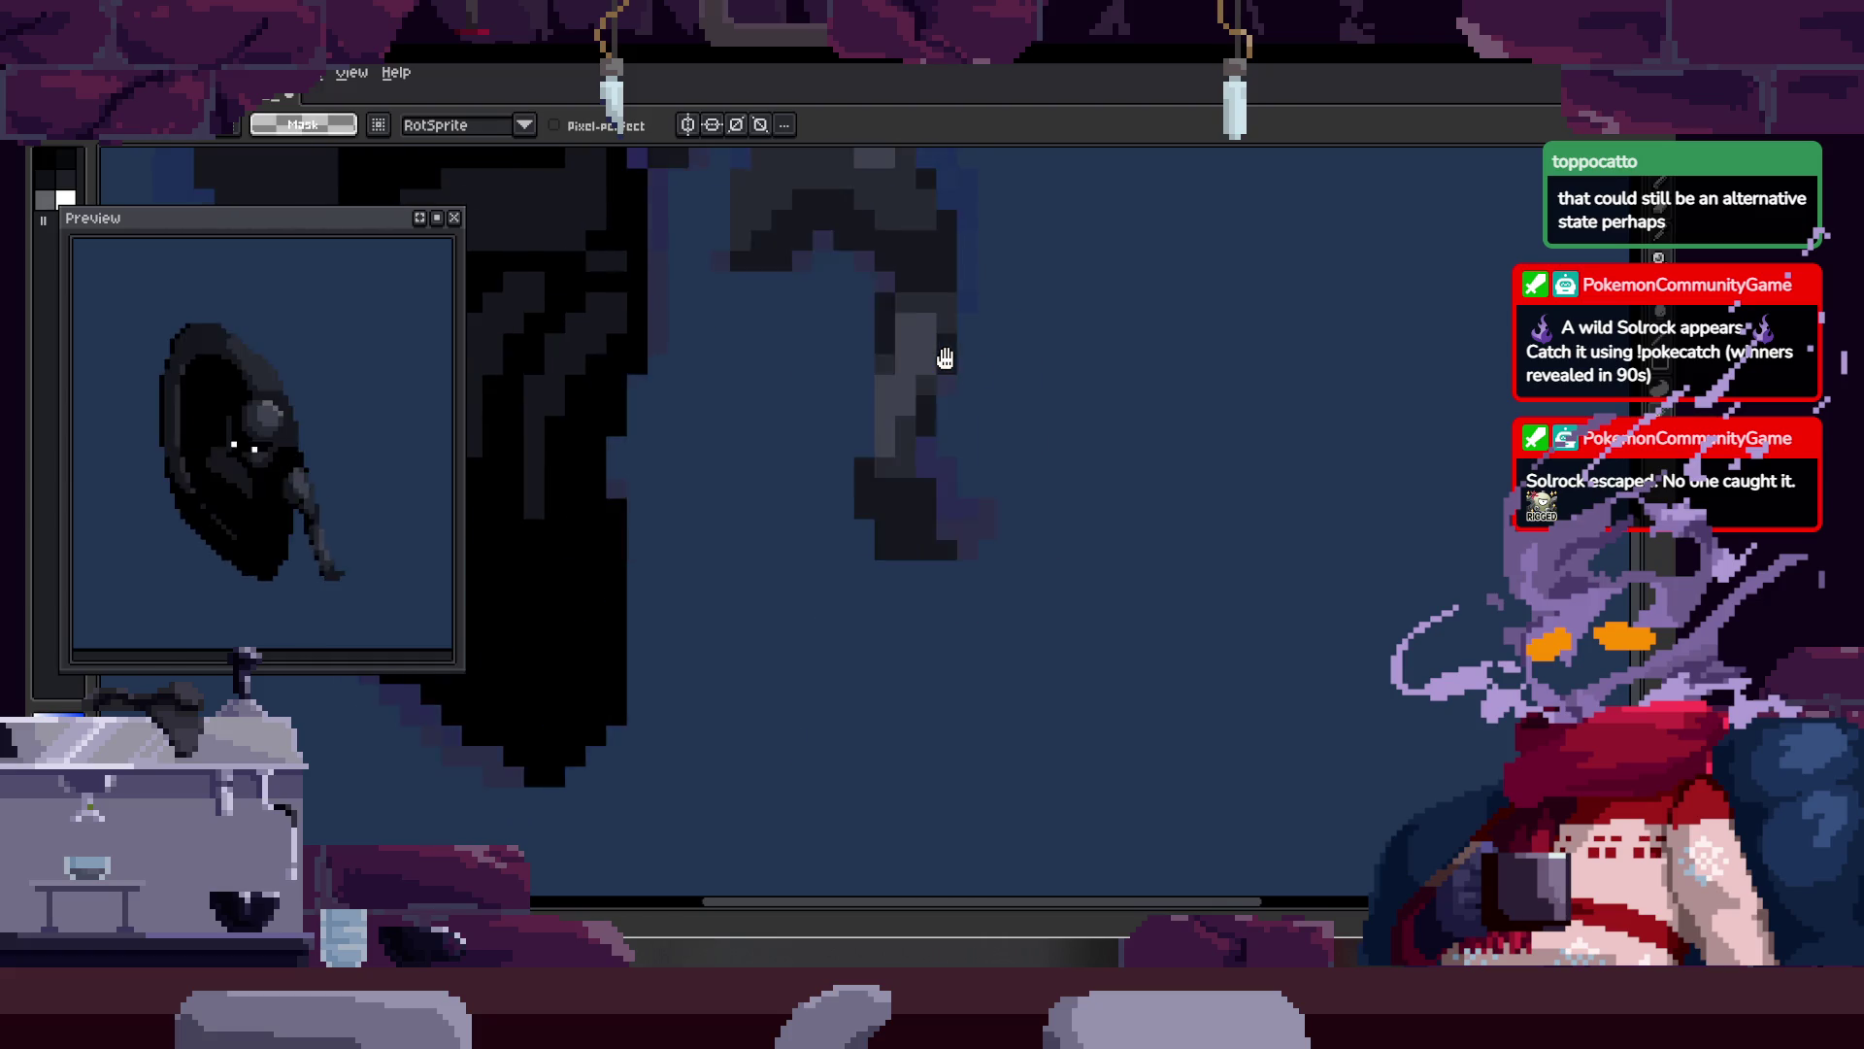
key(z)
scroll(1072, 356, down, 3)
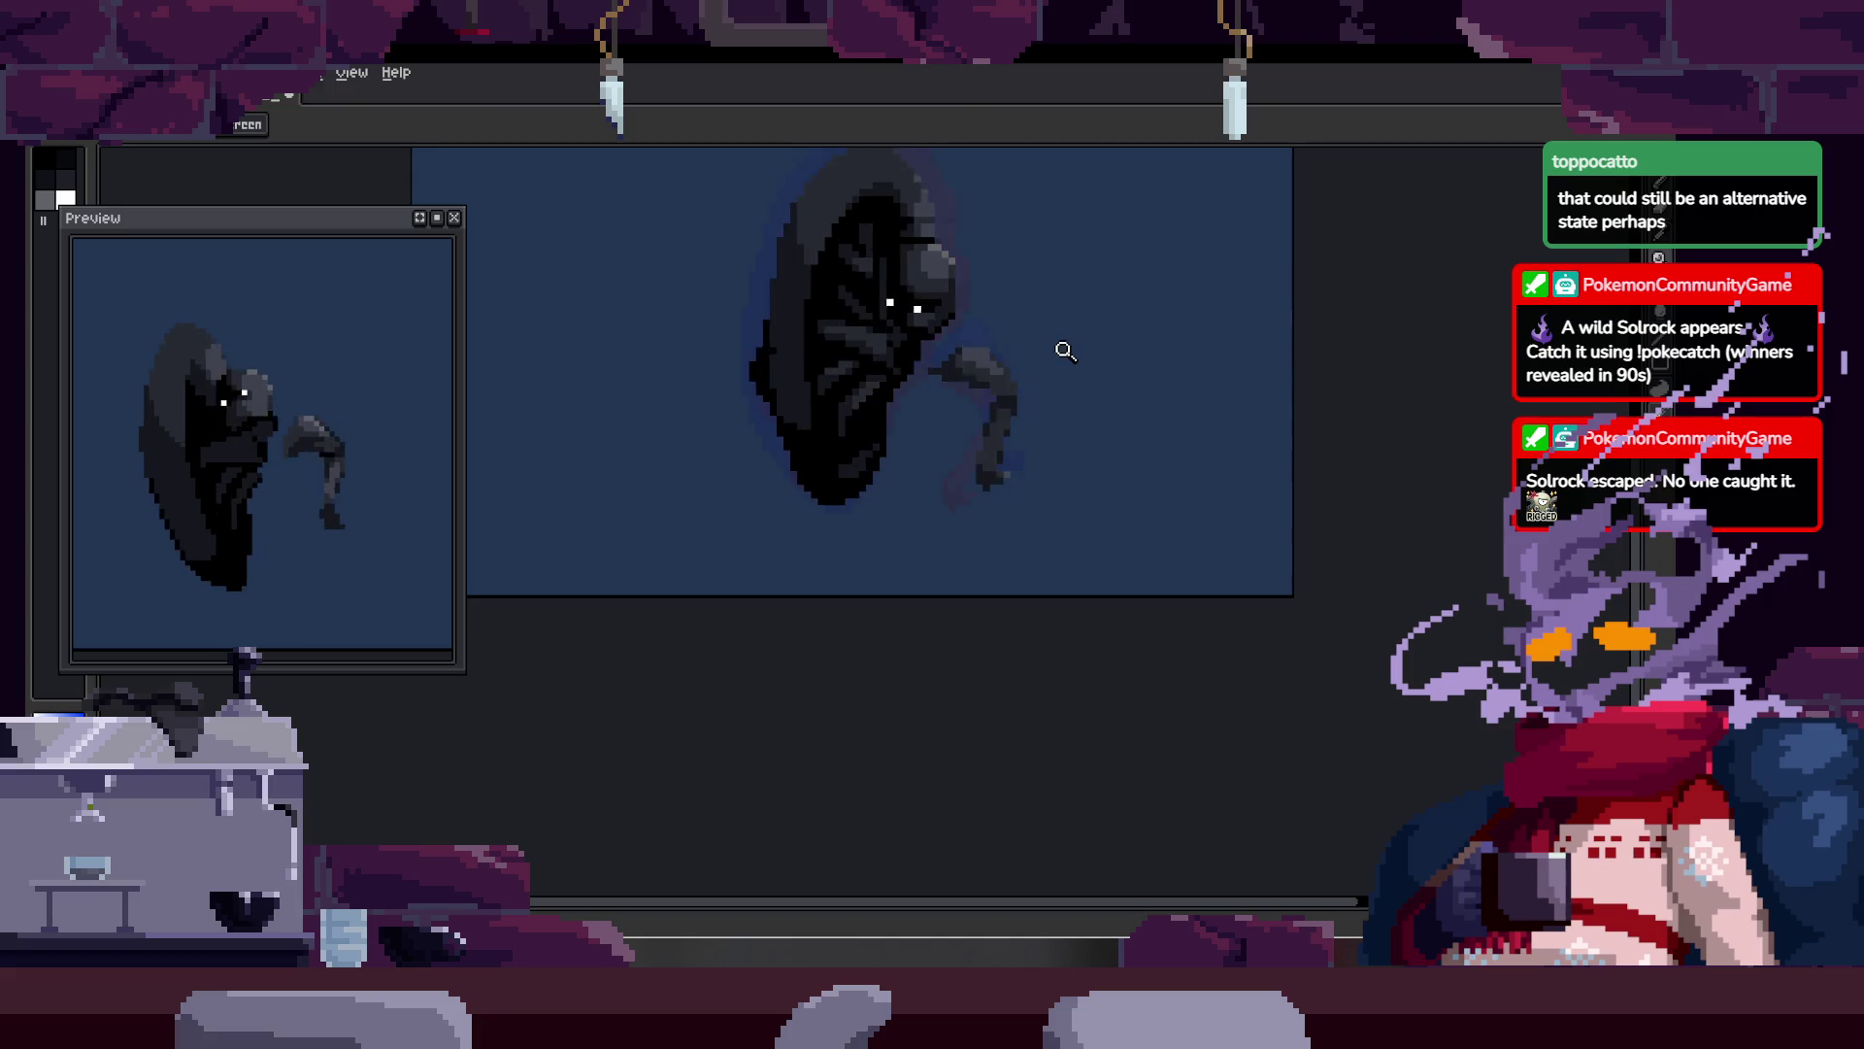
key(Tab)
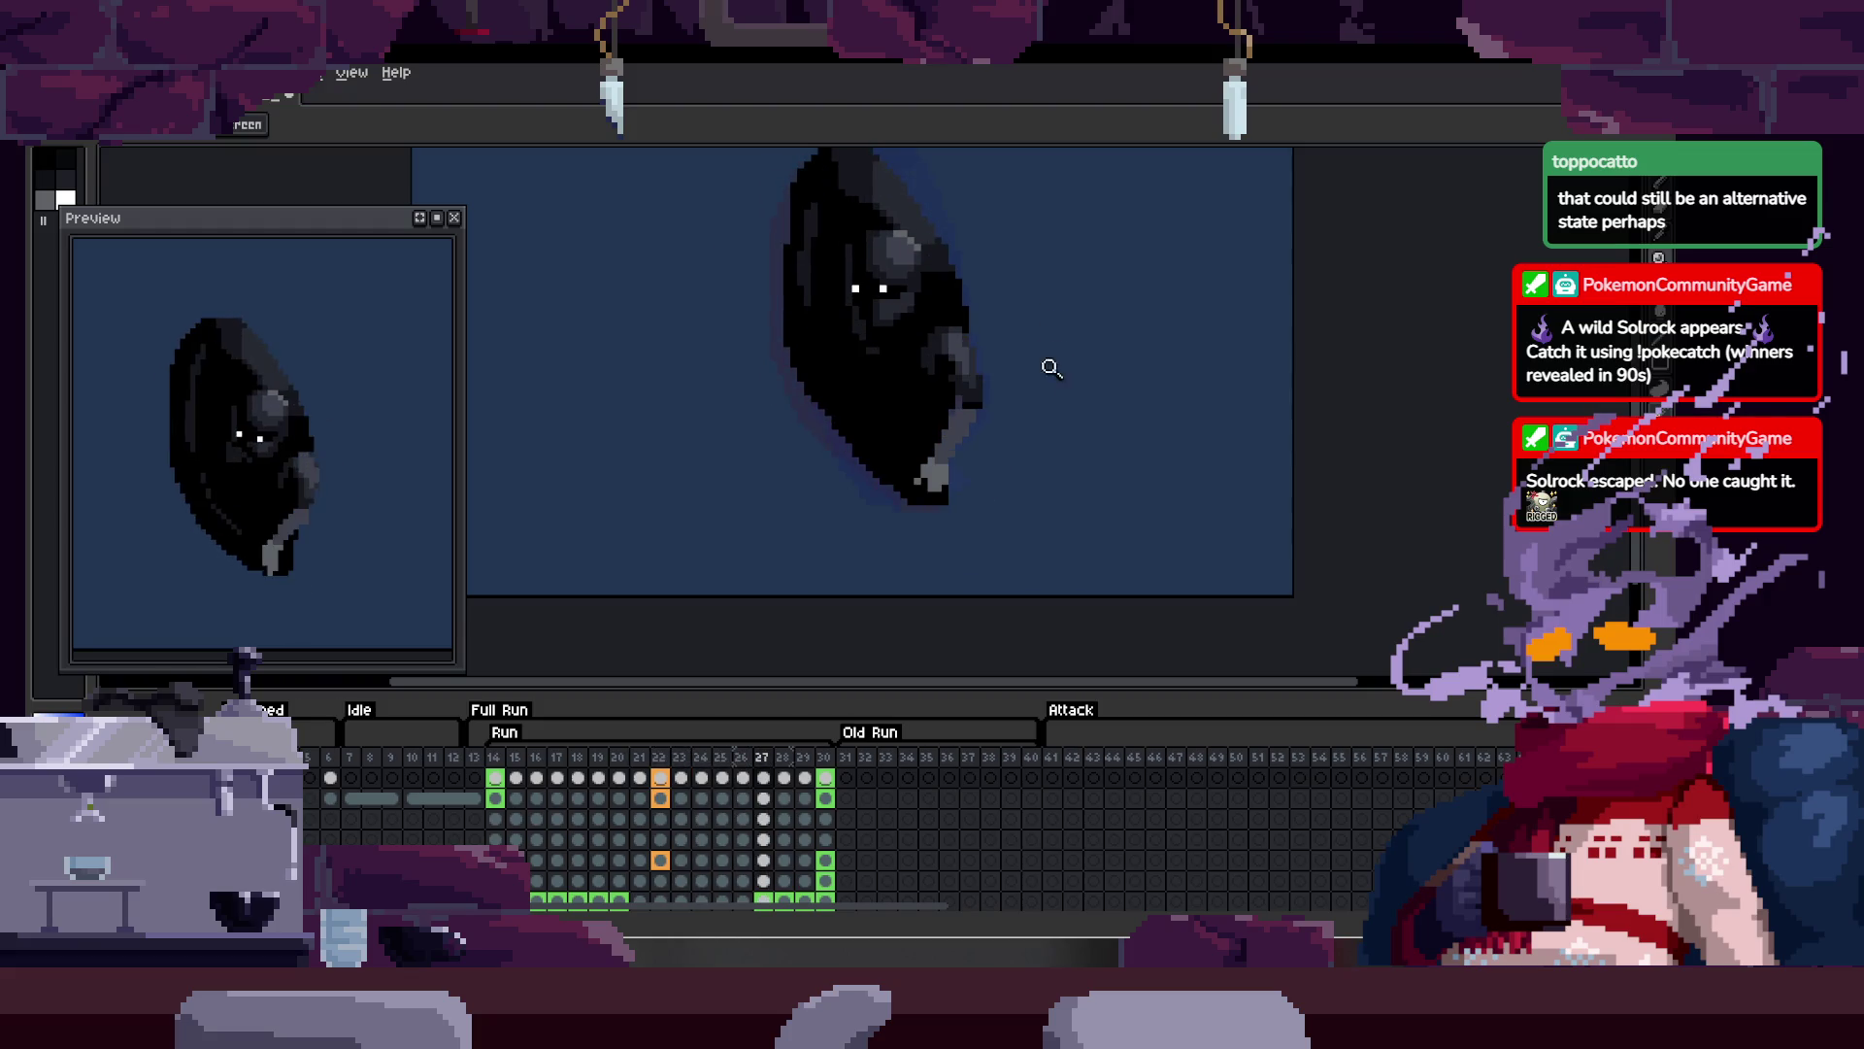
Step: Zoom in on the creature's hand and cancel the rotated selection transform
click(987, 463)
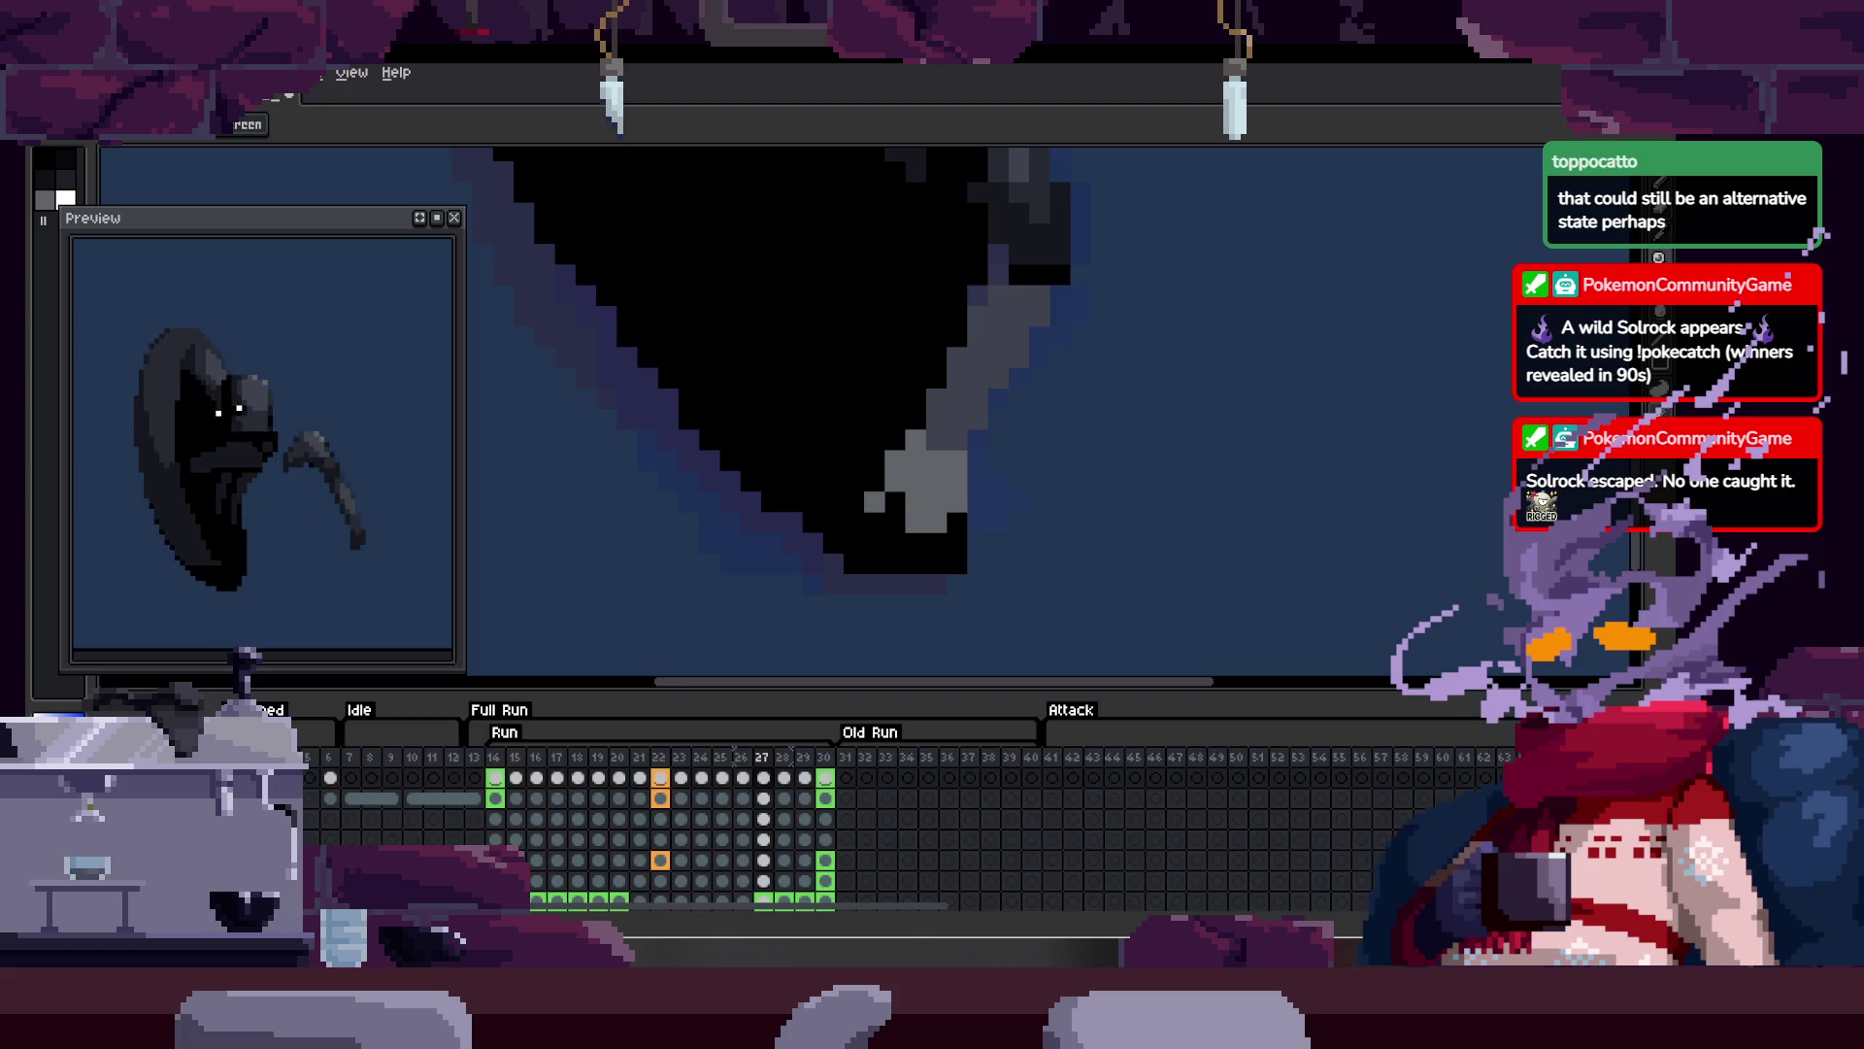
key(Tab)
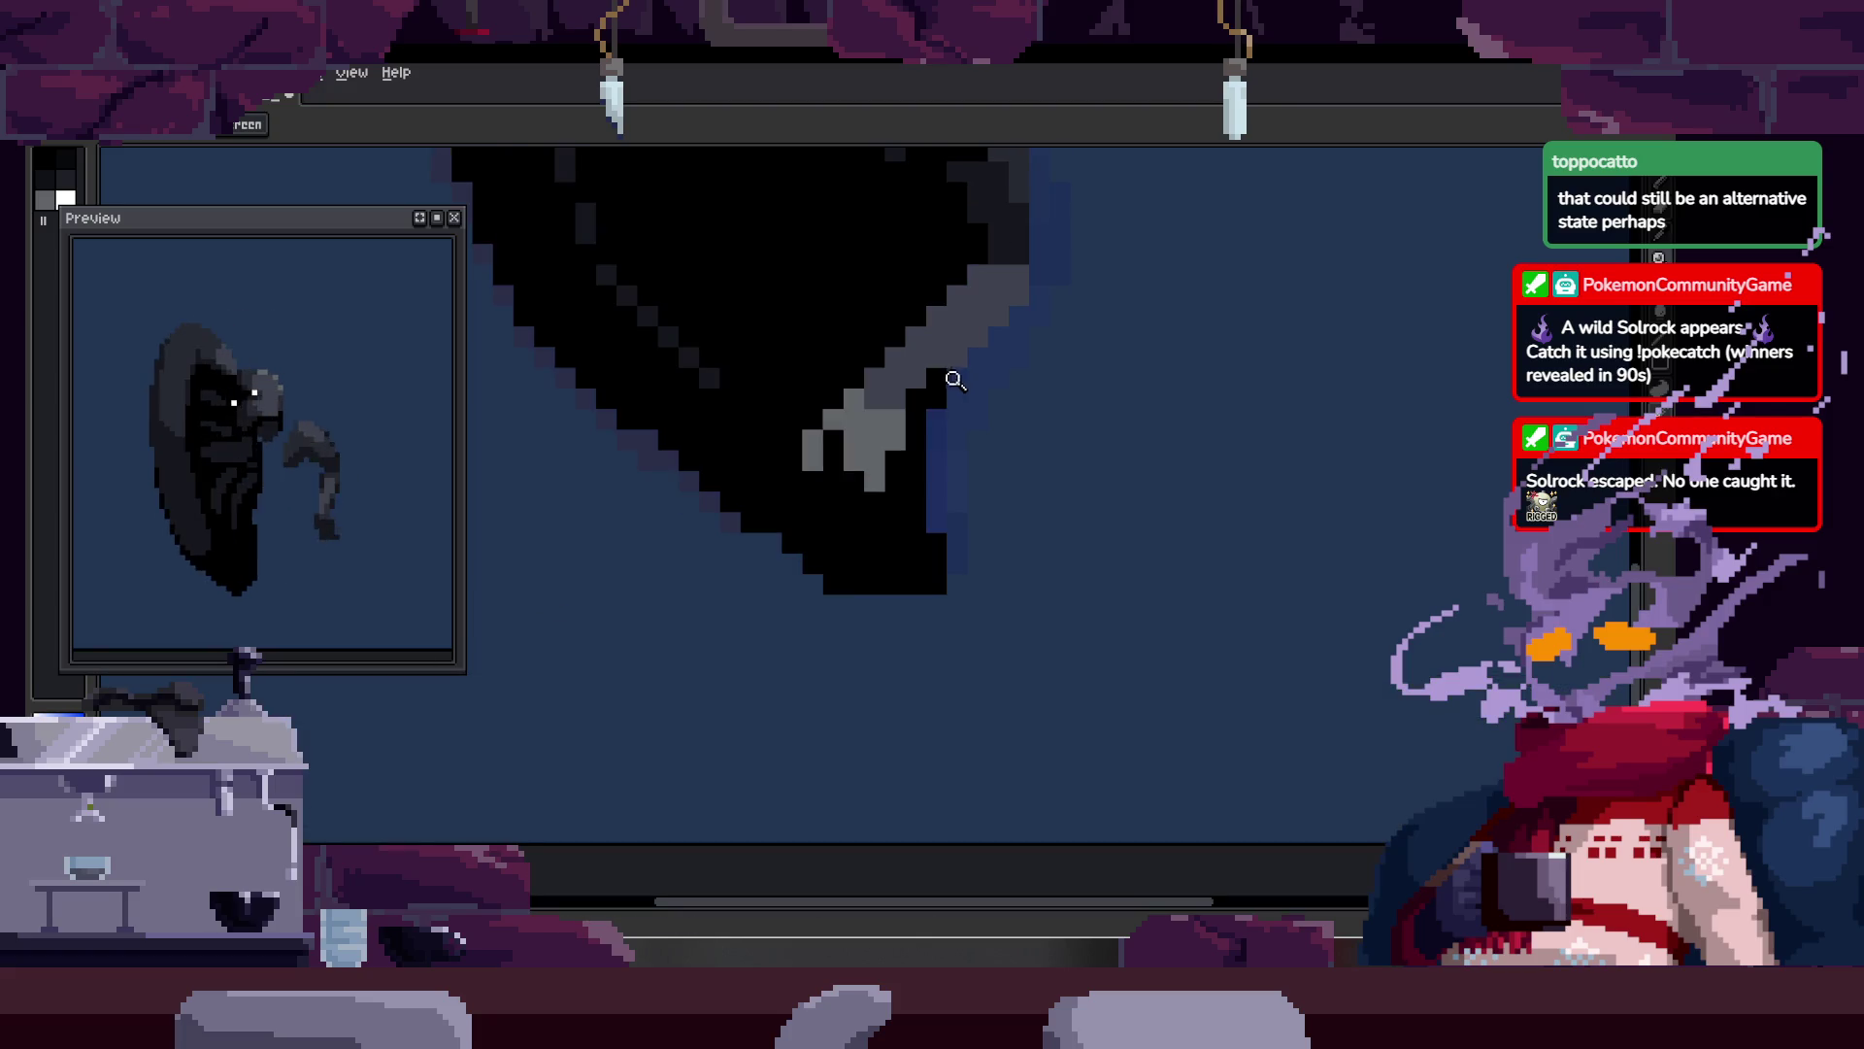
key(m)
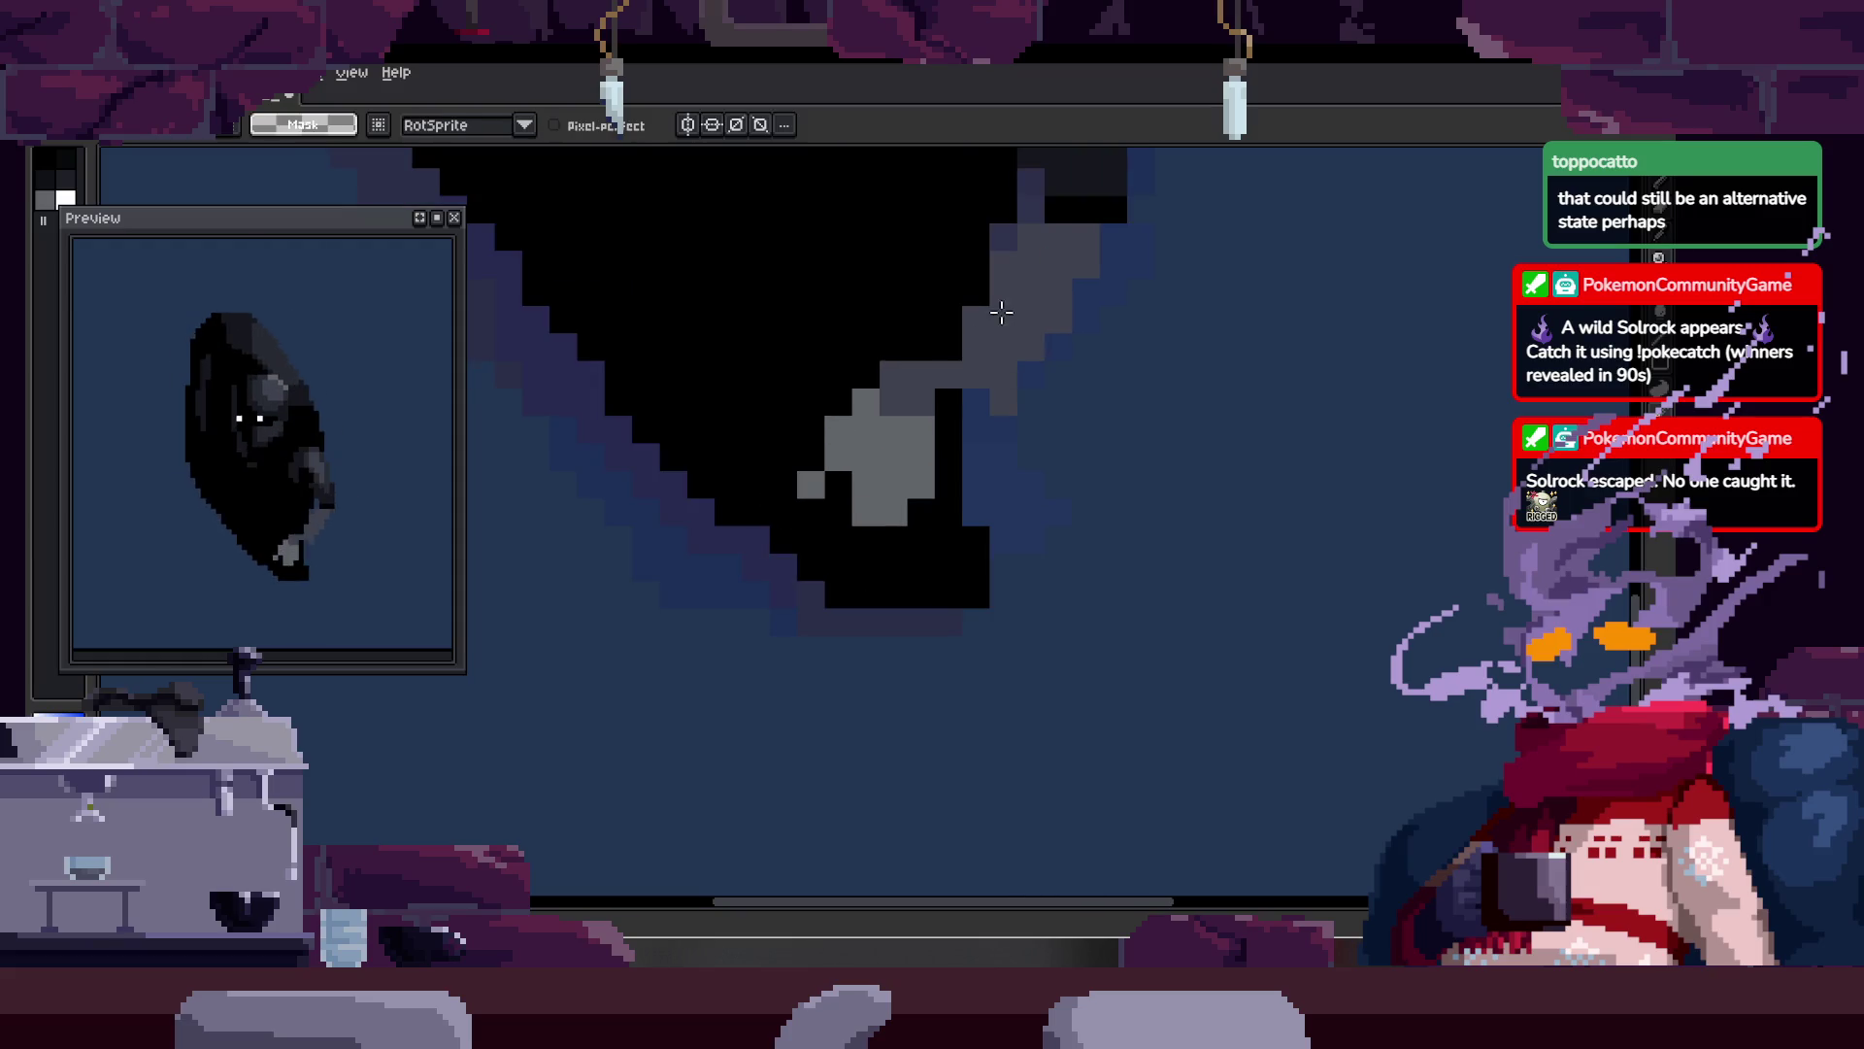
key(ctrl+z)
key(z)
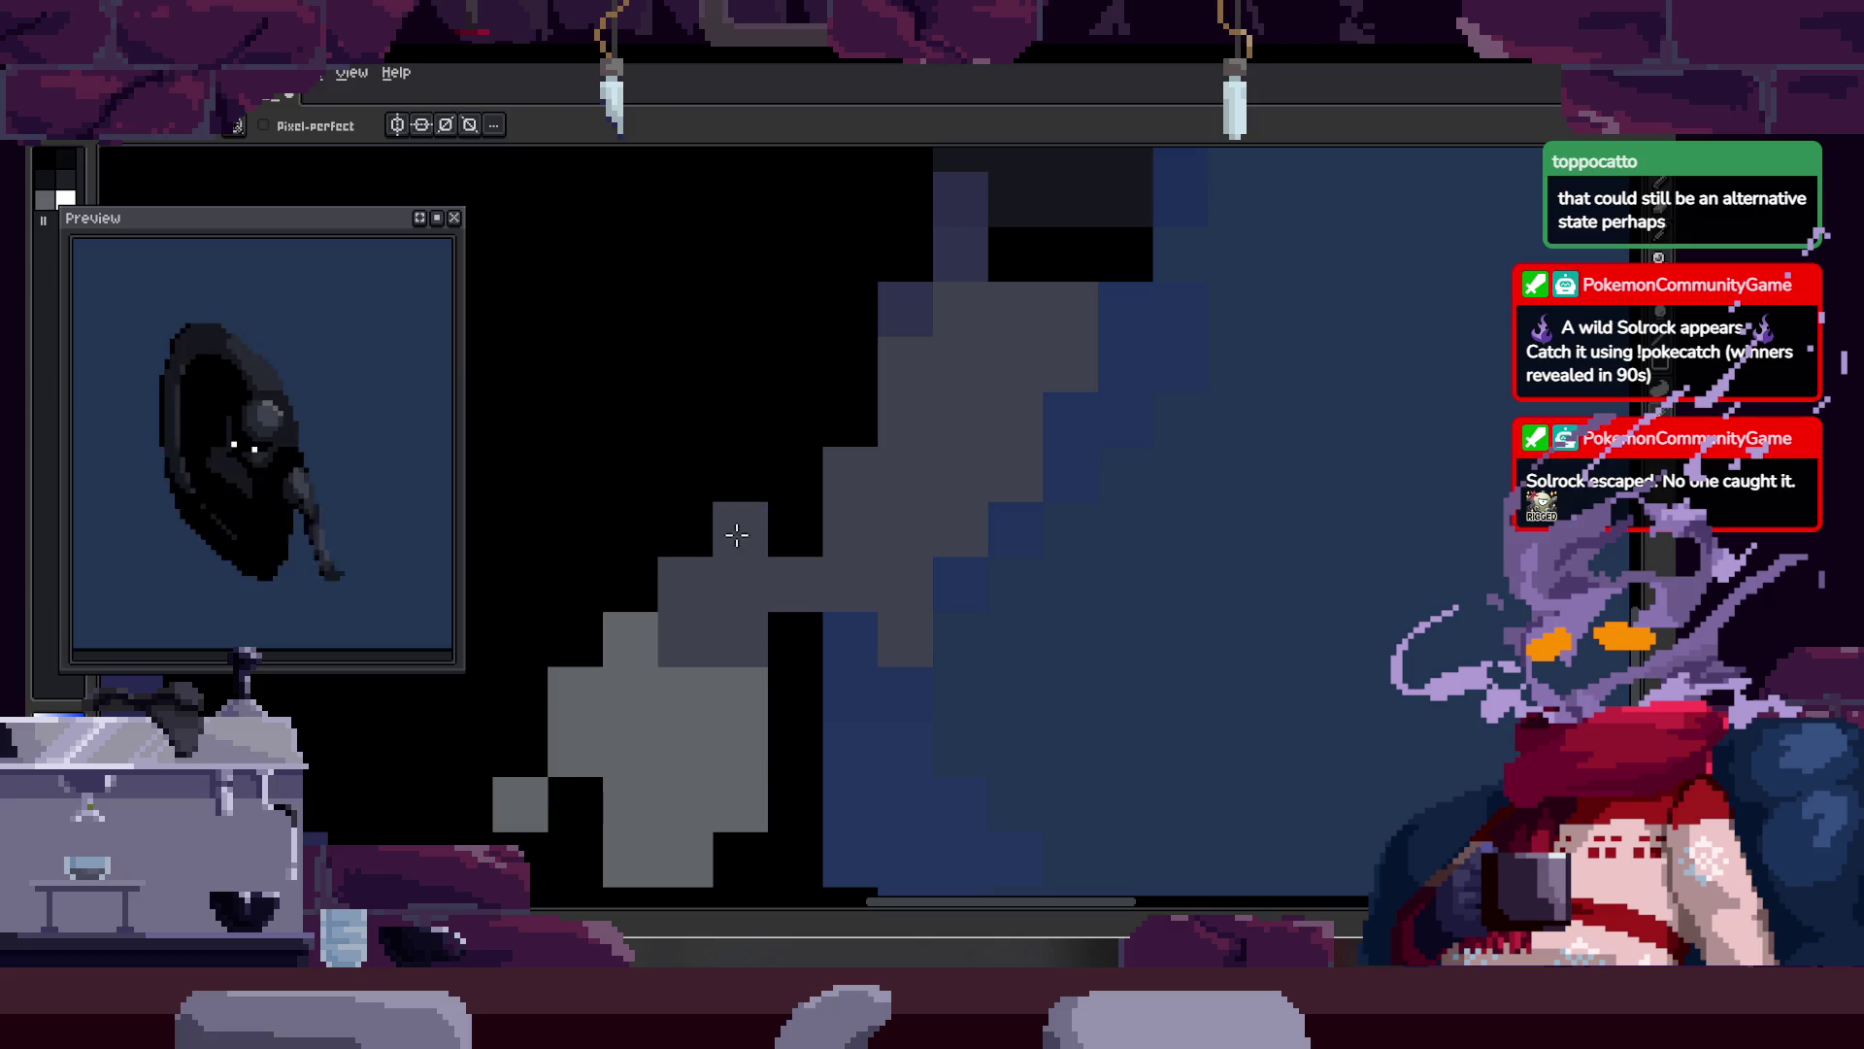
key(b)
scroll(904, 554, up, 1)
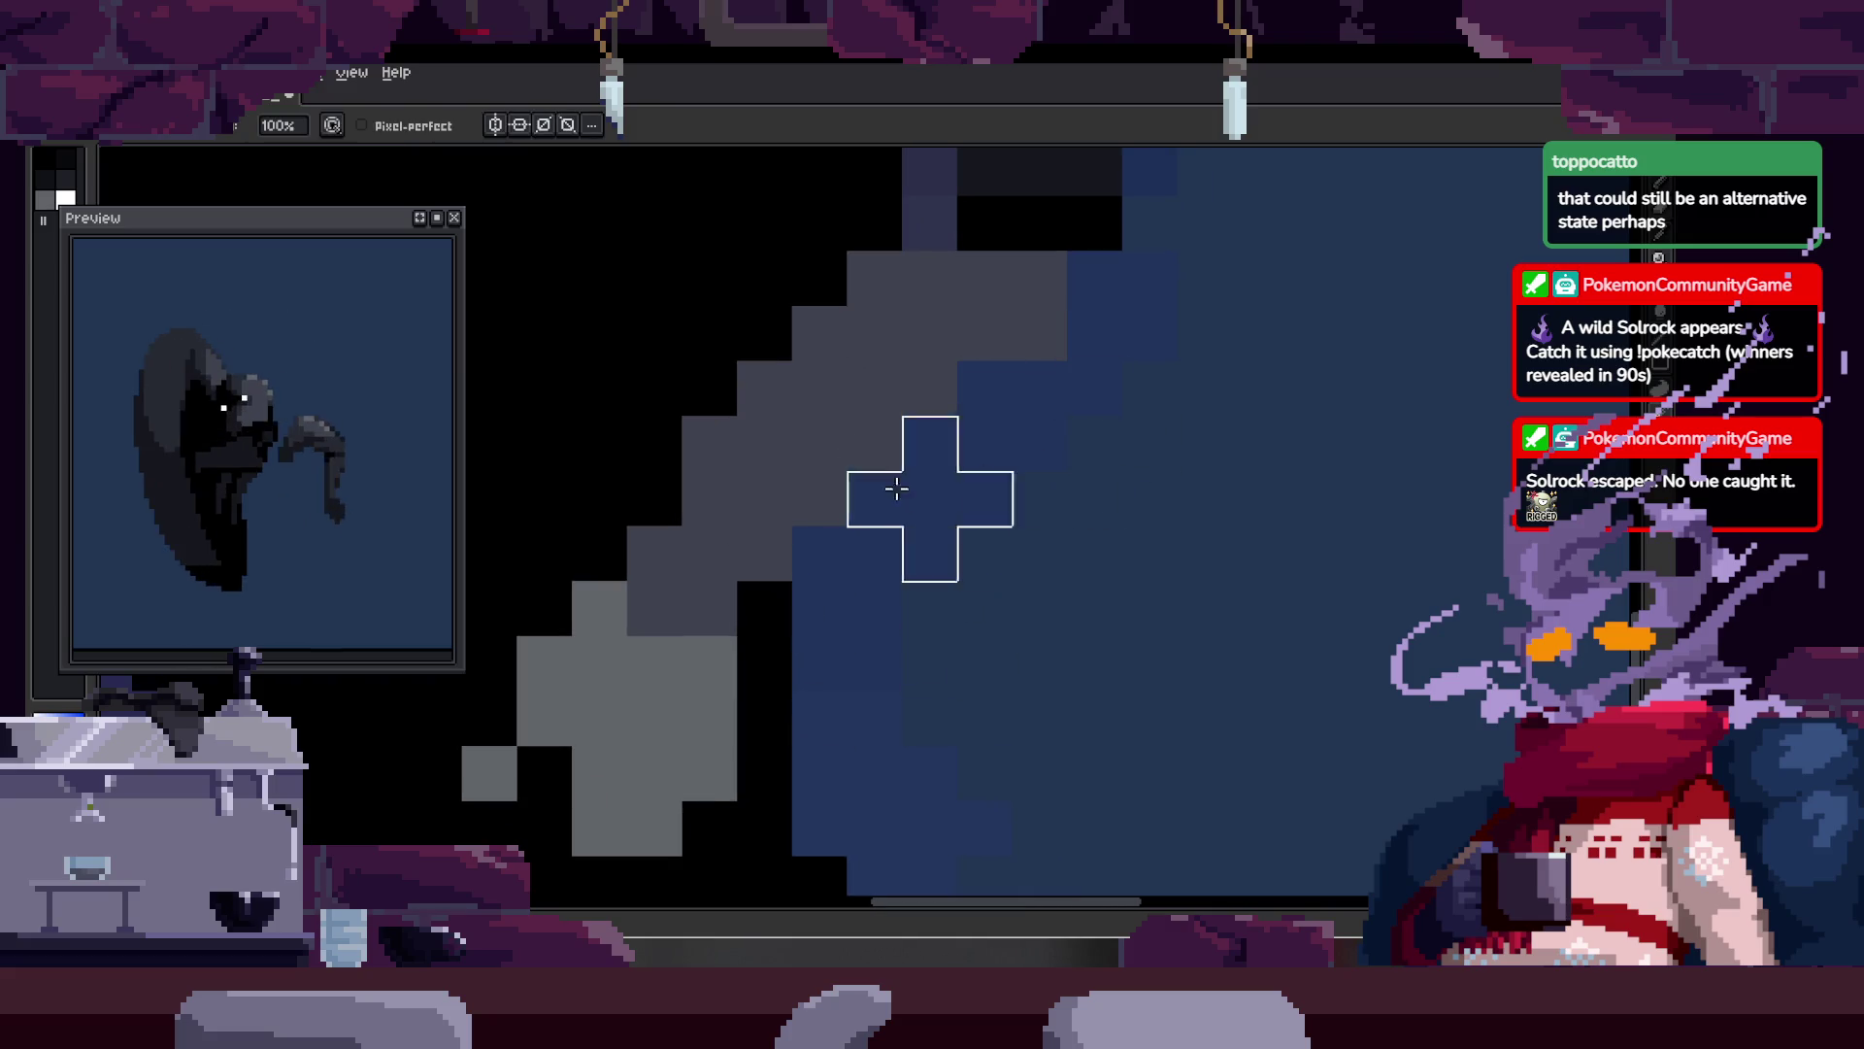
key(z)
scroll(930, 431, down, 2)
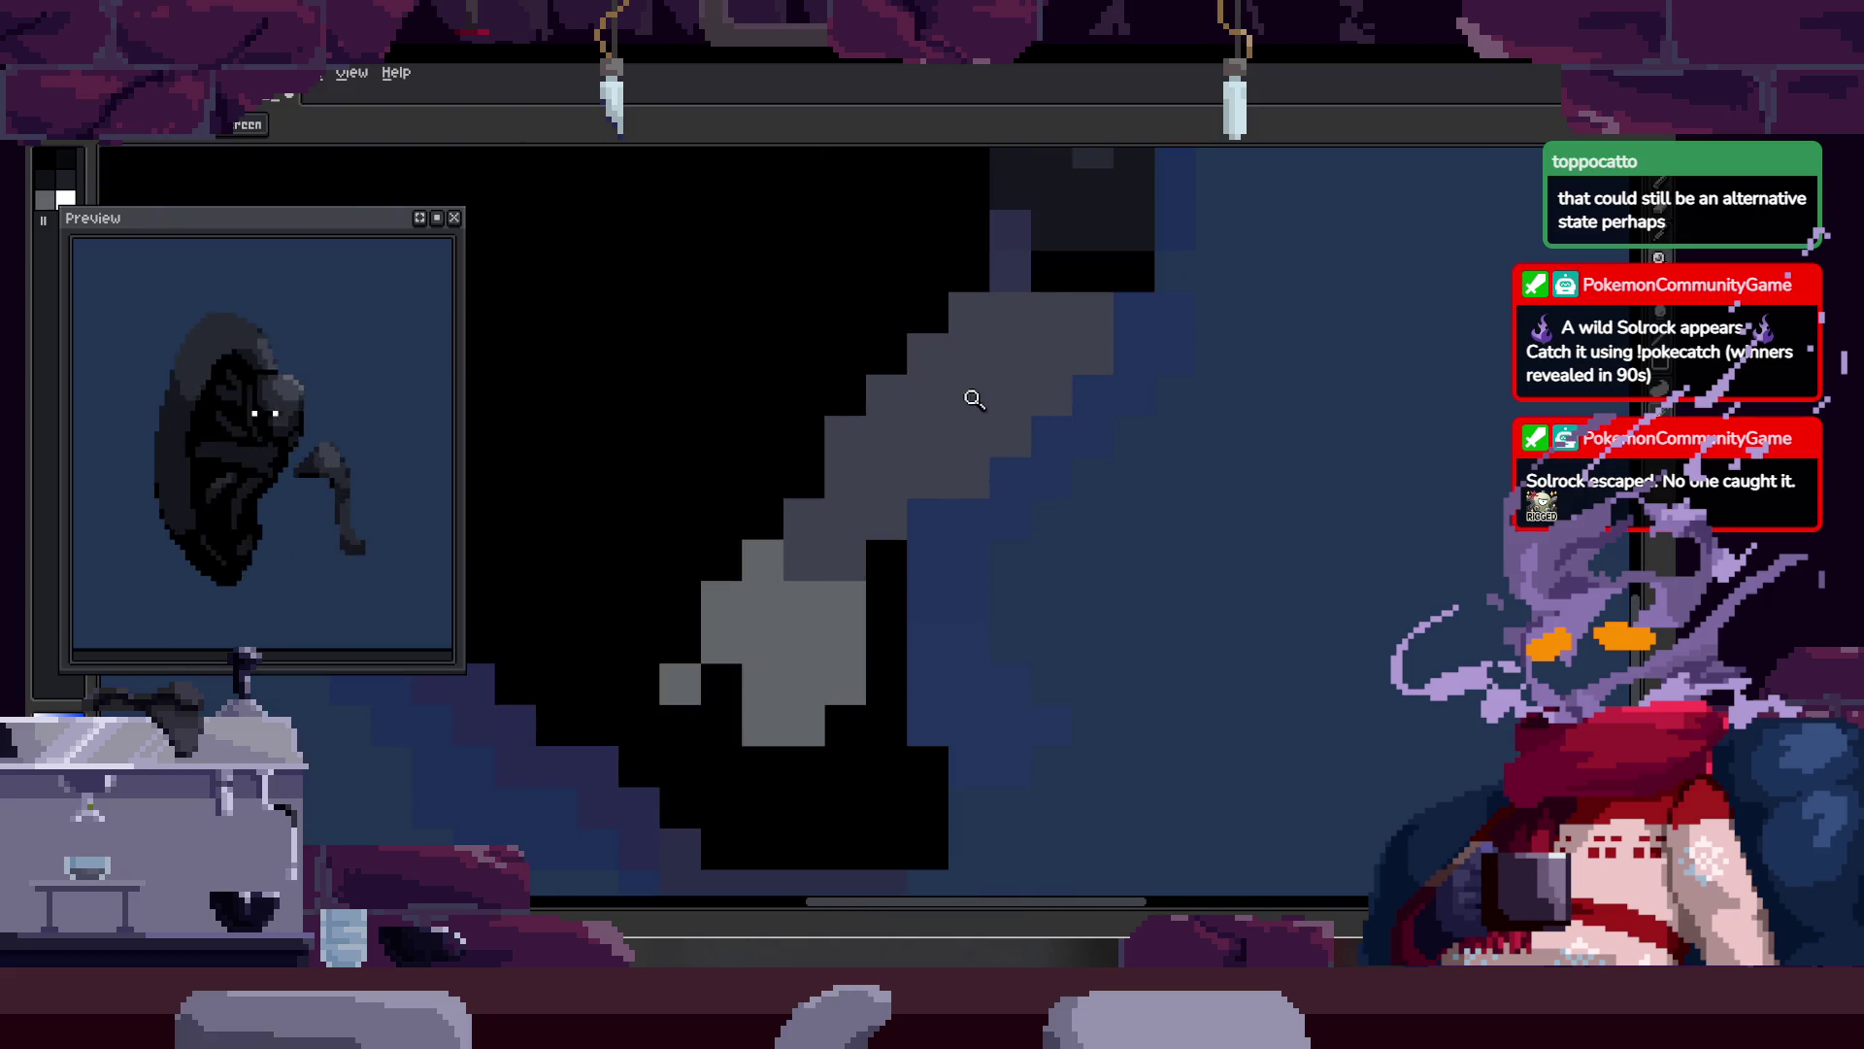
scroll(916, 487, down, 2)
Step: Play the run animation to check the motion, then stop it and adjust the zoom
key(Return)
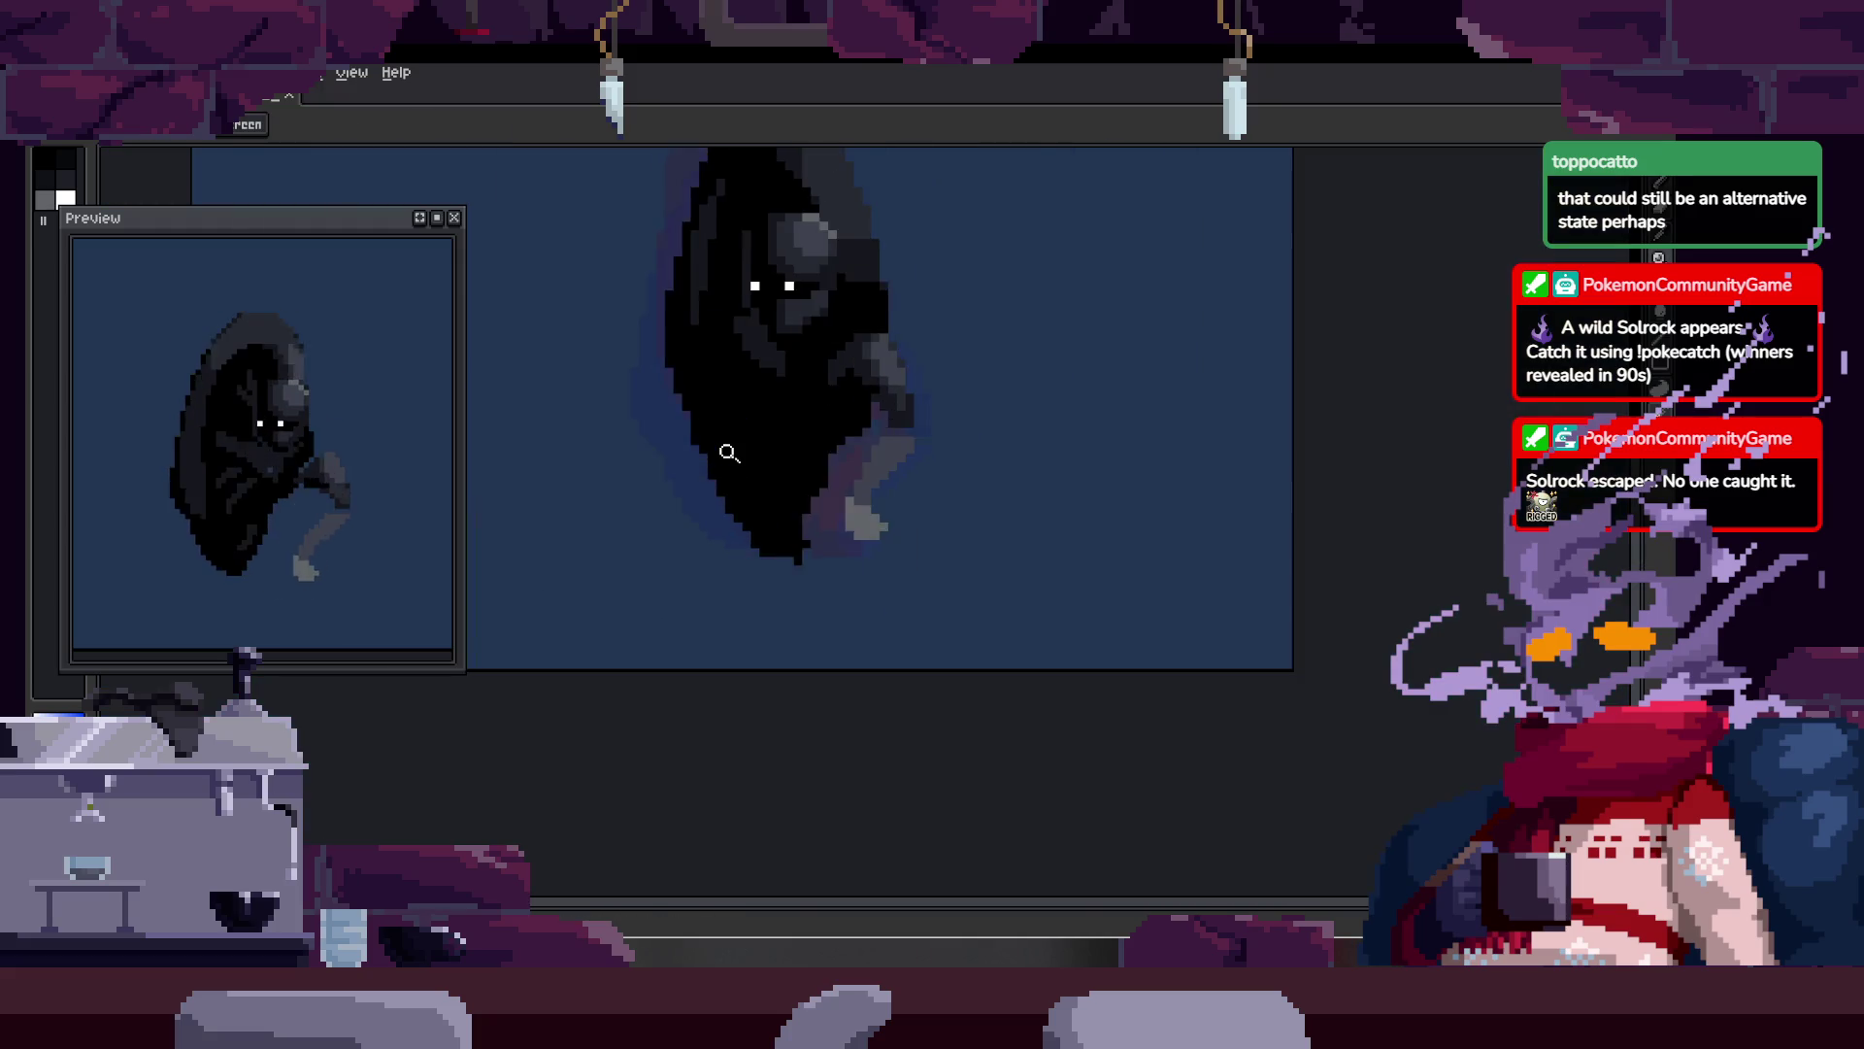
key(Return)
key(Tab)
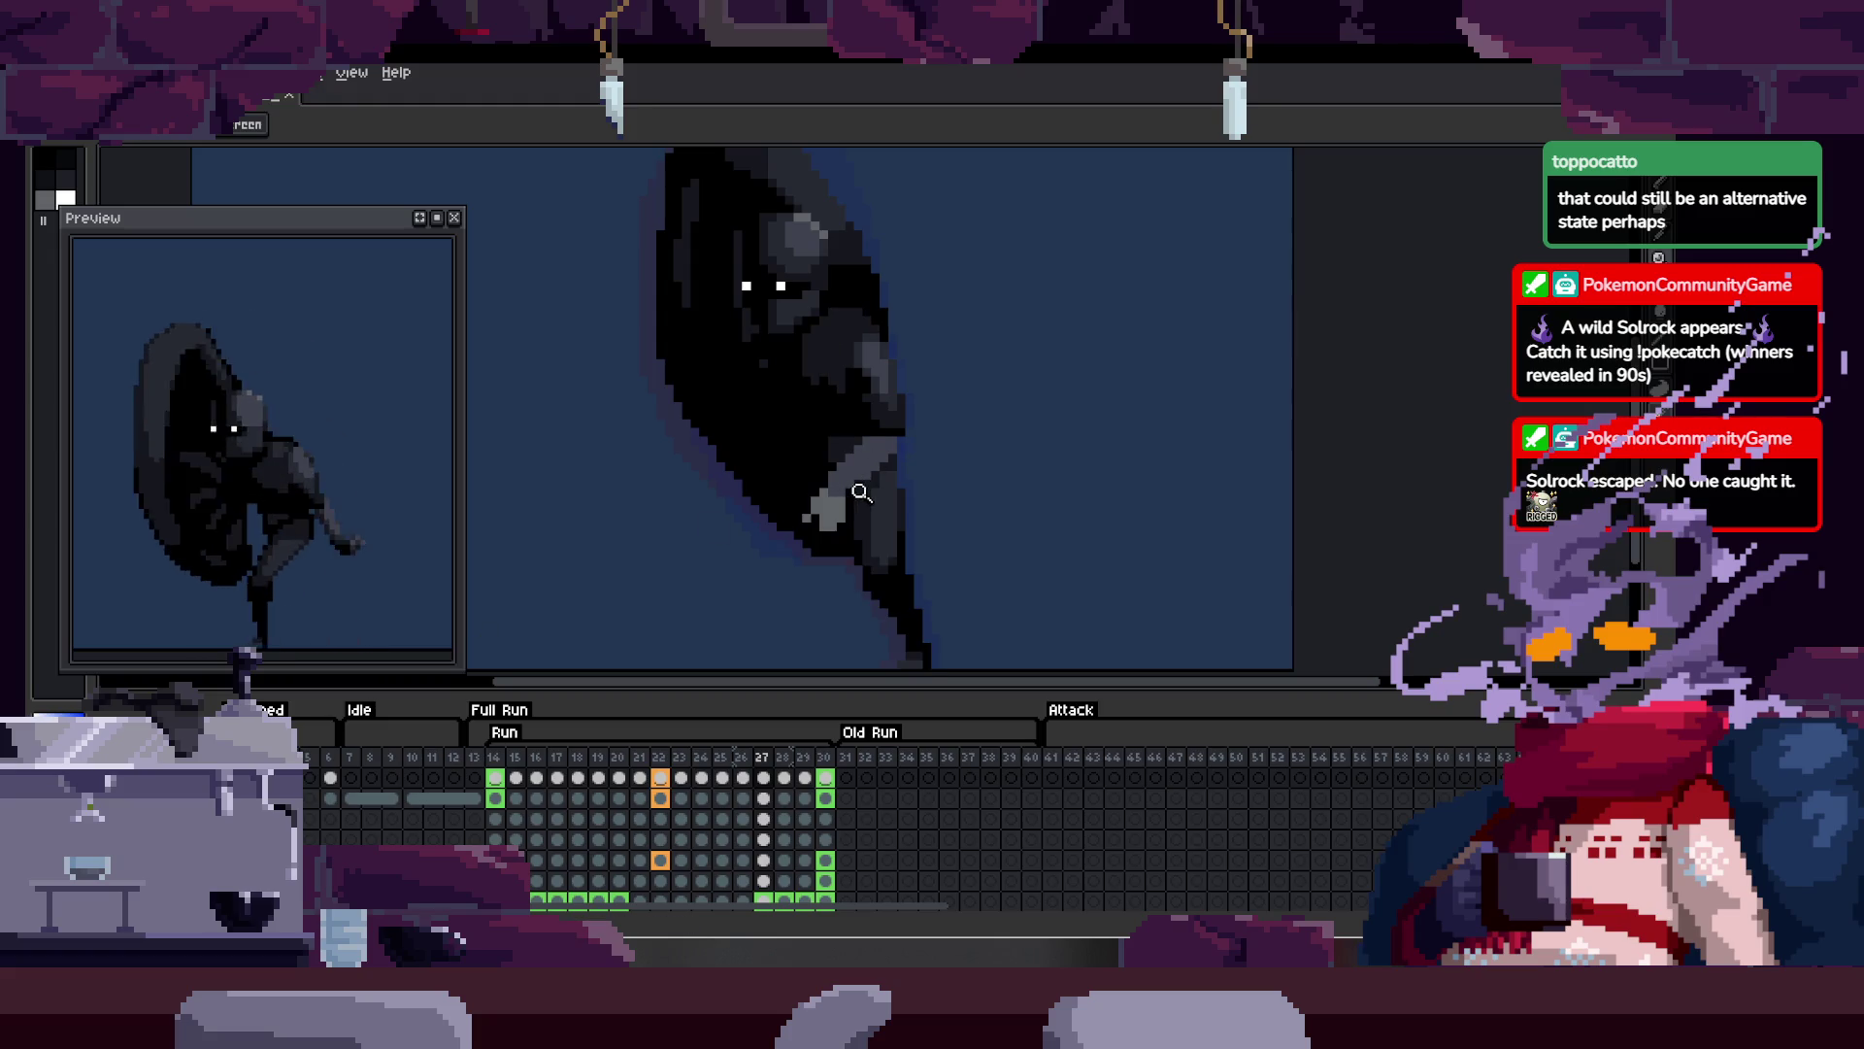
key(Tab)
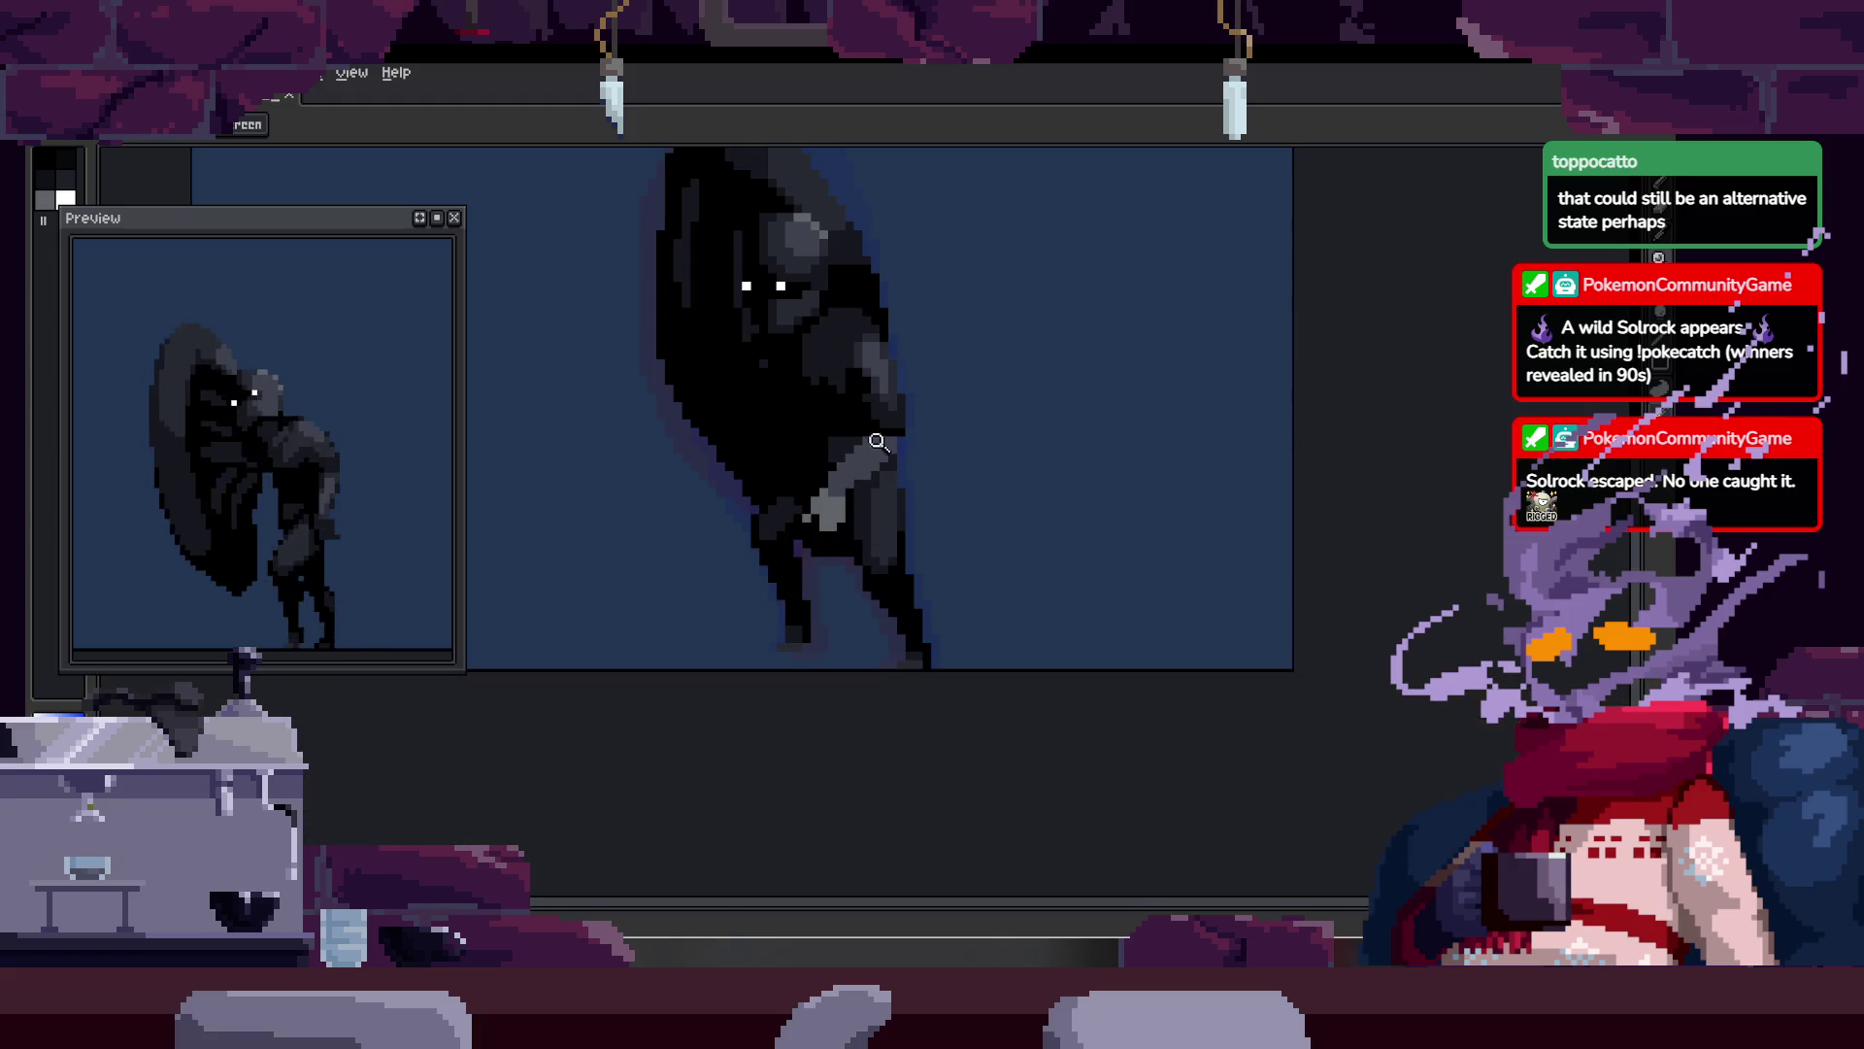
scroll(923, 437, up, 2)
scroll(1094, 369, up, 1)
scroll(1107, 381, down, 1)
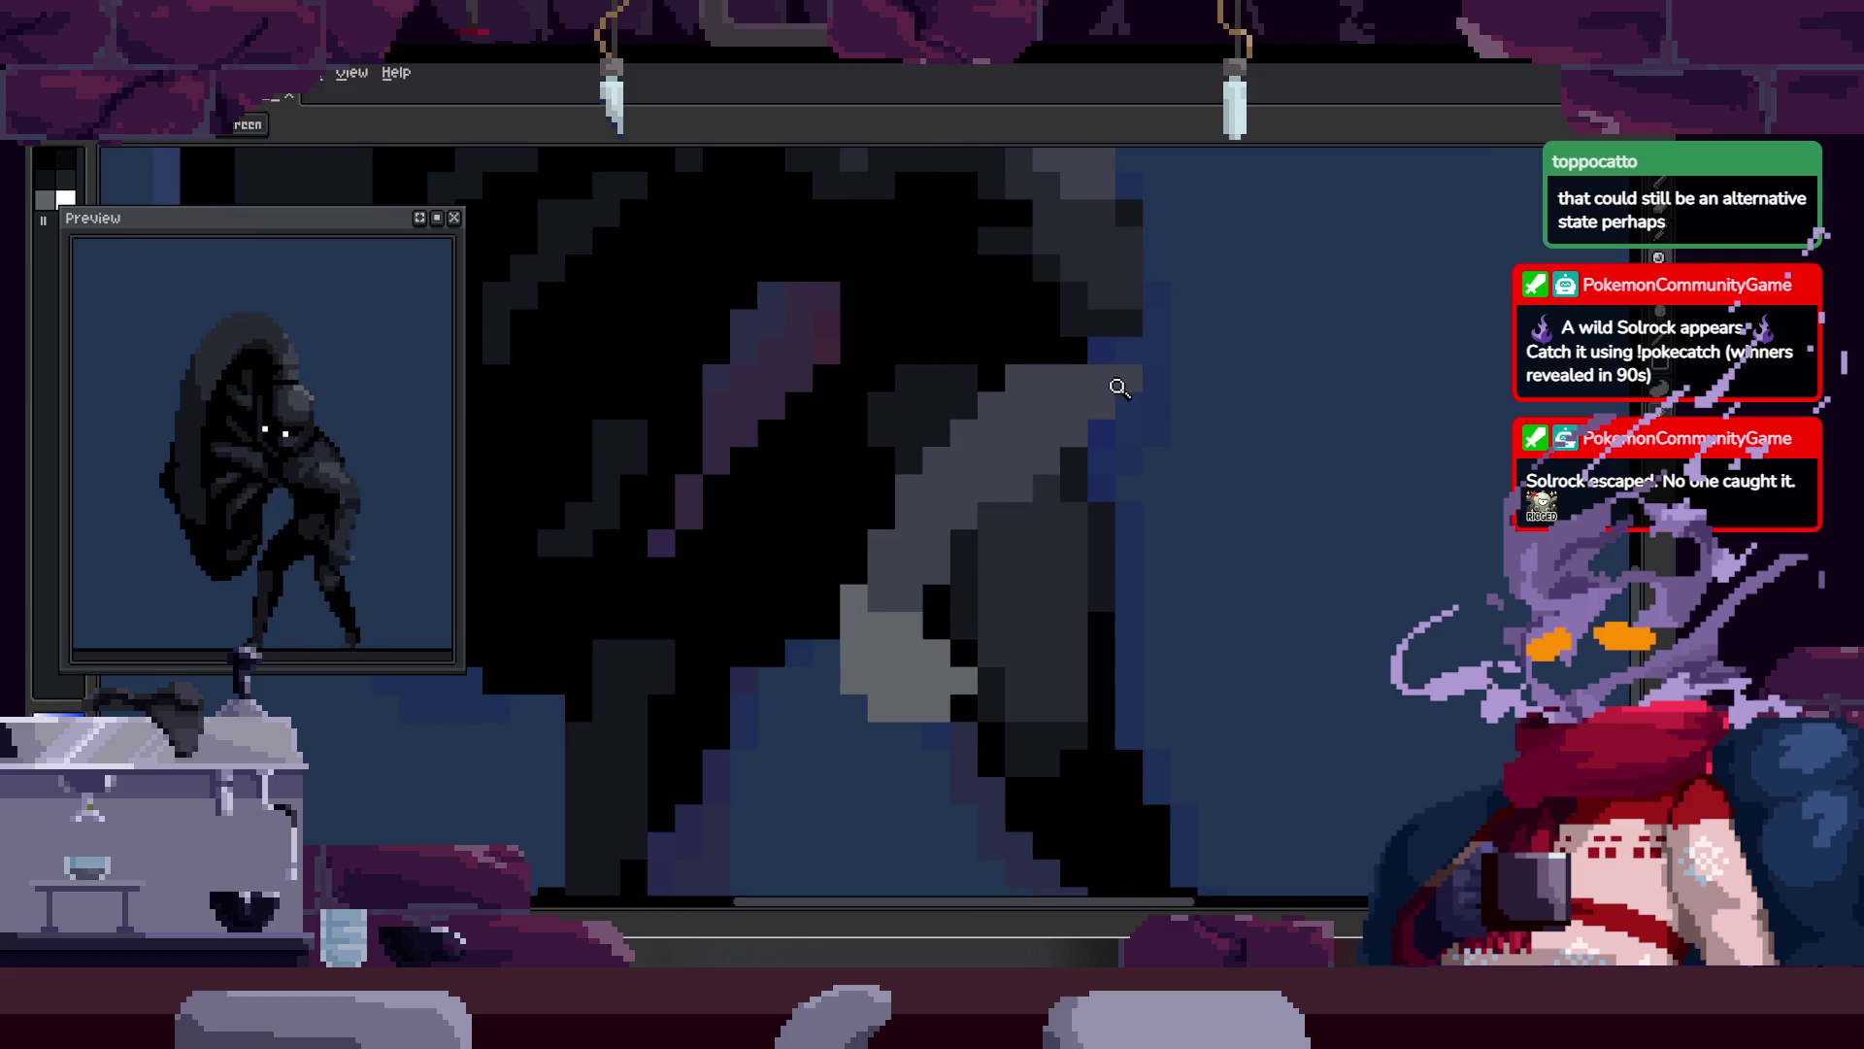
scroll(1089, 381, down, 3)
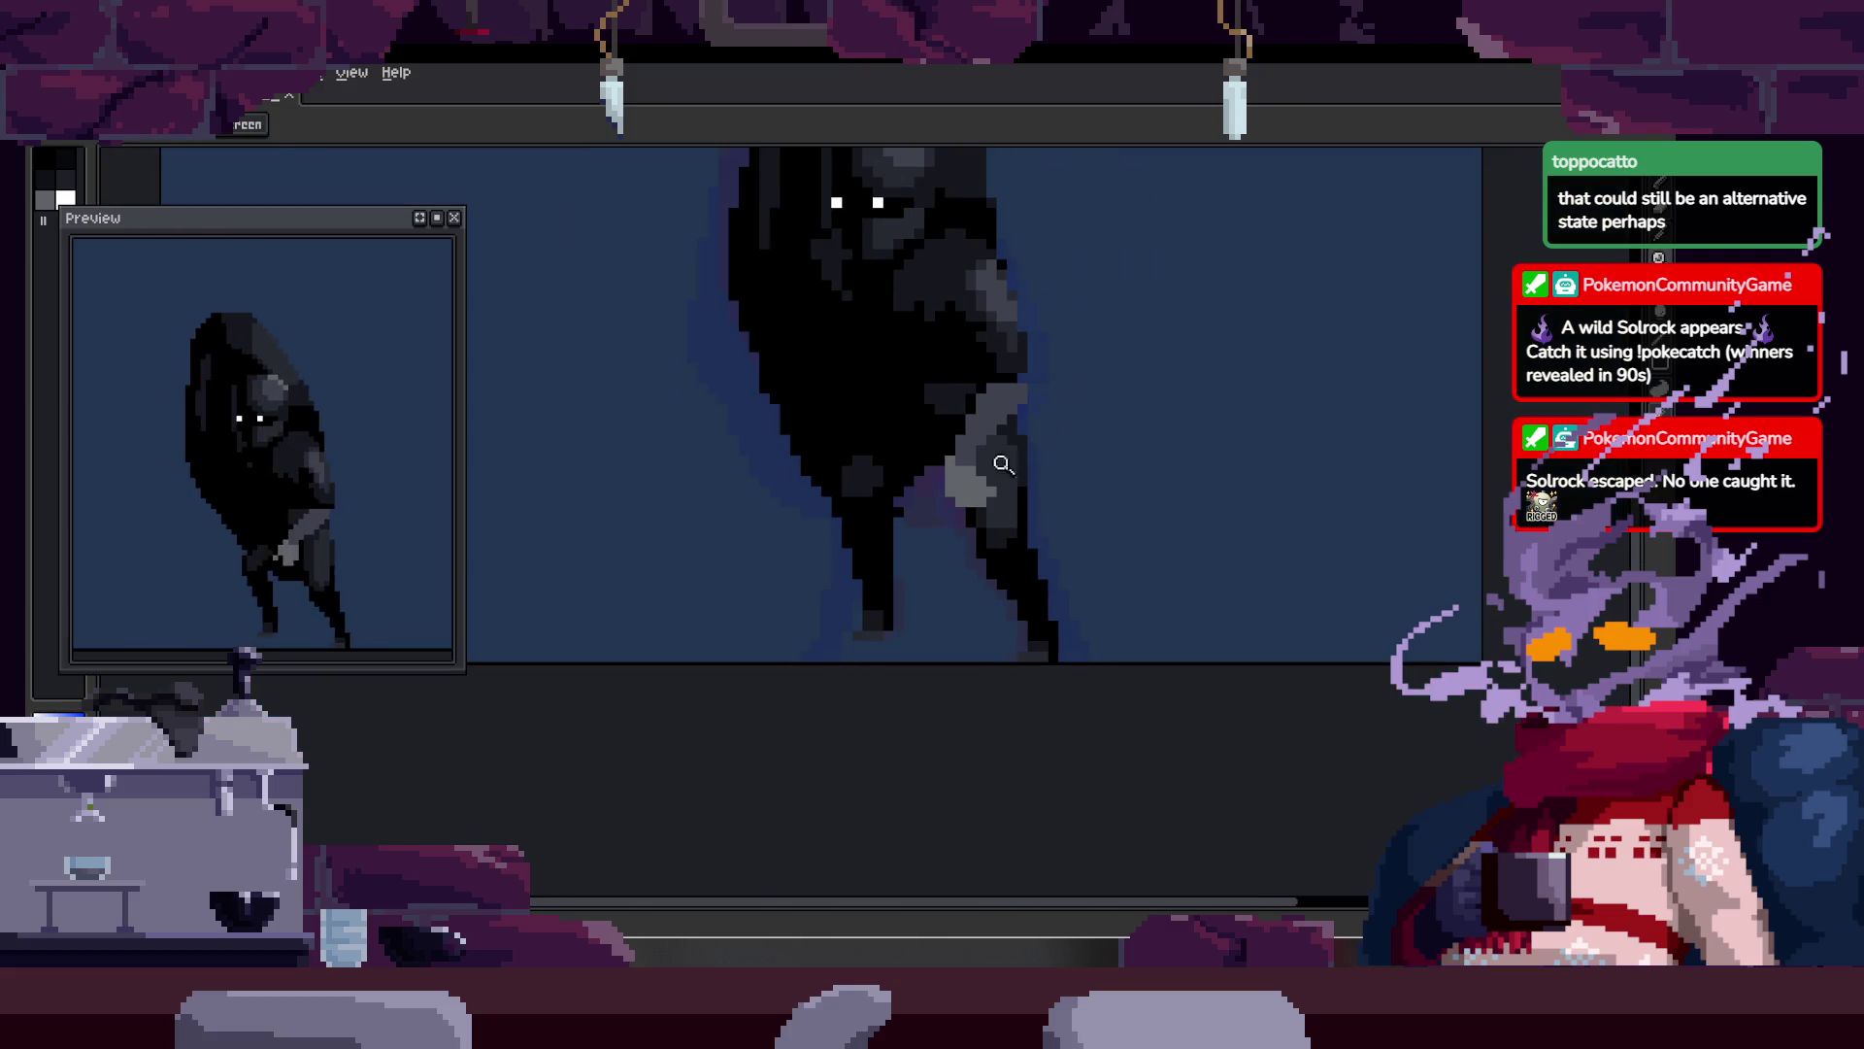
scroll(1053, 411, up, 2)
scroll(1053, 383, up, 1)
scroll(1059, 386, down, 1)
key(Tab)
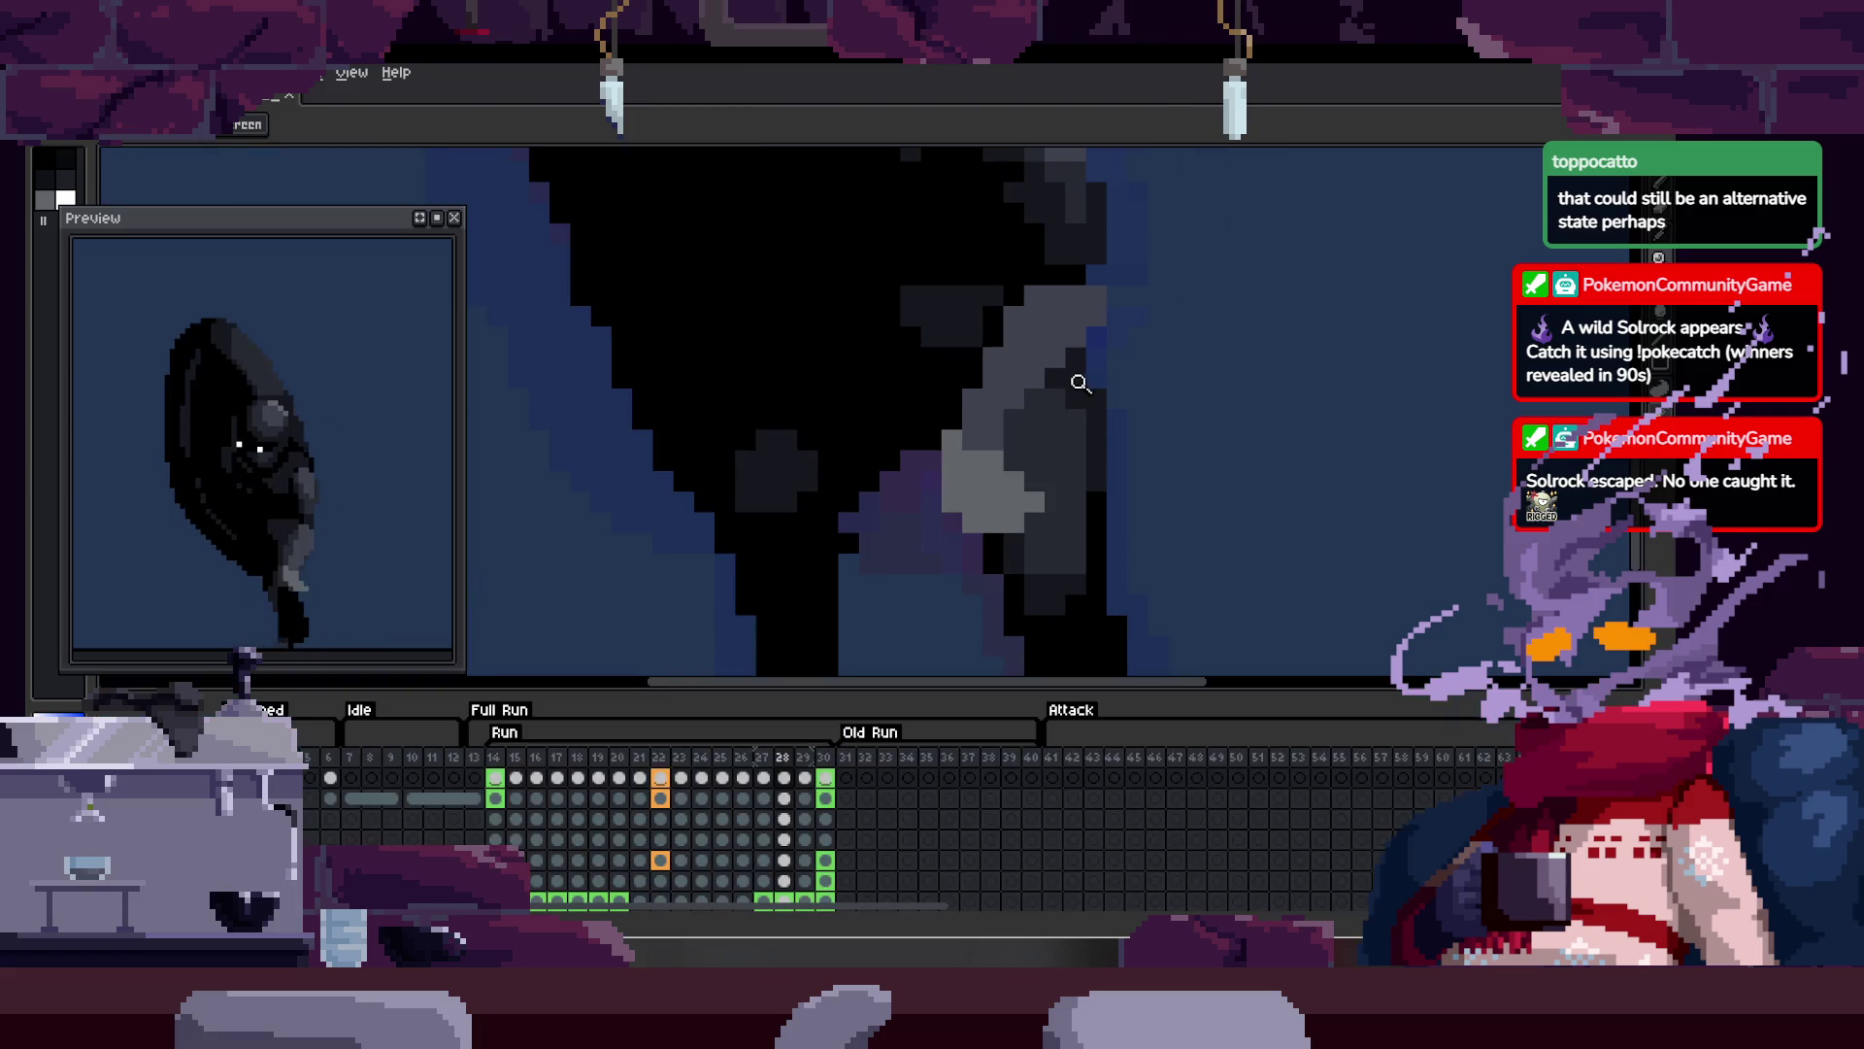
Step: On frame 28, draw a rectangular selection around the creature's grey hand
key(Right)
key(Right)
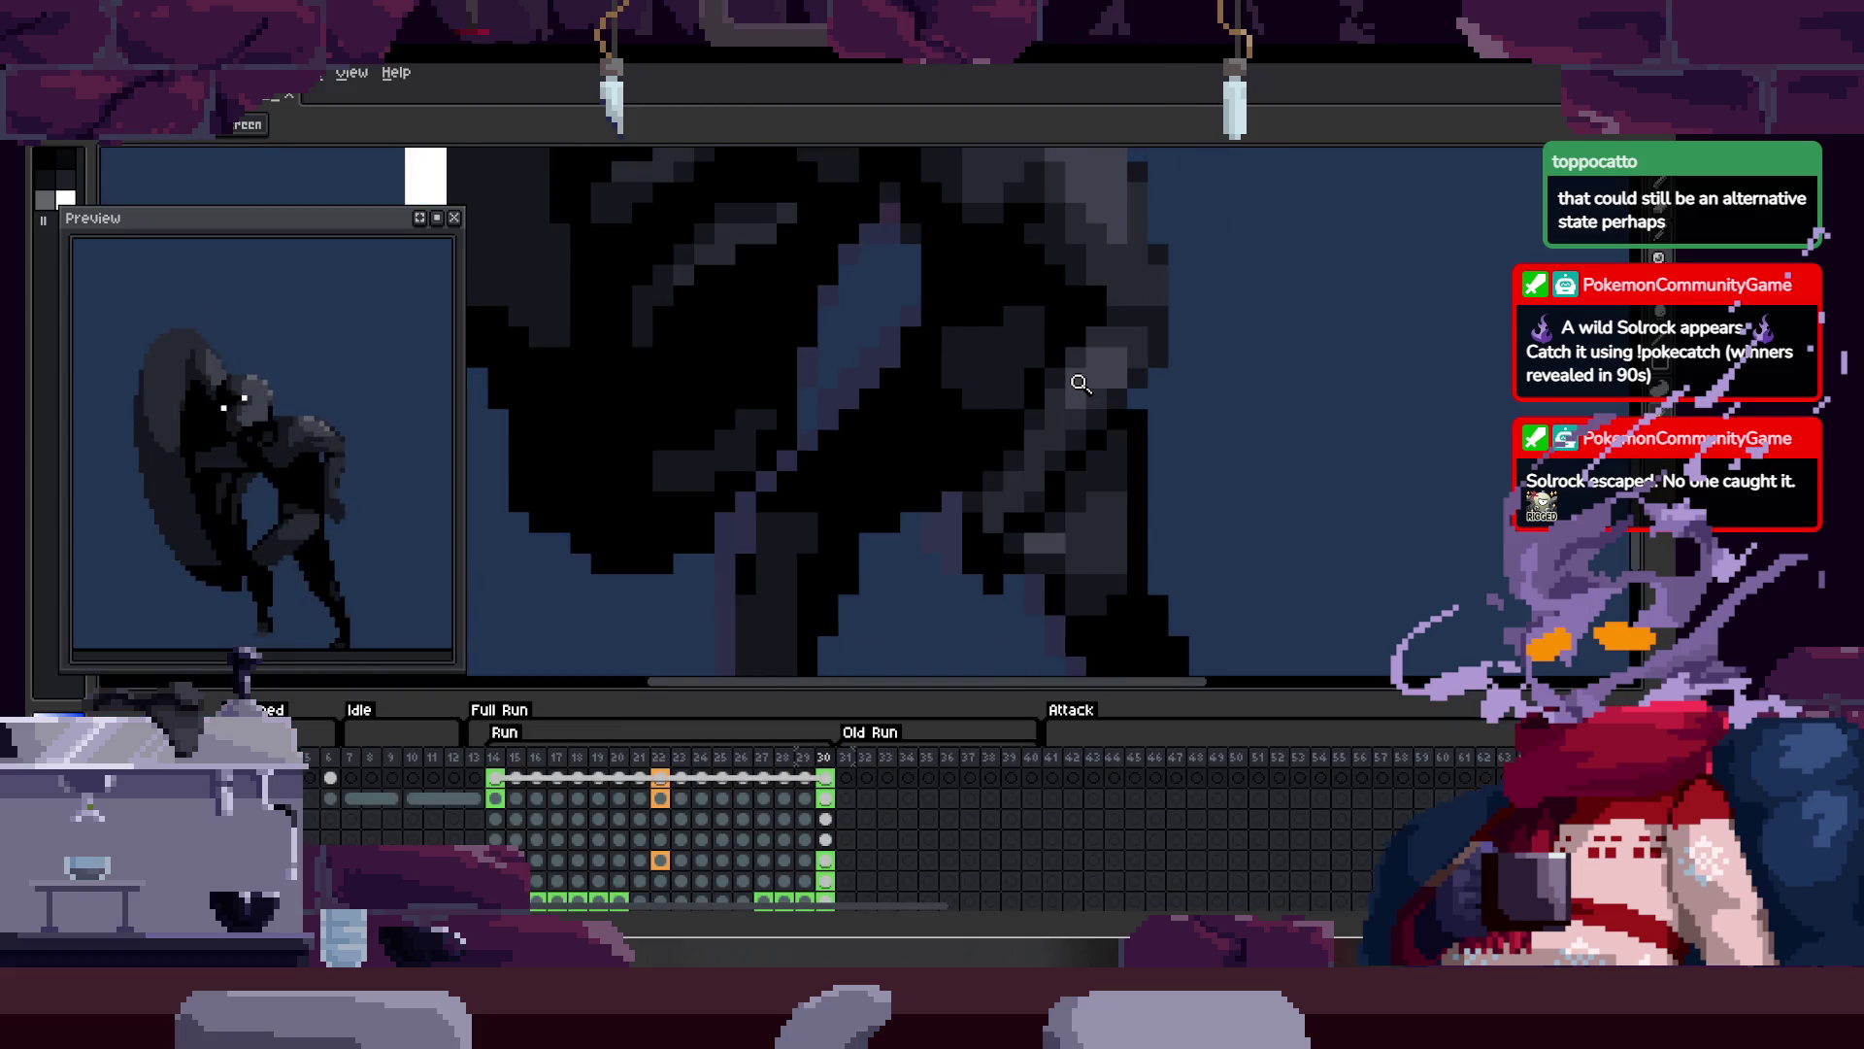
key(Left)
key(Left)
key(Right)
key(Left)
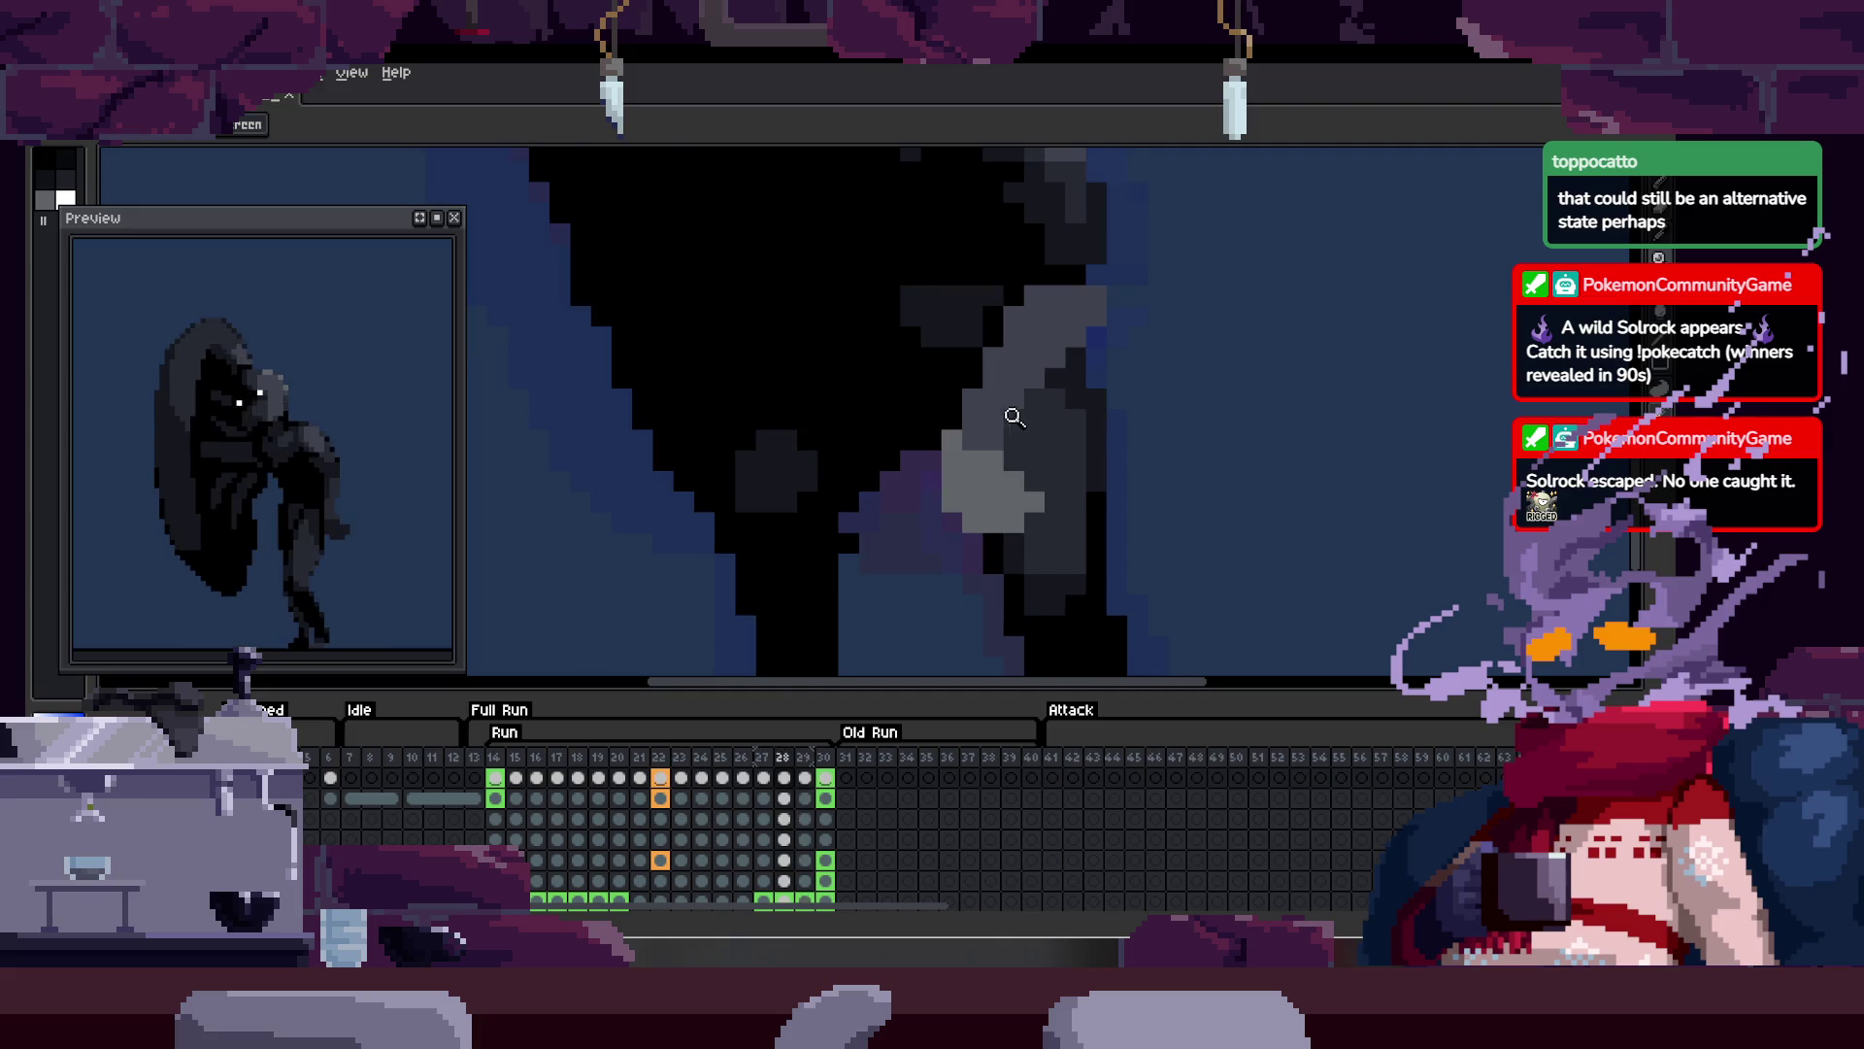
key(m)
drag(1116, 291, 879, 571)
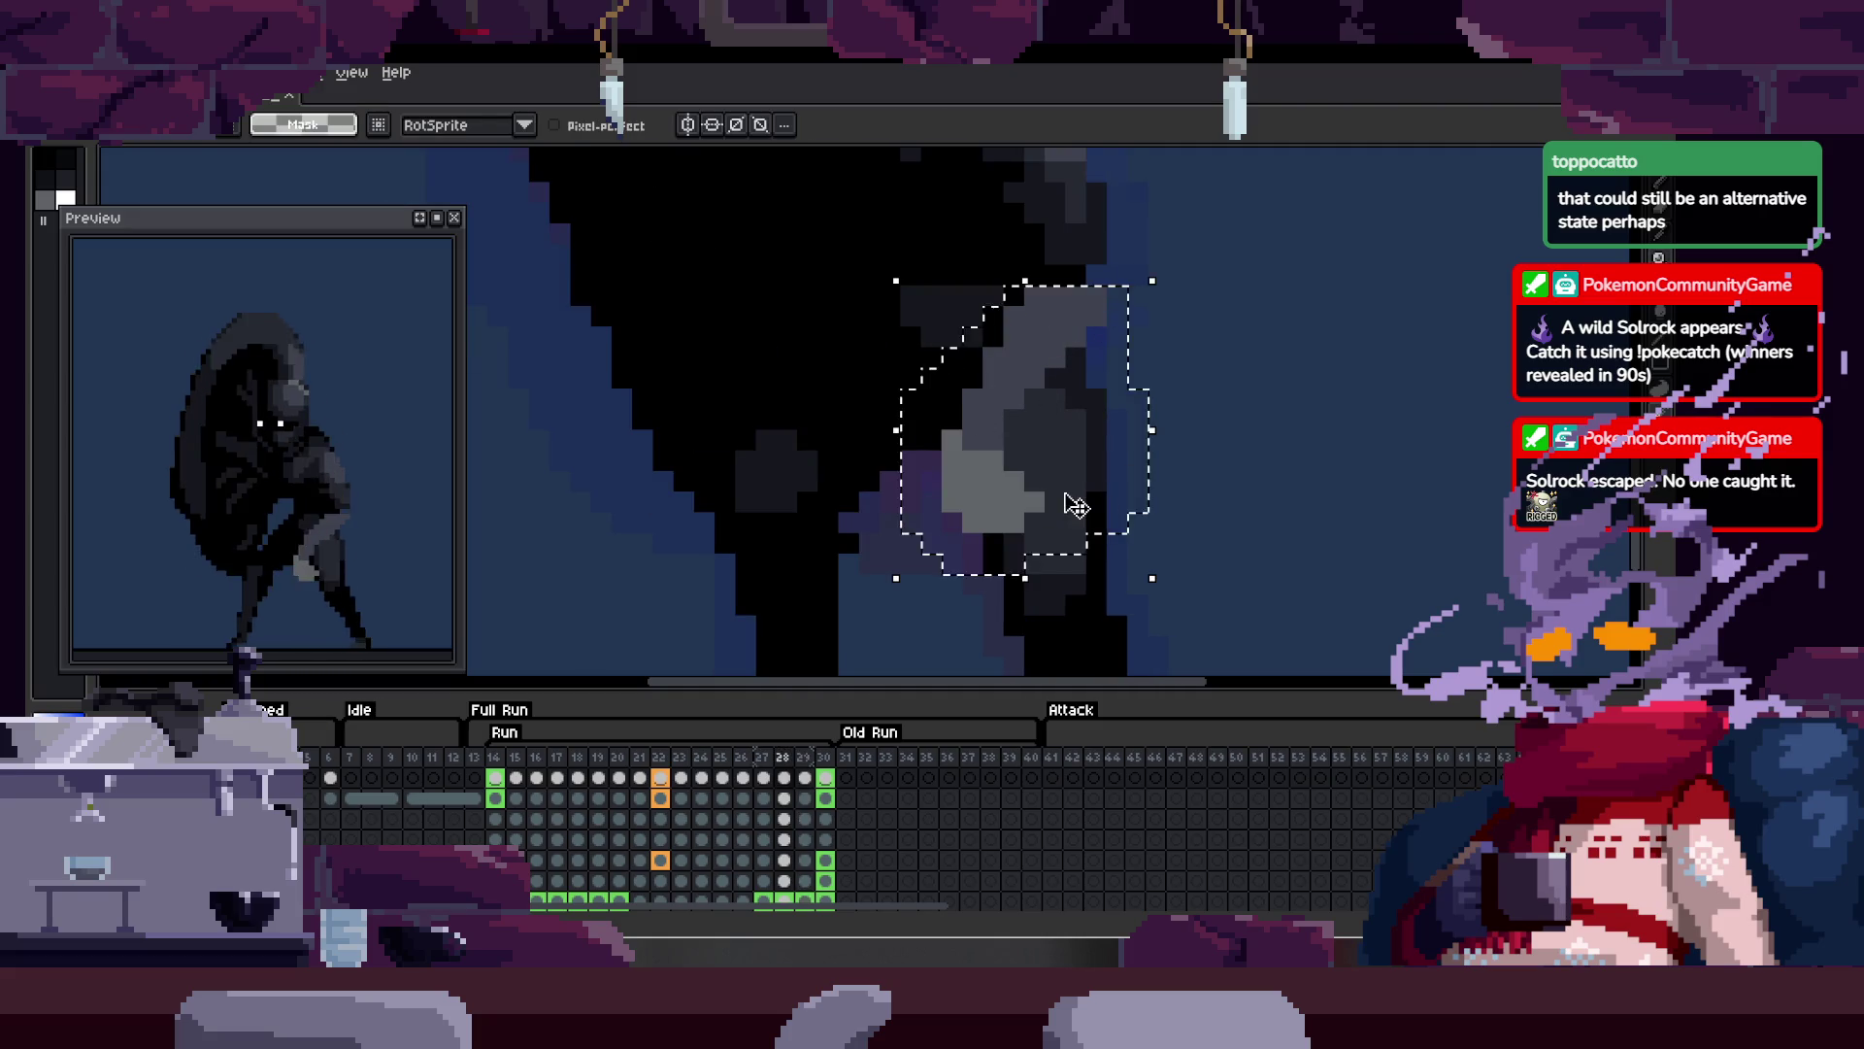
Step: Drop the selection and compare the hand pose across frames 22 and 27
key(z)
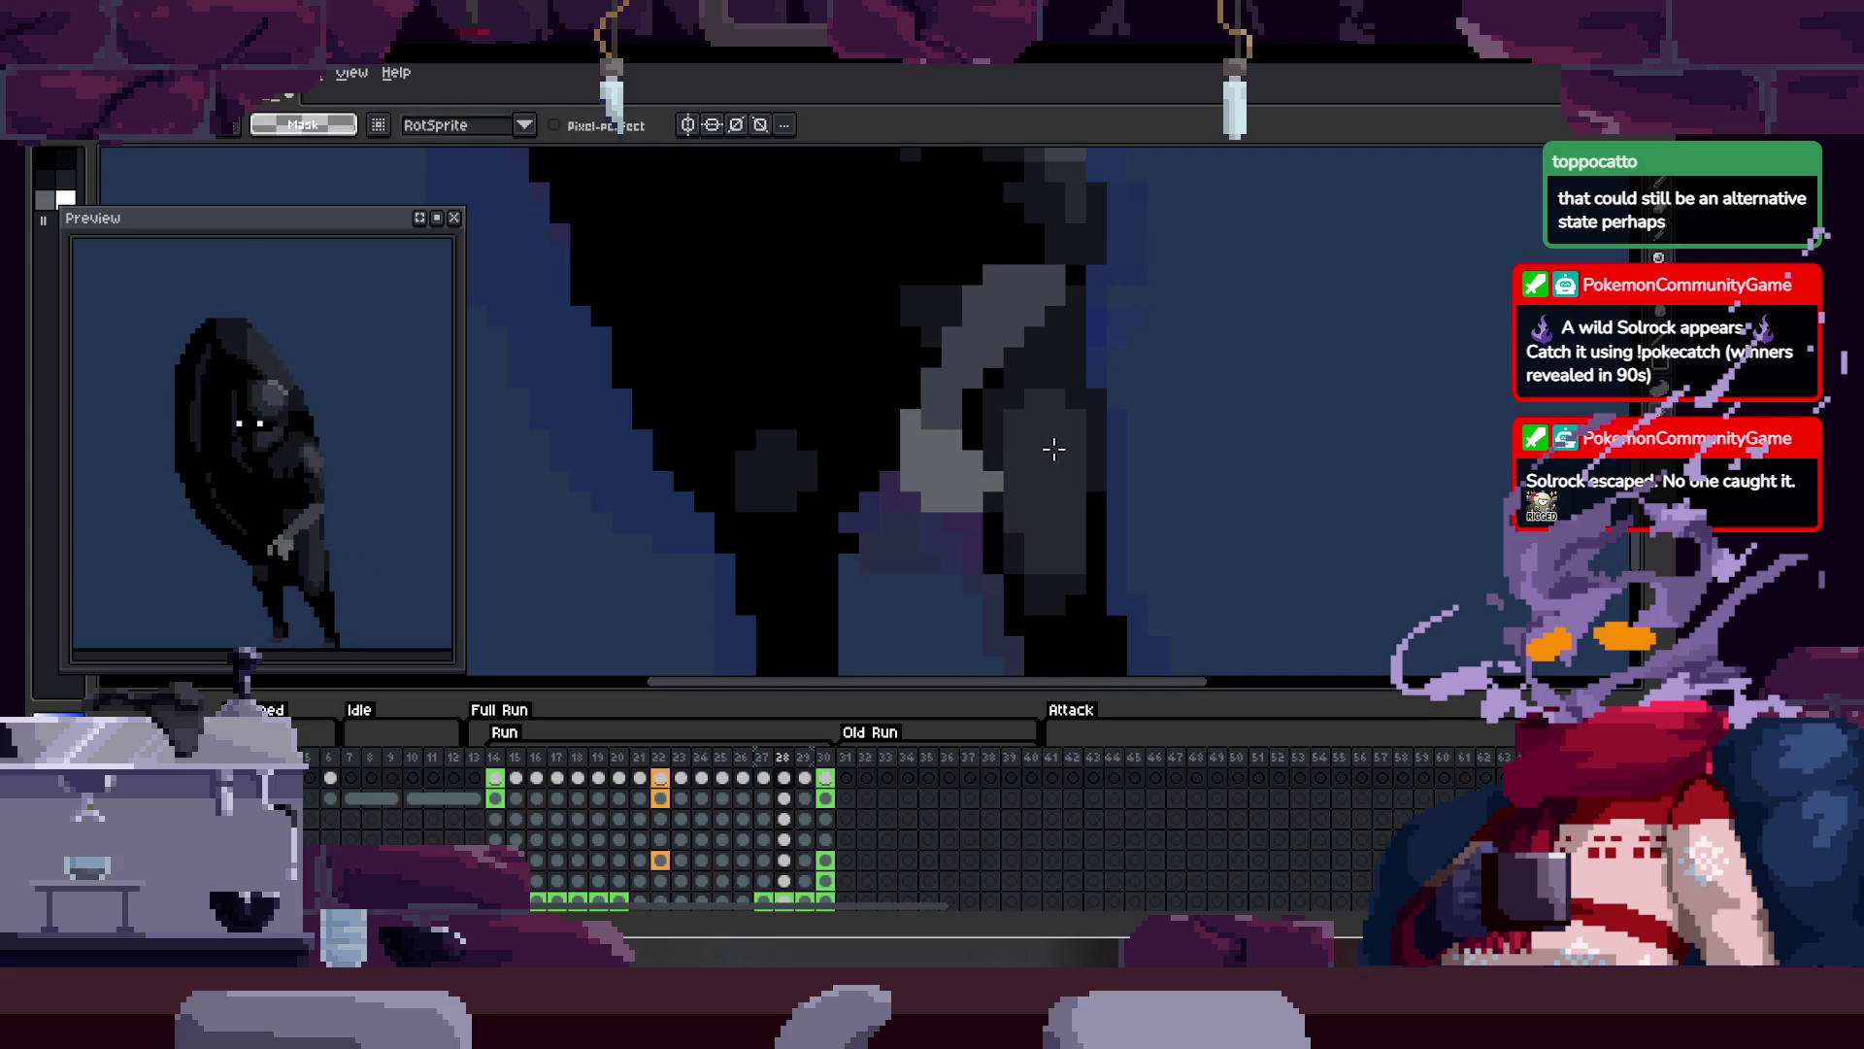
key(Right)
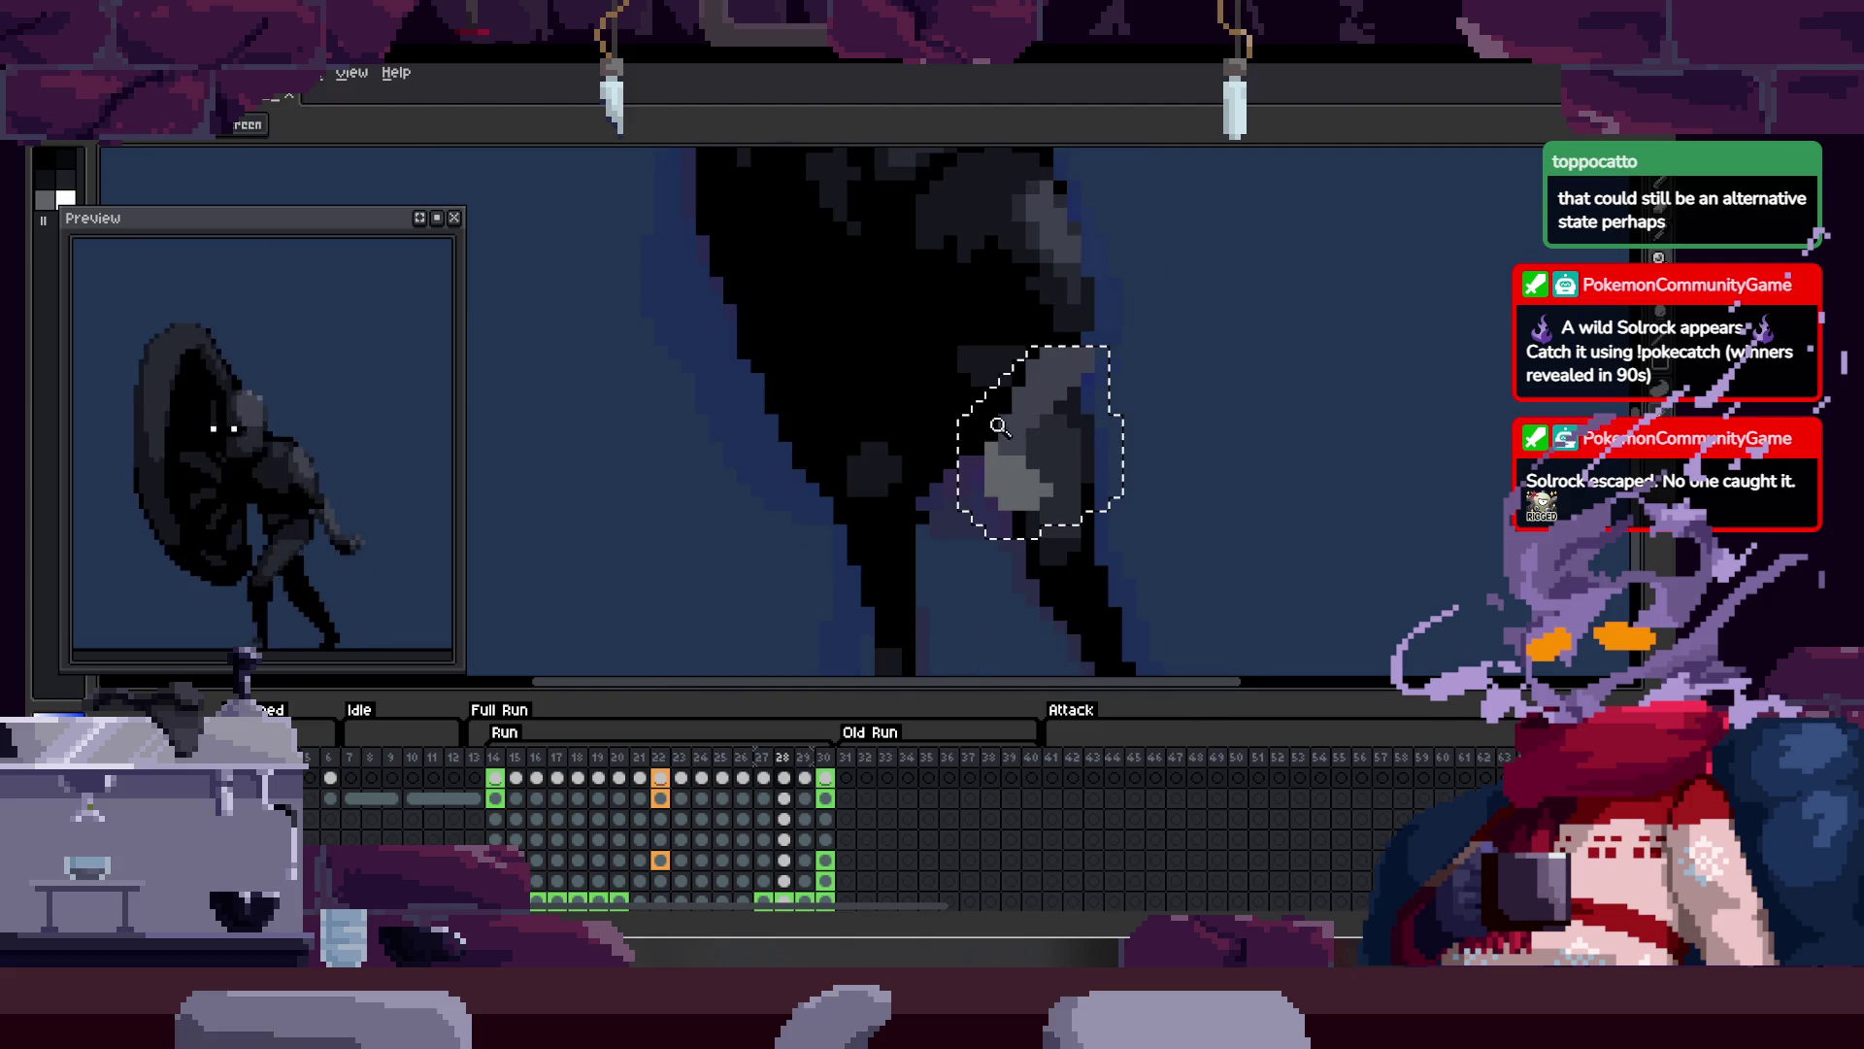
key(Left)
key(m)
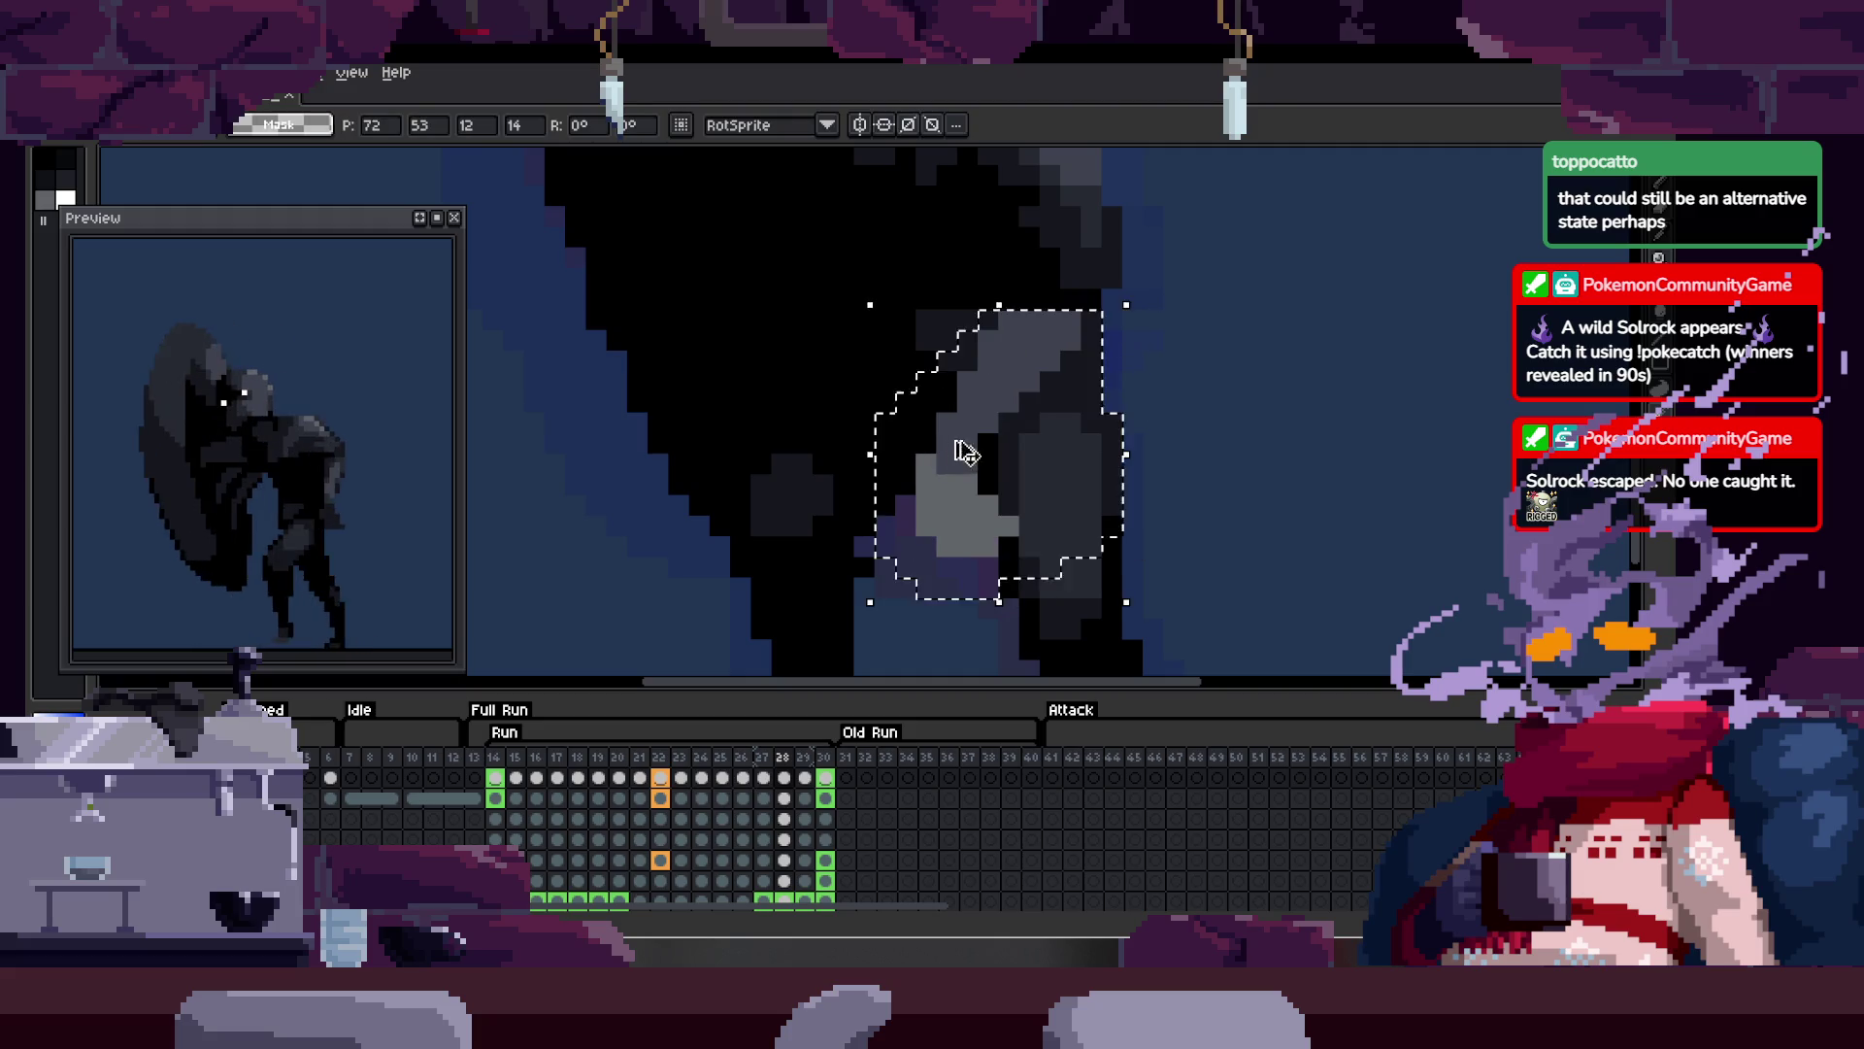
key(ctrl+d)
key(Left)
key(Left)
key(Left)
key(Left)
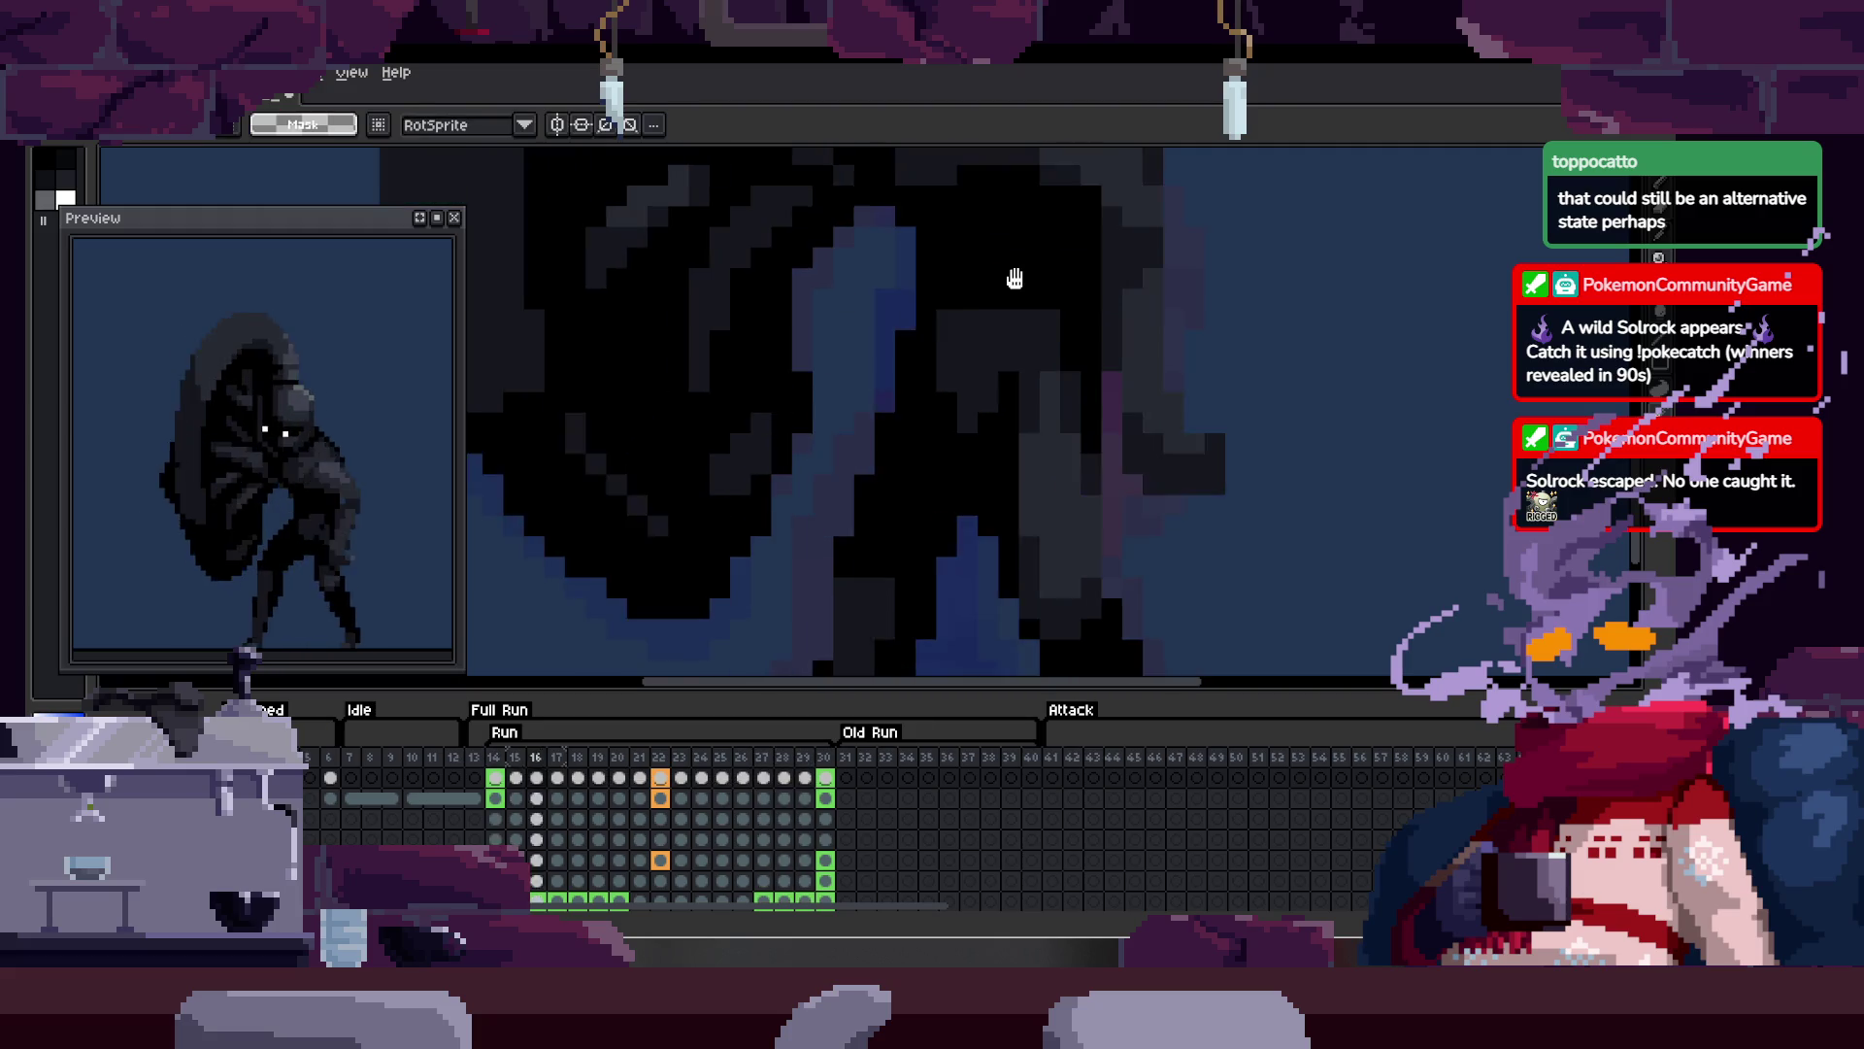
key(Left)
key(Left)
key(Left)
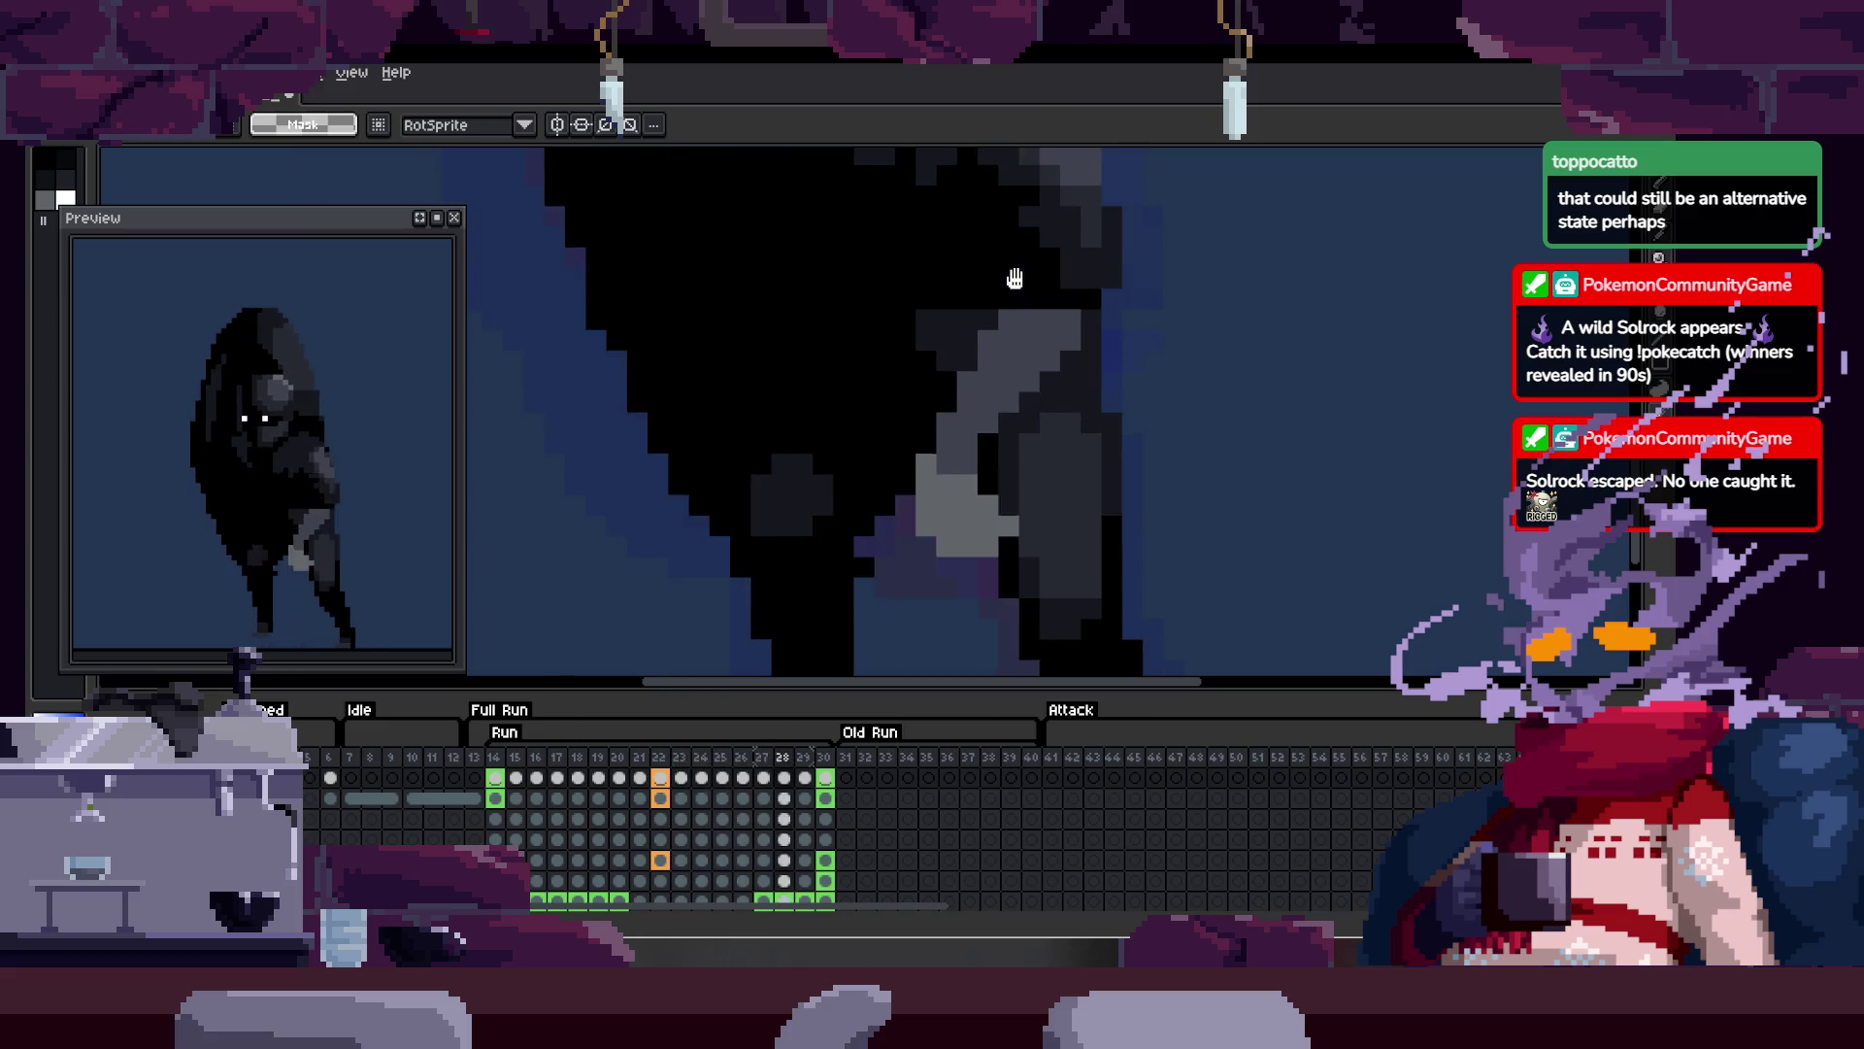
key(Right)
key(Right)
key(Right)
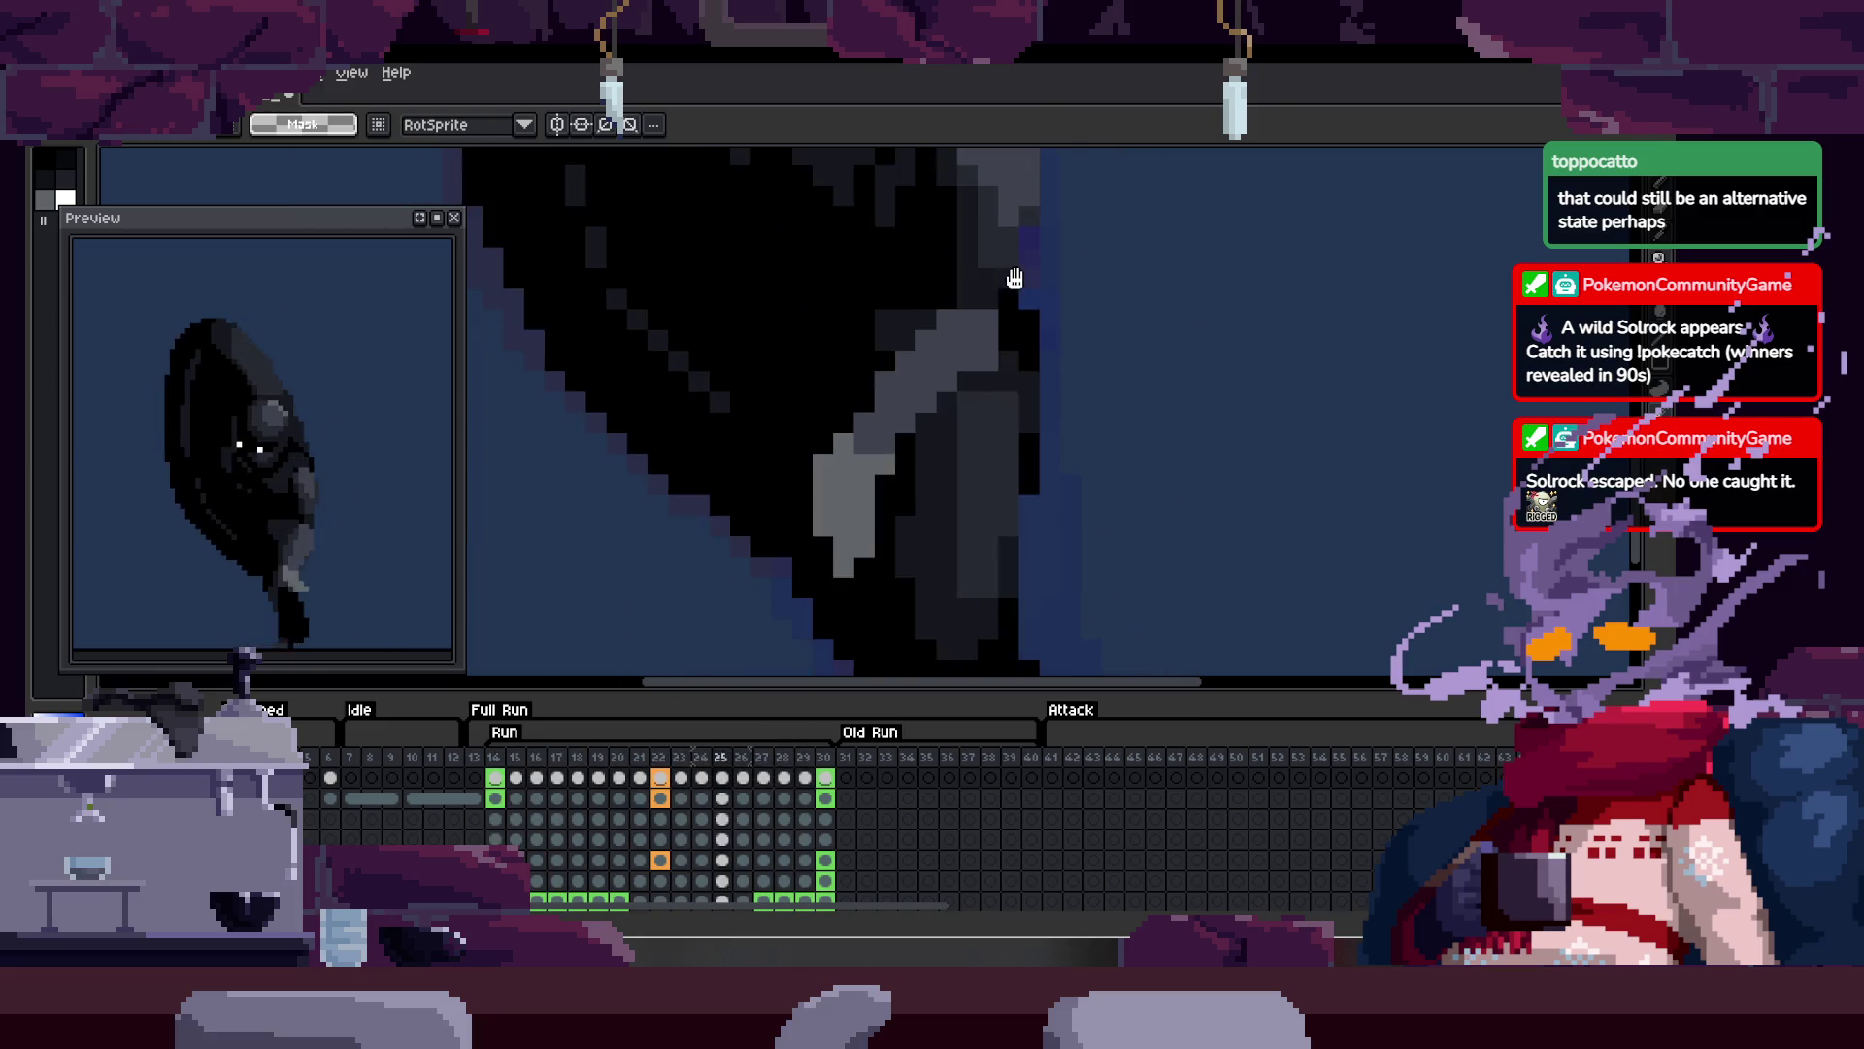
key(Return)
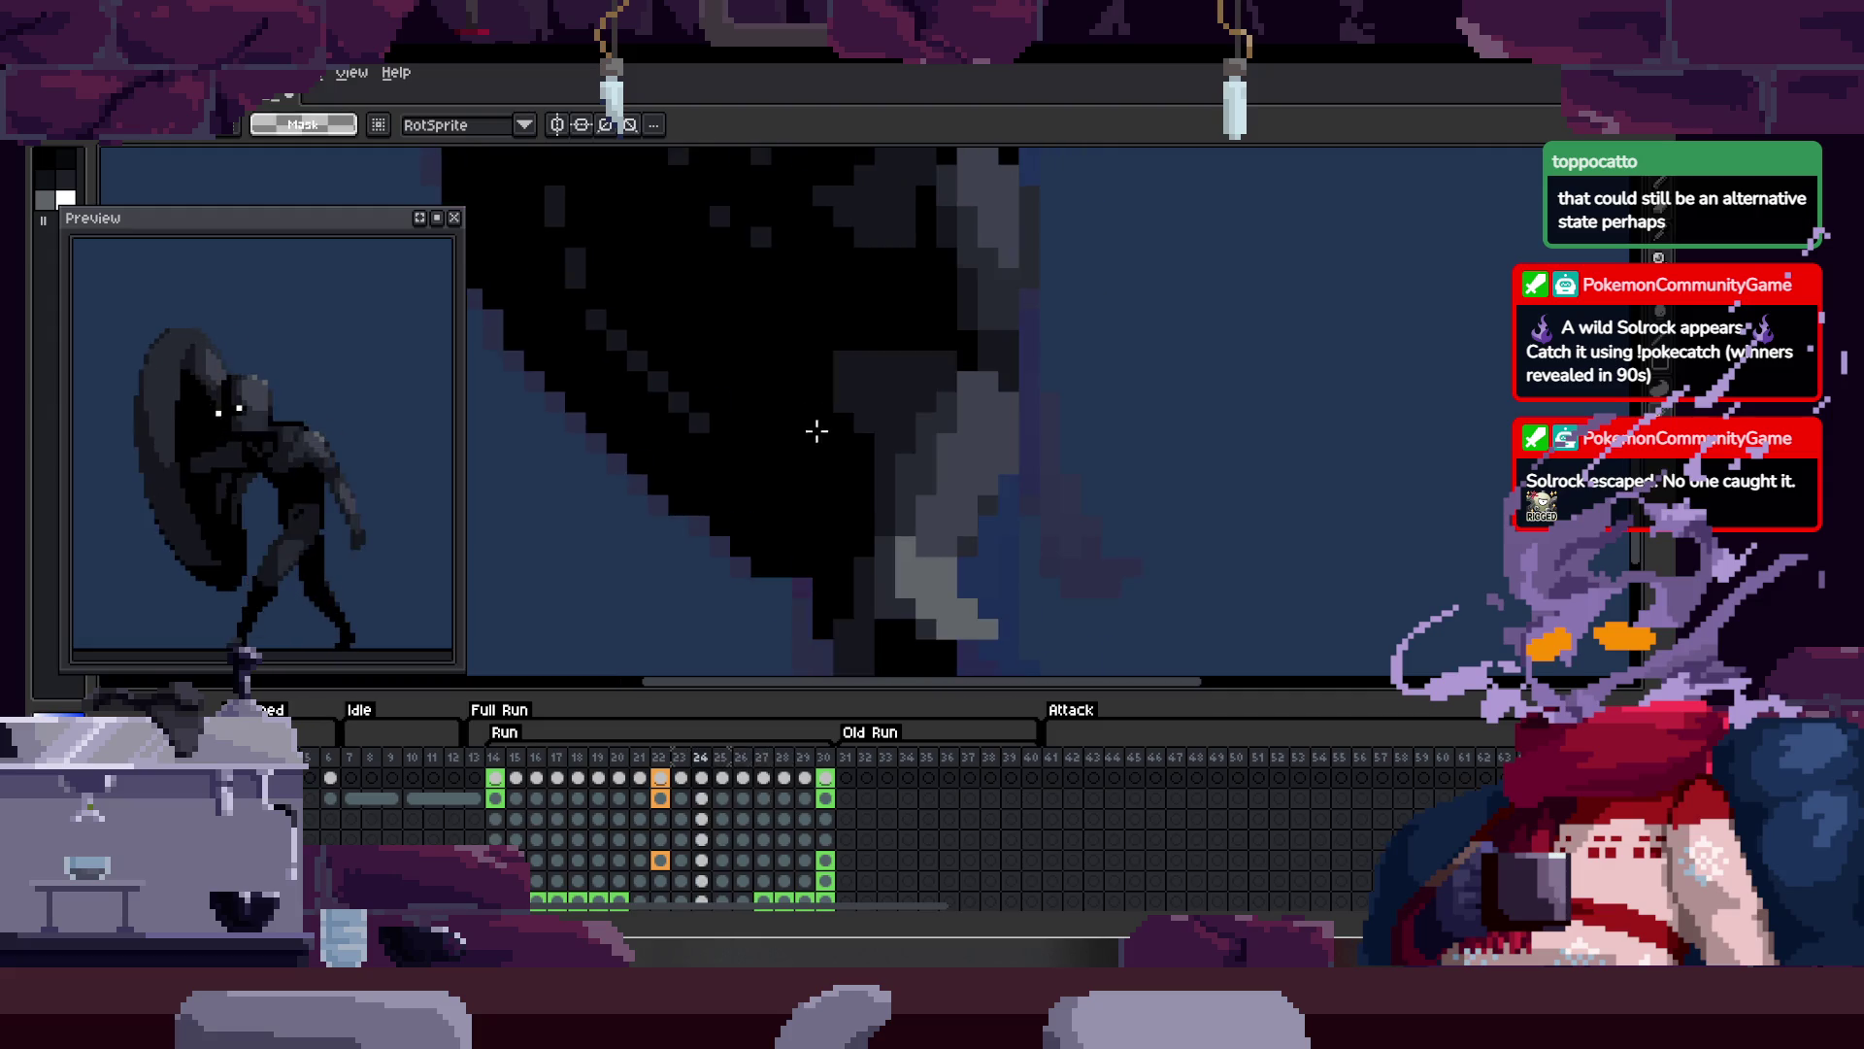
key(Return)
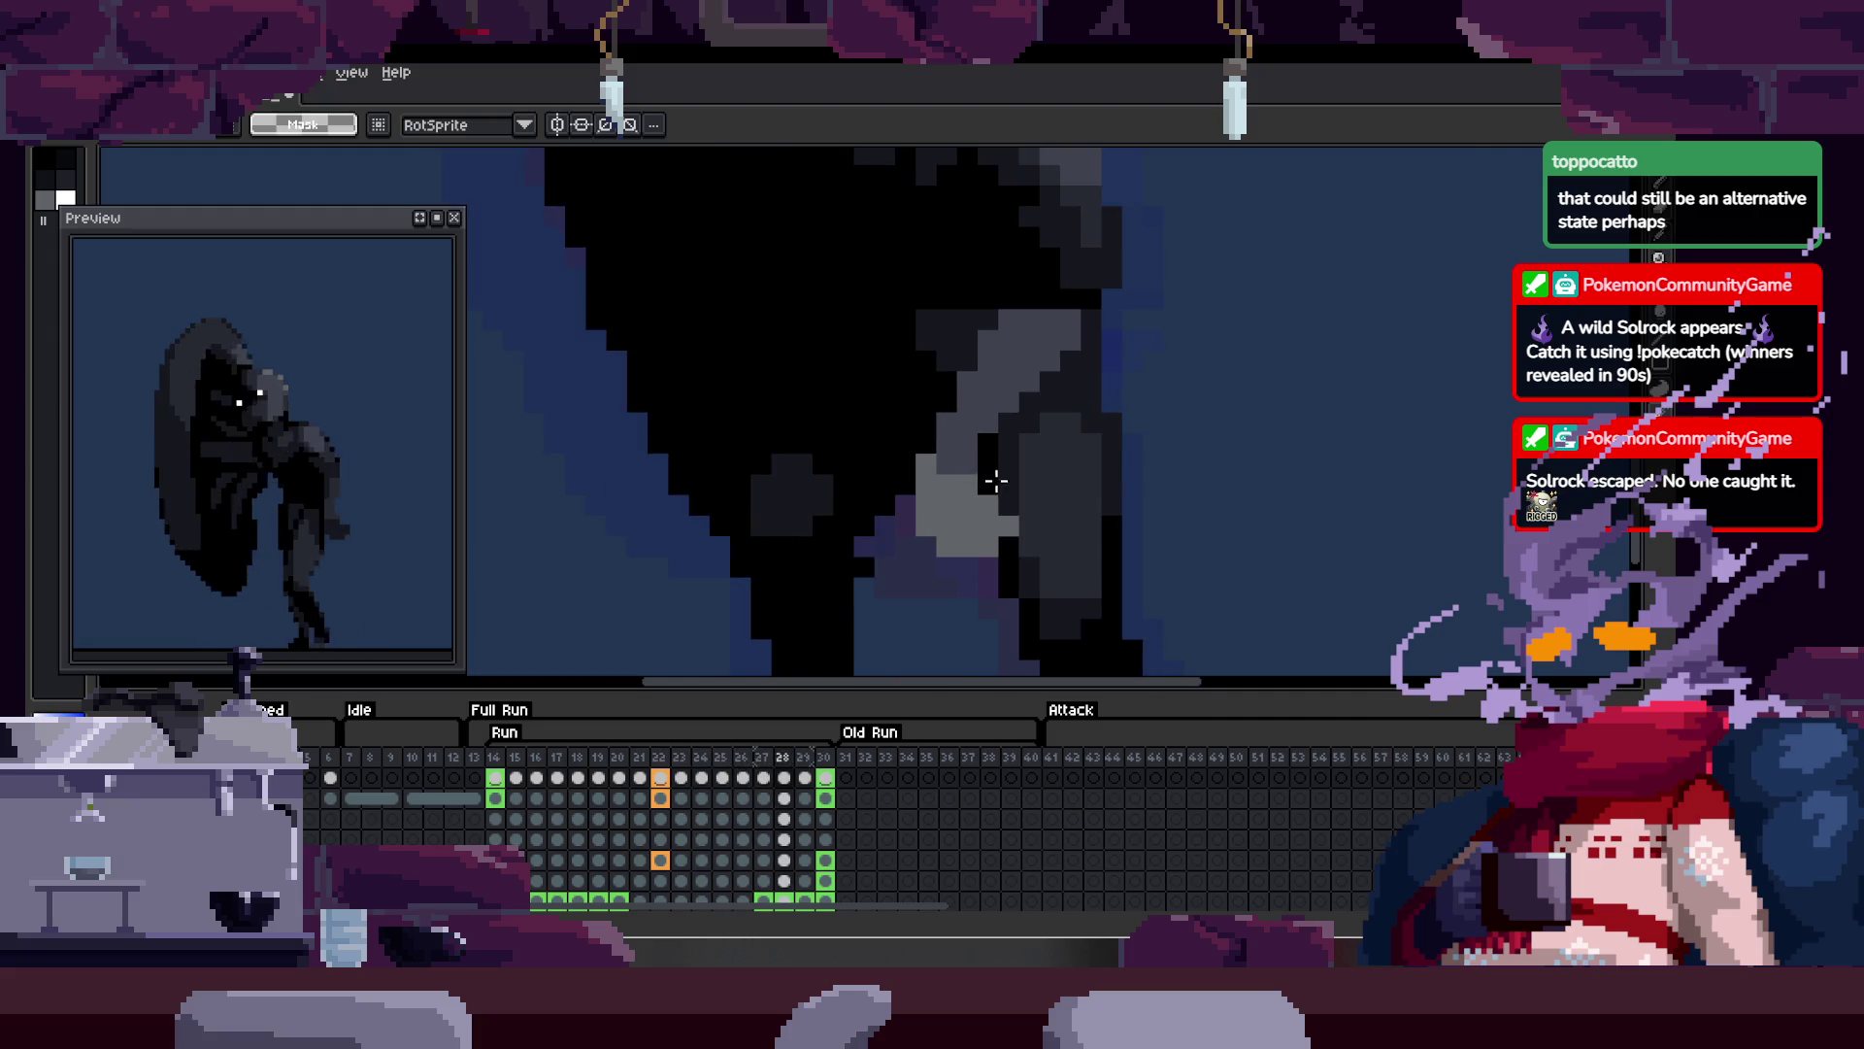
Step: Enlarge the brush, sample the hand's grey, and paint over the purple pixel beside it
scroll(964, 466, up, 2)
key(h)
key(Tab)
key(Right)
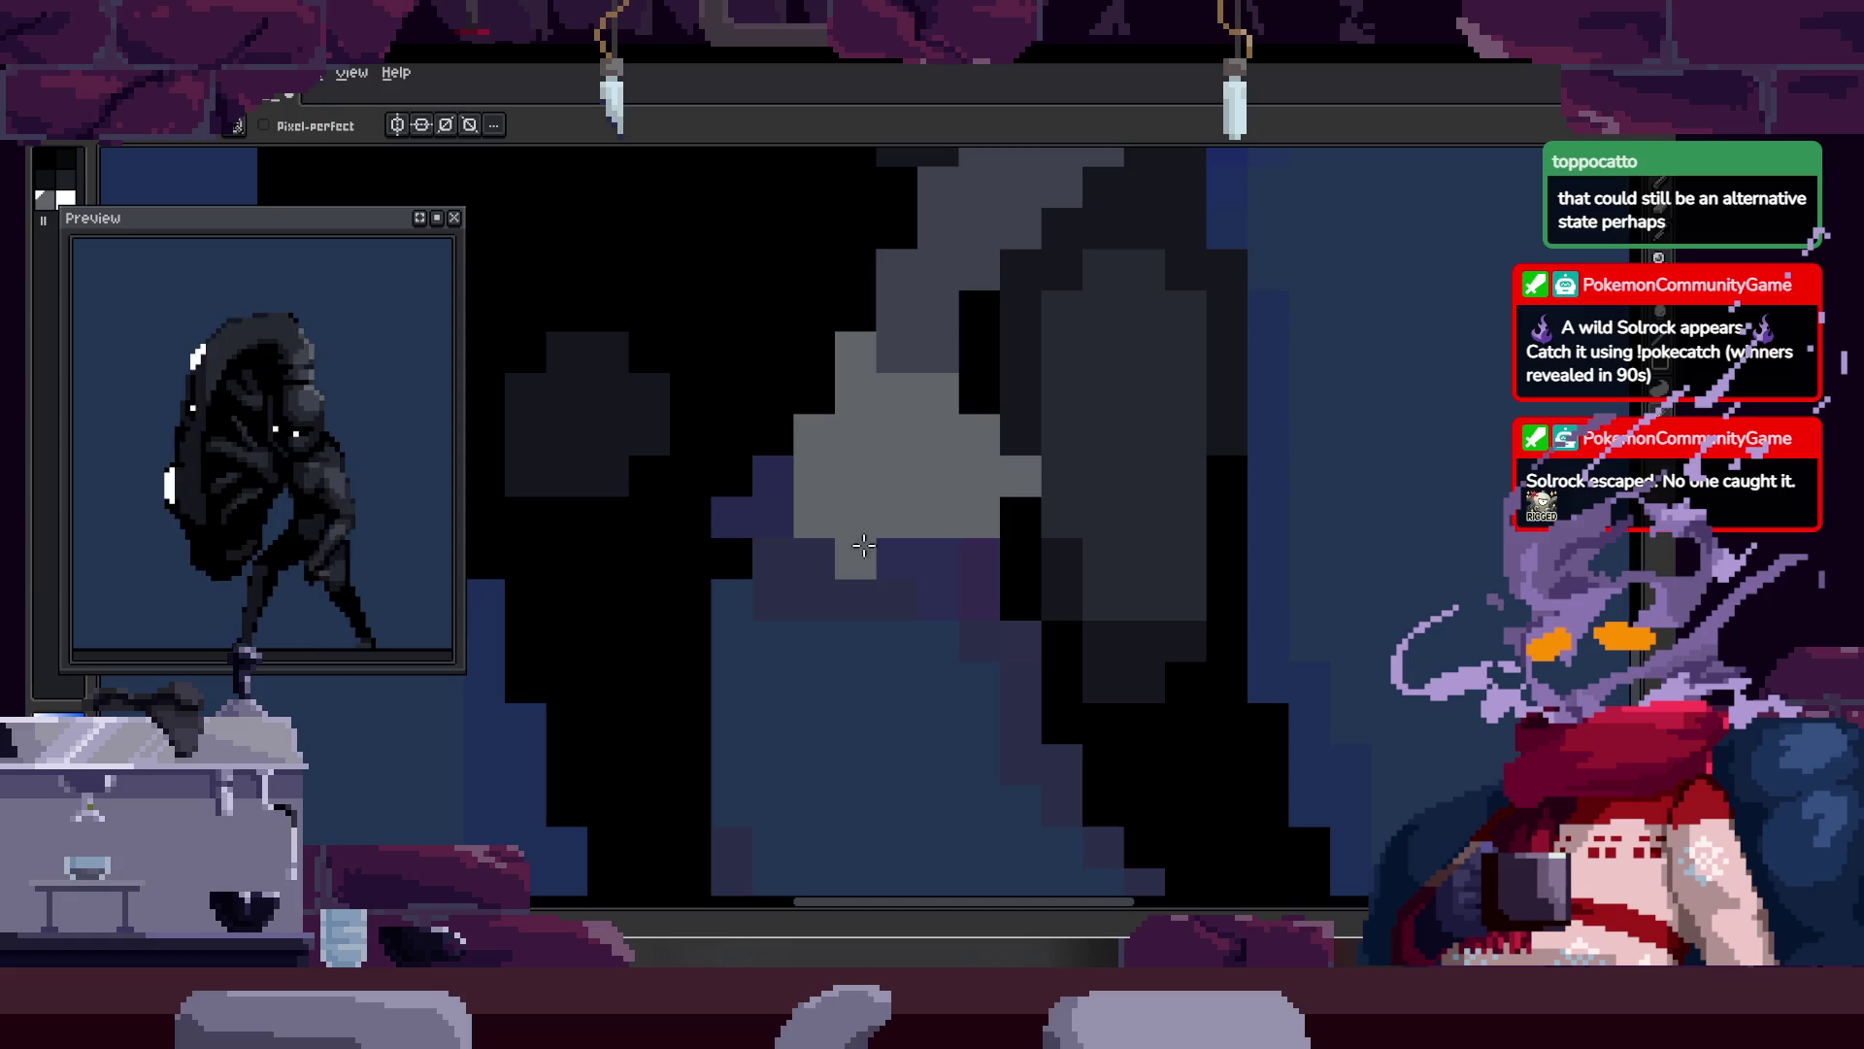
key(b)
key(Right)
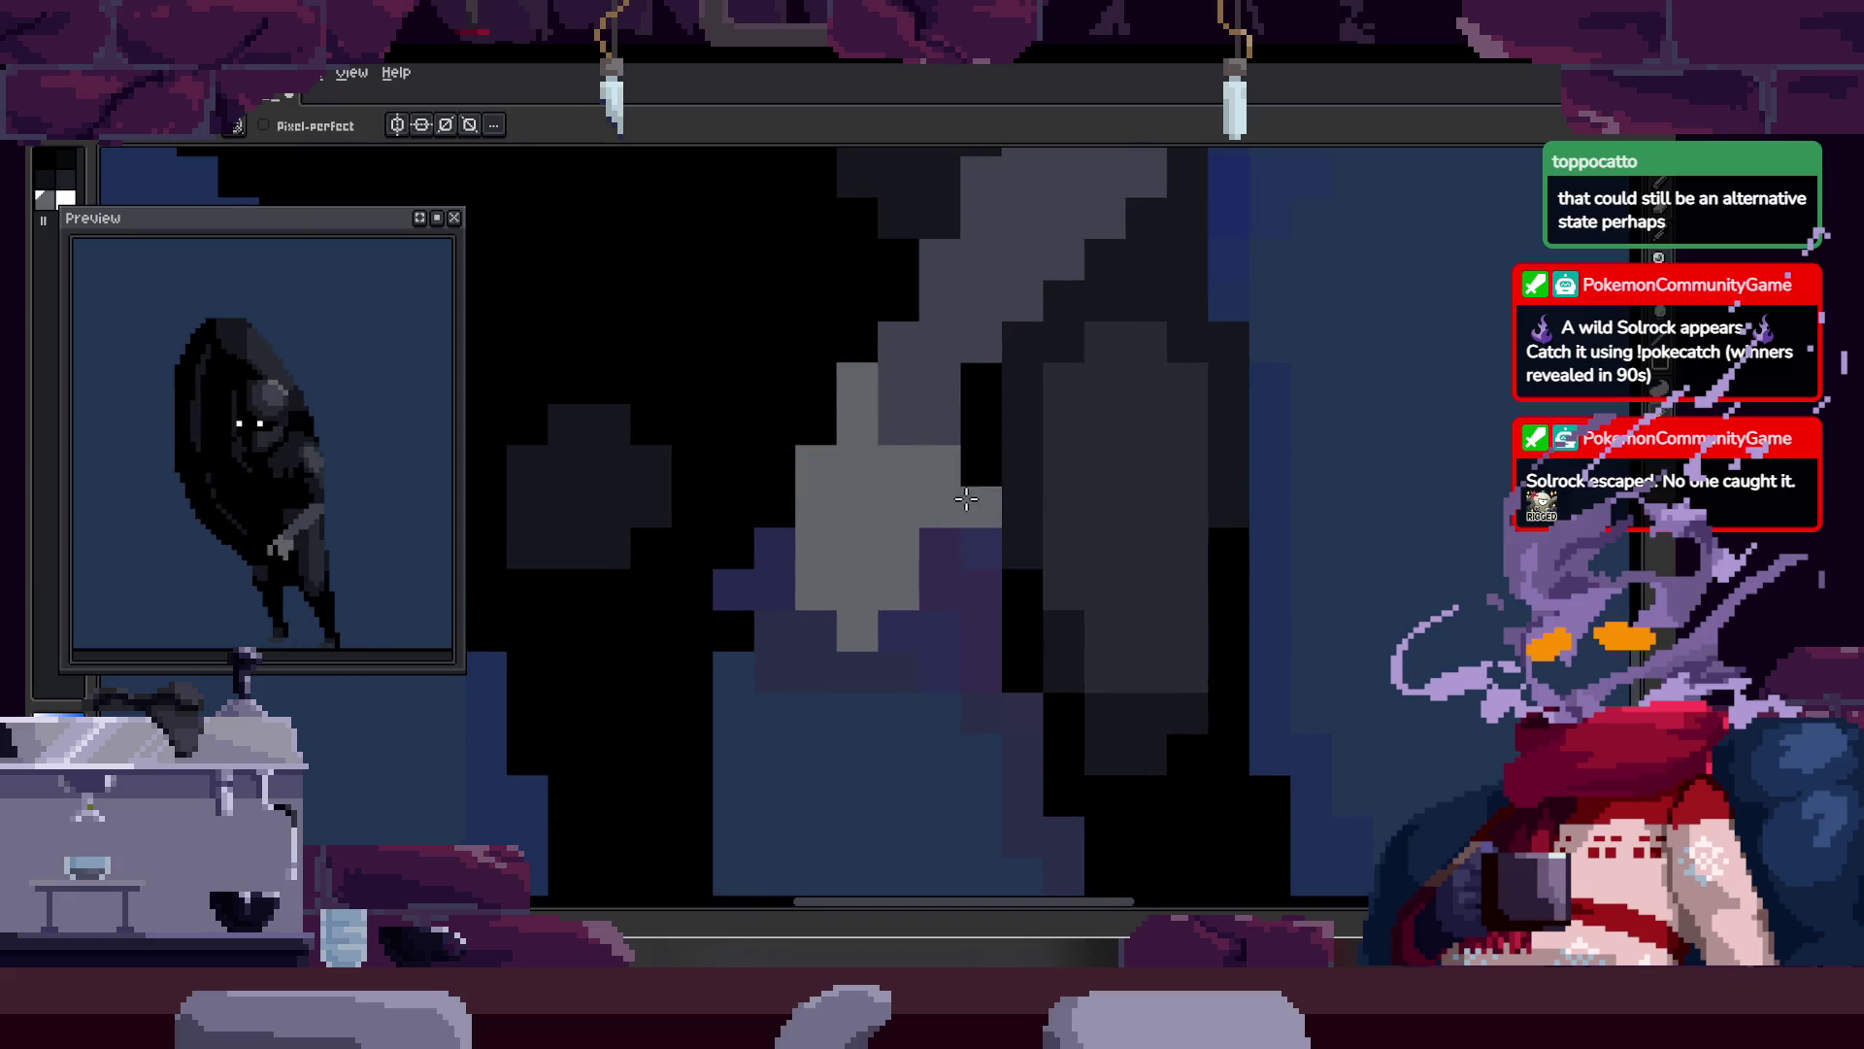
key(plus)
key(plus)
key(Right)
alt+click(895, 436)
click(936, 436)
Step: Zoom in closer on the hand, then zoom out to view the whole sprite
key(z)
scroll(941, 408, down, 1)
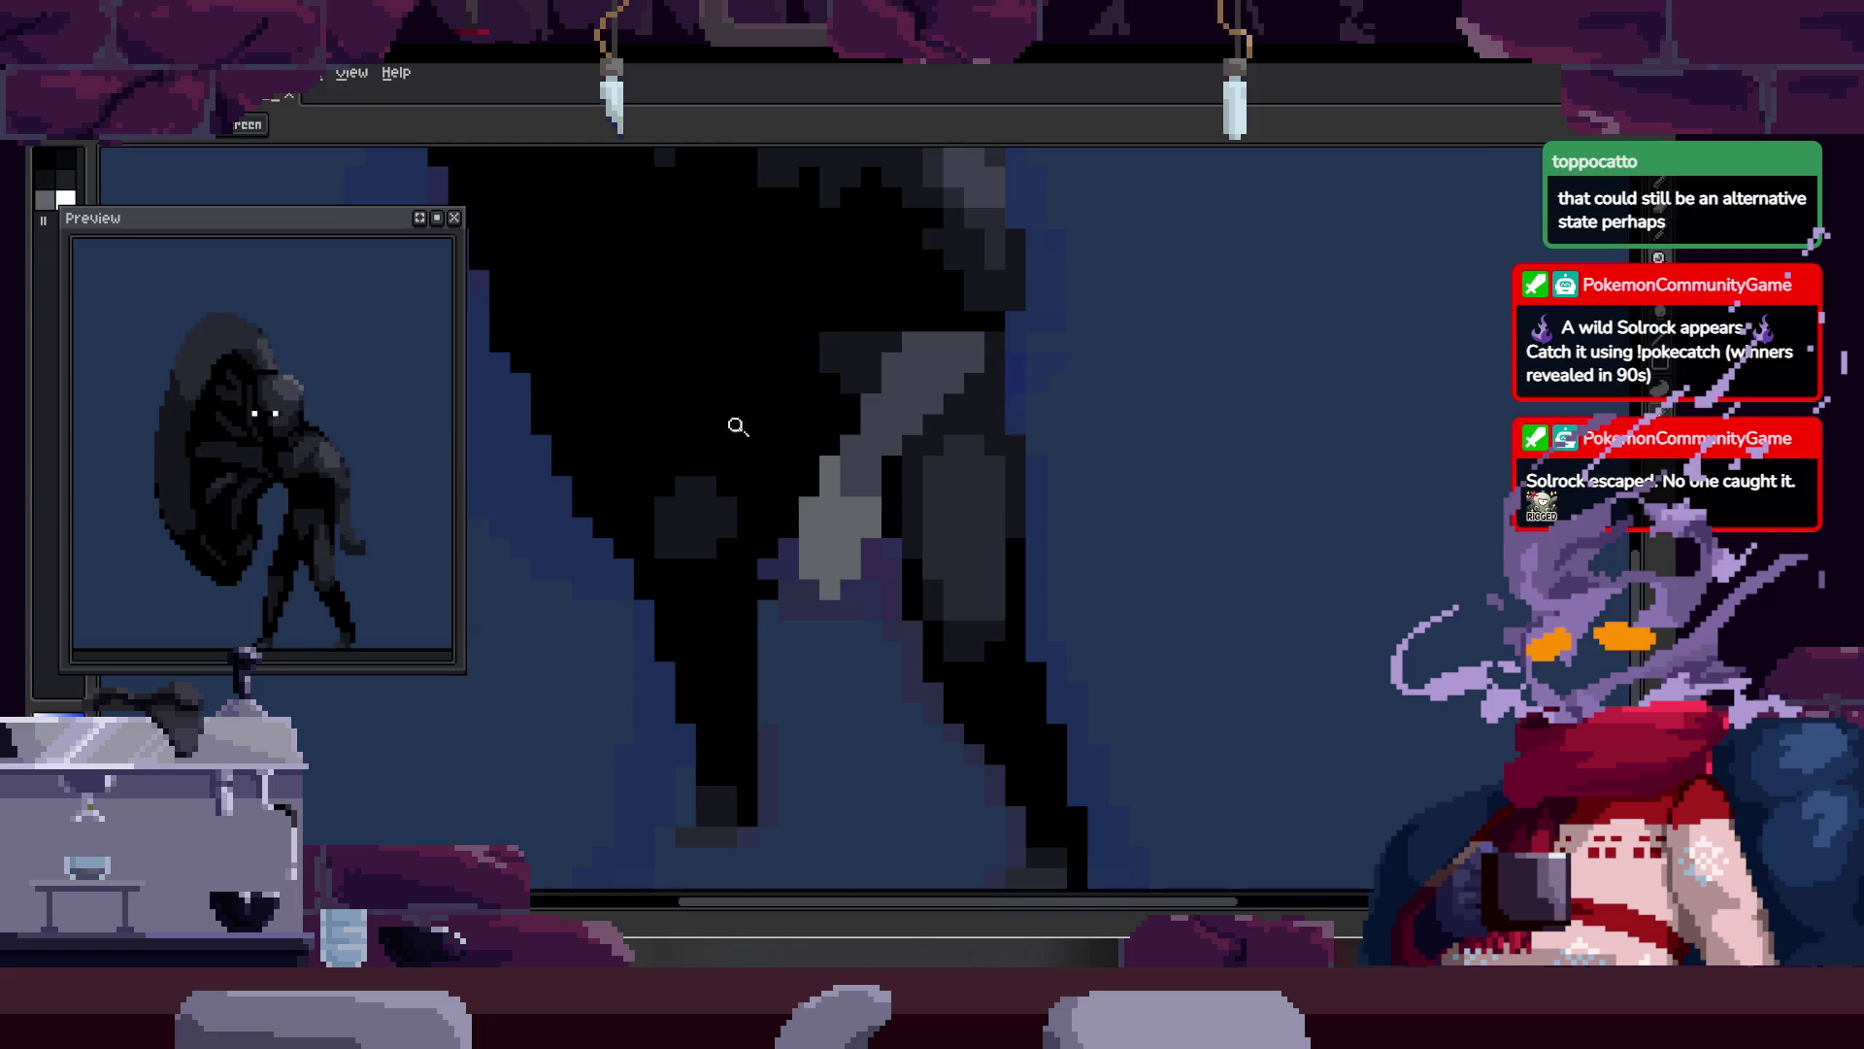
click(796, 403)
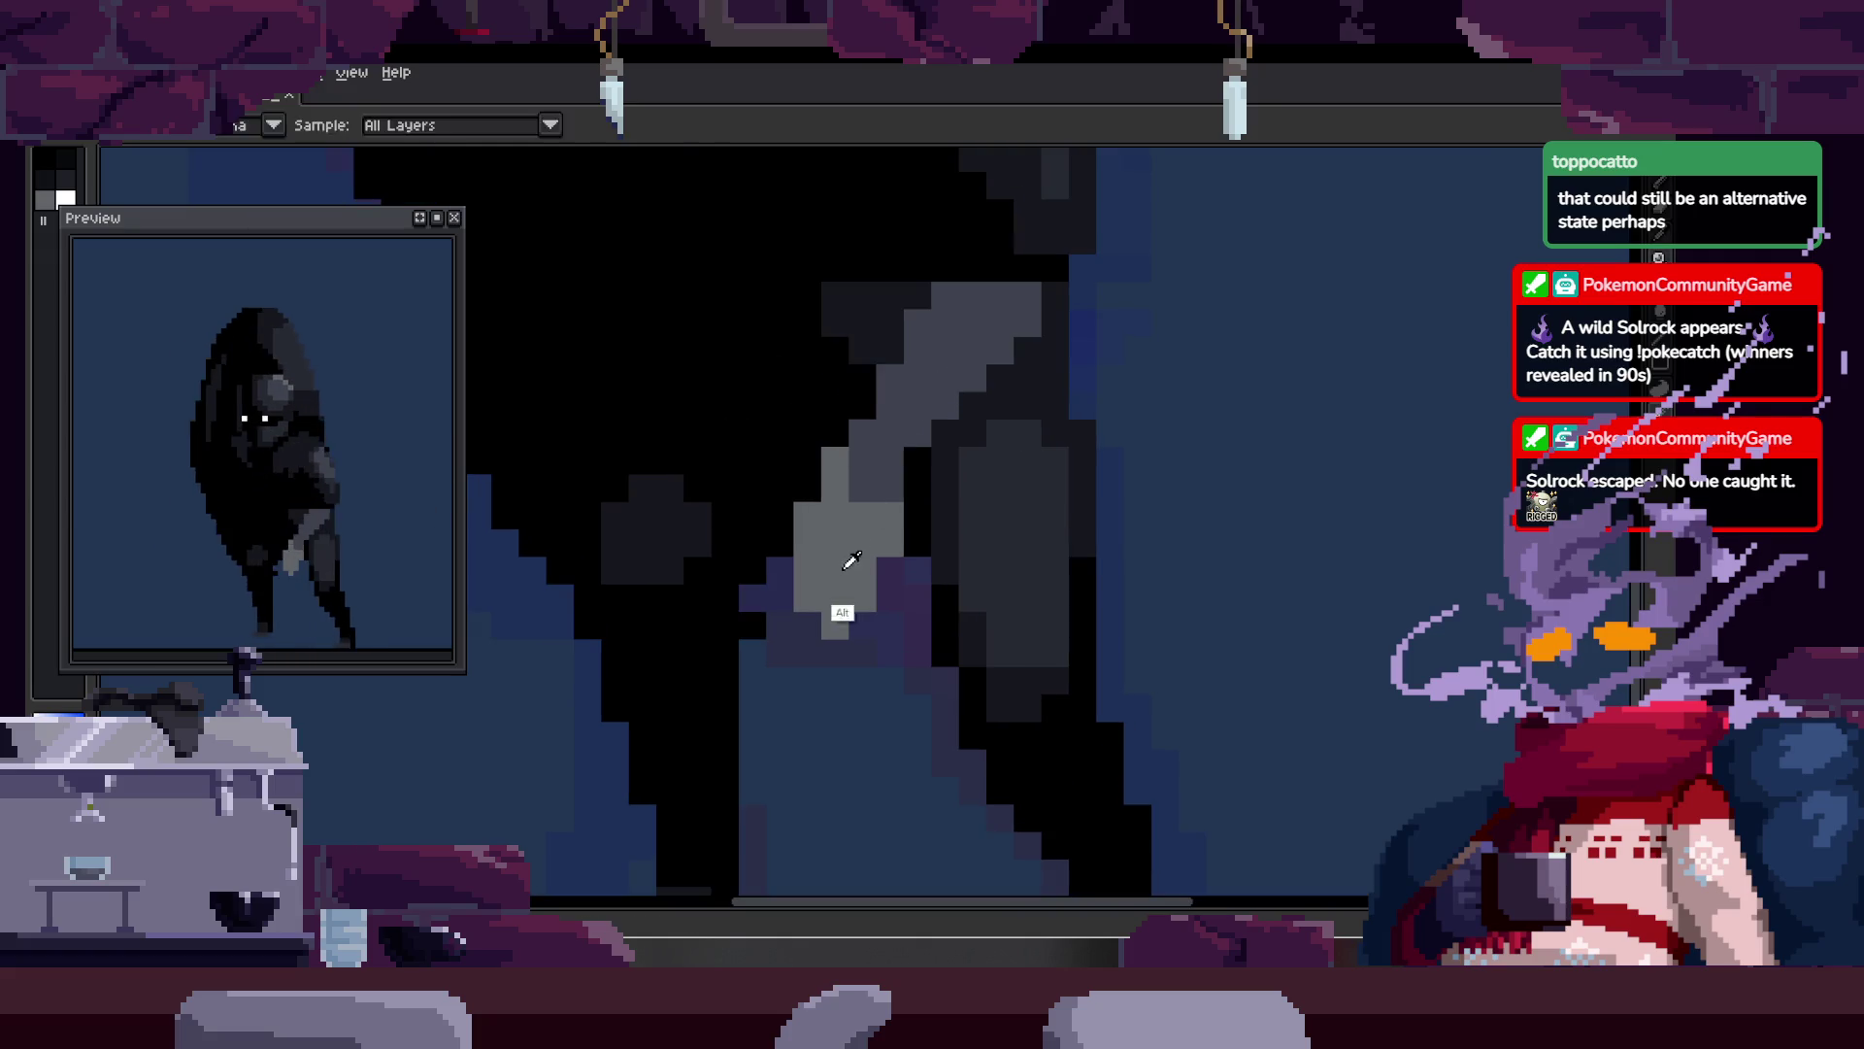
key(b)
key(z)
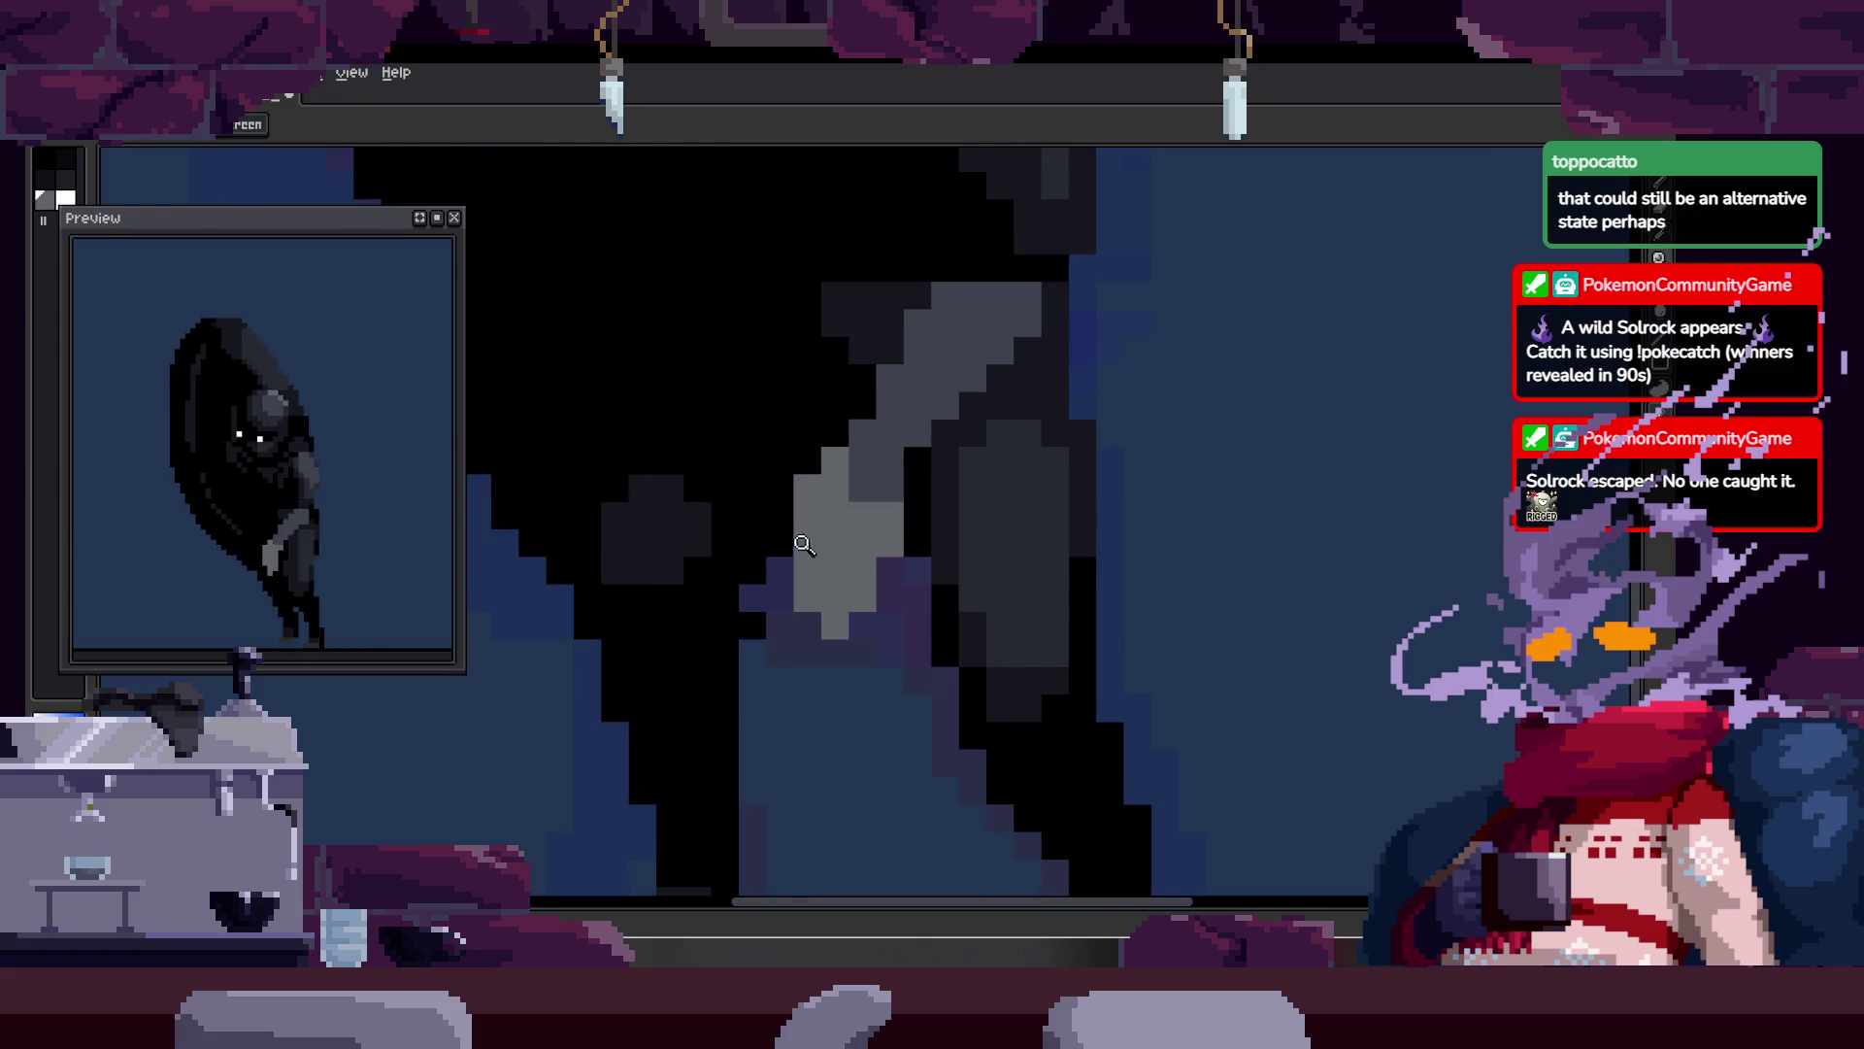
click(802, 539)
key(b)
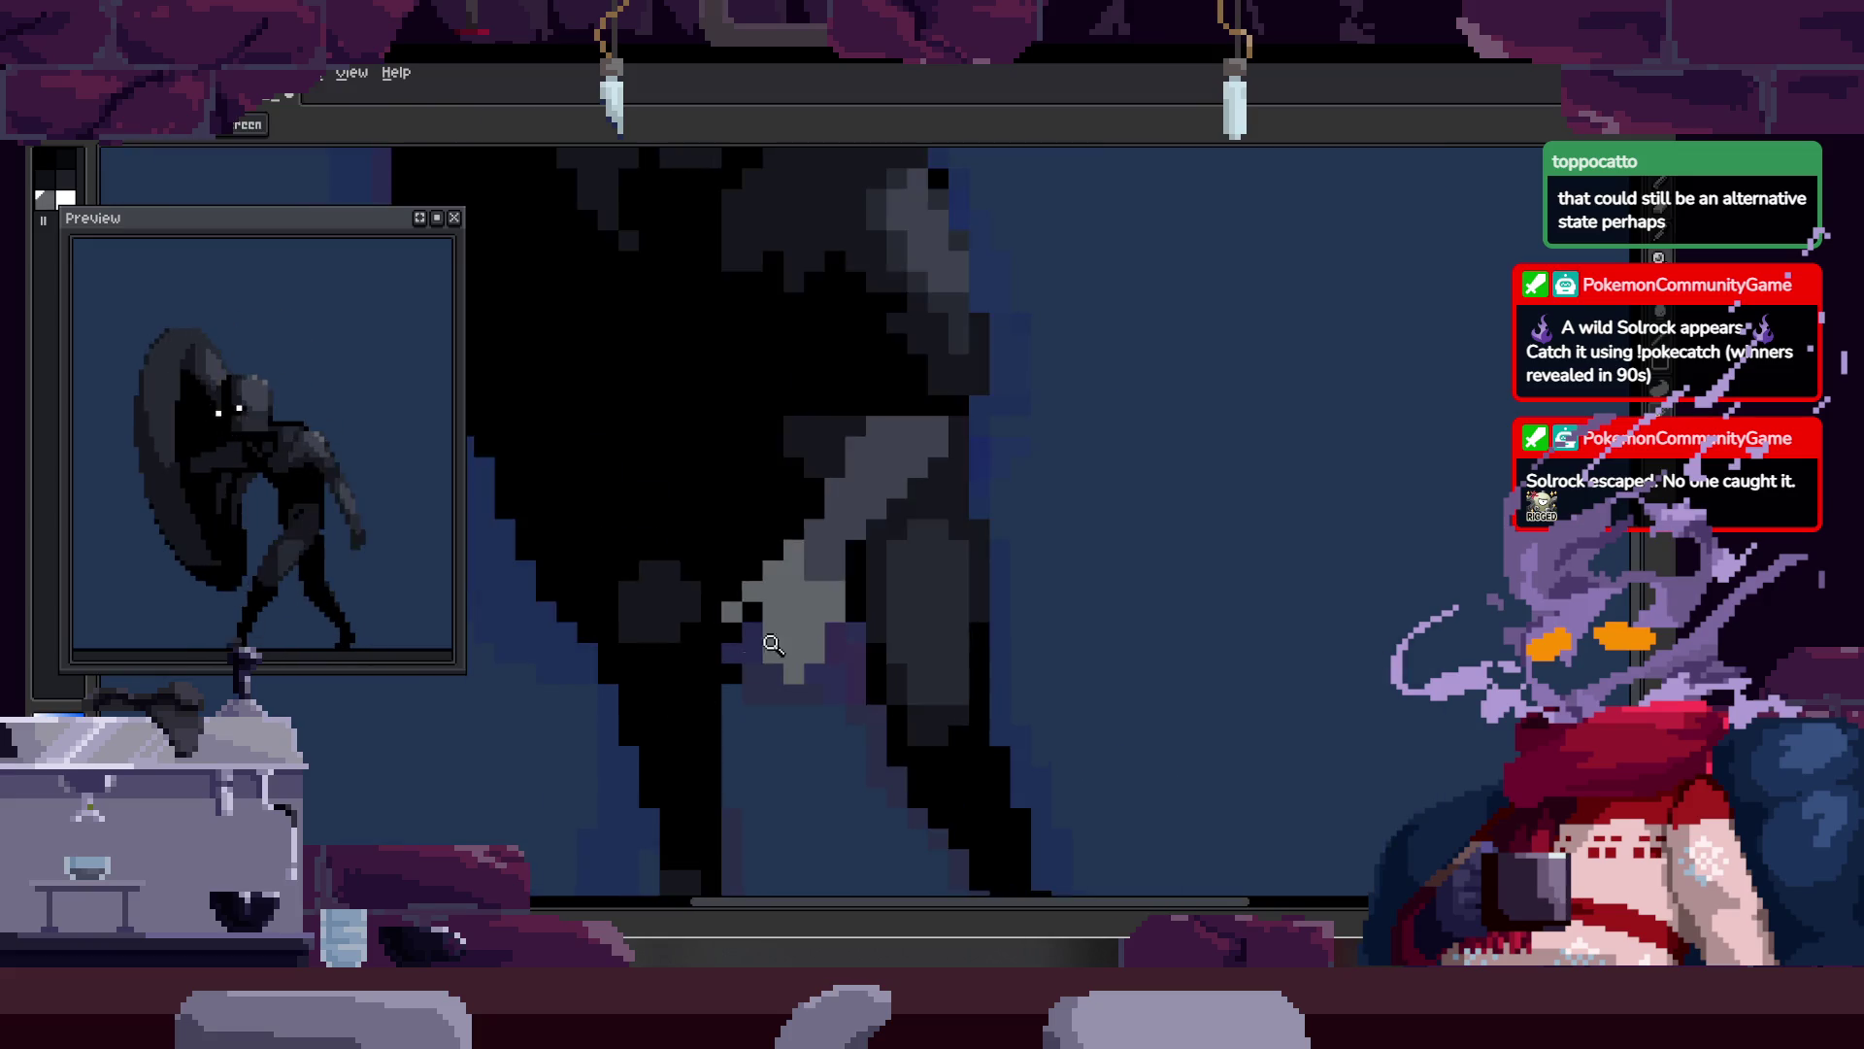
key(z)
scroll(718, 654, down, 4)
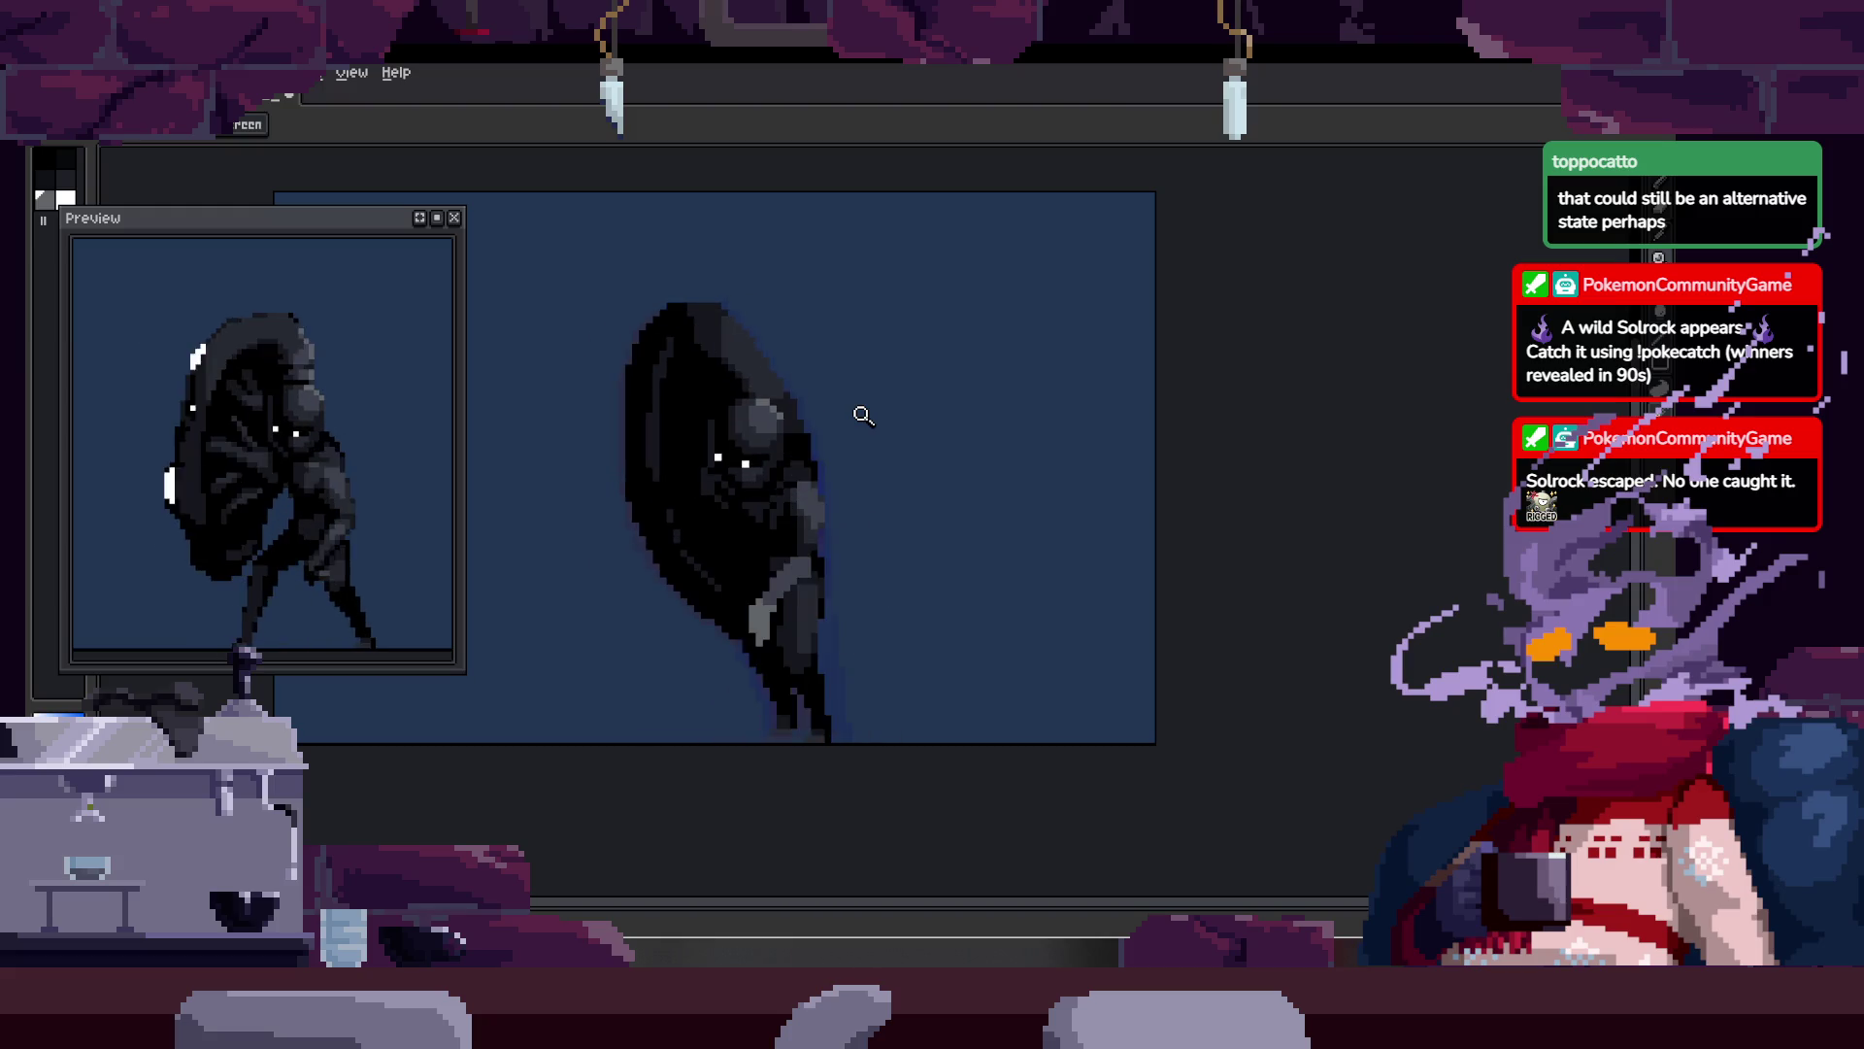
Step: Play the run animation from frame 14 on an enlarged canvas, zoomed in on the creature
click(912, 544)
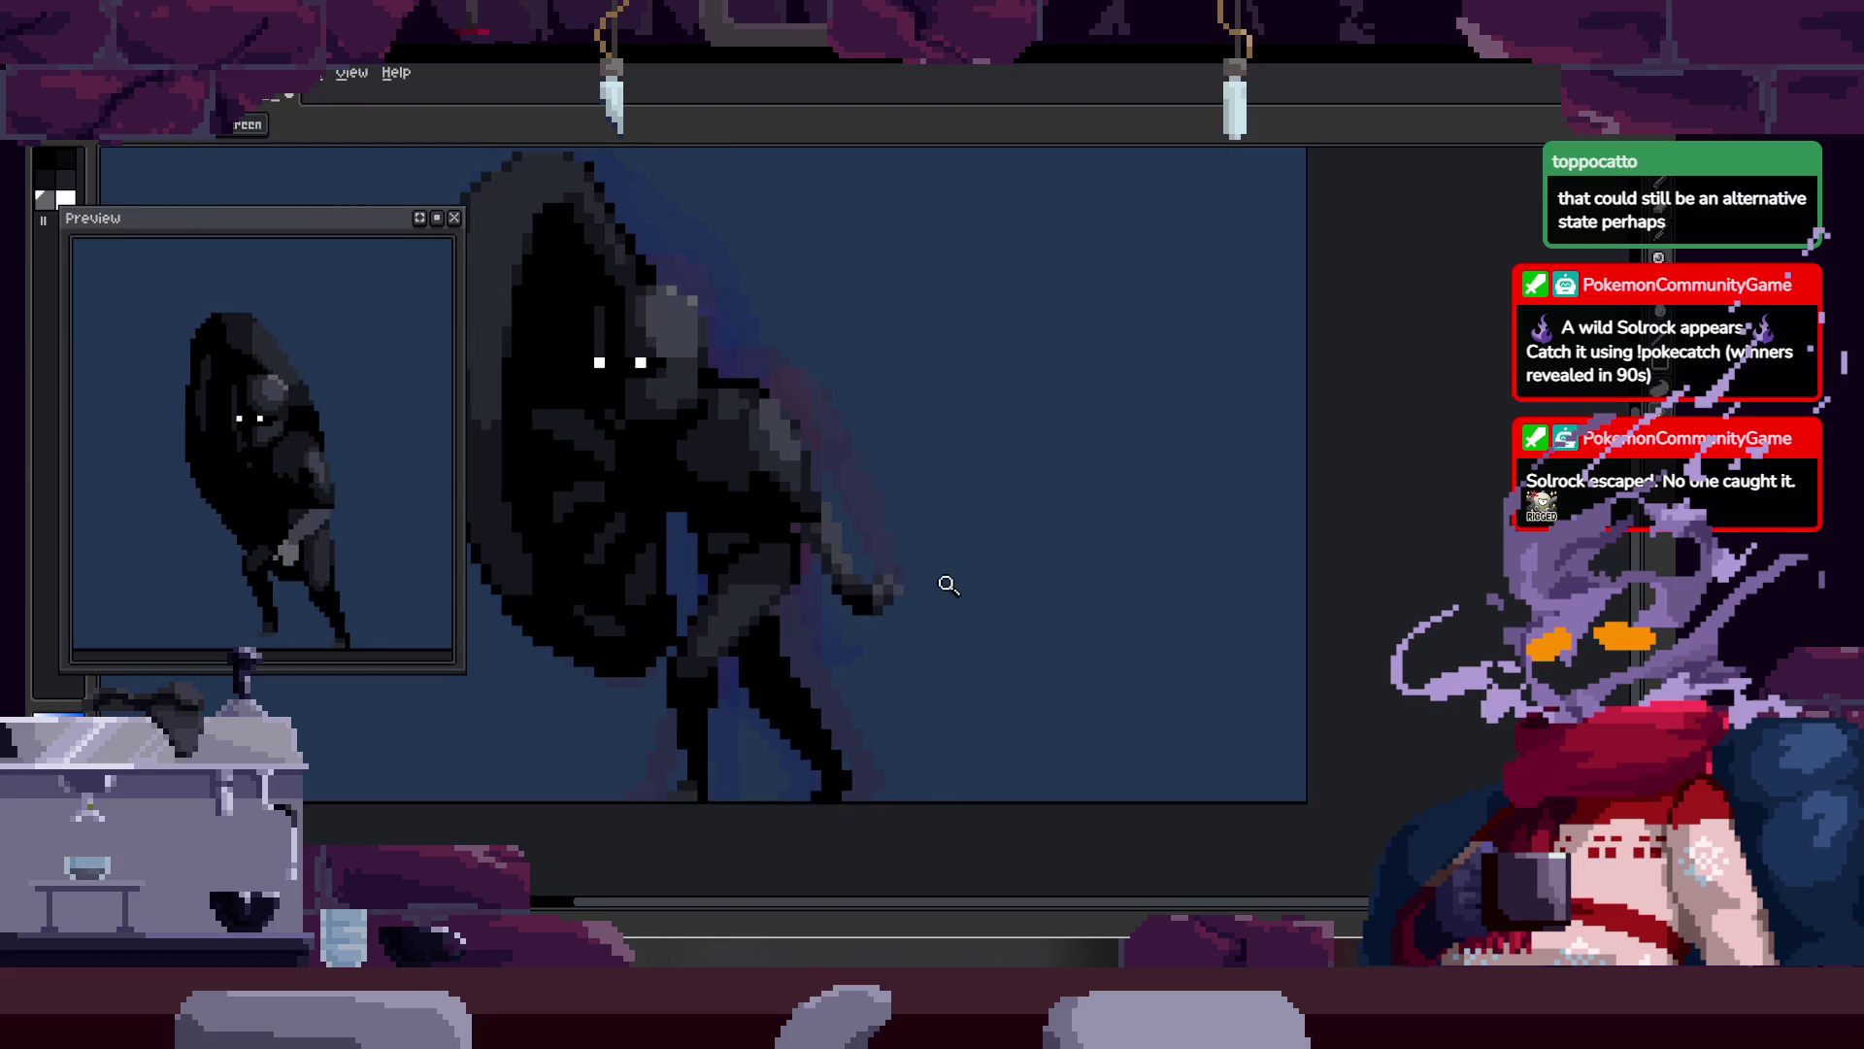
key(Tab)
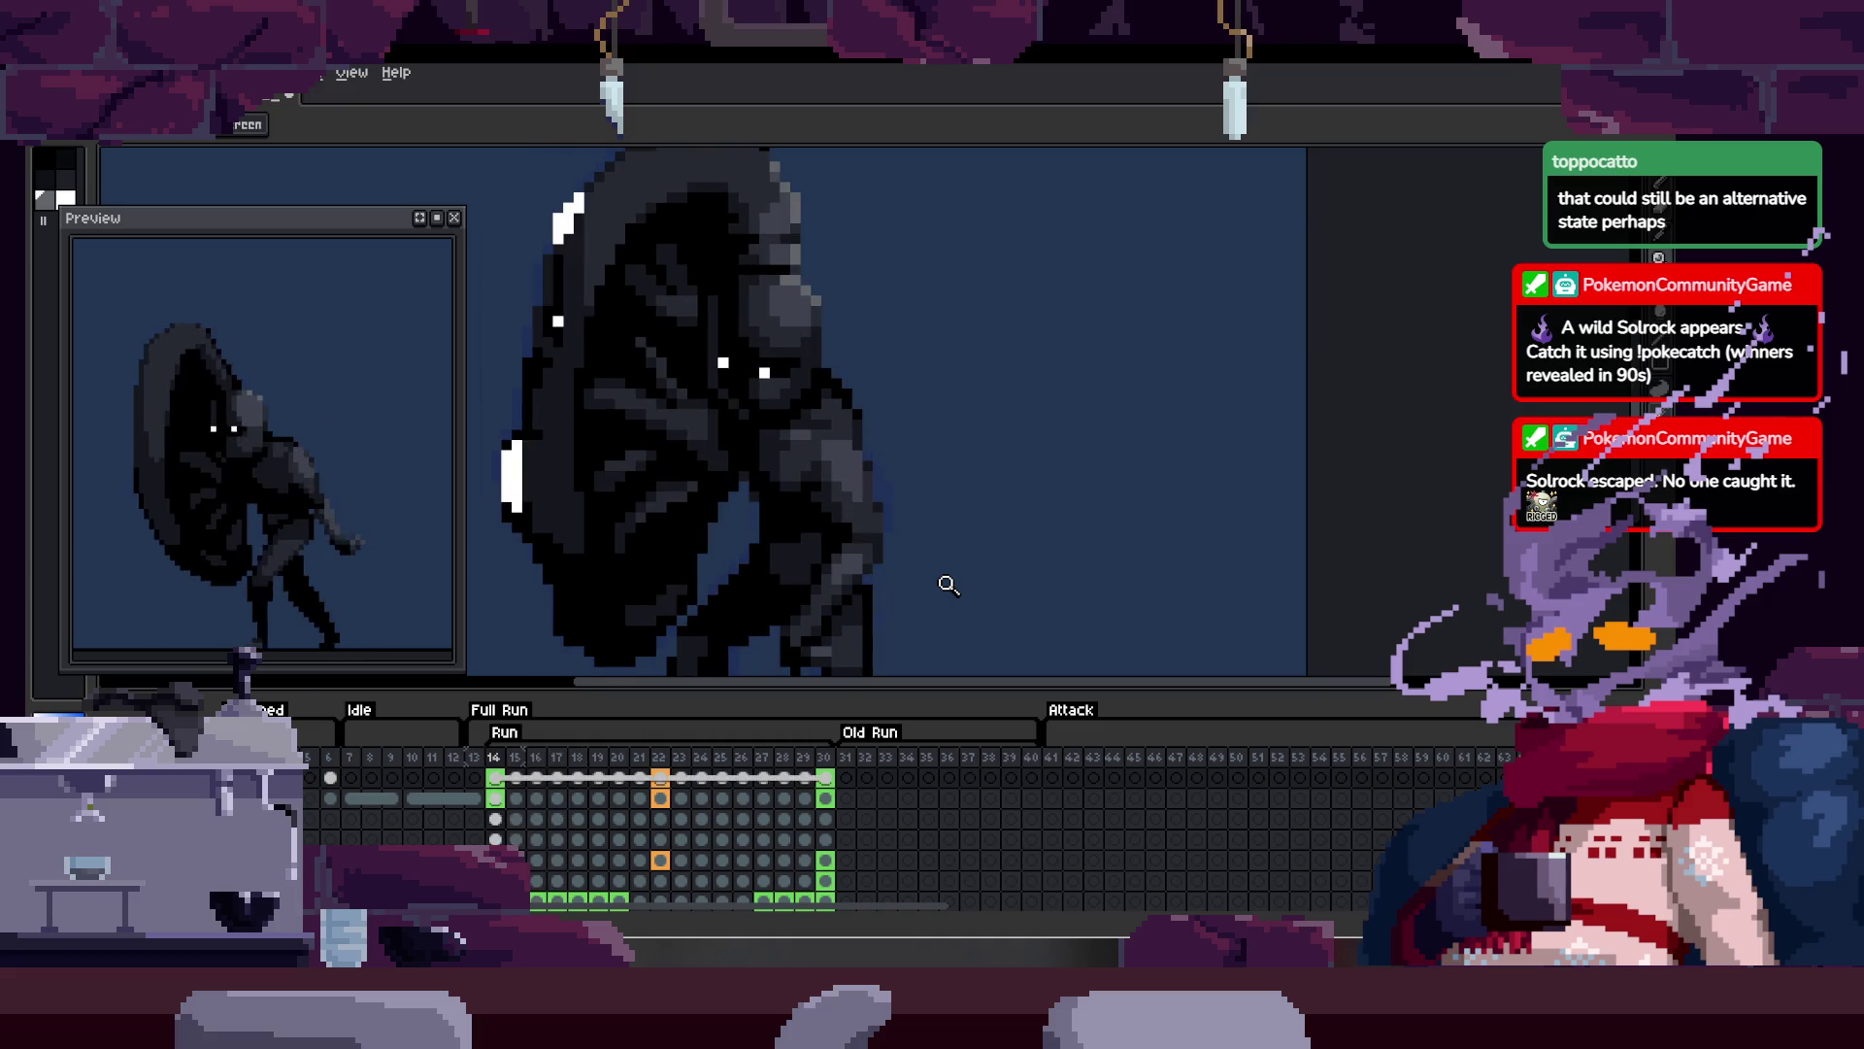
key(Return)
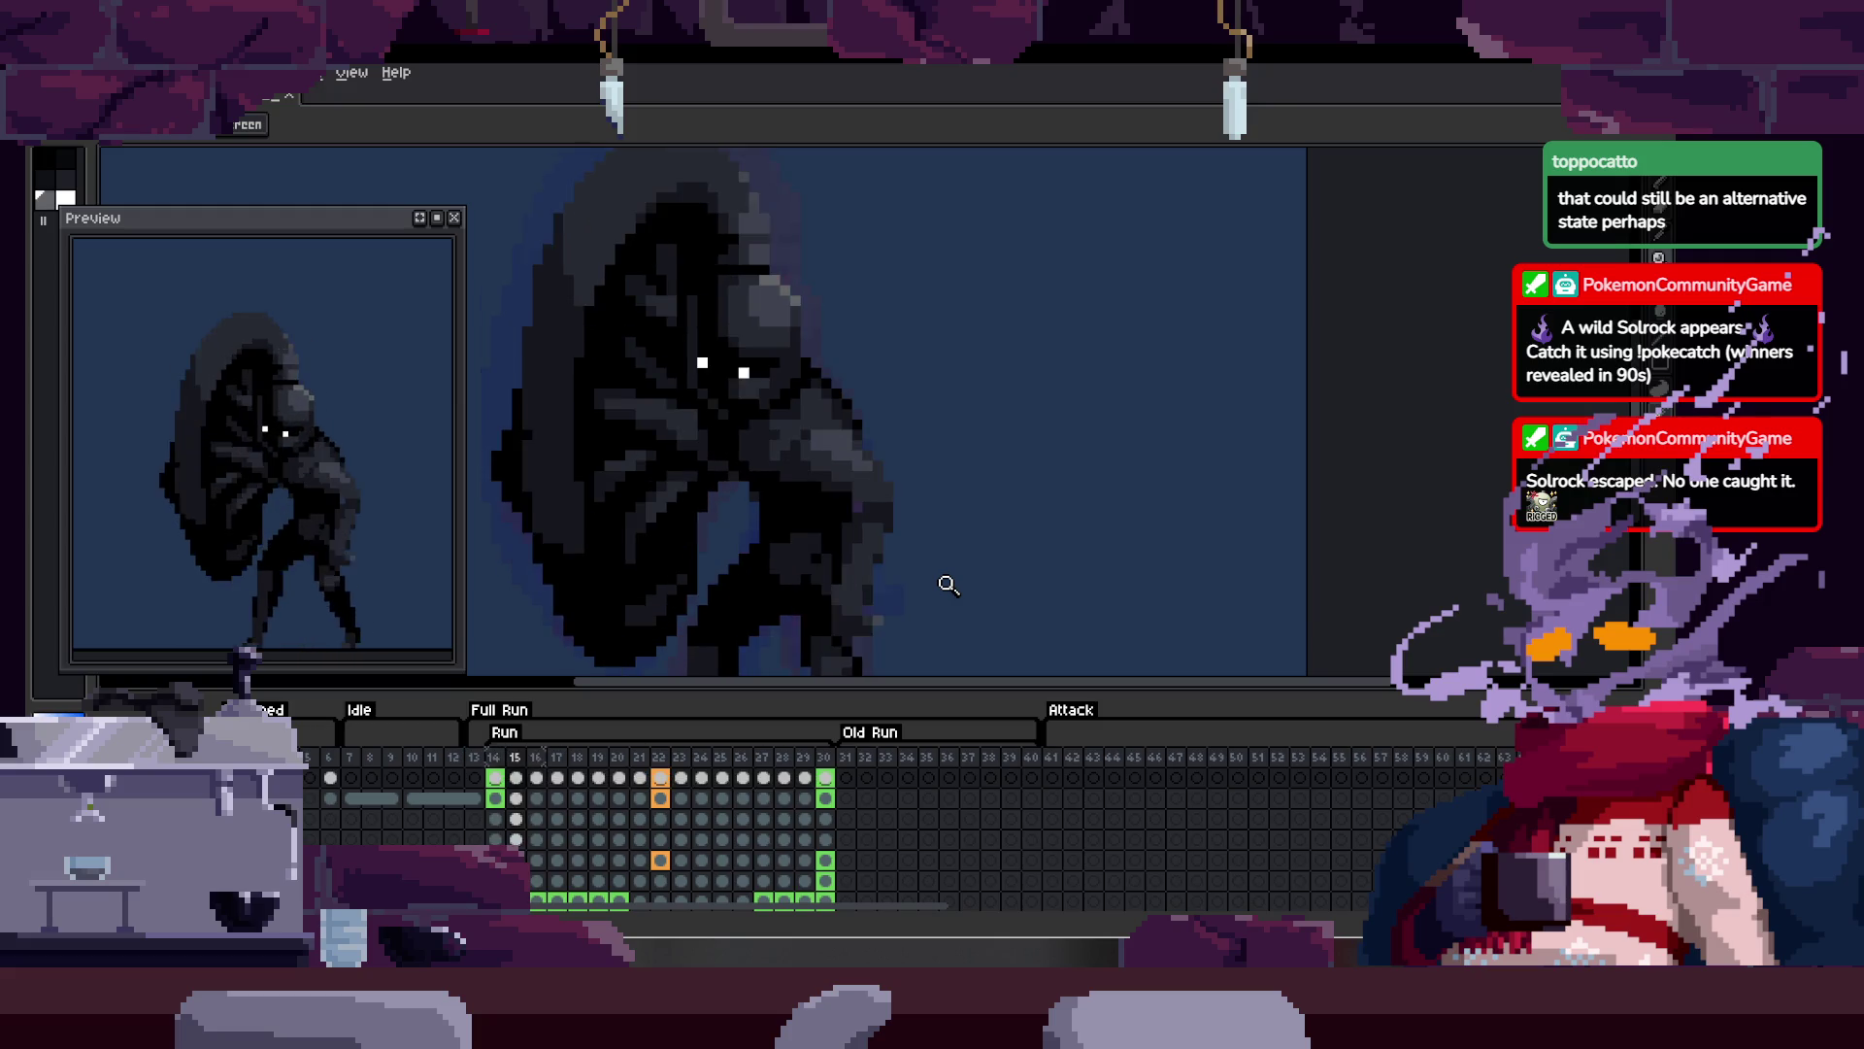
key(Tab)
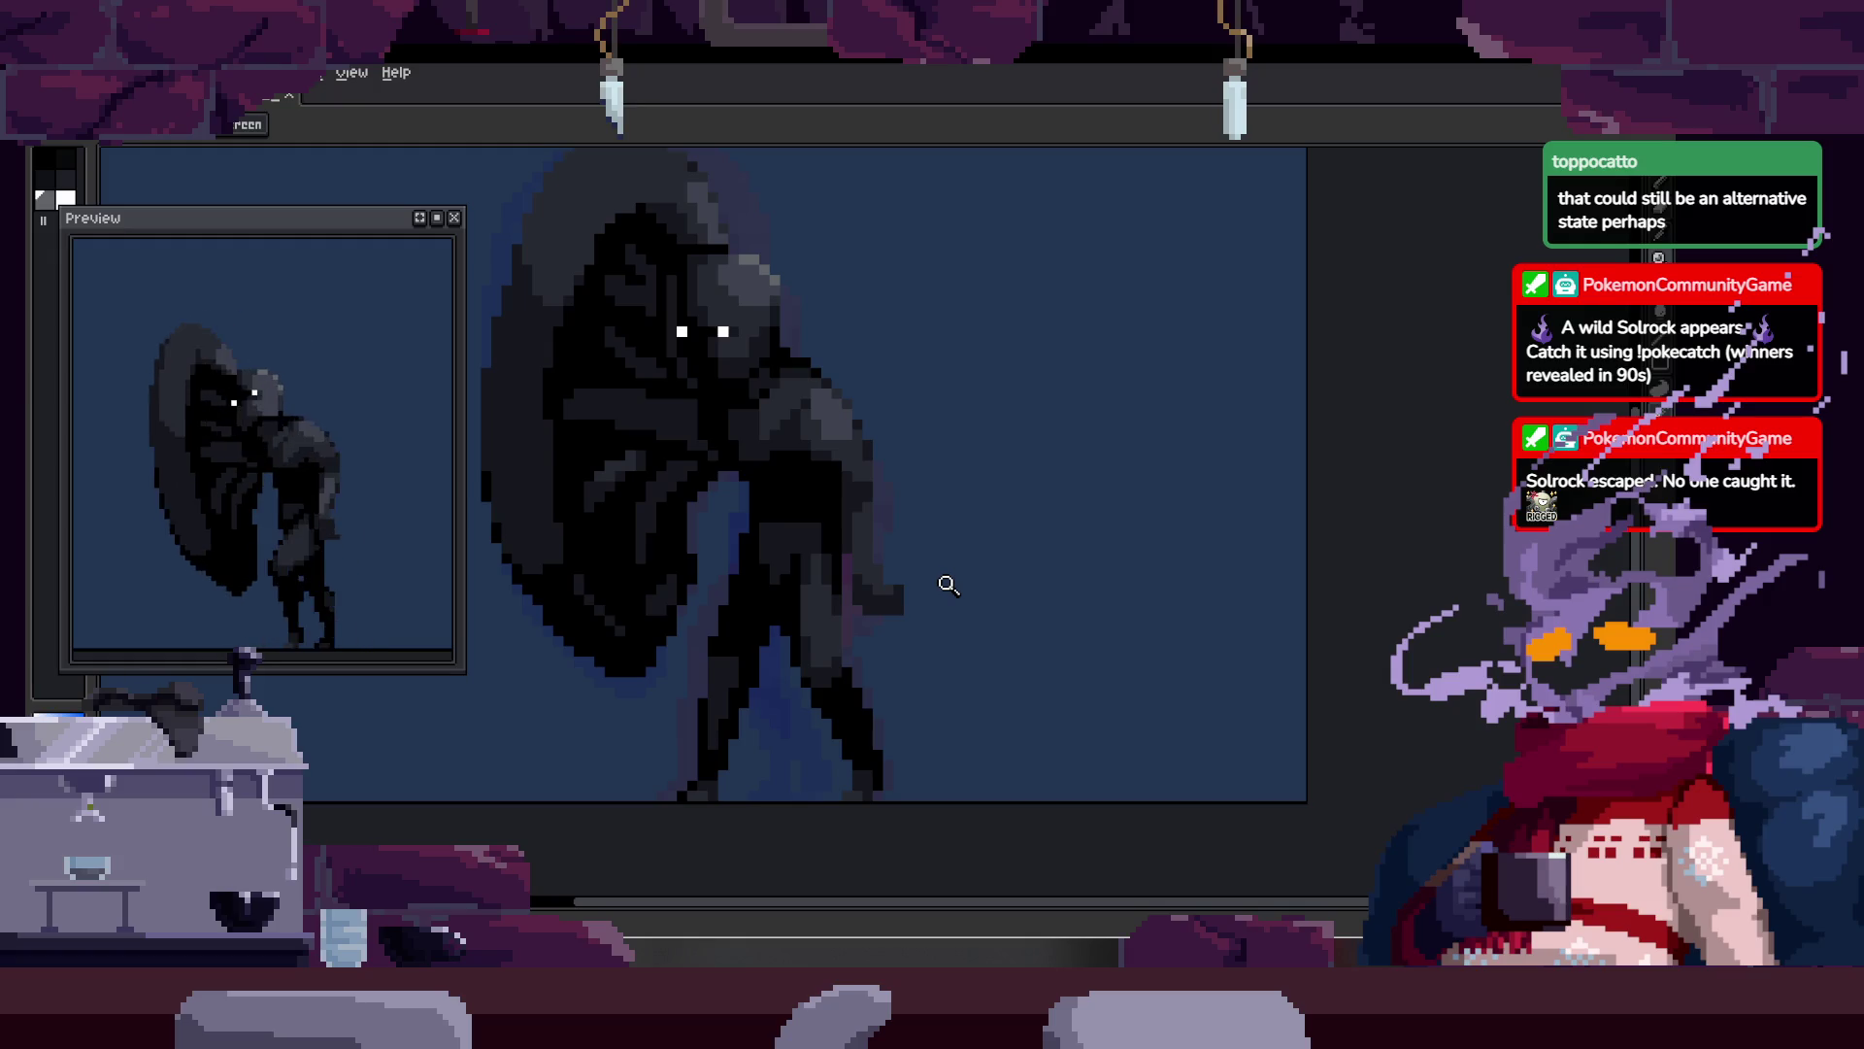
click(947, 471)
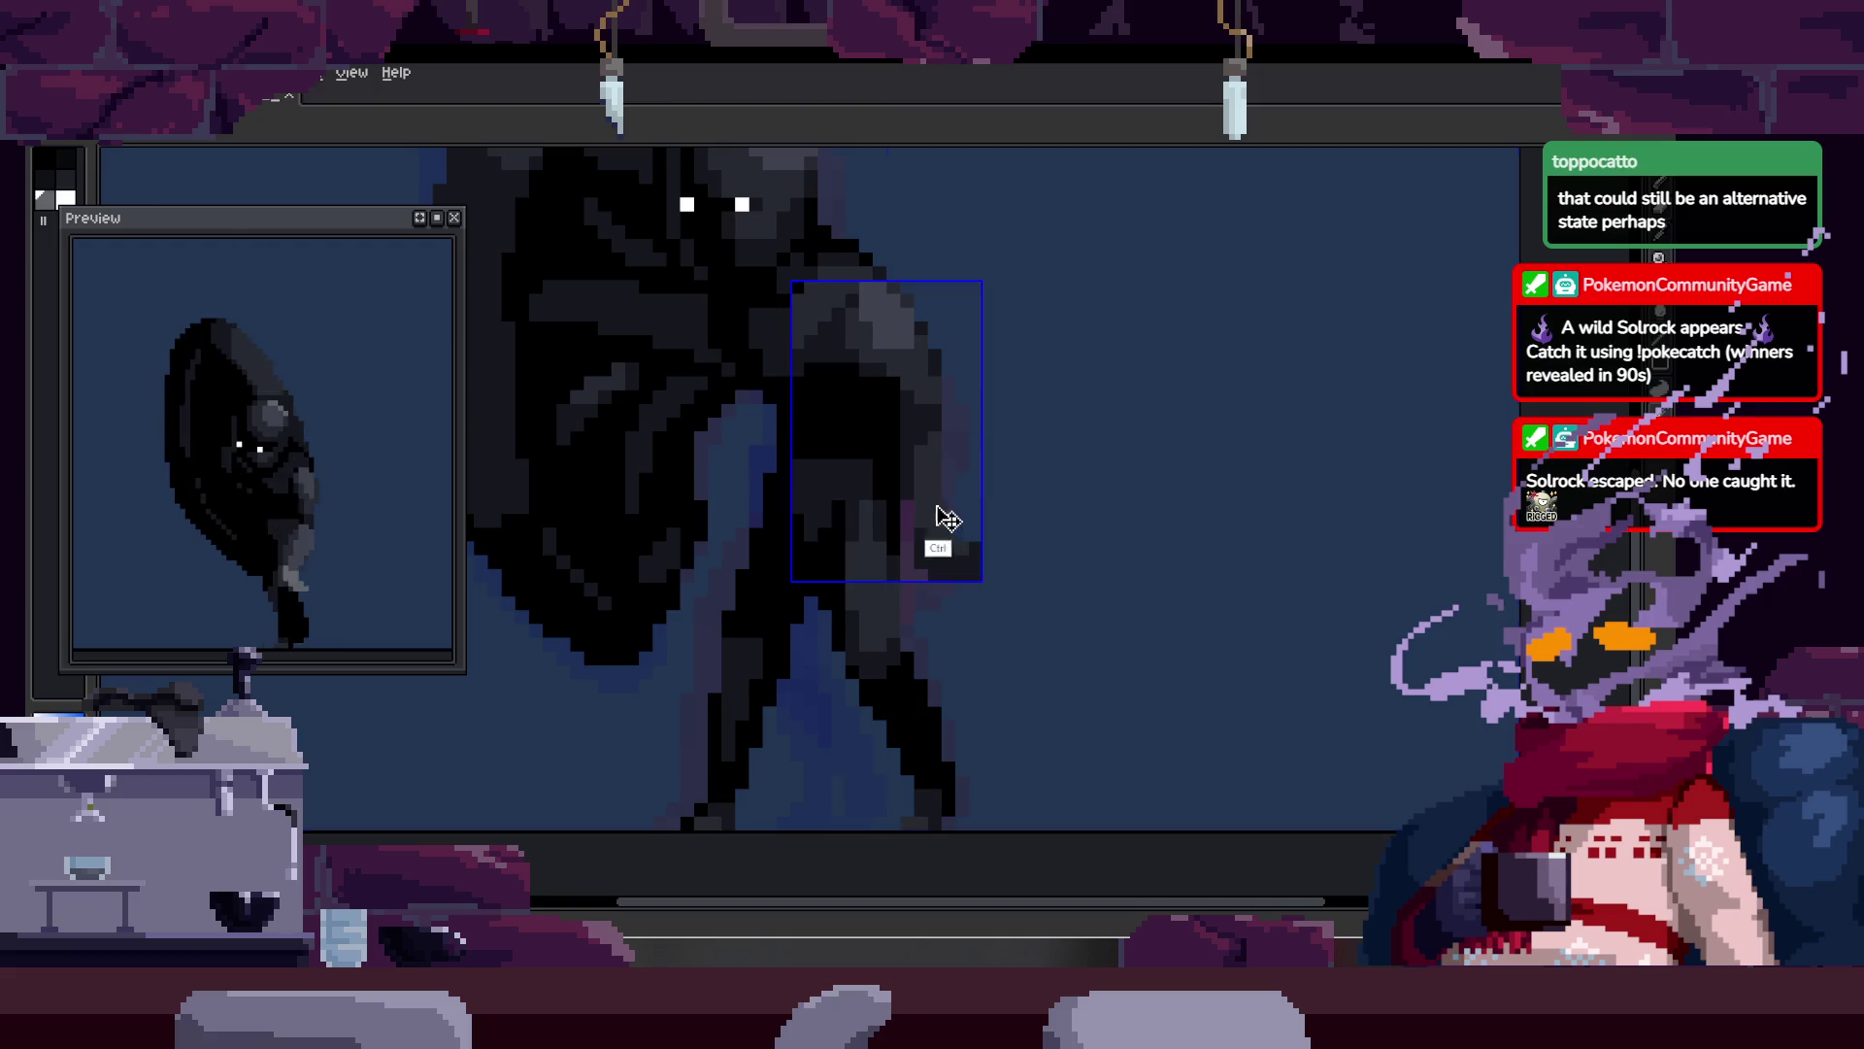
Step: Review the run frames in the timeline, then stop playback on frame 14 with the brush active
key(Tab)
key(Tab)
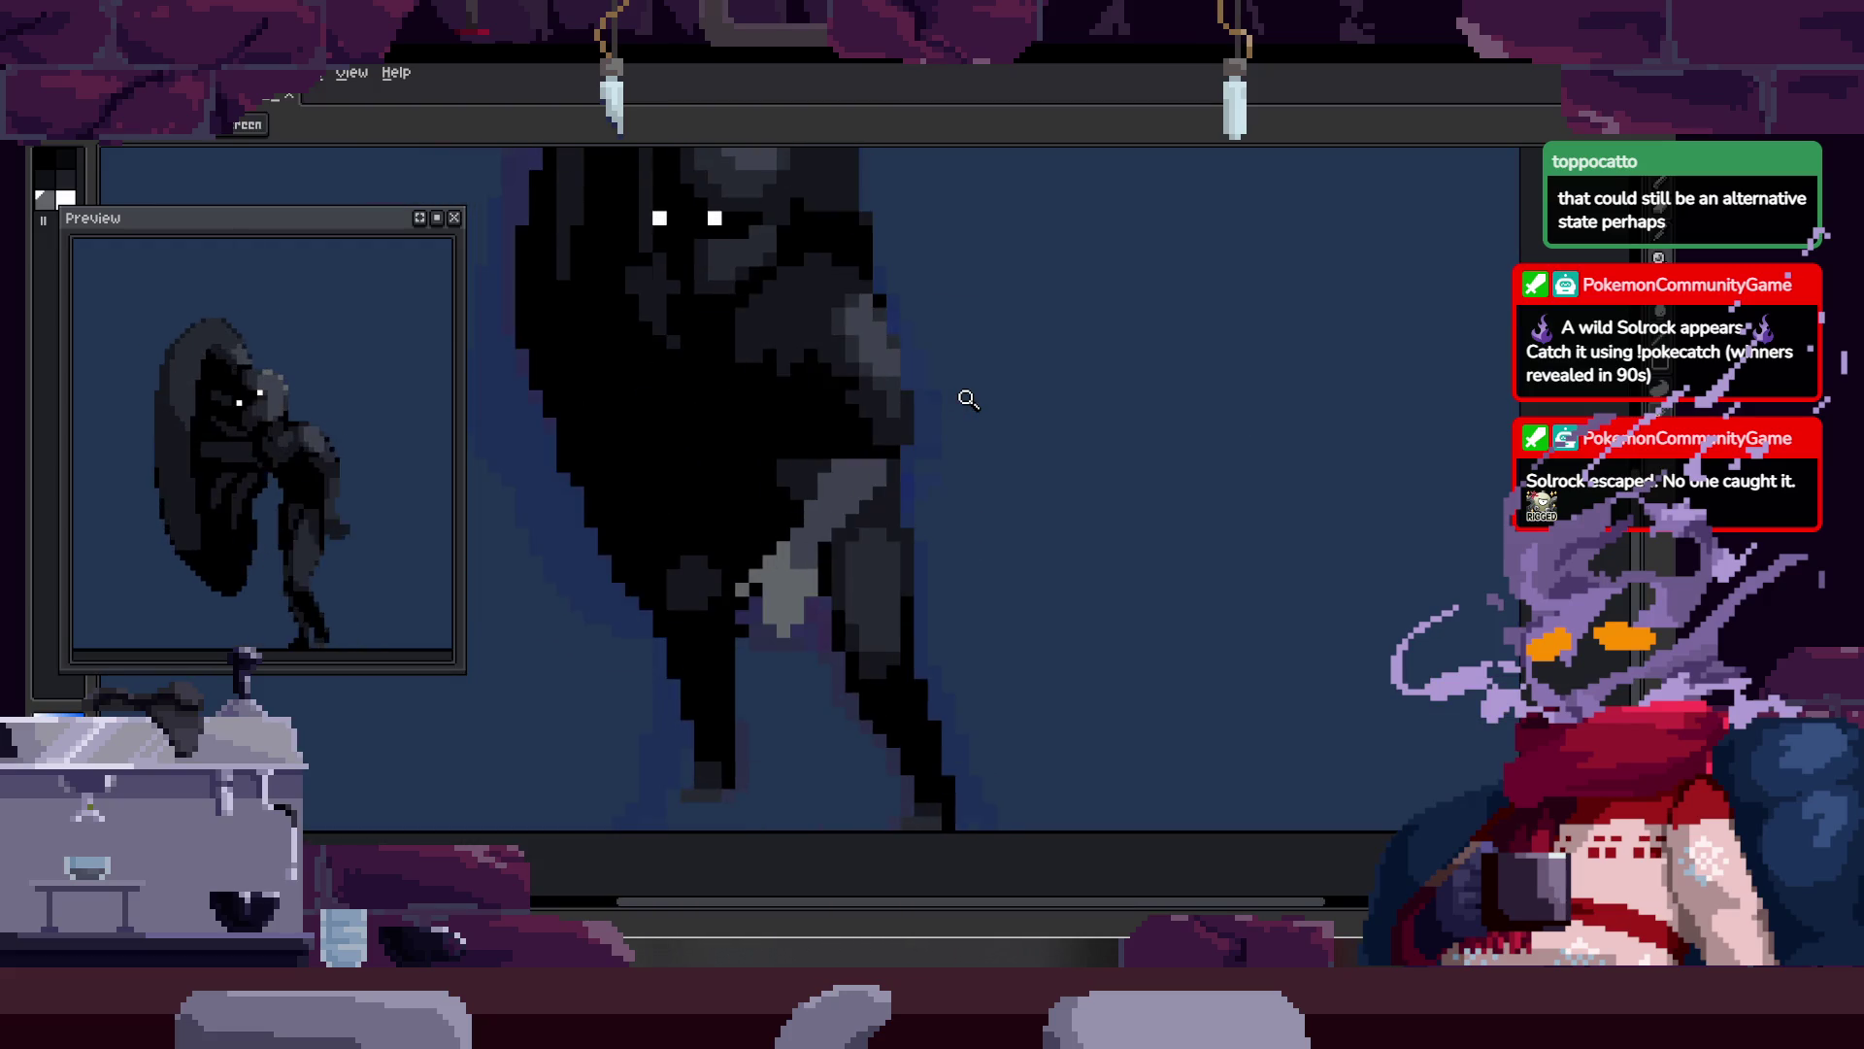
scroll(971, 495, down, 1)
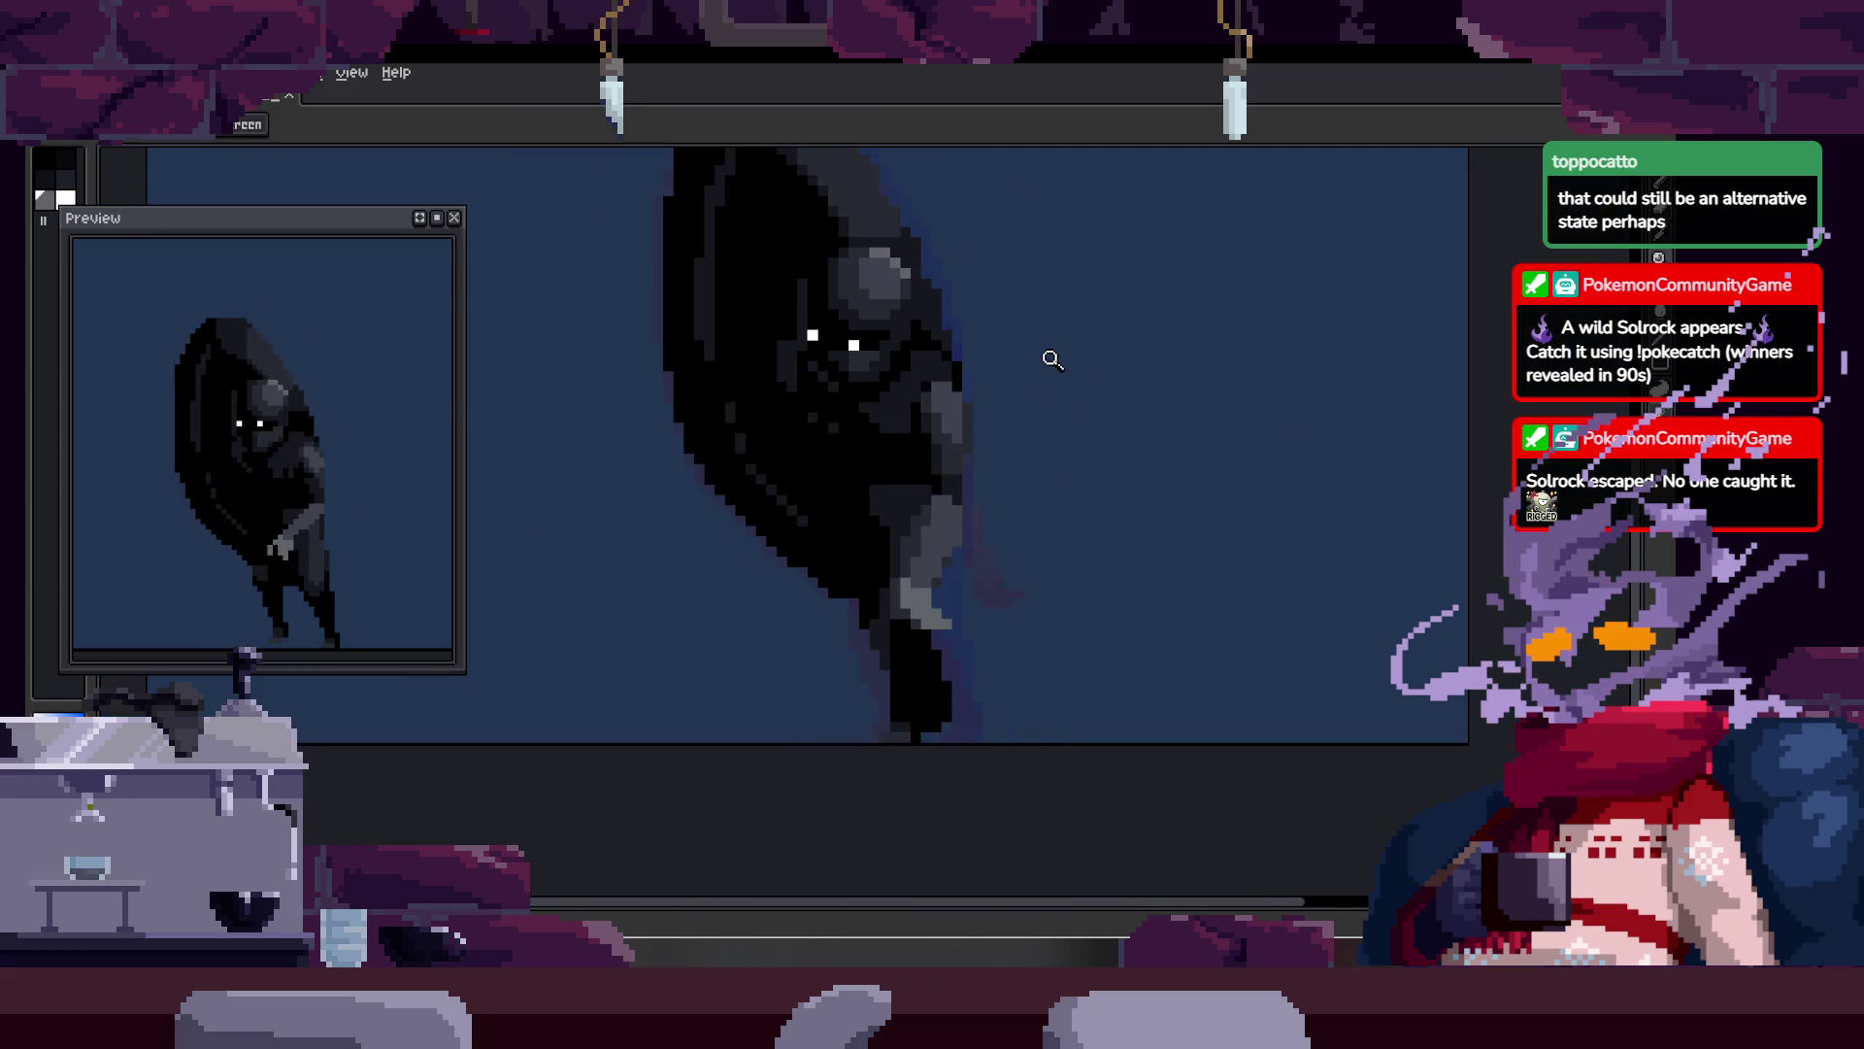
key(Tab)
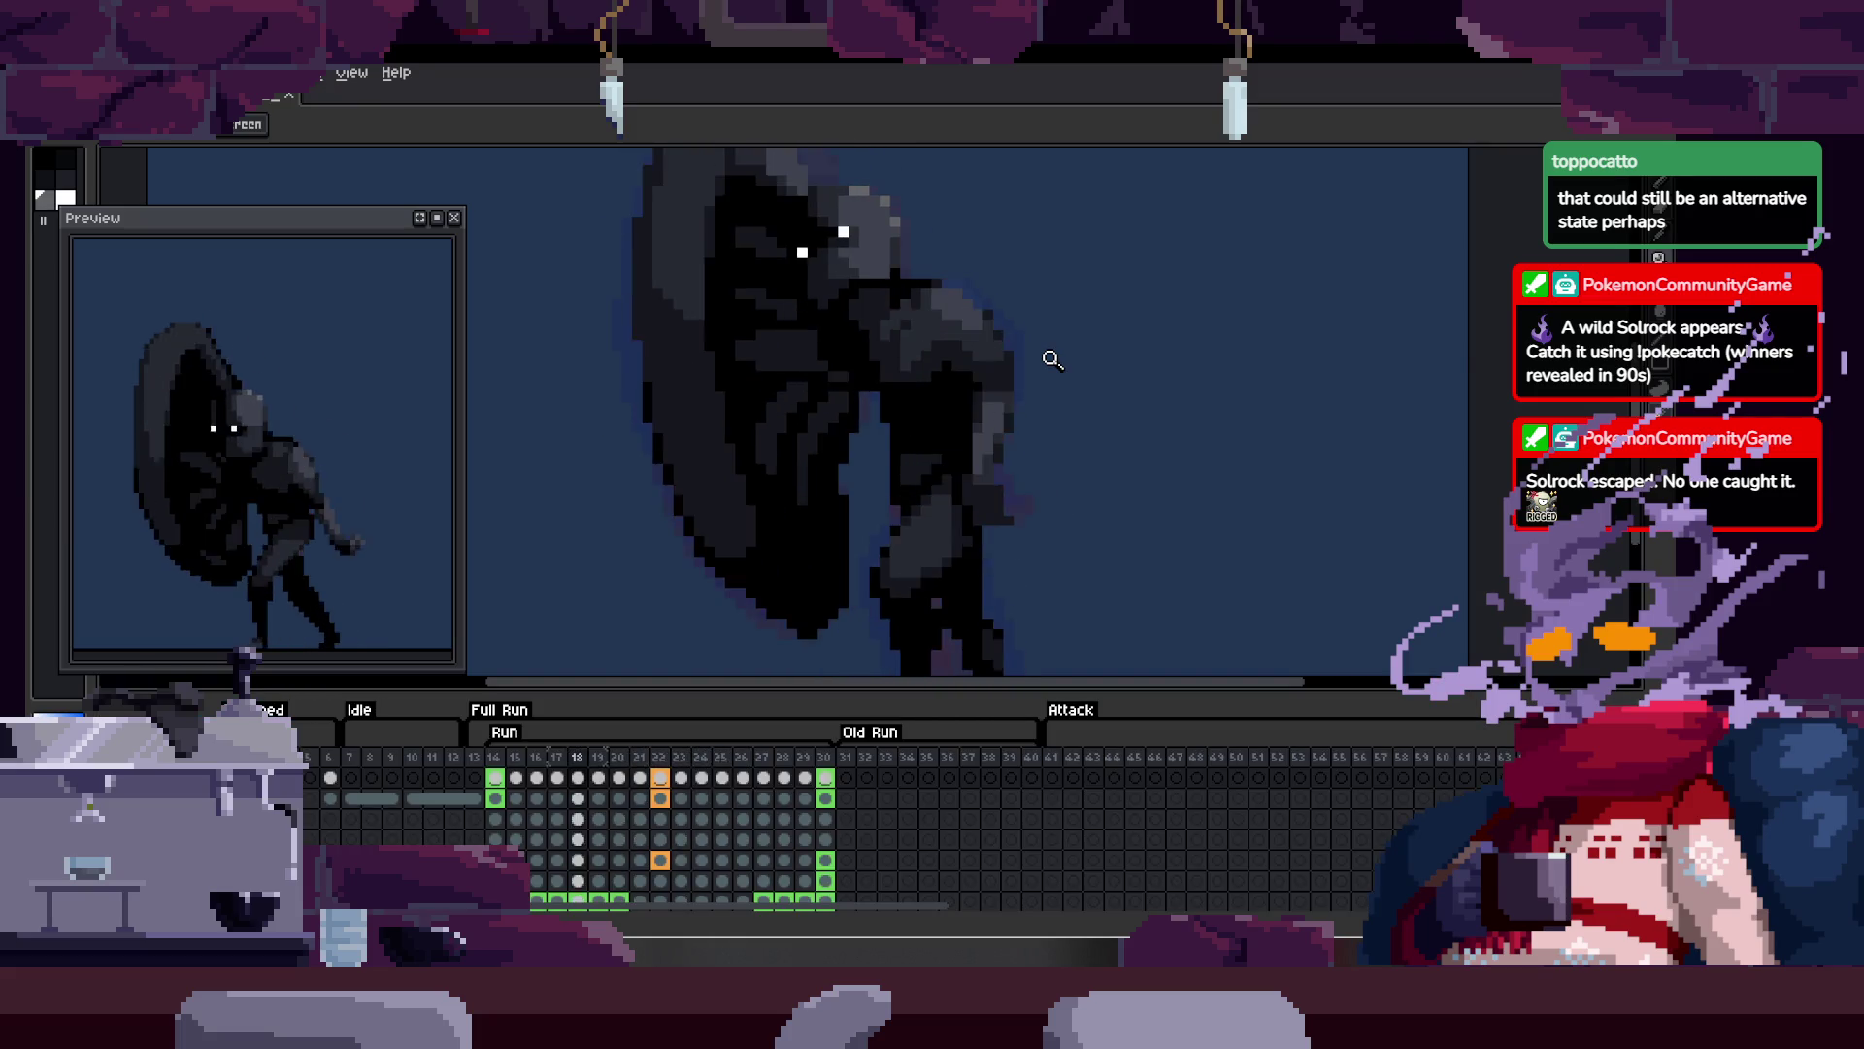
key(b)
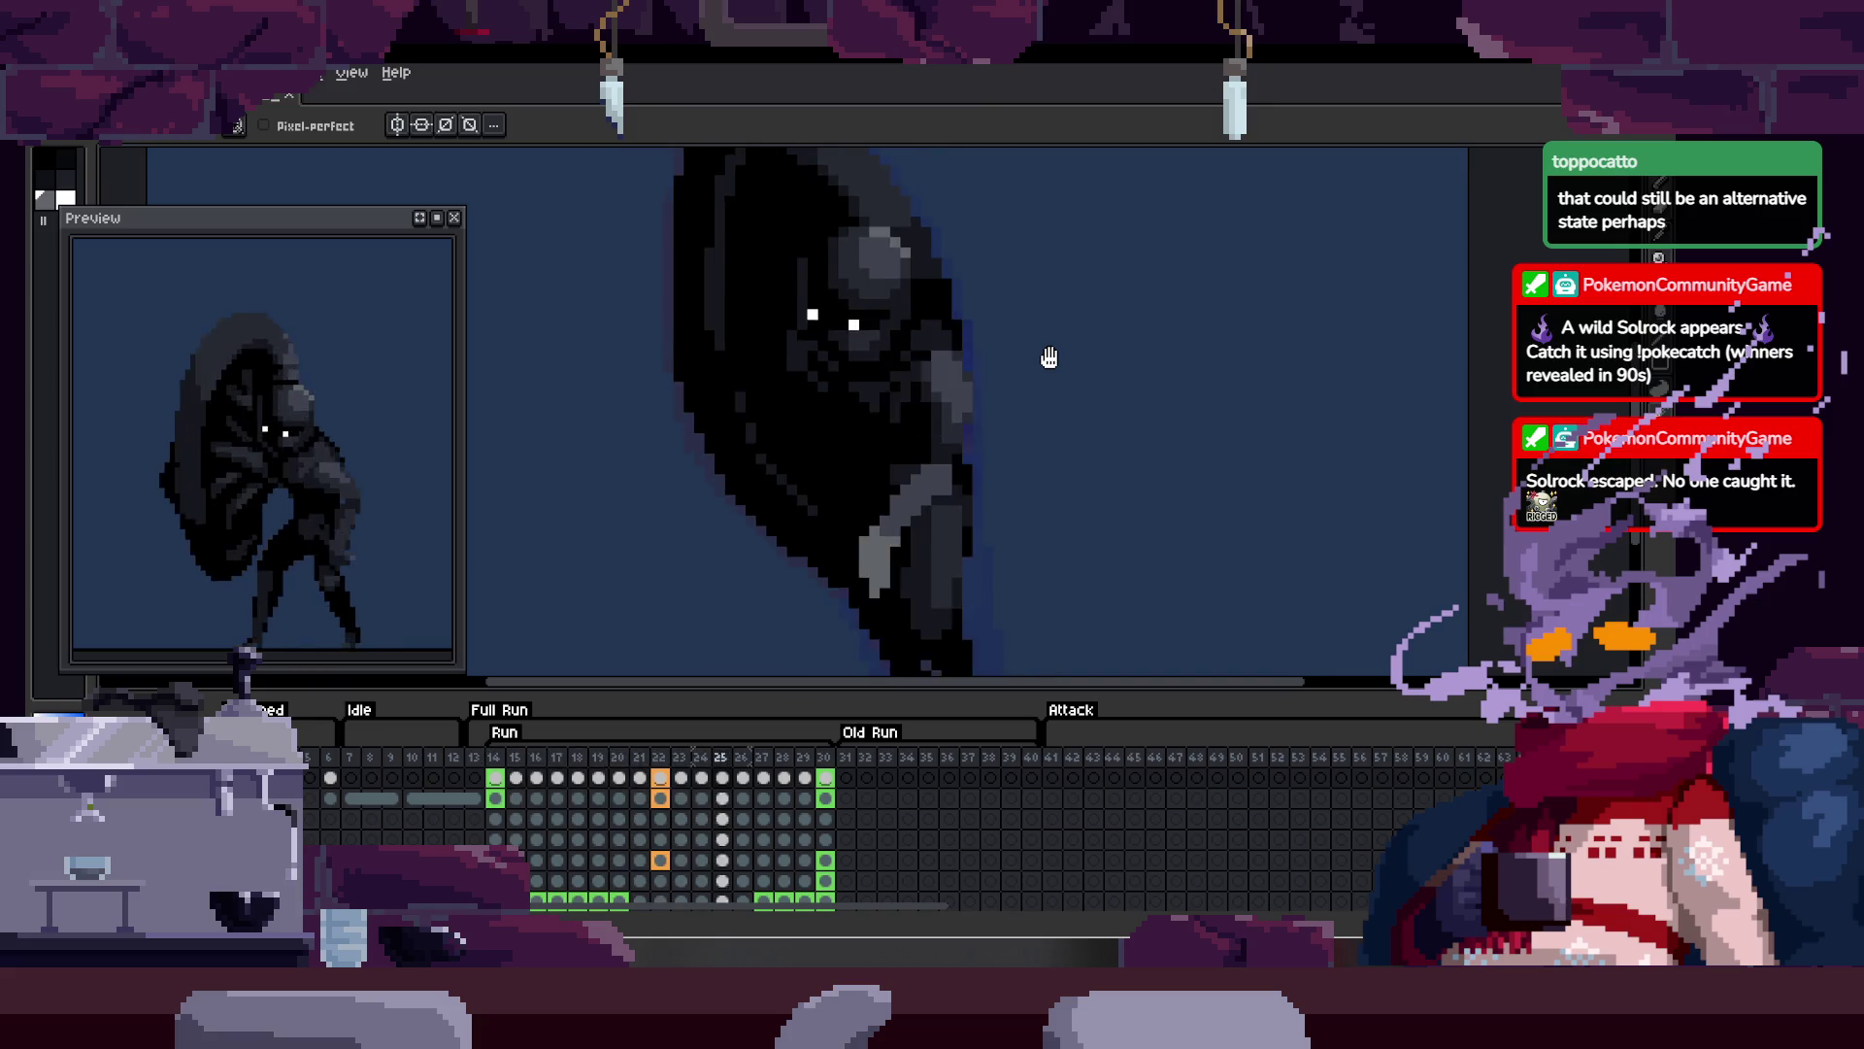
key(Return)
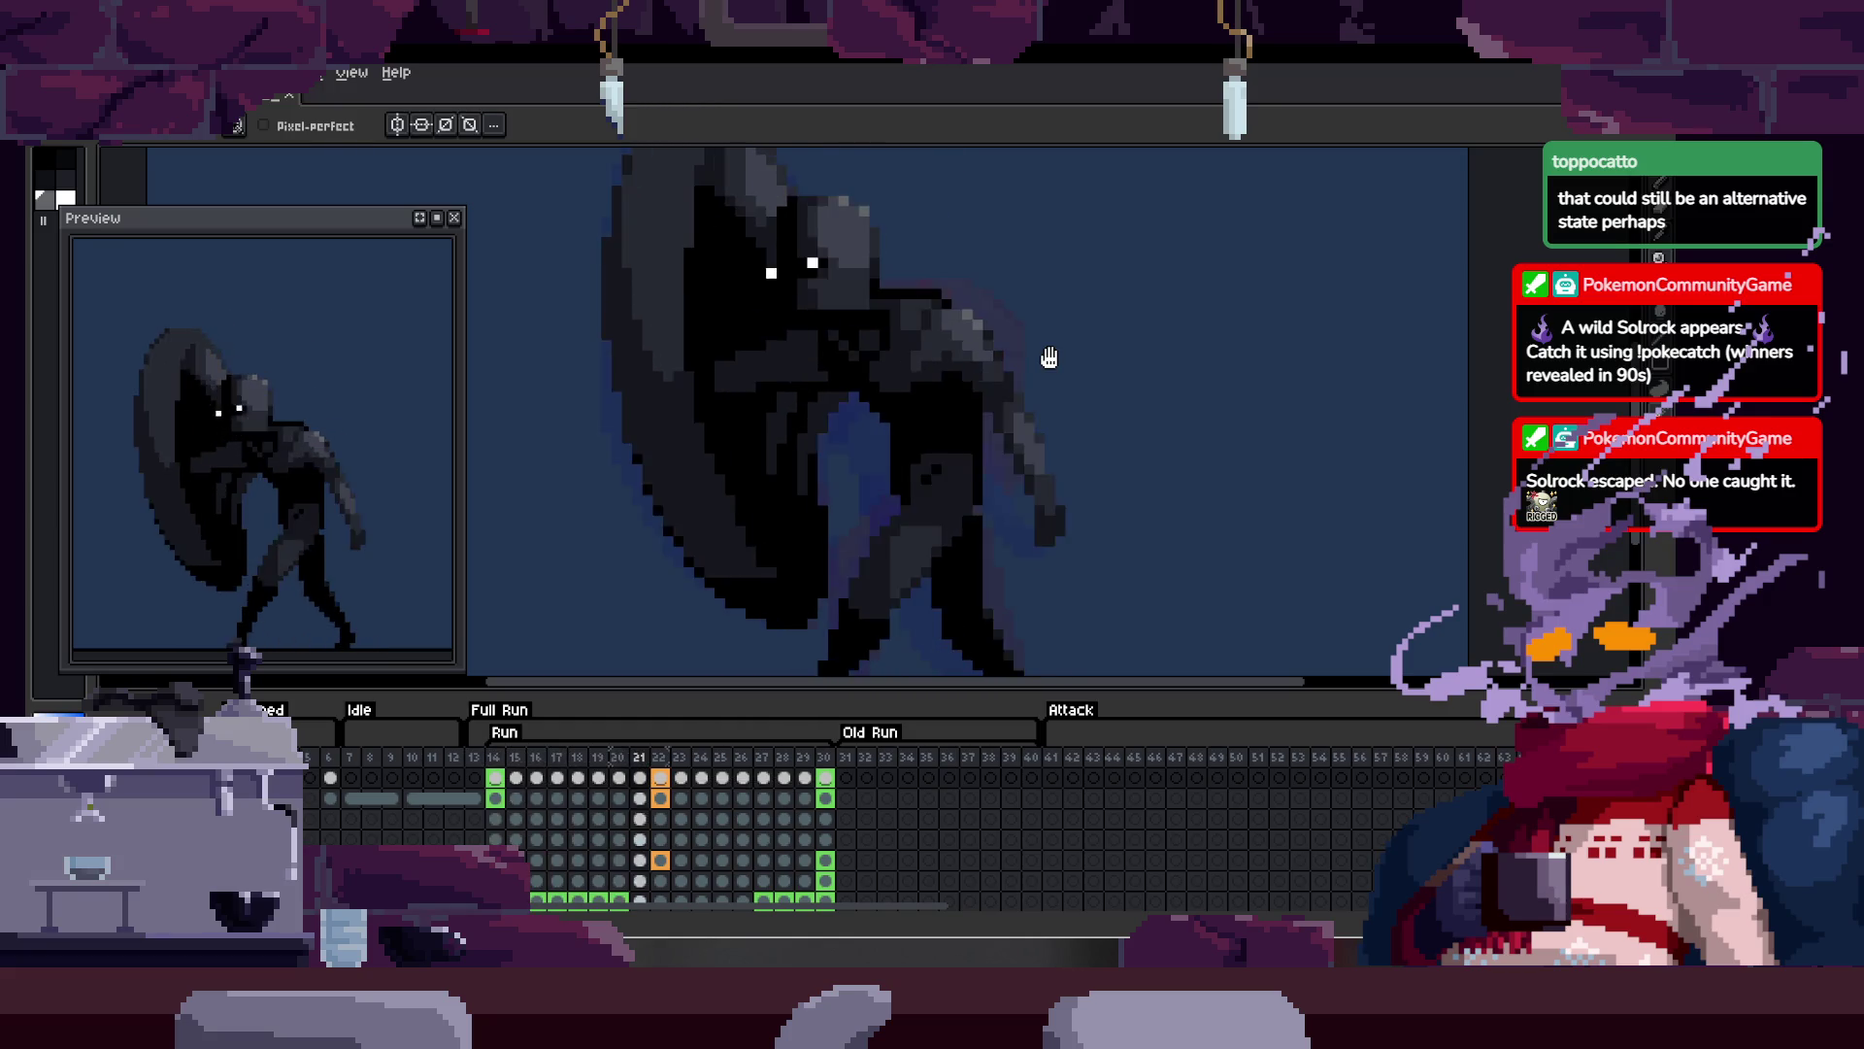
Step: Hide the timeline and adjust the zoom for a final look at the run loop
key(Tab)
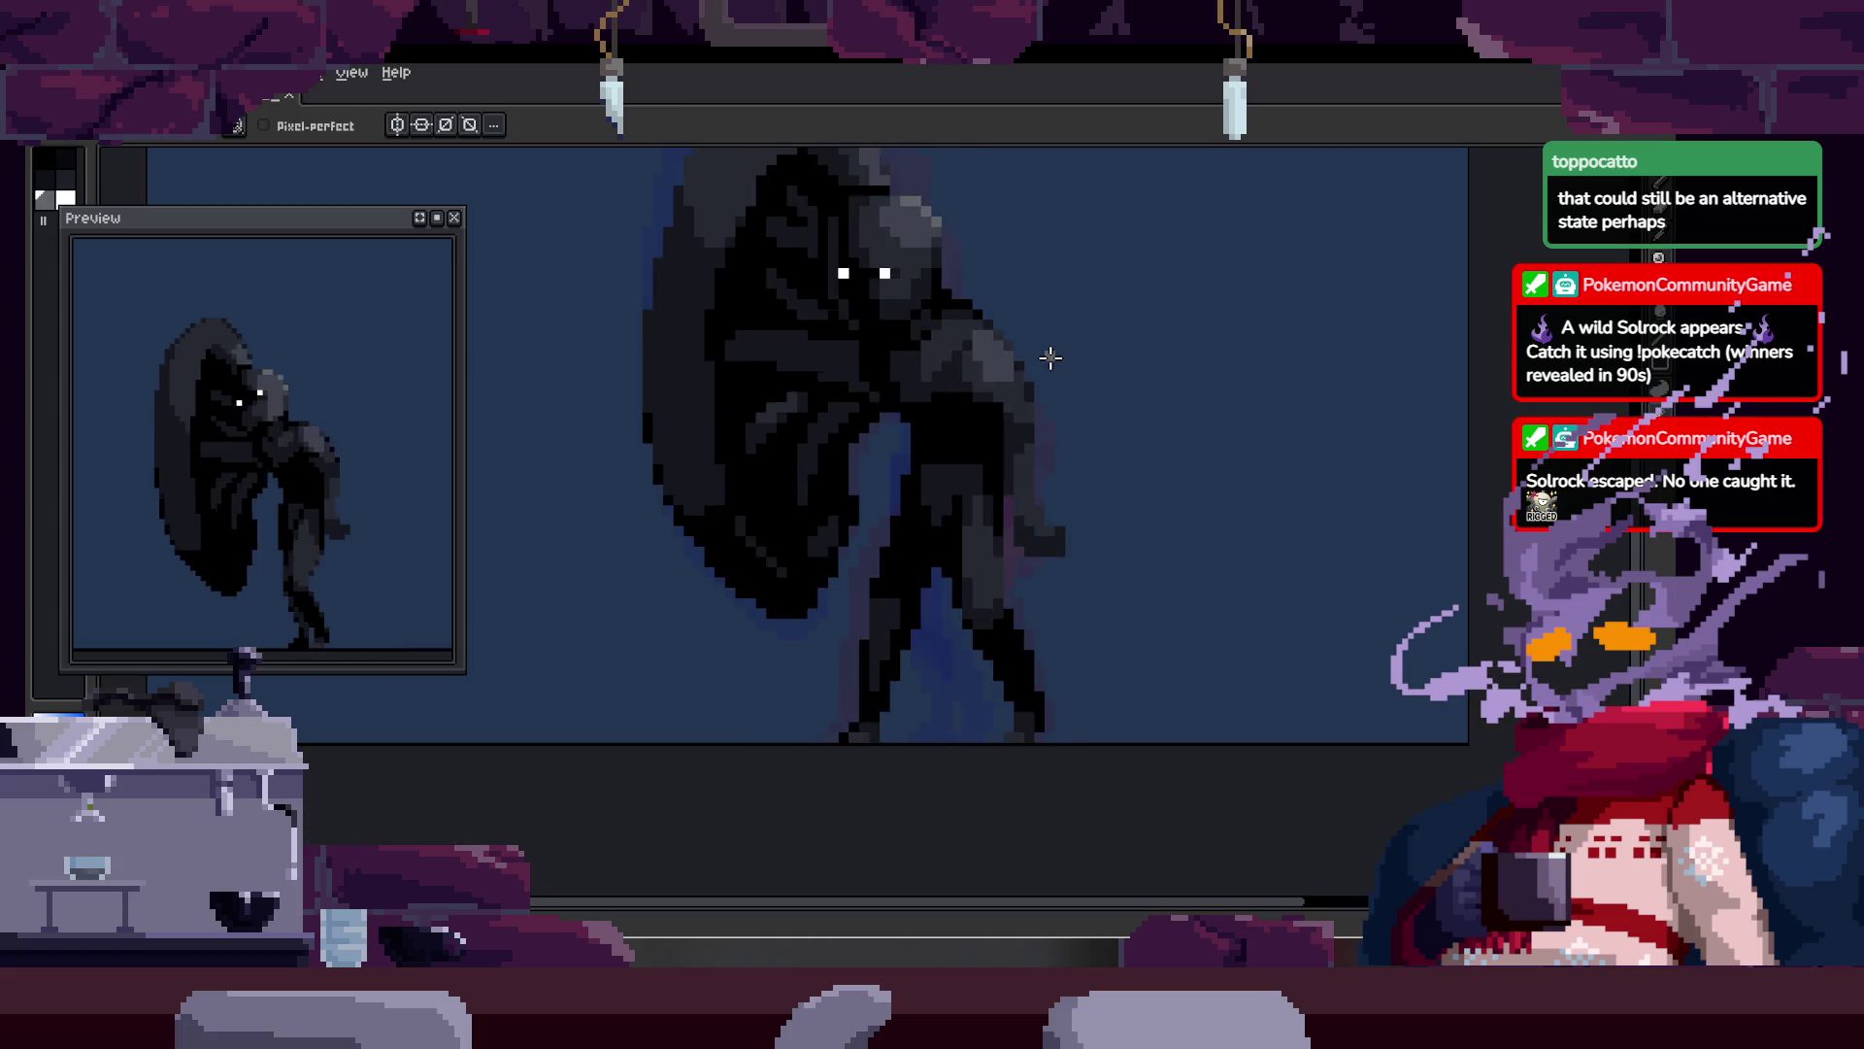
key(Tab)
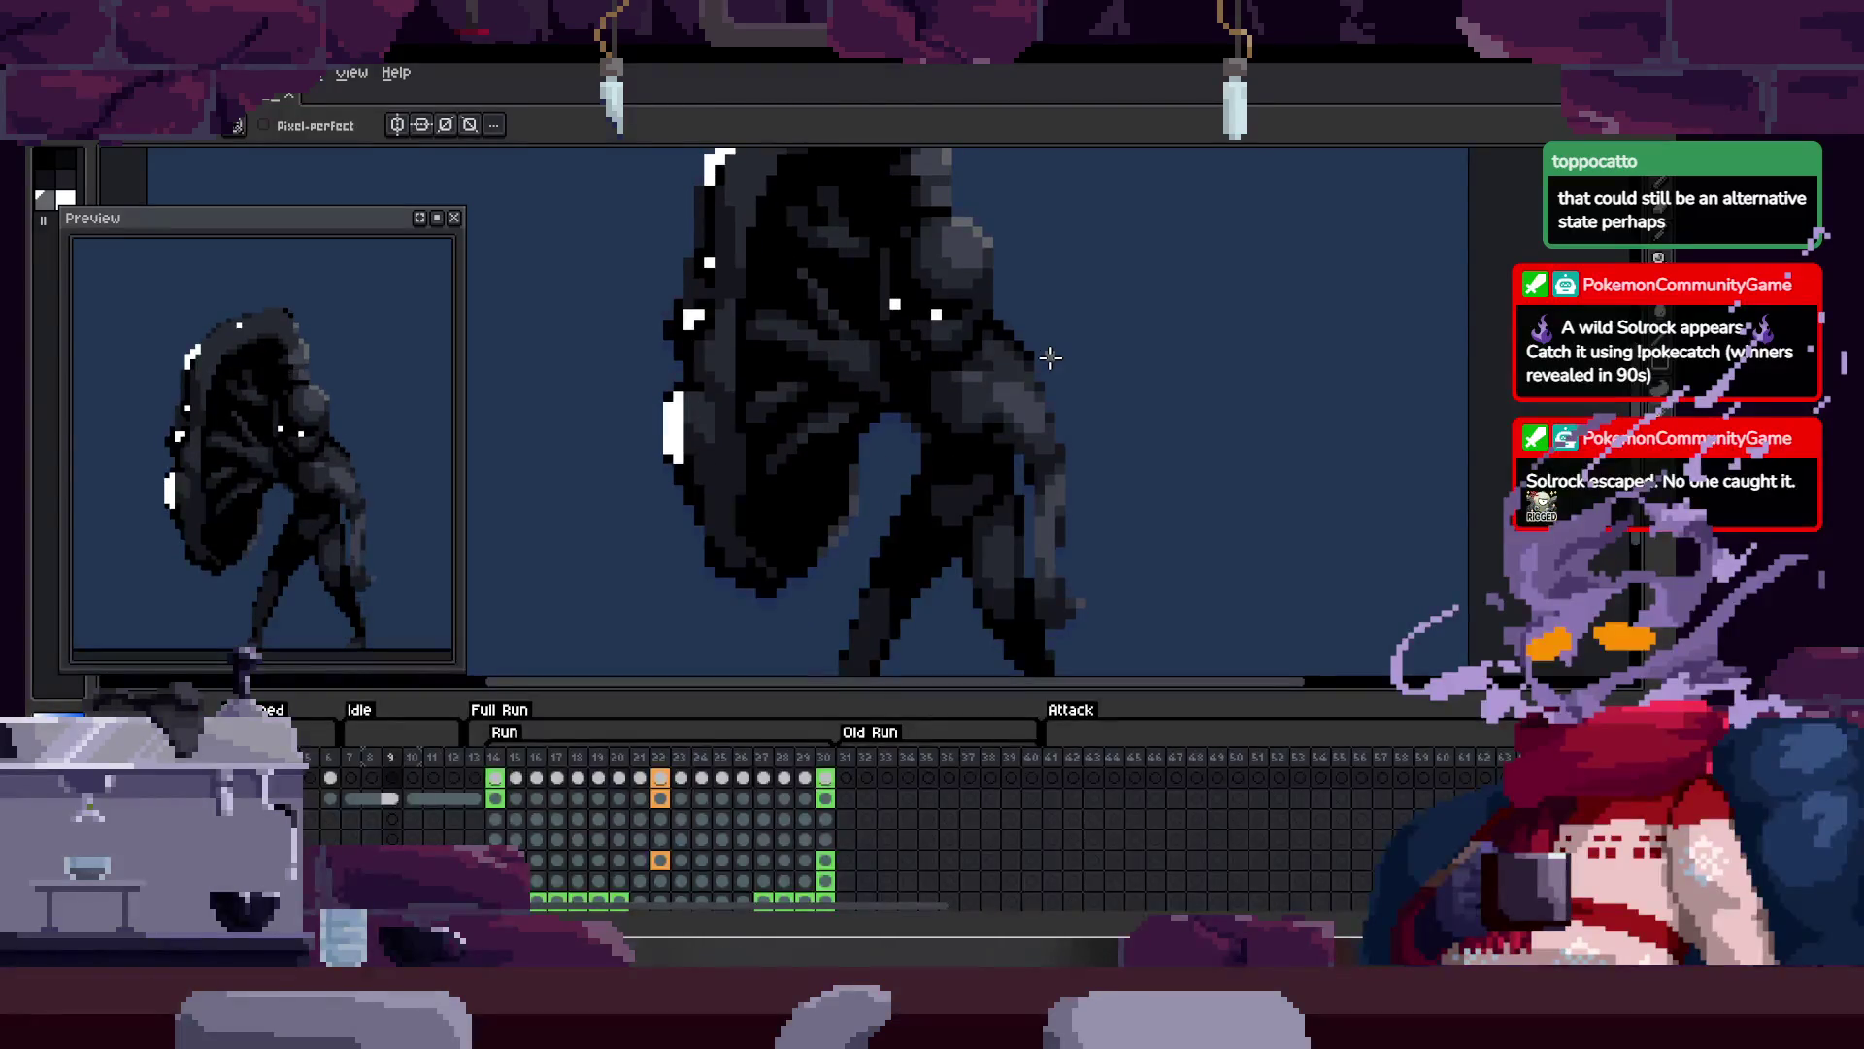
key(Tab)
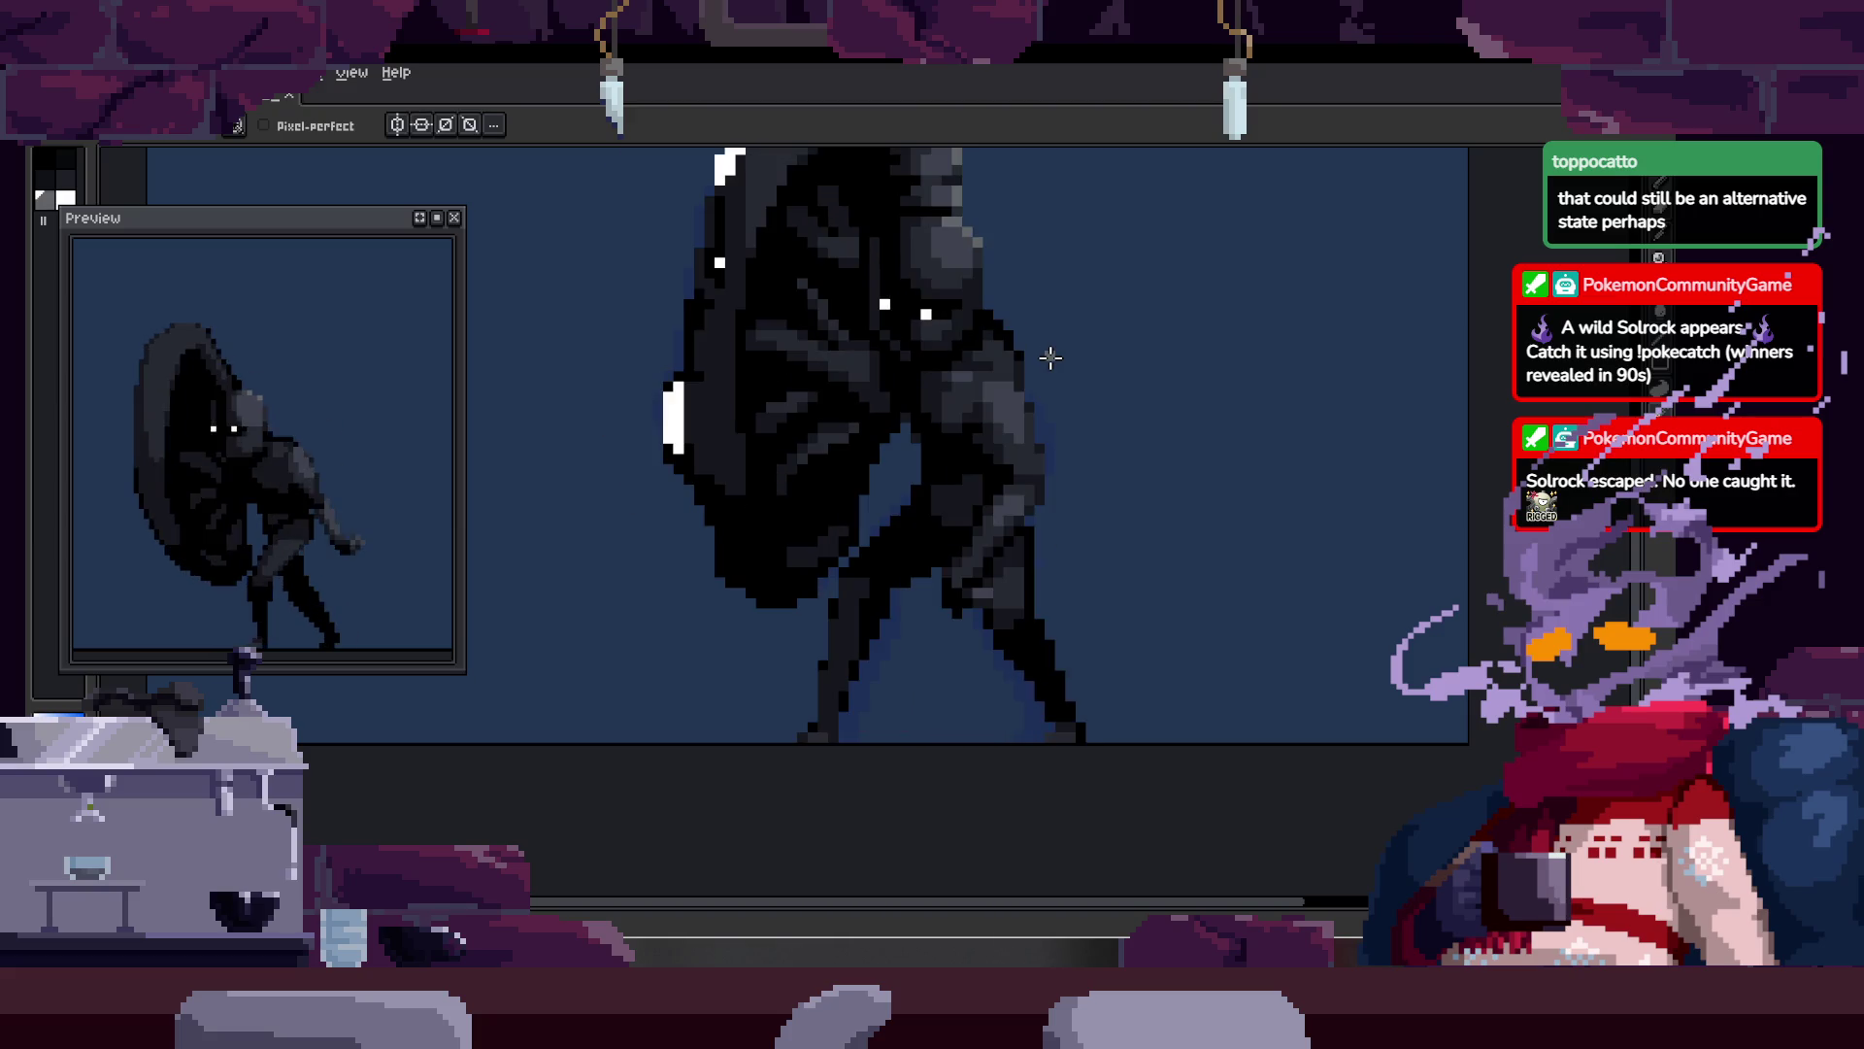
key(z)
click(955, 445)
right_click(1040, 375)
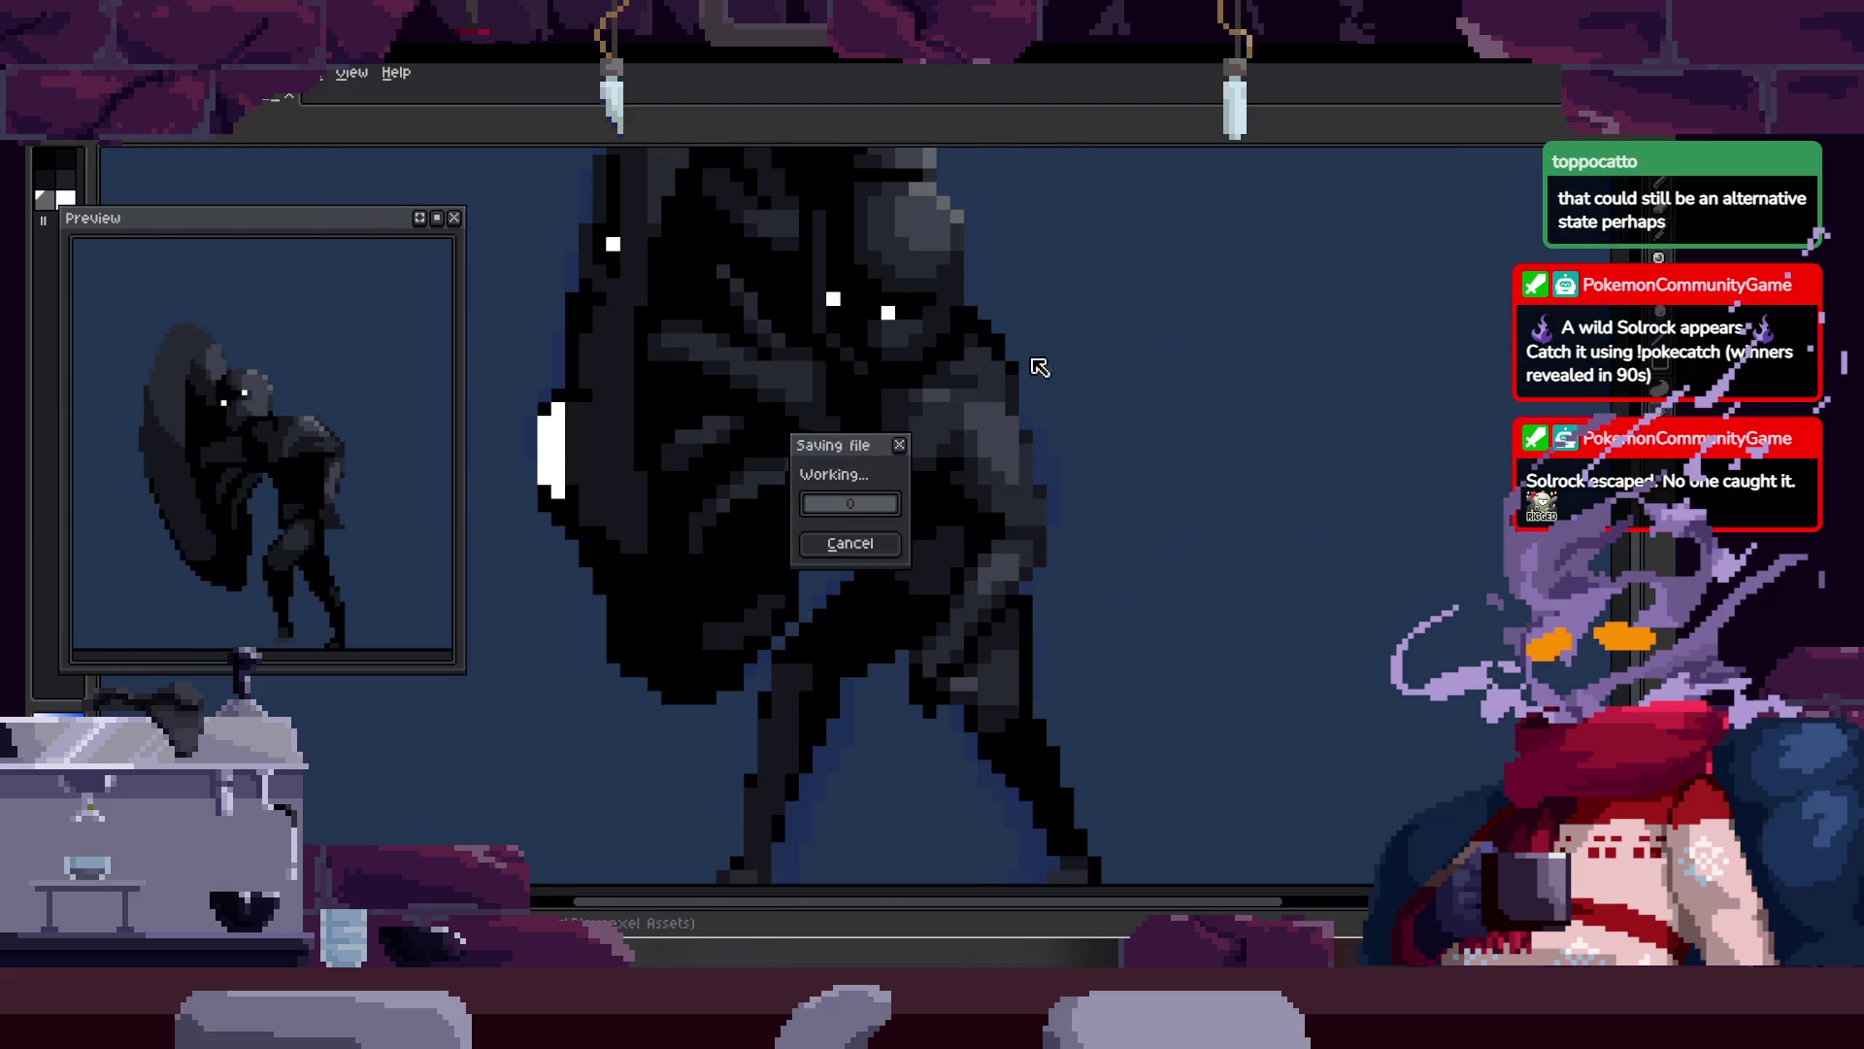
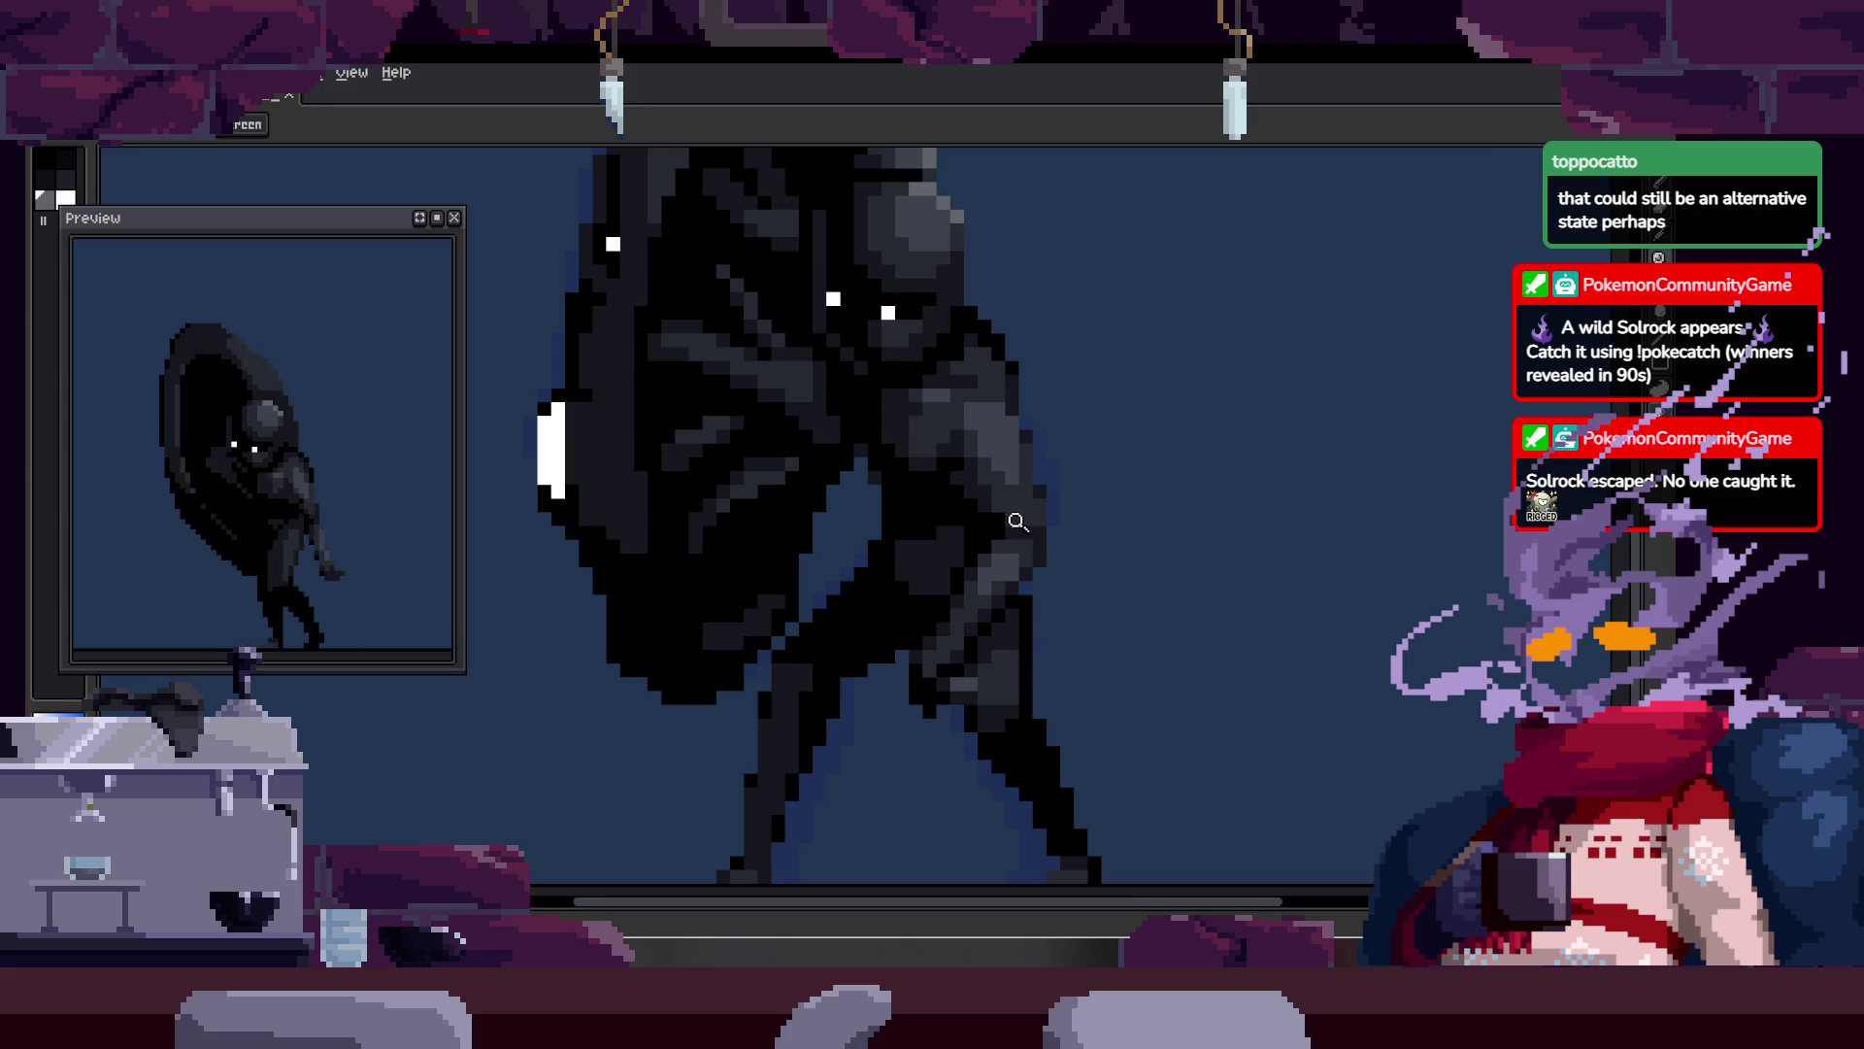
Step: Toggle the frame timeline and start the run animation playing
scroll(984, 428, down, 2)
key(Tab)
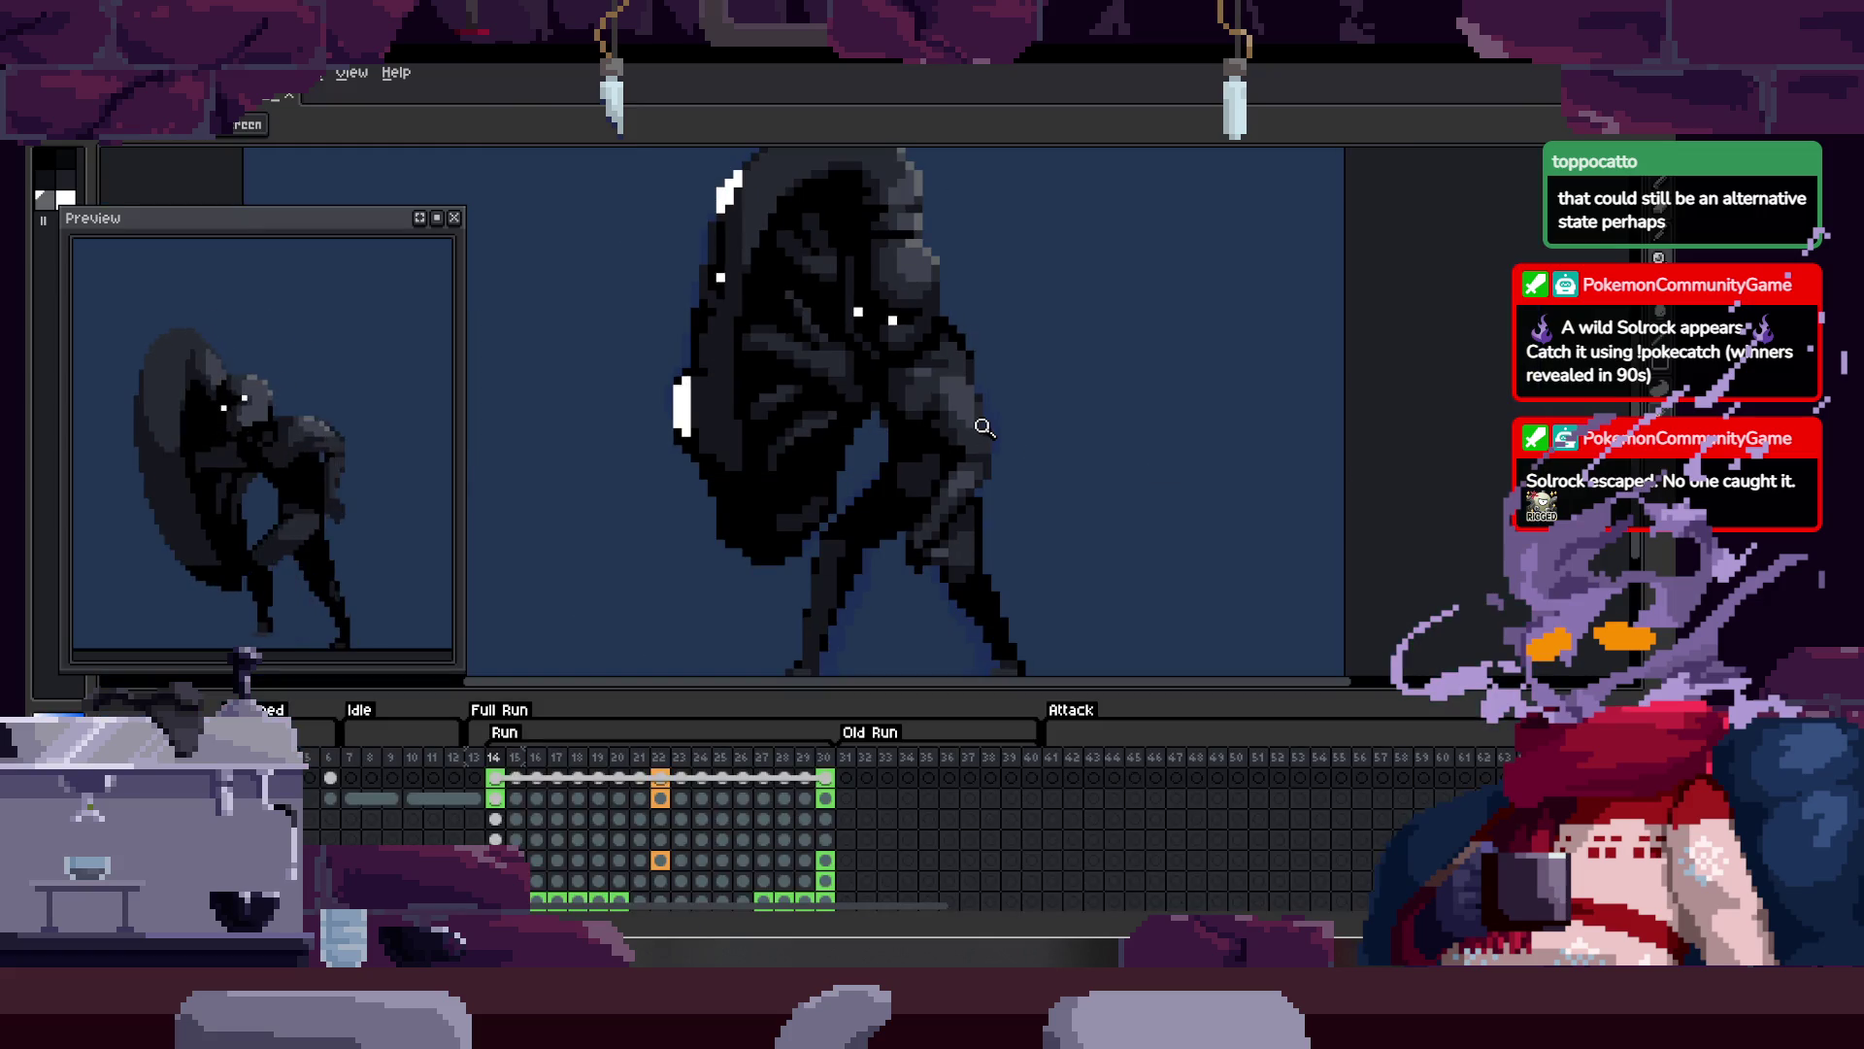
key(Tab)
key(Return)
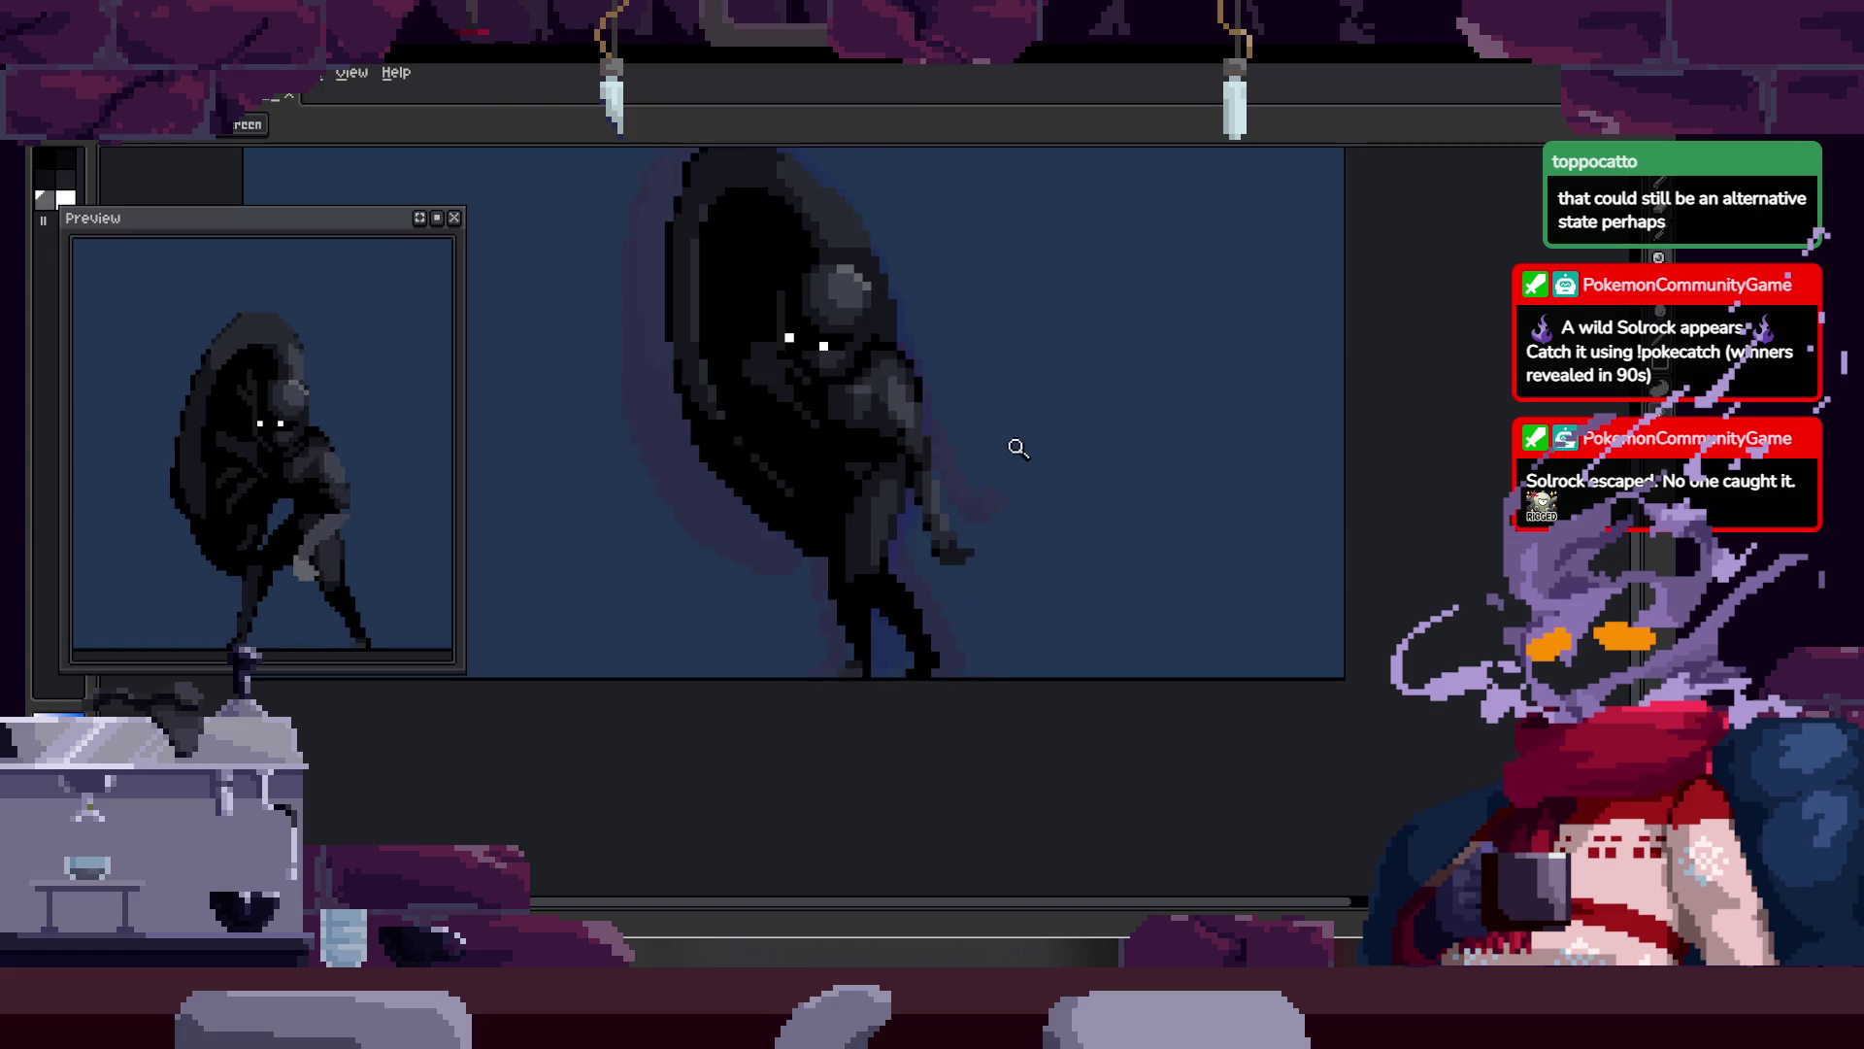
Step: Zoom in on the creature's leg and pick the pencil with a small plus brush
click(972, 451)
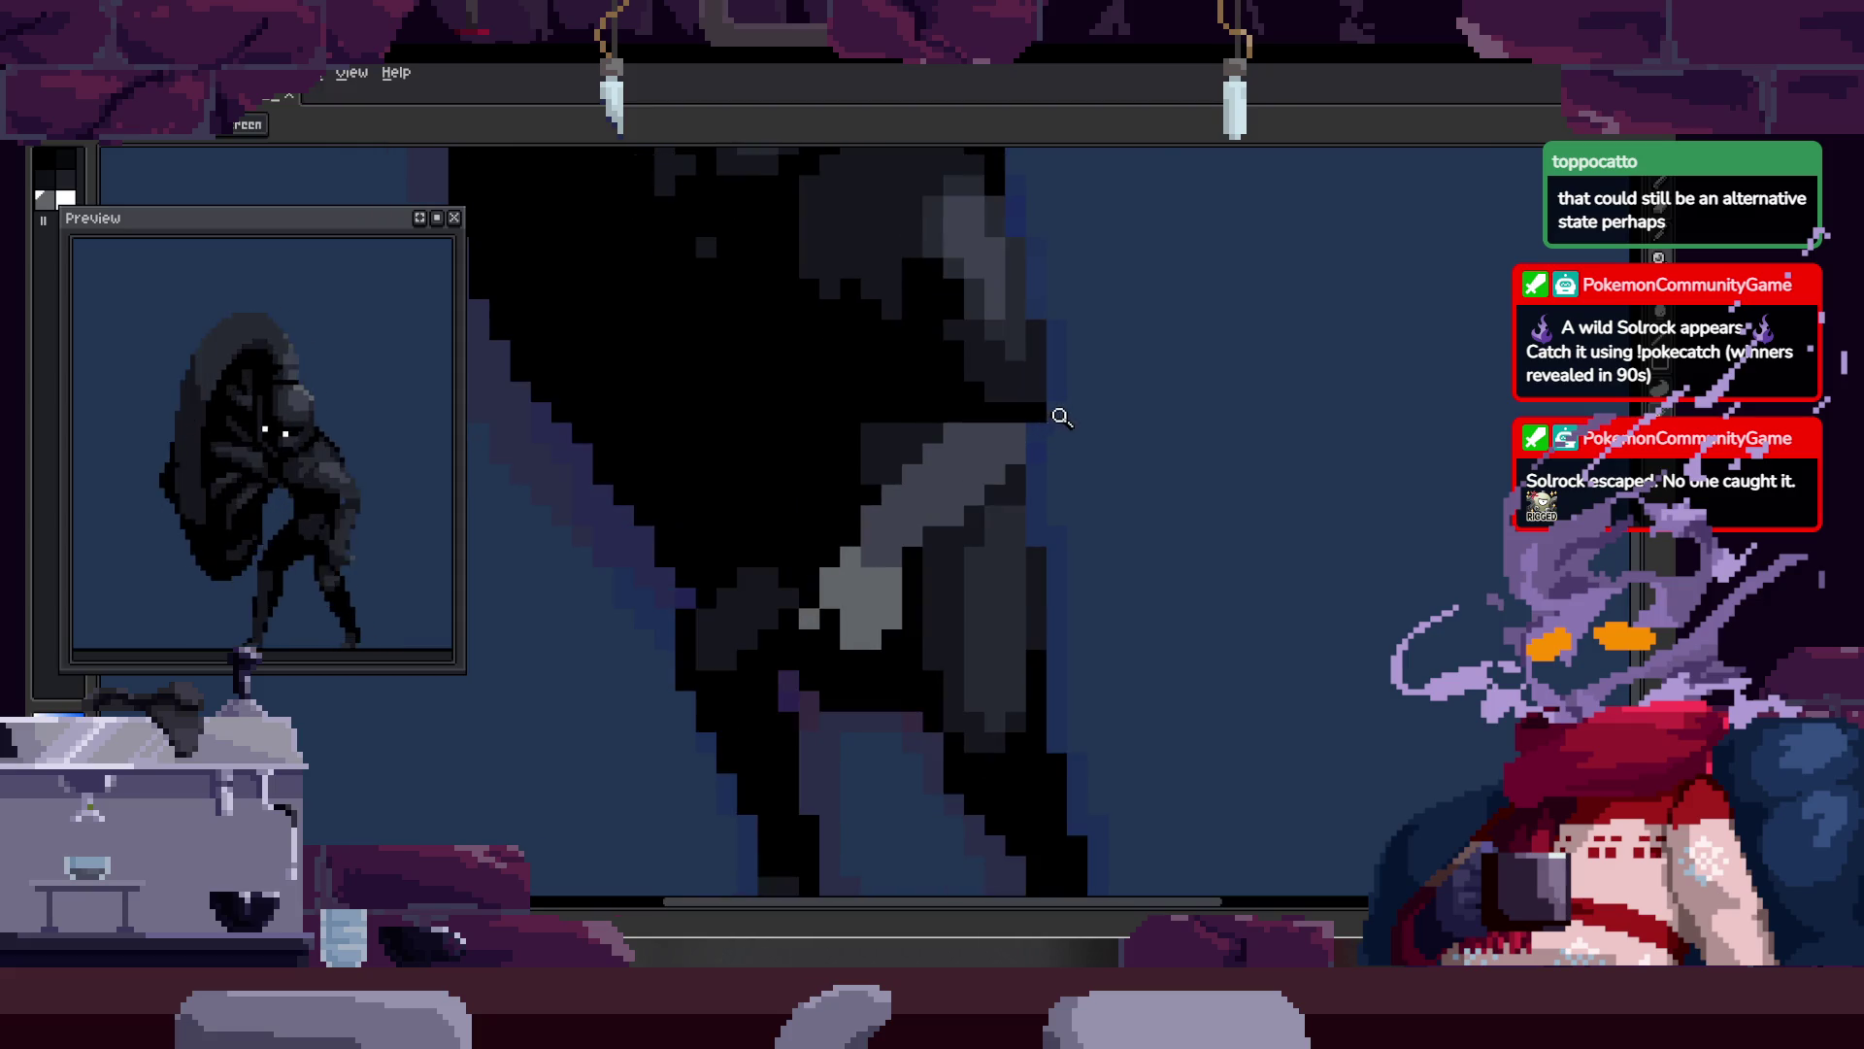
click(1107, 330)
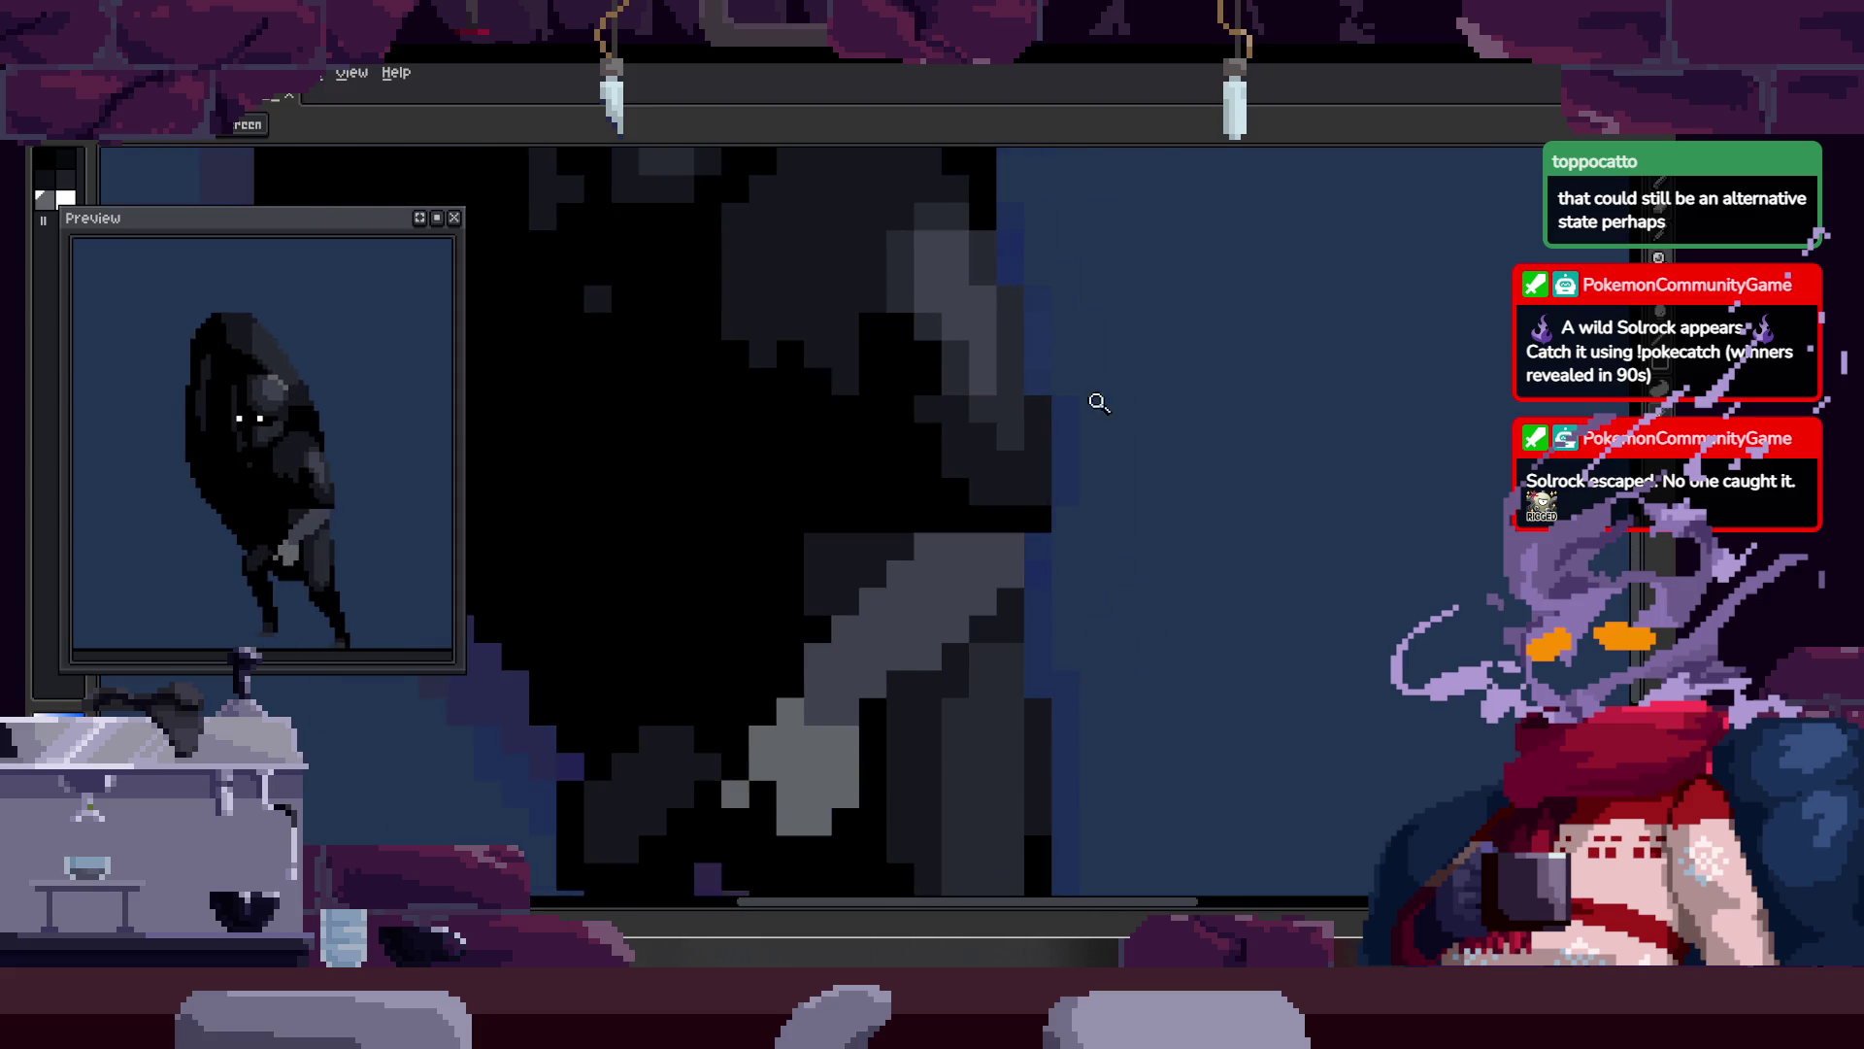
scroll(1066, 416, up, 1)
key(b)
key(plus)
key(plus)
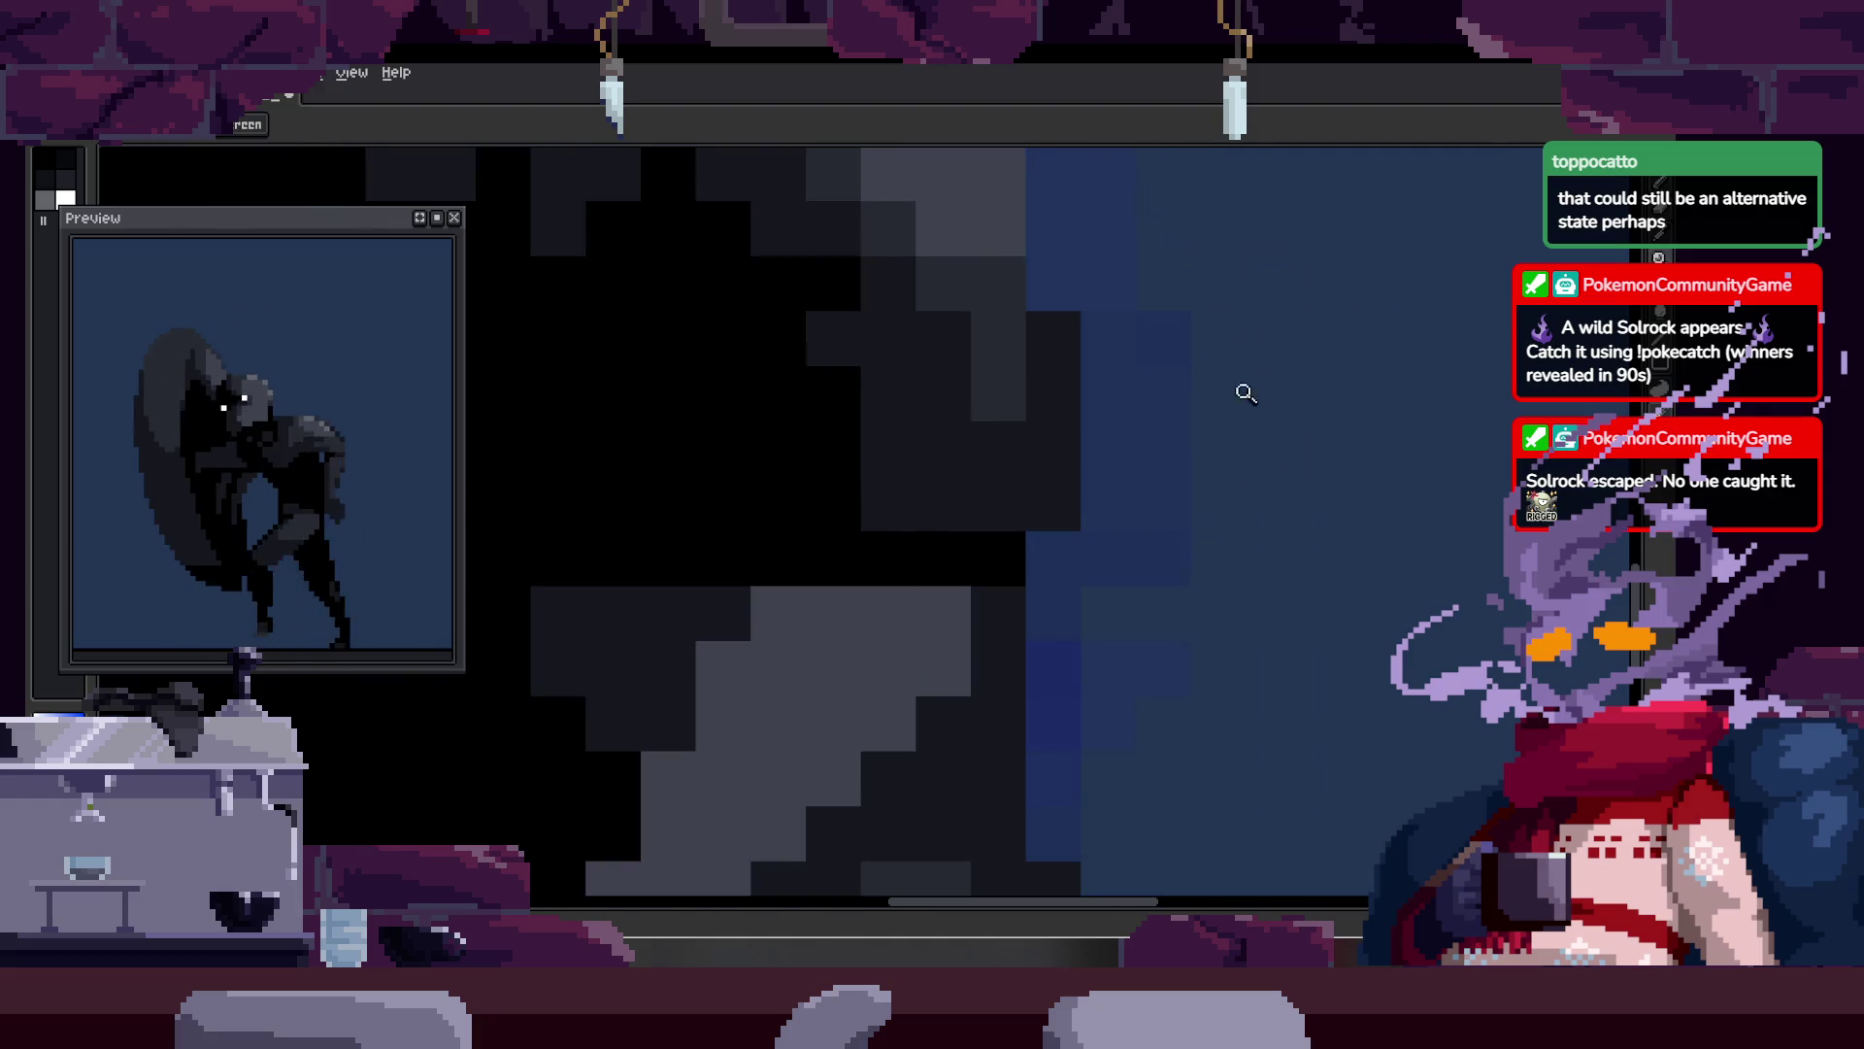
Step: Zoom the view back out and bring the frame timeline back
scroll(1252, 383, down, 1)
key(z)
scroll(1140, 387, down, 3)
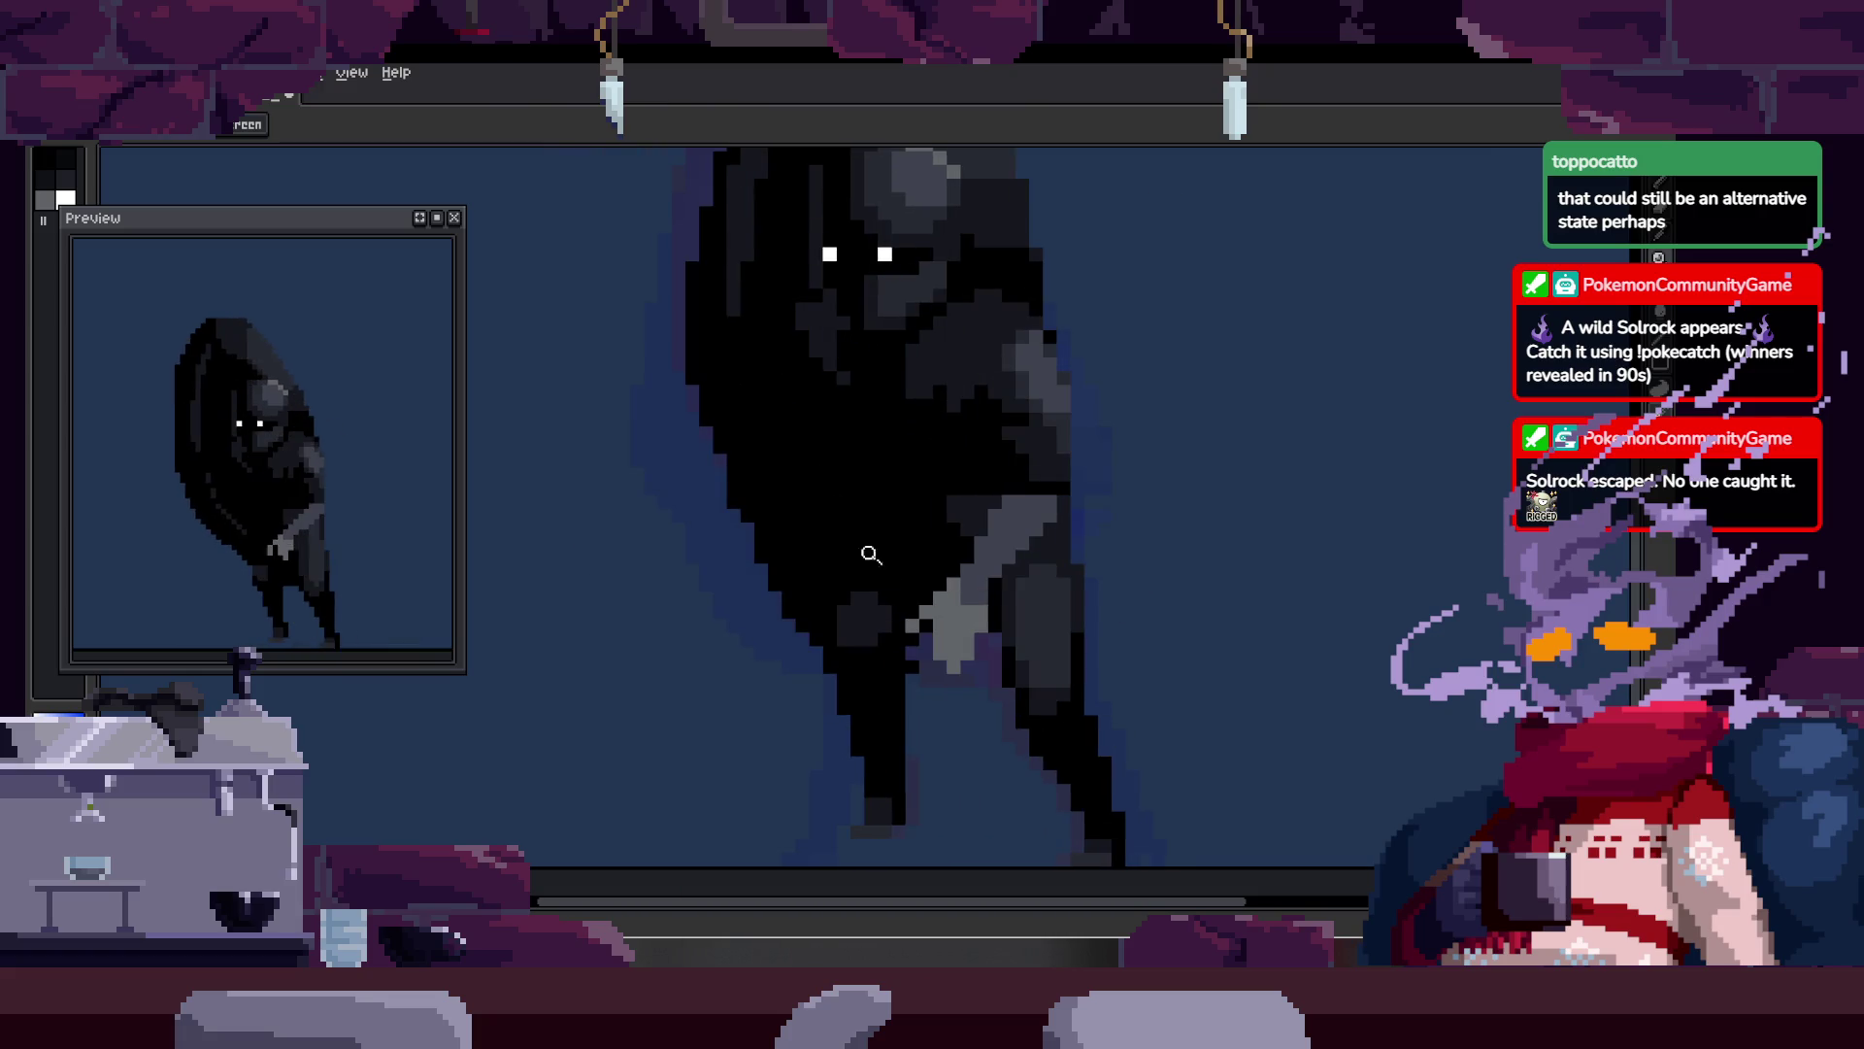
scroll(920, 587, down, 2)
key(Tab)
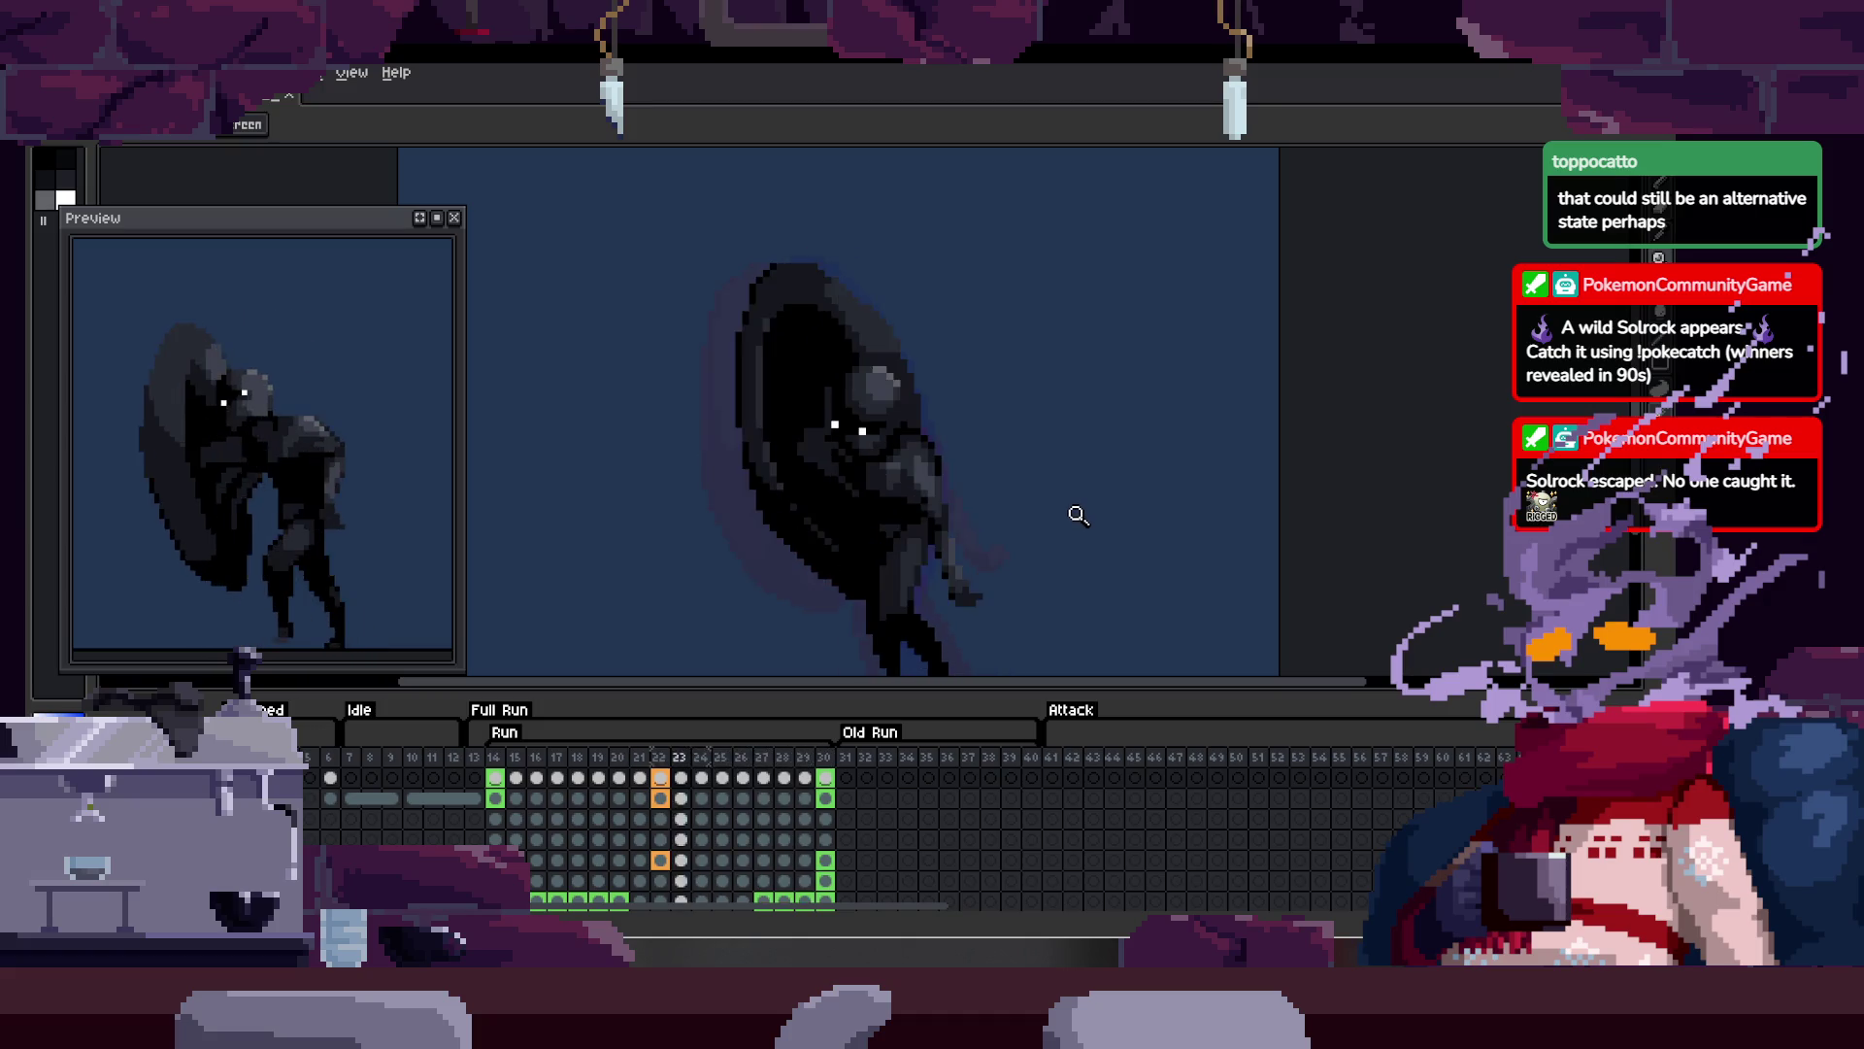
Step: Hide the timeline, zoom in on the leg, and eyedrop its mid-grey as the drawing colour
key(Tab)
scroll(912, 579, up, 5)
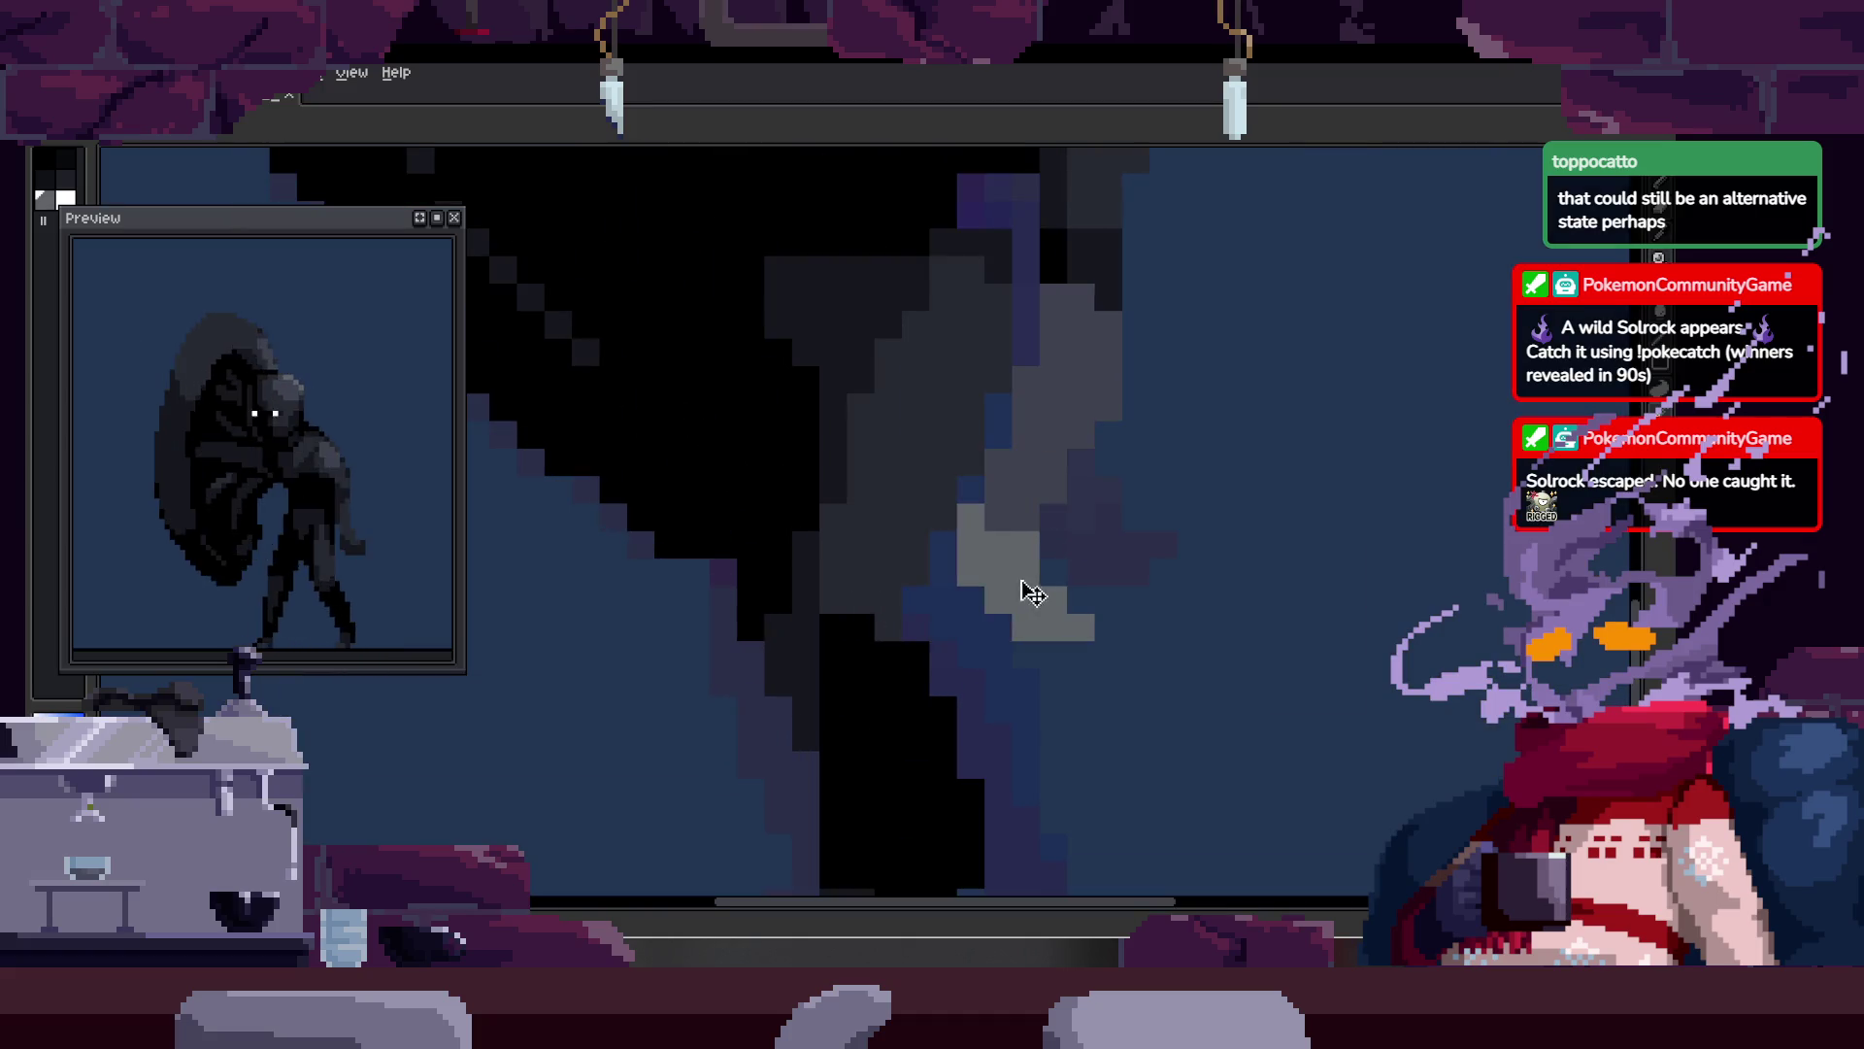
scroll(883, 551, up, 1)
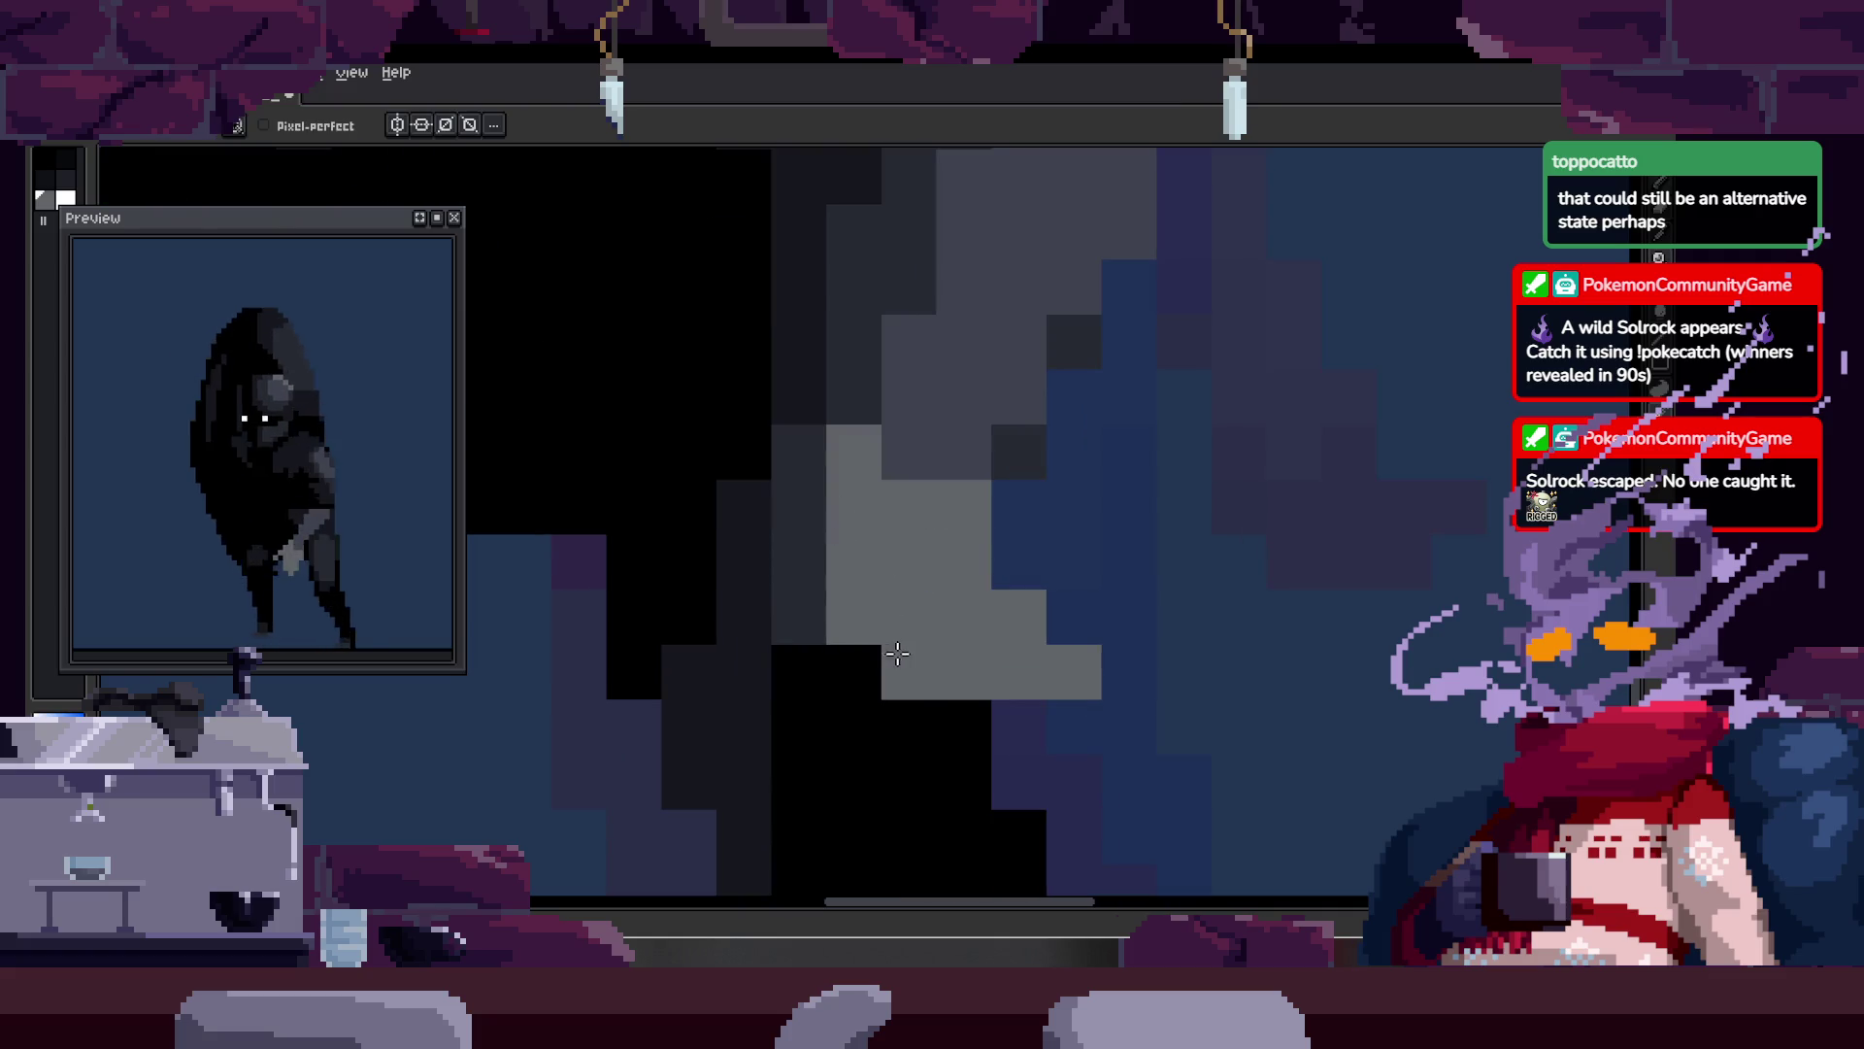
key(alt)
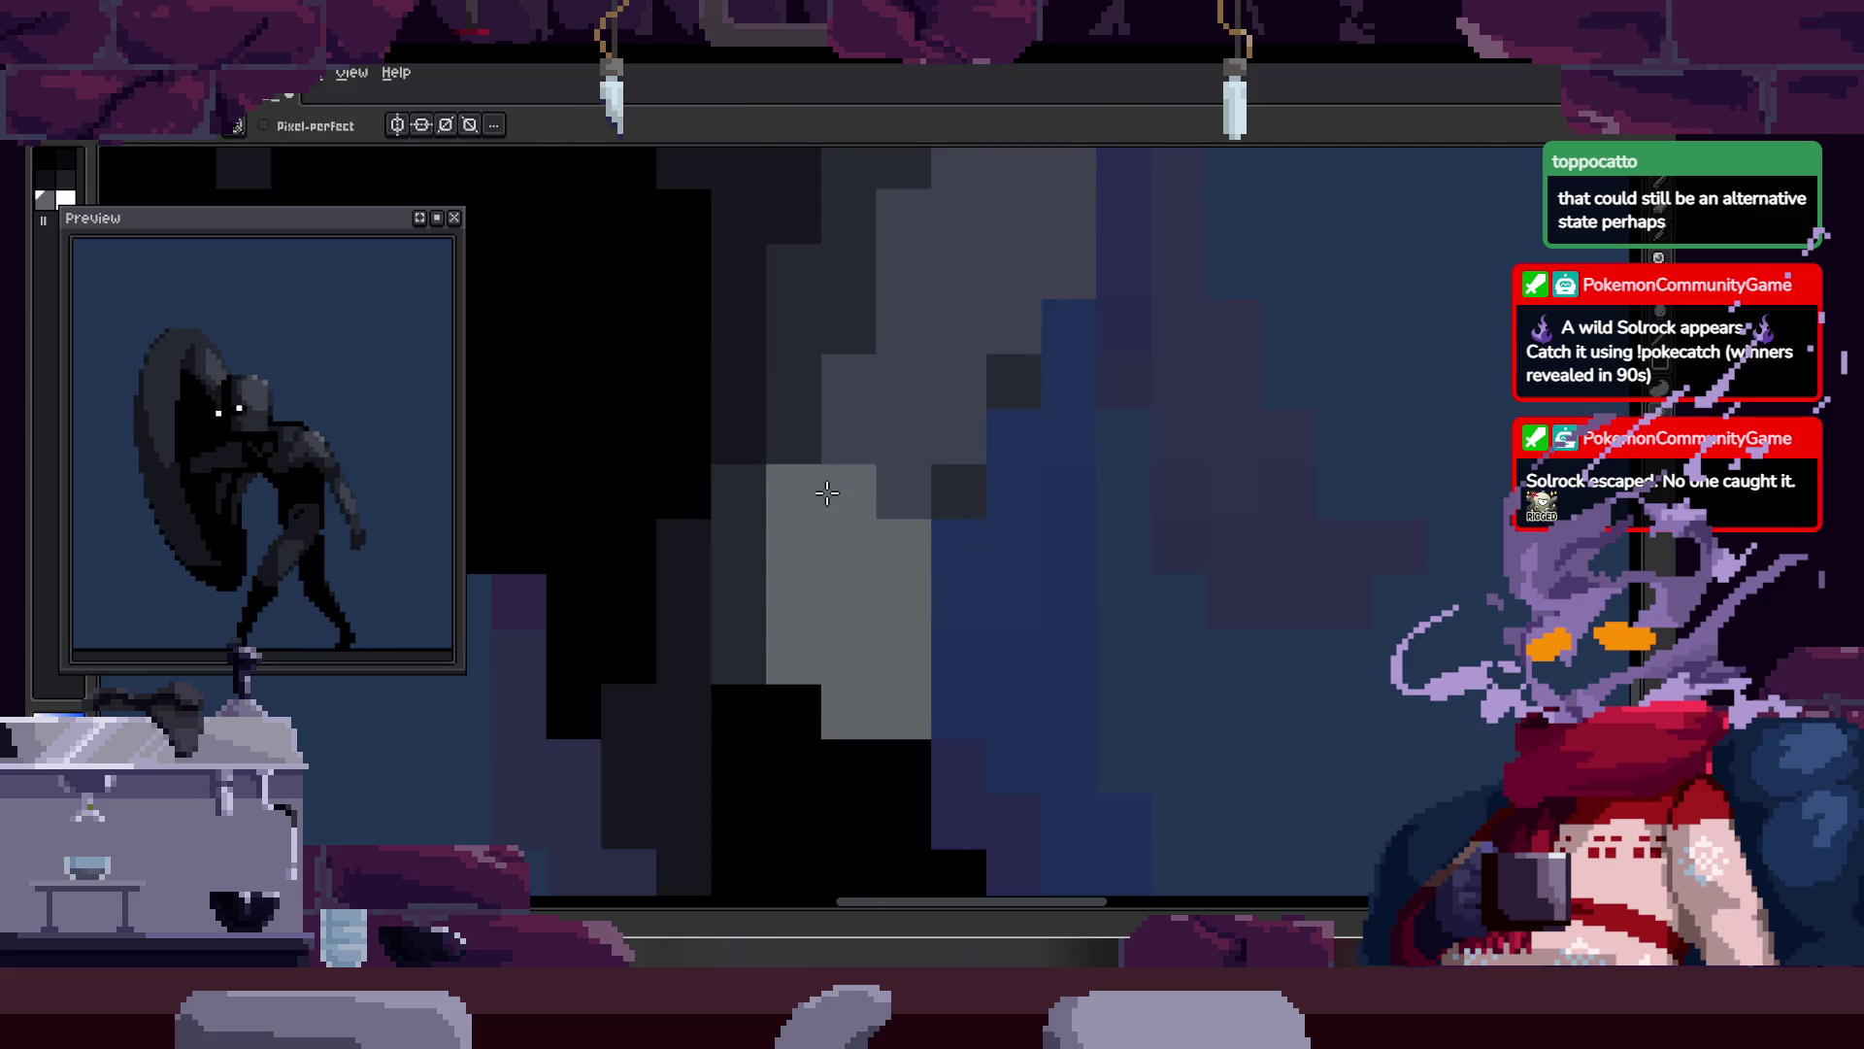
alt+click(856, 450)
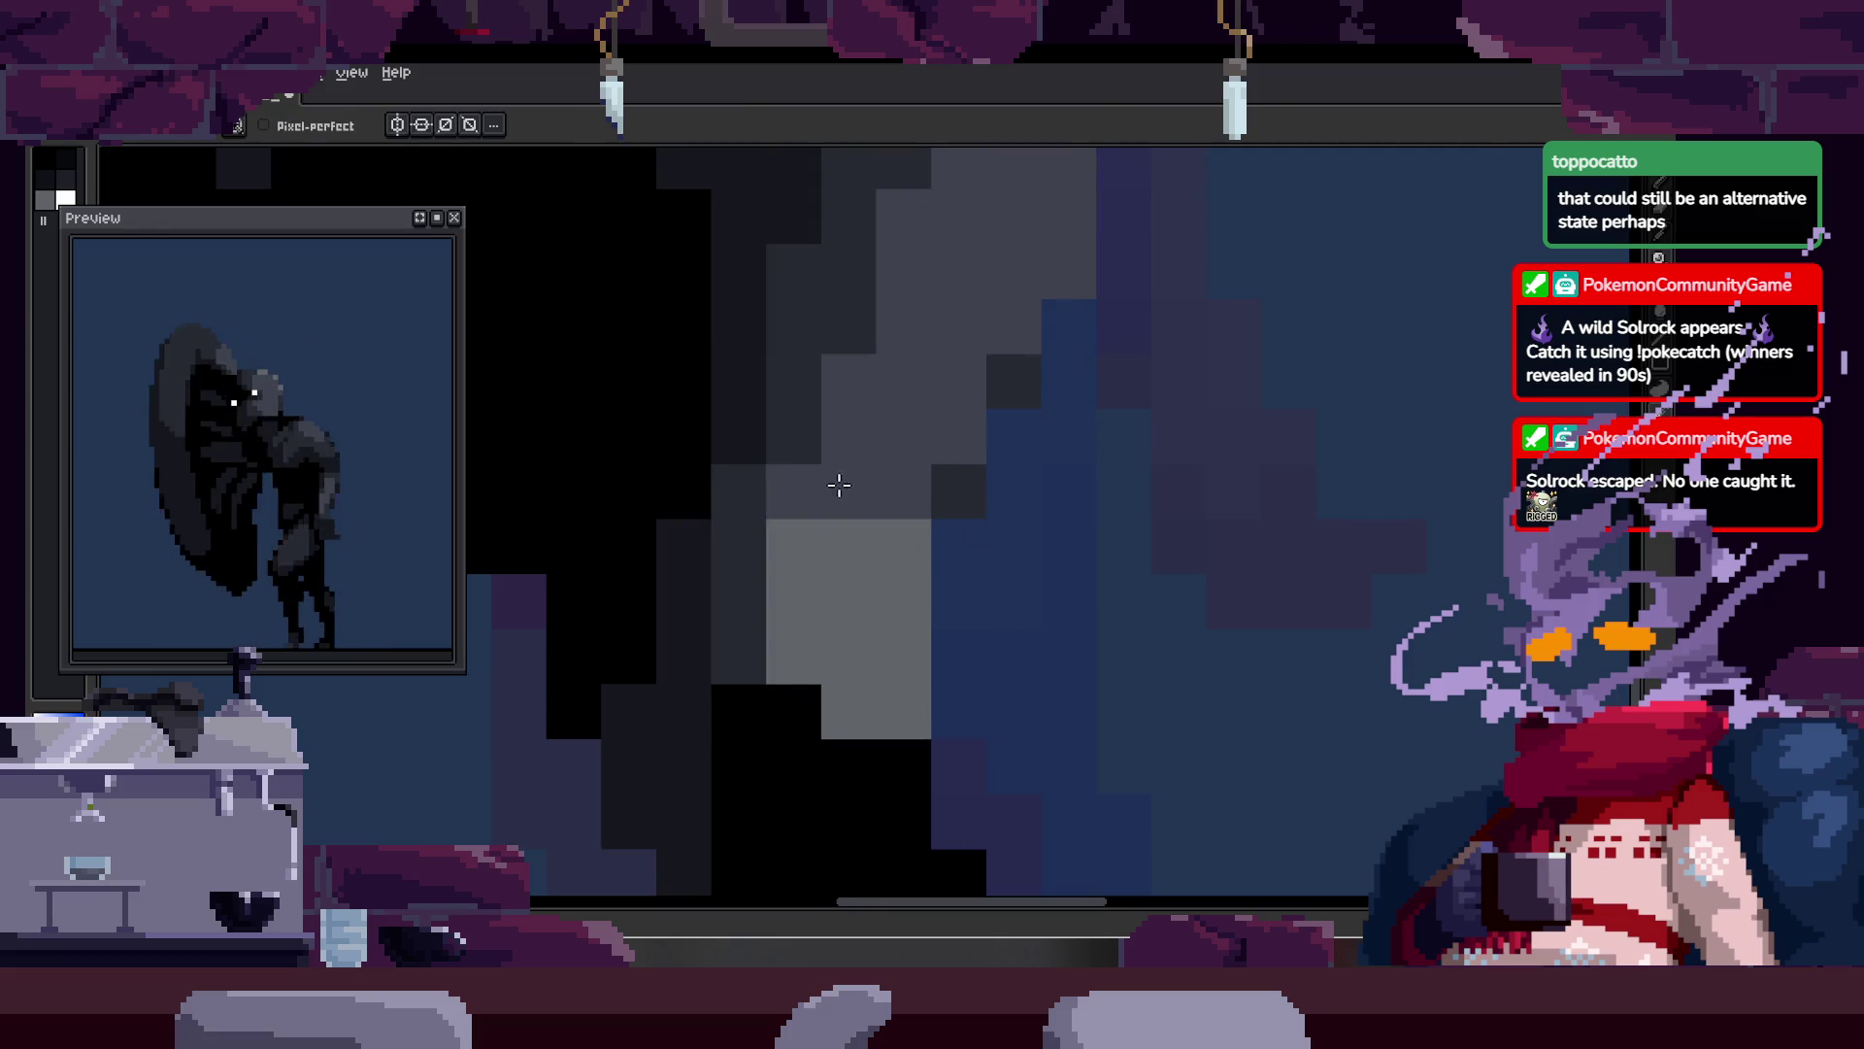
key(z)
scroll(1044, 539, down, 3)
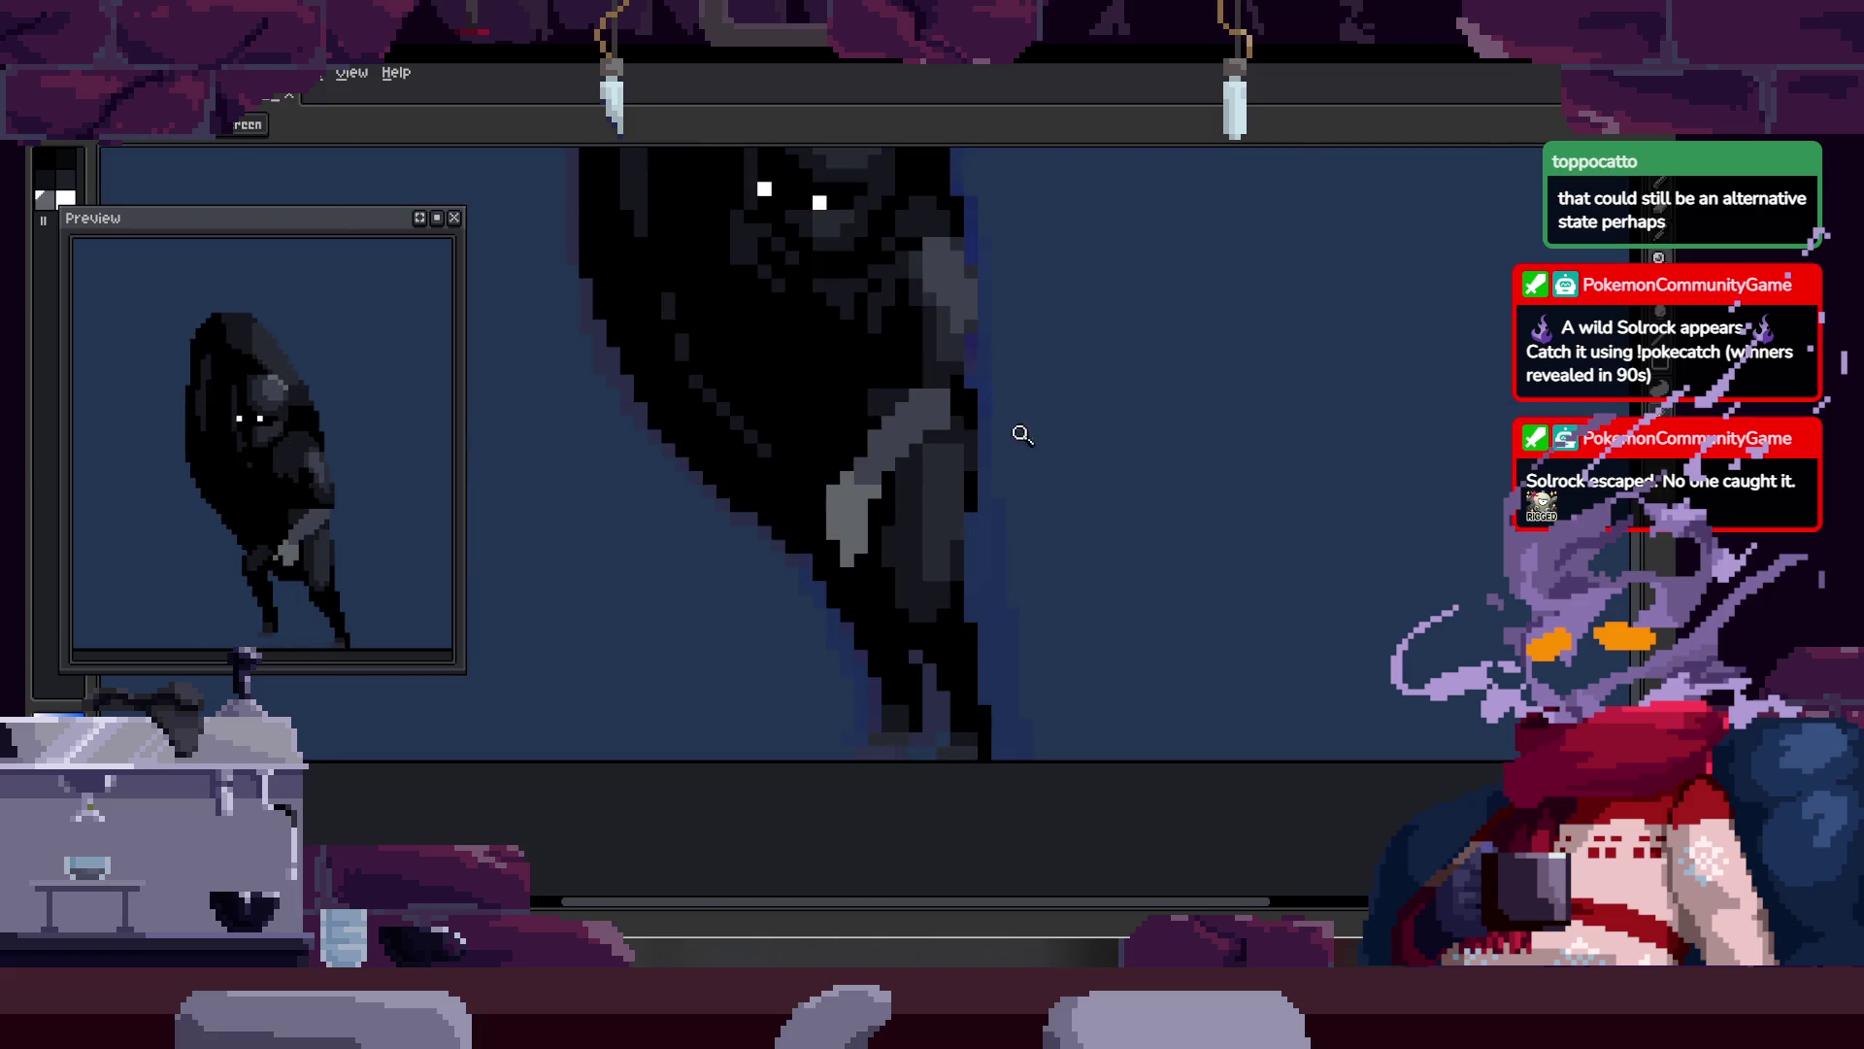
scroll(892, 468, up, 3)
key(b)
alt+click(892, 468)
key(z)
scroll(791, 566, down, 3)
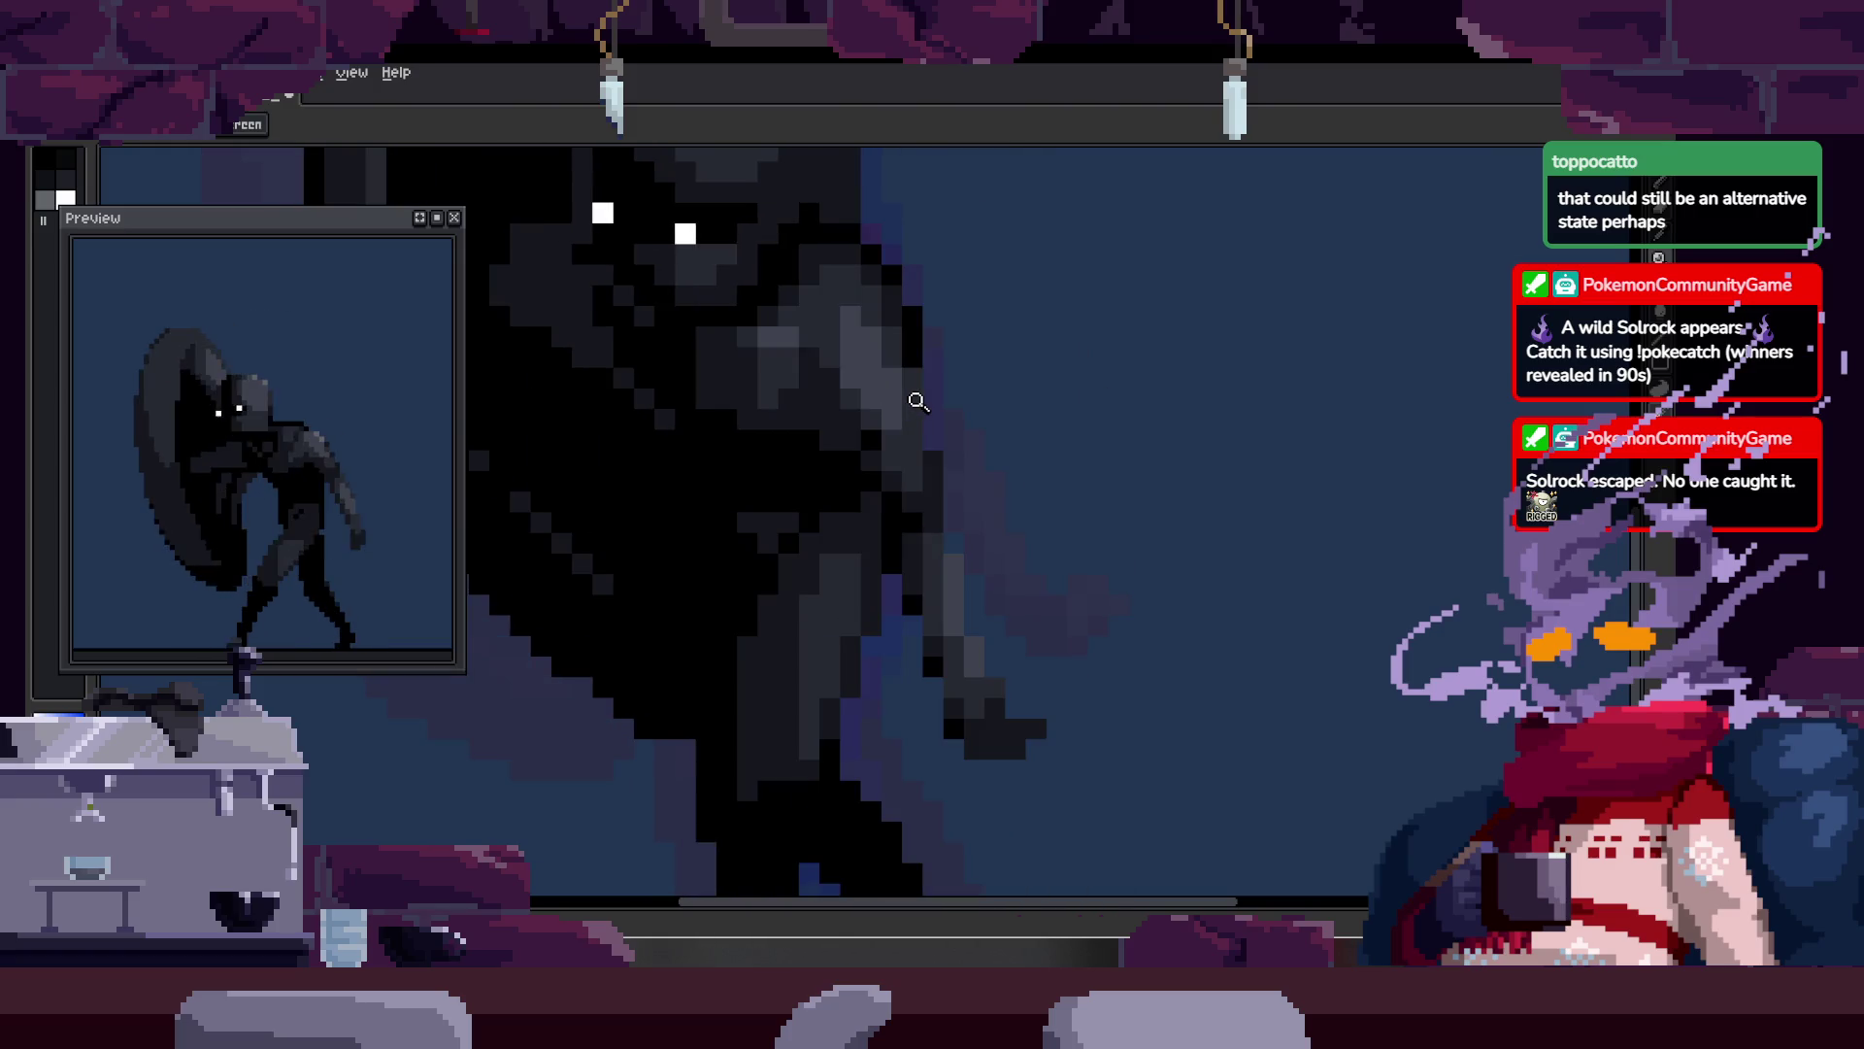
scroll(971, 515, down, 2)
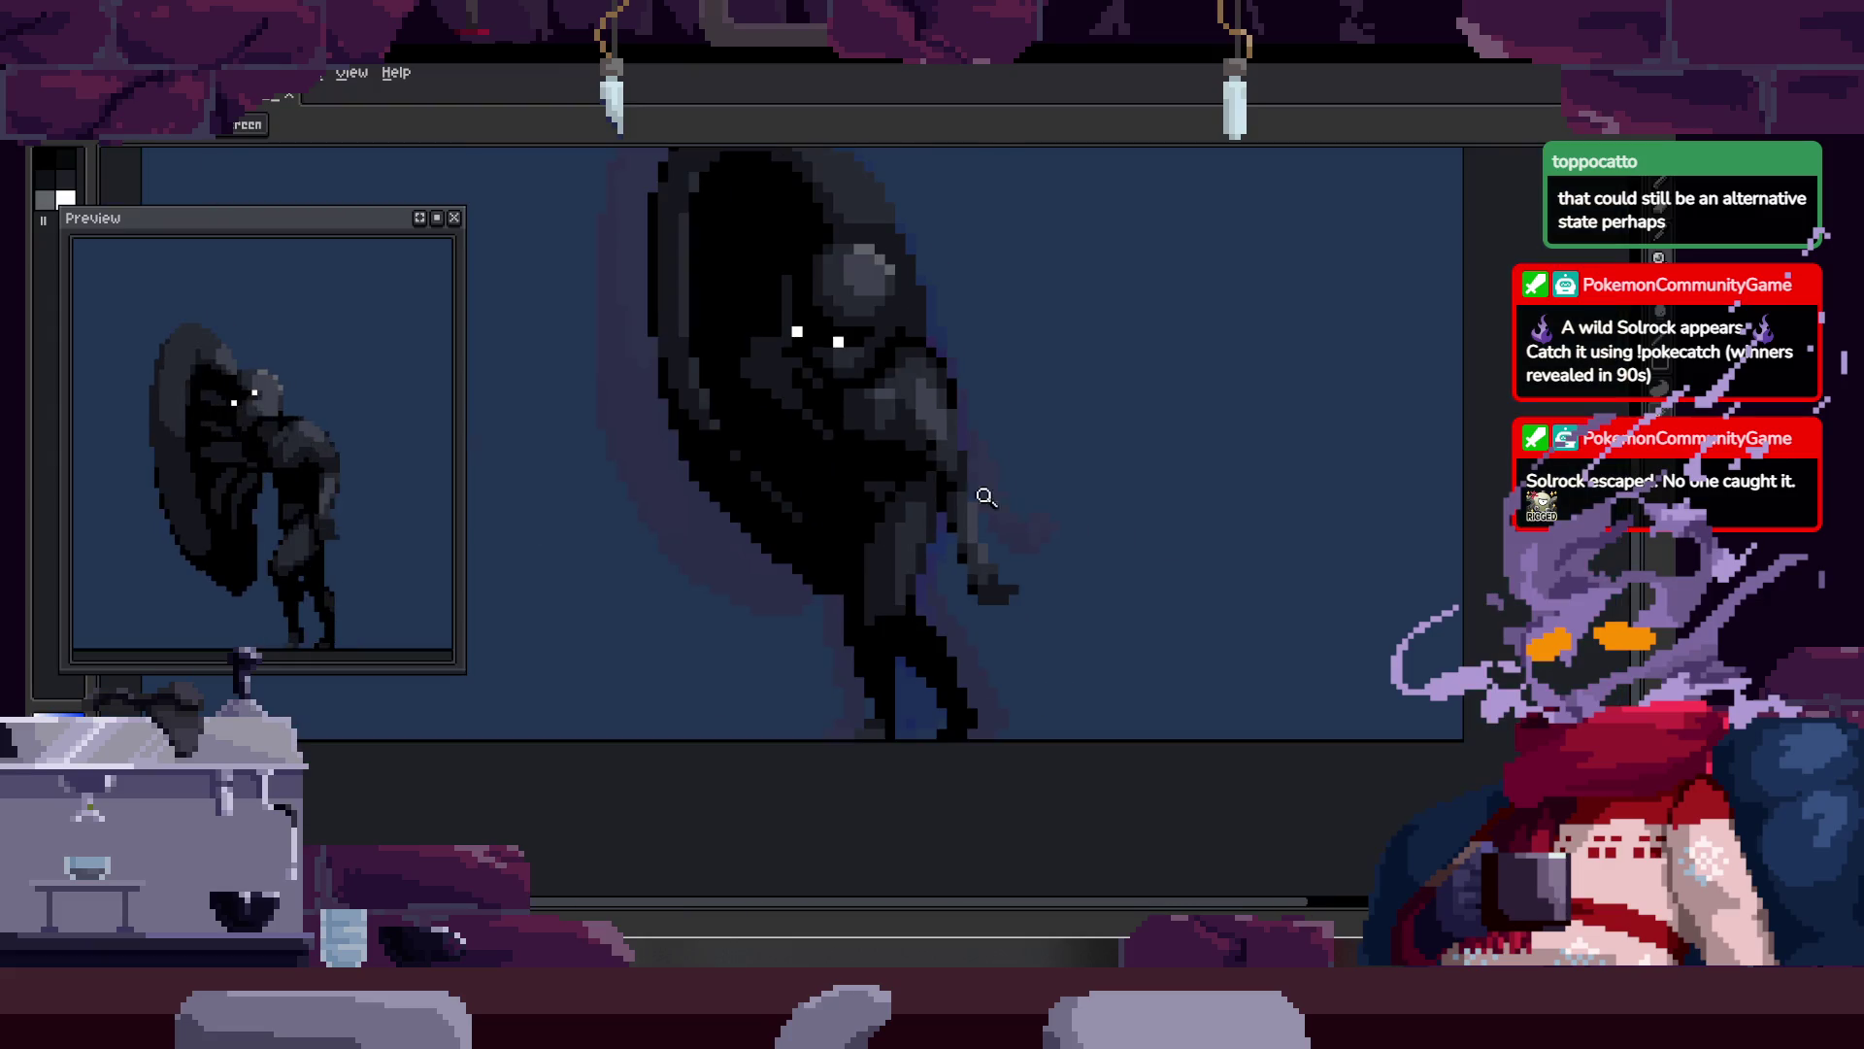
scroll(1026, 445, up, 2)
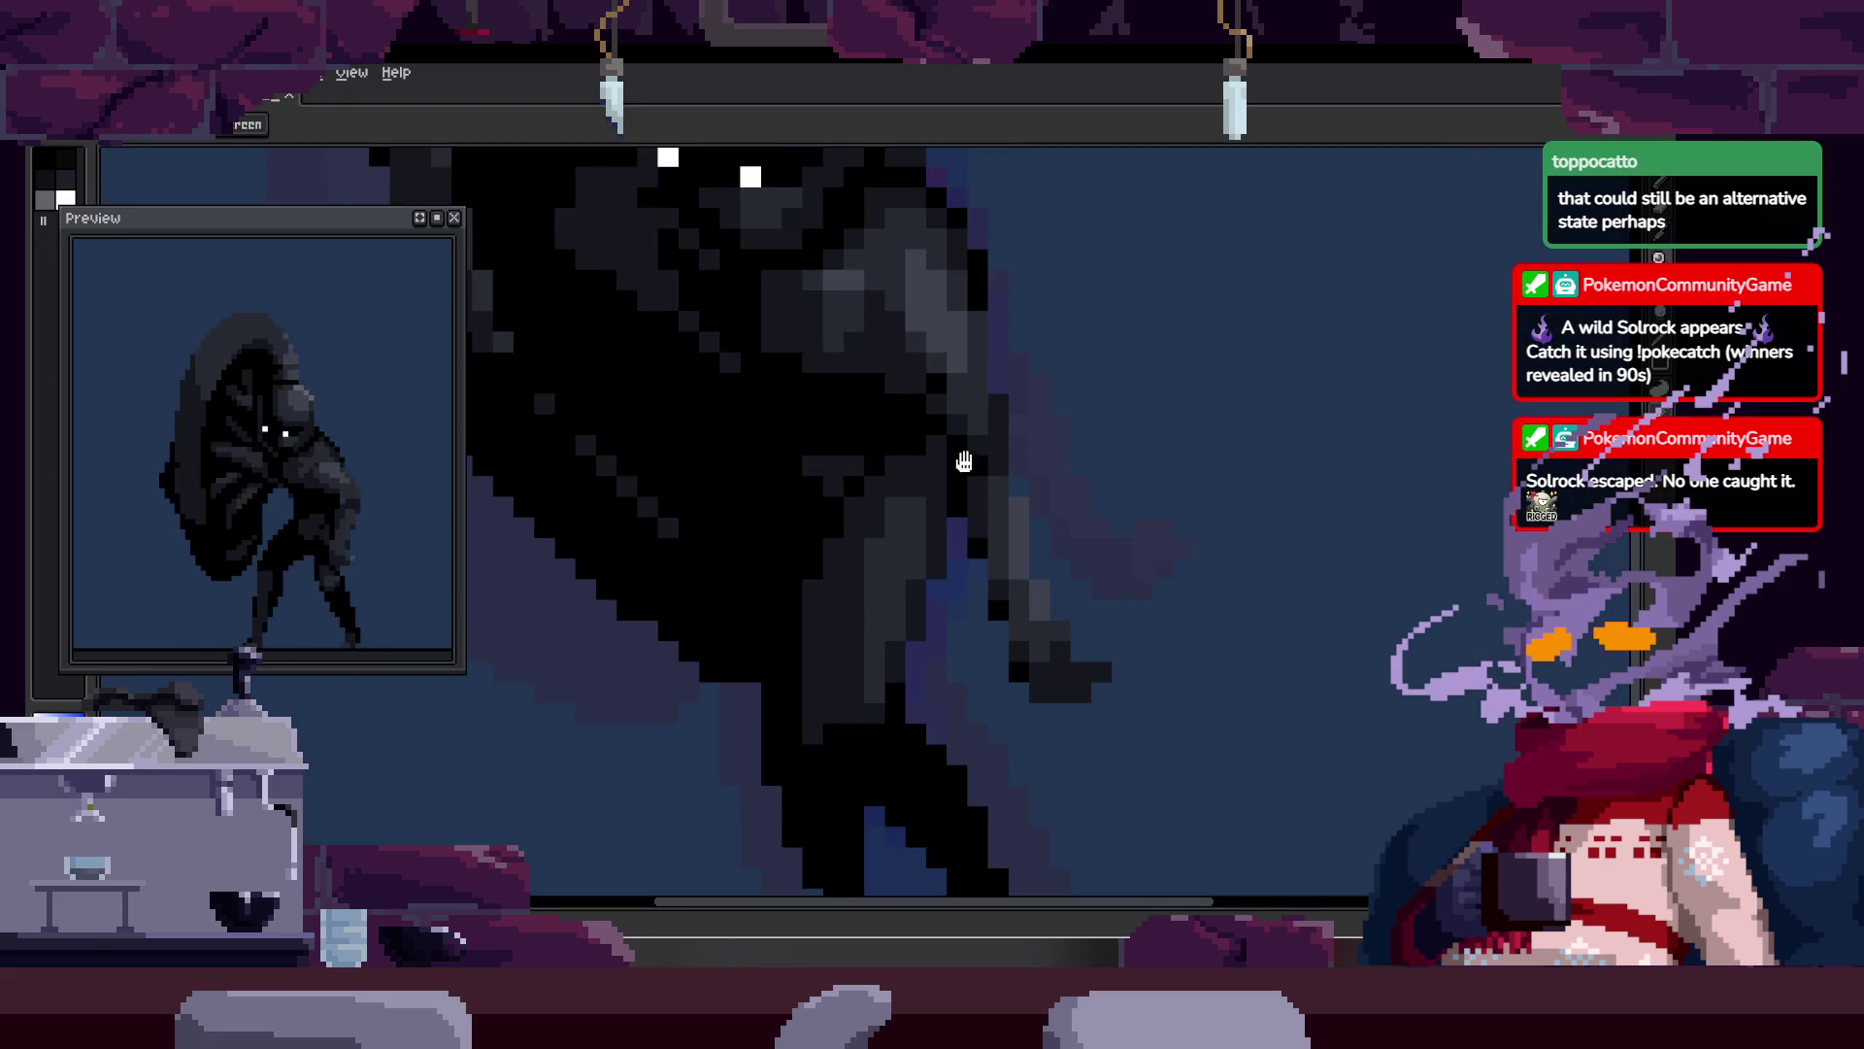
scroll(966, 462, down, 2)
scroll(912, 456, up, 2)
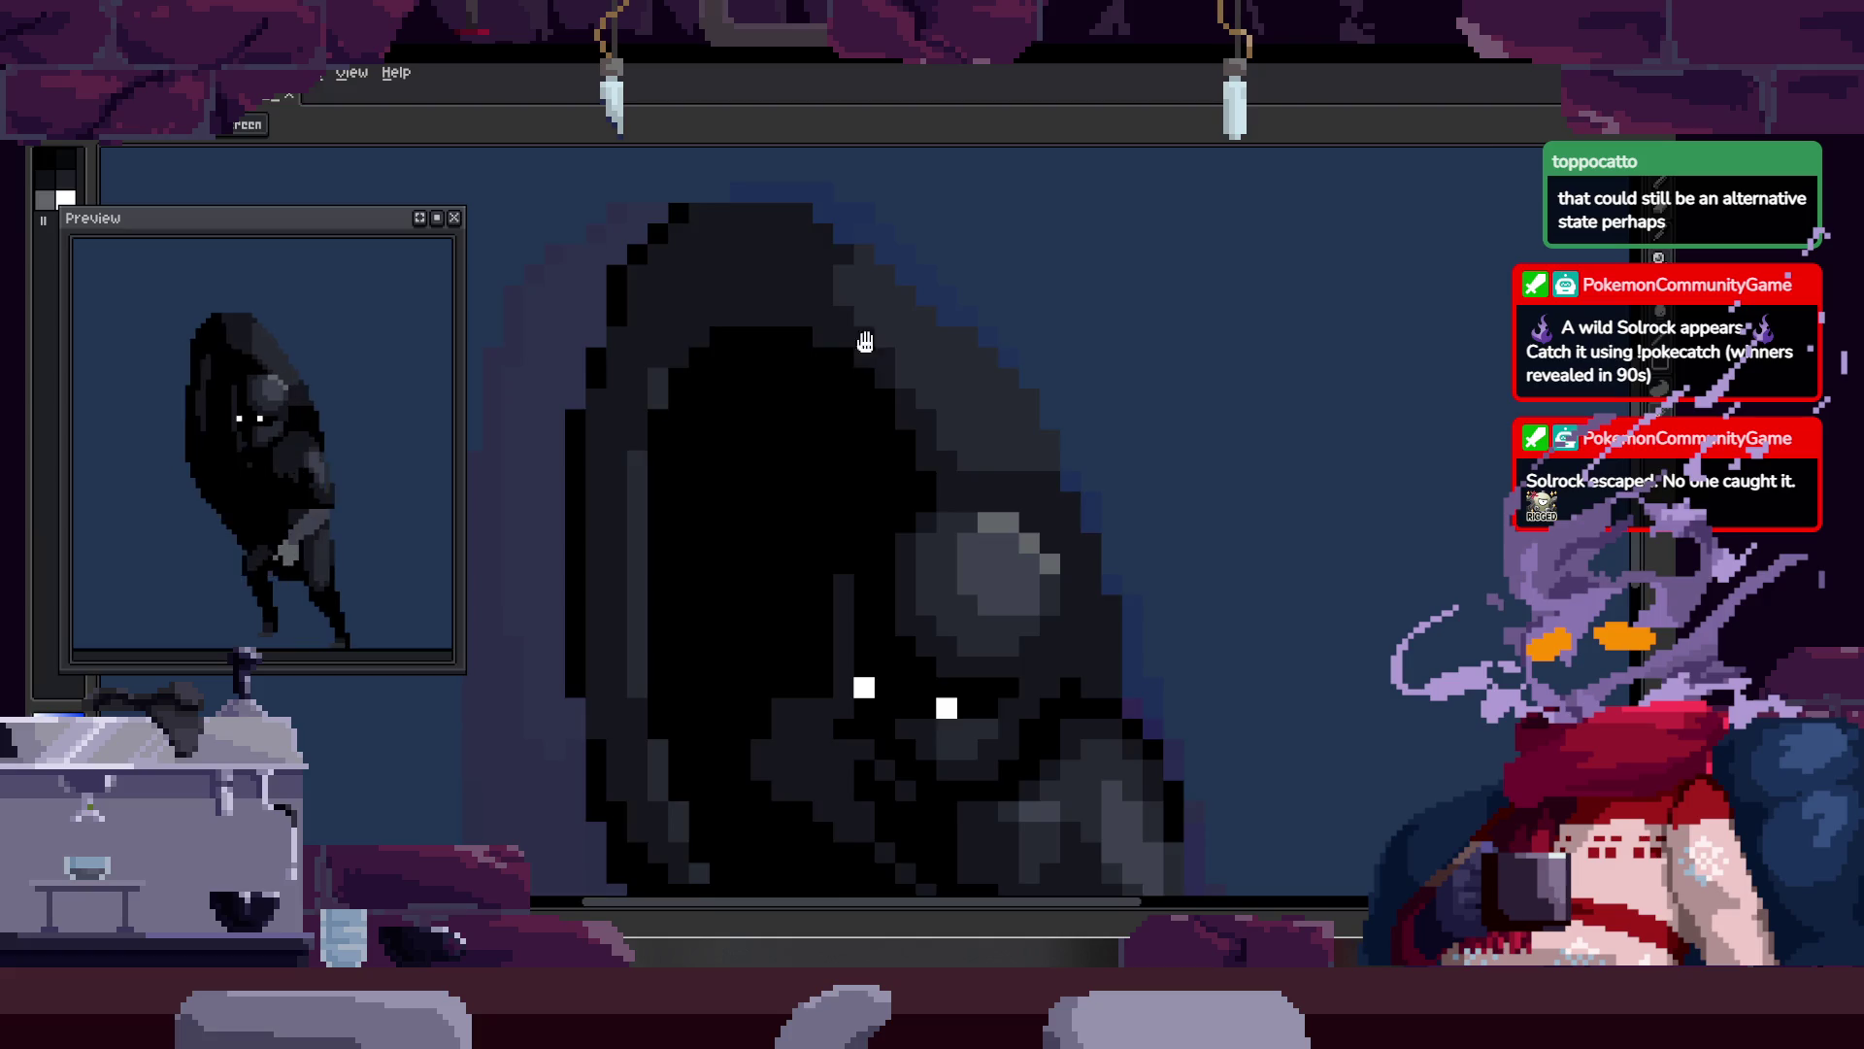
scroll(825, 466, down, 2)
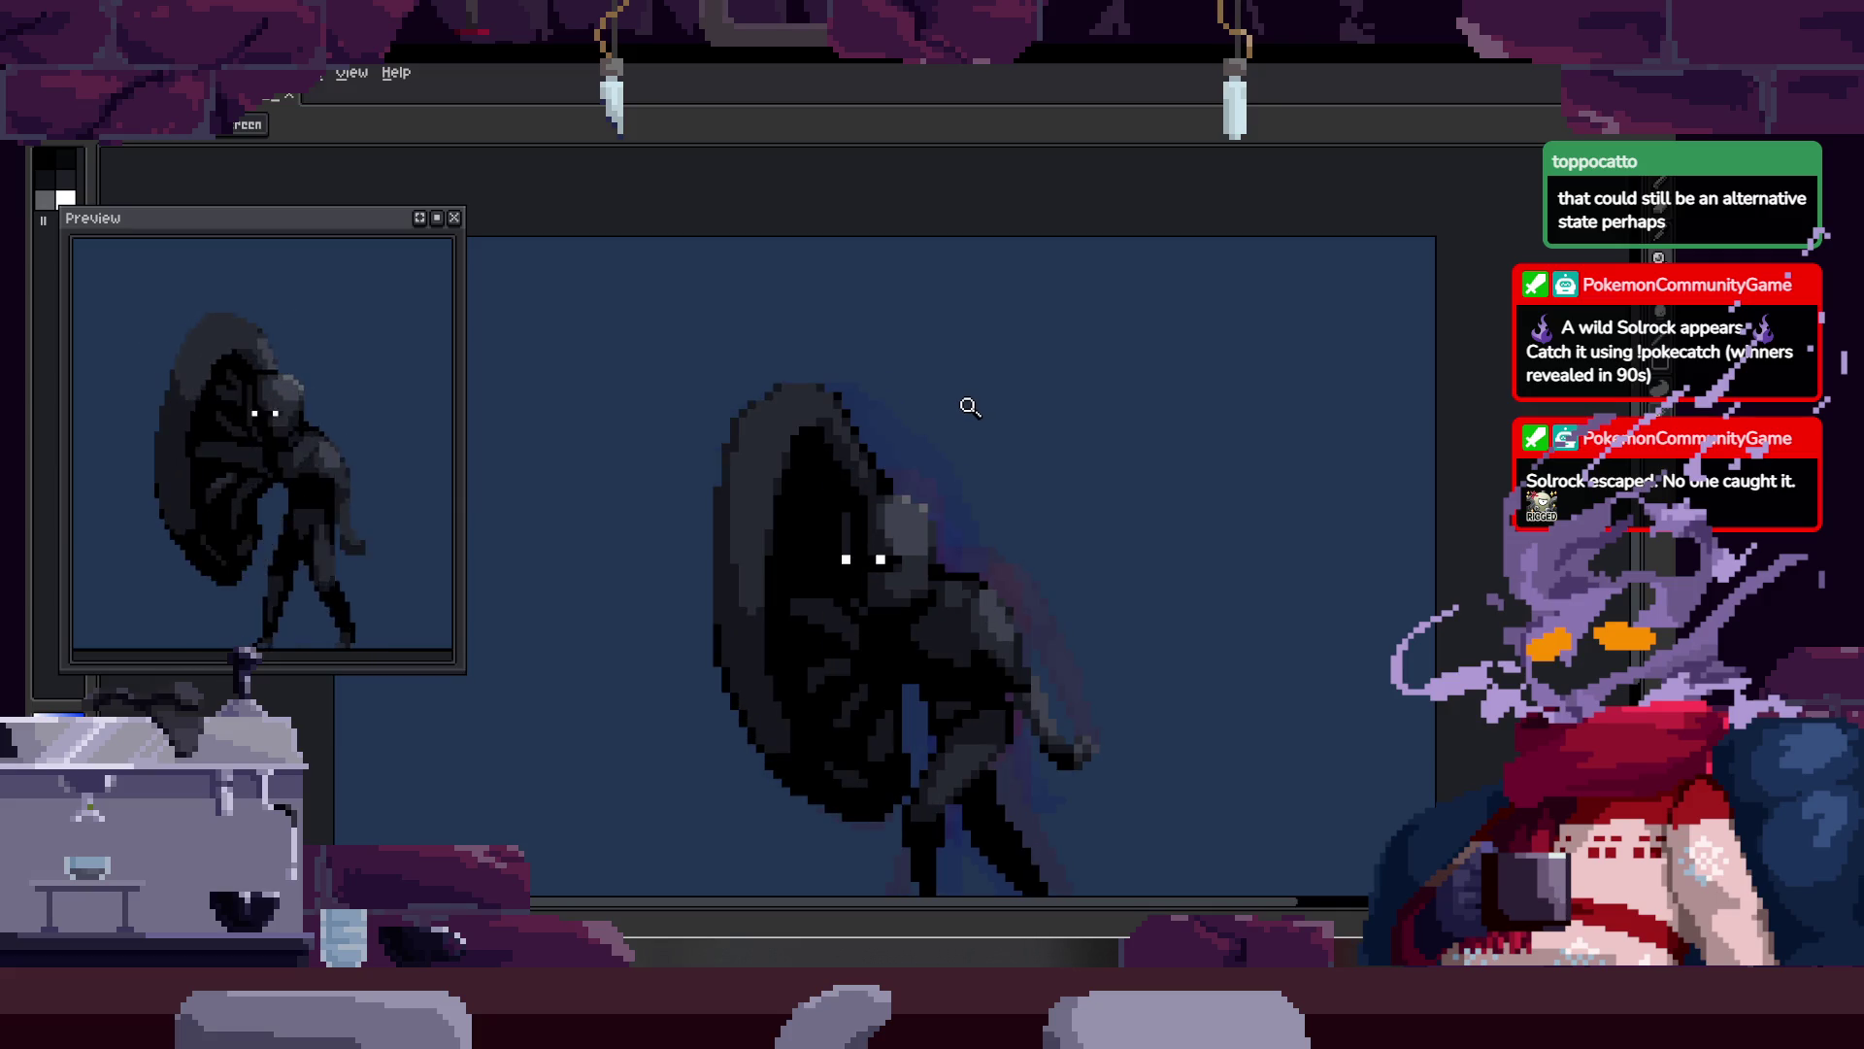
click(854, 417)
click(918, 410)
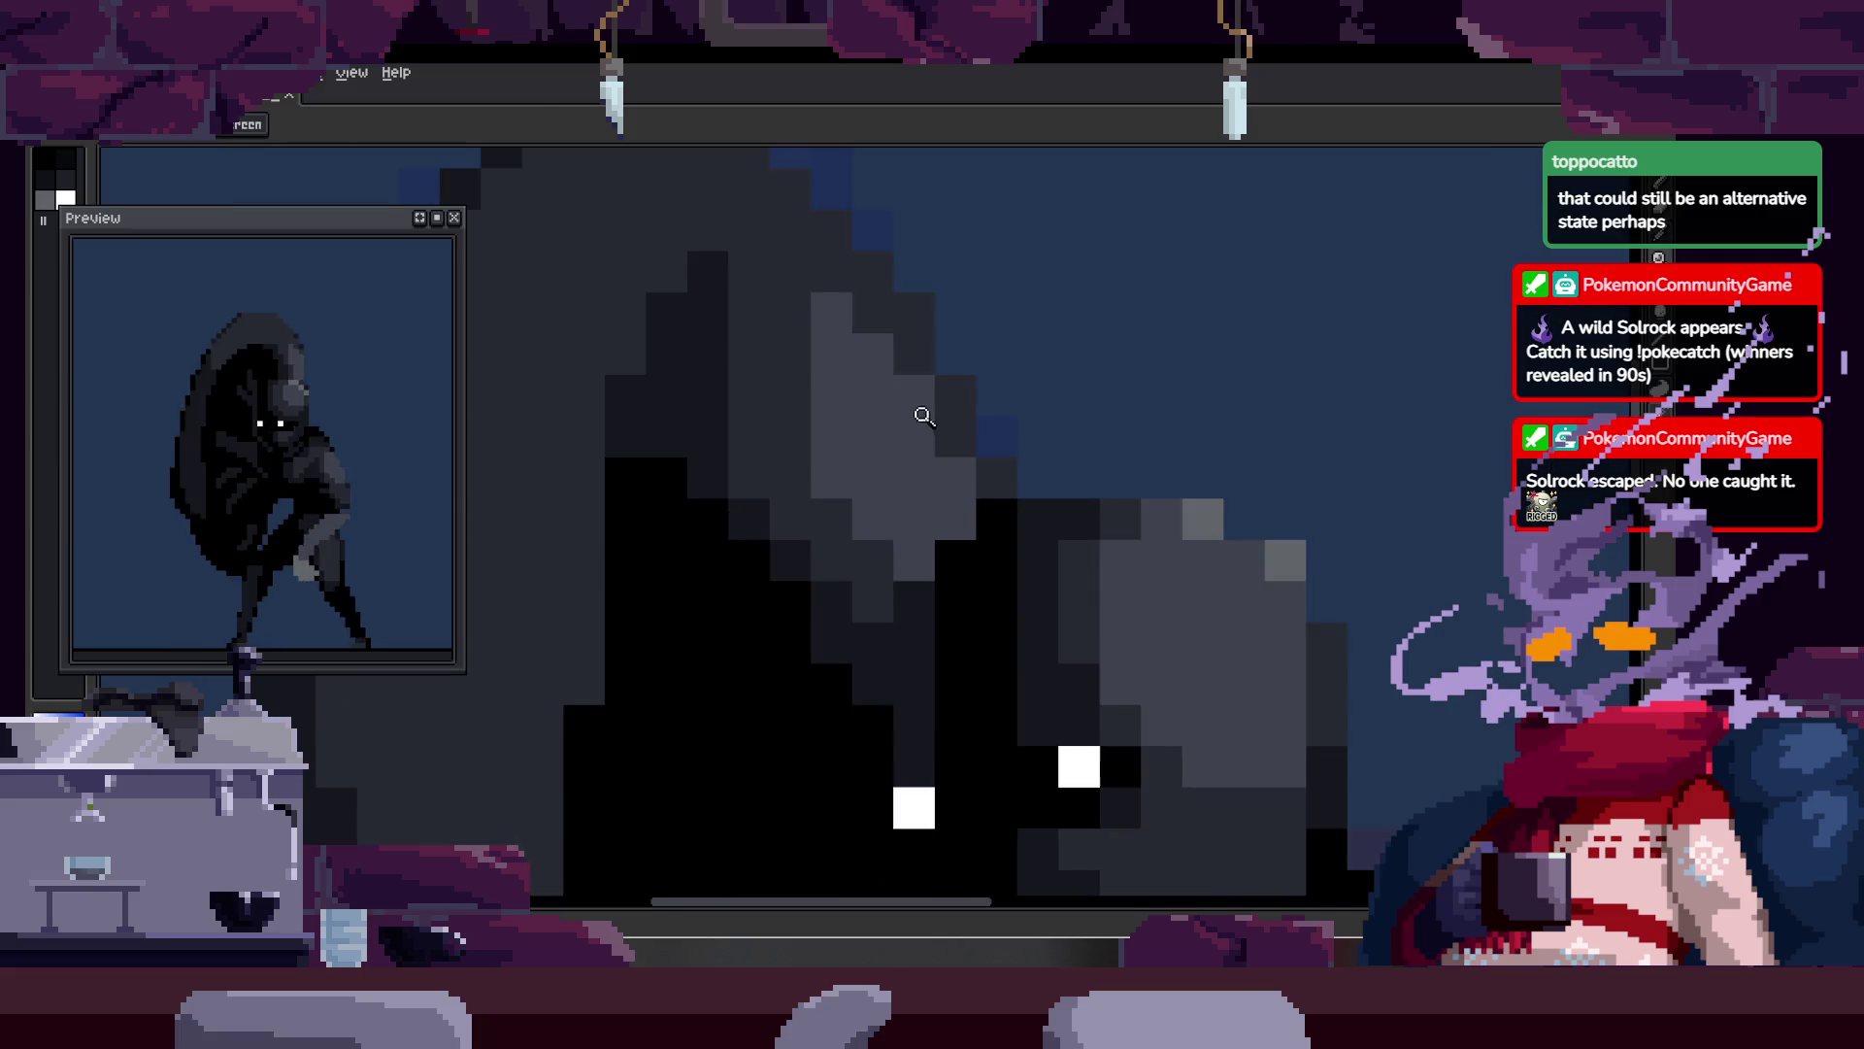
click(923, 407)
scroll(933, 446, down, 3)
scroll(953, 421, down, 2)
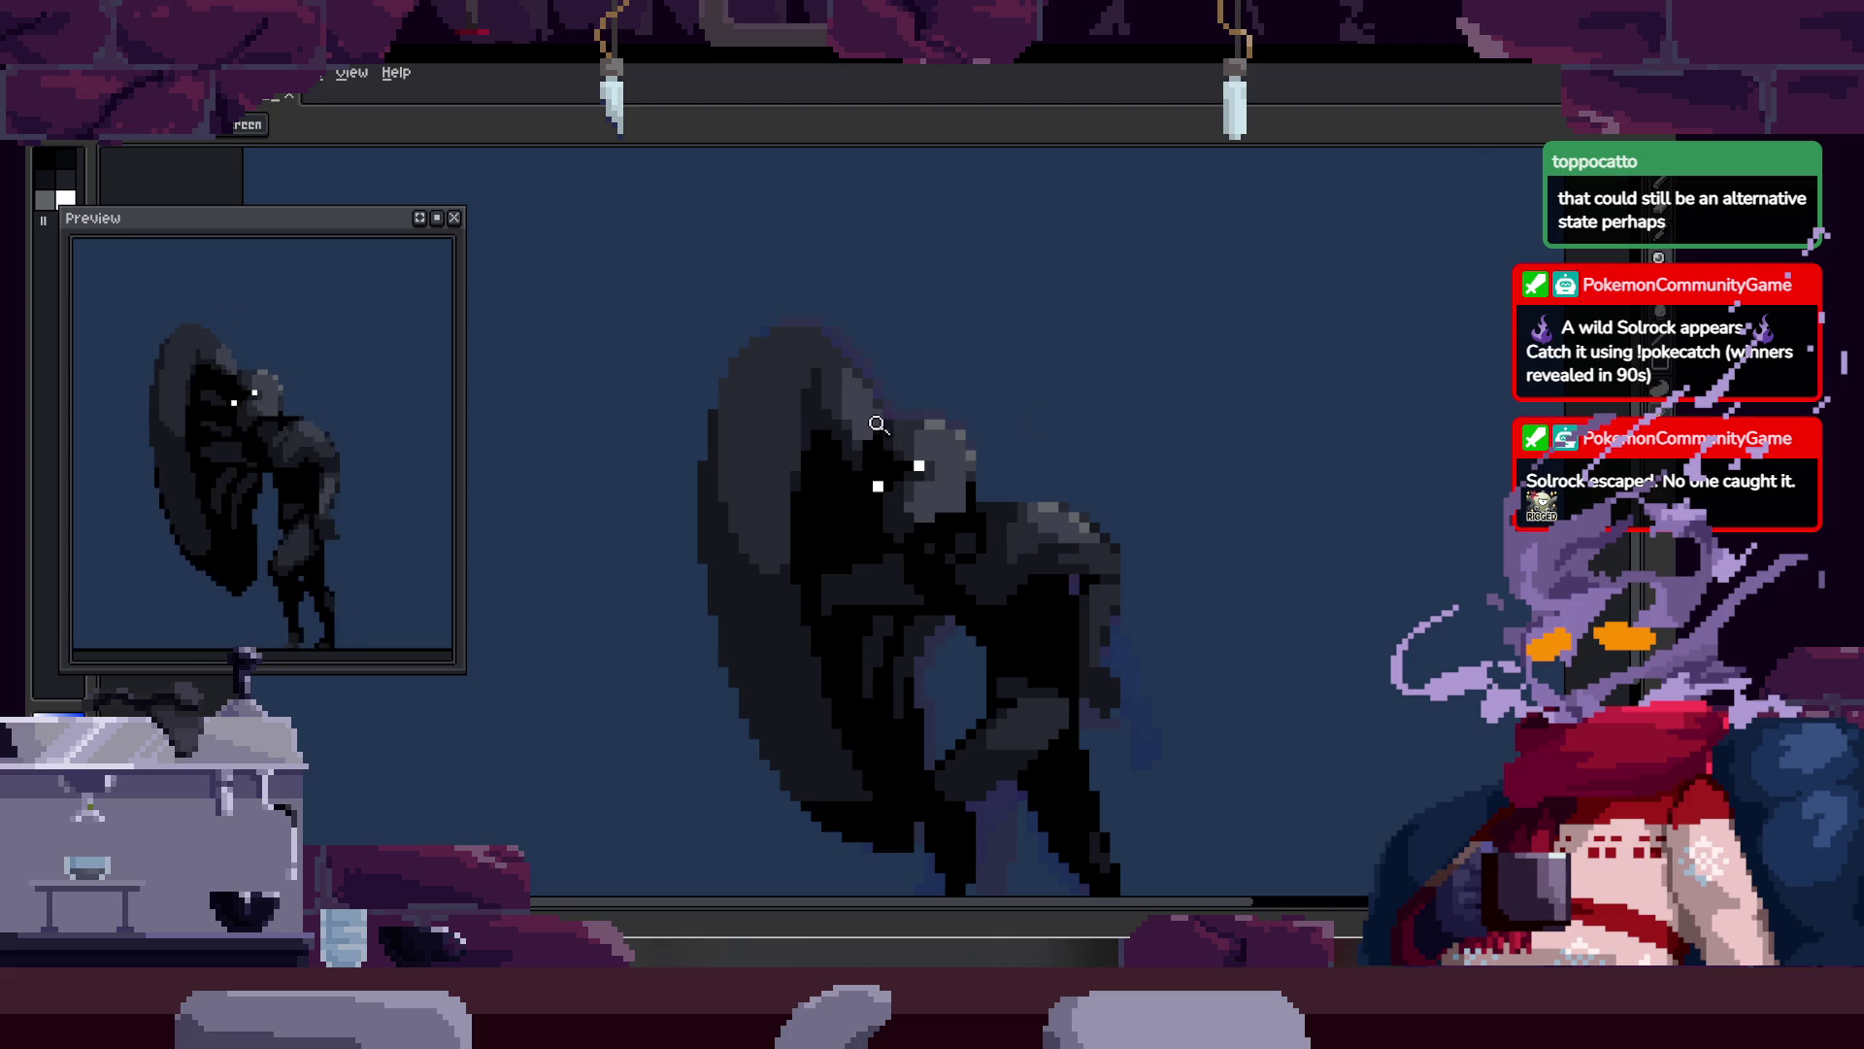
scroll(845, 437, down, 2)
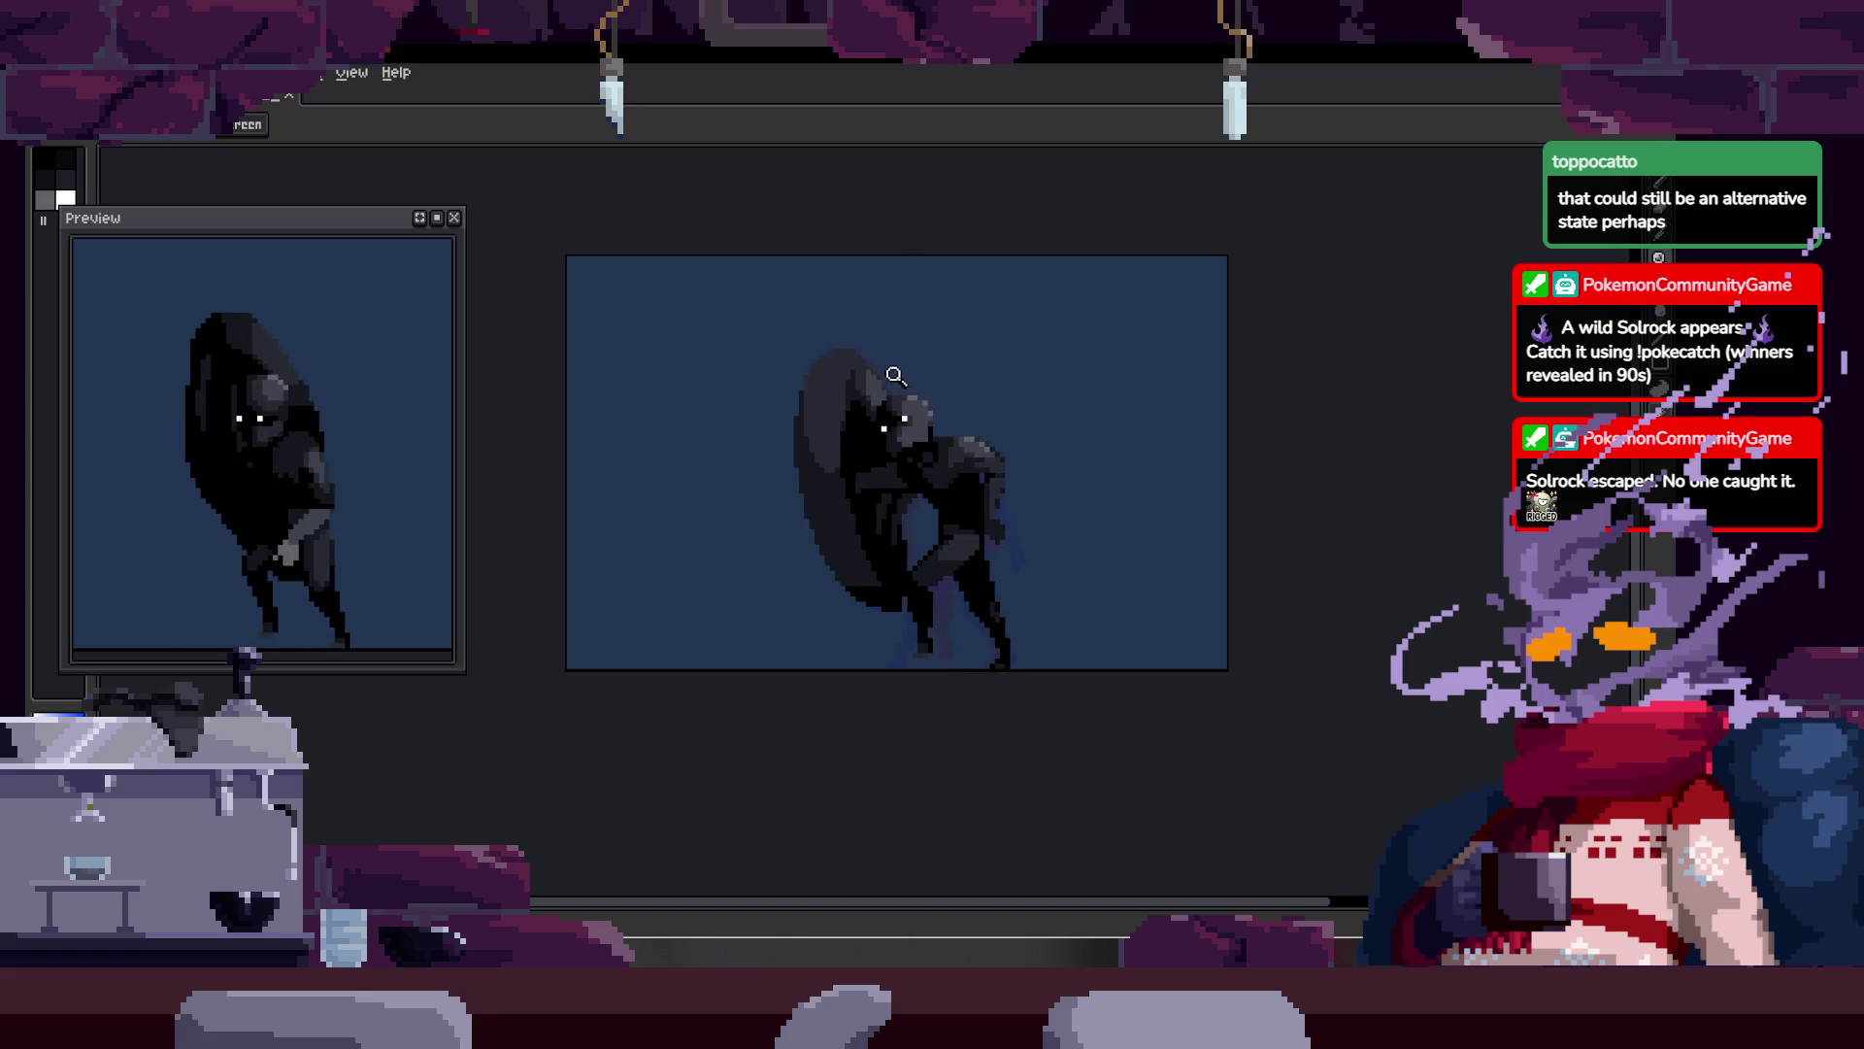
scroll(864, 350, up, 4)
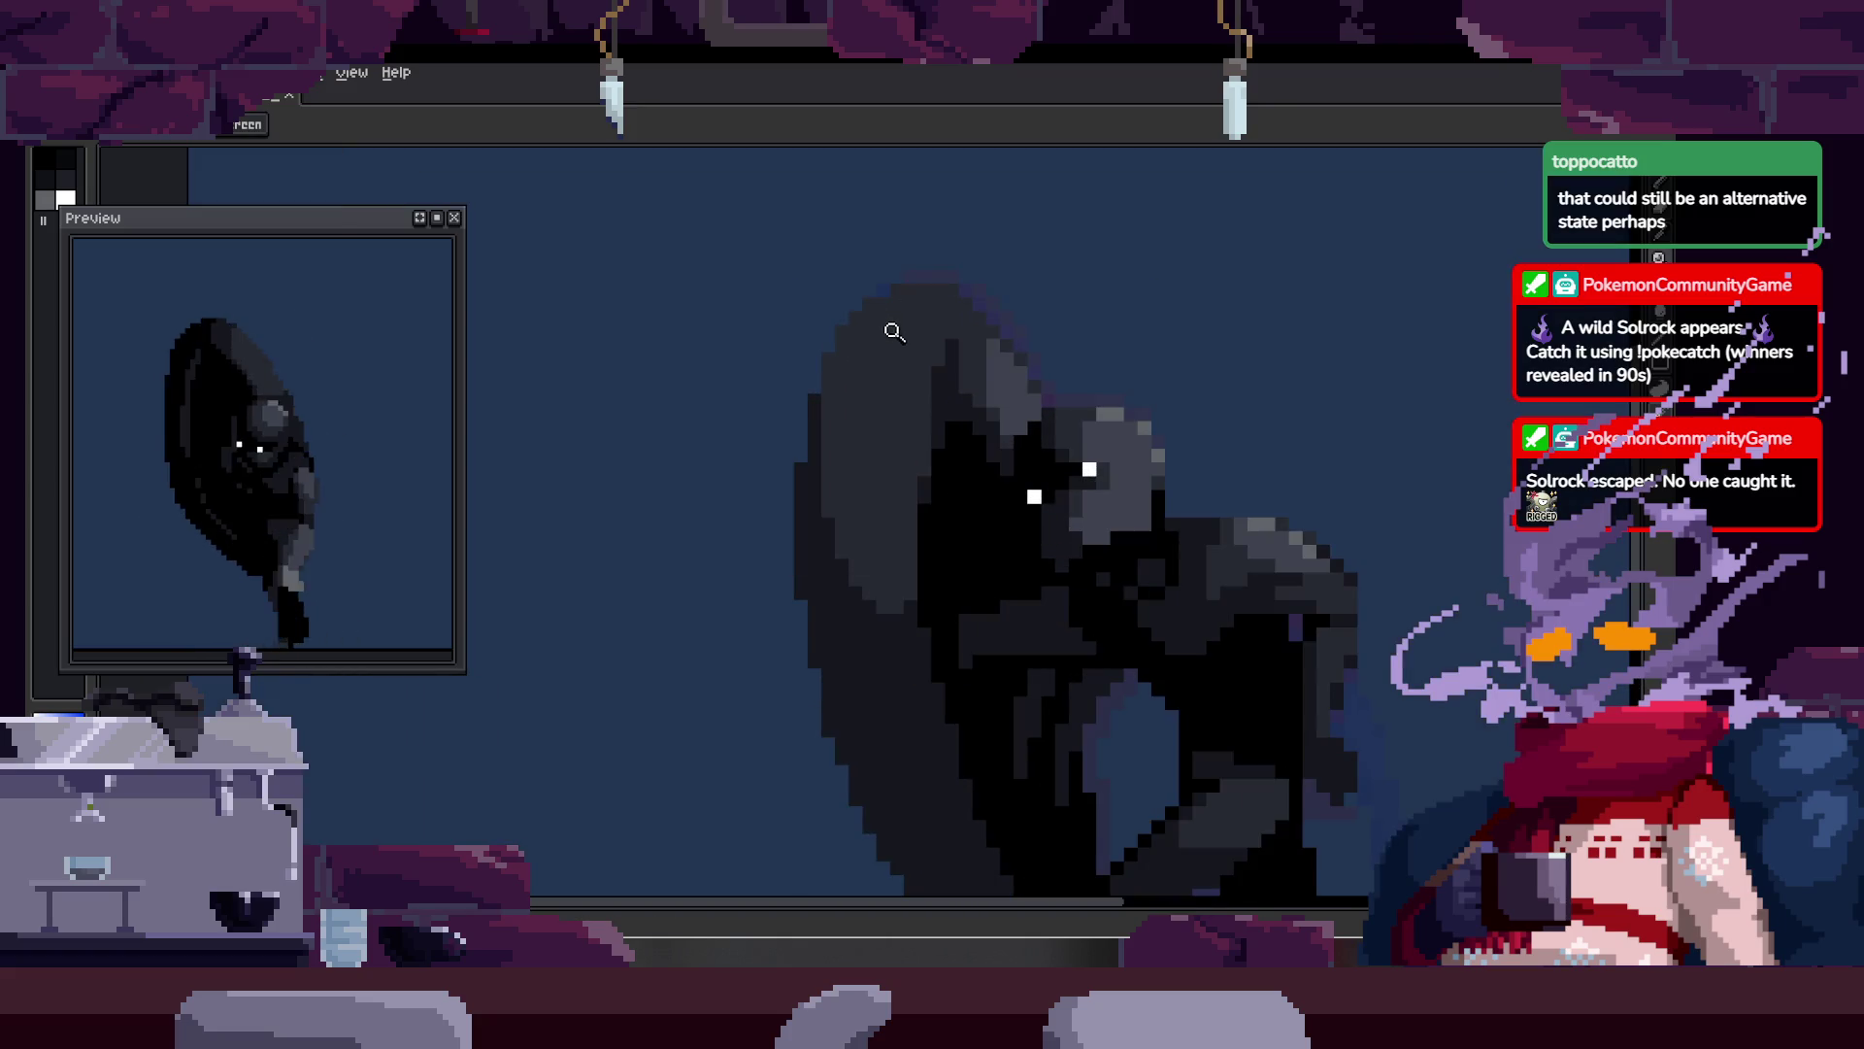
key(b)
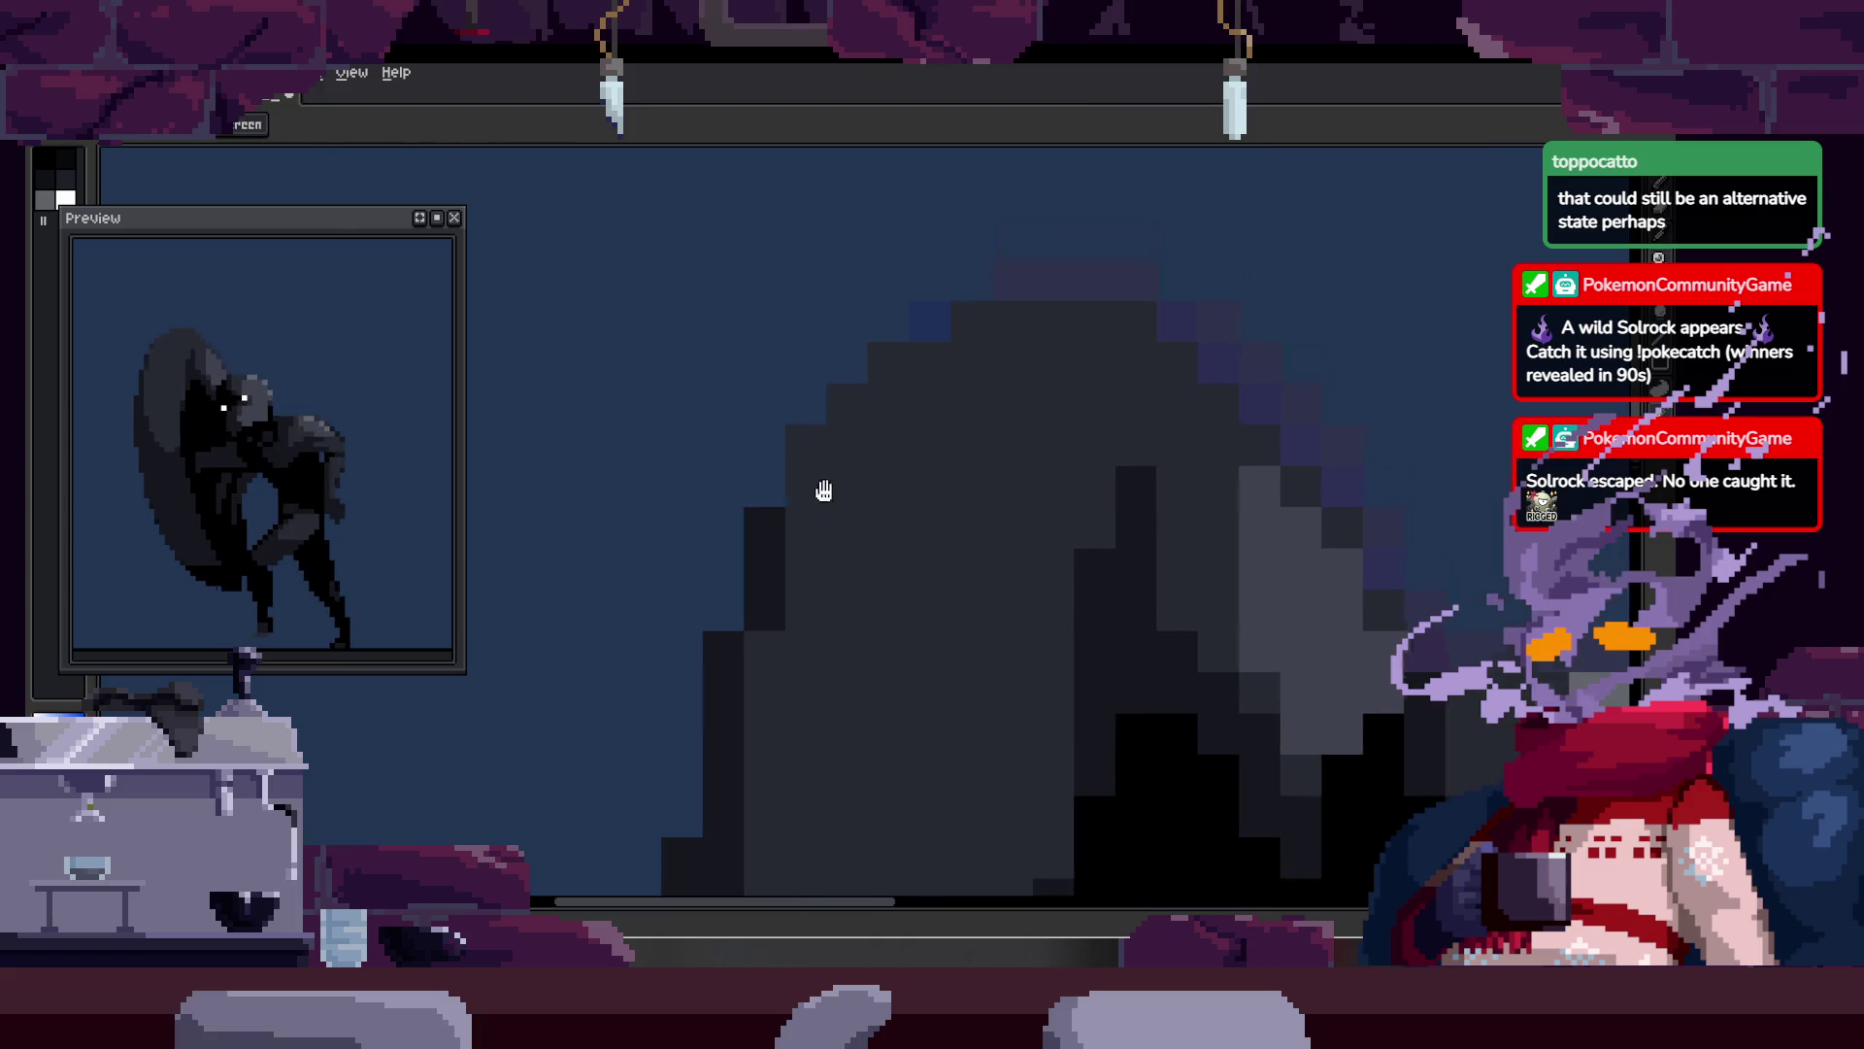
key(z)
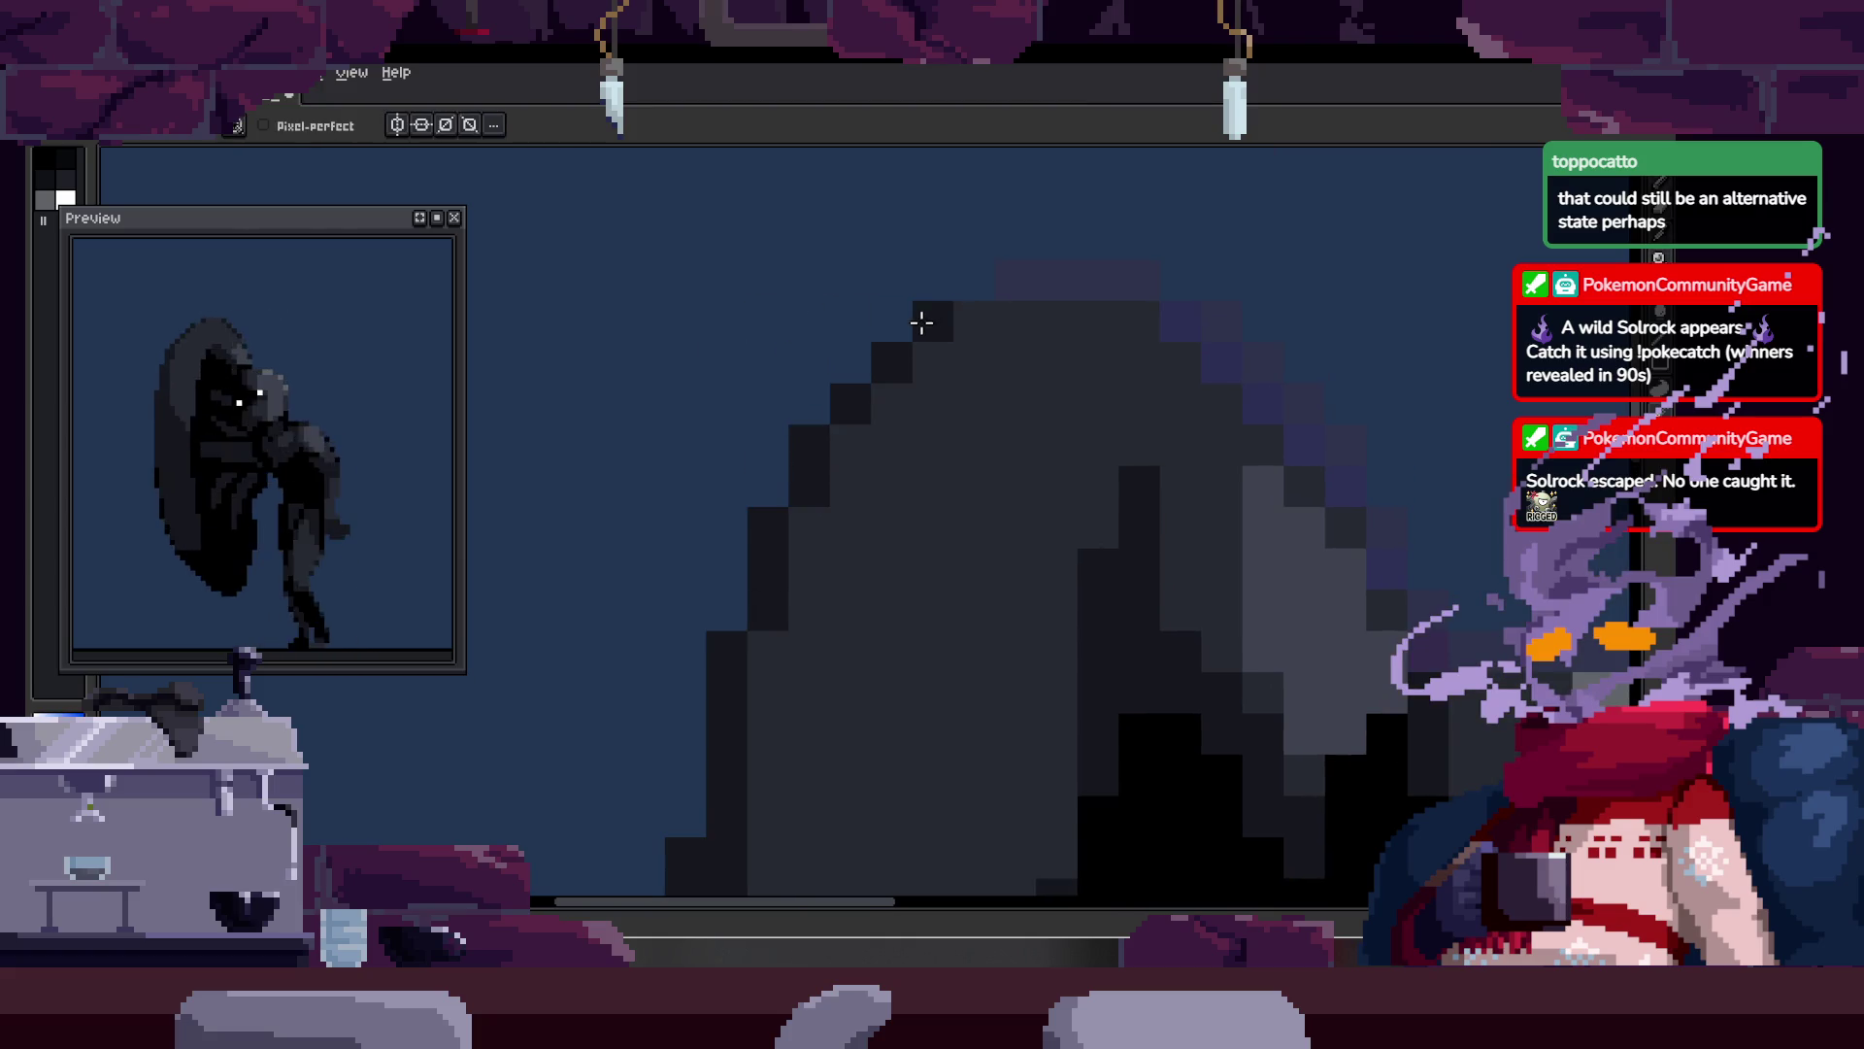
scroll(869, 389, down, 3)
drag(869, 389, 762, 275)
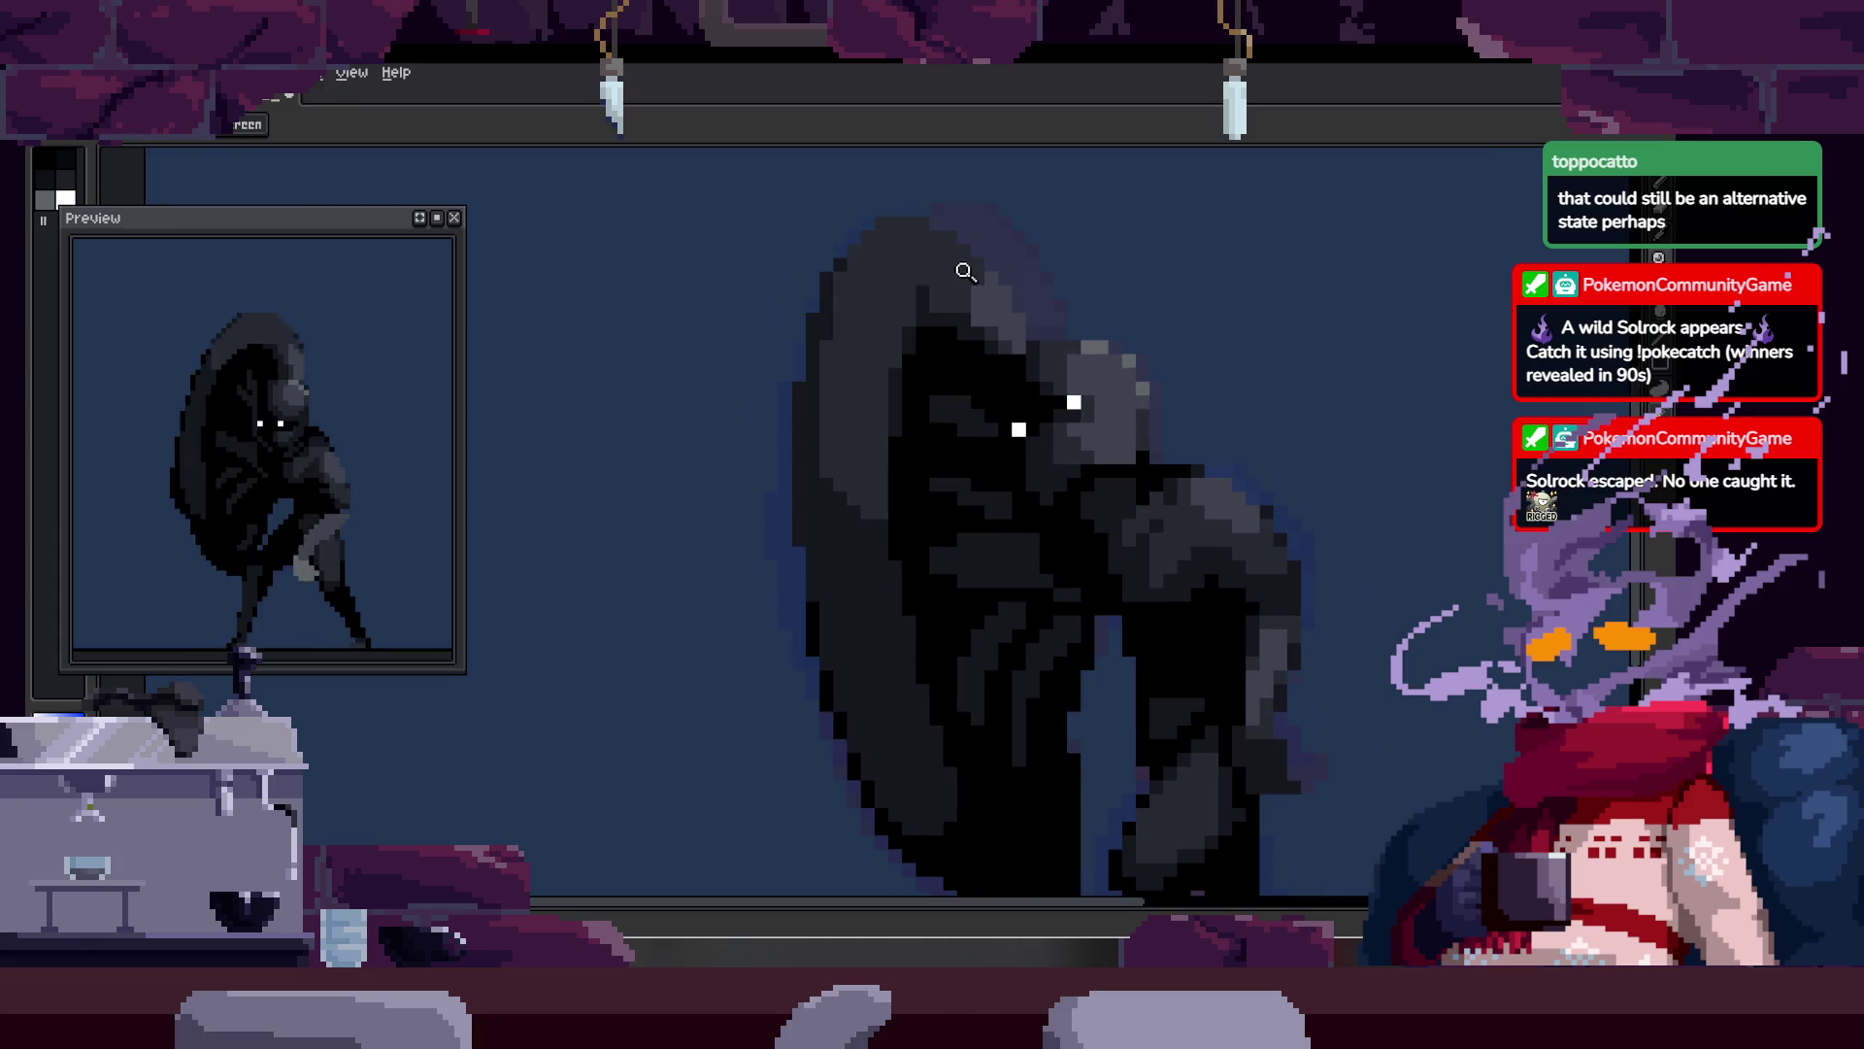
scroll(800, 441, up, 1)
key(b)
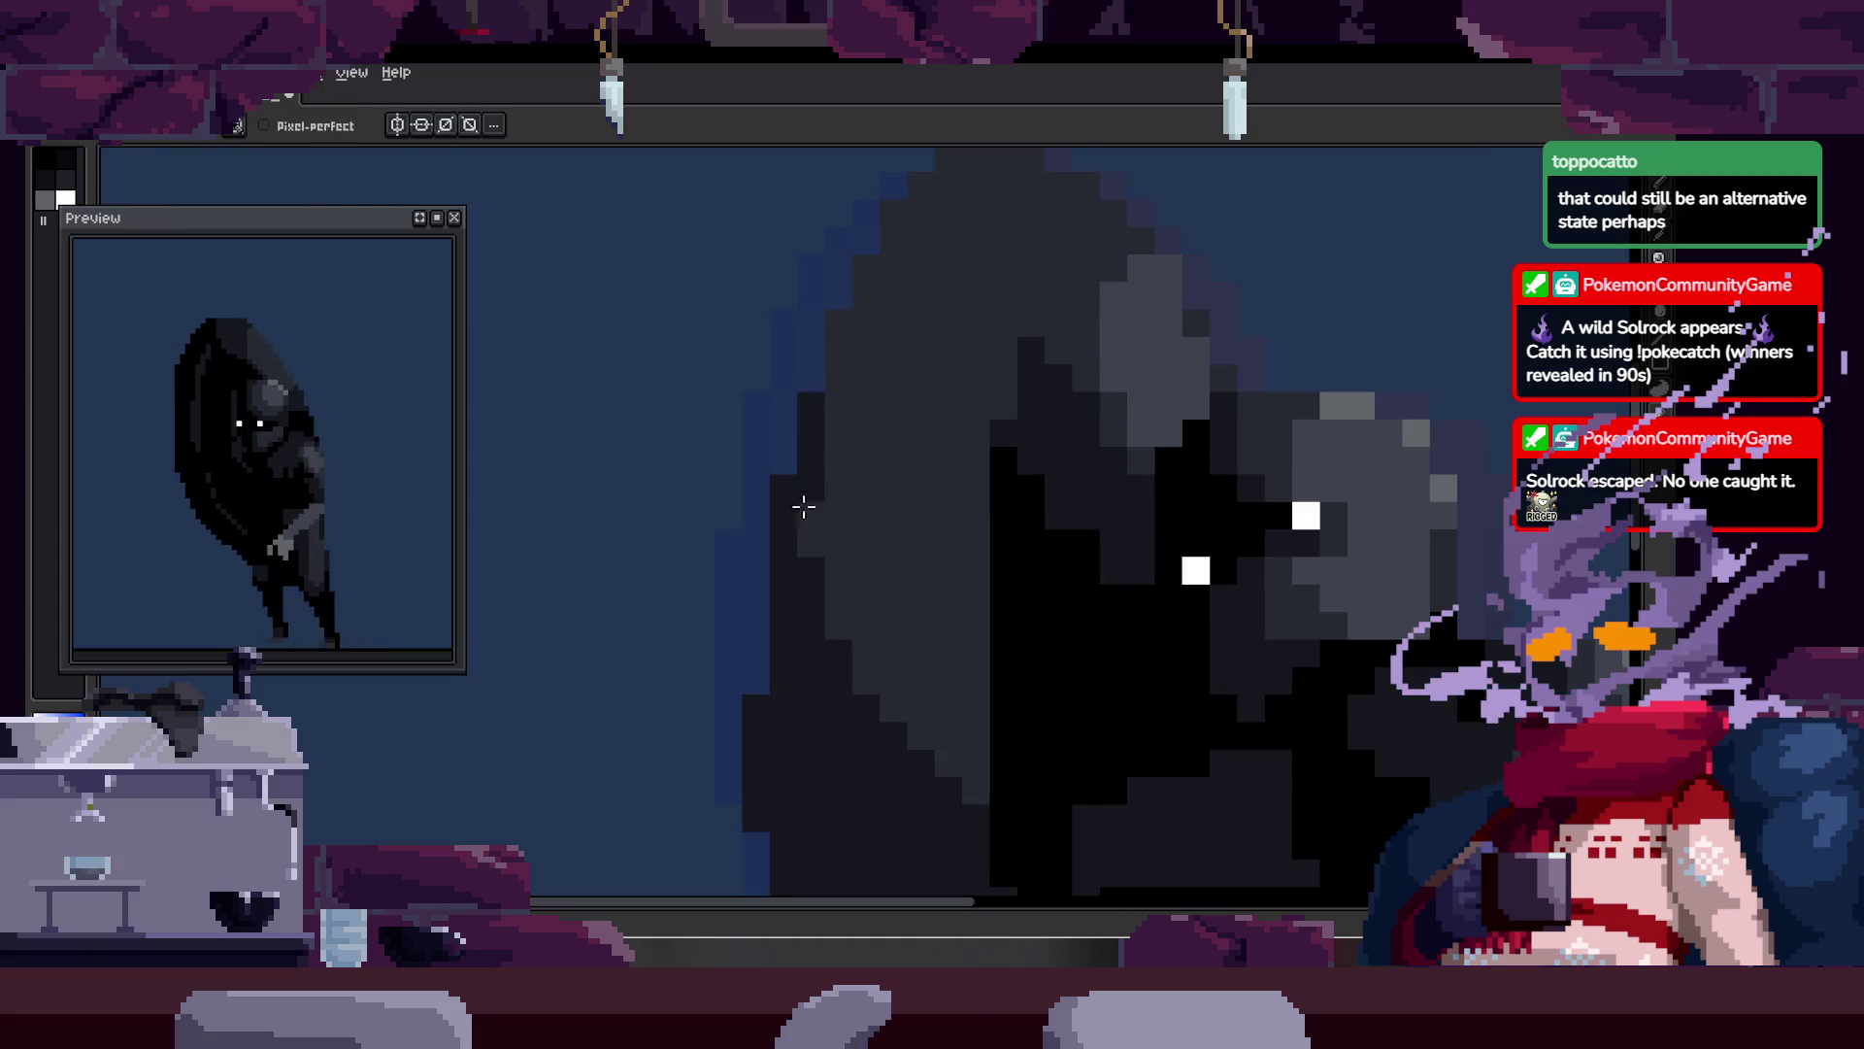
scroll(816, 421, up, 1)
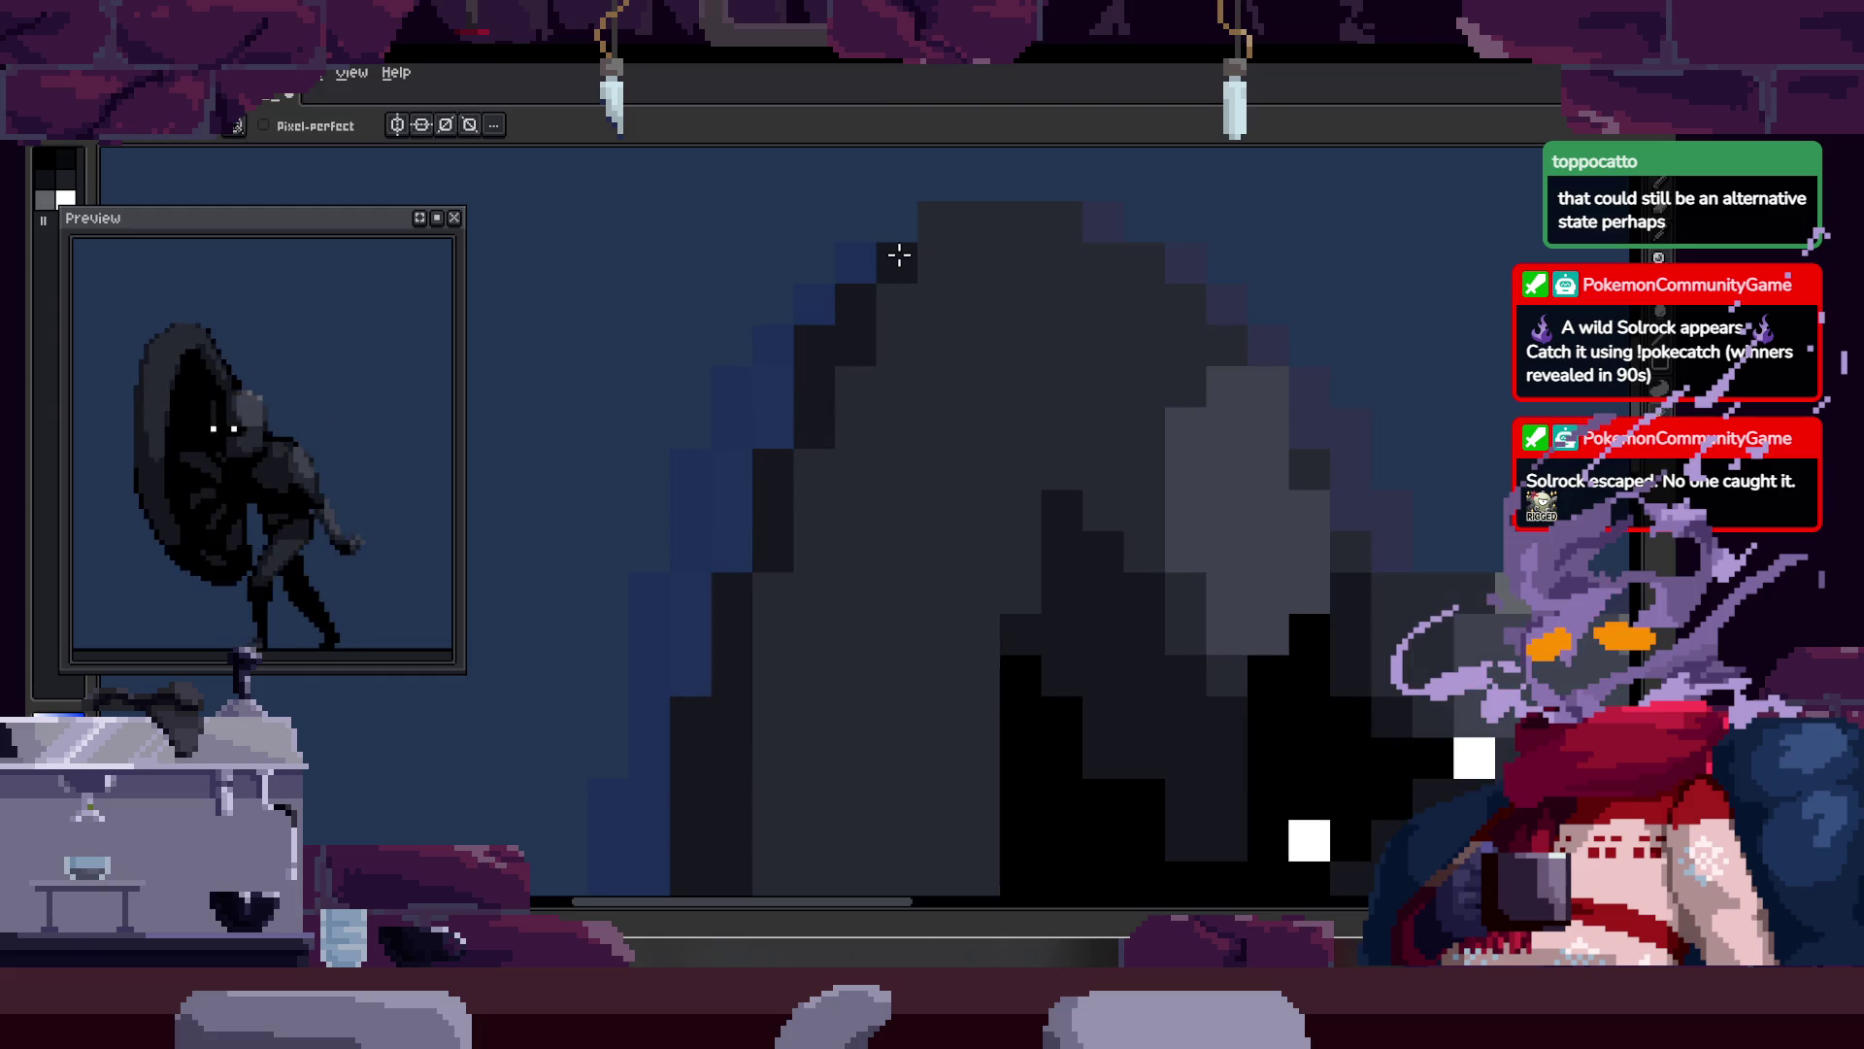
drag(984, 283, 901, 359)
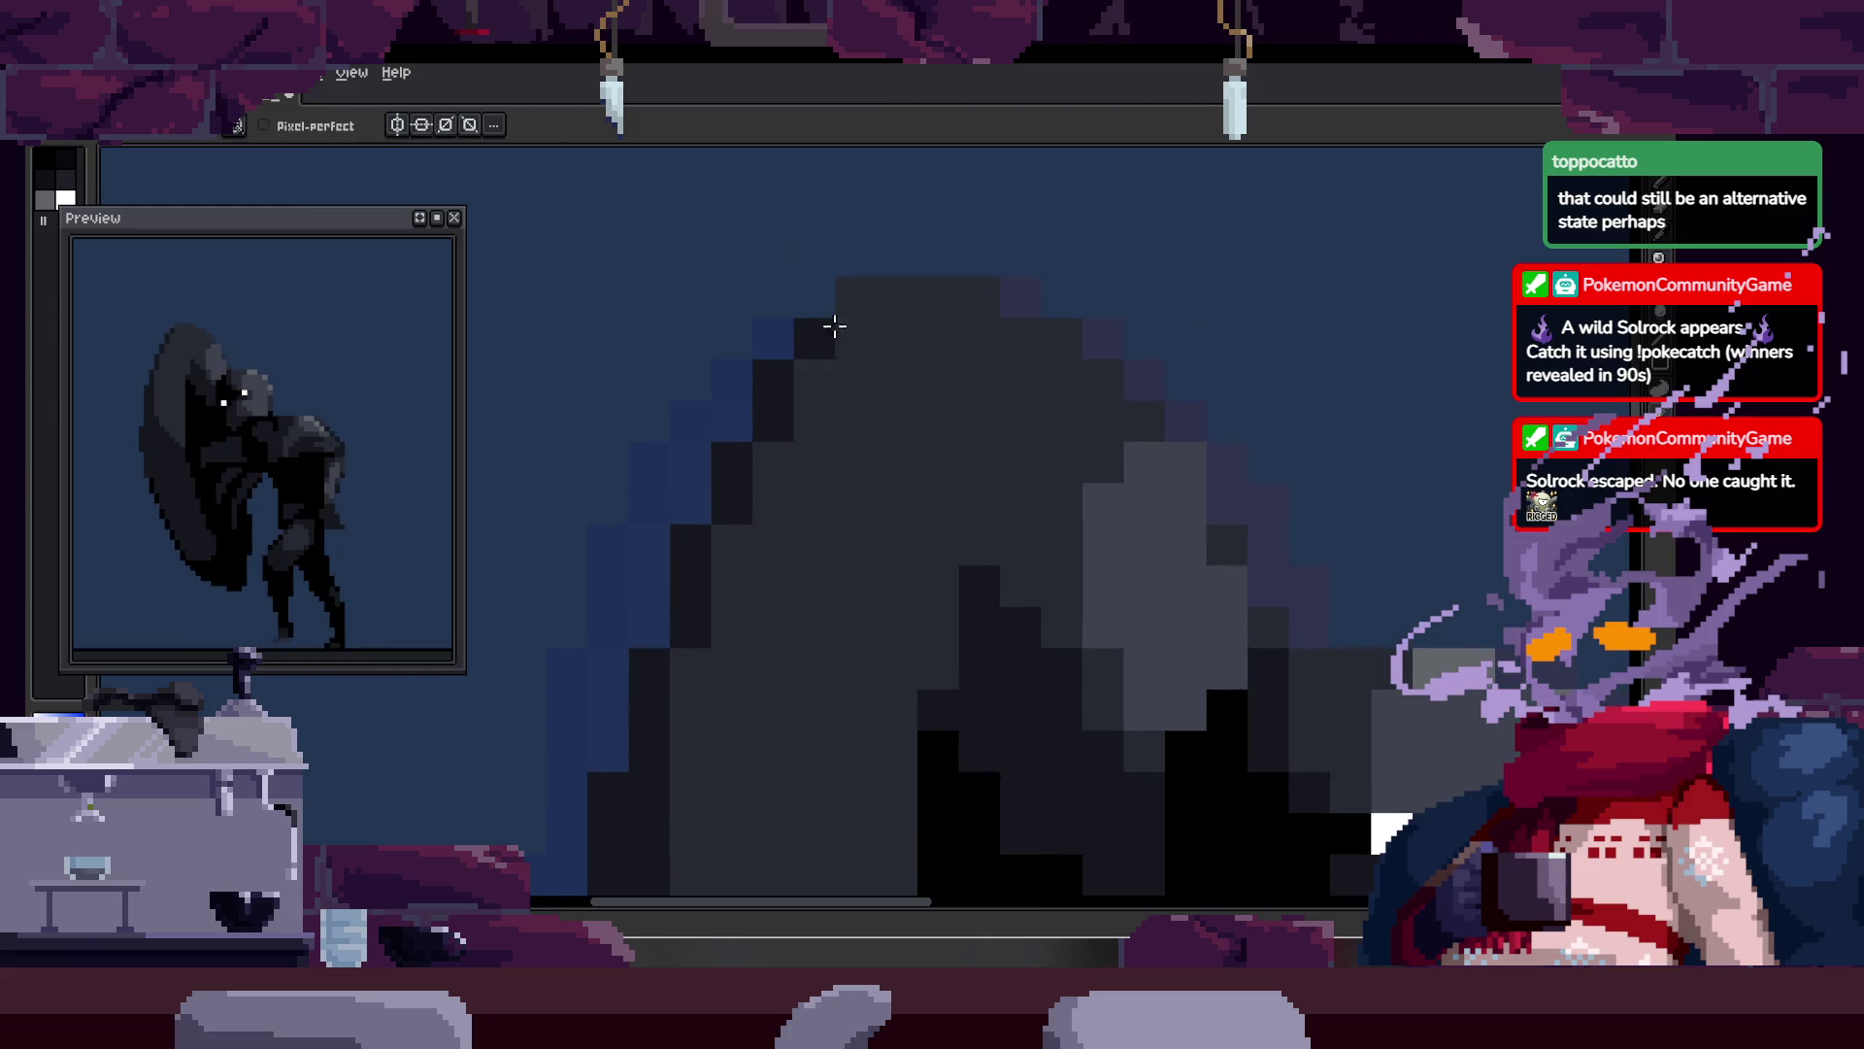
scroll(845, 345, down, 1)
key(z)
scroll(923, 408, down, 1)
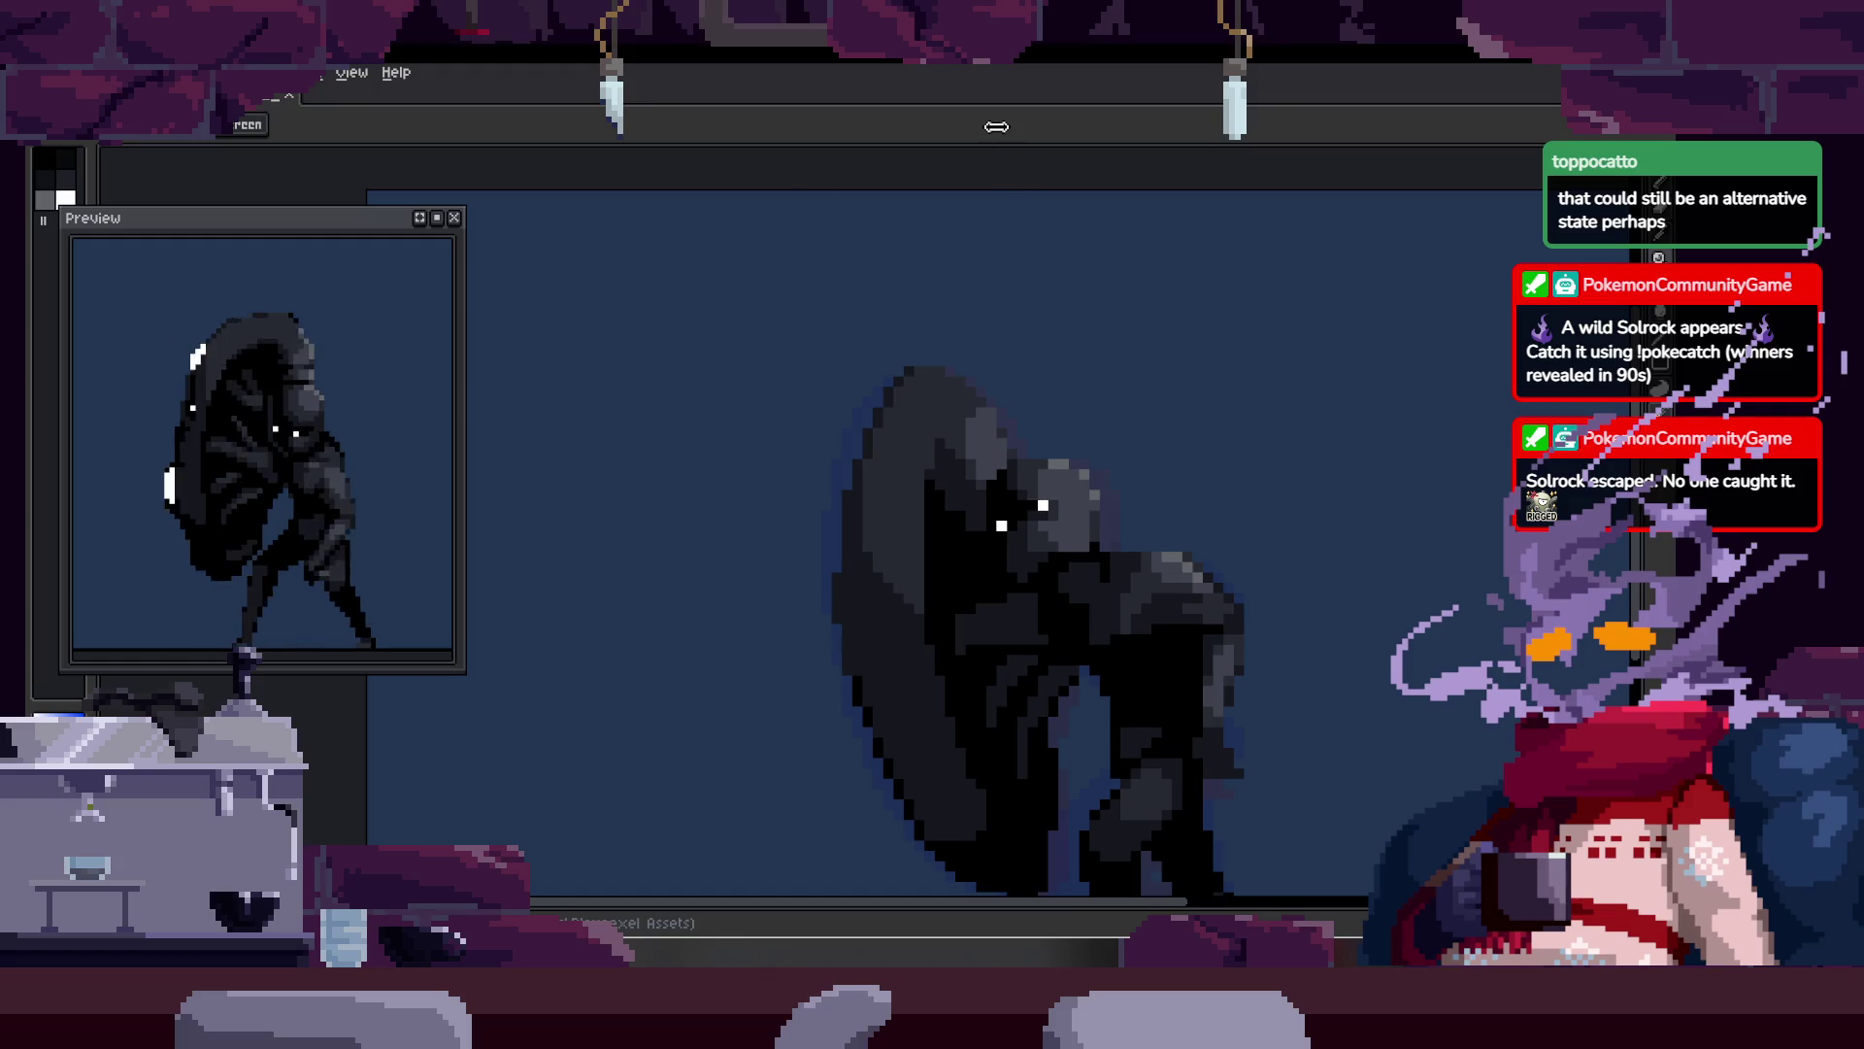
scroll(775, 434, up, 3)
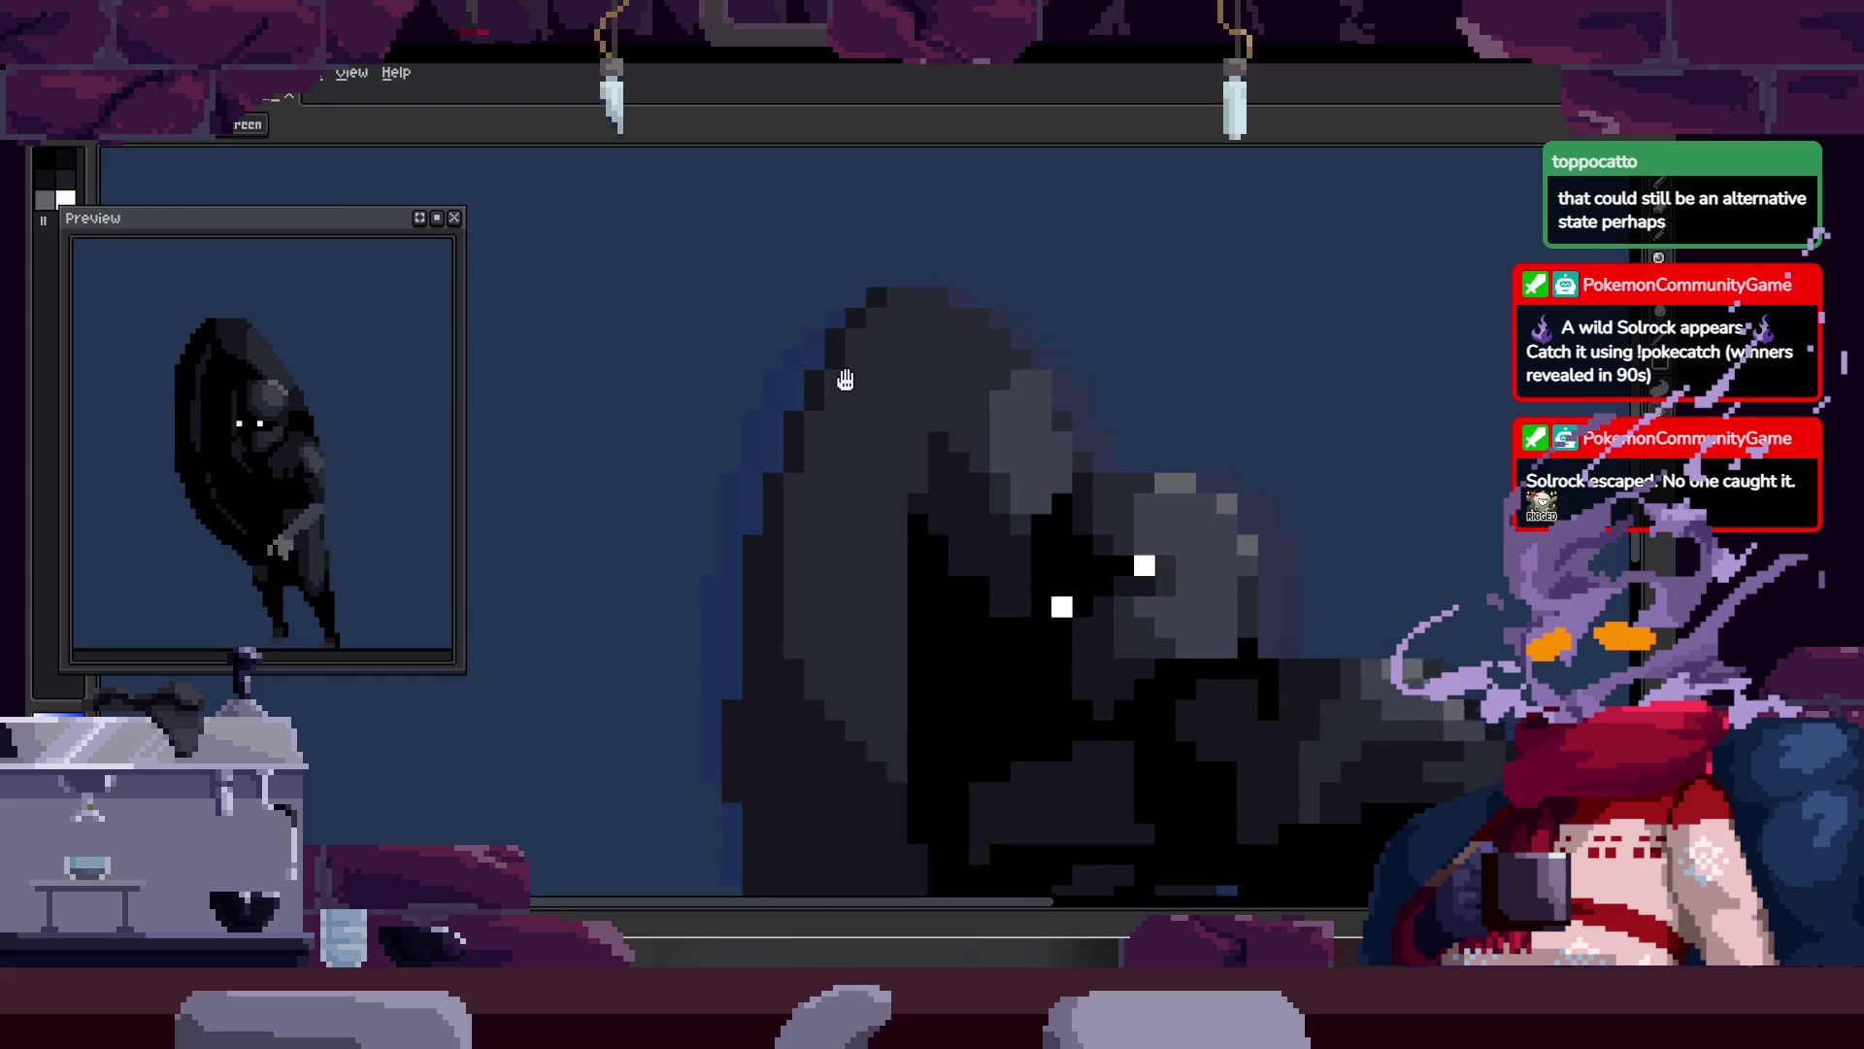
mouse_move(709, 429)
mouse_down()
mouse_move(815, 429)
mouse_move(790, 480)
mouse_up()
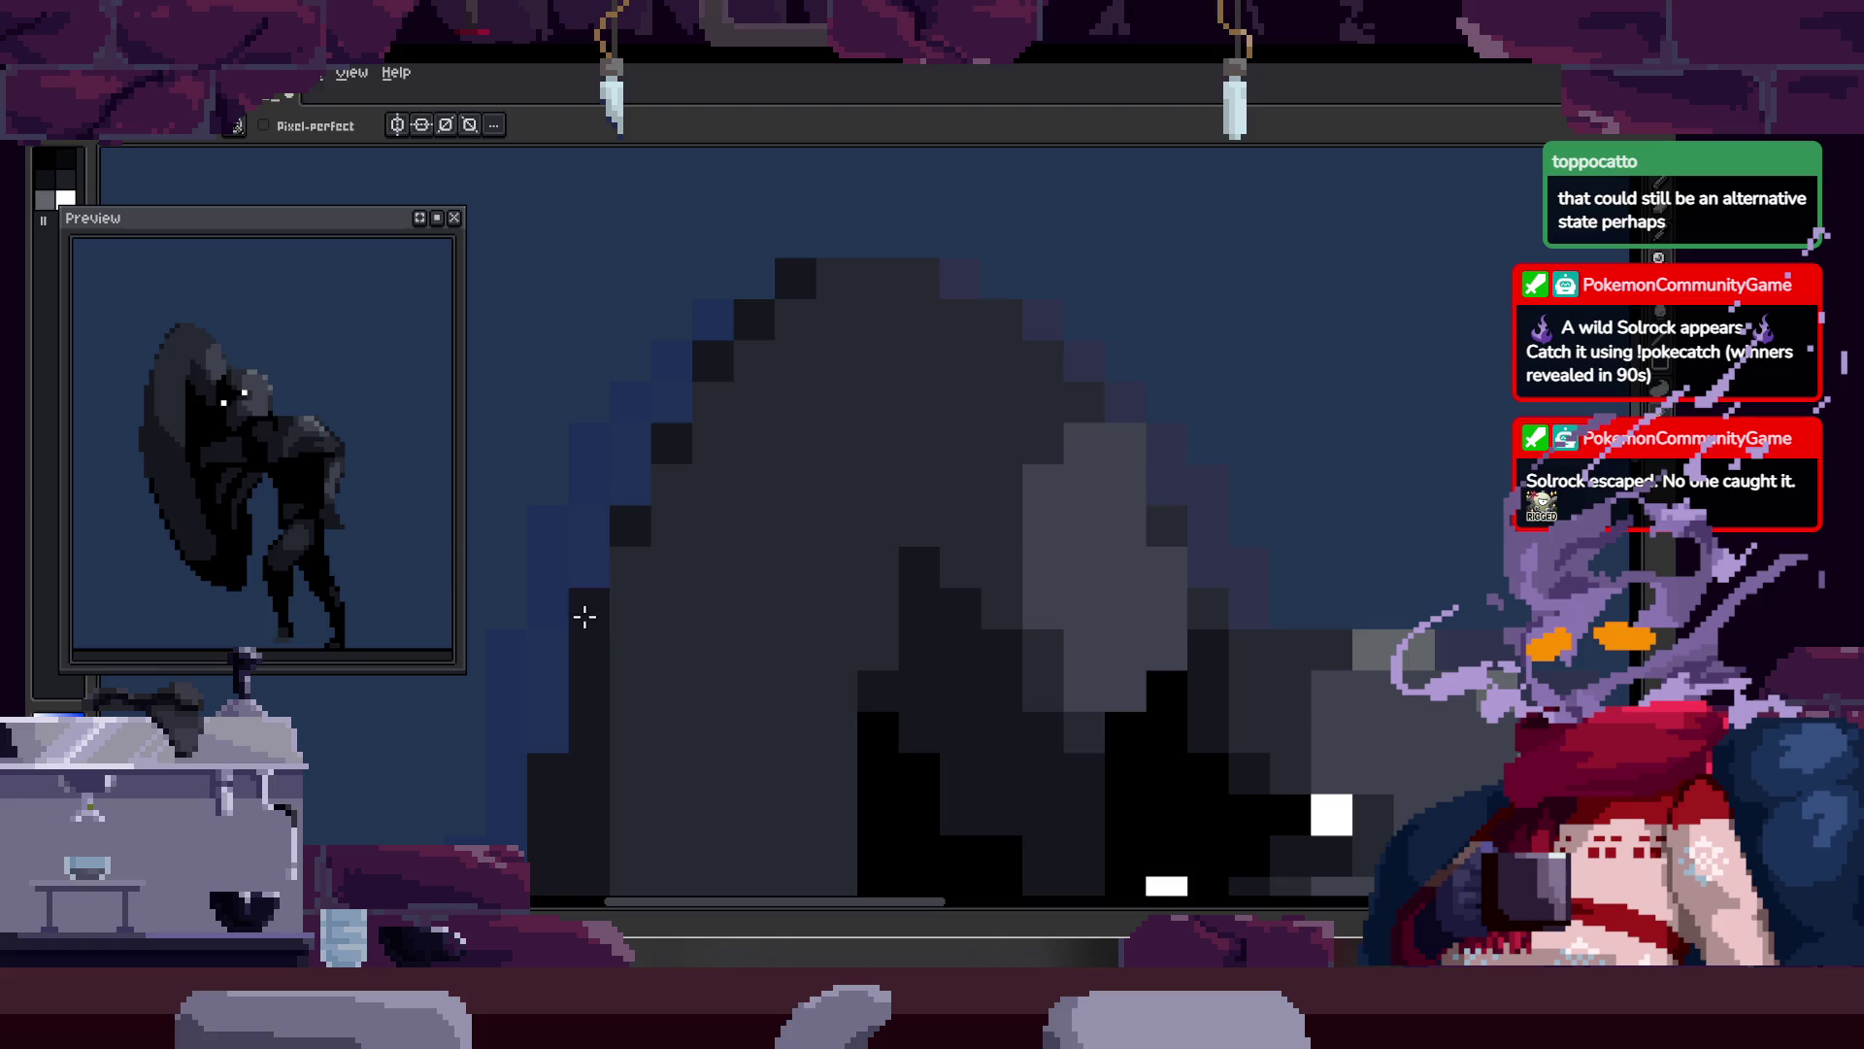
scroll(594, 528, down, 3)
key(z)
scroll(576, 603, up, 4)
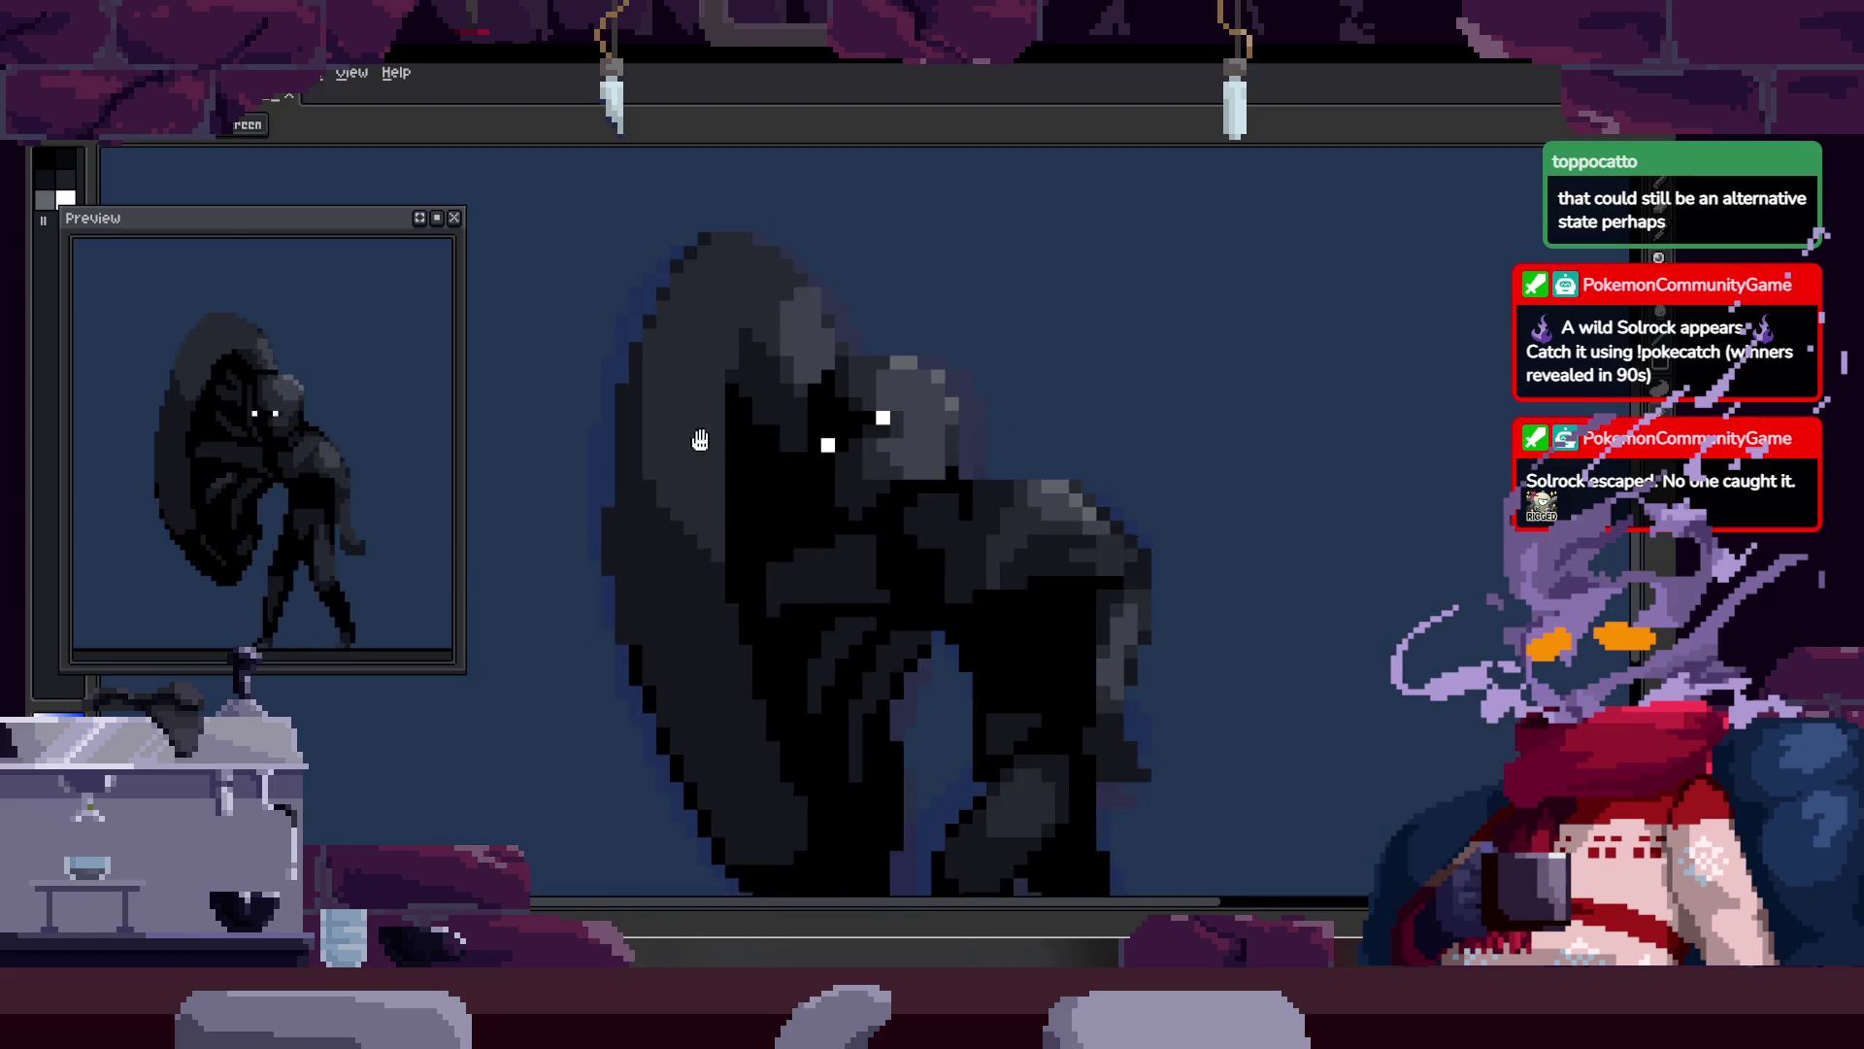
key(b)
key(z)
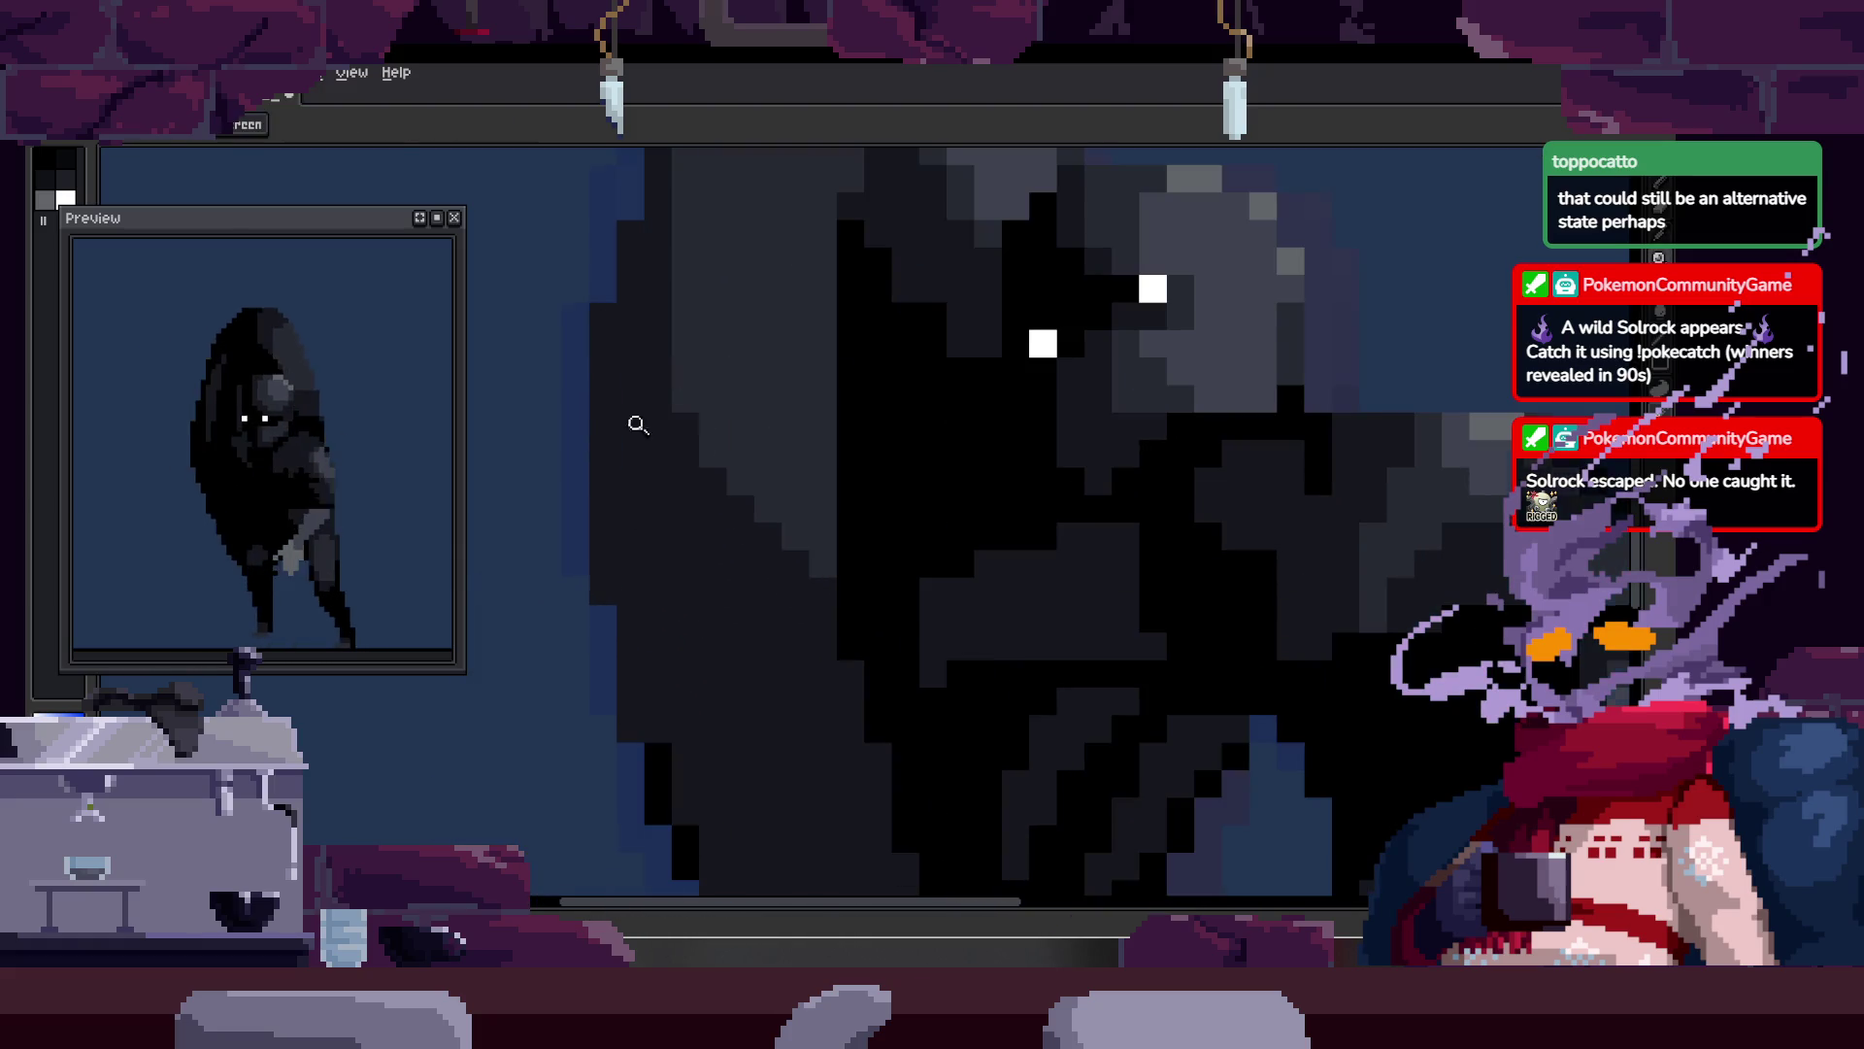
scroll(758, 410, down, 3)
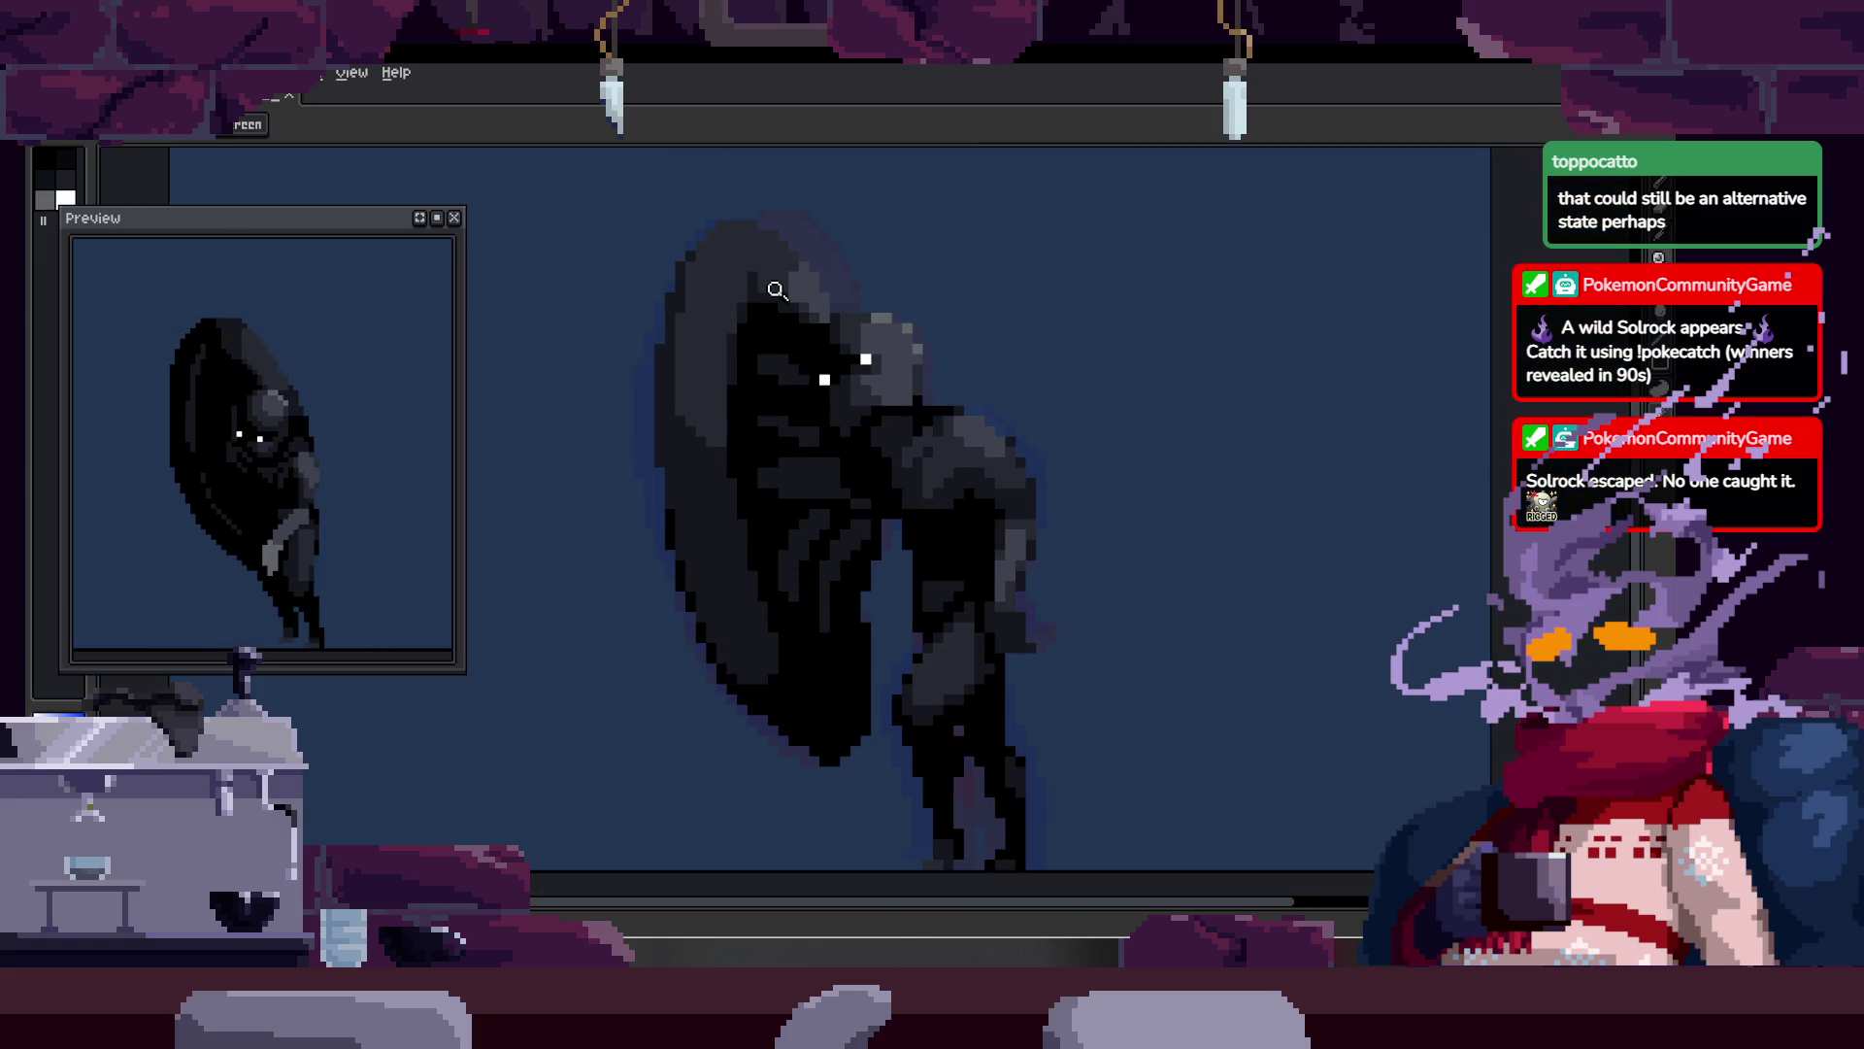
key(Return)
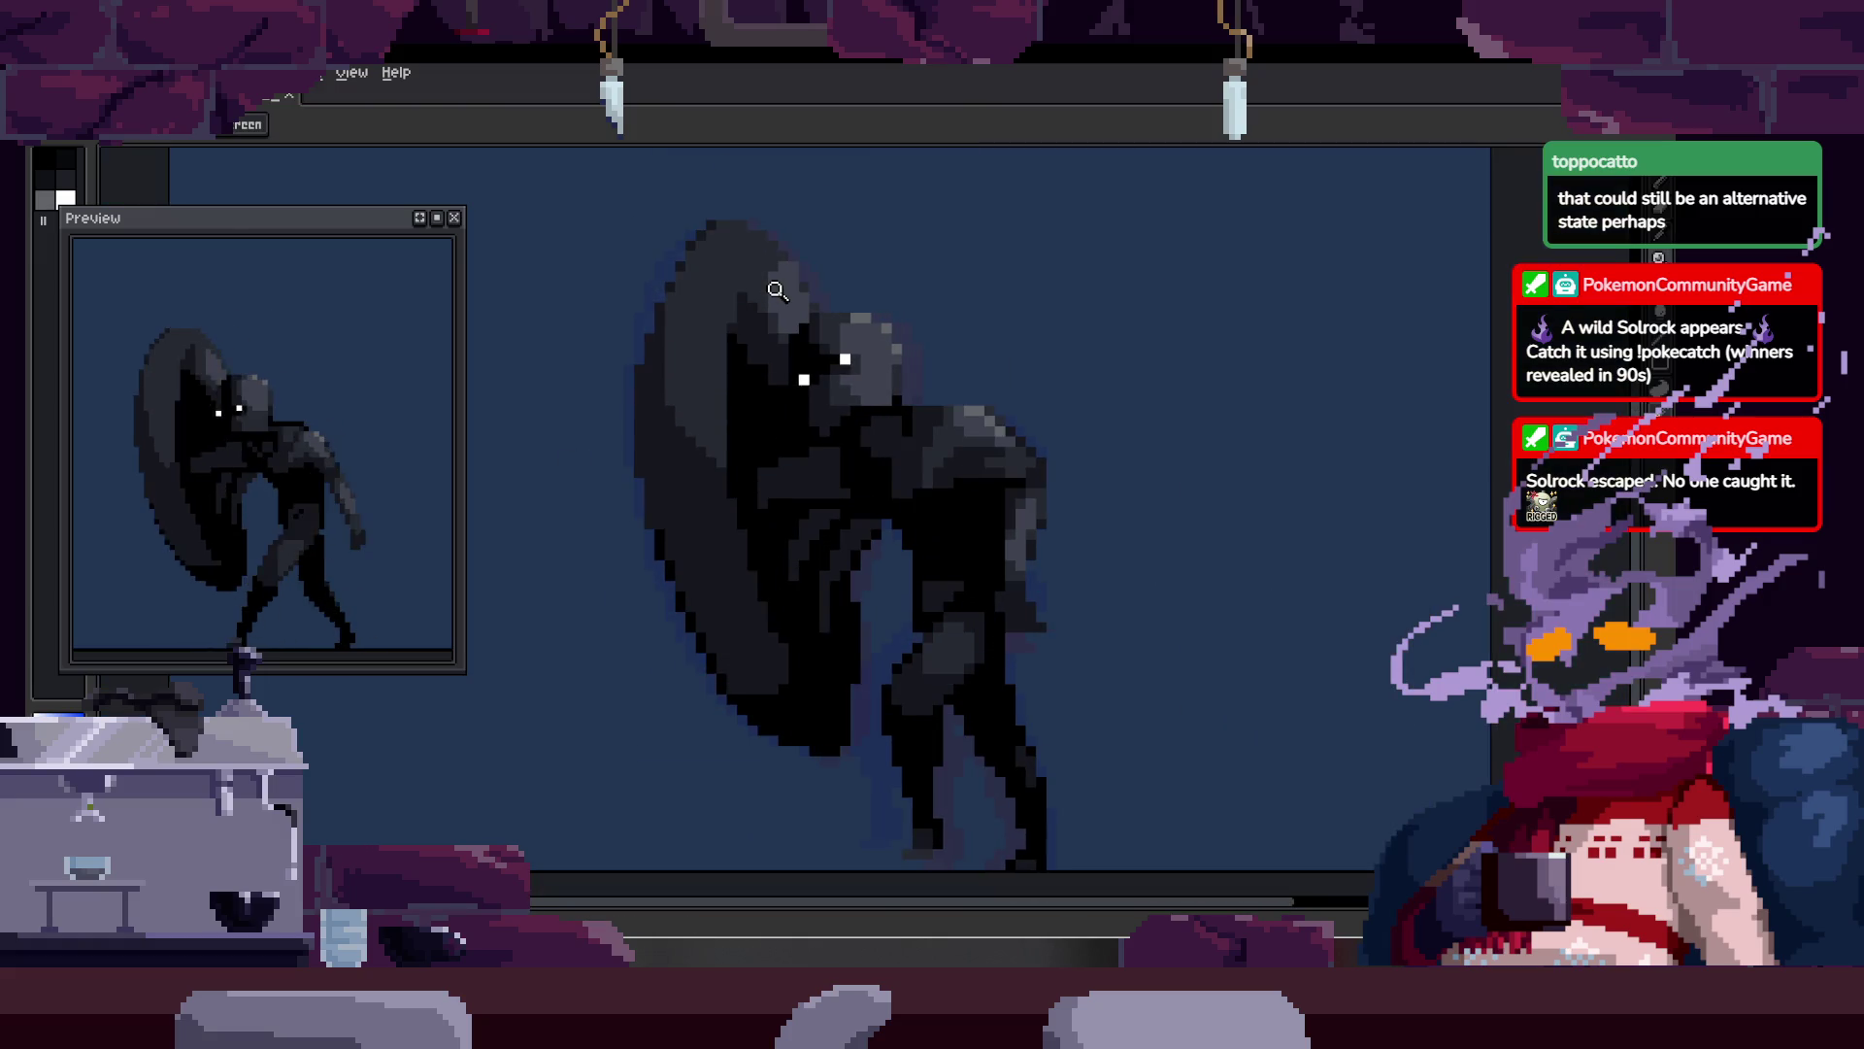
click(785, 355)
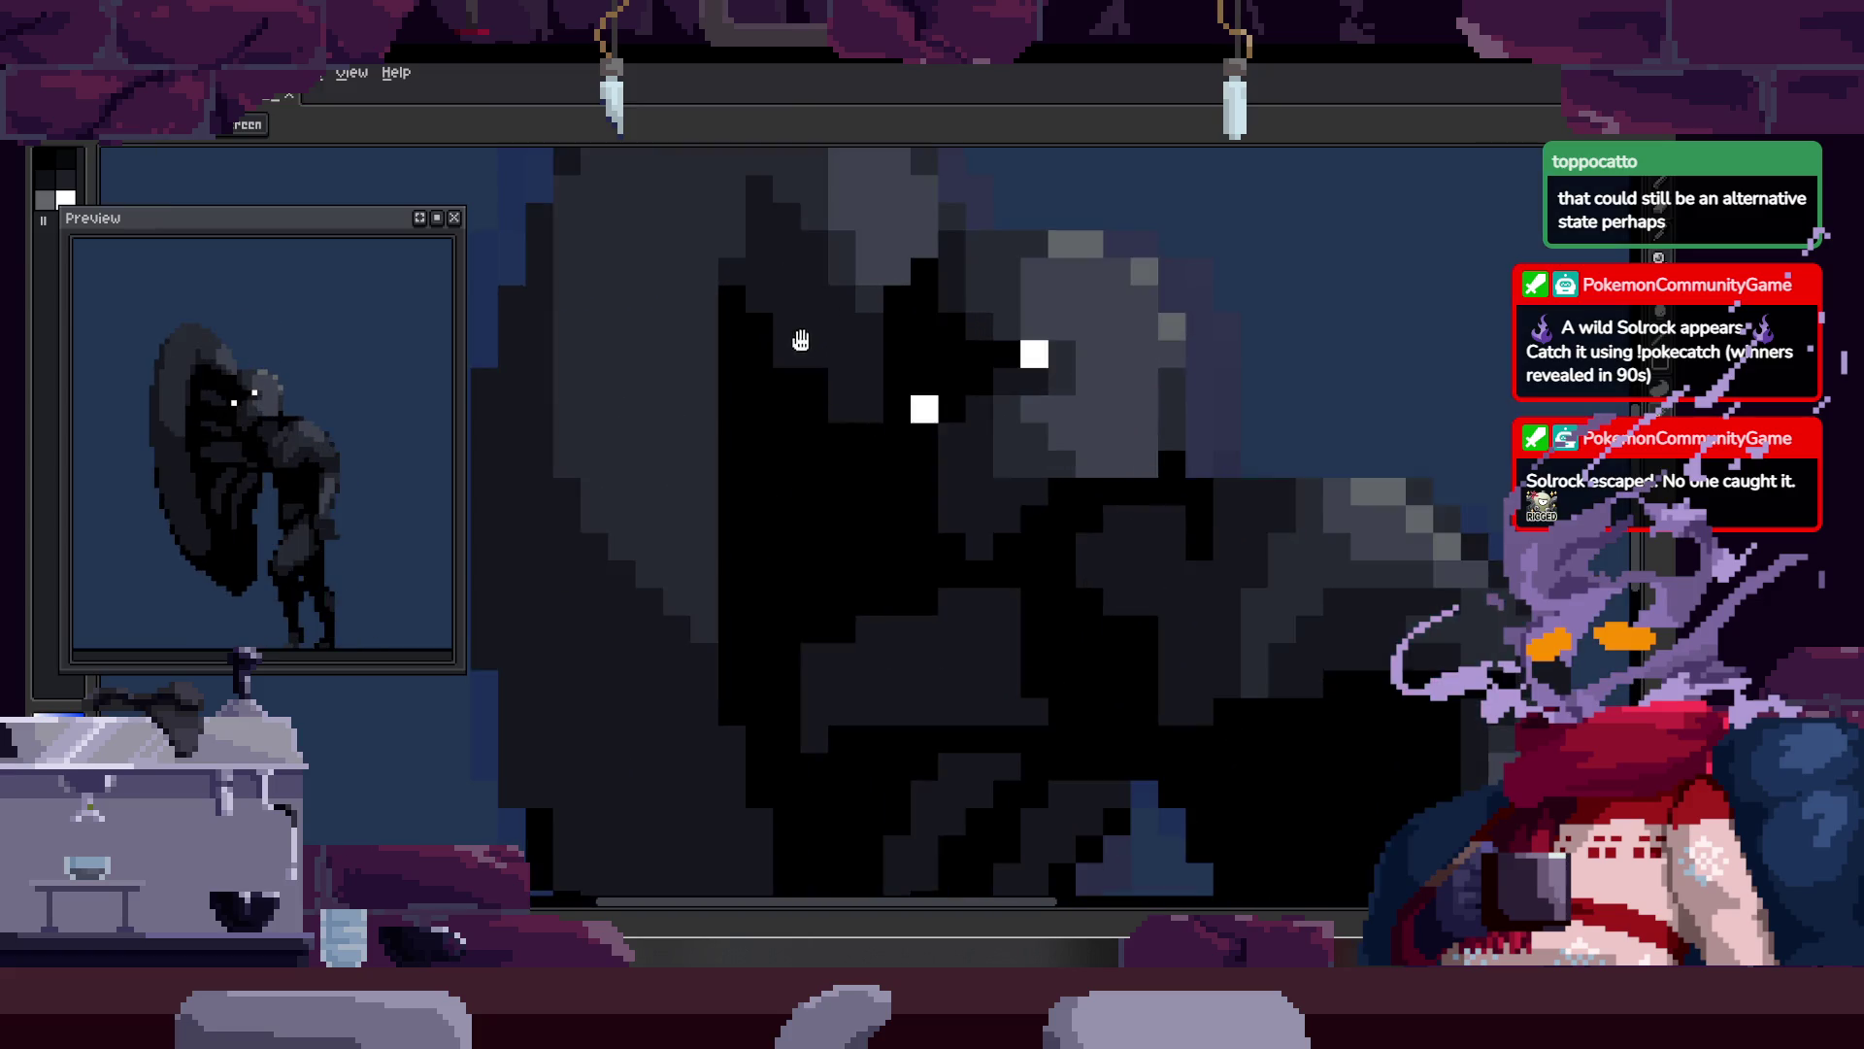
click(790, 373)
click(751, 427)
click(738, 374)
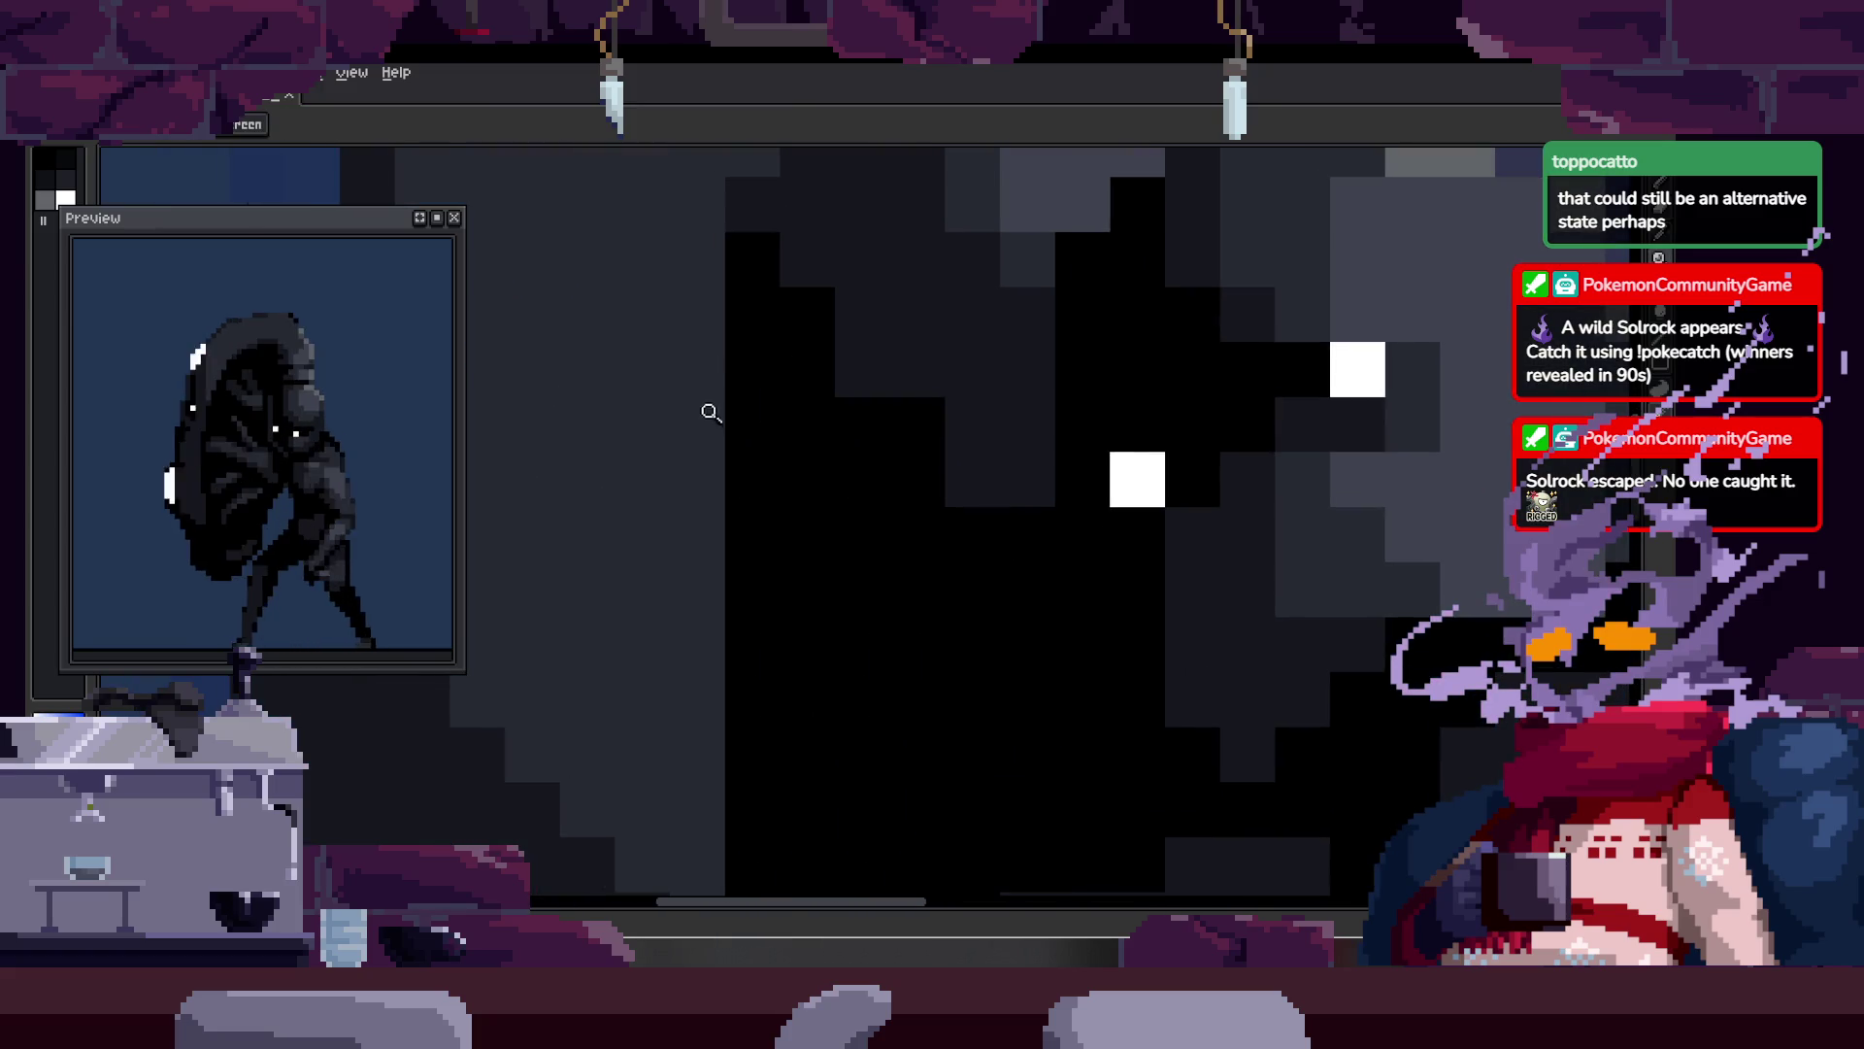
scroll(646, 501, down, 2)
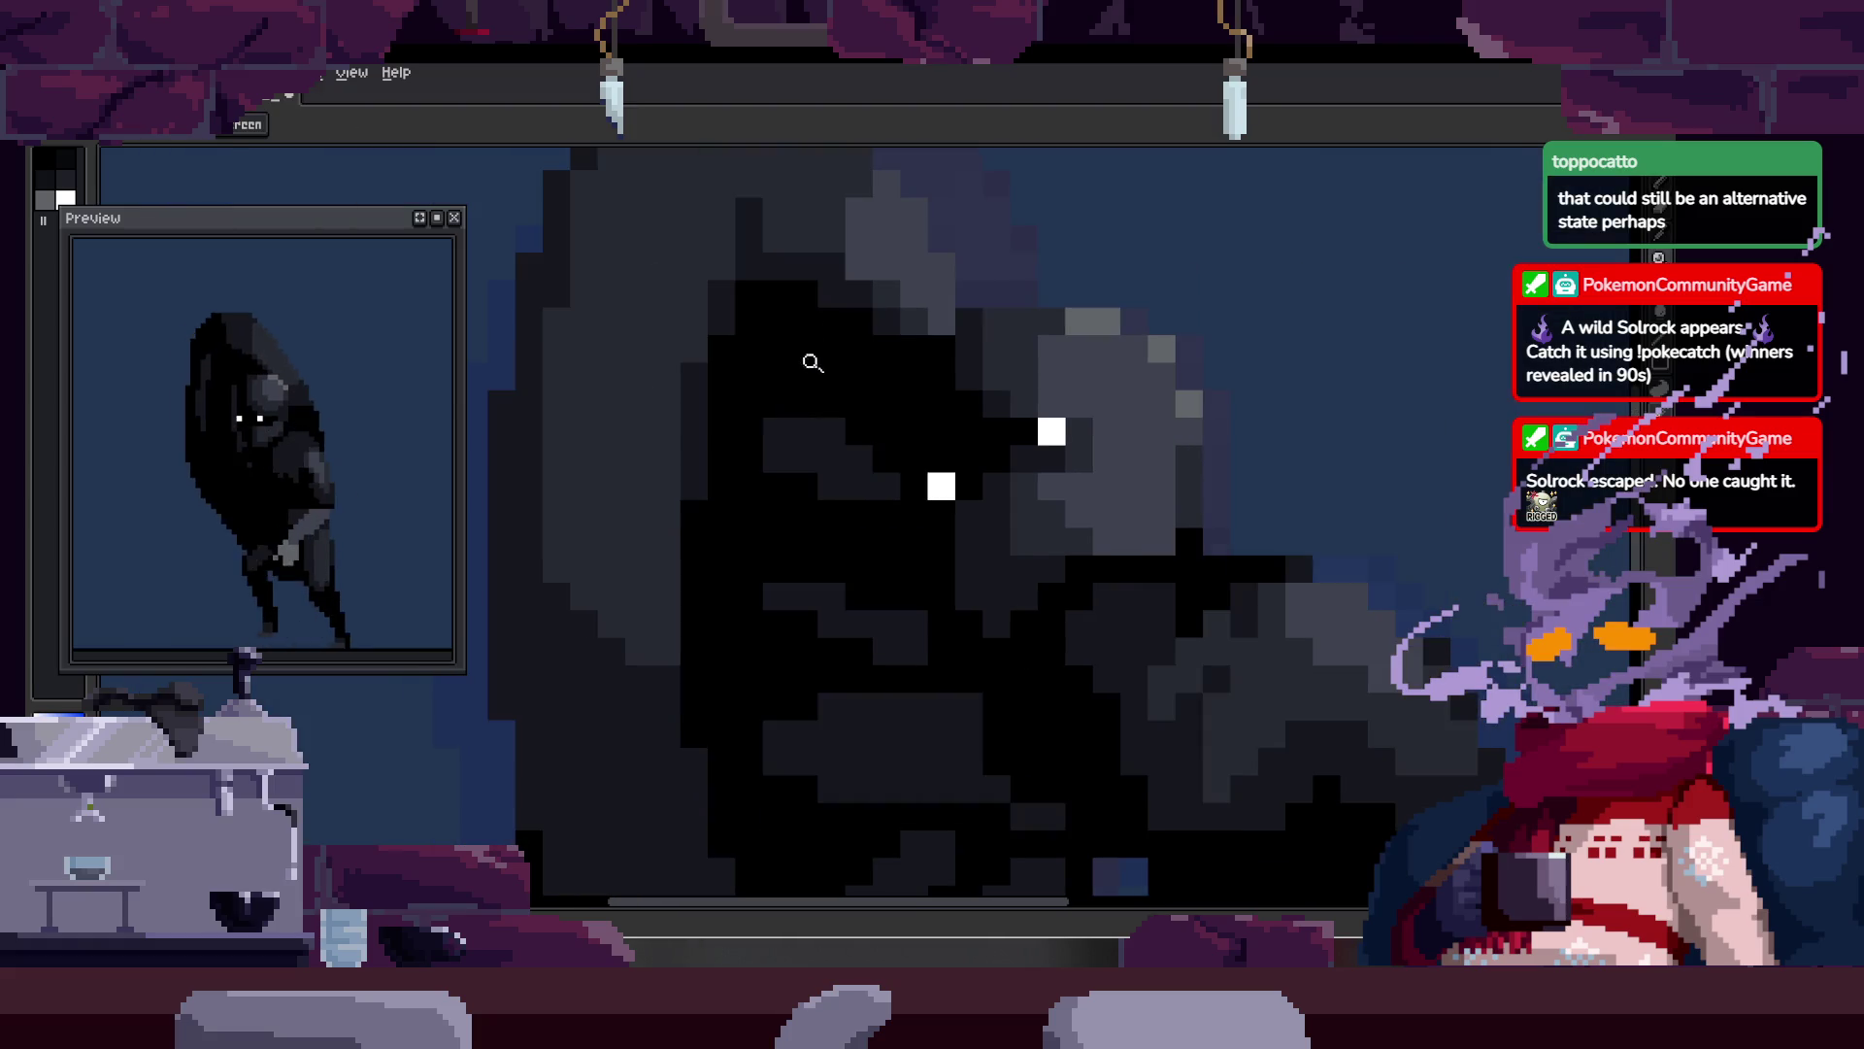
key(b)
scroll(774, 421, up, 2)
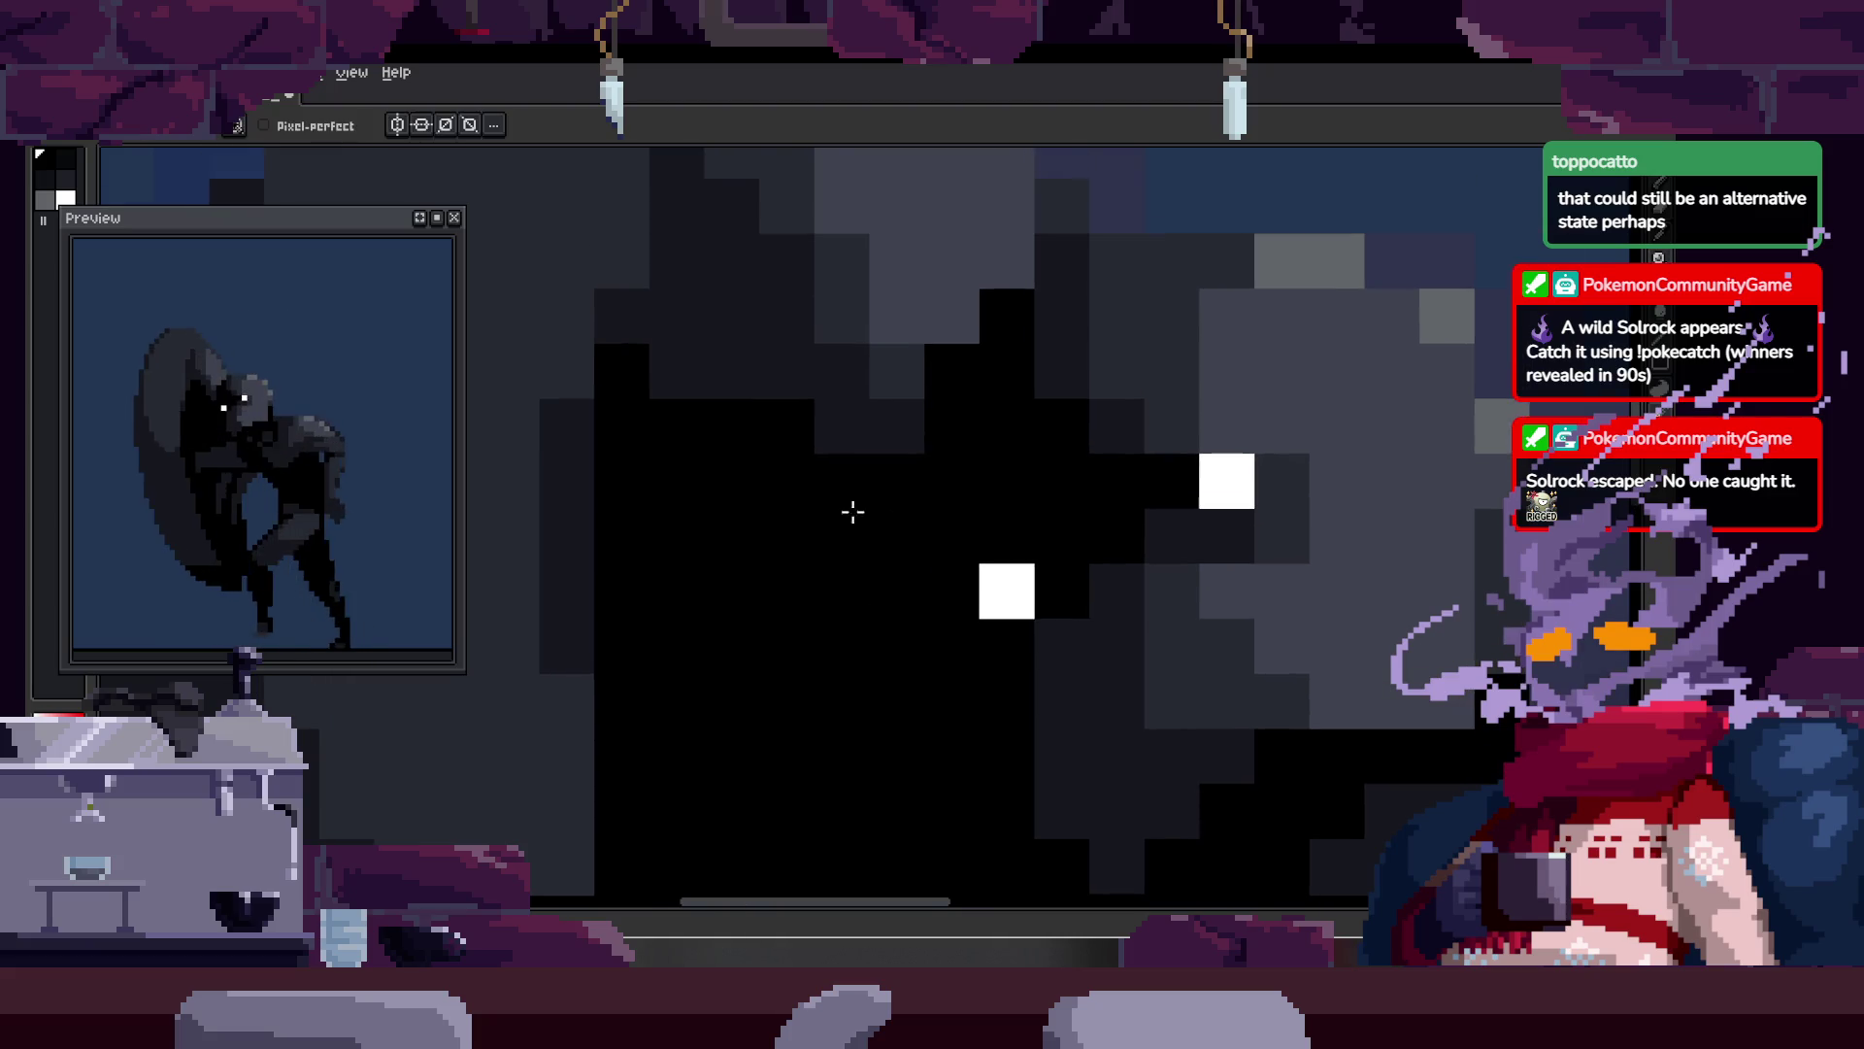
key(z)
scroll(799, 404, down, 4)
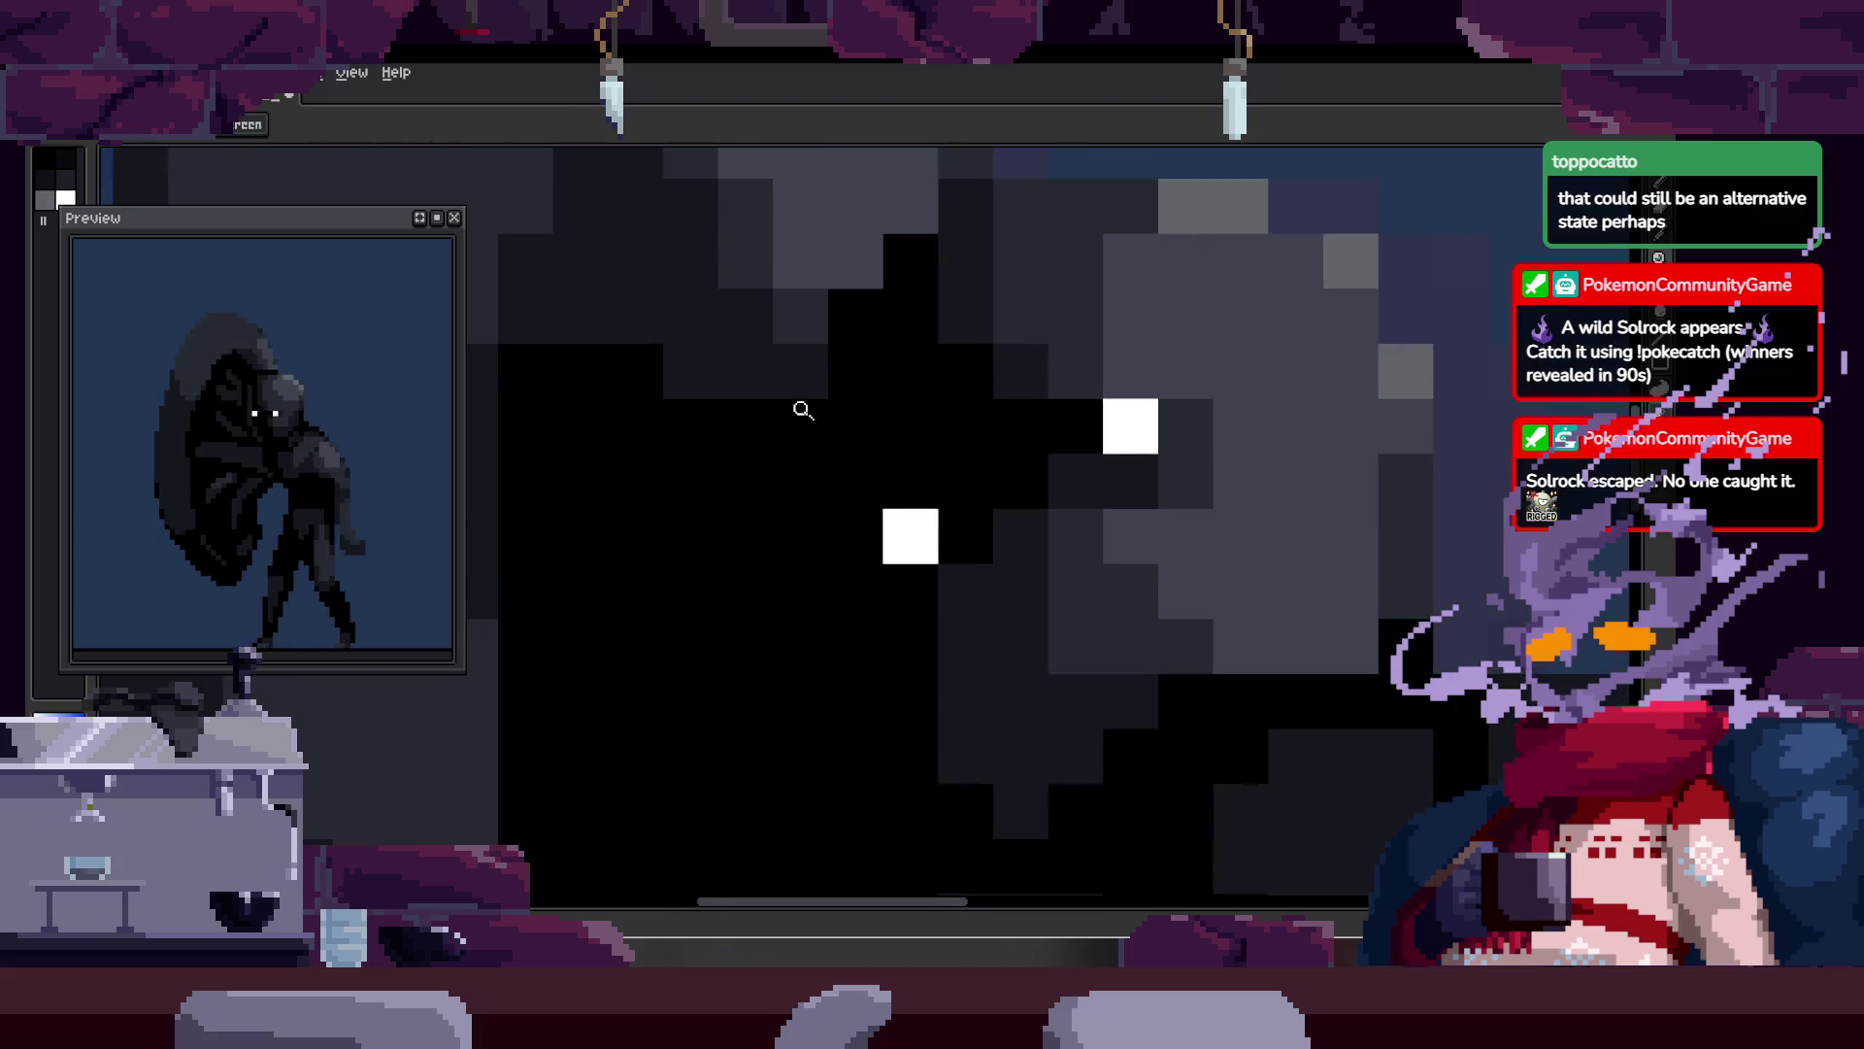
scroll(853, 354, up, 1)
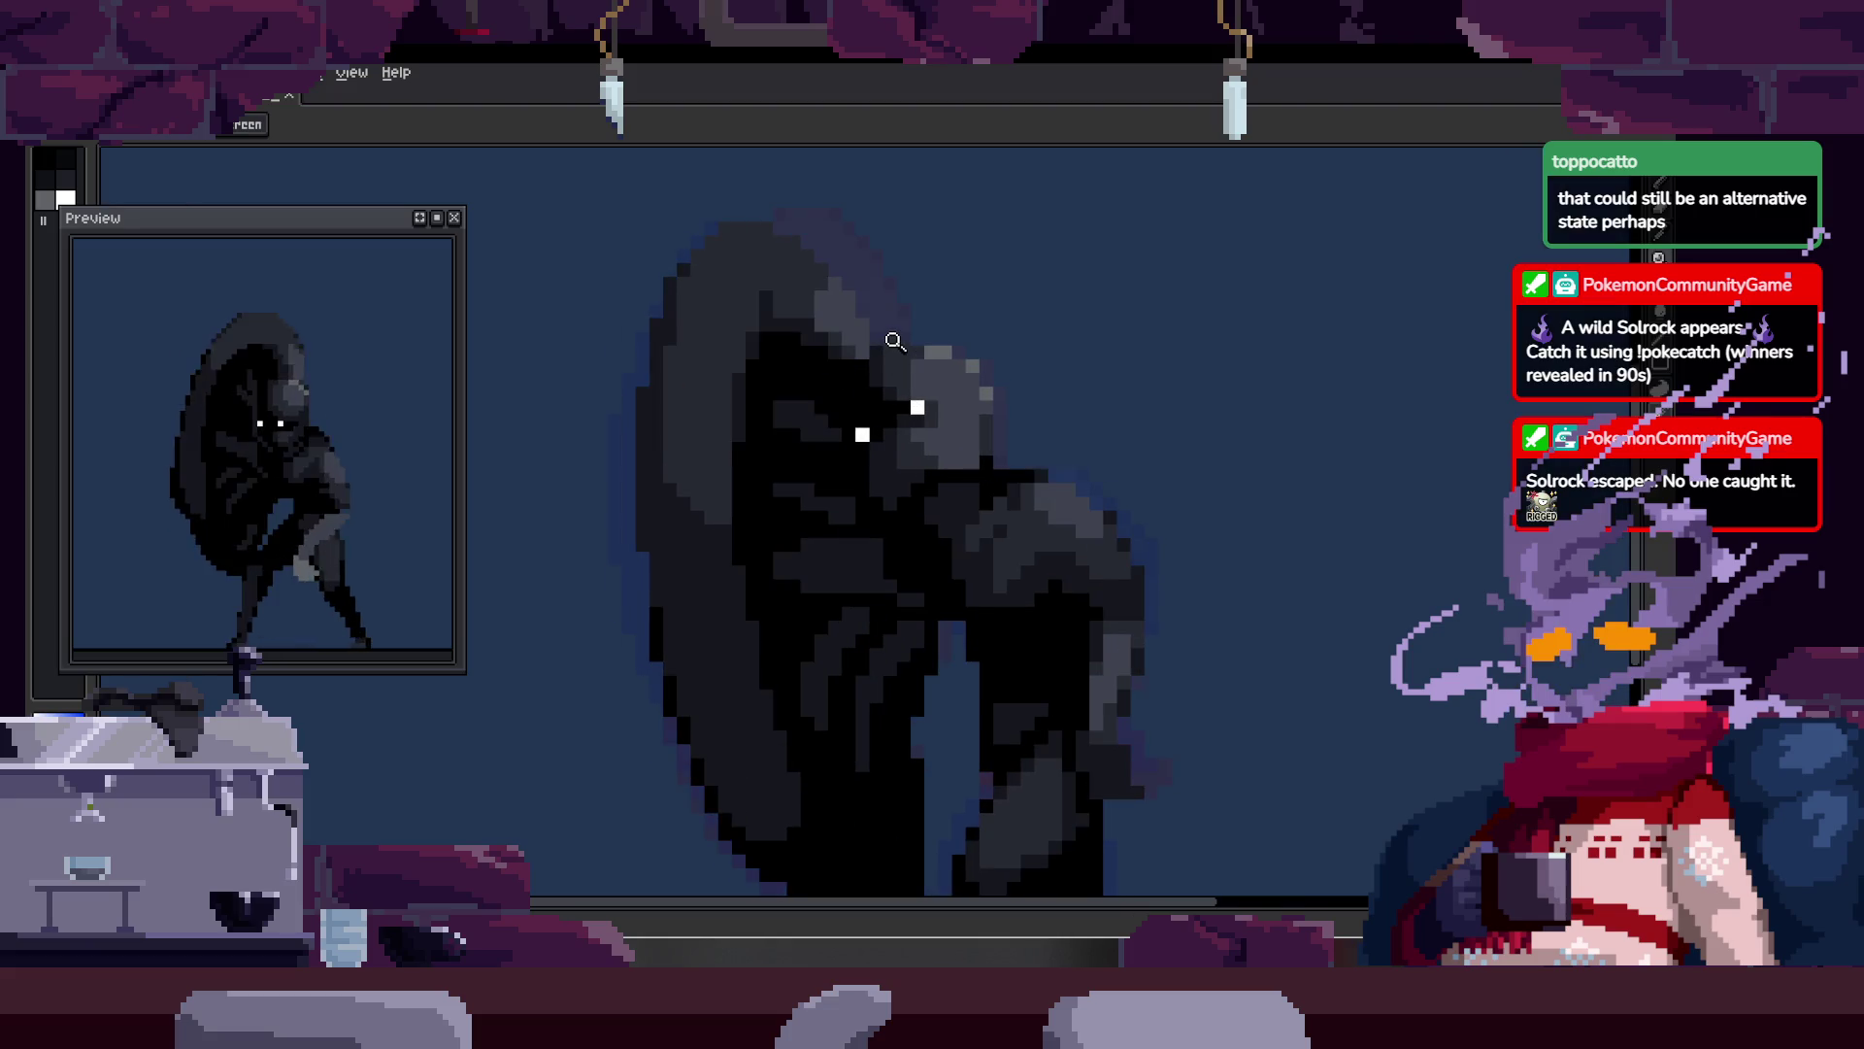
scroll(845, 354, up, 2)
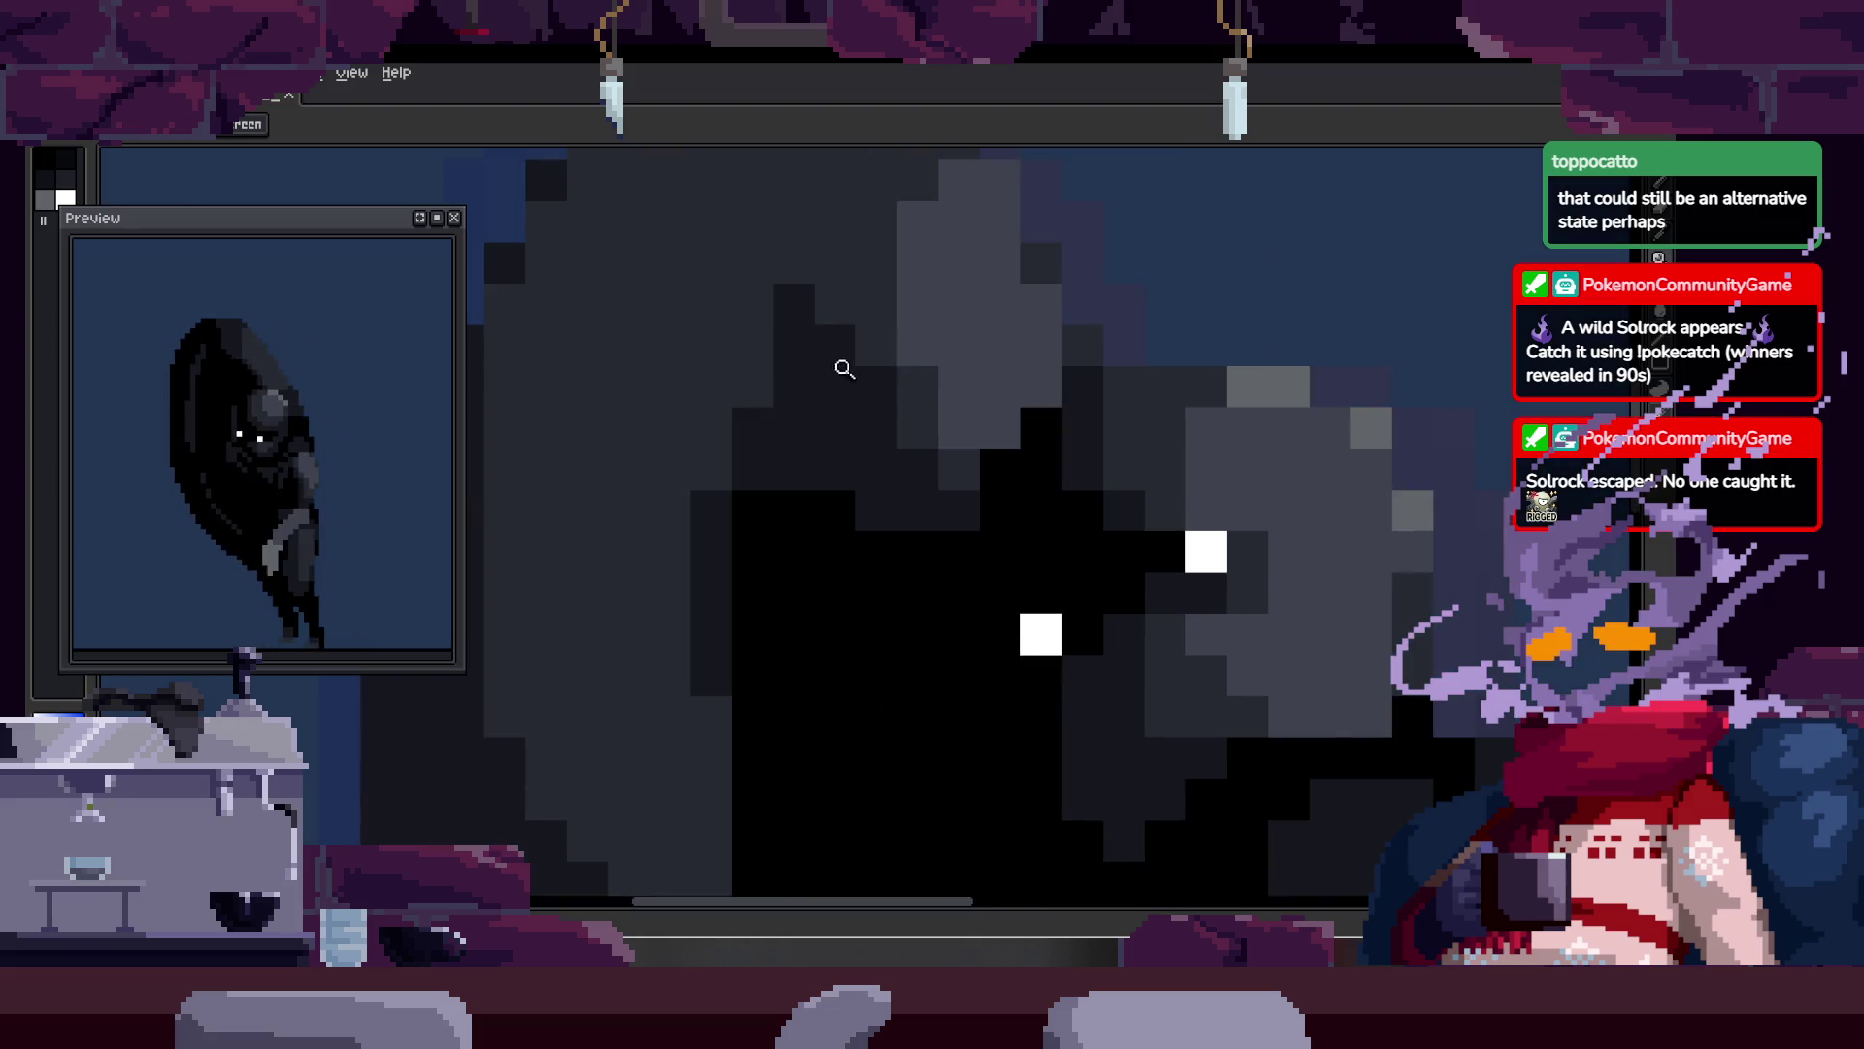
key(b)
key(z)
scroll(836, 408, down, 2)
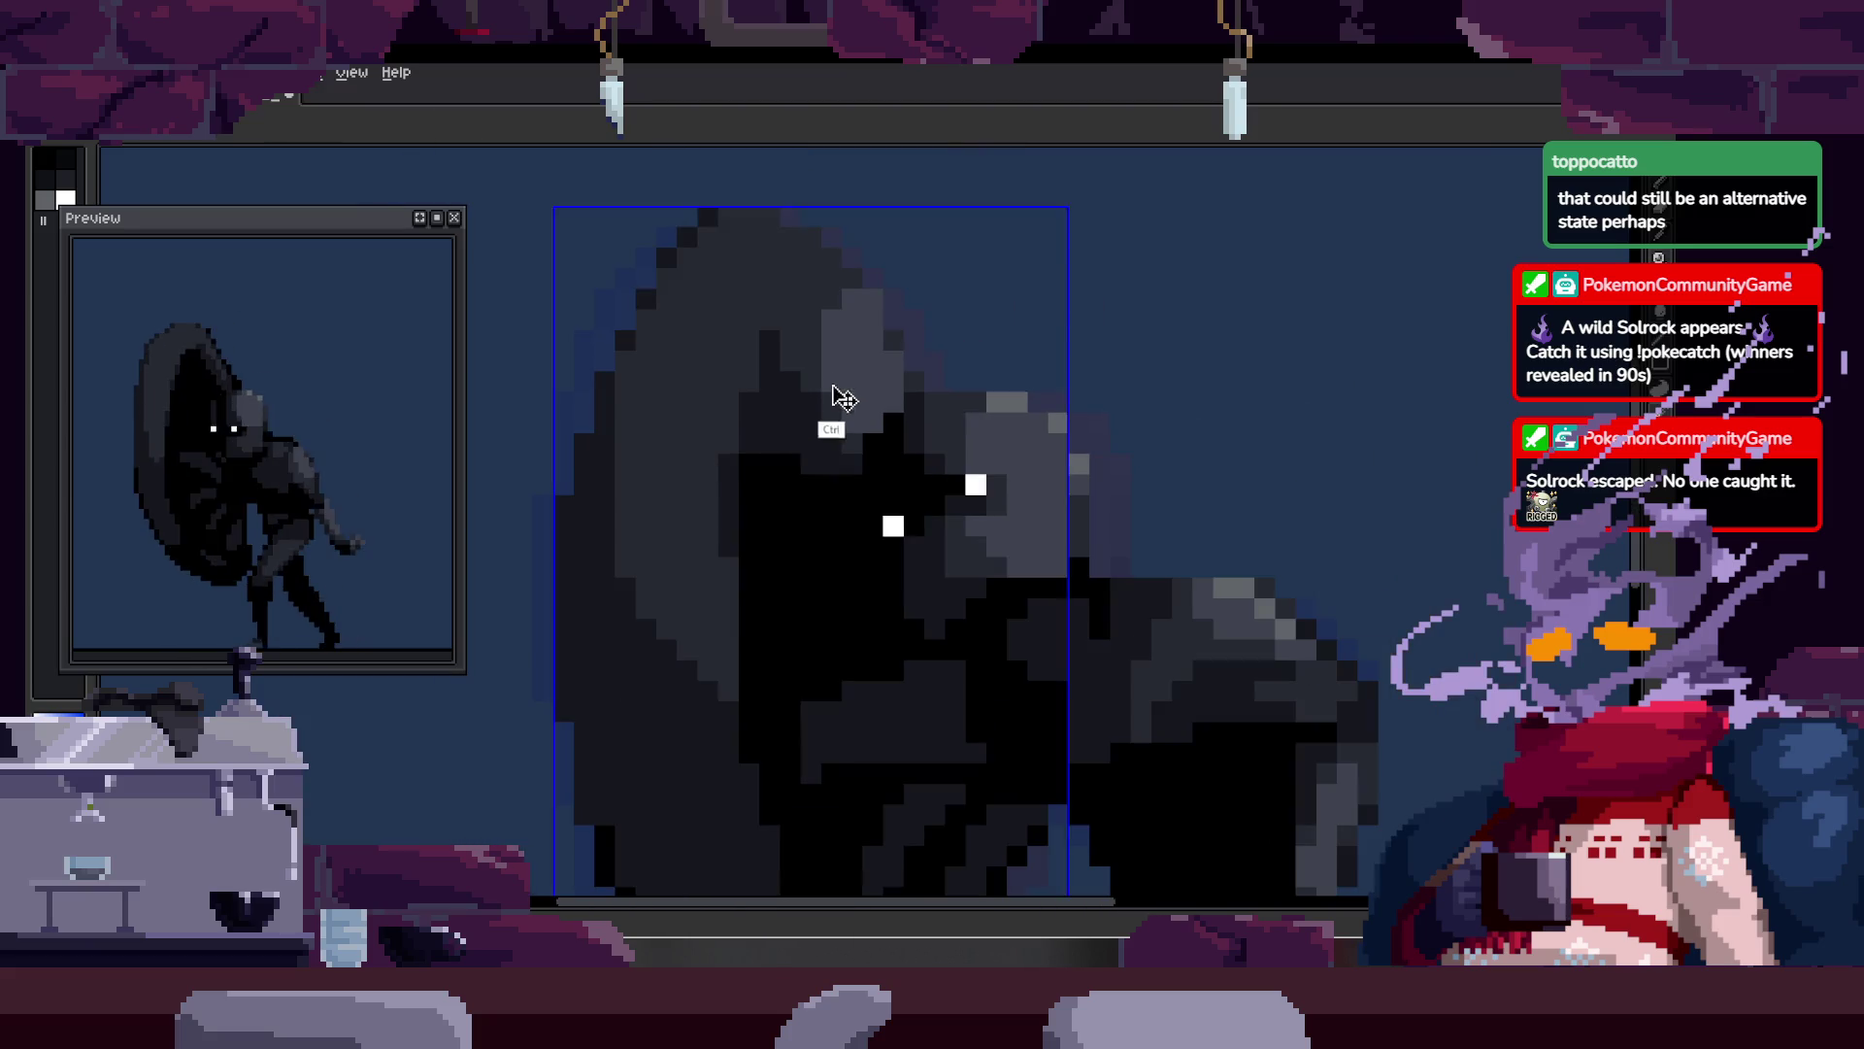
scroll(878, 341, up, 1)
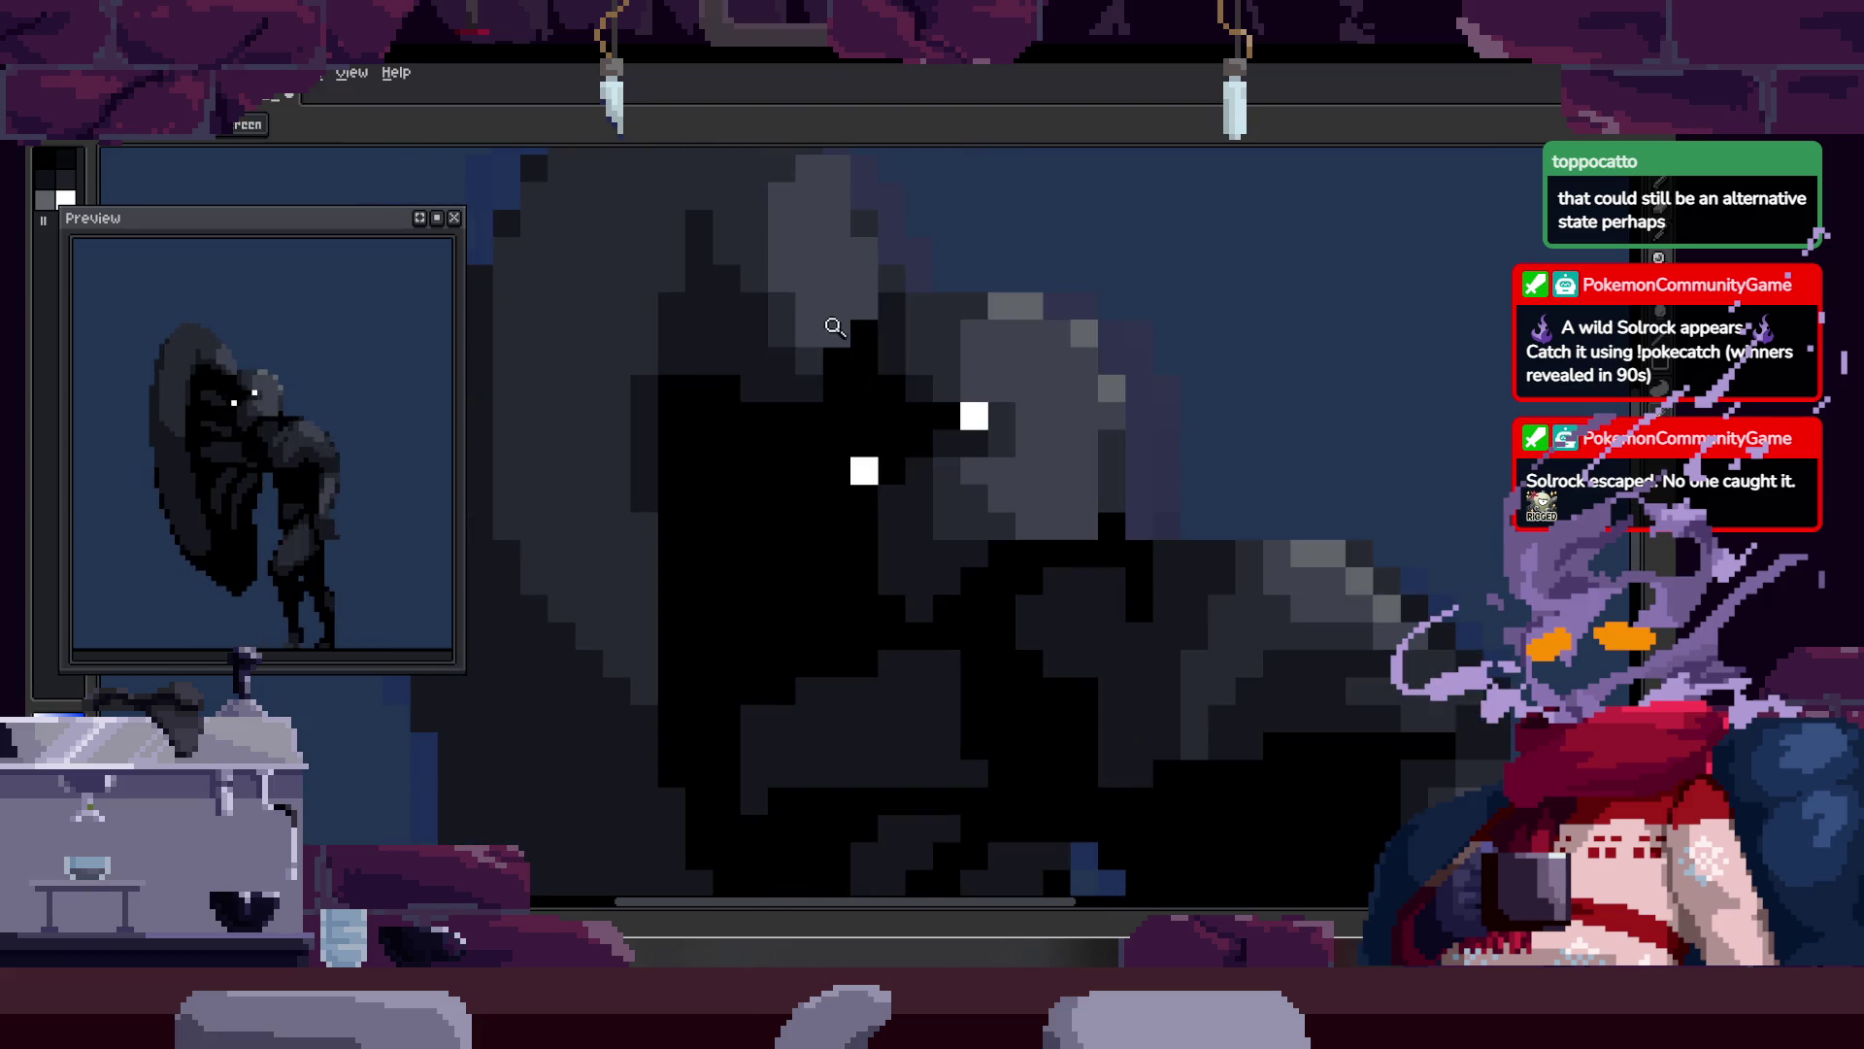
scroll(741, 391, up, 1)
key(b)
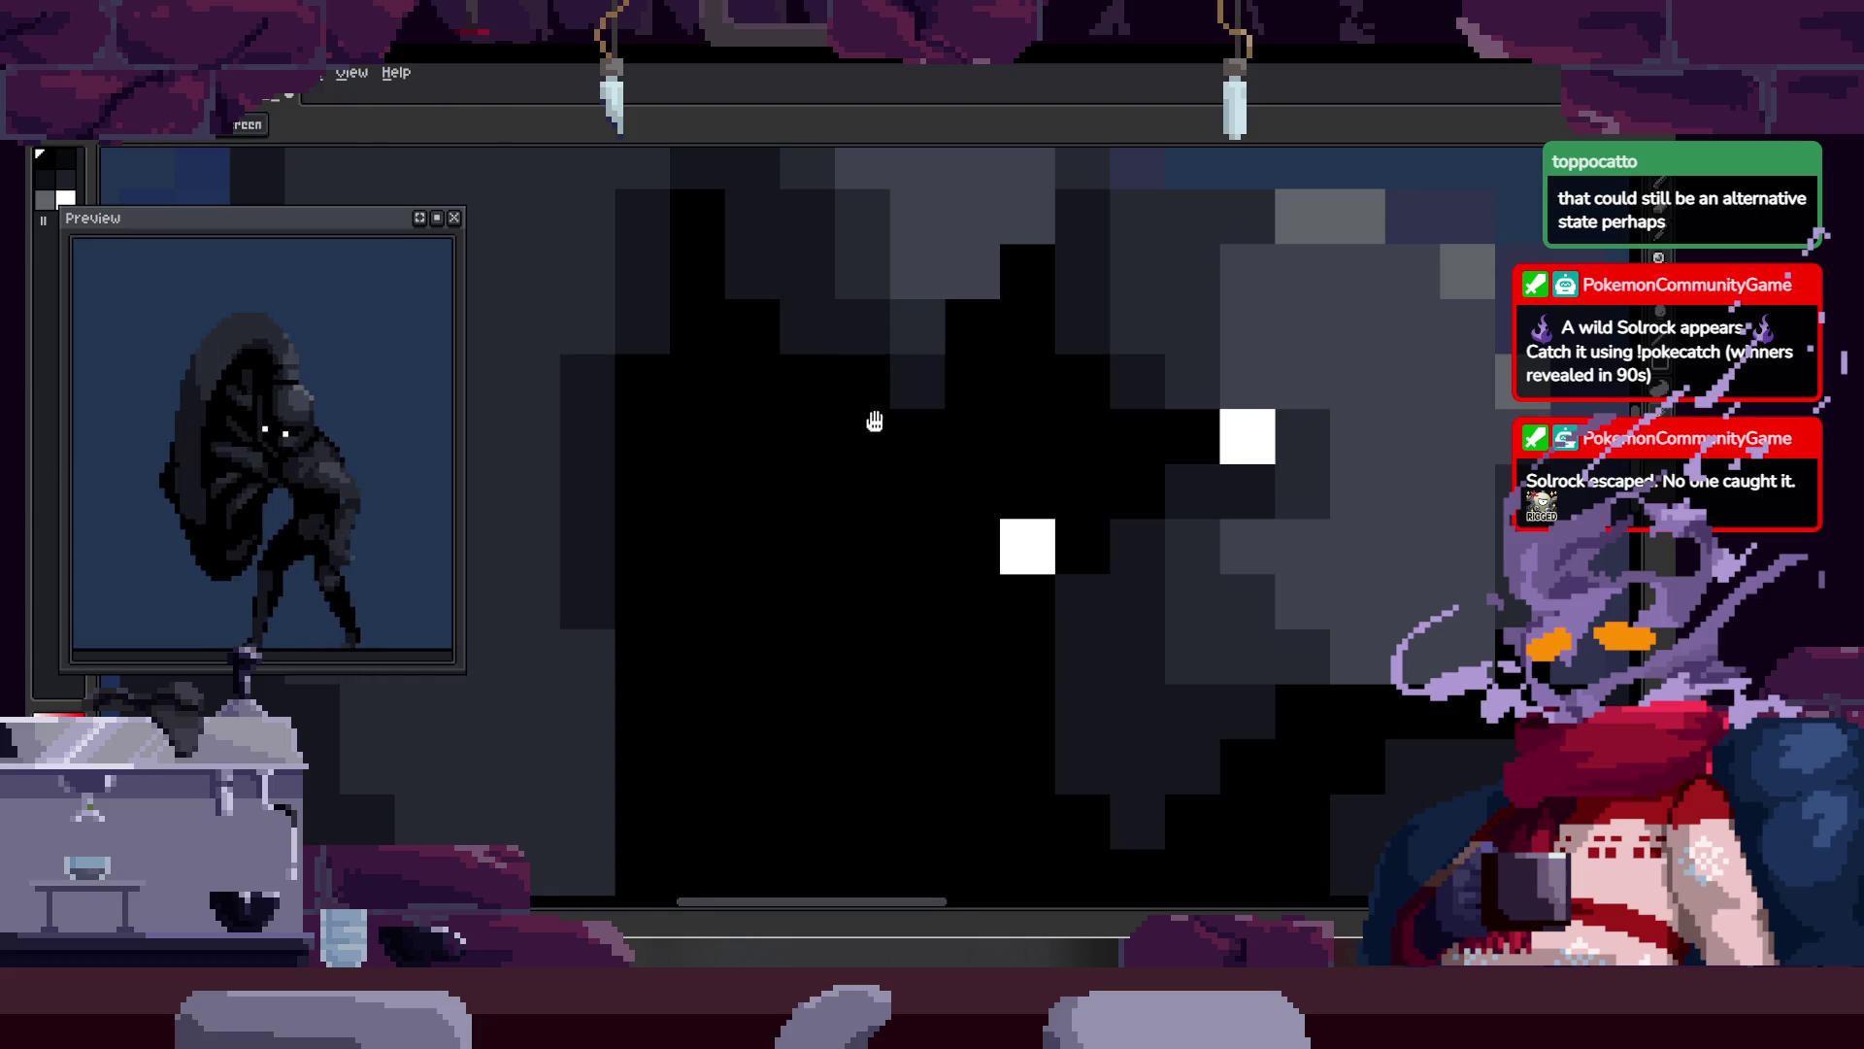
drag(874, 420, 777, 528)
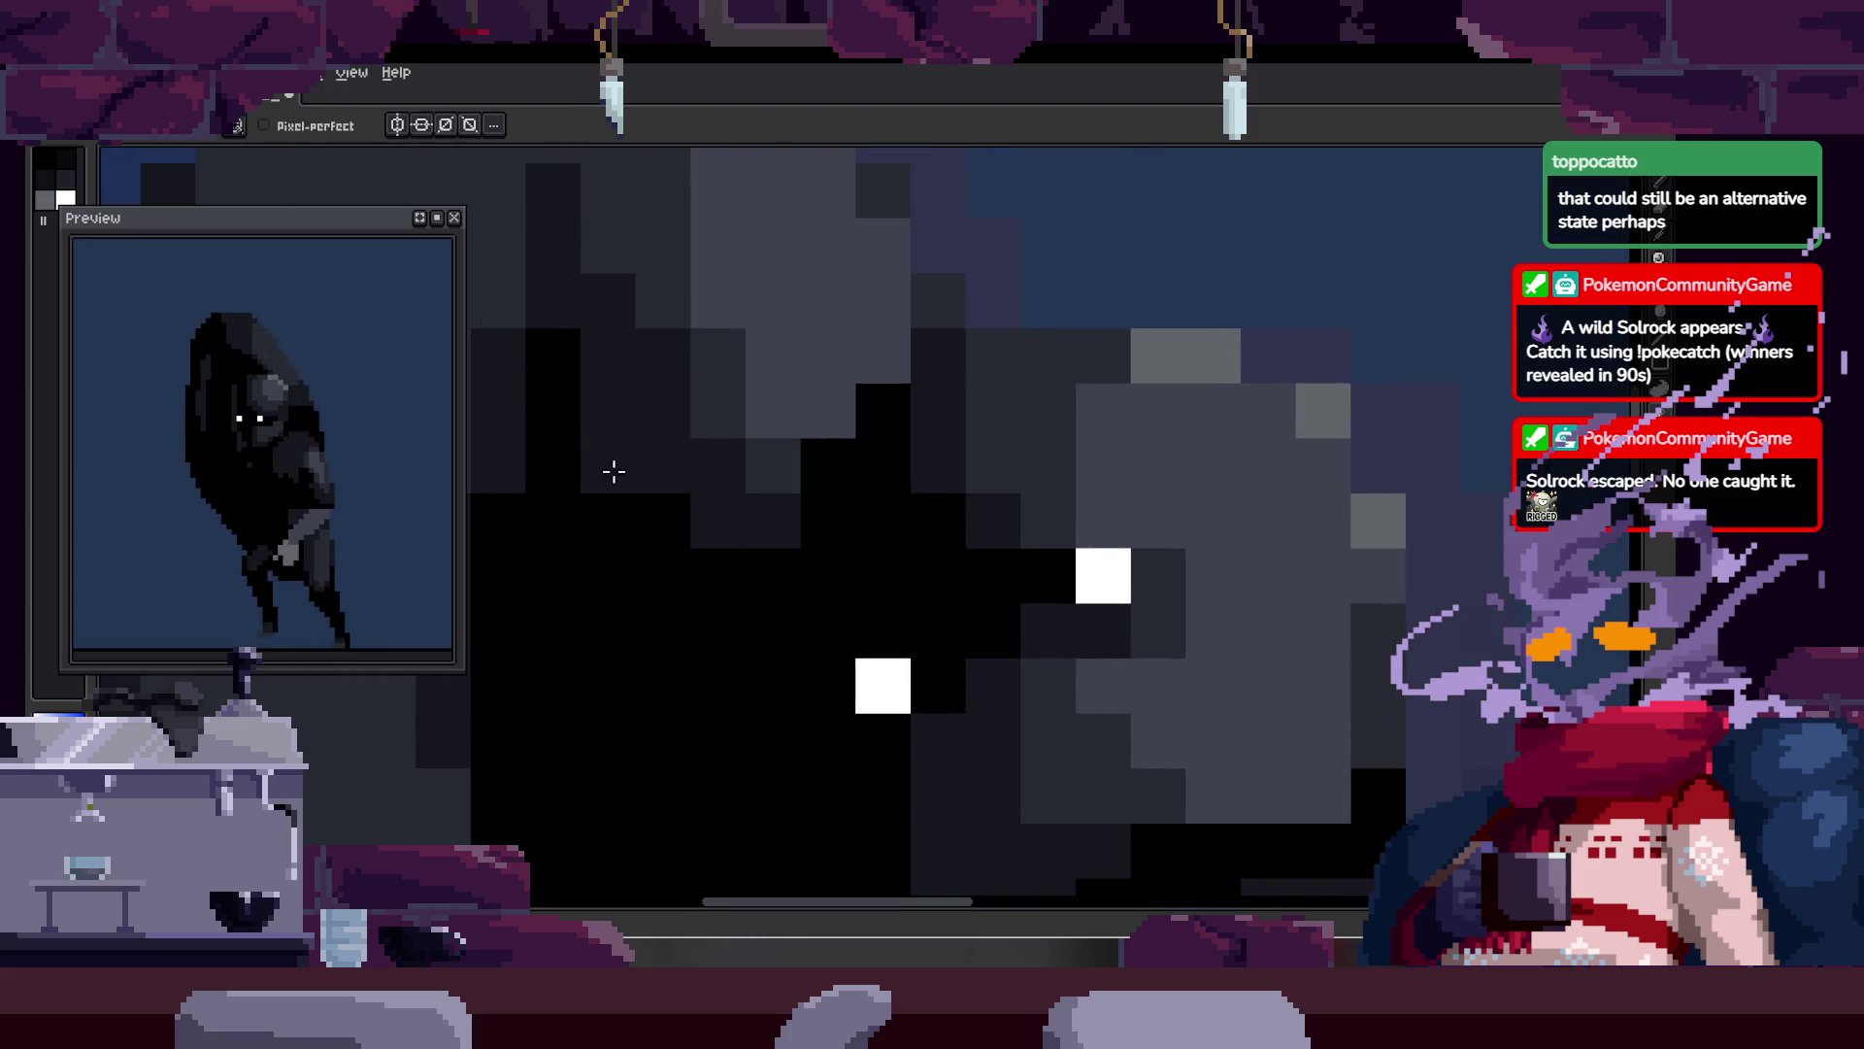
key(z)
scroll(577, 516, down, 2)
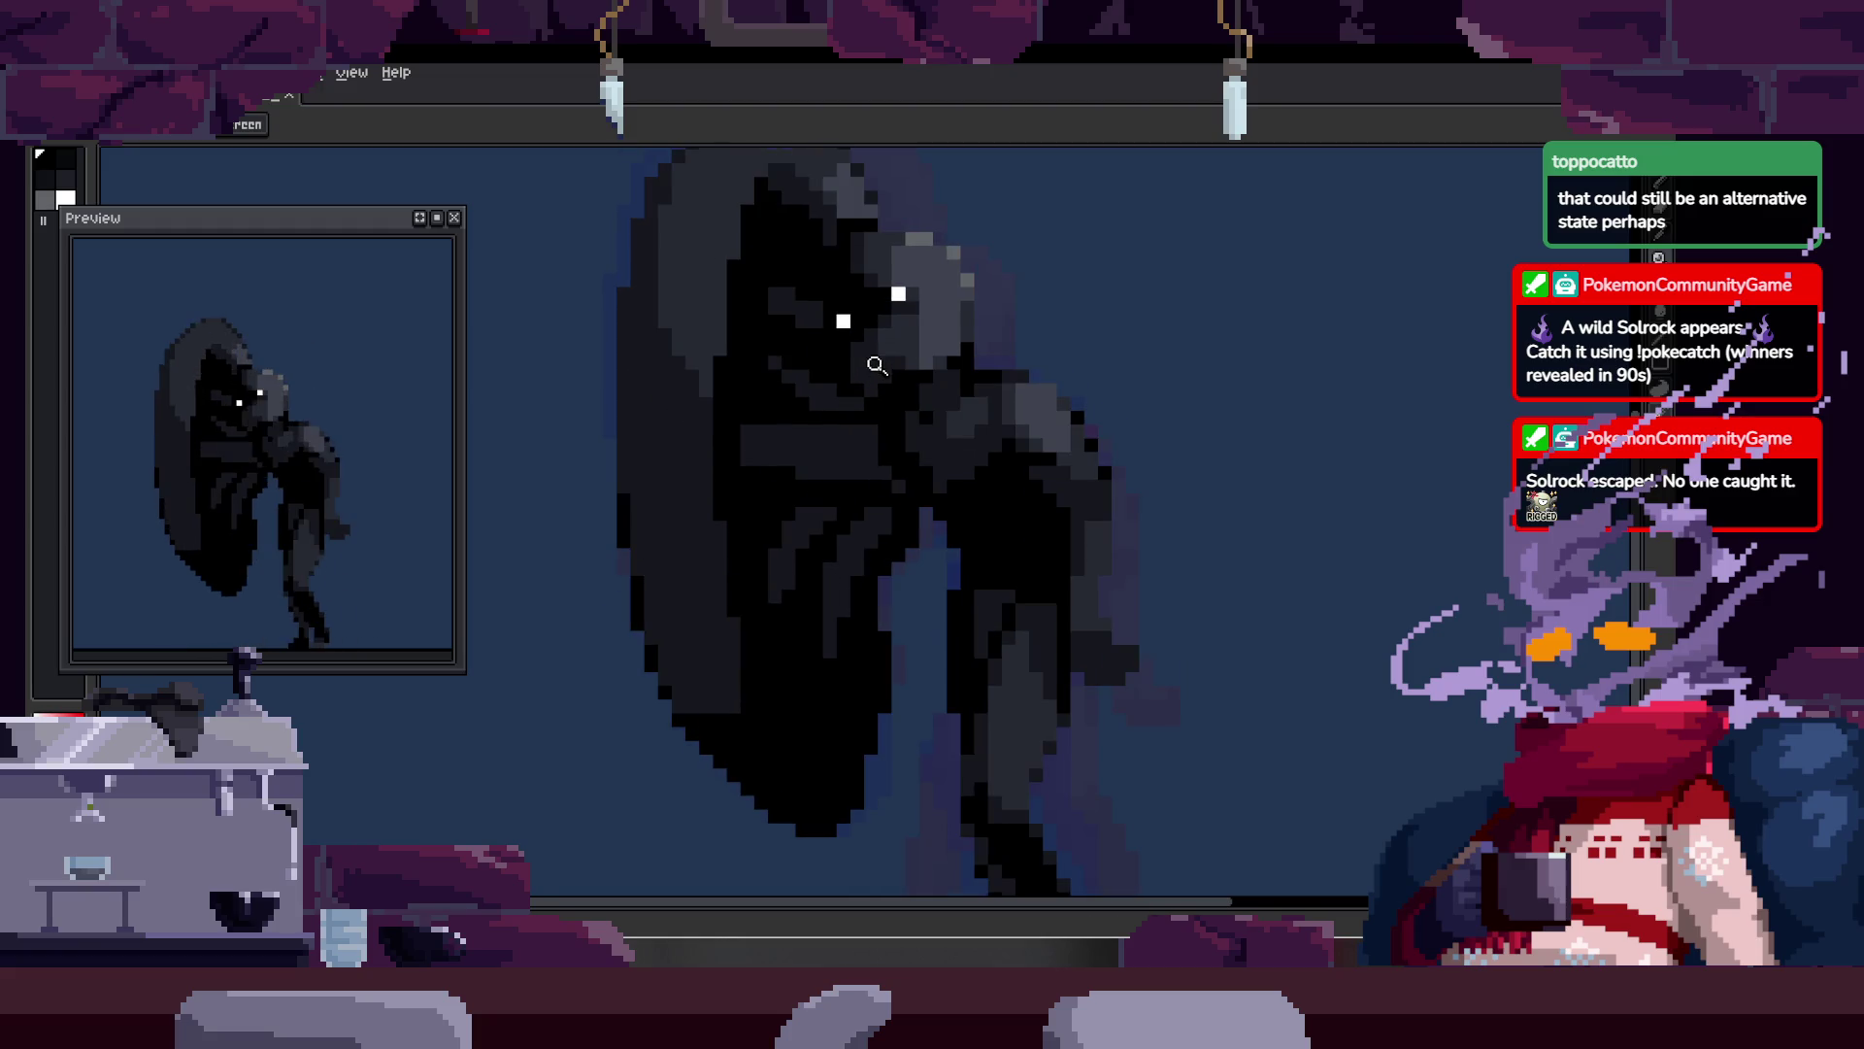
click(820, 388)
key(b)
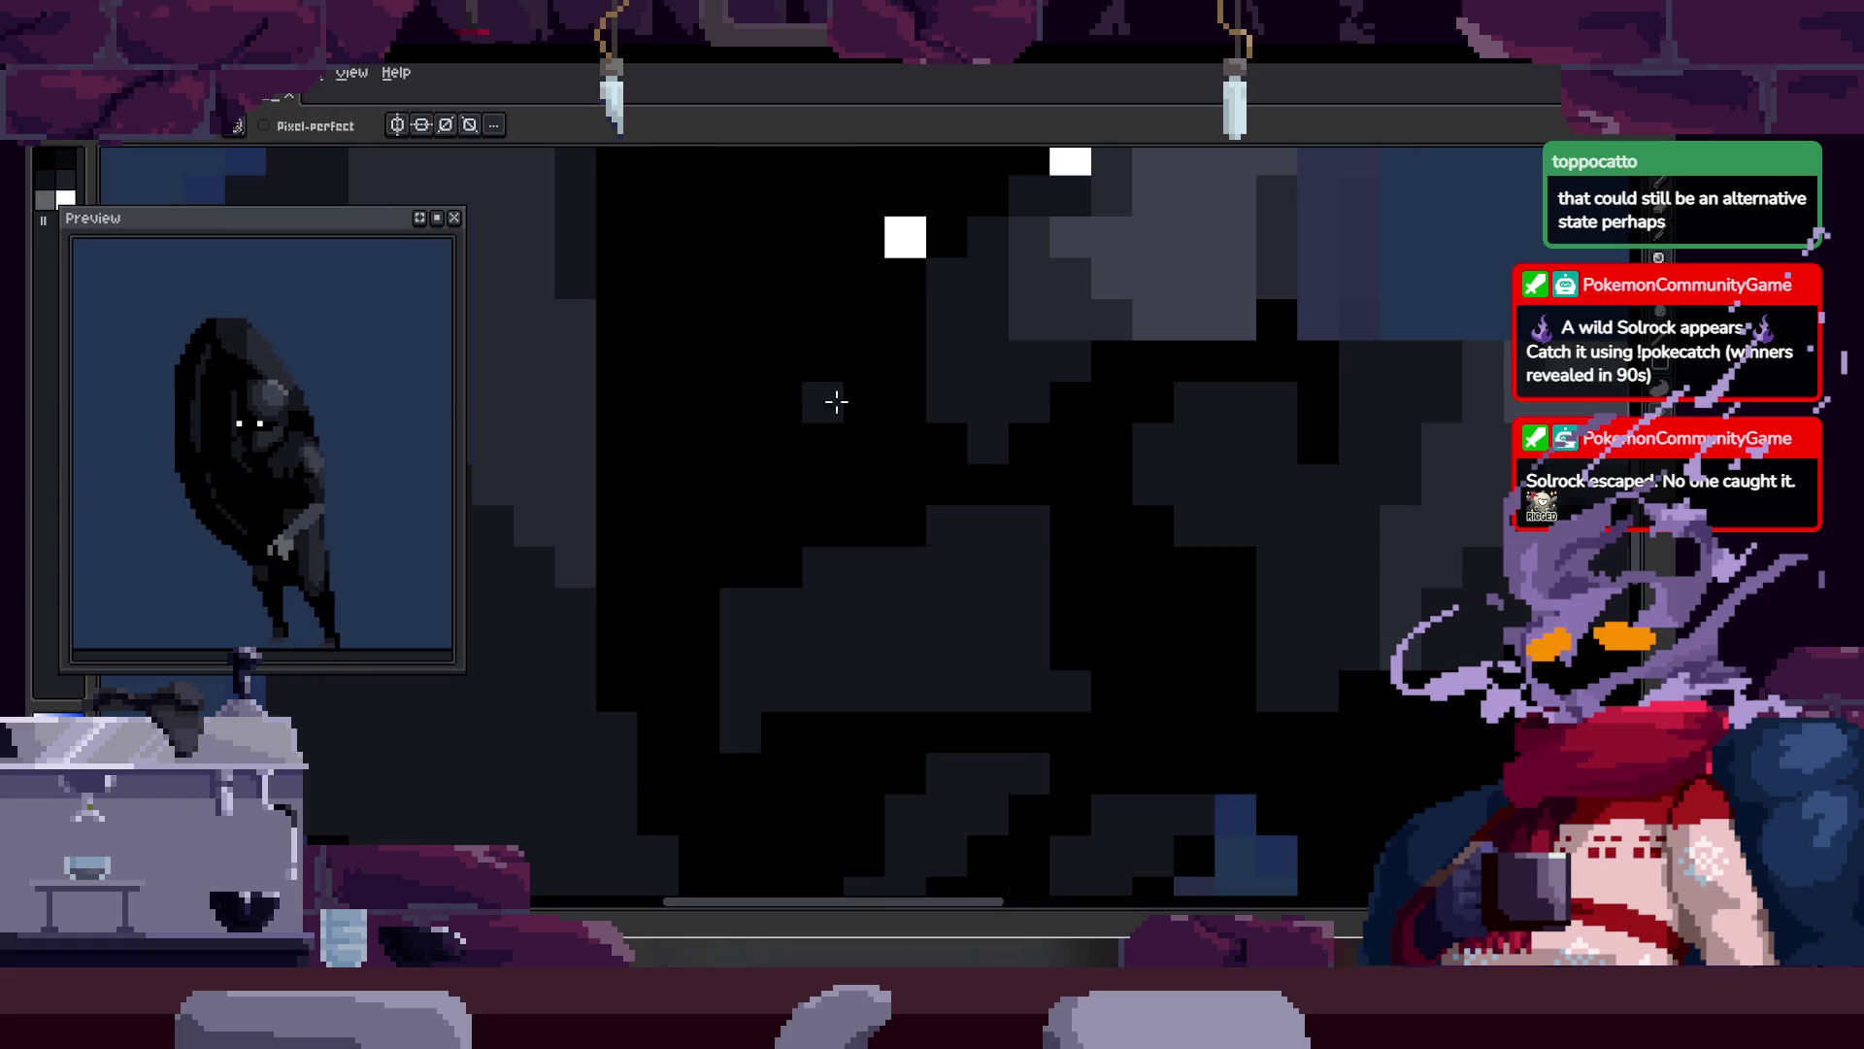
shift+click(894, 459)
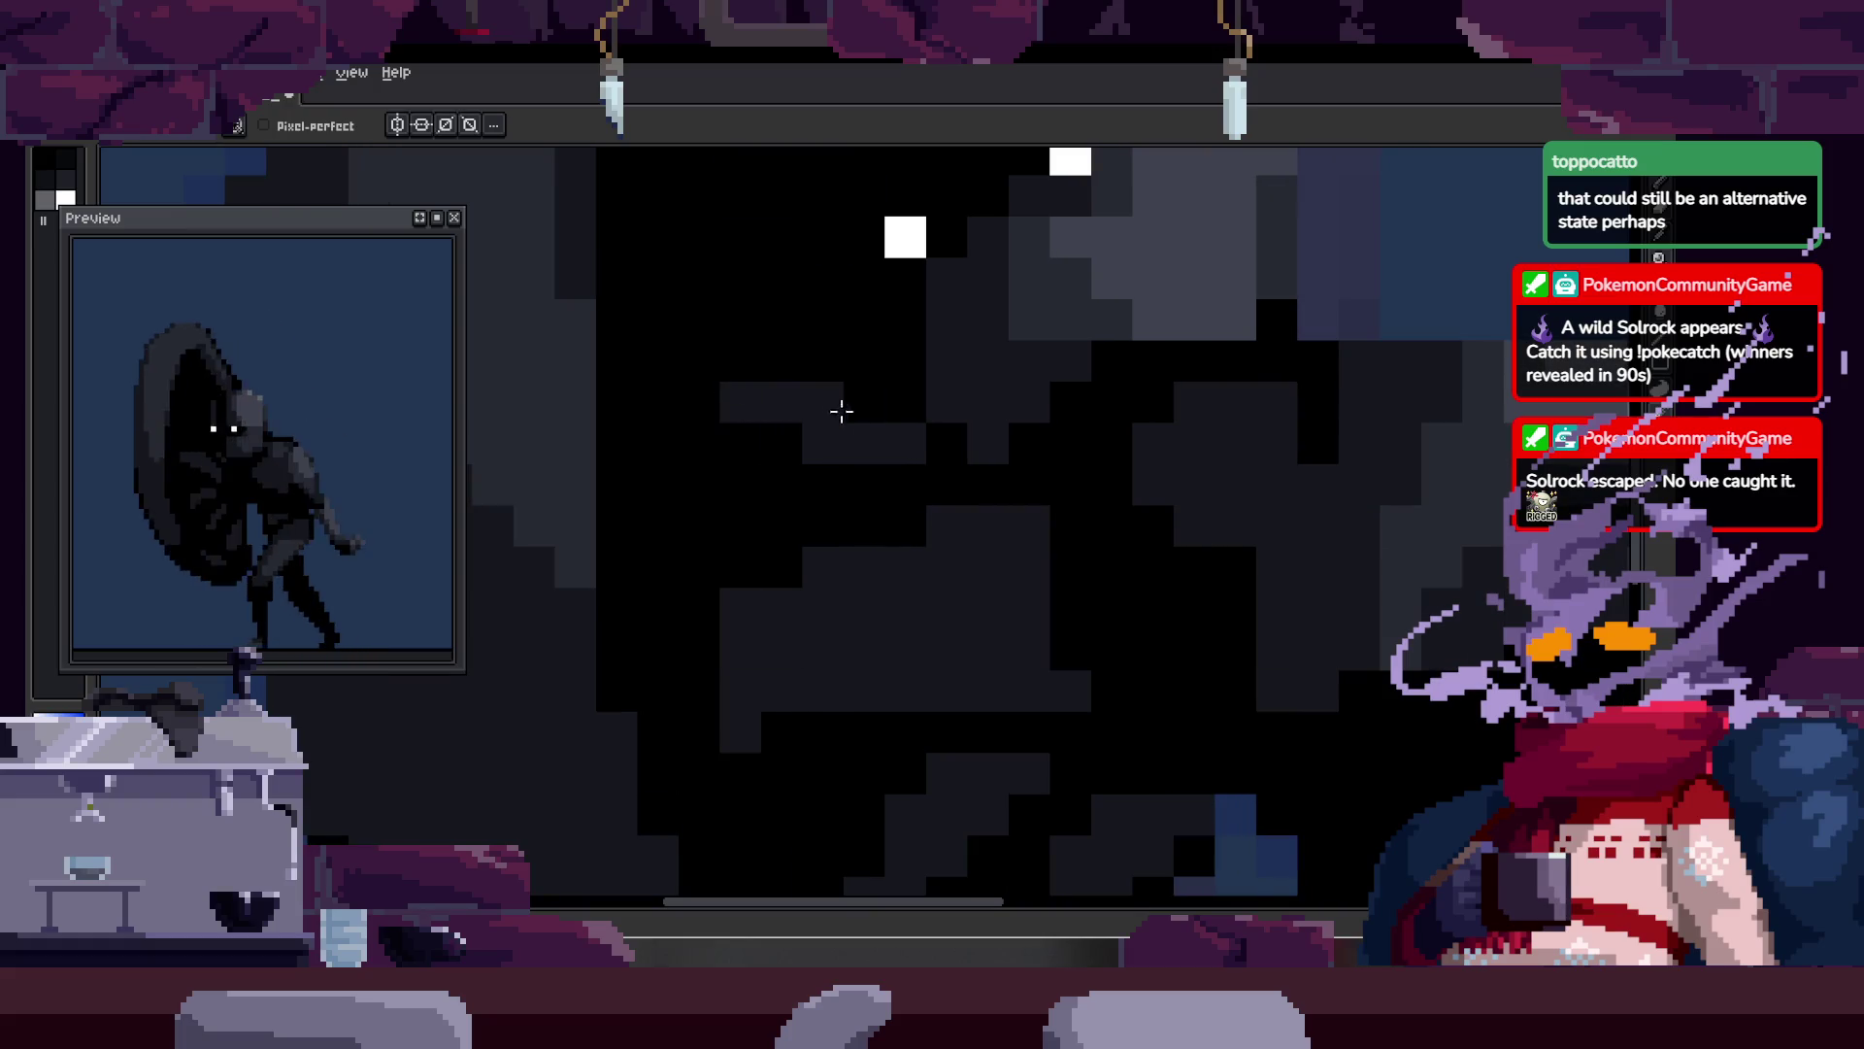
key(z)
scroll(891, 447, down, 5)
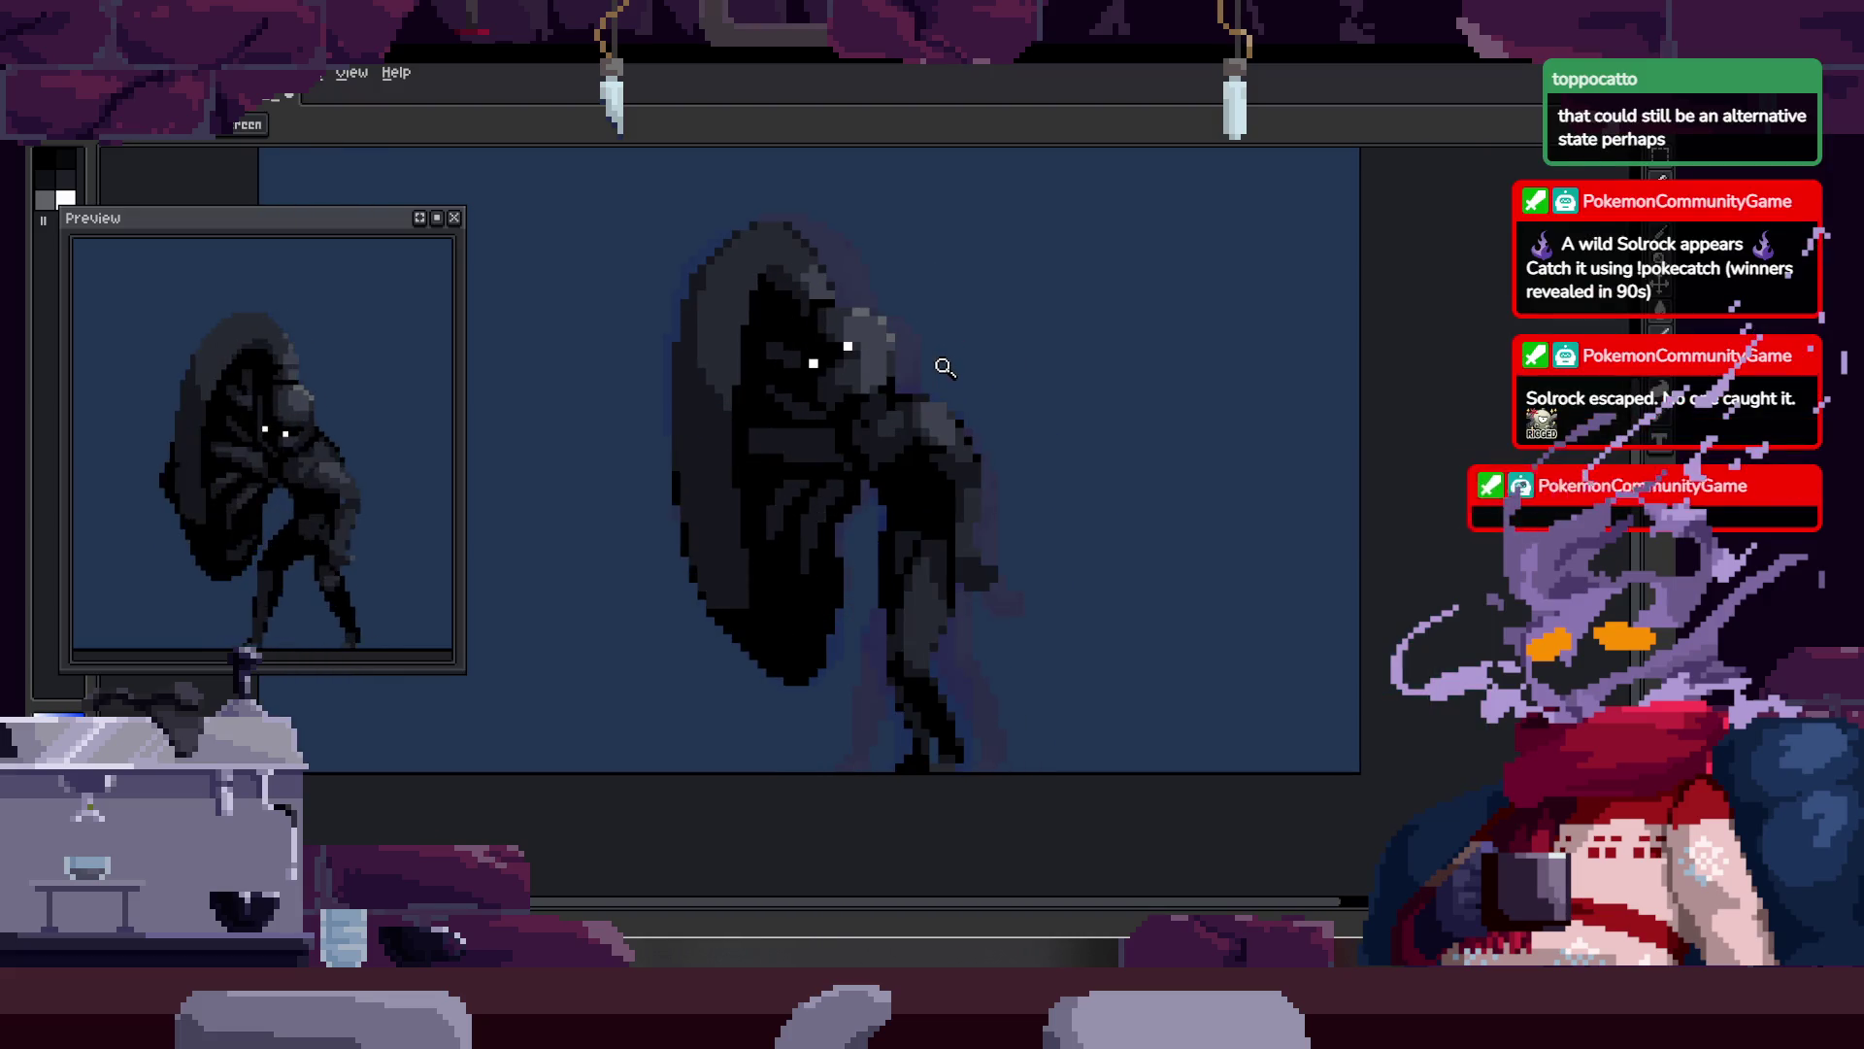
scroll(945, 367, up, 4)
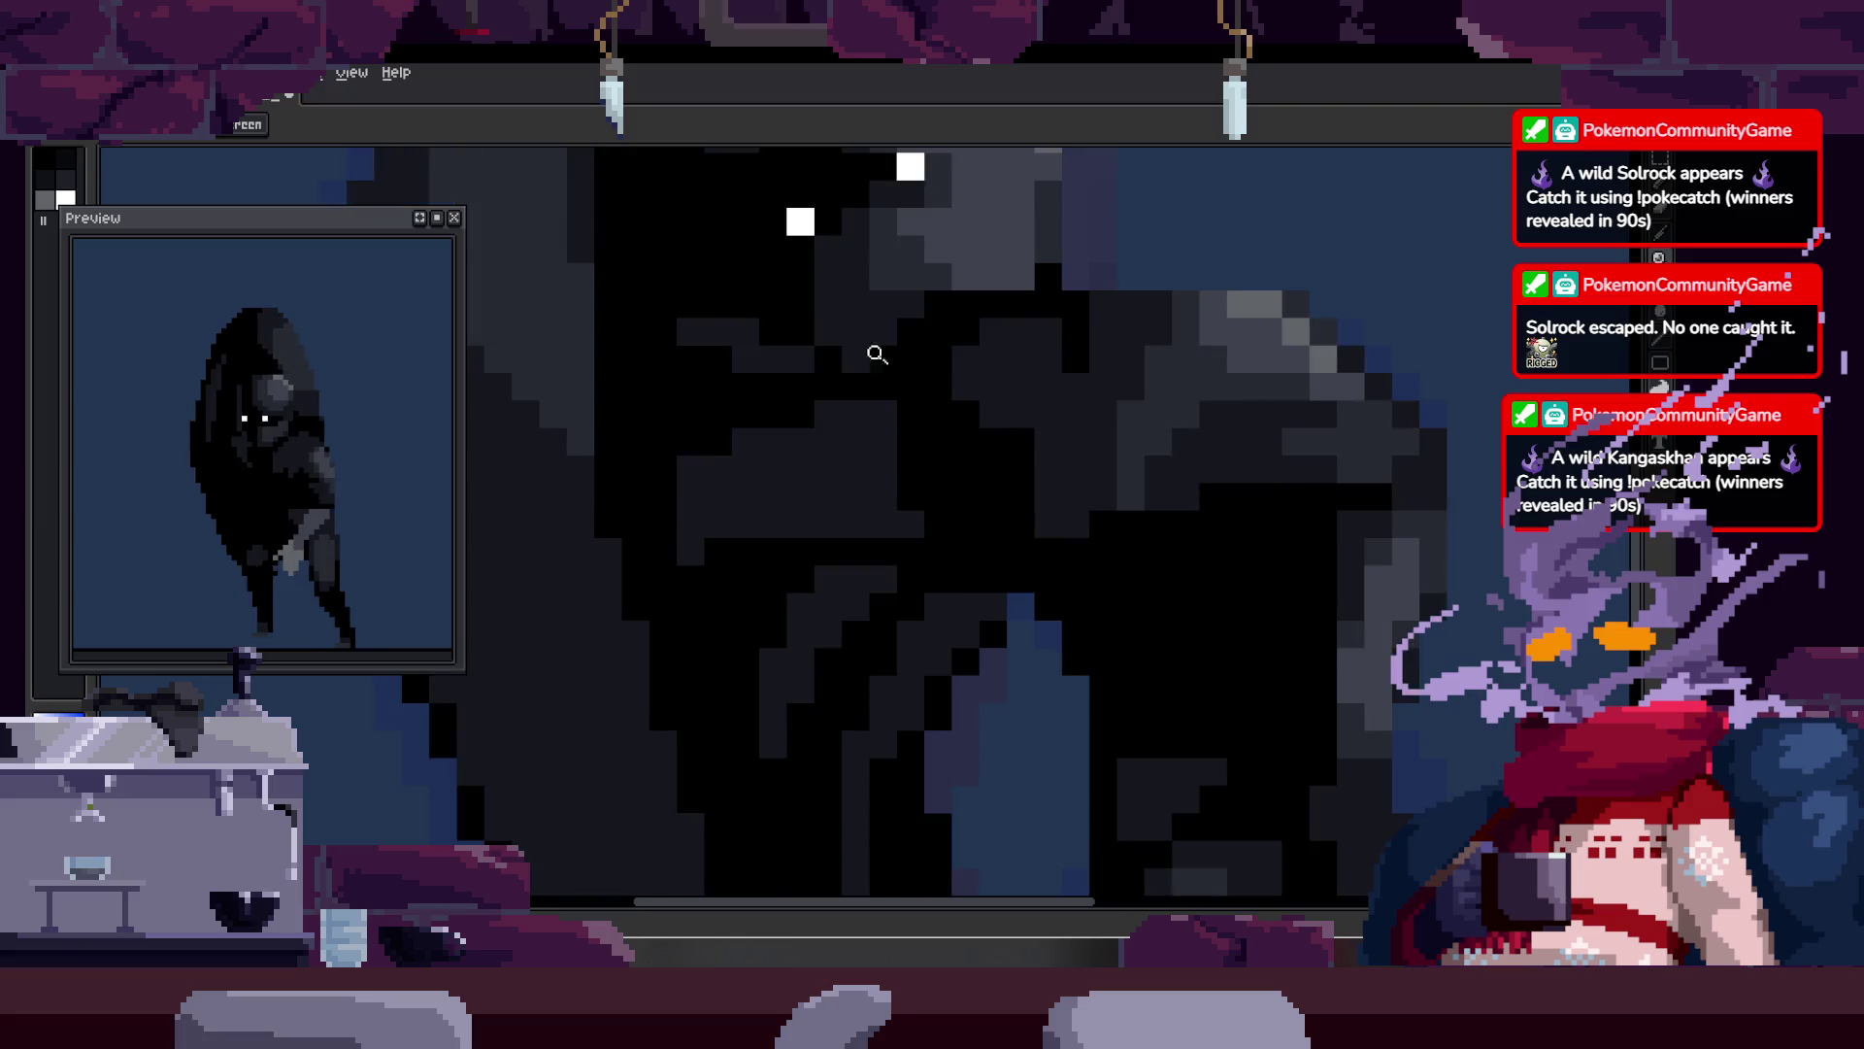
key(w)
click(728, 383)
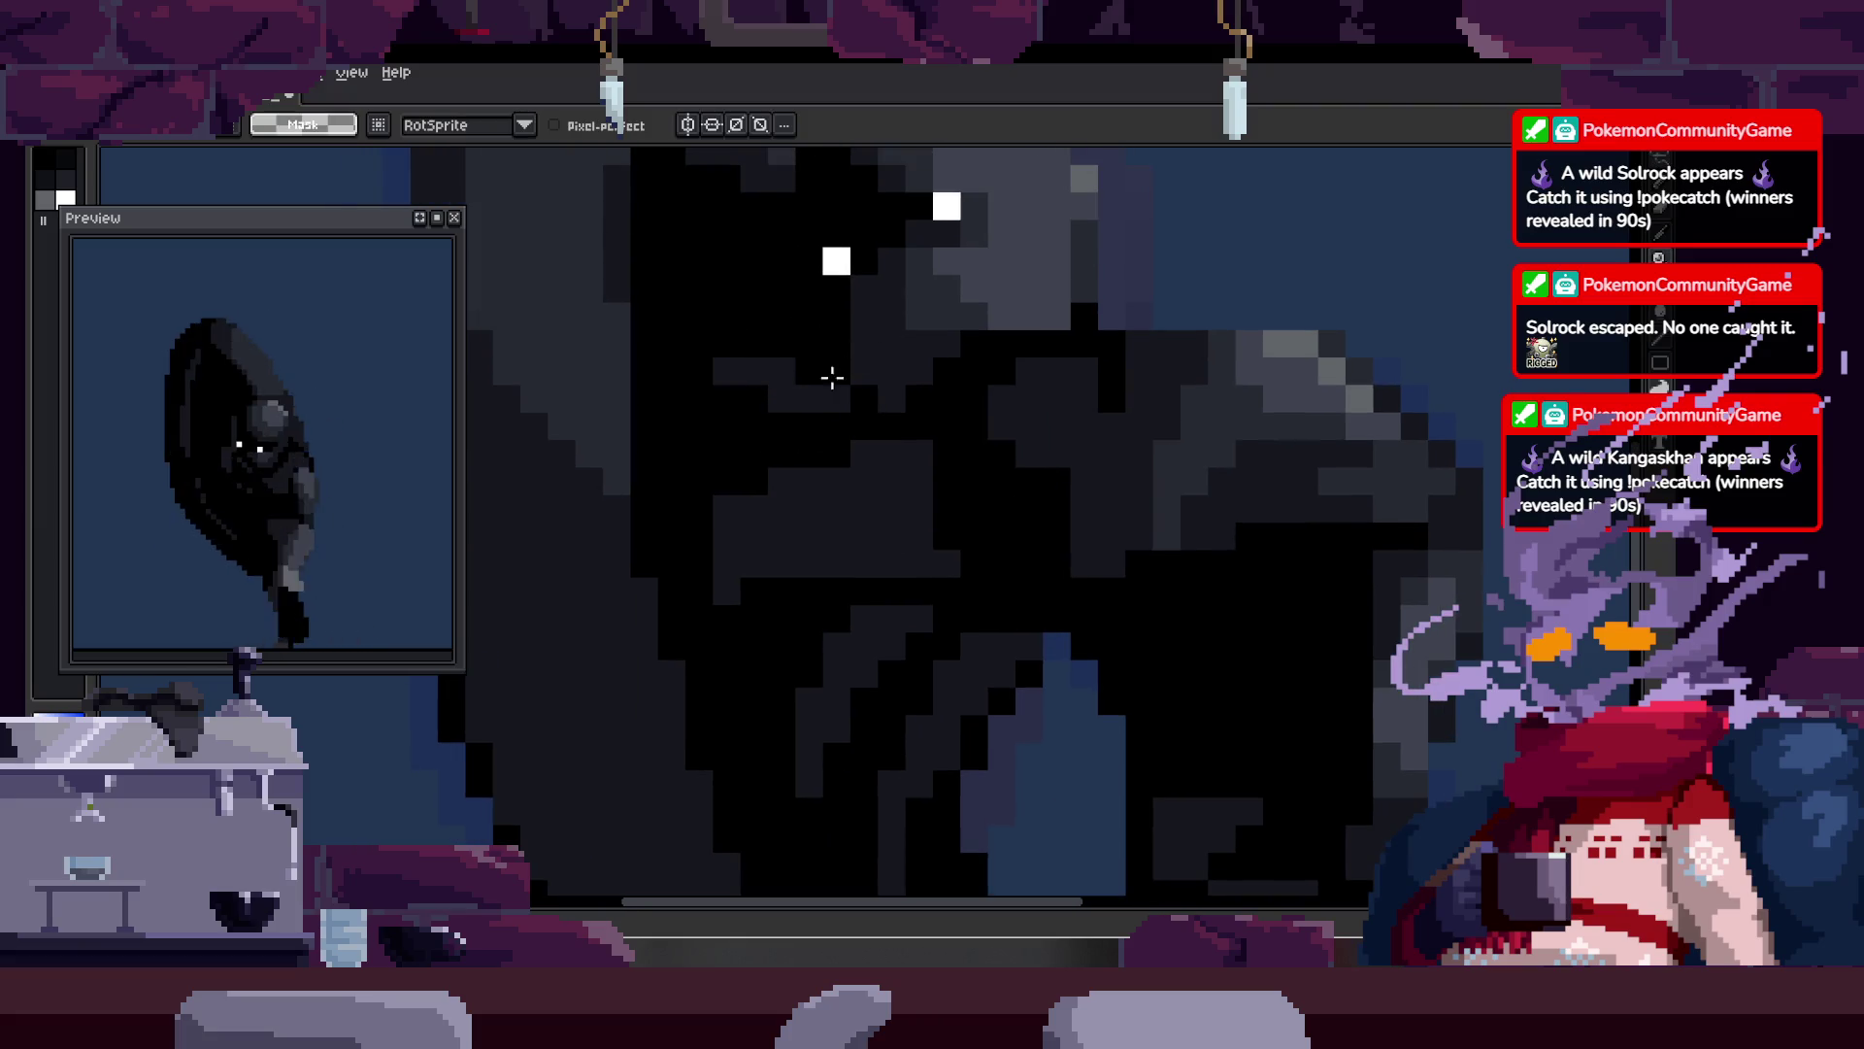
scroll(841, 371, up, 2)
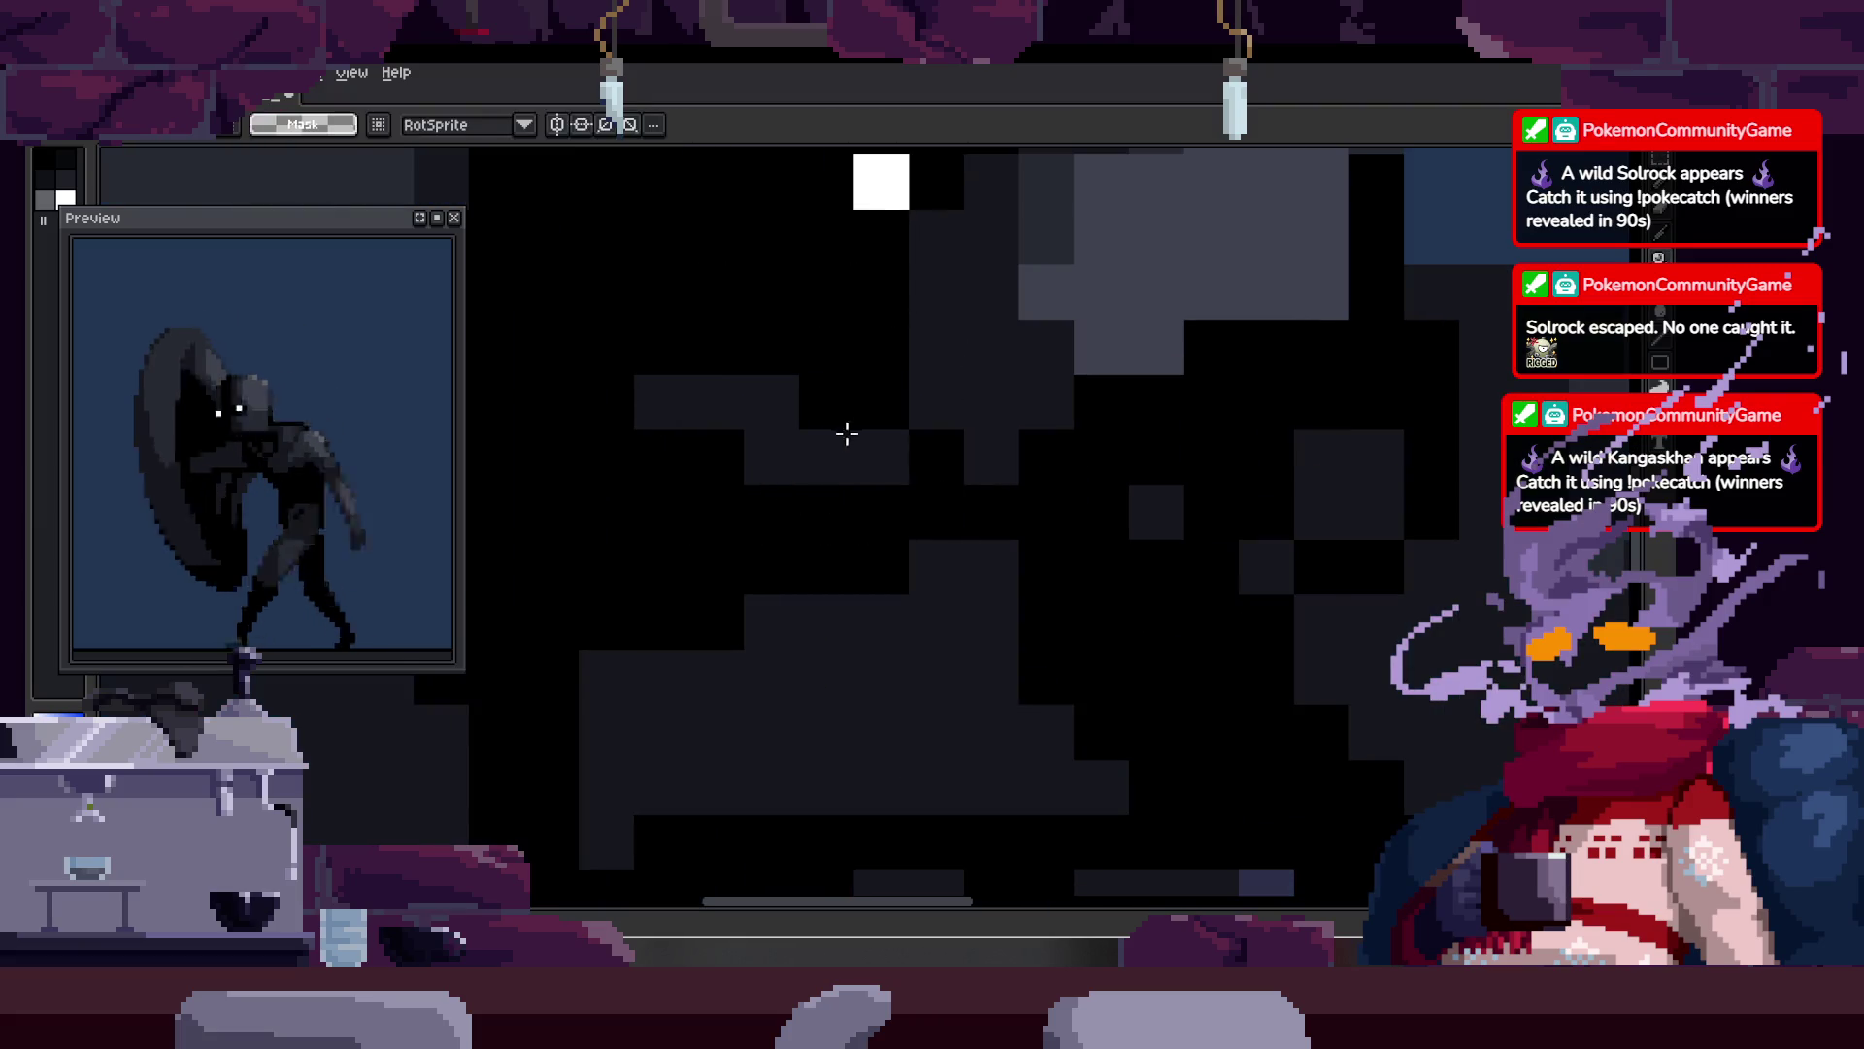
key(z)
scroll(989, 379, down, 6)
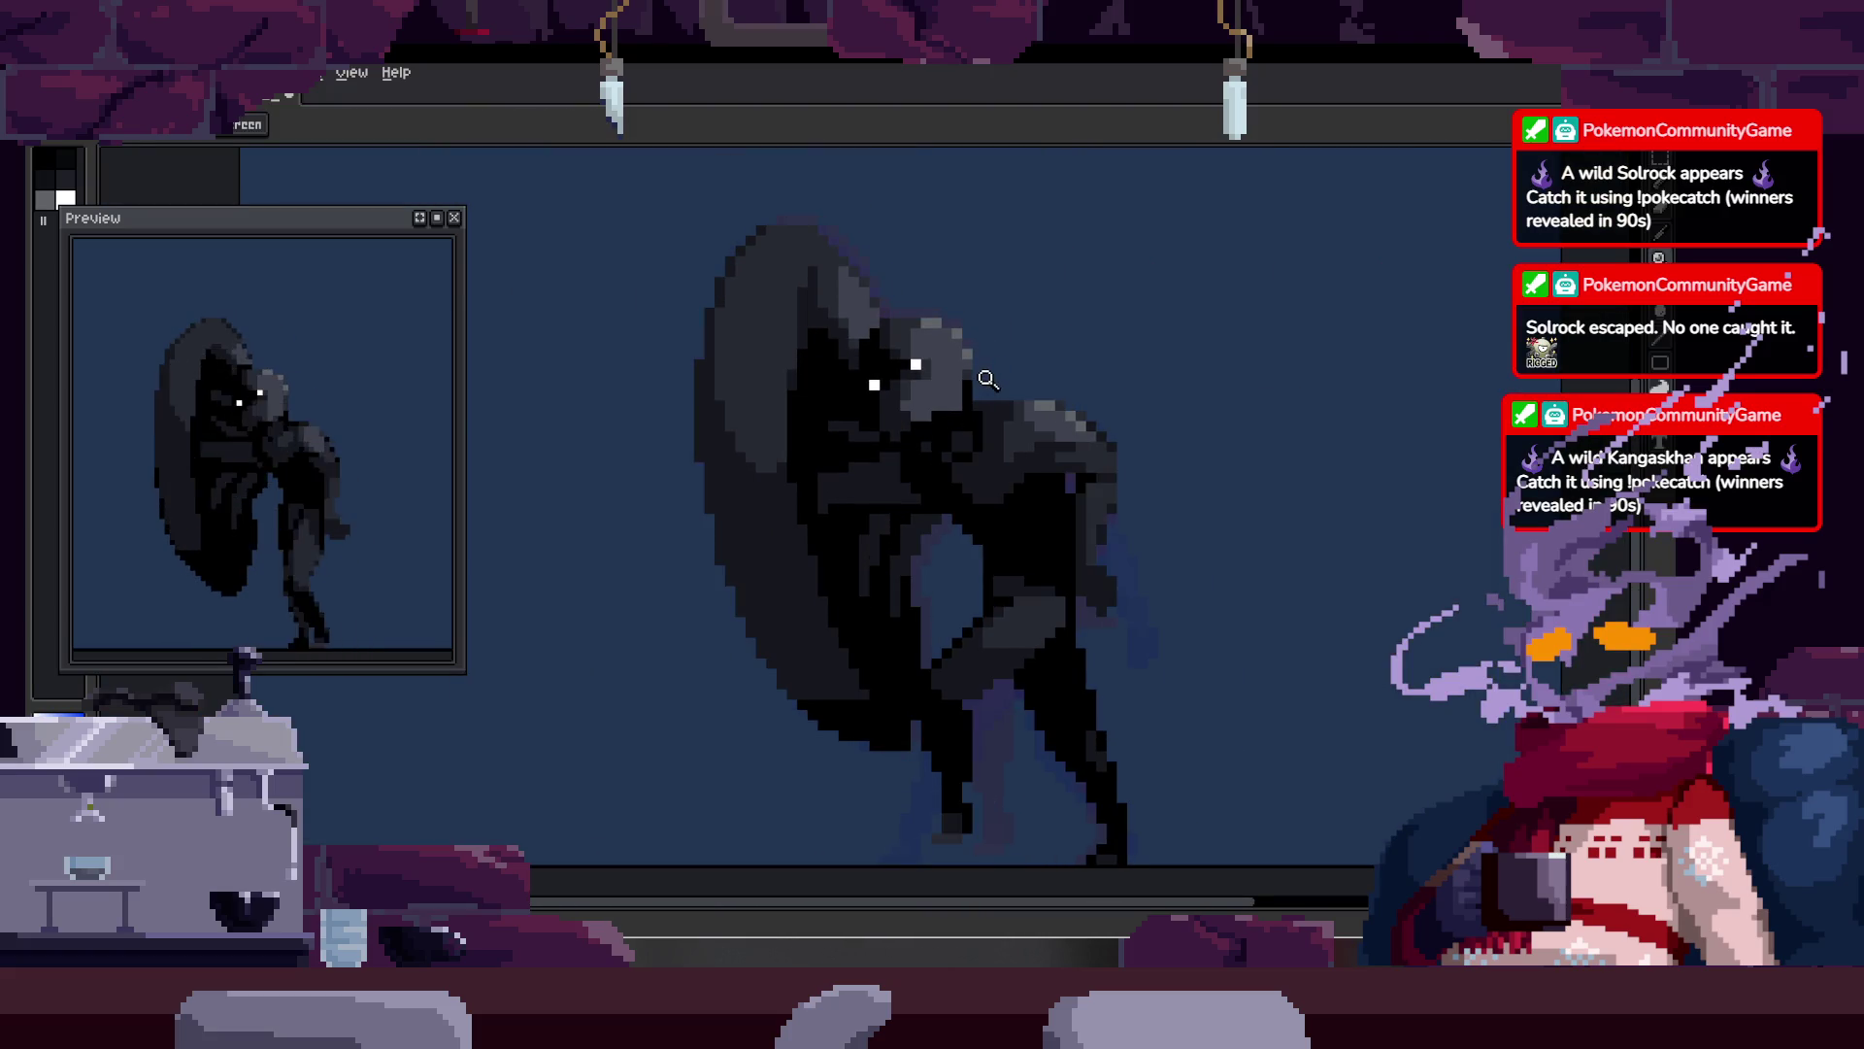
scroll(952, 366, up, 3)
scroll(936, 404, up, 1)
scroll(1061, 334, down, 4)
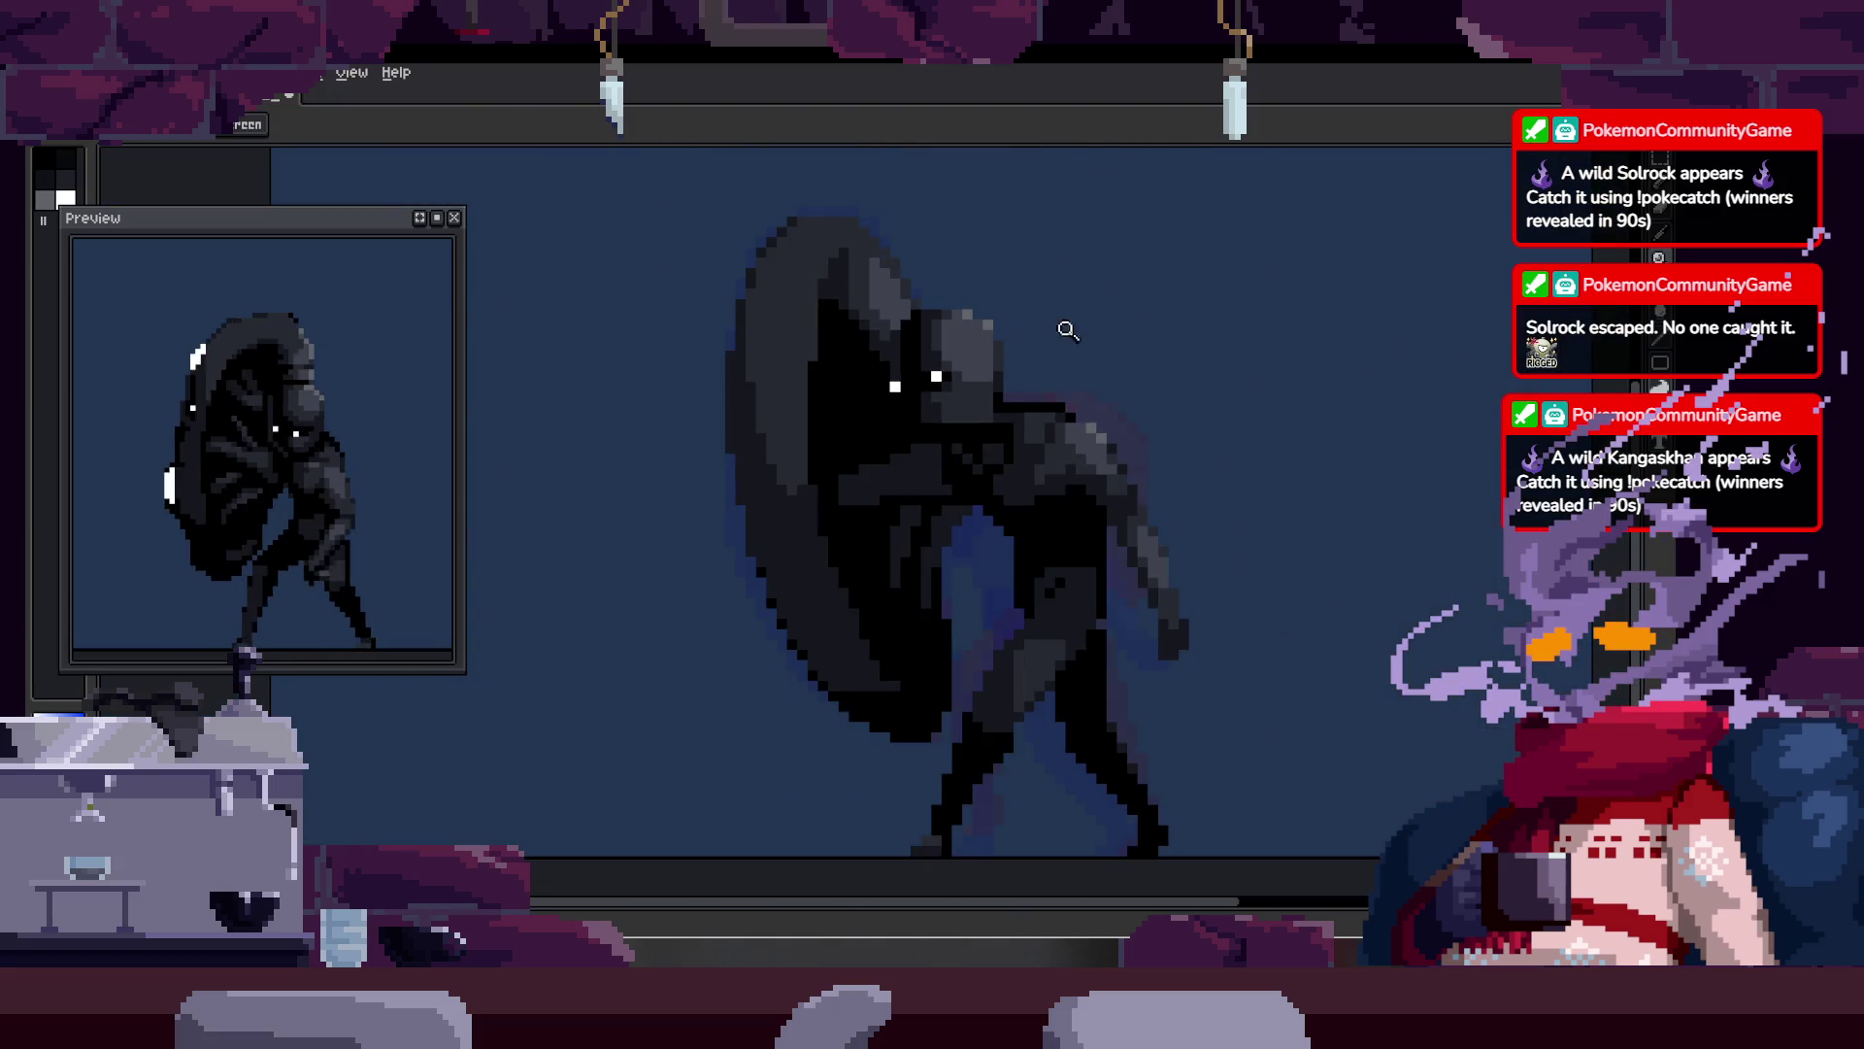
scroll(1008, 408, up, 3)
mouse_move(974, 374)
mouse_down()
mouse_move(1320, 287)
mouse_move(1152, 366)
mouse_up()
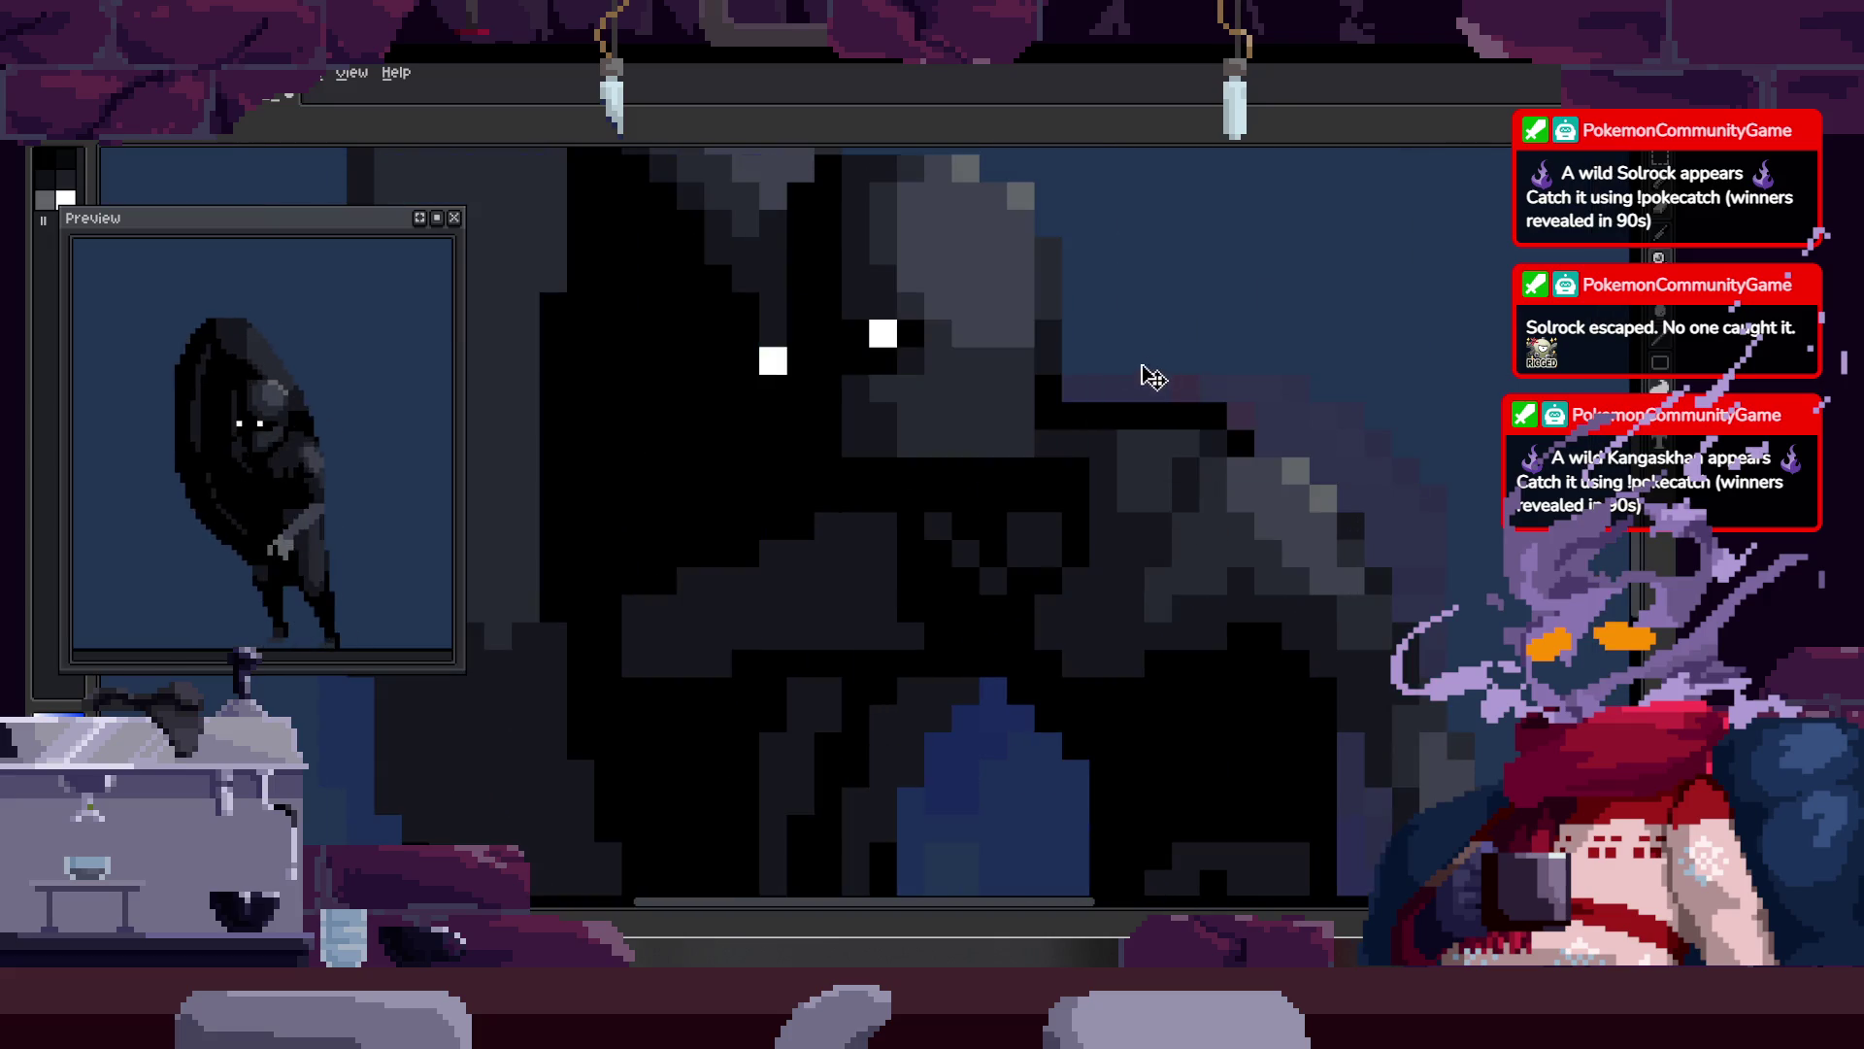
scroll(972, 323, down, 3)
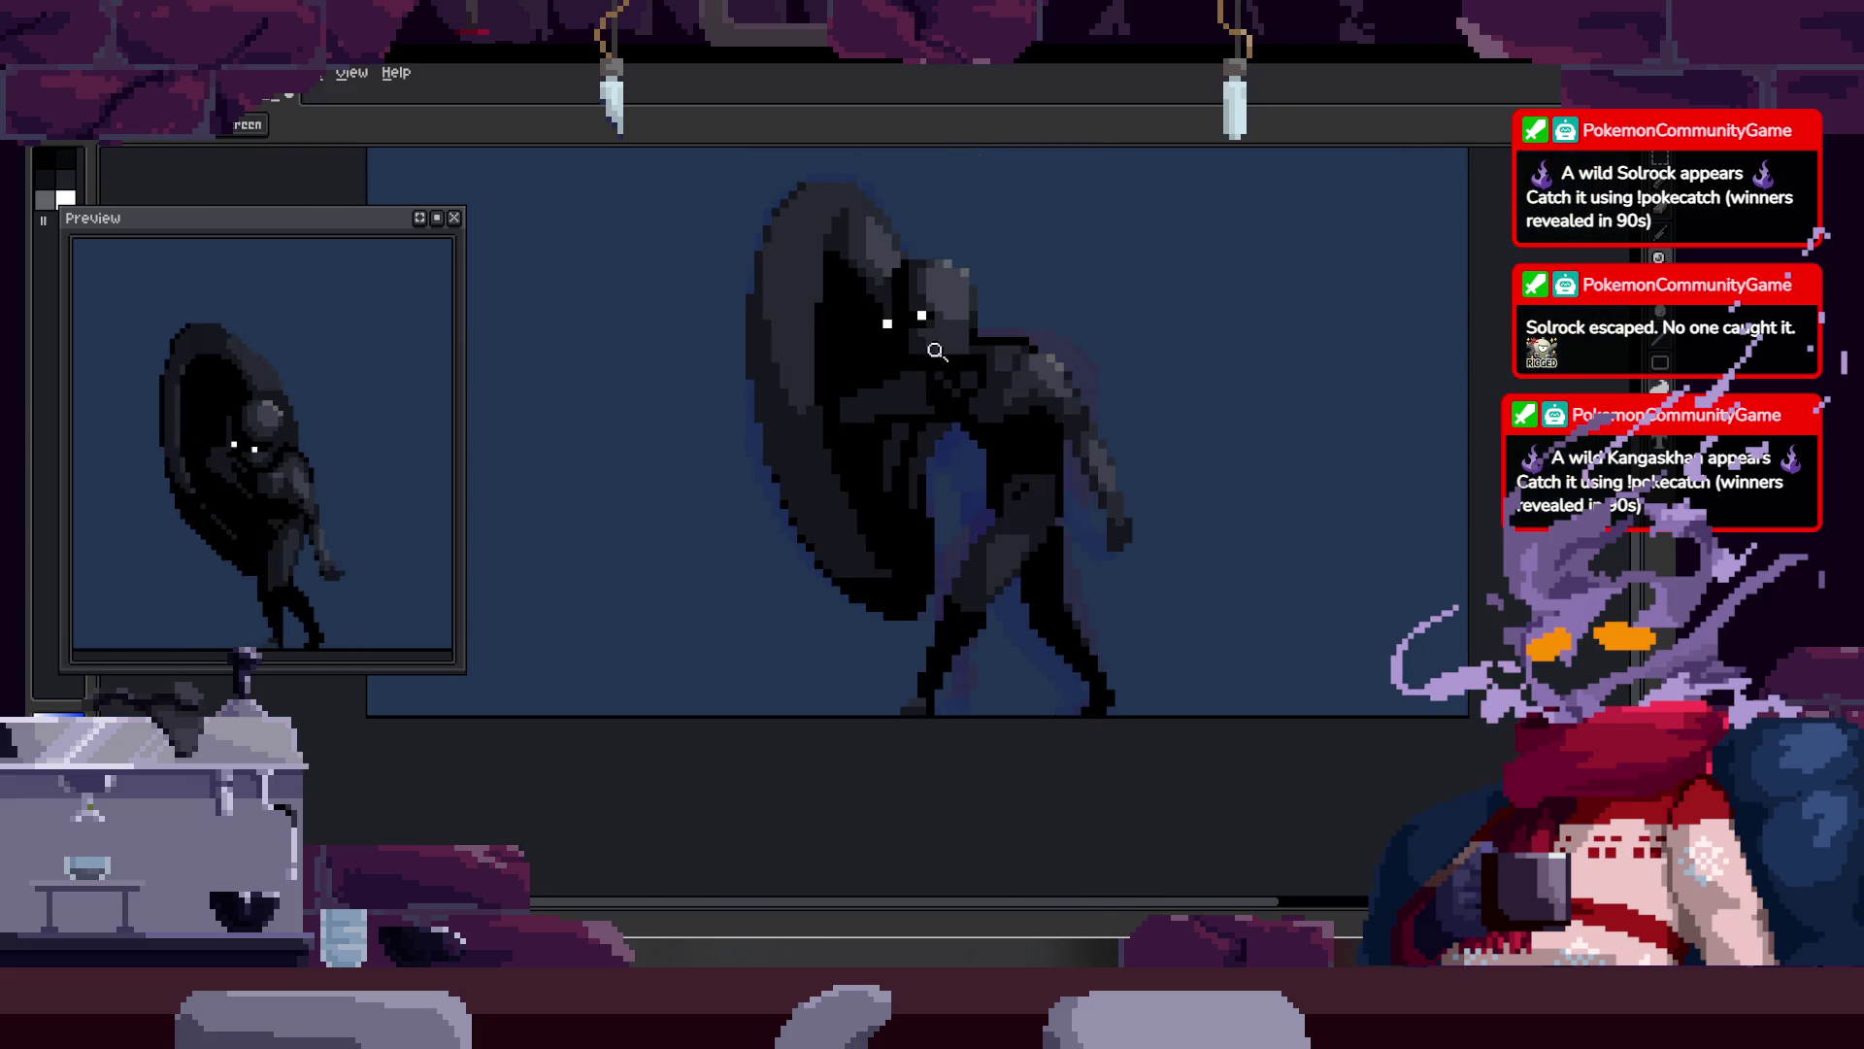
key(w)
scroll(1046, 308, up, 5)
key(z)
scroll(1068, 320, down, 2)
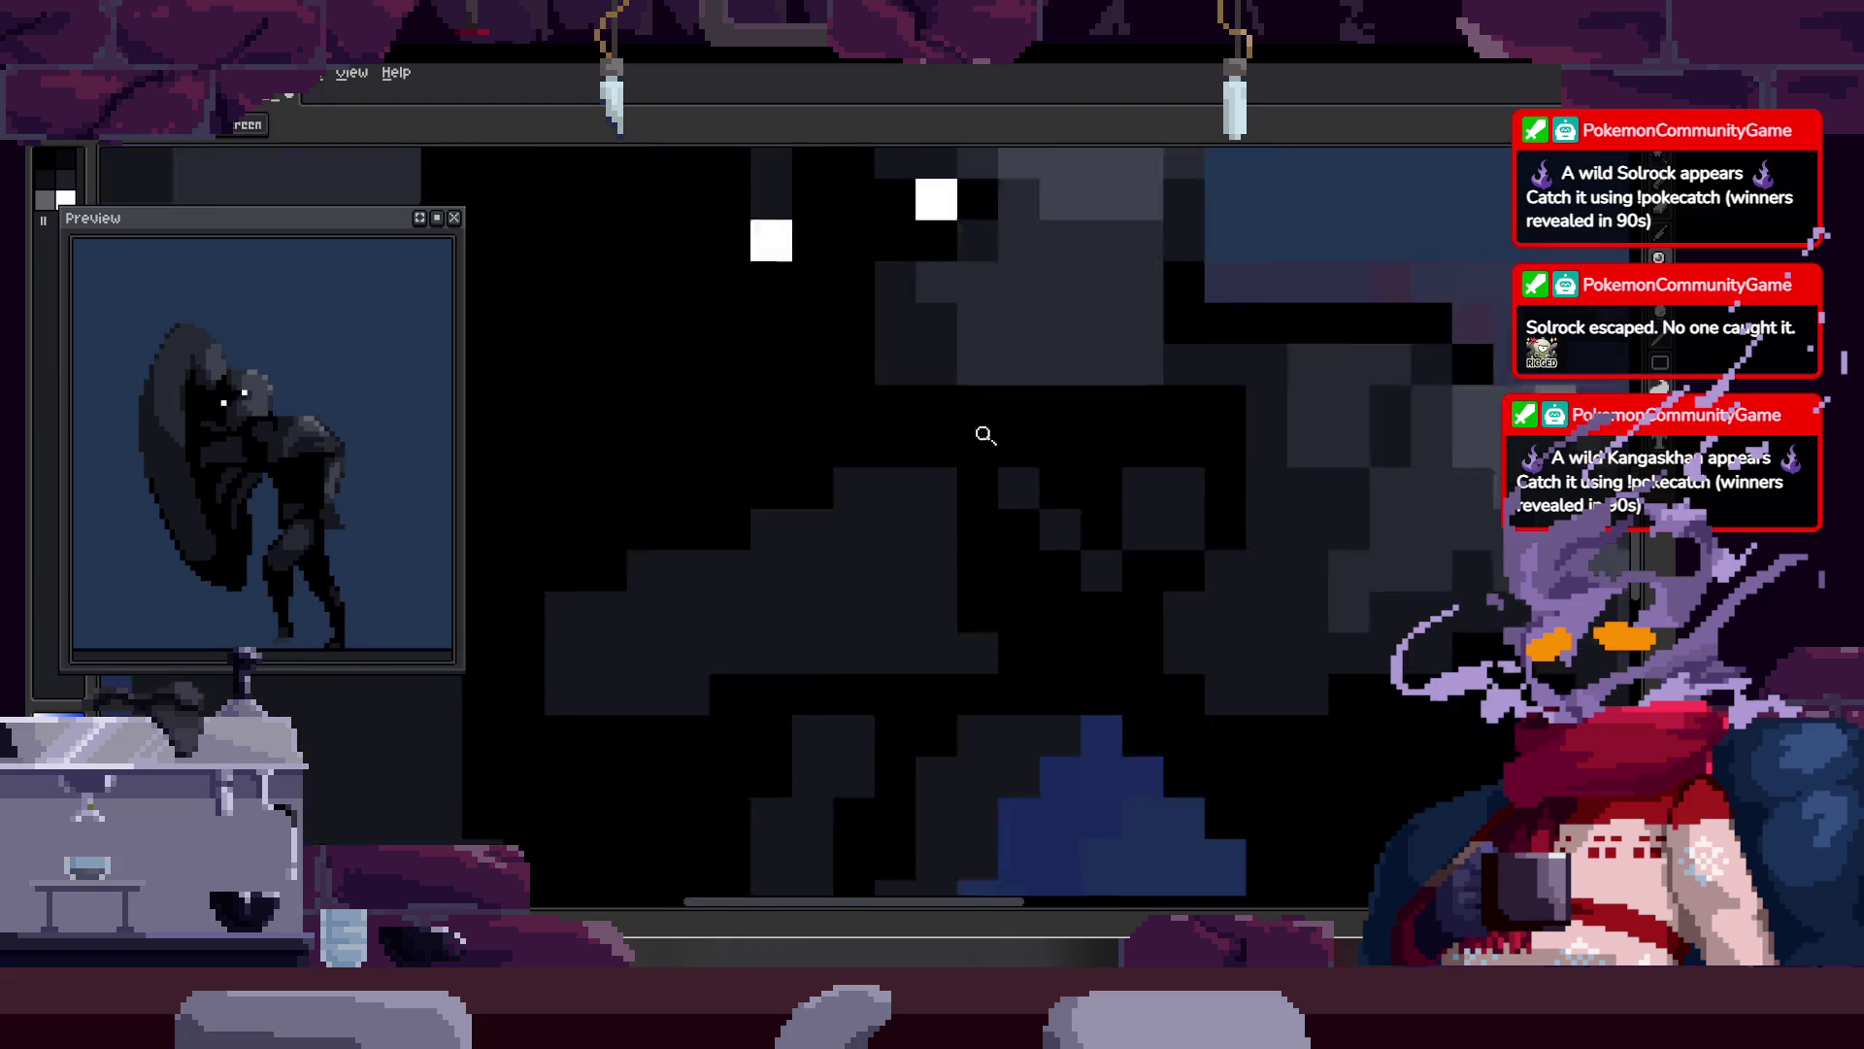
scroll(952, 408, up, 2)
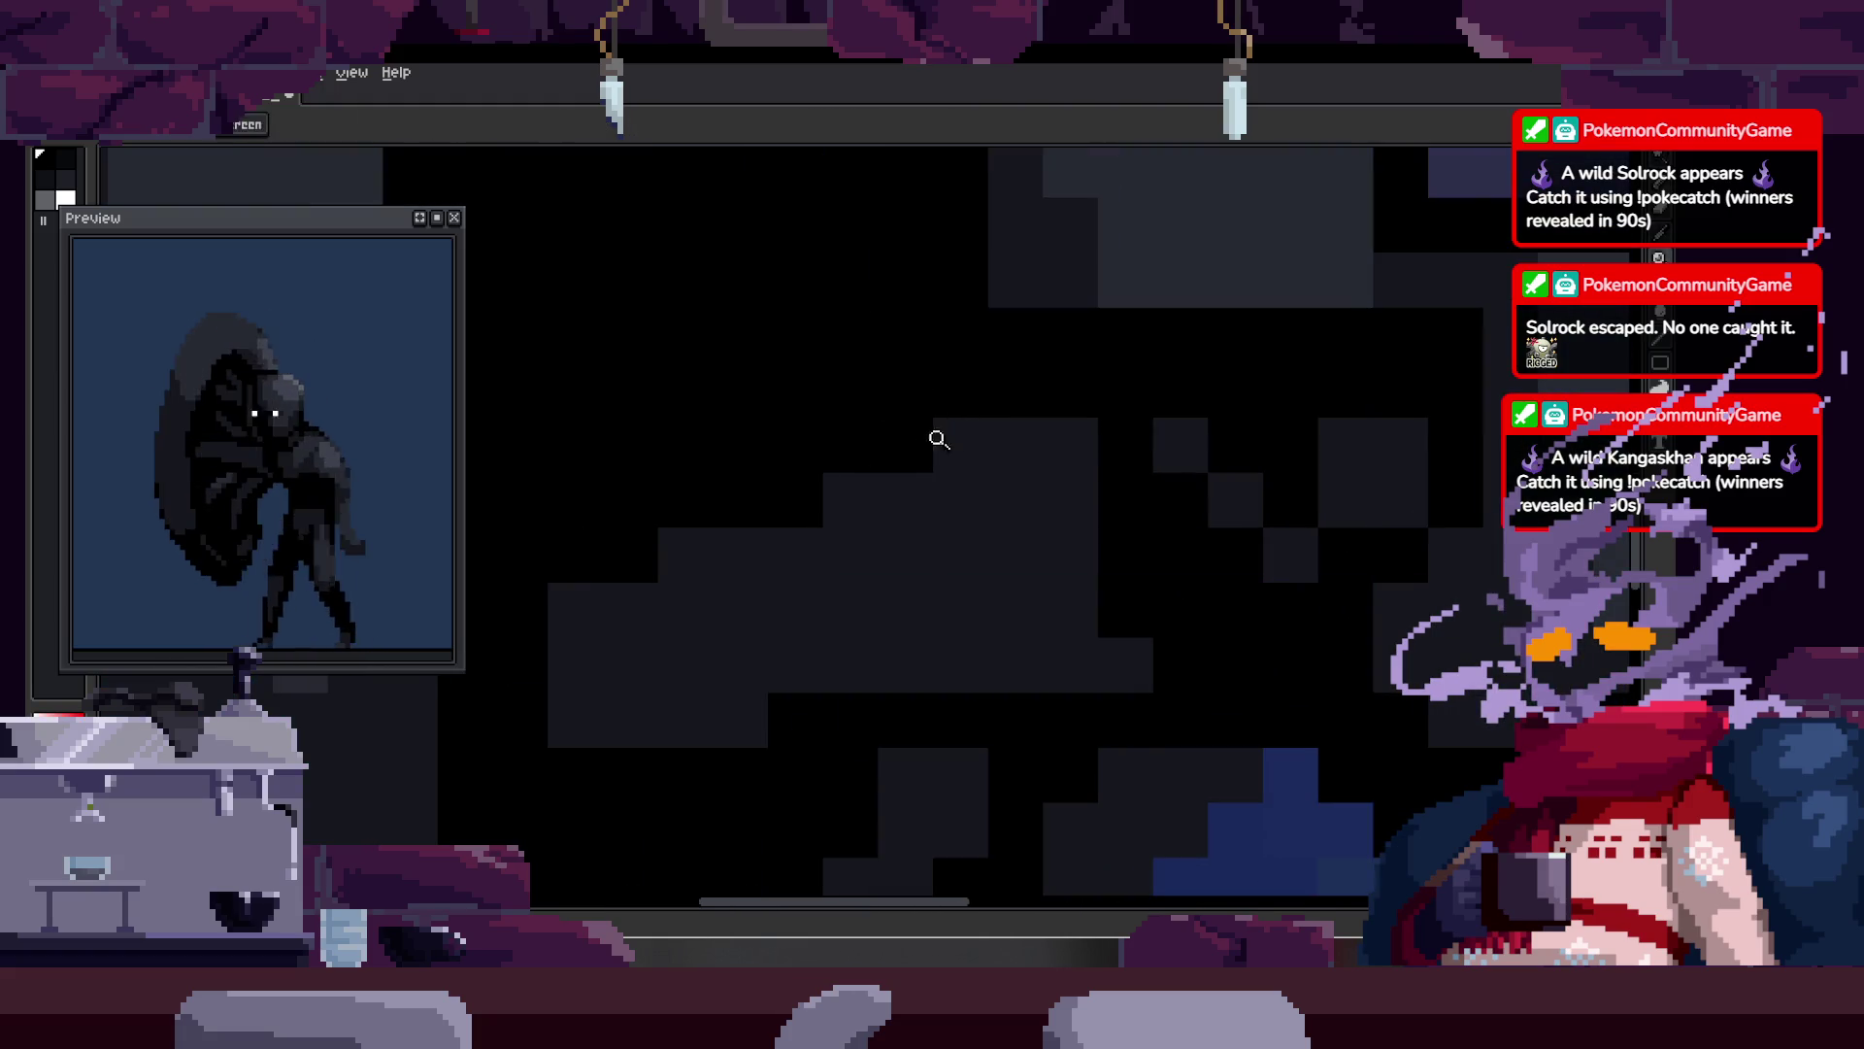
scroll(981, 438, right, 2)
Step: Try the magic wand, clear the selection with Ctrl+D, and zoom the canvas out
key(w)
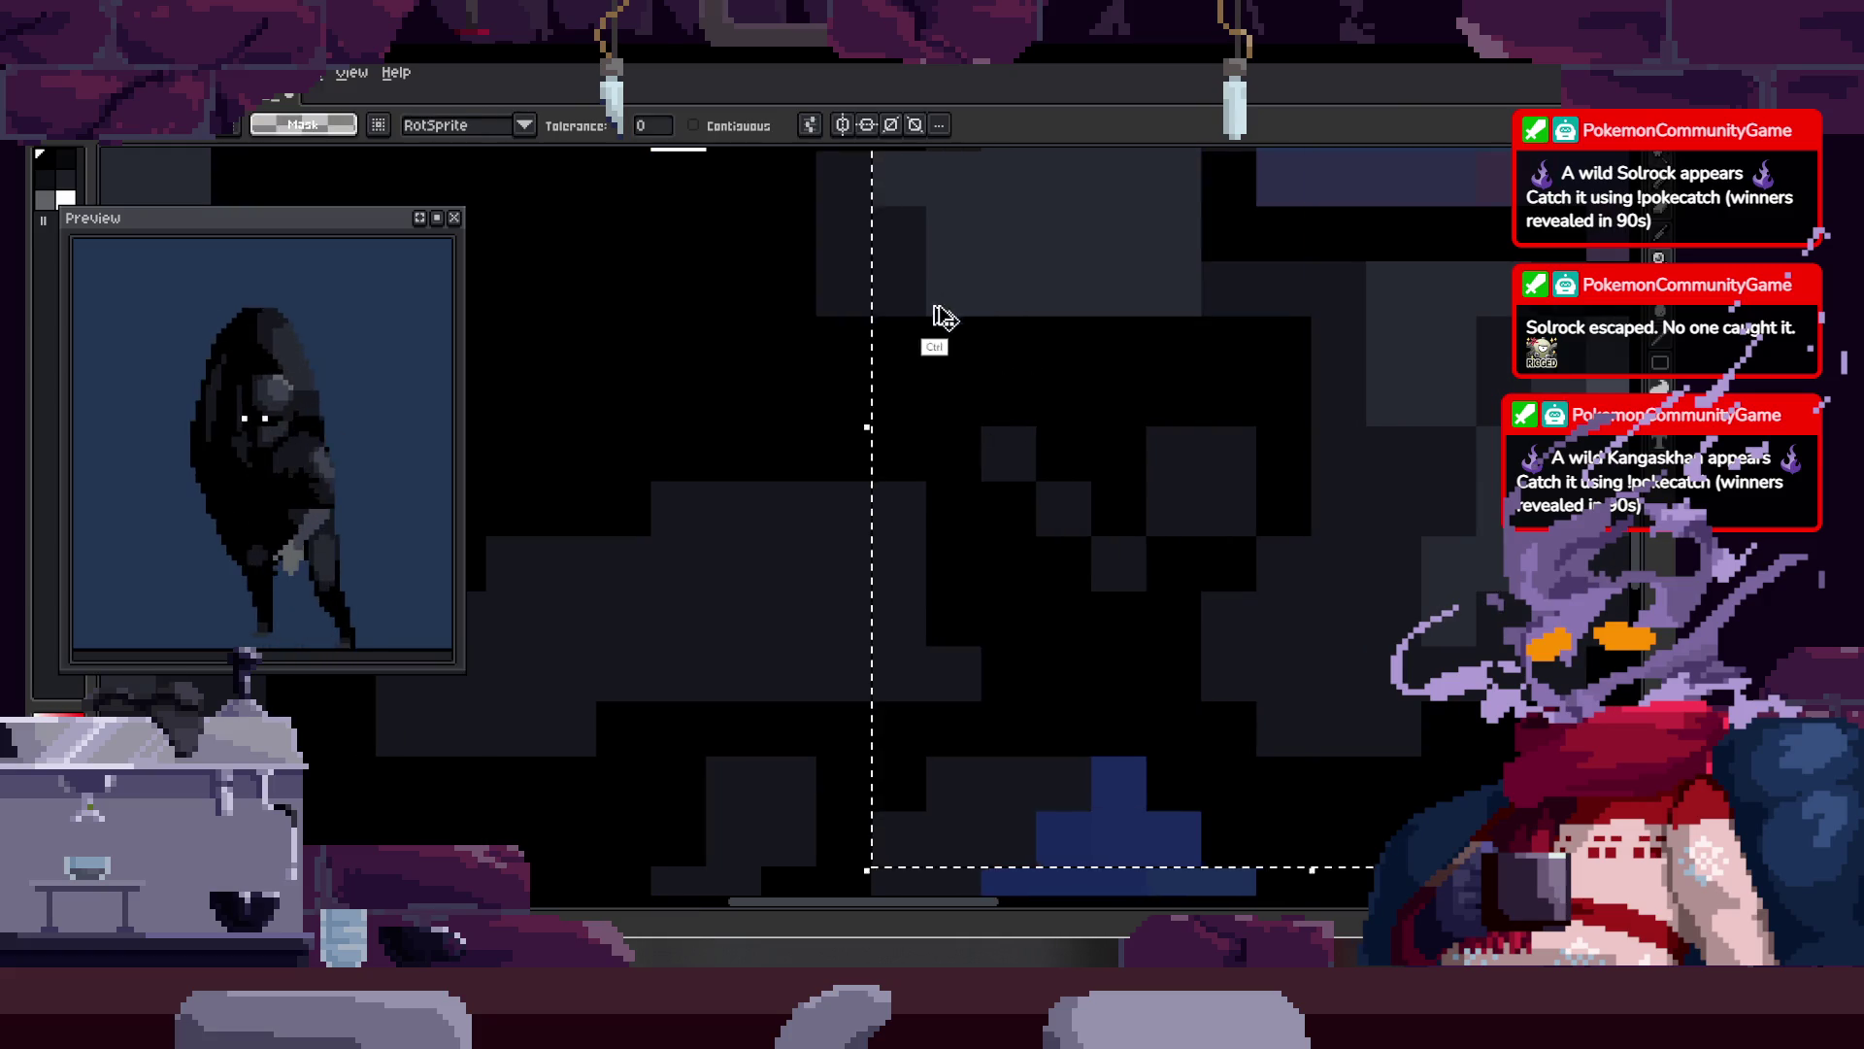
key(ctrl+d)
key(z)
scroll(958, 382, down, 2)
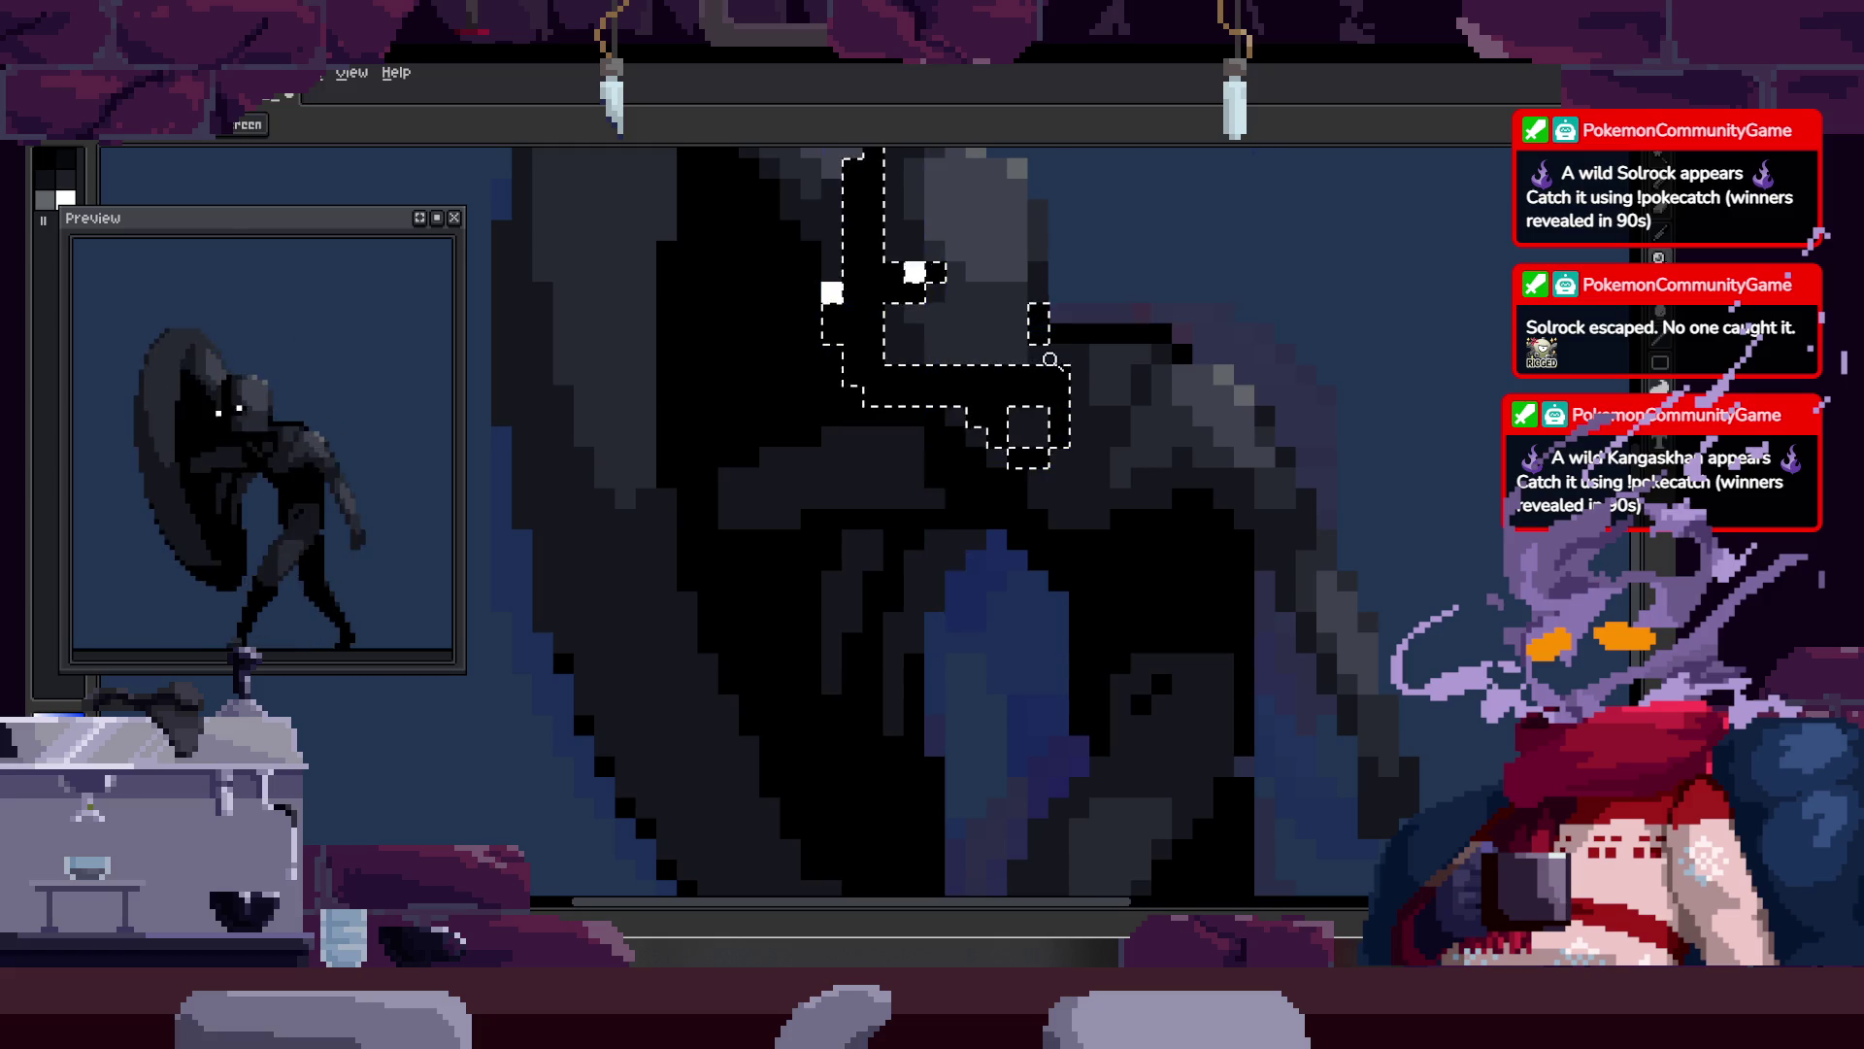
scroll(1031, 282, up, 4)
key(b)
key(z)
scroll(978, 404, down, 3)
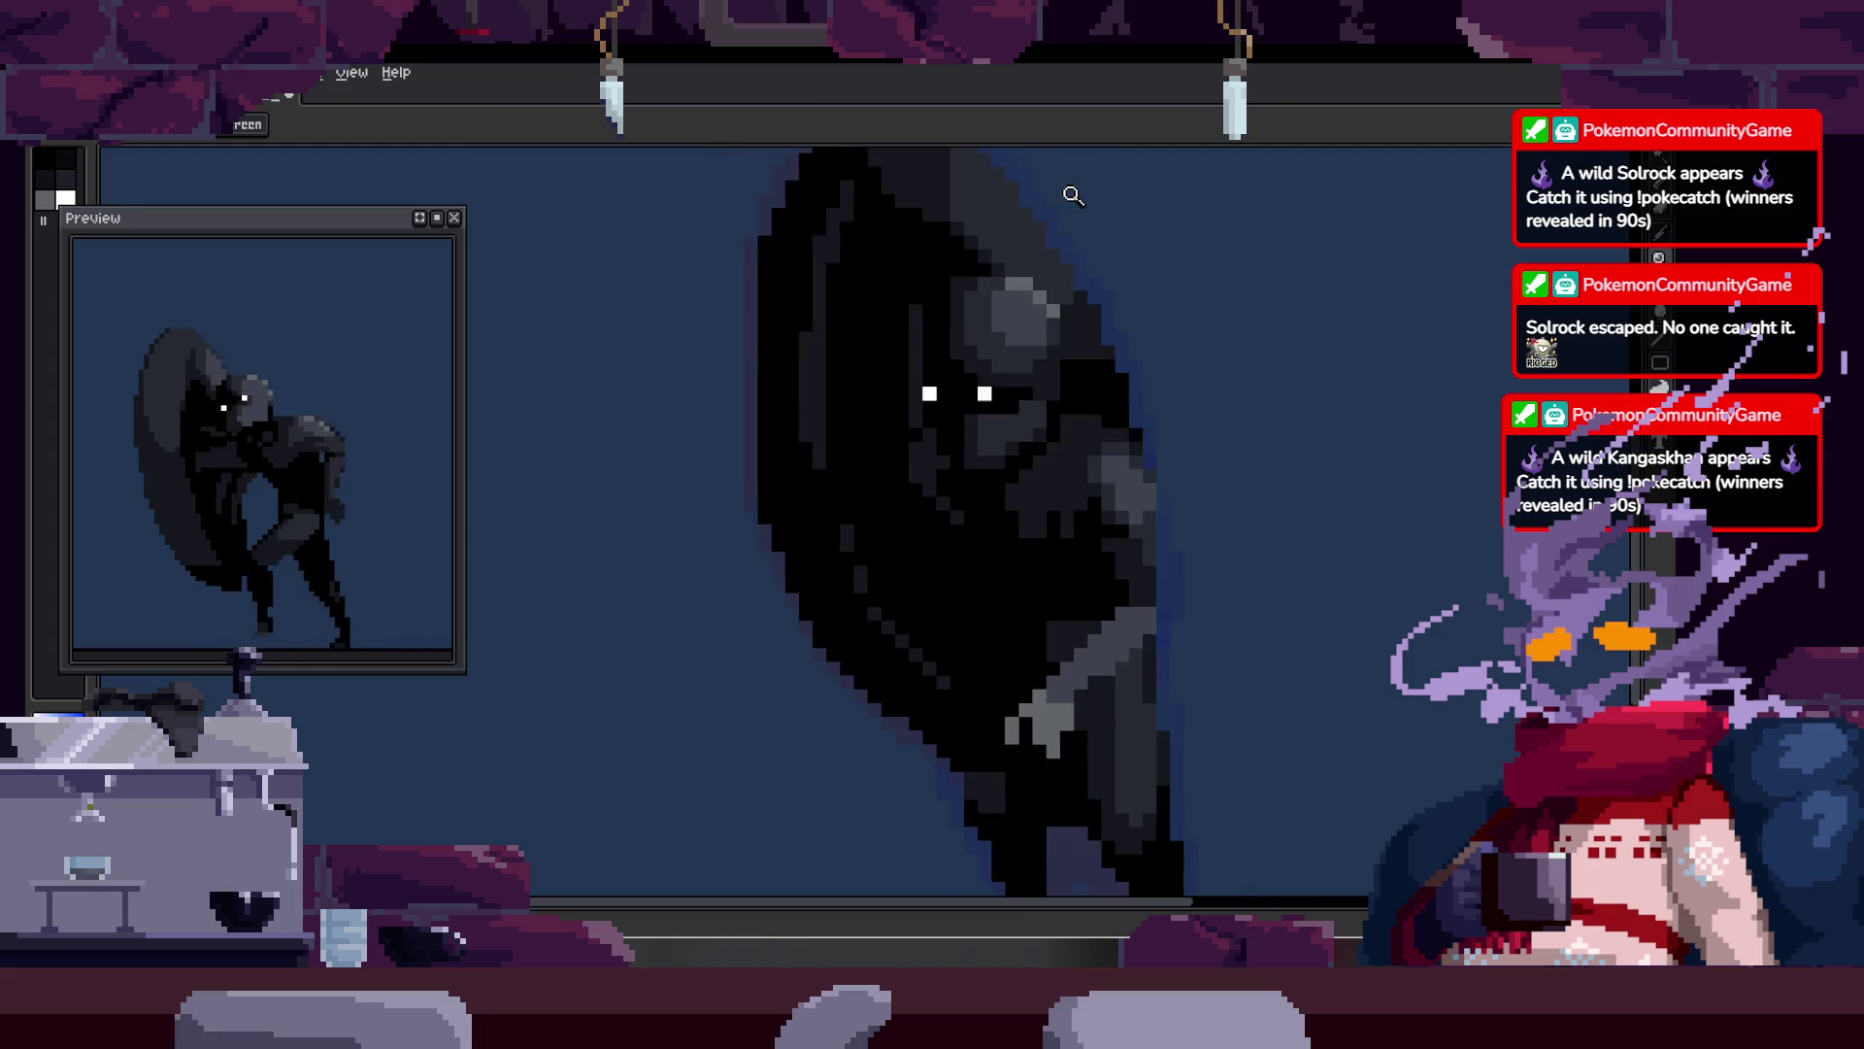
Step: Zoom in on the head and glowing eyes, then step a frame and show the timeline
click(896, 488)
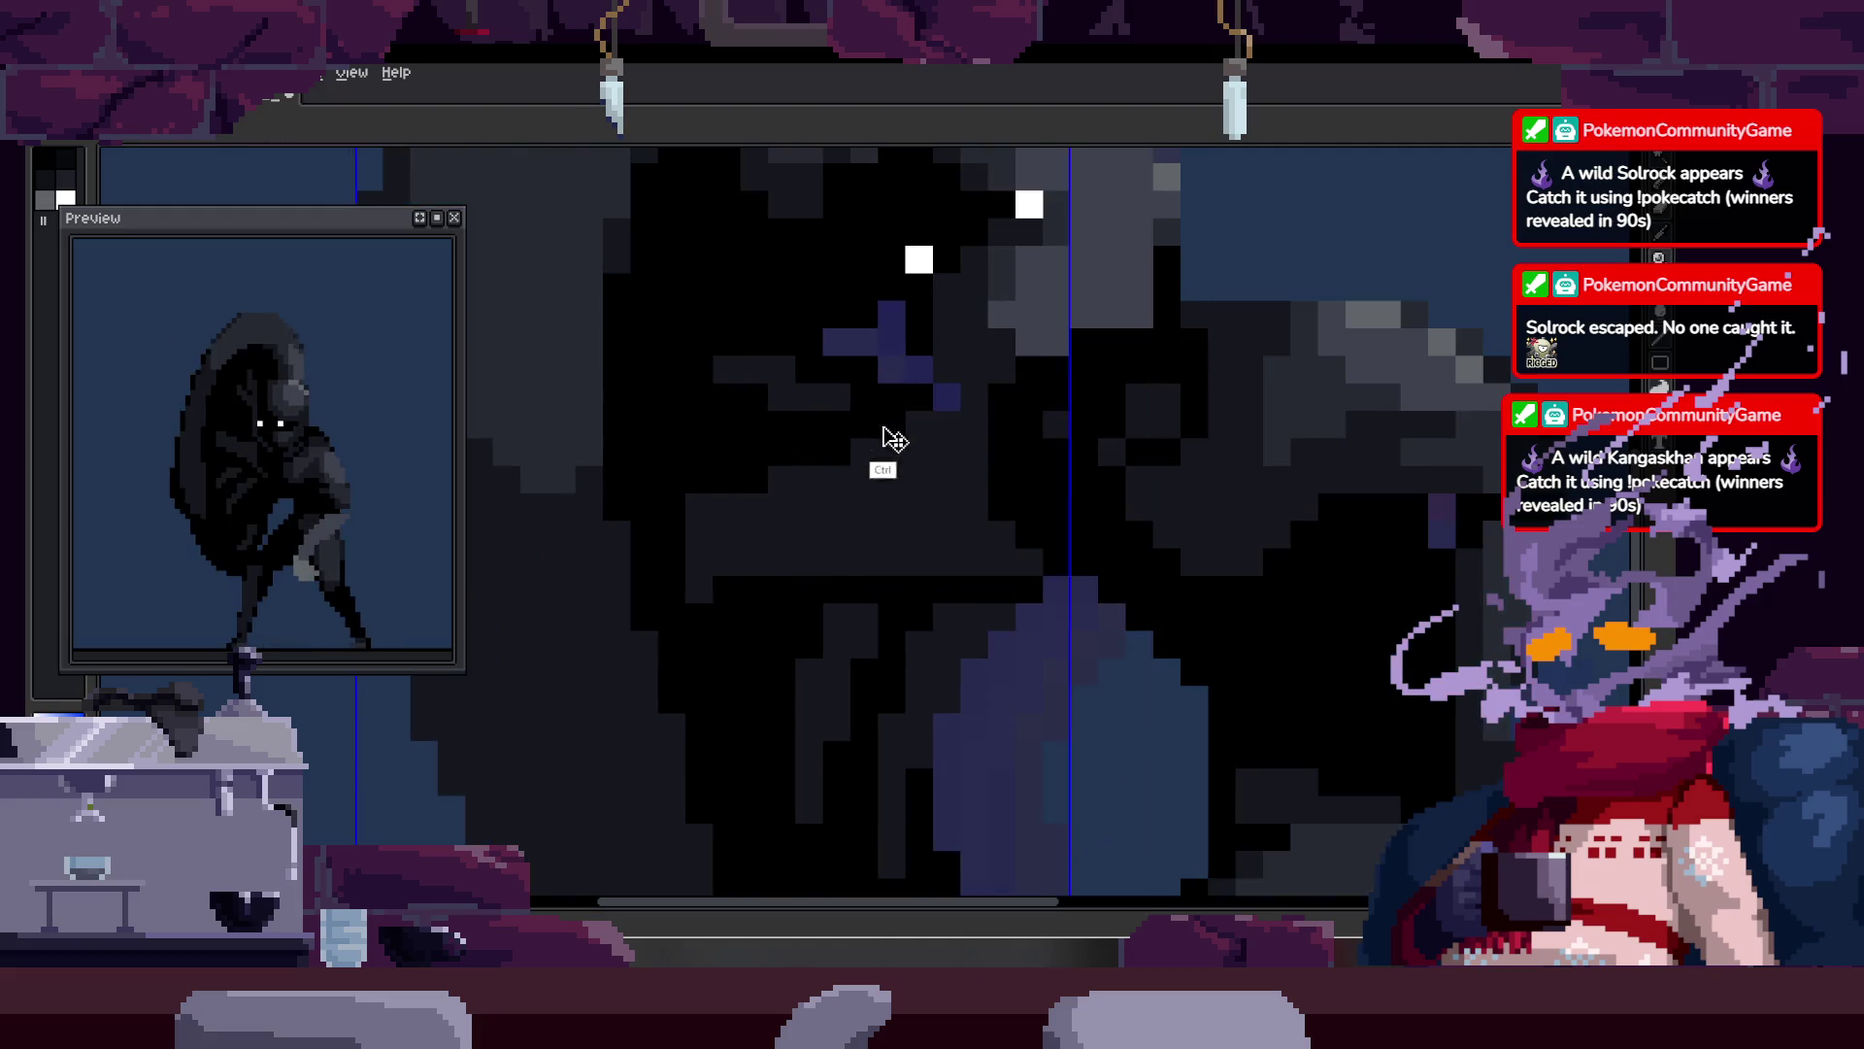
click(884, 402)
key(b)
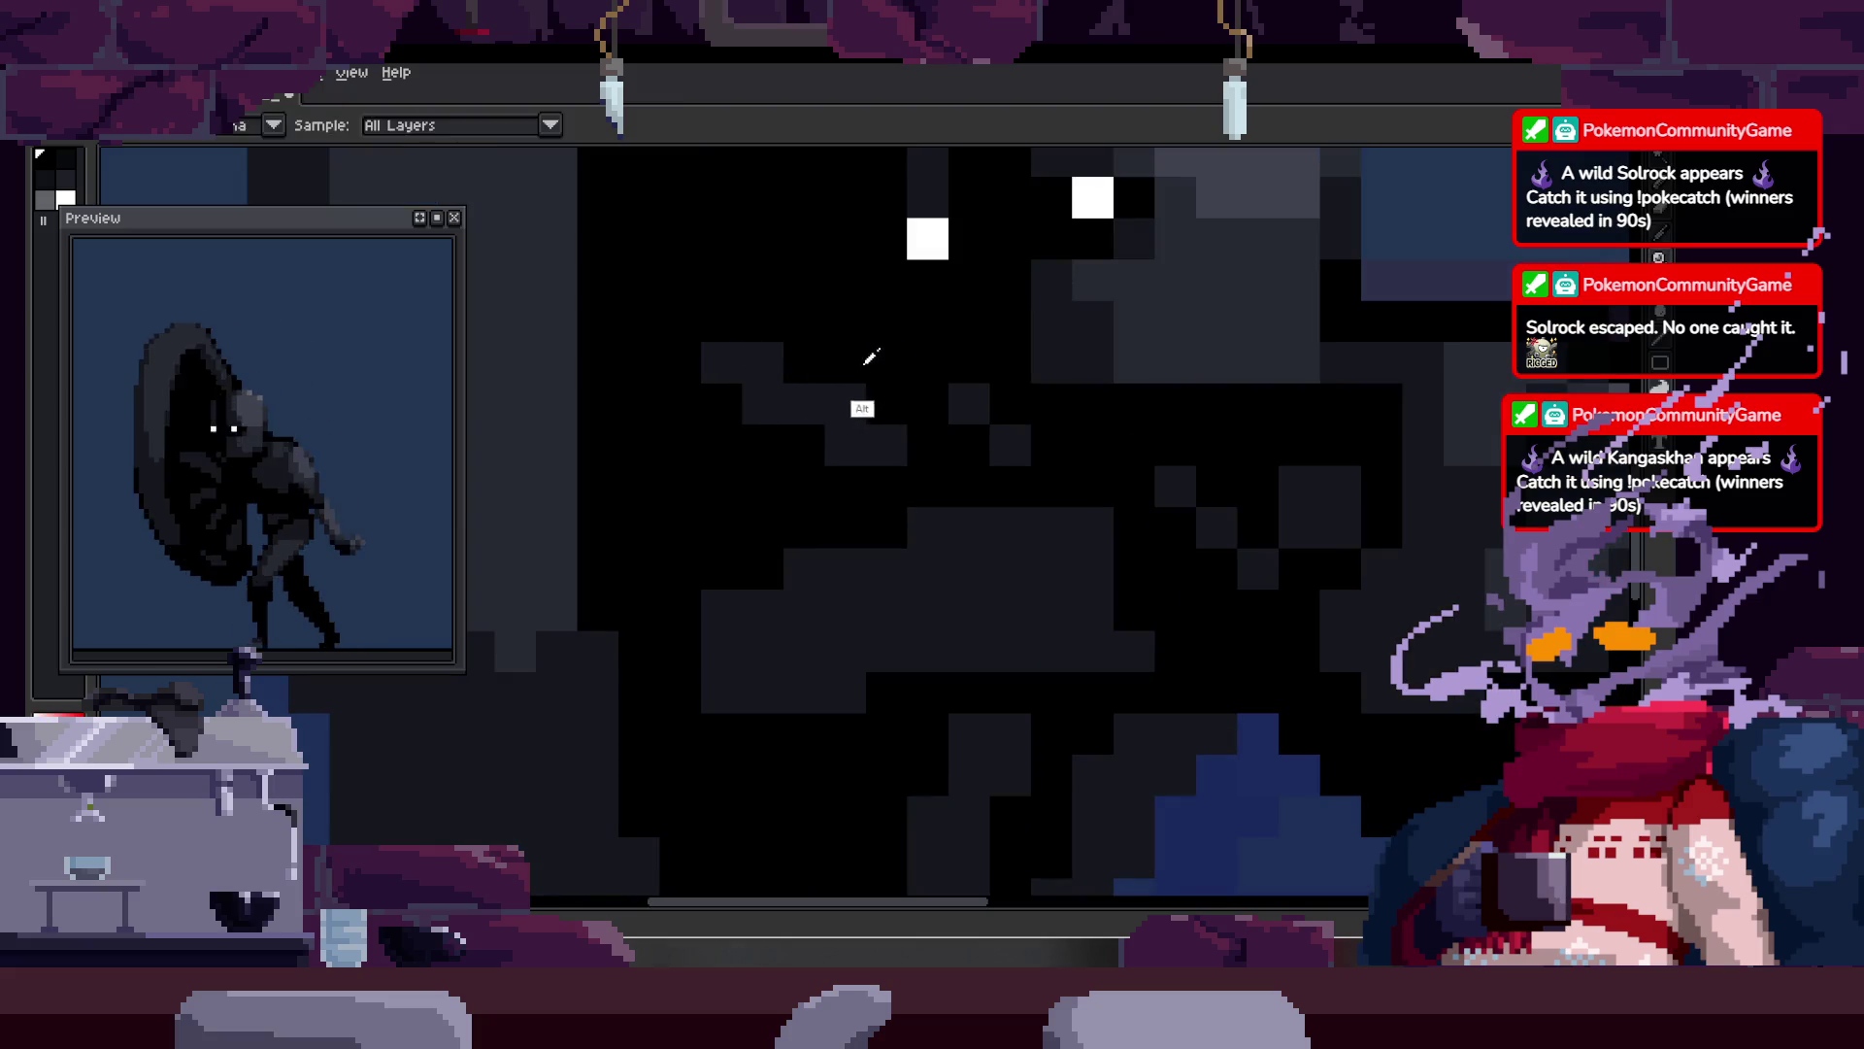
key(z)
scroll(961, 337, down, 3)
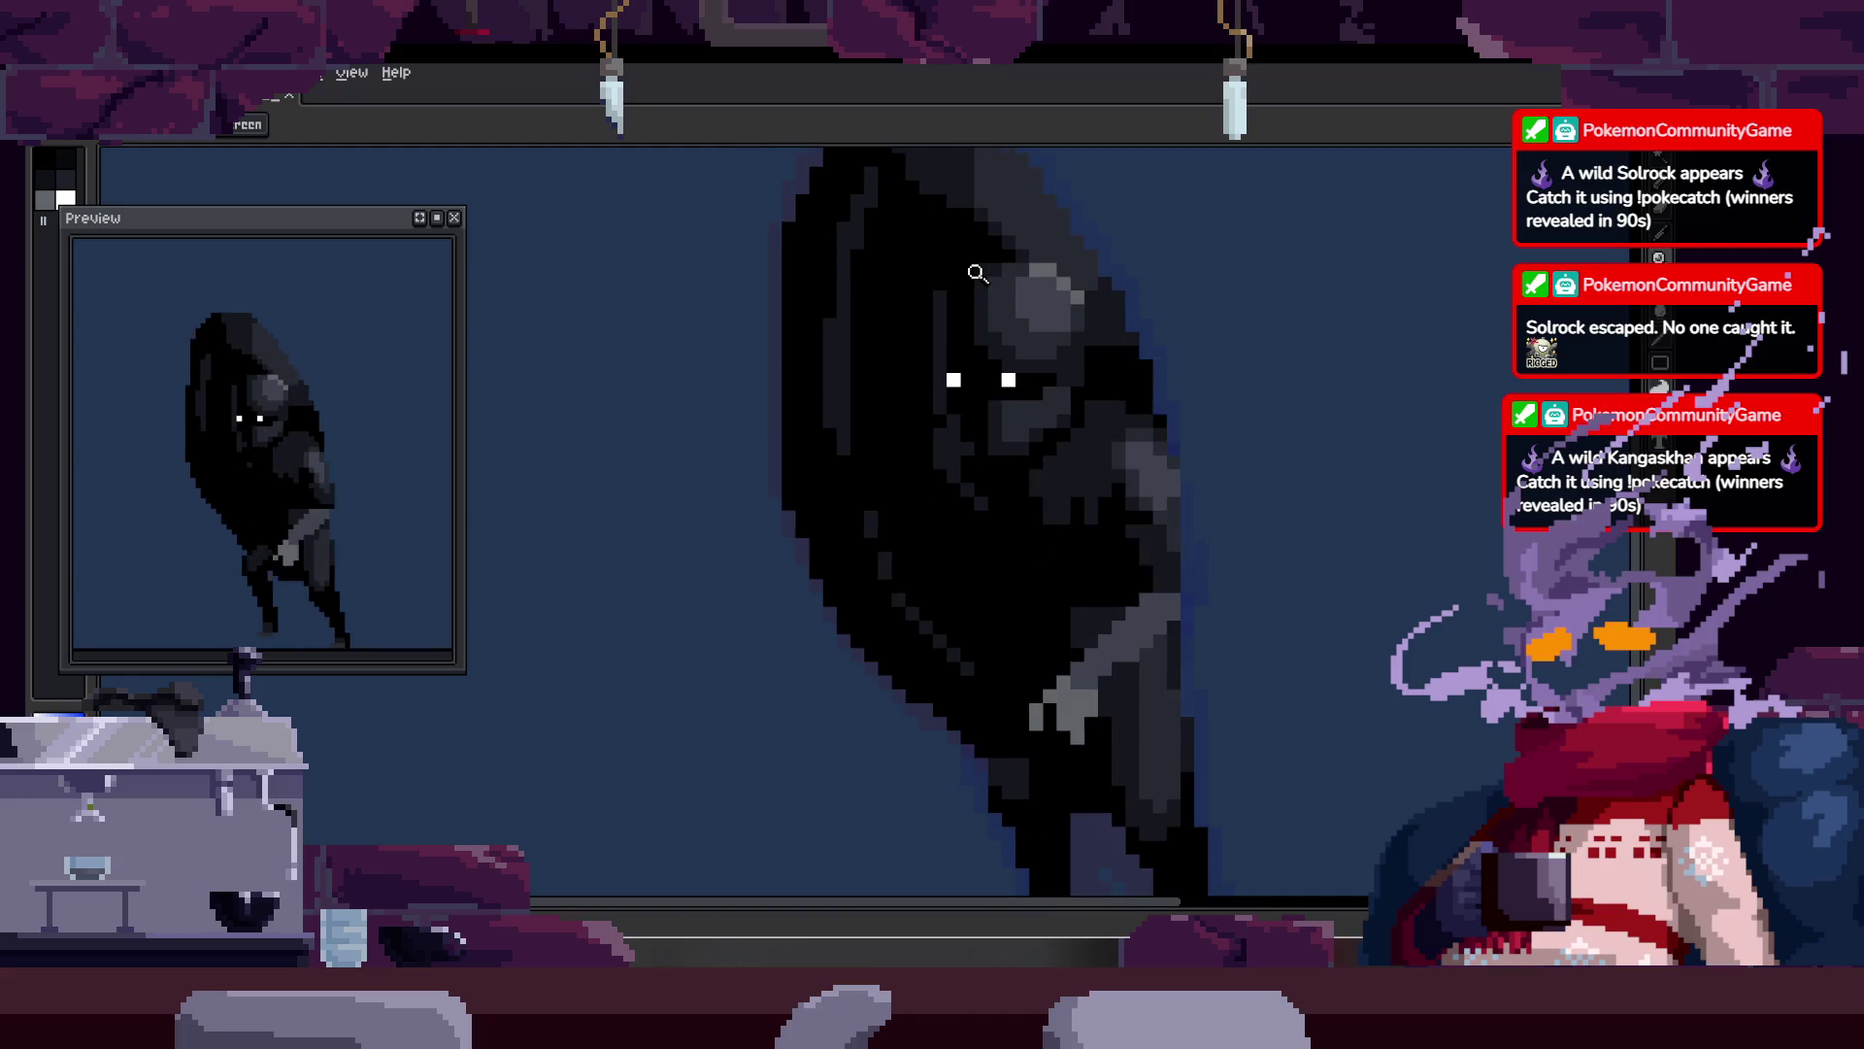
key(Right)
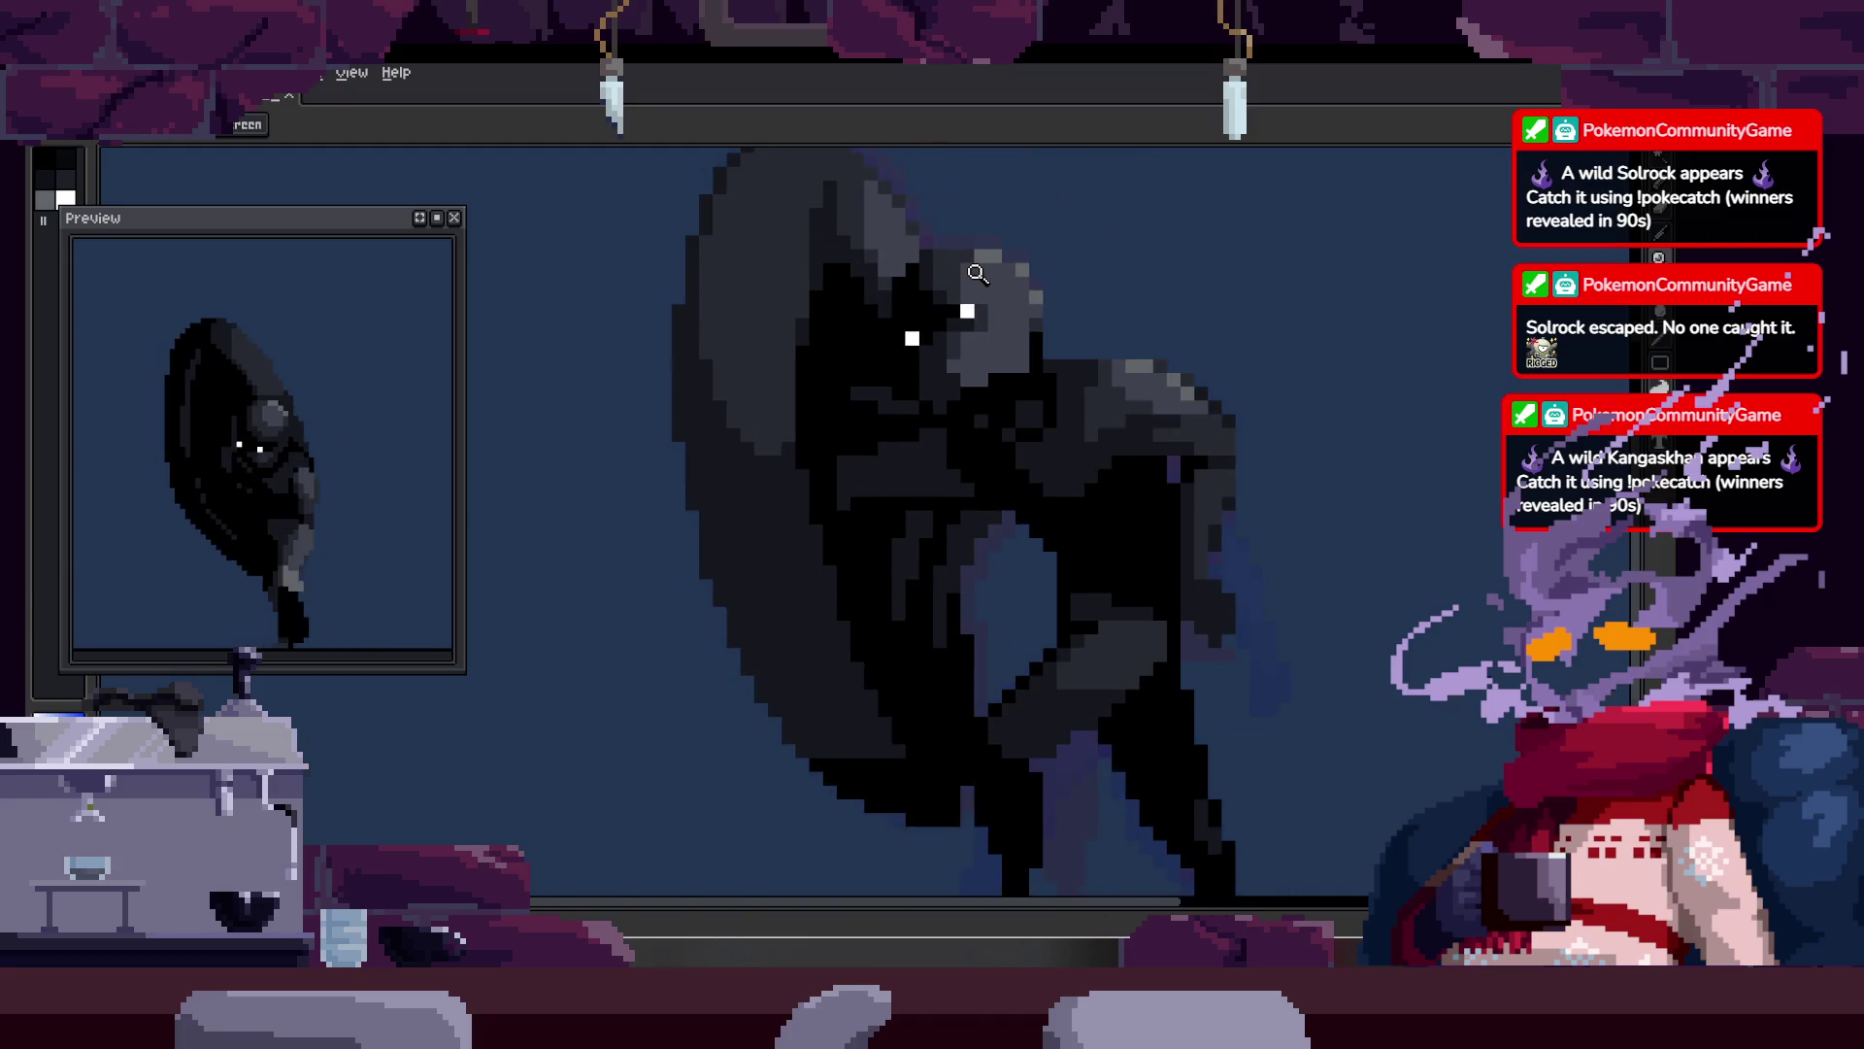
key(Tab)
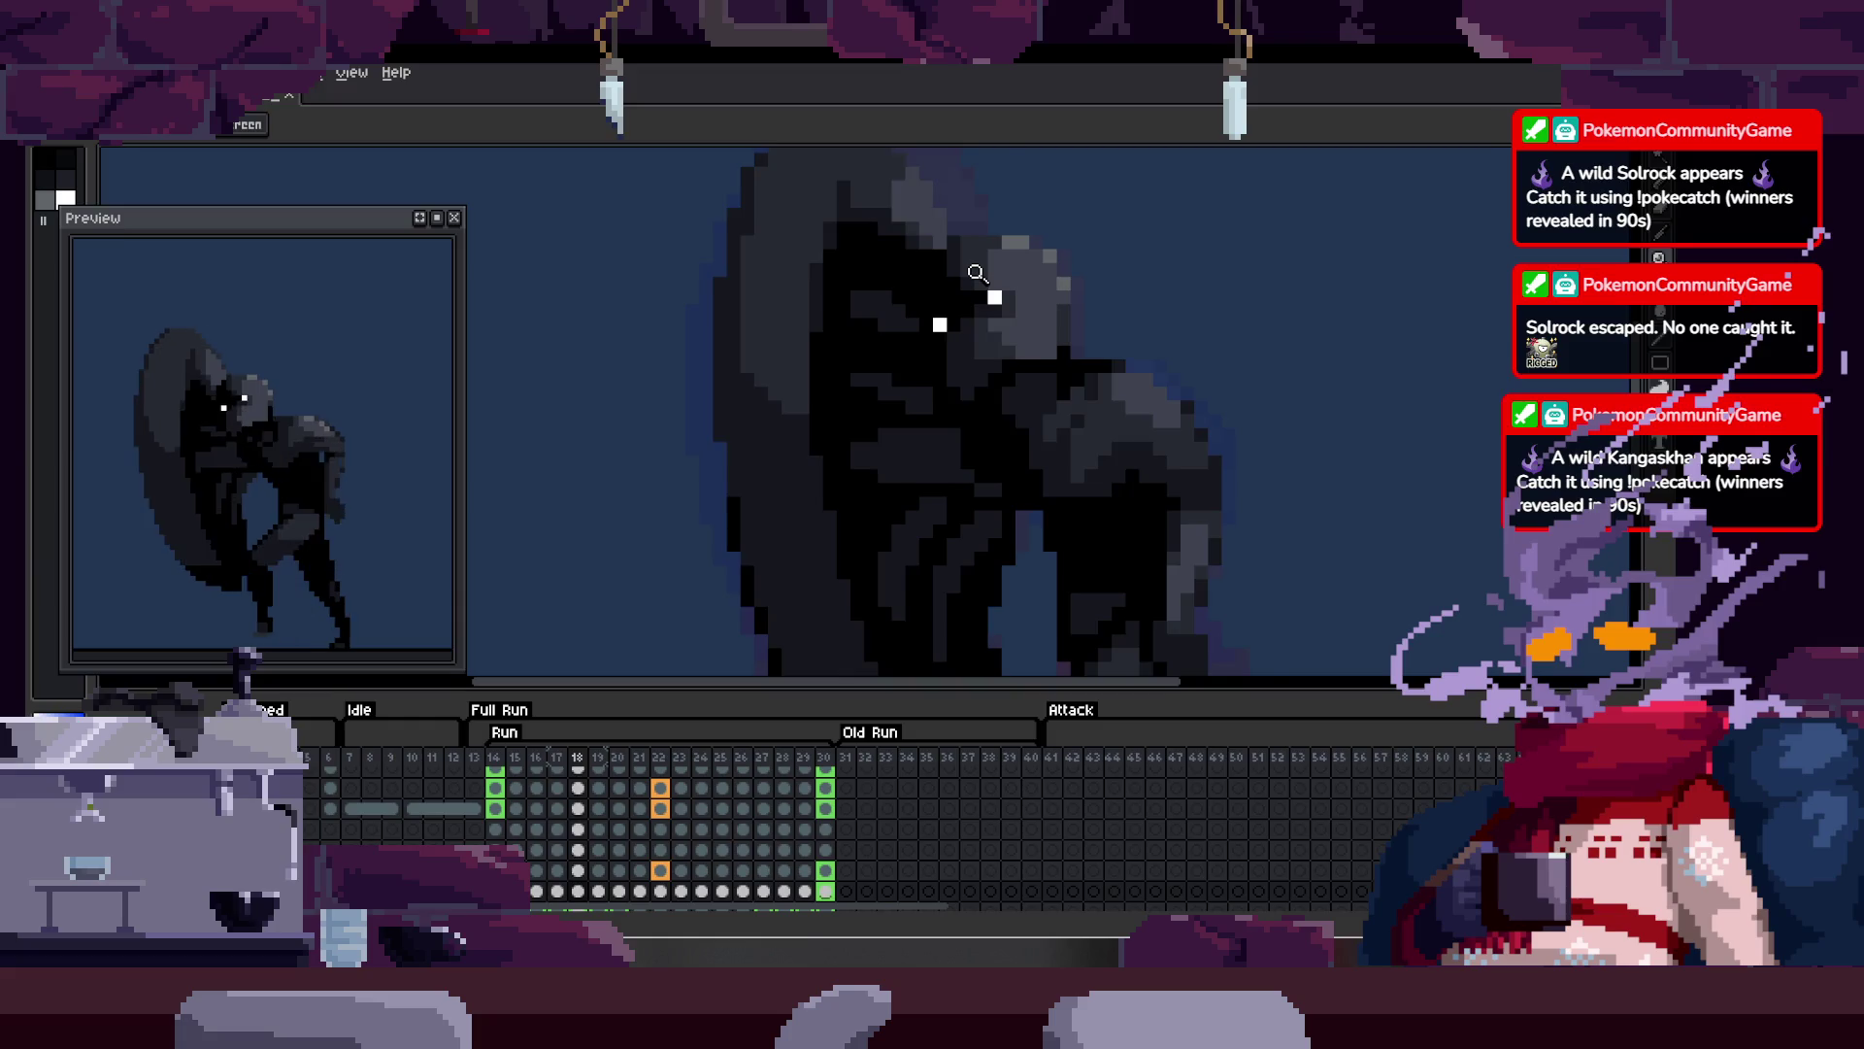
Step: Zoom the canvas, play the Run tag animation, and hide the frames timeline
key(Tab)
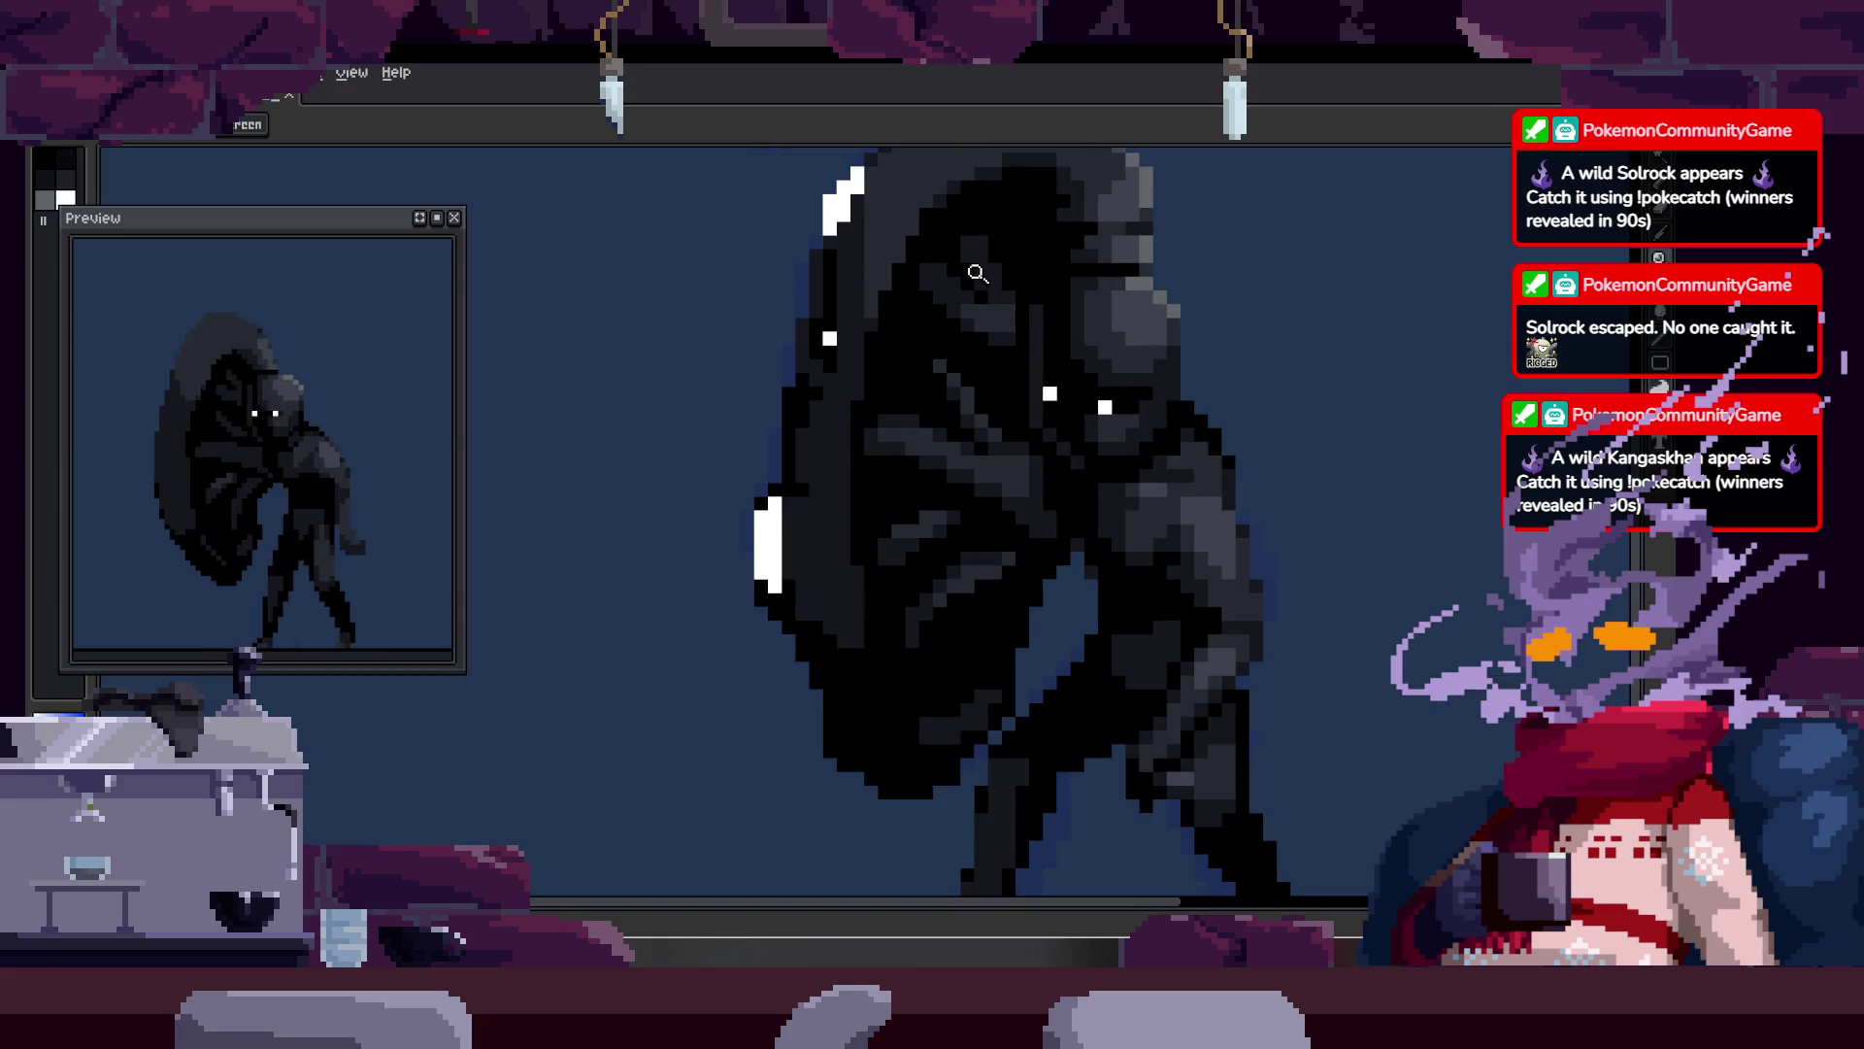
scroll(973, 455, down, 3)
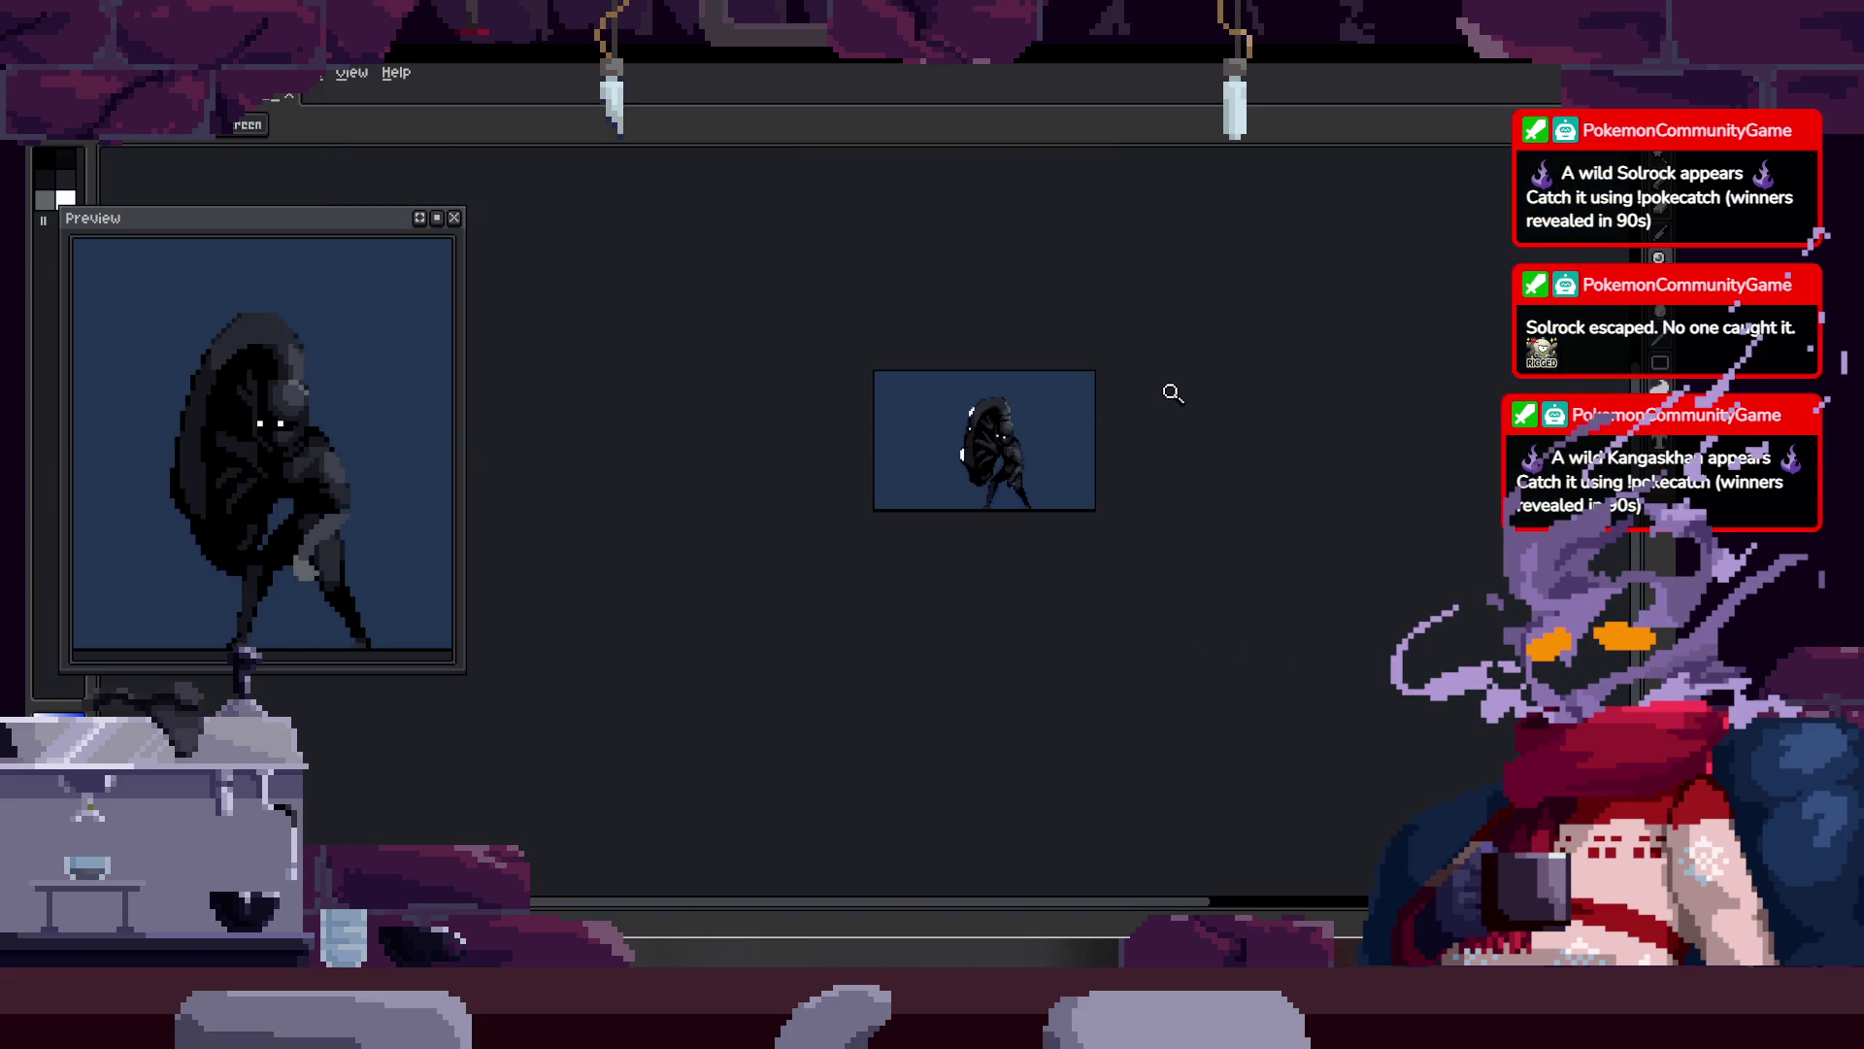
scroll(1144, 363, up, 3)
key(Tab)
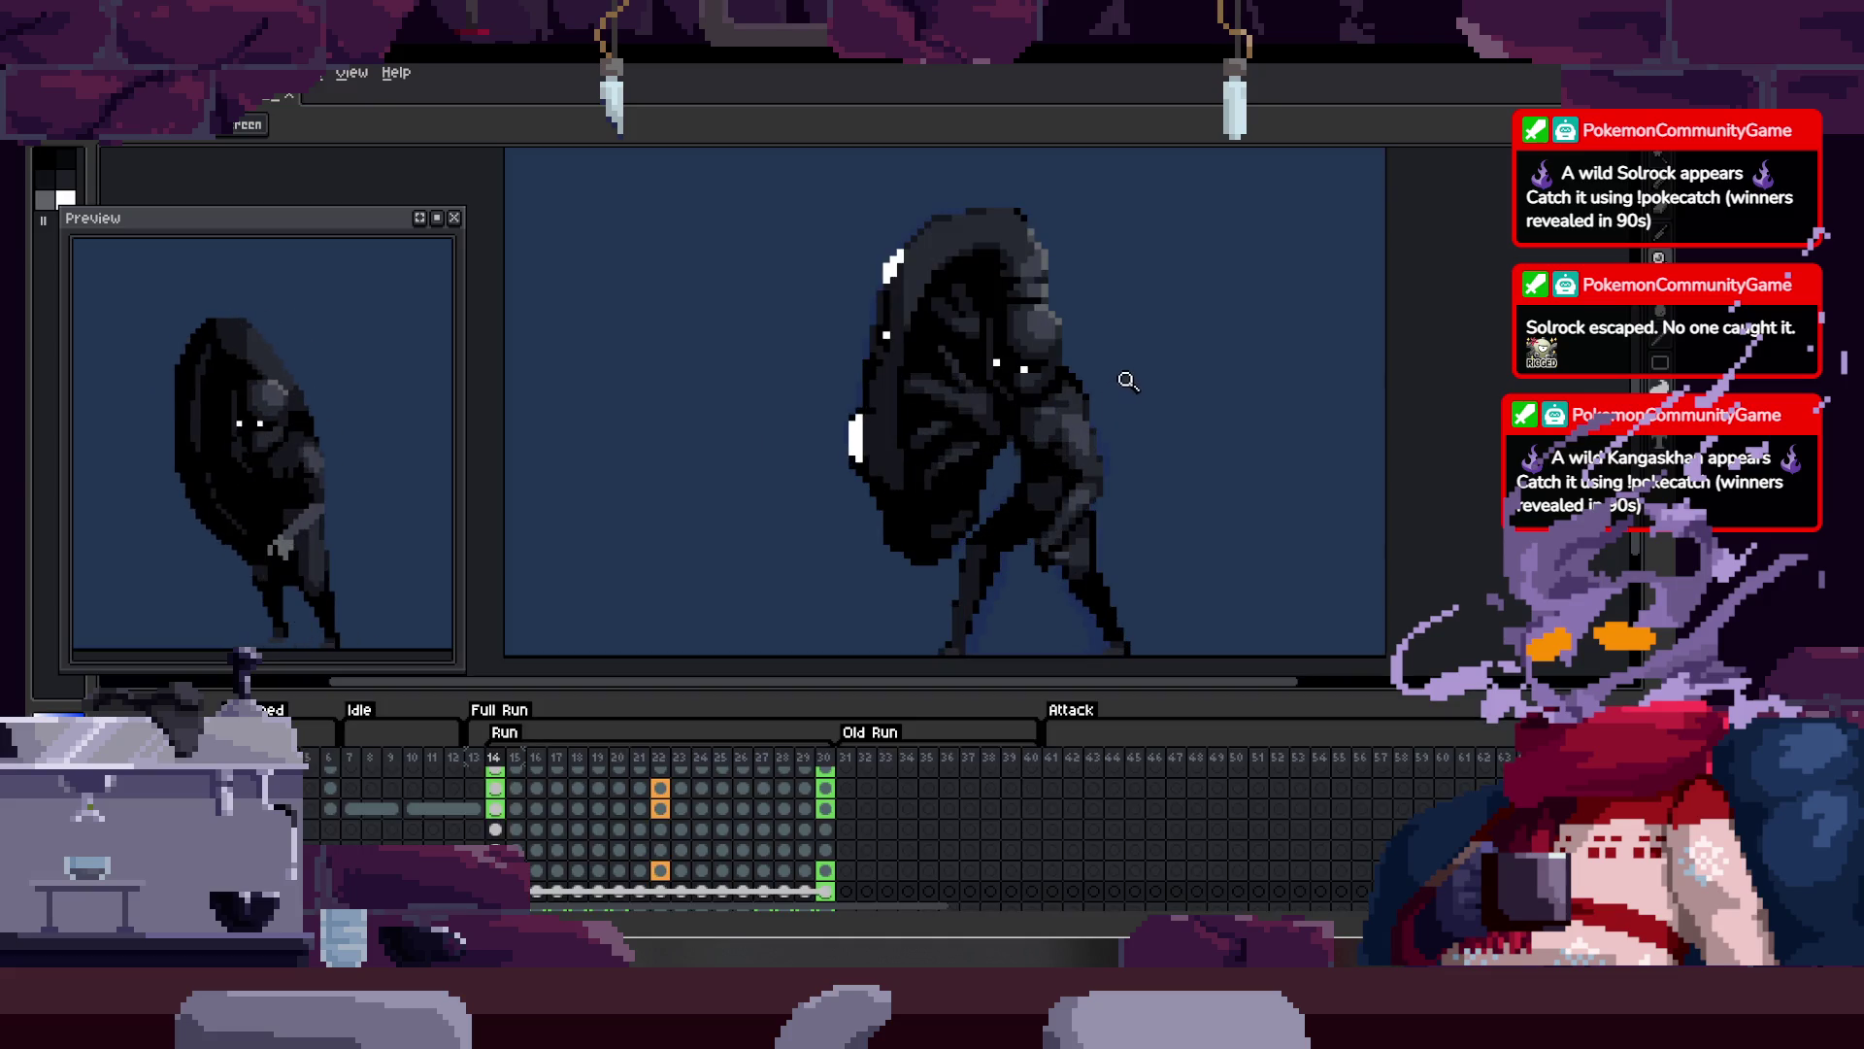
scroll(1027, 452, up, 4)
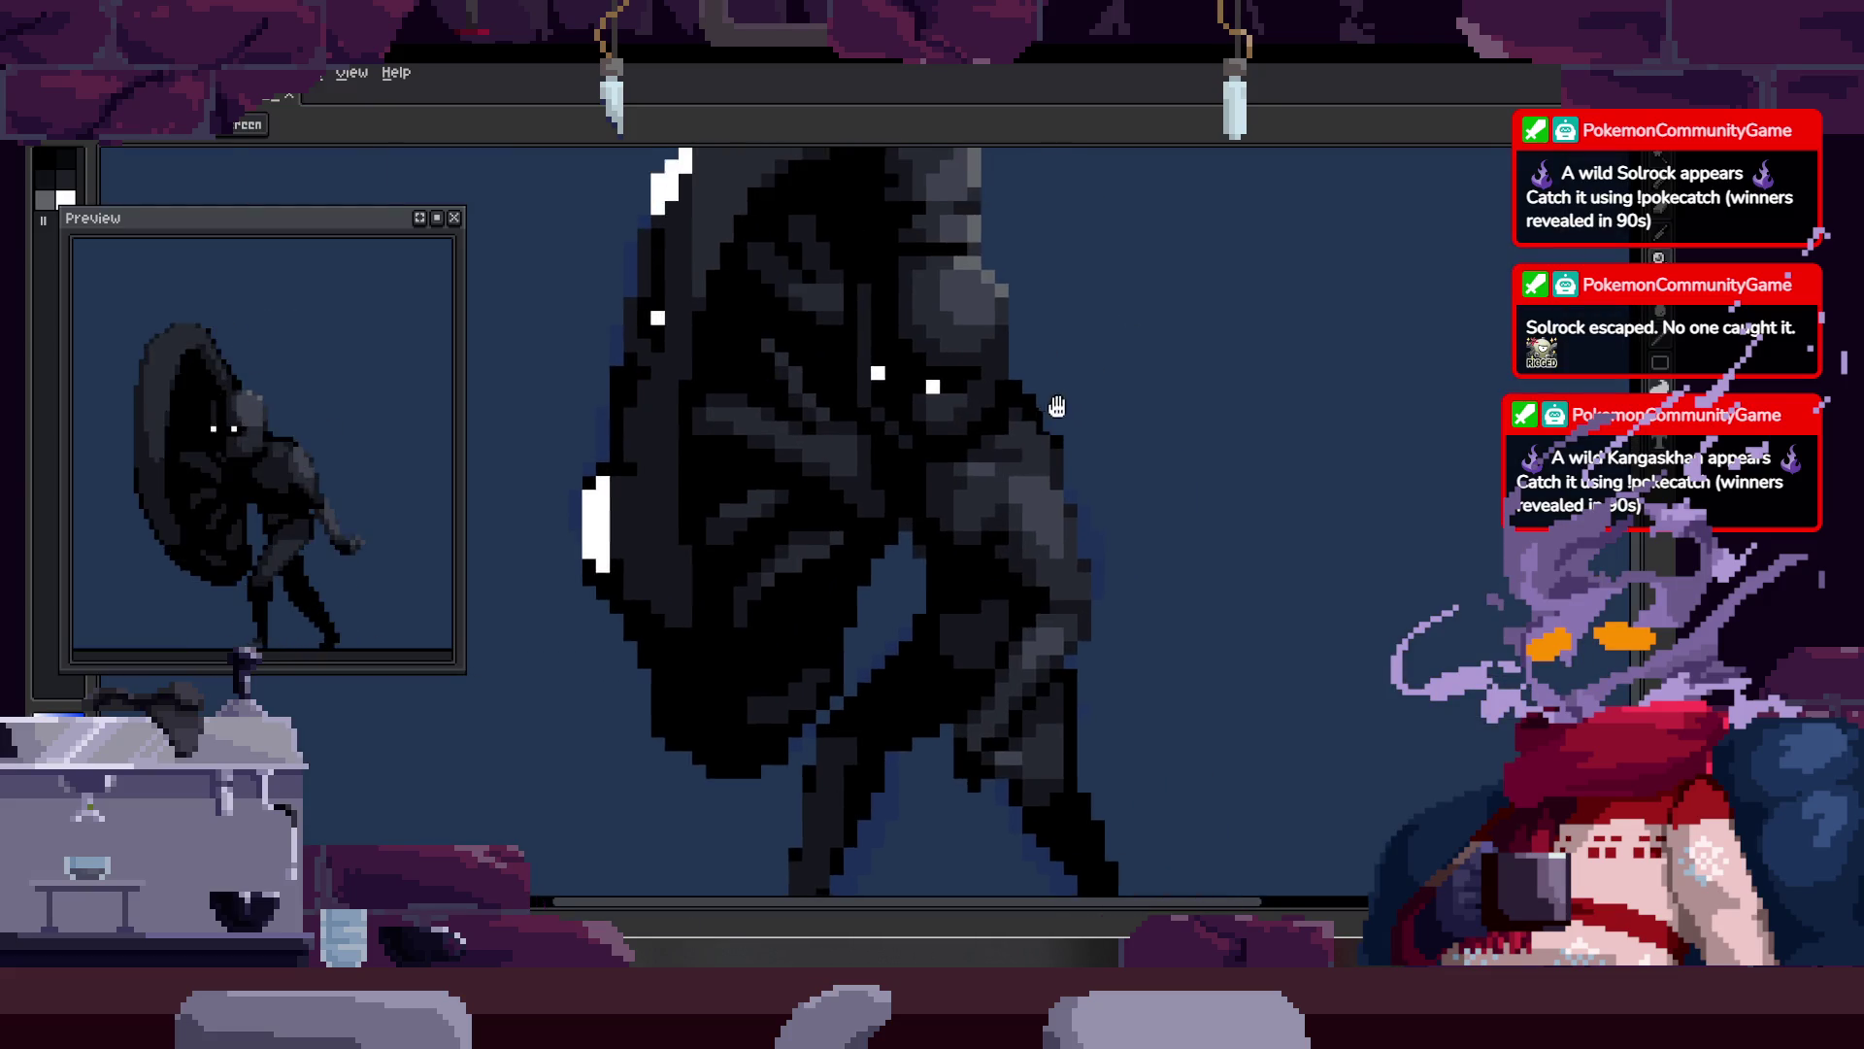
key(Return)
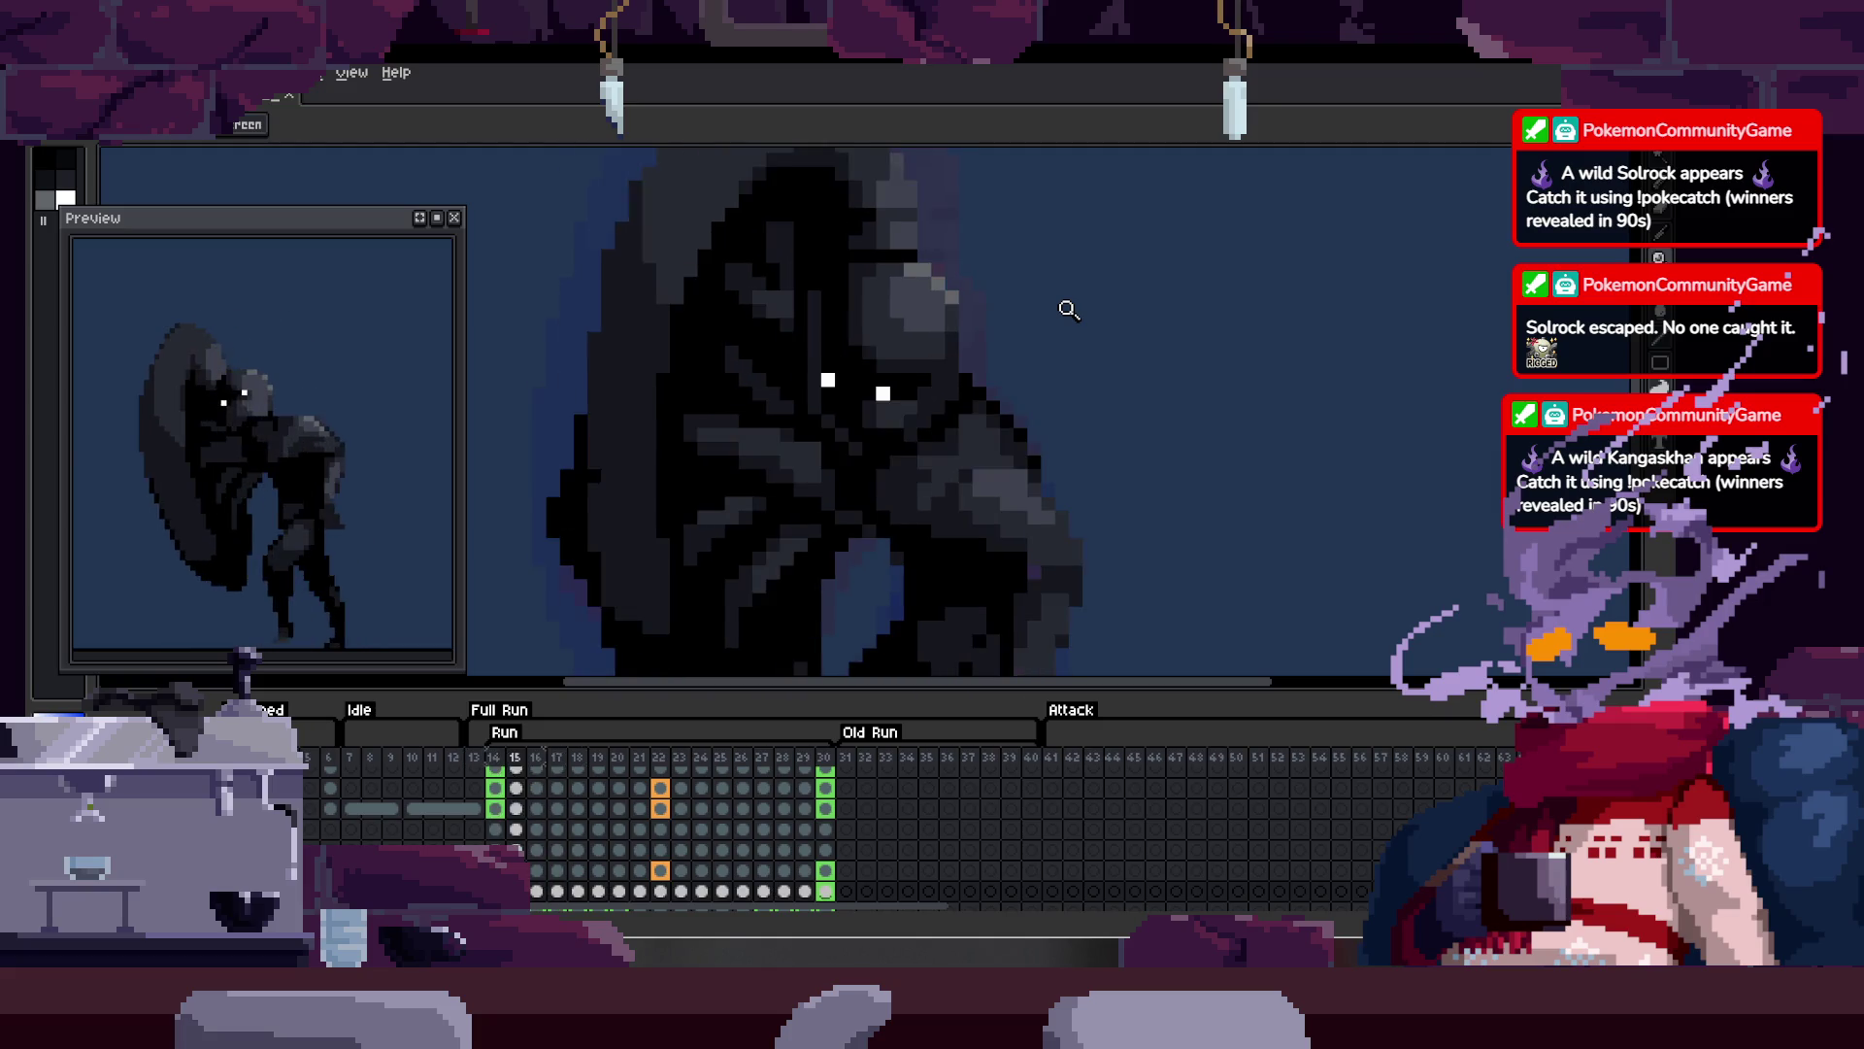
key(Tab)
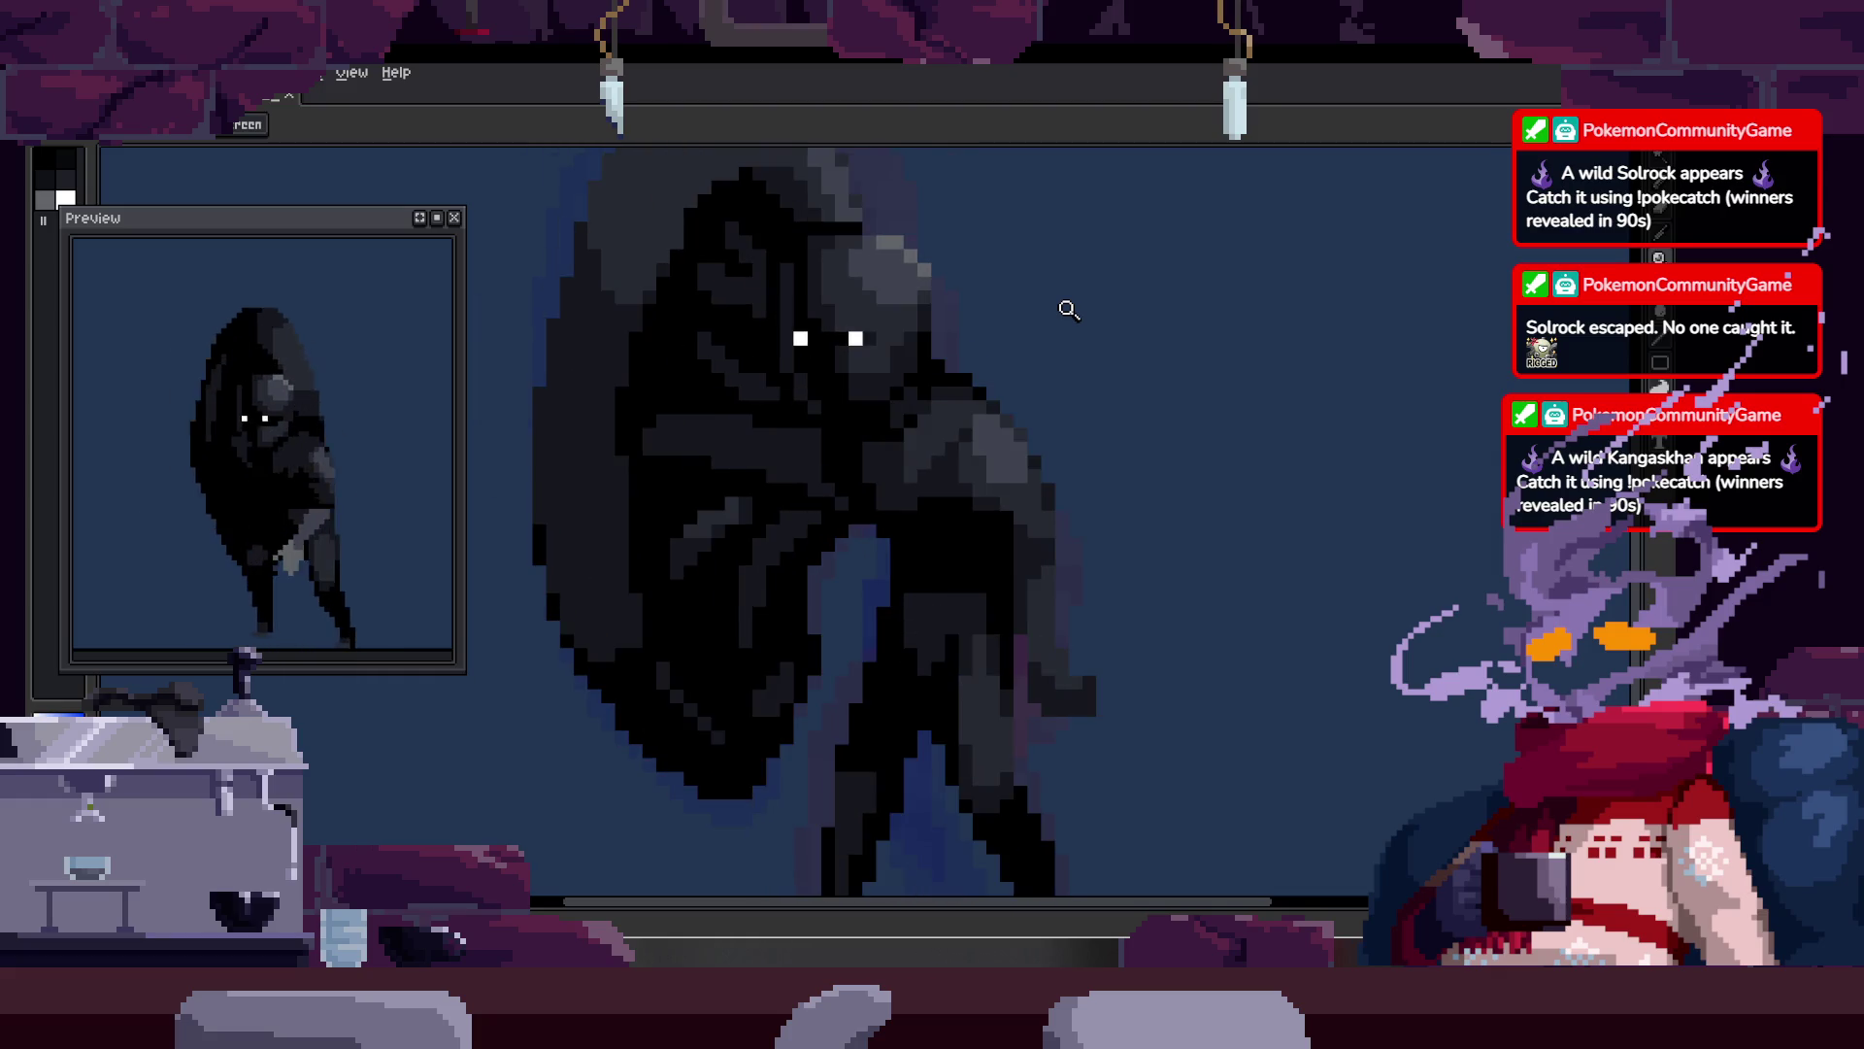
Step: Zoom in on the creature's chest and body, then zoom out to show the whole figure
click(816, 417)
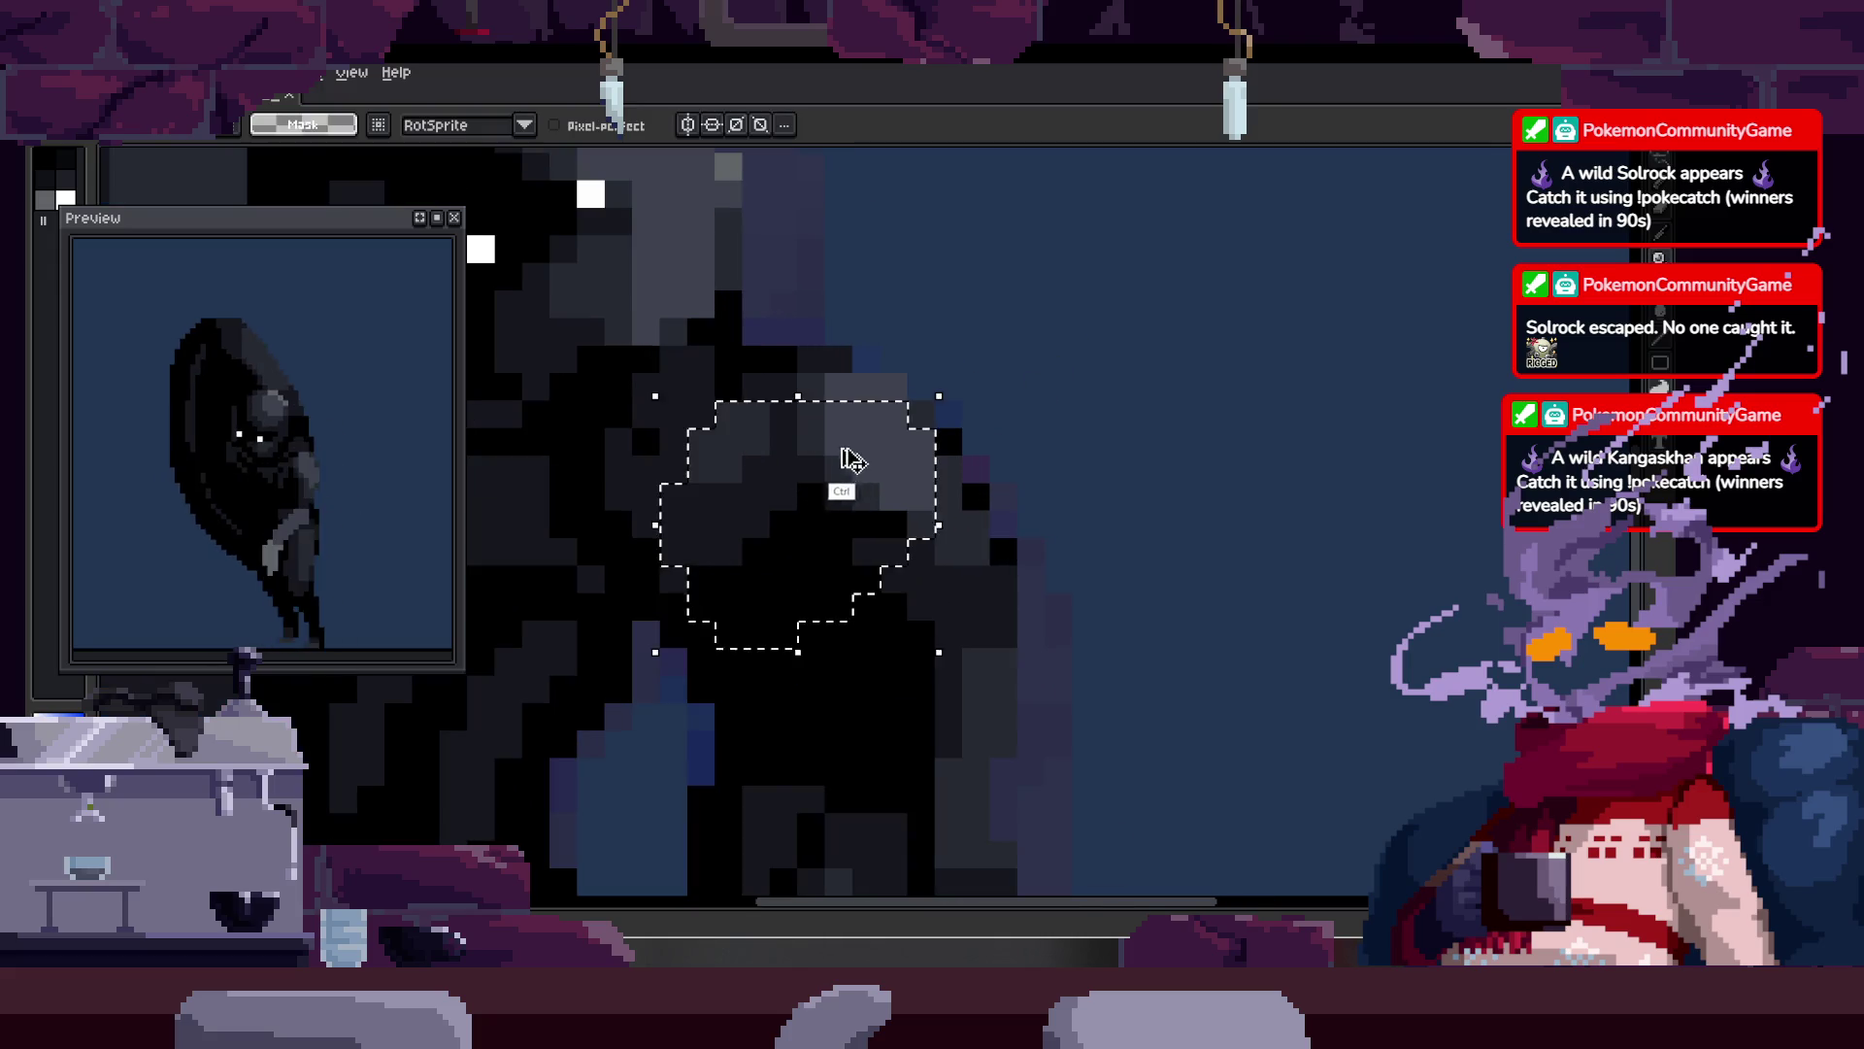
click(895, 522)
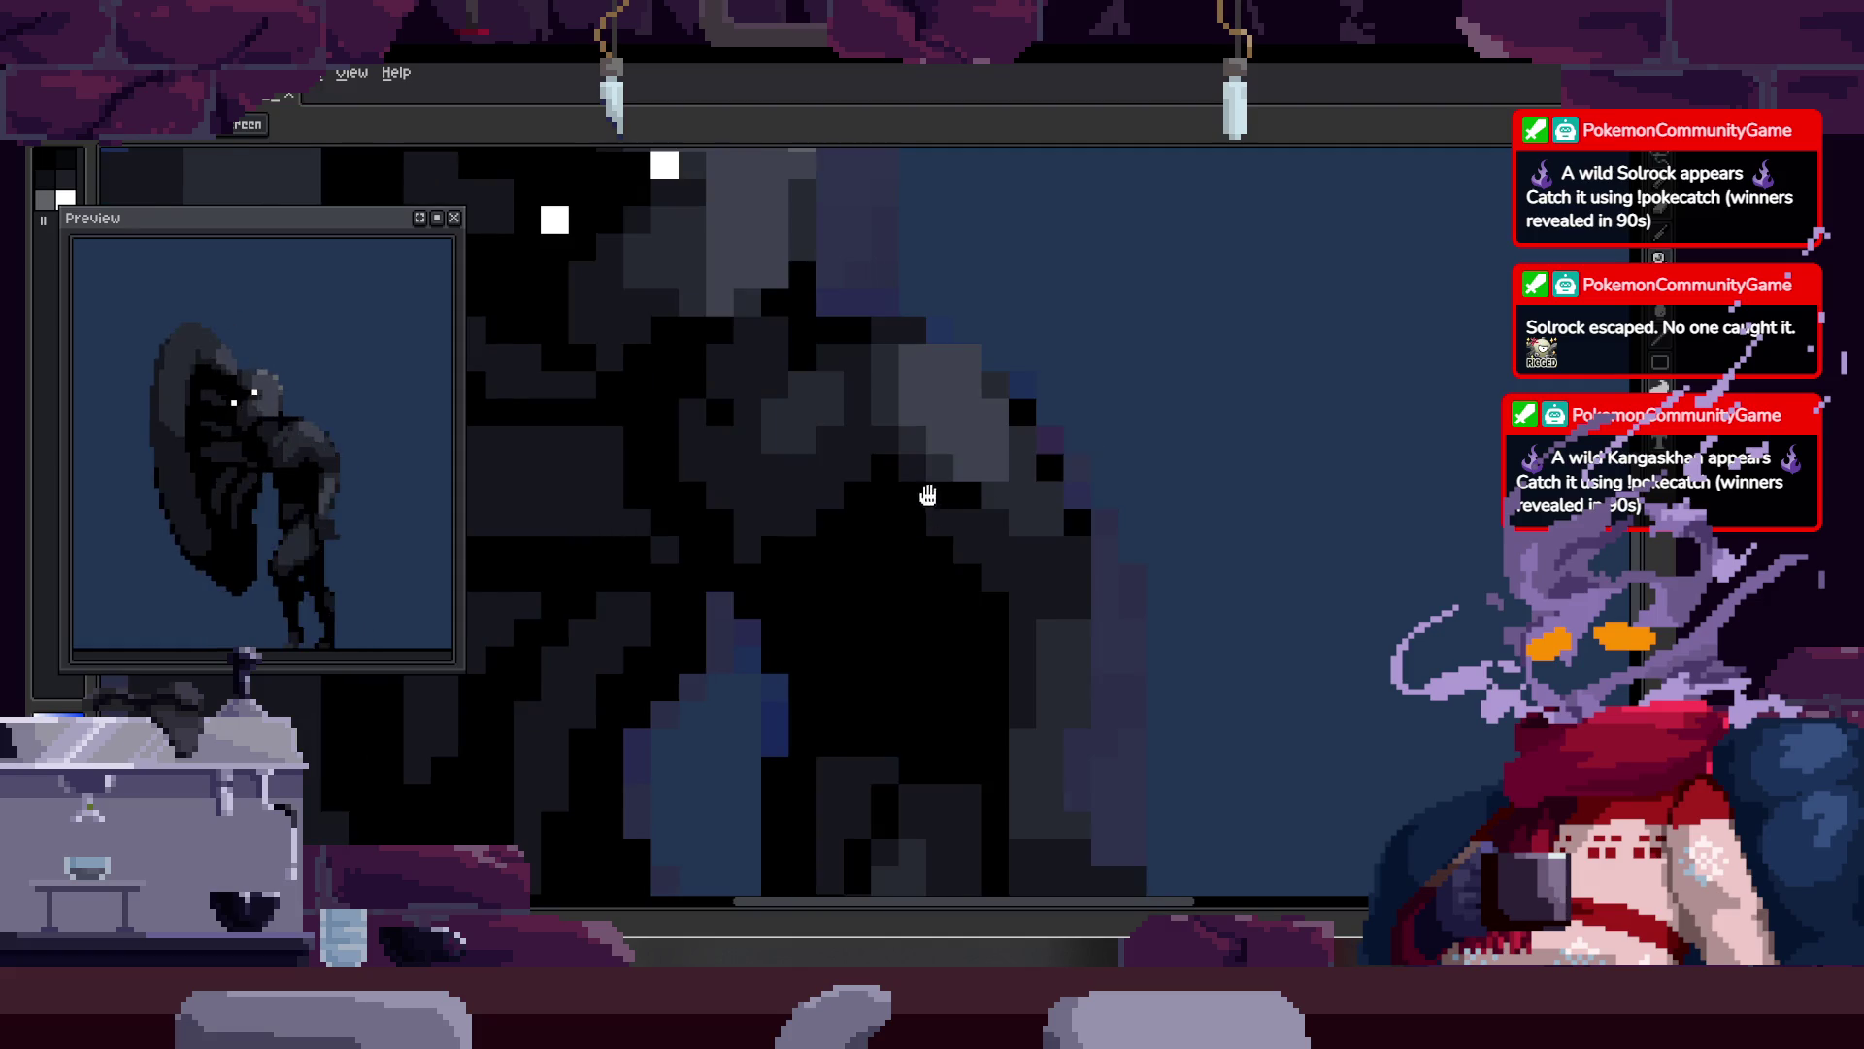
key(ctrl)
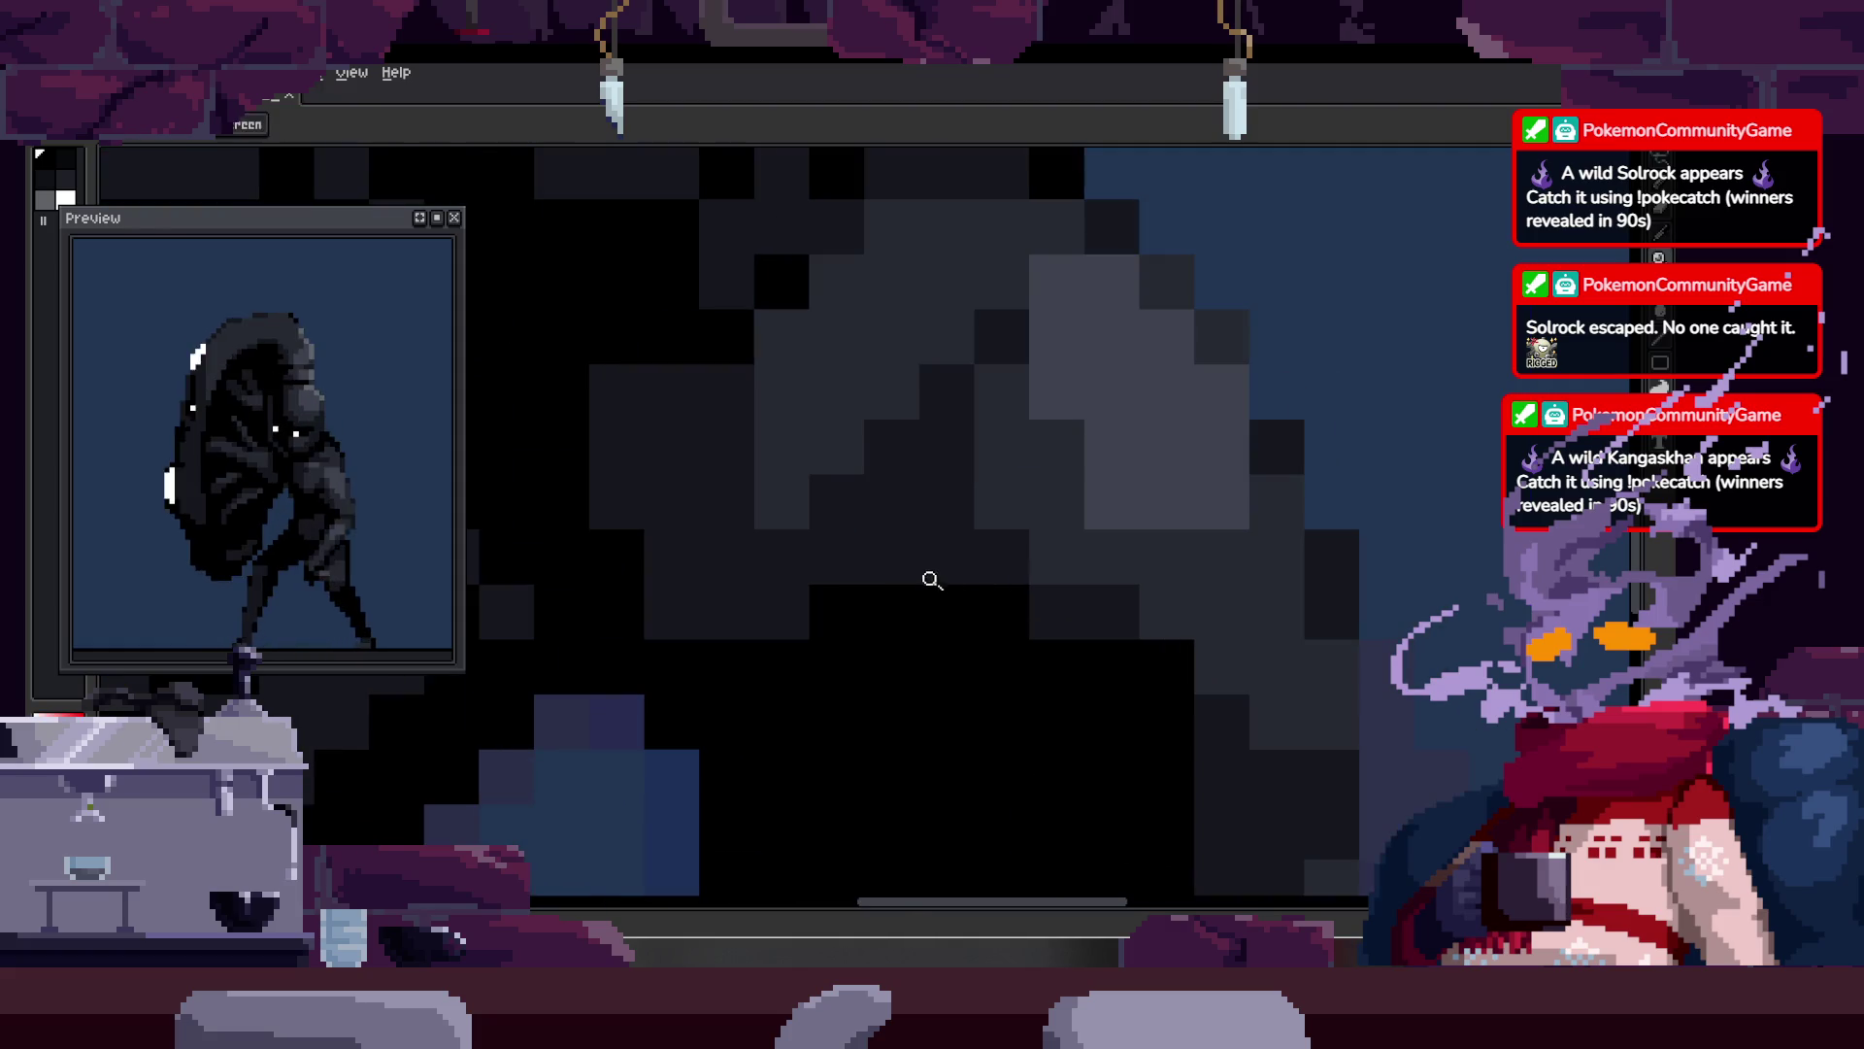
scroll(999, 550, down, 1)
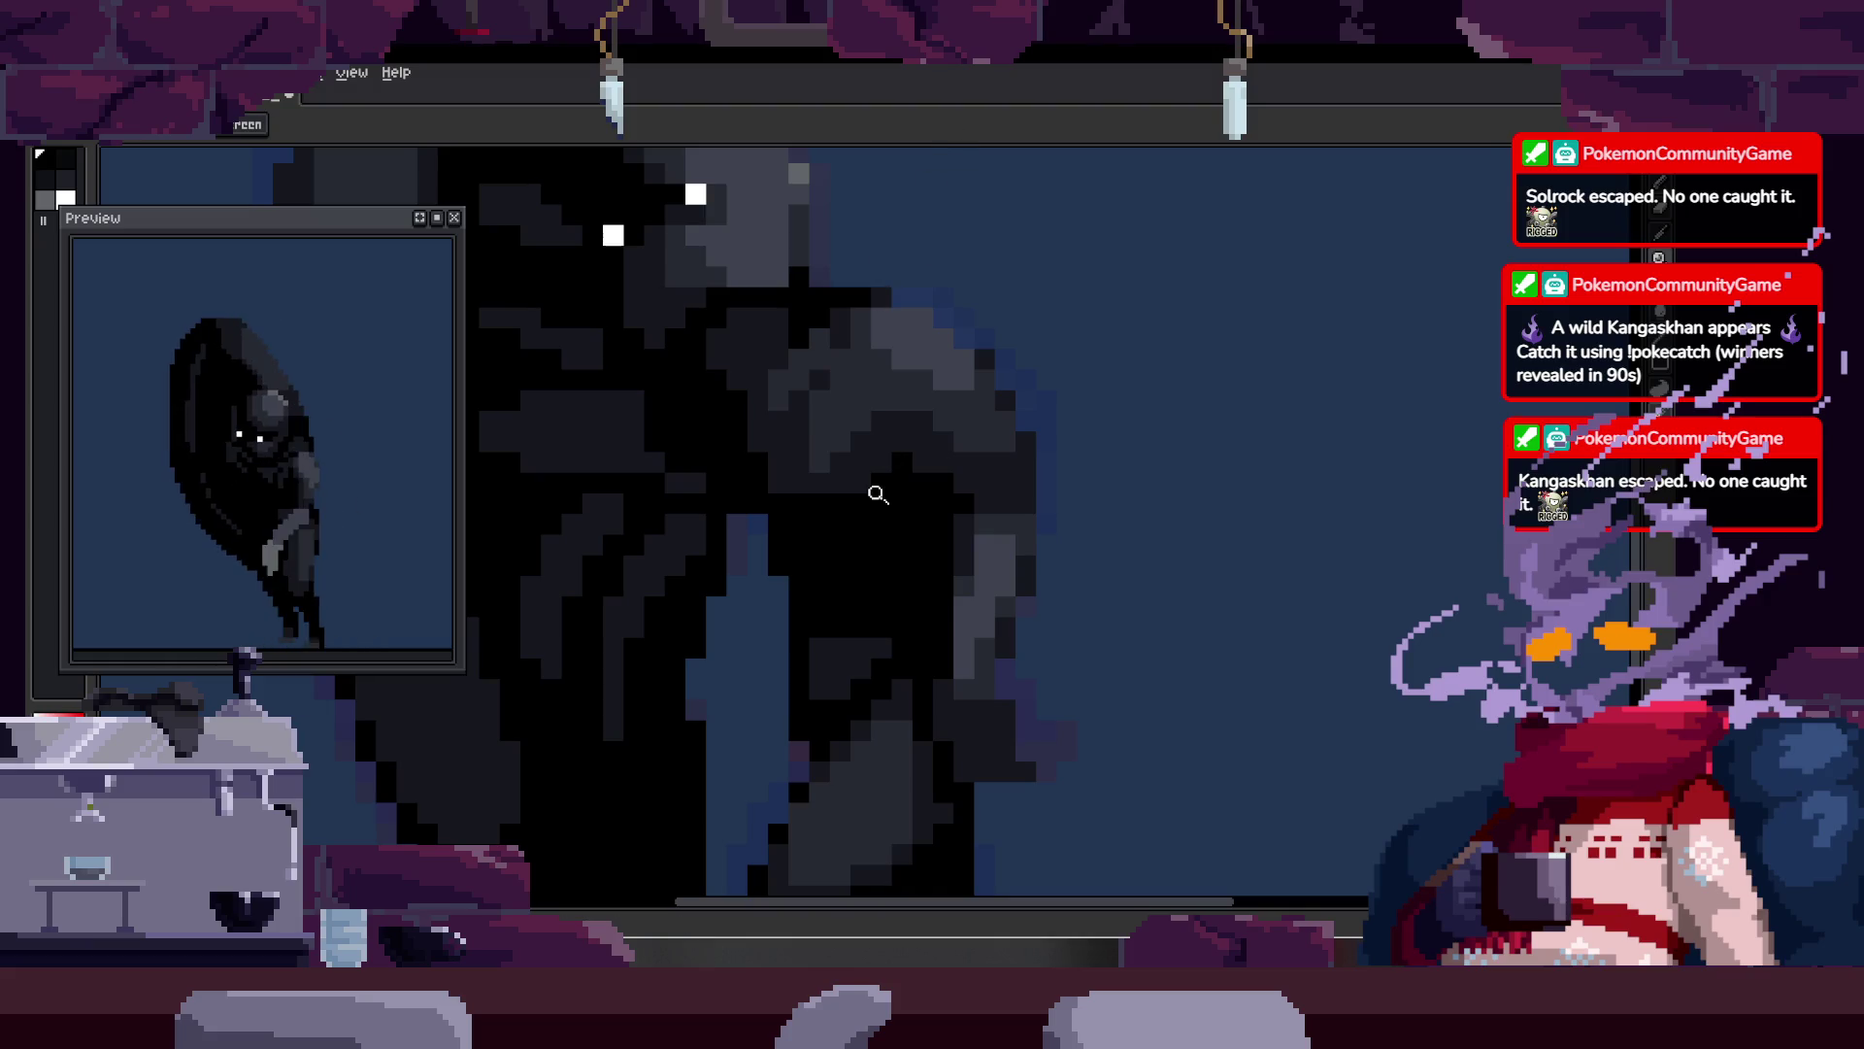
scroll(885, 429, down, 2)
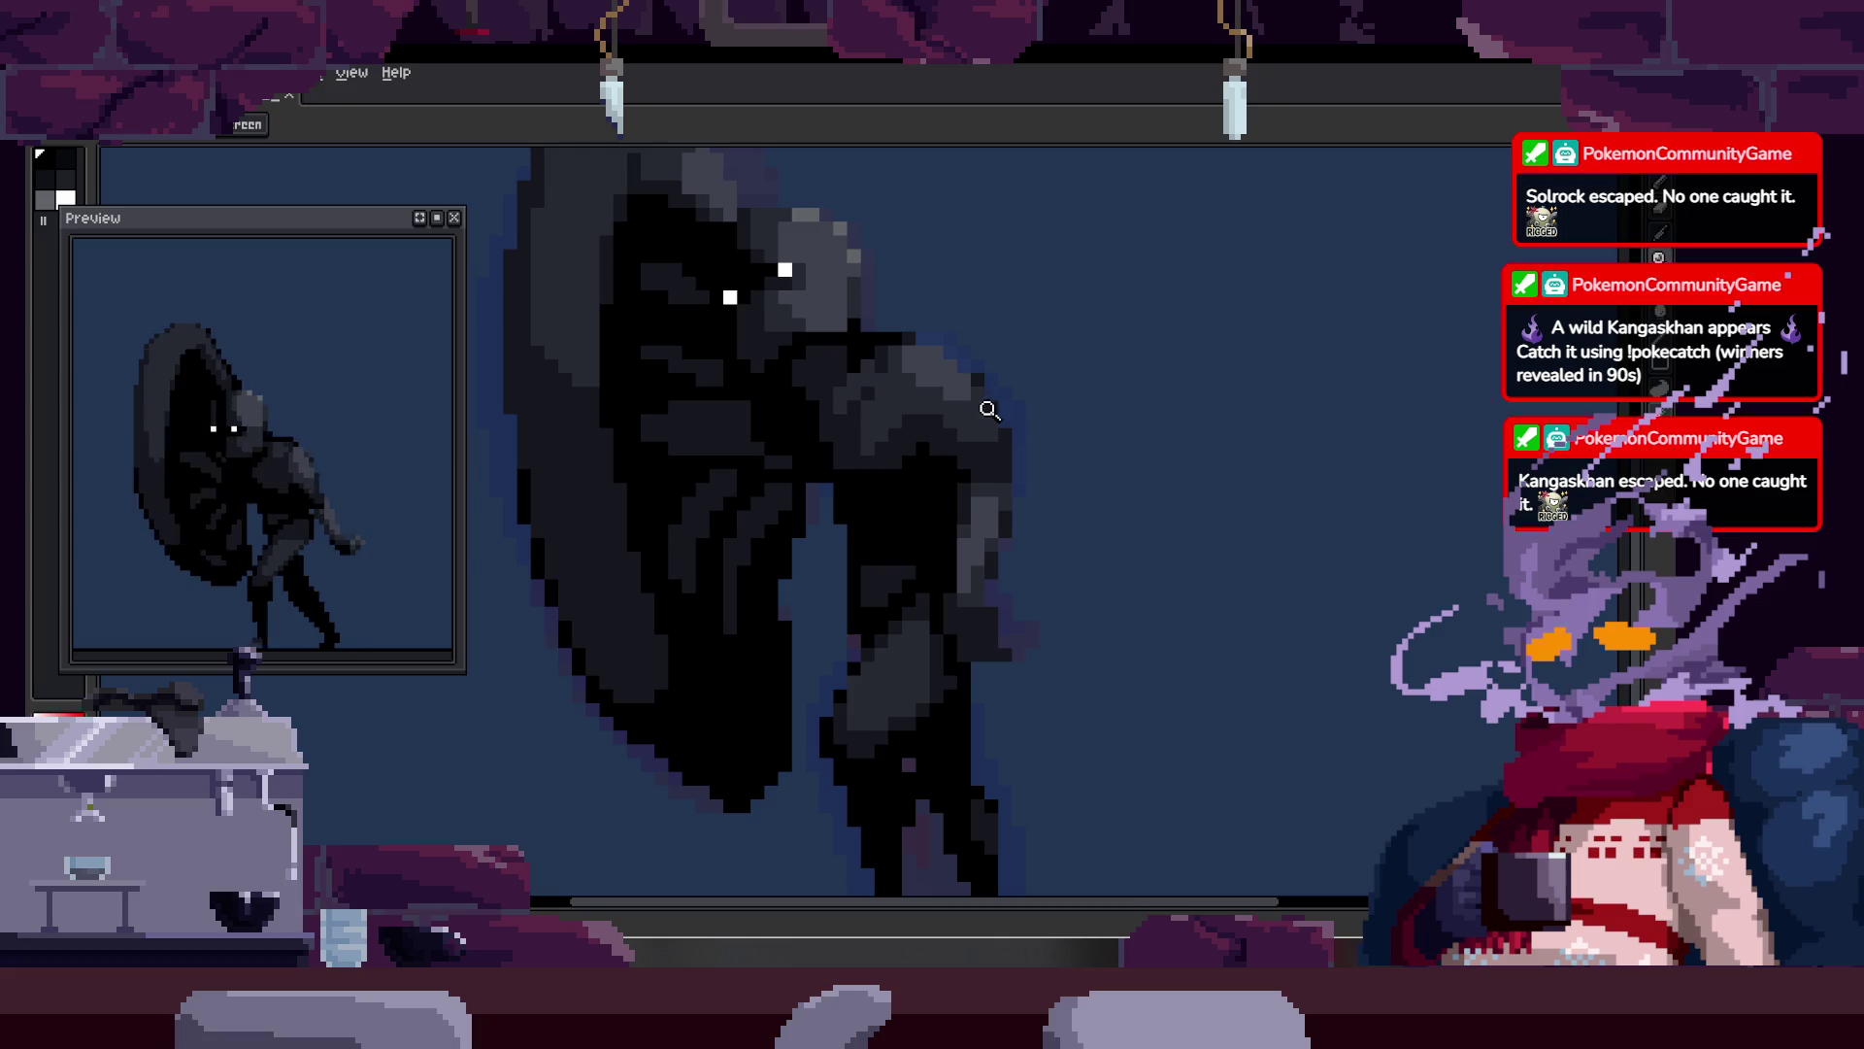
scroll(988, 408, up, 2)
scroll(974, 404, down, 2)
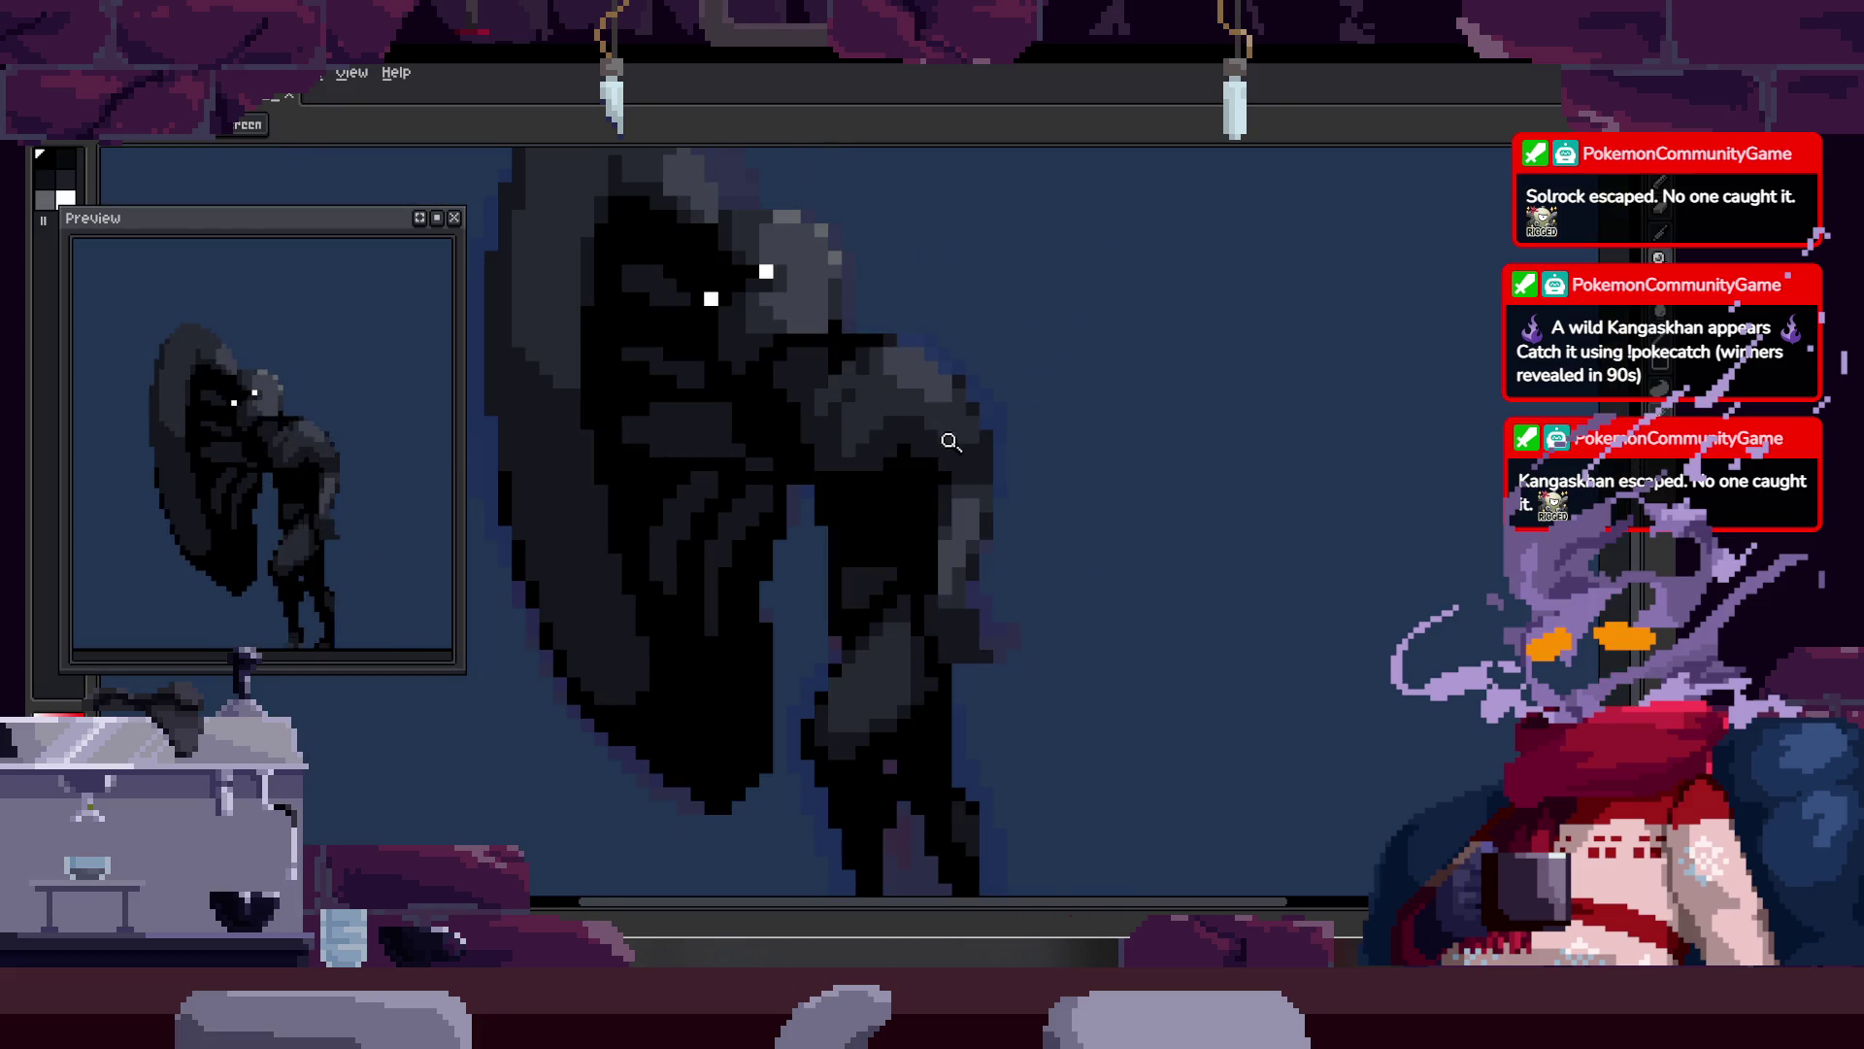
Step: Play the run animation, save the sprite with Ctrl+S, and zoom in on the cloak's edge
key(Tab)
key(Return)
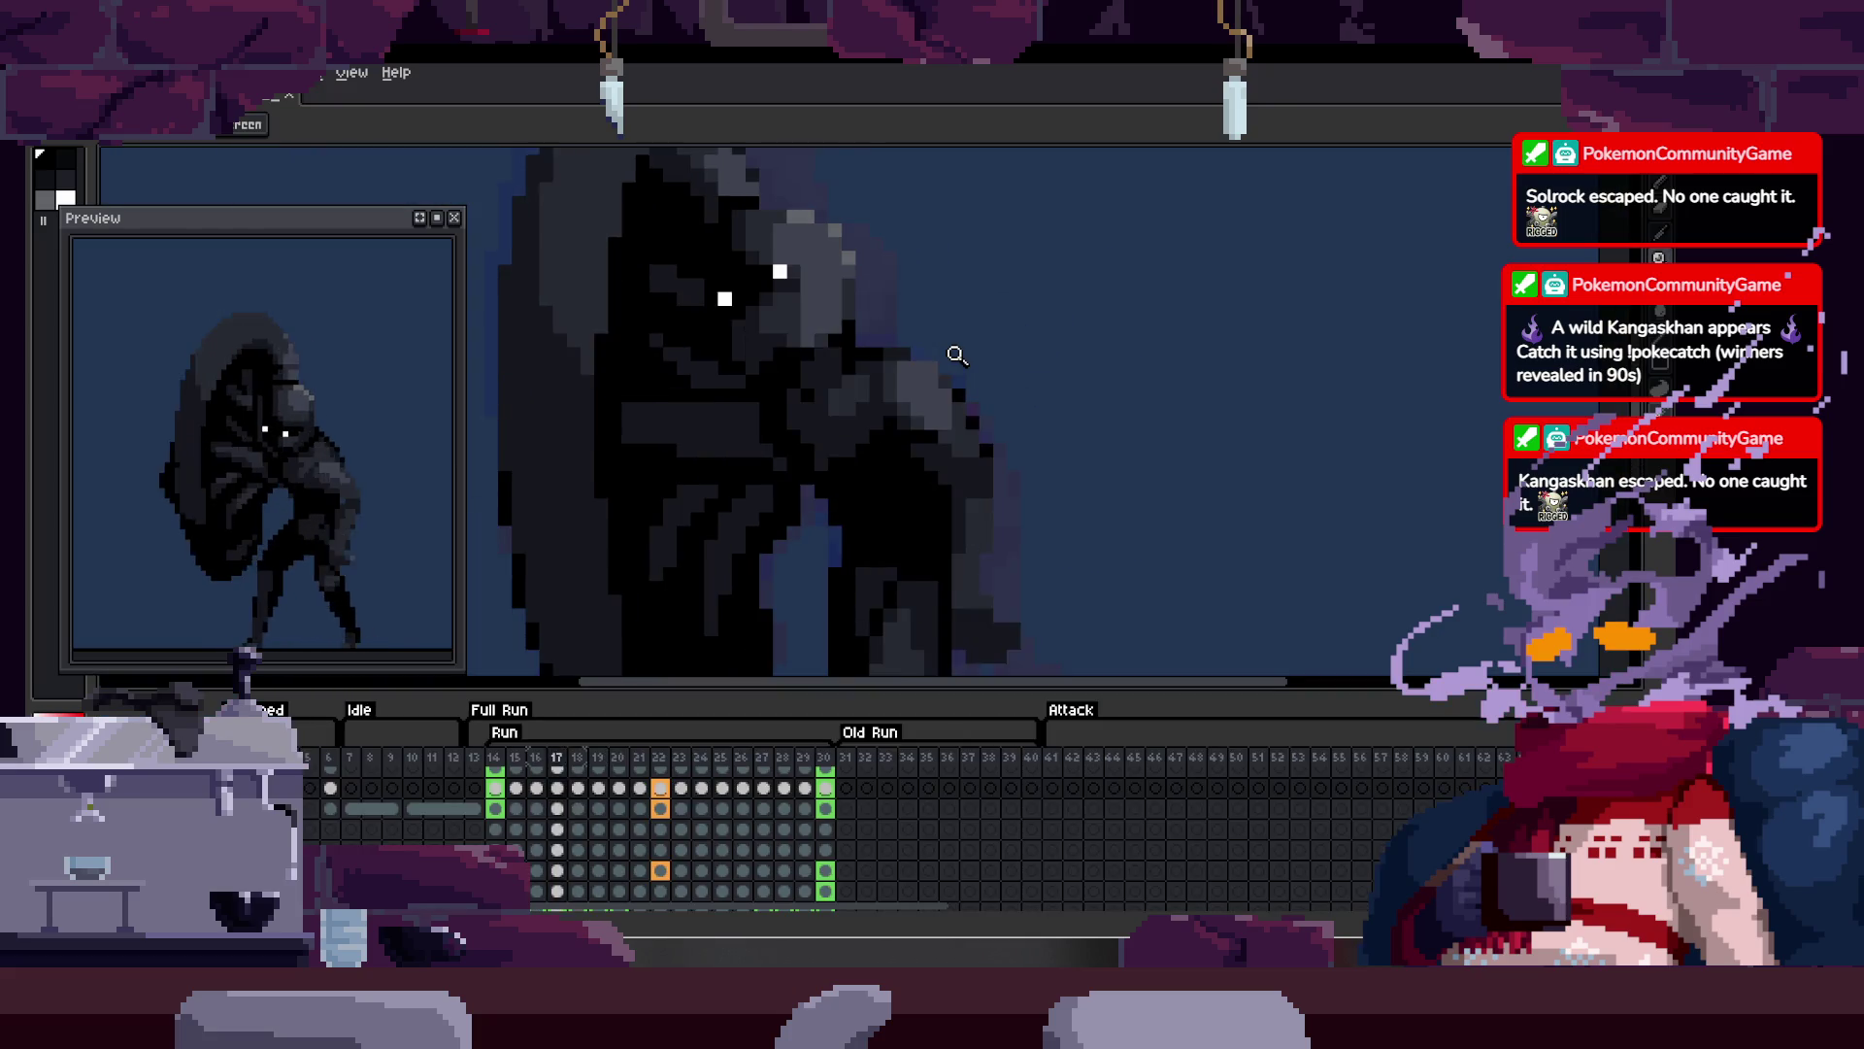
key(Tab)
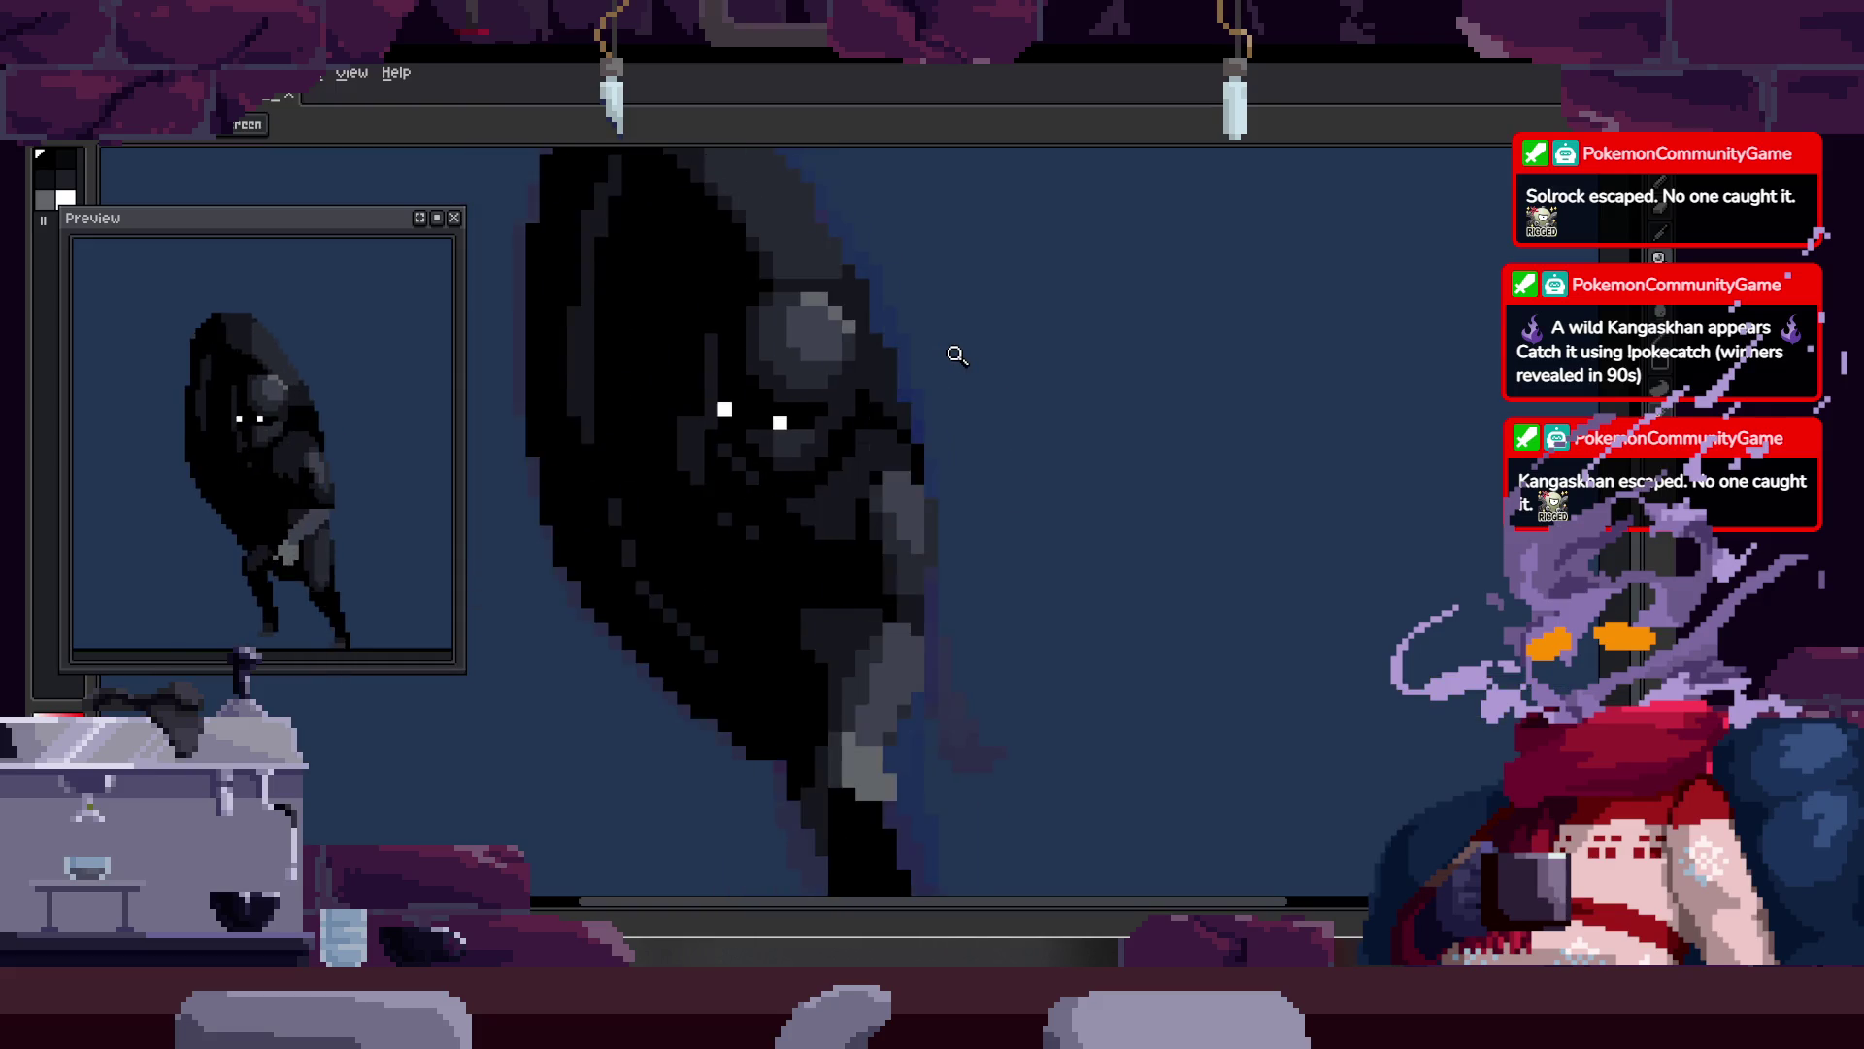
key(ctrl+s)
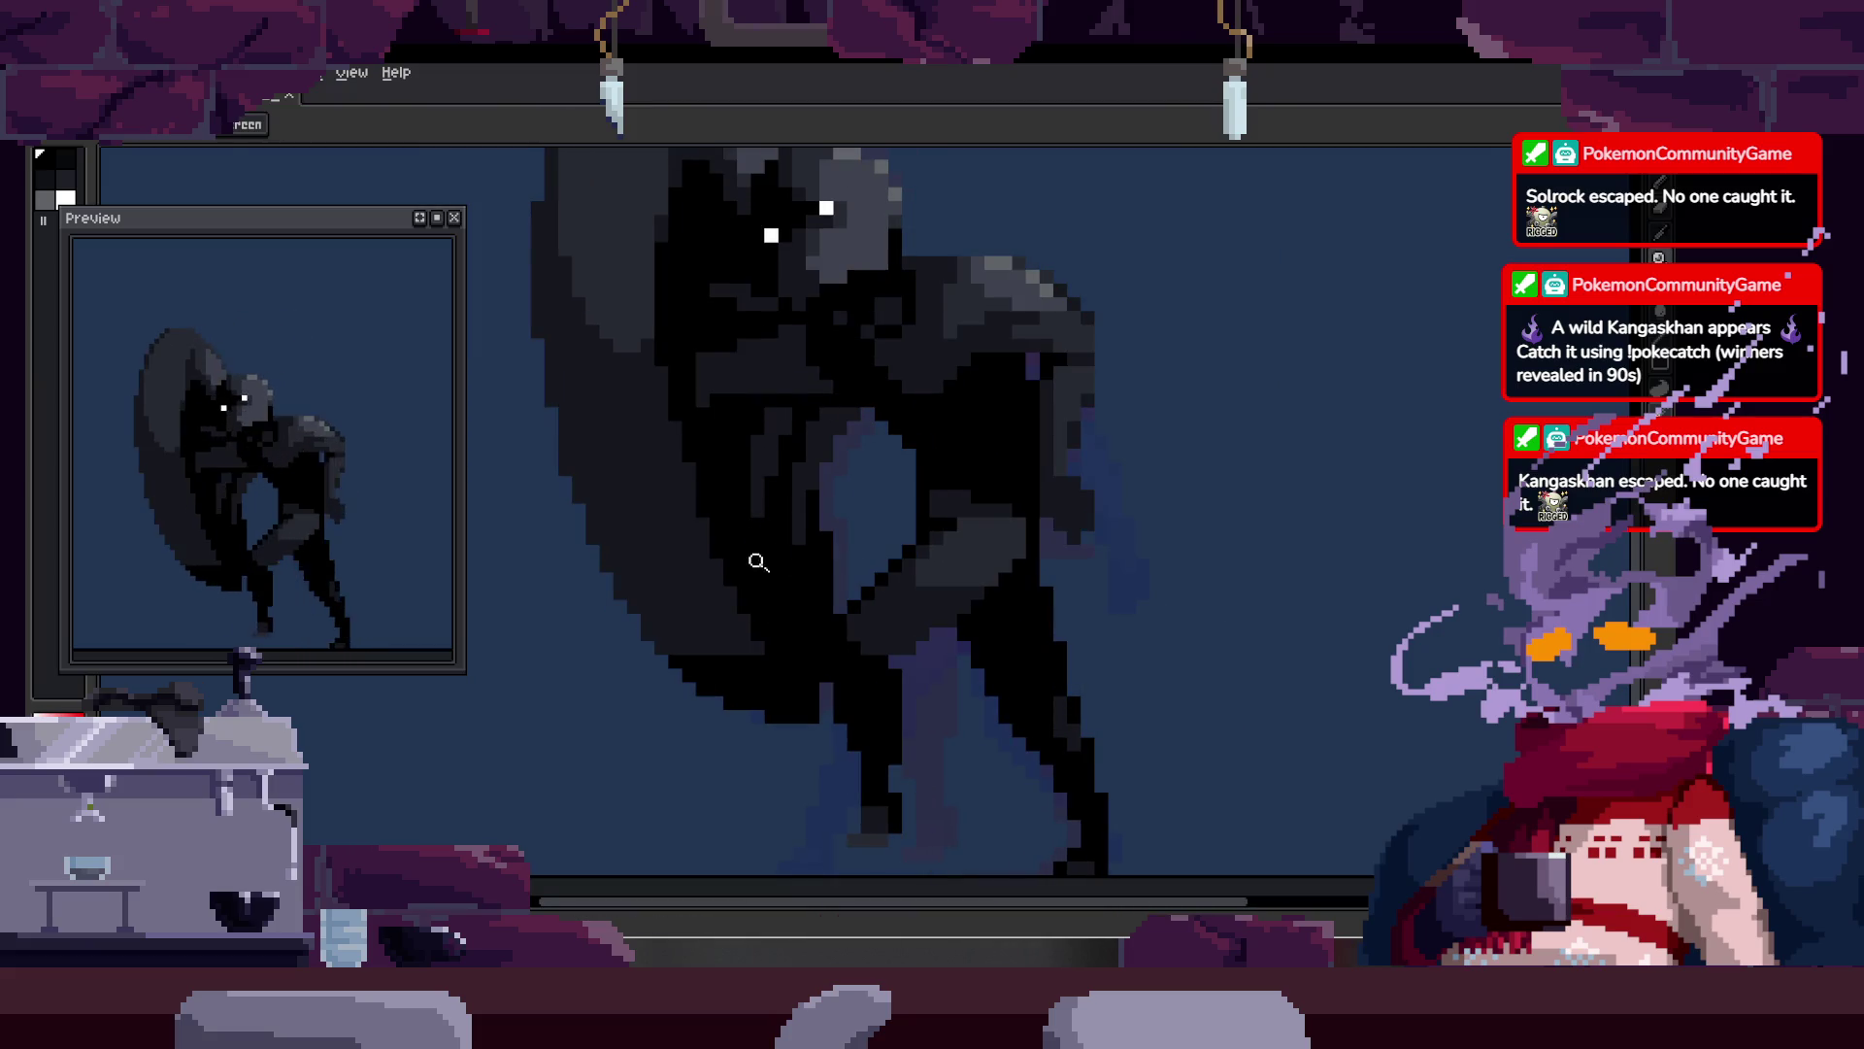
click(659, 436)
key(b)
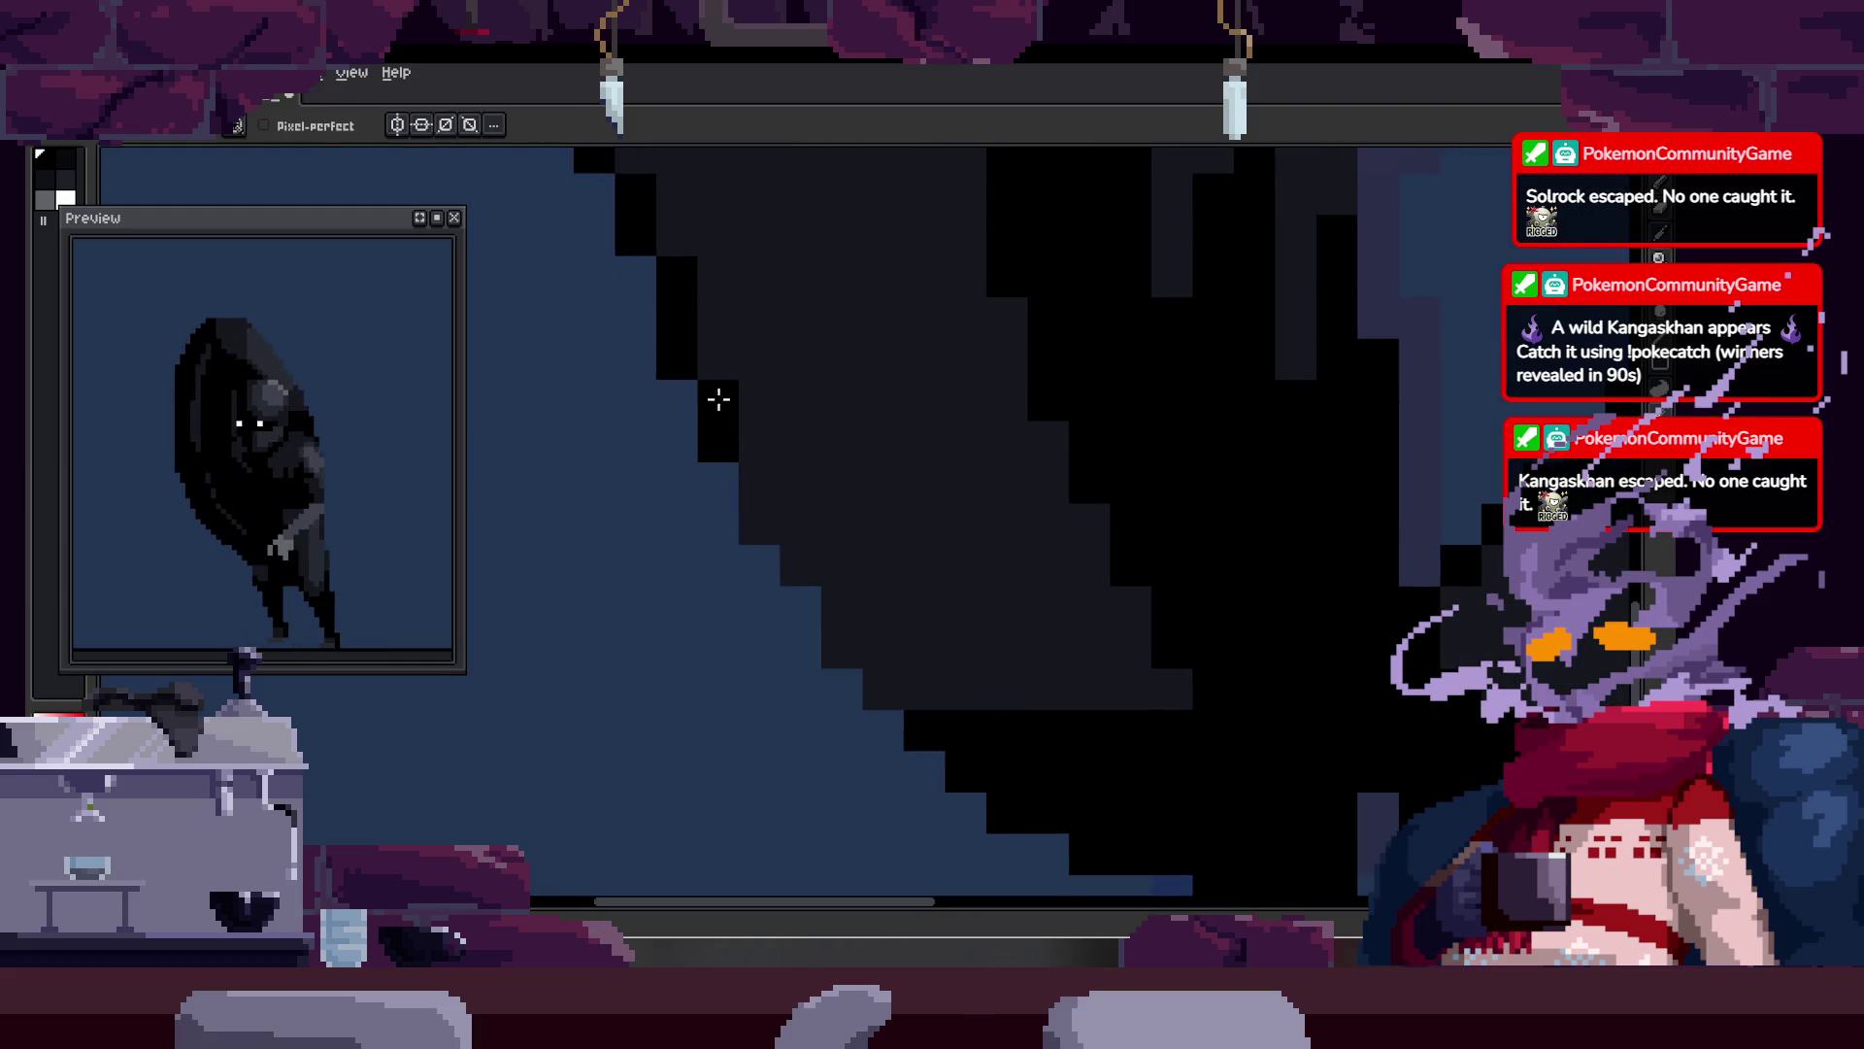
Step: Paint a black diagonal line plus one extra pixel along the cloak's outer edge
drag(758, 499, 826, 635)
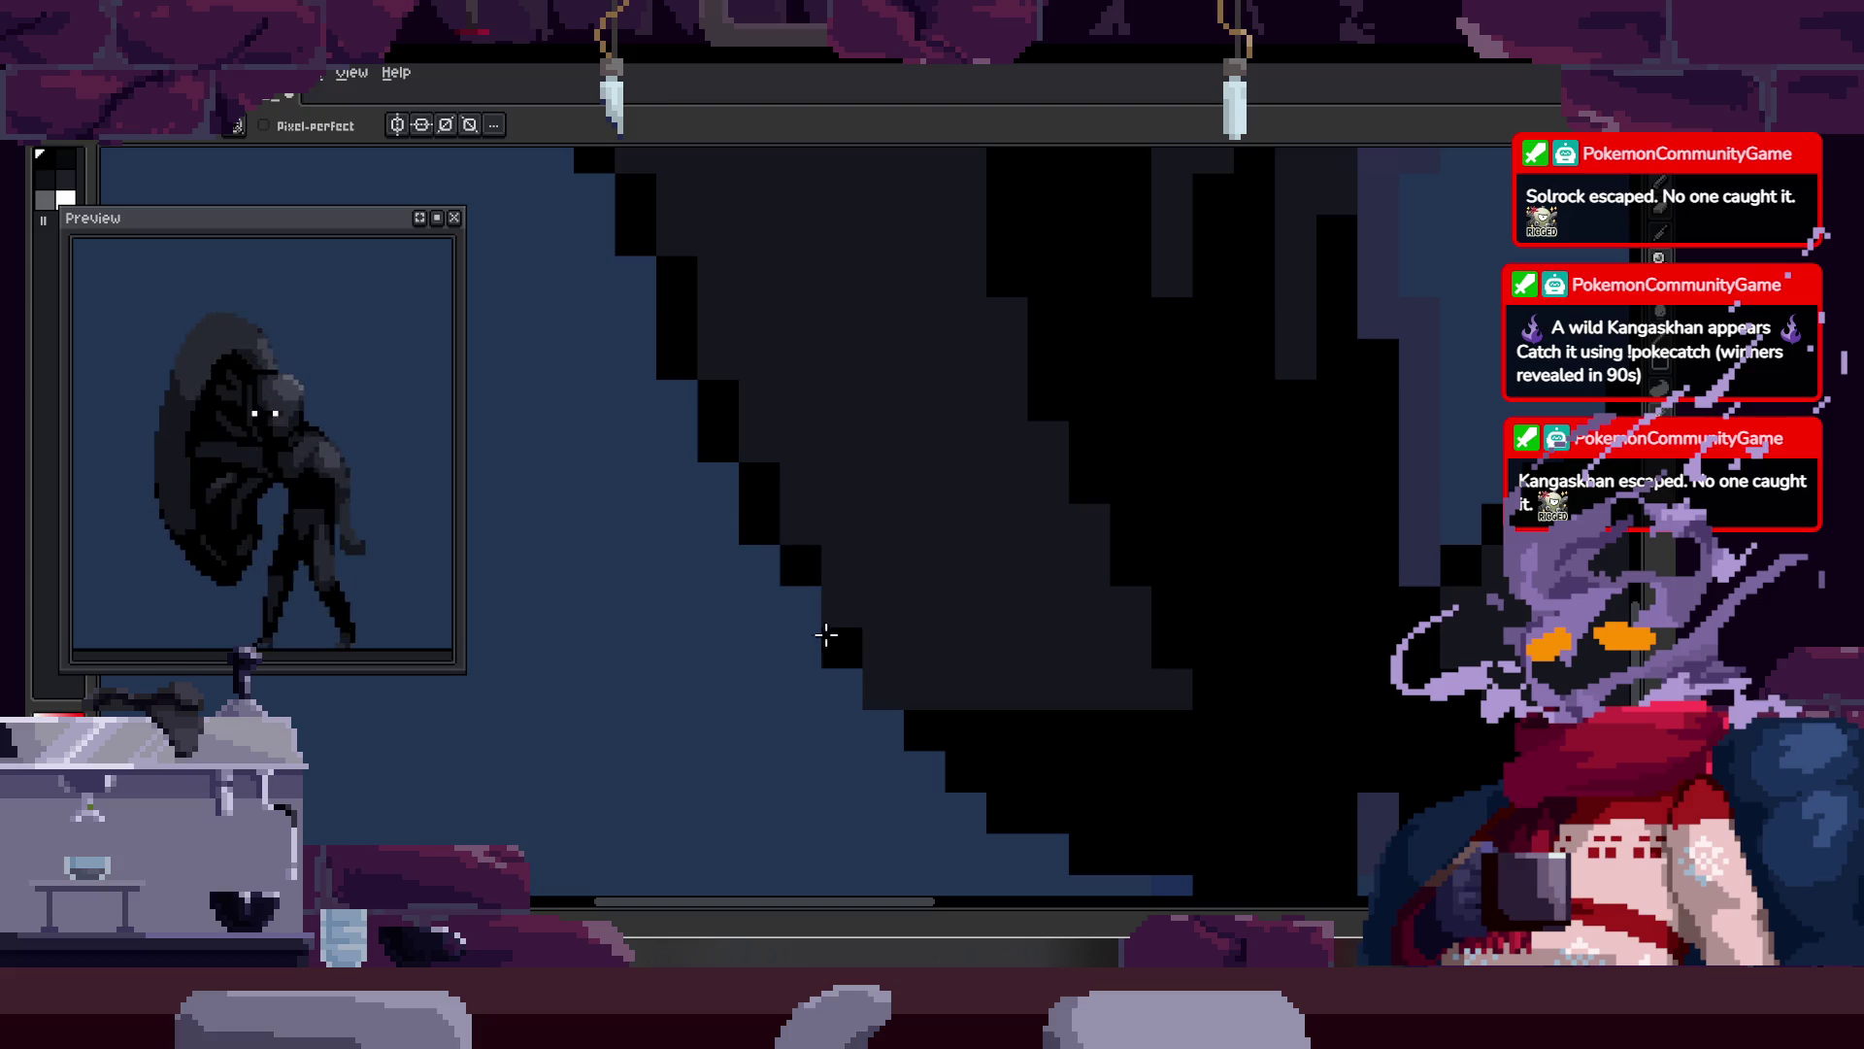
click(883, 689)
key(z)
scroll(878, 586, down, 3)
scroll(1070, 503, up, 2)
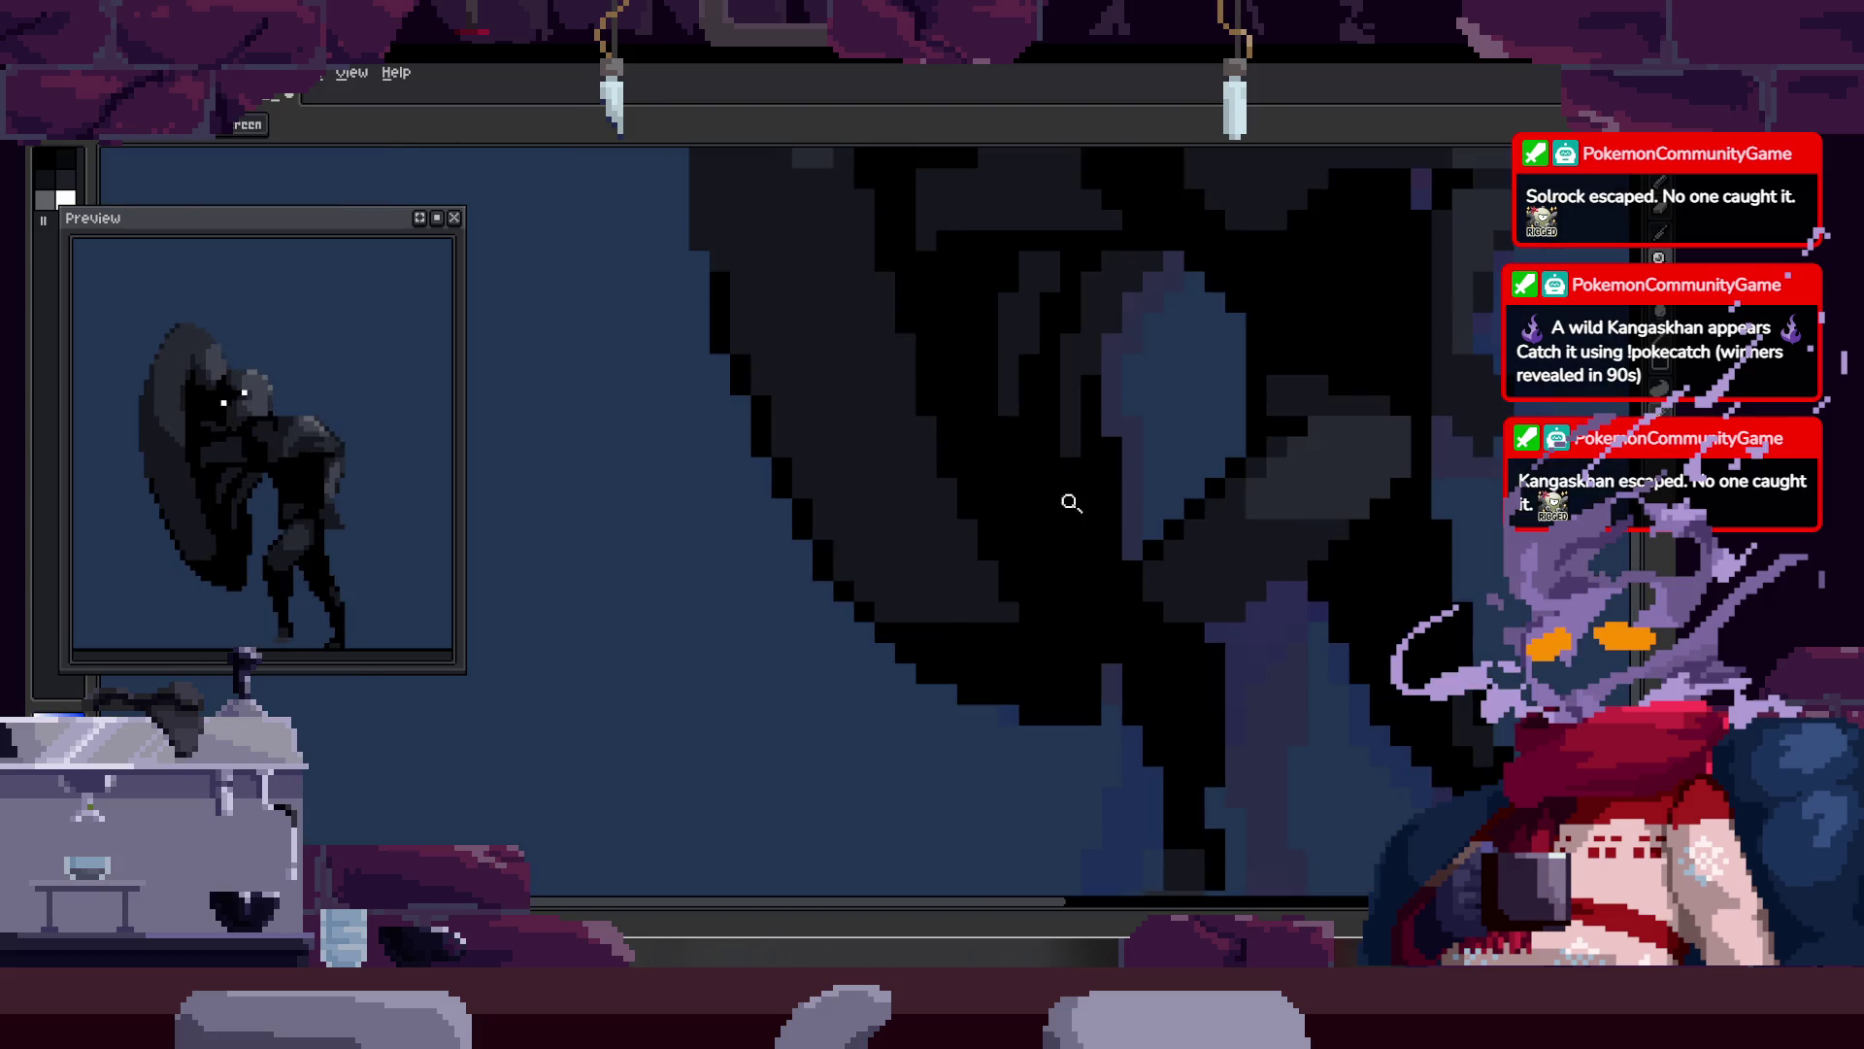
Step: Zoom closer, paint more black pixels along the cloak edge, and shift the view left
click(1070, 503)
key(b)
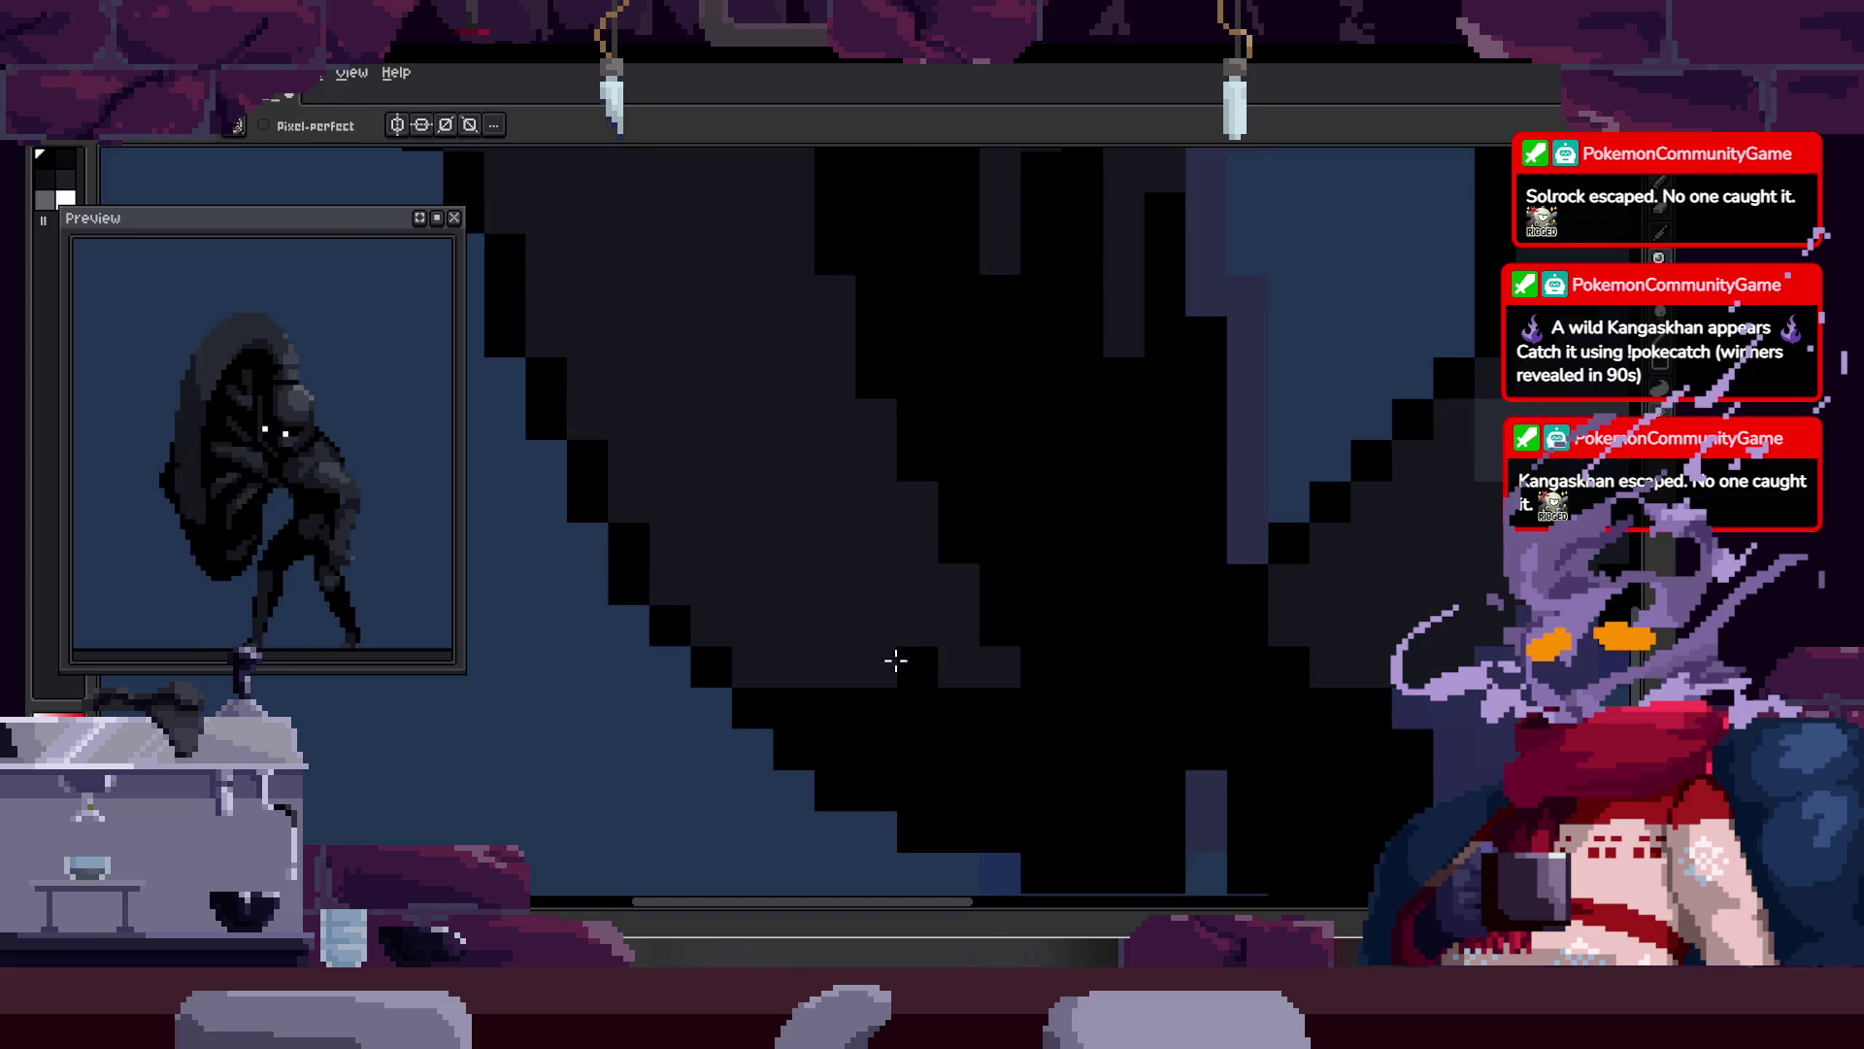
drag(901, 659, 977, 657)
key(h)
scroll(887, 625, down, 3)
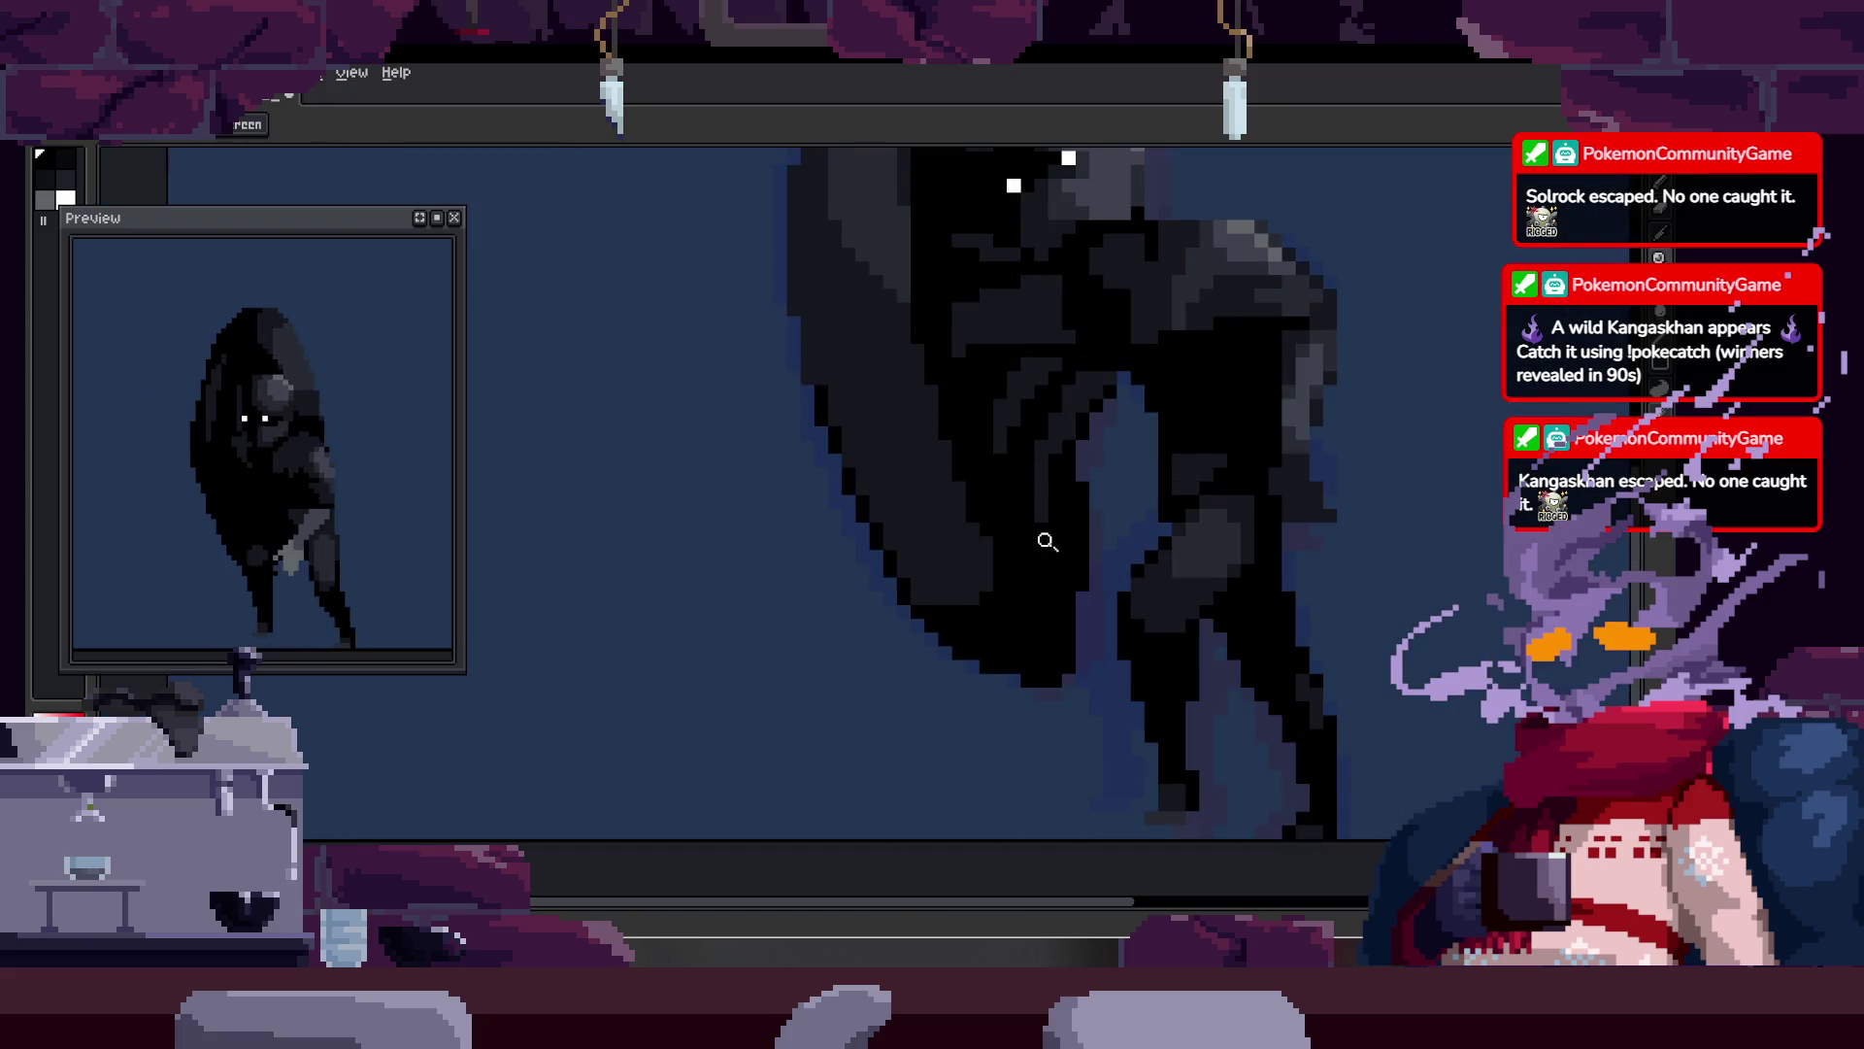
drag(1045, 545, 979, 552)
key(z)
scroll(1007, 516, down, 2)
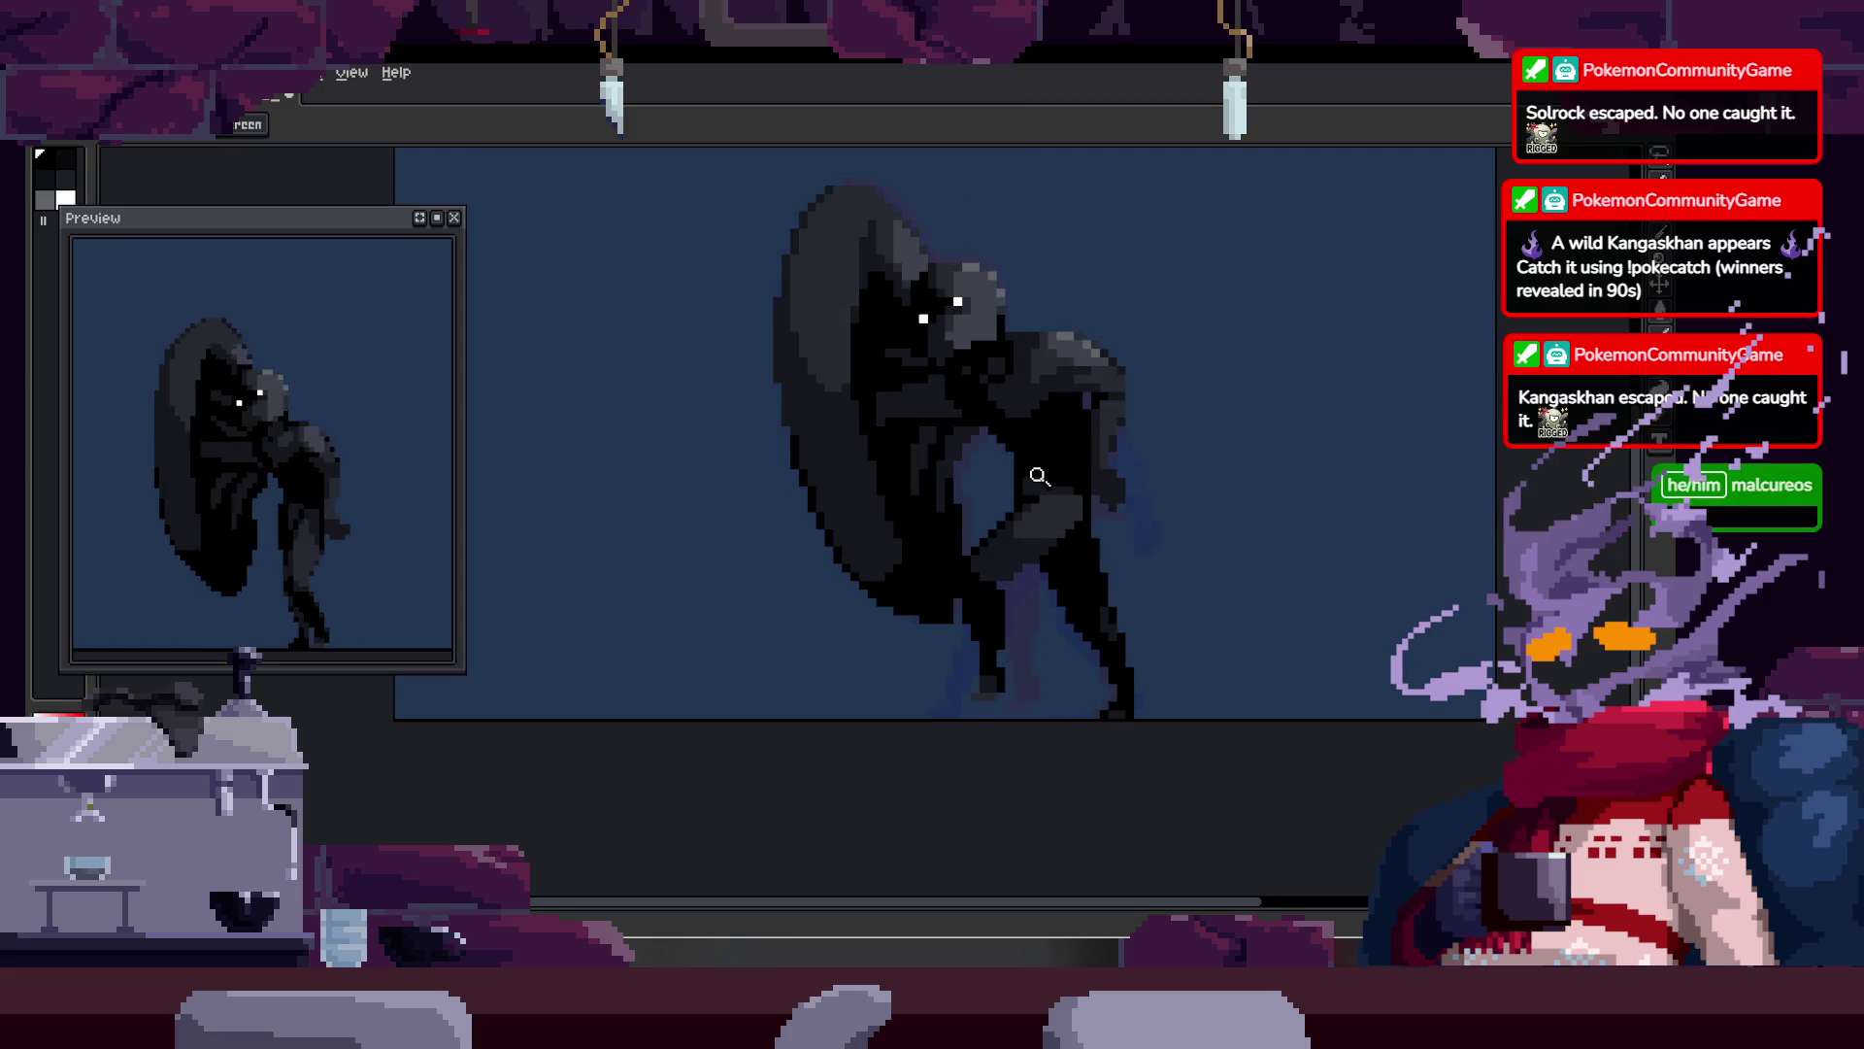
Step: Zoom in on the figure's legs and retouch them with the pencil
click(1011, 433)
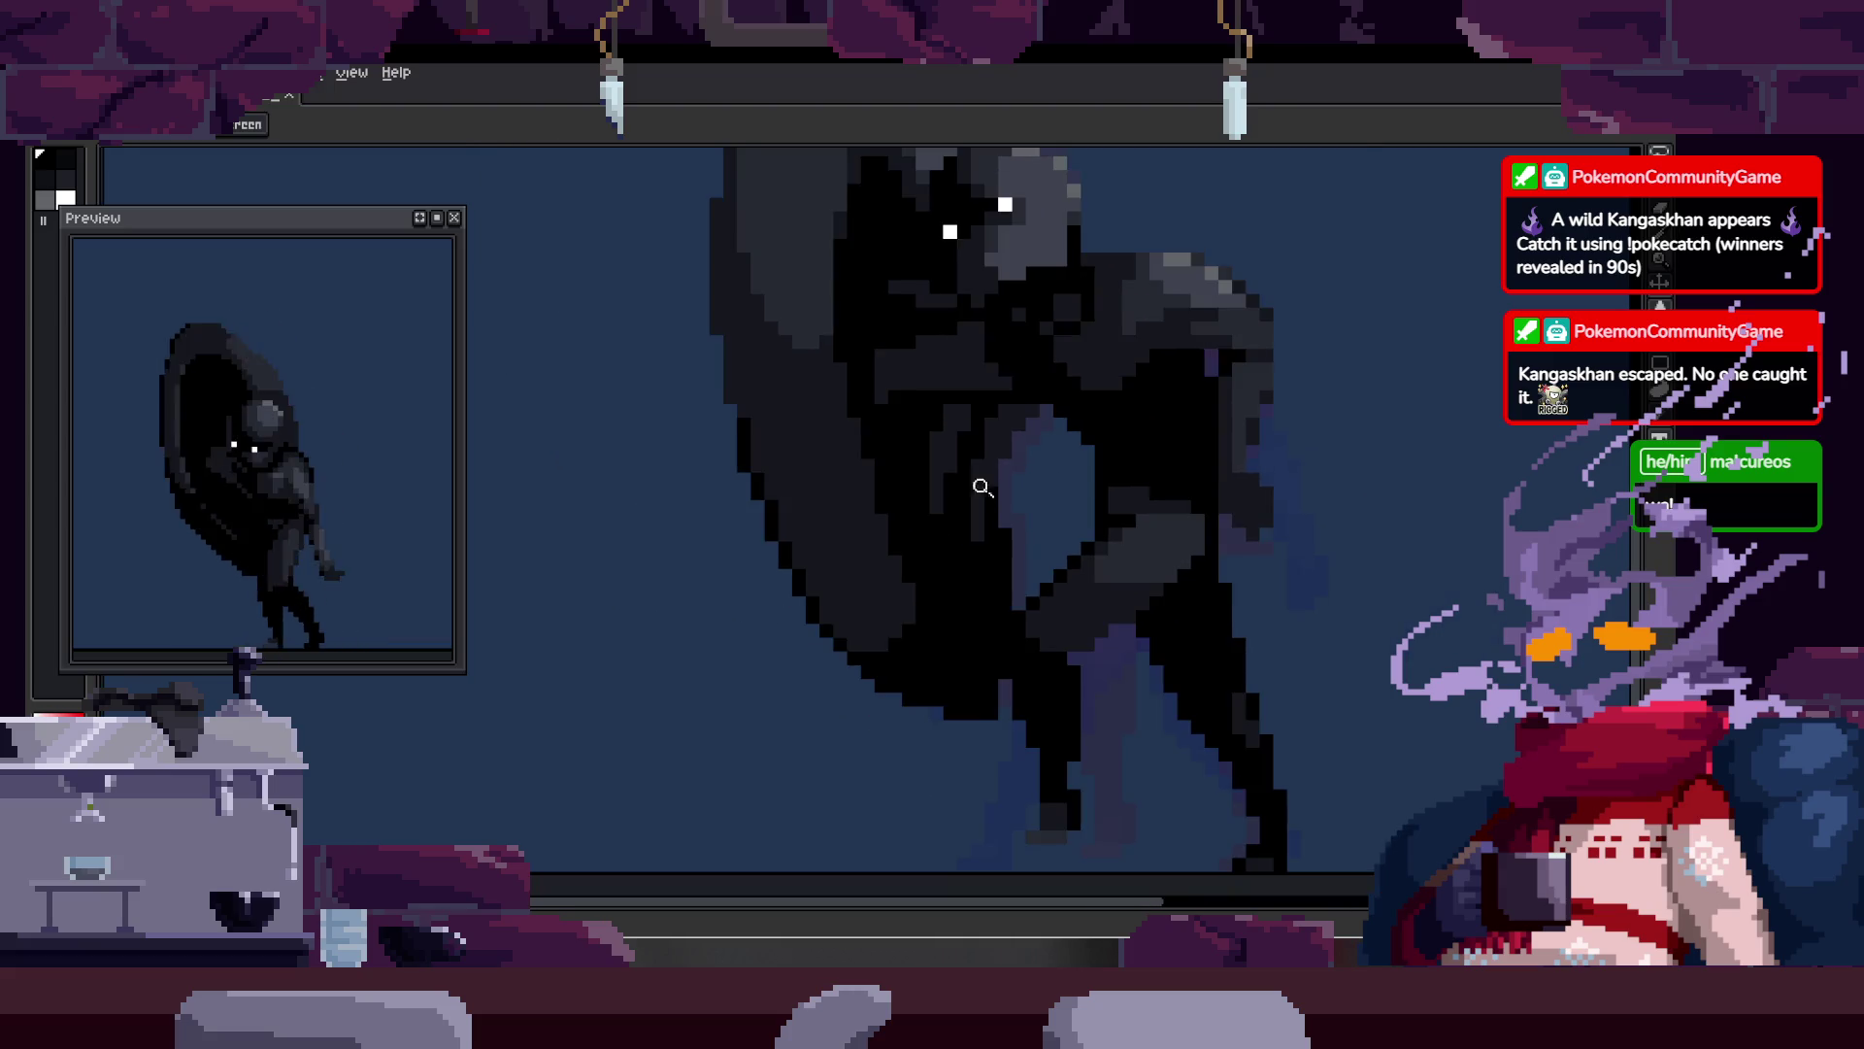
scroll(947, 497, down, 1)
scroll(954, 466, up, 1)
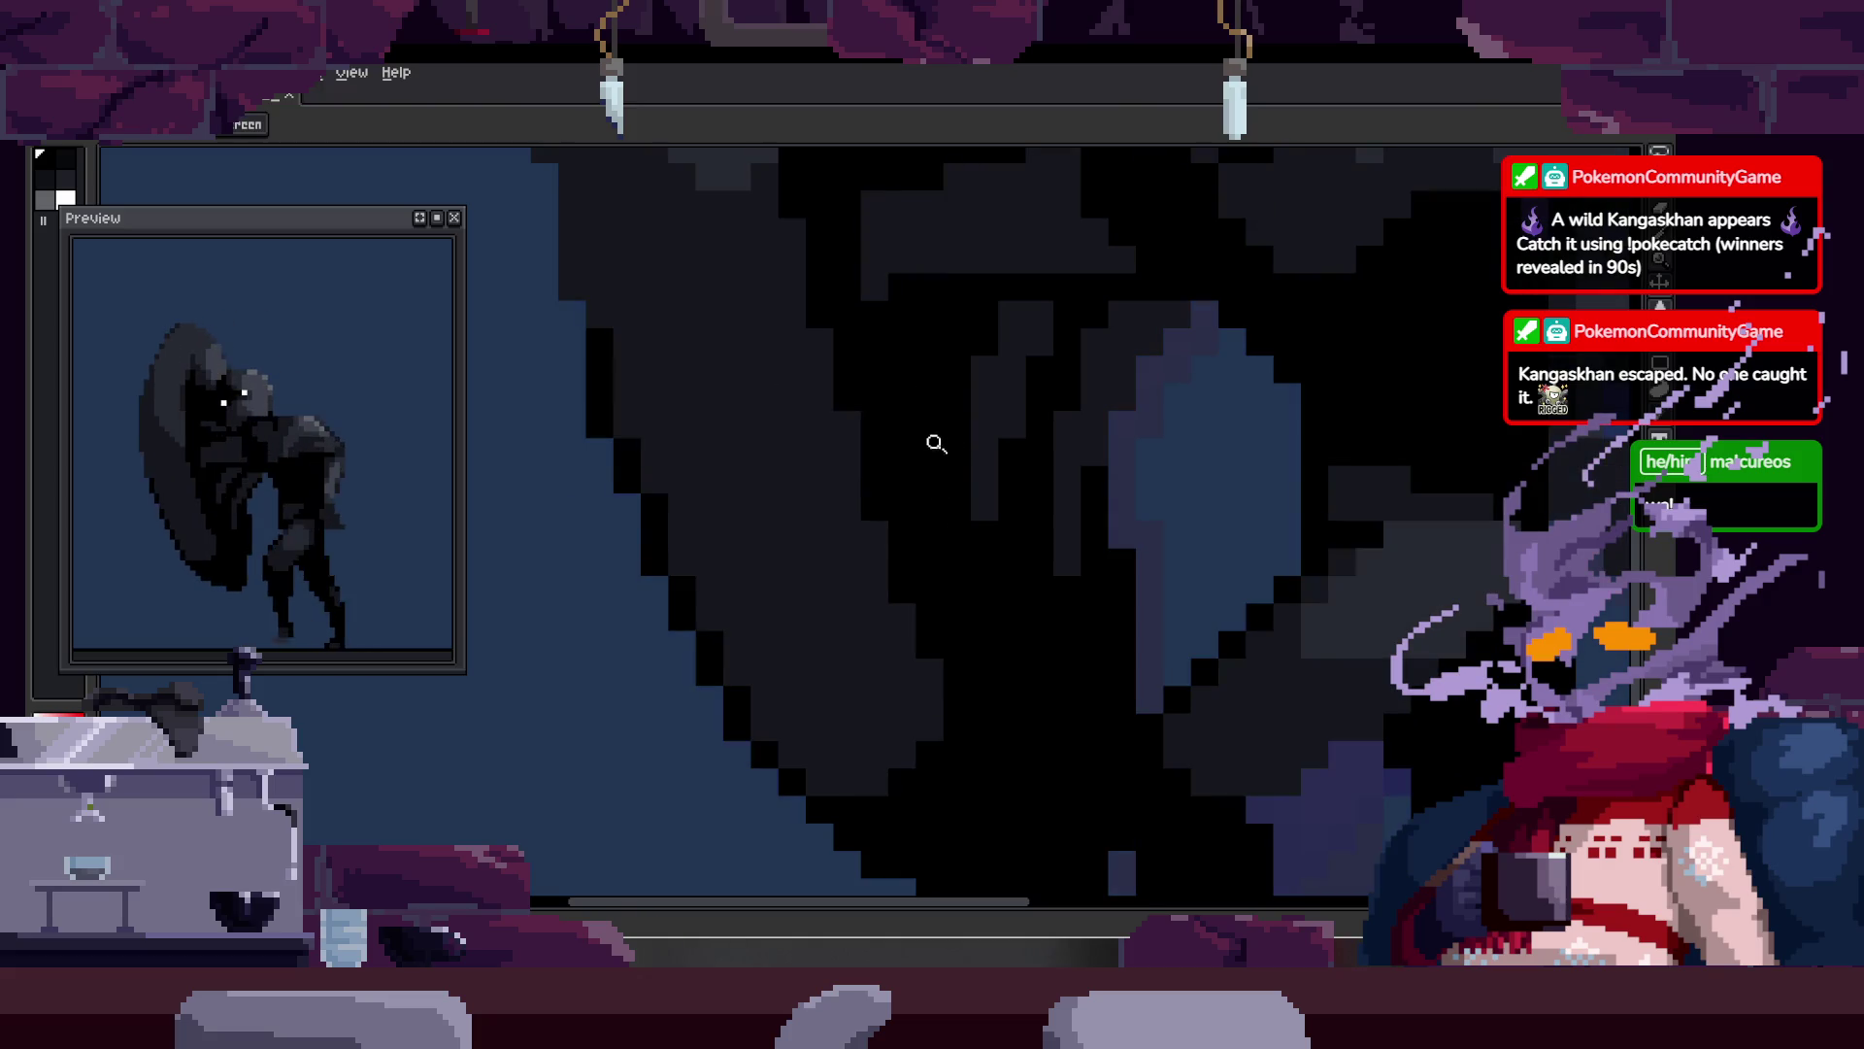
key(b)
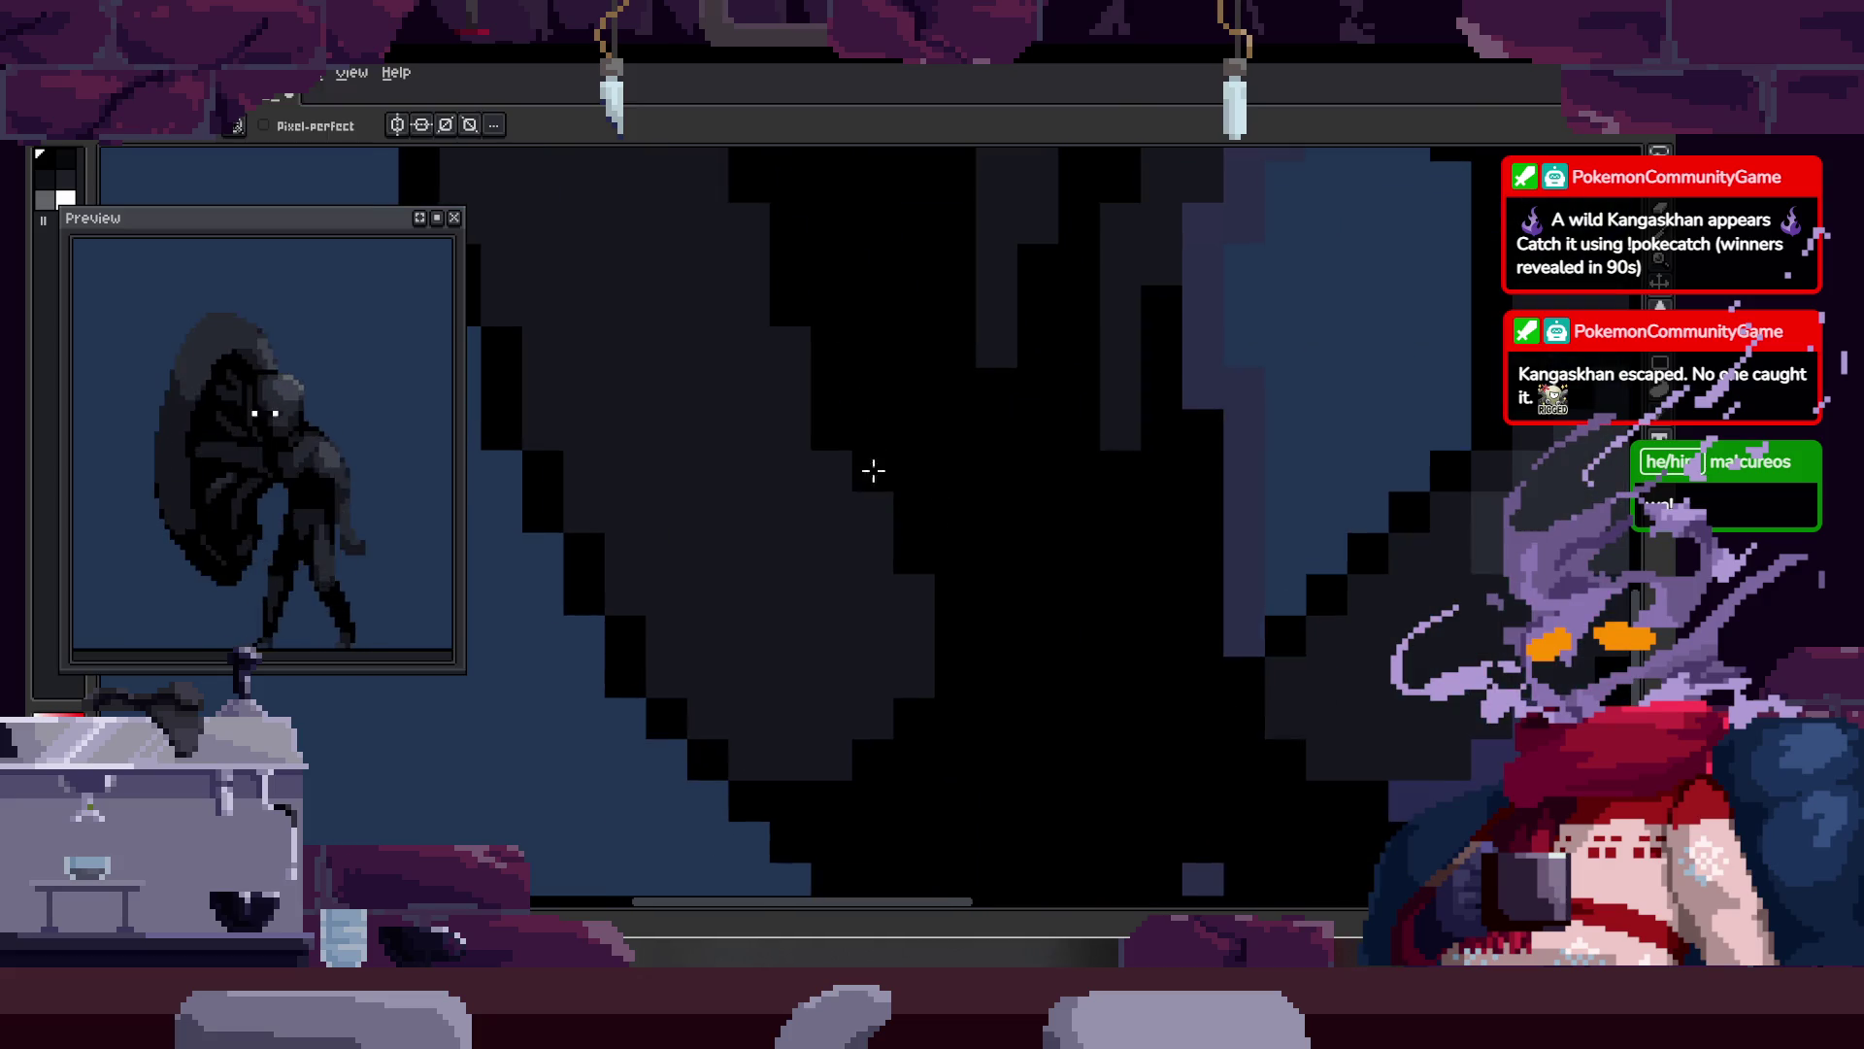
scroll(884, 515, down, 2)
scroll(902, 522, up, 1)
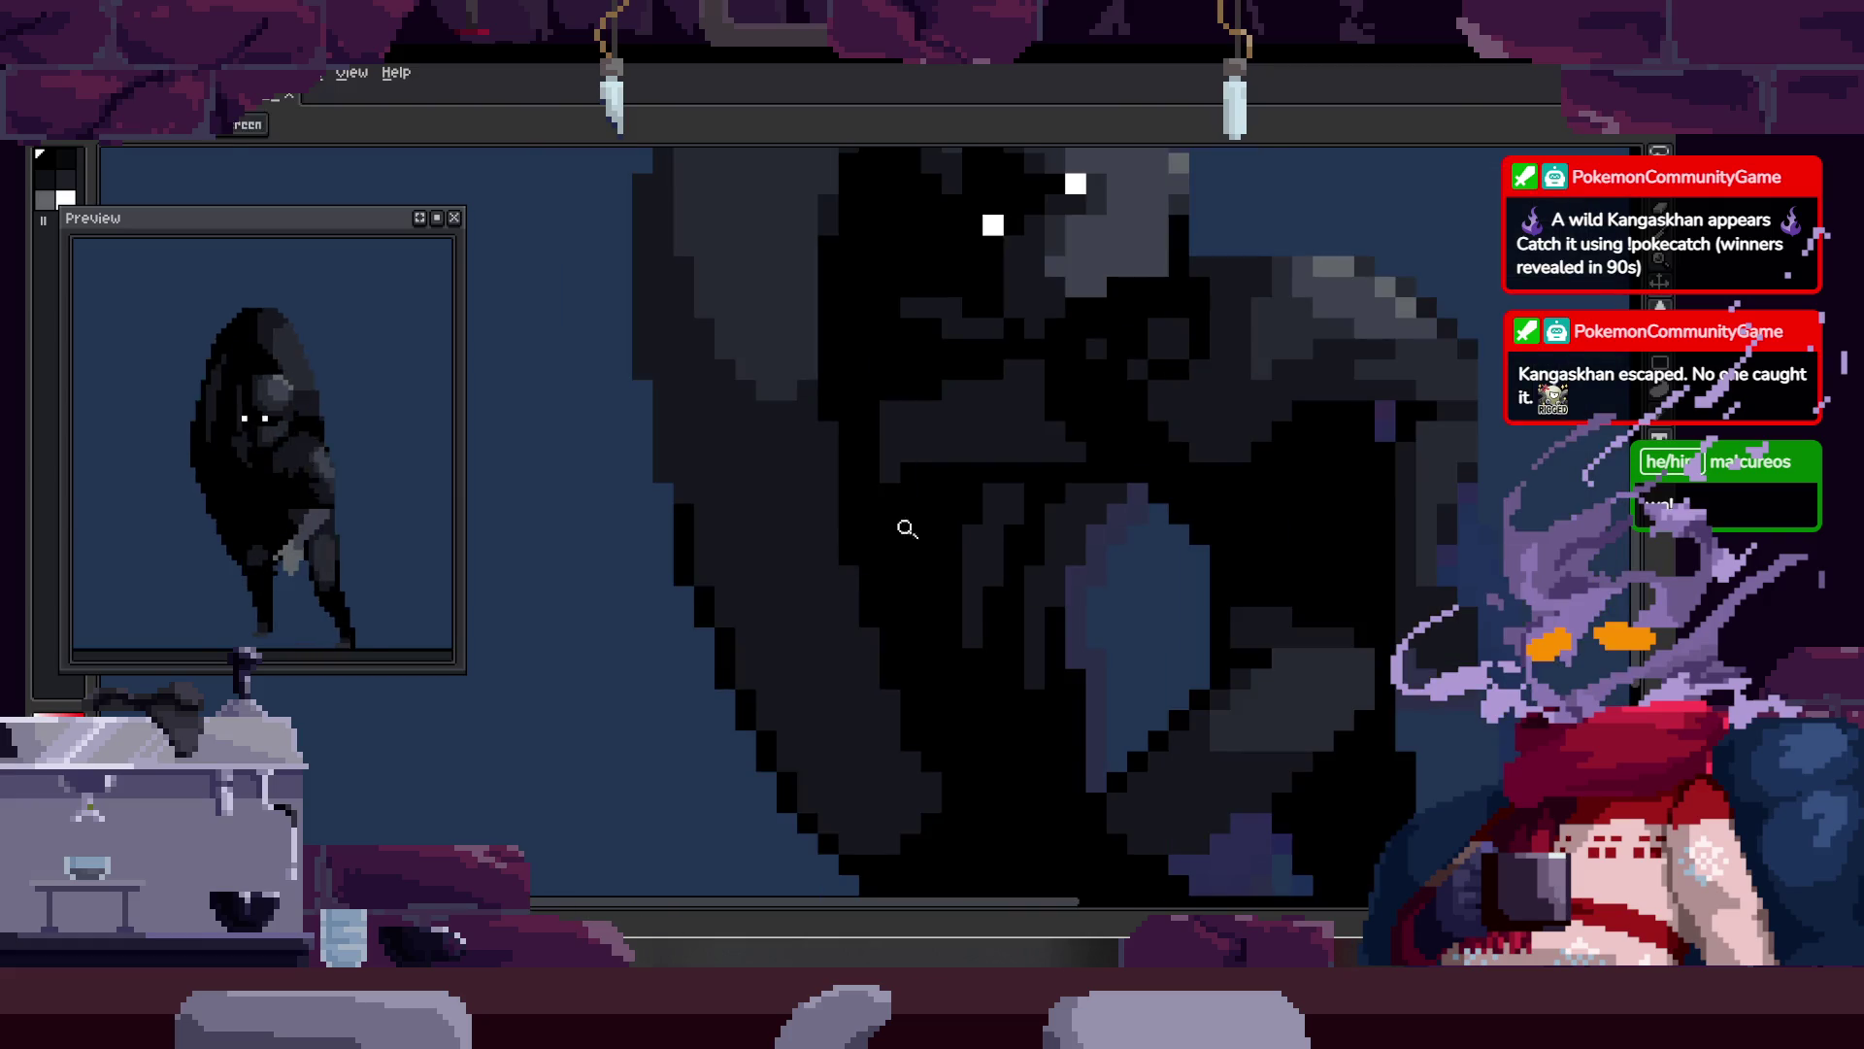
key(z)
scroll(874, 432, down, 2)
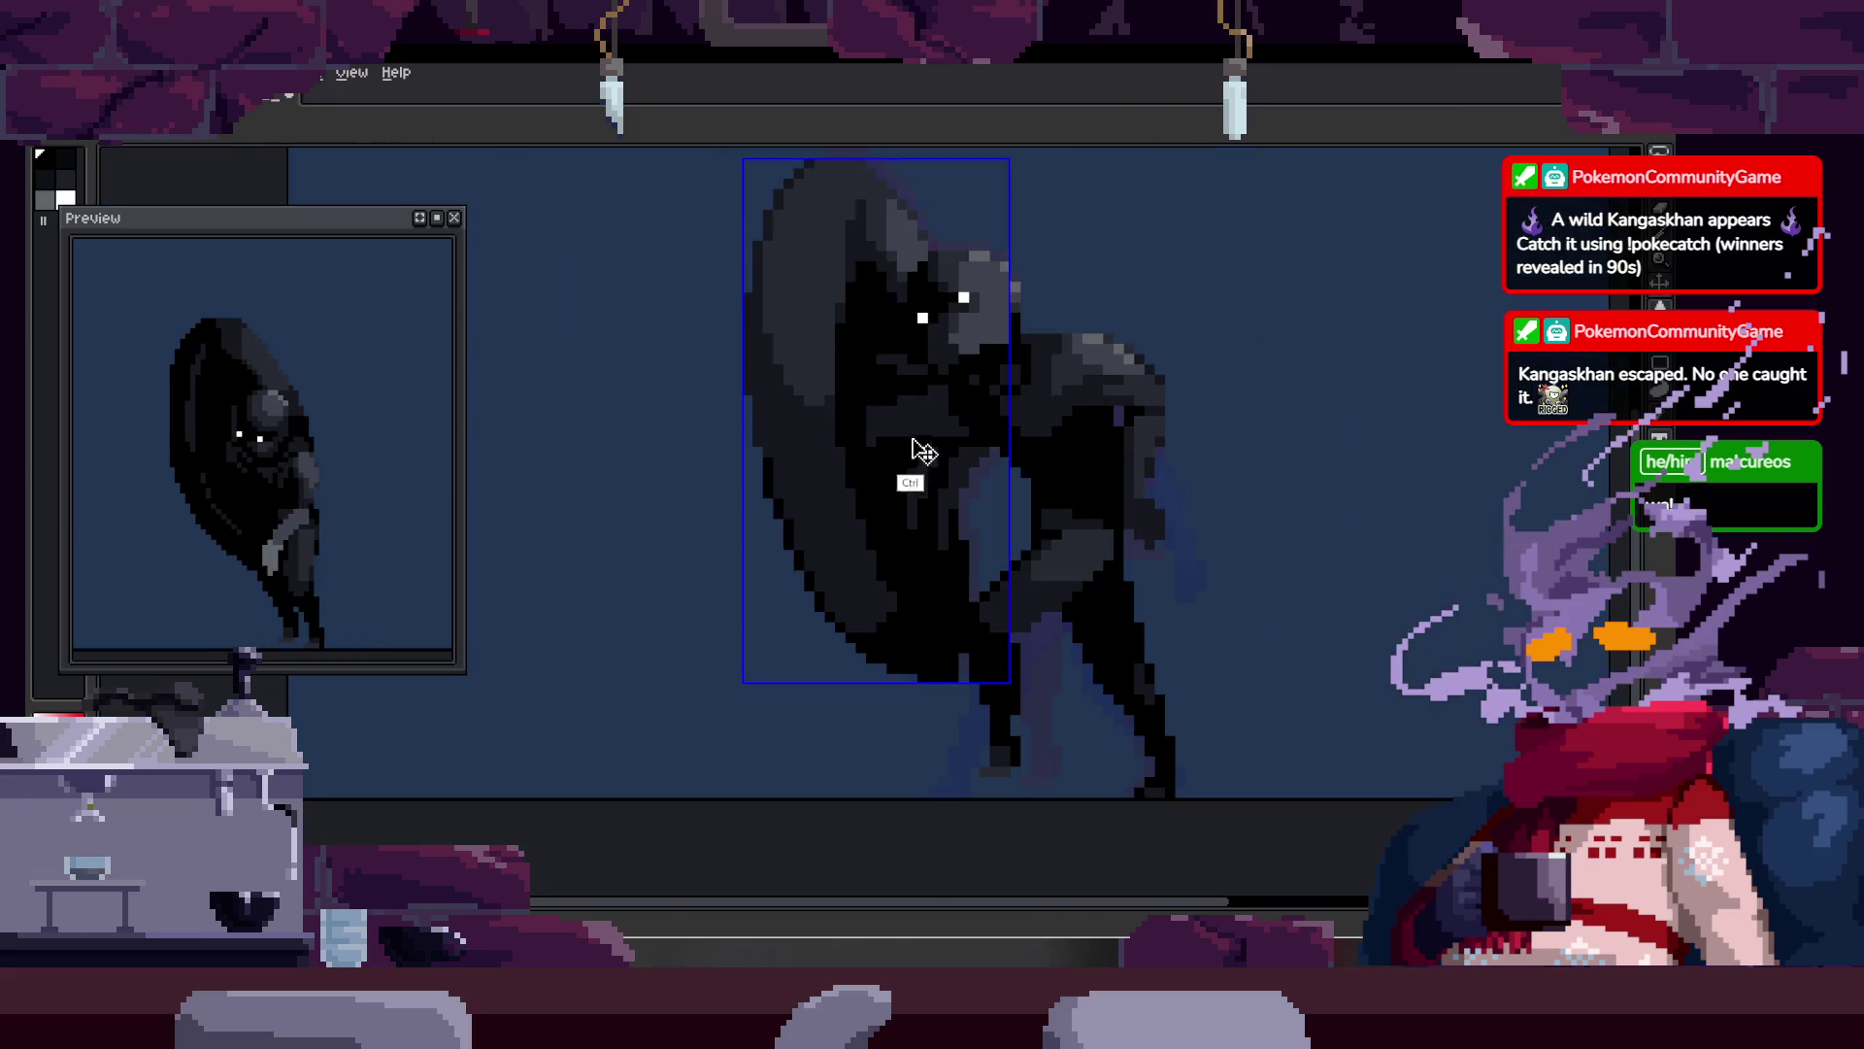
scroll(909, 580, up, 2)
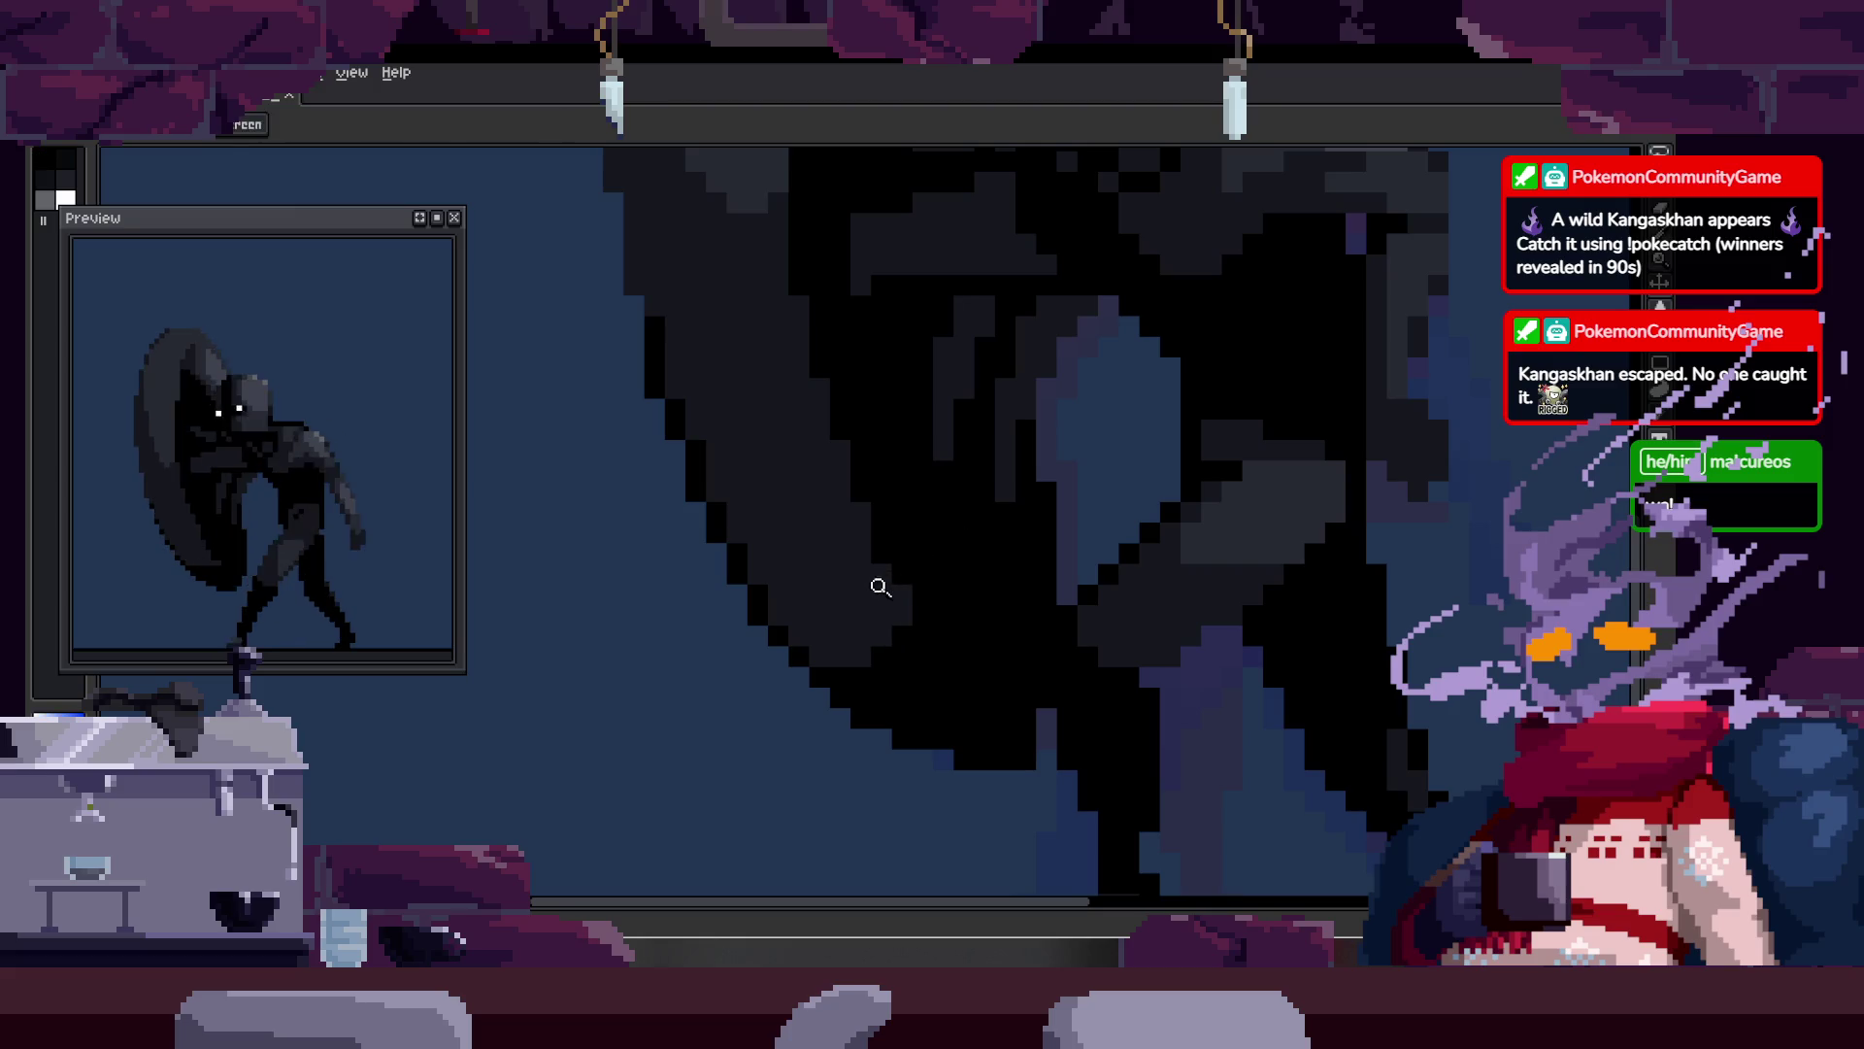
Step: Retouch more pixels, step to the next frame, and save the sprite with Ctrl+S
key(b)
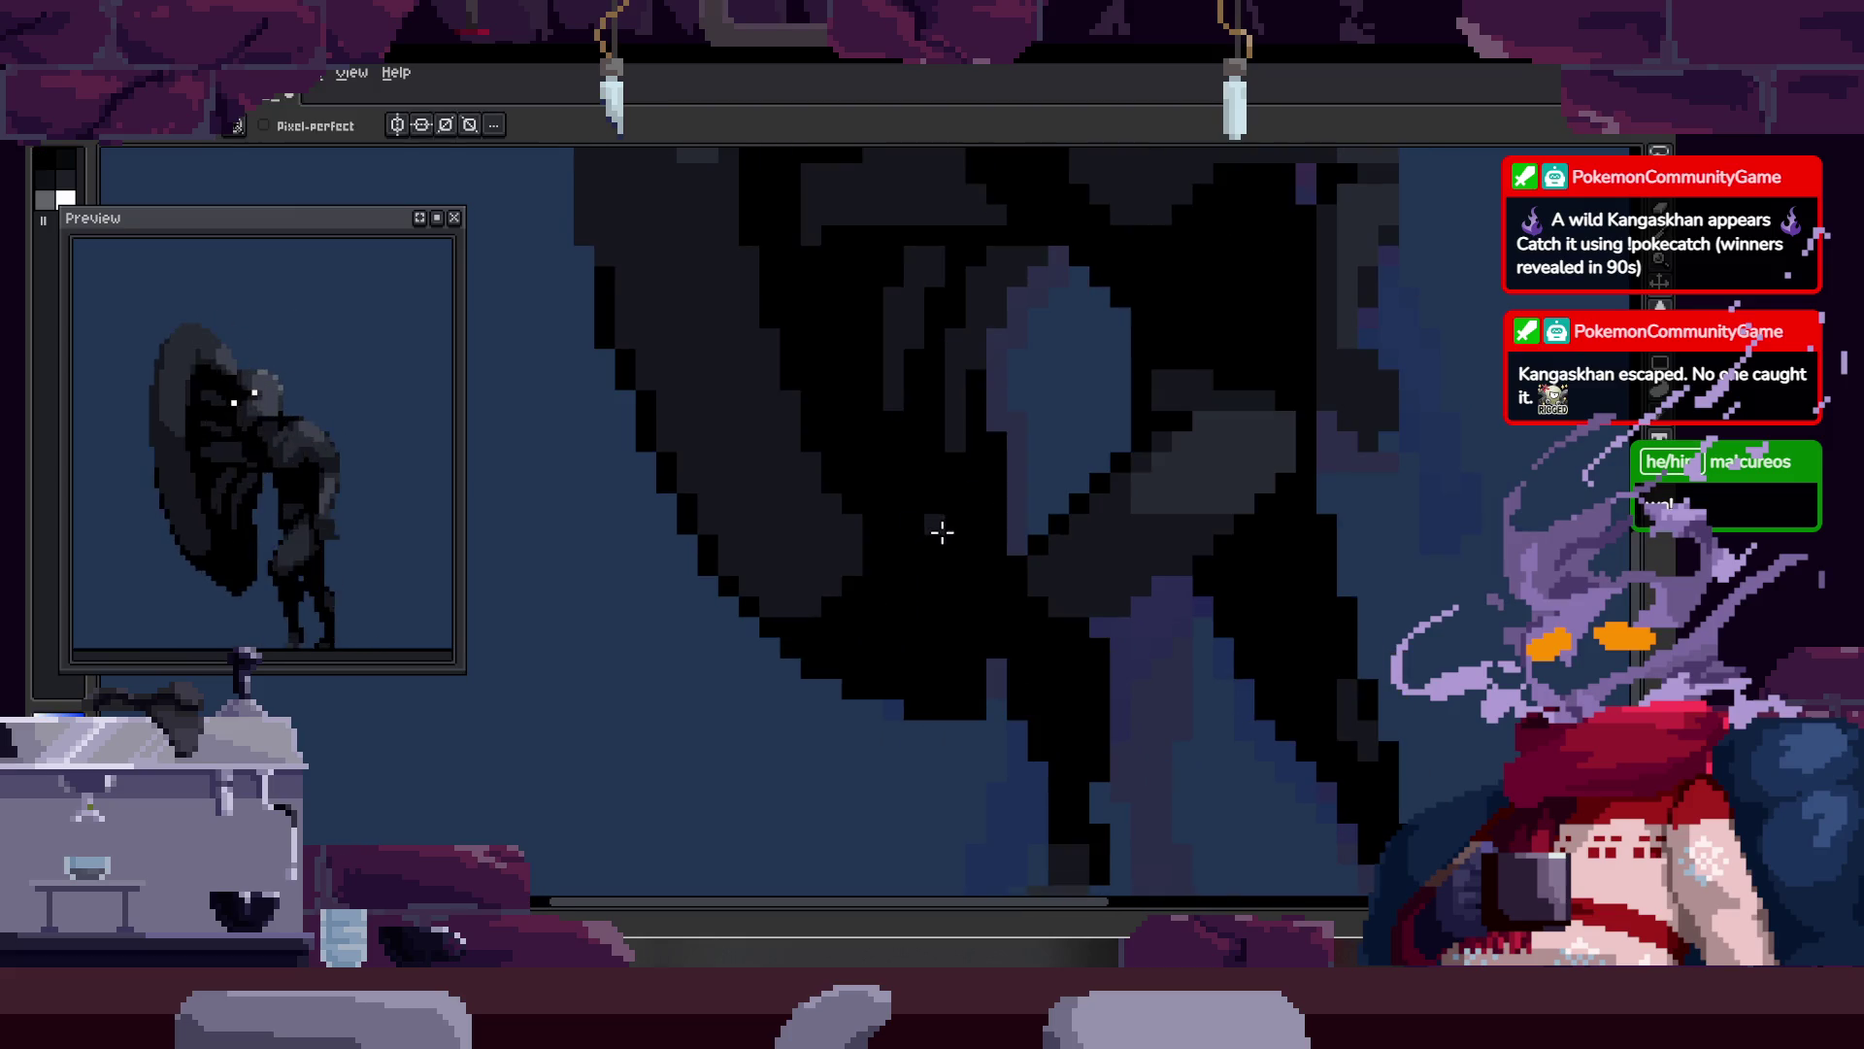
key(z)
scroll(913, 544, down, 2)
scroll(1001, 476, up, 2)
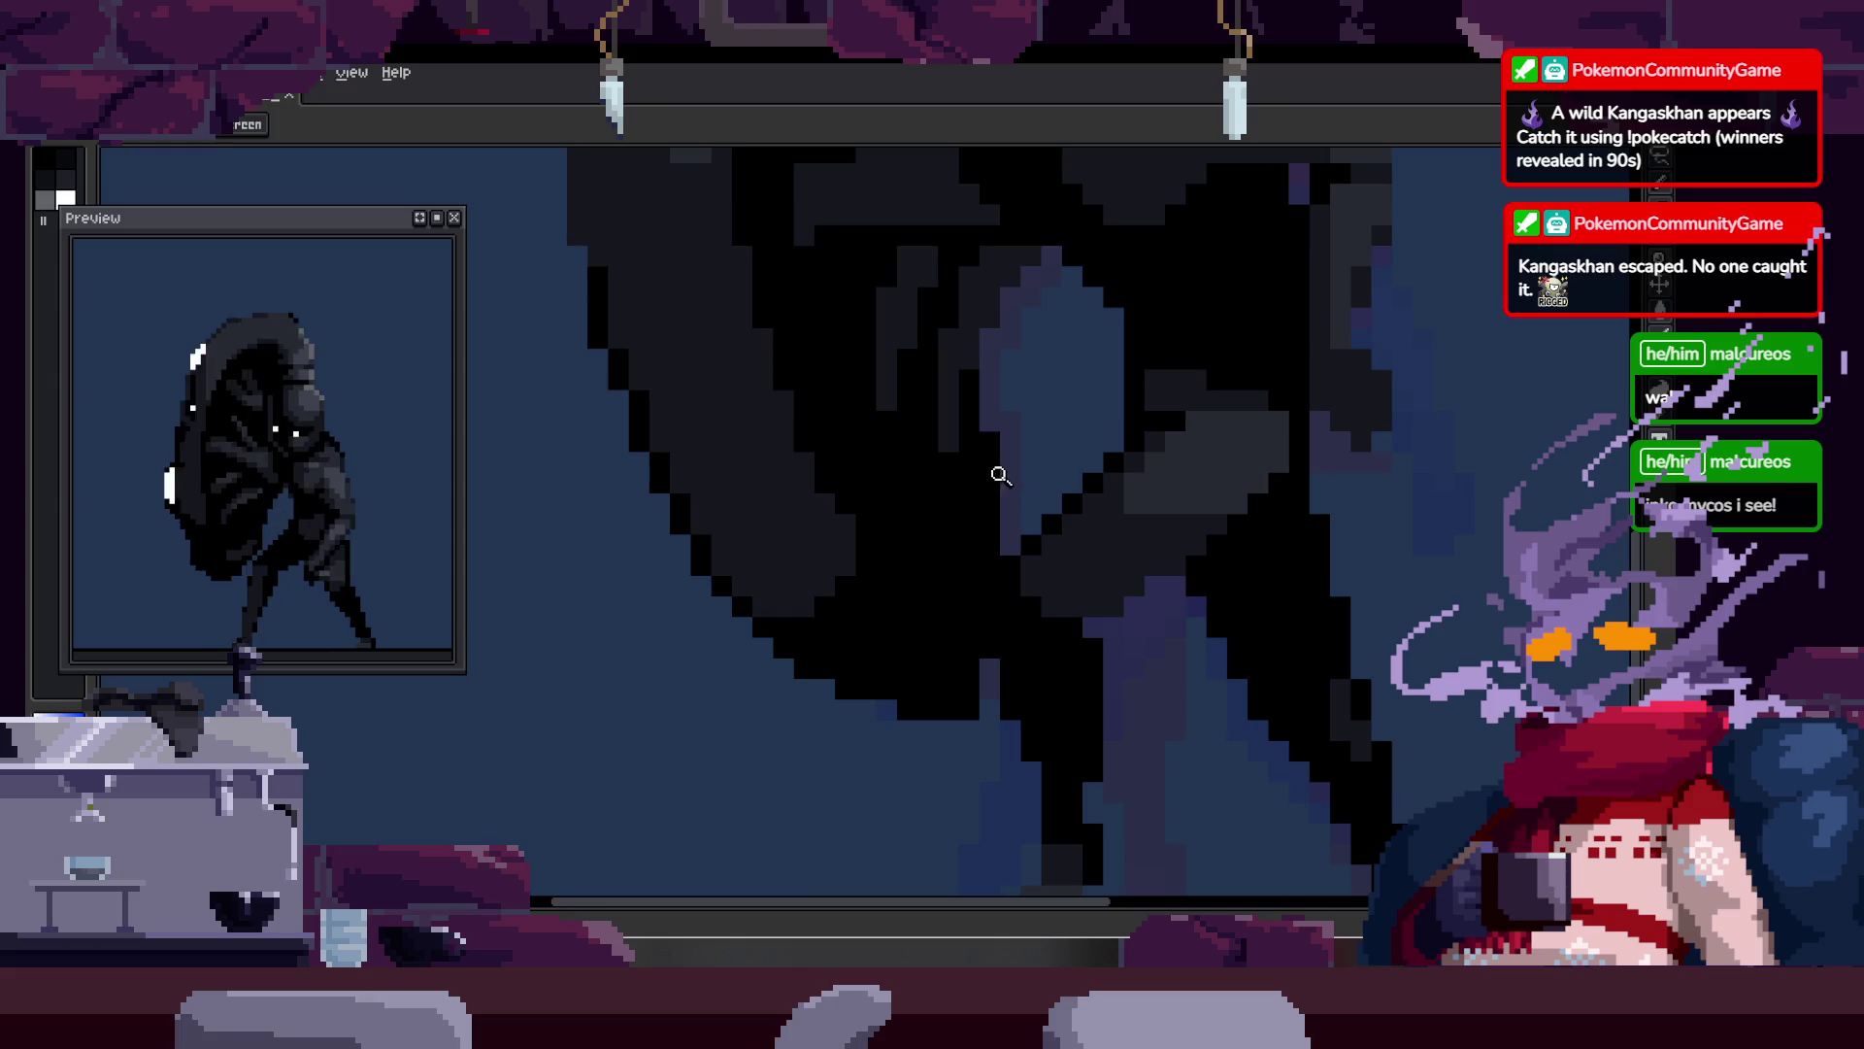
key(Right)
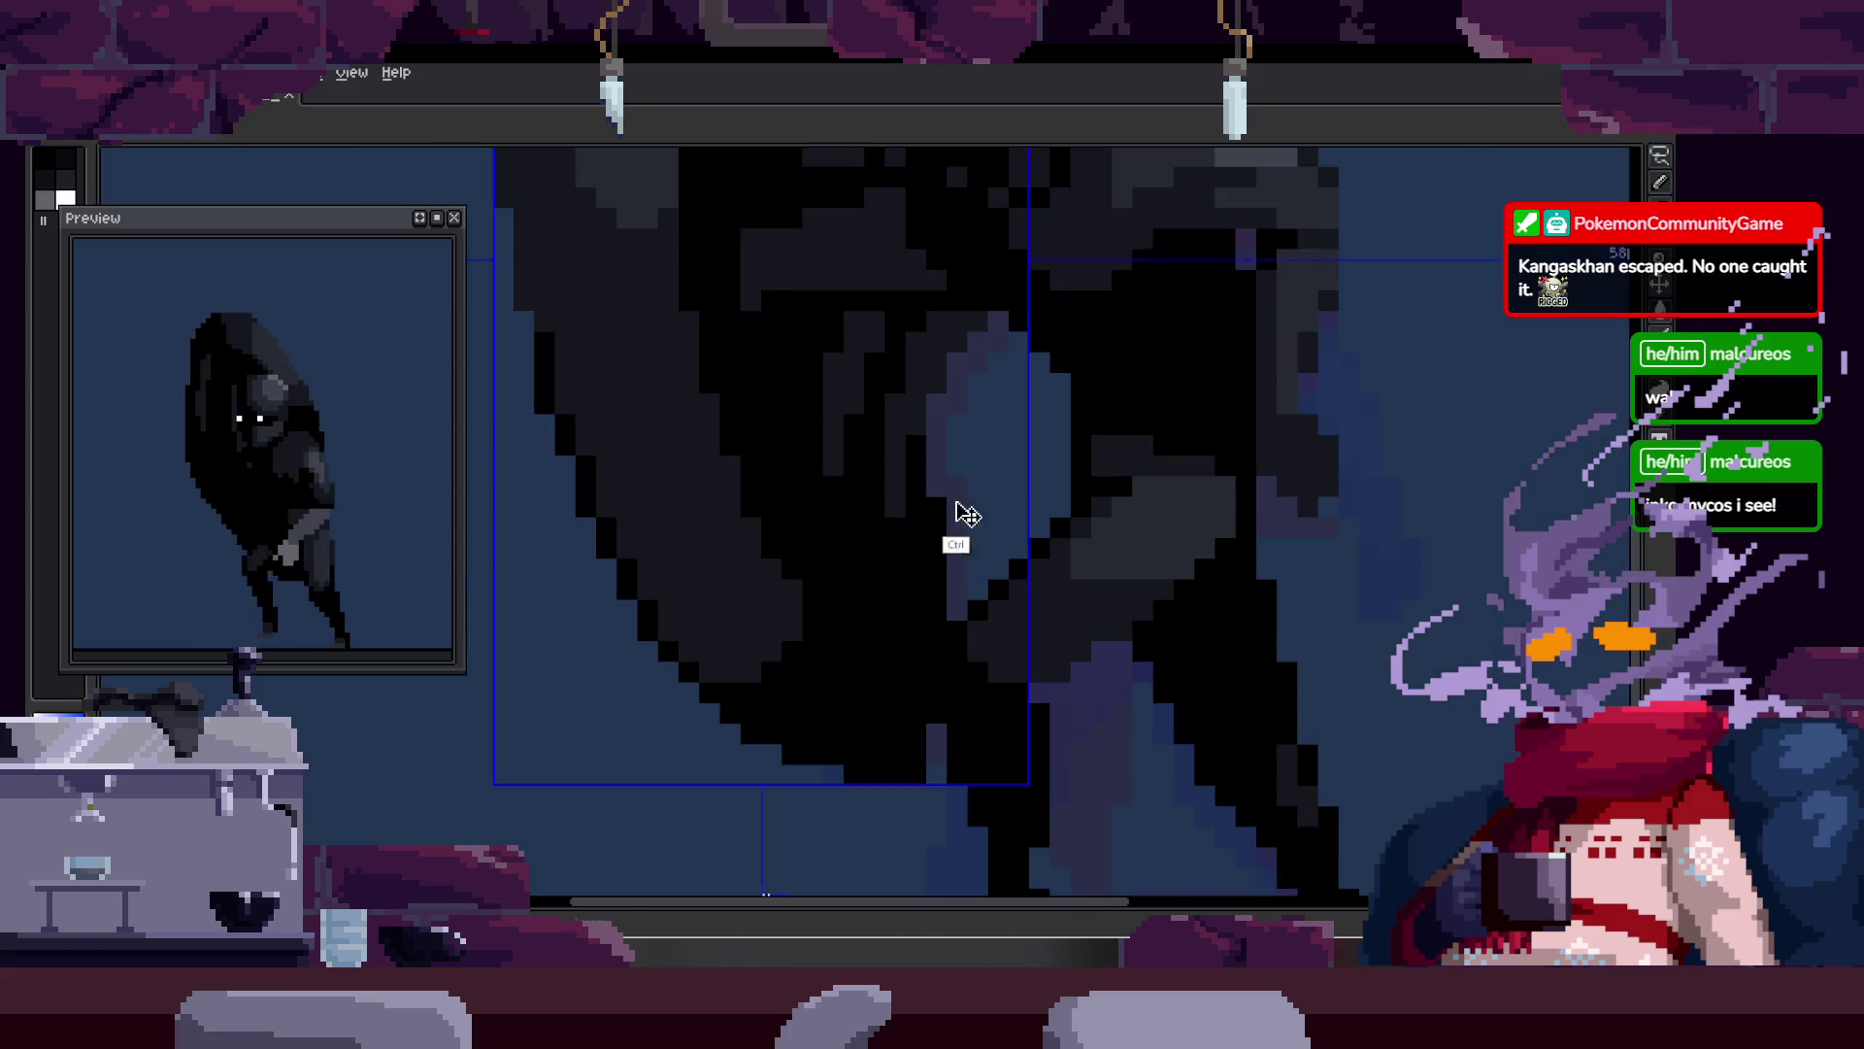
scroll(1014, 467, down, 2)
scroll(1011, 471, up, 3)
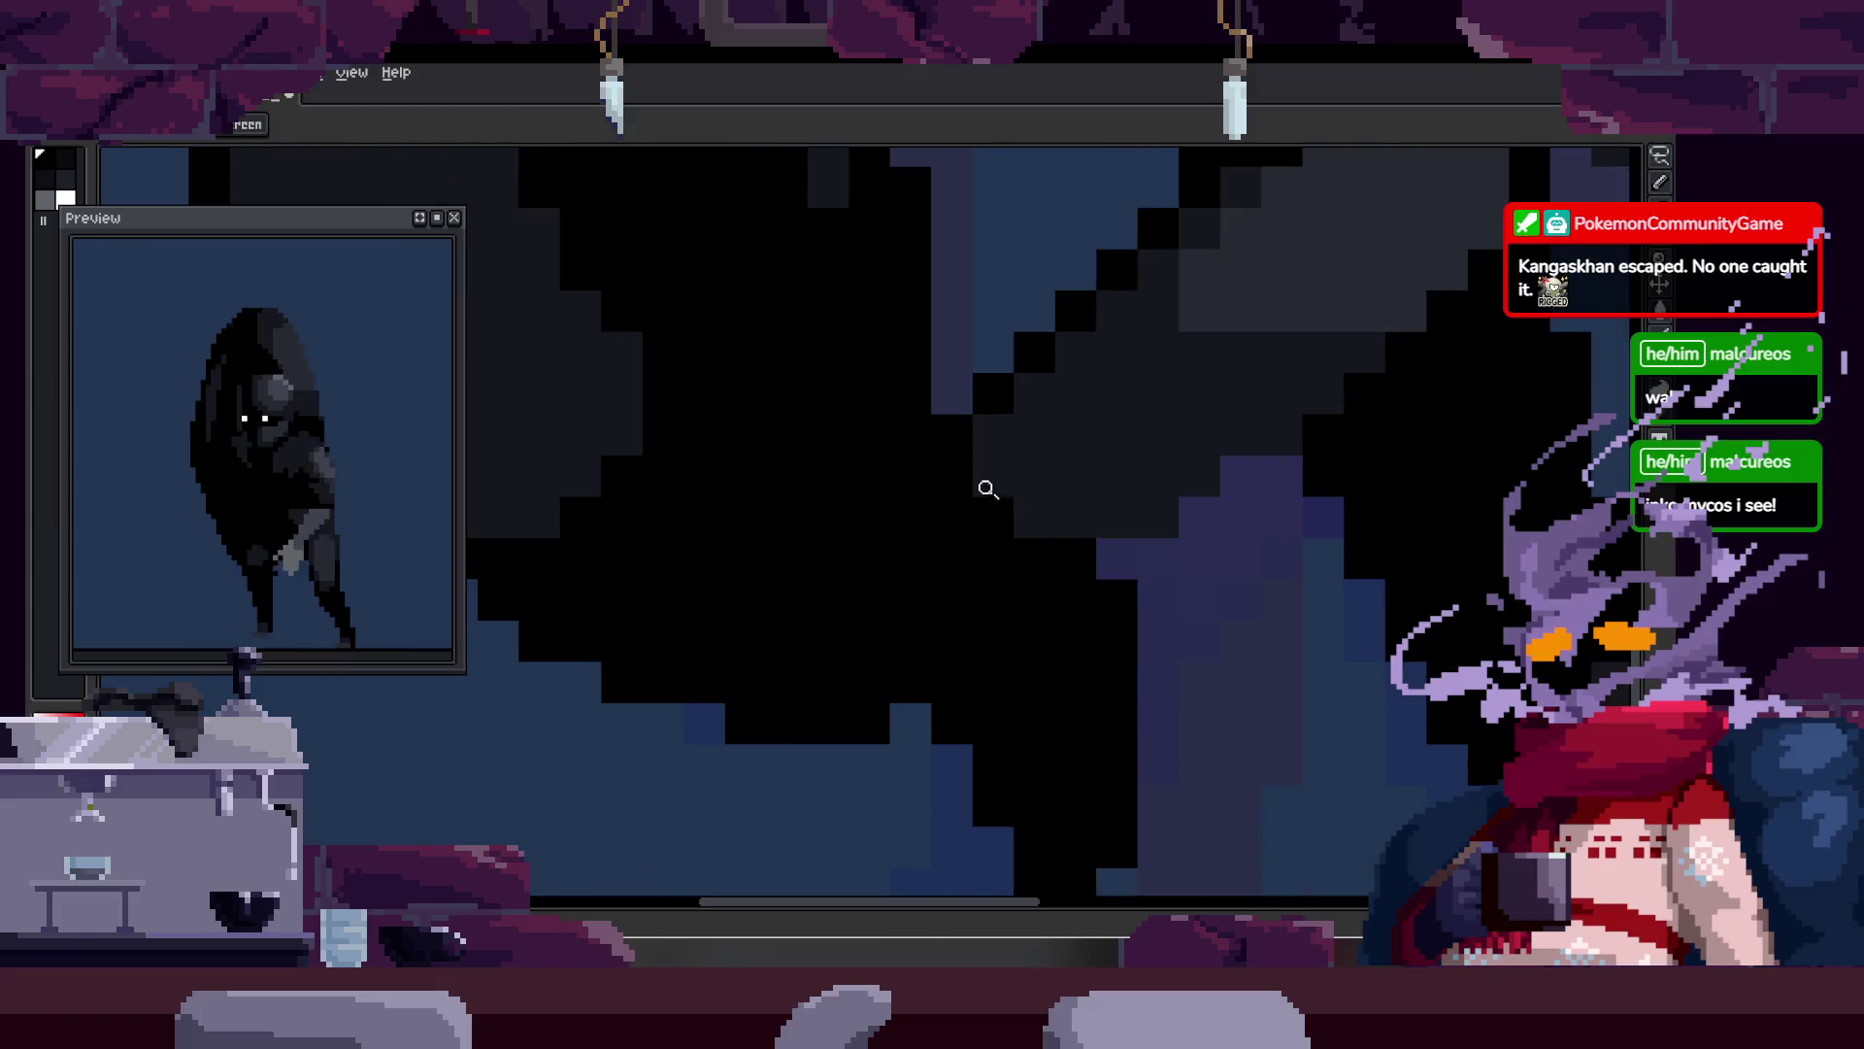
scroll(1010, 475, down, 4)
key(ctrl+s)
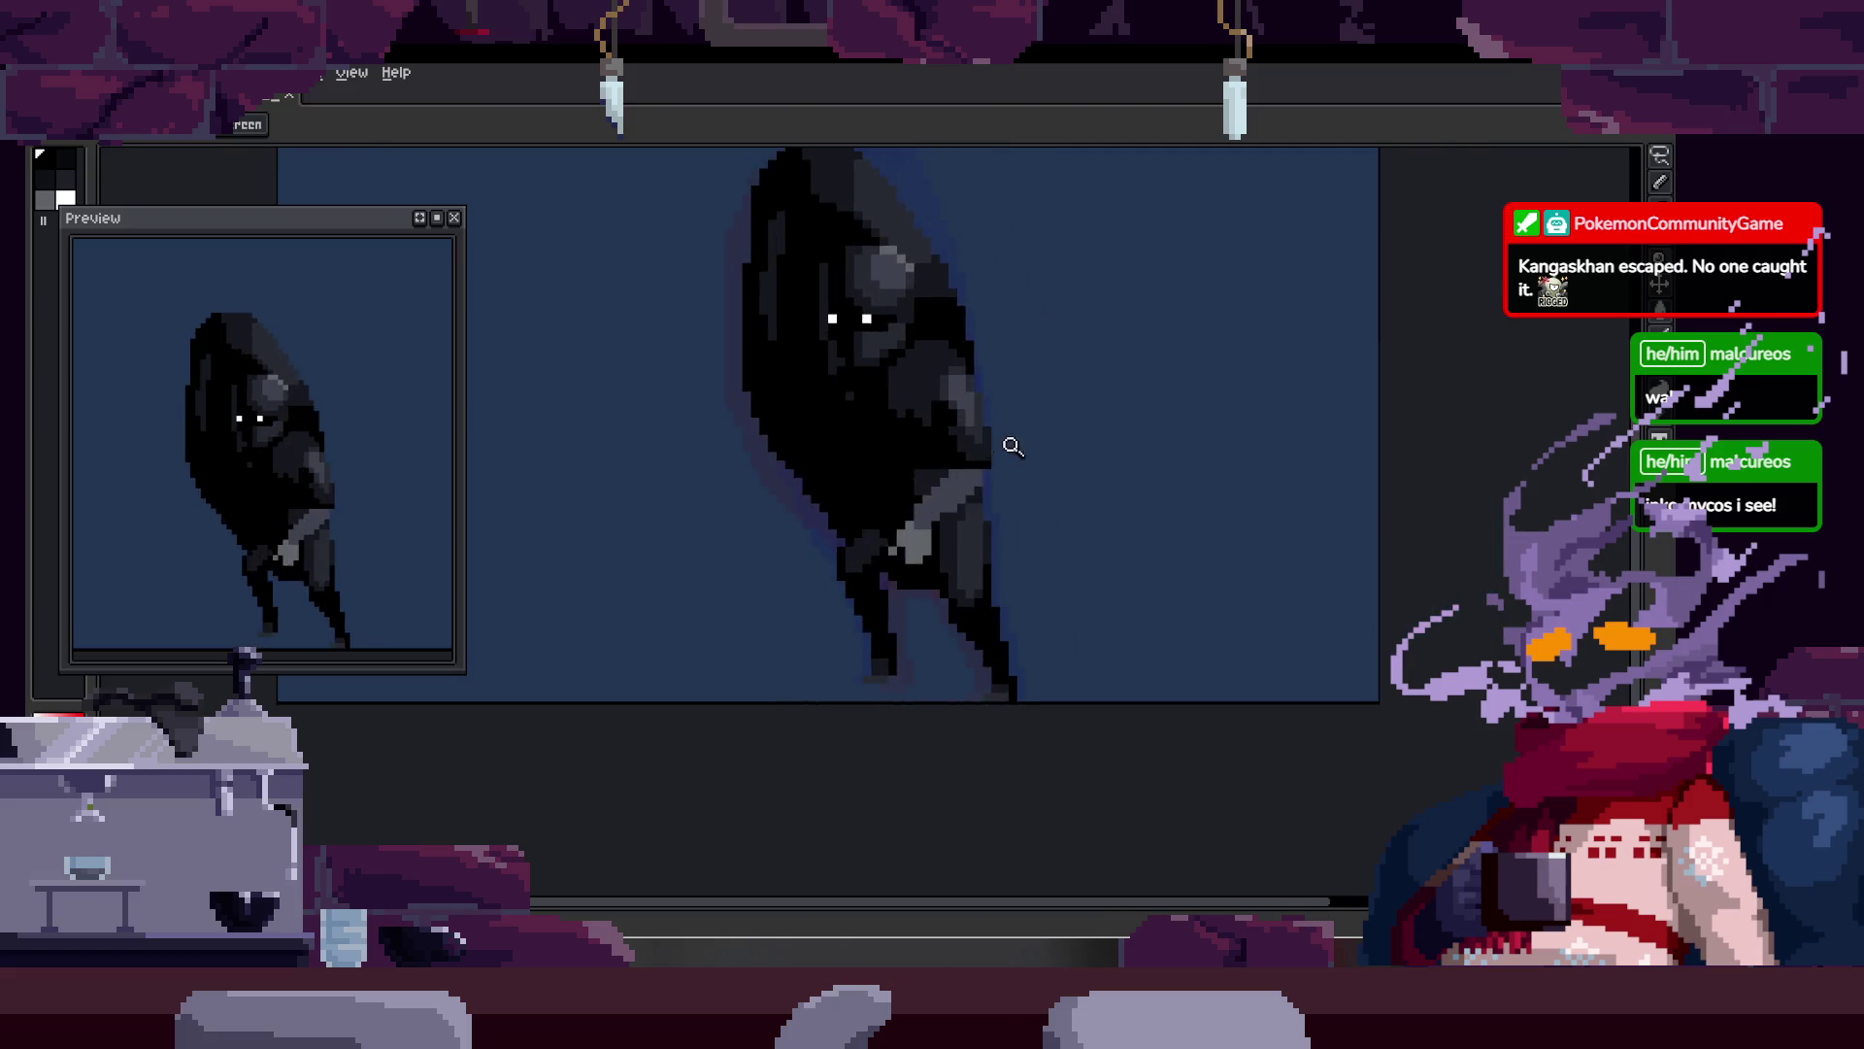
scroll(1000, 408, down, 2)
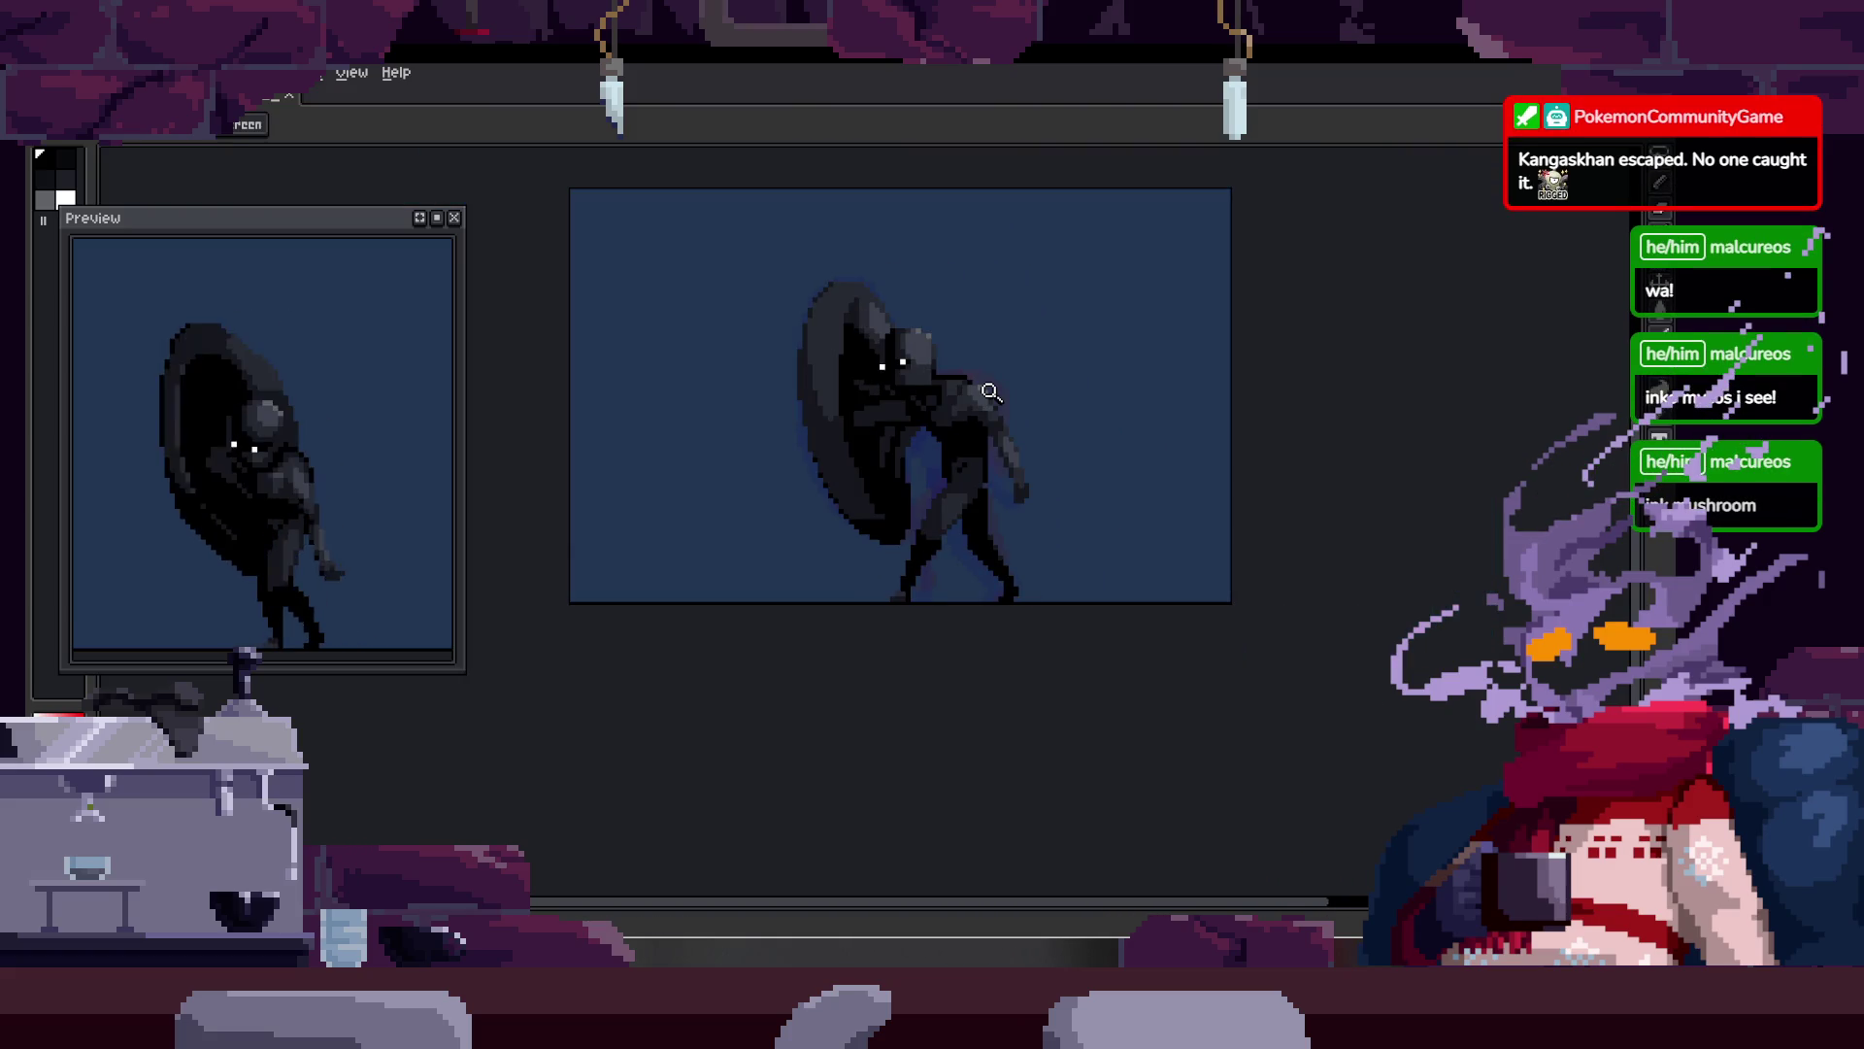
Step: Show the timeline and step through frames 13, 7, 6, 14 and 23
key(Tab)
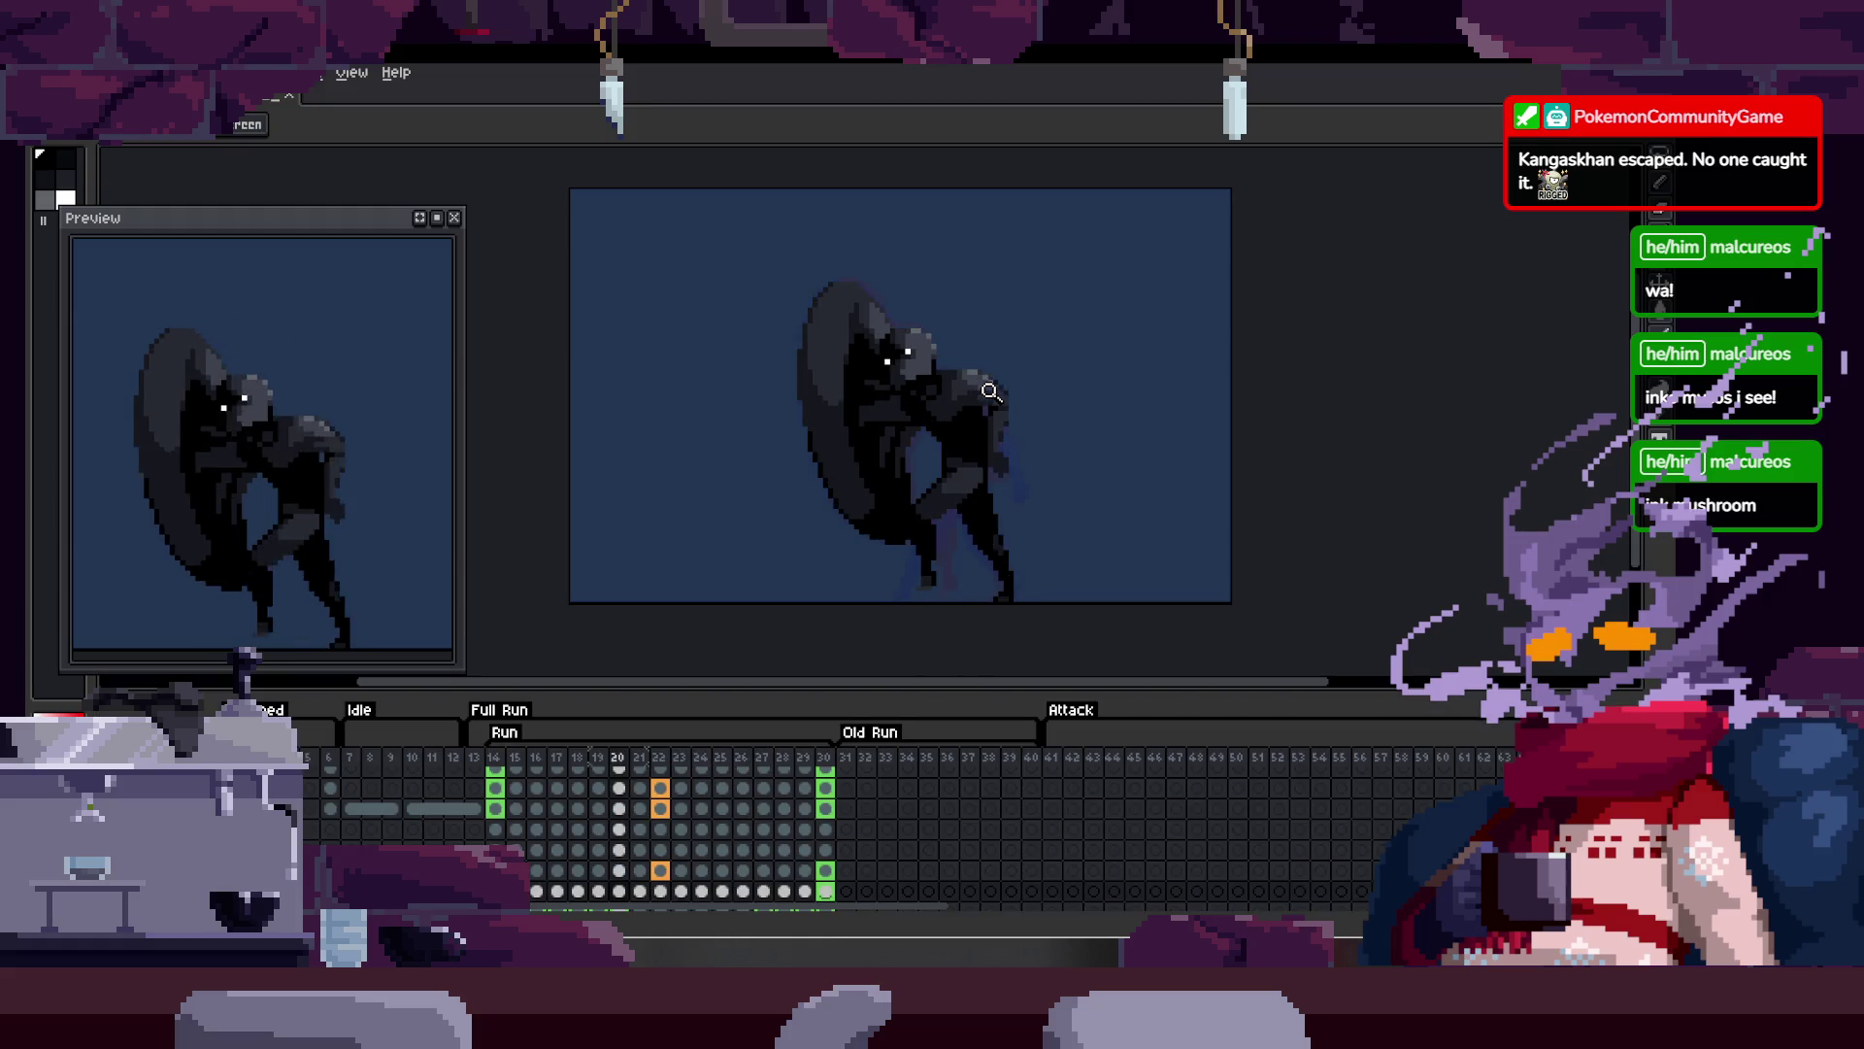
key(Left)
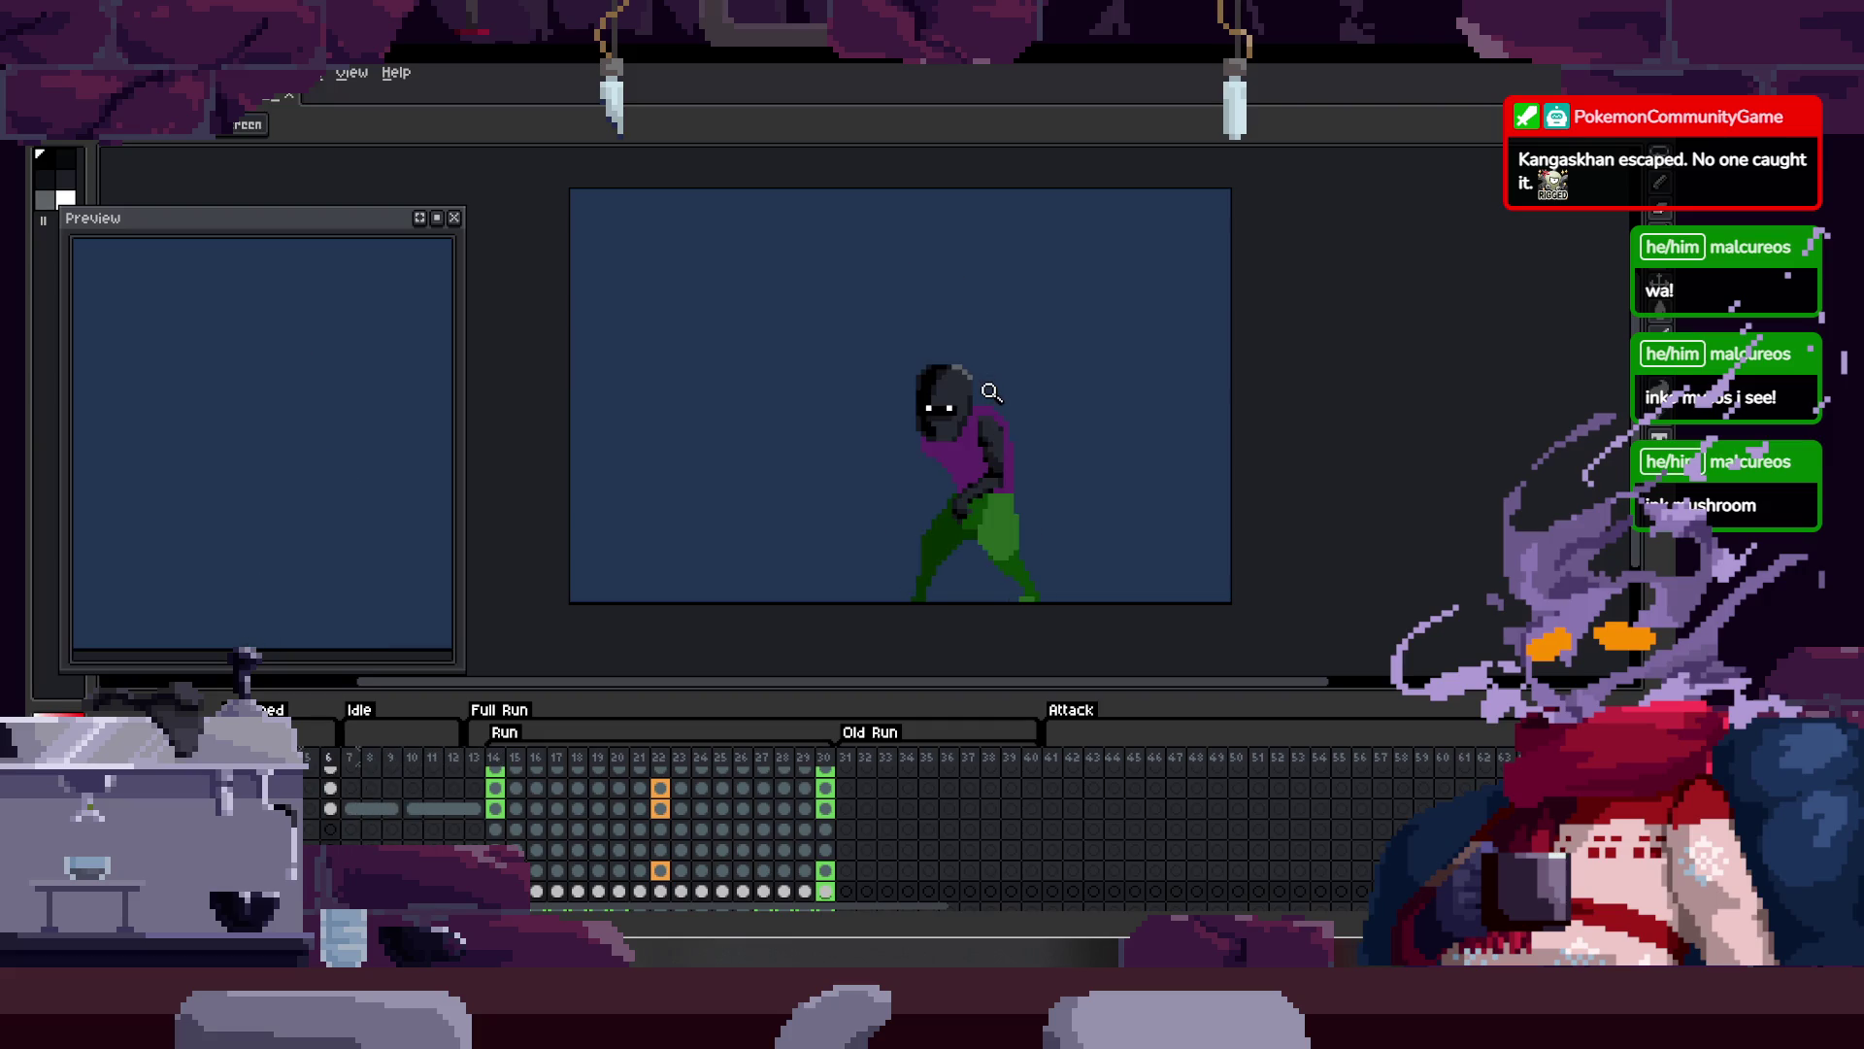
key(Right)
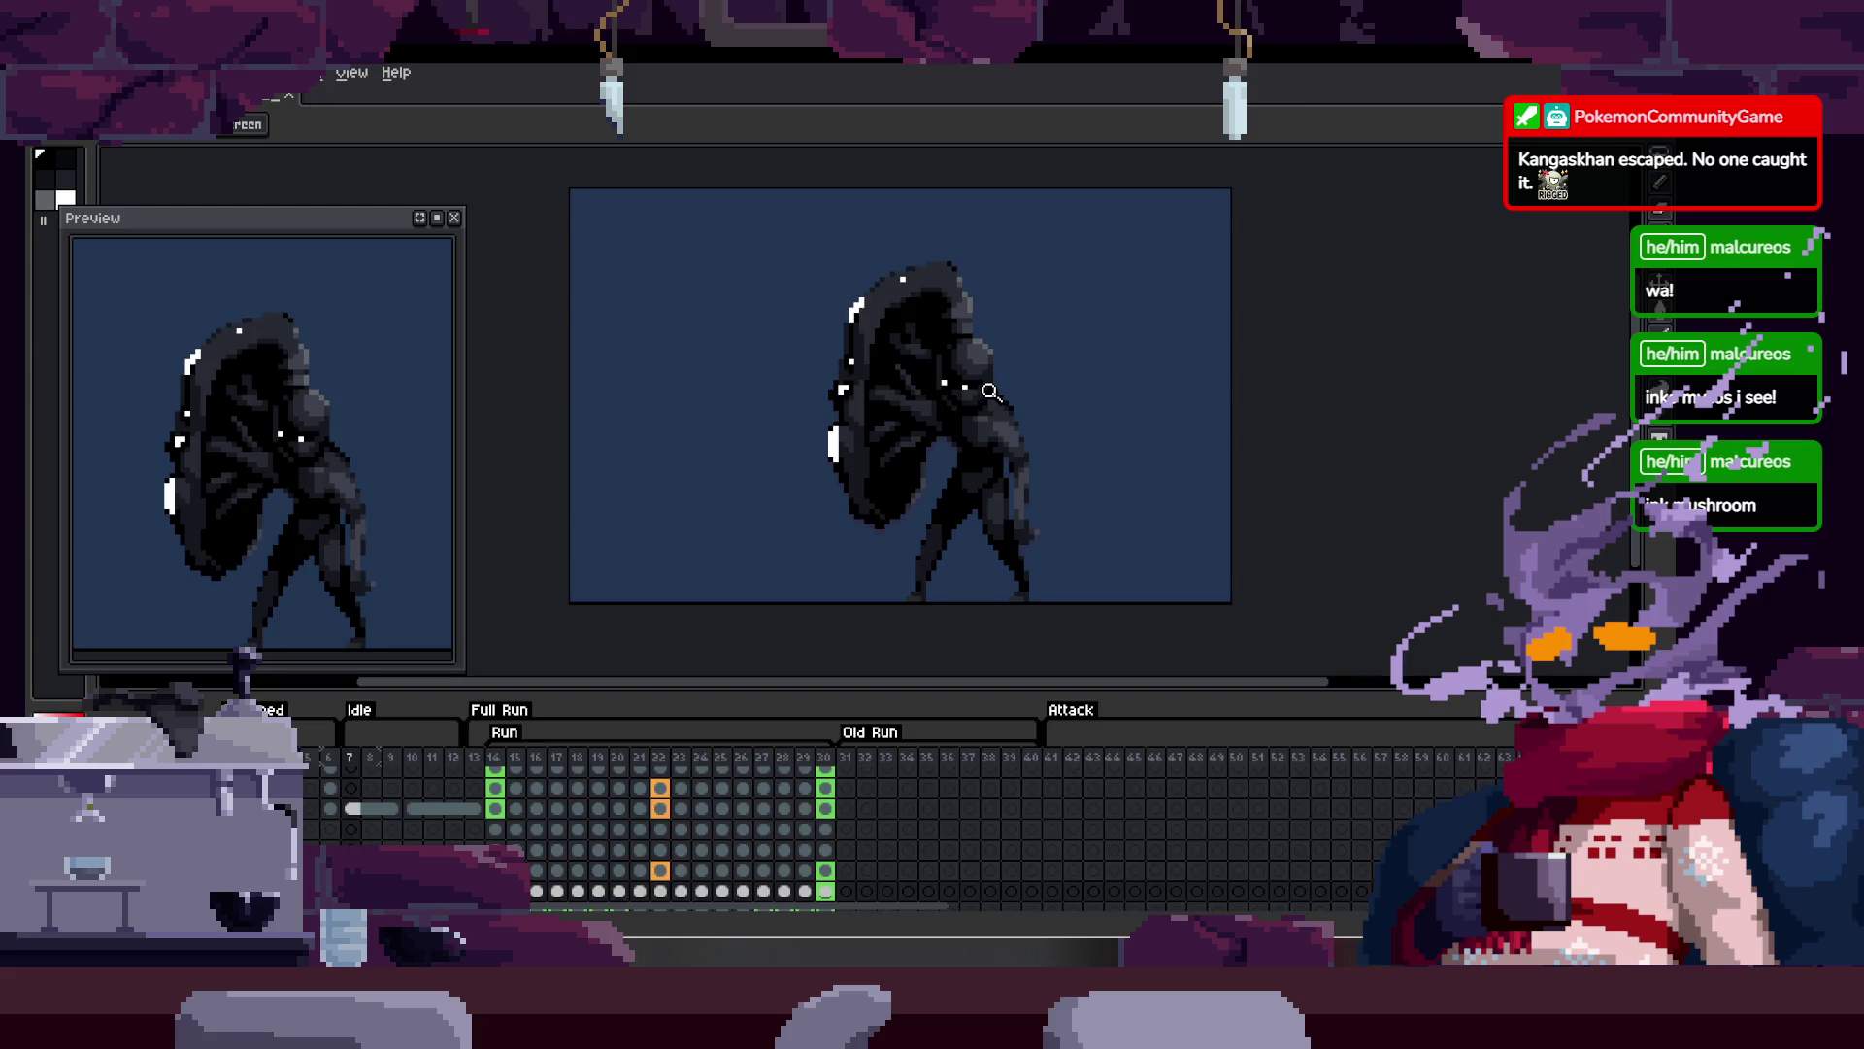
key(Left)
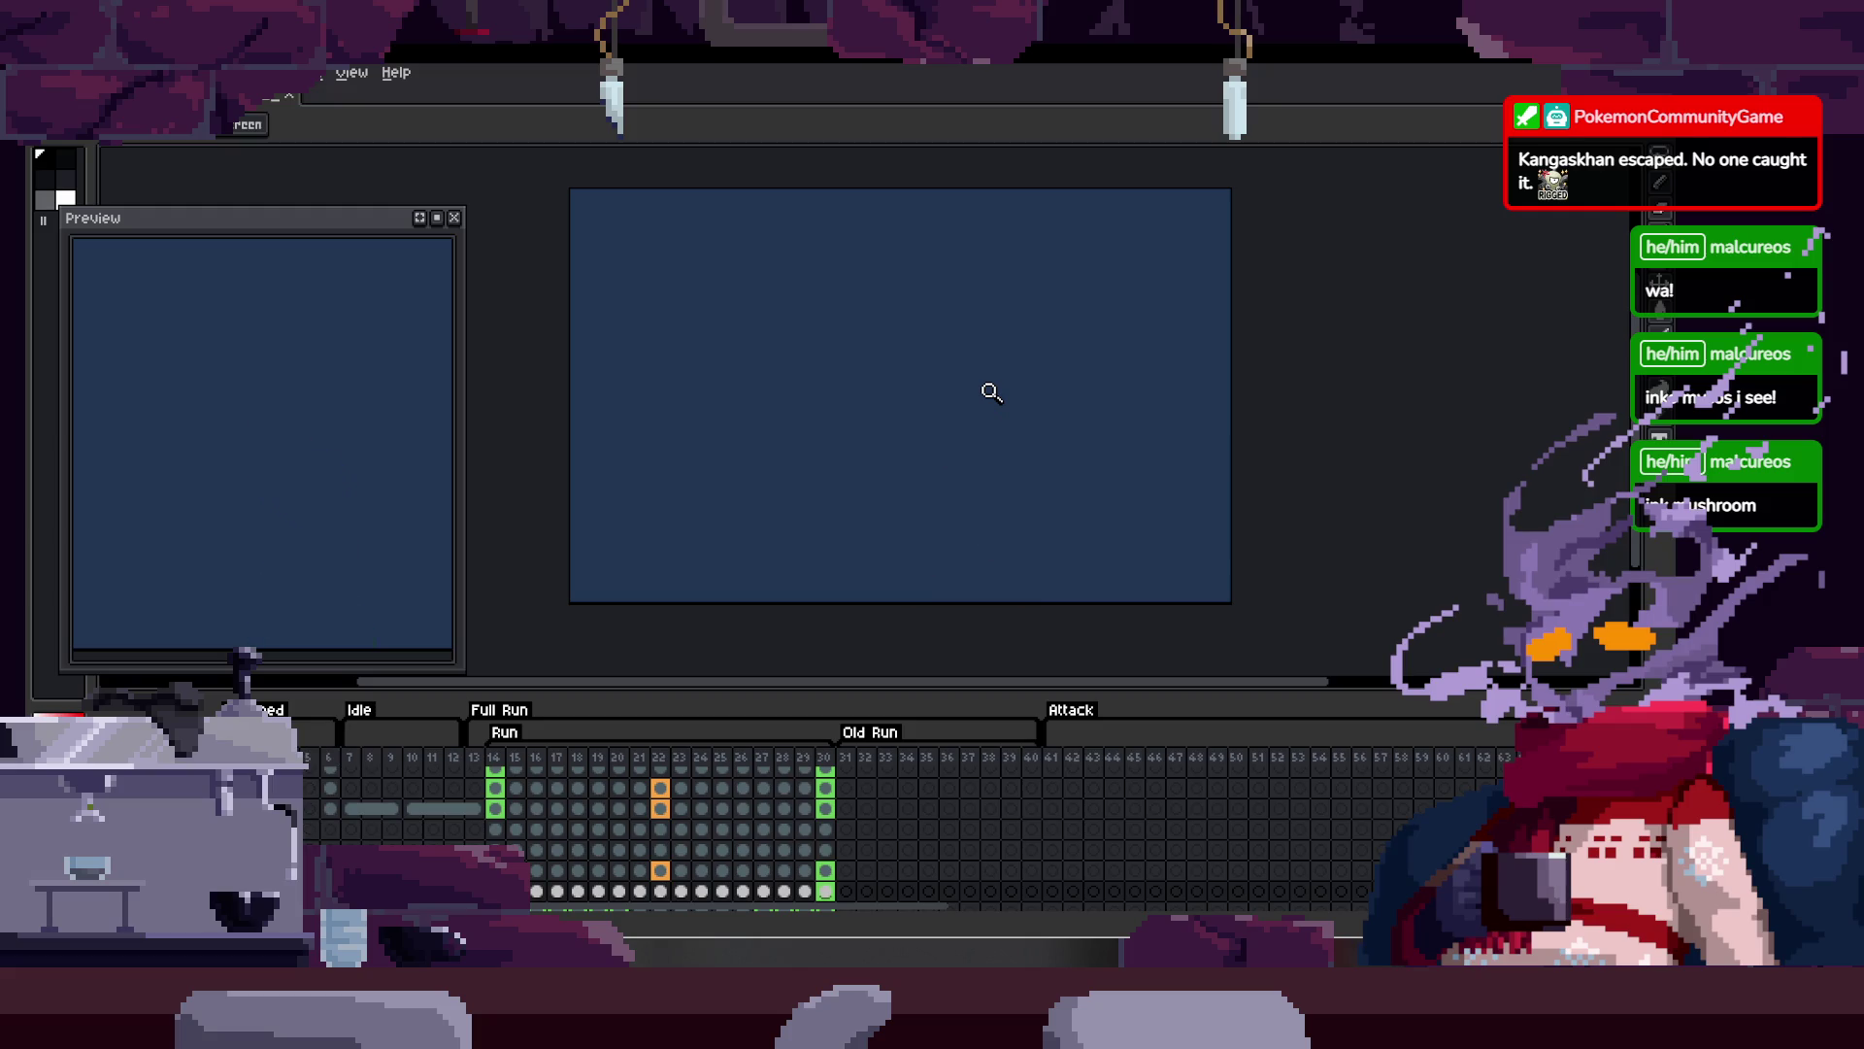
key(Right)
key(Right)
key(Right)
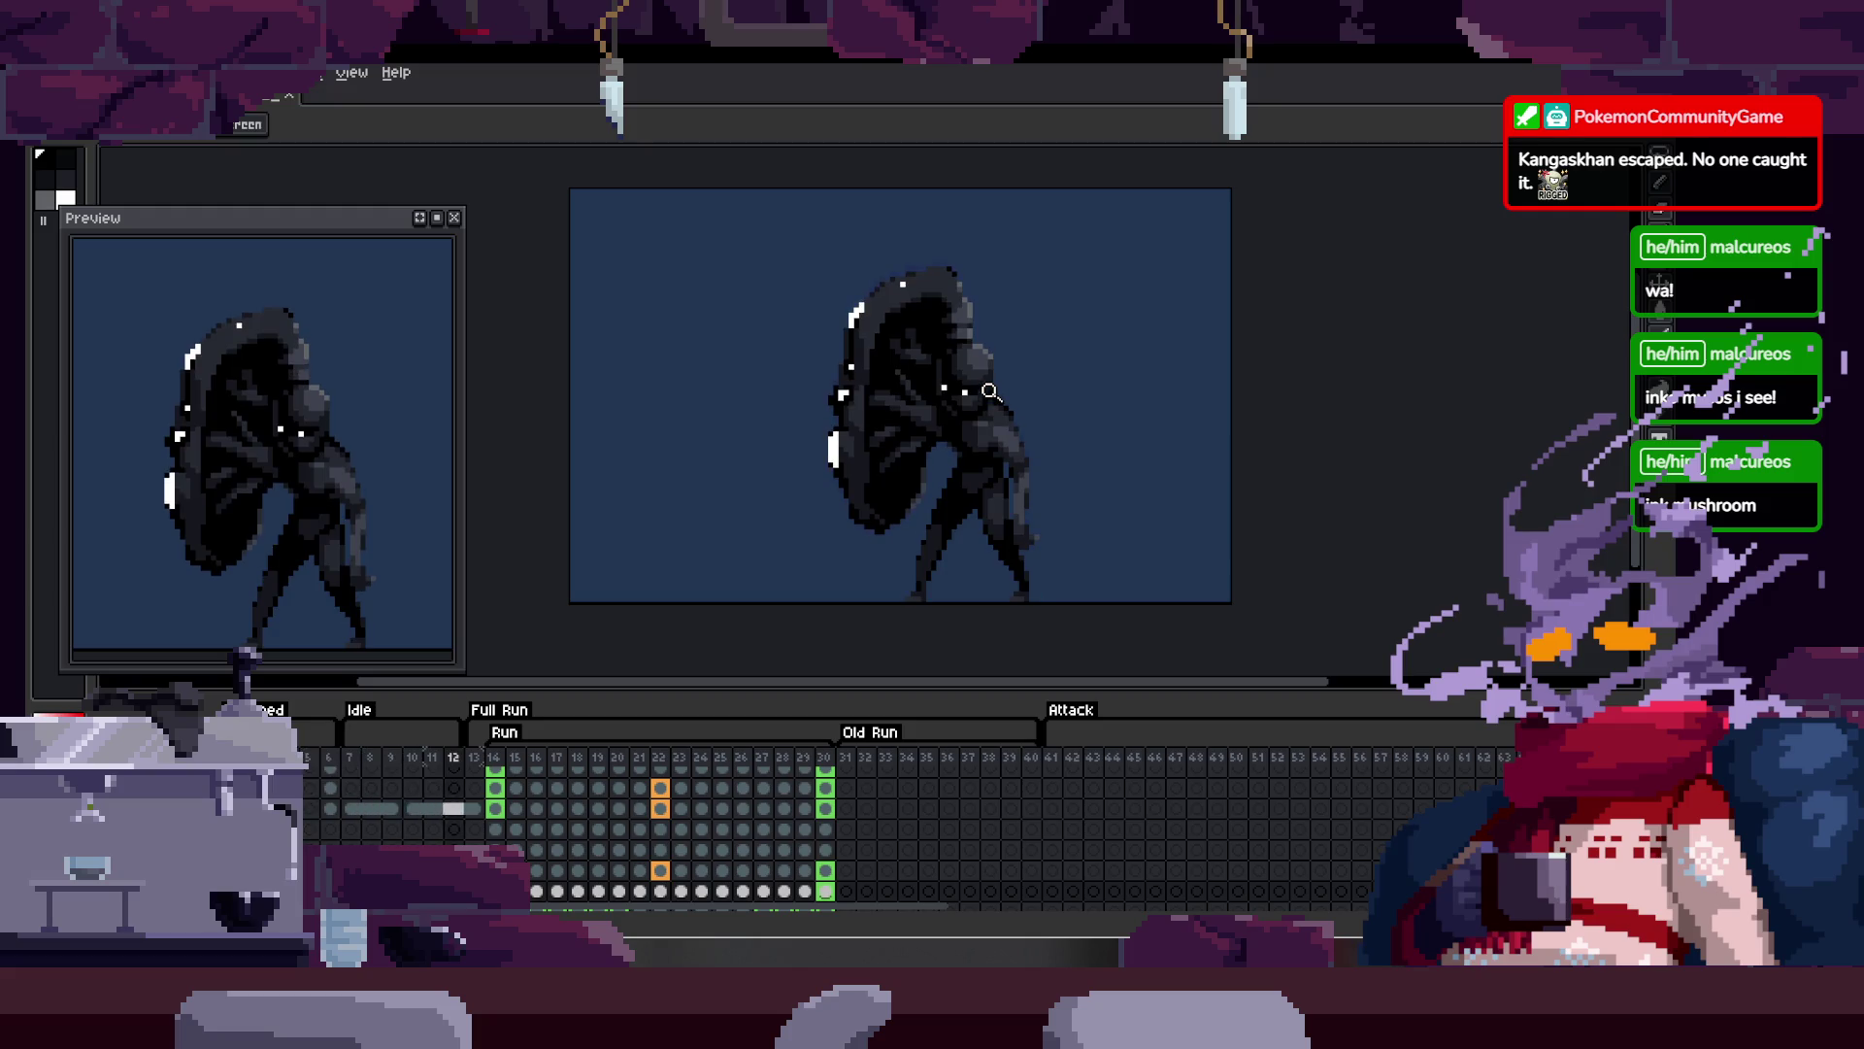
key(Right)
key(Right)
key(Right)
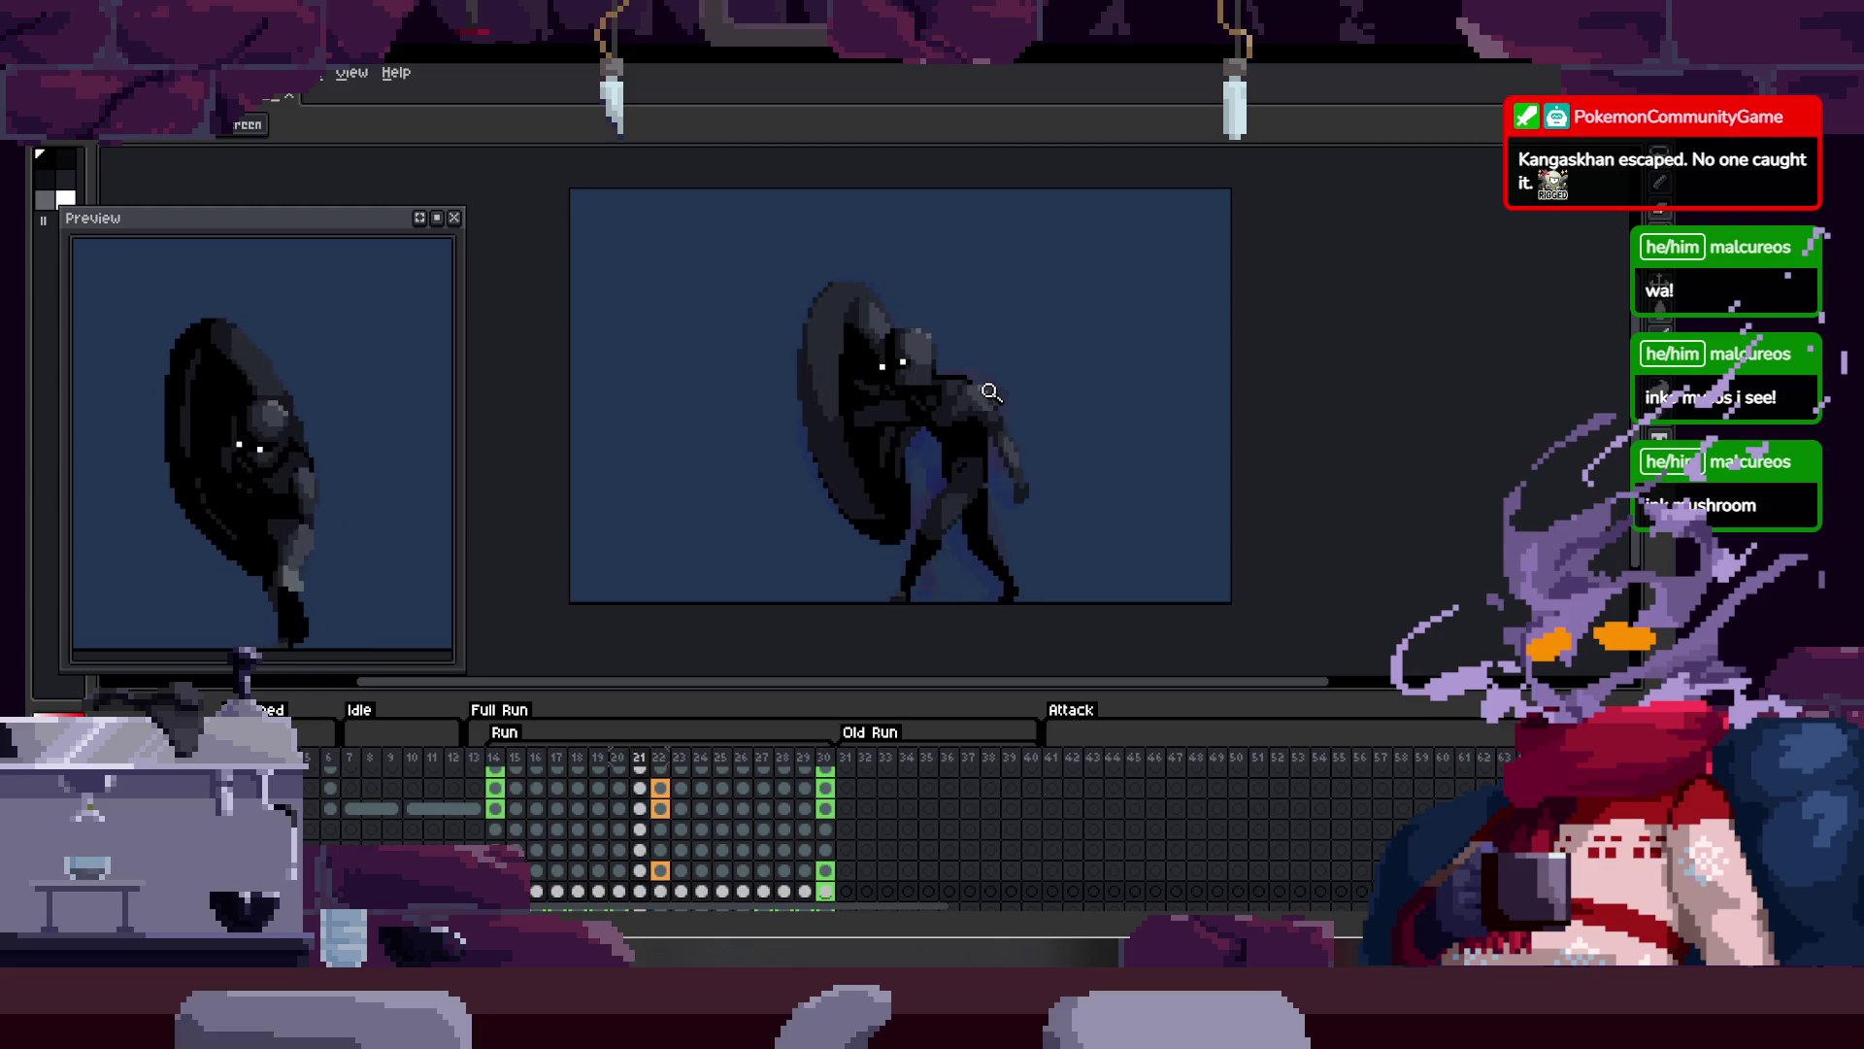
Step: Zoom in on the creature, step back to frame 17, then close the sprite and start opening another file
key(Tab)
click(991, 392)
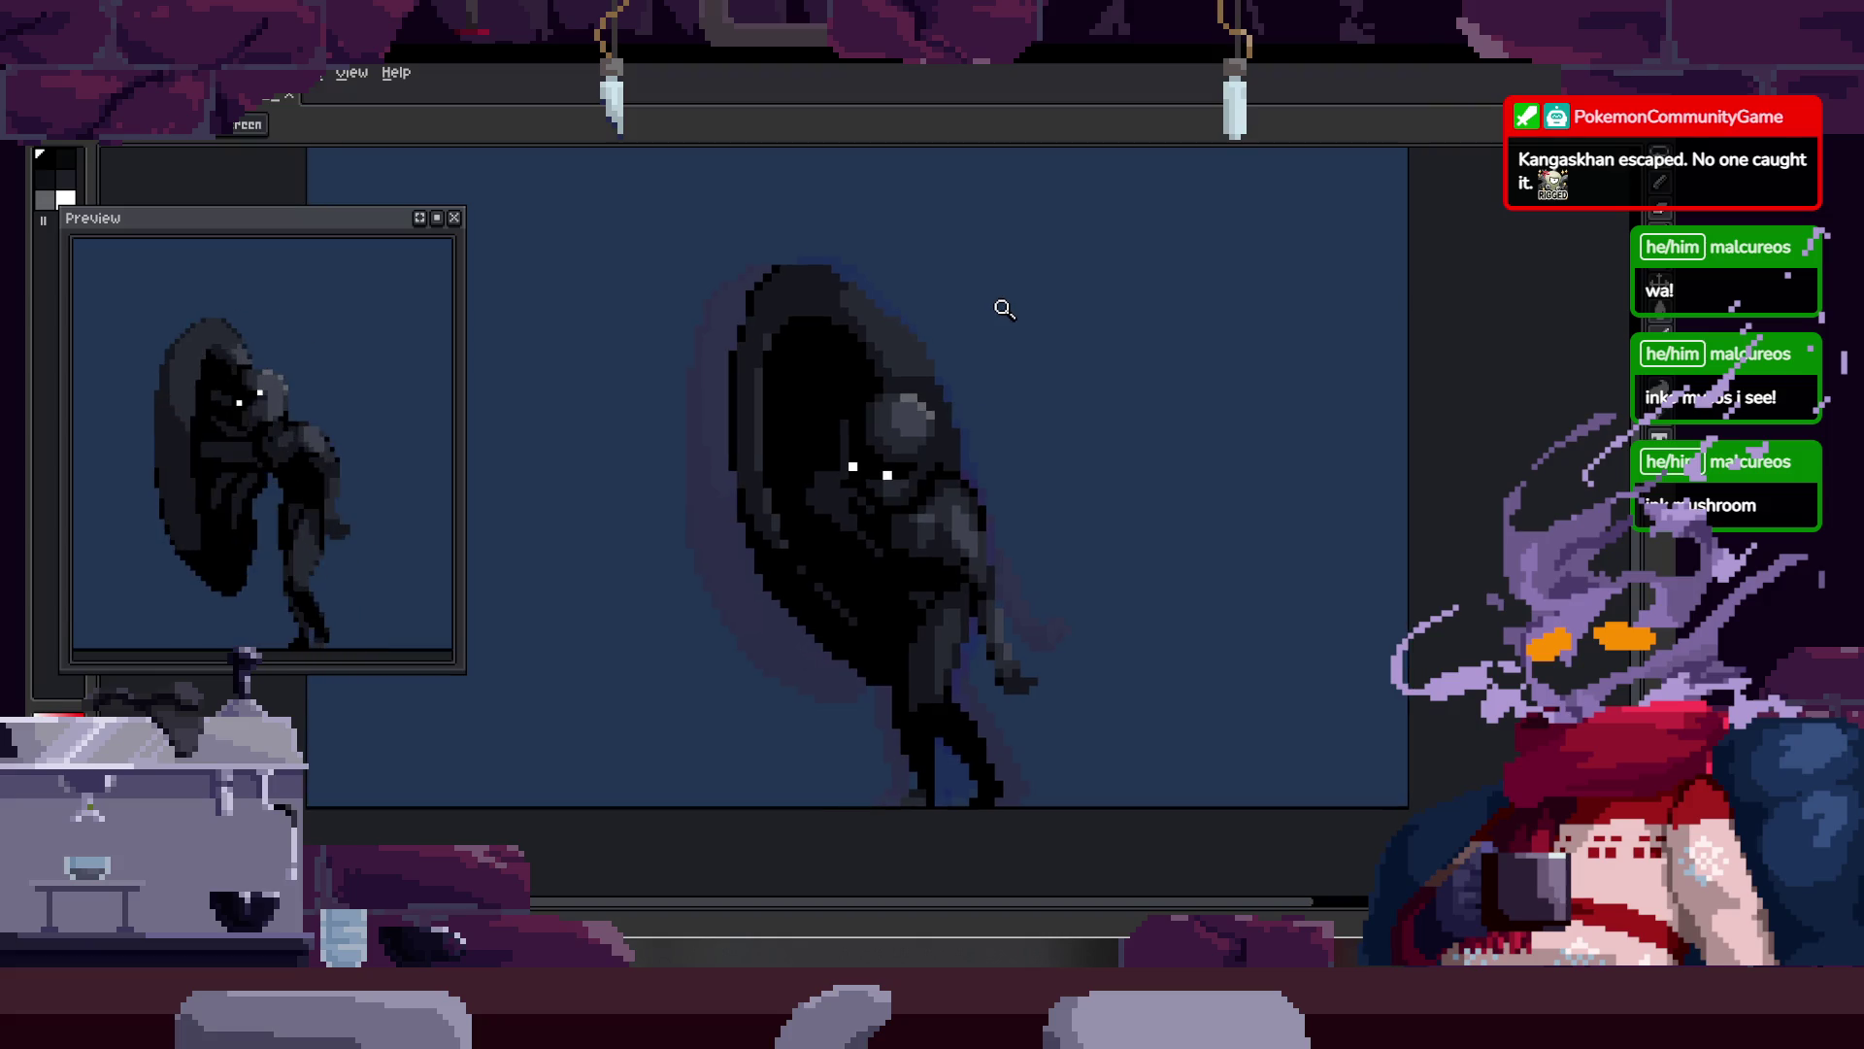
key(Tab)
key(Left)
key(Left)
key(Left)
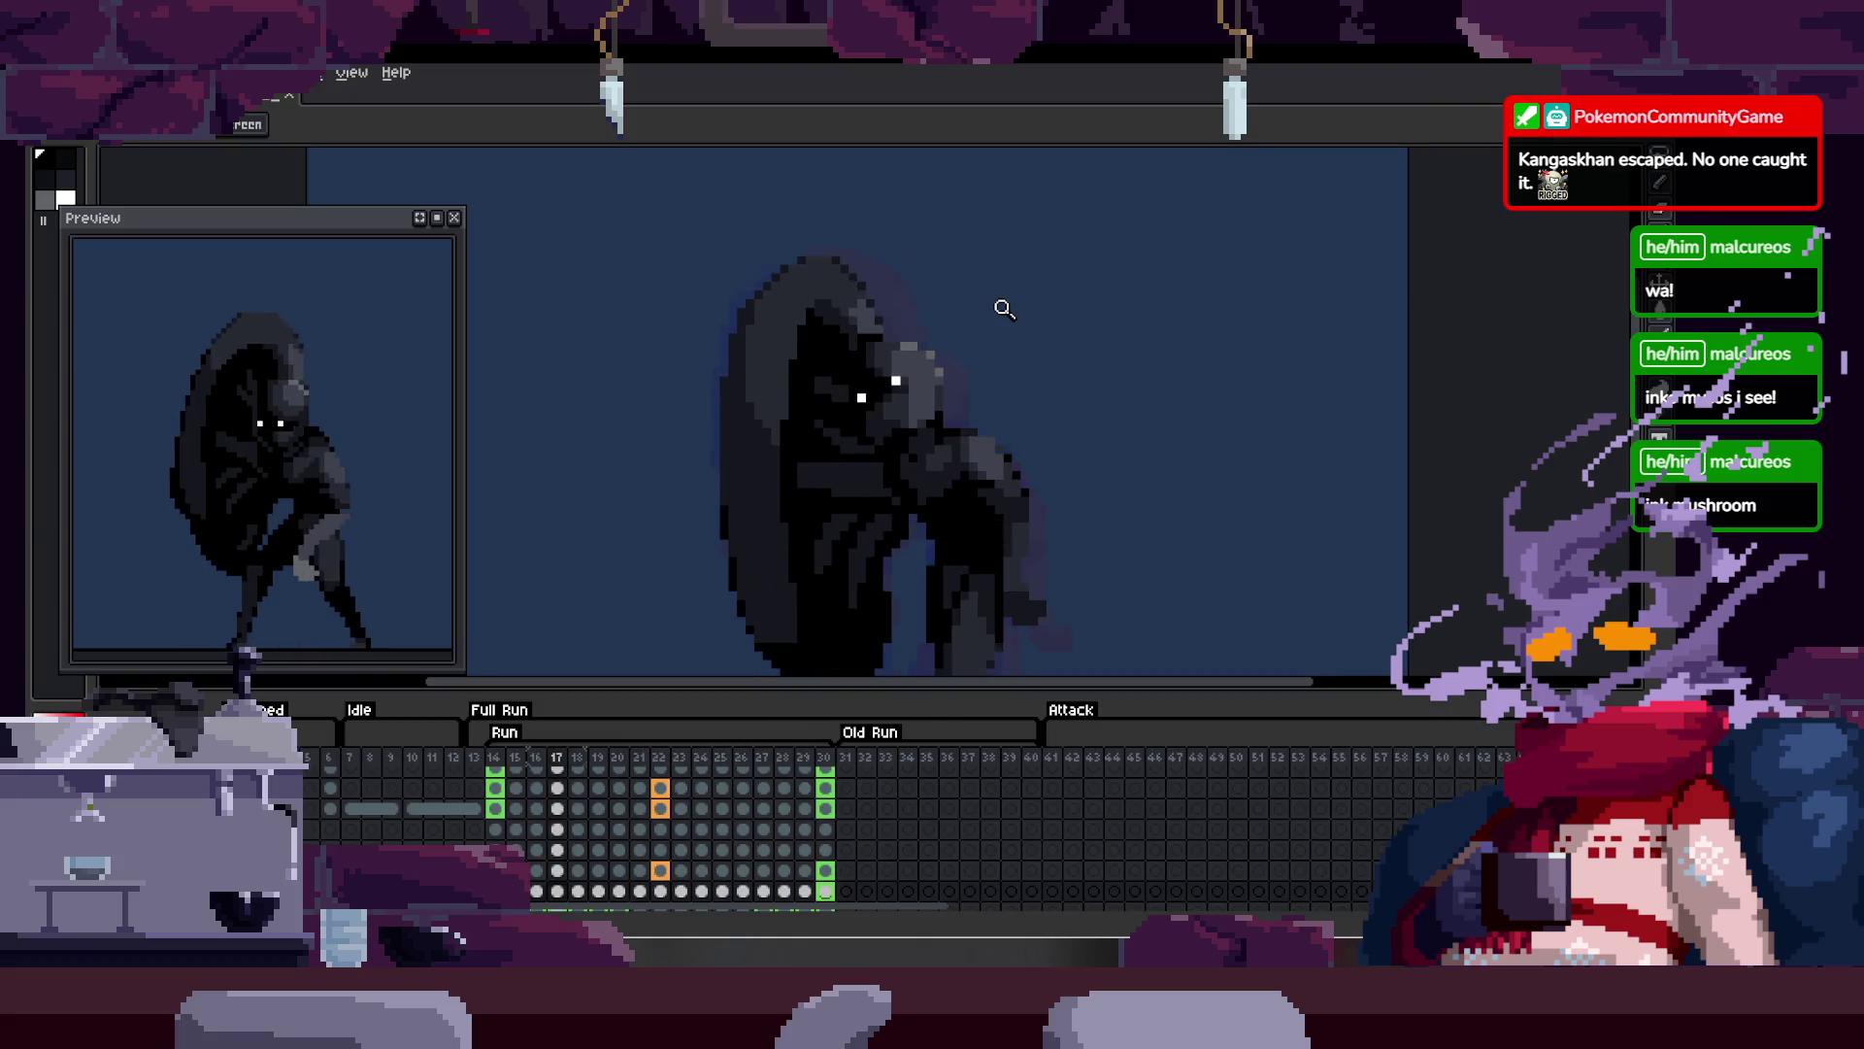
key(Left)
key(Tab)
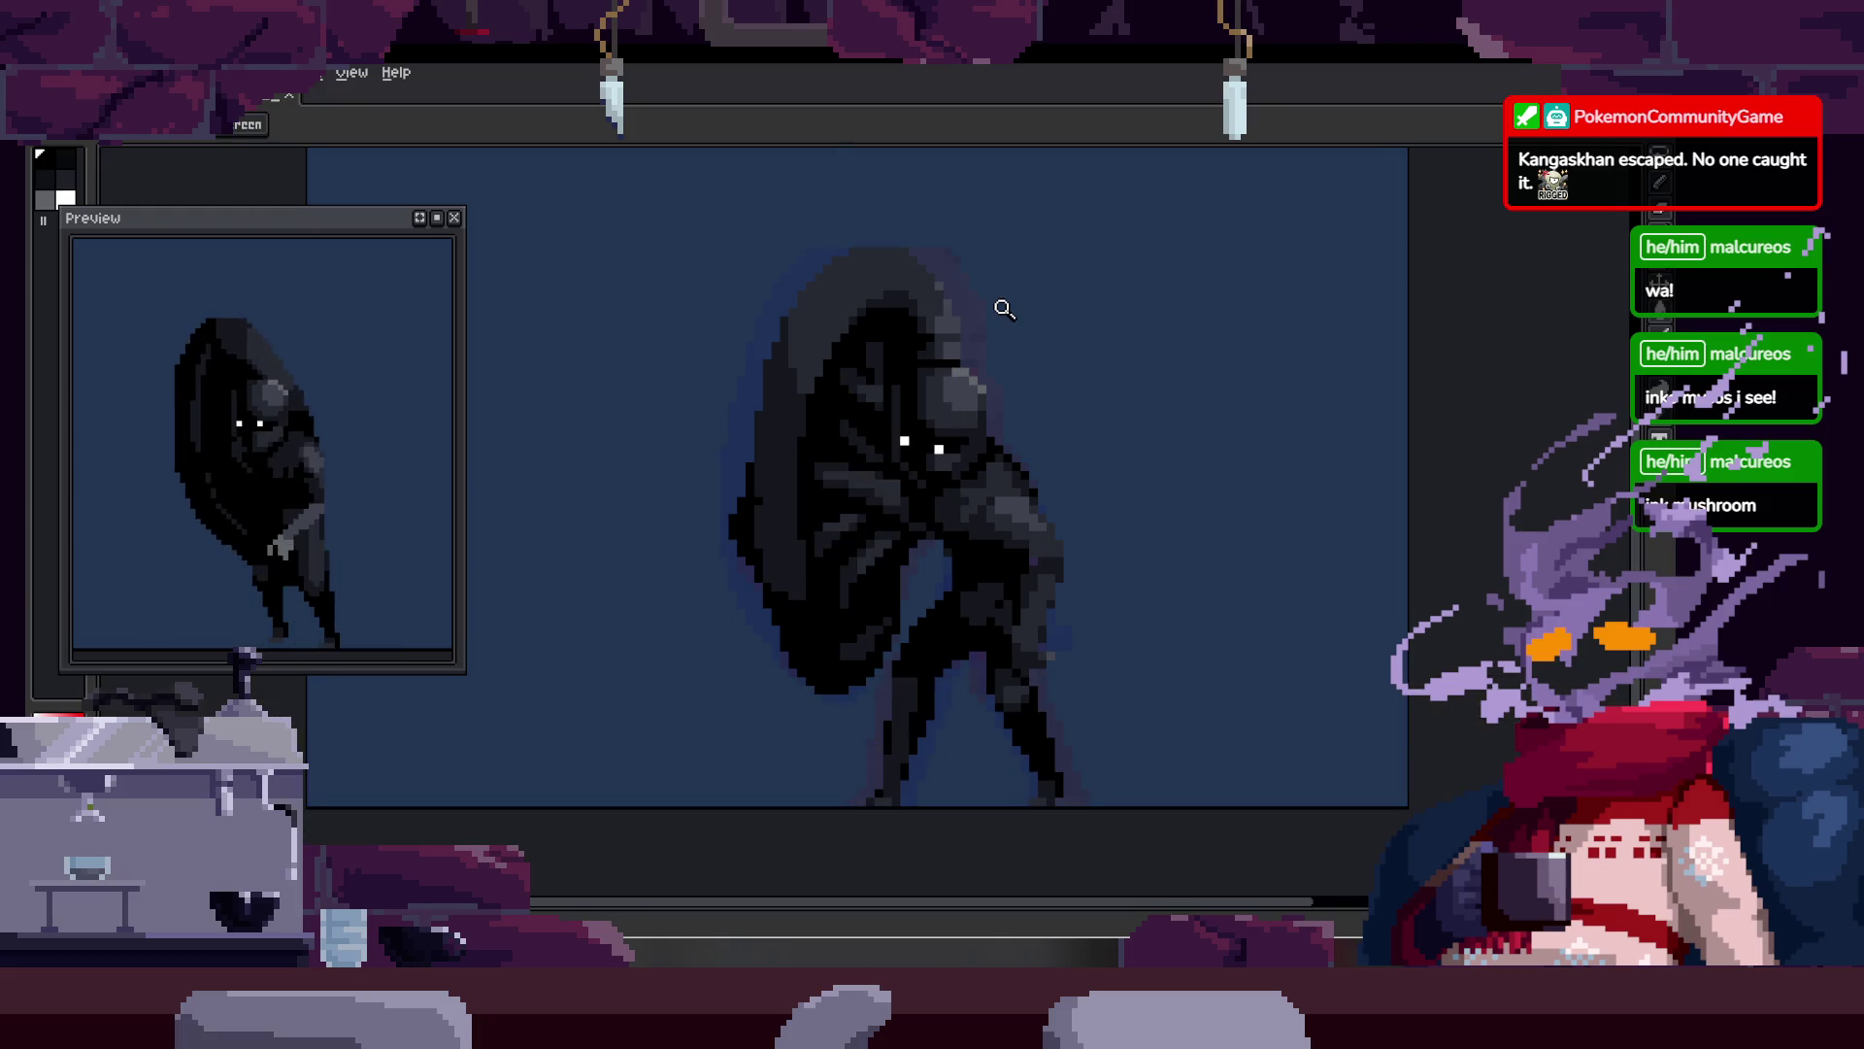
key(ctrl+w)
click(135, 157)
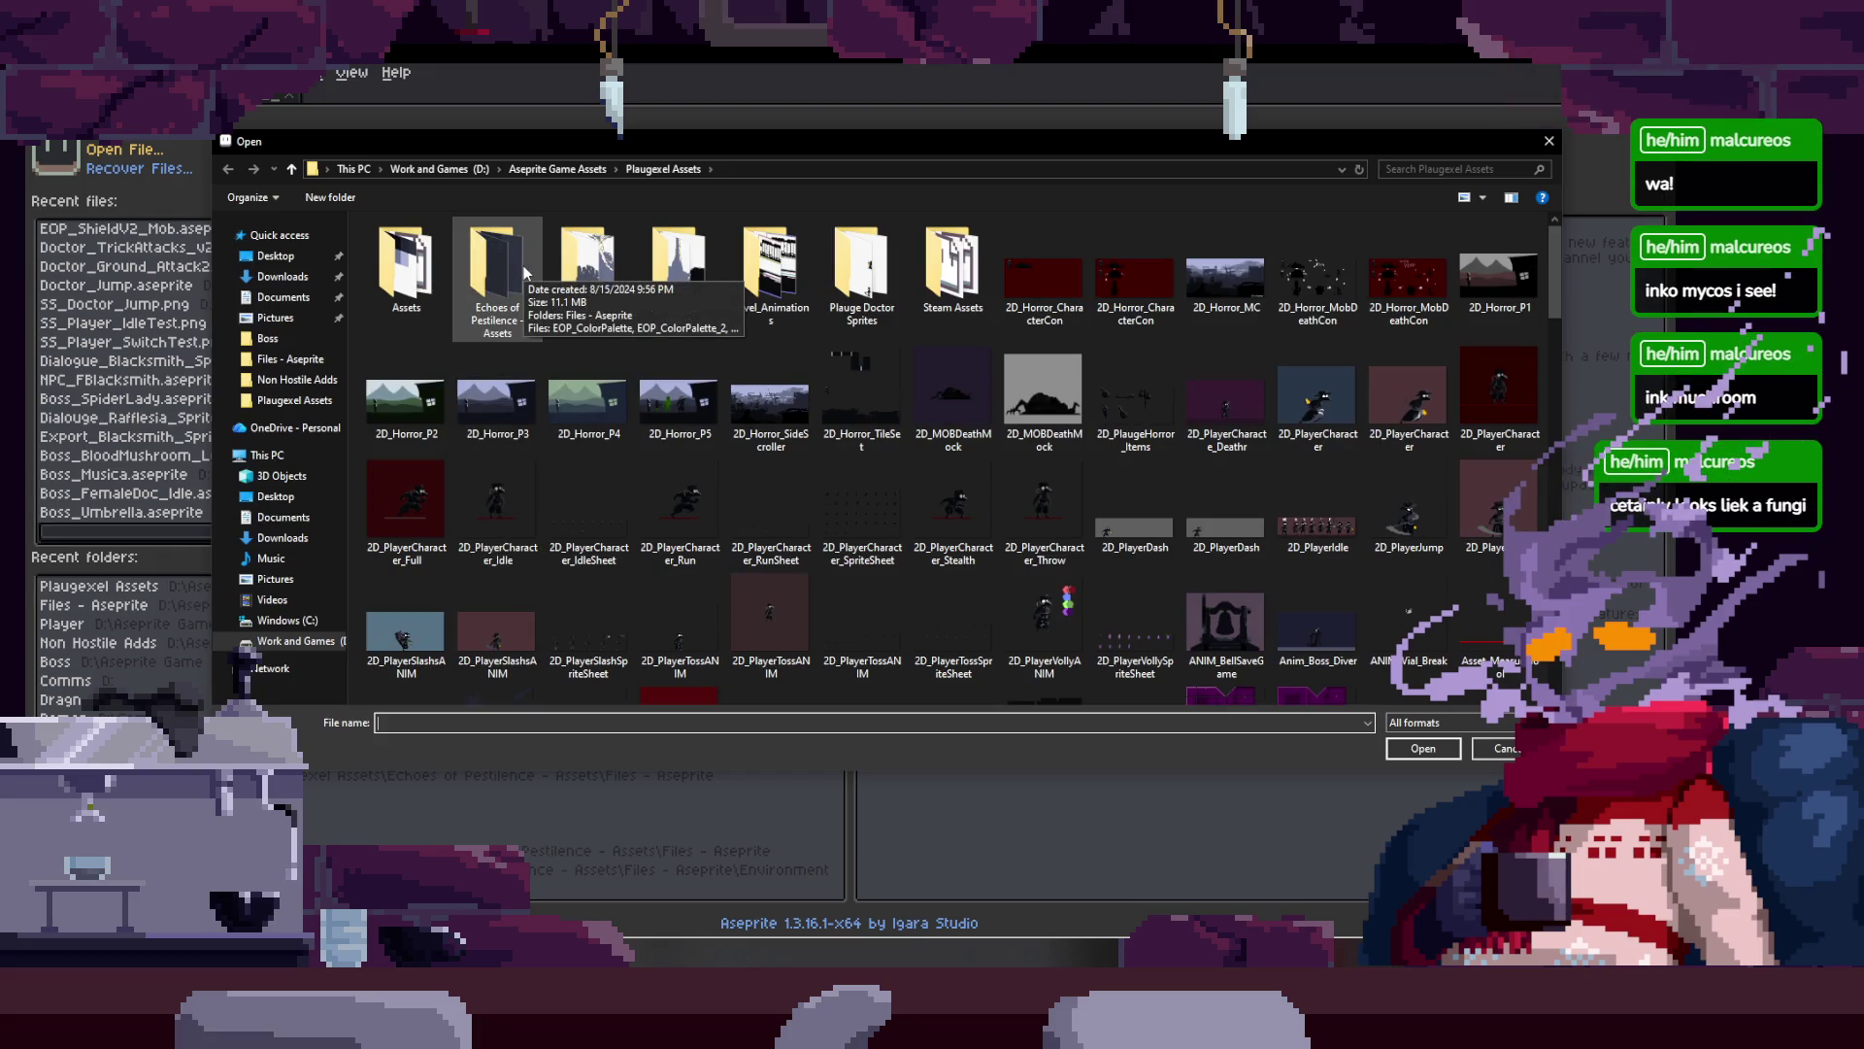
Step: Browse to Echoes of Pestilence - Assets > Files - Aseprite > Boss, filter to .aseprite, and open Boss_Umbrella
double_click(539, 258)
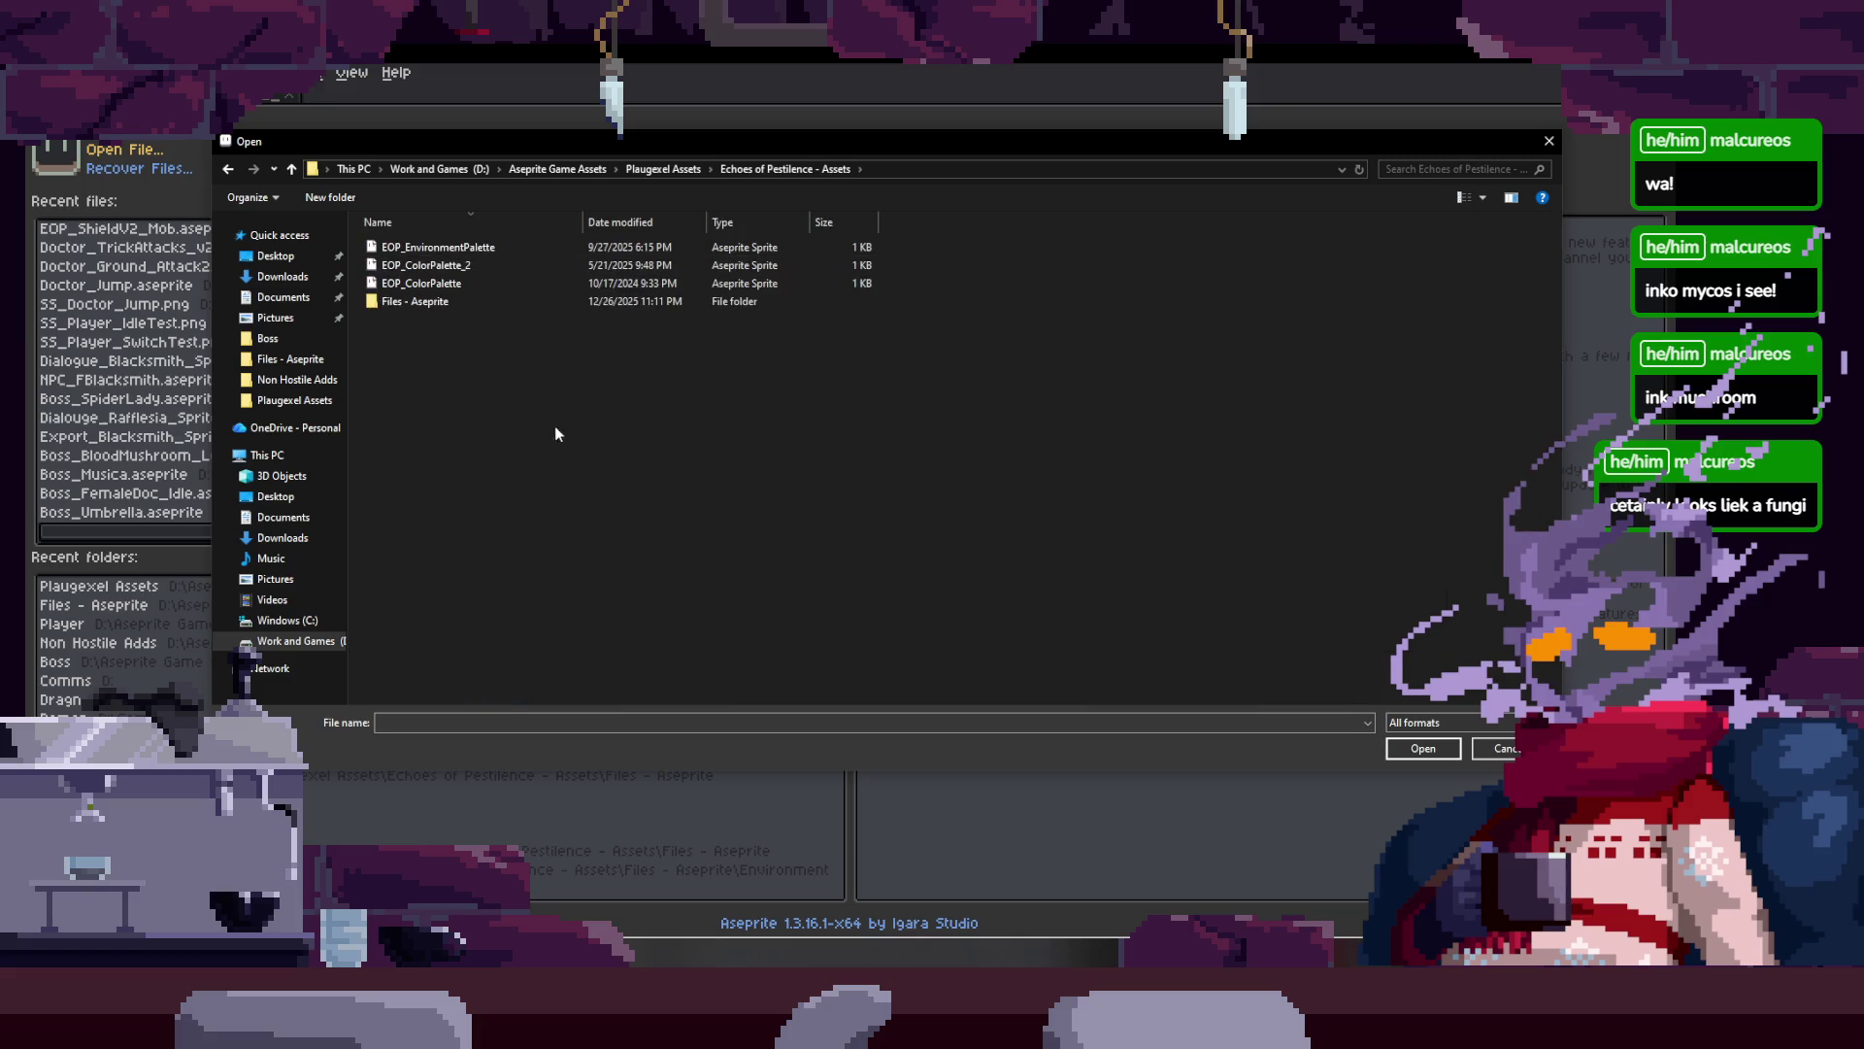
double_click(546, 305)
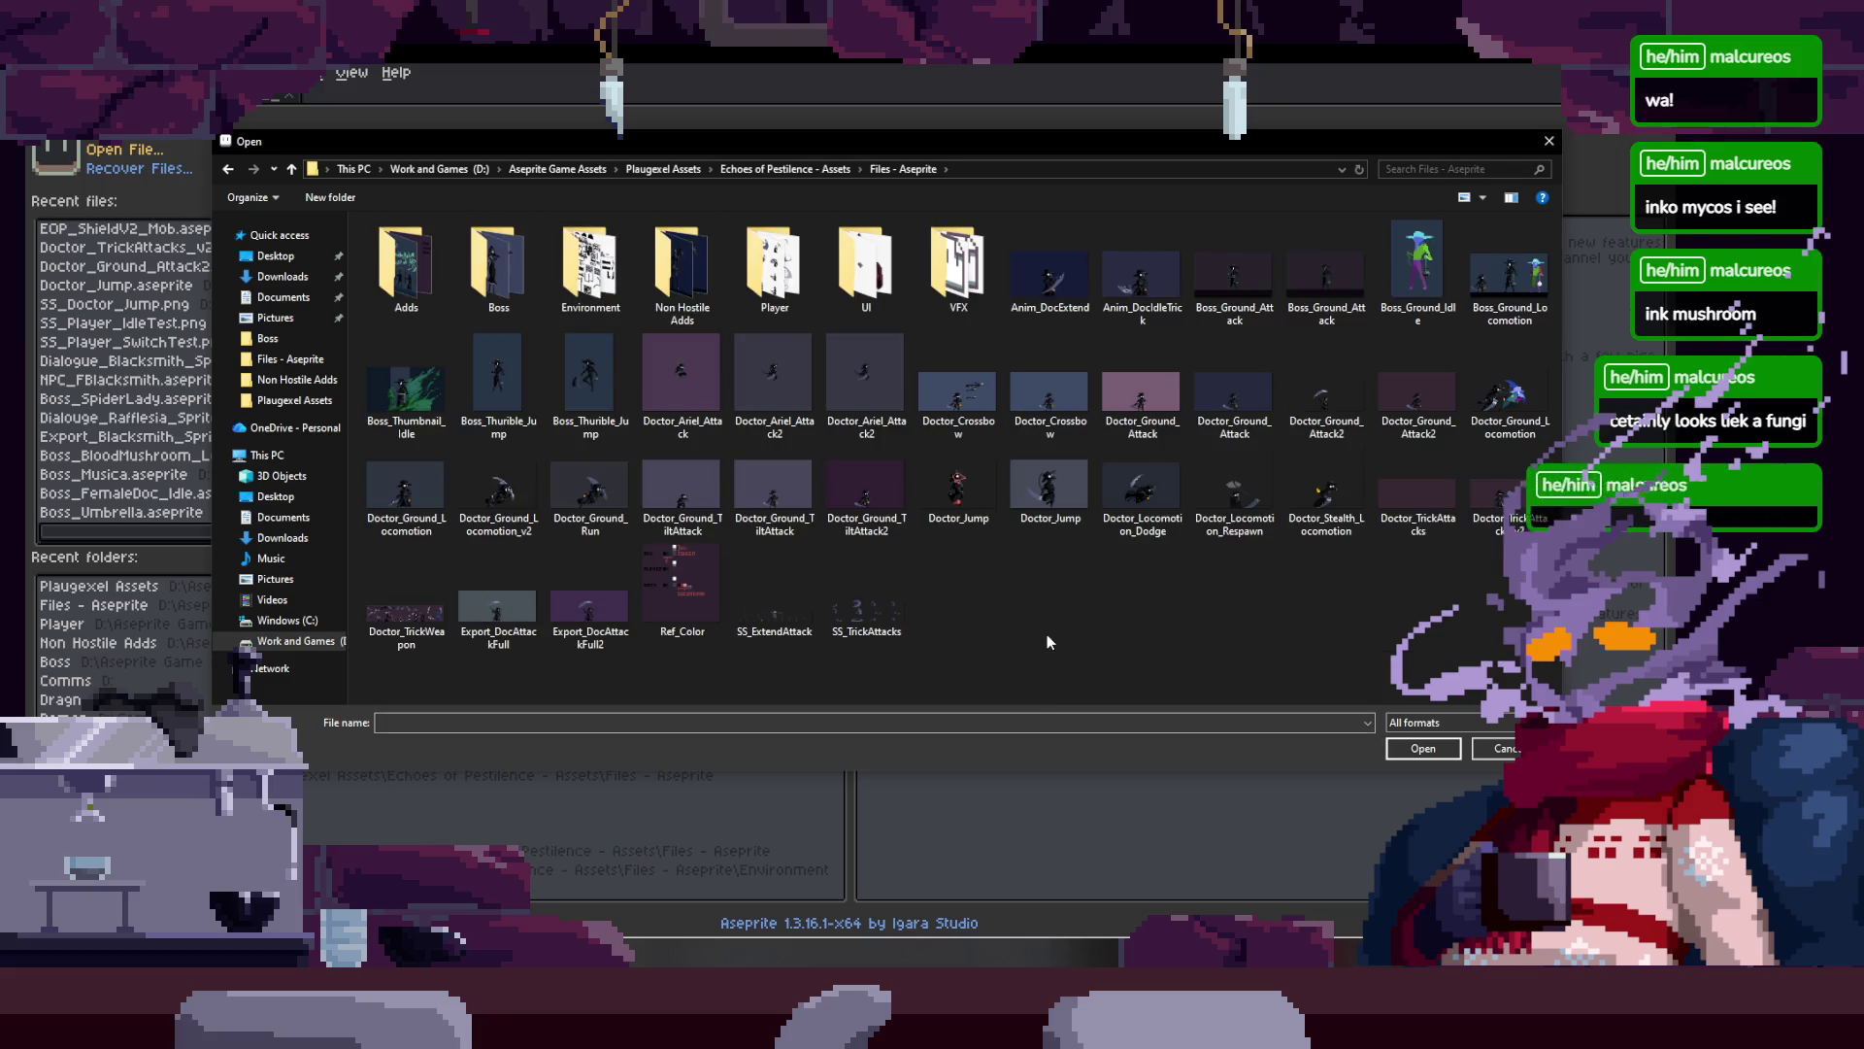
double_click(500, 272)
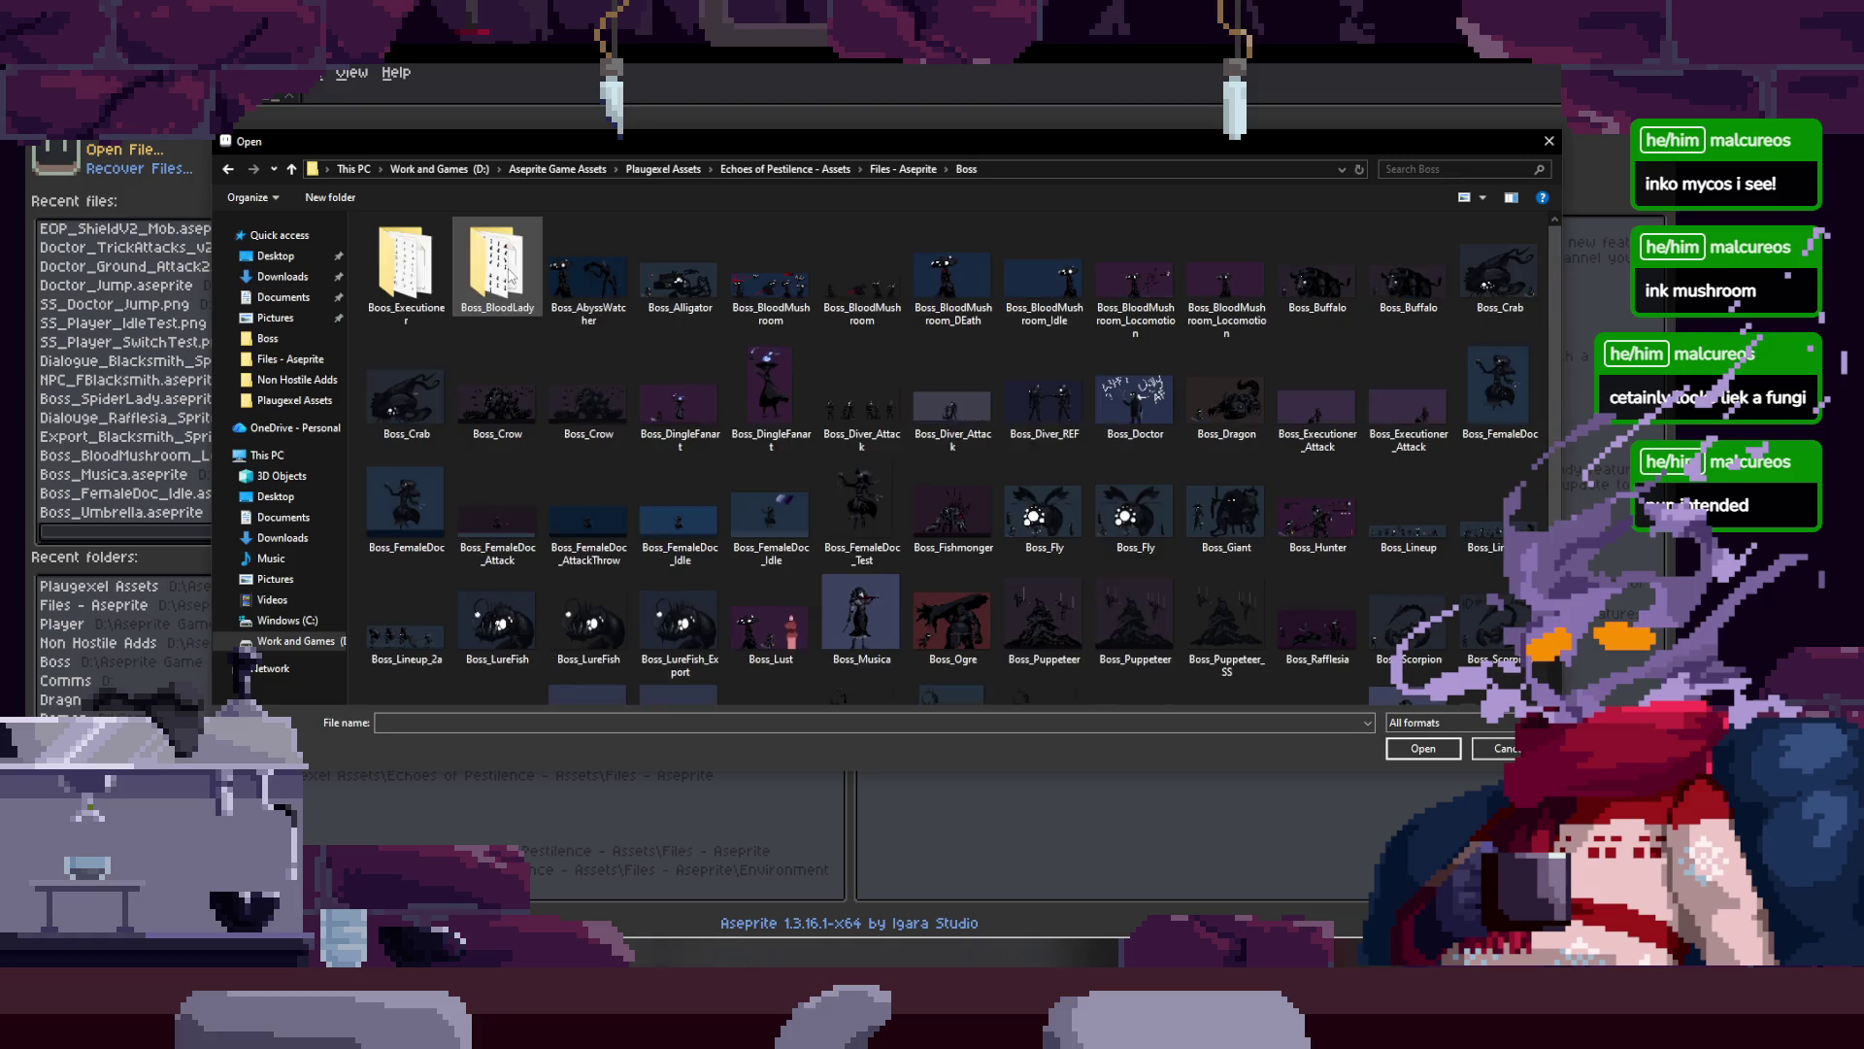
scroll(994, 666, down, 3)
click(1410, 720)
click(1434, 767)
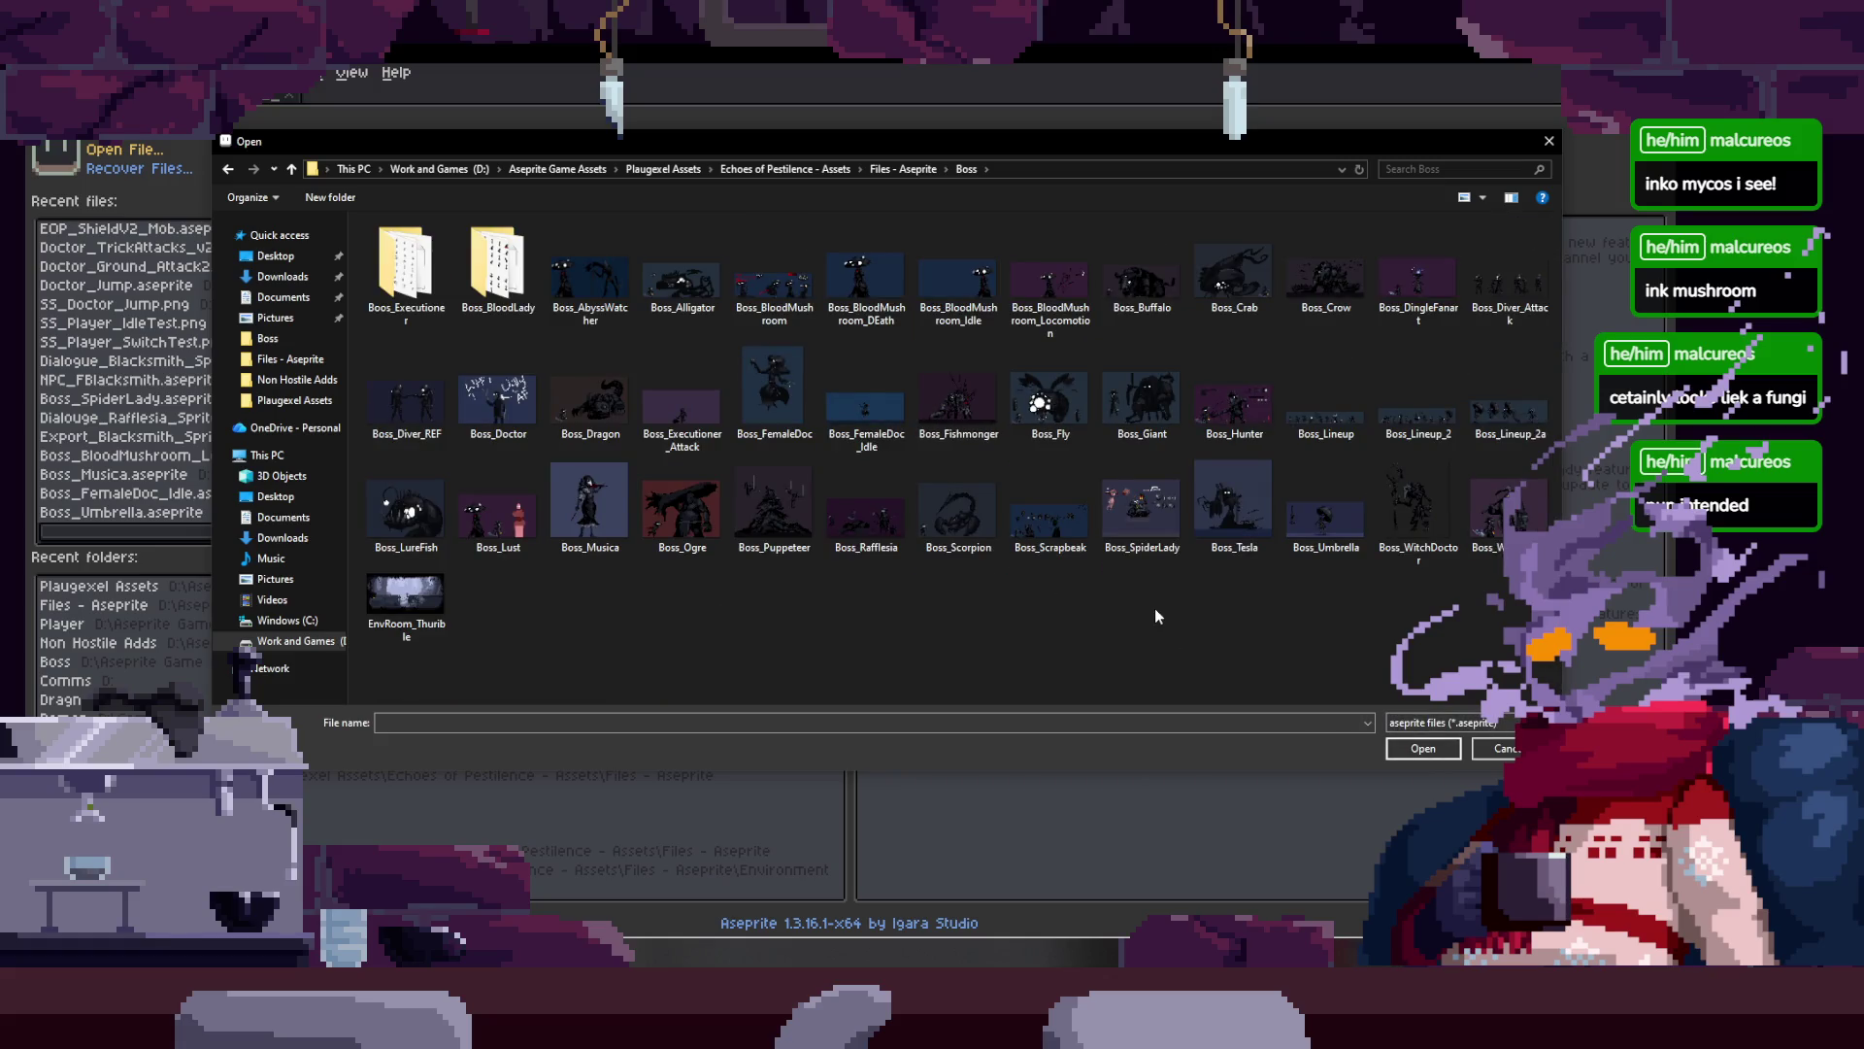
double_click(1325, 519)
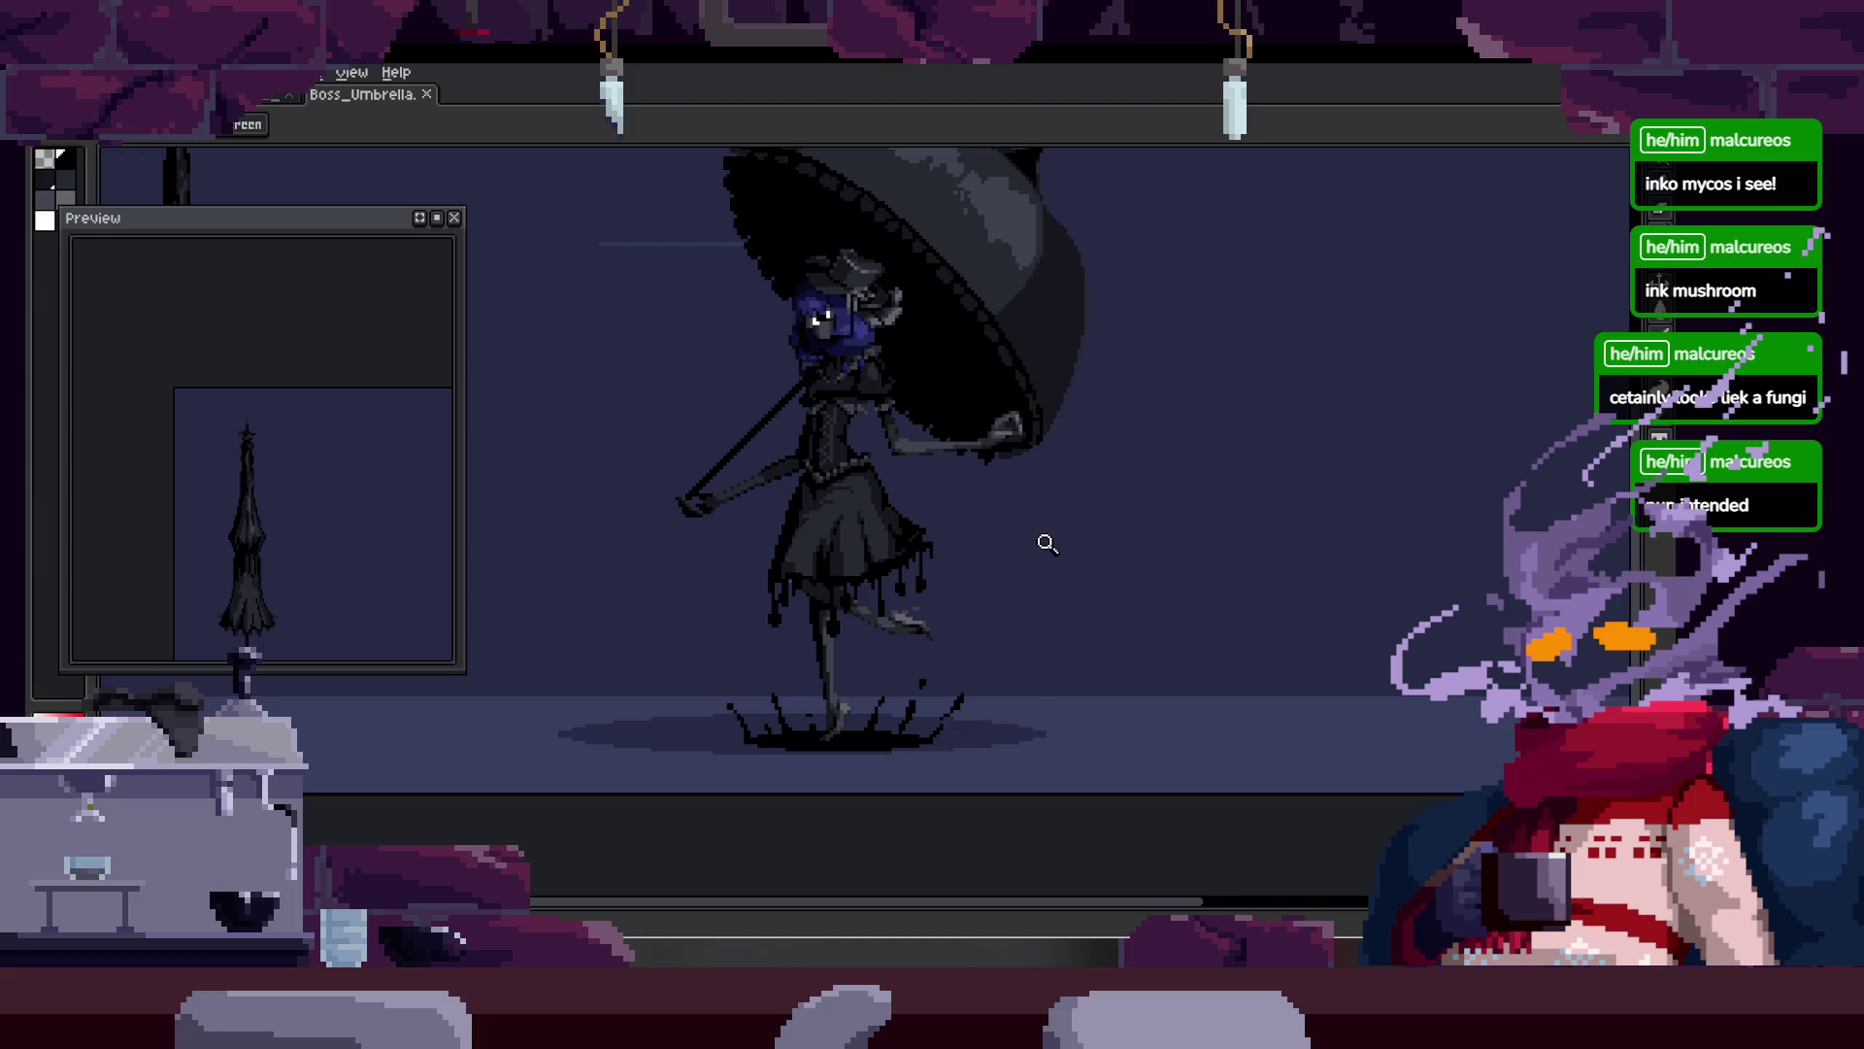
scroll(1000, 428, down, 2)
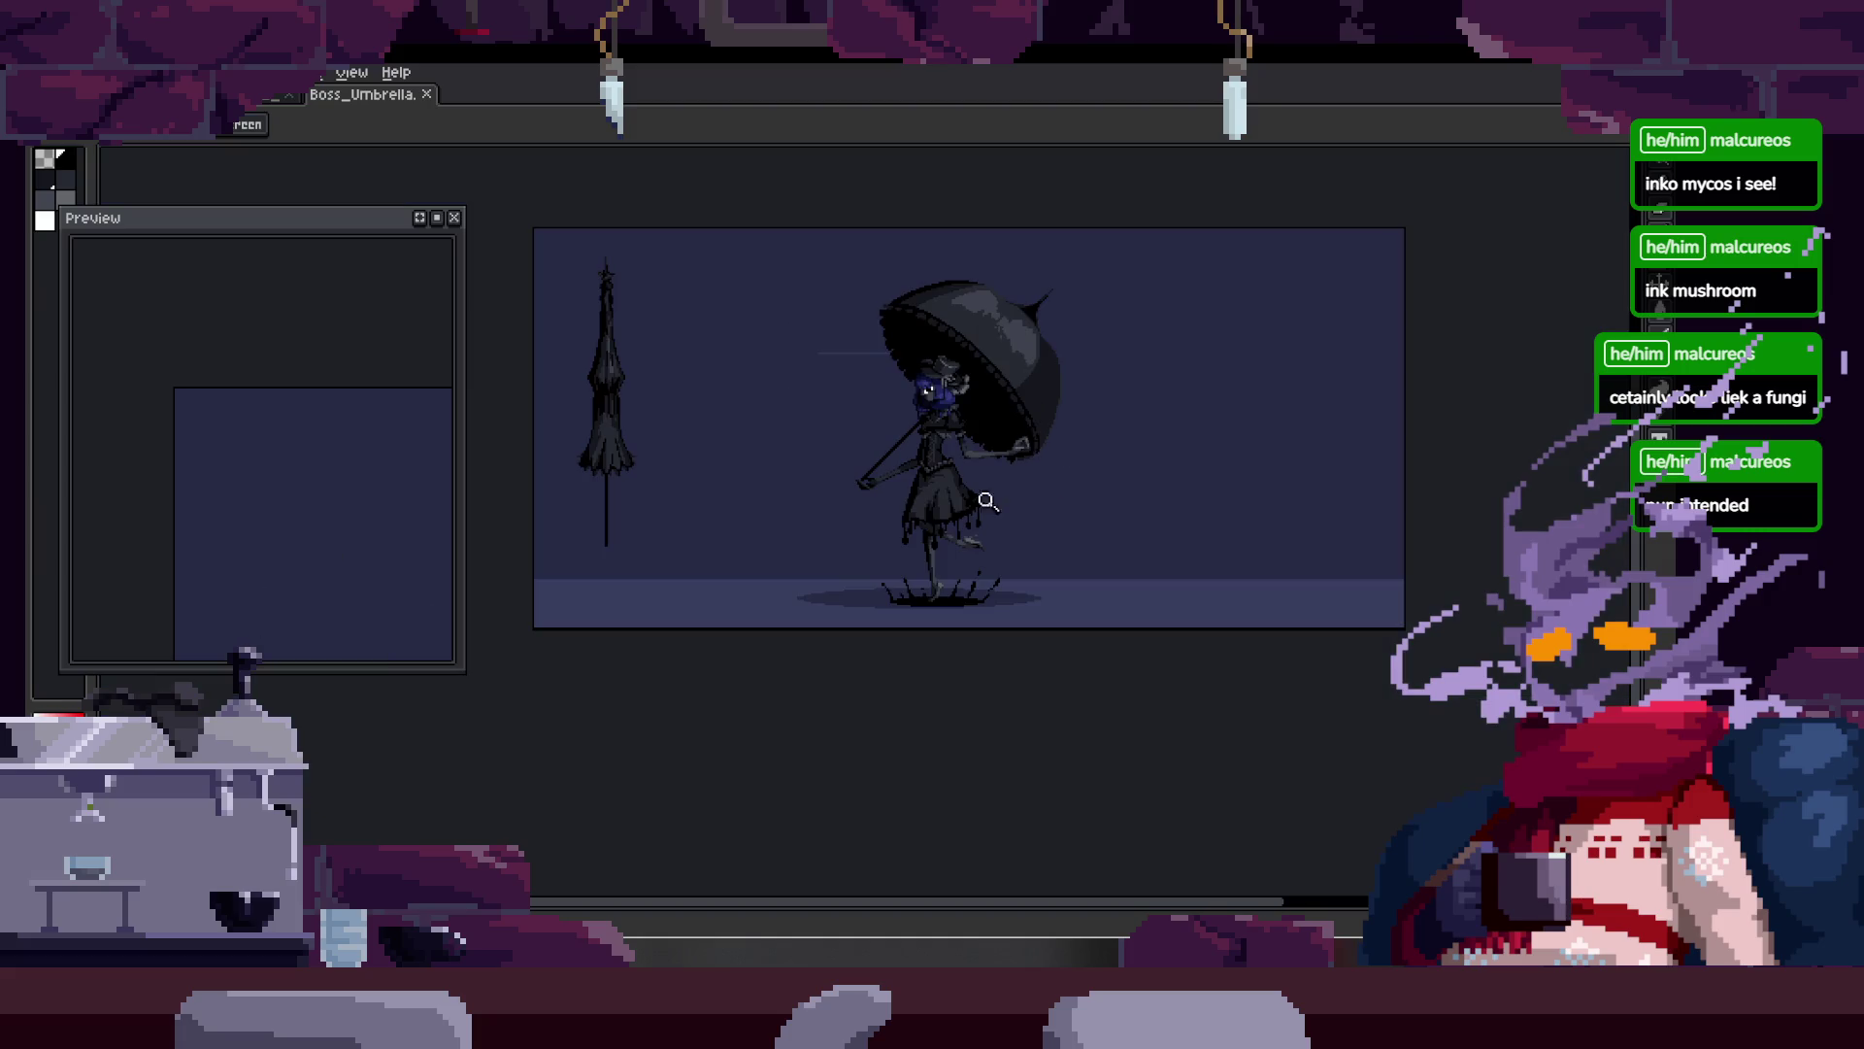
scroll(1093, 428, up, 2)
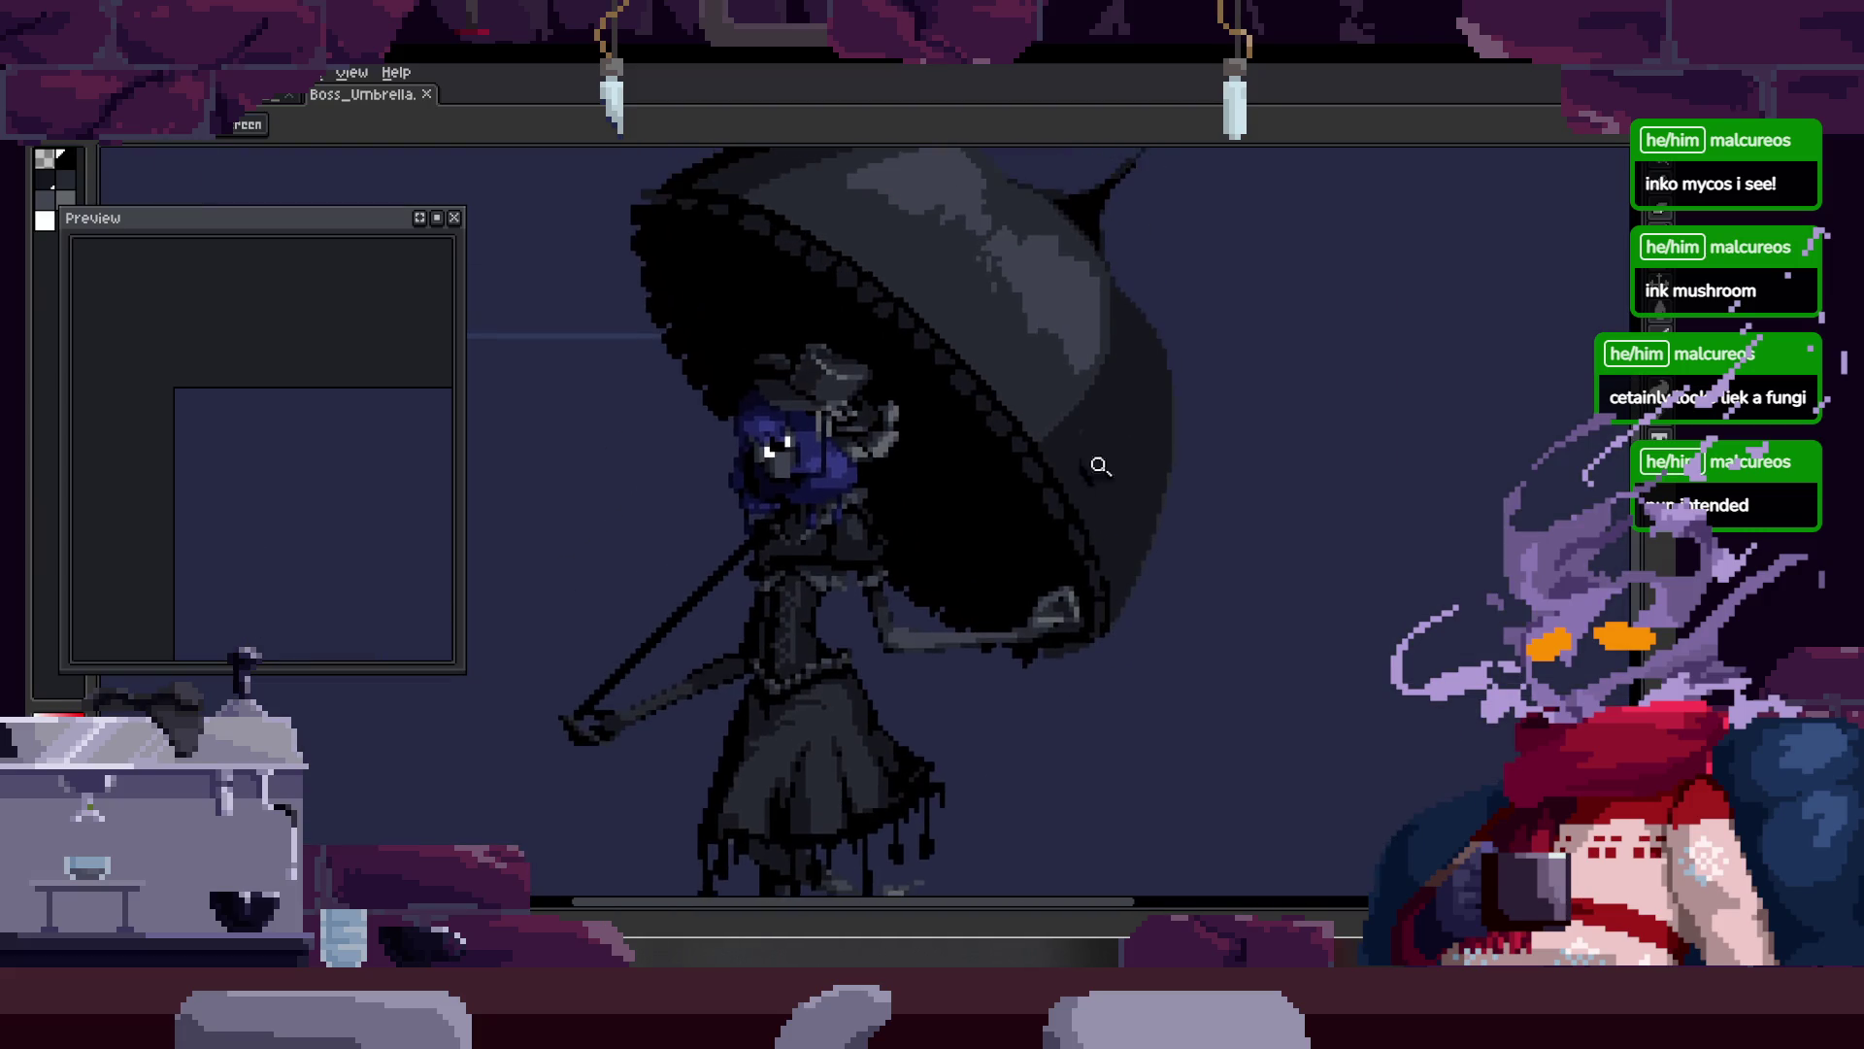
scroll(1117, 446, down, 2)
click(260, 115)
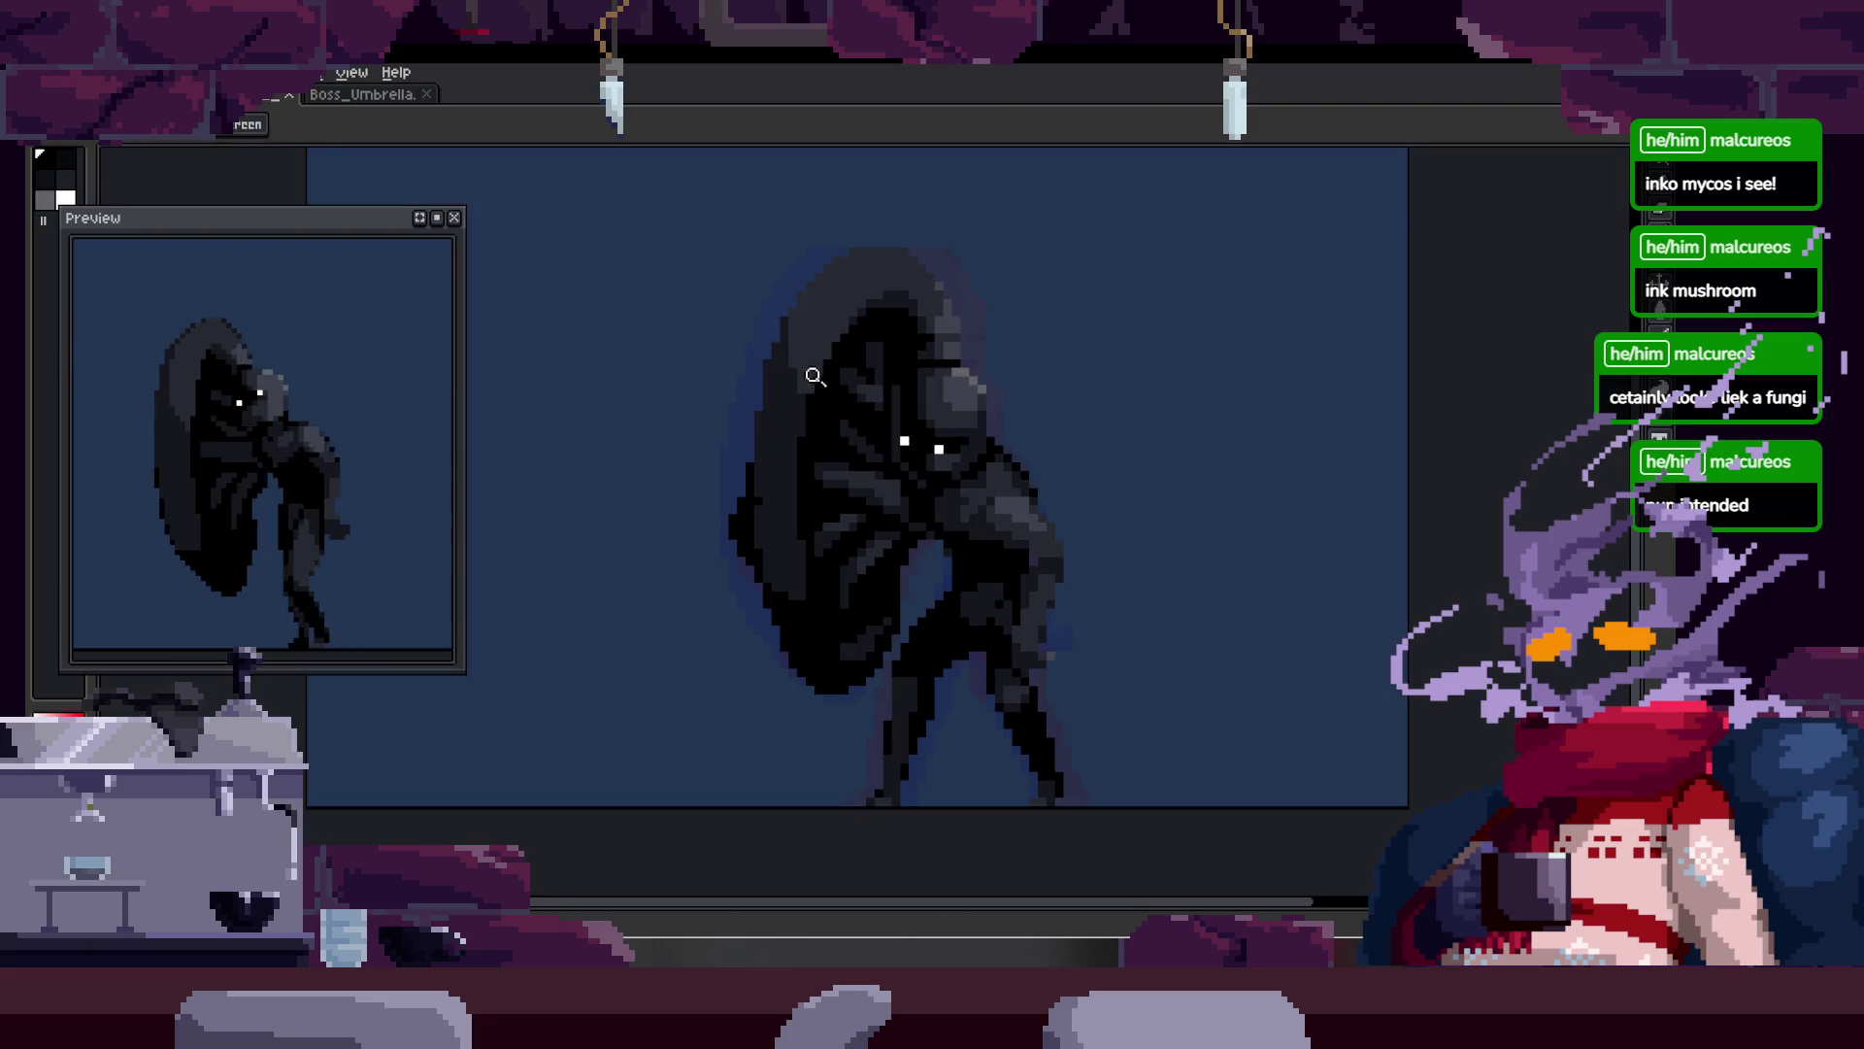
scroll(1020, 433, up, 2)
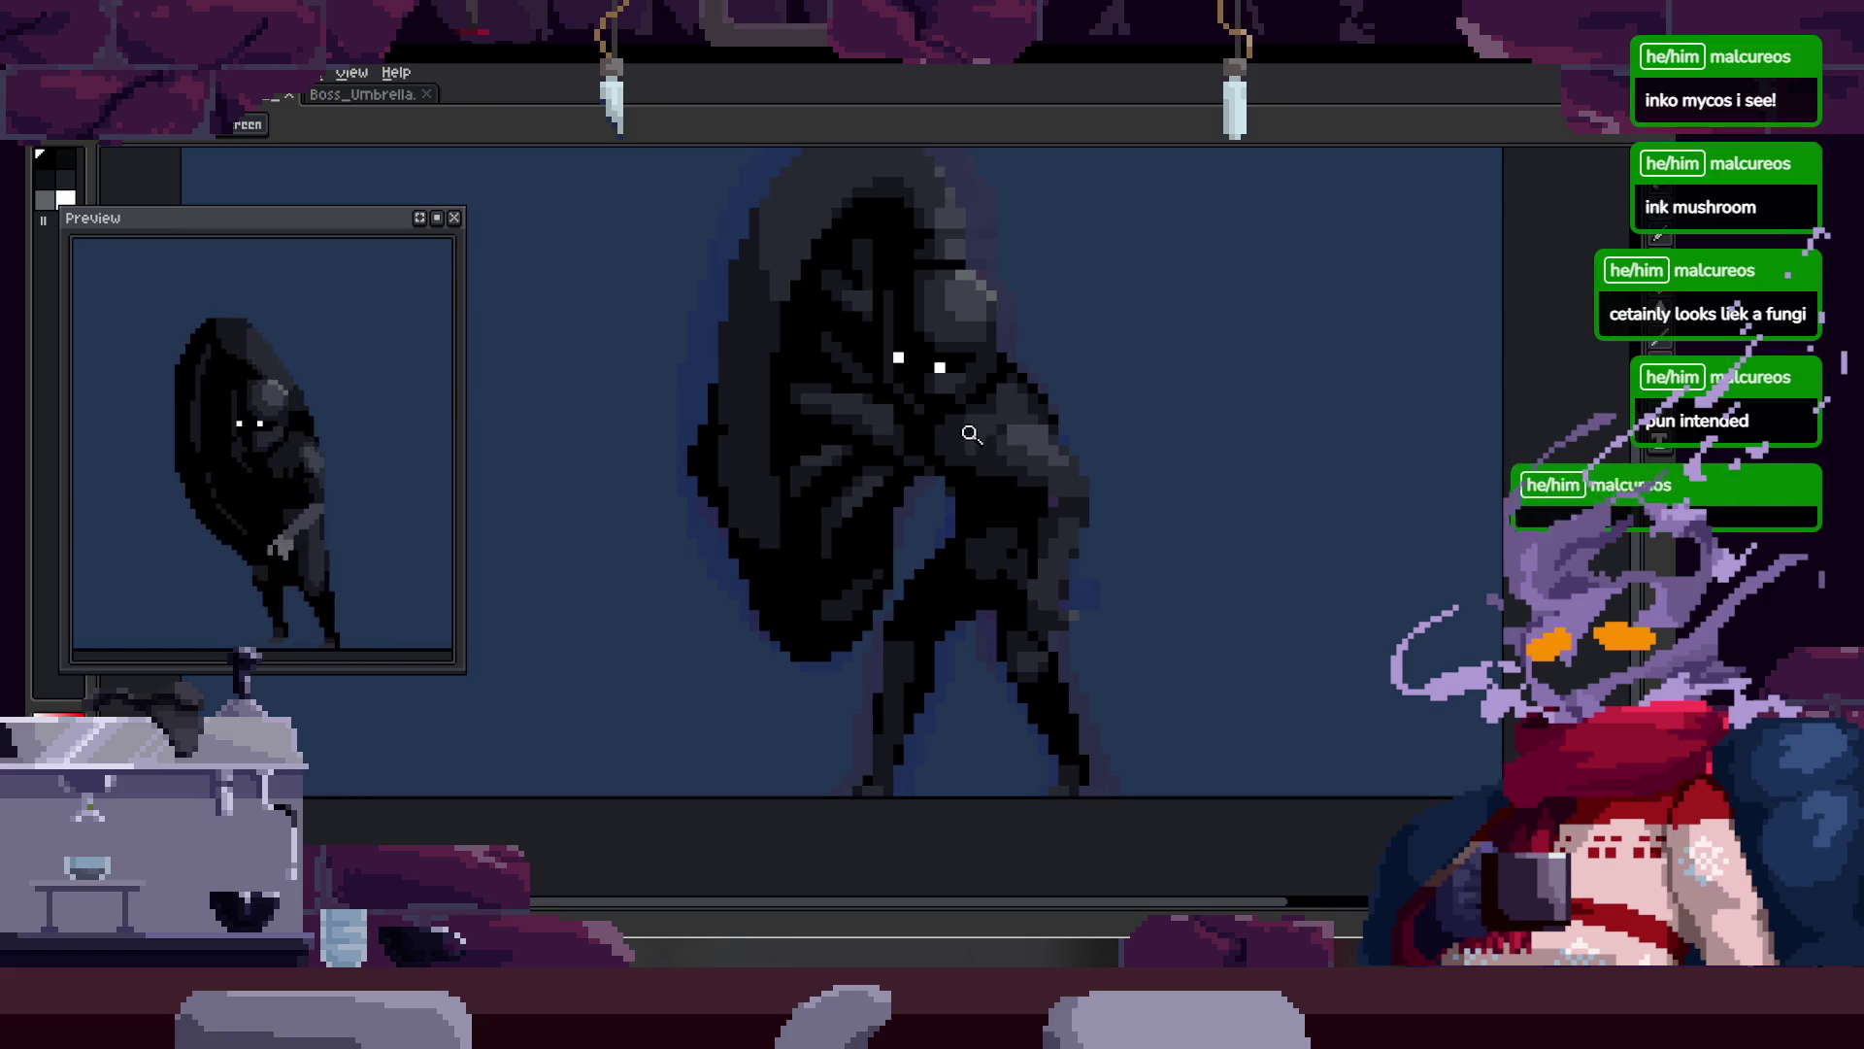
scroll(903, 530, up, 2)
key(Tab)
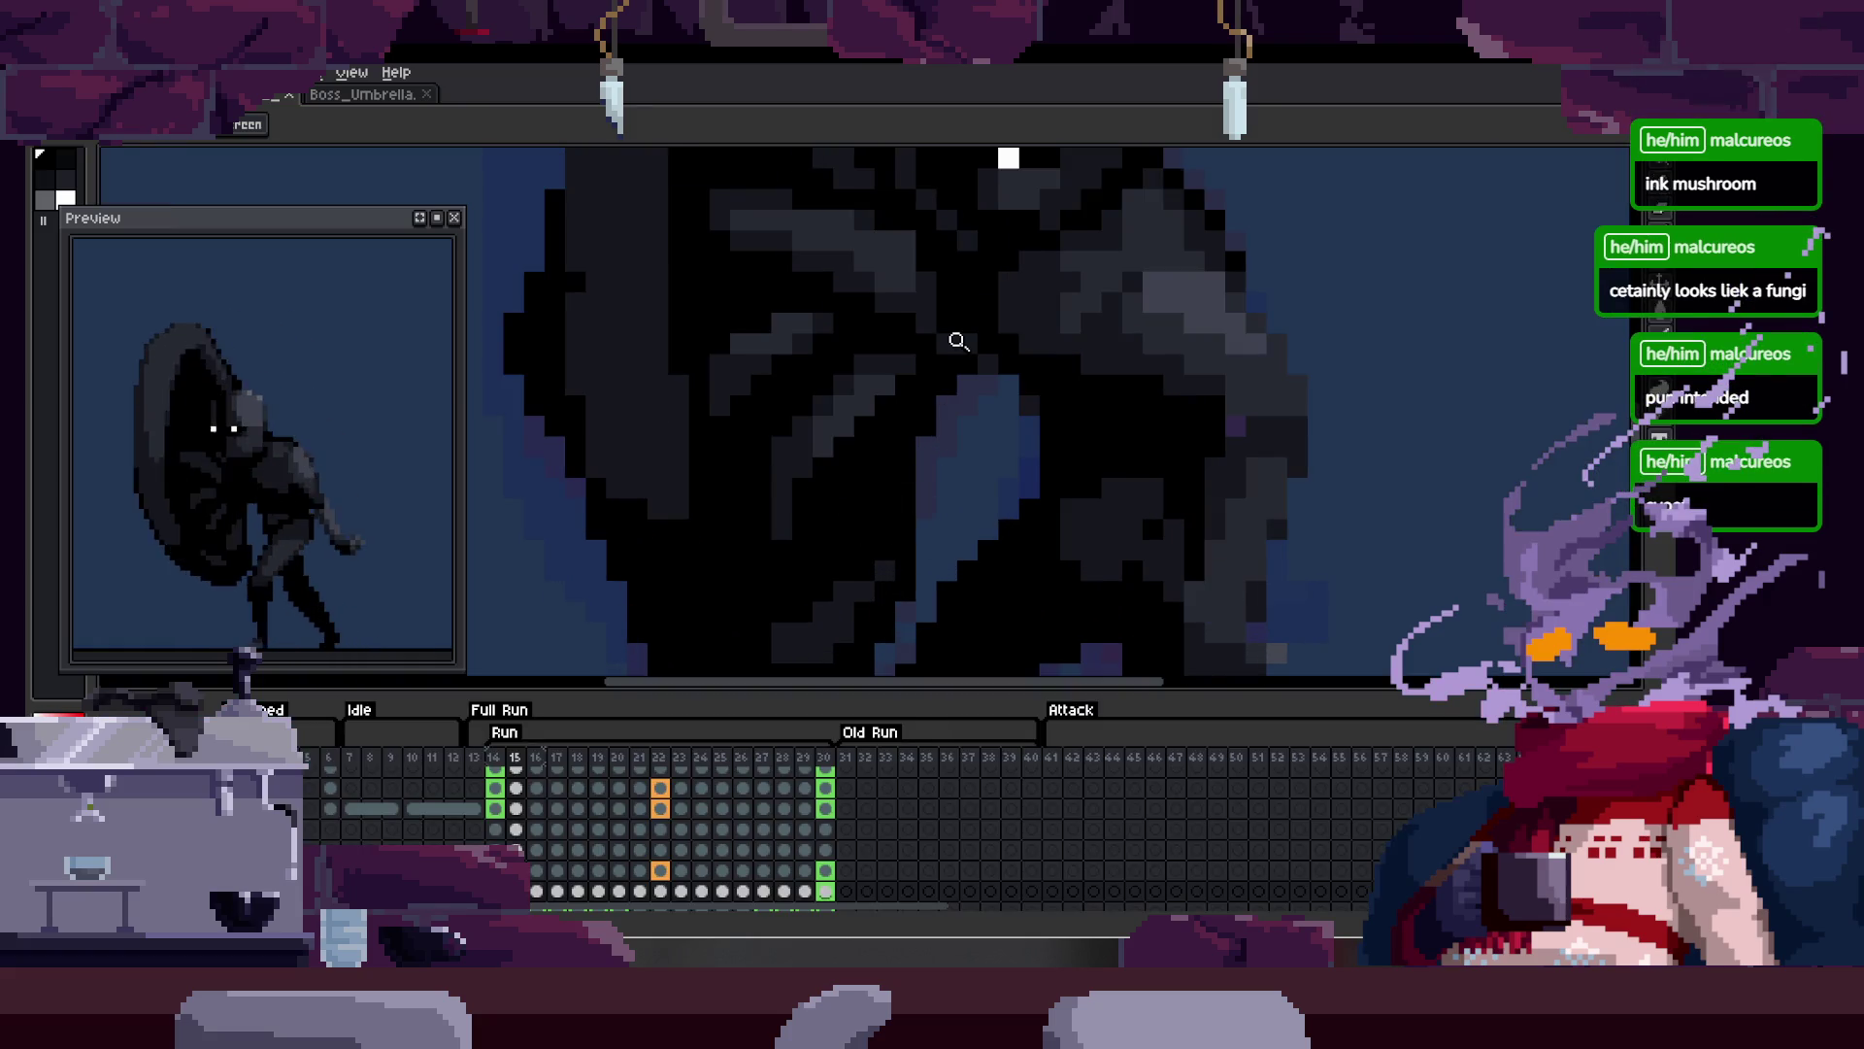
key(Tab)
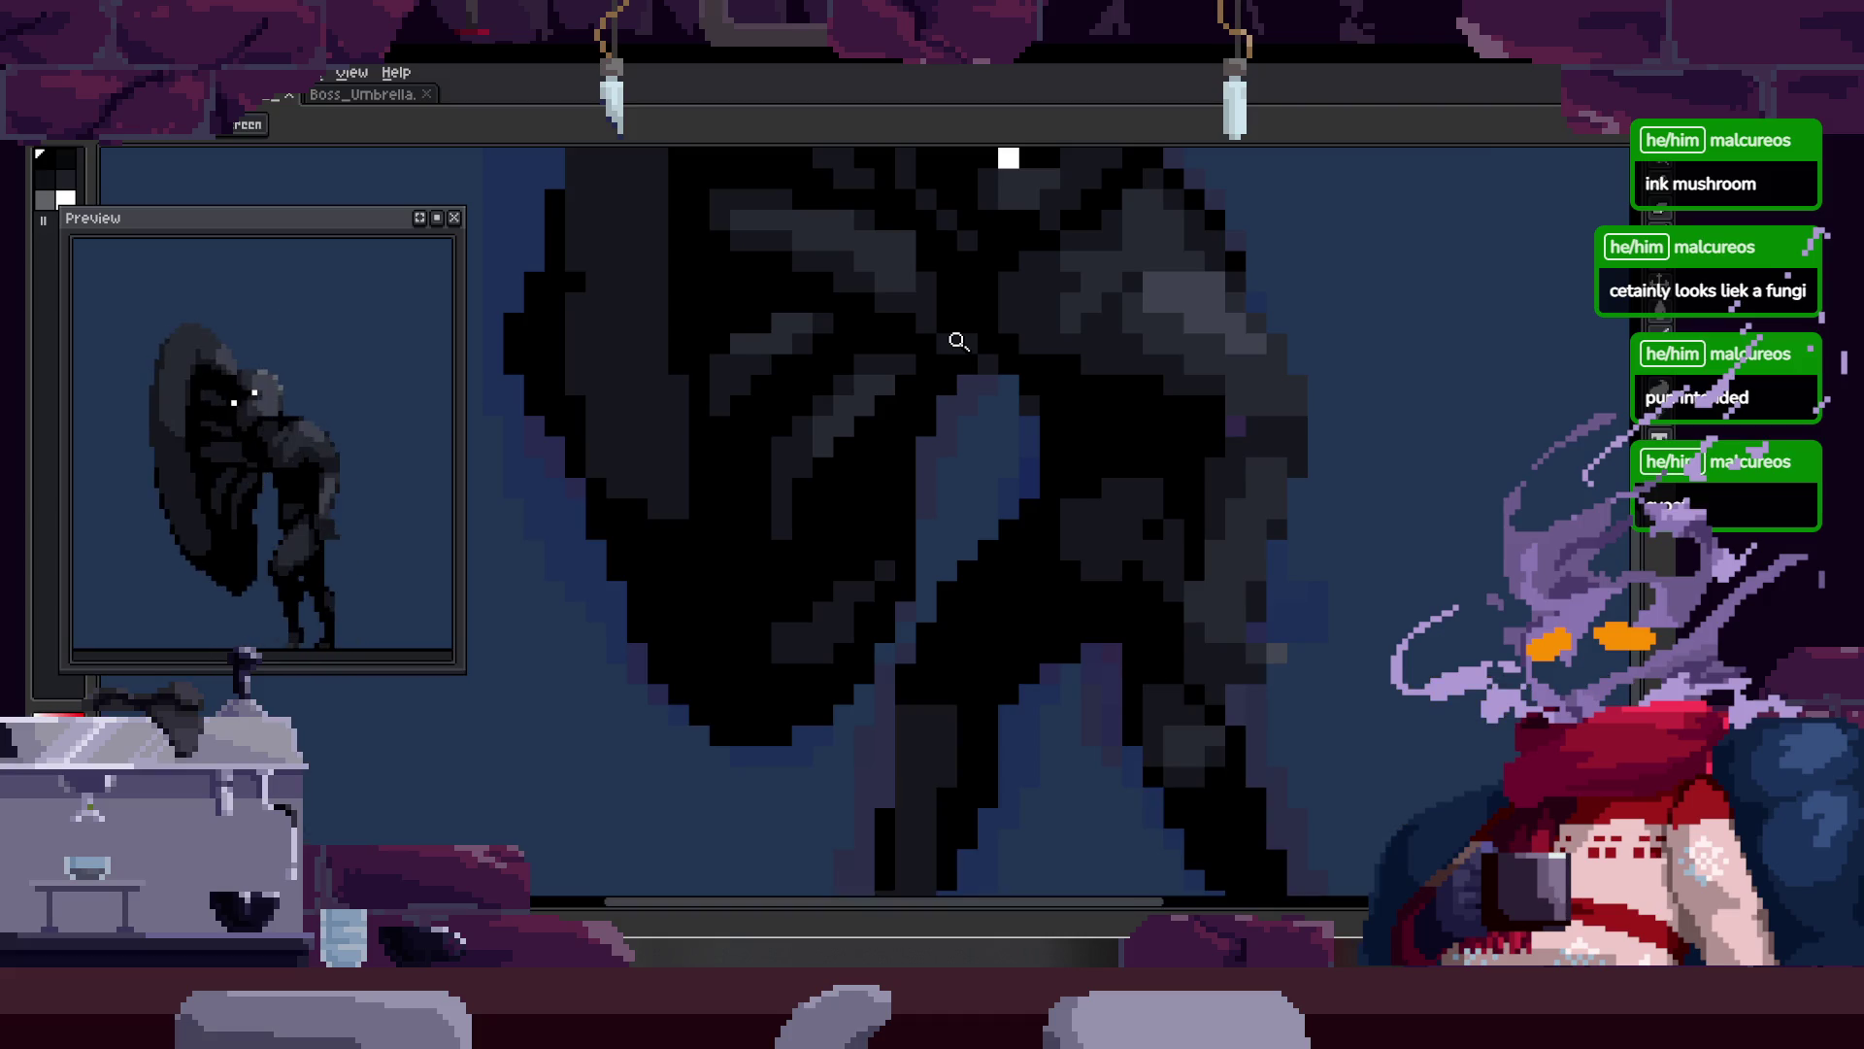
key(Right)
key(Right)
key(Right)
key(Right)
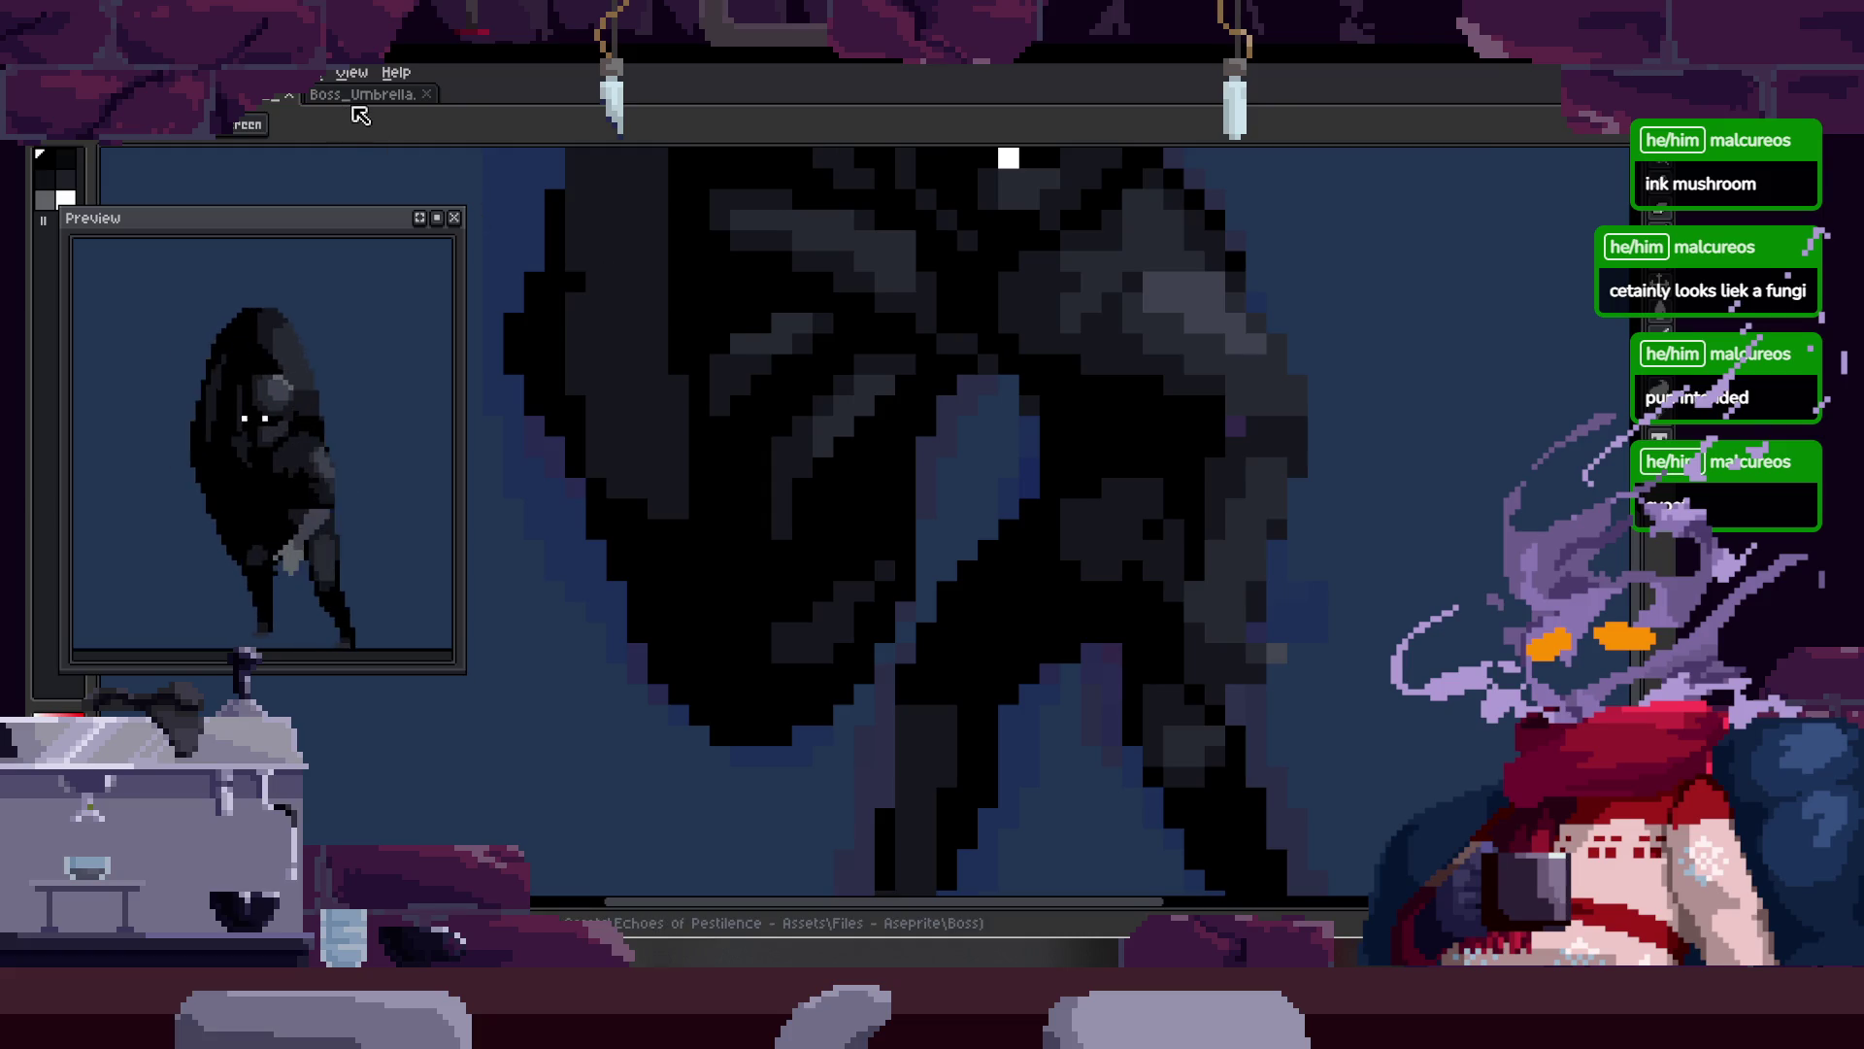
scroll(528, 245, down, 5)
key(Tab)
key(Right)
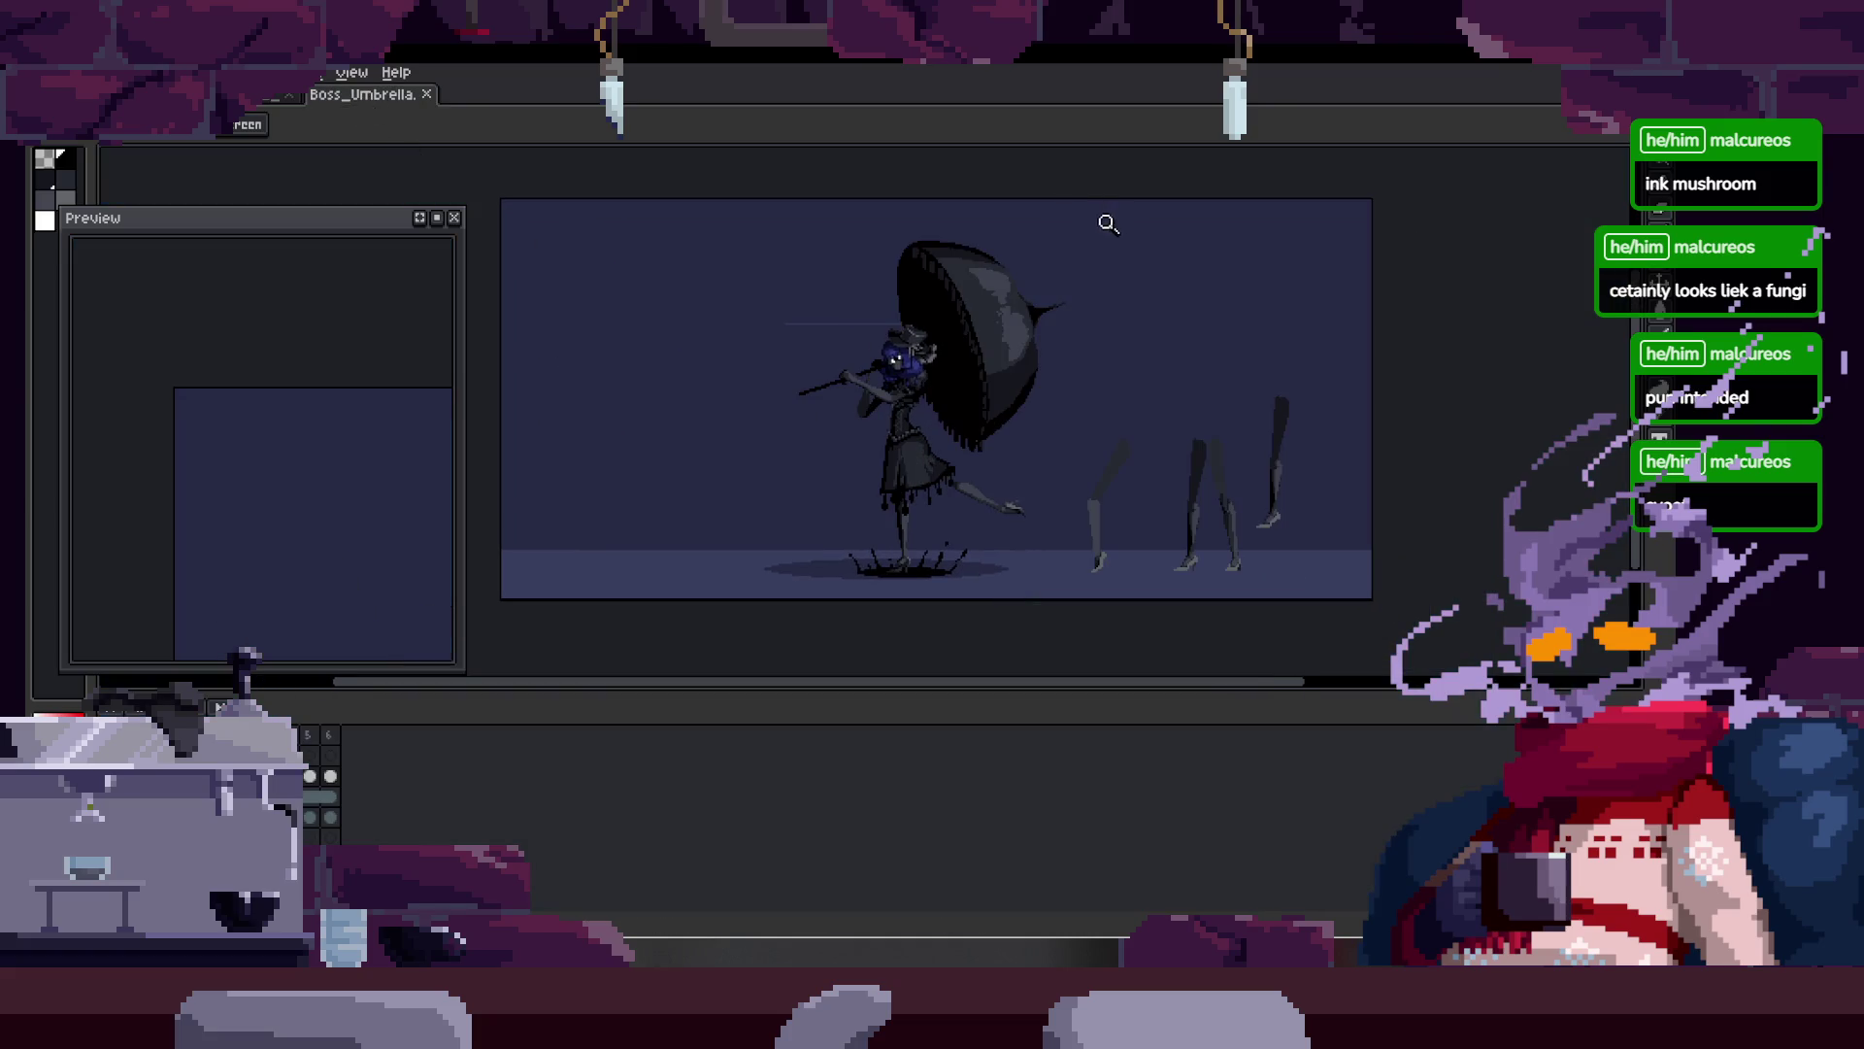
key(Tab)
key(Right)
scroll(968, 406, up, 2)
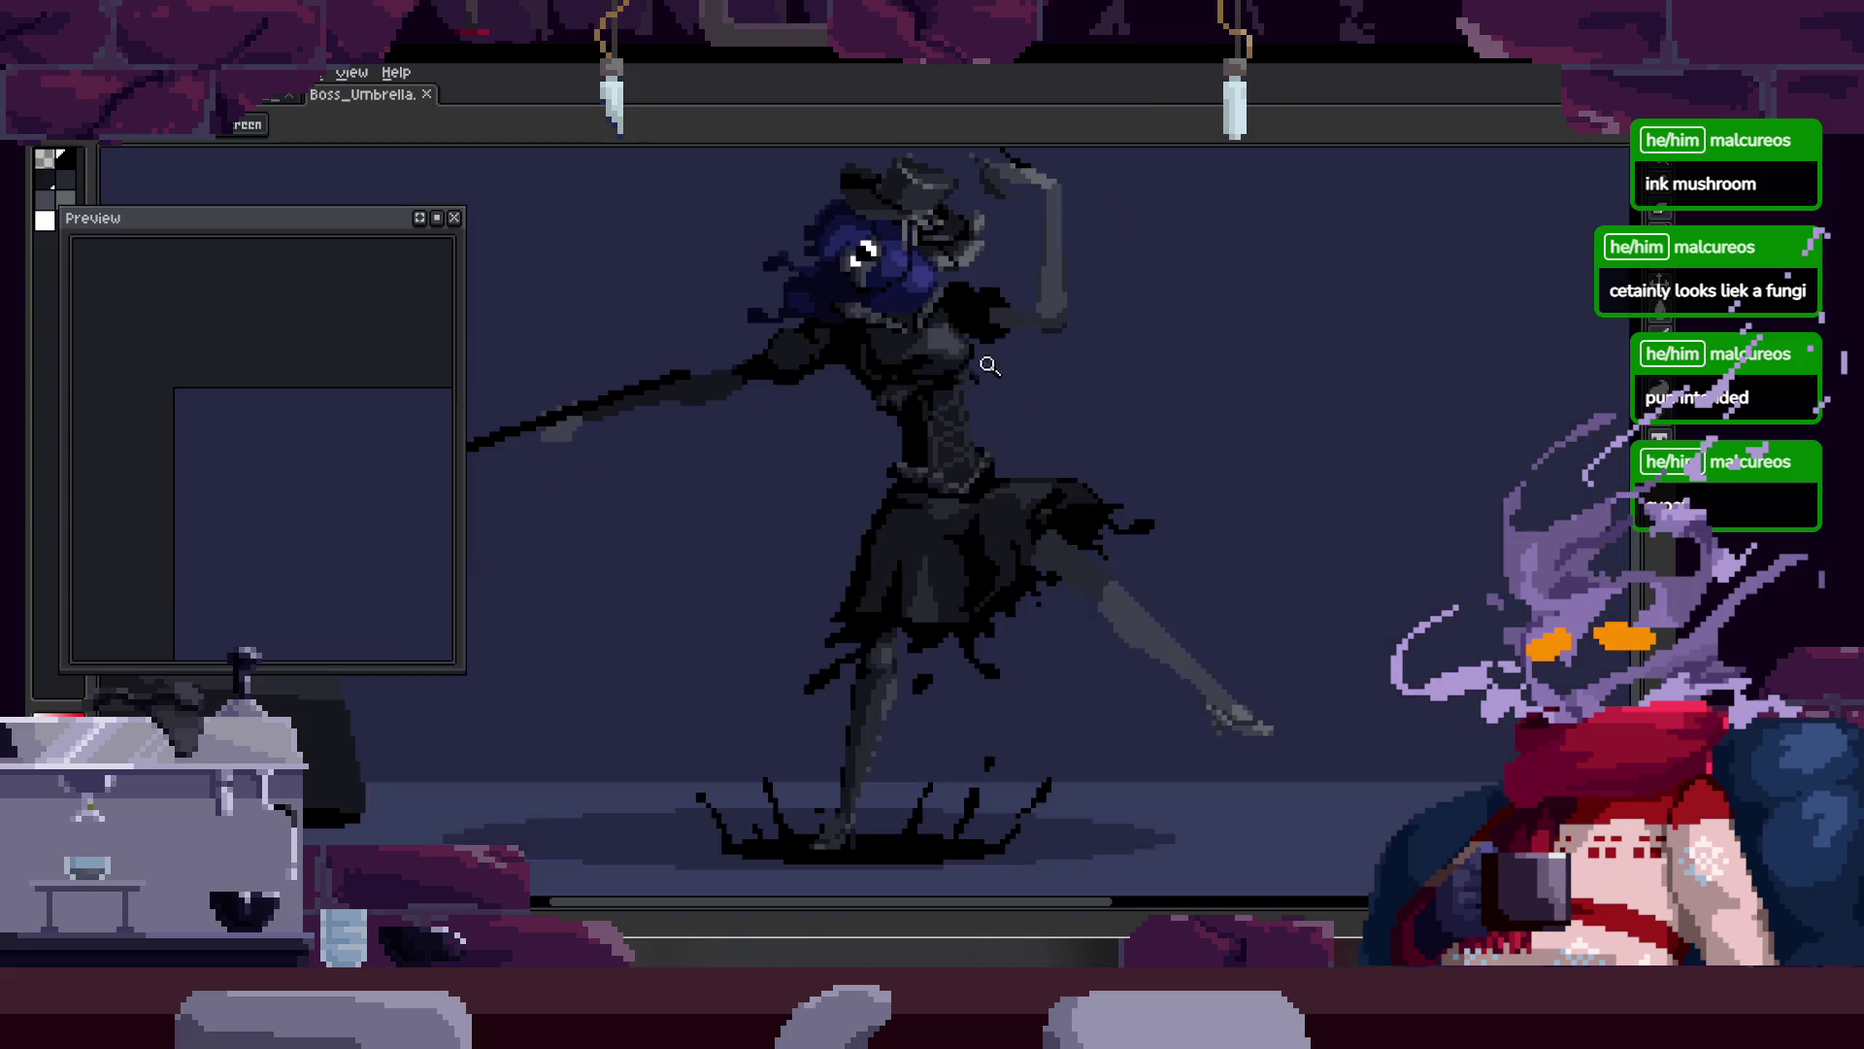
key(Right)
key(Right)
key(Right)
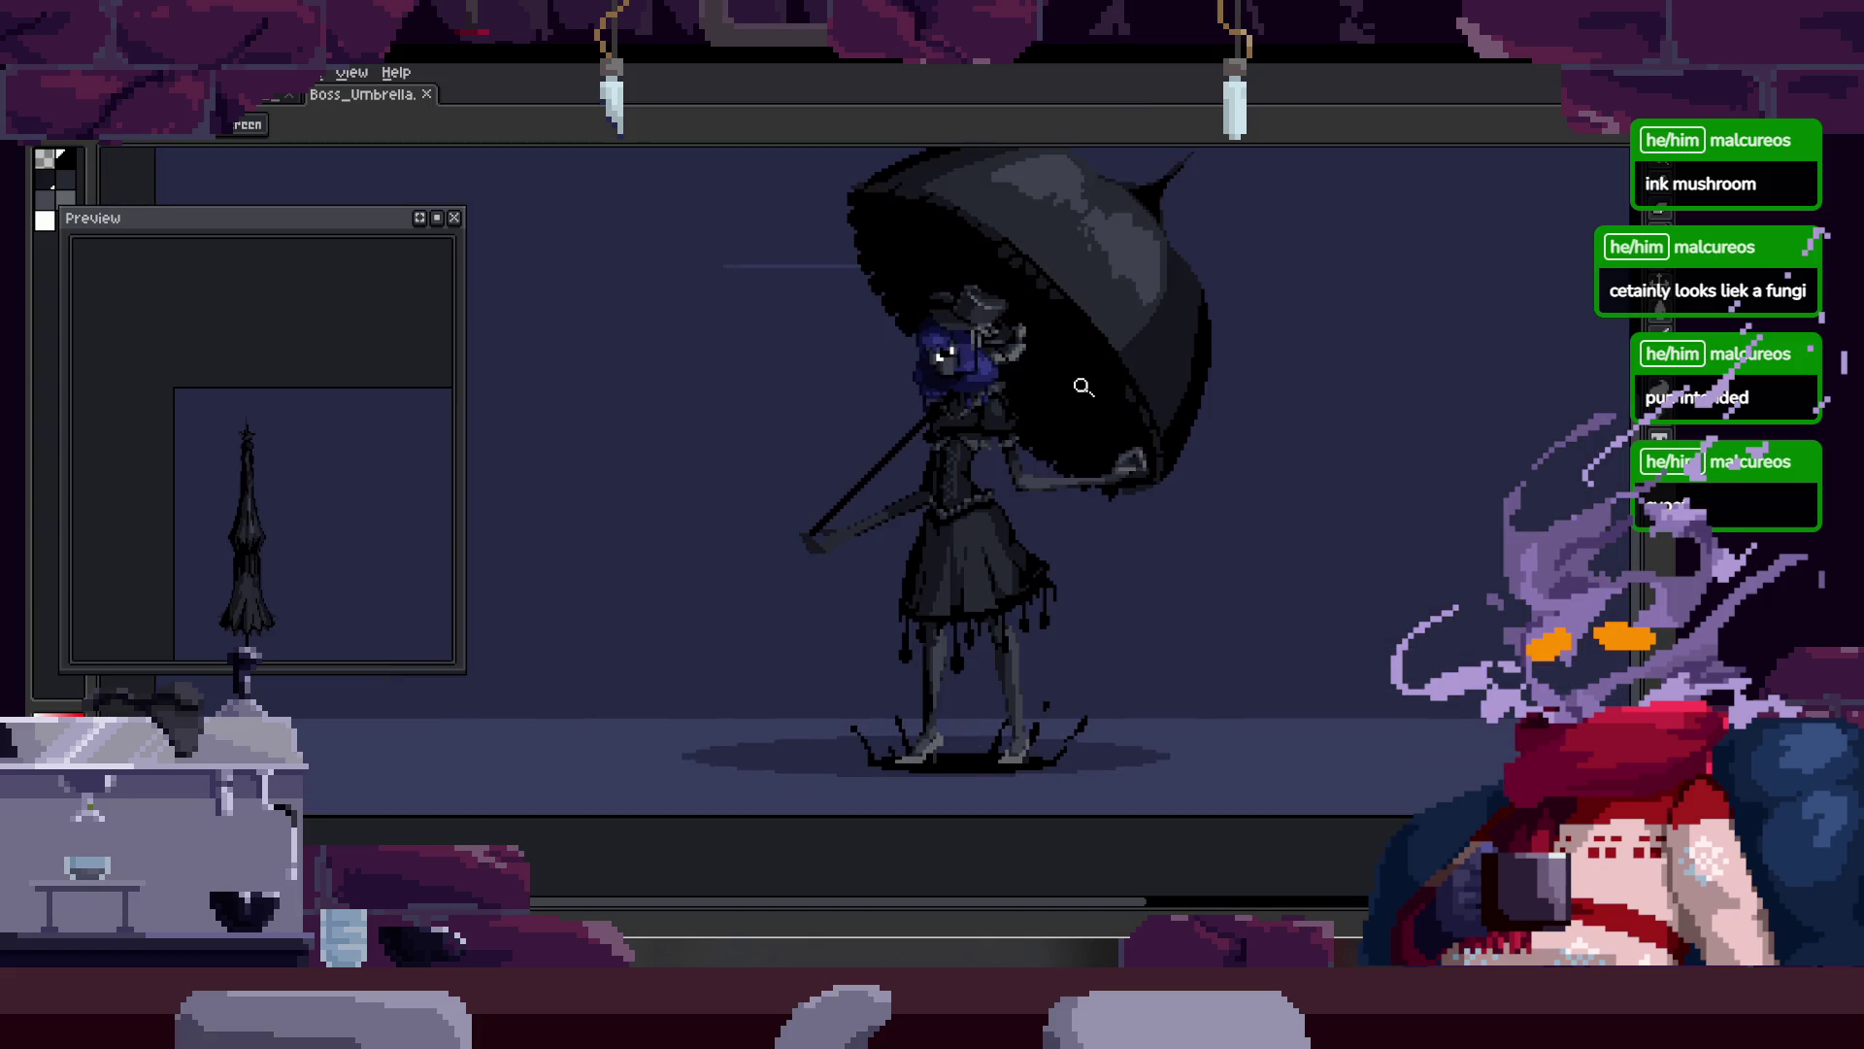
key(Tab)
key(Right)
key(Right)
key(Right)
key(Tab)
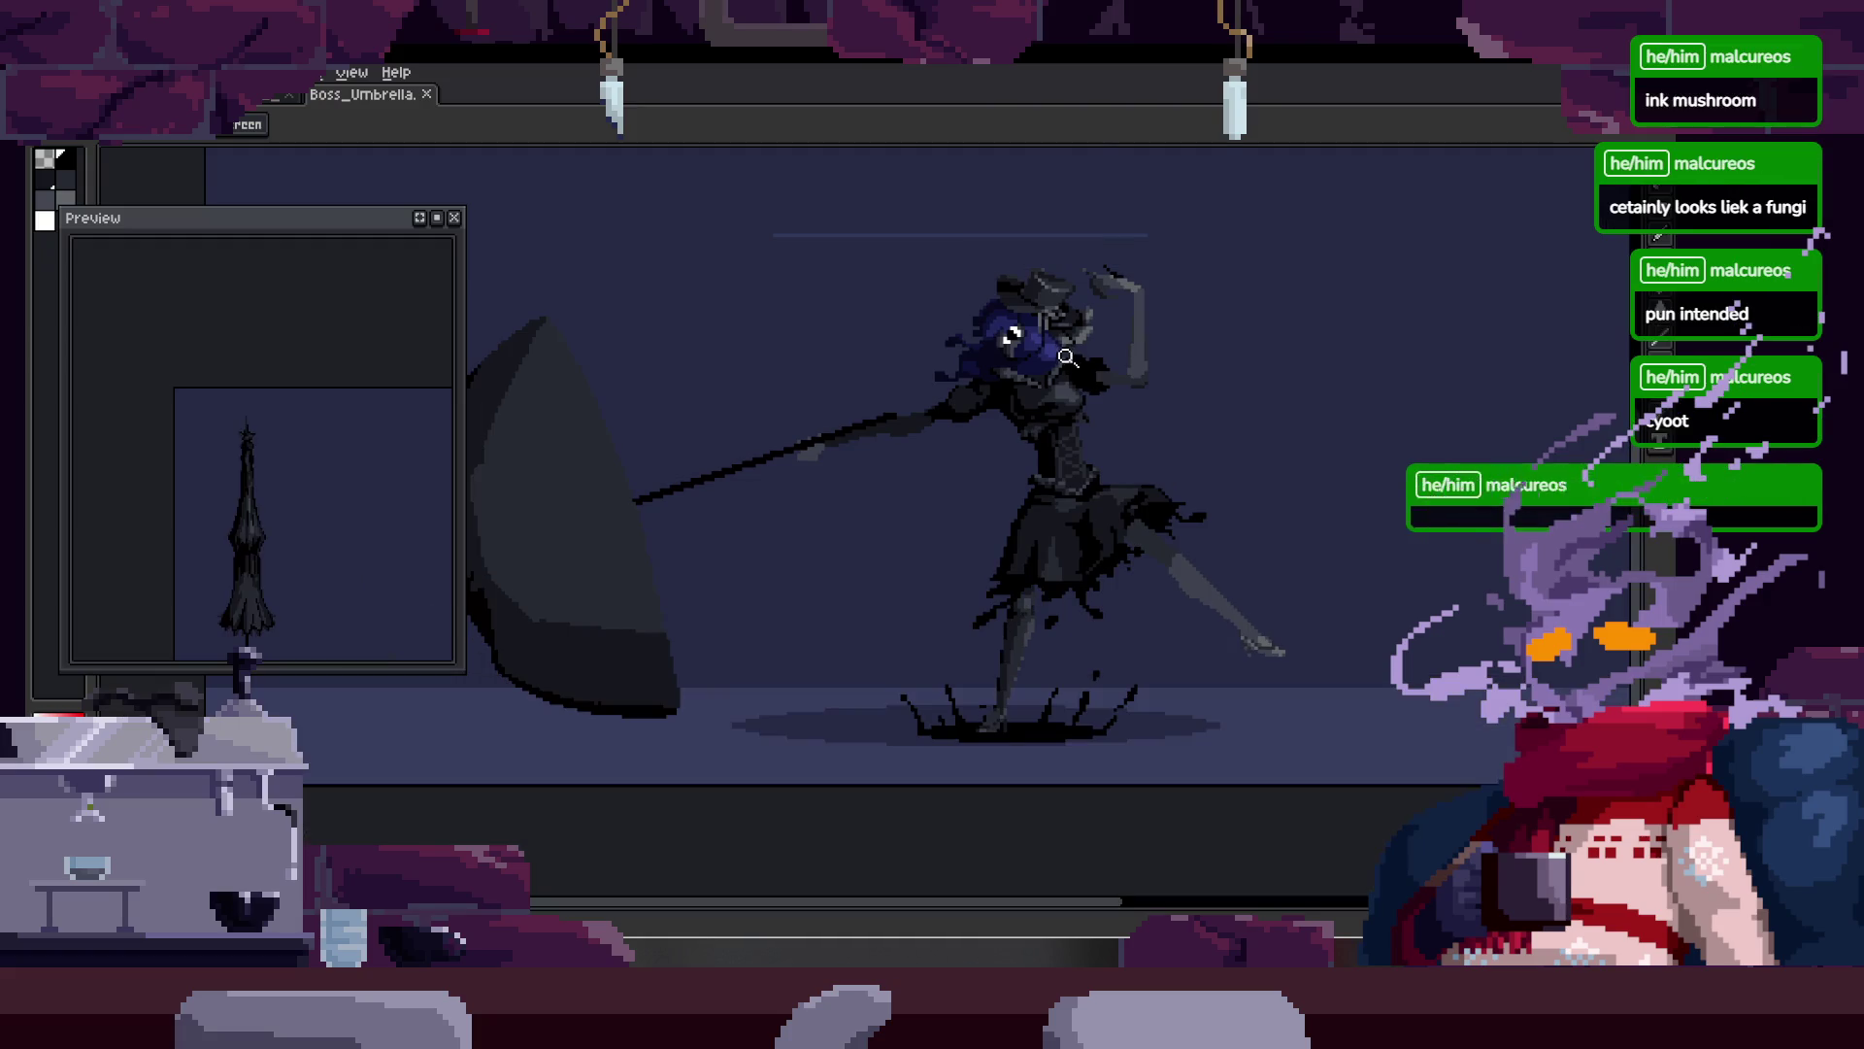
key(Return)
key(Return)
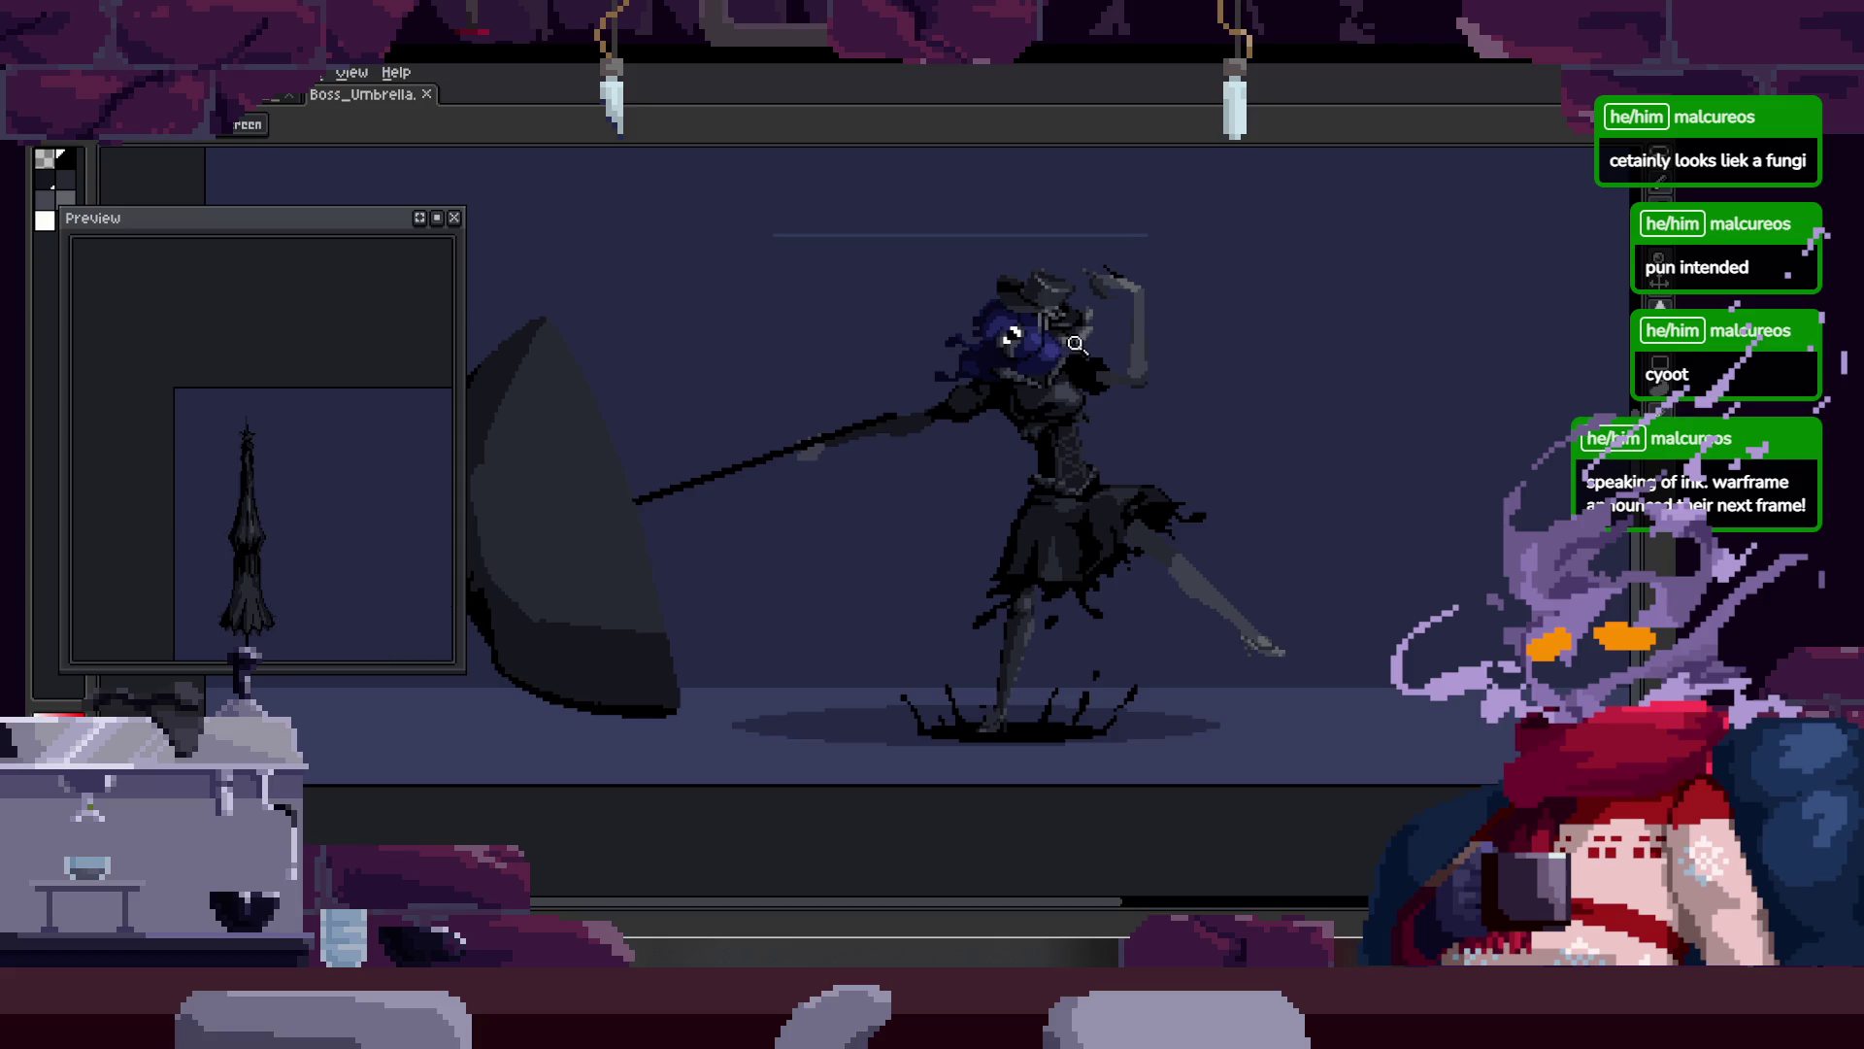
key(Tab)
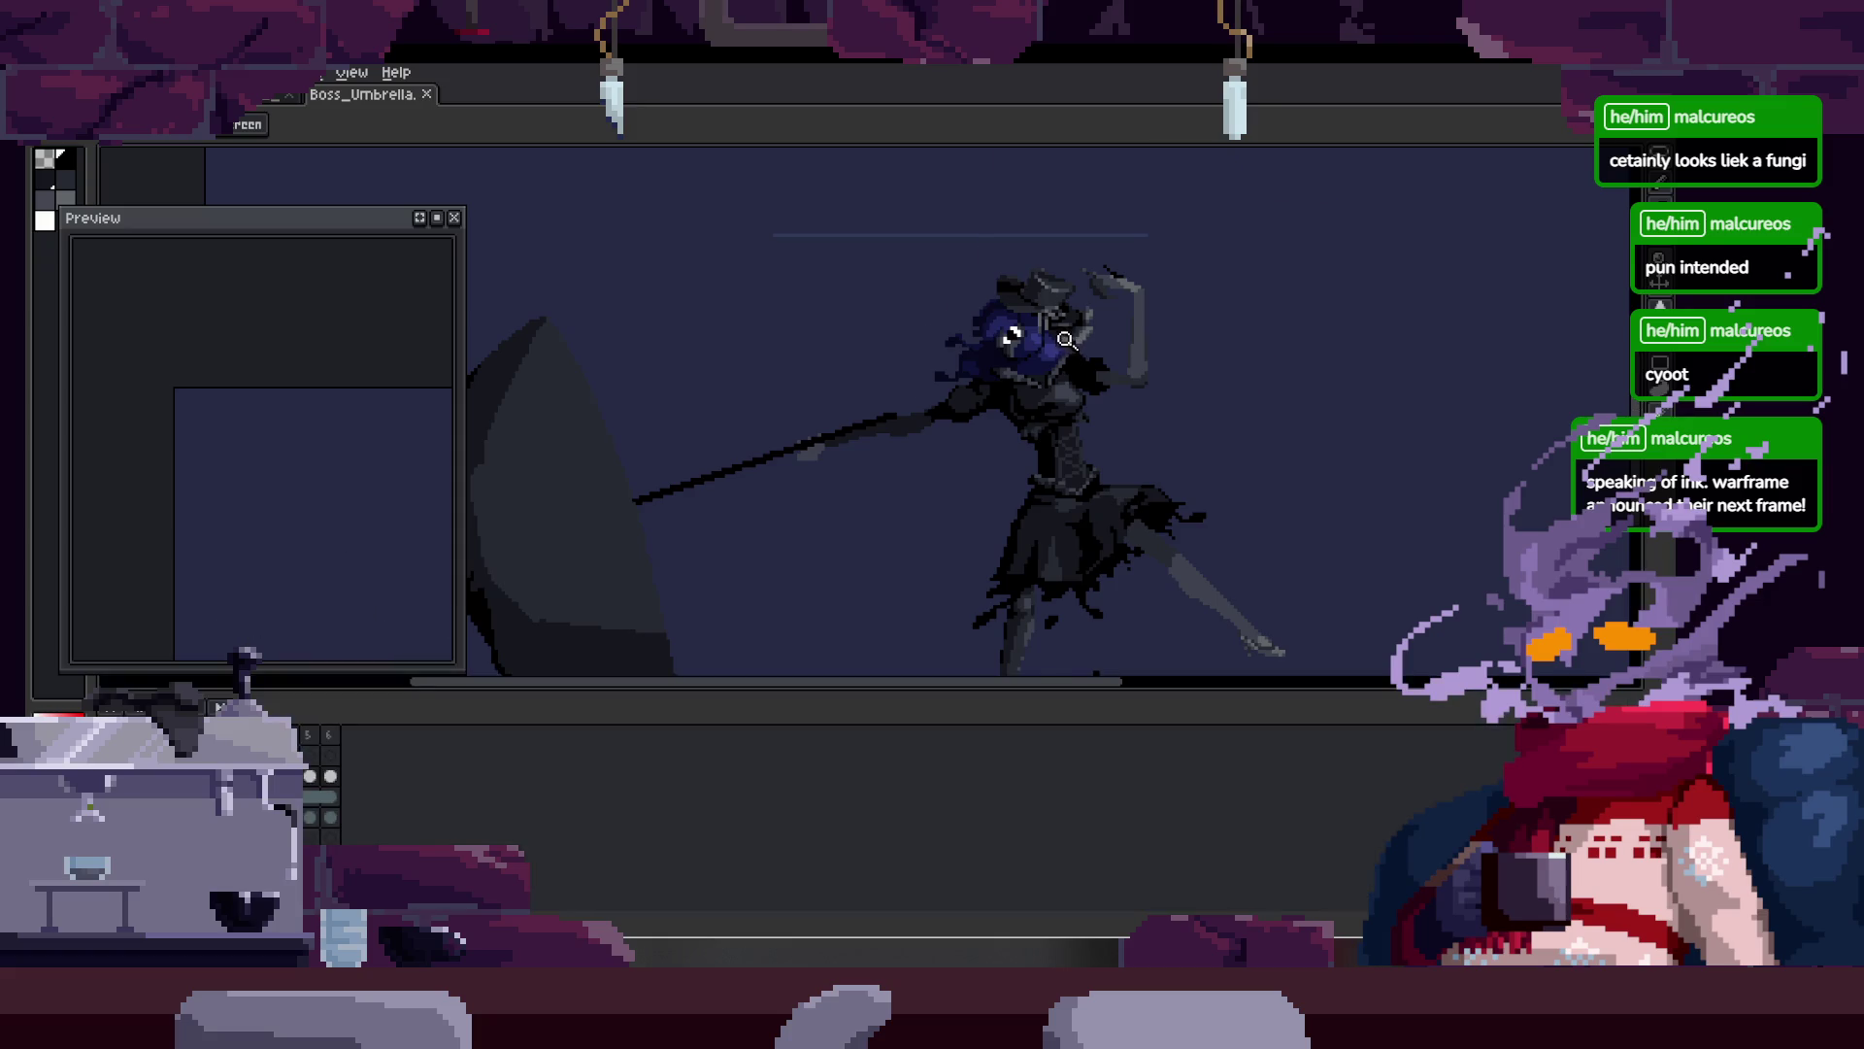
key(Left)
key(Tab)
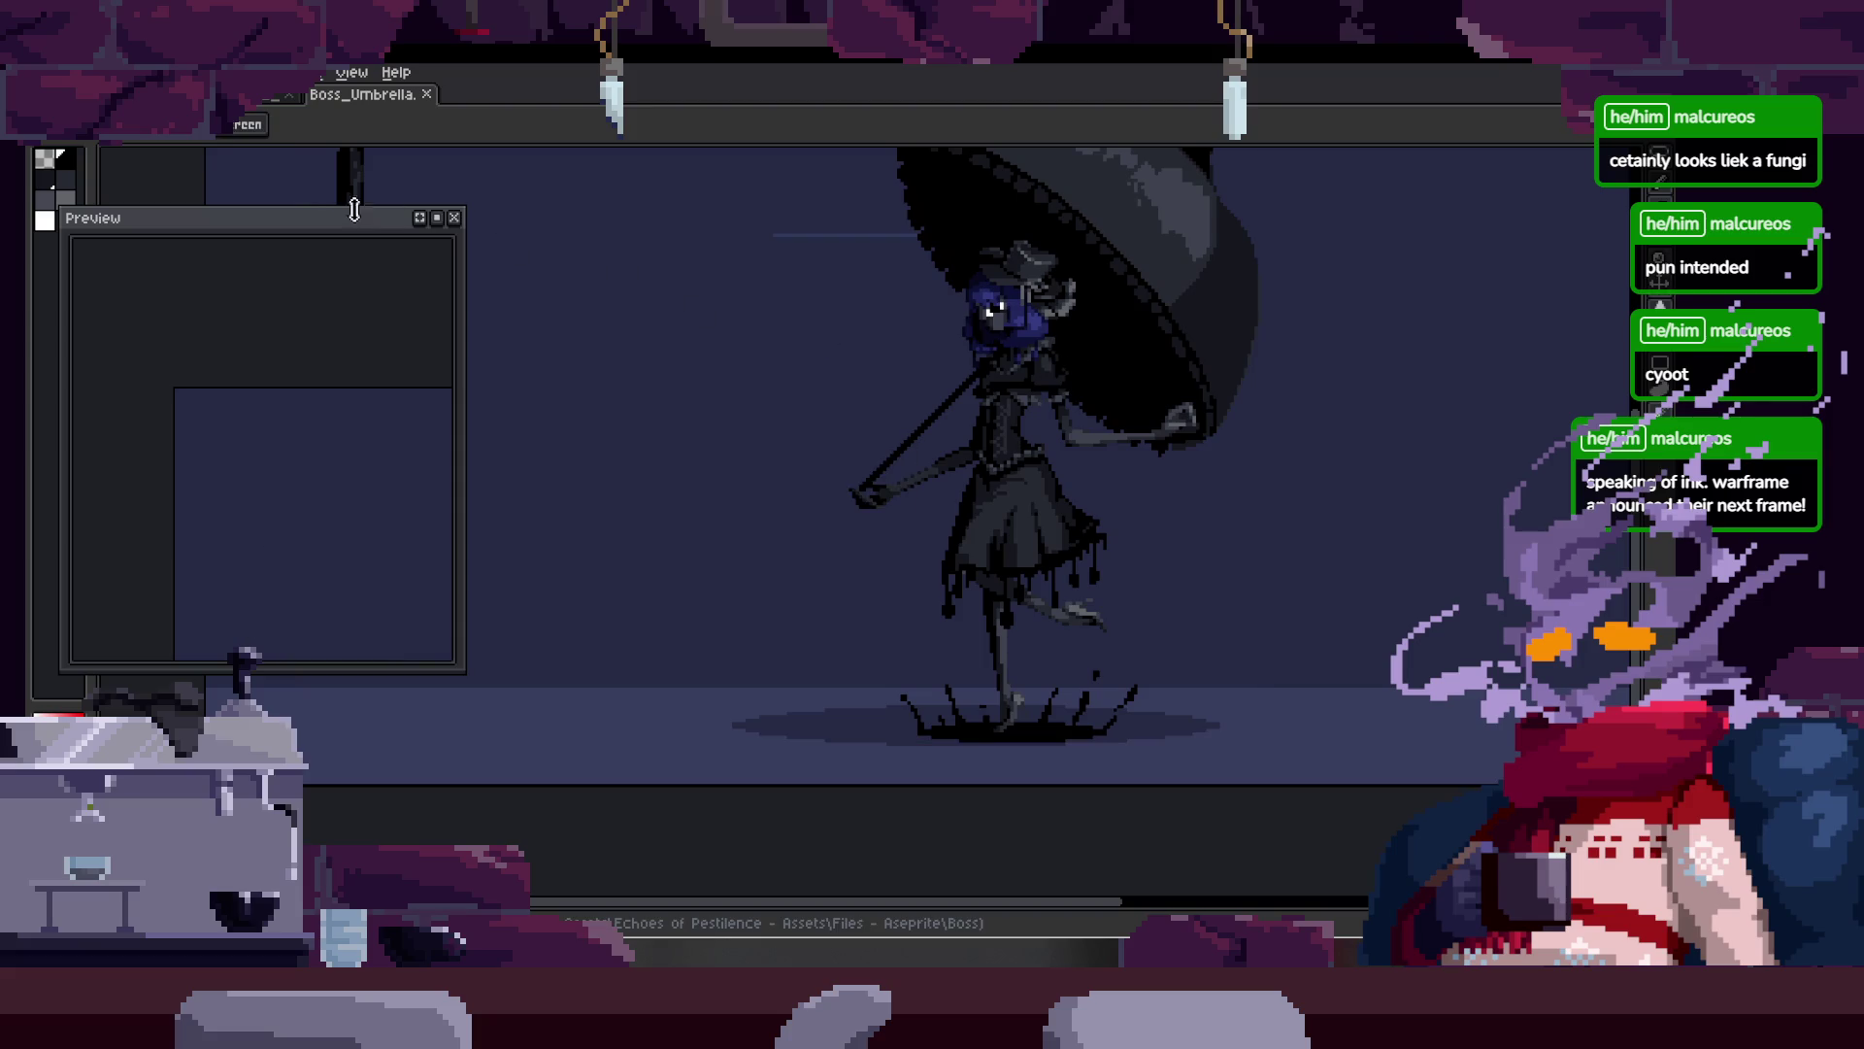
scroll(1008, 158, up, 3)
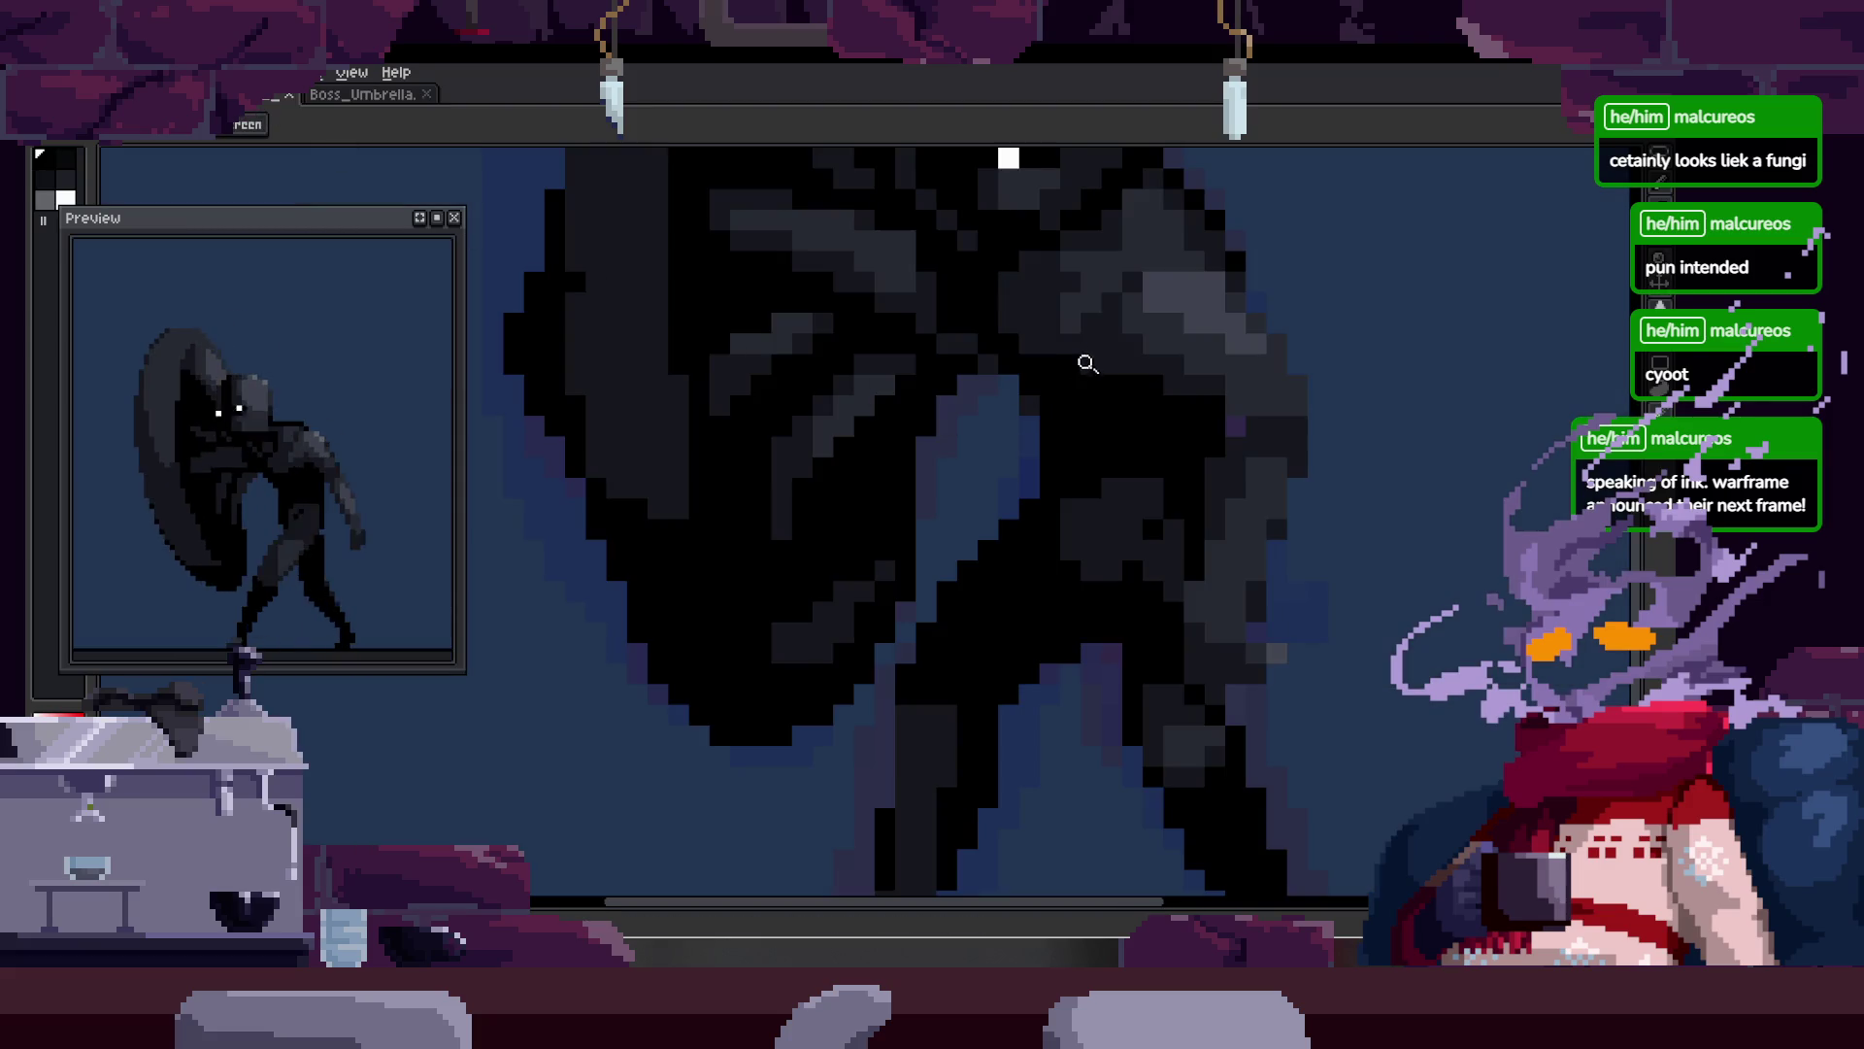
Step: Zoom and scroll around the cloaked creature sprite and save it
scroll(1148, 378, down, 5)
scroll(1066, 364, right, 1)
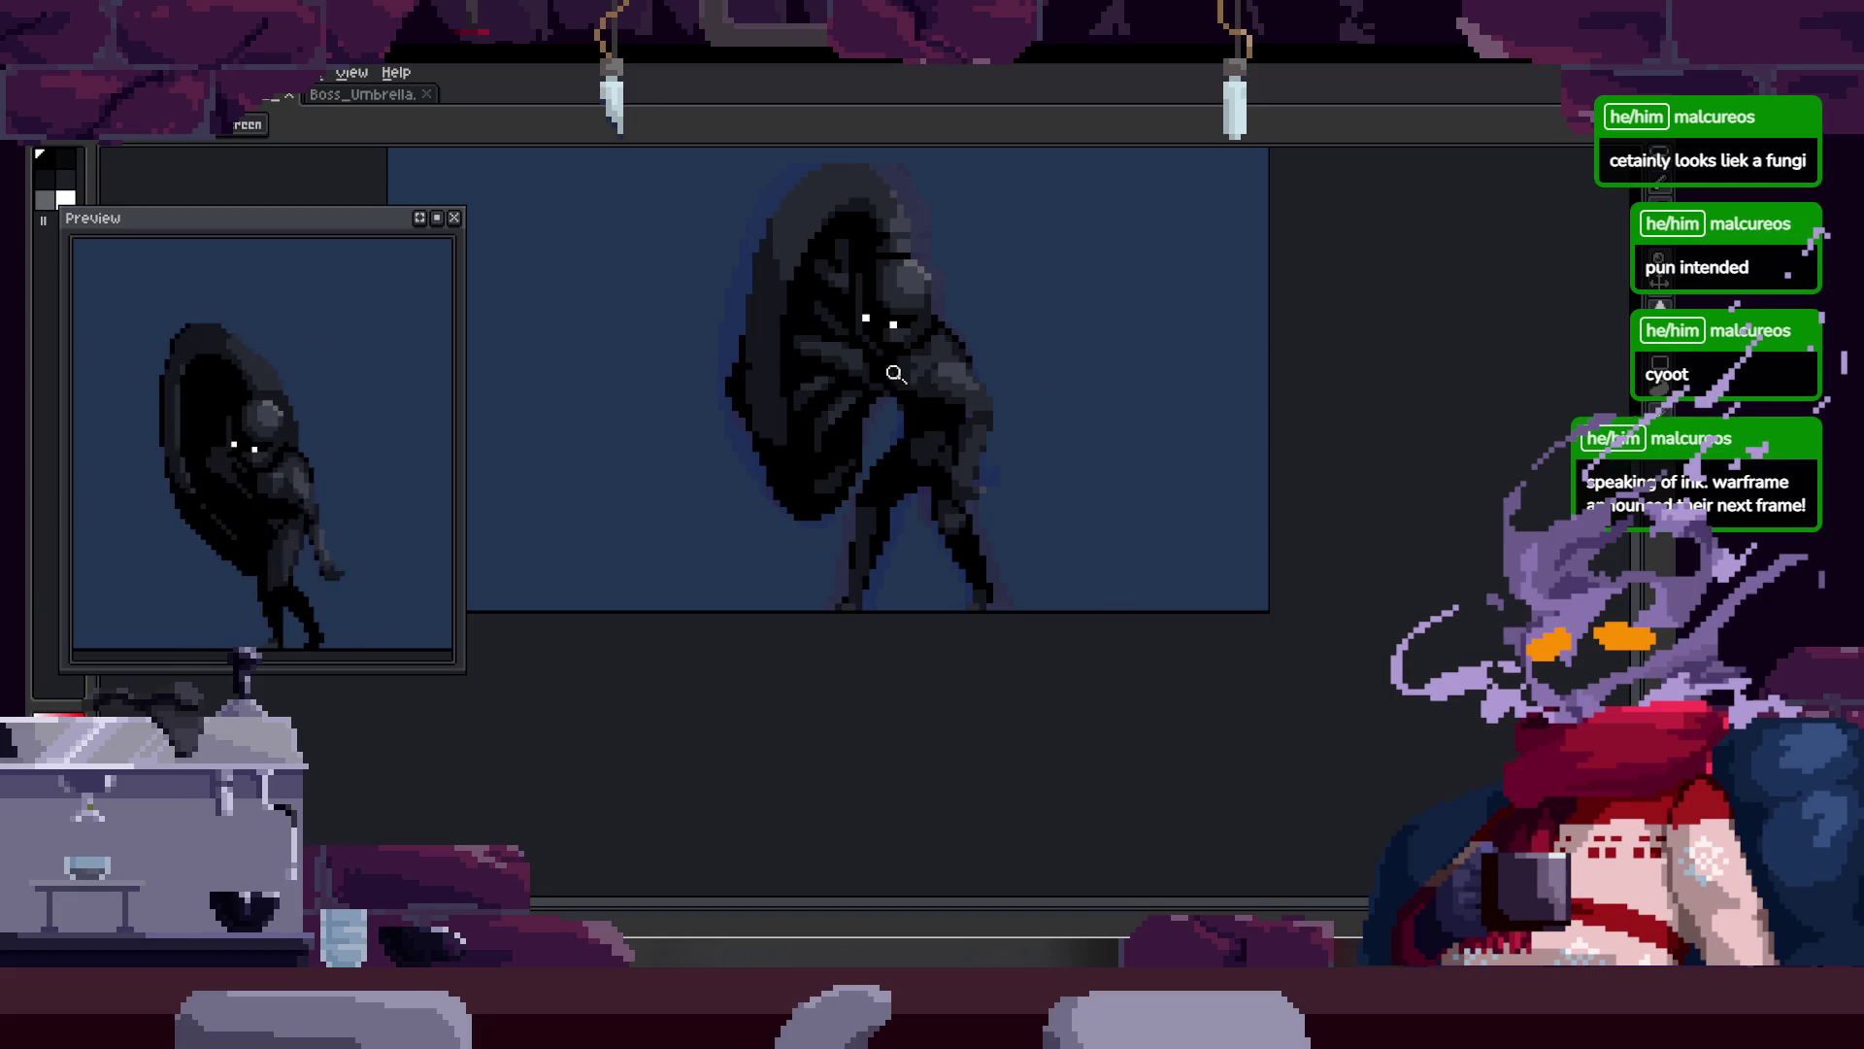
scroll(820, 388, up, 1)
scroll(749, 416, up, 1)
scroll(790, 408, down, 2)
right_click(790, 407)
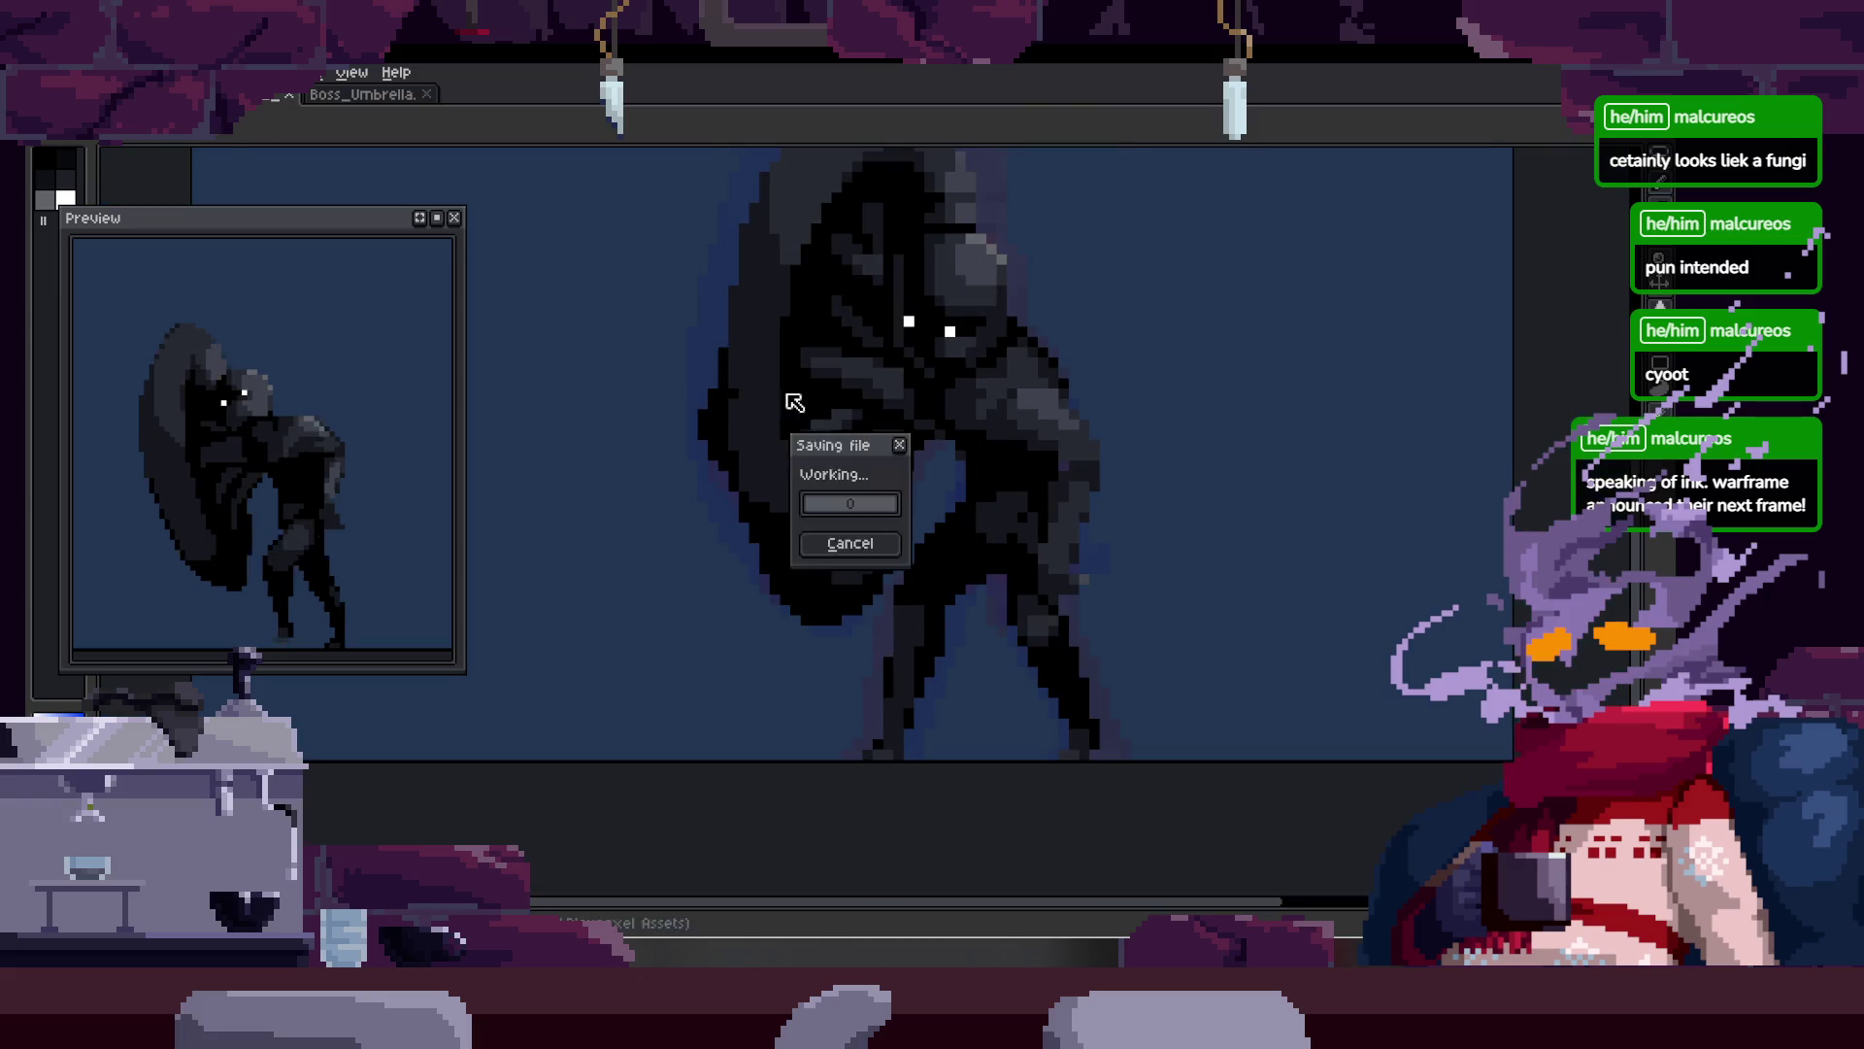
key(Escape)
Step: Step to a frame with white highlights and show the animation timeline
scroll(792, 490, up, 1)
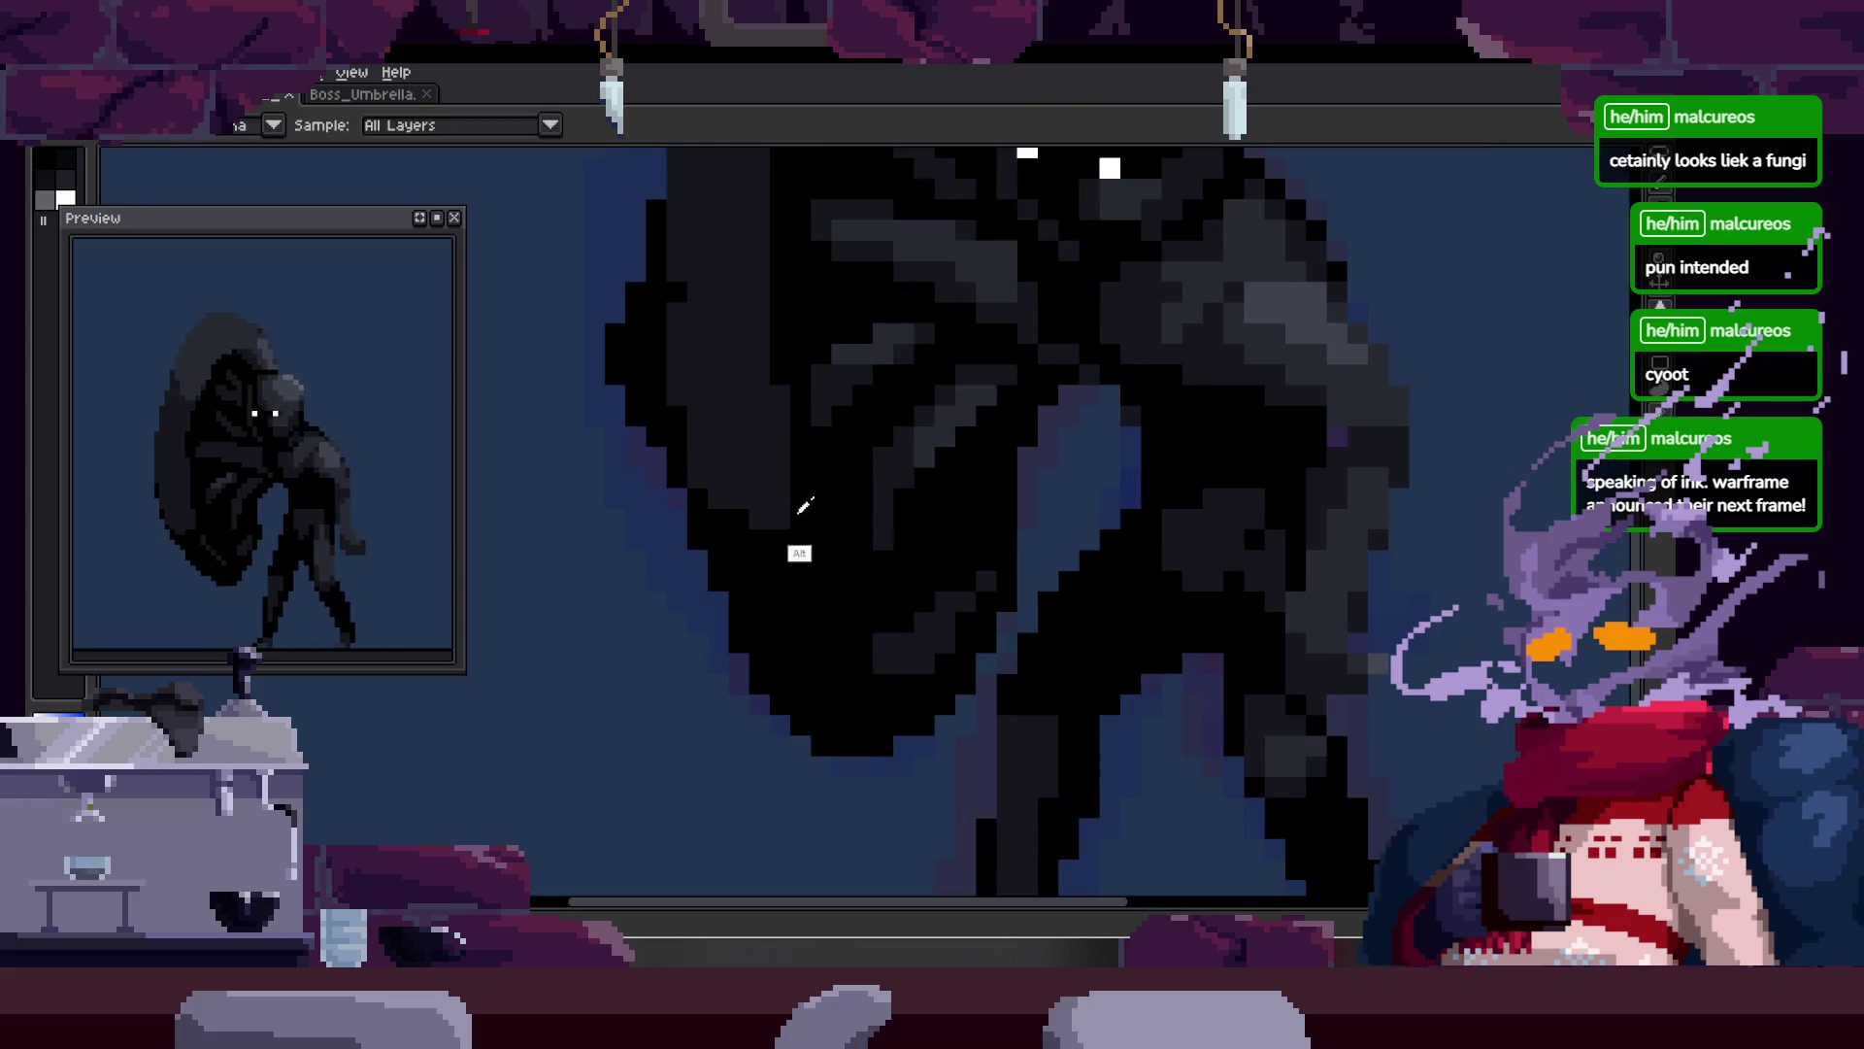
scroll(712, 482, up, 1)
scroll(758, 521, down, 3)
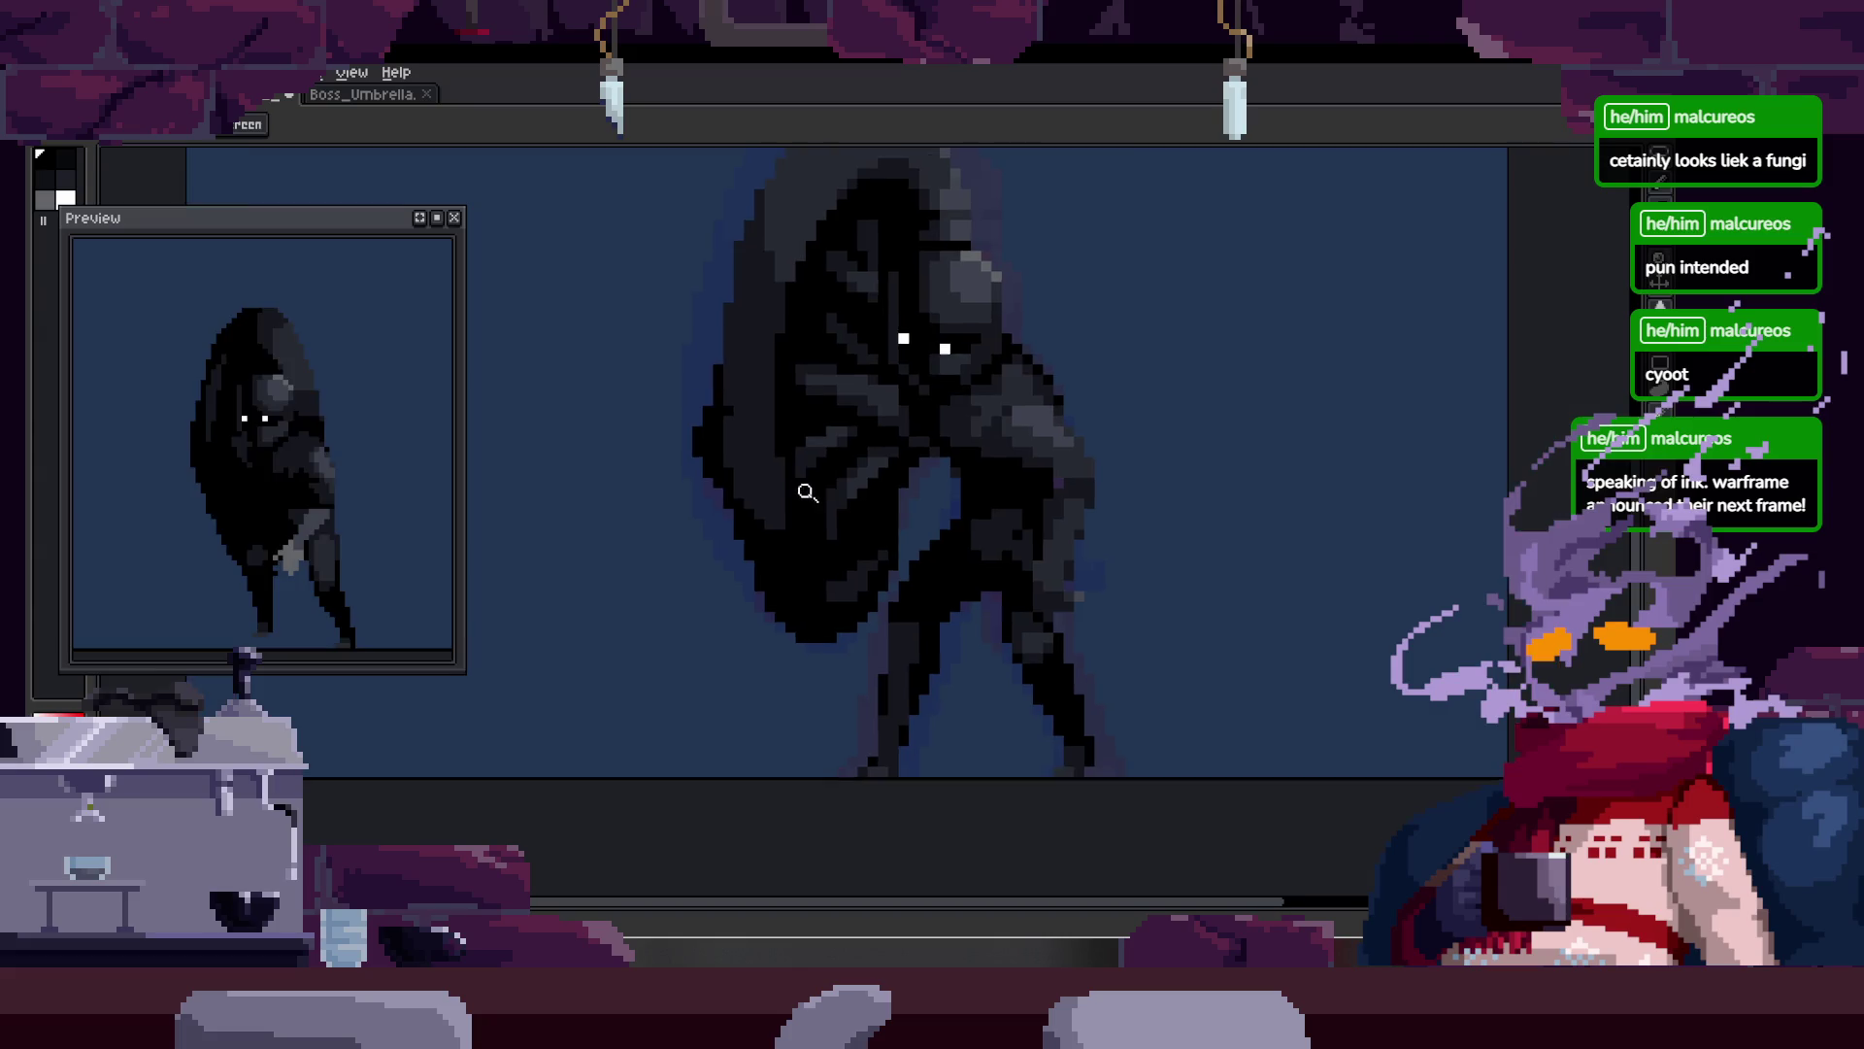
key(Right)
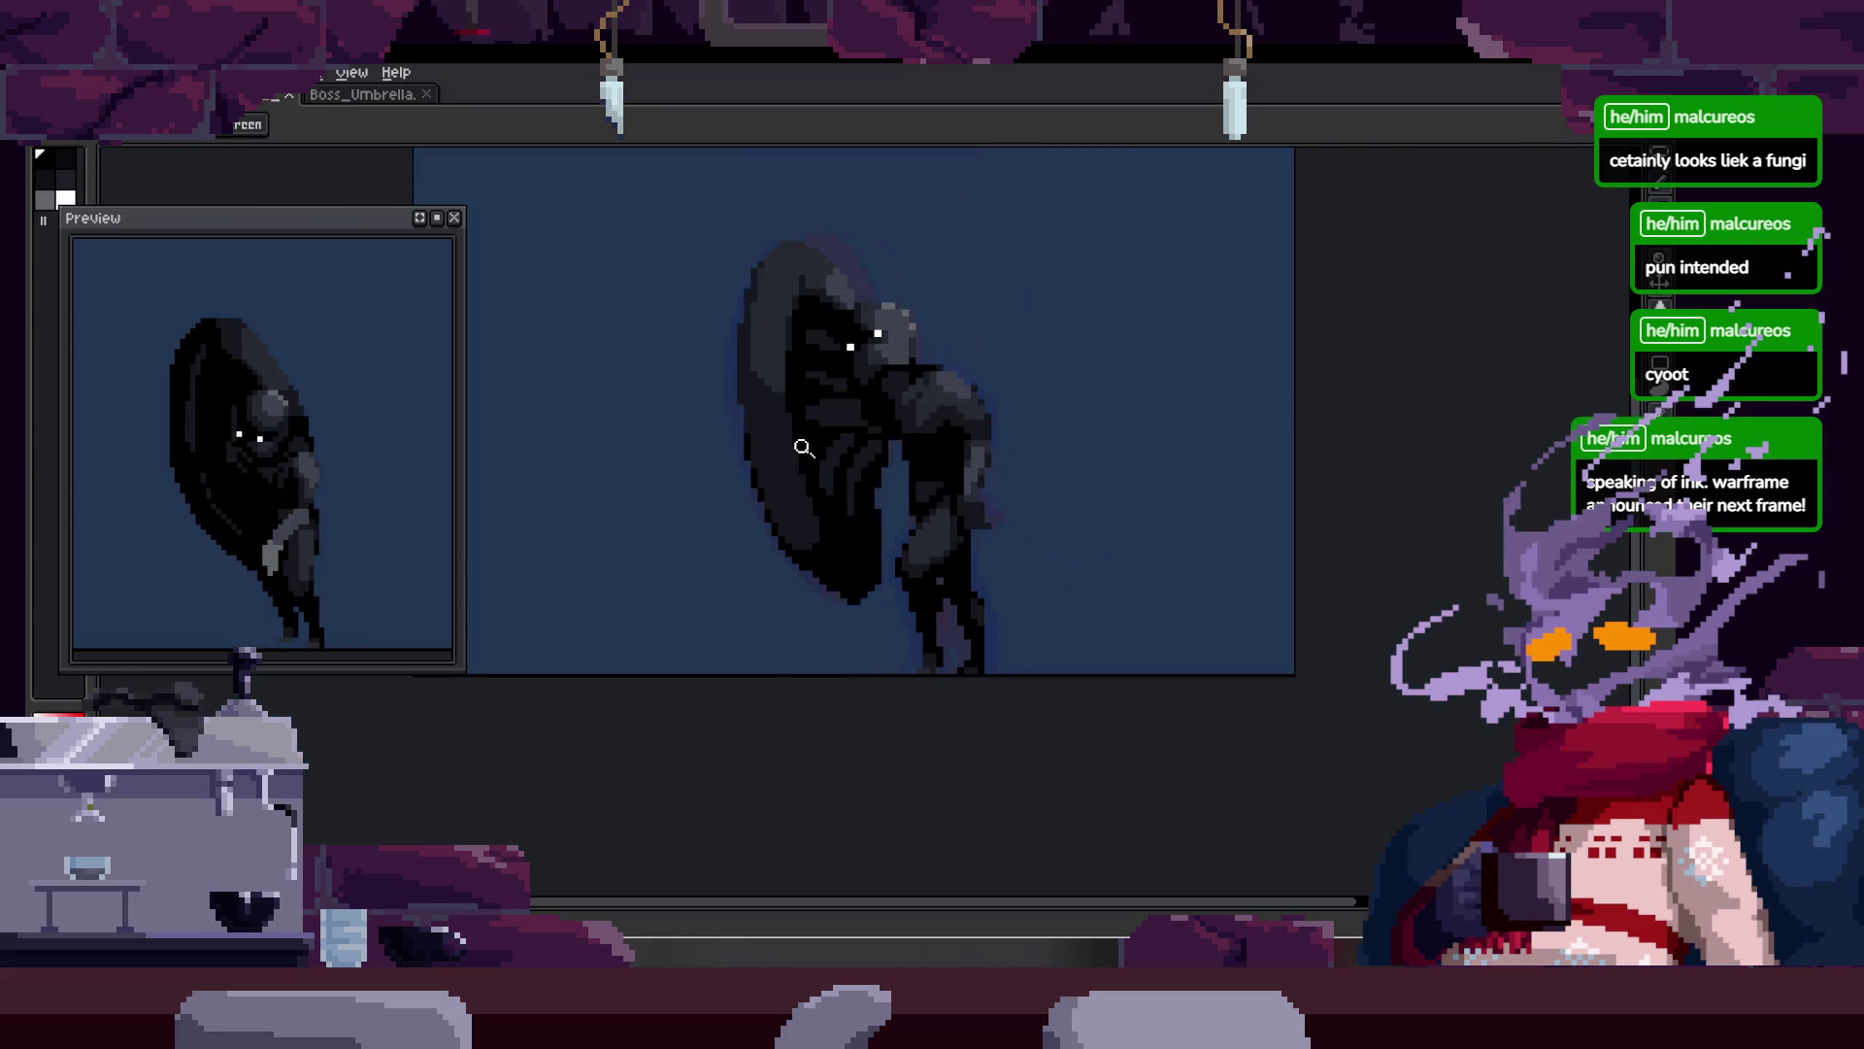
key(Tab)
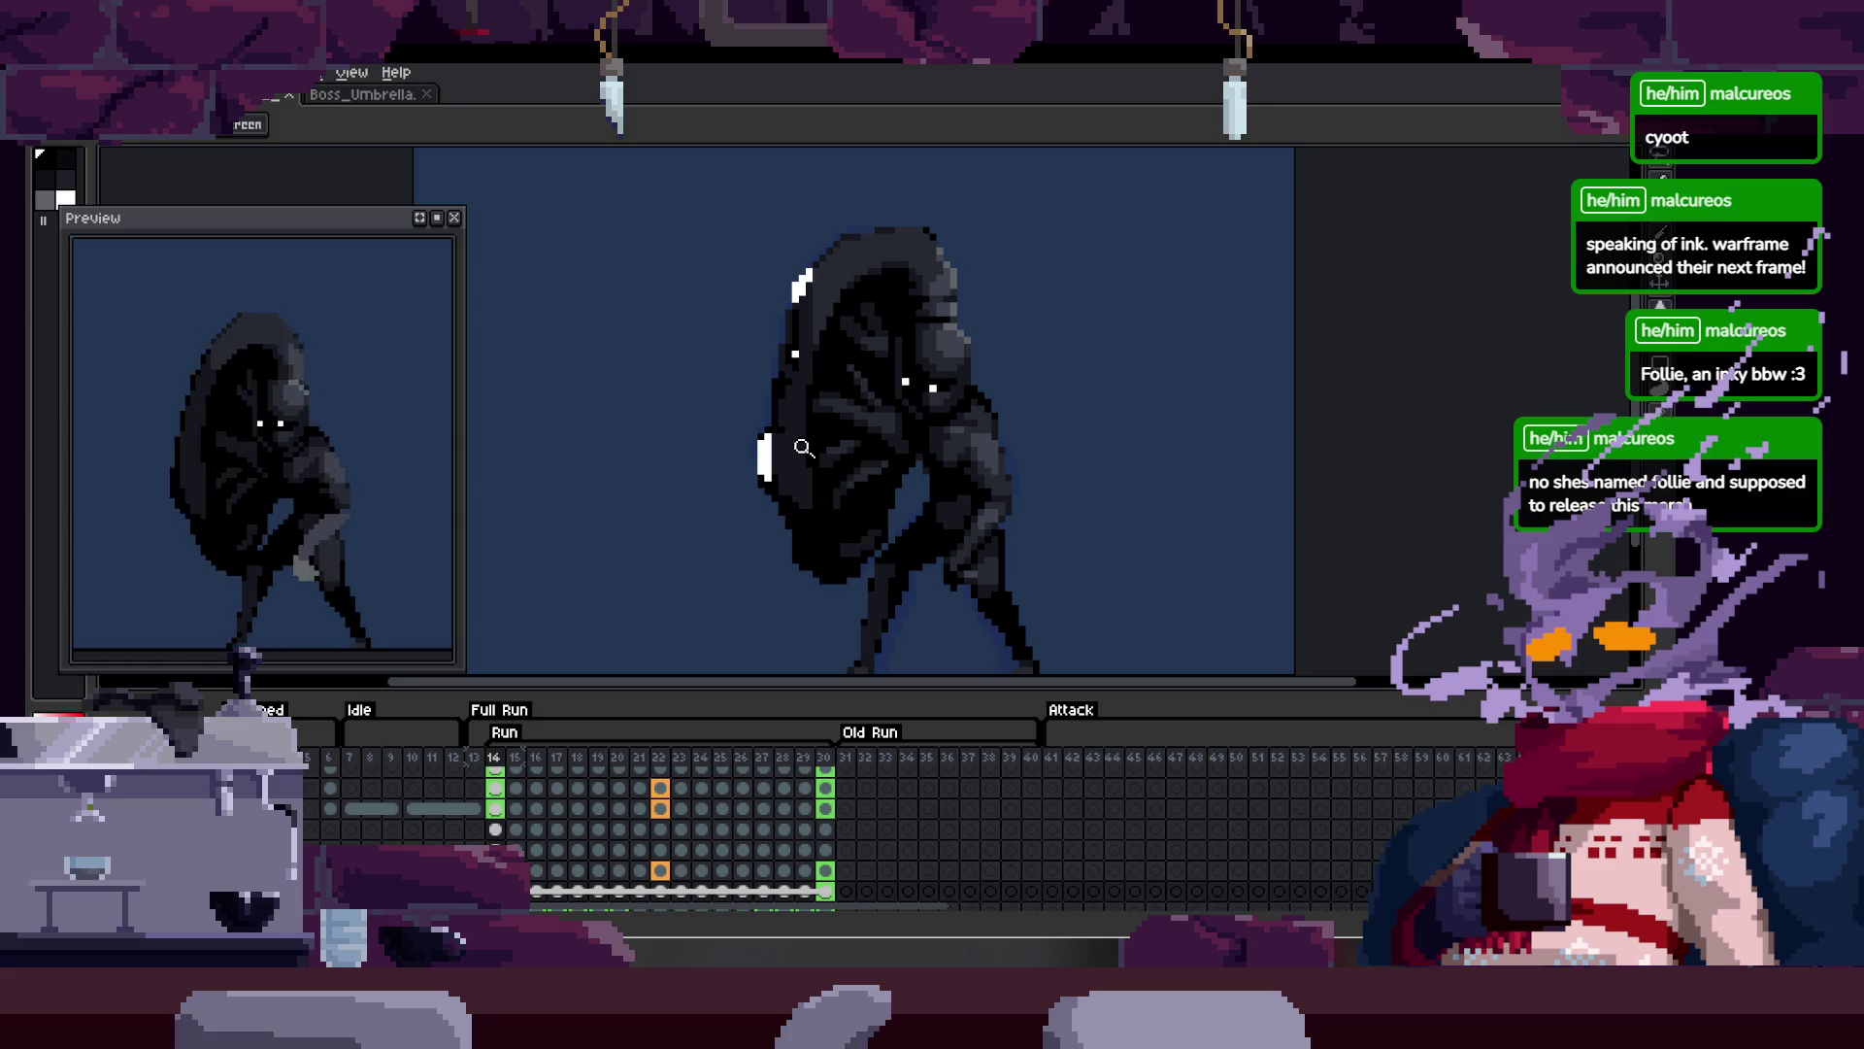
Step: Zoom in closely on the hooded creature's body to inspect the sprite
click(942, 487)
key(Tab)
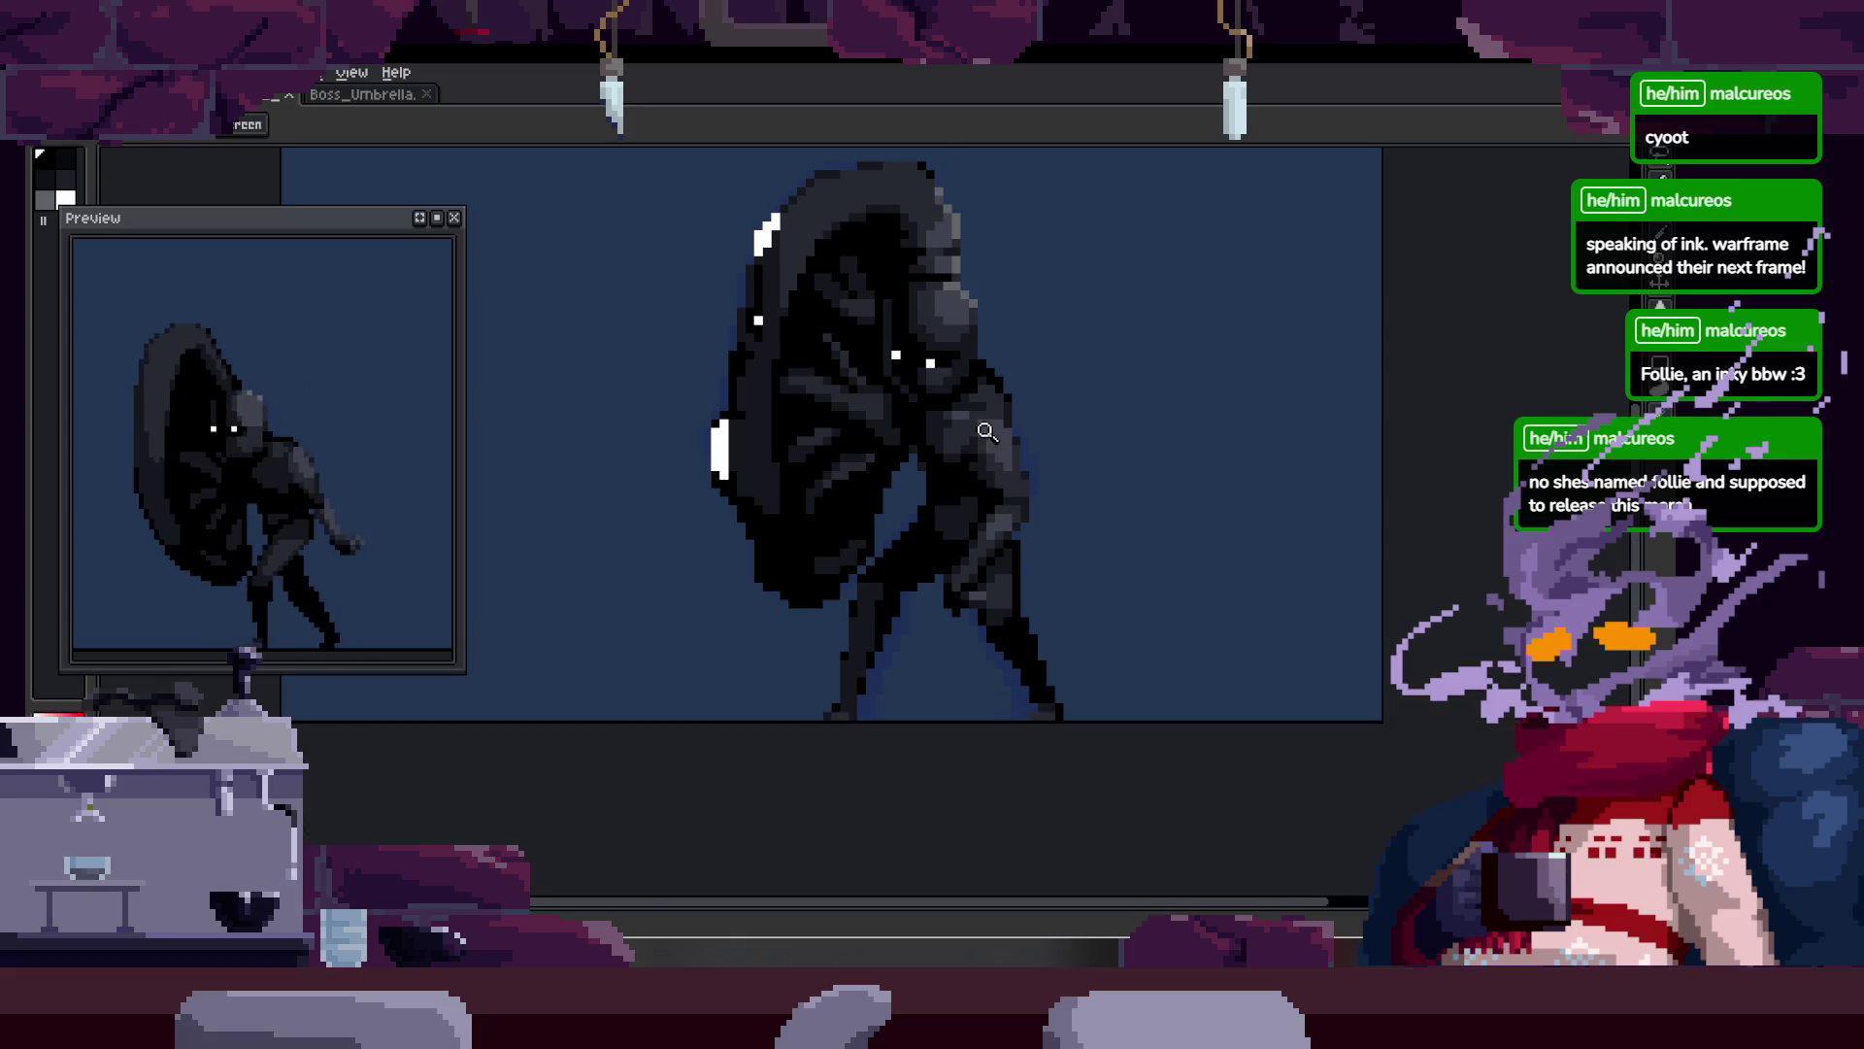
click(935, 516)
click(782, 525)
scroll(782, 525, up, 2)
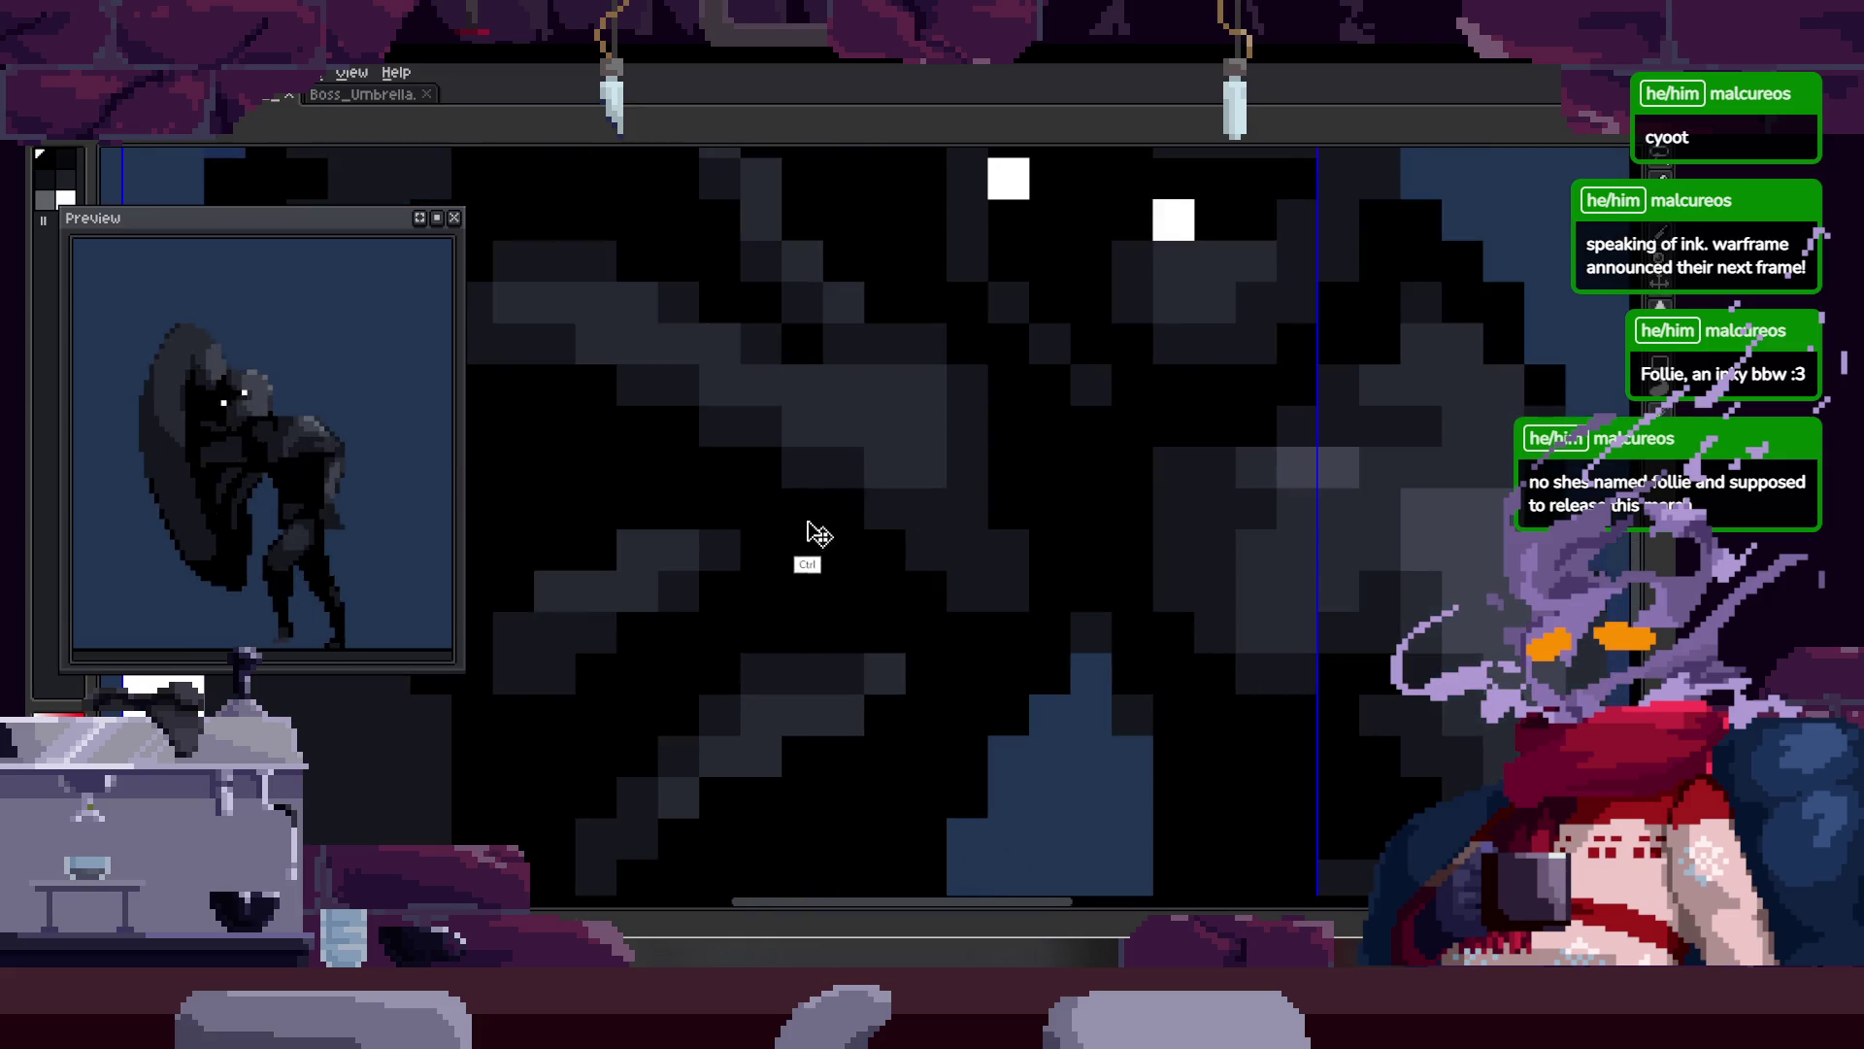
scroll(804, 533, down, 5)
scroll(804, 571, up, 2)
scroll(924, 483, up, 2)
scroll(878, 544, up, 1)
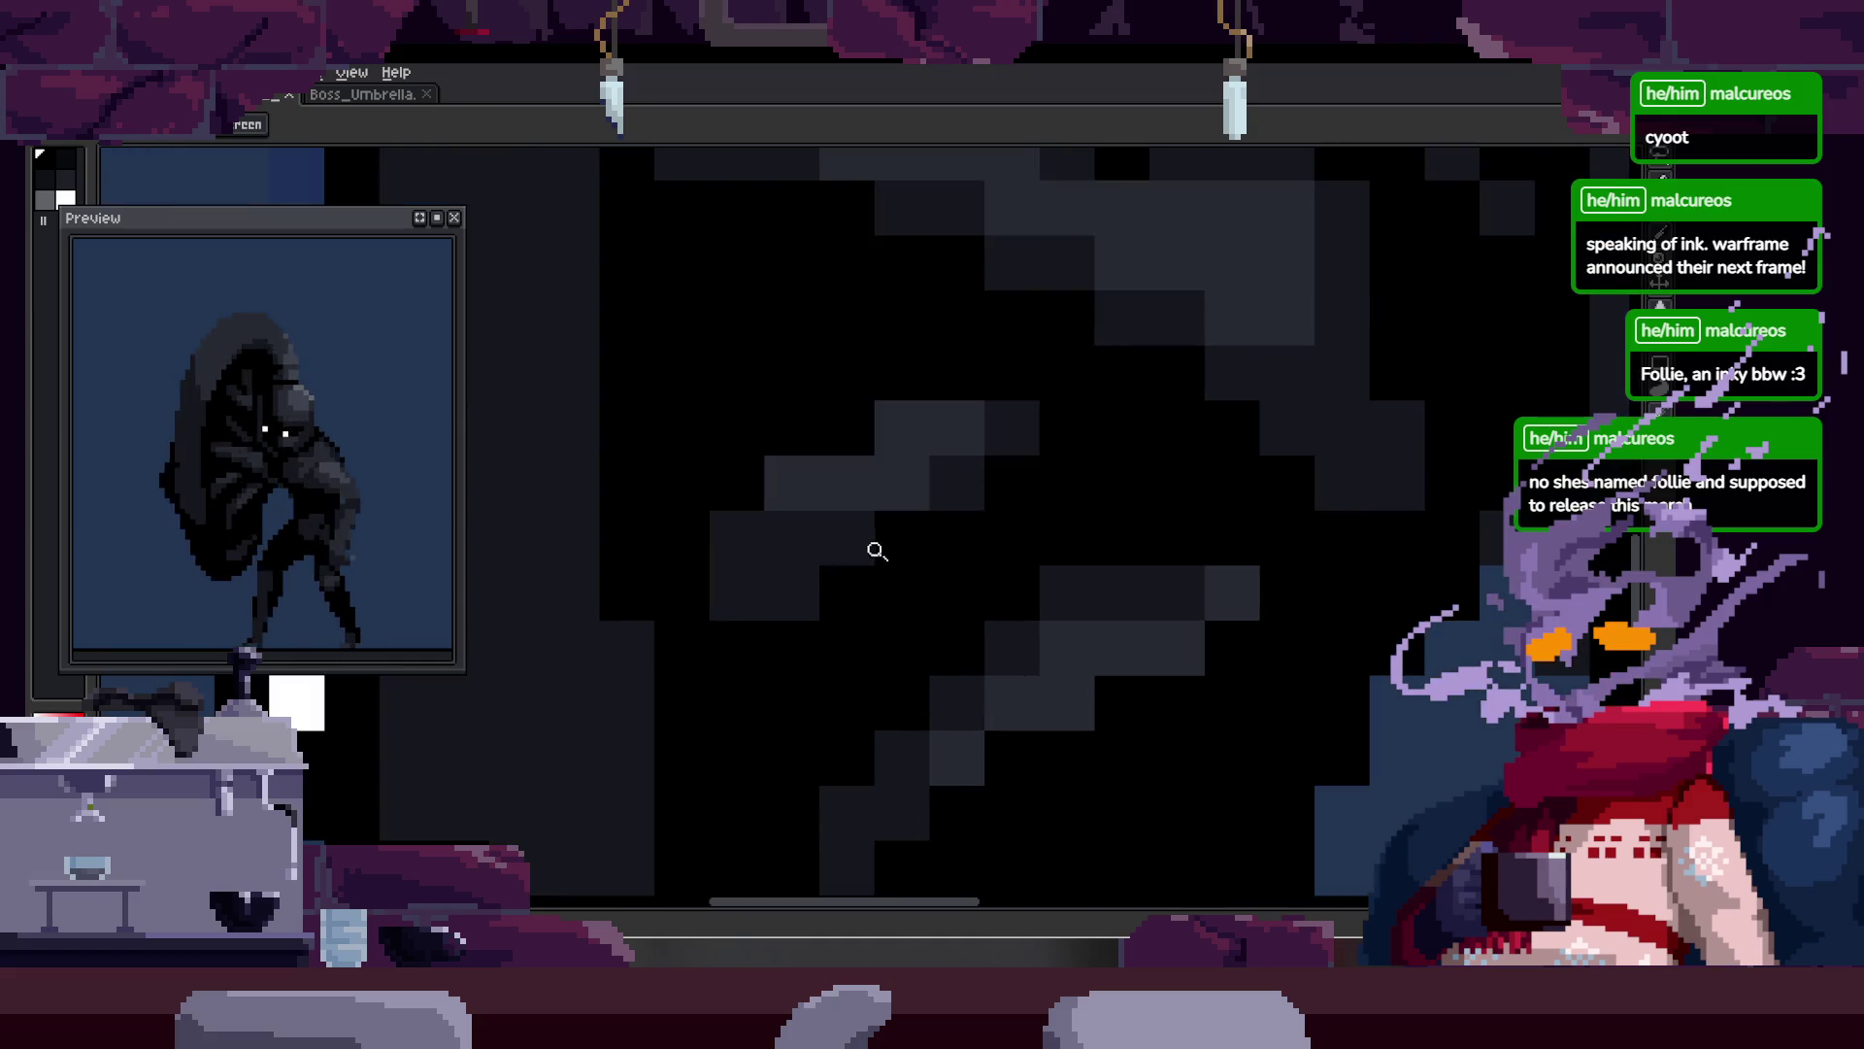
scroll(852, 596, up, 1)
Step: Zoom back out and hide the frames timeline for a taller canvas view
key(b)
key(v)
scroll(790, 615, down, 3)
key(z)
scroll(990, 524, down, 4)
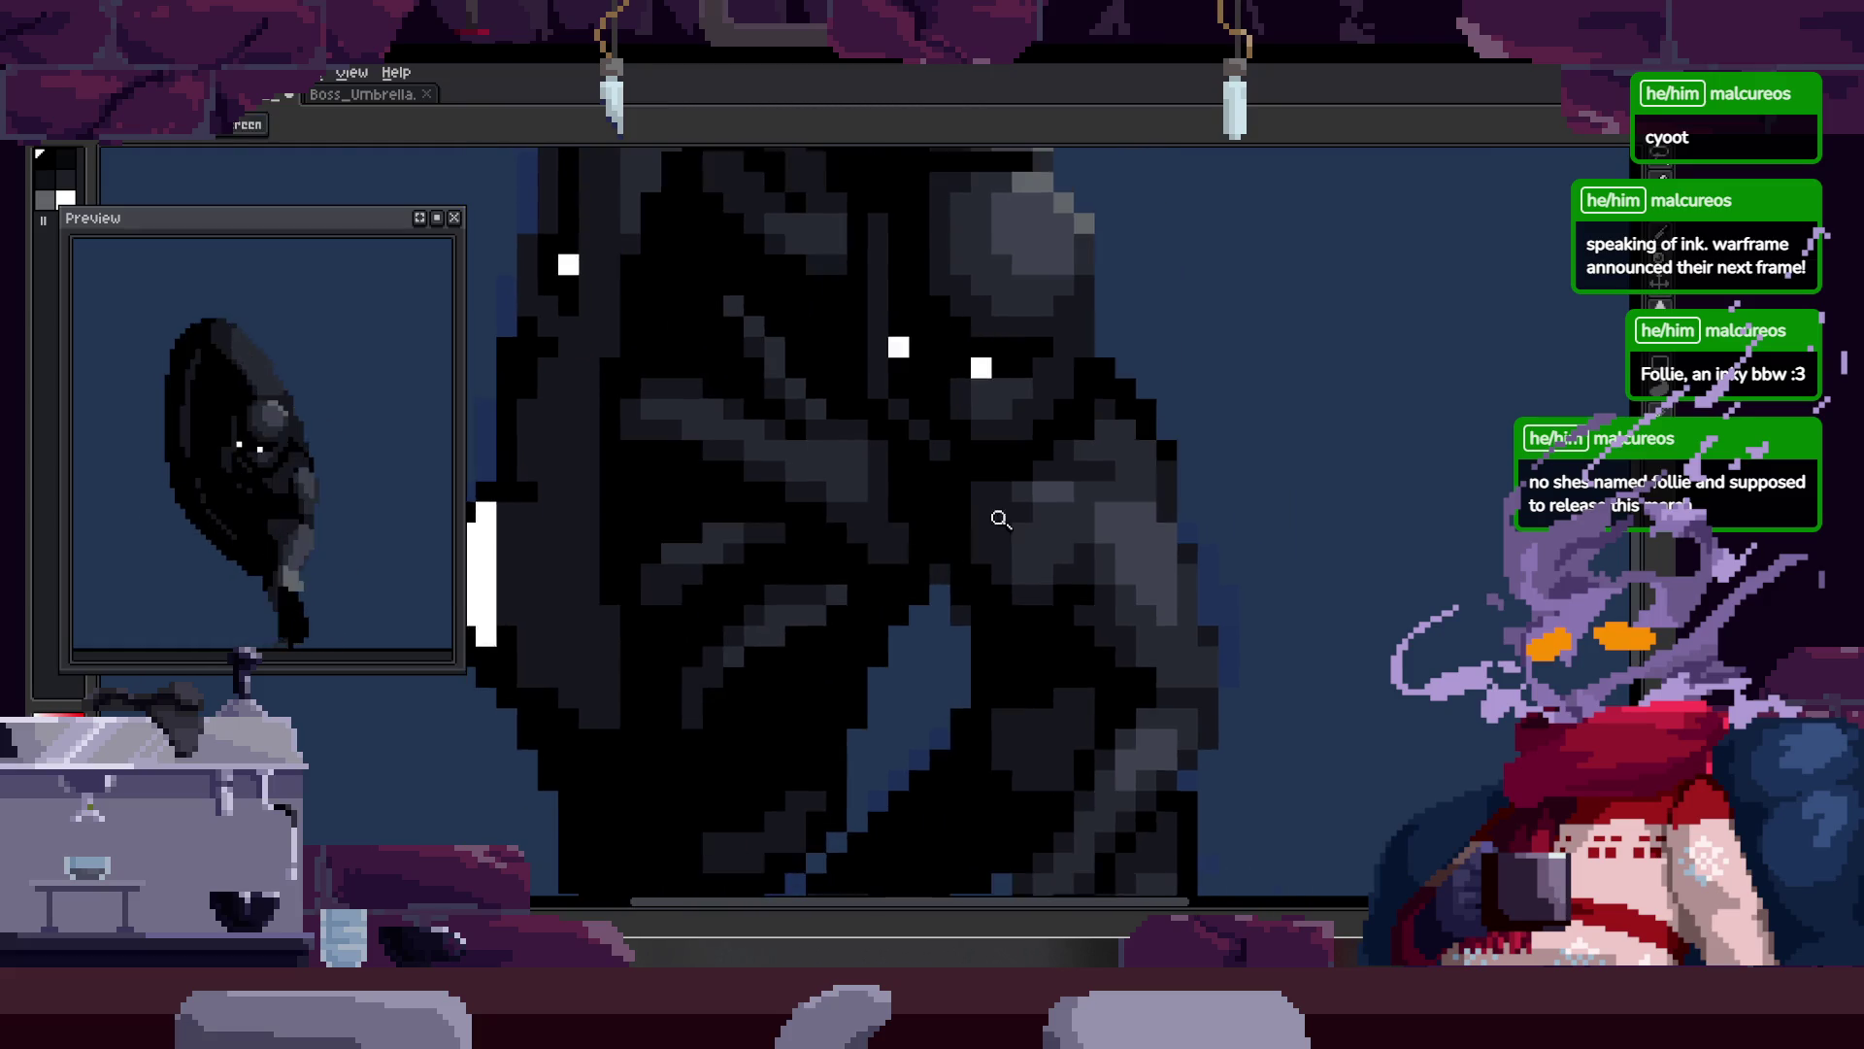
key(Tab)
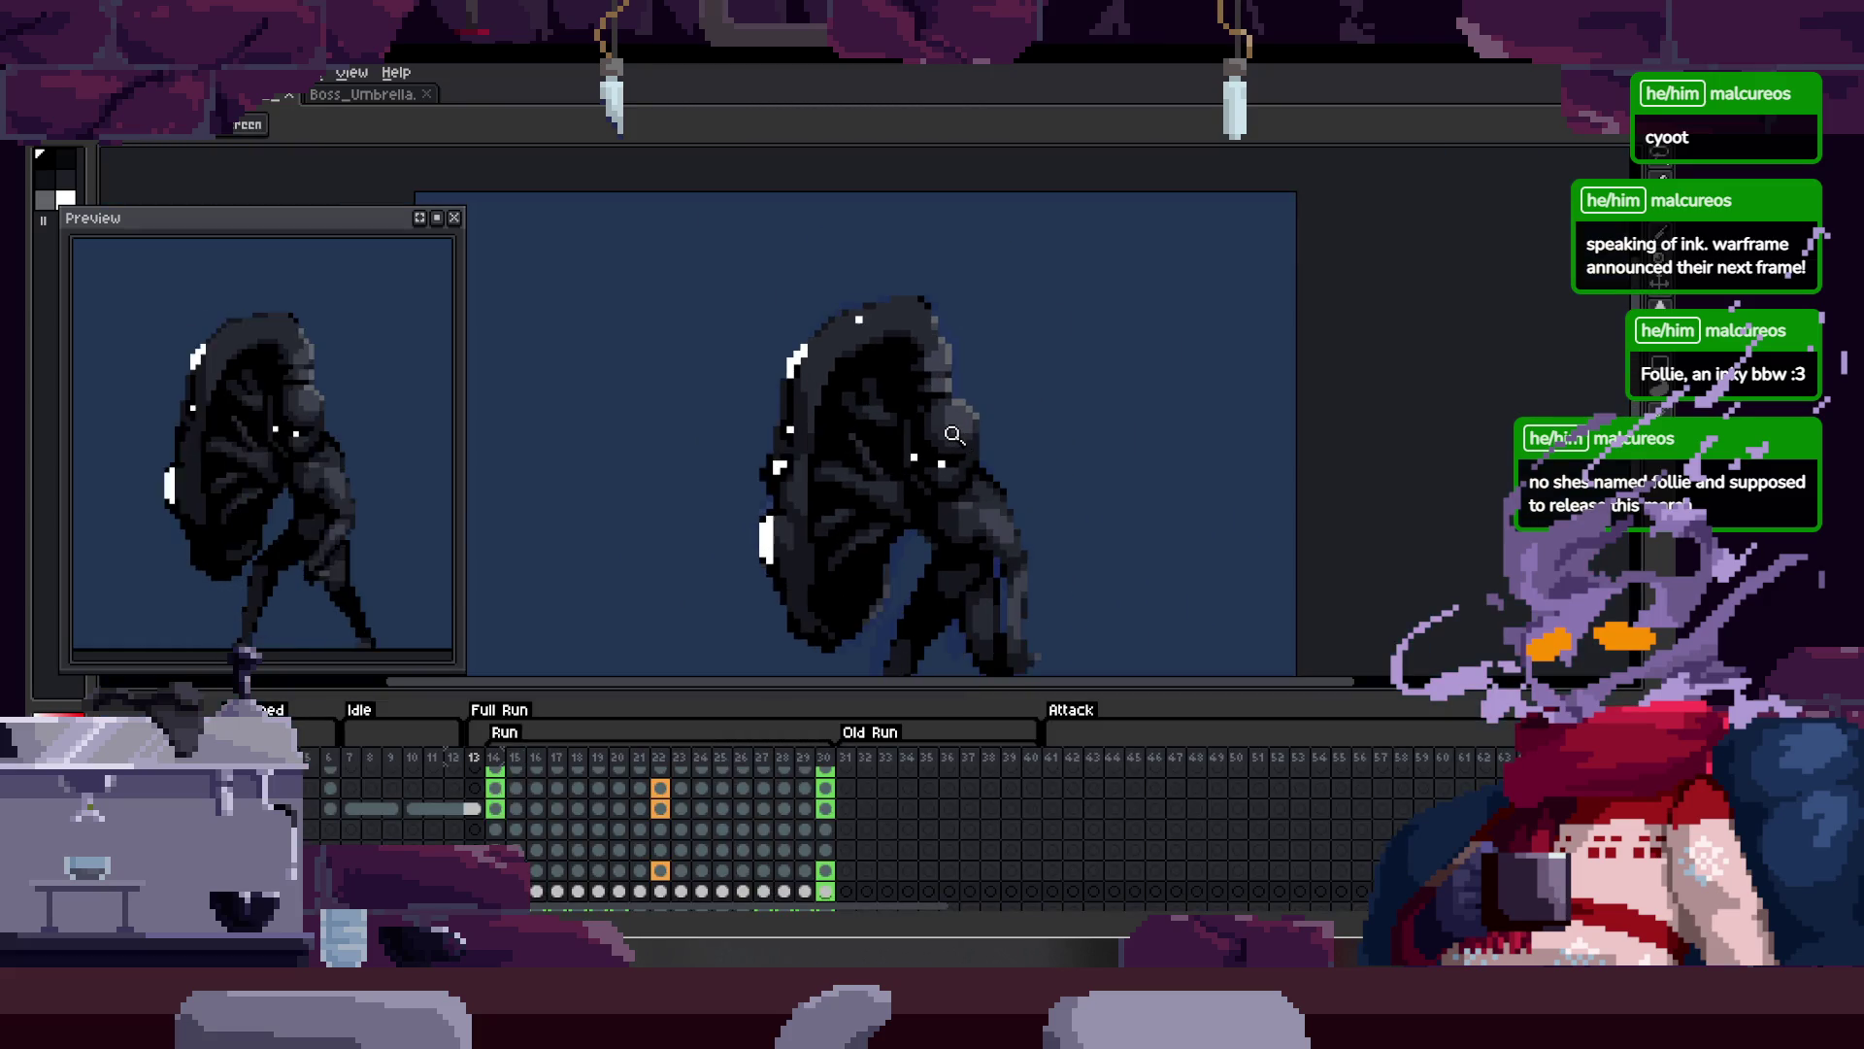
key(Tab)
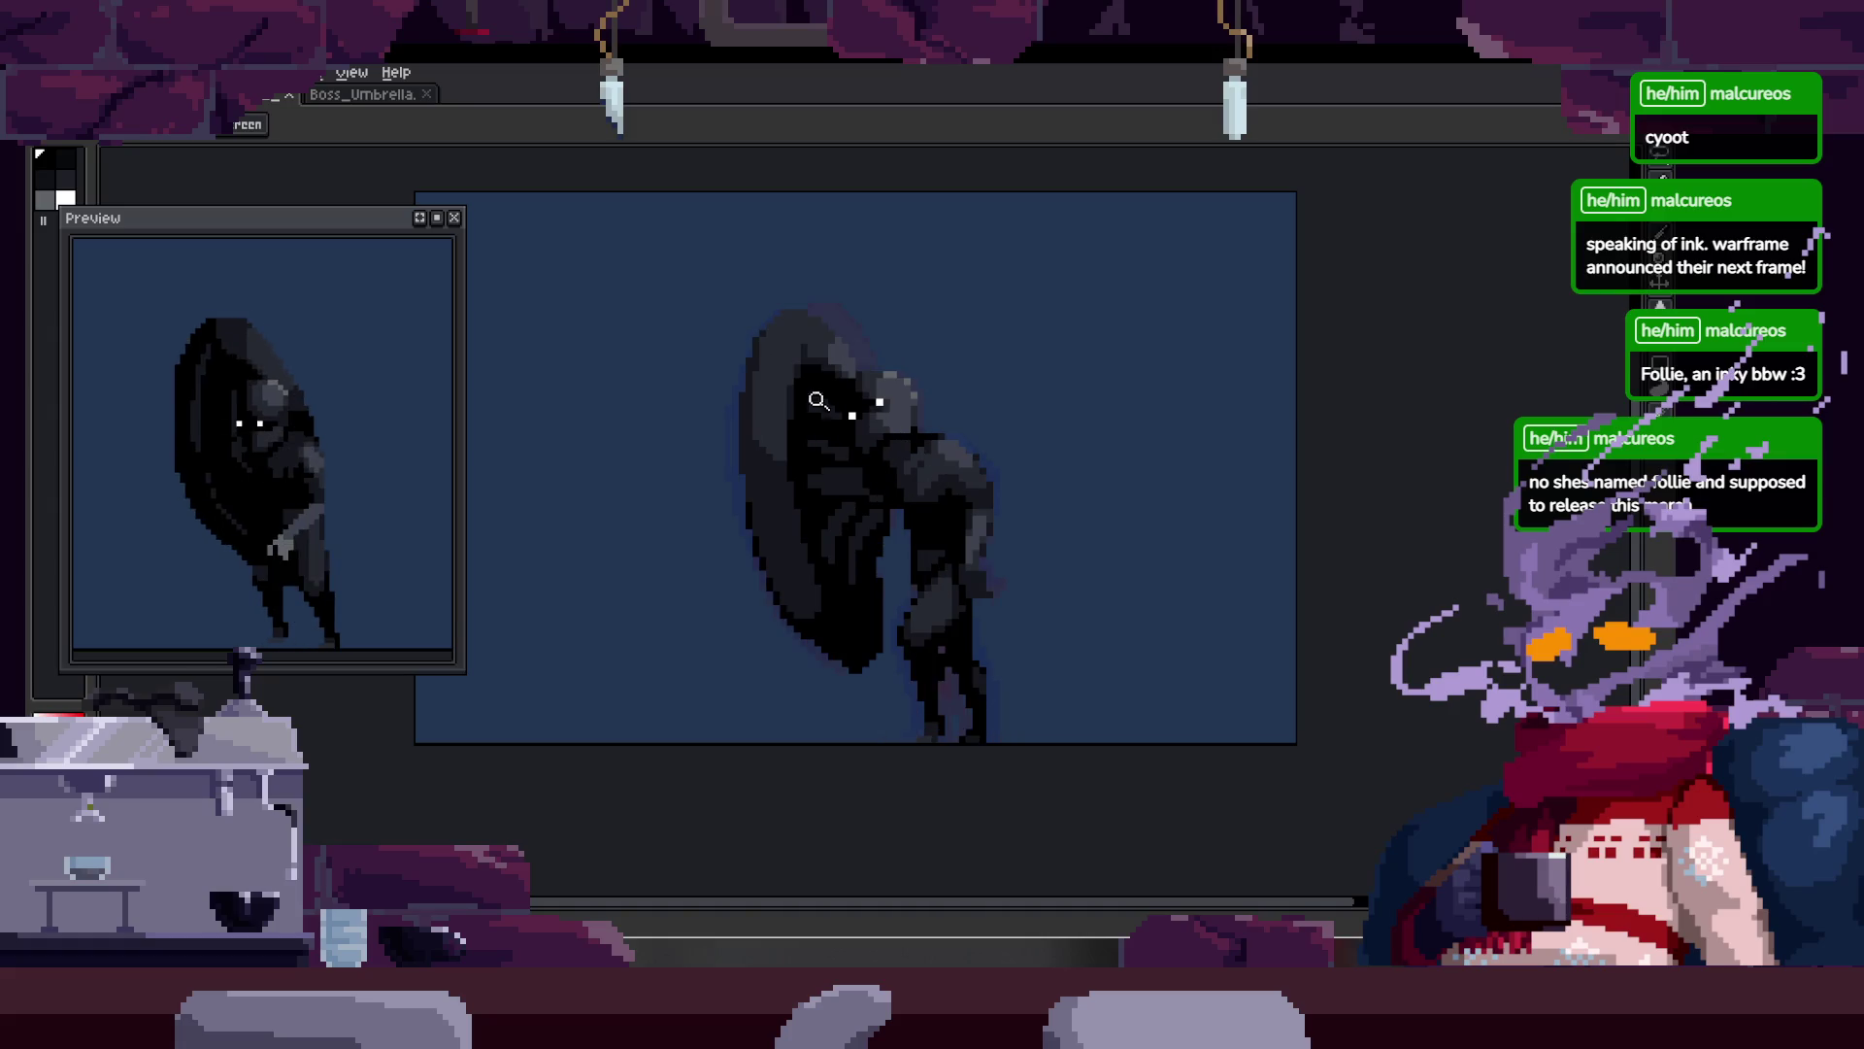
key(Tab)
key(Tab)
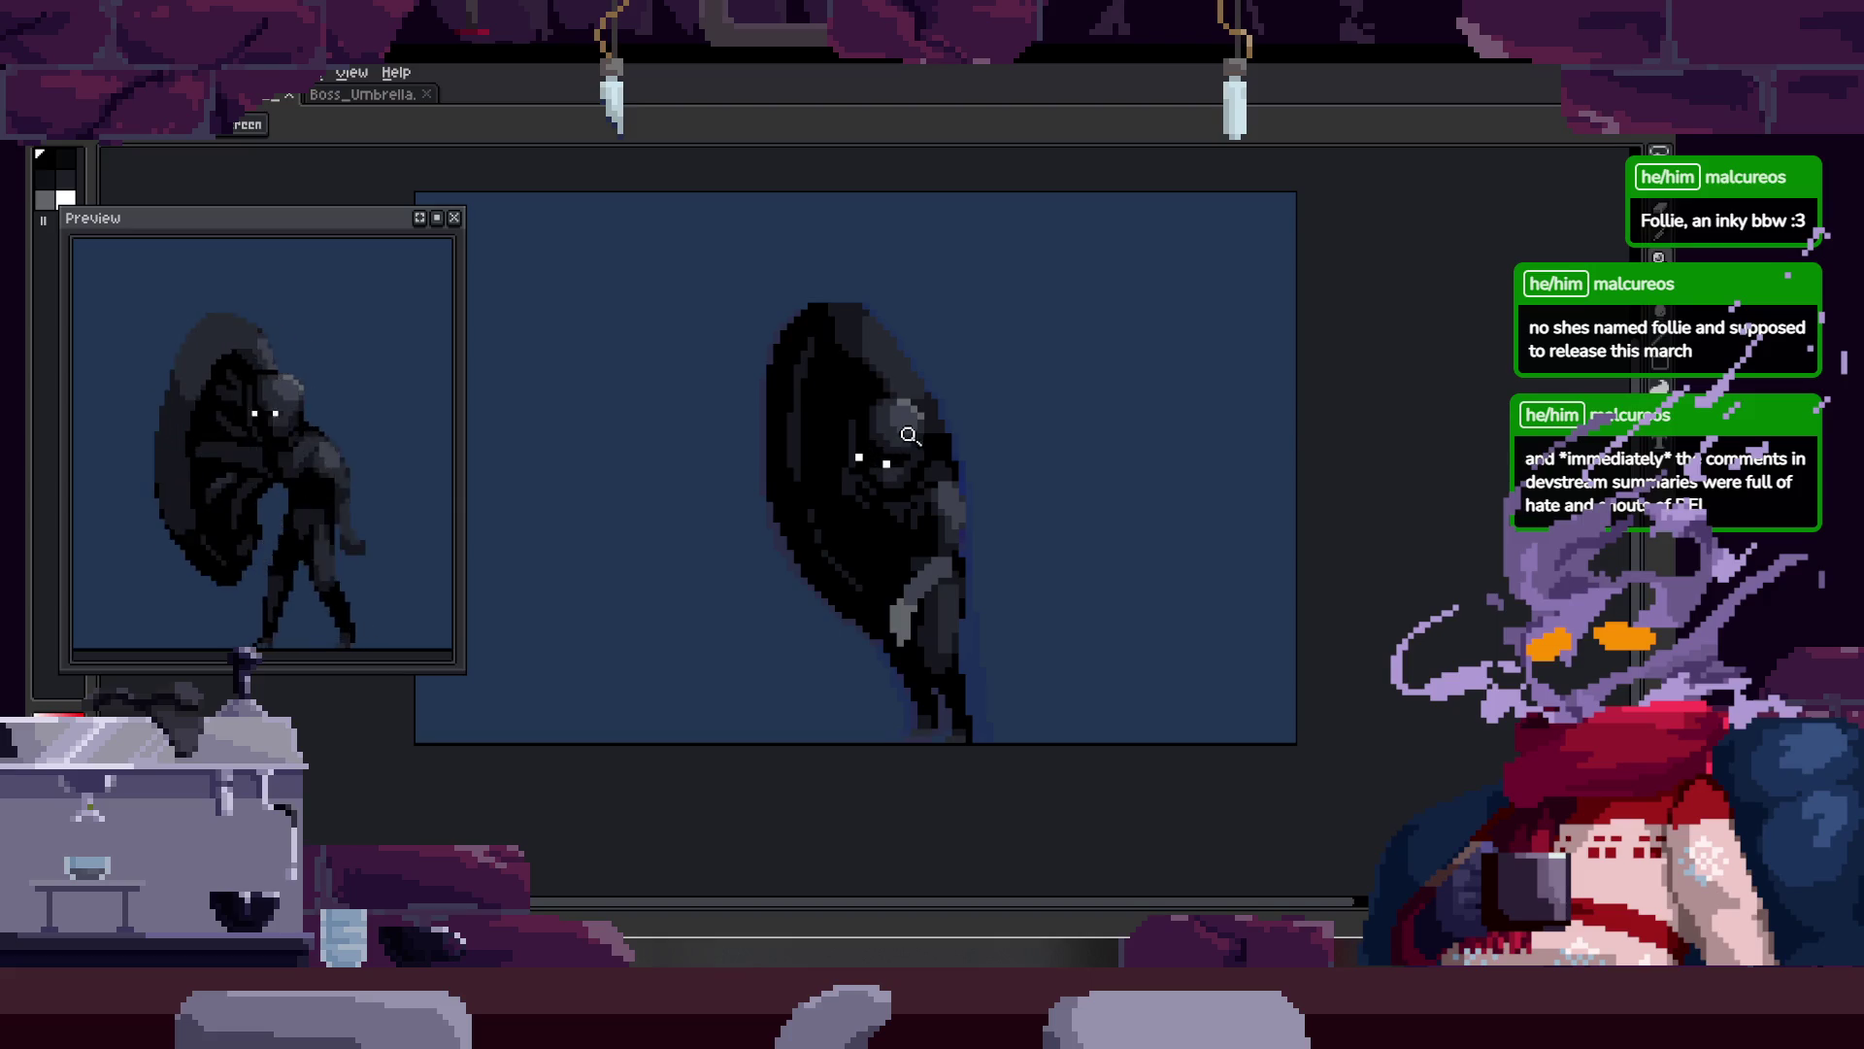
click(943, 450)
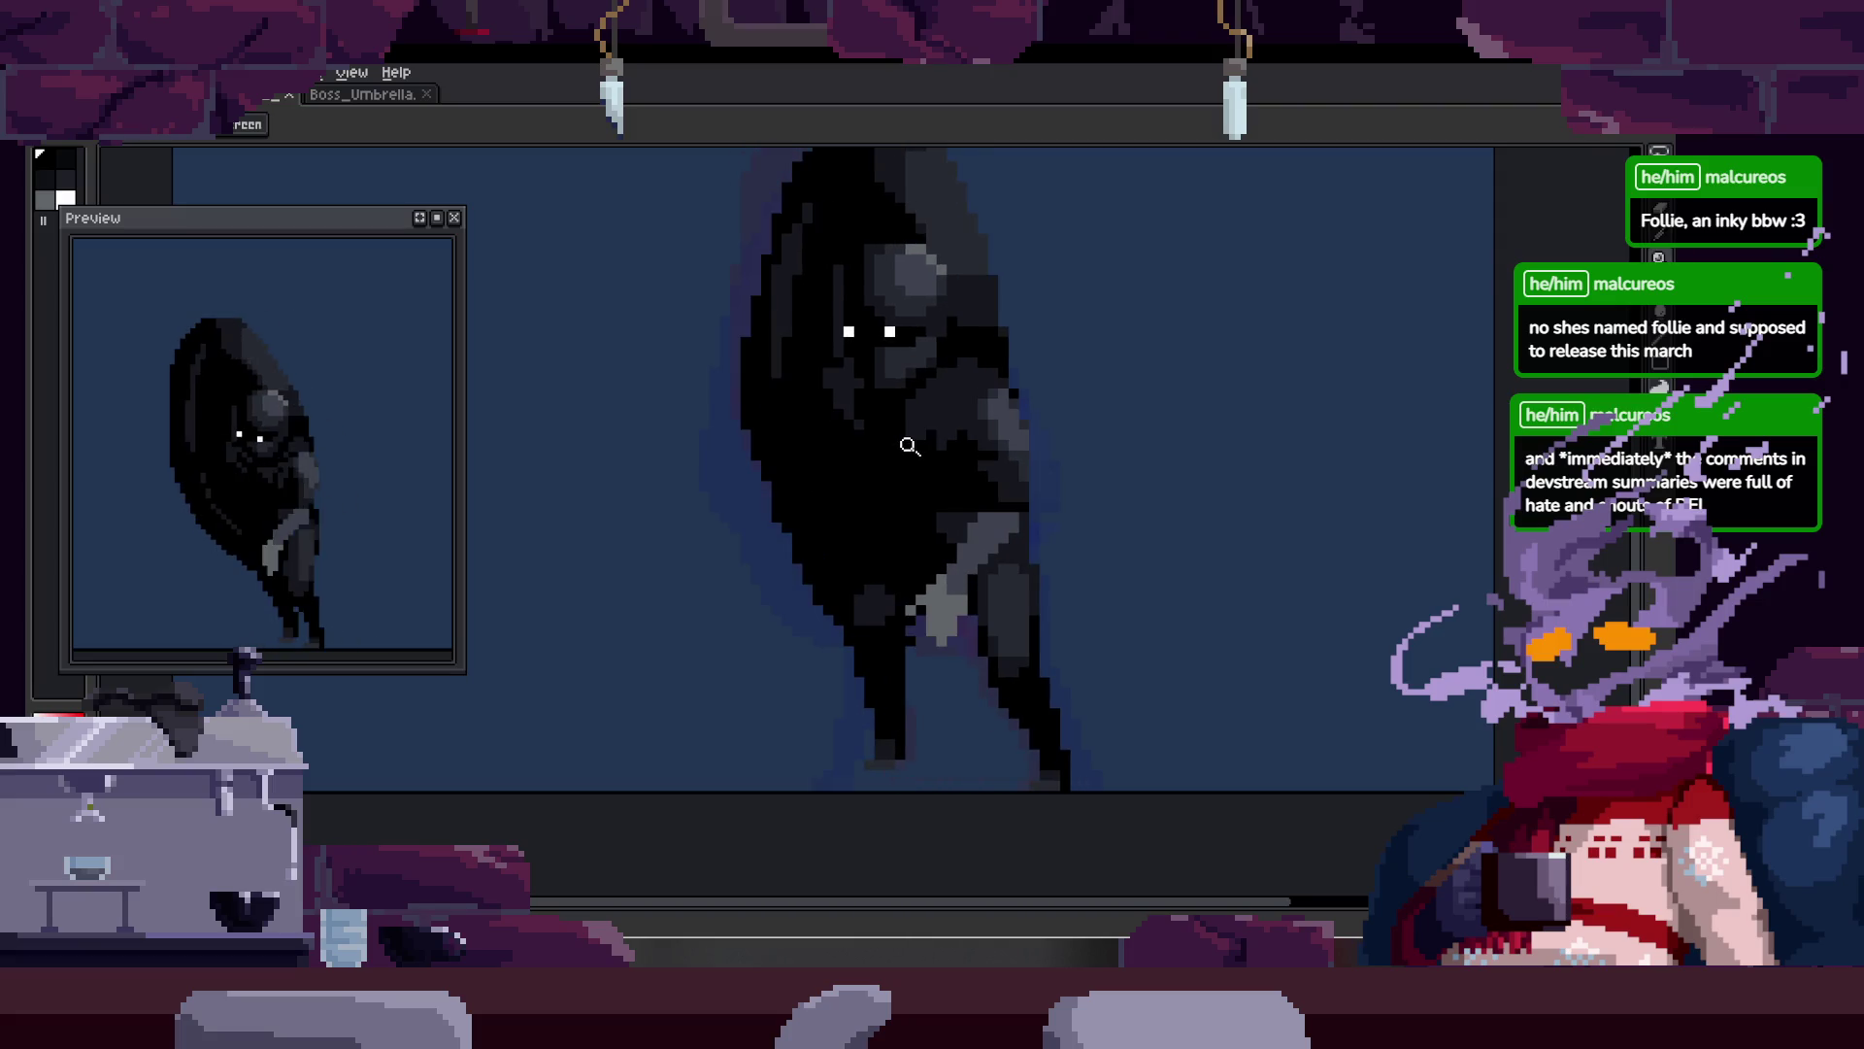
key(b)
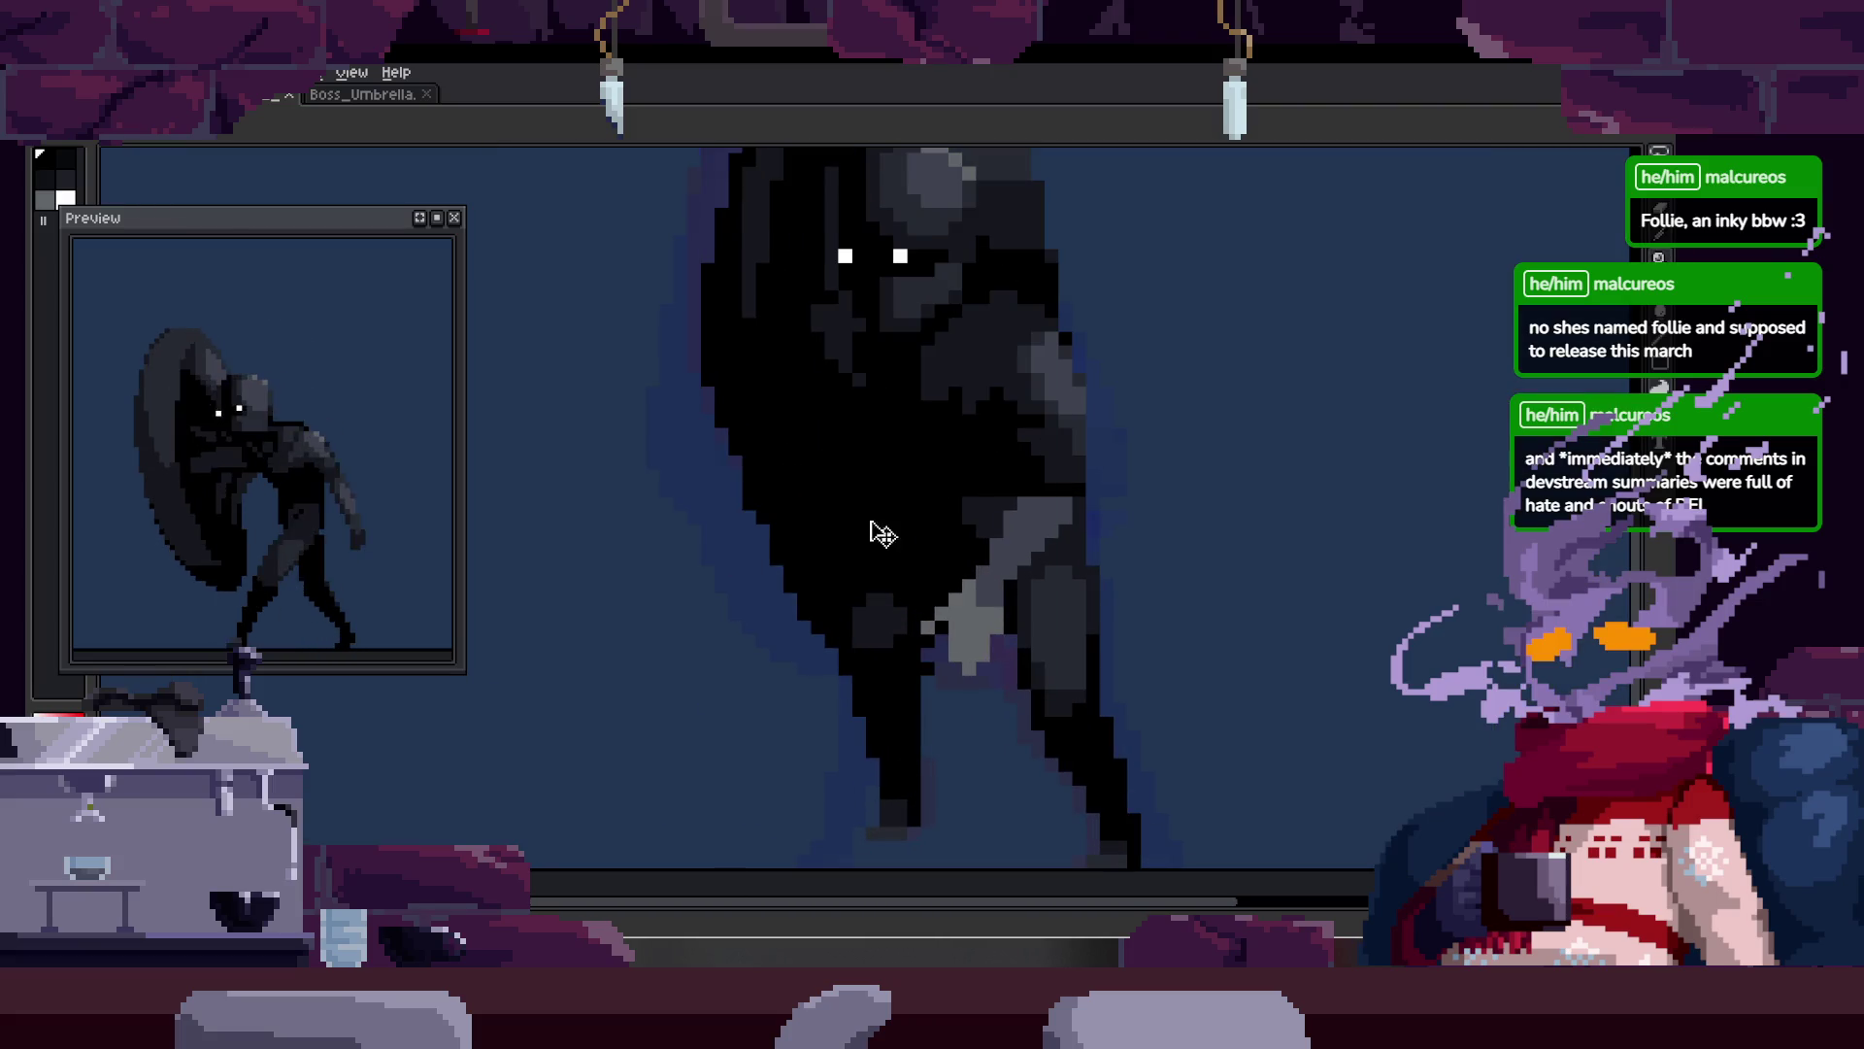
scroll(932, 621, up, 3)
key(e)
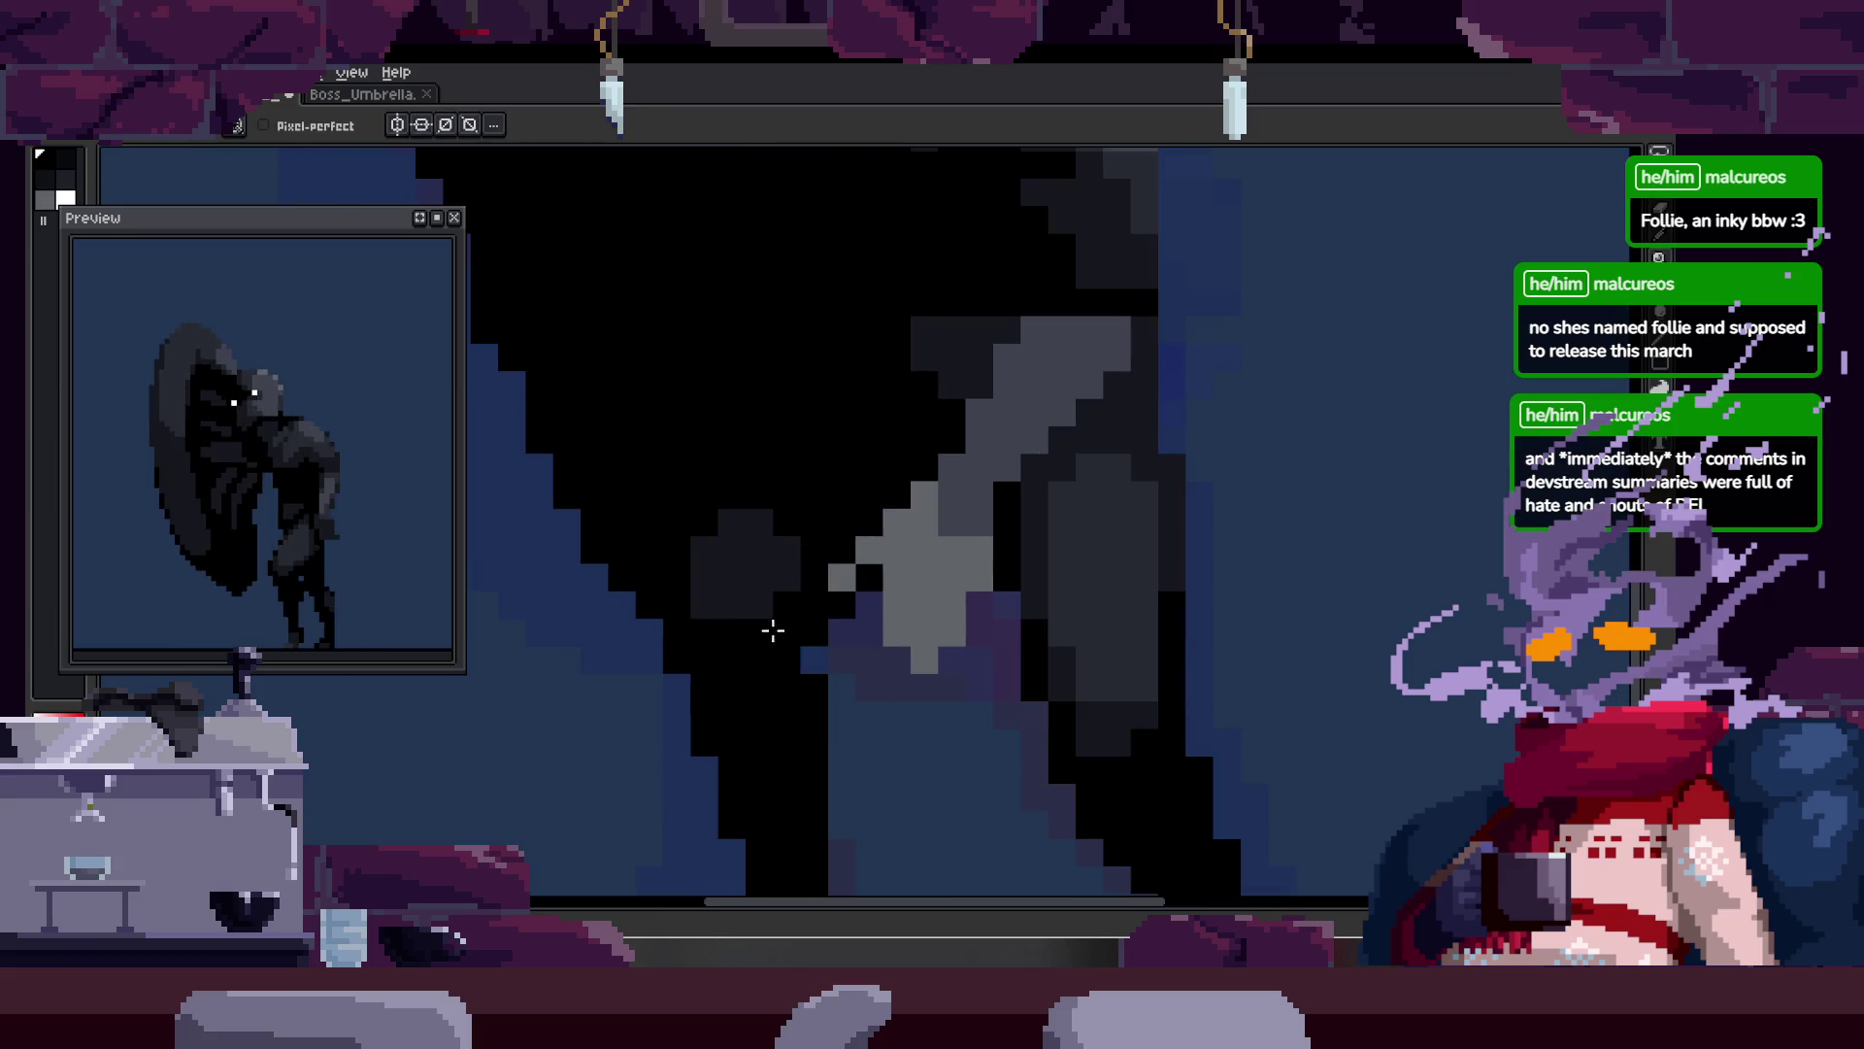
scroll(899, 491, down, 2)
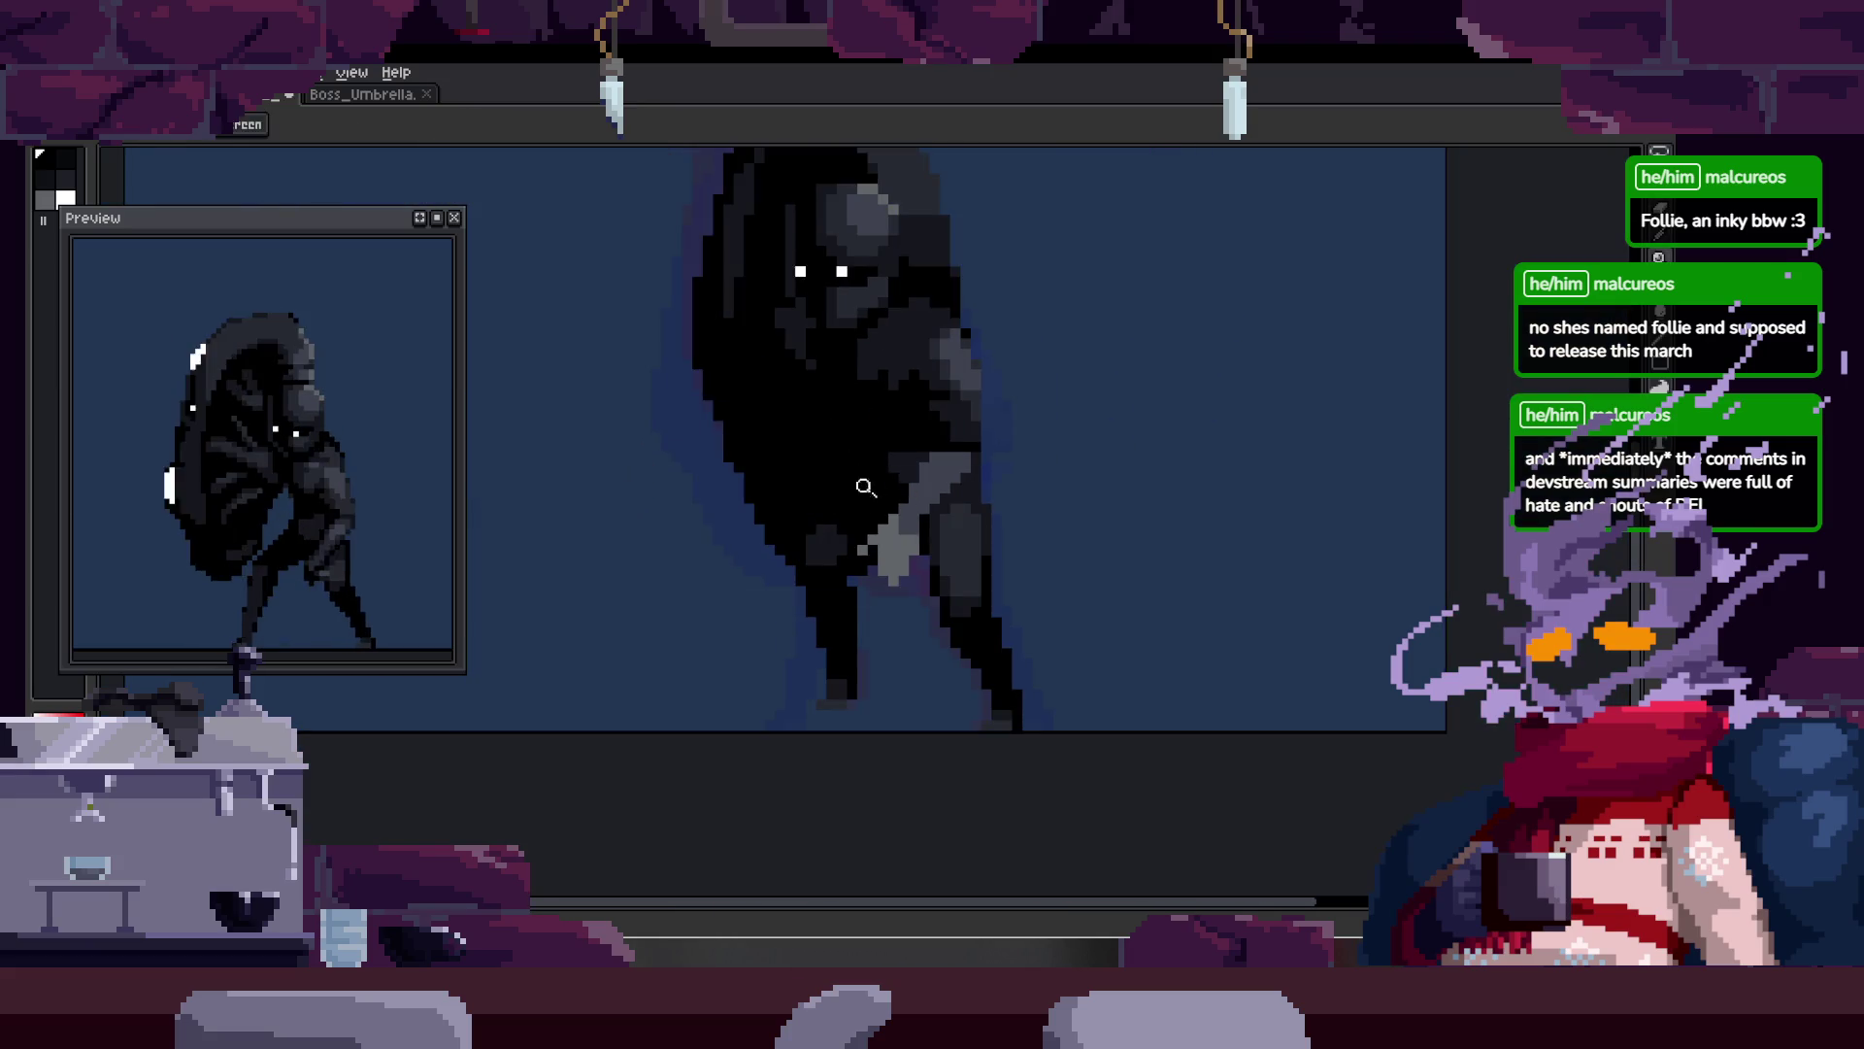
scroll(874, 544, up, 3)
scroll(995, 594, down, 3)
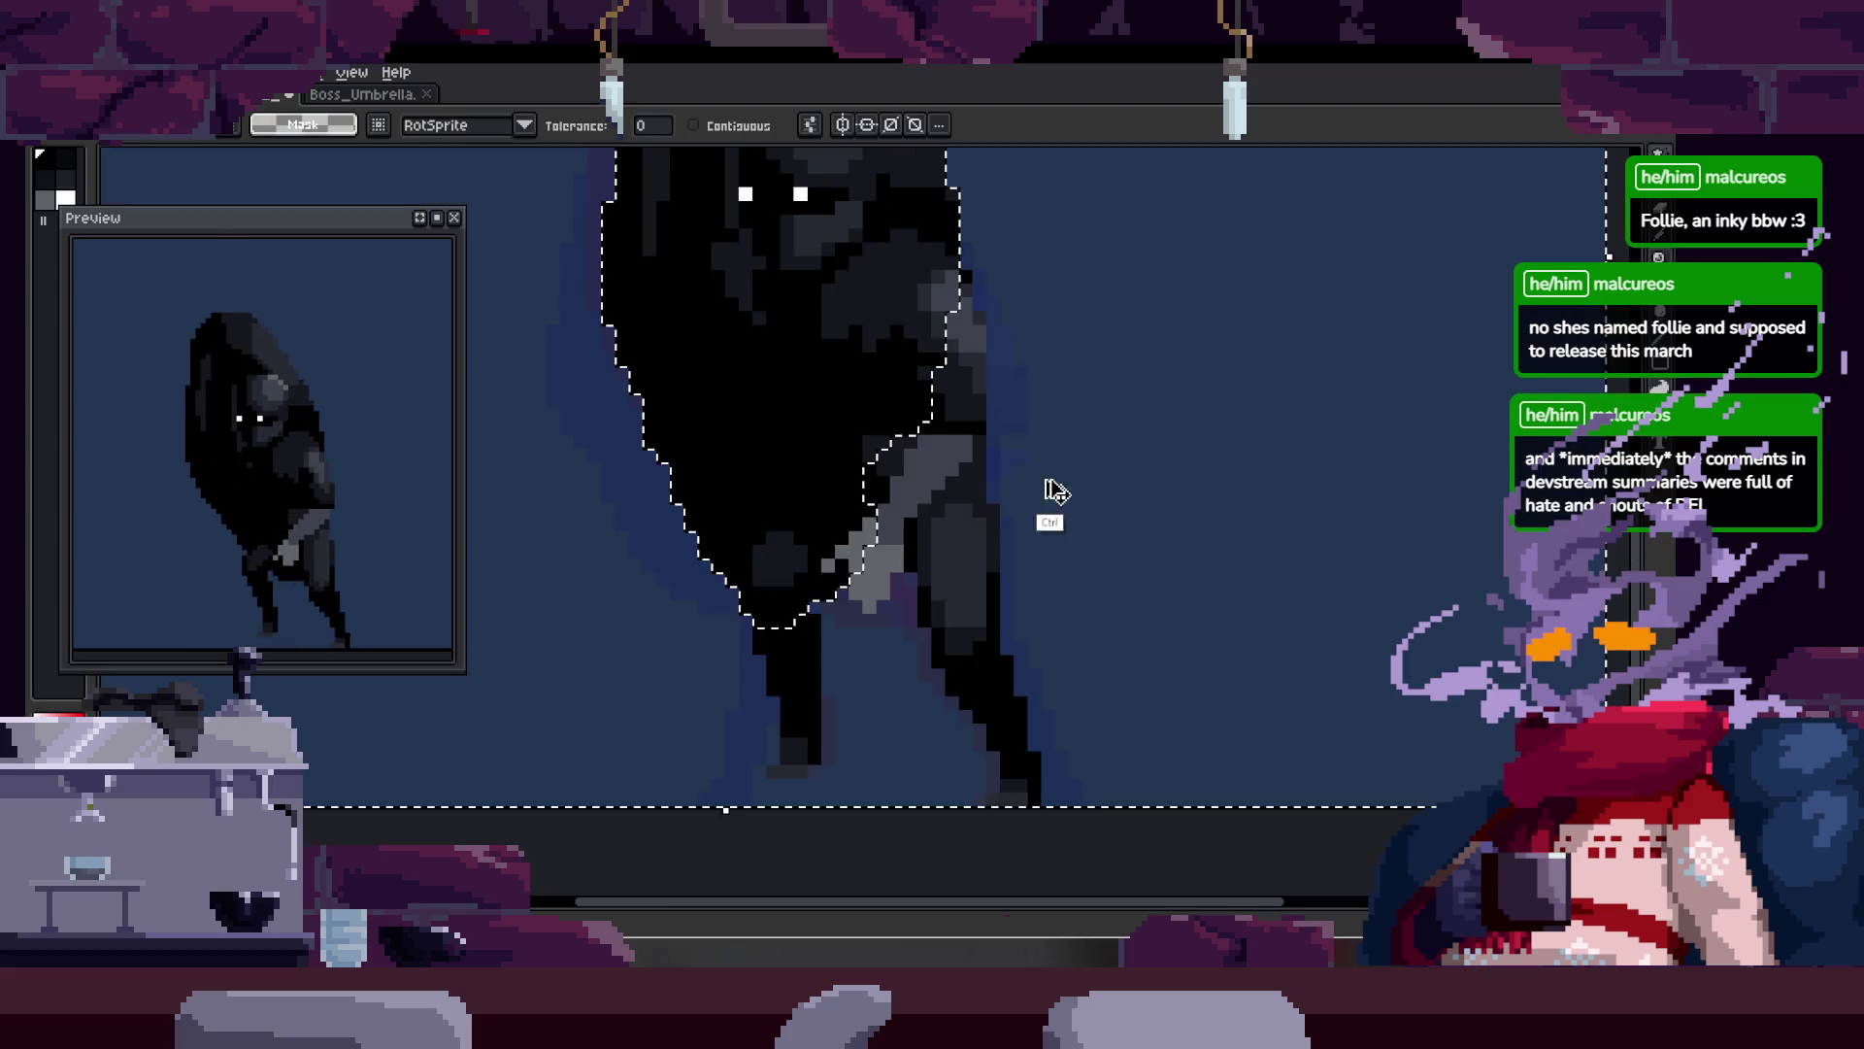
scroll(957, 470, up, 3)
key(b)
key(z)
scroll(861, 522, down, 3)
scroll(925, 405, up, 2)
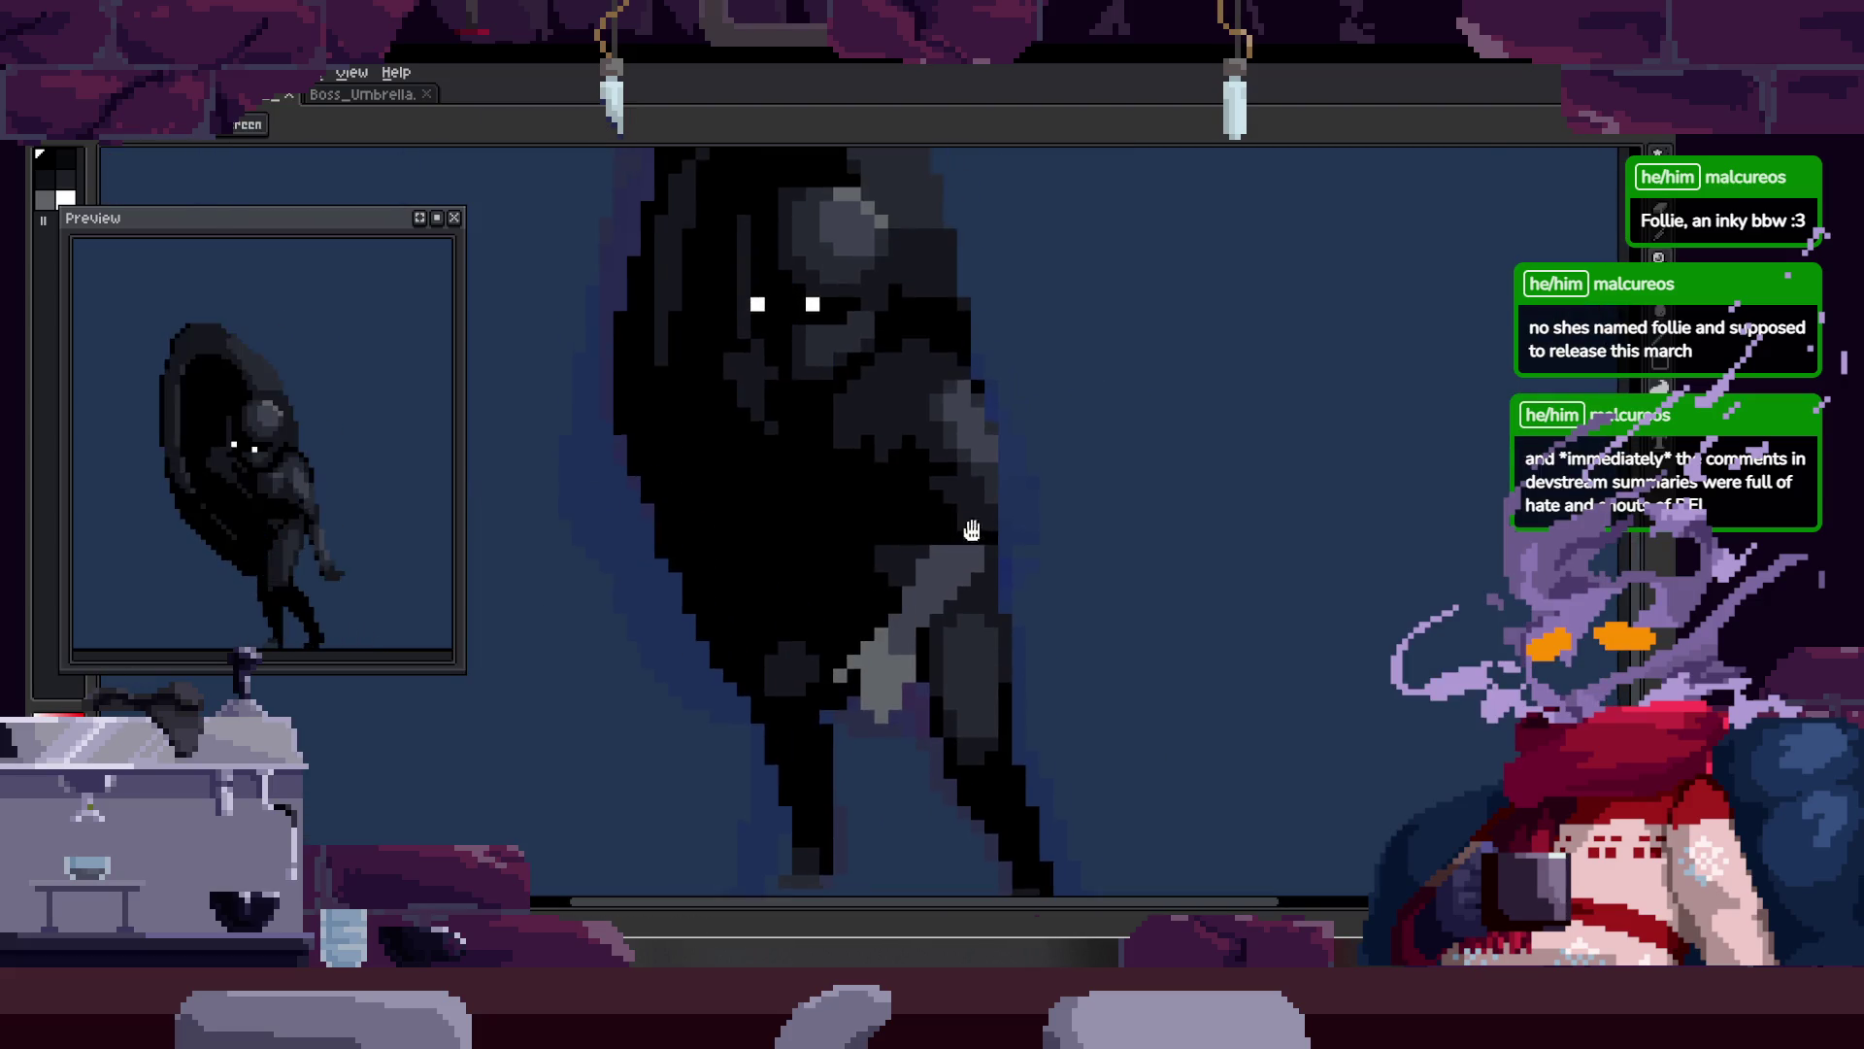
scroll(738, 532, up, 3)
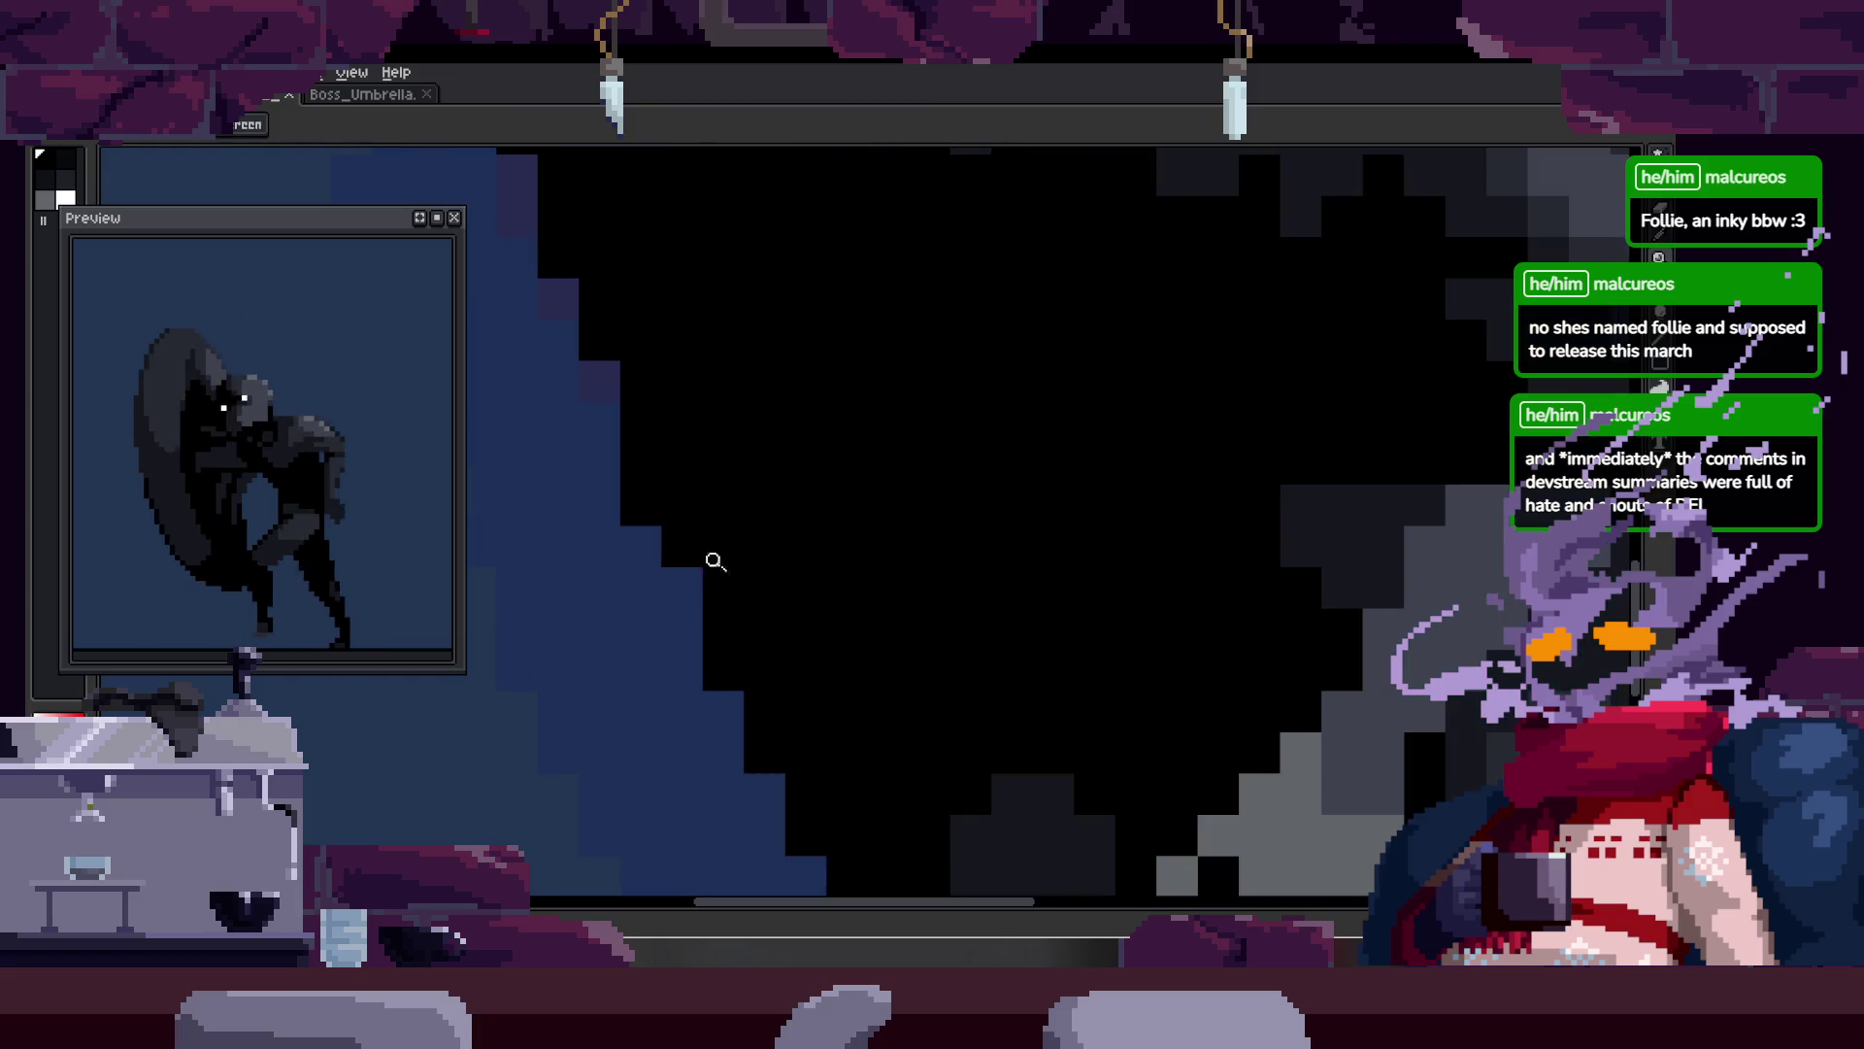
scroll(826, 500, down, 2)
scroll(861, 508, down, 3)
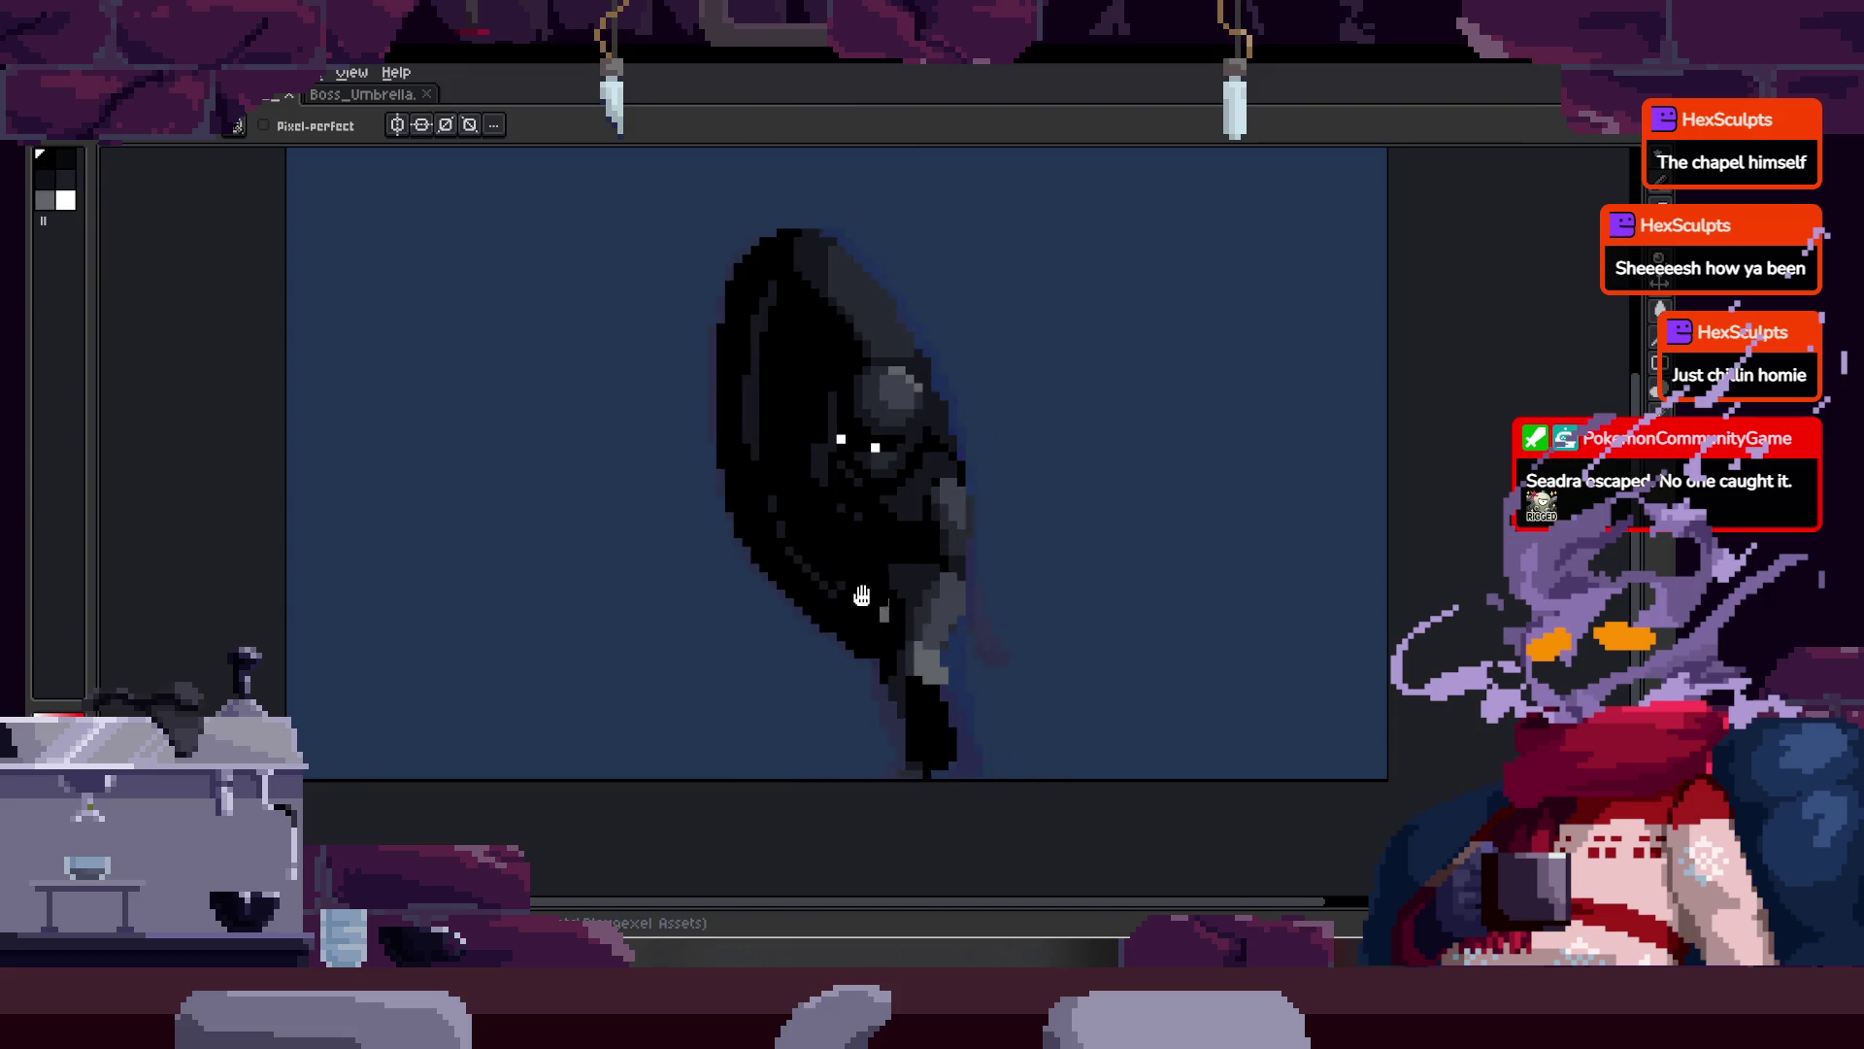
Step: Zoom in on the hooded creature with the Zoom tool
key(z)
click(1011, 503)
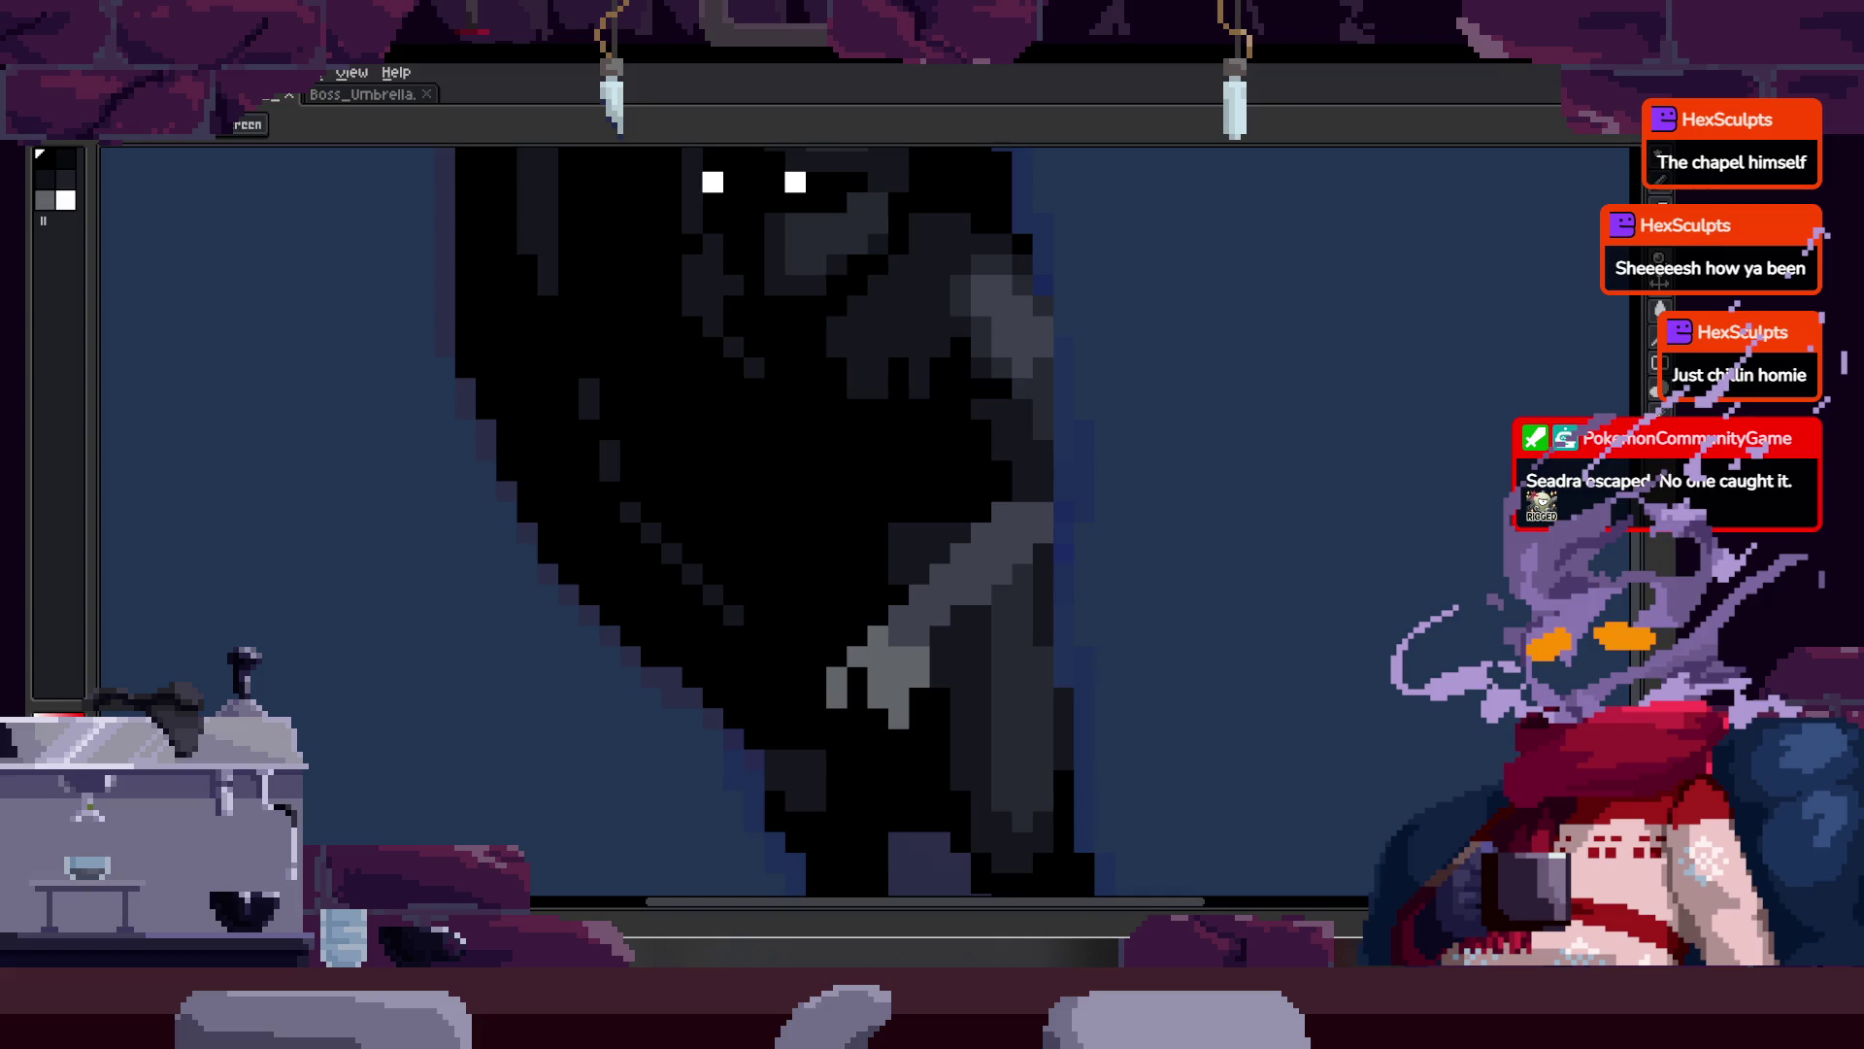
Step: Open the F7 Preview window to watch the run animation loop
key(F7)
scroll(974, 492, down, 2)
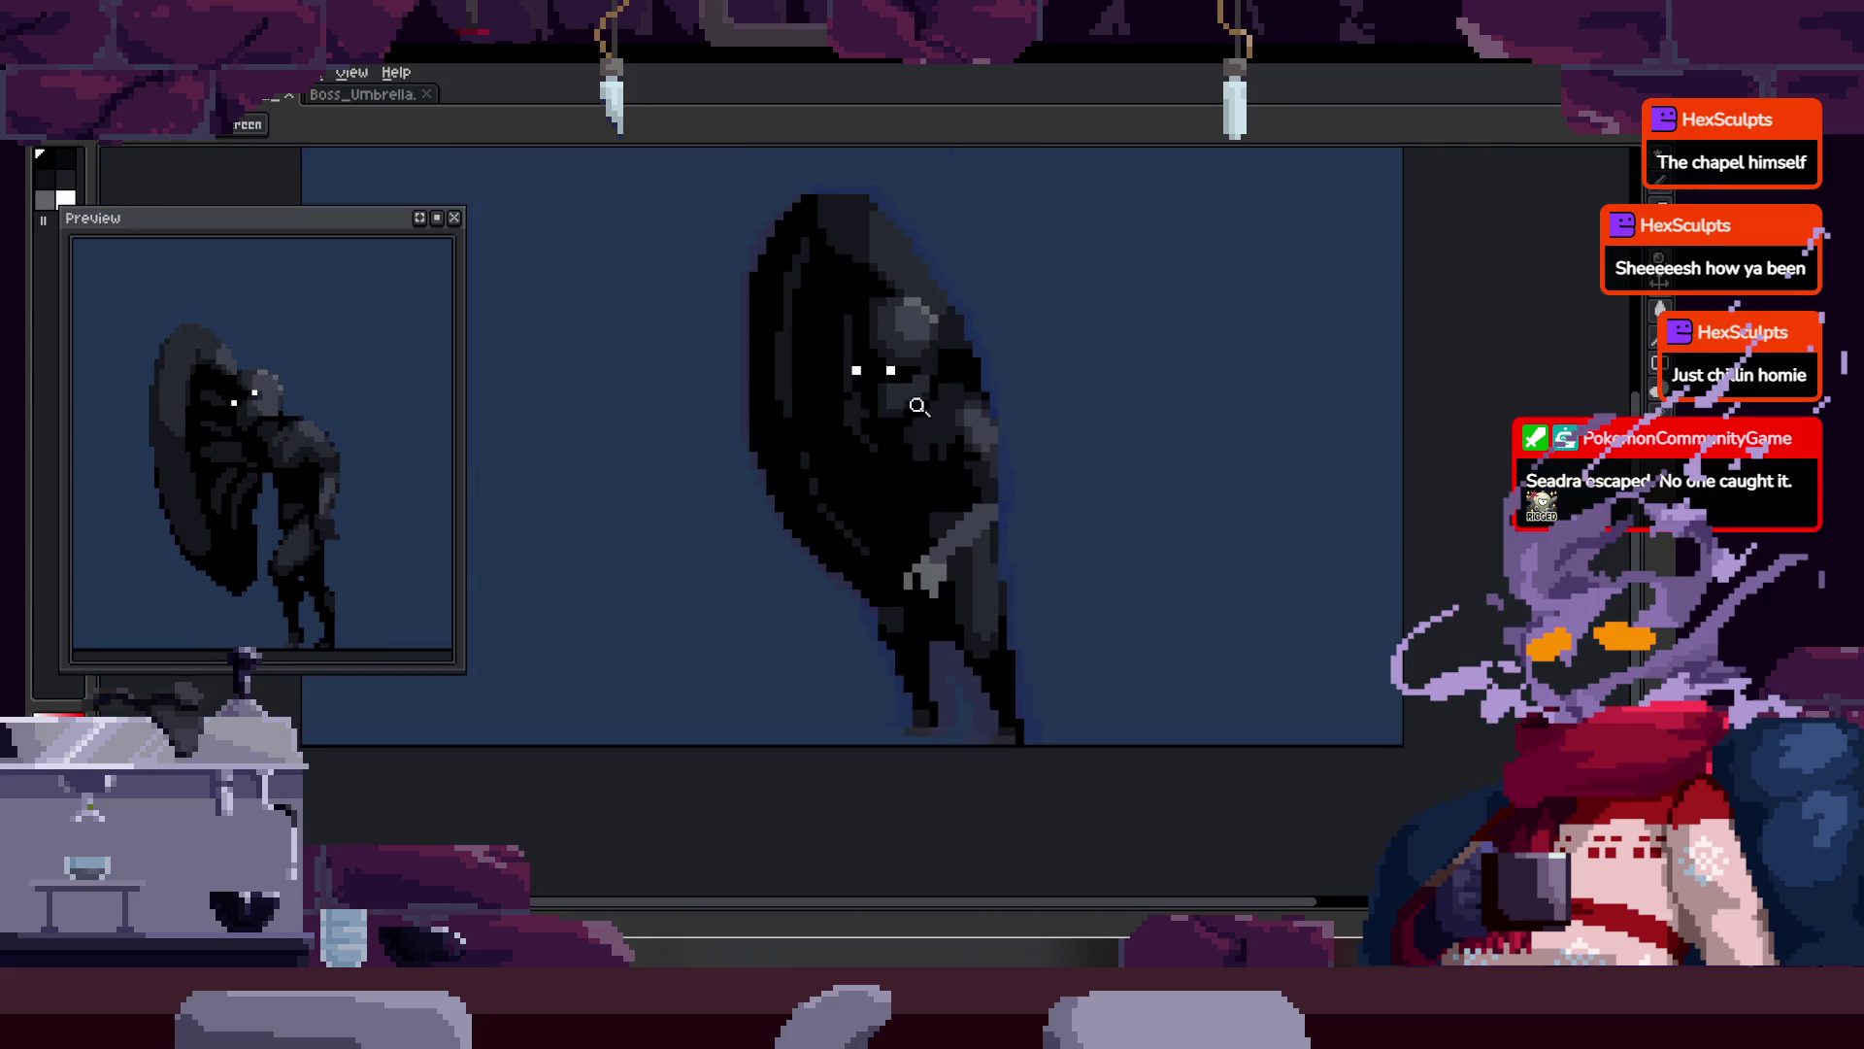
key(Tab)
scroll(977, 457, up, 2)
scroll(1010, 466, down, 1)
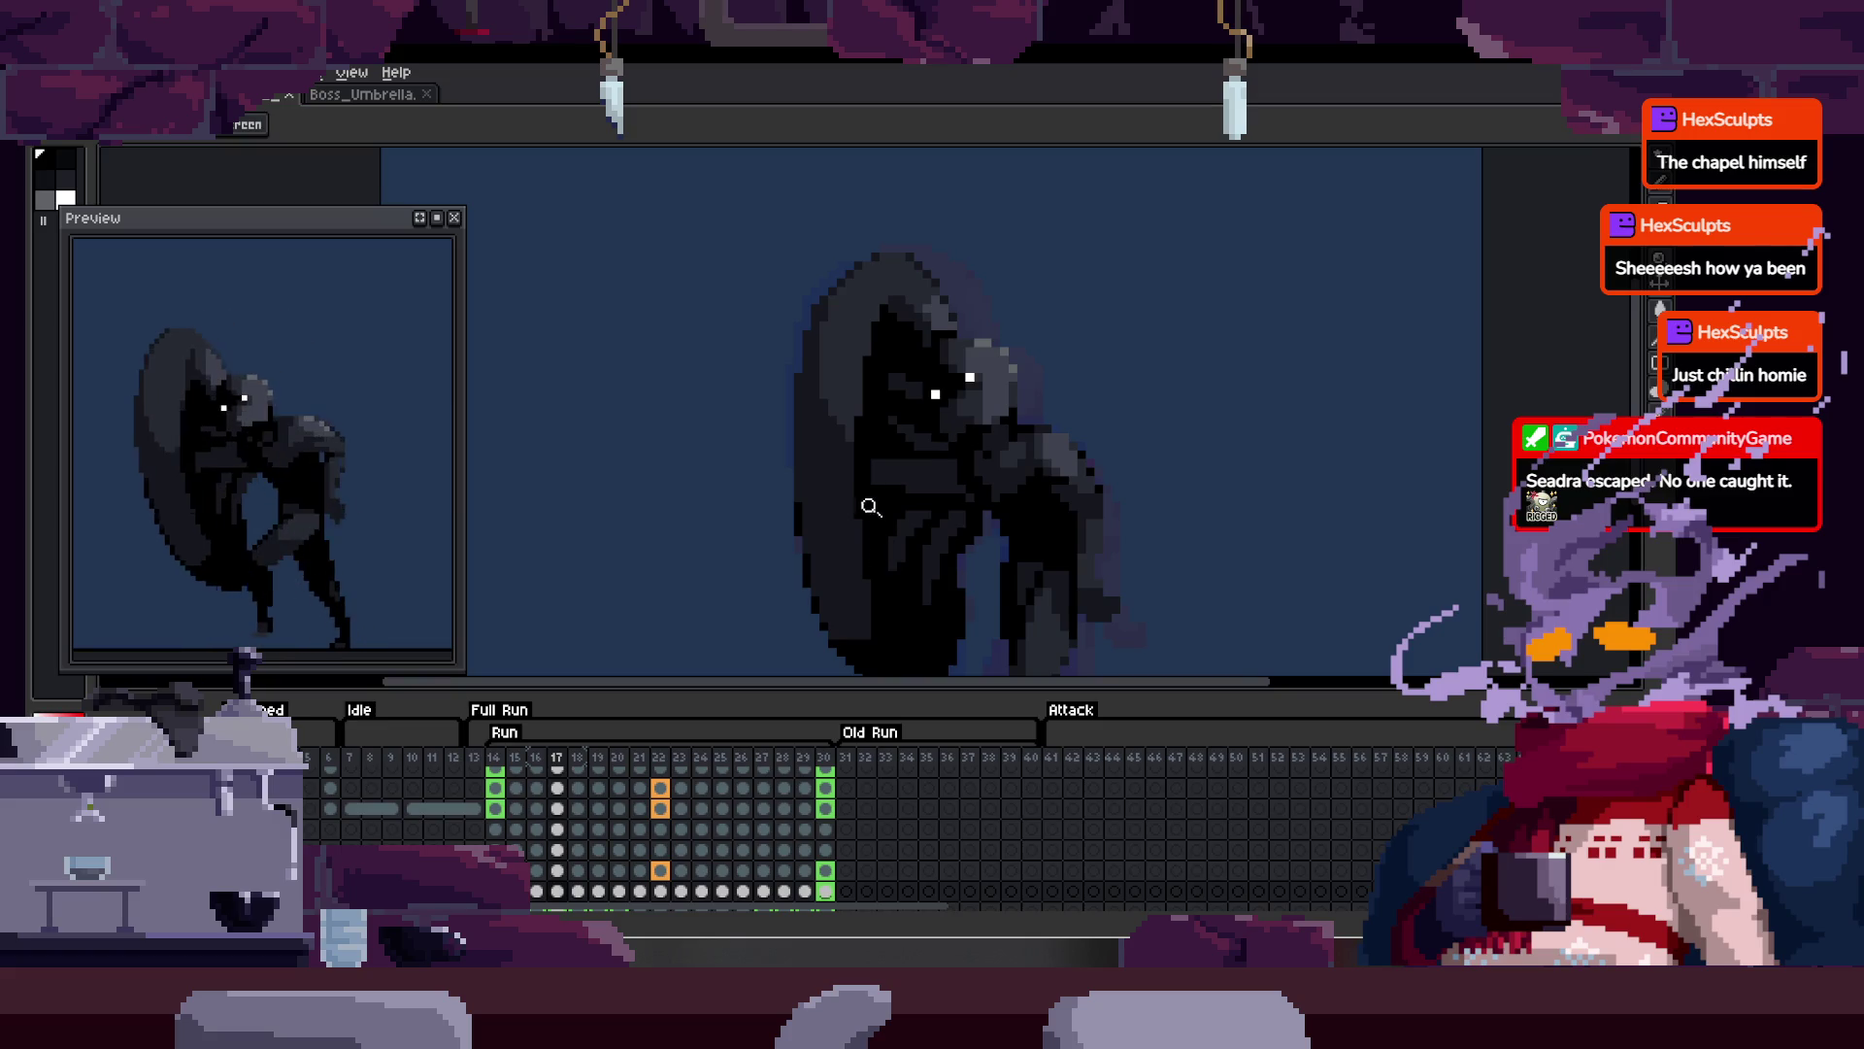
Step: Toggle the timeline and zoom in on the cloak's left edge pixels
key(Tab)
key(Tab)
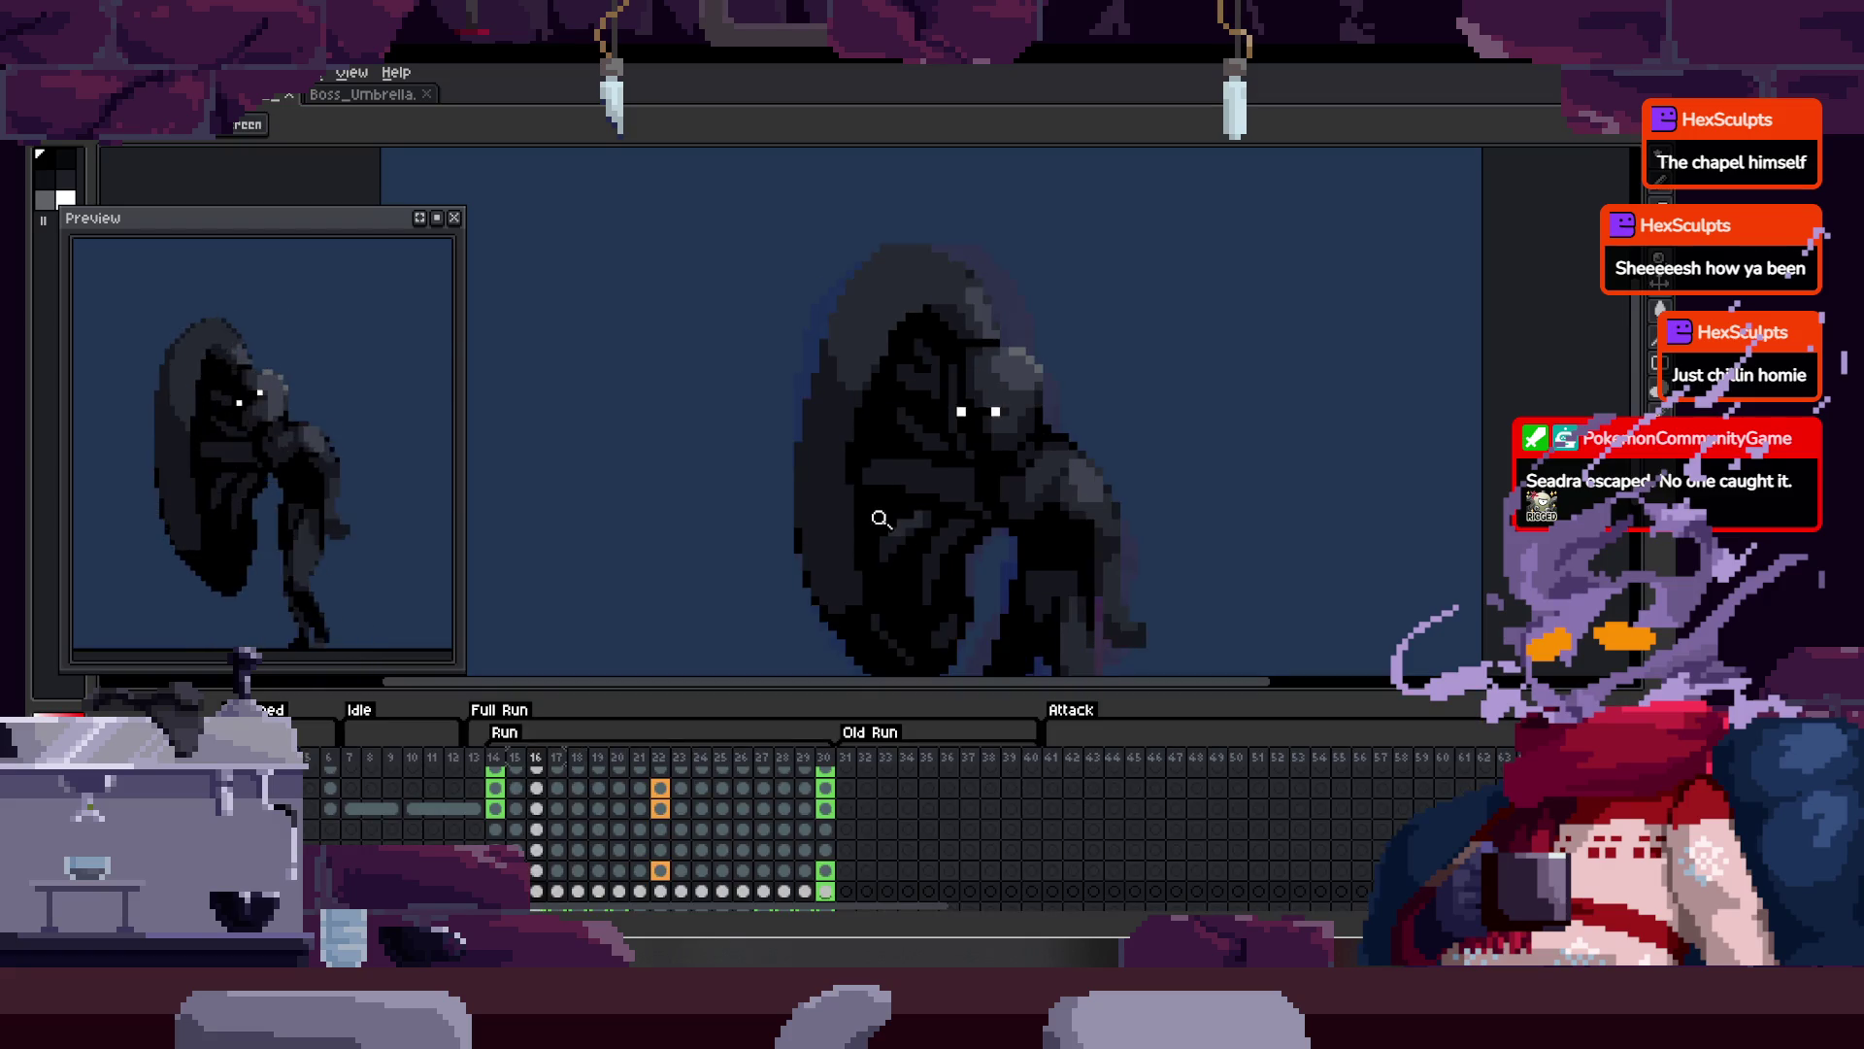
key(Tab)
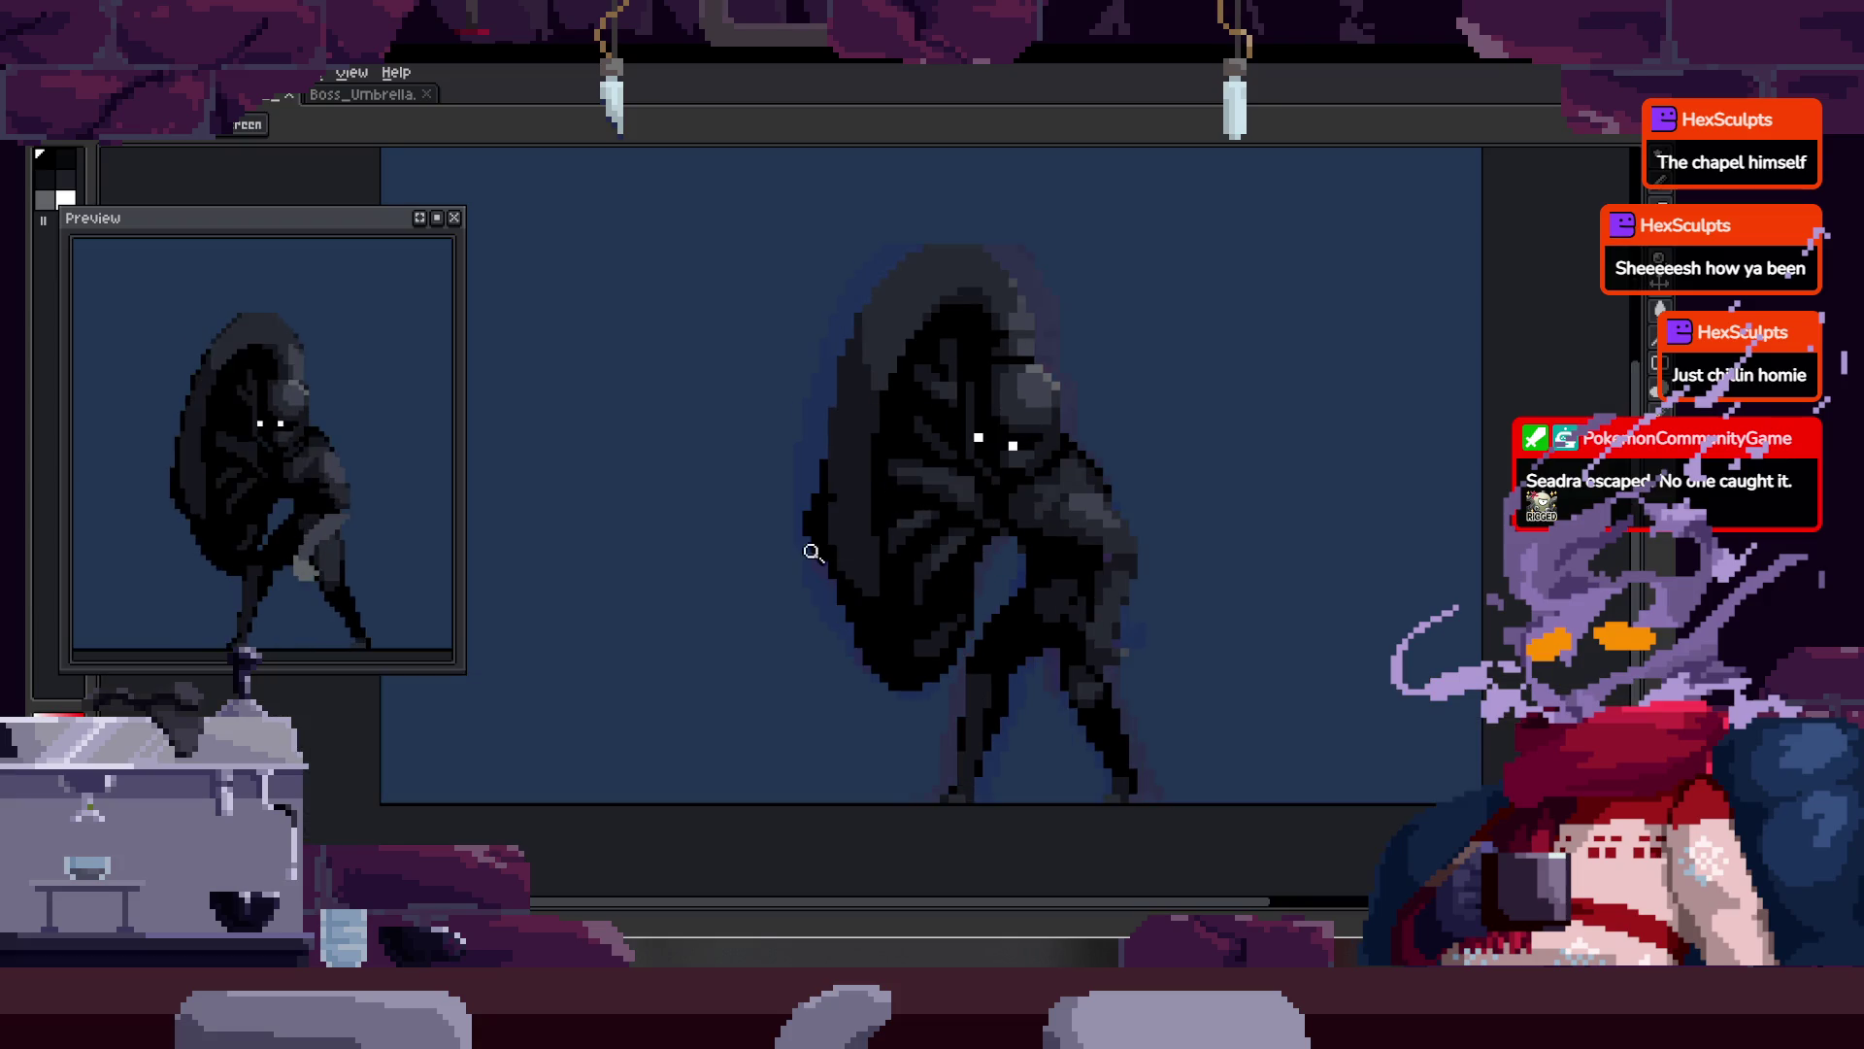
click(814, 537)
click(855, 464)
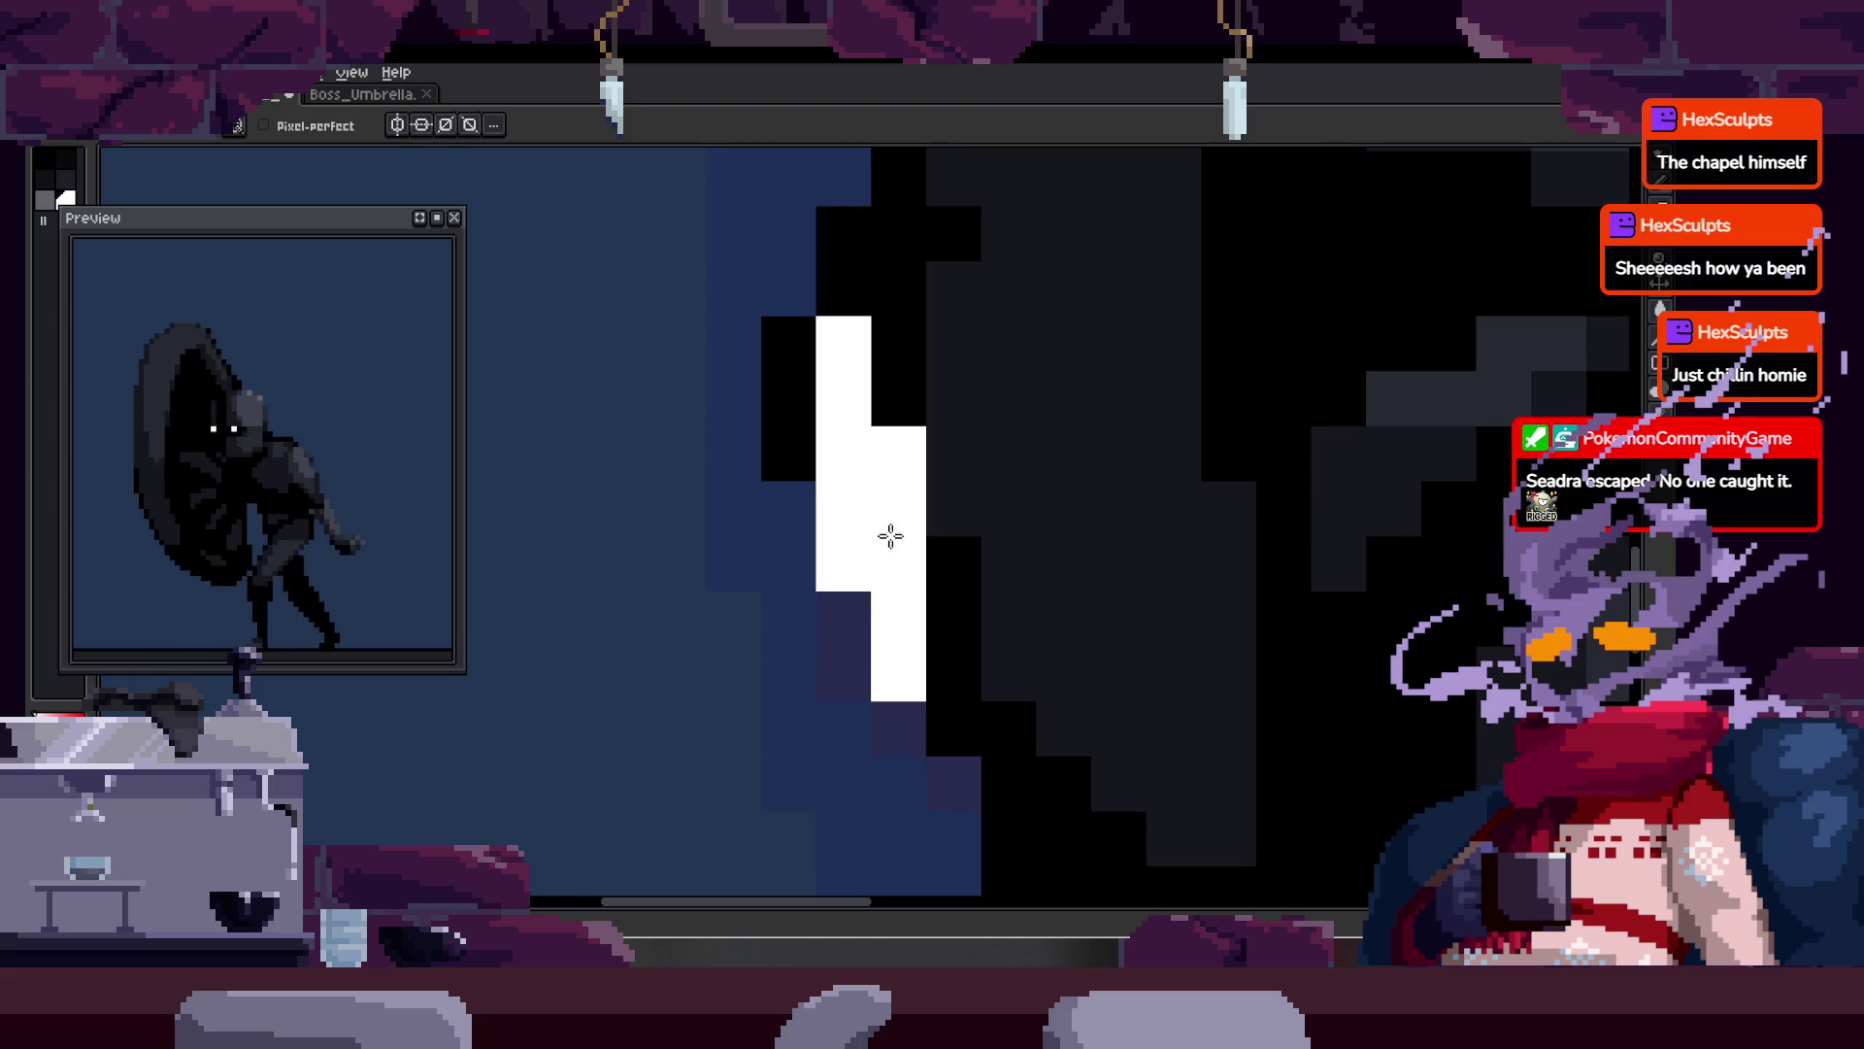
Step: Paint white rim highlight pixels along the cloak's upper diagonal left edge with the pencil
scroll(878, 544, down, 3)
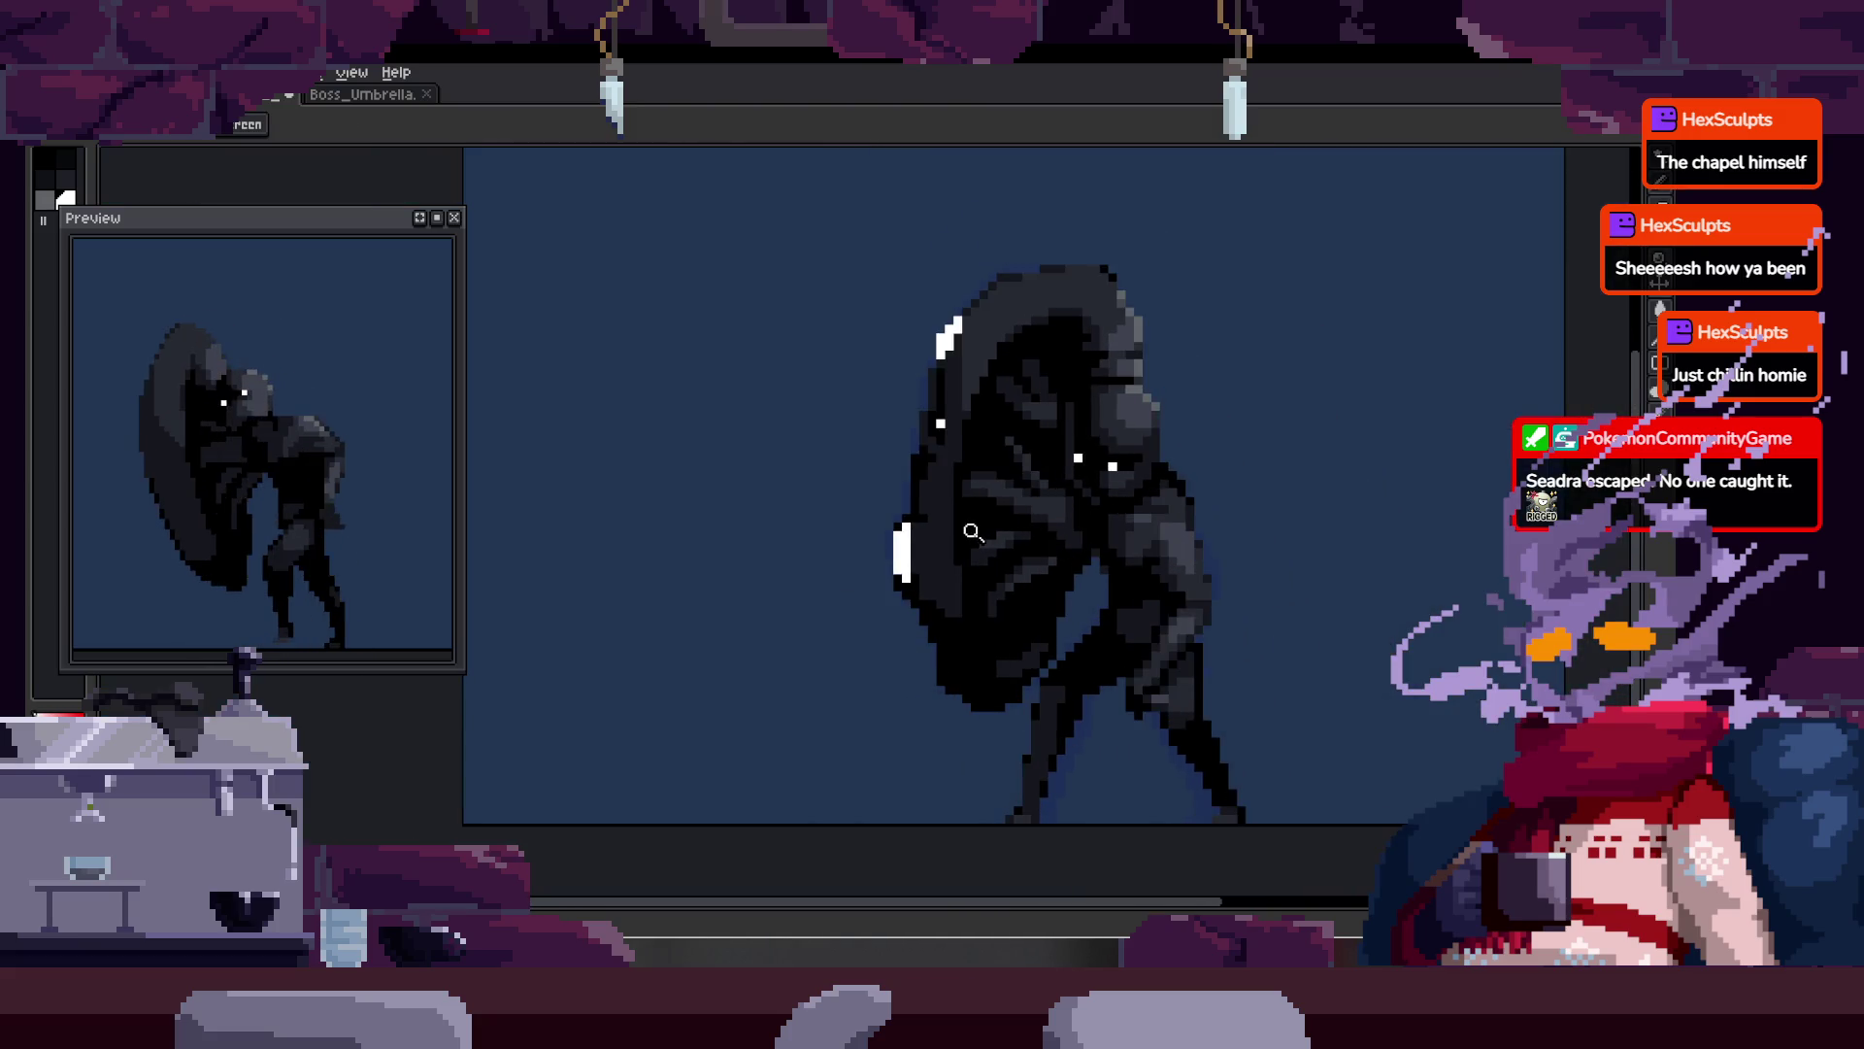
scroll(959, 345, up, 3)
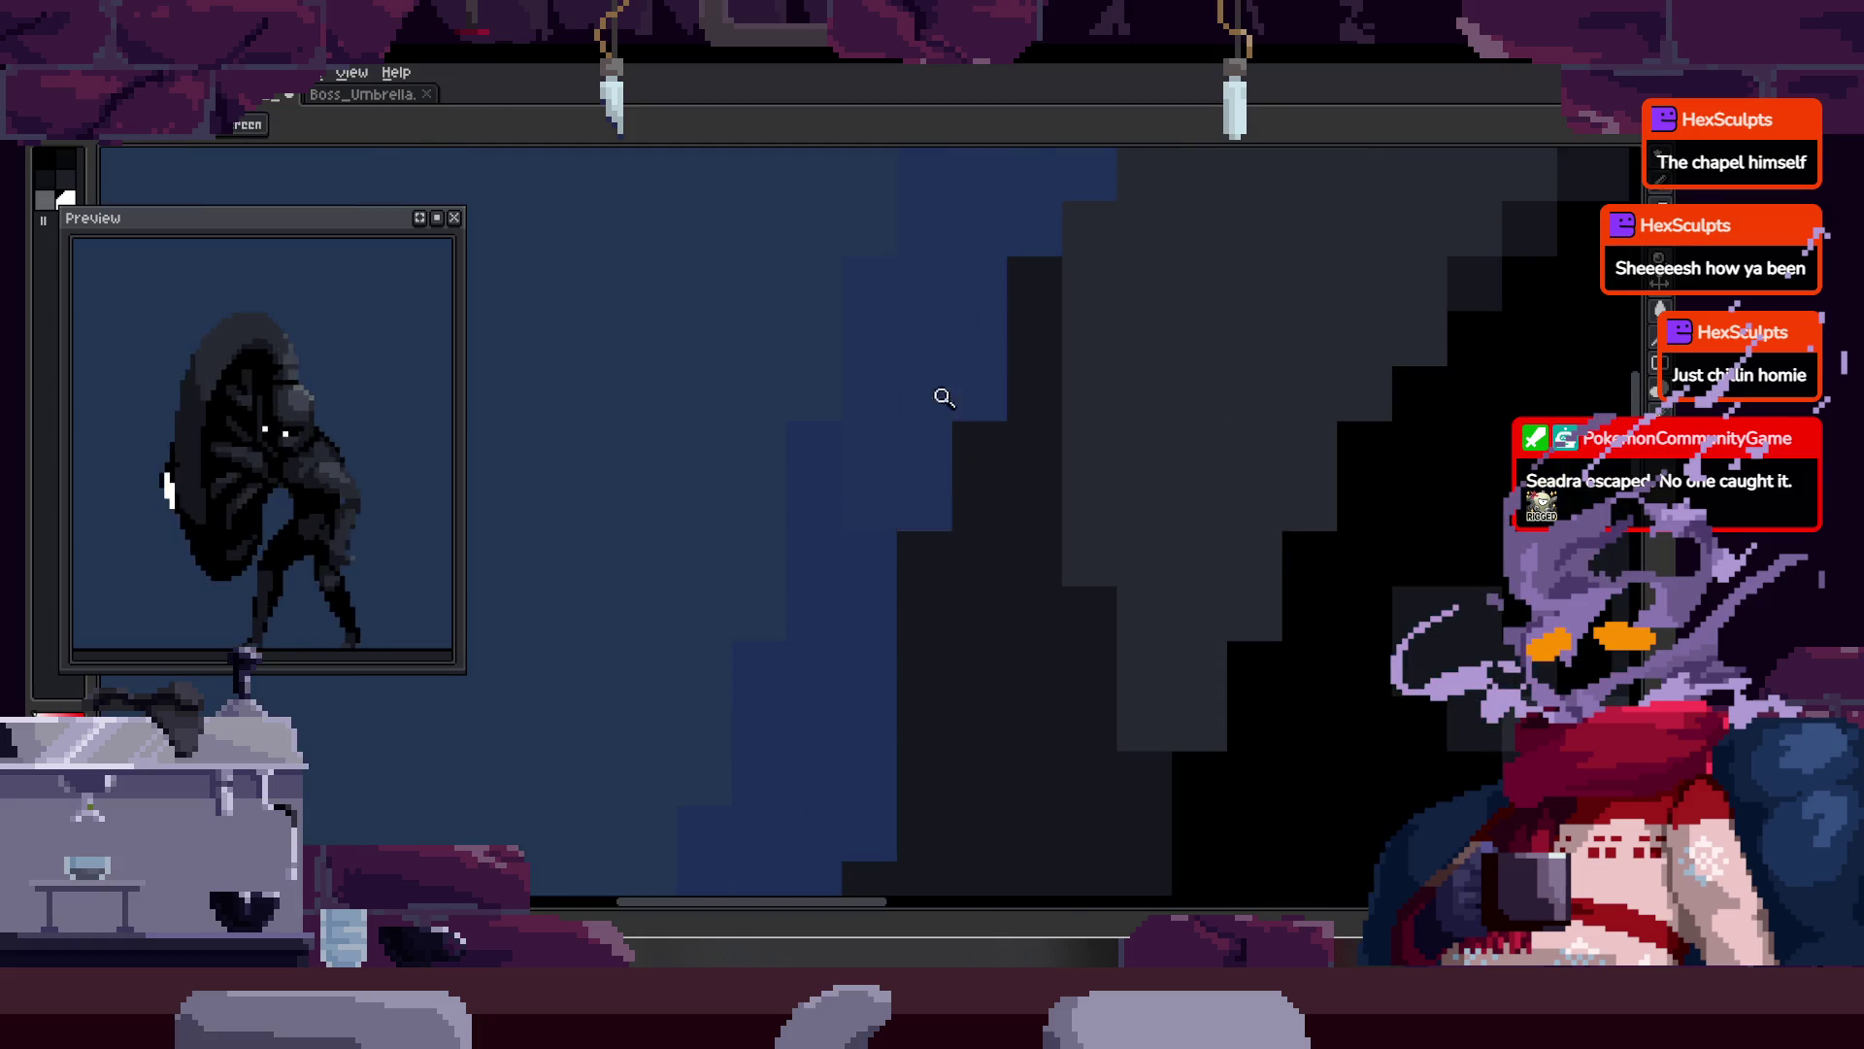
key(b)
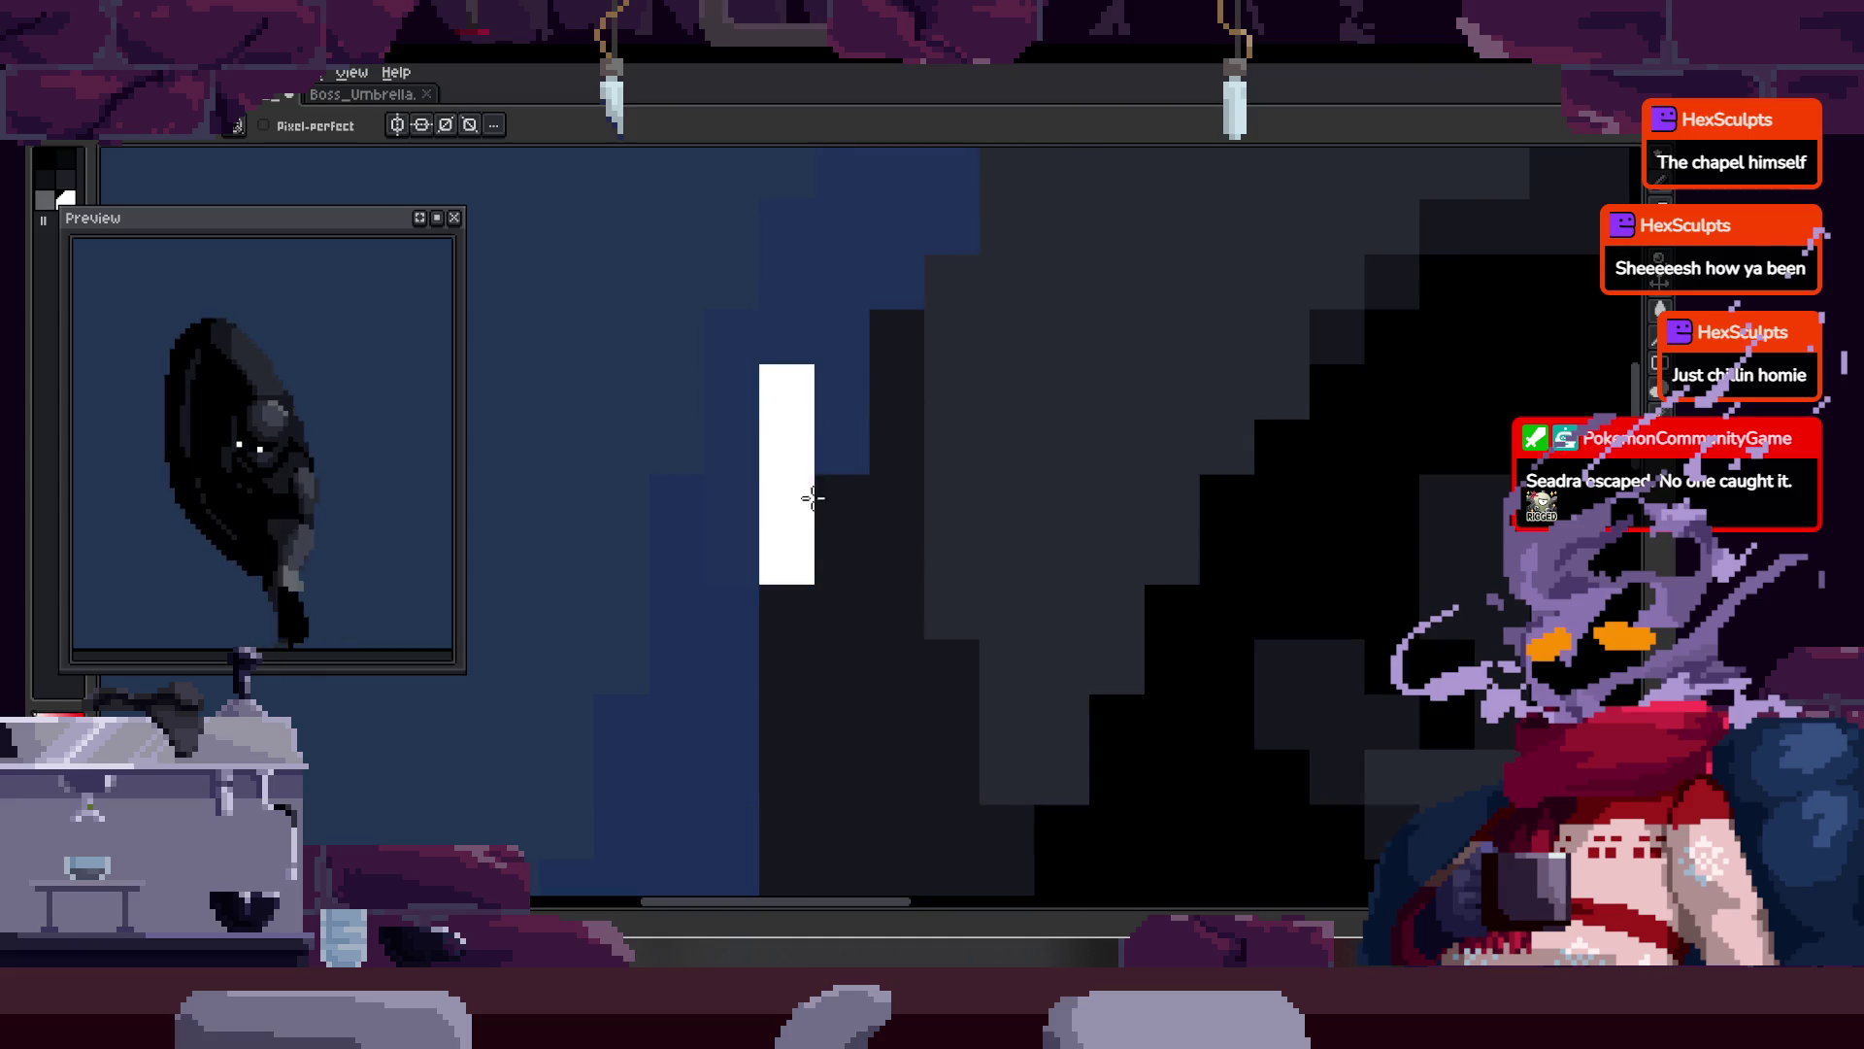
scroll(932, 437, down, 1)
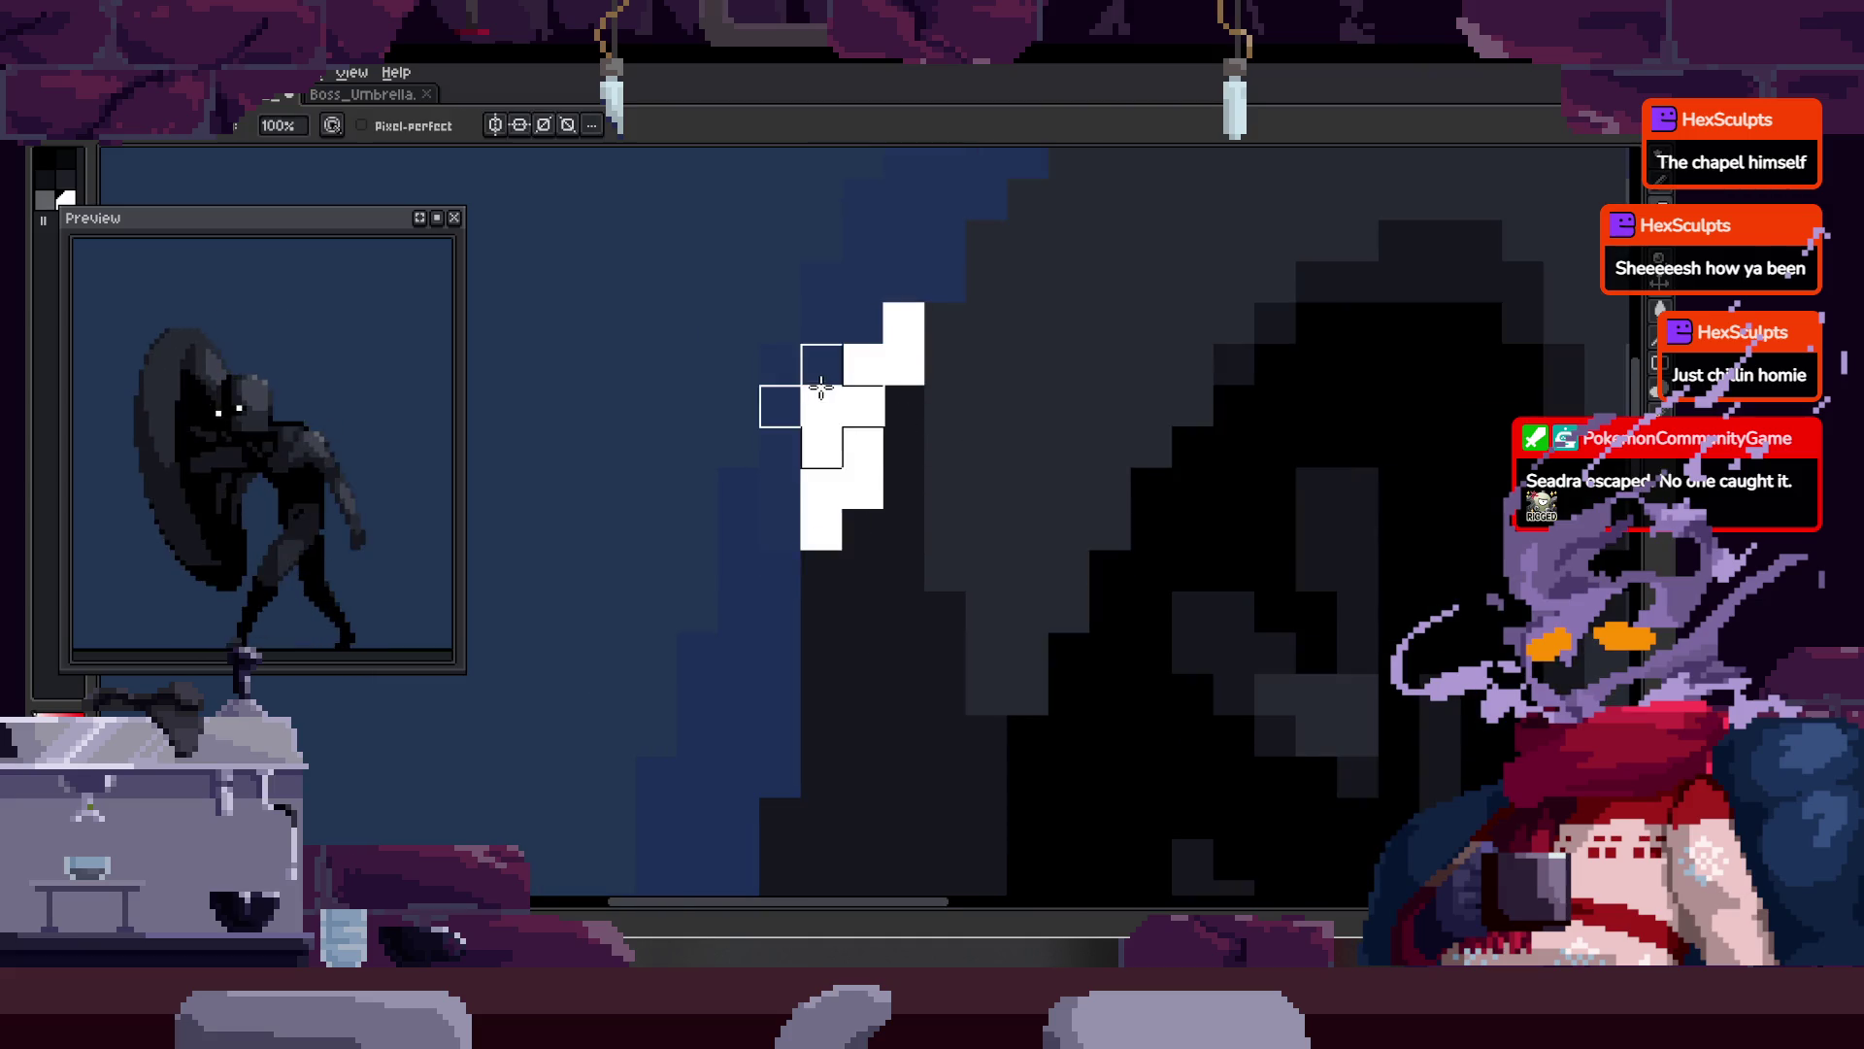
key(z)
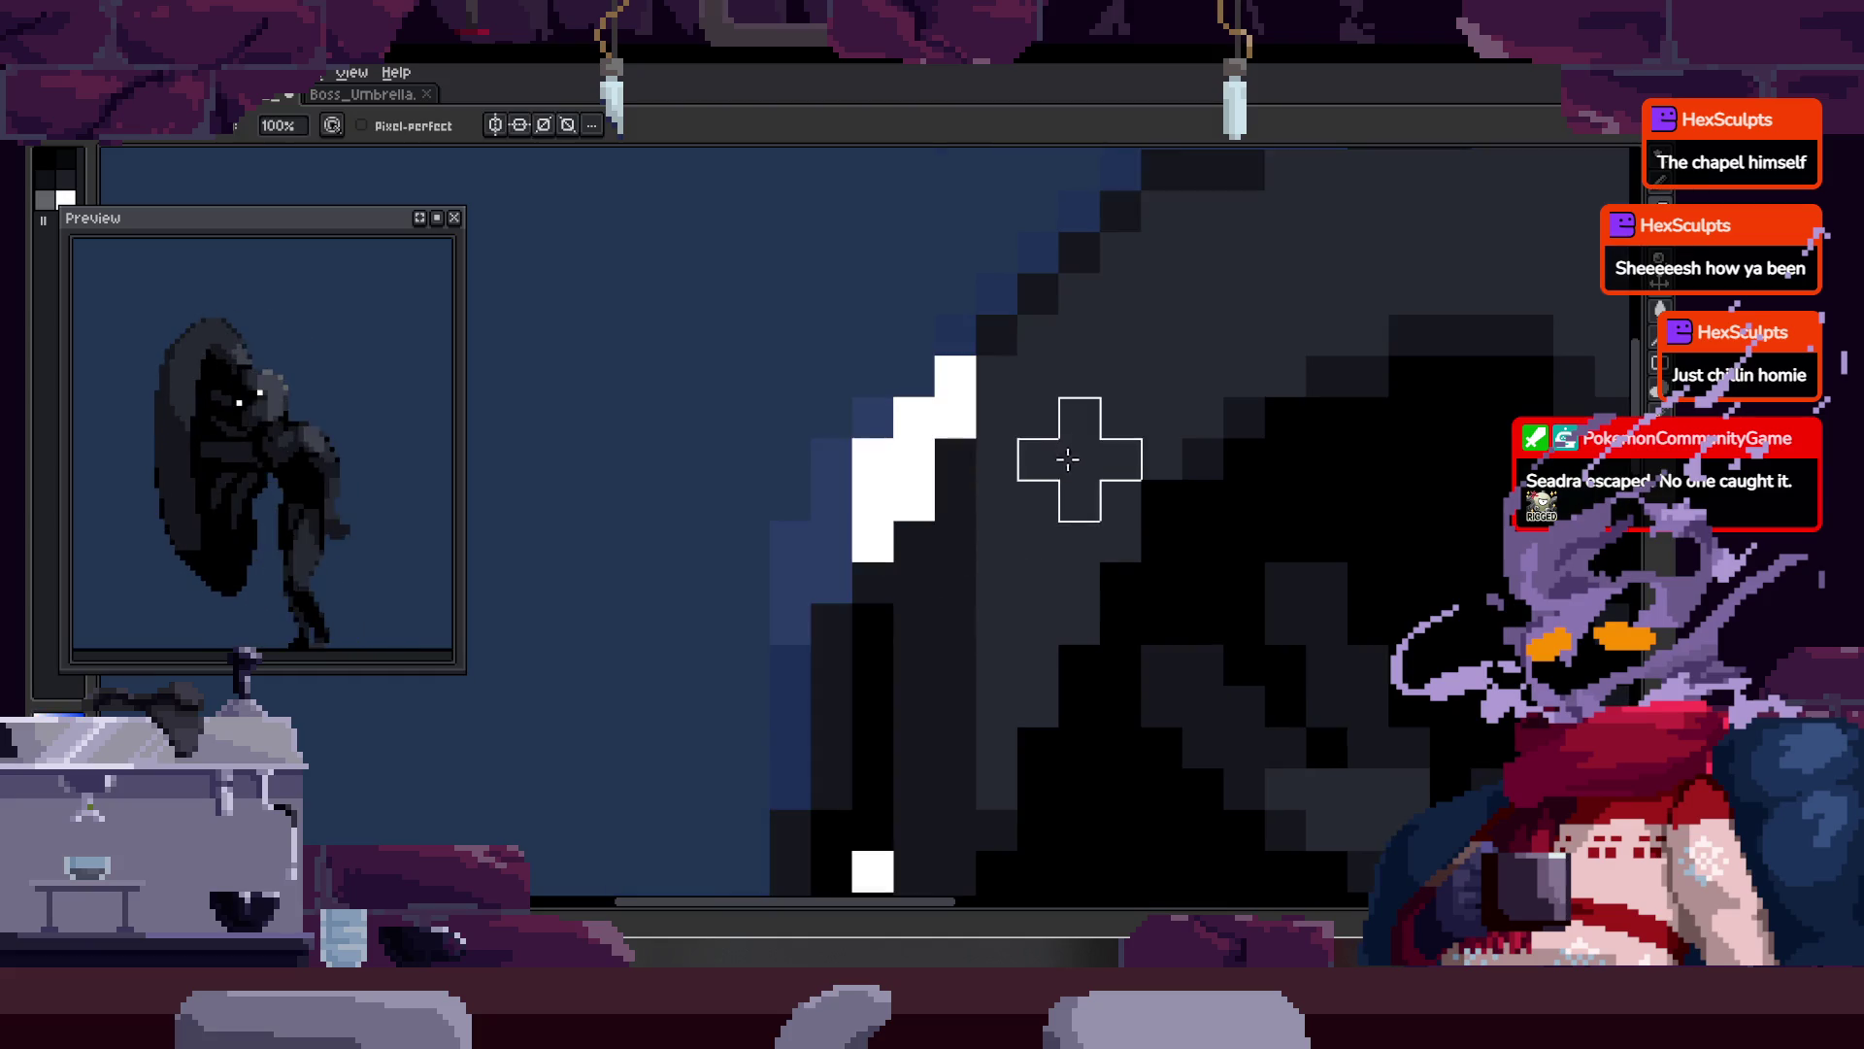